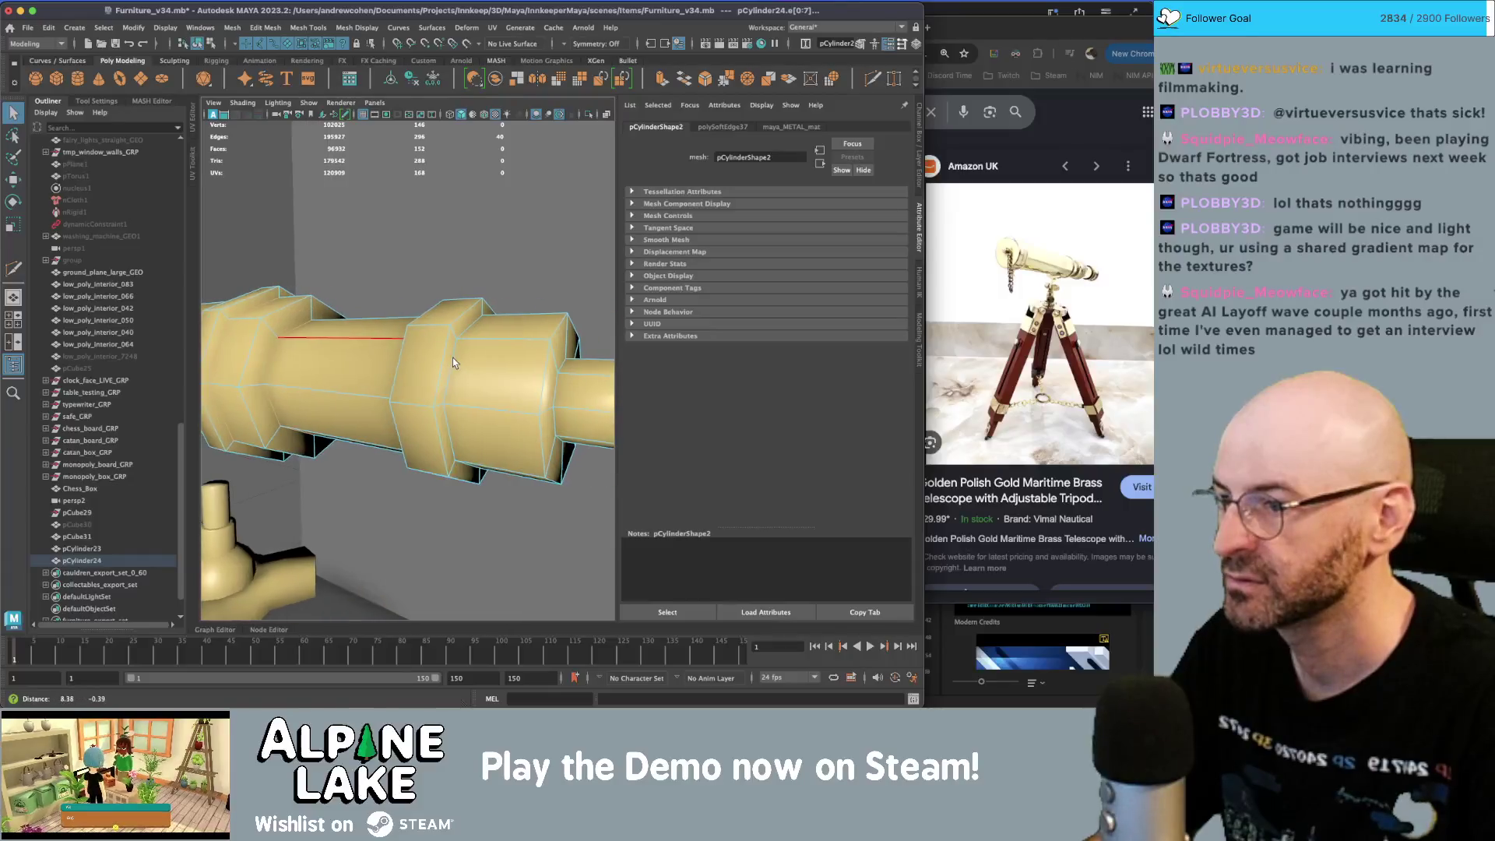
# - Add another edge loop to the barrel selection and soften those edges
pyautogui.keyDown('shift'); pyautogui.doubleClick(554, 386); pyautogui.keyUp('shift')
pyautogui.press('f')
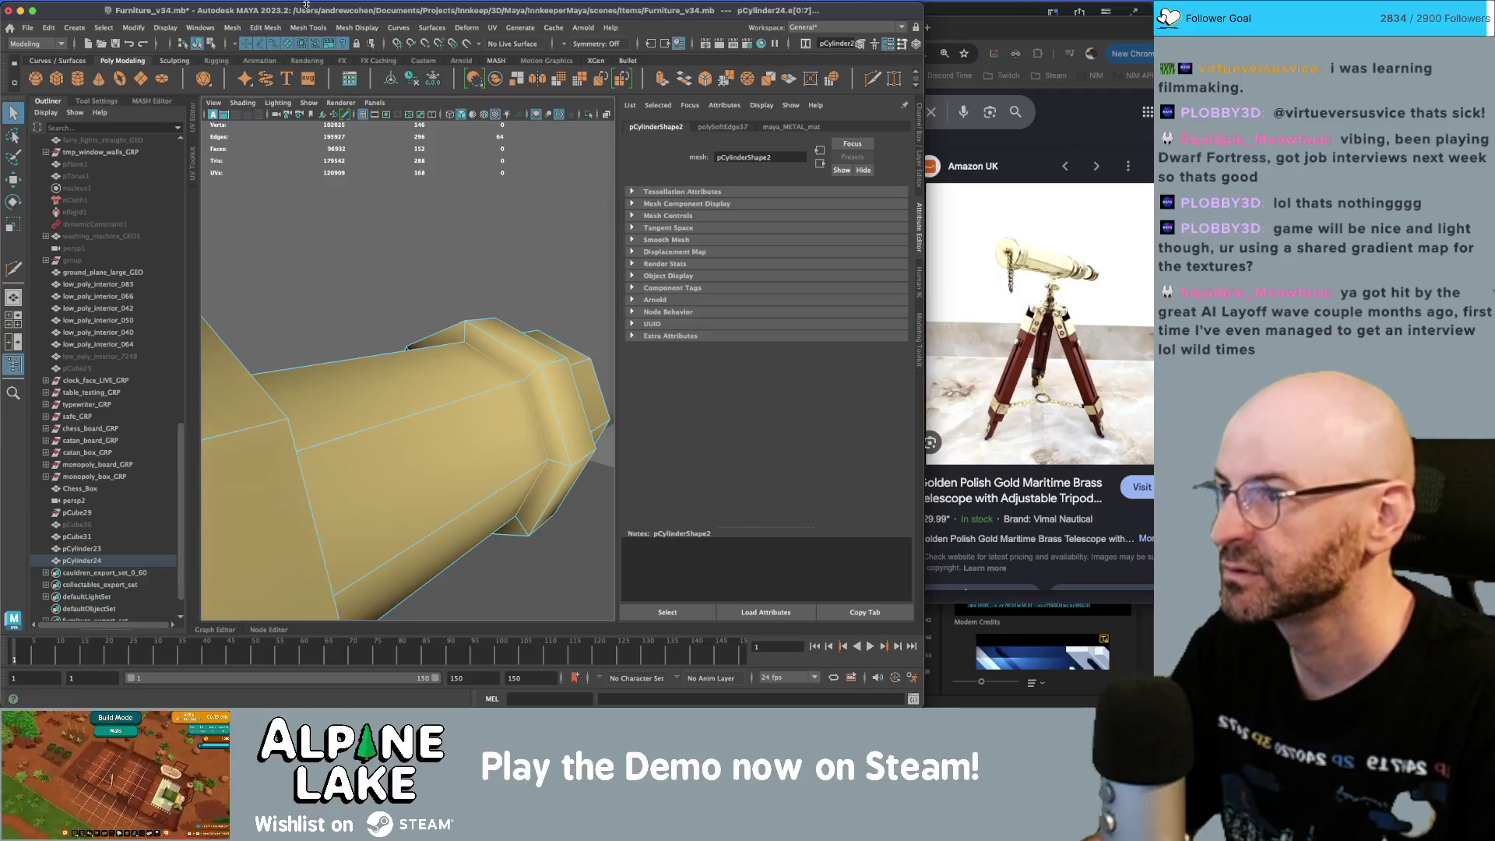
pyautogui.click(356, 28)
pyautogui.click(367, 126)
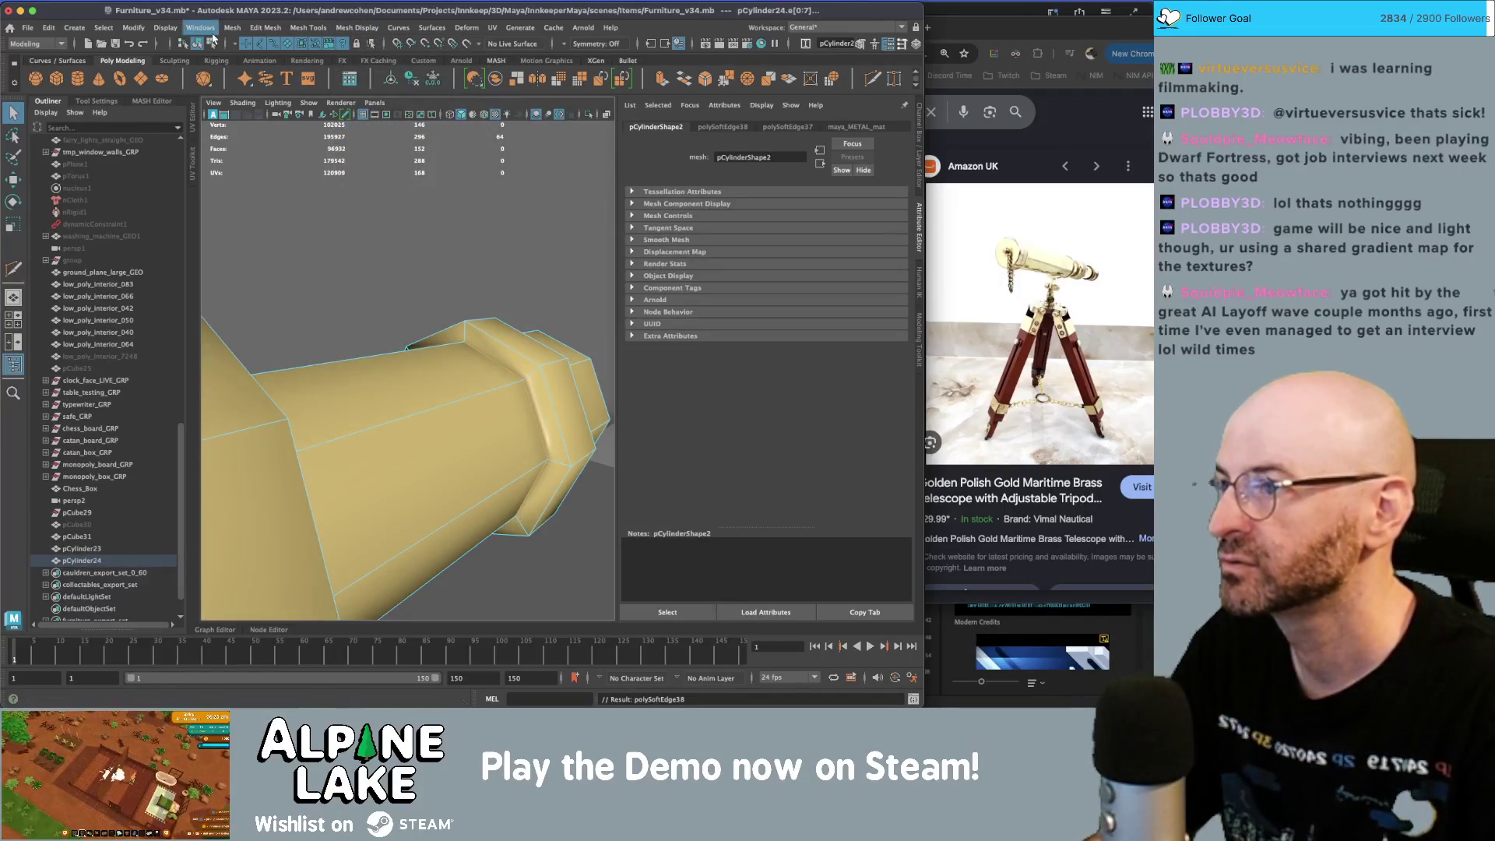
pyautogui.click(446, 353)
pyautogui.moveTo(473, 375)
pyautogui.keyDown('alt'); pyautogui.mouseDown()
pyautogui.moveTo(265, 381)
pyautogui.moveTo(384, 364)
pyautogui.moveTo(394, 312)
pyautogui.mouseUp(); pyautogui.keyUp('alt')
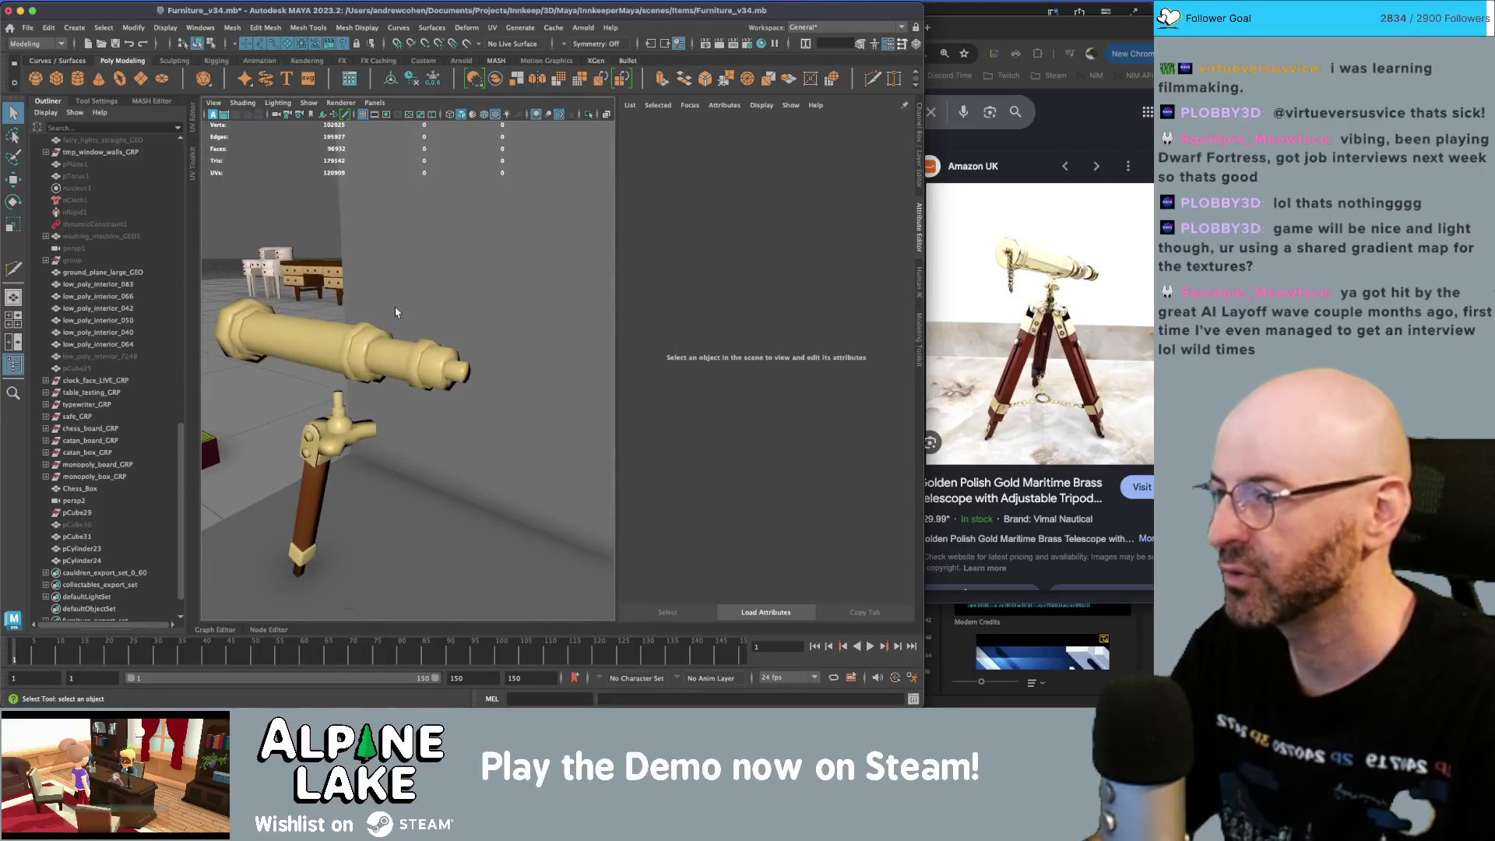
pyautogui.moveTo(395, 310)
pyautogui.keyDown('alt'); pyautogui.mouseDown(button='right')
pyautogui.moveTo(399, 340)
pyautogui.moveTo(473, 338)
pyautogui.moveTo(397, 319)
pyautogui.mouseUp(button='right'); pyautogui.keyUp('alt')
# - Harden the selected telescope barrel edges
pyautogui.click(473, 338)
pyautogui.keyDown('alt'); pyautogui.moveTo(397, 319); pyautogui.dragTo(417, 332); pyautogui.keyUp('alt')
pyautogui.moveTo(417, 332); pyautogui.dragTo(400, 296, button='right')
pyautogui.click(265, 27)
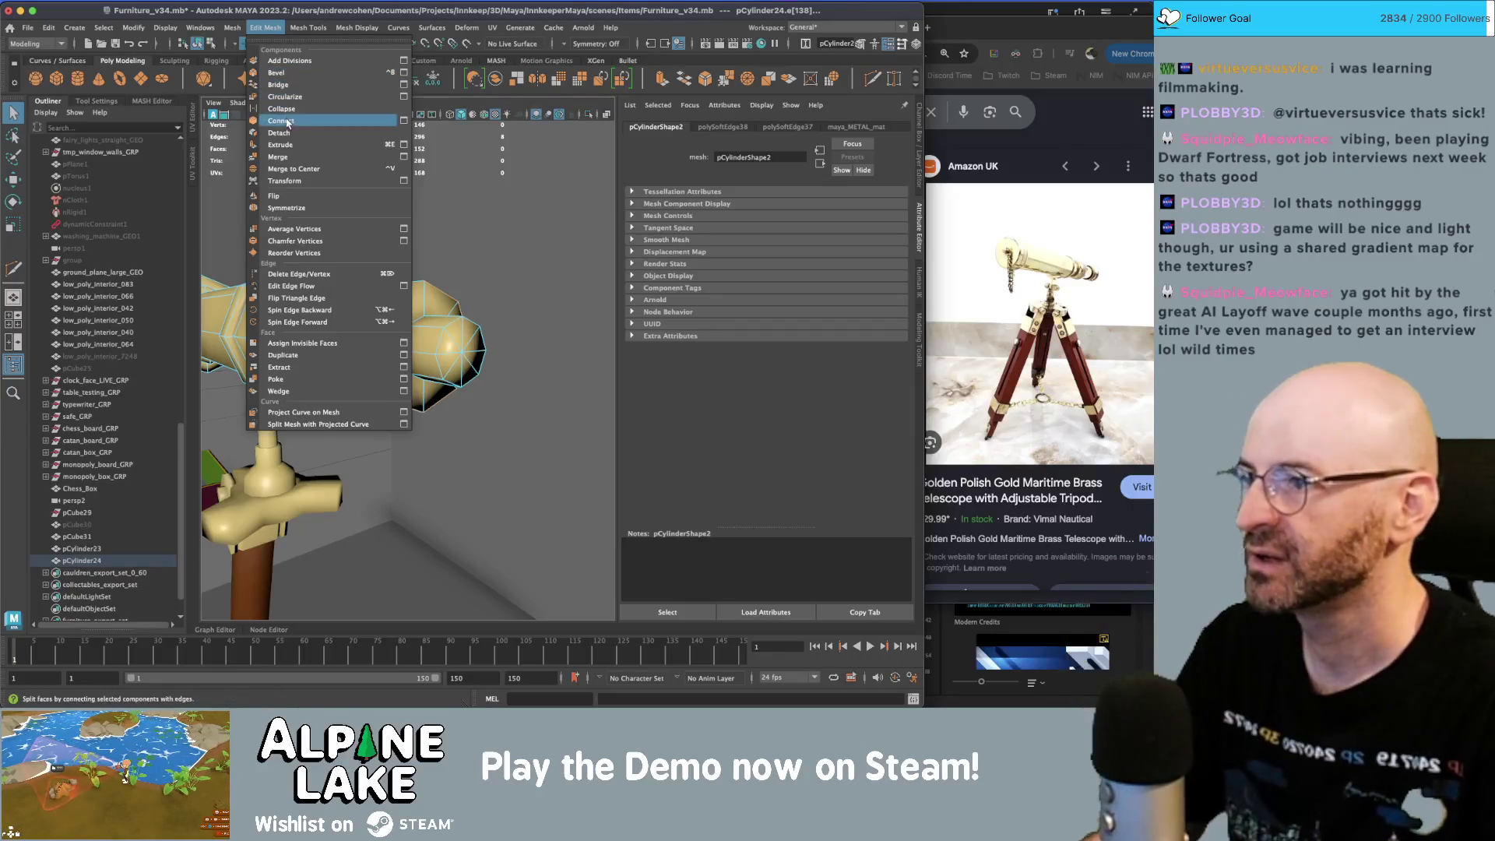
pyautogui.moveTo(298, 29)
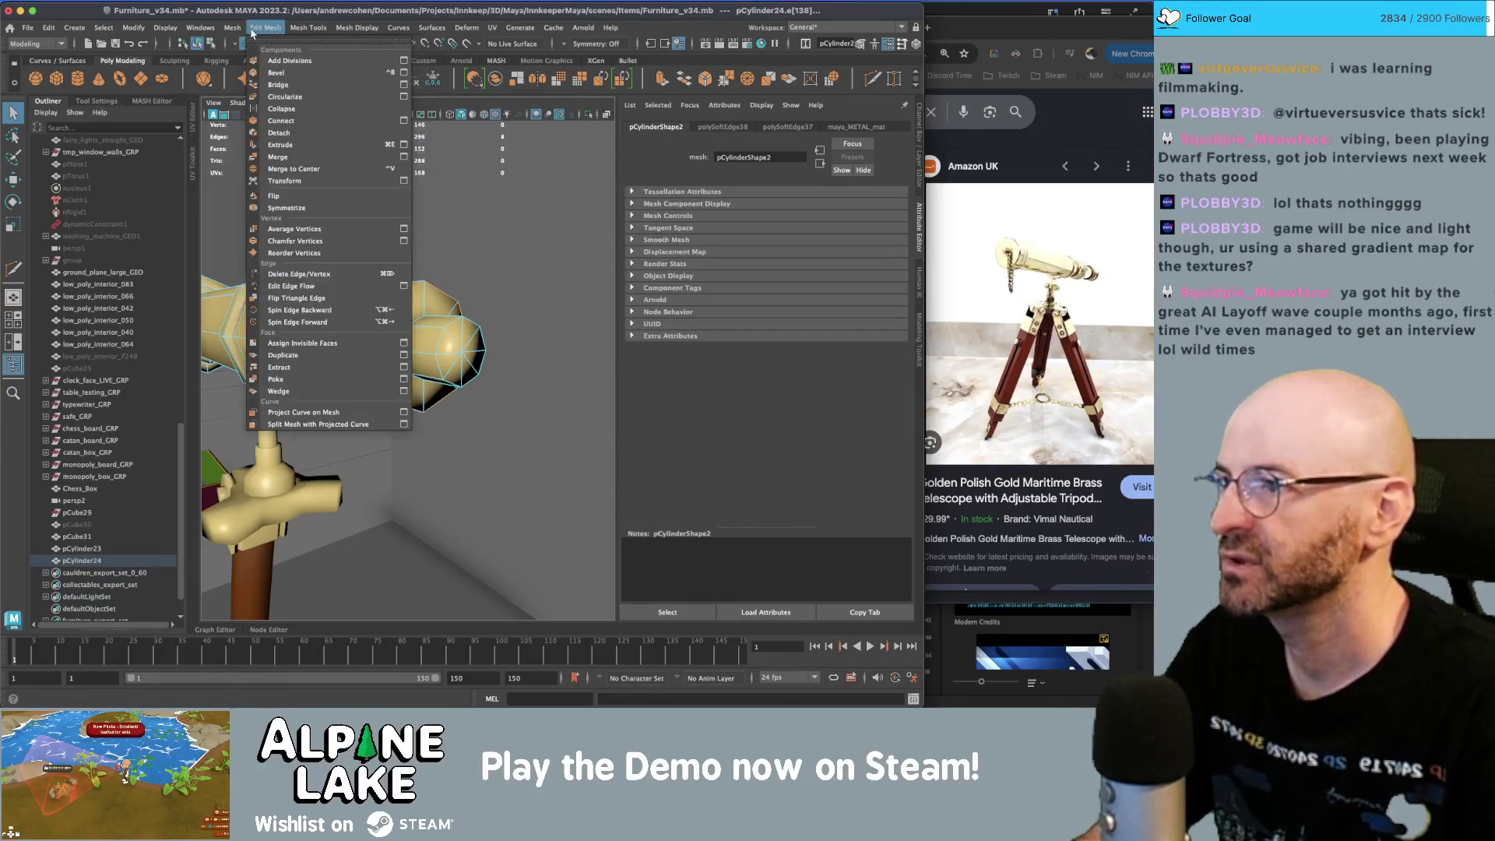
pyautogui.moveTo(357, 28)
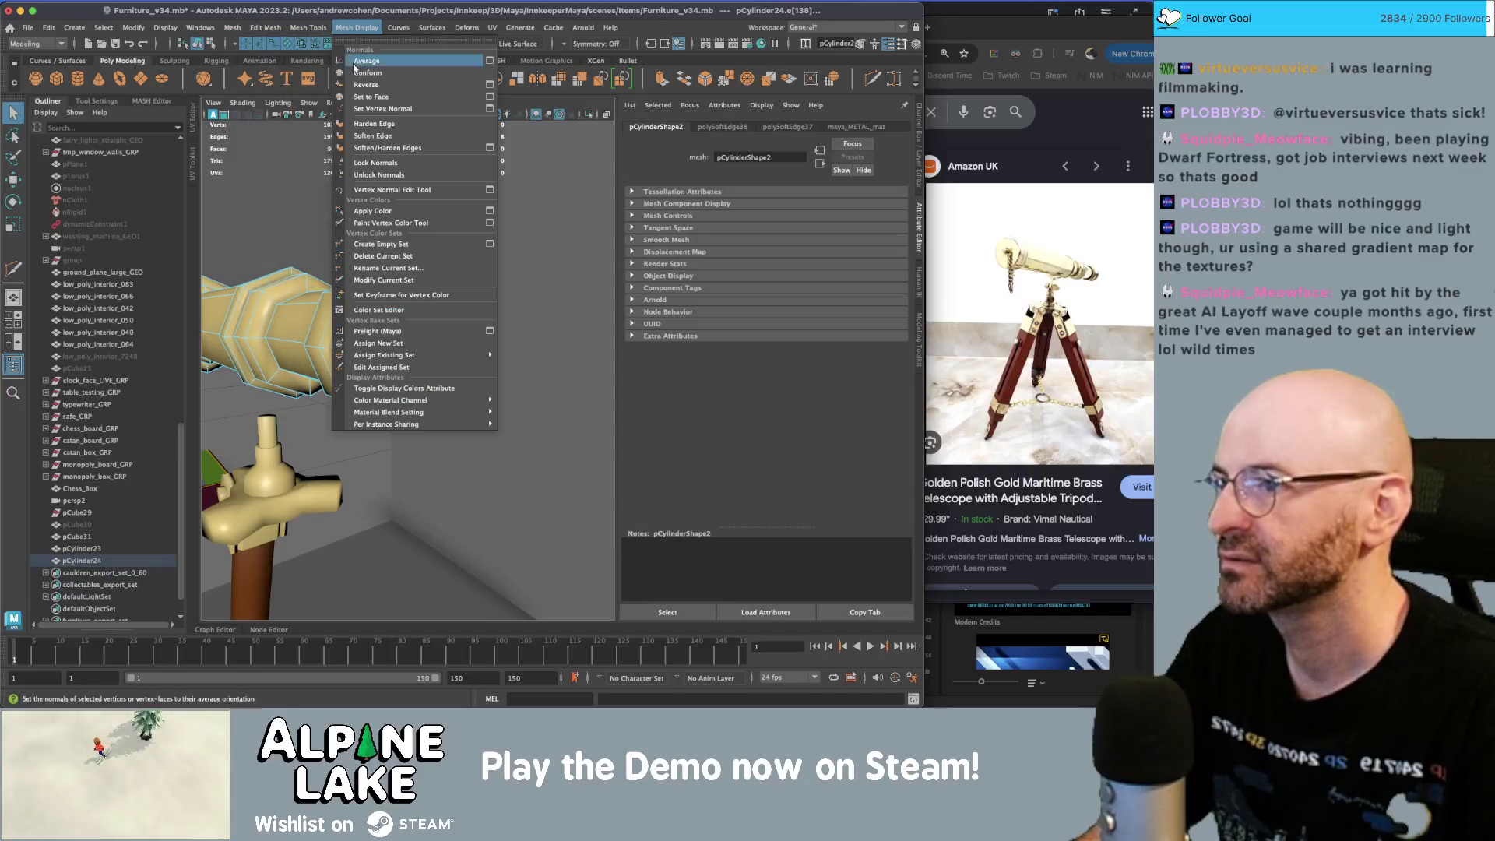
pyautogui.click(371, 126)
pyautogui.press('F8')
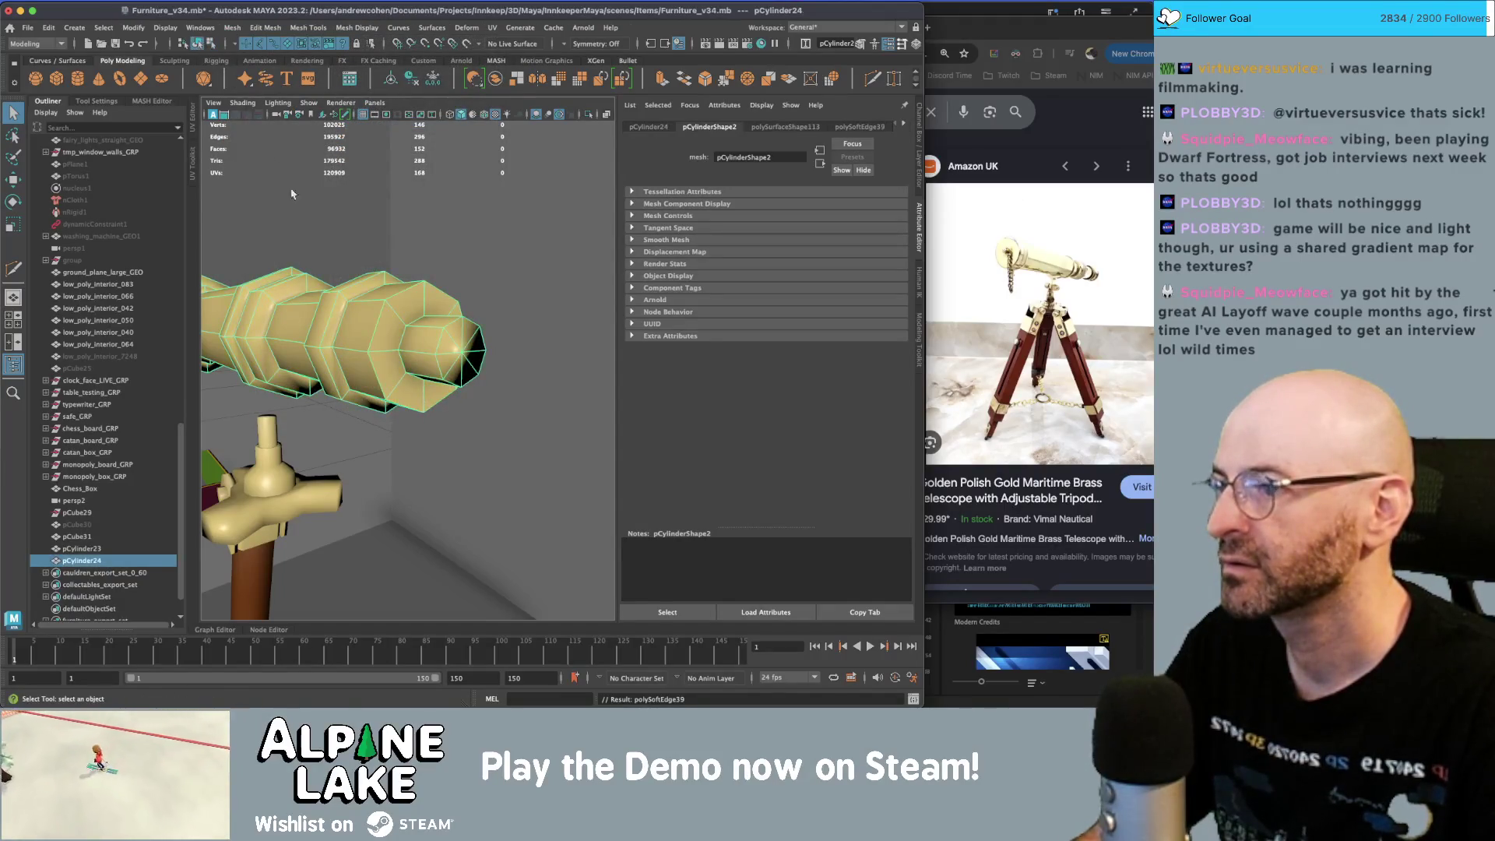
# - Bevel the barrel's end-cap faces with a 0.200 offset and 1 segment
pyautogui.moveTo(325, 326)
pyautogui.keyDown('alt'); pyautogui.mouseDown()
pyautogui.moveTo(457, 362)
pyautogui.moveTo(535, 341)
pyautogui.mouseUp(); pyautogui.keyUp('alt')
pyautogui.keyDown('alt'); pyautogui.moveTo(362, 352); pyautogui.dragTo(420, 343); pyautogui.keyUp('alt')
pyautogui.click(436, 334)
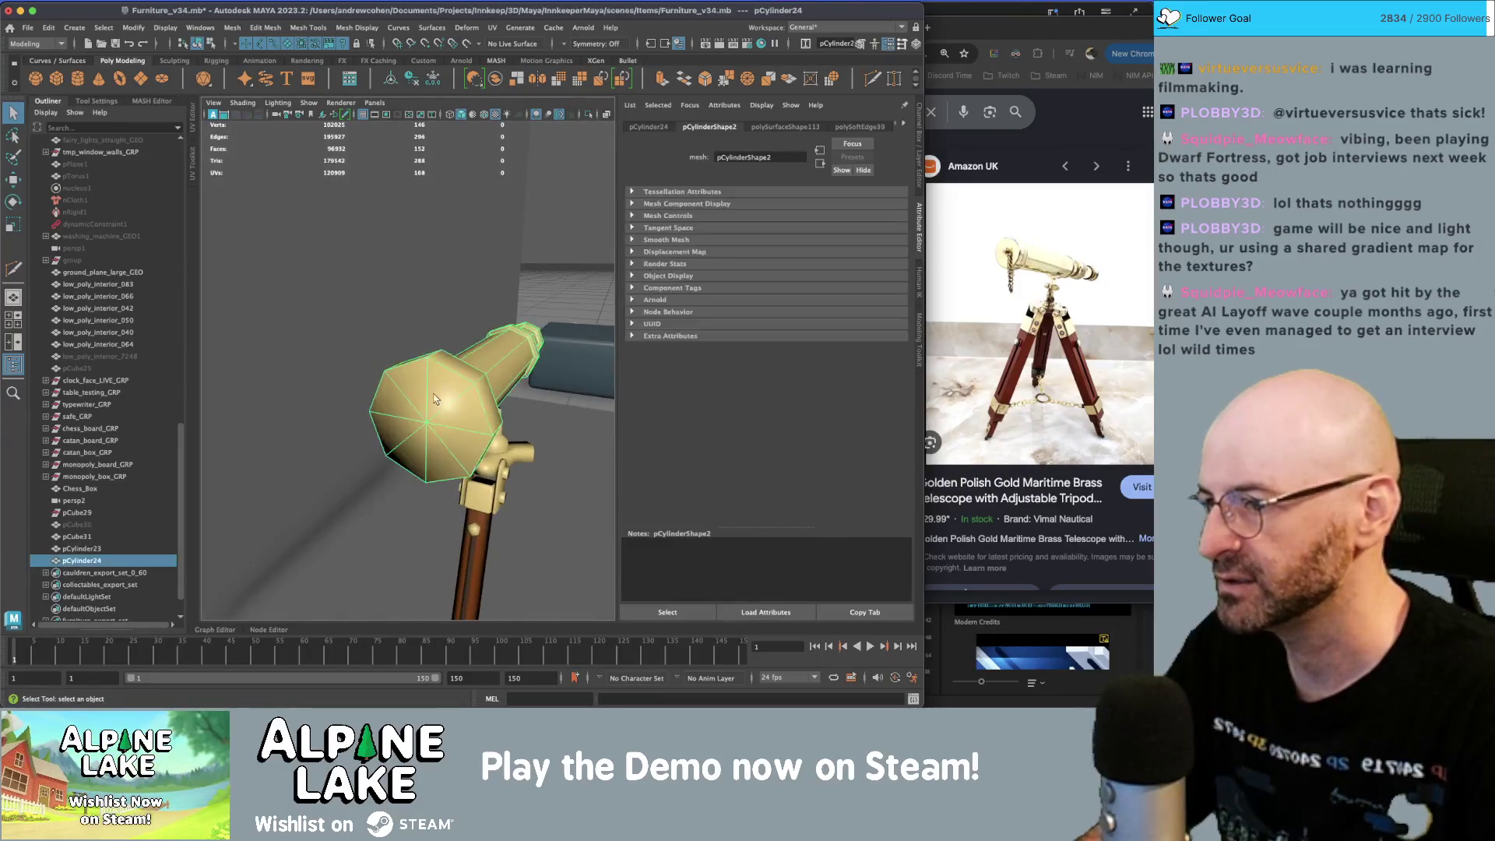
pyautogui.moveTo(435, 334); pyautogui.dragTo(435, 390, button='right')
pyautogui.moveTo(430, 319); pyautogui.dragTo(450, 370, button='right')
pyautogui.hotkey('ctrl', 'b')
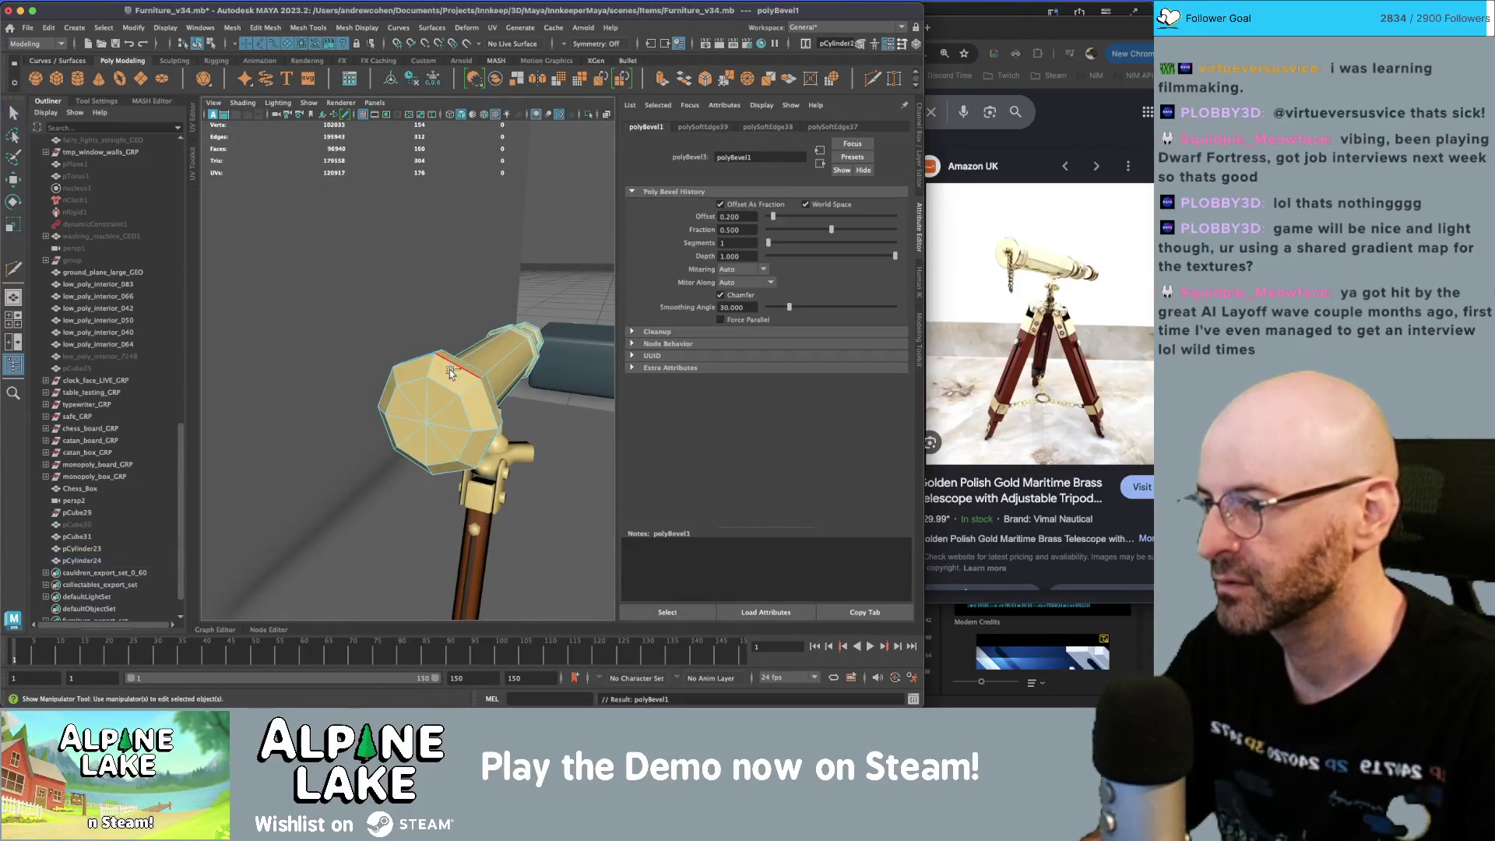
# - Lower the polyBevel1 Fraction to narrow the end-cap bevel
pyautogui.moveTo(777, 228); pyautogui.dragTo(795, 231)
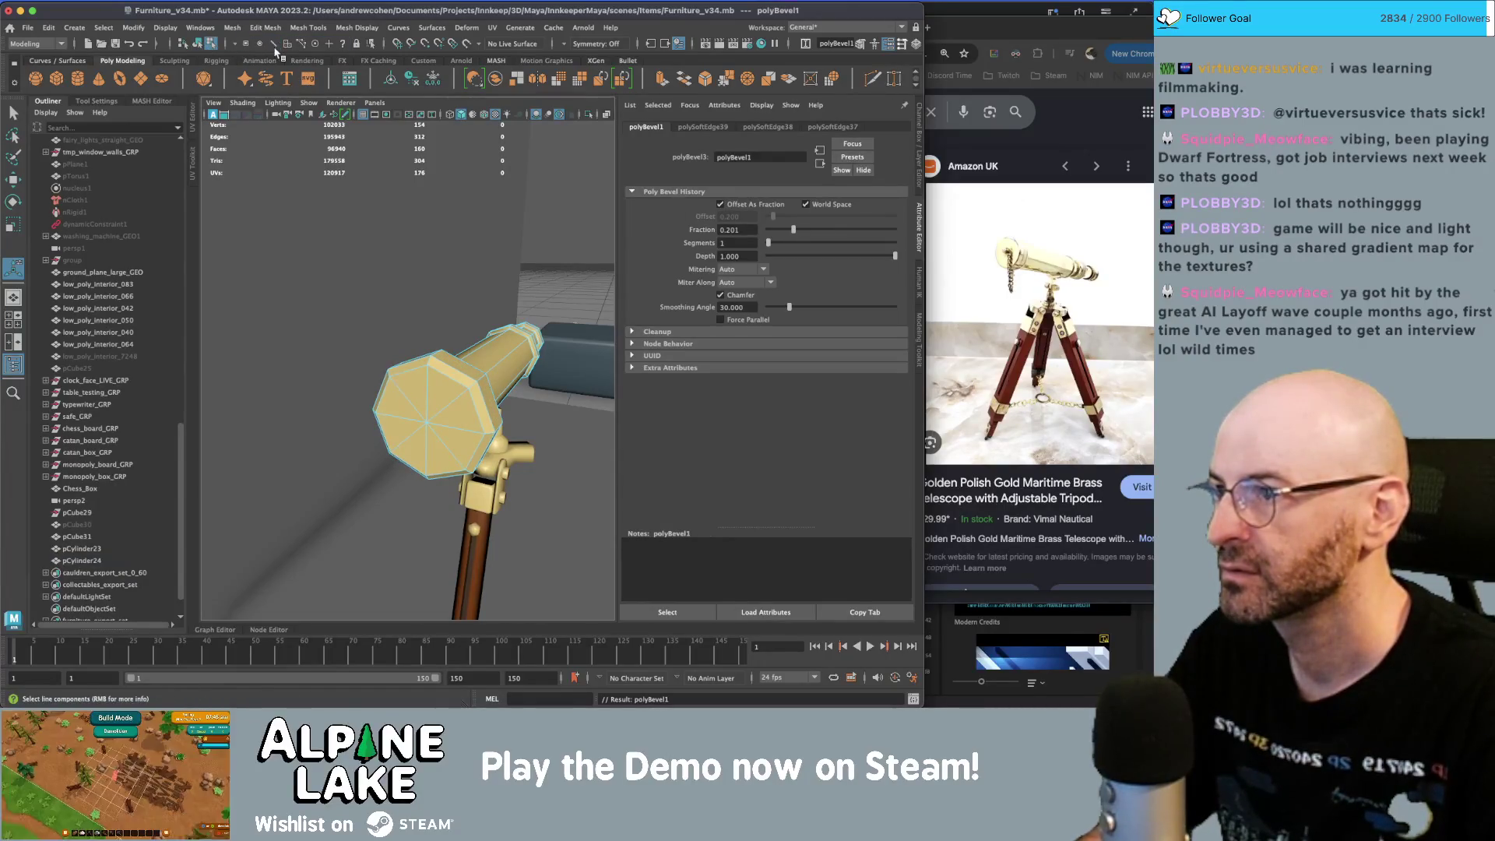
pyautogui.click(453, 372)
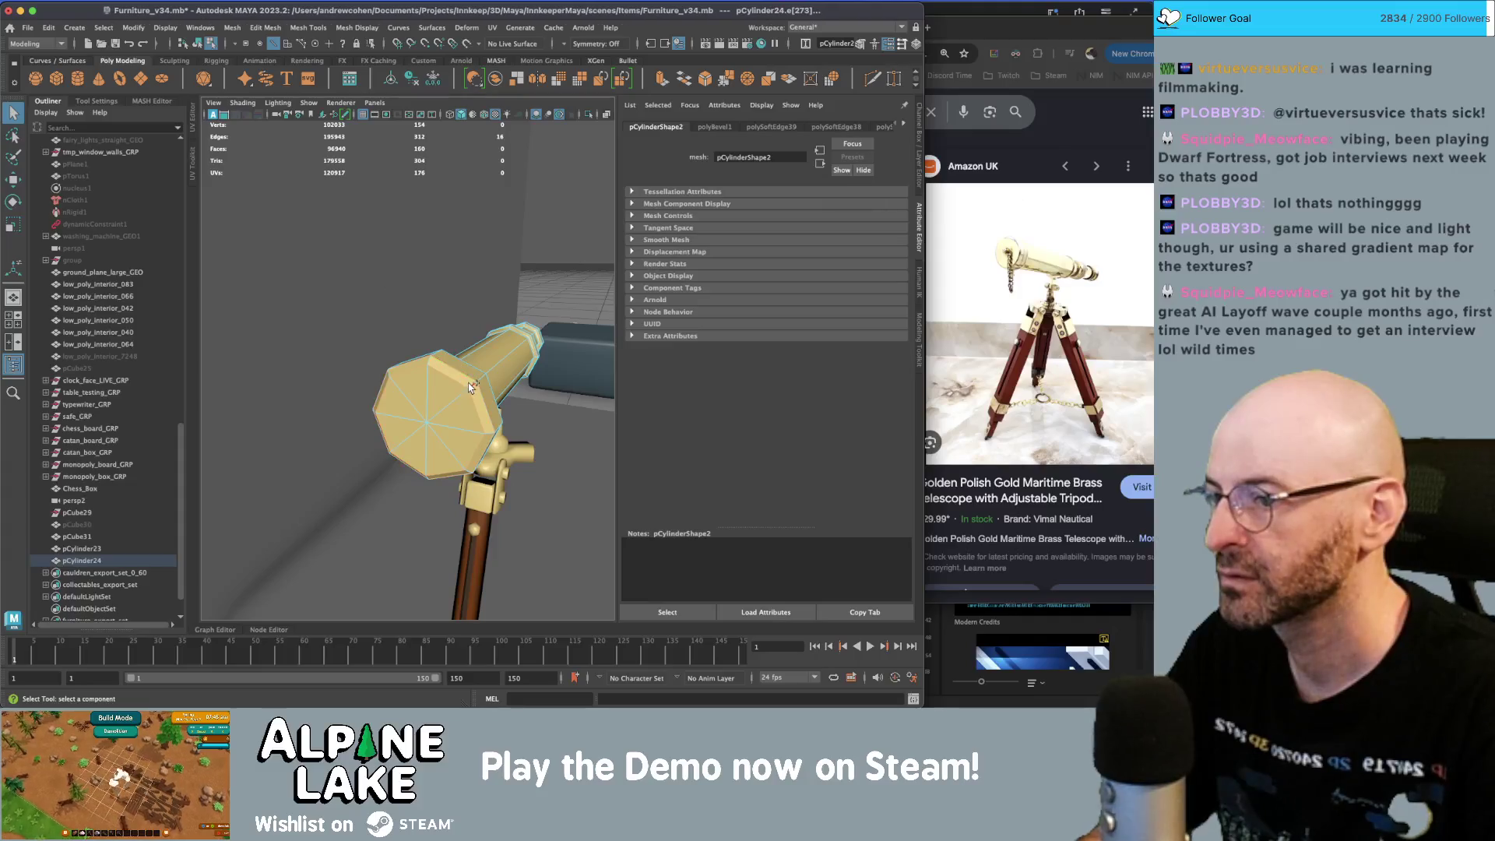
pyautogui.keyDown('alt'); pyautogui.moveTo(476, 387); pyautogui.dragTo(317, 334); pyautogui.keyUp('alt')
# - Soften the shading of the barrel's end-cap faces
pyautogui.rightClick(315, 314)
pyautogui.moveTo(316, 326); pyautogui.dragTo(313, 345, button='right')
pyautogui.moveTo(316, 426); pyautogui.dragTo(315, 432)
pyautogui.click(303, 29)
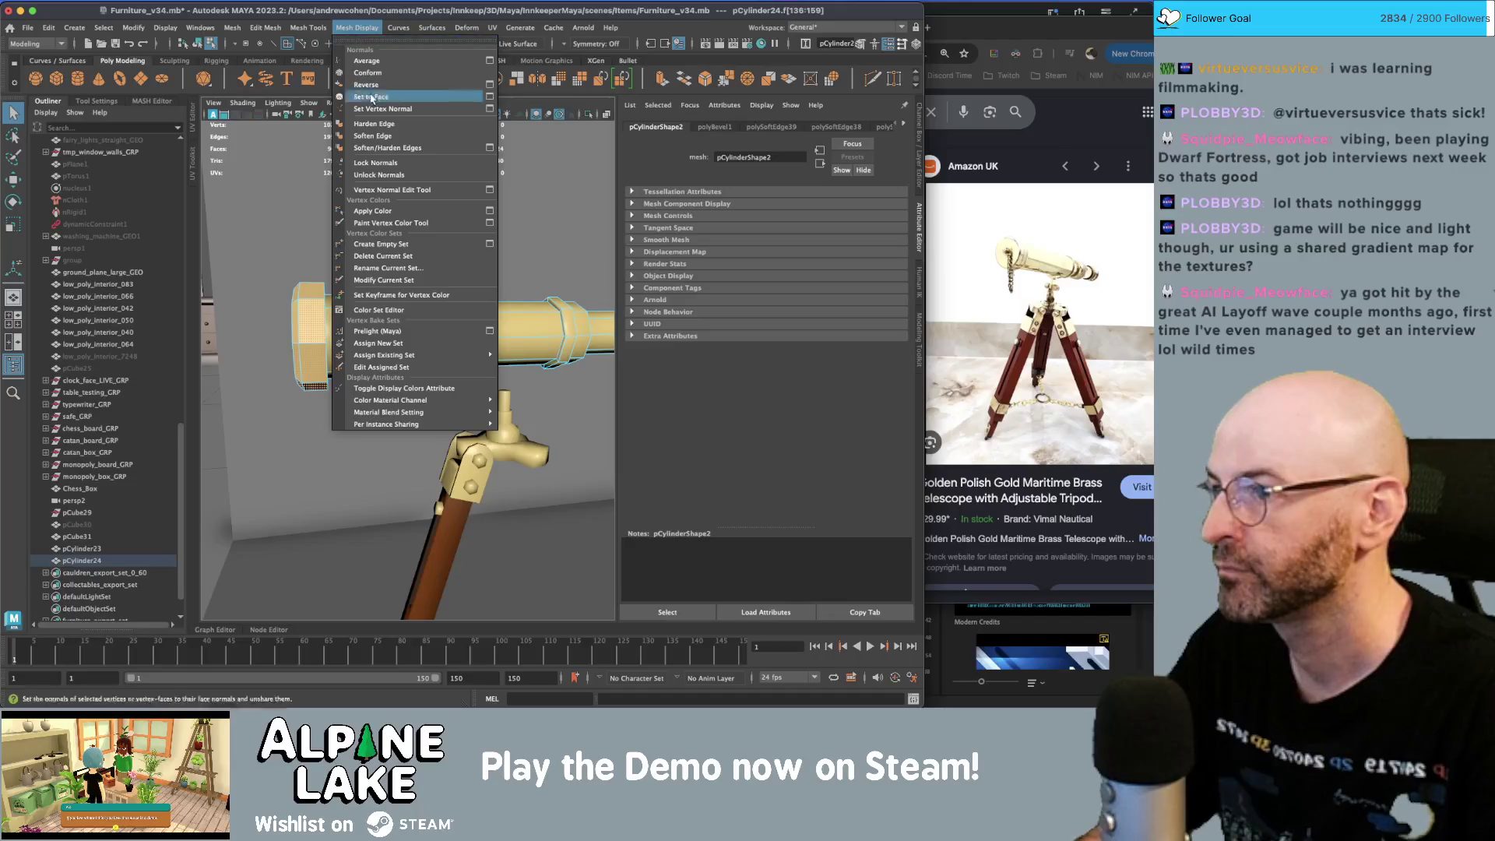
pyautogui.click(369, 141)
pyautogui.click(199, 43)
pyautogui.click(390, 257)
# - Start selecting faces around the eyepiece ring
pyautogui.moveTo(390, 257)
pyautogui.keyDown('alt'); pyautogui.mouseDown()
pyautogui.moveTo(373, 288)
pyautogui.moveTo(342, 300)
pyautogui.moveTo(498, 286)
pyautogui.mouseUp(); pyautogui.keyUp('alt')
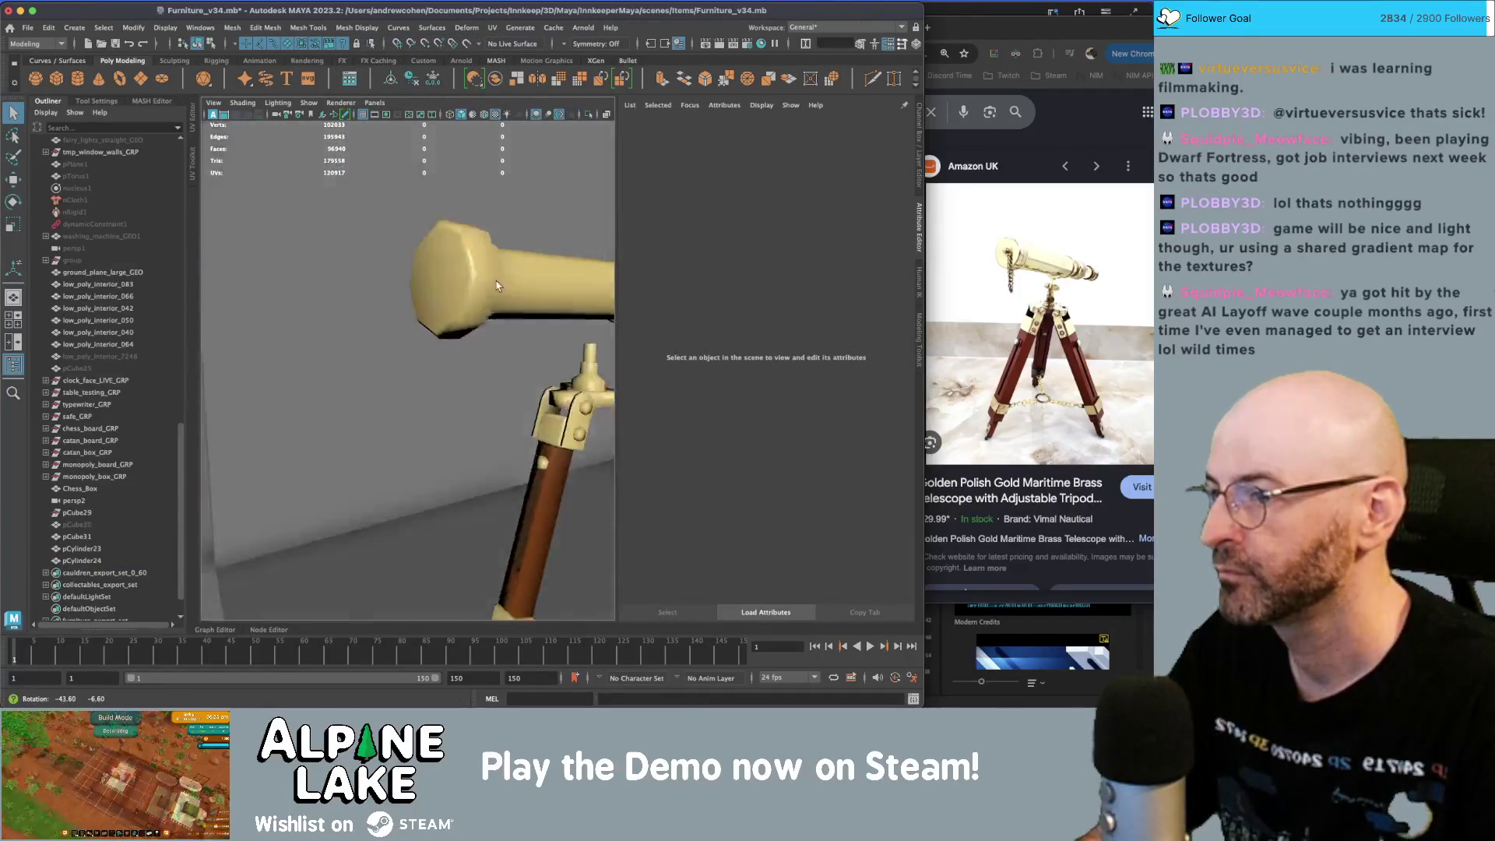
pyautogui.scroll(10, 499, 286)
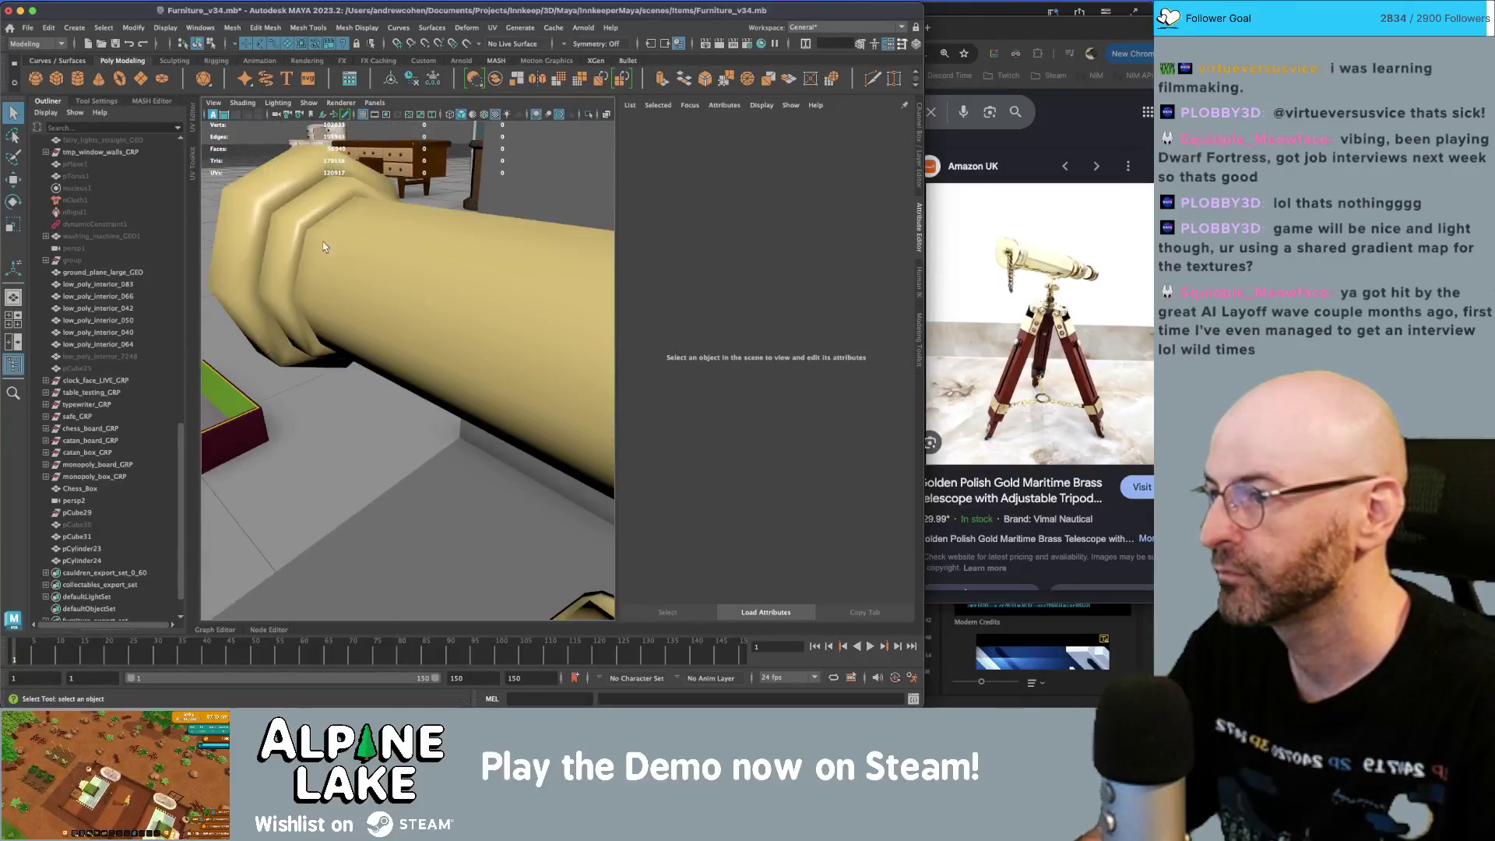
pyautogui.click(324, 247)
pyautogui.rightClick(303, 181)
pyautogui.moveTo(304, 179); pyautogui.dragTo(304, 152, button='right')
pyautogui.click(302, 185)
pyautogui.moveTo(283, 165)
pyautogui.keyDown('alt'); pyautogui.mouseDown()
pyautogui.moveTo(387, 169)
pyautogui.moveTo(352, 189)
pyautogui.moveTo(394, 210)
pyautogui.mouseUp(); pyautogui.keyUp('alt')
pyautogui.rightClick(334, 218)
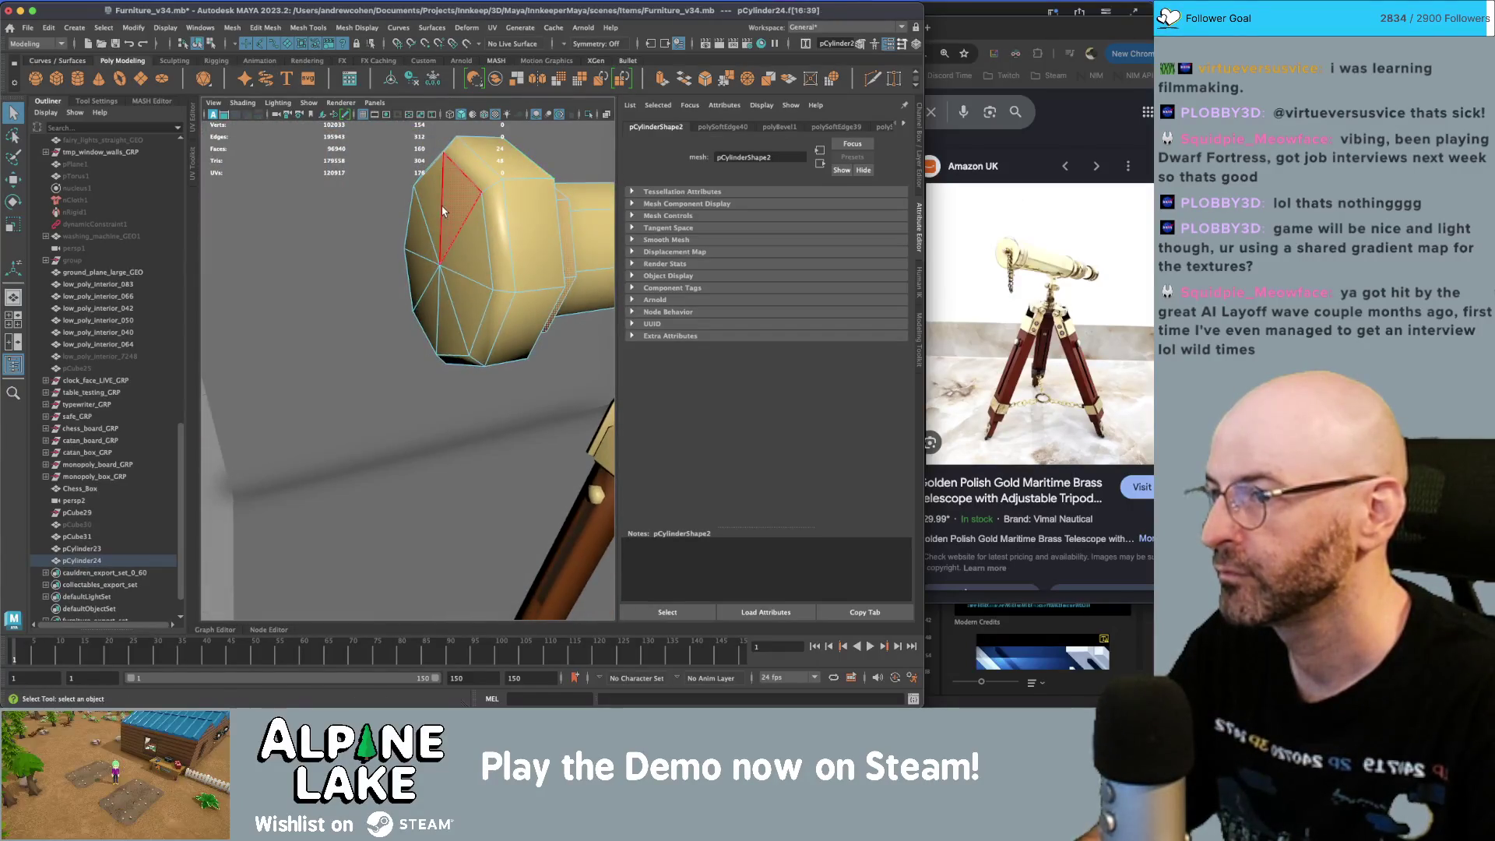
pyautogui.click(468, 233)
pyautogui.keyDown('shift'); pyautogui.click(447, 303); pyautogui.keyUp('shift')
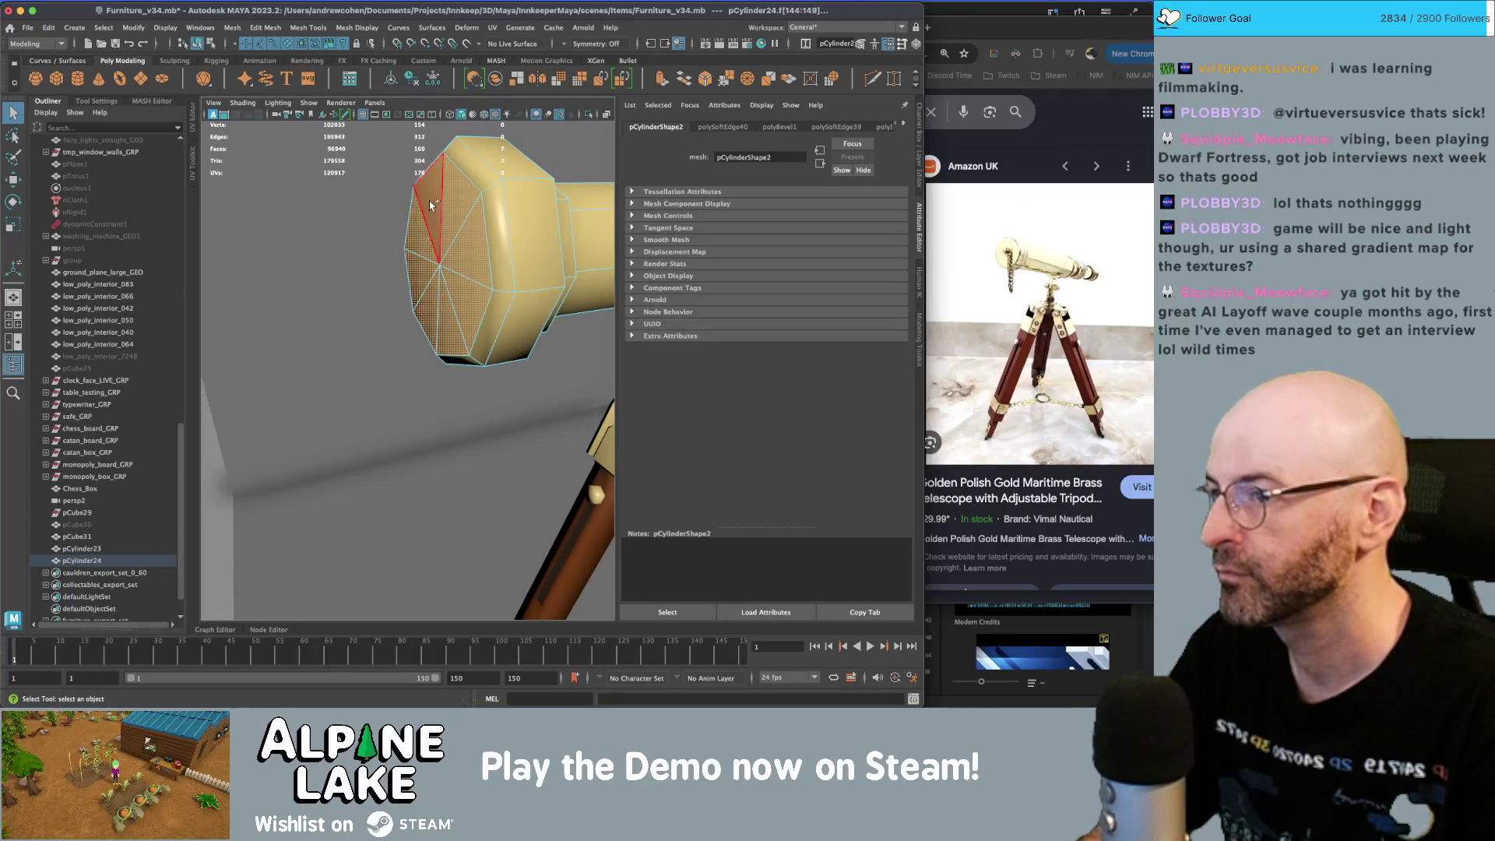
pyautogui.keyDown('alt'); pyautogui.moveTo(433, 205); pyautogui.dragTo(447, 208); pyautogui.keyUp('alt')
# - Add the remaining eyepiece ring faces and rescale them
pyautogui.click(461, 211)
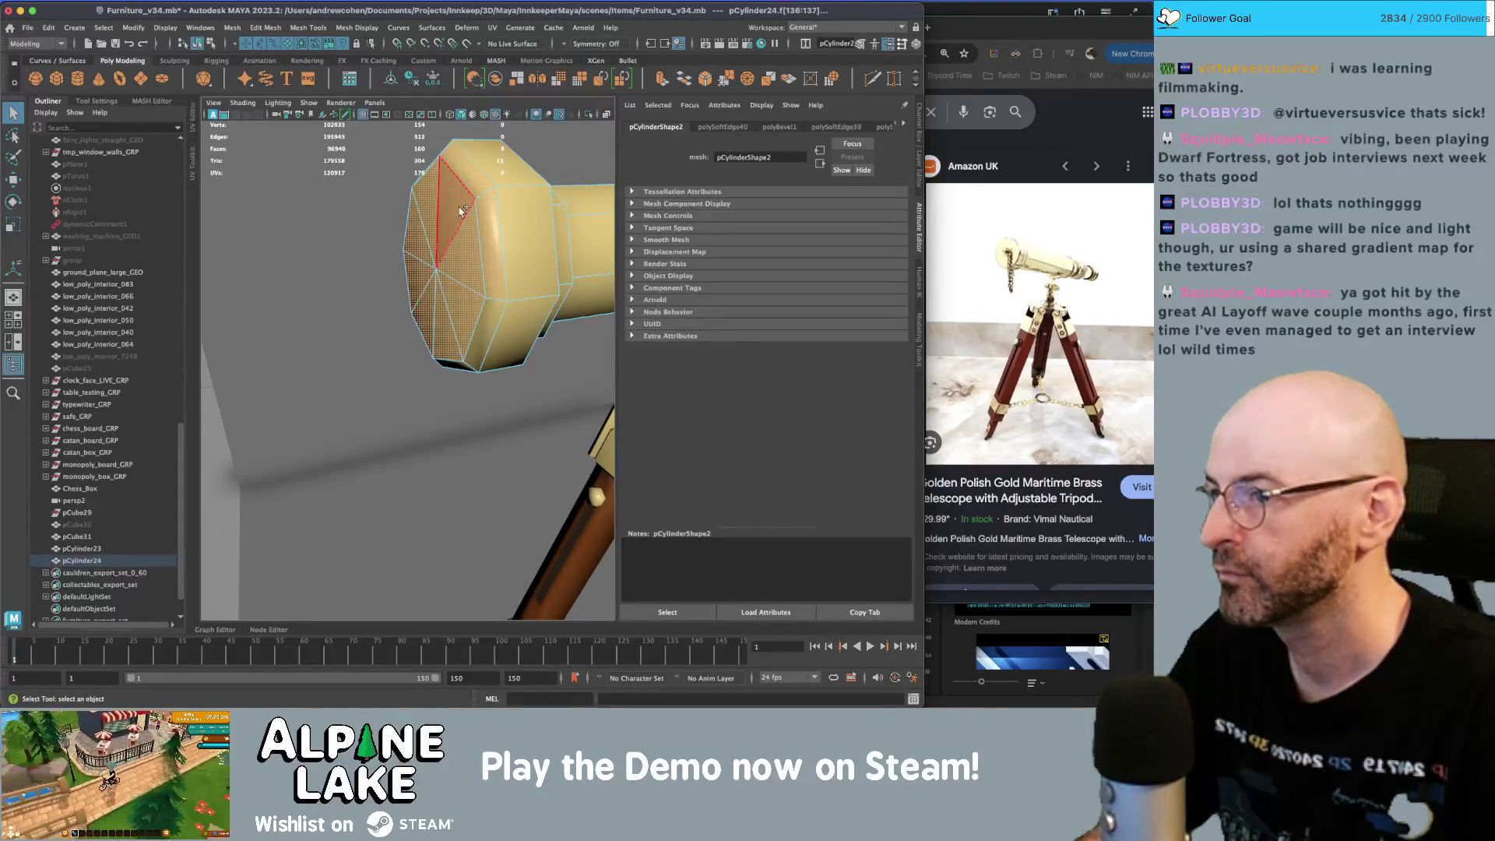
pyautogui.keyDown('shift'); pyautogui.click(501, 189); pyautogui.keyUp('shift')
pyautogui.keyDown('shift'); pyautogui.click(518, 233); pyautogui.keyUp('shift')
pyautogui.keyDown('shift'); pyautogui.click(514, 338); pyautogui.keyUp('shift')
pyautogui.press('r')
pyautogui.moveTo(530, 234)
pyautogui.keyDown('alt'); pyautogui.mouseDown()
pyautogui.moveTo(343, 327)
pyautogui.moveTo(233, 304)
pyautogui.mouseUp(); pyautogui.keyUp('alt')
pyautogui.click(196, 42)
pyautogui.press('3')
pyautogui.keyDown('alt'); pyautogui.moveTo(467, 351); pyautogui.dragTo(424, 324); pyautogui.keyUp('alt')
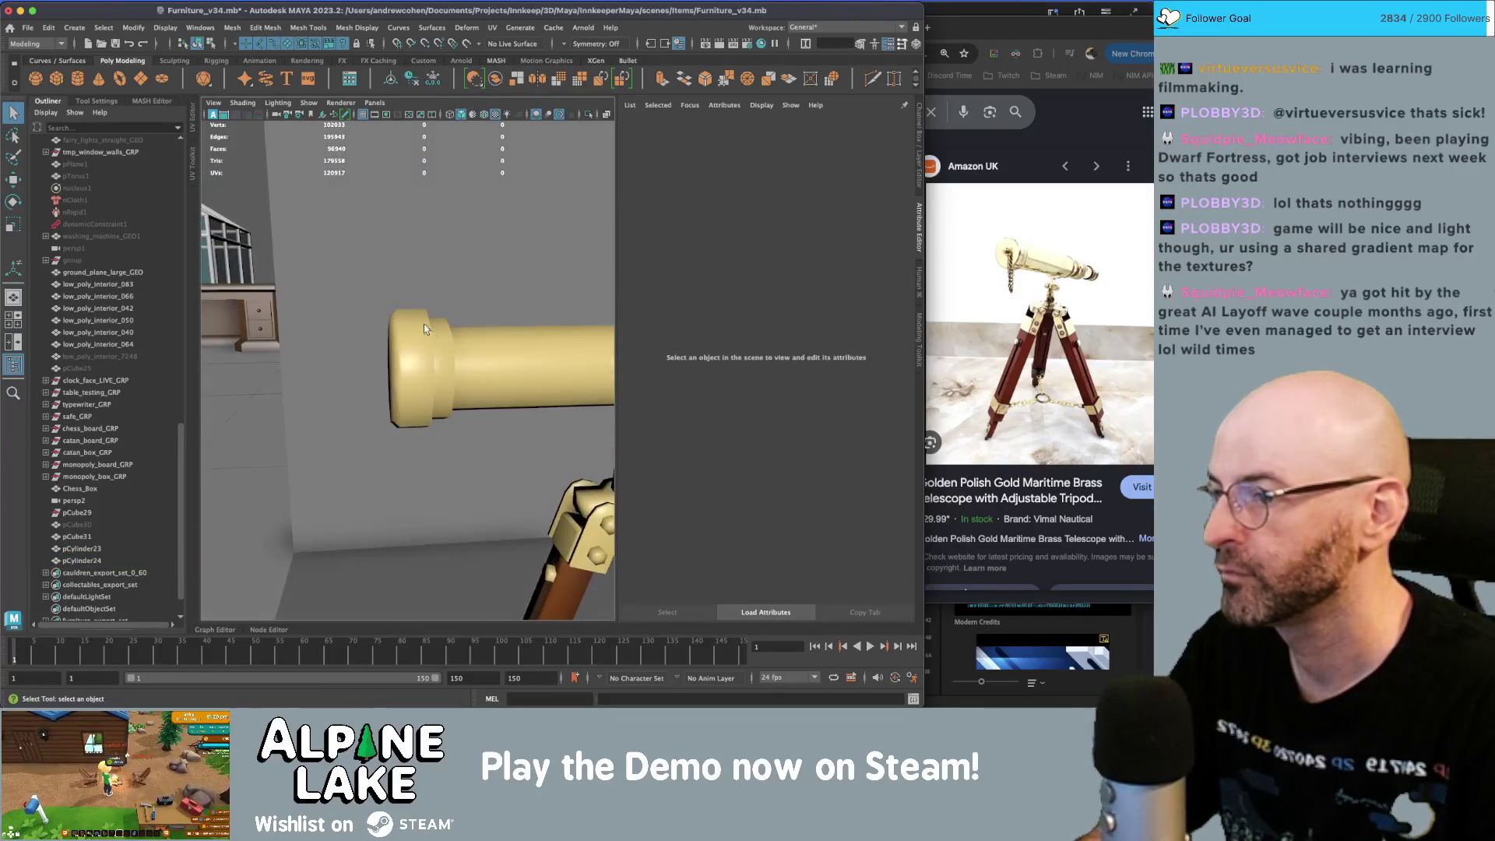
pyautogui.click(423, 329)
pyautogui.moveTo(424, 328); pyautogui.dragTo(413, 325, button='right')
# - Raise the telescope tube pCylinder24 slightly
pyautogui.press('4')
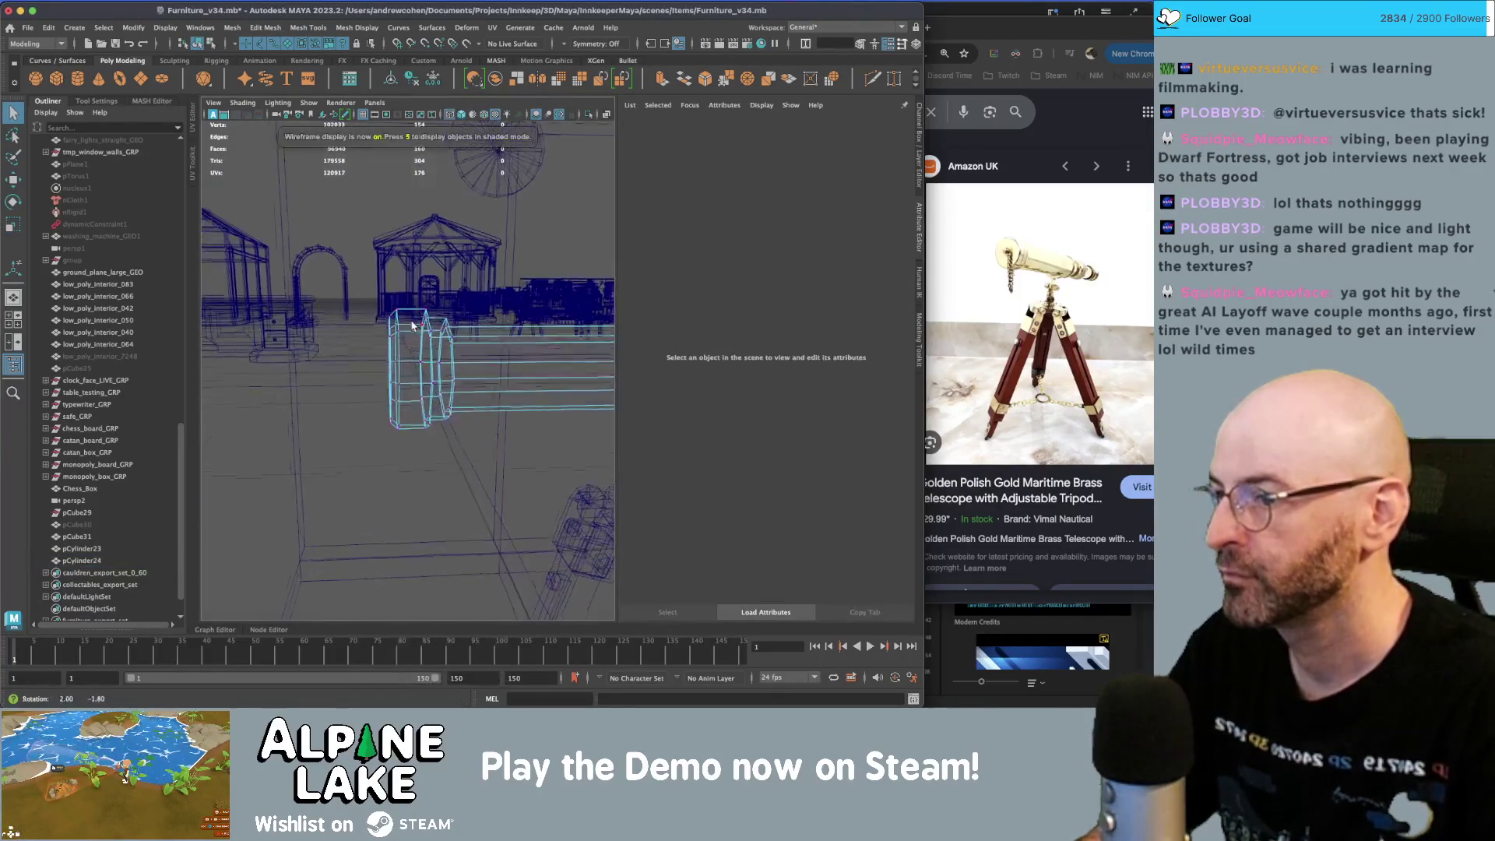
pyautogui.moveTo(443, 296); pyautogui.dragTo(502, 436)
pyautogui.press('w')
pyautogui.press('5')
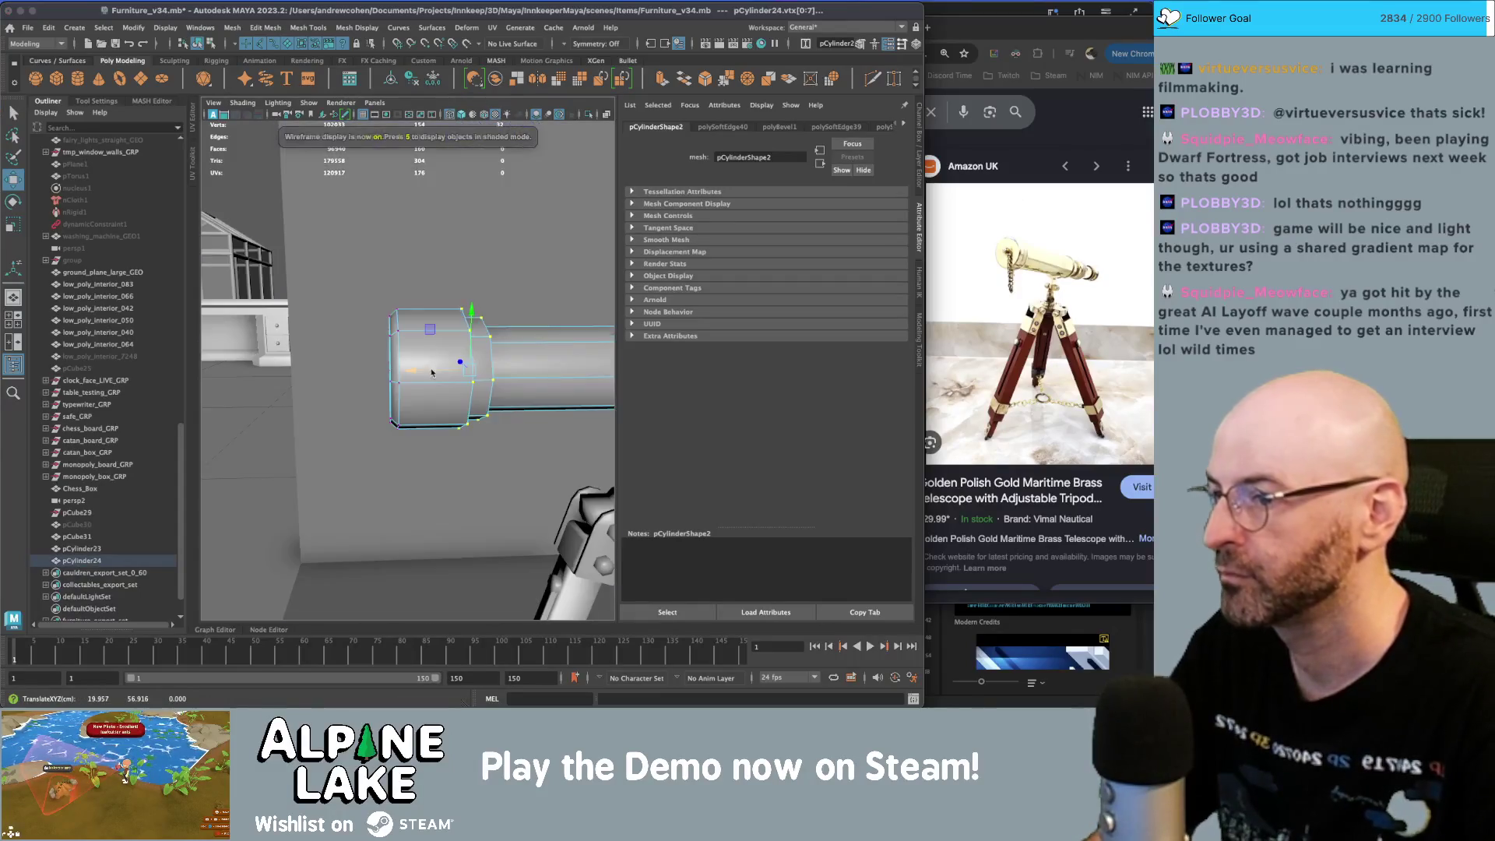
pyautogui.scroll(-5, 432, 372)
pyautogui.press('4')
pyautogui.press('6')
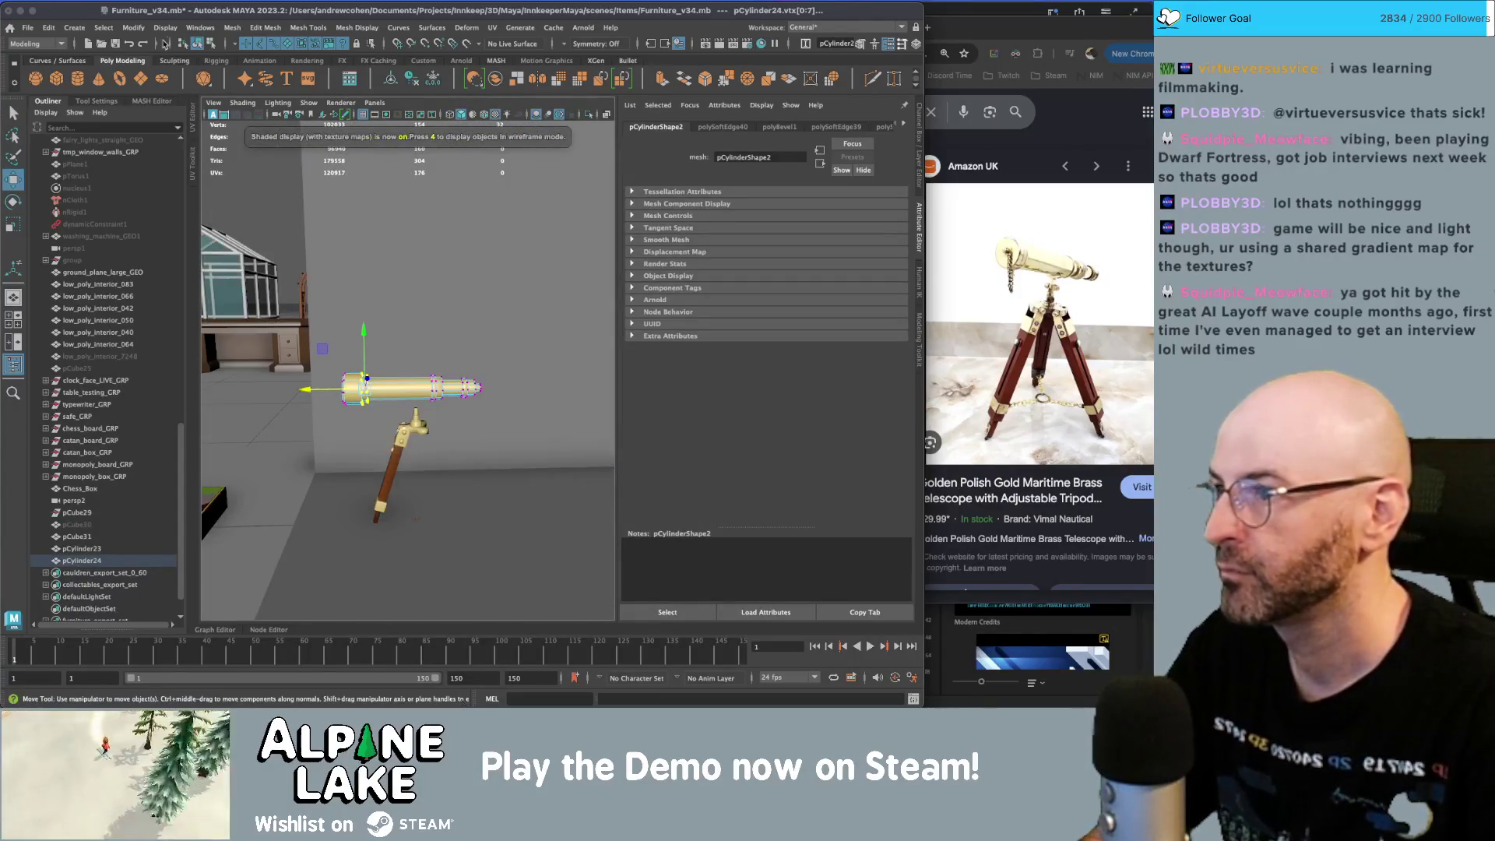
pyautogui.click(206, 43)
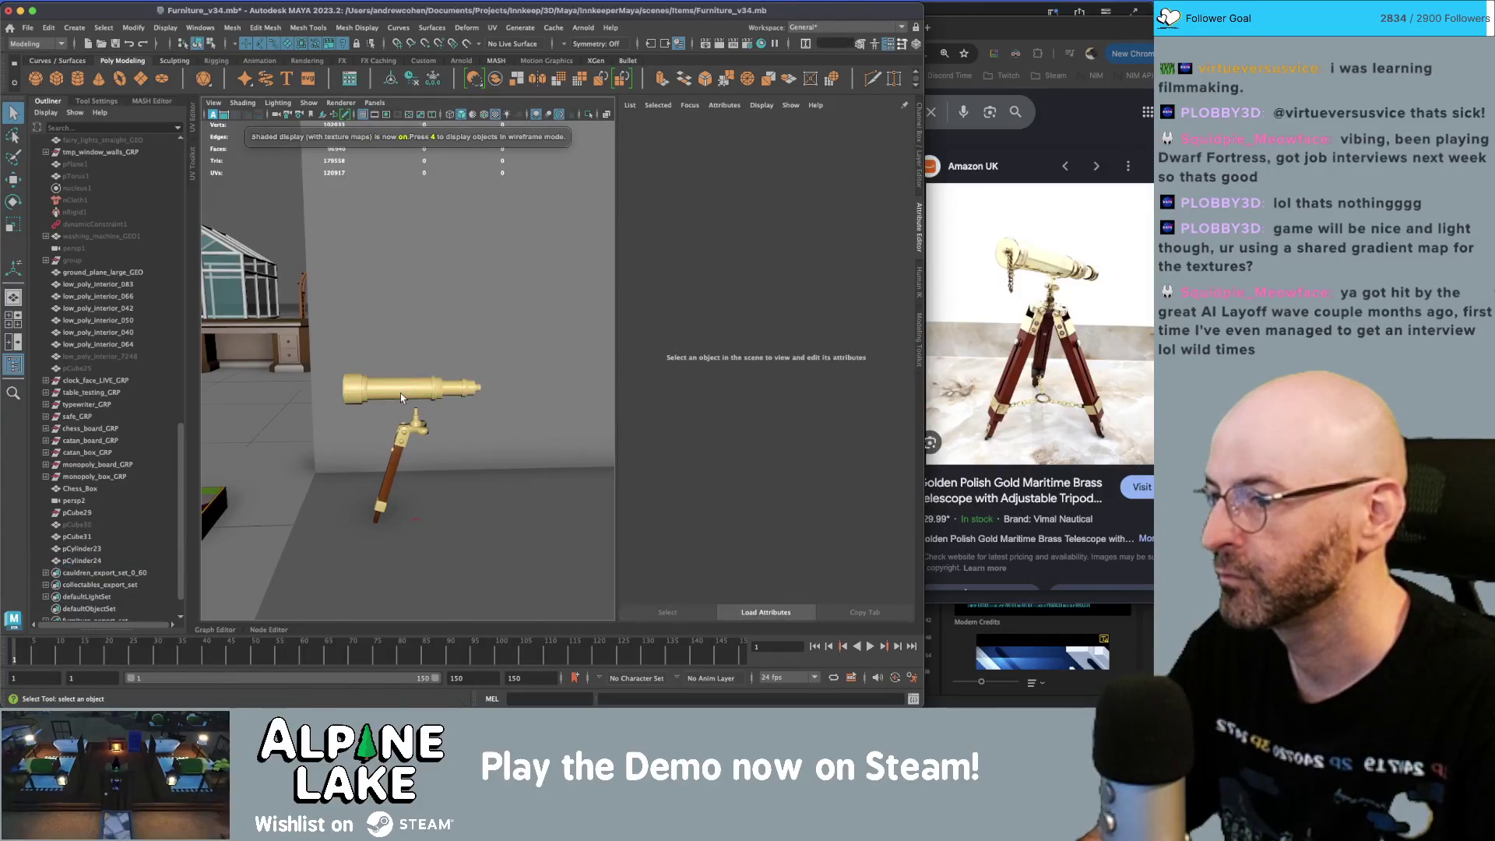
pyautogui.press('w')
pyautogui.moveTo(415, 344); pyautogui.dragTo(415, 337)
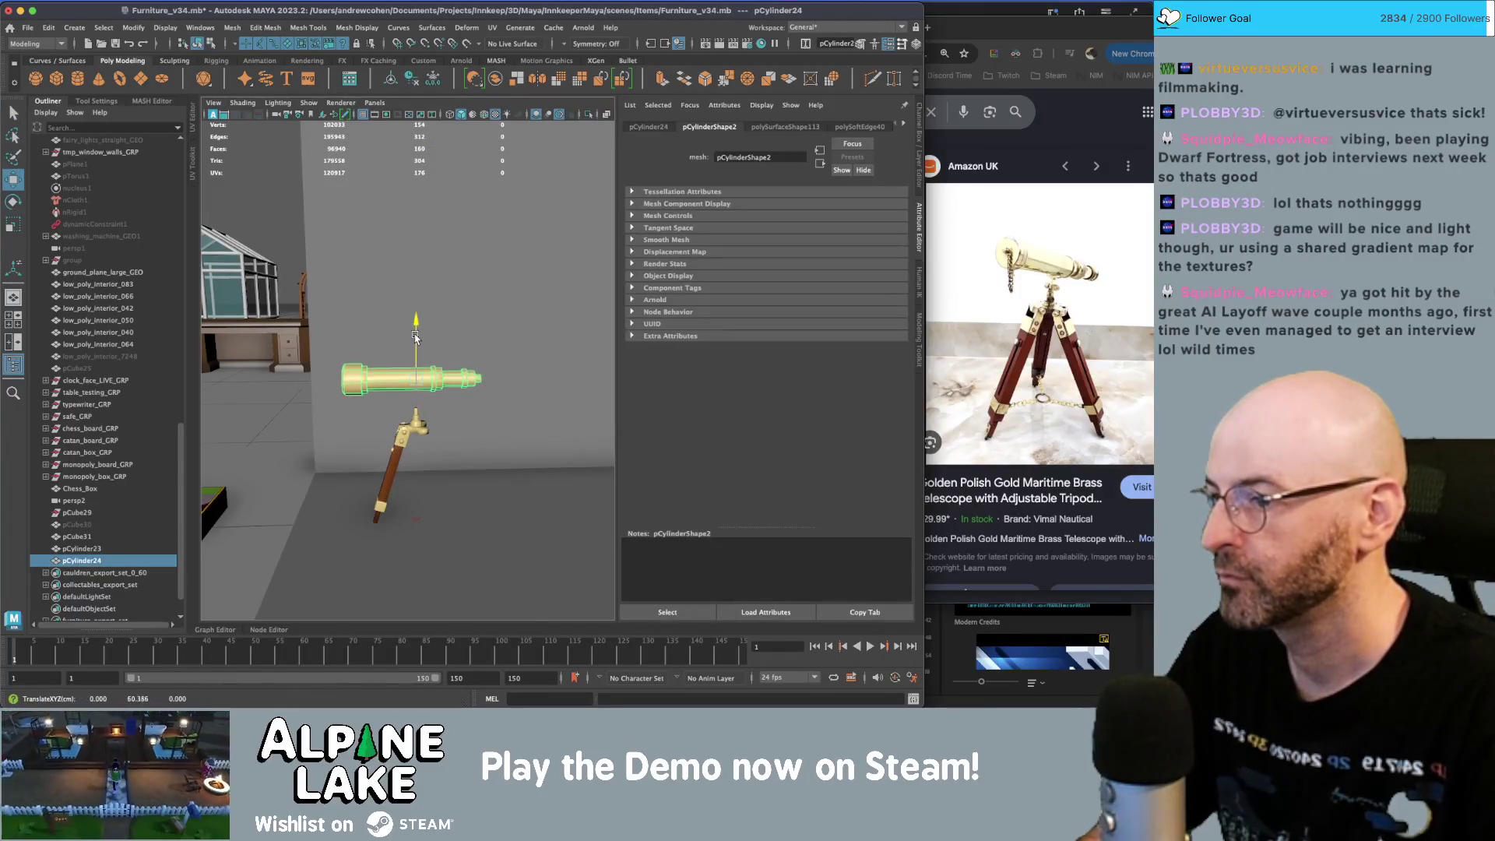
# - Scale the tripod leg pCube31 and brass fitting pCylinder23 up to about 1.196
pyautogui.click(408, 444)
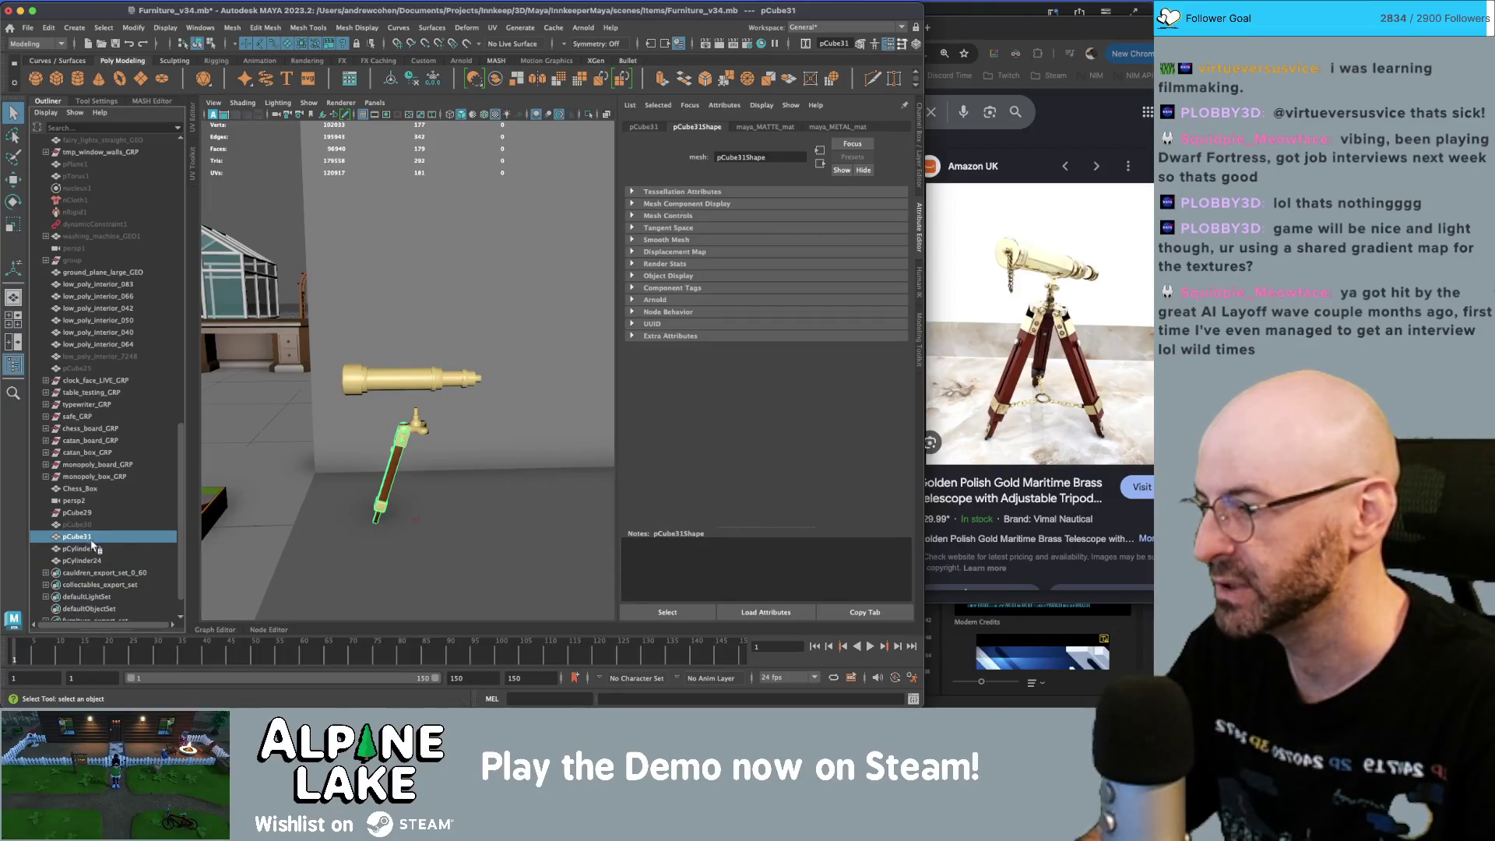
pyautogui.moveTo(92, 560); pyautogui.dragTo(92, 537)
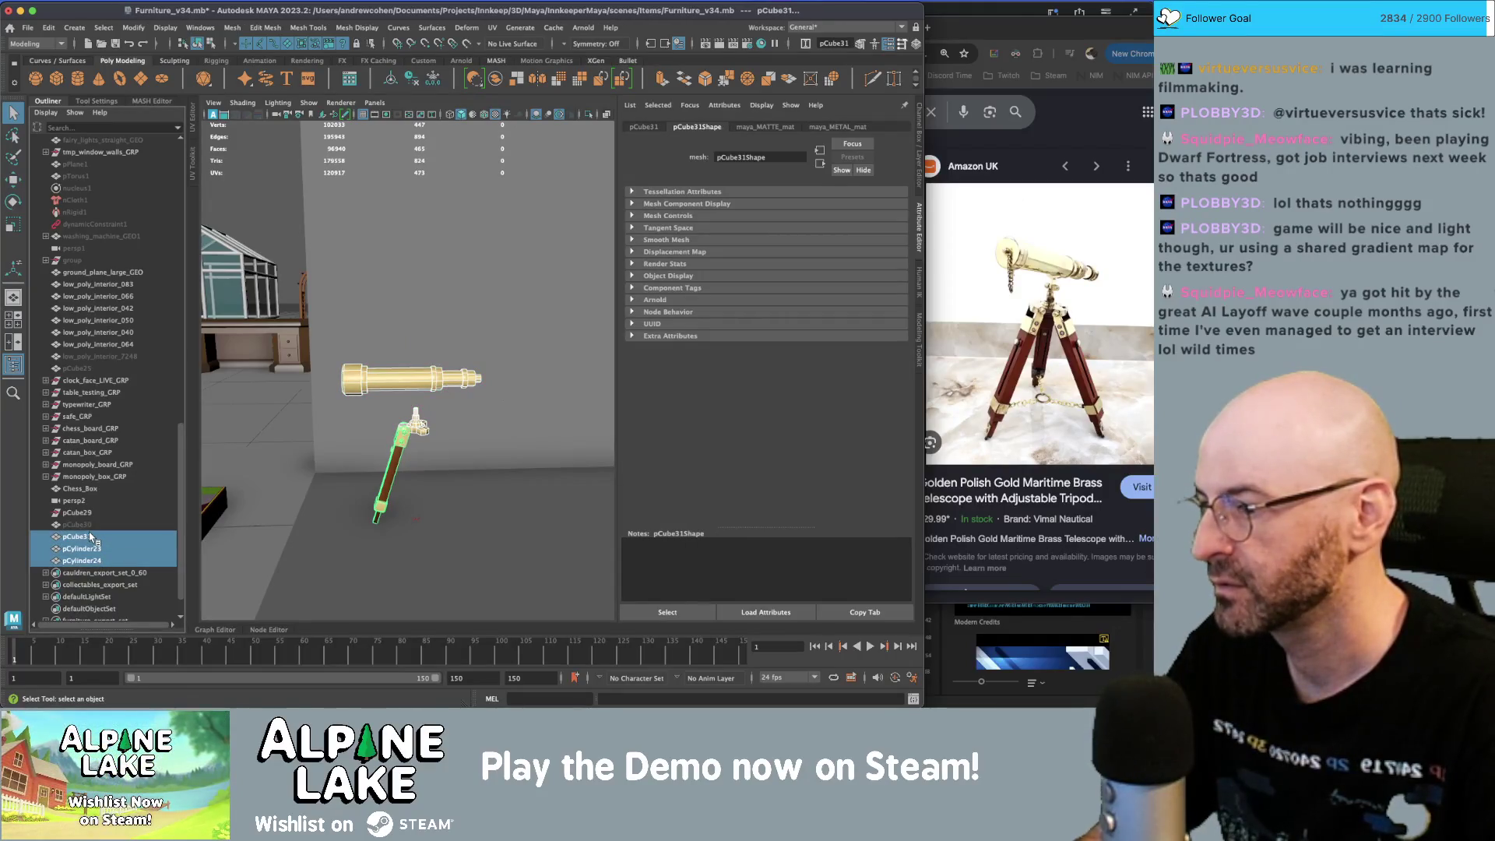
pyautogui.press('w')
pyautogui.click(125, 549)
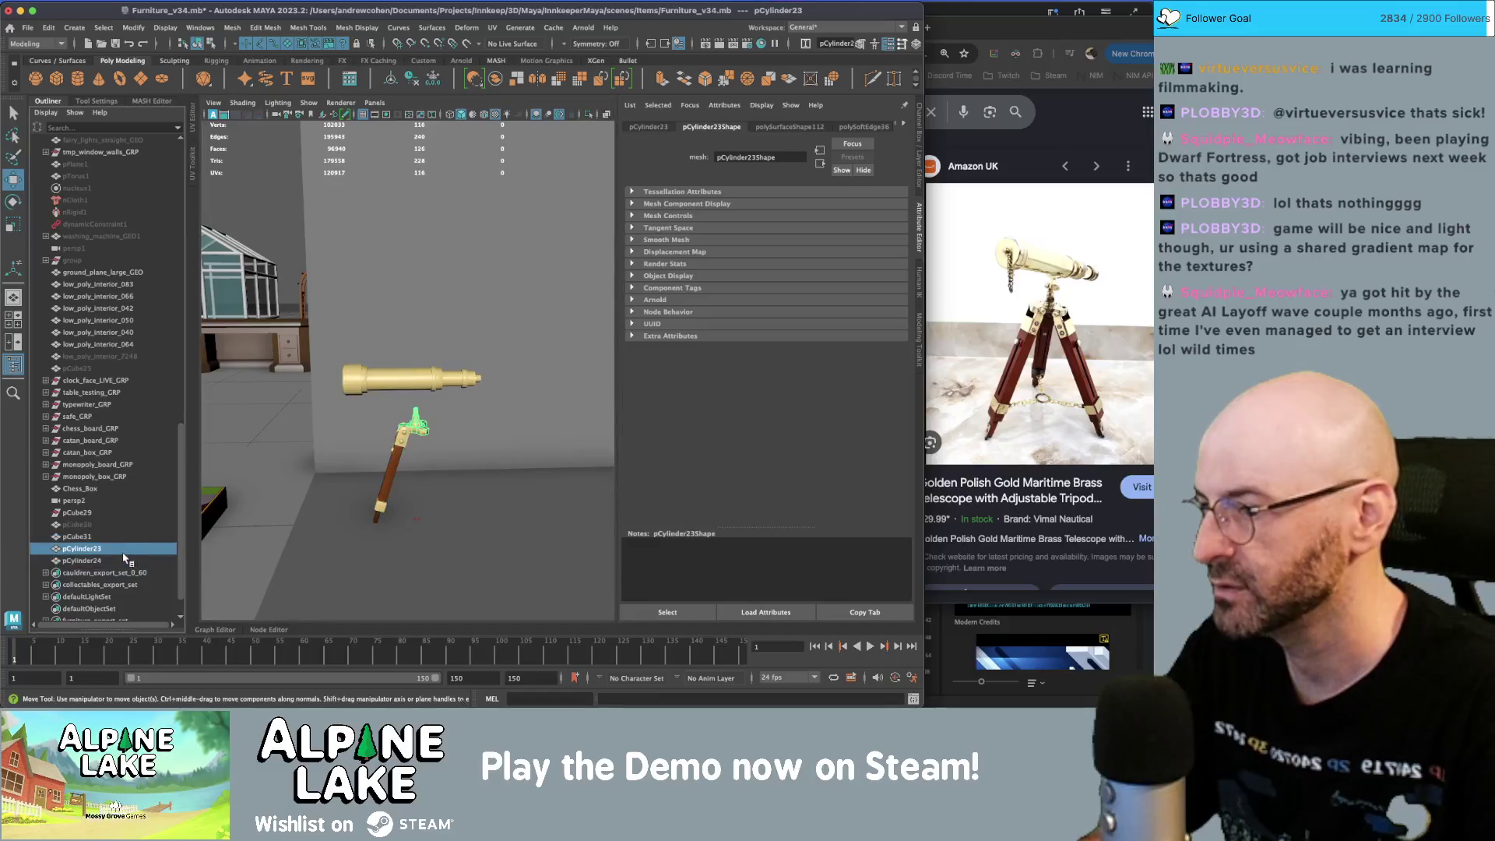
pyautogui.keyDown('ctrl'); pyautogui.click(88, 537); pyautogui.keyUp('ctrl')
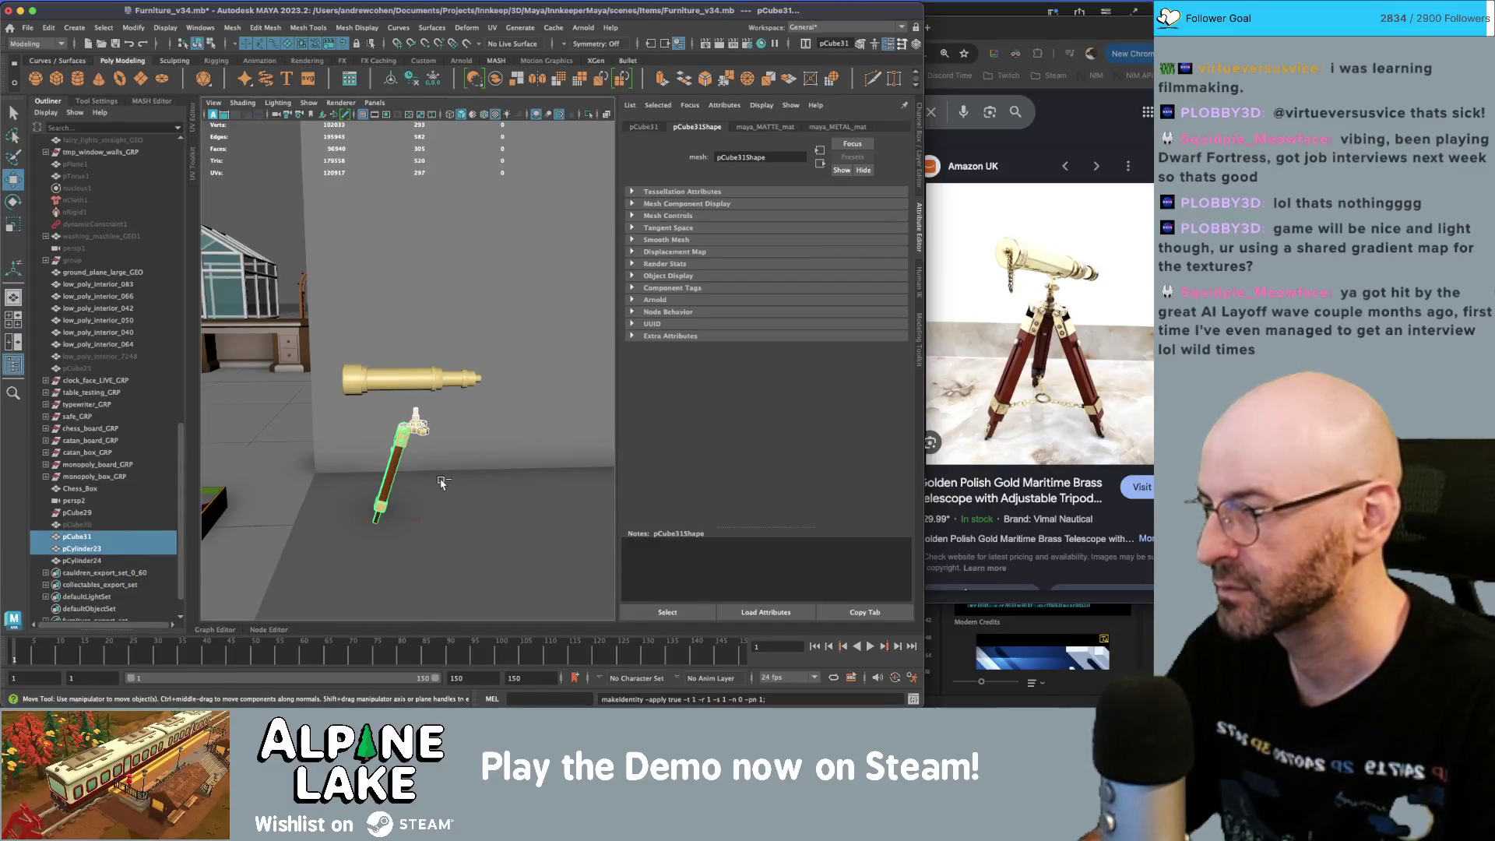
pyautogui.press('r')
pyautogui.moveTo(415, 523); pyautogui.dragTo(441, 523)
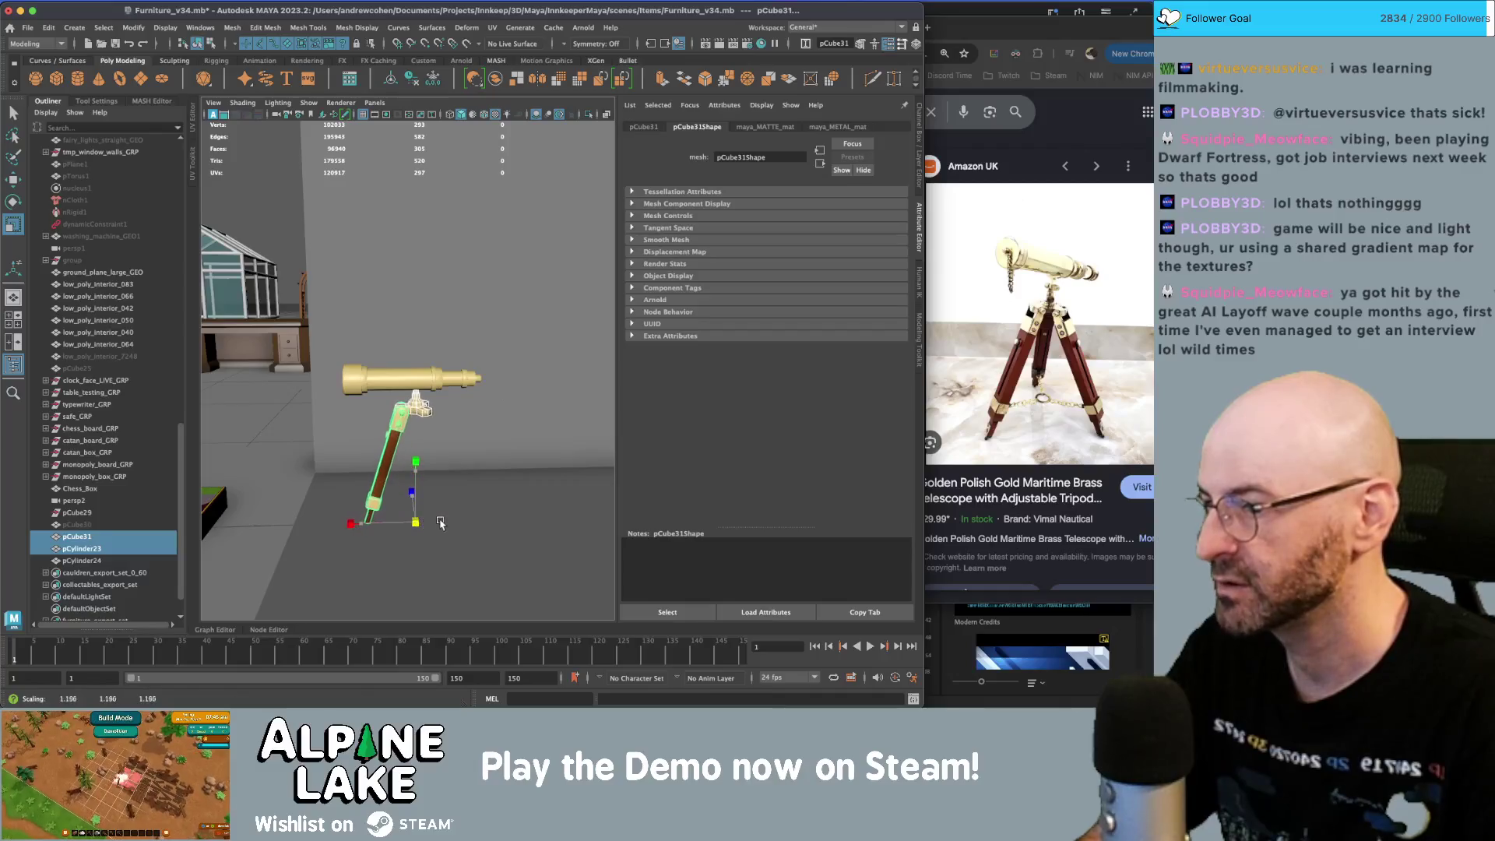
# - Rotate the telescope tube to tilt it upward on its stand
pyautogui.click(421, 380)
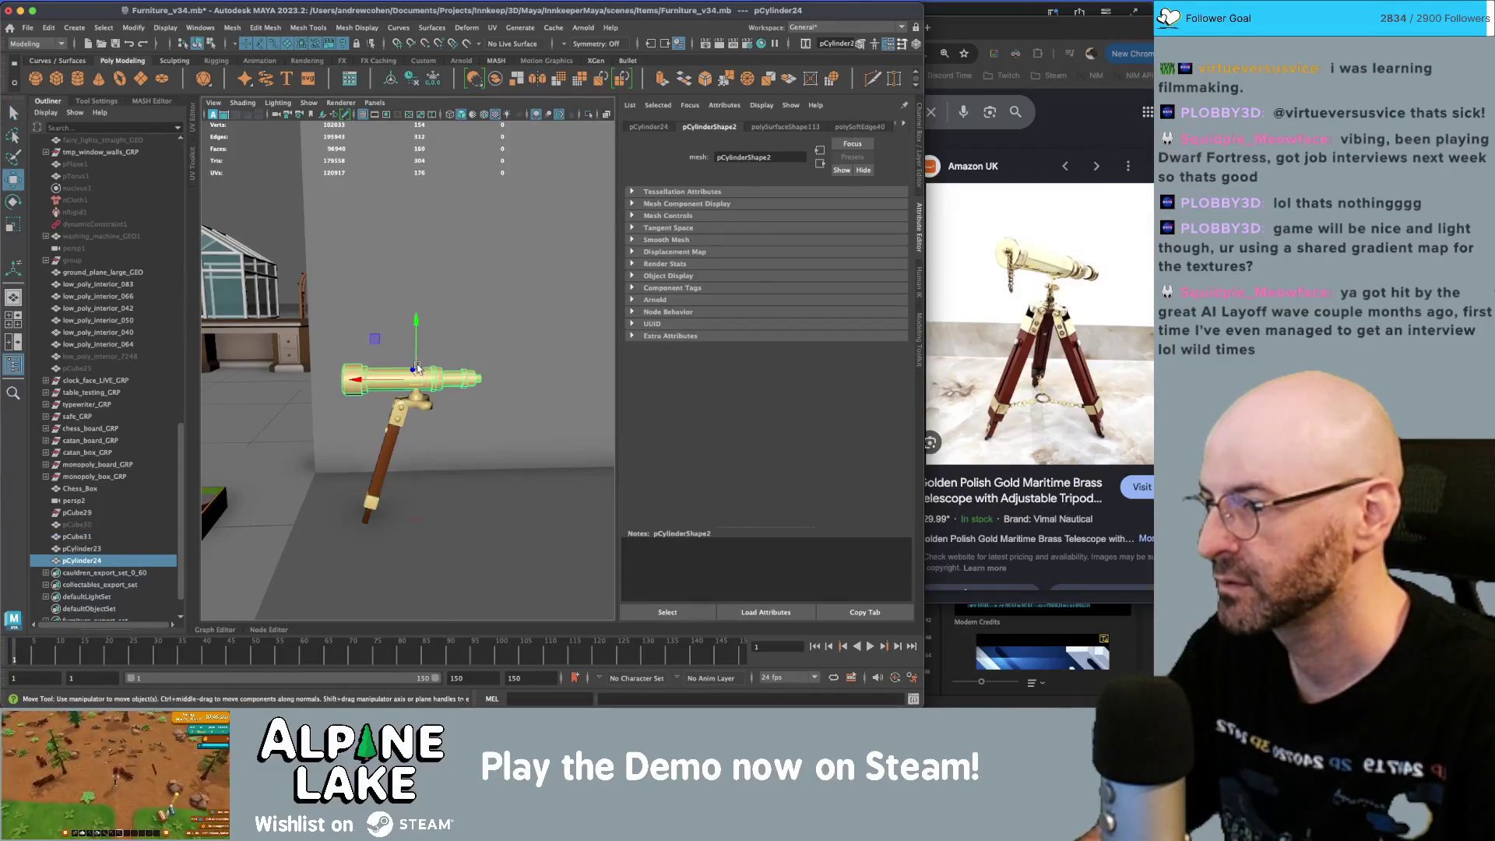
pyautogui.press('e')
pyautogui.moveTo(430, 327)
pyautogui.mouseDown()
pyautogui.moveTo(515, 336)
pyautogui.moveTo(450, 297)
pyautogui.mouseUp()
# - Select the faces of the telescope tube's end cap
pyautogui.press('f')
pyautogui.moveTo(451, 296); pyautogui.dragTo(450, 335, button='right')
pyautogui.click(429, 326)
pyautogui.keyDown('alt'); pyautogui.moveTo(429, 326); pyautogui.dragTo(467, 311); pyautogui.keyUp('alt')
pyautogui.scroll(3, 430, 326)
pyautogui.click(467, 284)
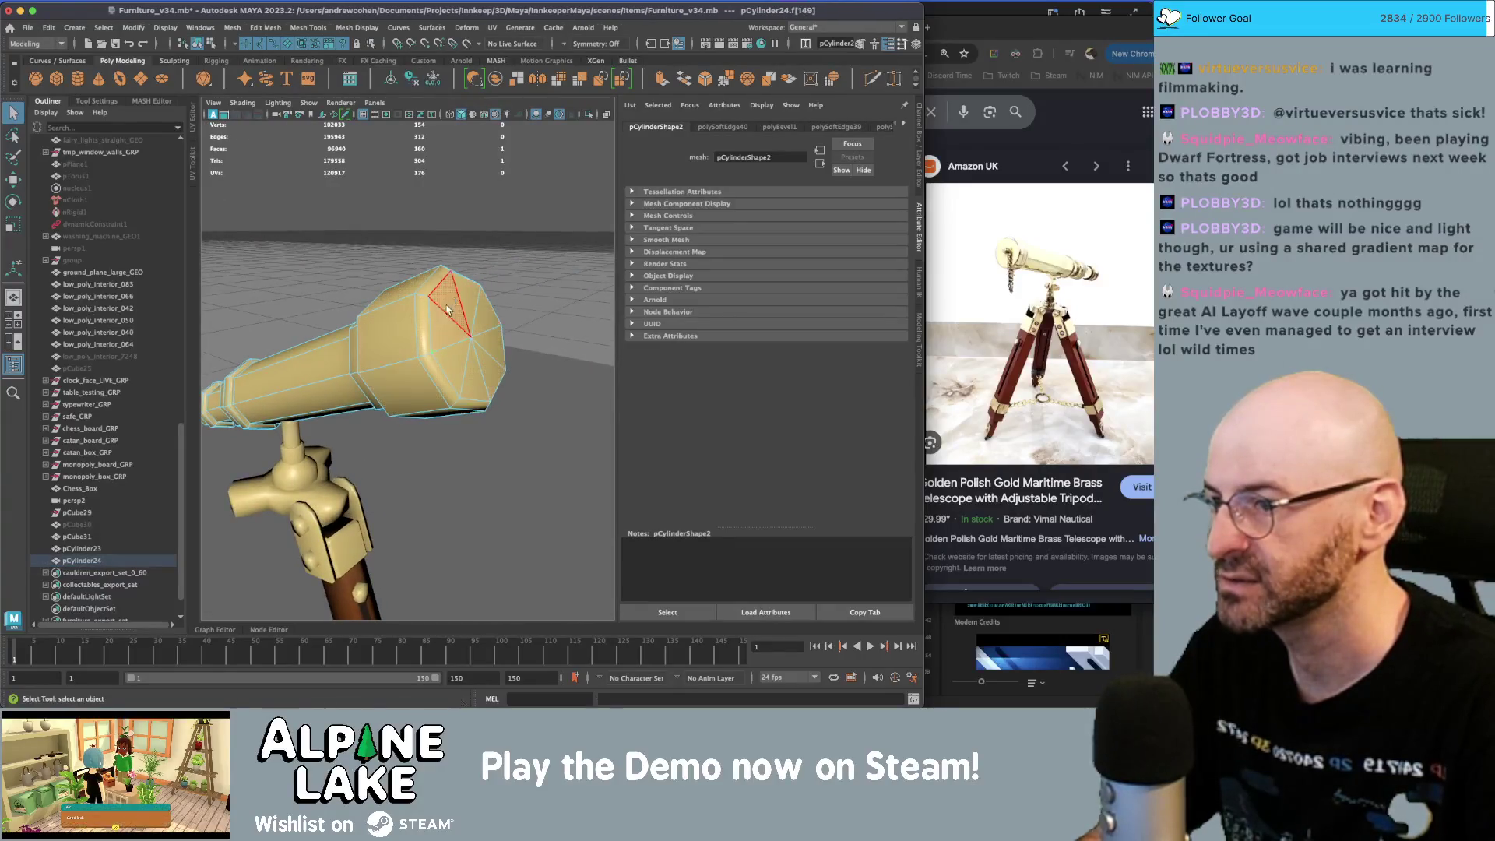
pyautogui.keyDown('shift'); pyautogui.click(484, 307); pyautogui.keyUp('shift')
pyautogui.keyDown('shift'); pyautogui.click(489, 347); pyautogui.keyUp('shift')
pyautogui.keyDown('shift'); pyautogui.click(451, 344); pyautogui.keyUp('shift')
pyautogui.keyDown('alt'); pyautogui.moveTo(450, 343); pyautogui.dragTo(396, 370); pyautogui.keyUp('alt')
# - Extrude all eight cap faces twice, with move axes aligned to the object
pyautogui.hotkey('ctrl', 'e')
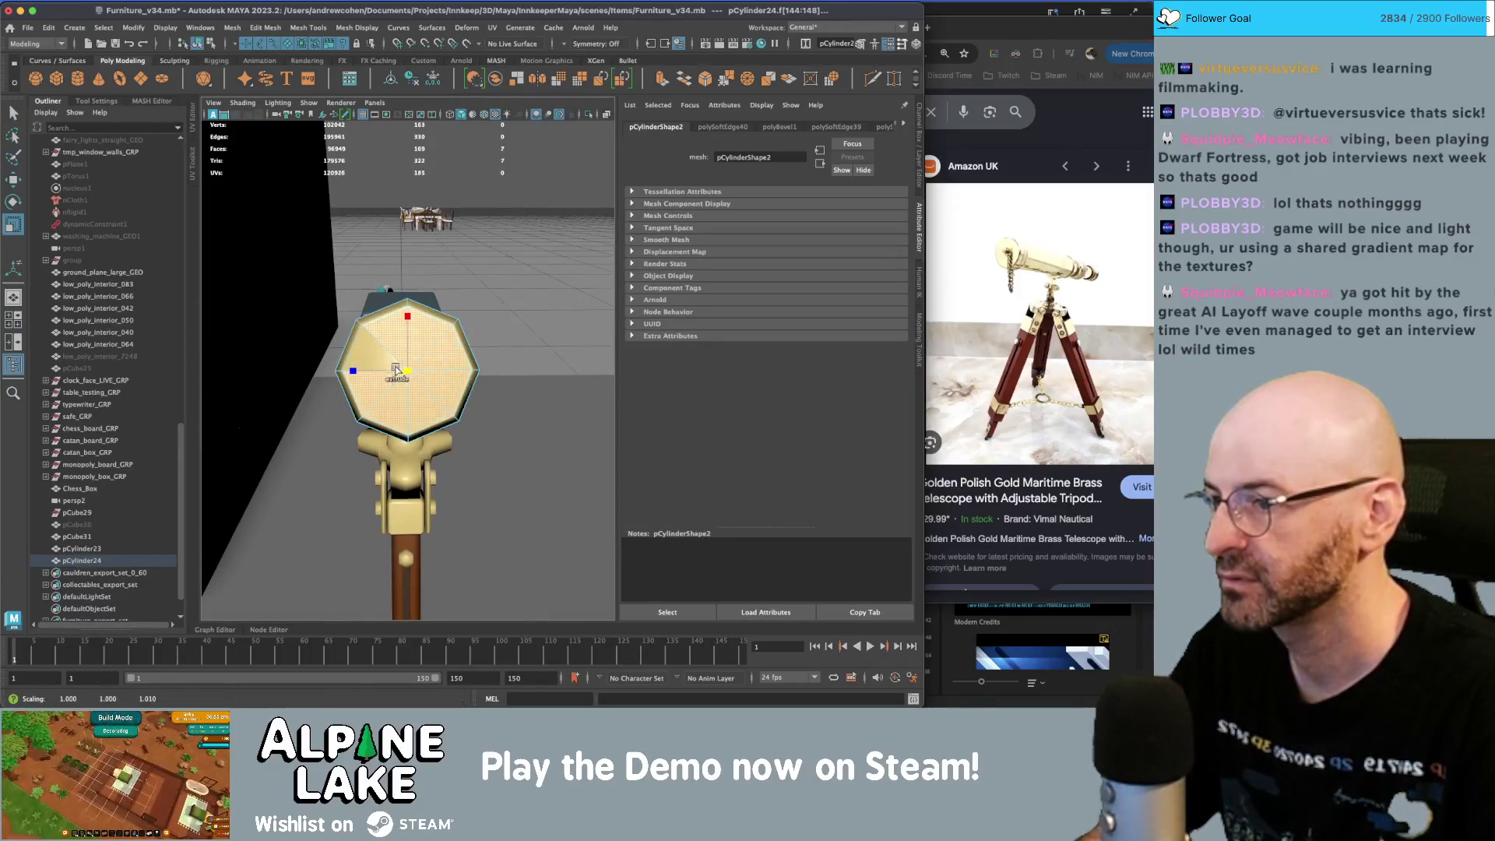
pyautogui.hotkey('ctrl', 'z')
pyautogui.keyDown('shift'); pyautogui.click(370, 349); pyautogui.keyUp('shift')
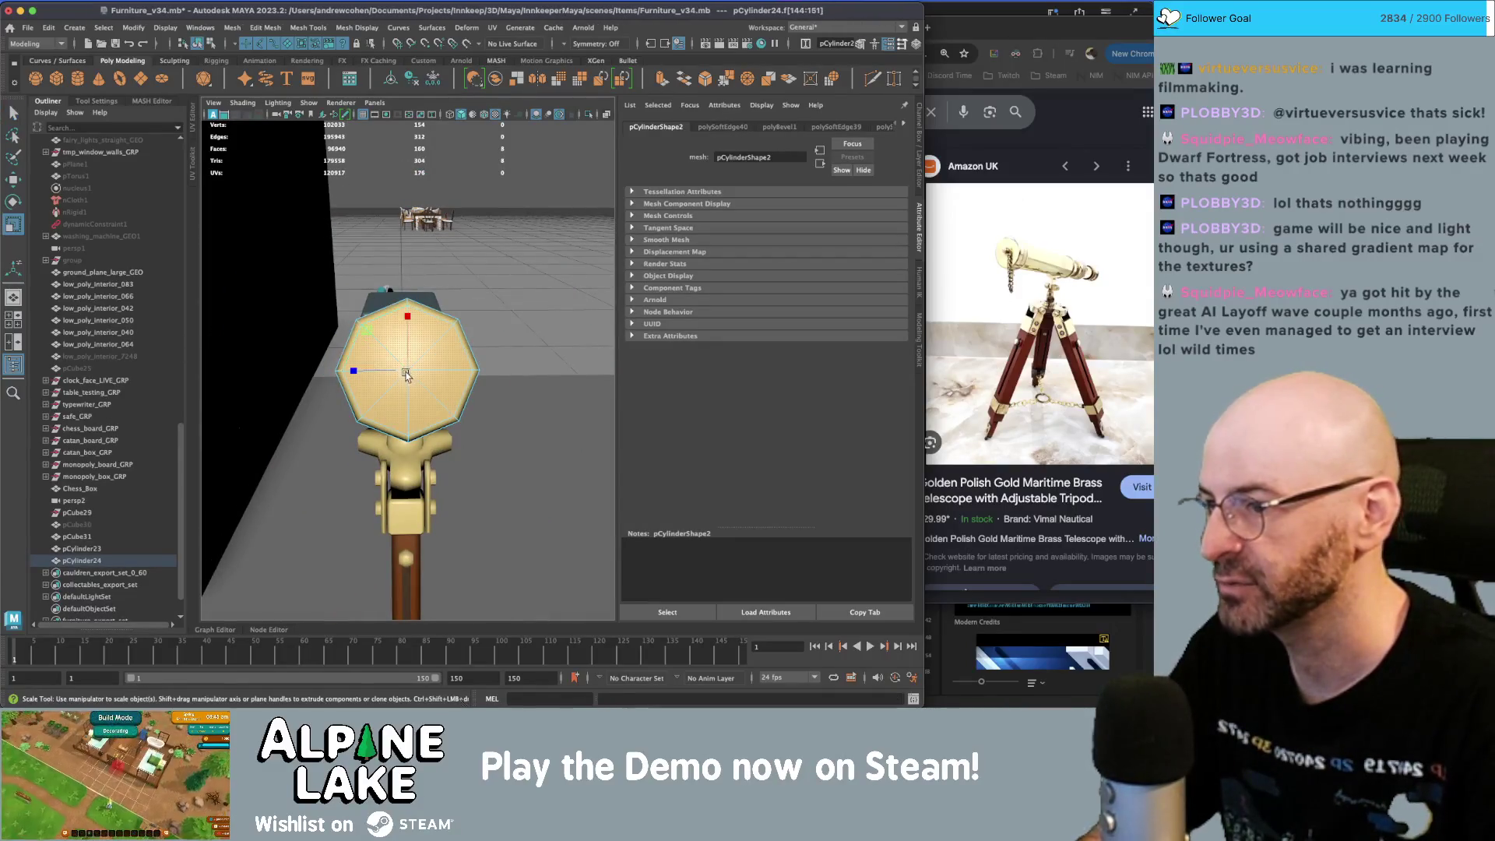
pyautogui.hotkey('ctrl', 'e')
pyautogui.press('w')
pyautogui.moveTo(395, 379)
pyautogui.keyDown('alt'); pyautogui.mouseDown()
pyautogui.moveTo(264, 371)
pyautogui.moveTo(319, 352)
pyautogui.mouseUp(); pyautogui.keyUp('alt')
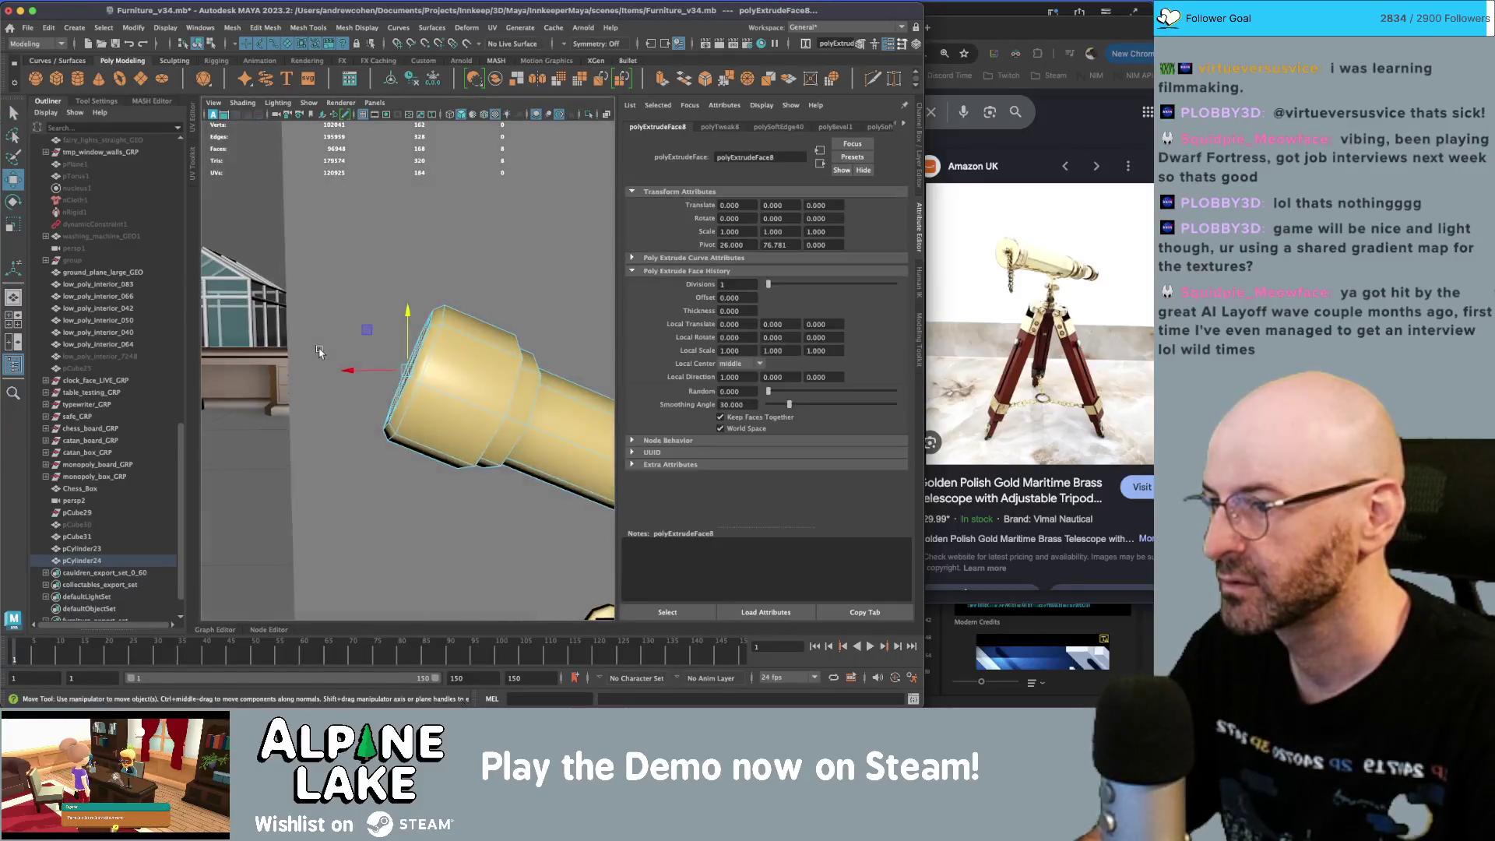
pyautogui.click(108, 104)
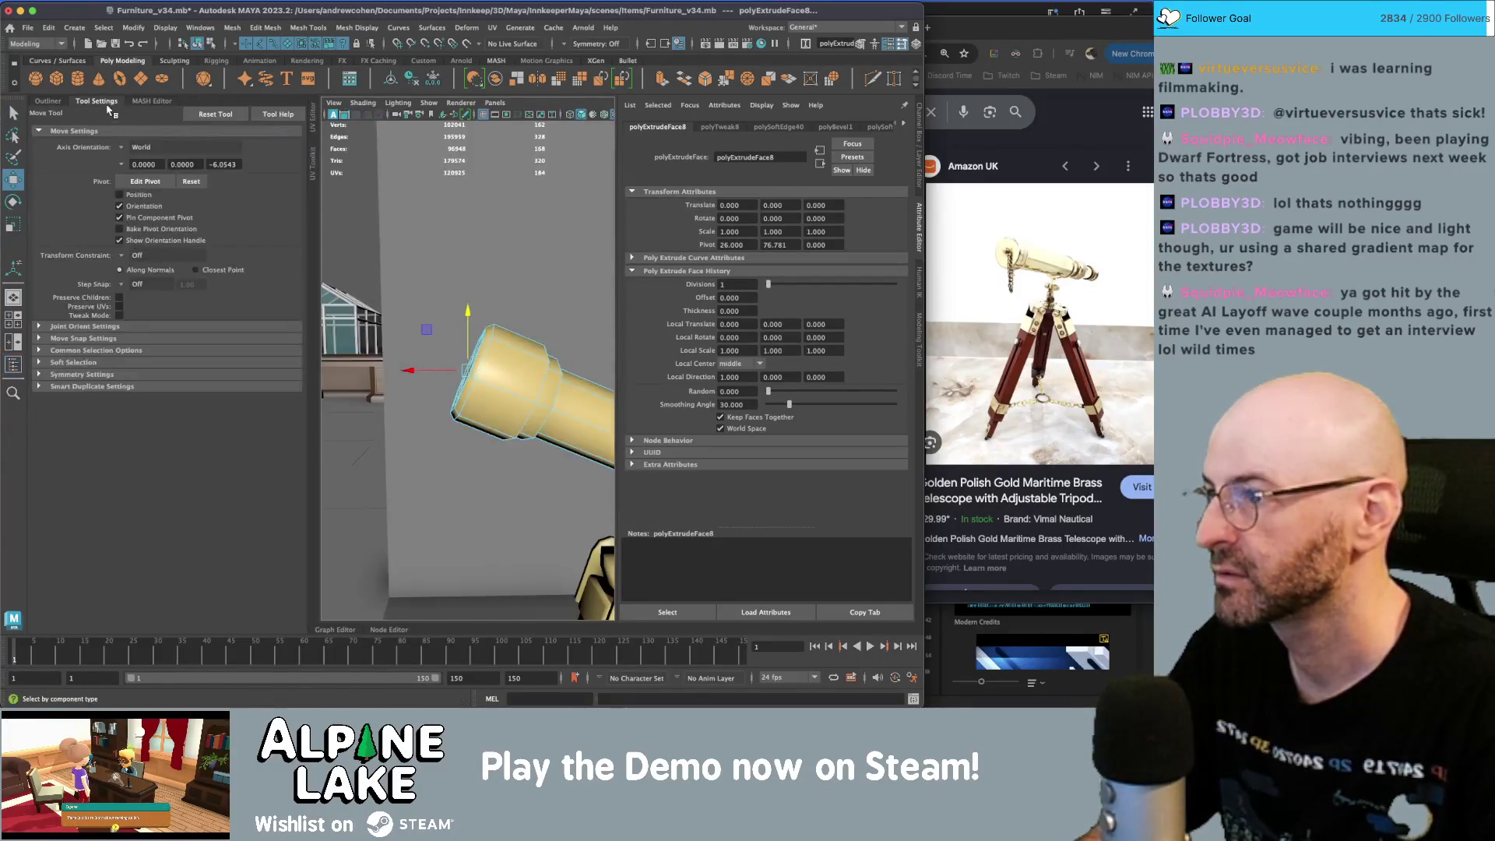
pyautogui.click(124, 147)
pyautogui.click(134, 155)
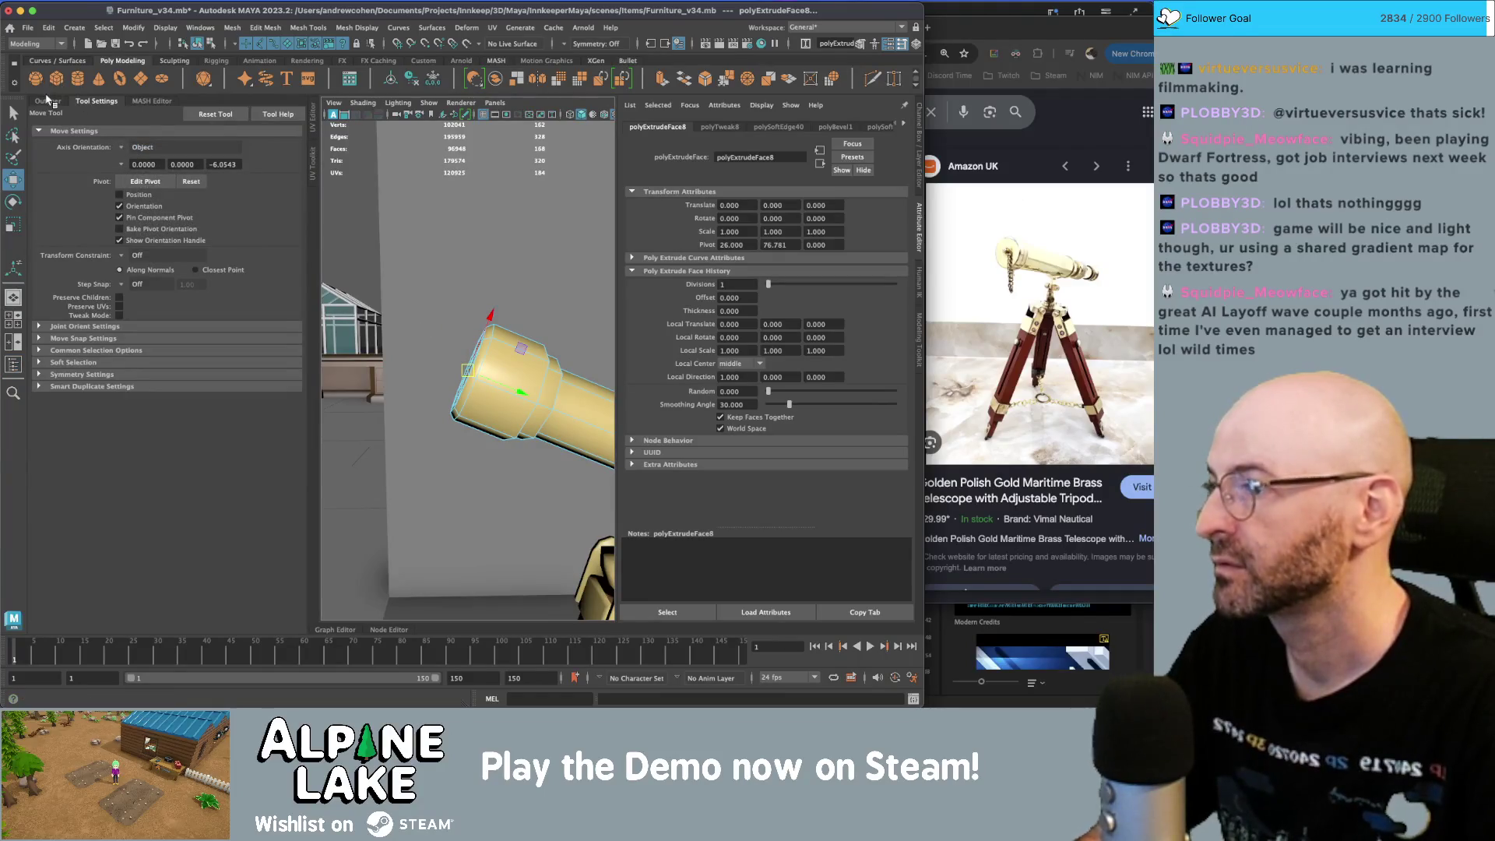
pyautogui.click(47, 99)
pyautogui.hotkey('ctrl', 'e')
pyautogui.keyDown('alt'); pyautogui.moveTo(436, 387); pyautogui.dragTo(504, 381); pyautogui.keyUp('alt')
# - Soften the shading on the edges of the tube's head
pyautogui.moveTo(455, 366); pyautogui.dragTo(413, 375, button='right')
pyautogui.moveTo(413, 375)
pyautogui.keyDown('alt'); pyautogui.mouseDown()
pyautogui.moveTo(463, 366)
pyautogui.moveTo(343, 373)
pyautogui.mouseUp(); pyautogui.keyUp('alt')
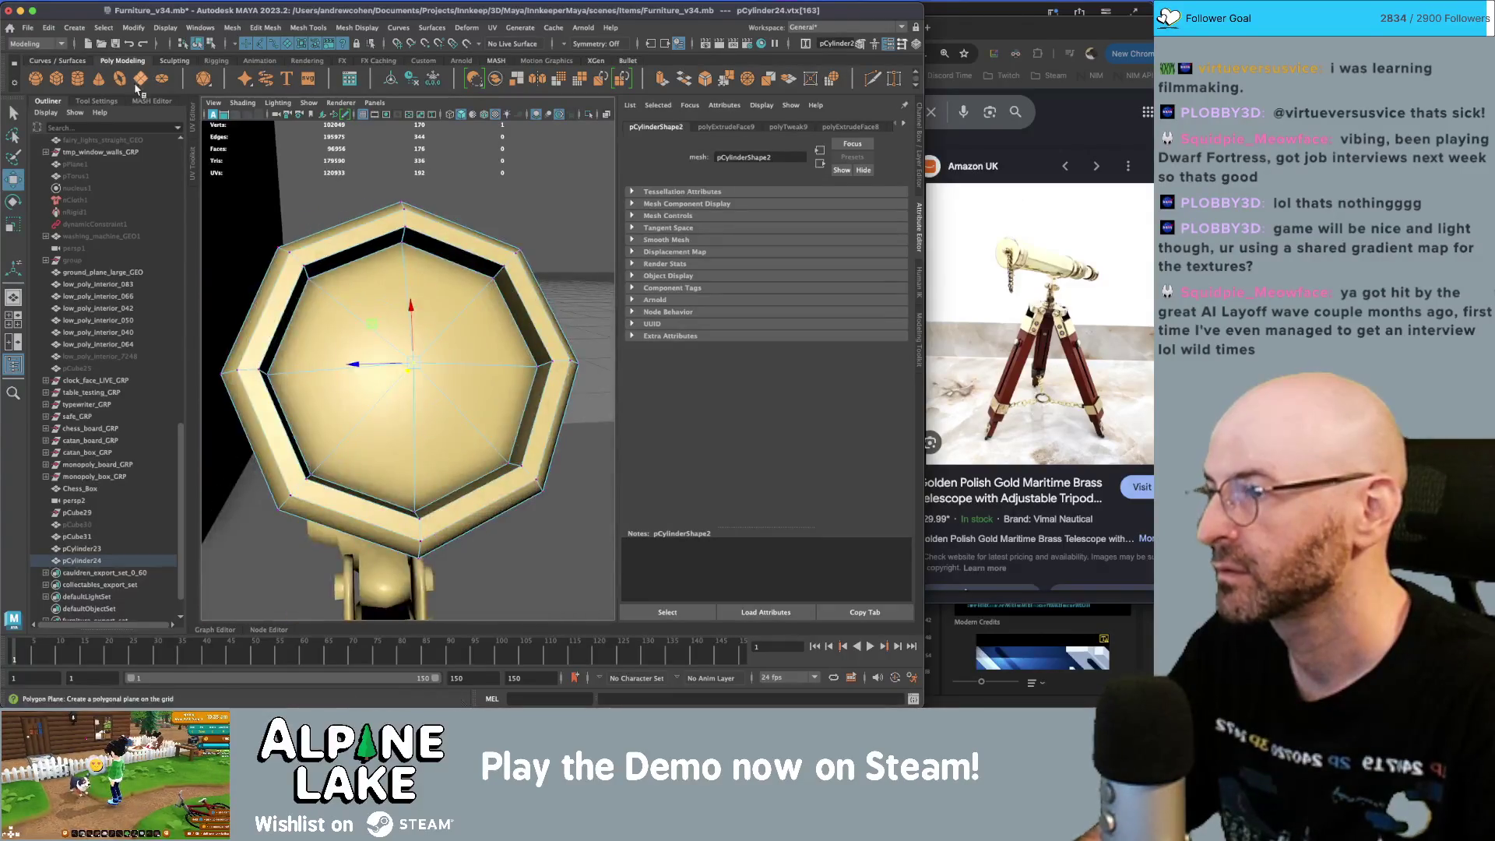
pyautogui.click(198, 44)
pyautogui.press('q')
pyautogui.keyDown('alt'); pyautogui.moveTo(419, 341); pyautogui.dragTo(403, 354); pyautogui.keyUp('alt')
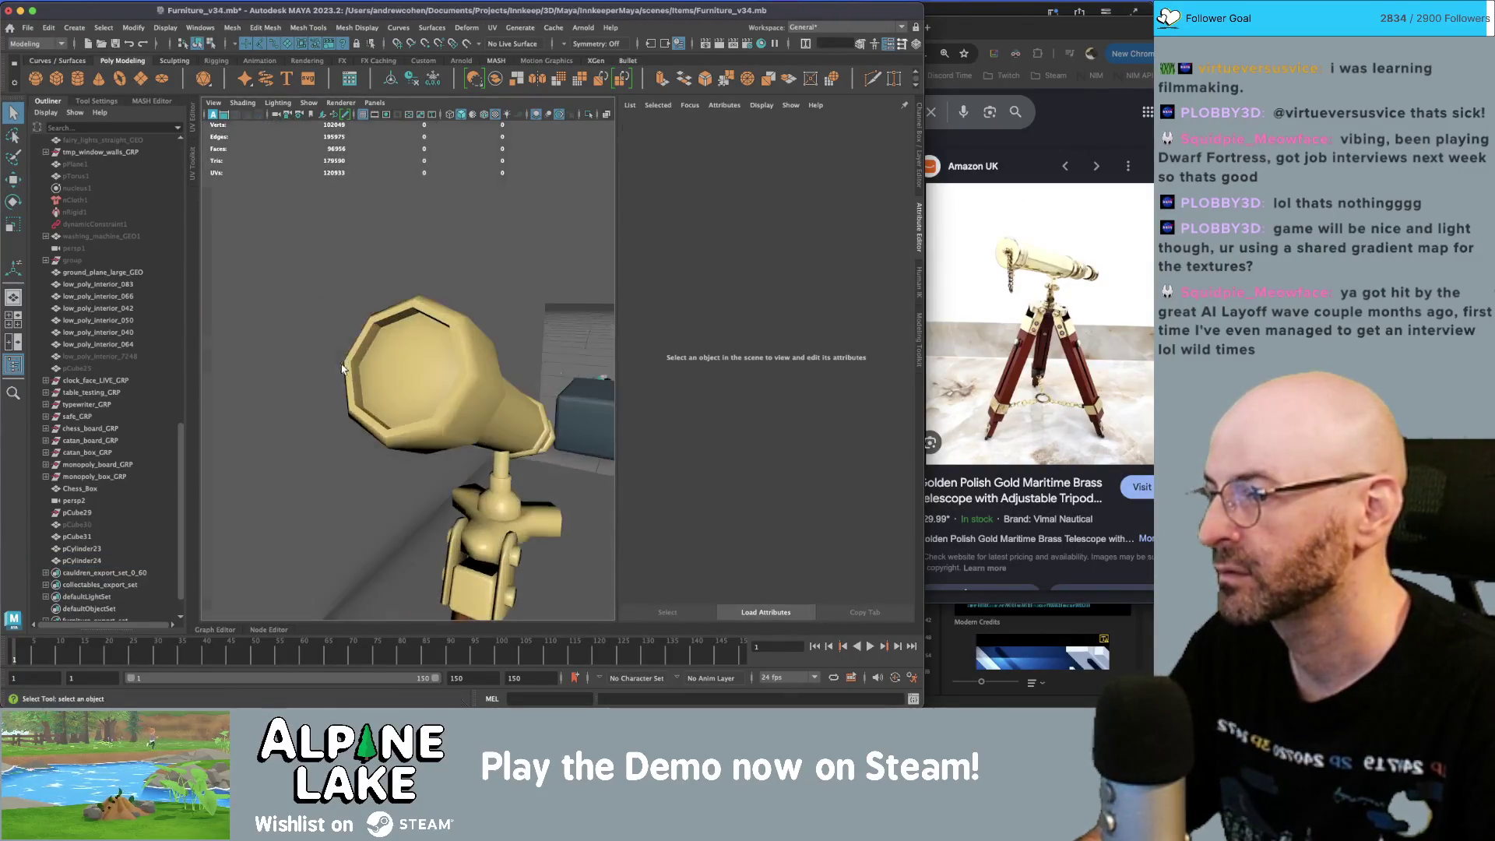
pyautogui.scroll(3, 403, 354)
pyautogui.moveTo(366, 331); pyautogui.dragTo(370, 292, button='right')
pyautogui.click(364, 302)
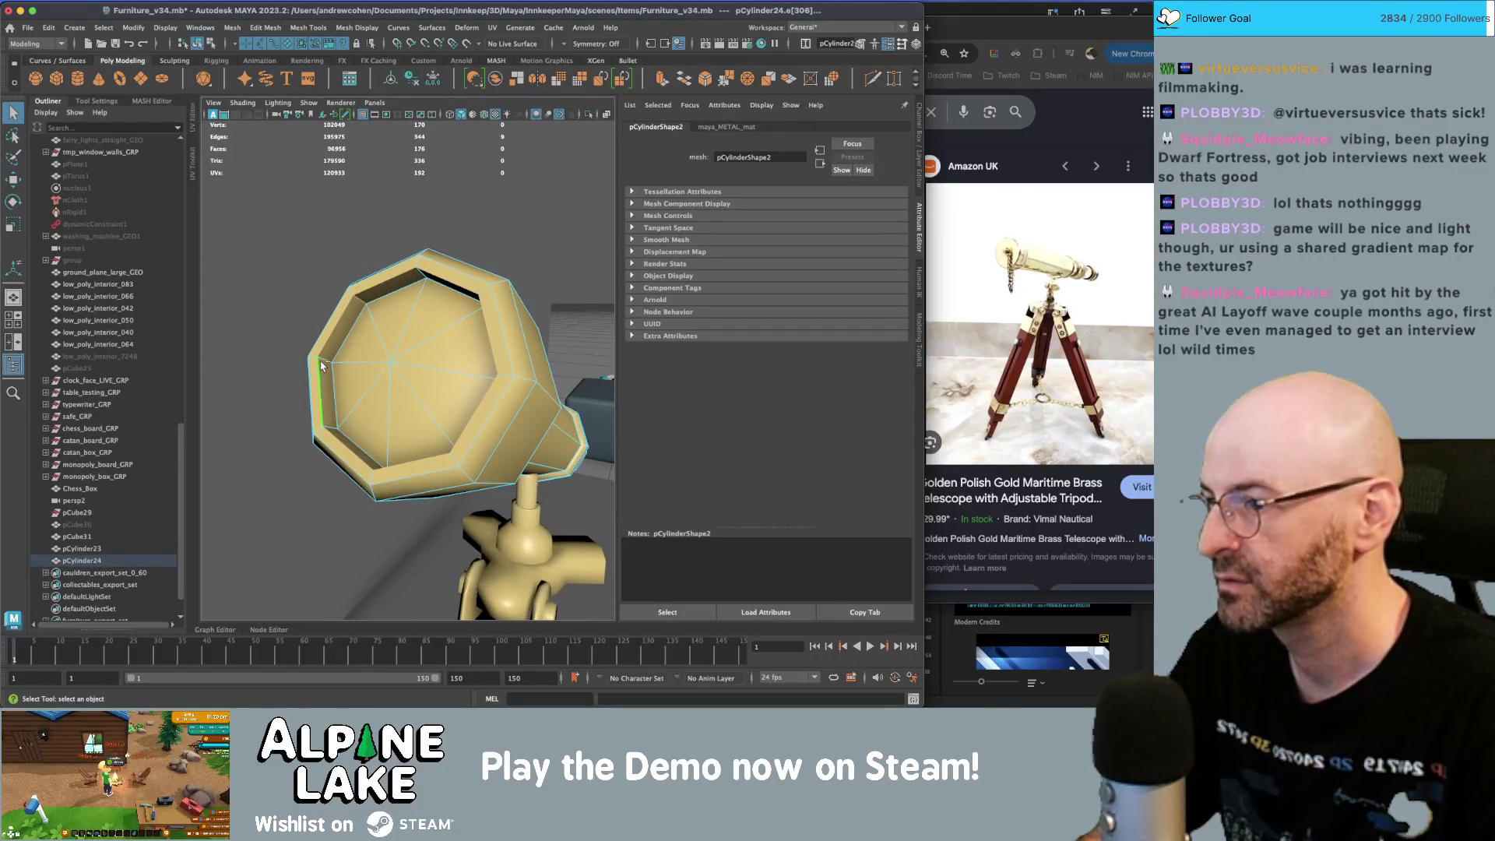
pyautogui.click(232, 27)
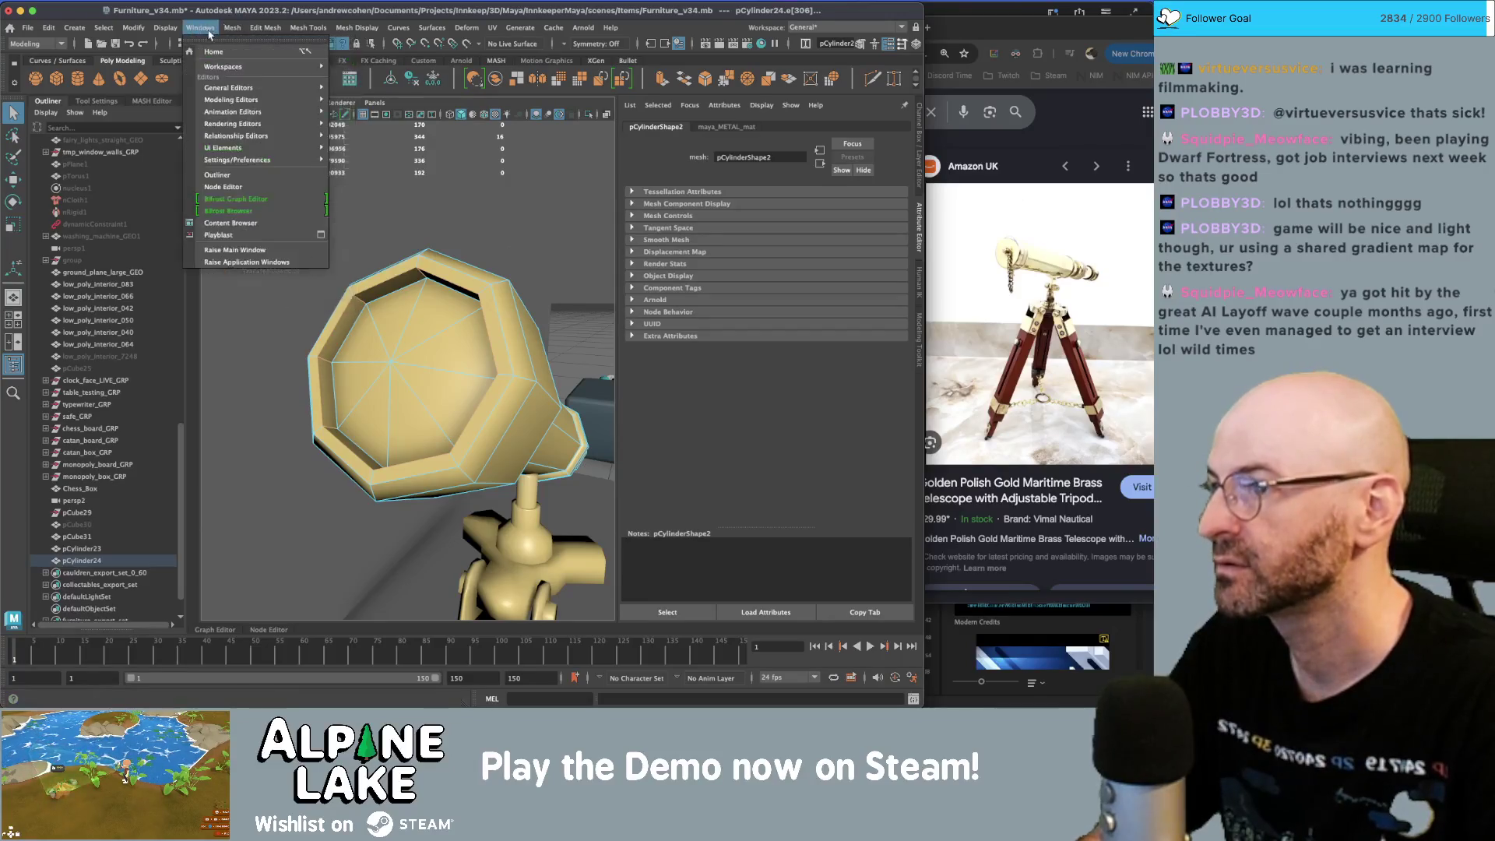
pyautogui.click(390, 136)
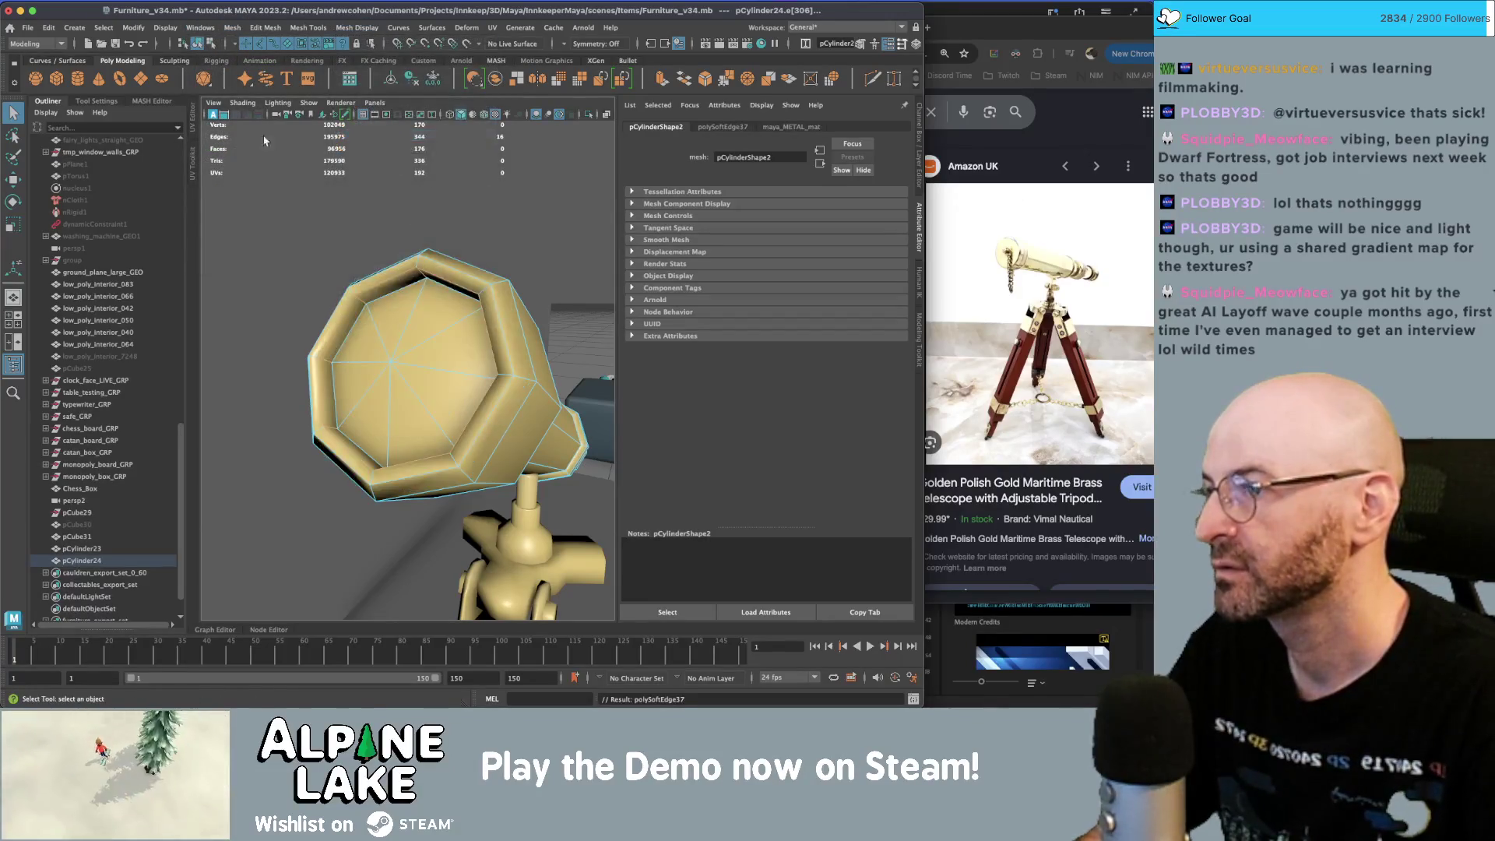
# - Open the UV Editor for the telescope tube
pyautogui.moveTo(383, 370); pyautogui.dragTo(402, 397, button='right')
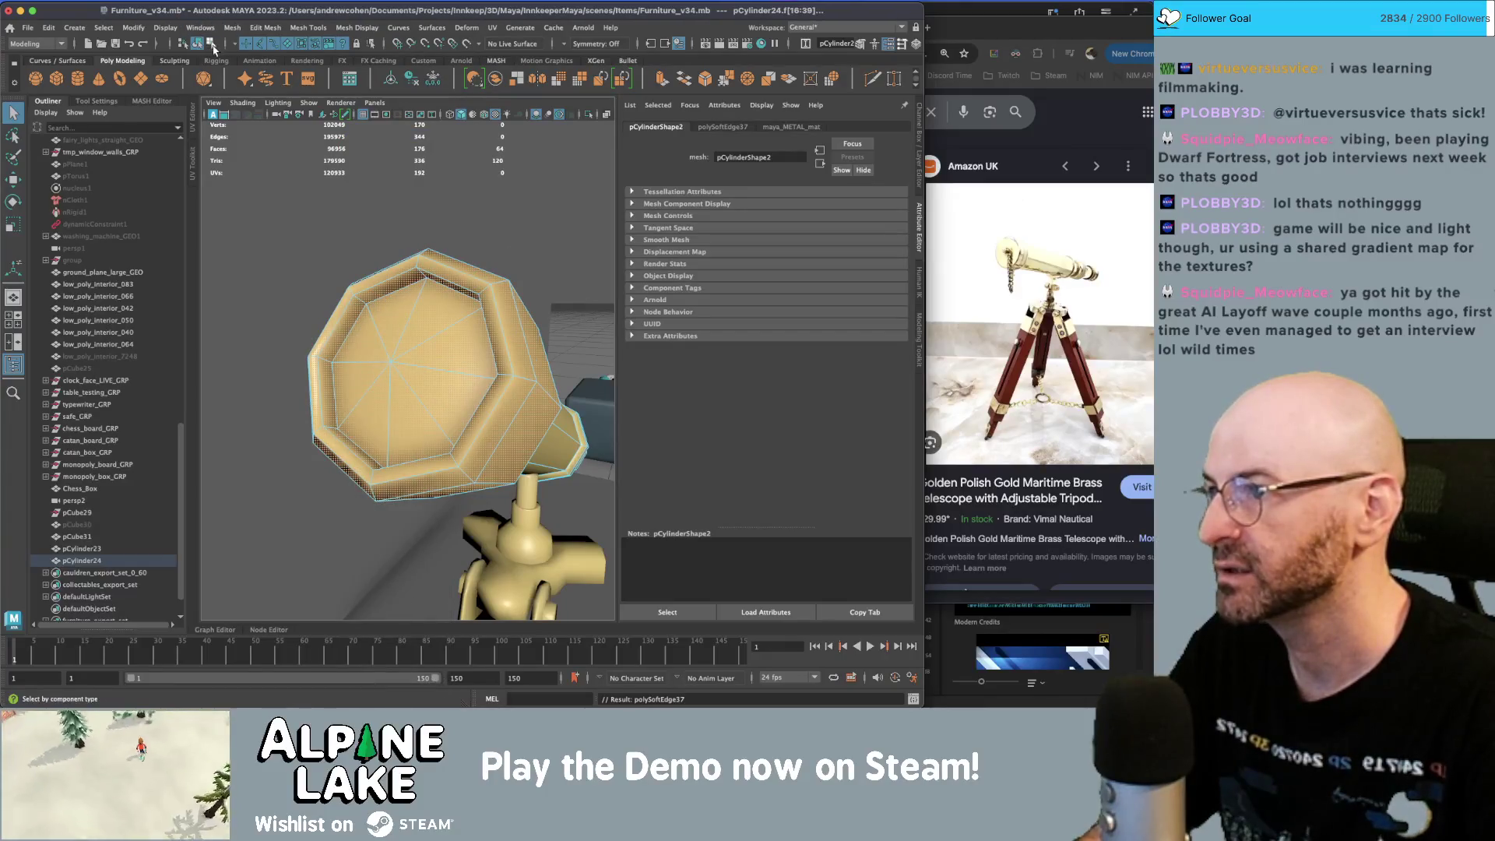
pyautogui.press('F8')
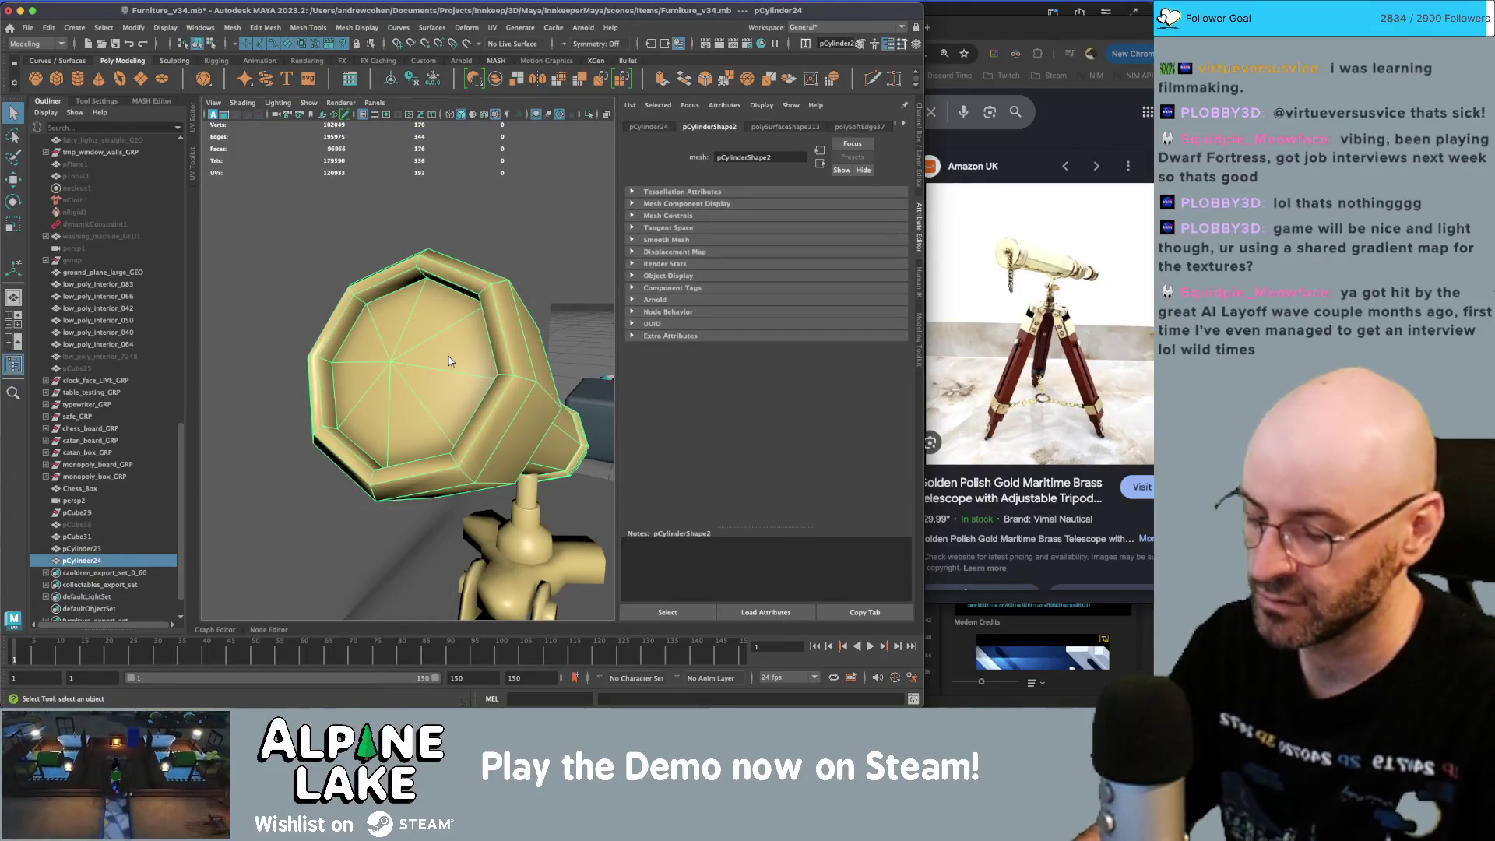
pyautogui.hotkey('ctrl', 'u')
pyautogui.moveTo(409, 352)
pyautogui.mouseDown(button='right')
pyautogui.moveTo(397, 346)
pyautogui.moveTo(397, 374)
pyautogui.mouseUp(button='right')
# - Planar-project the UVs of the telescope's cap face
pyautogui.moveTo(558, 369)
pyautogui.keyDown('alt'); pyautogui.mouseDown()
pyautogui.moveTo(578, 363)
pyautogui.moveTo(540, 372)
pyautogui.mouseUp(); pyautogui.keyUp('alt')
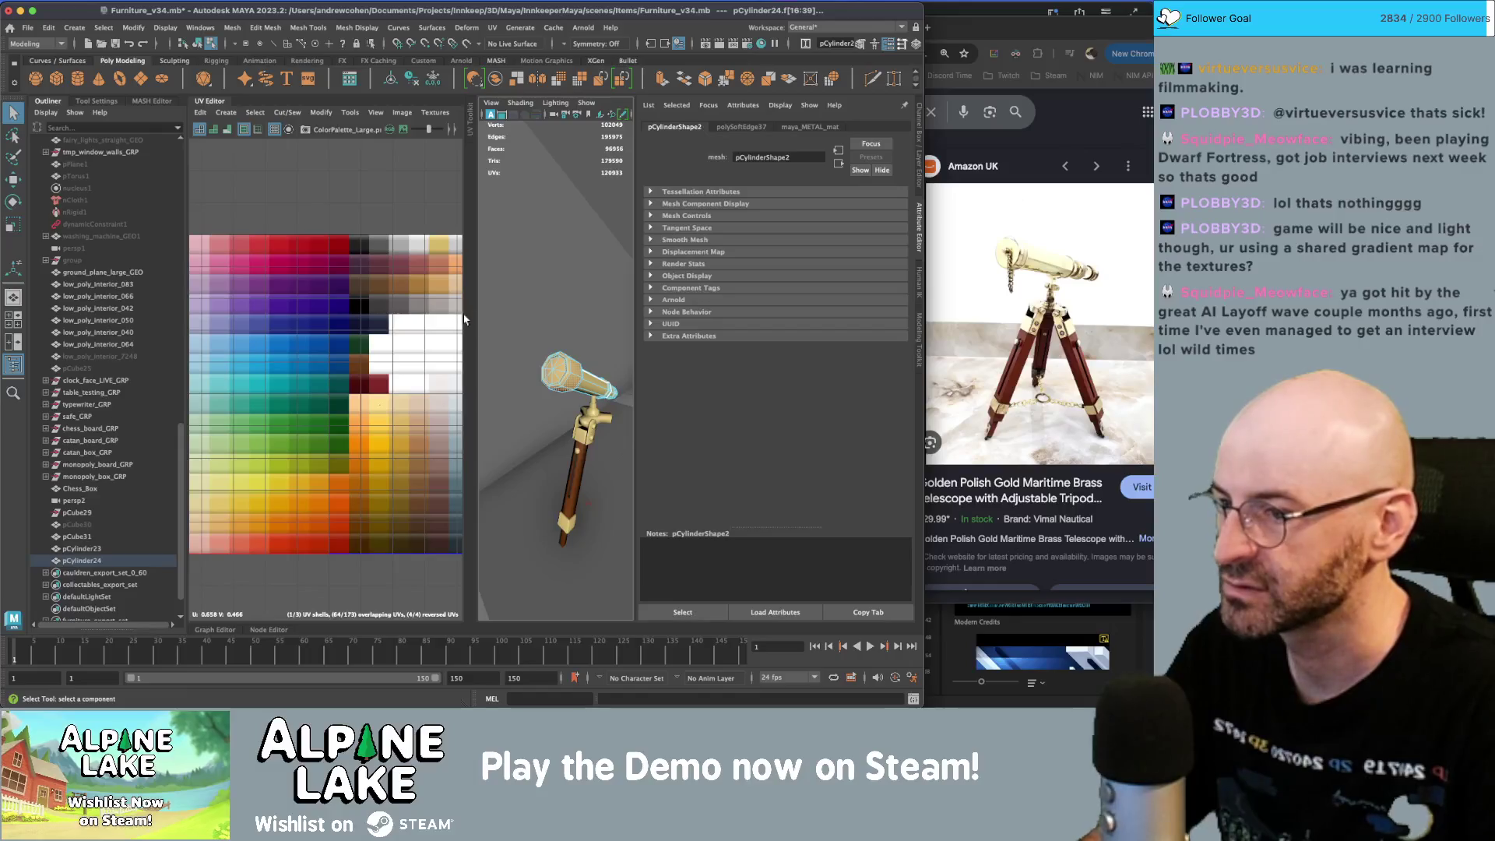
pyautogui.press('f')
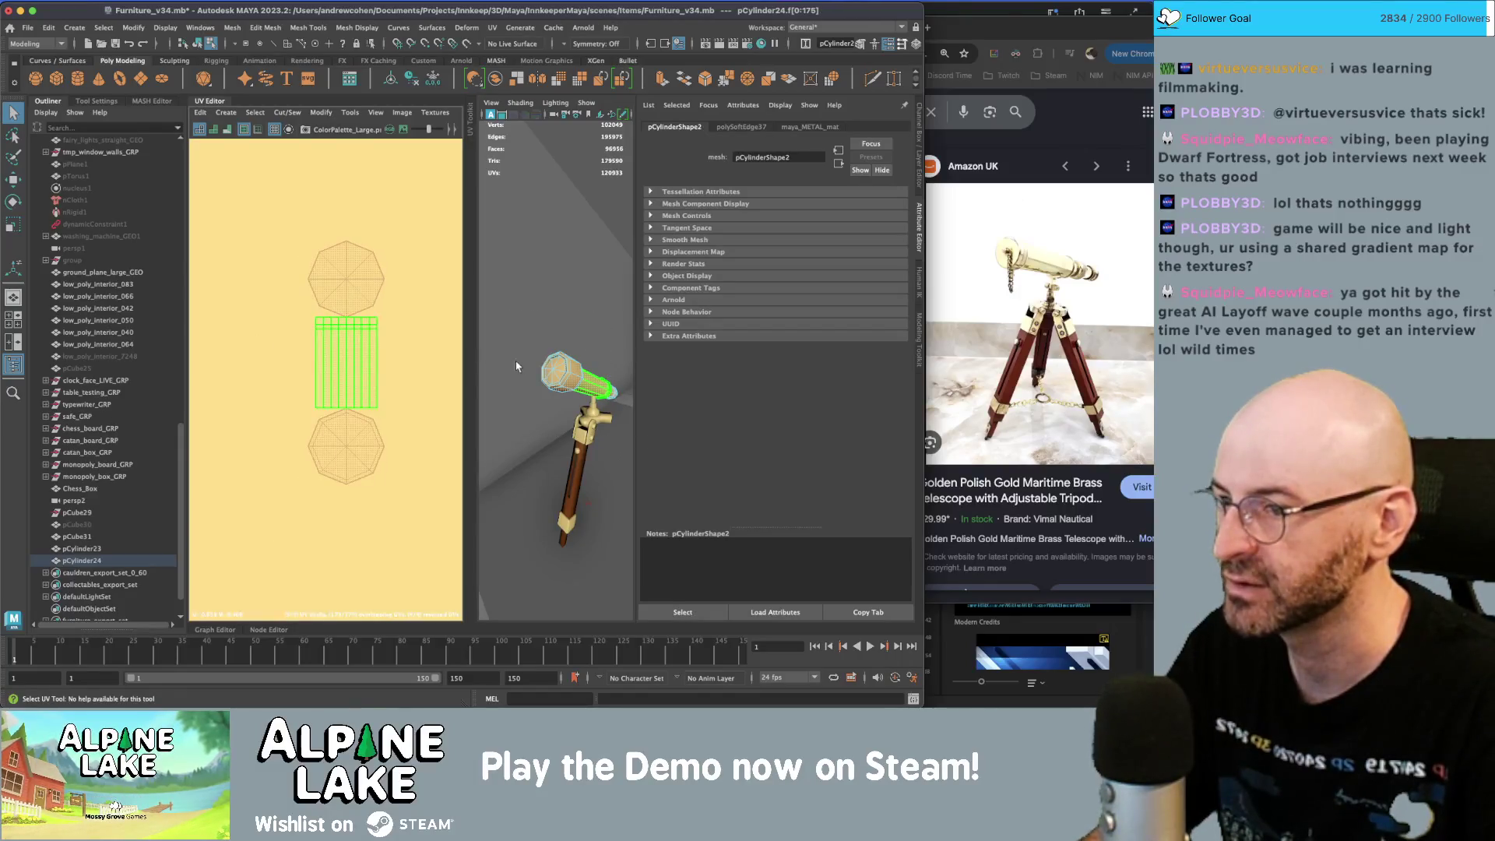
pyautogui.scroll(3, 557, 359)
pyautogui.click(558, 359)
pyautogui.moveTo(558, 335); pyautogui.dragTo(560, 375, button='right')
pyautogui.click(539, 404)
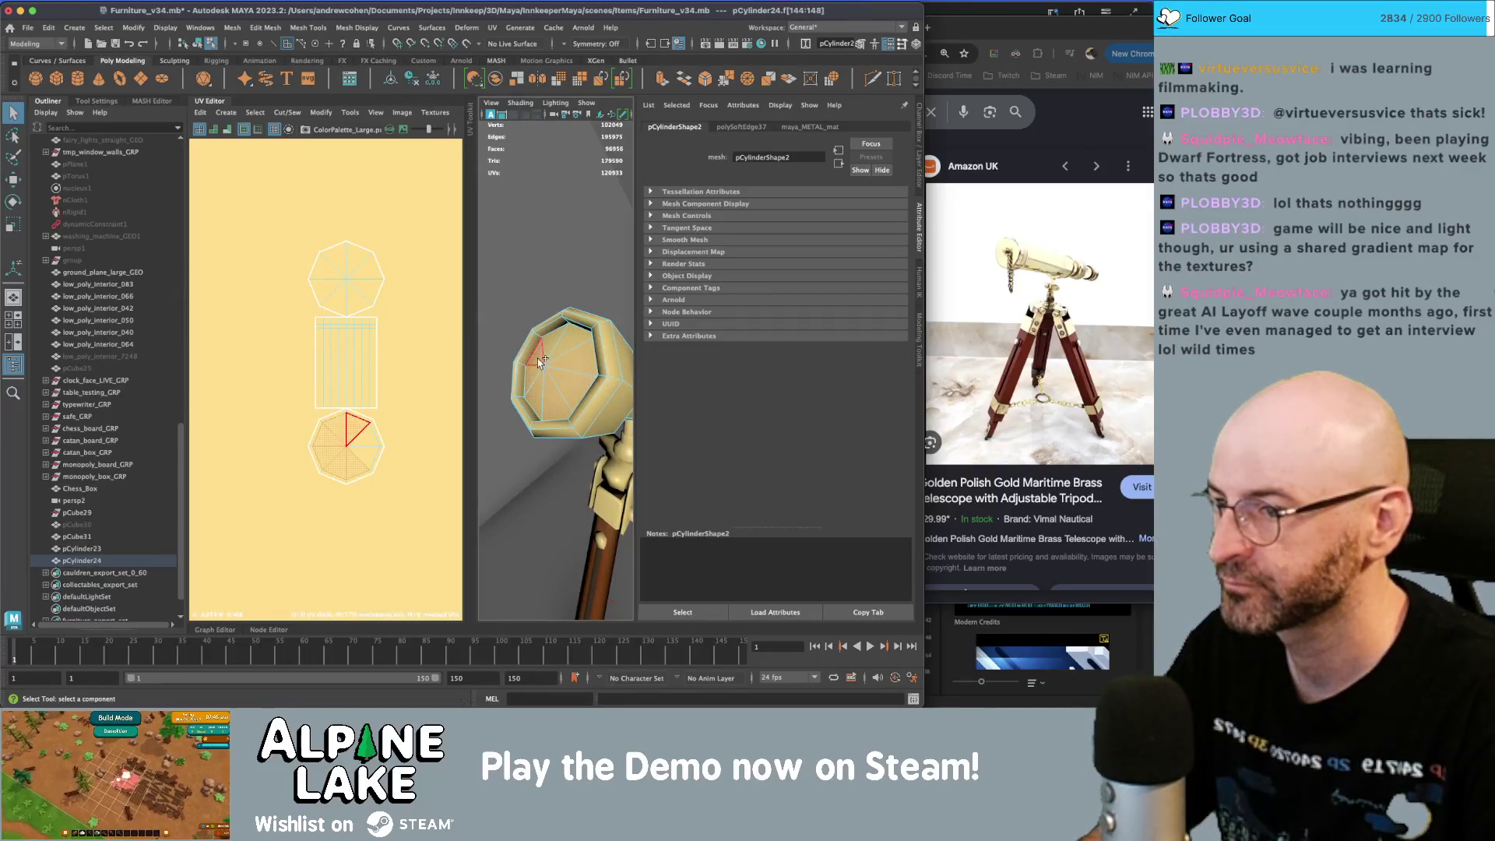
pyautogui.click(223, 114)
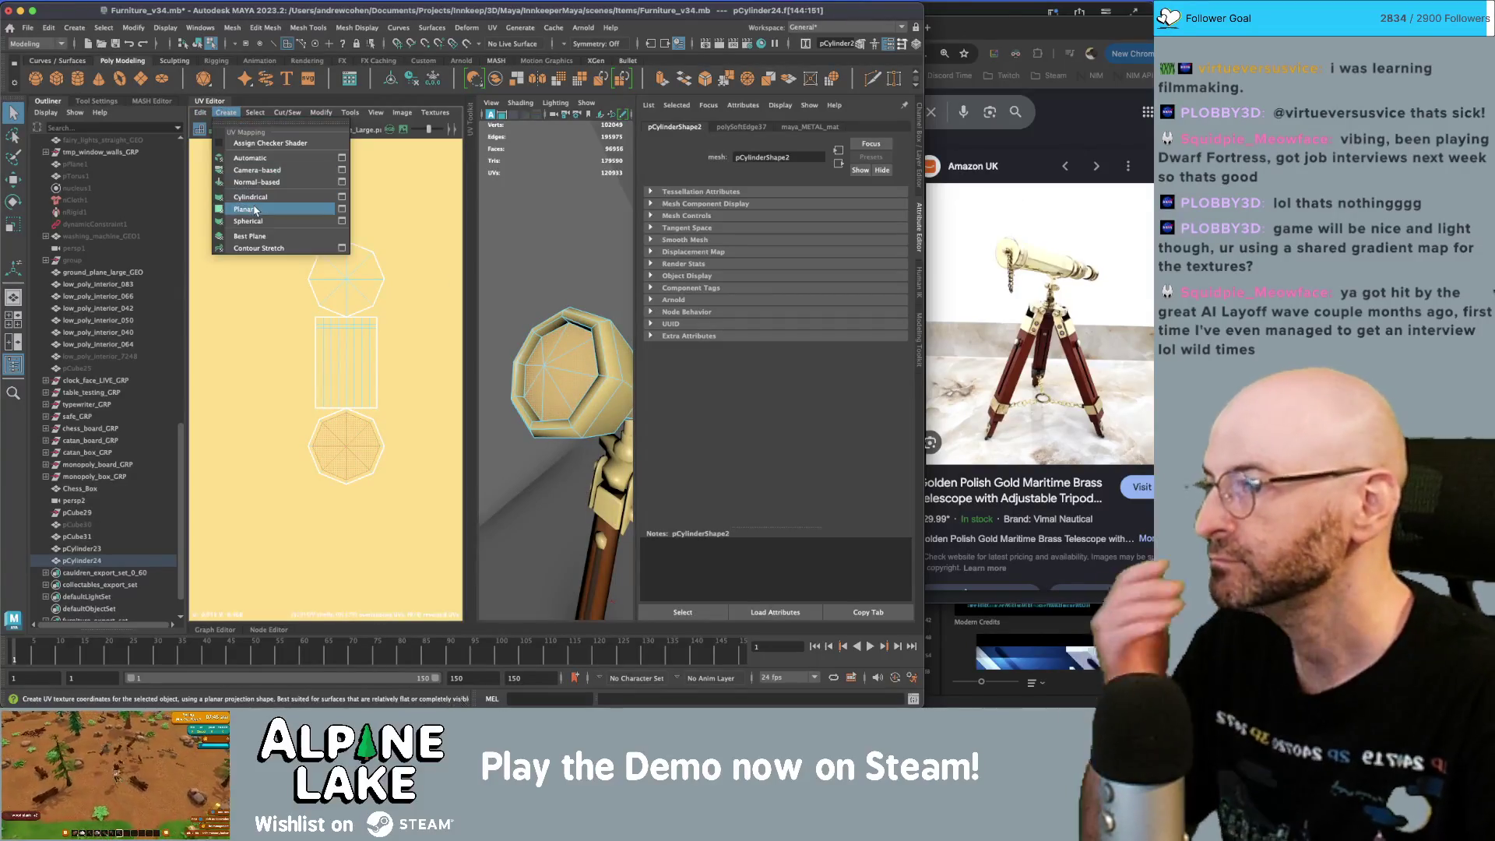
pyautogui.click(243, 204)
# - Shrink the lens UV shell down to fit within the texture
pyautogui.press('f')
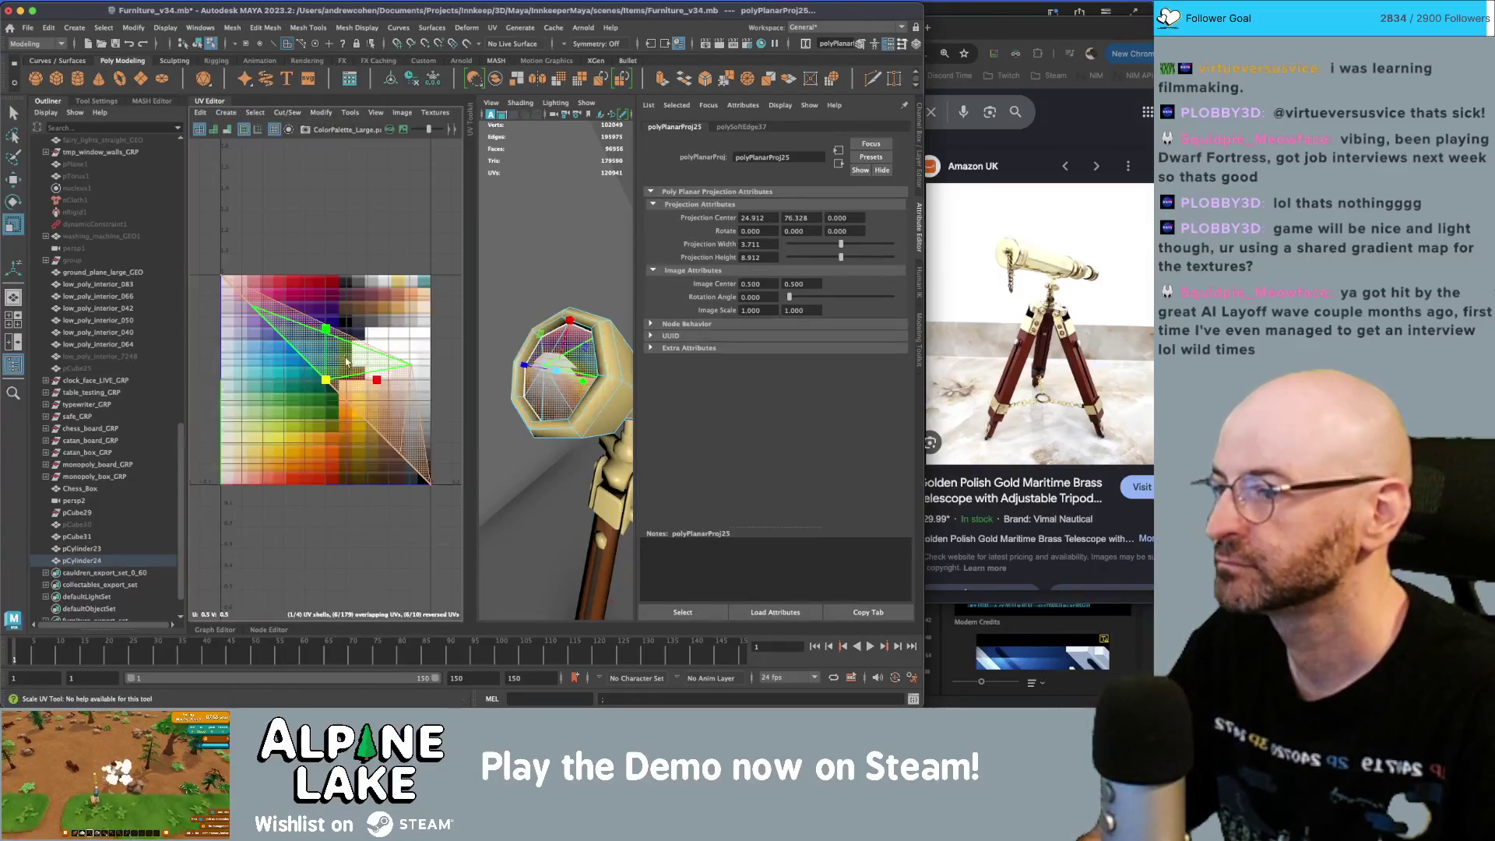
pyautogui.press('w')
pyautogui.moveTo(327, 380)
pyautogui.mouseDown()
pyautogui.moveTo(333, 350)
pyautogui.moveTo(367, 343)
pyautogui.moveTo(331, 342)
pyautogui.moveTo(392, 332)
pyautogui.moveTo(405, 411)
pyautogui.mouseUp()
pyautogui.press('r')
pyautogui.press('w')
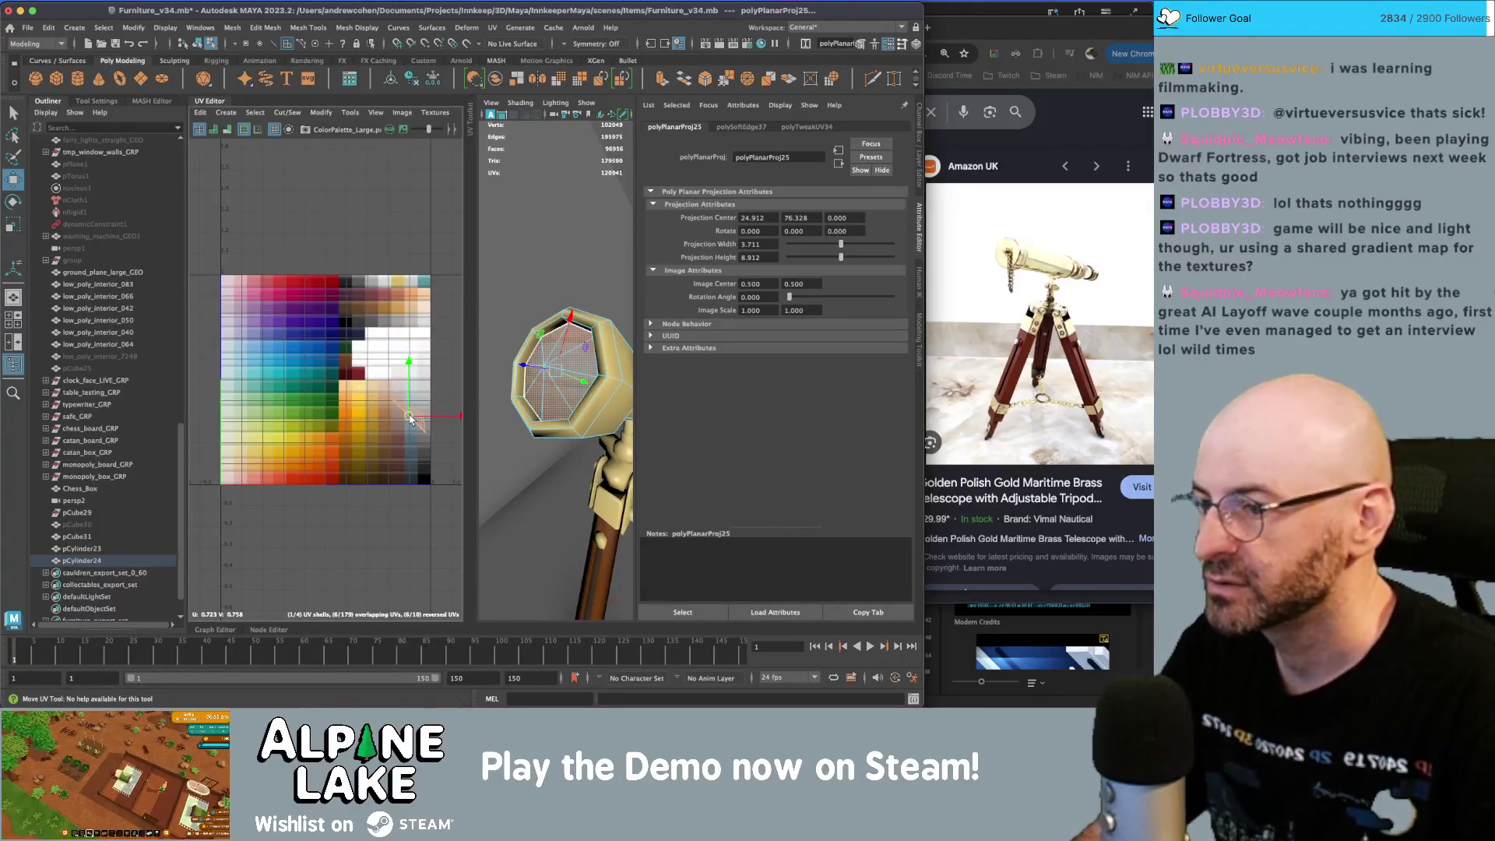
pyautogui.press('w')
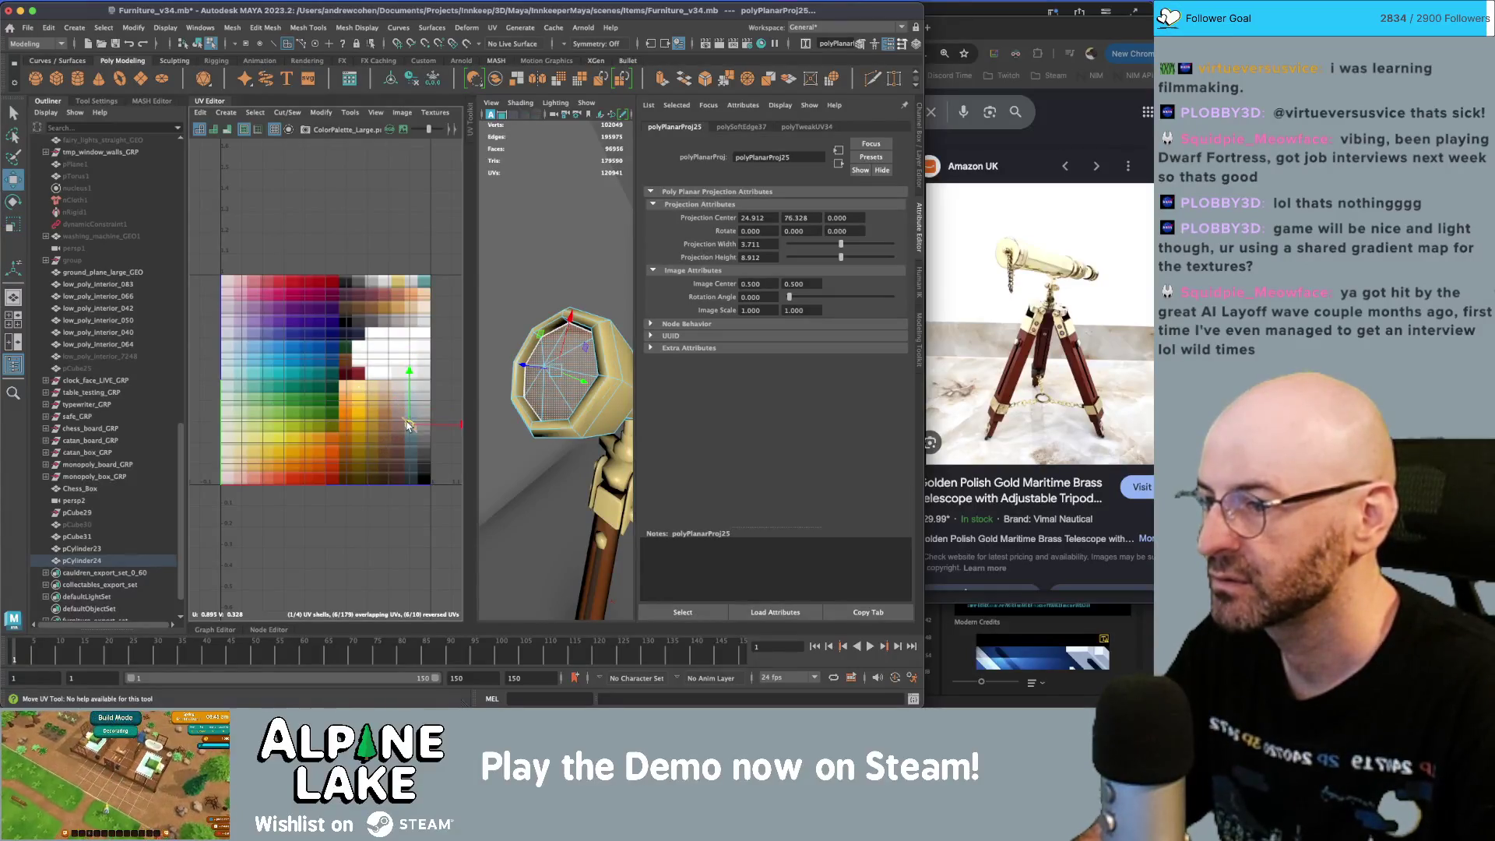
pyautogui.press('f')
pyautogui.moveTo(327, 390); pyautogui.dragTo(303, 417)
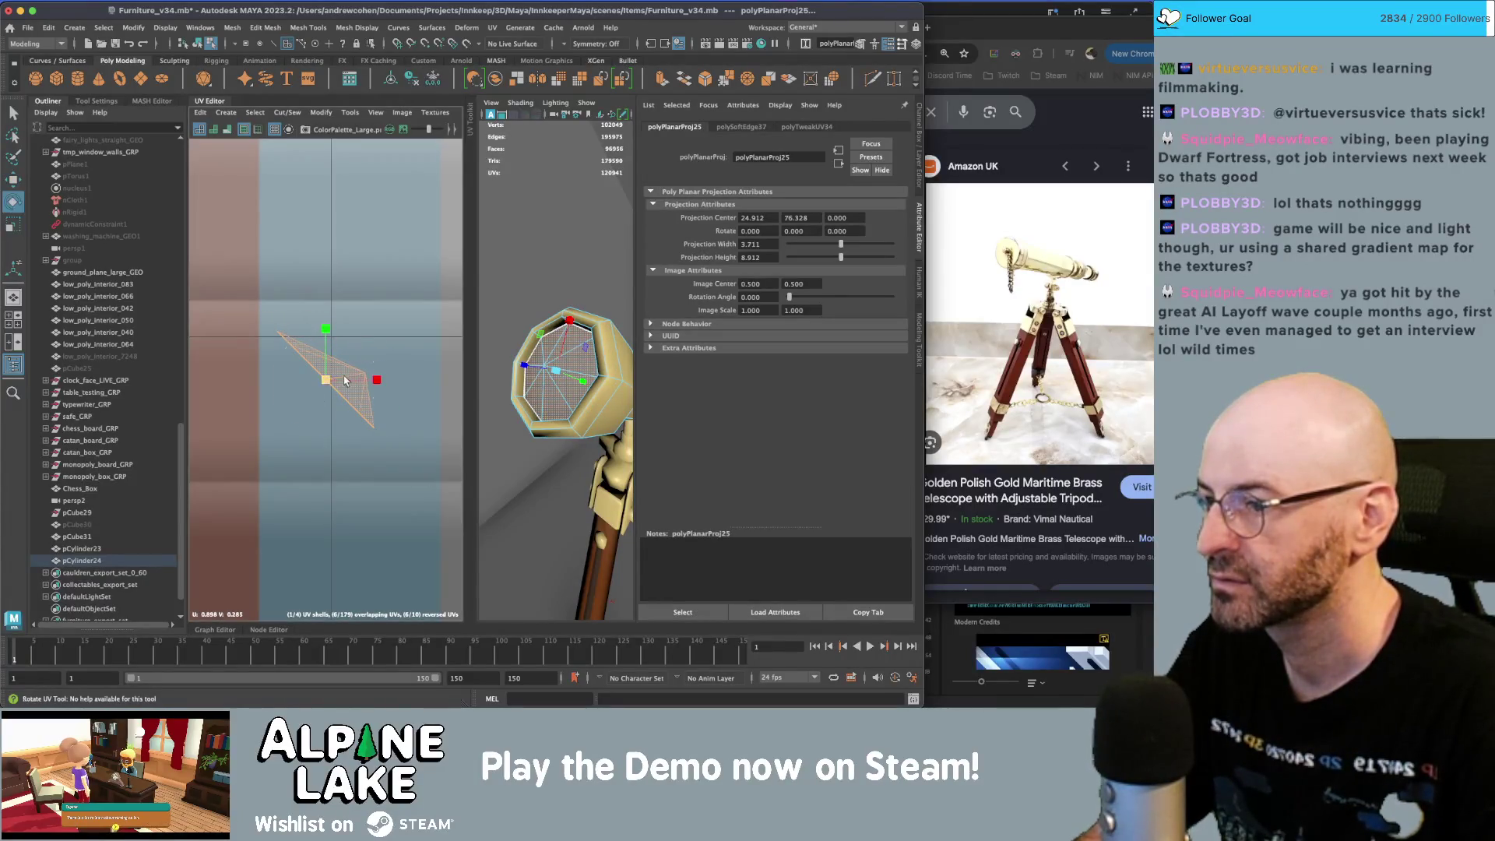
# - Rotate the lens UV shell horizontal and move it onto the pale blue swatch
pyautogui.moveTo(378, 363); pyautogui.dragTo(350, 294)
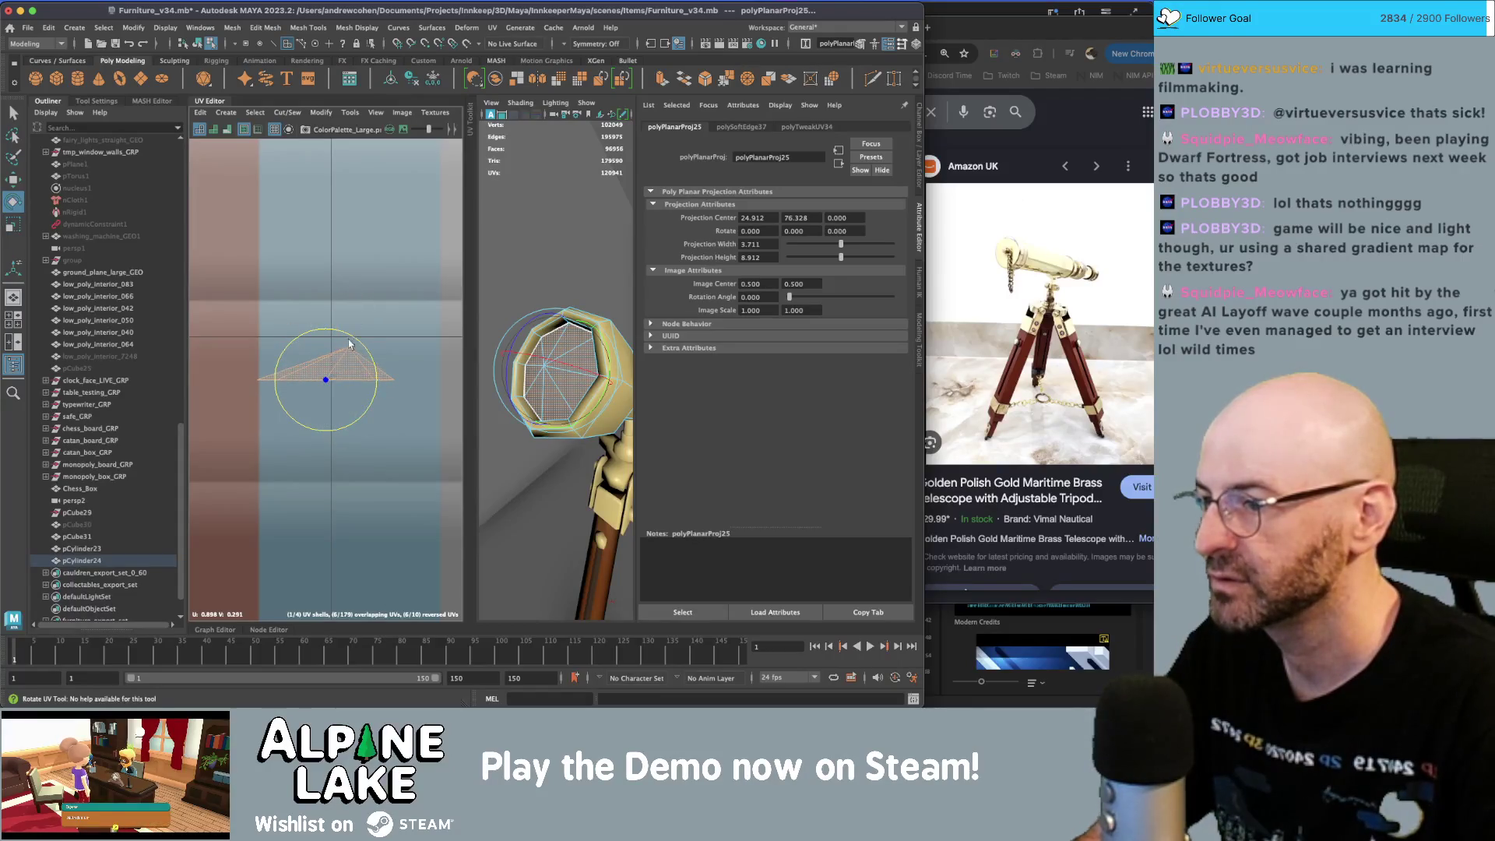
pyautogui.press('w')
pyautogui.moveTo(325, 380); pyautogui.dragTo(352, 340)
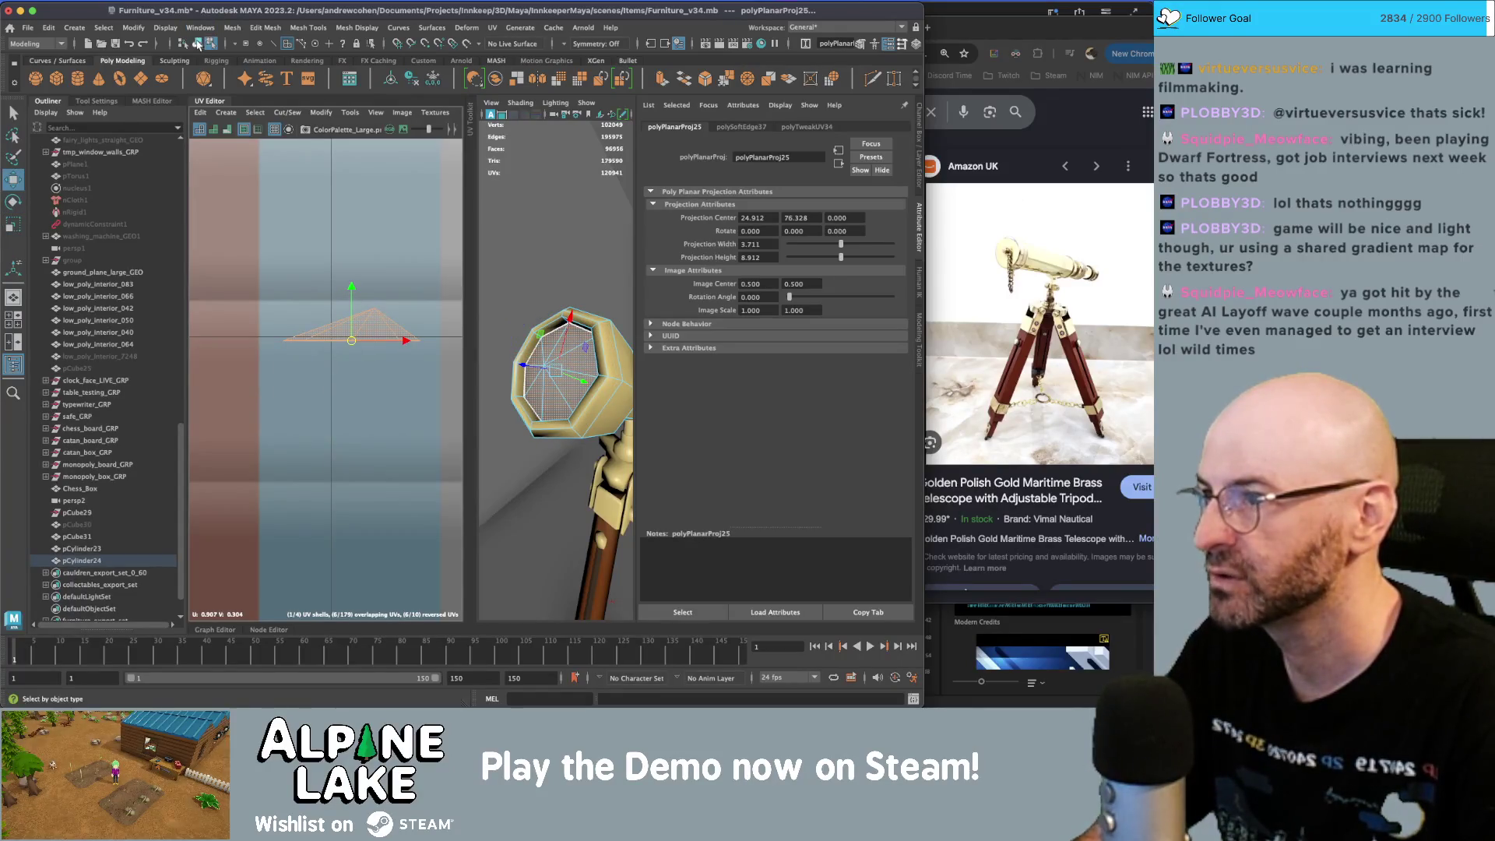
pyautogui.press('q')
pyautogui.click(601, 350)
pyautogui.scroll(-3, 601, 350)
pyautogui.scroll(2, 602, 349)
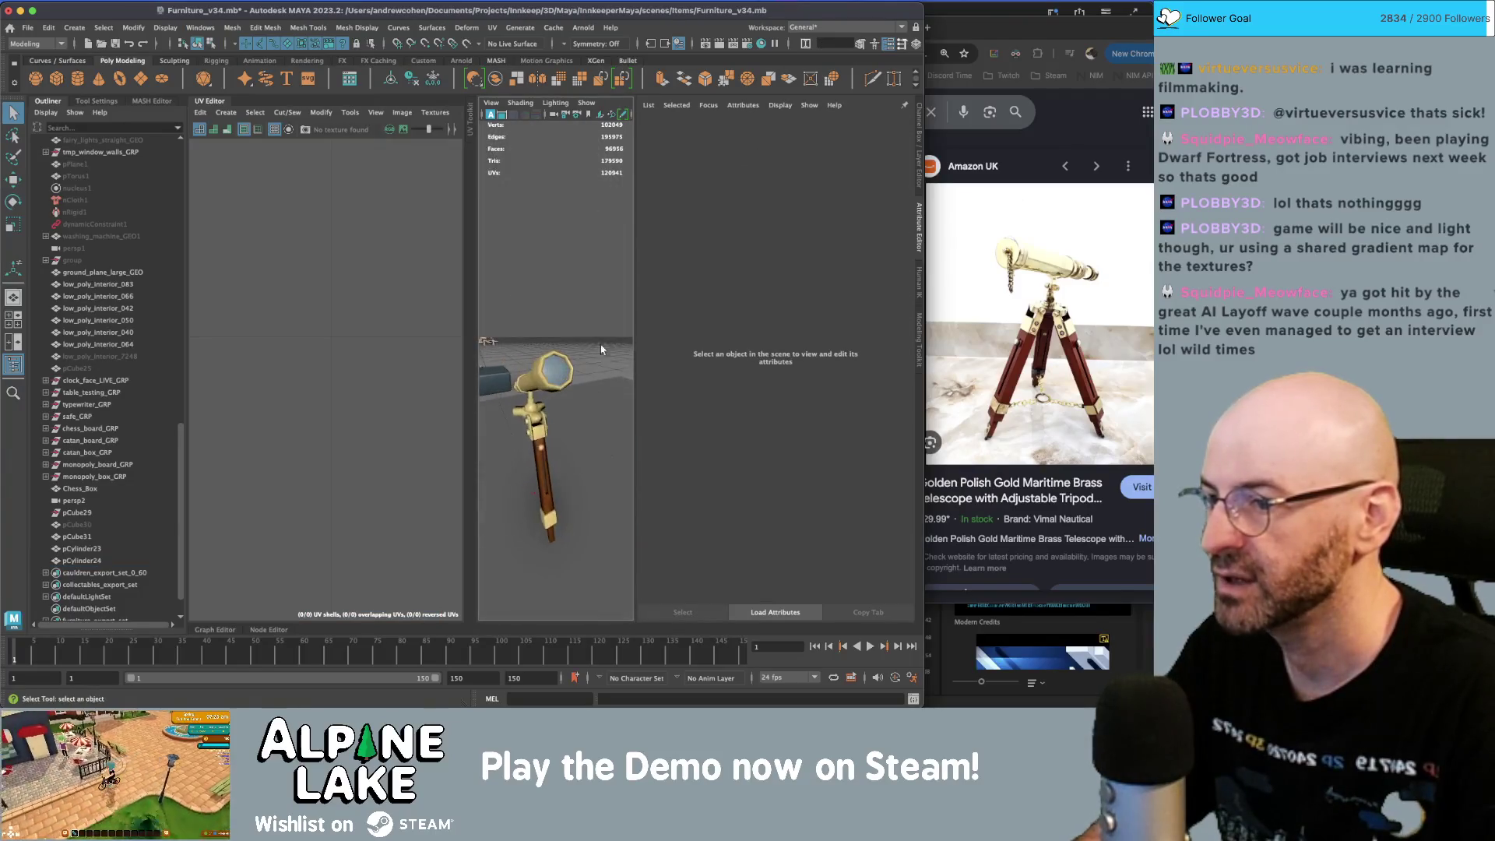
pyautogui.moveTo(601, 350)
pyautogui.keyDown('alt'); pyautogui.mouseDown()
pyautogui.moveTo(437, 334)
pyautogui.moveTo(560, 362)
pyautogui.moveTo(565, 345)
pyautogui.mouseUp(); pyautogui.keyUp('alt')
pyautogui.click(561, 362)
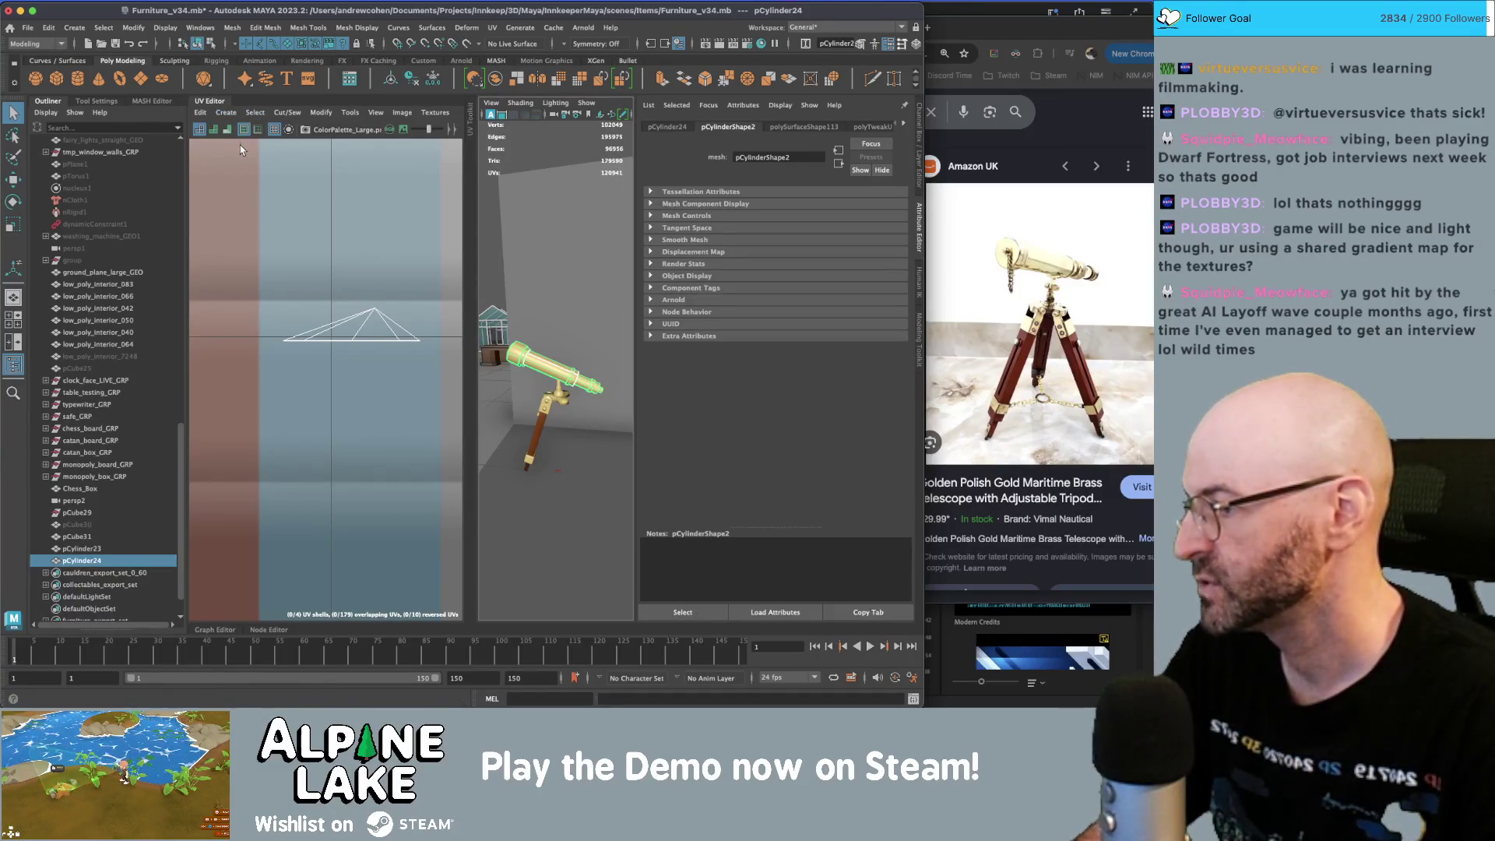
# - Close the UV Editor and shift the tube's front ring of vertices (vtx[0:7]) right and down
pyautogui.click(211, 103)
pyautogui.press('f')
pyautogui.moveTo(352, 334); pyautogui.dragTo(311, 340, button='right')
pyautogui.press('w')
pyautogui.moveTo(343, 281); pyautogui.dragTo(256, 388)
pyautogui.moveTo(355, 340); pyautogui.dragTo(365, 355)
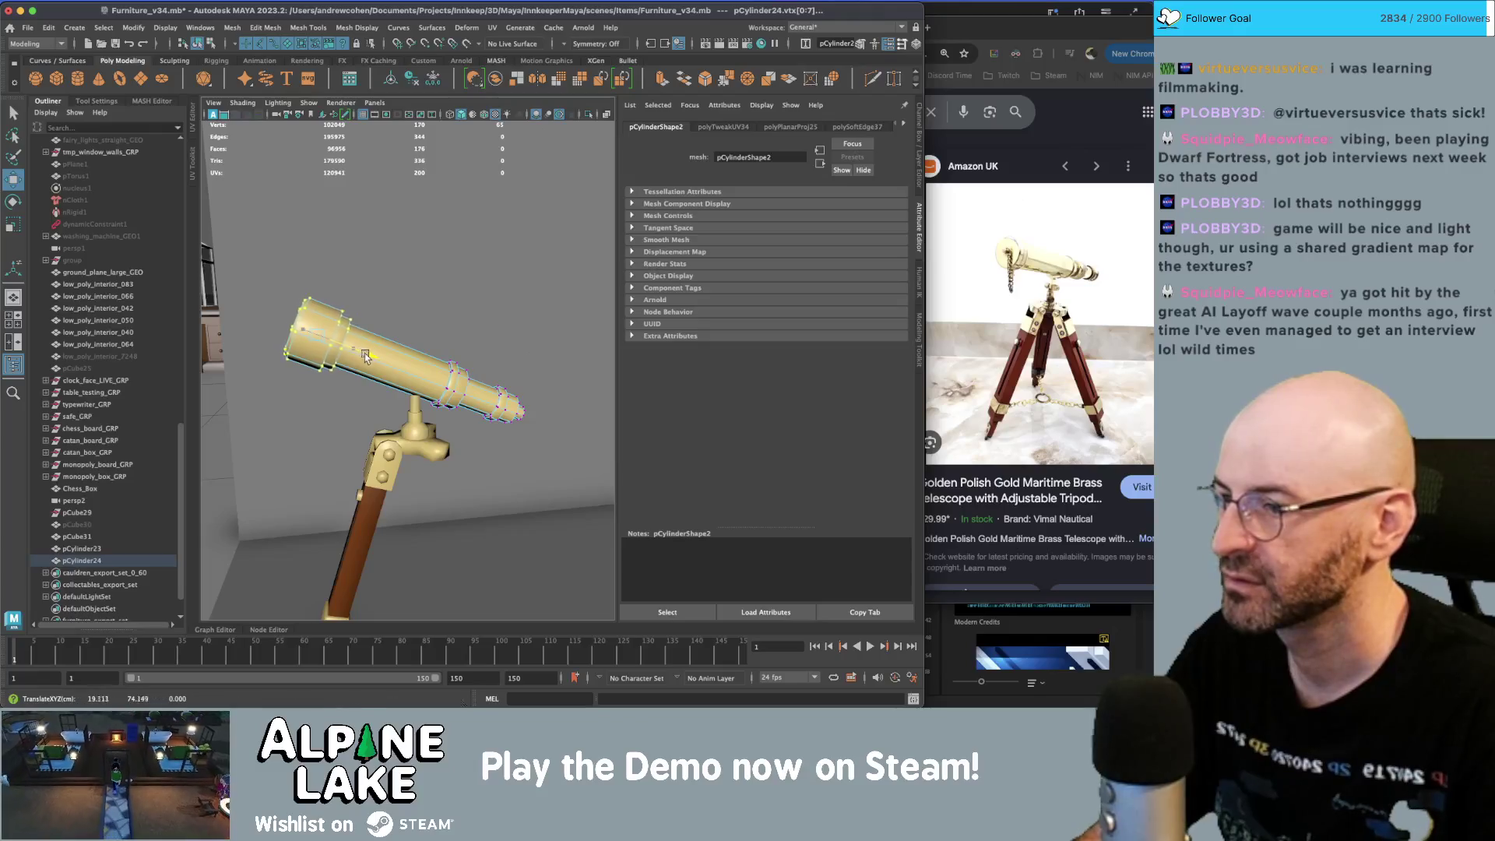
# - Return the tube to object mode and select the telescope's mount piece for component editing
pyautogui.click(198, 44)
pyautogui.press('q')
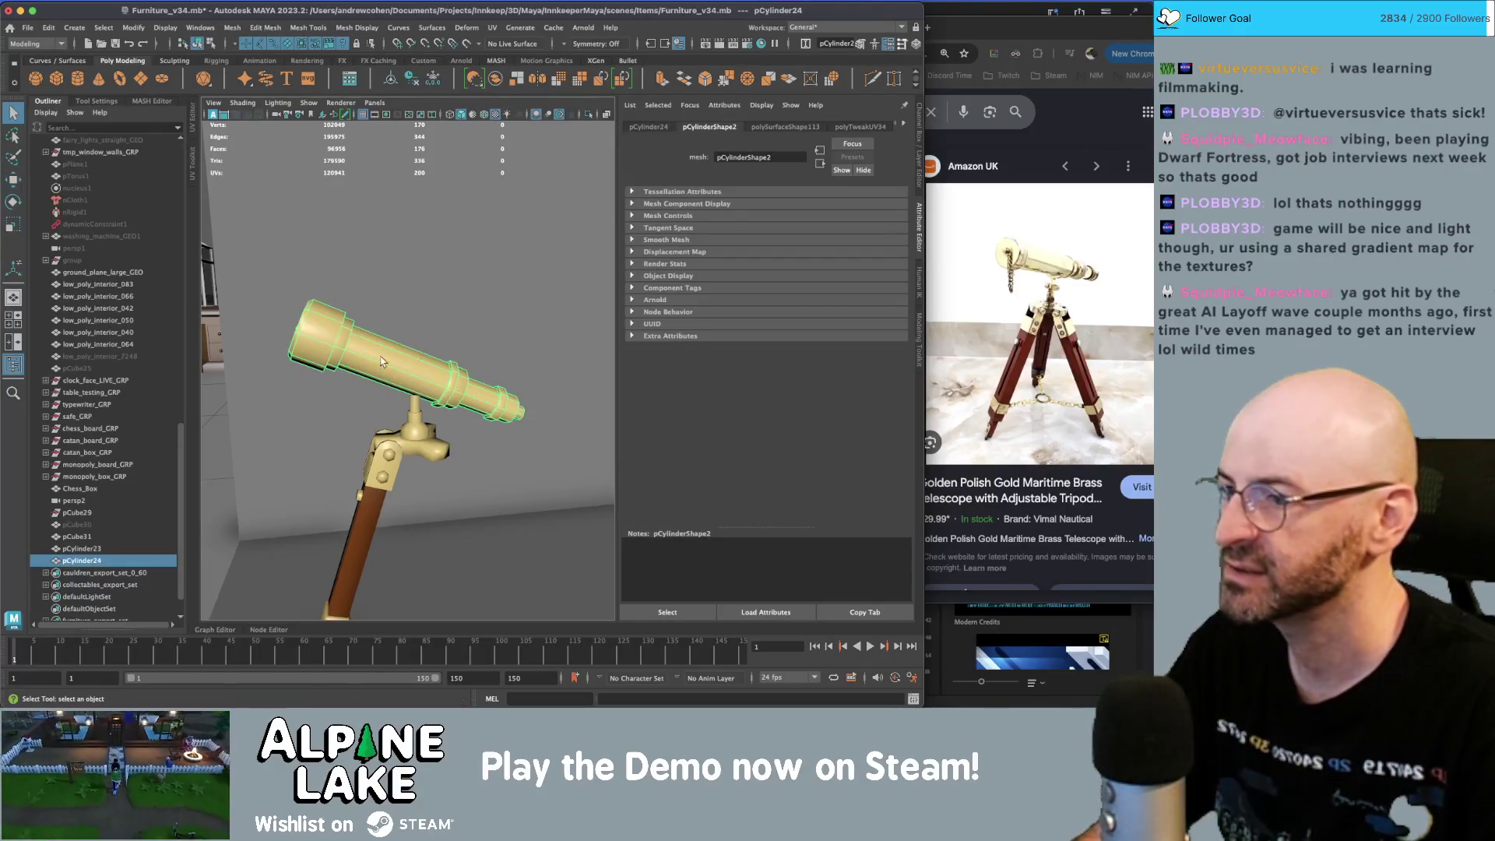
pyautogui.click(367, 352)
pyautogui.moveTo(367, 352)
pyautogui.keyDown('alt'); pyautogui.mouseDown()
pyautogui.moveTo(412, 379)
pyautogui.moveTo(538, 358)
pyautogui.moveTo(436, 342)
pyautogui.mouseUp(); pyautogui.keyUp('alt')
pyautogui.scroll(5, 437, 343)
pyautogui.click(413, 335)
pyautogui.rightClick(414, 335)
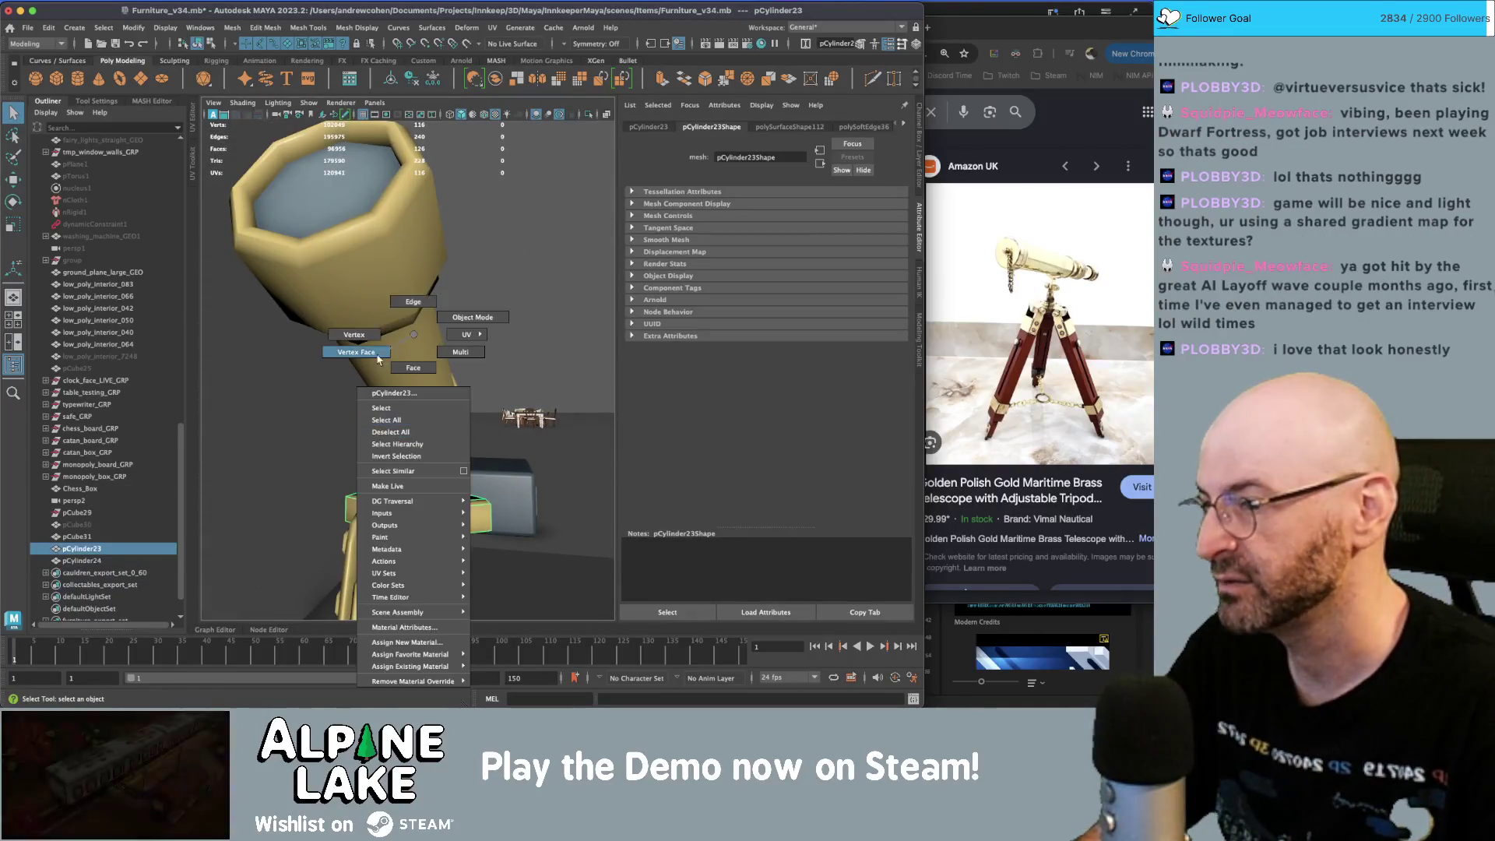
# - Select the mount's top and dome vertices, viewing the base from a low frontal angle
pyautogui.click(355, 335)
pyautogui.moveTo(354, 335)
pyautogui.keyDown('alt'); pyautogui.mouseDown()
pyautogui.moveTo(390, 405)
pyautogui.moveTo(429, 424)
pyautogui.moveTo(370, 385)
pyautogui.moveTo(390, 377)
pyautogui.mouseUp(); pyautogui.keyUp('alt')
pyautogui.press('w')
pyautogui.keyDown('alt'); pyautogui.moveTo(390, 377); pyautogui.dragTo(385, 335, button='middle'); pyautogui.keyUp('alt')
pyautogui.keyDown('alt'); pyautogui.moveTo(385, 335); pyautogui.dragTo(449, 418); pyautogui.keyUp('alt')
pyautogui.moveTo(448, 414)
pyautogui.mouseDown(button='right')
pyautogui.moveTo(442, 312)
pyautogui.moveTo(417, 355)
pyautogui.mouseUp(button='right')
pyautogui.press('q')
pyautogui.click(487, 463)
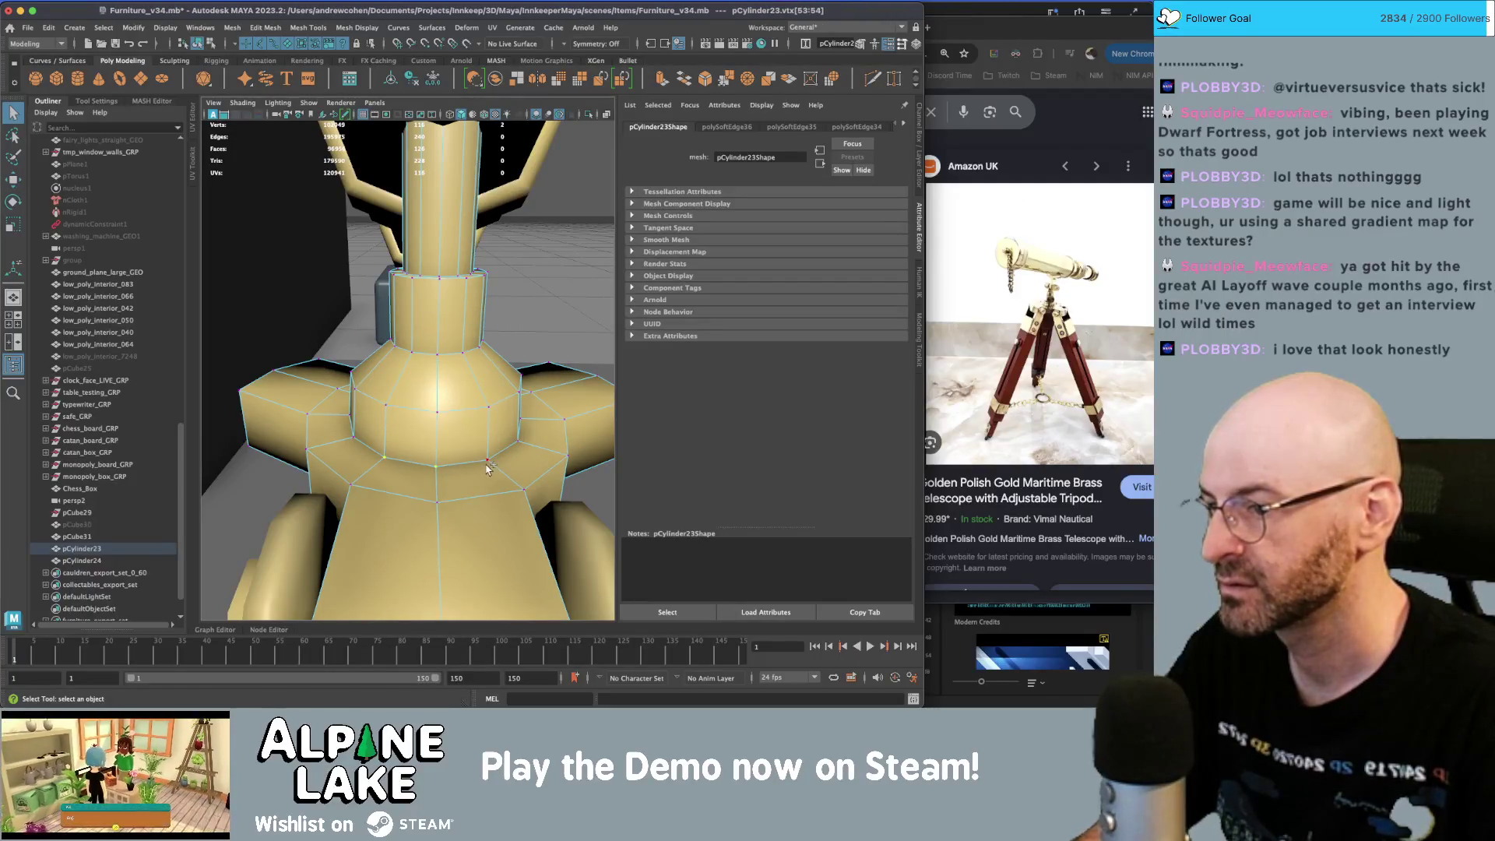
pyautogui.click(439, 415)
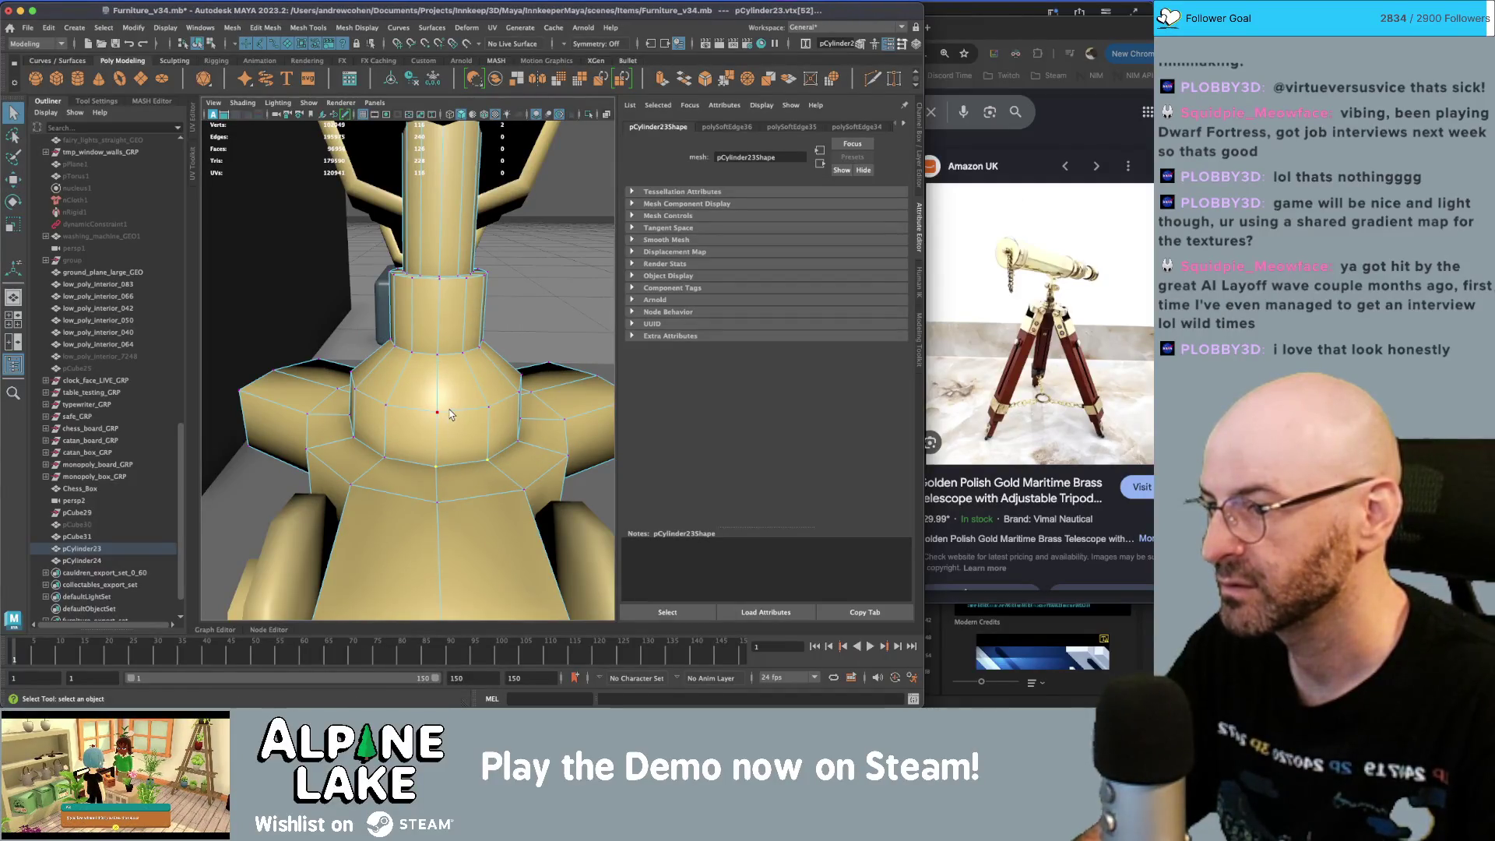
pyautogui.moveTo(455, 399)
pyautogui.keyDown('alt'); pyautogui.mouseDown()
pyautogui.moveTo(478, 445)
pyautogui.moveTo(421, 434)
pyautogui.mouseUp(); pyautogui.keyUp('alt')
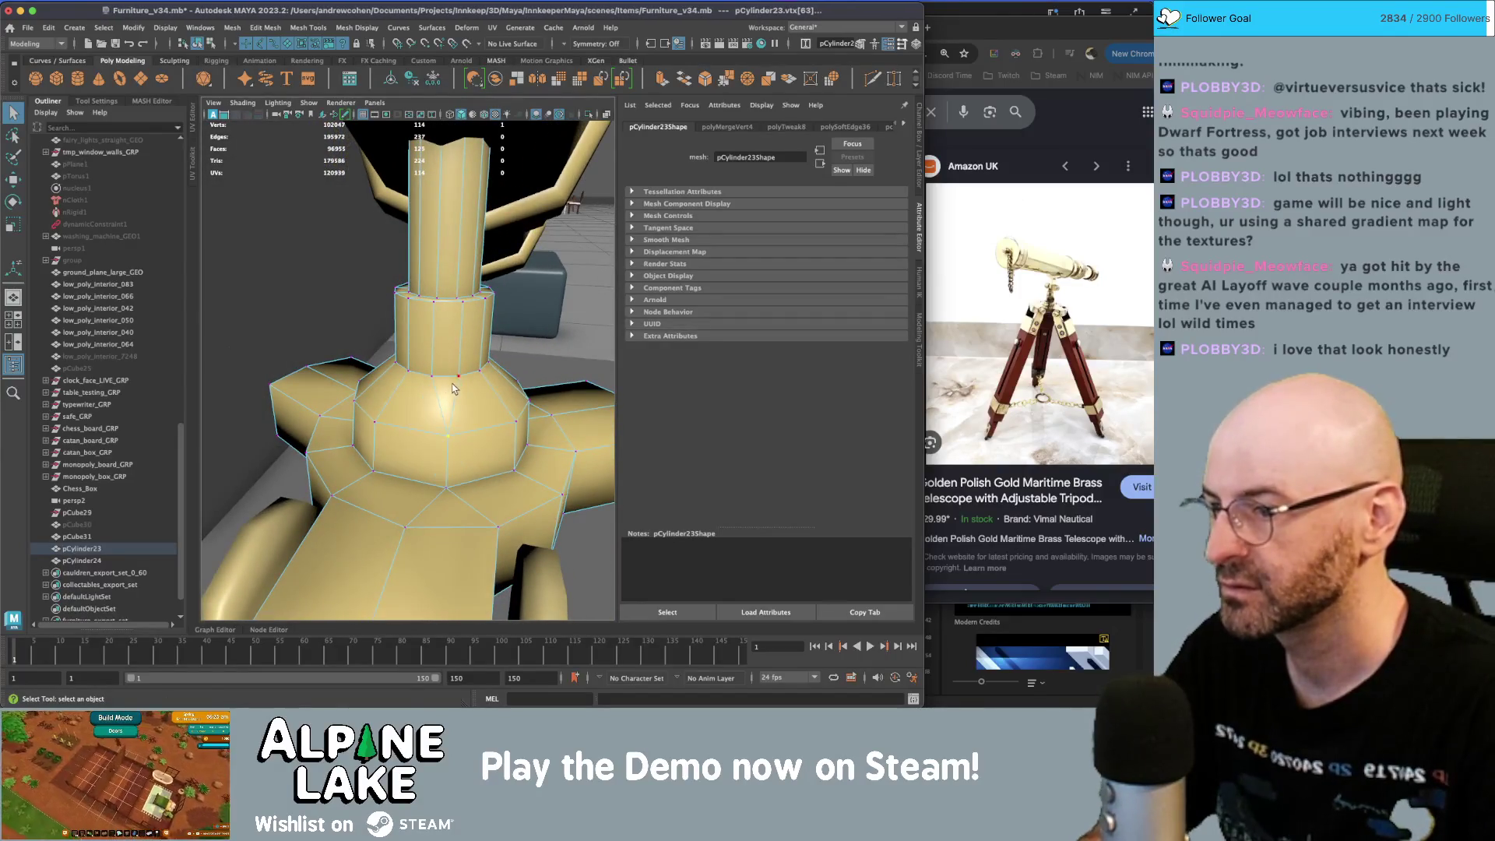
# - Merge stray vertex pairs on the dome and pillar ring, switch to wireframe, and select the top faces
pyautogui.moveTo(460, 375); pyautogui.dragTo(432, 375)
pyautogui.click(465, 300)
pyautogui.moveTo(465, 302); pyautogui.dragTo(444, 303)
pyautogui.moveTo(471, 361)
pyautogui.keyDown('alt'); pyautogui.mouseDown()
pyautogui.moveTo(452, 327)
pyautogui.moveTo(459, 282)
pyautogui.moveTo(441, 278)
pyautogui.moveTo(465, 451)
pyautogui.mouseUp(); pyautogui.keyUp('alt')
pyautogui.press('4')
pyautogui.moveTo(466, 455); pyautogui.dragTo(468, 374, button='right')
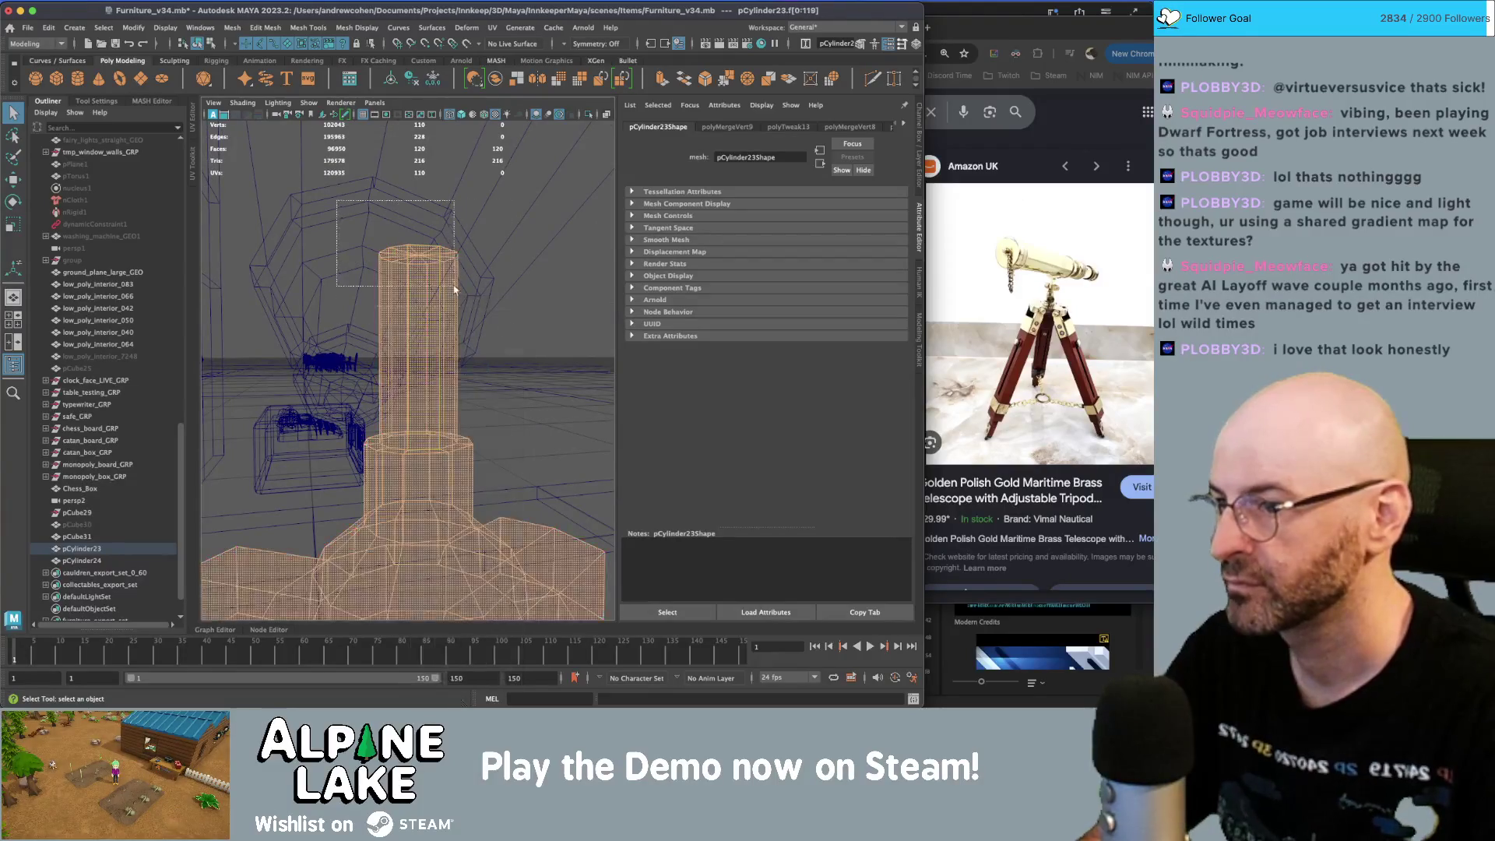
# - Delete the mount's top faces and merge two vertices on the ring
pyautogui.press('Delete')
pyautogui.click(400, 351)
pyautogui.press('6')
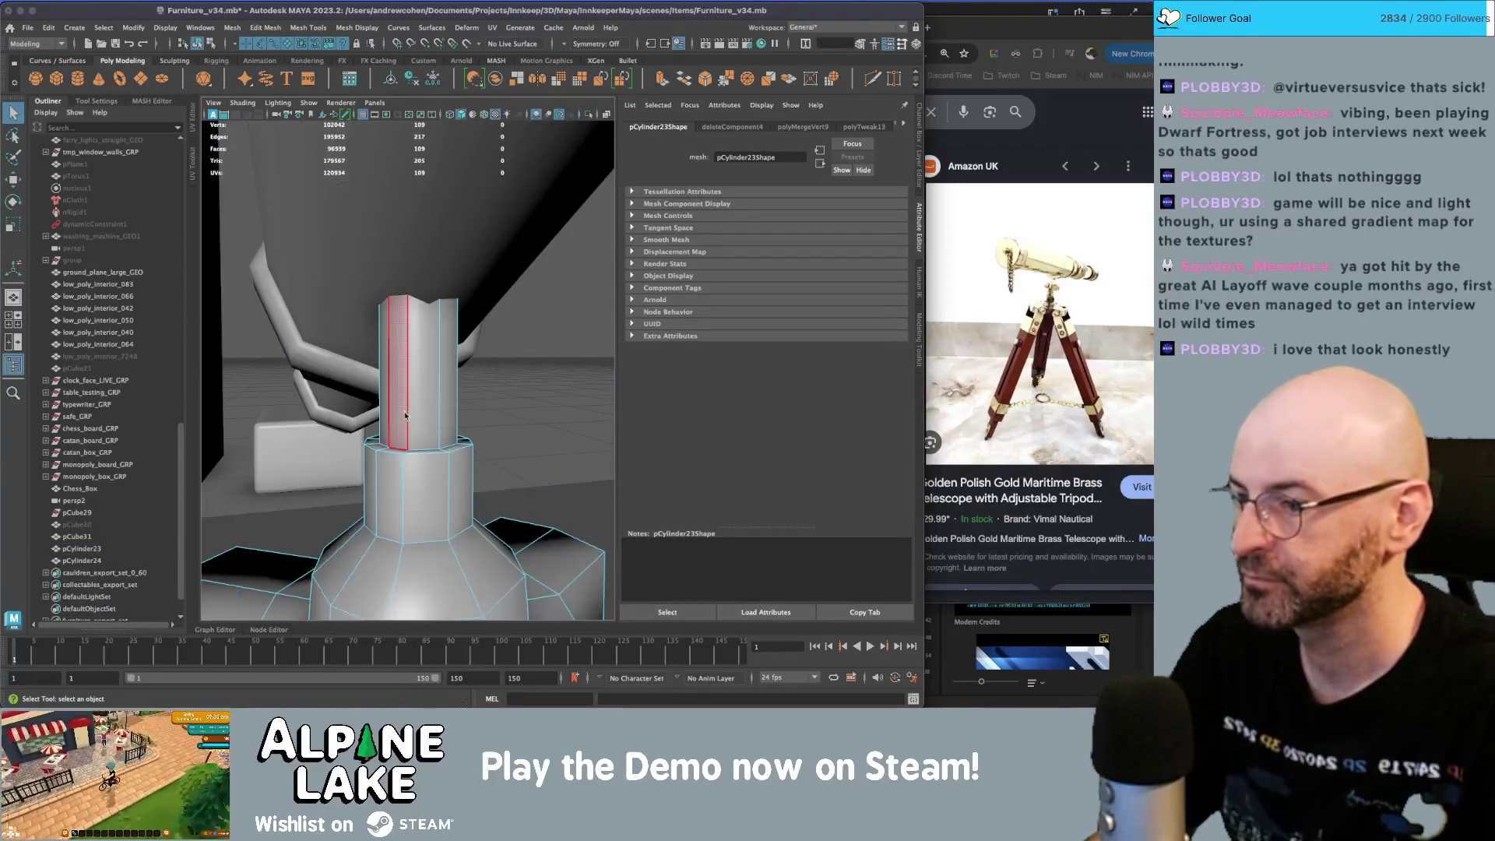
pyautogui.click(448, 404)
pyautogui.moveTo(449, 404)
pyautogui.keyDown('alt'); pyautogui.mouseDown()
pyautogui.moveTo(459, 467)
pyautogui.moveTo(448, 336)
pyautogui.mouseUp(); pyautogui.keyUp('alt')
pyautogui.click(459, 468)
pyautogui.moveTo(448, 335)
pyautogui.mouseDown(button='right')
pyautogui.moveTo(447, 320)
pyautogui.moveTo(389, 334)
pyautogui.mouseUp(button='right')
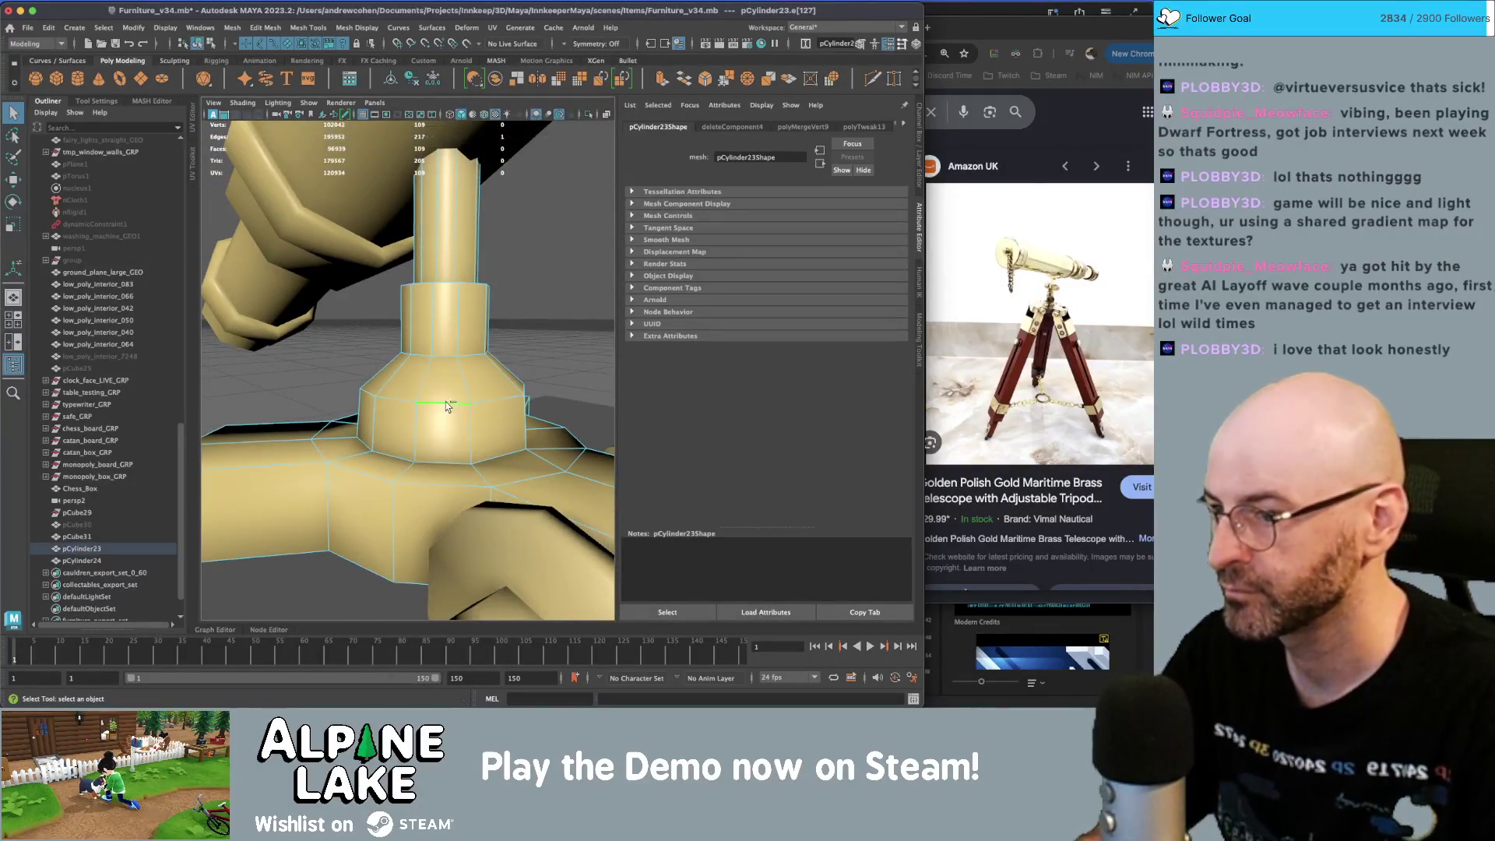
pyautogui.keyDown('shift'); pyautogui.moveTo(443, 441); pyautogui.dragTo(447, 456, button='right'); pyautogui.keyUp('shift')
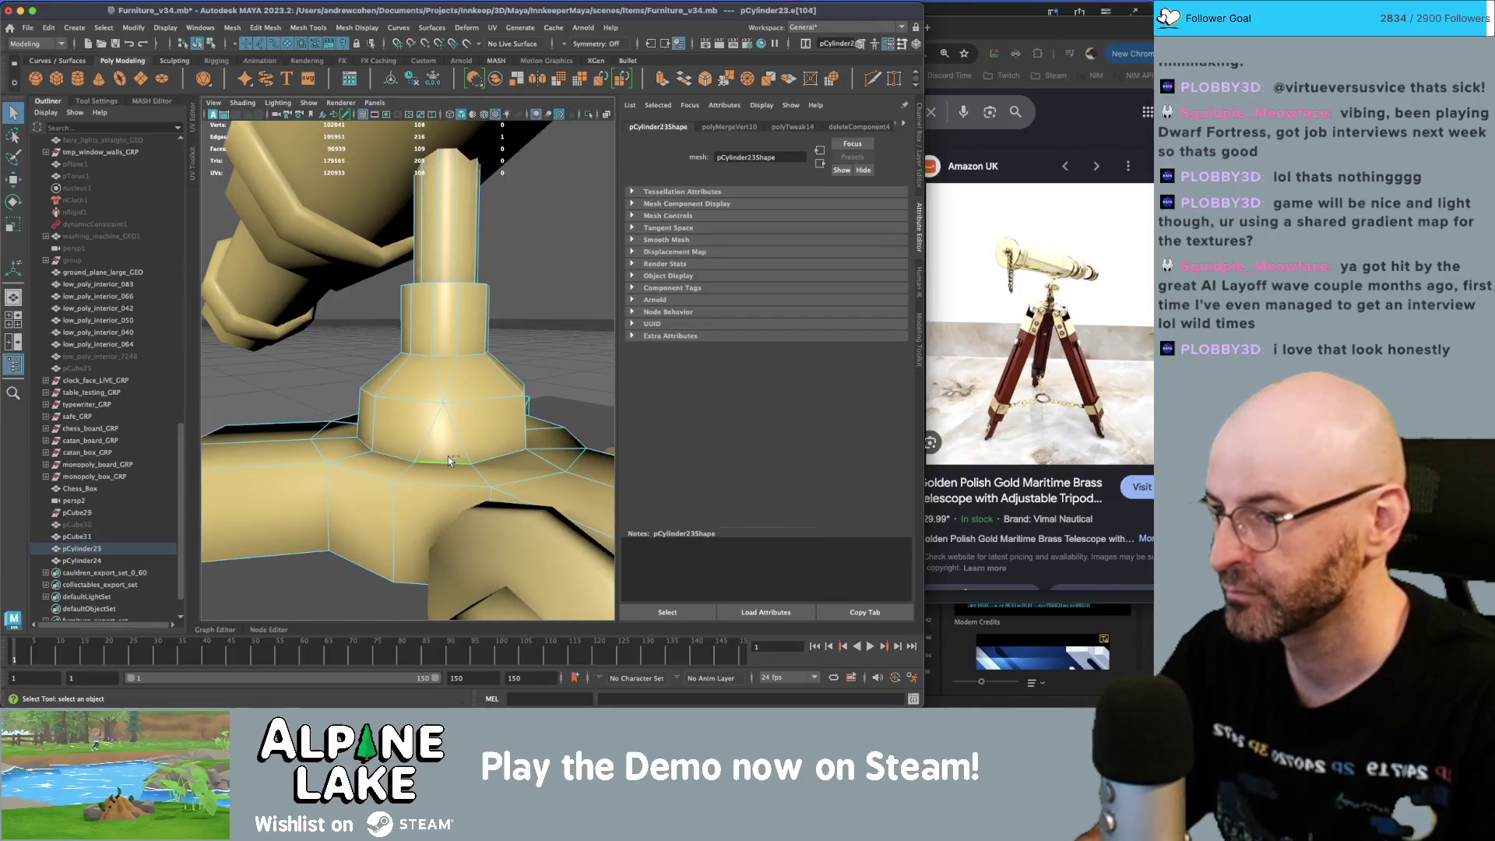
# - Collapse an edge at the cylinder base, Multi-Cut a new edge across the bulb, and merge a vertex
pyautogui.moveTo(486, 436)
pyautogui.keyDown('alt'); pyautogui.mouseDown()
pyautogui.moveTo(414, 456)
pyautogui.moveTo(493, 462)
pyautogui.moveTo(436, 404)
pyautogui.mouseUp(); pyautogui.keyUp('alt')
pyautogui.moveTo(395, 359); pyautogui.dragTo(394, 321, button='right')
pyautogui.keyDown('shift'); pyautogui.moveTo(416, 407); pyautogui.dragTo(417, 445, button='right'); pyautogui.keyUp('shift')
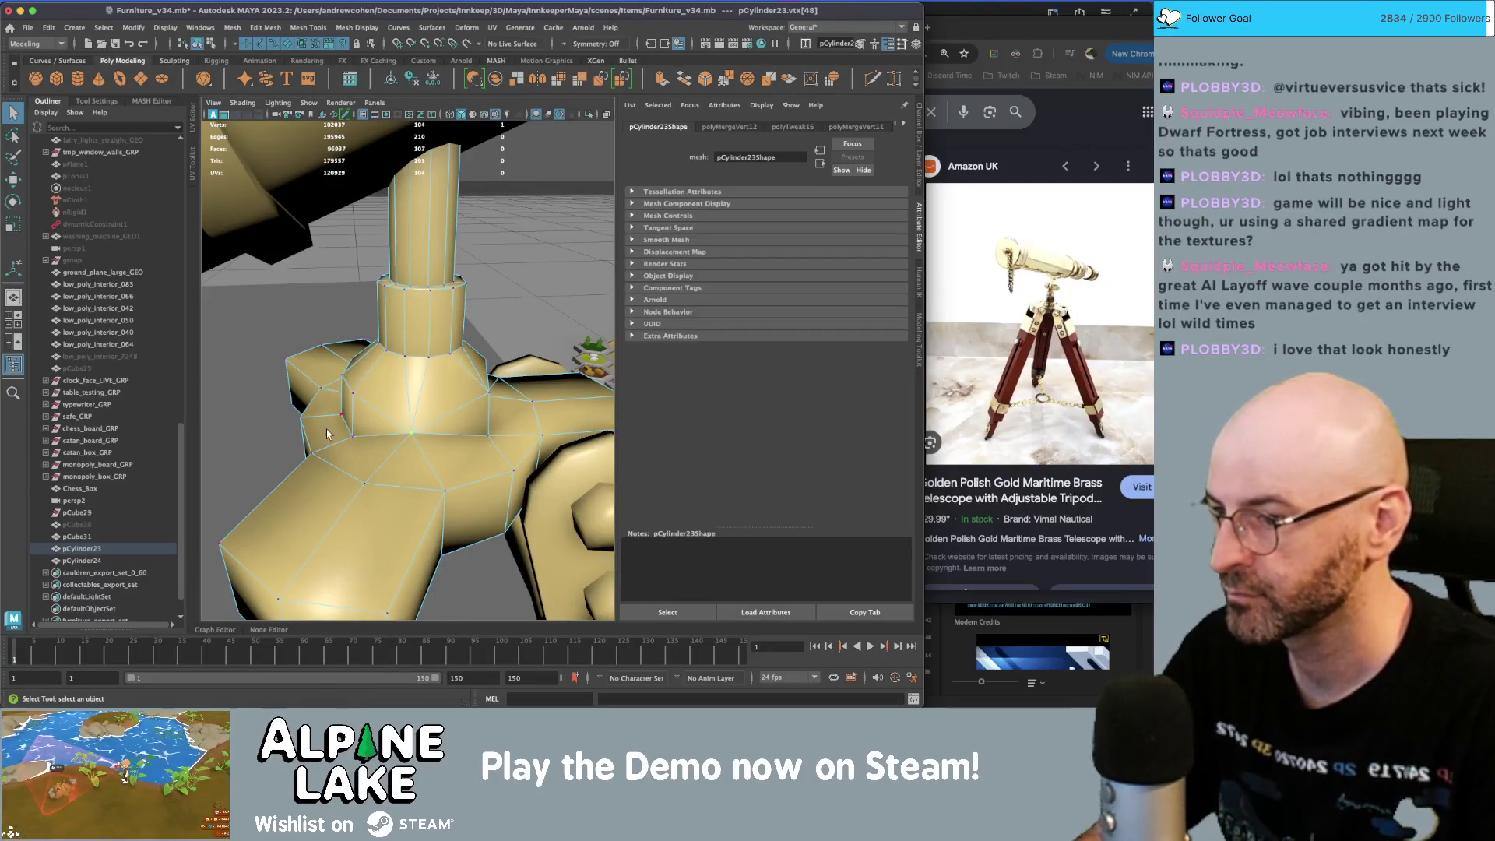
pyautogui.keyDown('alt'); pyautogui.moveTo(417, 446); pyautogui.dragTo(381, 427); pyautogui.keyUp('alt')
pyautogui.moveTo(381, 427)
pyautogui.keyDown('shift'); pyautogui.mouseDown(button='right')
pyautogui.moveTo(429, 366)
pyautogui.moveTo(430, 304)
pyautogui.moveTo(434, 368)
pyautogui.moveTo(437, 331)
pyautogui.mouseUp(button='right'); pyautogui.keyUp('shift')
pyautogui.keyDown('alt'); pyautogui.moveTo(437, 331); pyautogui.dragTo(384, 415); pyautogui.keyUp('alt')
# - Collapse an edge on the bulb and merge vertex pairs on the joint and lower ring
pyautogui.moveTo(384, 415); pyautogui.dragTo(384, 327, button='right')
pyautogui.keyDown('alt'); pyautogui.moveTo(384, 327); pyautogui.dragTo(372, 396); pyautogui.keyUp('alt')
pyautogui.click(389, 433)
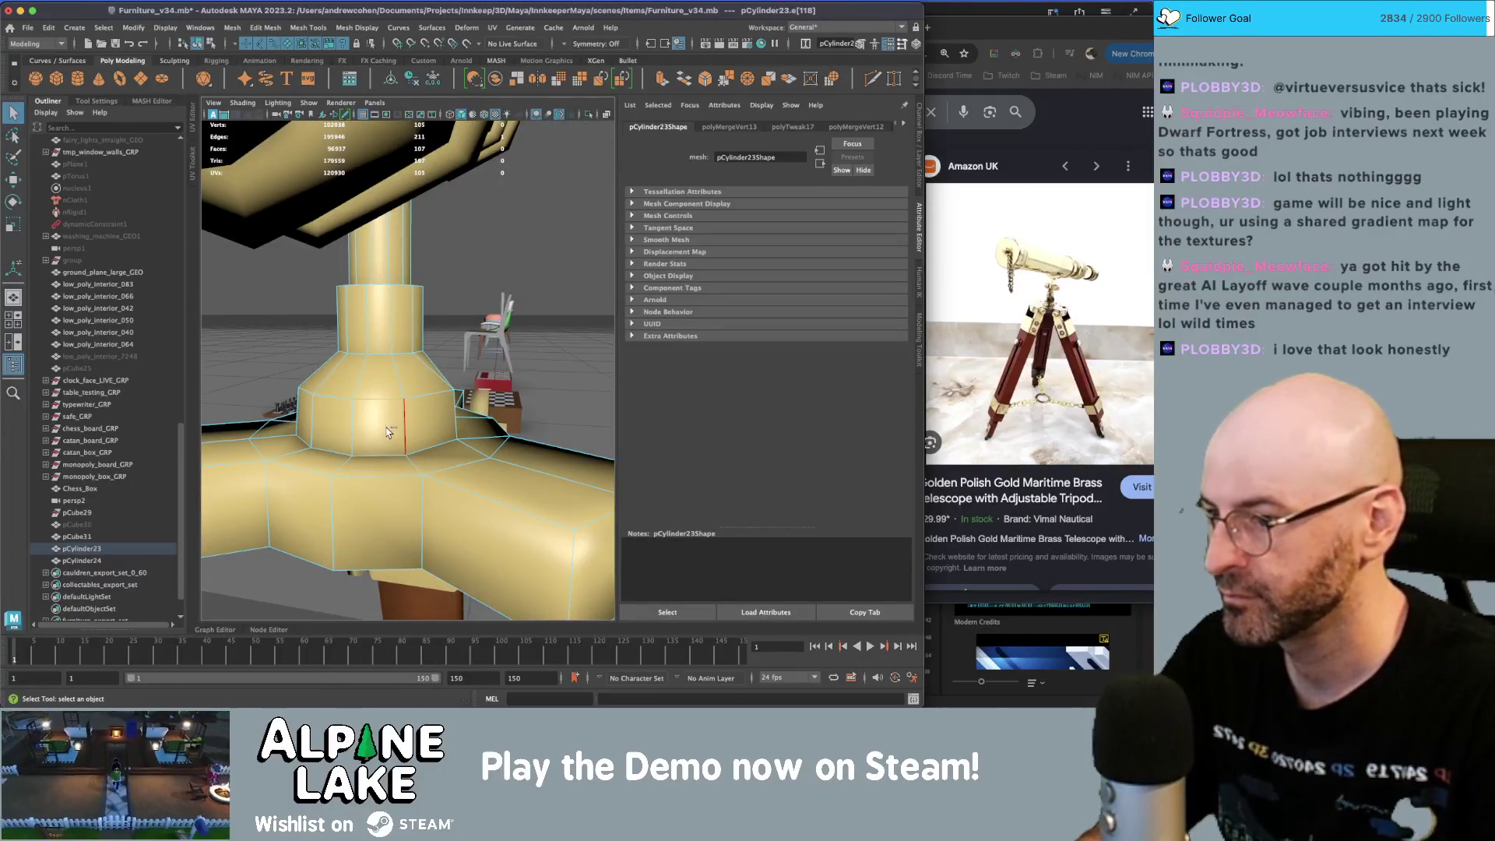
pyautogui.moveTo(385, 428)
pyautogui.keyDown('shift'); pyautogui.mouseDown(button='right')
pyautogui.moveTo(383, 337)
pyautogui.moveTo(367, 337)
pyautogui.mouseUp(button='right'); pyautogui.keyUp('shift')
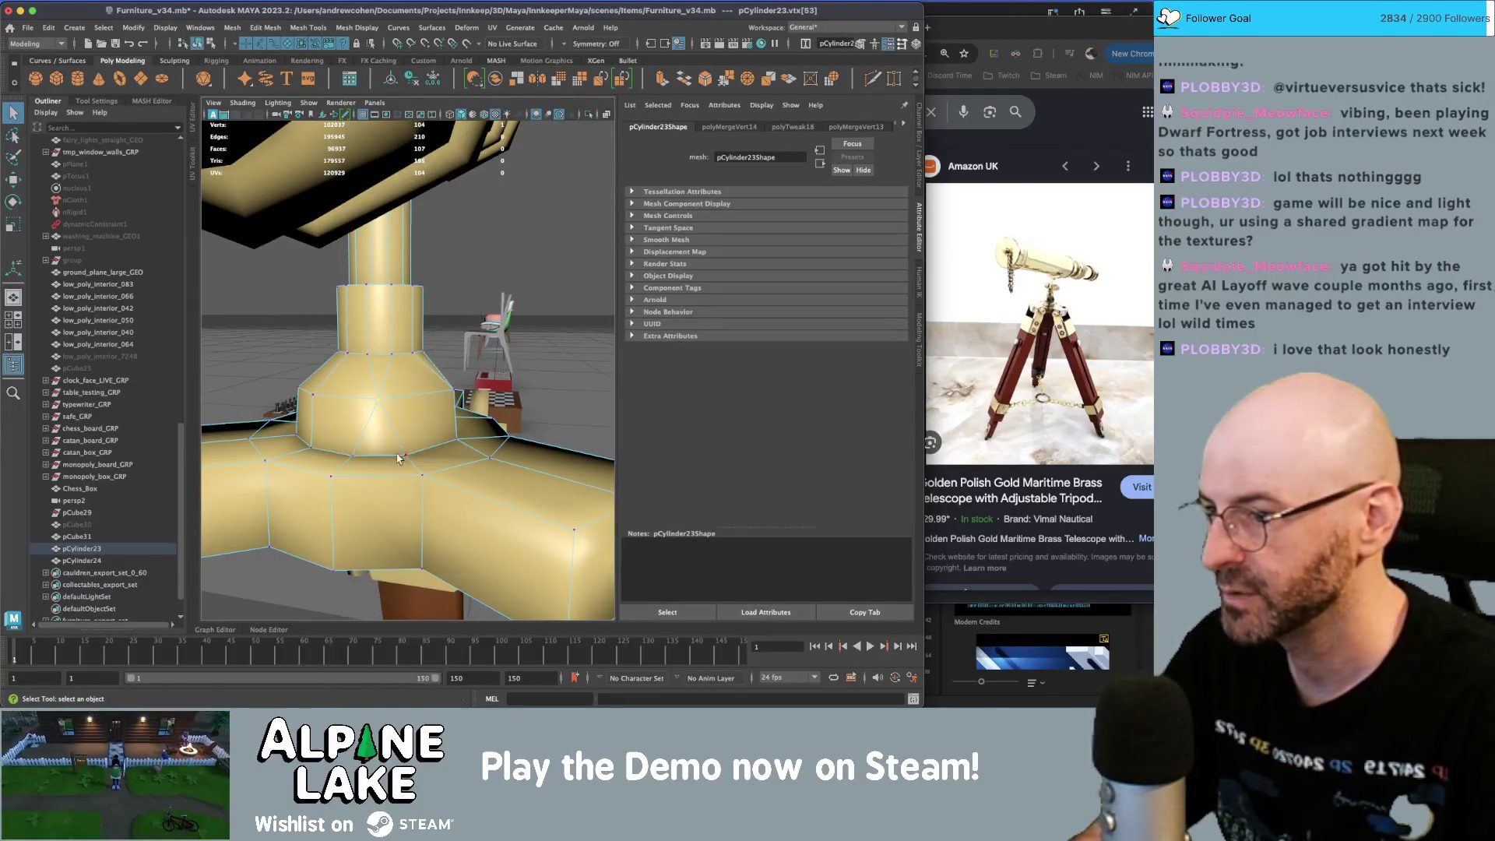
pyautogui.moveTo(353, 462)
pyautogui.keyDown('alt'); pyautogui.mouseDown()
pyautogui.moveTo(386, 428)
pyautogui.moveTo(334, 472)
pyautogui.moveTo(382, 473)
pyautogui.moveTo(336, 444)
pyautogui.moveTo(426, 422)
pyautogui.mouseUp(); pyautogui.keyUp('alt')
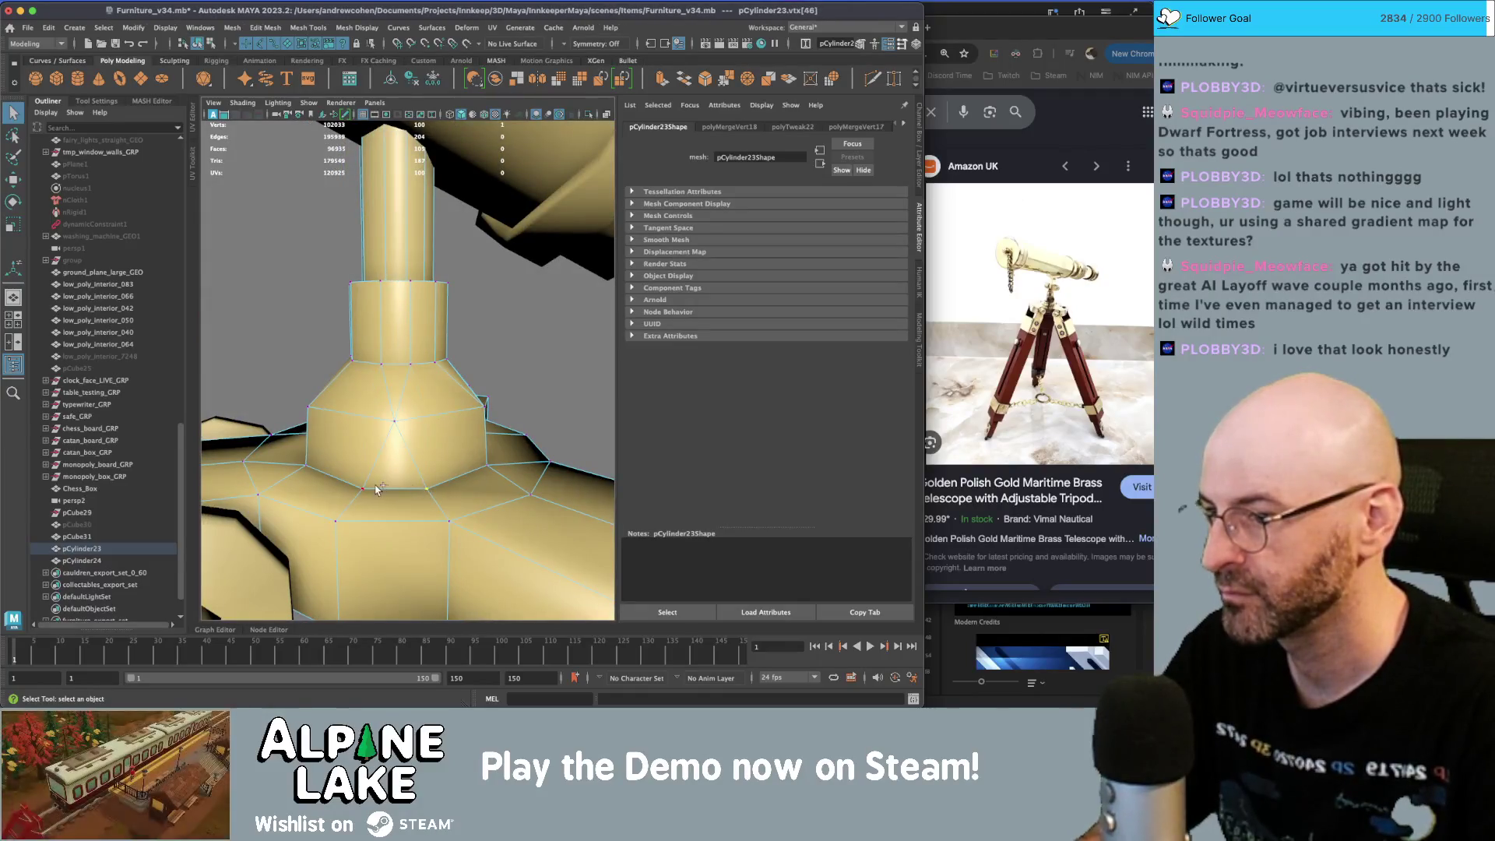
pyautogui.moveTo(362, 488); pyautogui.dragTo(427, 488)
pyautogui.moveTo(405, 369)
pyautogui.mouseDown()
pyautogui.moveTo(411, 385)
pyautogui.moveTo(453, 362)
pyautogui.moveTo(408, 367)
pyautogui.mouseUp()
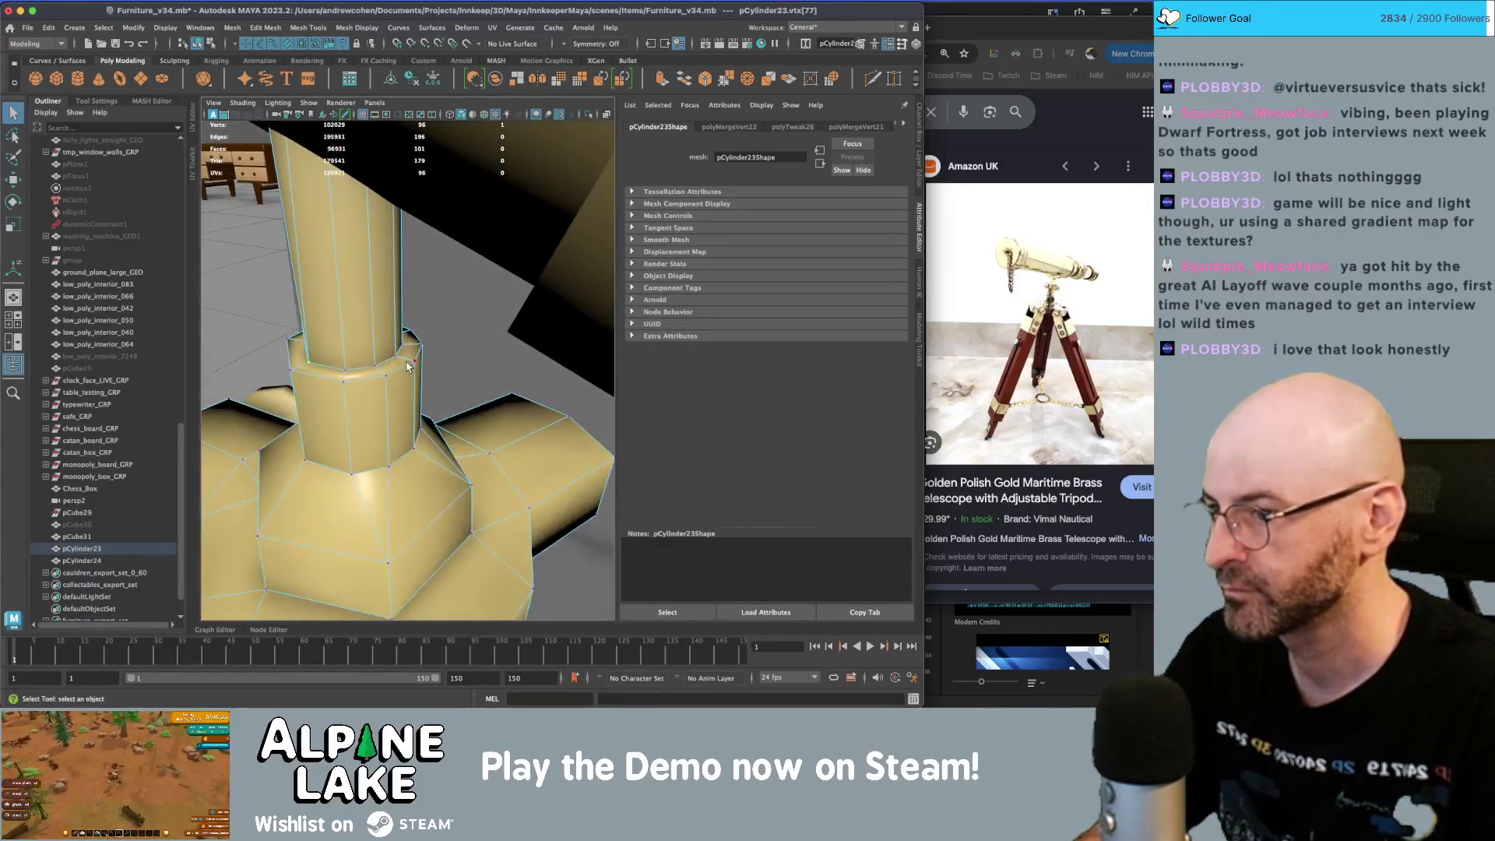
# - Merge the remaining vertex pairs around the joint in wireframe, bringing the mount to 79 vertices
pyautogui.keyDown('shift'); pyautogui.click(395, 377); pyautogui.keyUp('shift')
pyautogui.keyDown('alt'); pyautogui.moveTo(418, 444); pyautogui.dragTo(387, 419); pyautogui.keyUp('alt')
pyautogui.moveTo(339, 333)
pyautogui.keyDown('alt'); pyautogui.mouseDown()
pyautogui.moveTo(359, 348)
pyautogui.moveTo(348, 359)
pyautogui.moveTo(430, 365)
pyautogui.moveTo(350, 422)
pyautogui.moveTo(308, 421)
pyautogui.moveTo(457, 425)
pyautogui.moveTo(385, 391)
pyautogui.moveTo(459, 411)
pyautogui.mouseUp(); pyautogui.keyUp('alt')
pyautogui.moveTo(460, 411)
pyautogui.keyDown('alt'); pyautogui.mouseDown()
pyautogui.moveTo(516, 424)
pyautogui.moveTo(405, 438)
pyautogui.moveTo(472, 424)
pyautogui.moveTo(423, 394)
pyautogui.moveTo(452, 383)
pyautogui.mouseUp(); pyautogui.keyUp('alt')
pyautogui.moveTo(451, 383)
pyautogui.keyDown('alt'); pyautogui.mouseDown()
pyautogui.moveTo(467, 373)
pyautogui.moveTo(450, 360)
pyautogui.moveTo(427, 366)
pyautogui.mouseUp(); pyautogui.keyUp('alt')
pyautogui.moveTo(426, 366)
pyautogui.keyDown('alt'); pyautogui.mouseDown()
pyautogui.moveTo(361, 375)
pyautogui.moveTo(378, 367)
pyautogui.moveTo(342, 365)
pyautogui.moveTo(330, 316)
pyautogui.moveTo(334, 343)
pyautogui.mouseUp(); pyautogui.keyUp('alt')
pyautogui.moveTo(335, 343)
pyautogui.keyDown('alt'); pyautogui.mouseDown()
pyautogui.moveTo(343, 361)
pyautogui.moveTo(401, 333)
pyautogui.moveTo(397, 361)
pyautogui.moveTo(394, 326)
pyautogui.moveTo(428, 343)
pyautogui.moveTo(372, 330)
pyautogui.moveTo(315, 355)
pyautogui.moveTo(357, 382)
pyautogui.mouseUp(); pyautogui.keyUp('alt')
pyautogui.press('4')
pyautogui.moveTo(357, 381)
pyautogui.keyDown('alt'); pyautogui.mouseDown()
pyautogui.moveTo(388, 355)
pyautogui.moveTo(304, 394)
pyautogui.moveTo(443, 397)
pyautogui.moveTo(419, 418)
pyautogui.moveTo(507, 357)
pyautogui.moveTo(470, 379)
pyautogui.moveTo(499, 389)
pyautogui.moveTo(503, 465)
pyautogui.moveTo(440, 450)
pyautogui.mouseUp(); pyautogui.keyUp('alt')
pyautogui.click(197, 43)
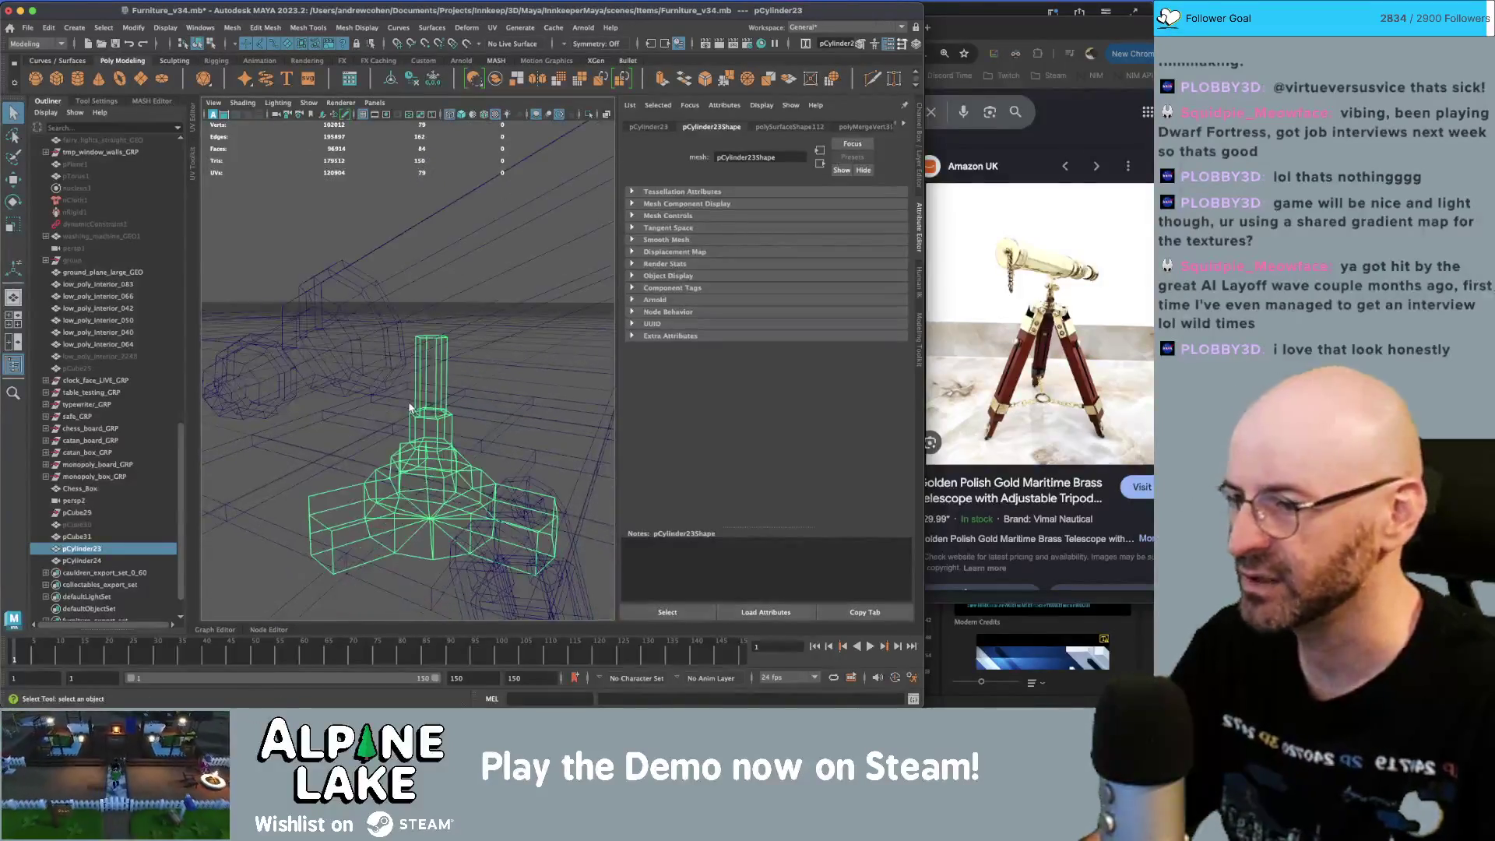
# - Restore textured shading, frame the telescope, select the stand pCube31, and switch to the Chrome references
pyautogui.press('6')
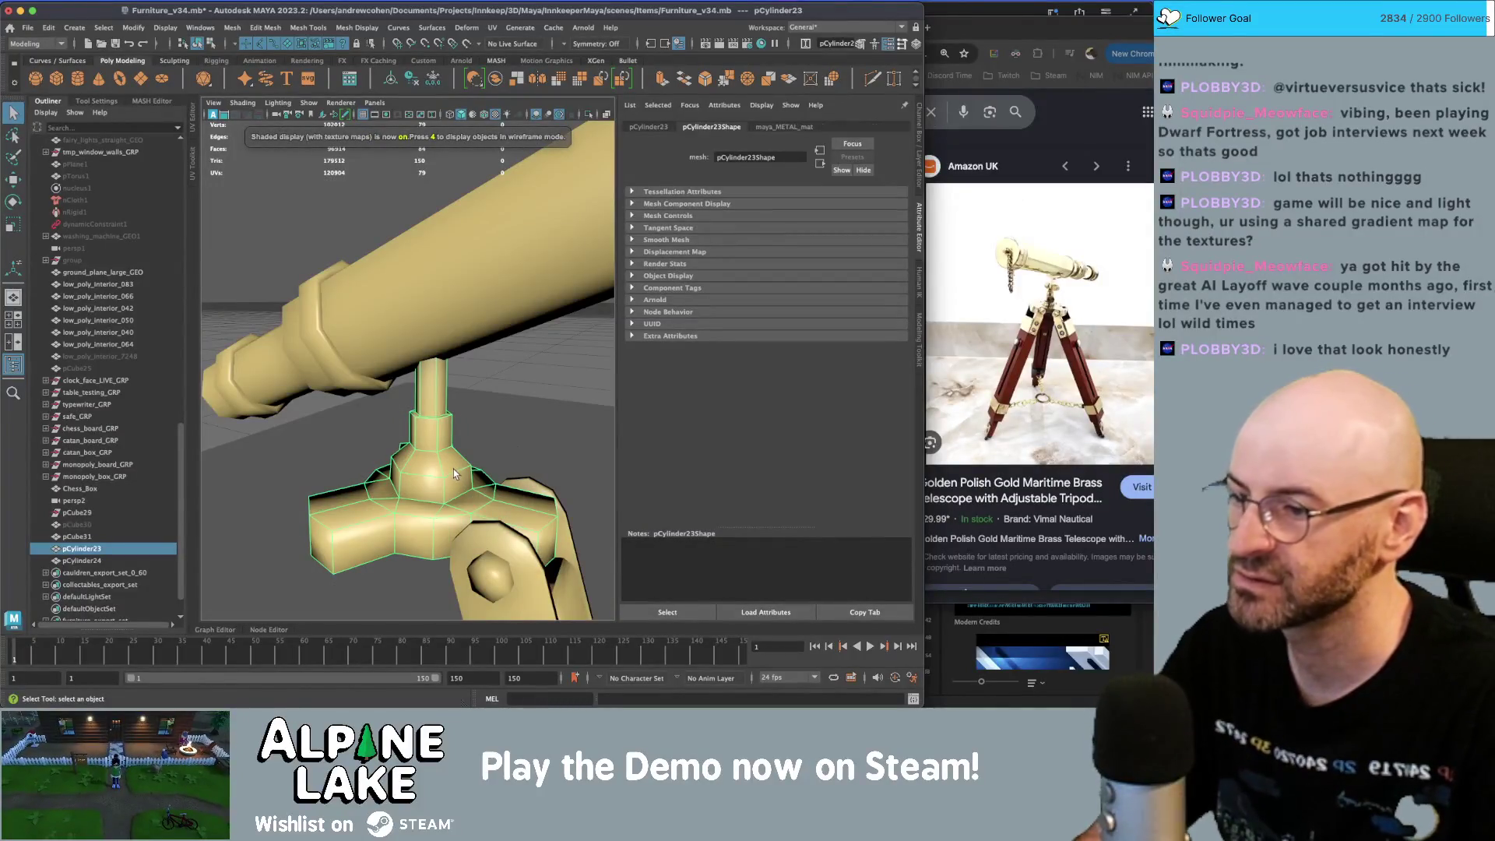
pyautogui.scroll(10, 254, 460)
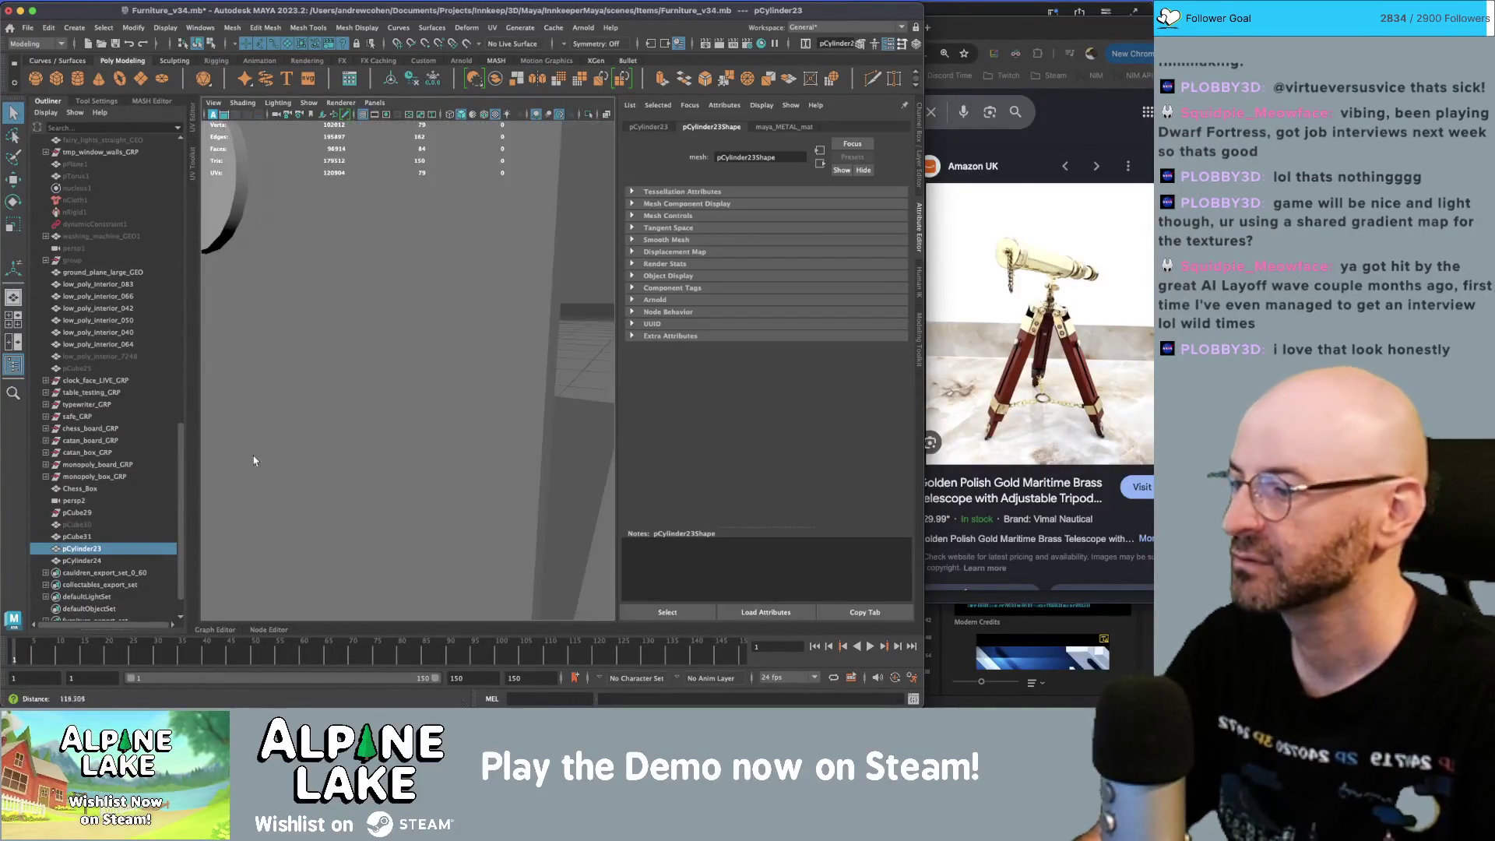
pyautogui.scroll(-10, 372, 373)
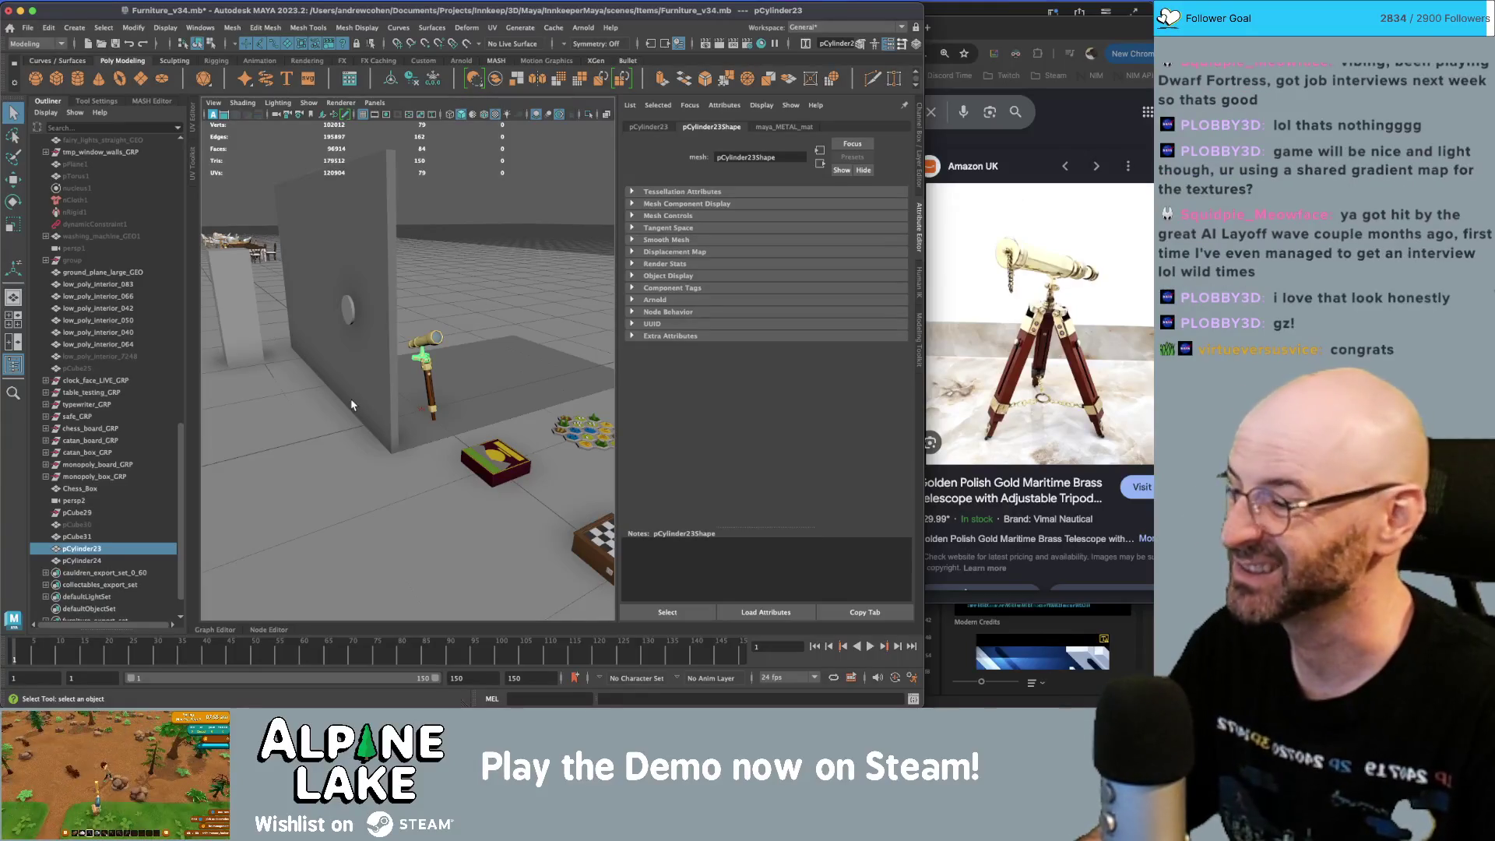
pyautogui.press('f')
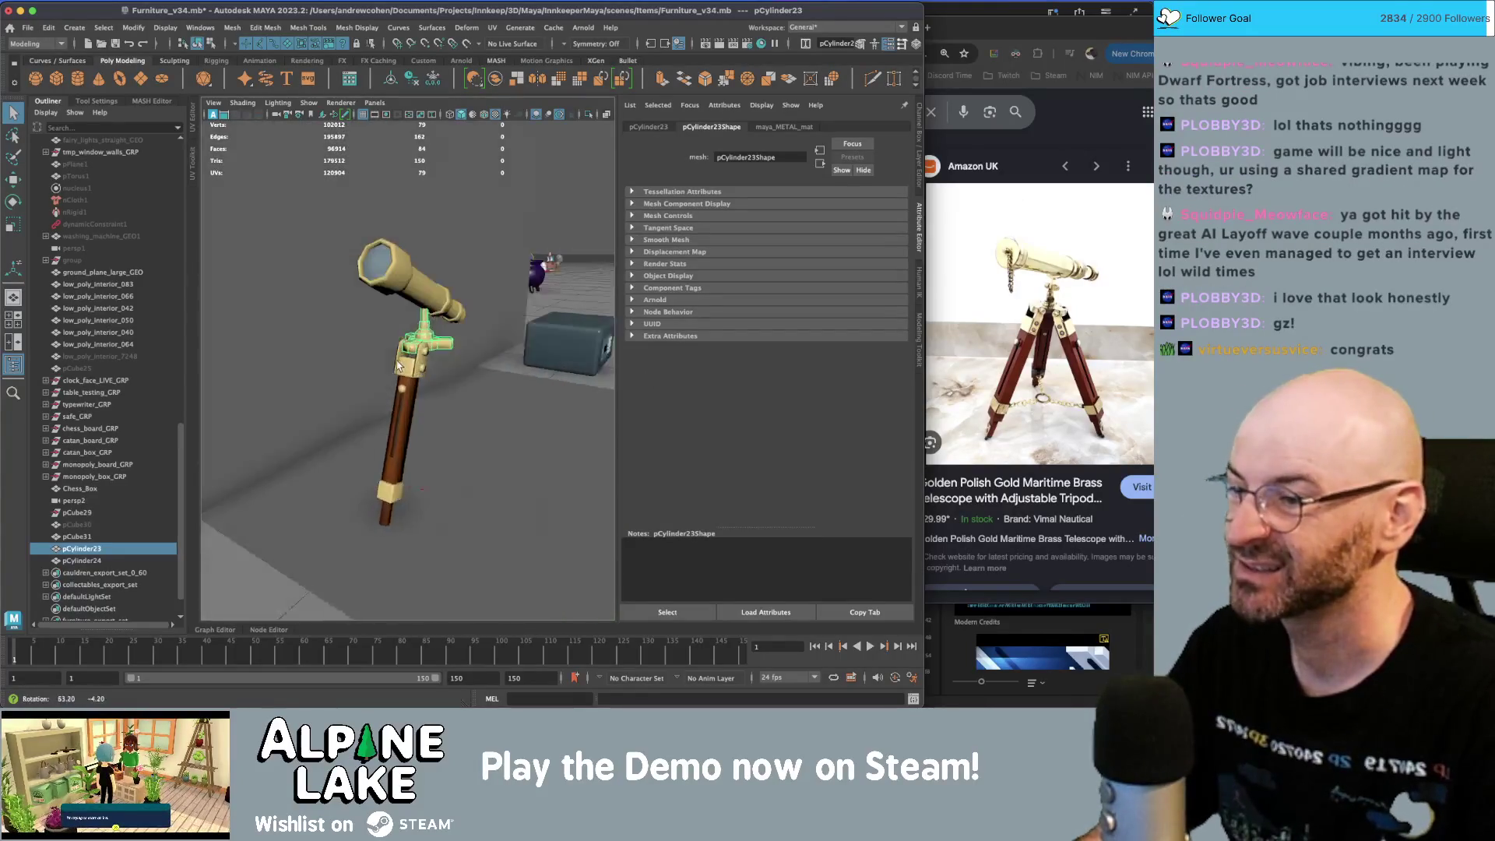
pyautogui.click(418, 378)
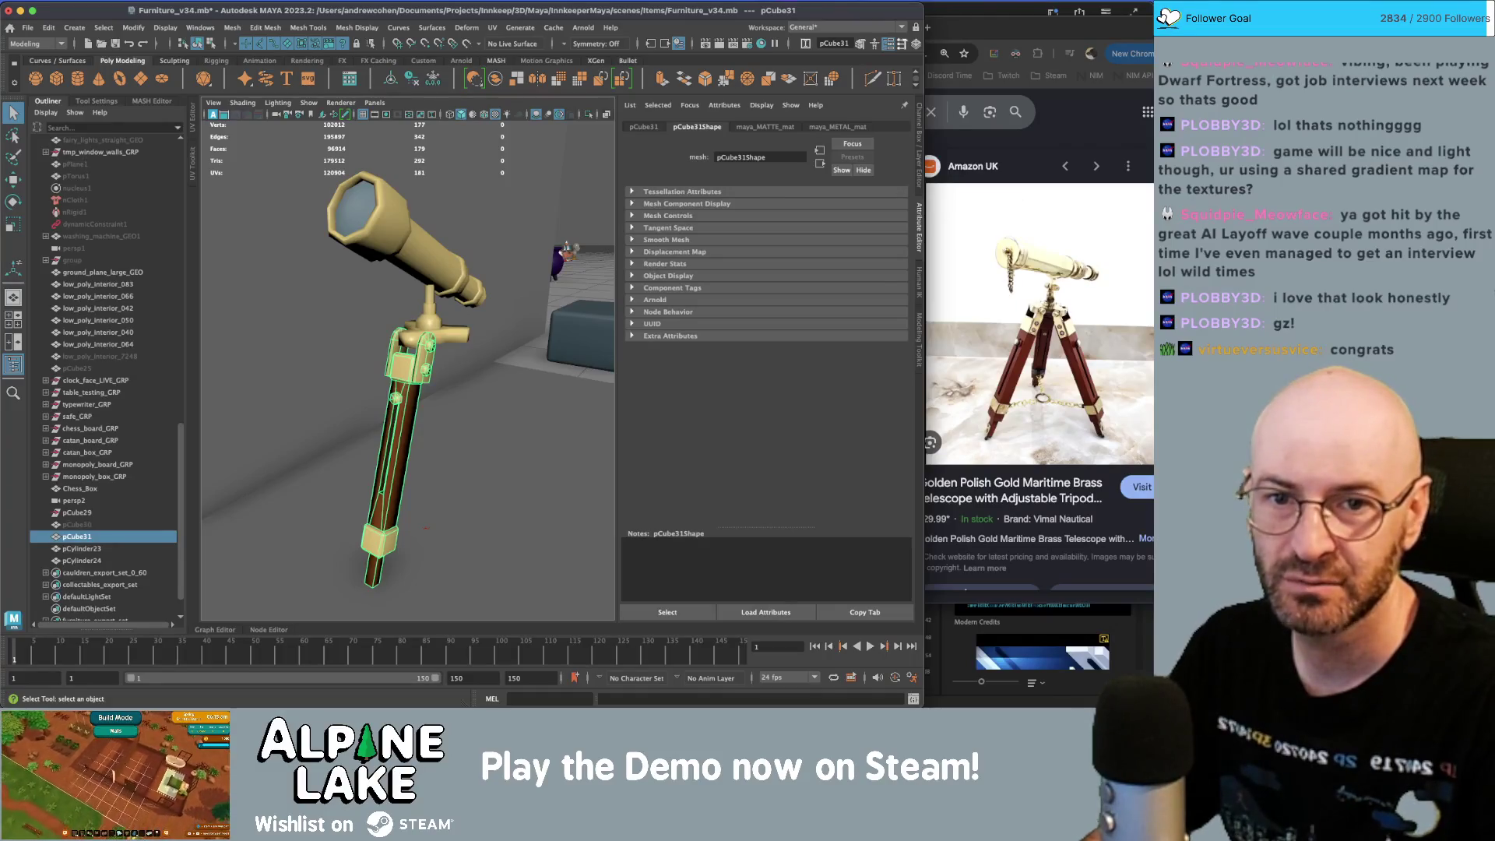
pyautogui.press('super+Tab')
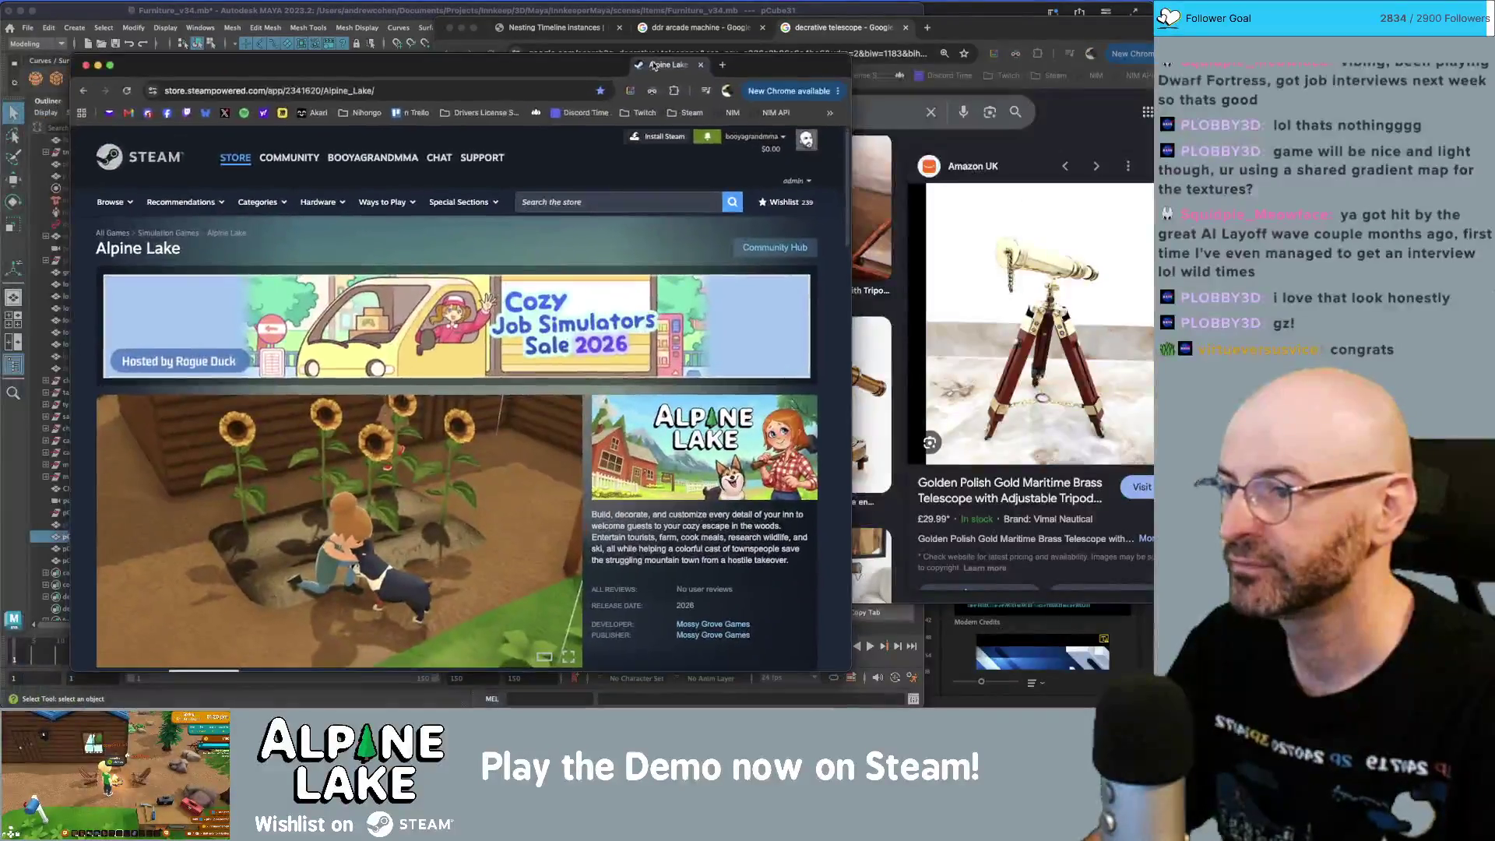
pyautogui.scroll(-1, 487, 265)
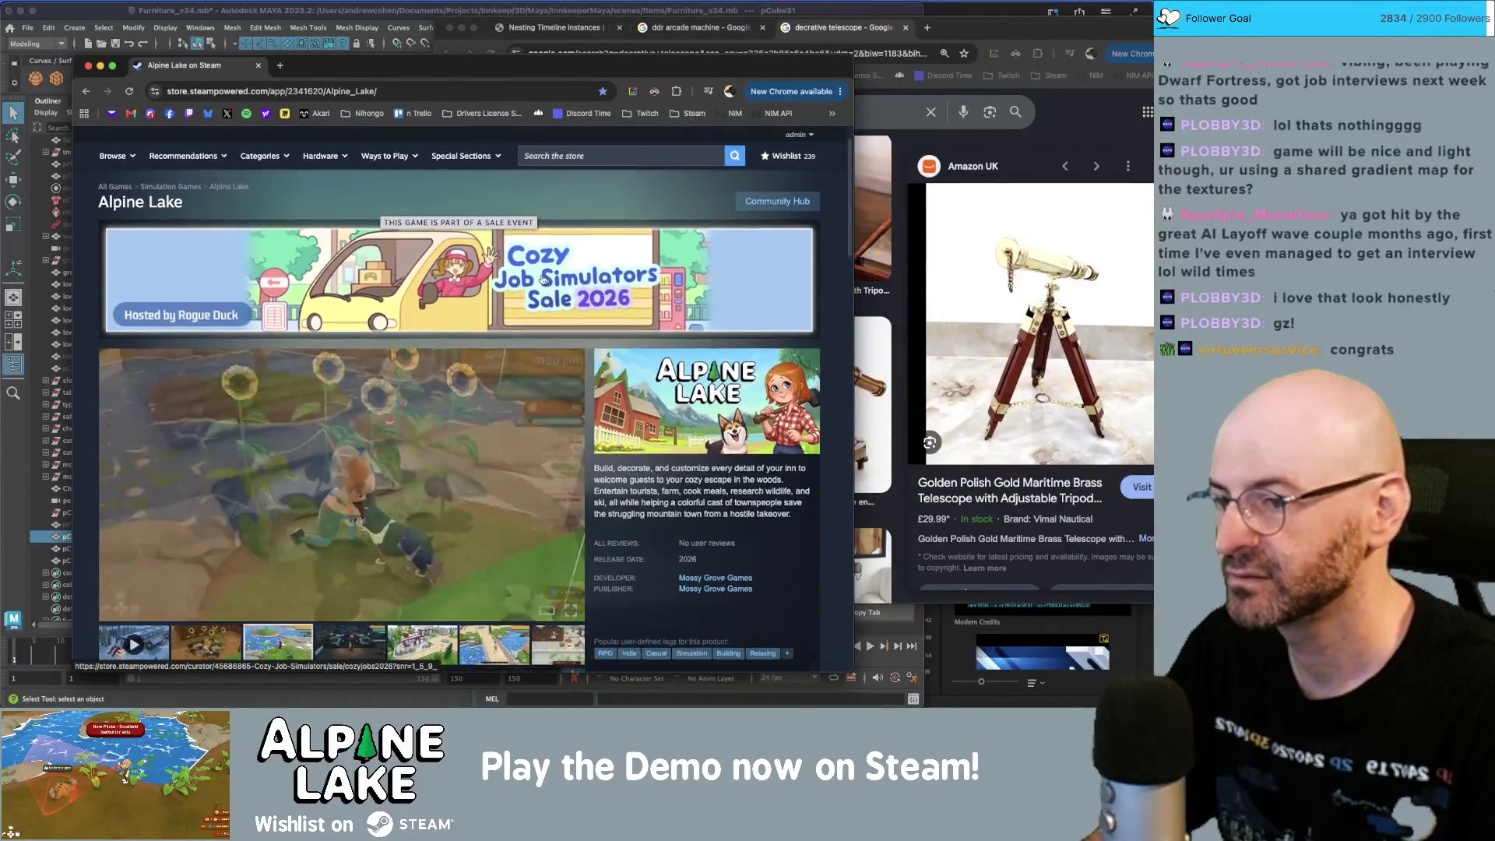
pyautogui.scroll(-5, 553, 304)
pyautogui.scroll(5, 571, 194)
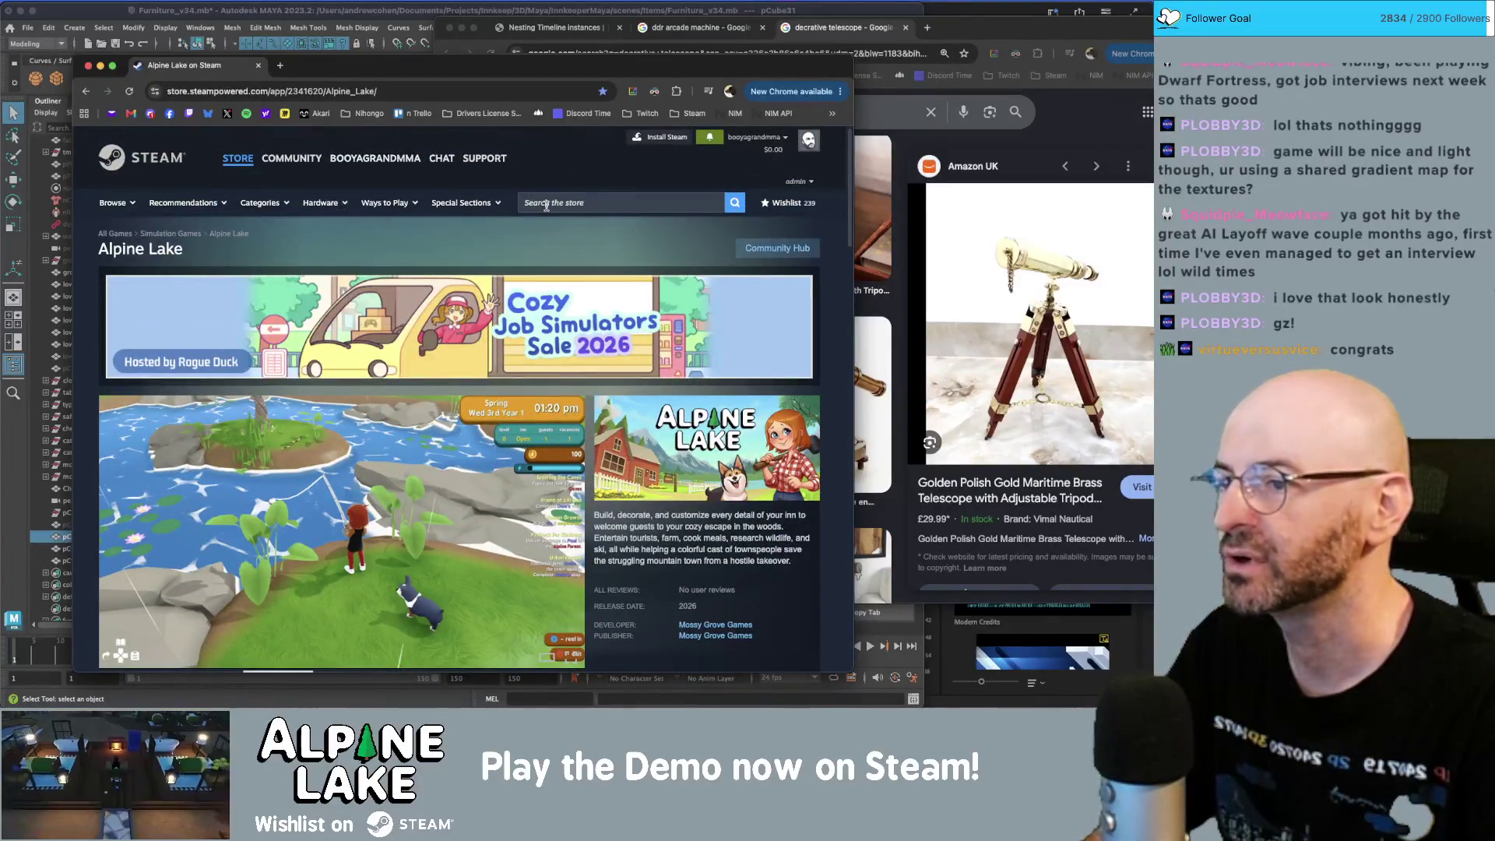
pyautogui.click(459, 88)
pyautogui.write('demo')
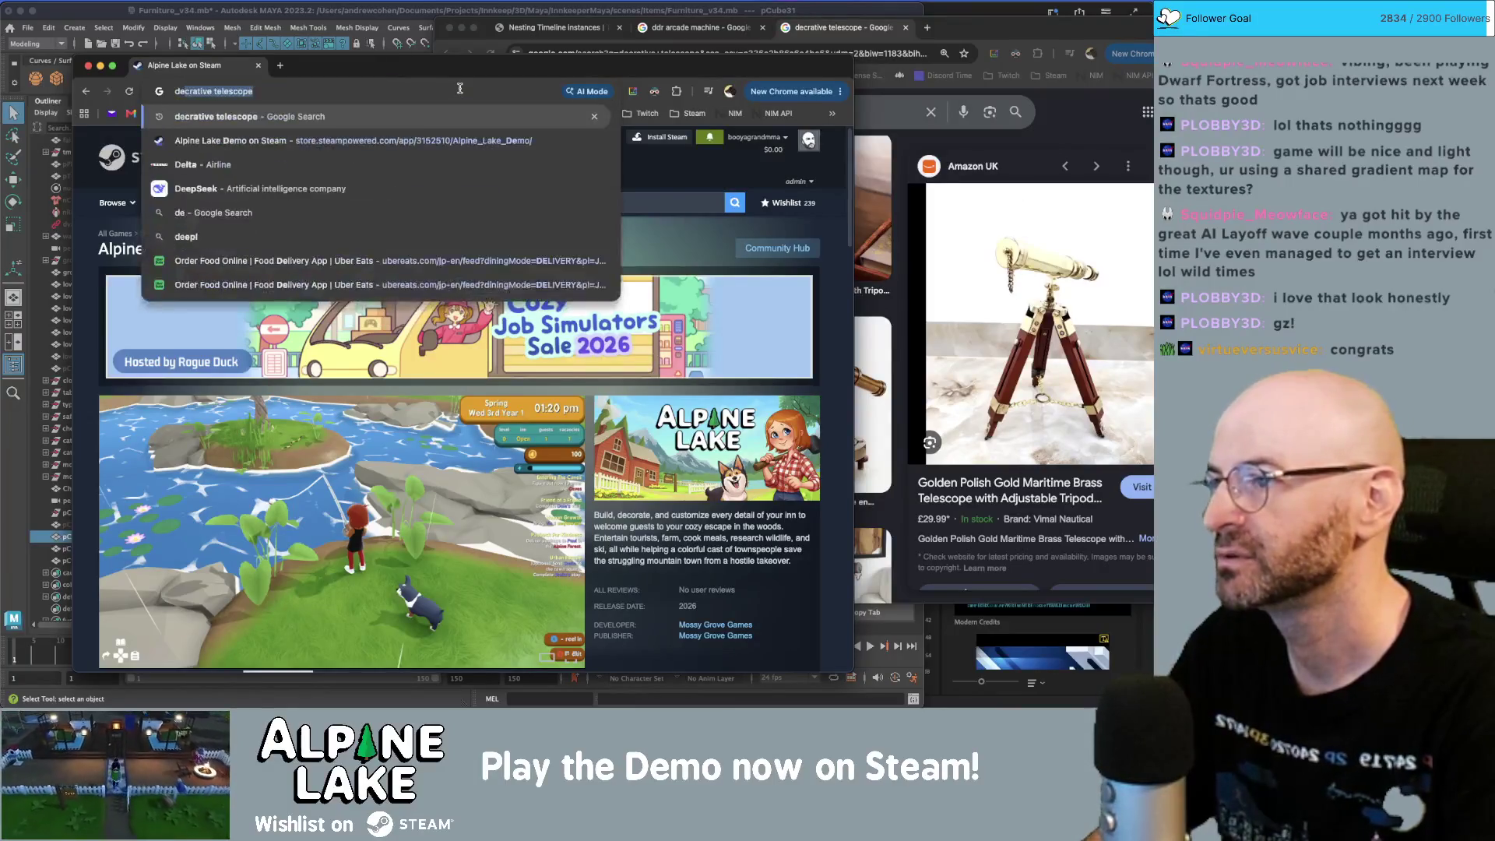
pyautogui.press('Return')
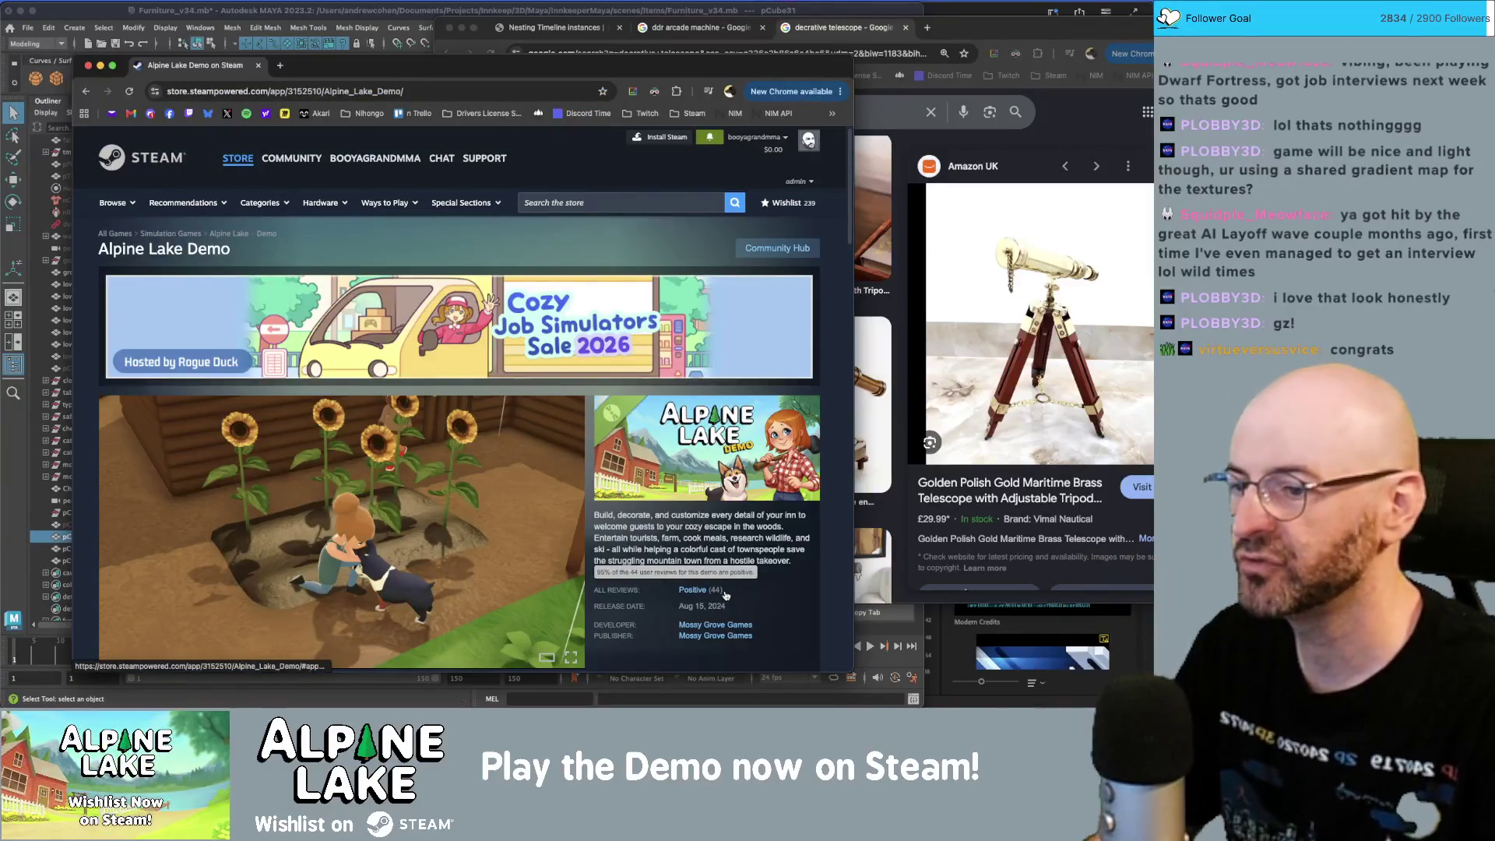
pyautogui.scroll(-10, 713, 468)
pyautogui.scroll(-15, 714, 468)
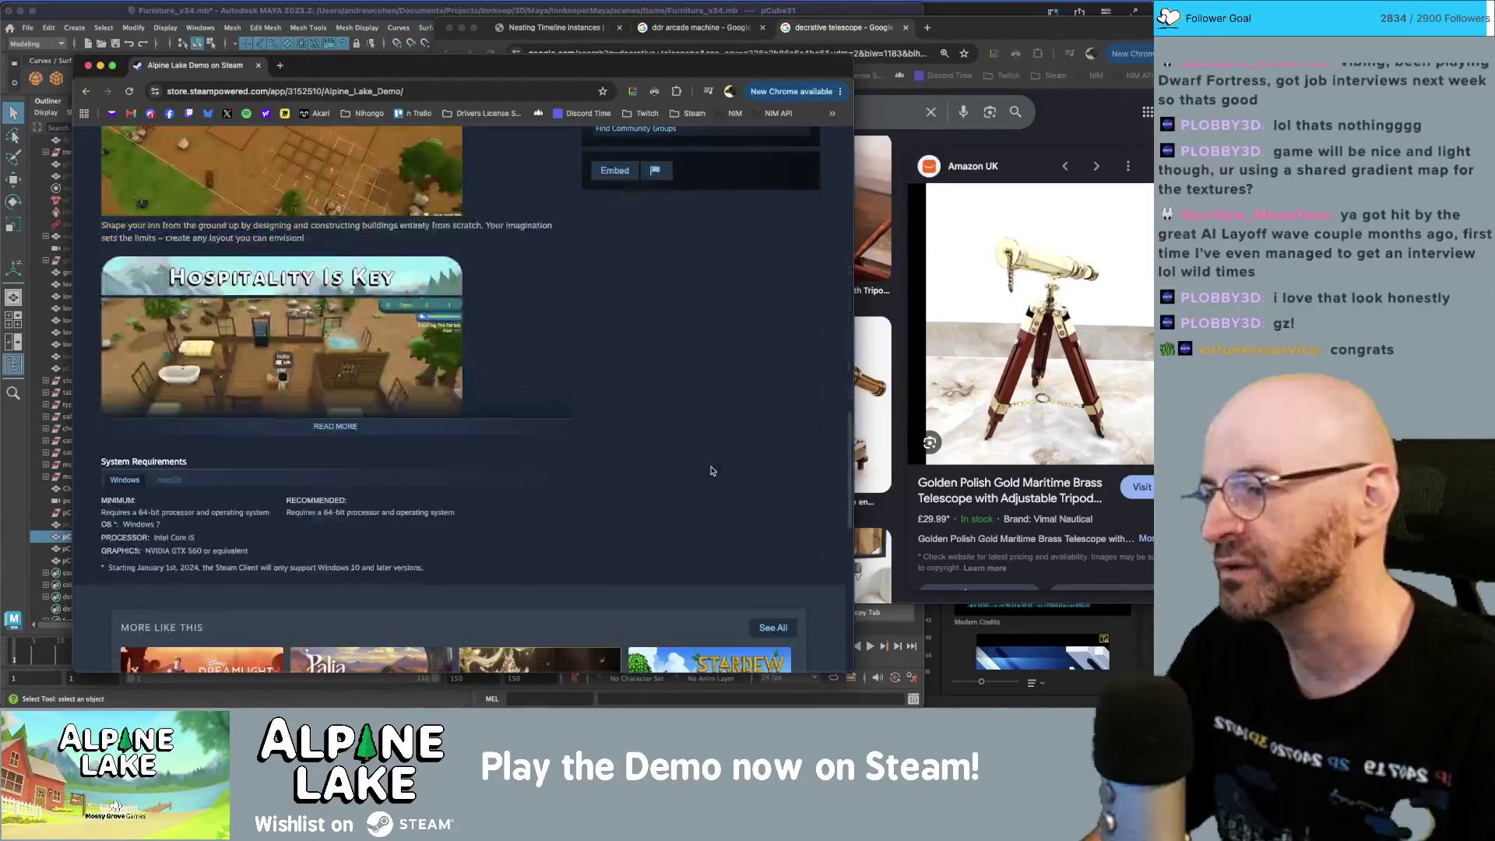
pyautogui.scroll(3, 745, 388)
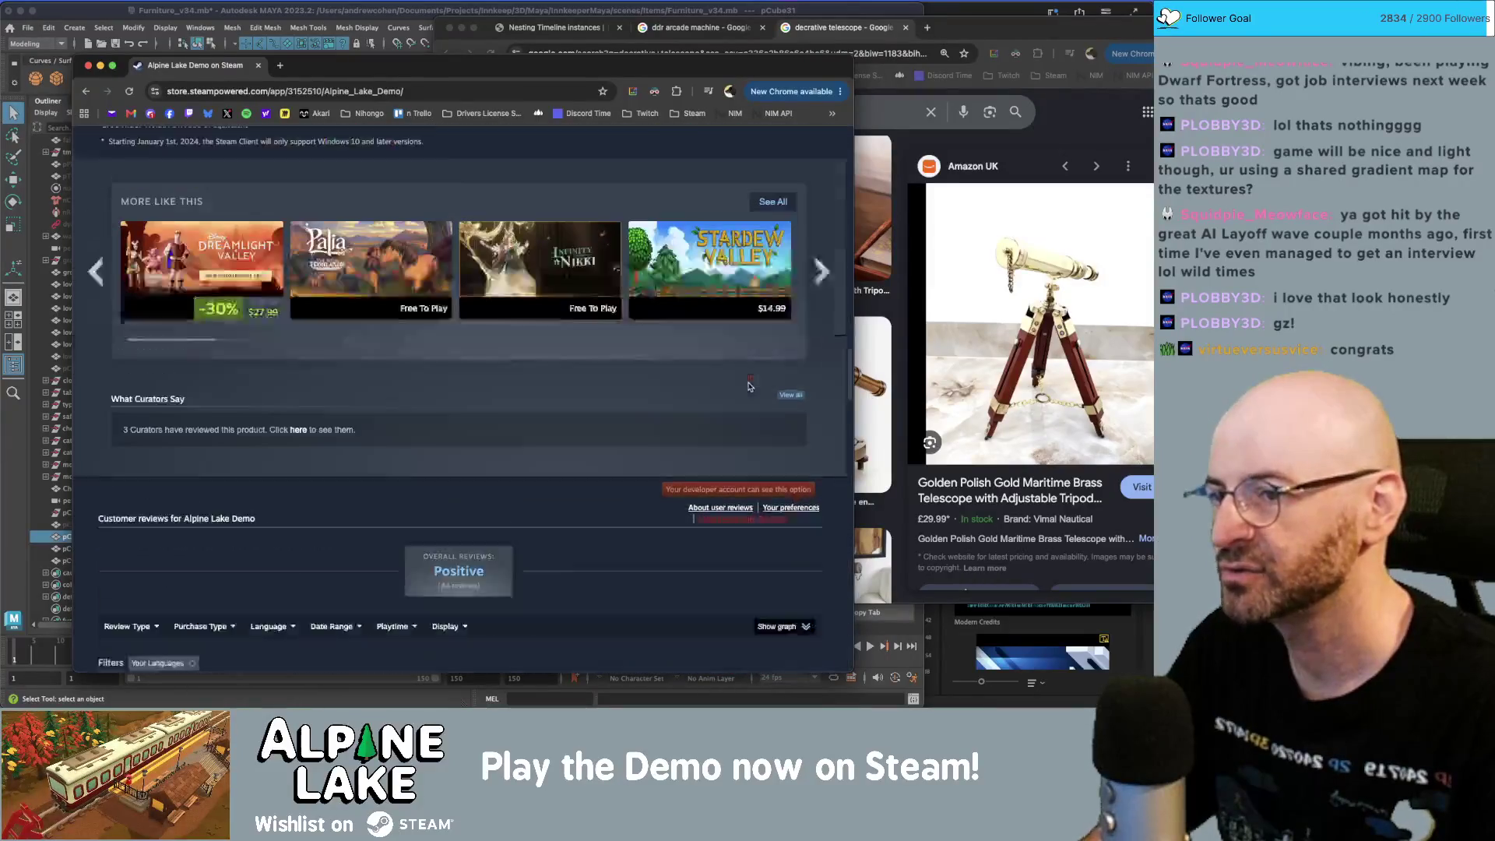
pyautogui.scroll(-2, 732, 420)
pyautogui.scroll(-4, 725, 448)
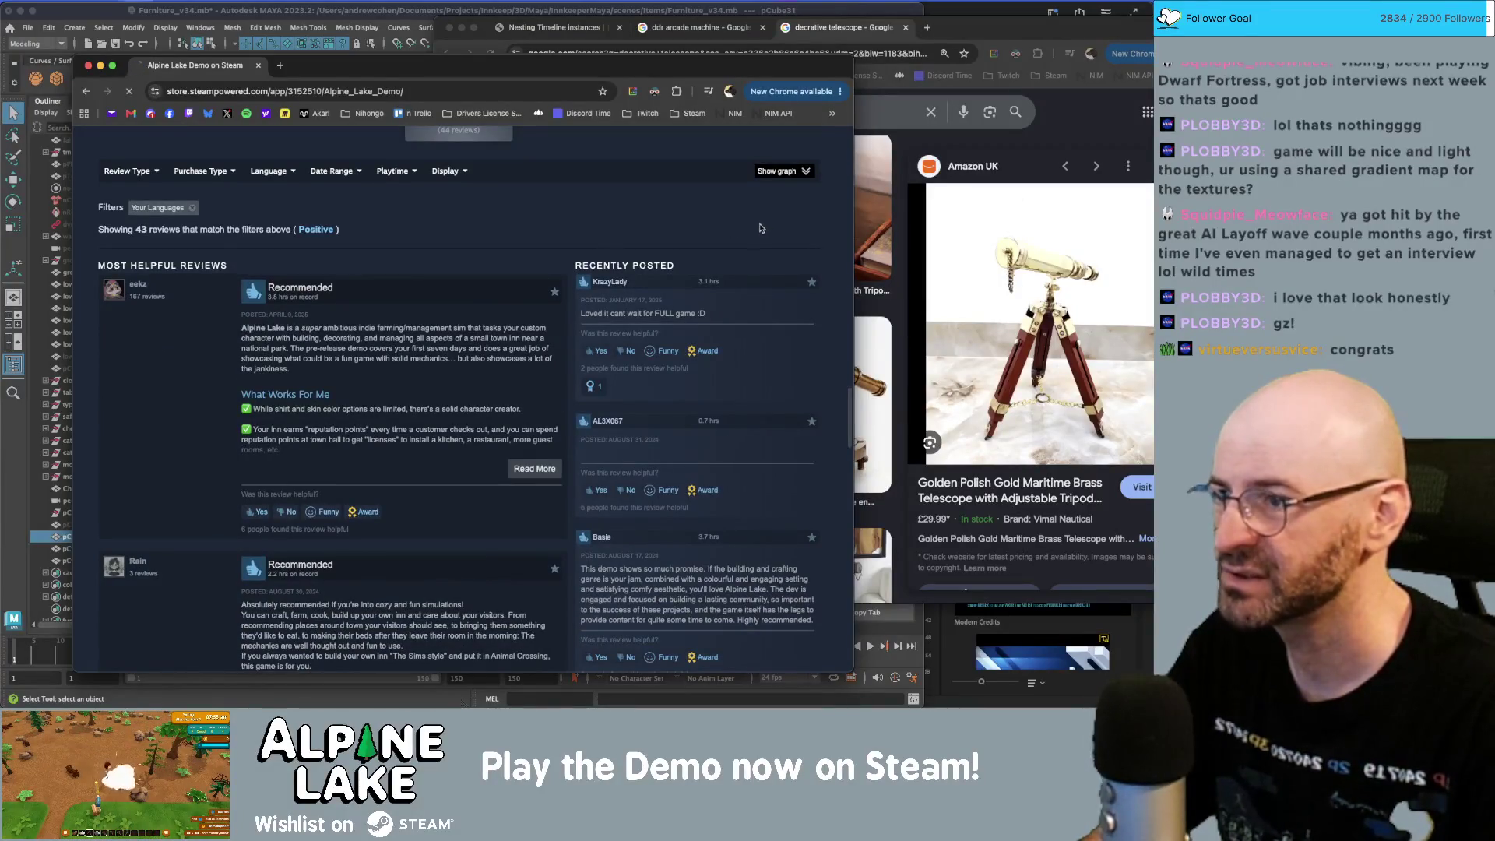
pyautogui.scroll(10, 761, 228)
pyautogui.scroll(-8, 761, 234)
pyautogui.scroll(-5, 760, 311)
pyautogui.scroll(5, 761, 369)
pyautogui.scroll(6, 761, 369)
pyautogui.click(785, 180)
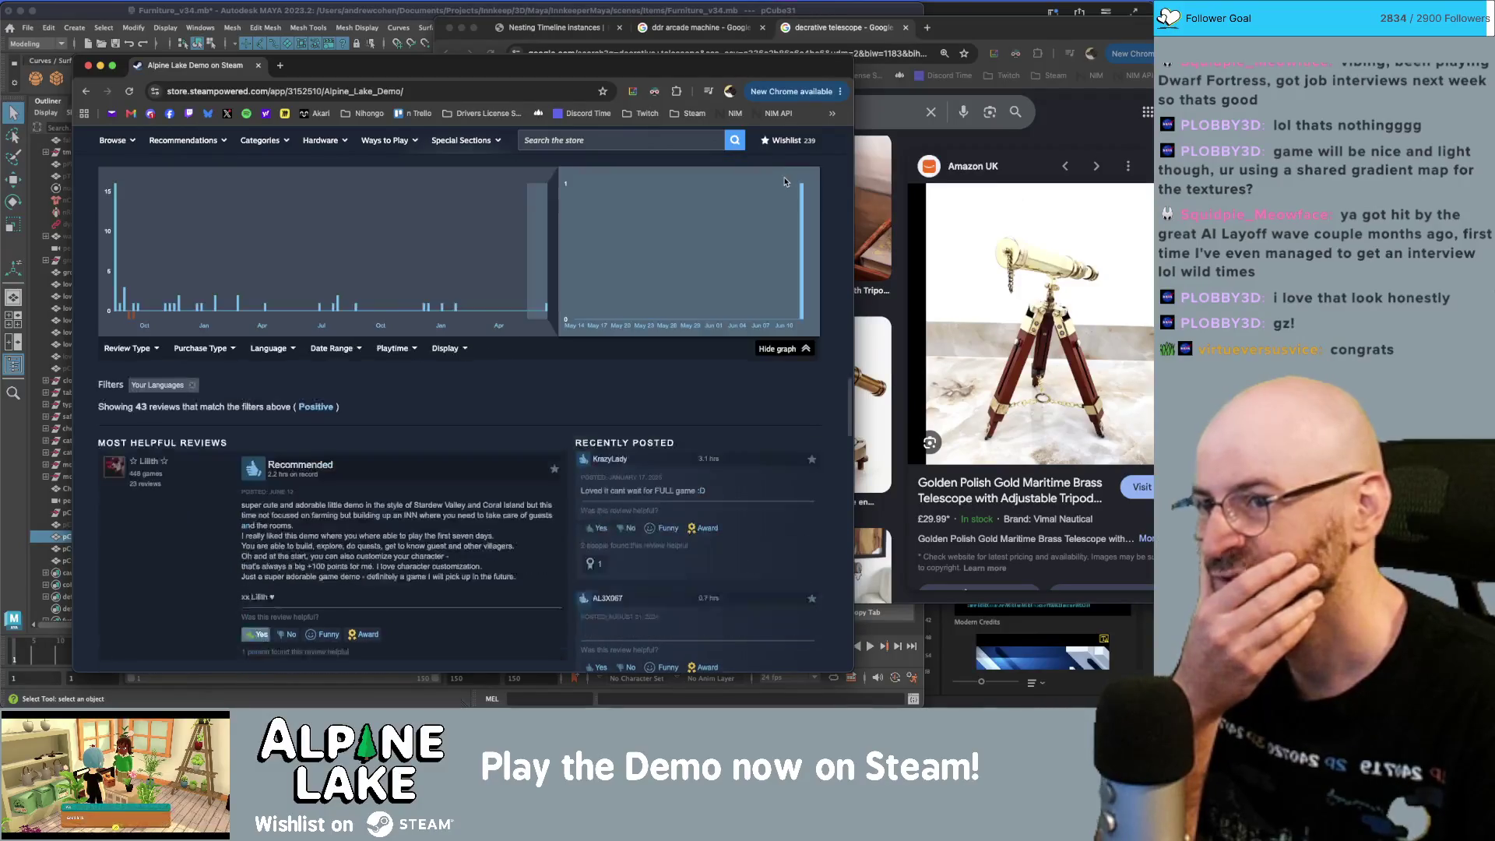
pyautogui.moveTo(802, 250)
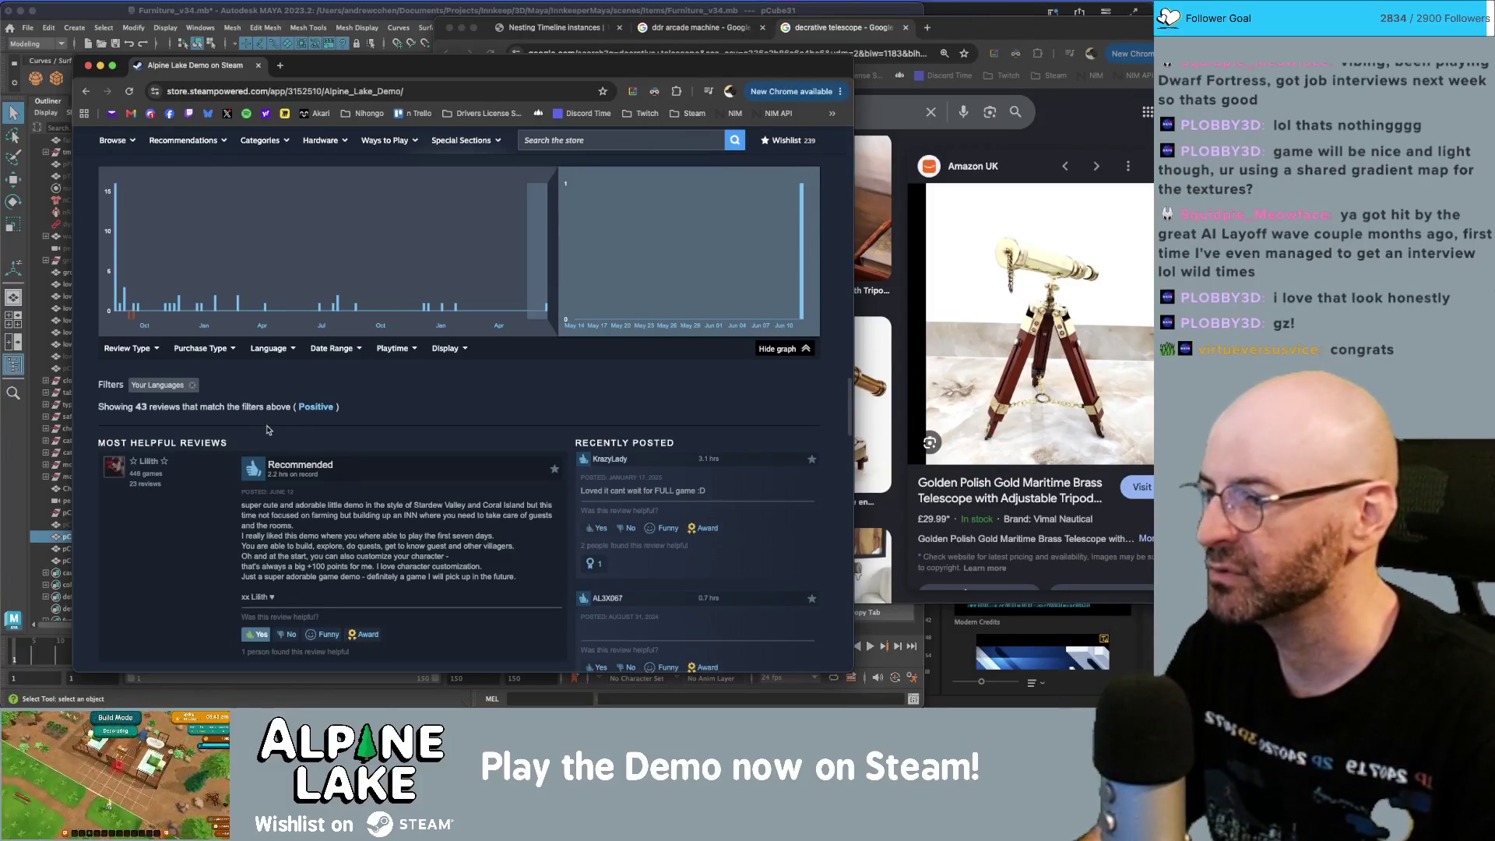
pyautogui.scroll(15, 651, 369)
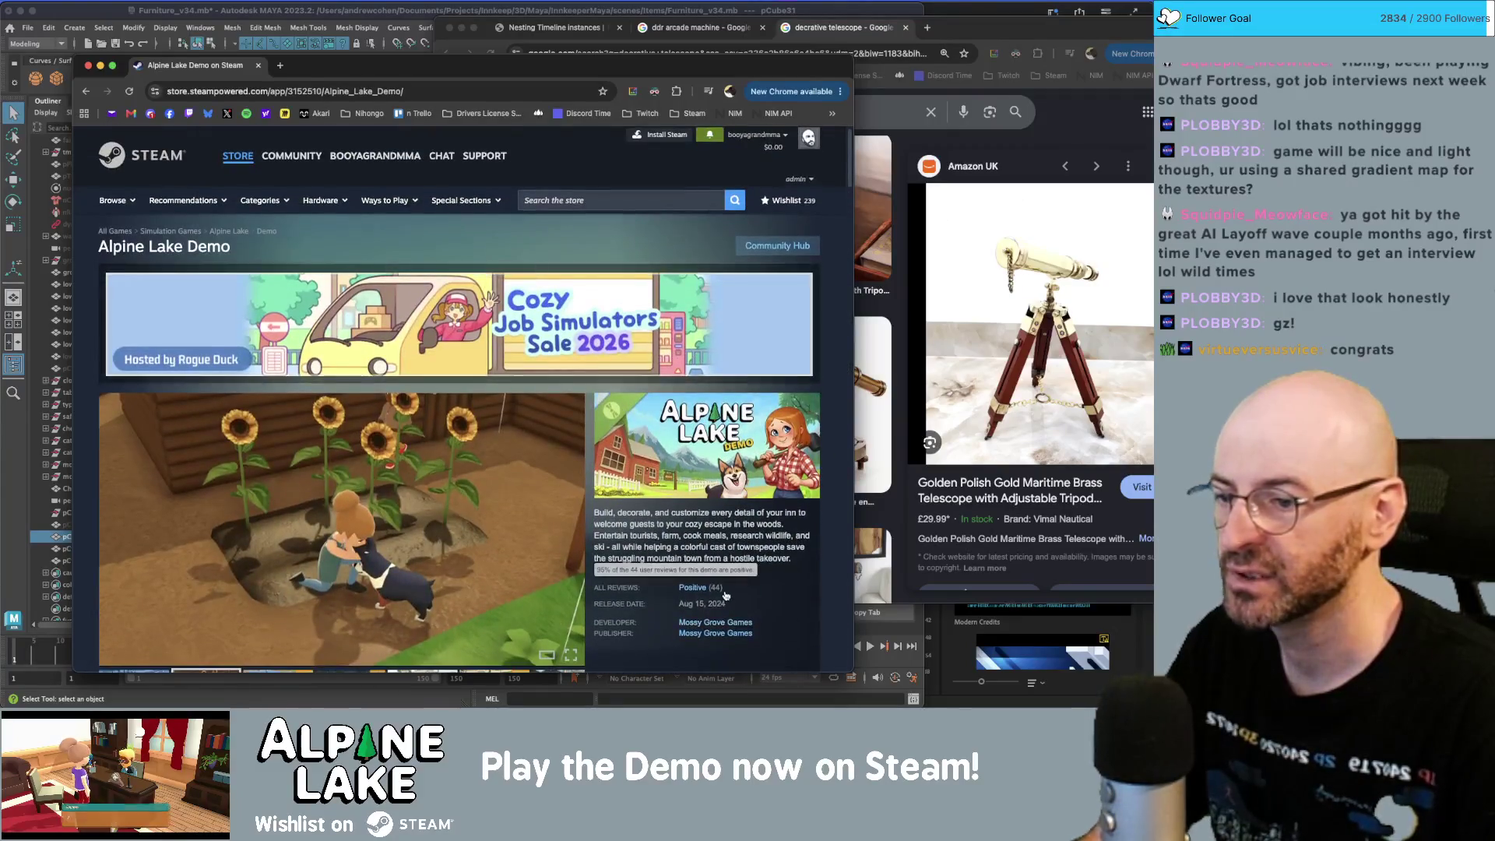
pyautogui.scroll(-2, 712, 576)
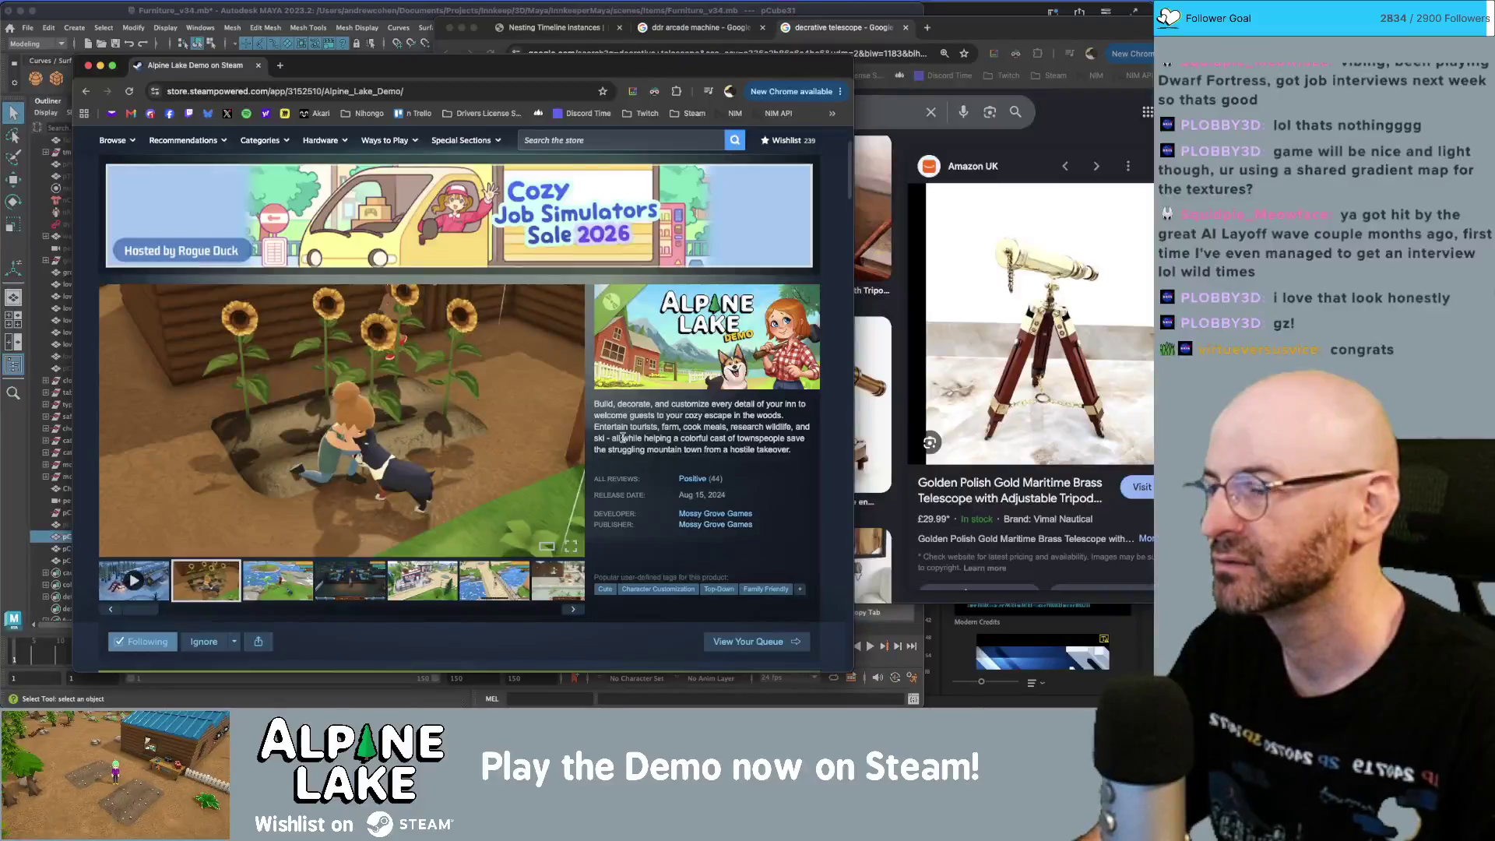
pyautogui.click(88, 66)
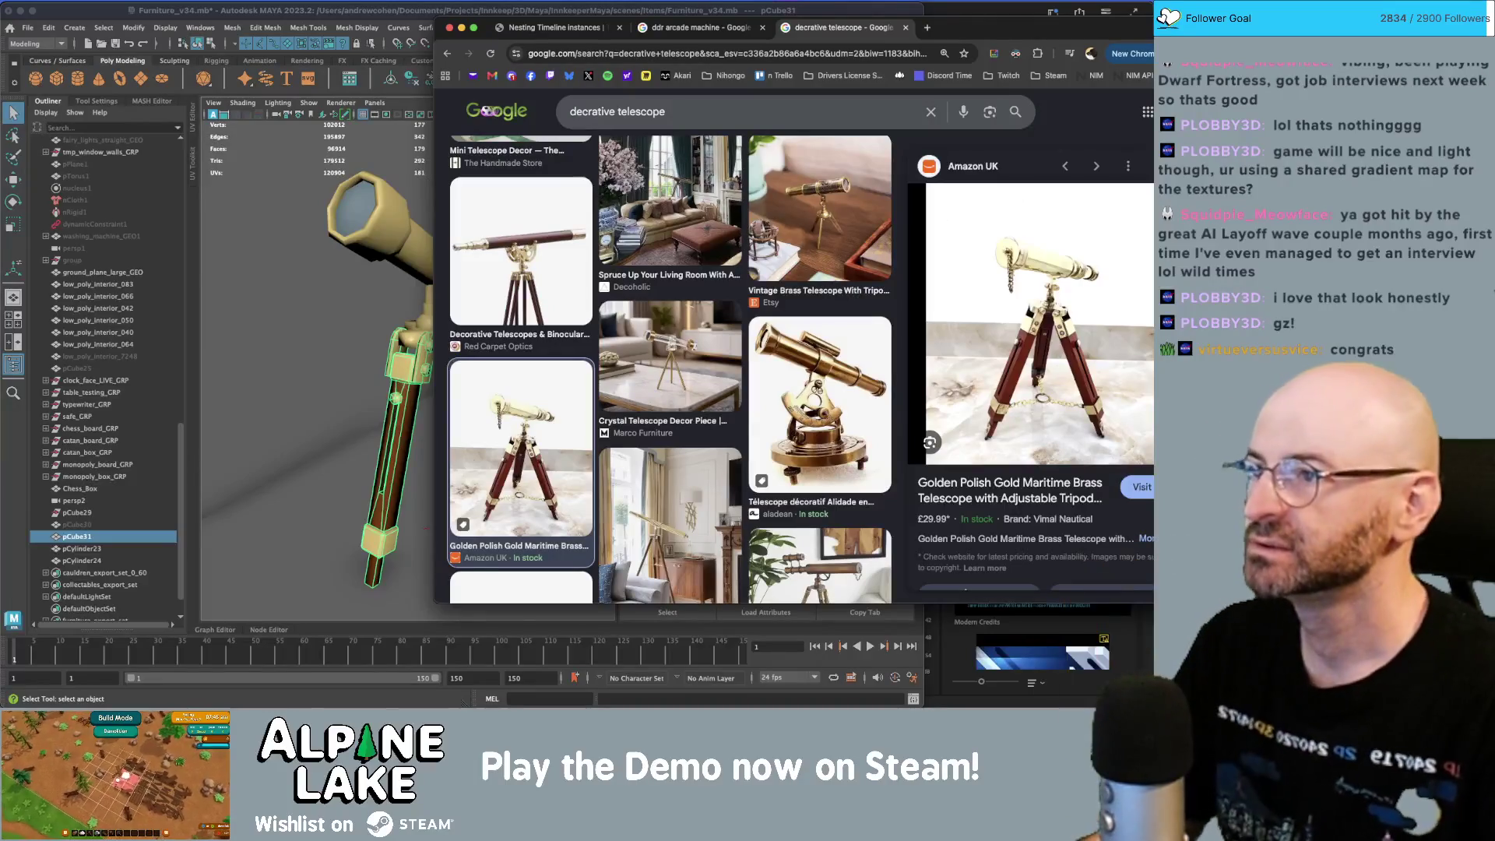
# - Duplicate the telescope stand leg and rotate the copy 30° around Y
pyautogui.click(379, 6)
pyautogui.scroll(-5, 350, 359)
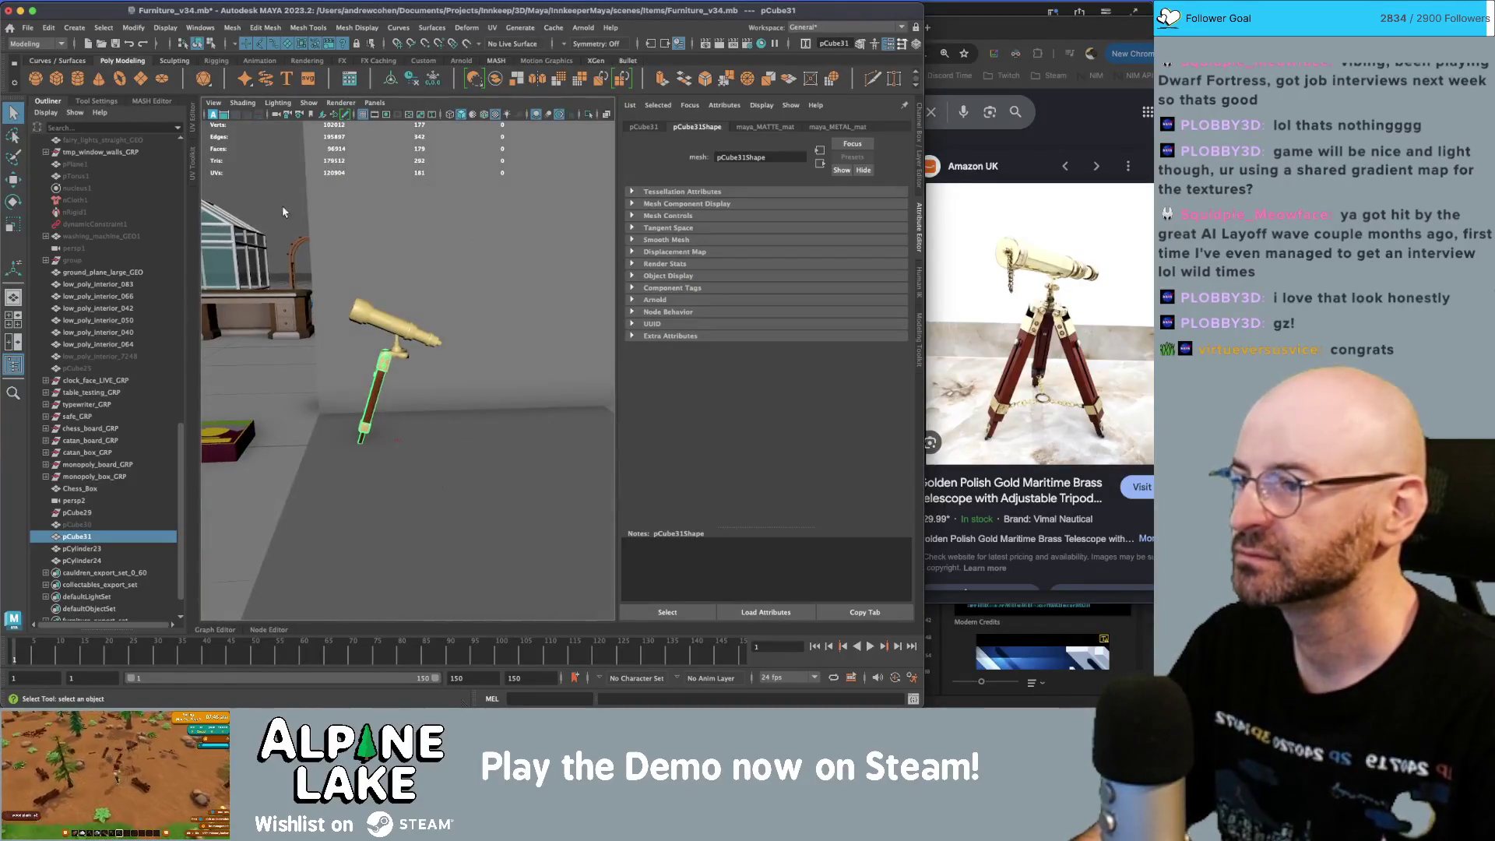
pyautogui.click(350, 359)
pyautogui.click(367, 374)
pyautogui.press('w')
pyautogui.press('f')
pyautogui.keyDown('alt'); pyautogui.moveTo(368, 374); pyautogui.dragTo(432, 391); pyautogui.keyUp('alt')
pyautogui.hotkey('ctrl', 'd')
pyautogui.press('e')
pyautogui.moveTo(407, 465)
pyautogui.mouseDown()
pyautogui.moveTo(506, 496)
pyautogui.moveTo(412, 280)
pyautogui.mouseUp()
# - Duplicate the leg again for a third tripod leg and frame the telescope barrel
pyautogui.hotkey('ctrl', 'd')
pyautogui.press('q')
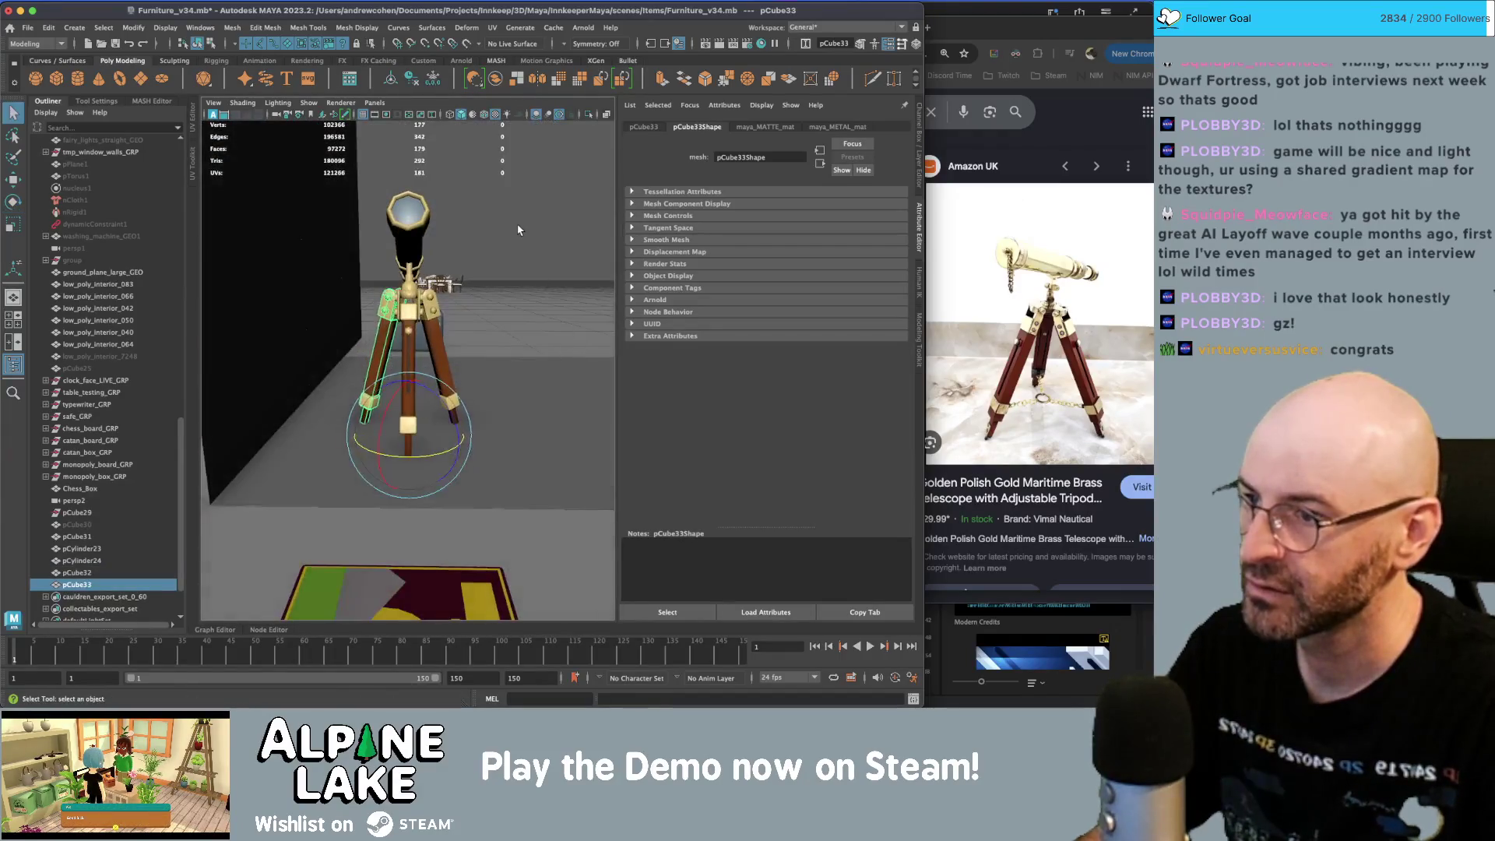
pyautogui.click(545, 506)
pyautogui.keyDown('alt'); pyautogui.moveTo(545, 506); pyautogui.dragTo(419, 261); pyautogui.keyUp('alt')
pyautogui.scroll(-8, 419, 261)
pyautogui.scroll(5, 448, 340)
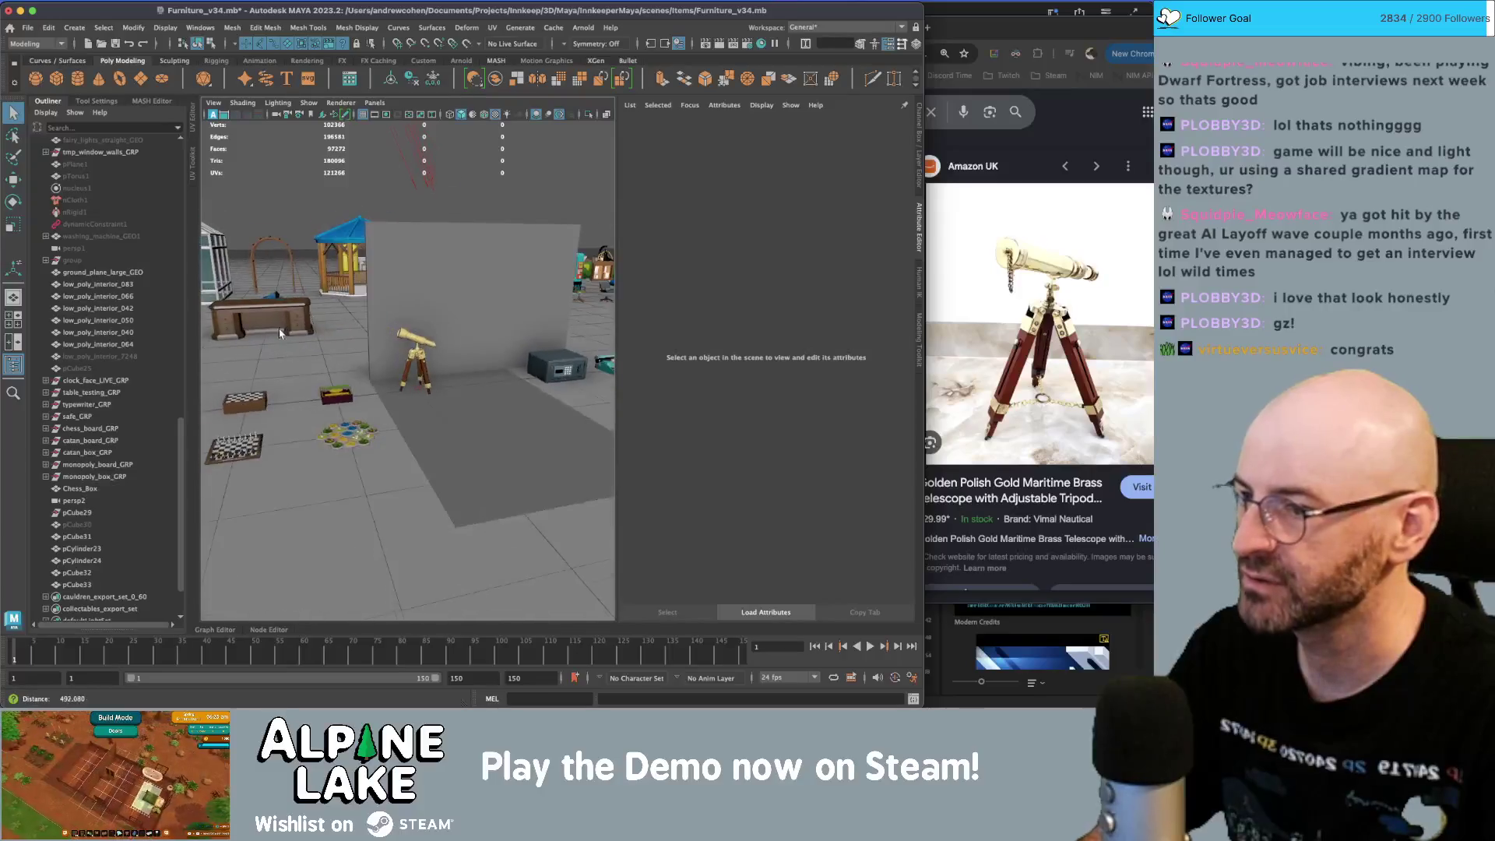
pyautogui.scroll(-5, 448, 340)
pyautogui.scroll(6, 448, 340)
pyautogui.moveTo(448, 340)
pyautogui.keyDown('alt'); pyautogui.mouseDown()
pyautogui.moveTo(412, 373)
pyautogui.moveTo(432, 313)
pyautogui.mouseUp(); pyautogui.keyUp('alt')
pyautogui.click(432, 313)
pyautogui.press('f')
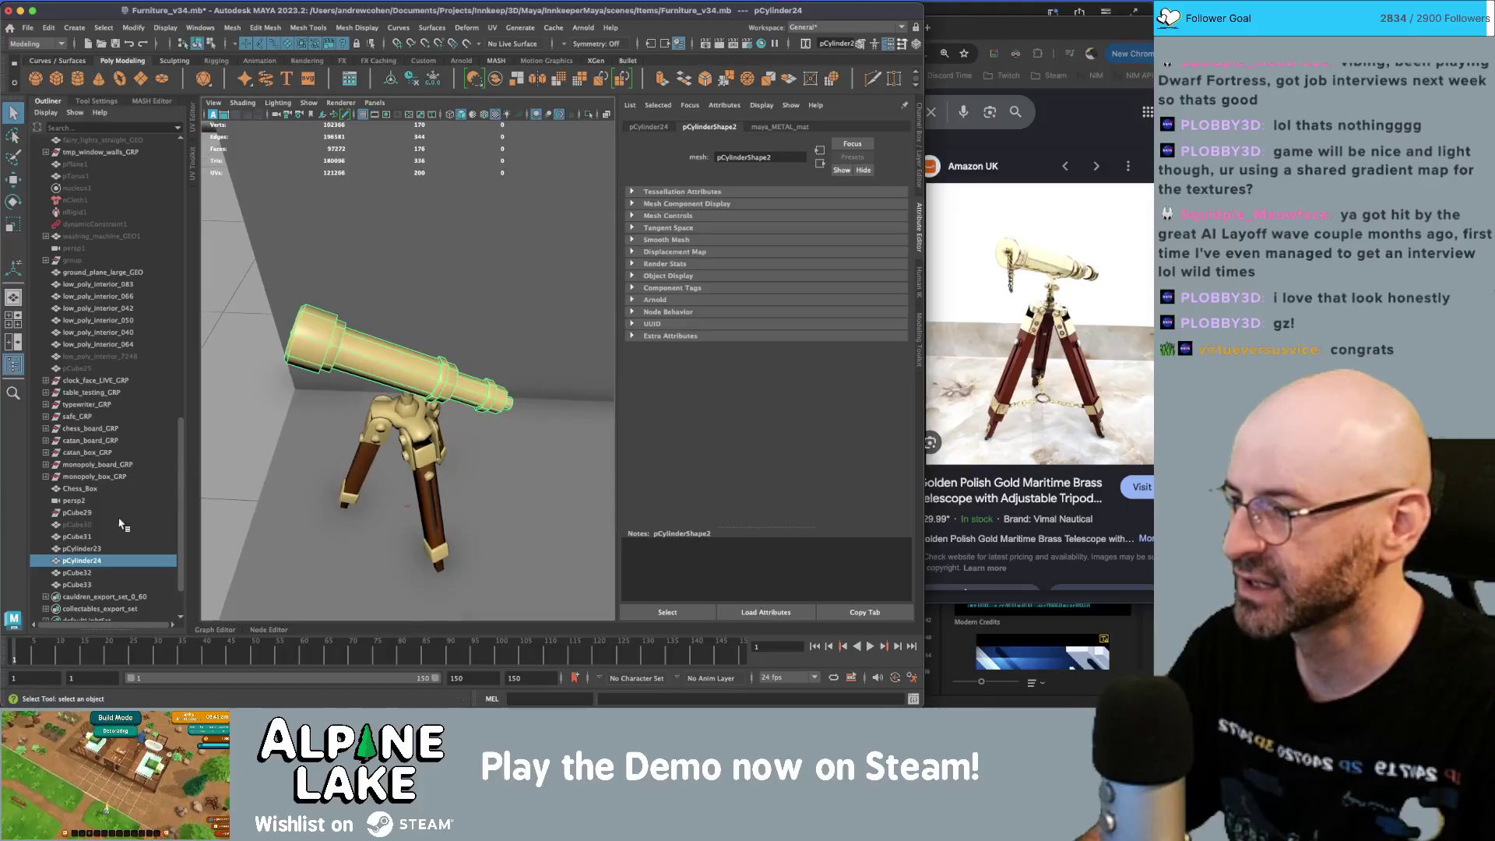
# - Select all telescope parts including pCube31 in the Outliner, combine them, and freeze transformations
pyautogui.click(73, 549)
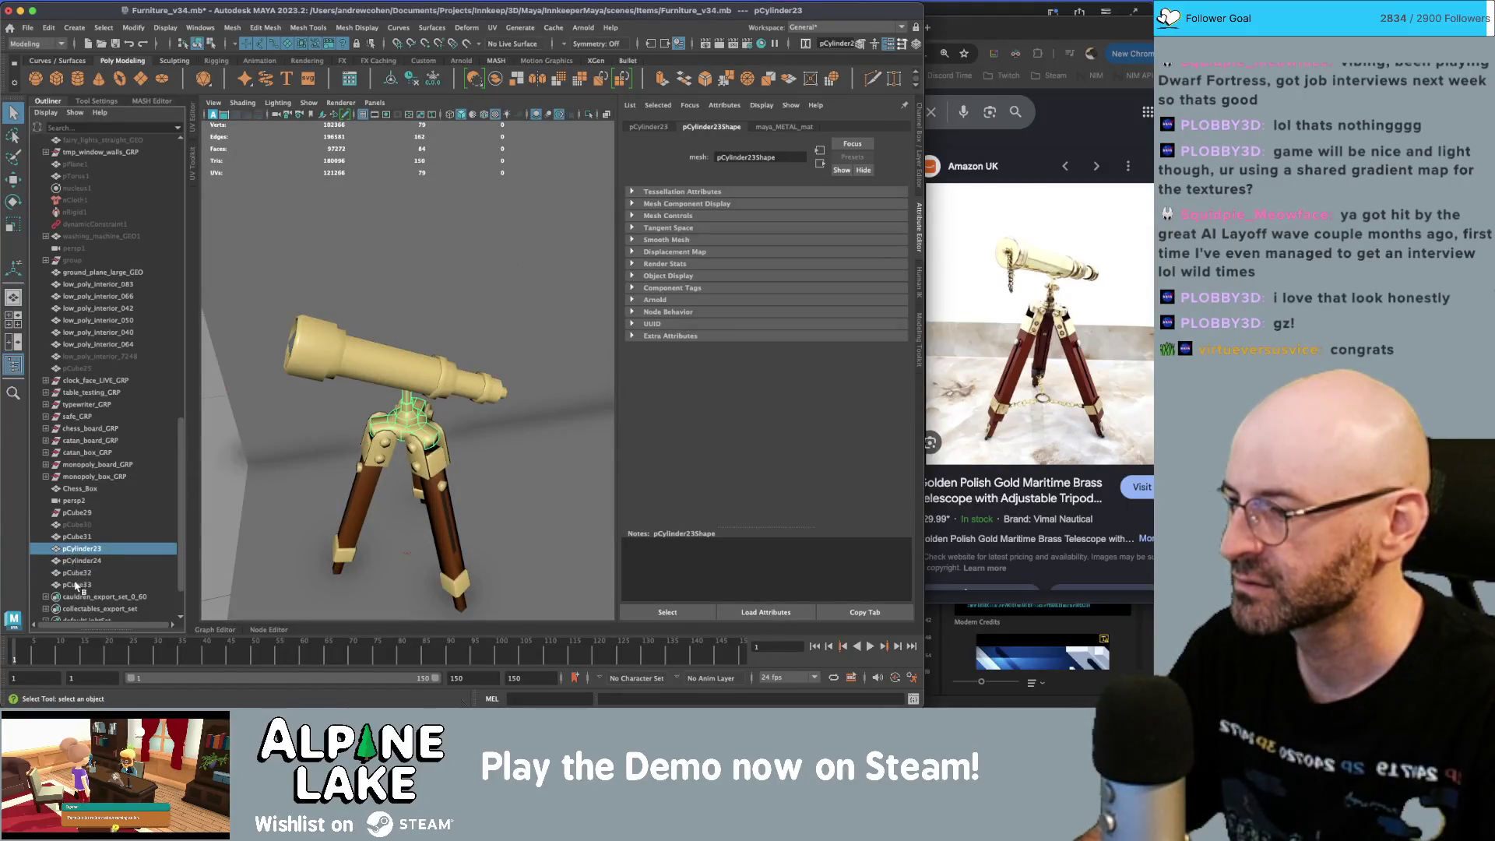
pyautogui.keyDown('shift'); pyautogui.click(75, 585); pyautogui.keyUp('shift')
pyautogui.click(105, 536)
pyautogui.keyDown('shift'); pyautogui.click(100, 584); pyautogui.keyUp('shift')
pyautogui.moveTo(436, 335)
pyautogui.keyDown('alt'); pyautogui.mouseDown()
pyautogui.moveTo(562, 294)
pyautogui.moveTo(436, 257)
pyautogui.moveTo(259, 149)
pyautogui.mouseUp(); pyautogui.keyUp('alt')
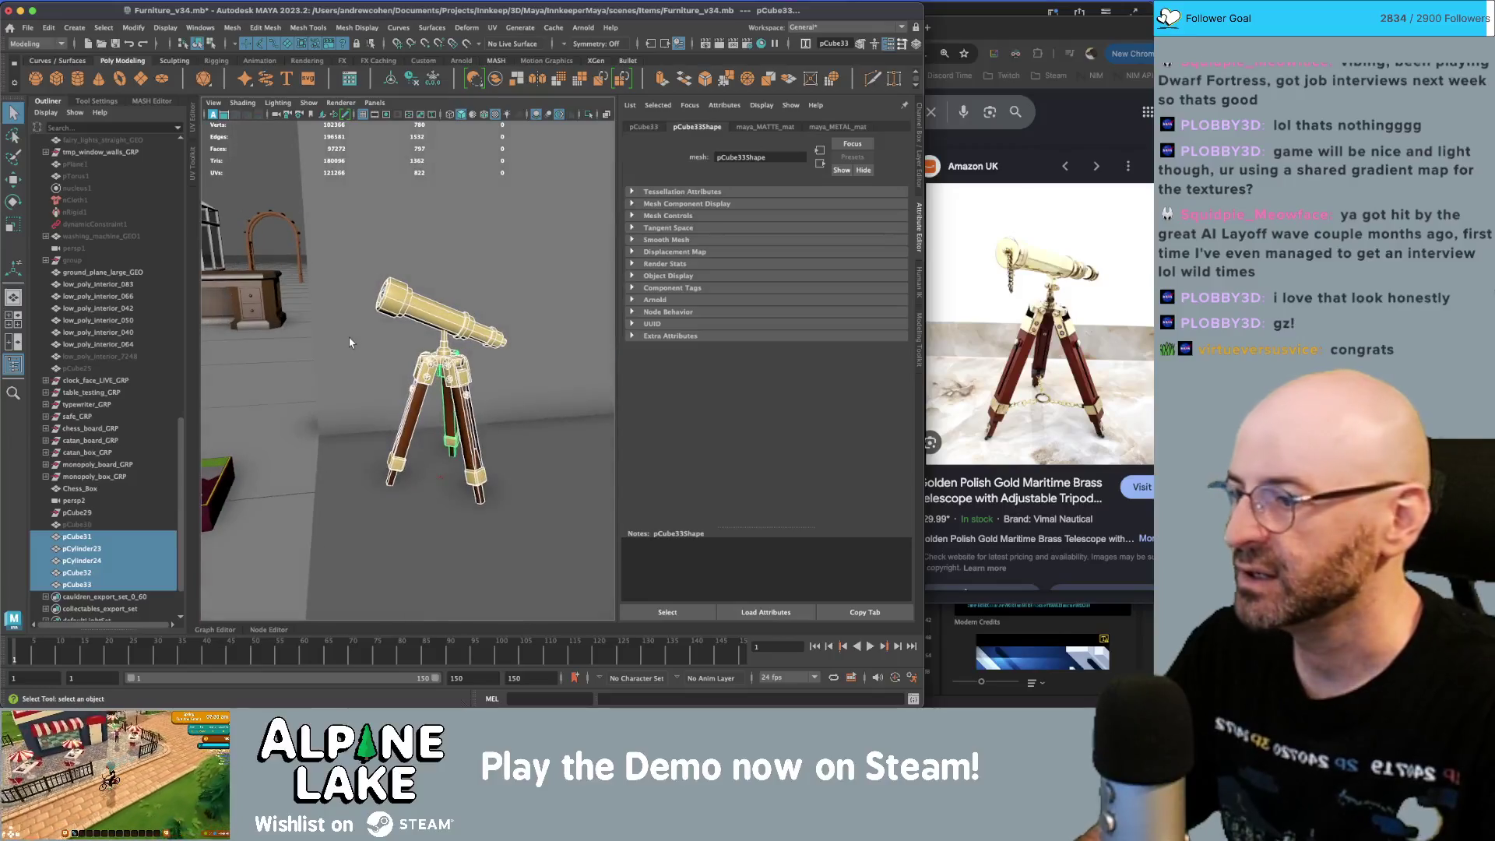
pyautogui.click(495, 79)
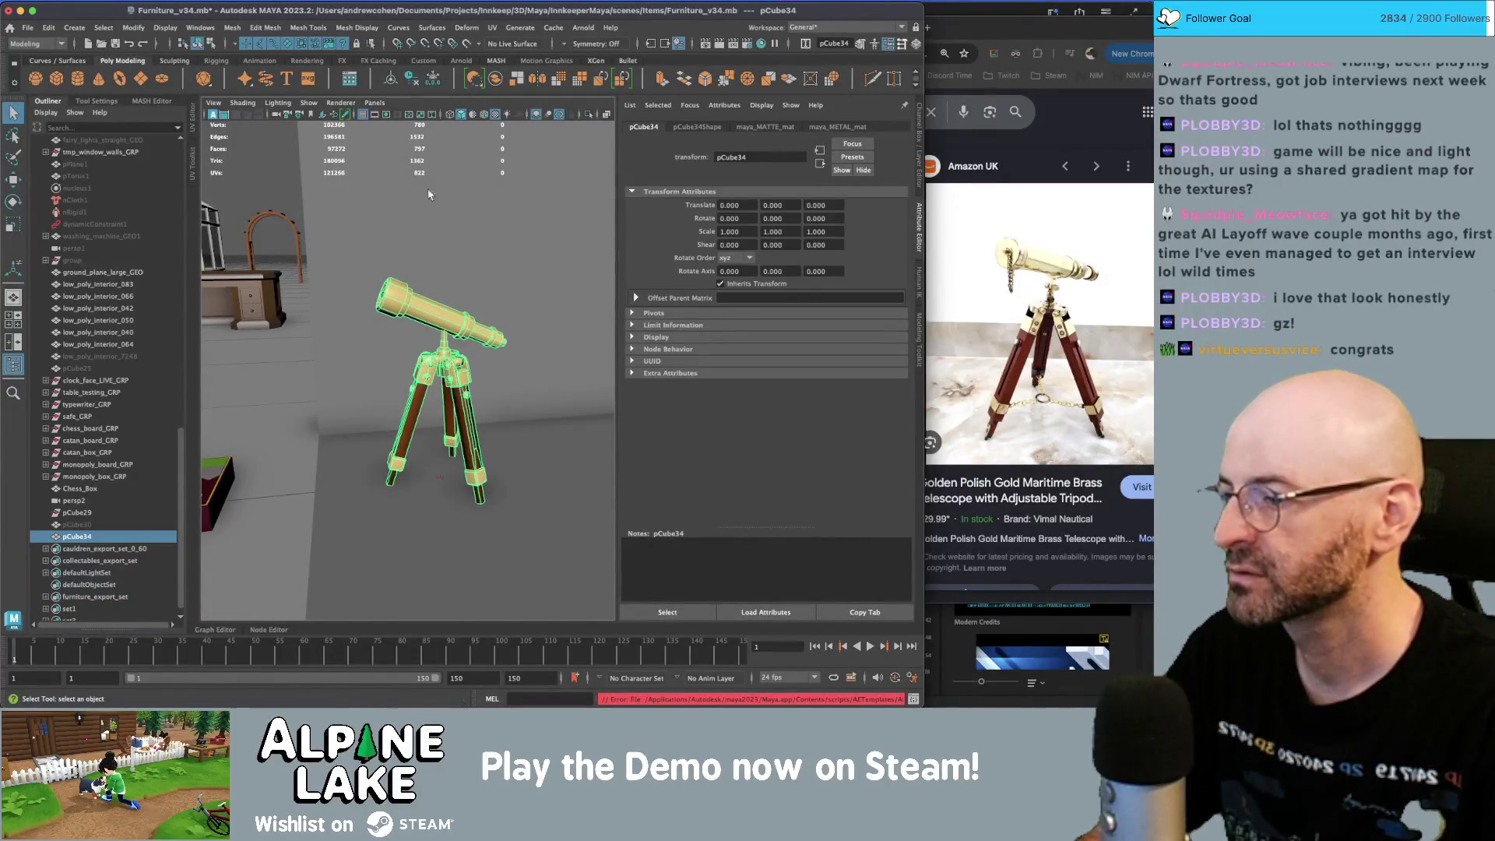
pyautogui.hotkey('ctrl', 'shift', 'f')
pyautogui.press('w')
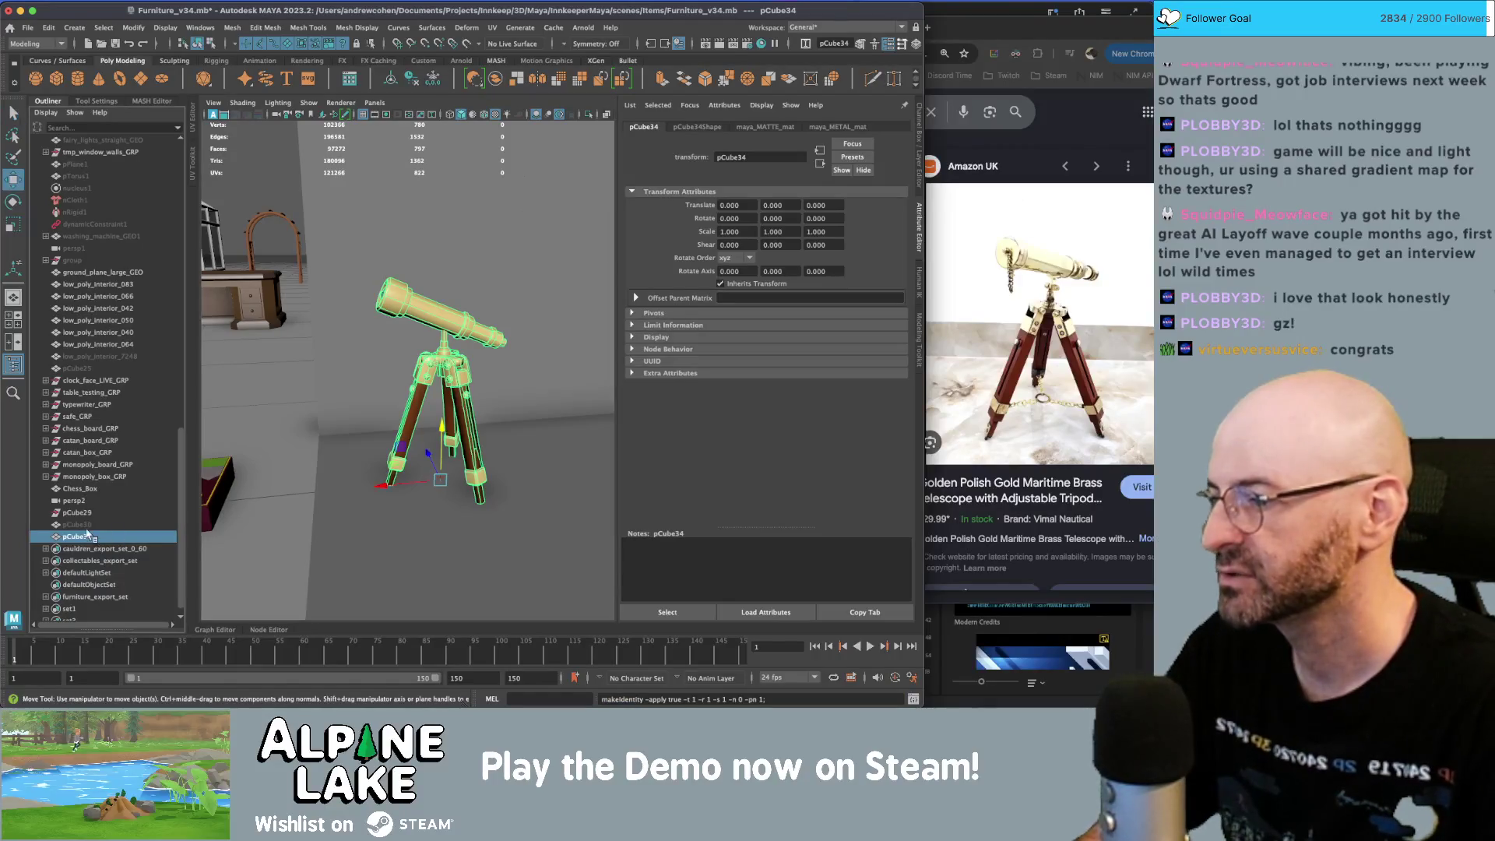
# - Rename the combined telescope mesh and group it as telescope_GRP
pyautogui.doubleClick(78, 536)
pyautogui.write('telescope_GEO')
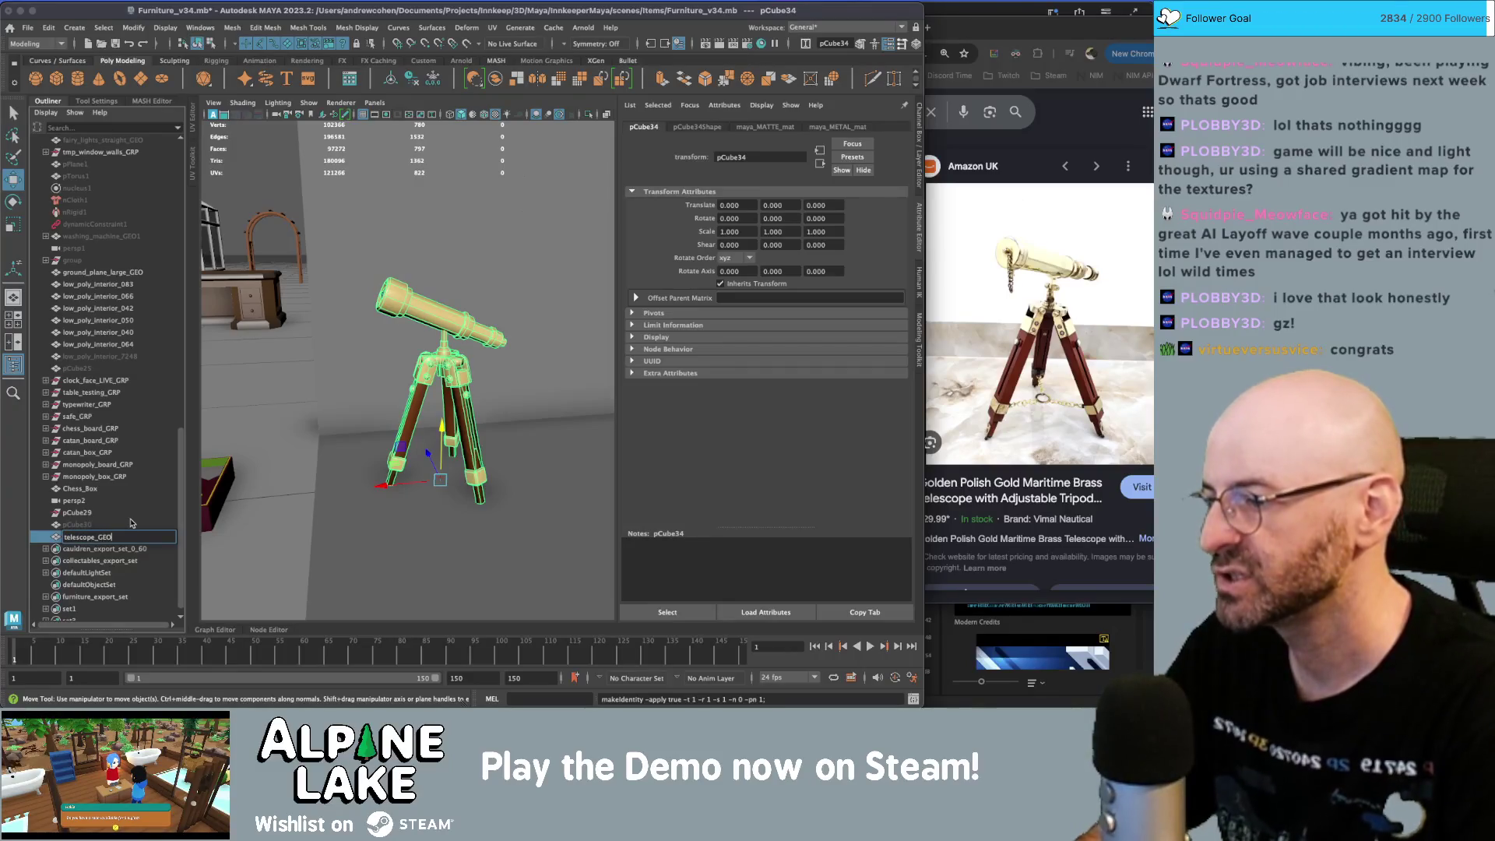
pyautogui.press('Return')
pyautogui.hotkey('ctrl', 'g')
pyautogui.write('telesc')
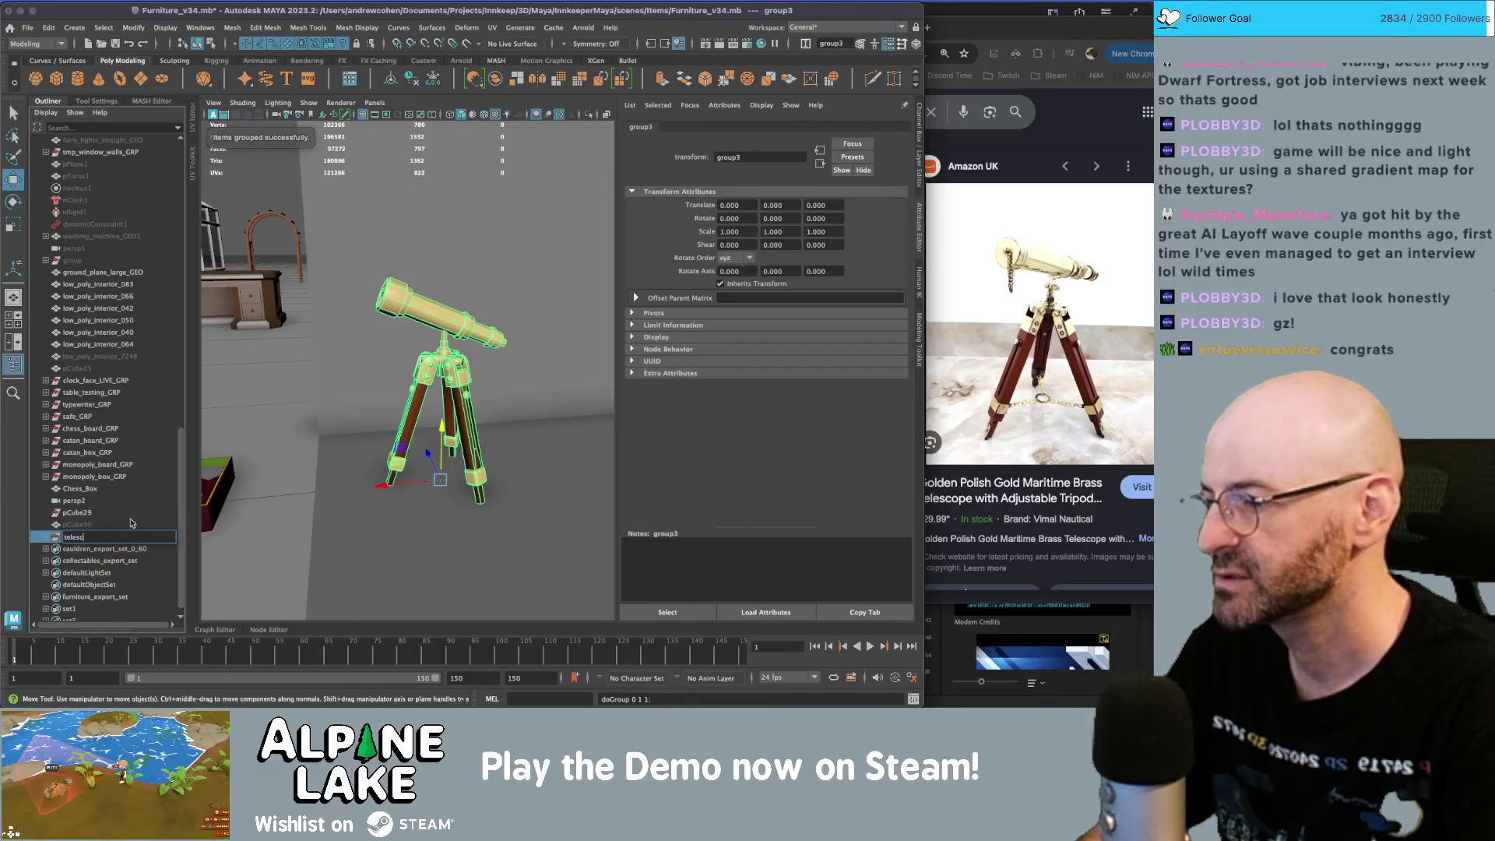
pyautogui.write('ope_GRP')
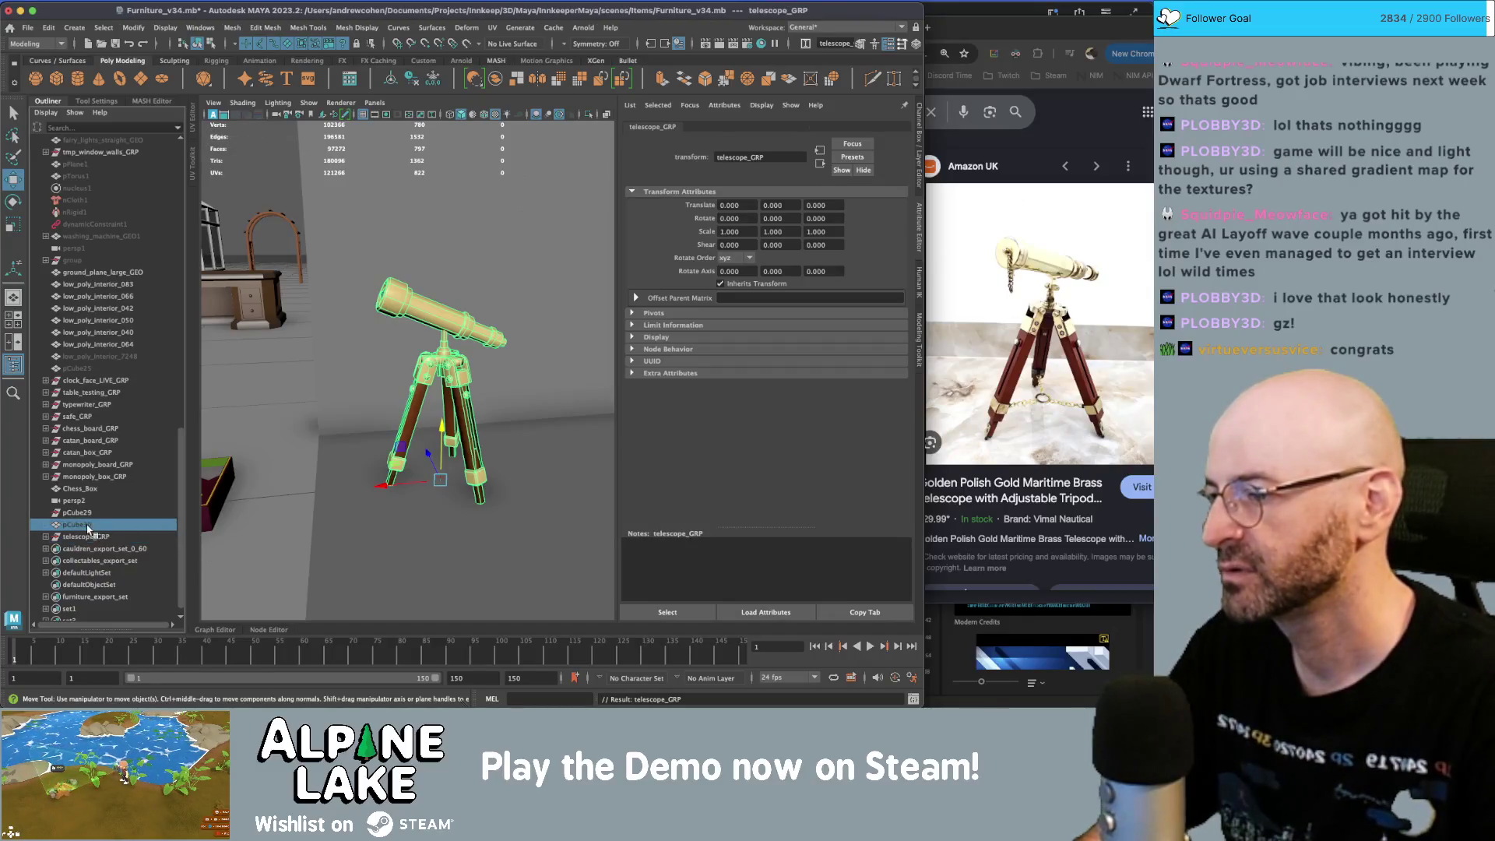
pyautogui.press('Return')
# - Move telescope_GRP into the furniture layout at translate -900, 0, 1900
pyautogui.scroll(-5, 359, 366)
pyautogui.keyDown('alt'); pyautogui.moveTo(358, 366); pyautogui.dragTo(340, 409); pyautogui.keyUp('alt')
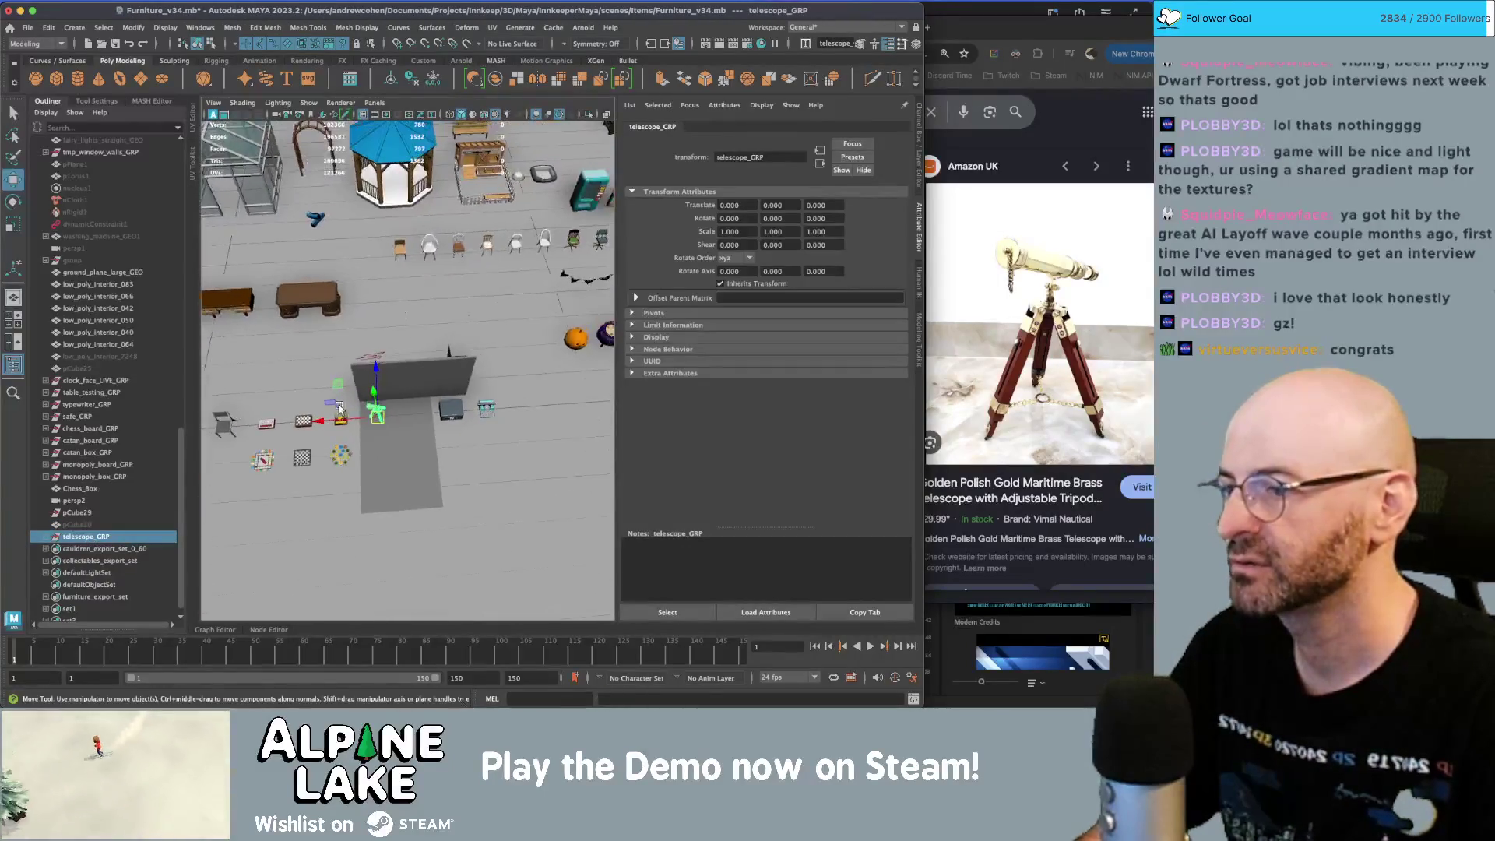
pyautogui.moveTo(337, 389)
pyautogui.mouseDown(button='middle')
pyautogui.moveTo(538, 188)
pyautogui.moveTo(301, 522)
pyautogui.mouseUp(button='middle')
pyautogui.moveTo(301, 522)
pyautogui.keyDown('alt'); pyautogui.mouseDown()
pyautogui.moveTo(272, 475)
pyautogui.moveTo(331, 377)
pyautogui.moveTo(296, 386)
pyautogui.moveTo(491, 234)
pyautogui.moveTo(354, 465)
pyautogui.moveTo(319, 409)
pyautogui.moveTo(312, 321)
pyautogui.moveTo(588, 349)
pyautogui.mouseUp(); pyautogui.keyUp('alt')
pyautogui.press('f')
pyautogui.scroll(-5, 315, 337)
pyautogui.scroll(5, 593, 349)
pyautogui.scroll(-10, 593, 349)
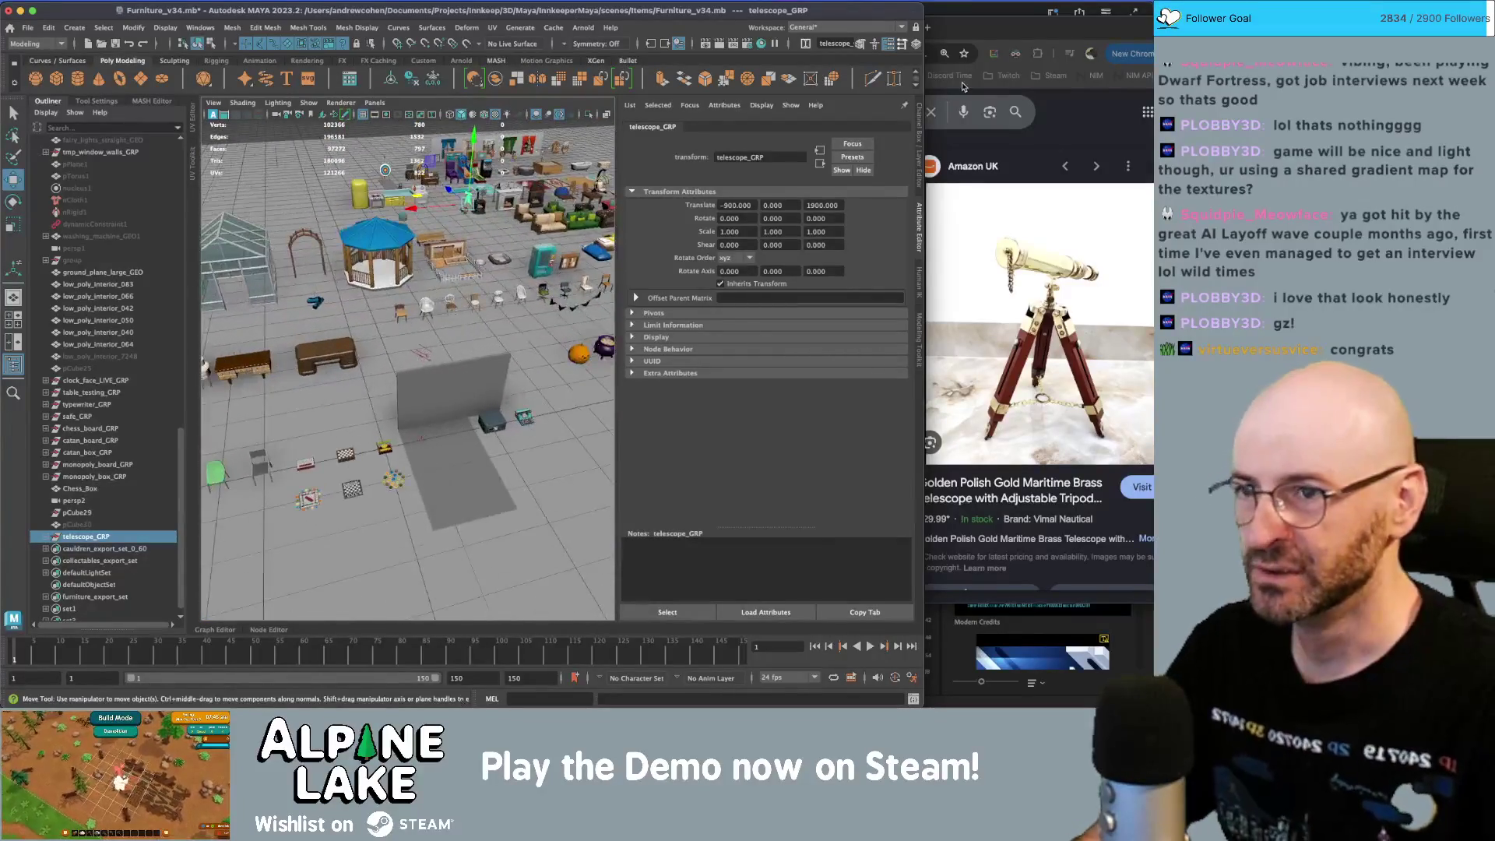
pyautogui.press('super+Tab')
pyautogui.press('super+Tab')
# - Check off the telescope item in Obsidian's Content Additions note
pyautogui.click(327, 376)
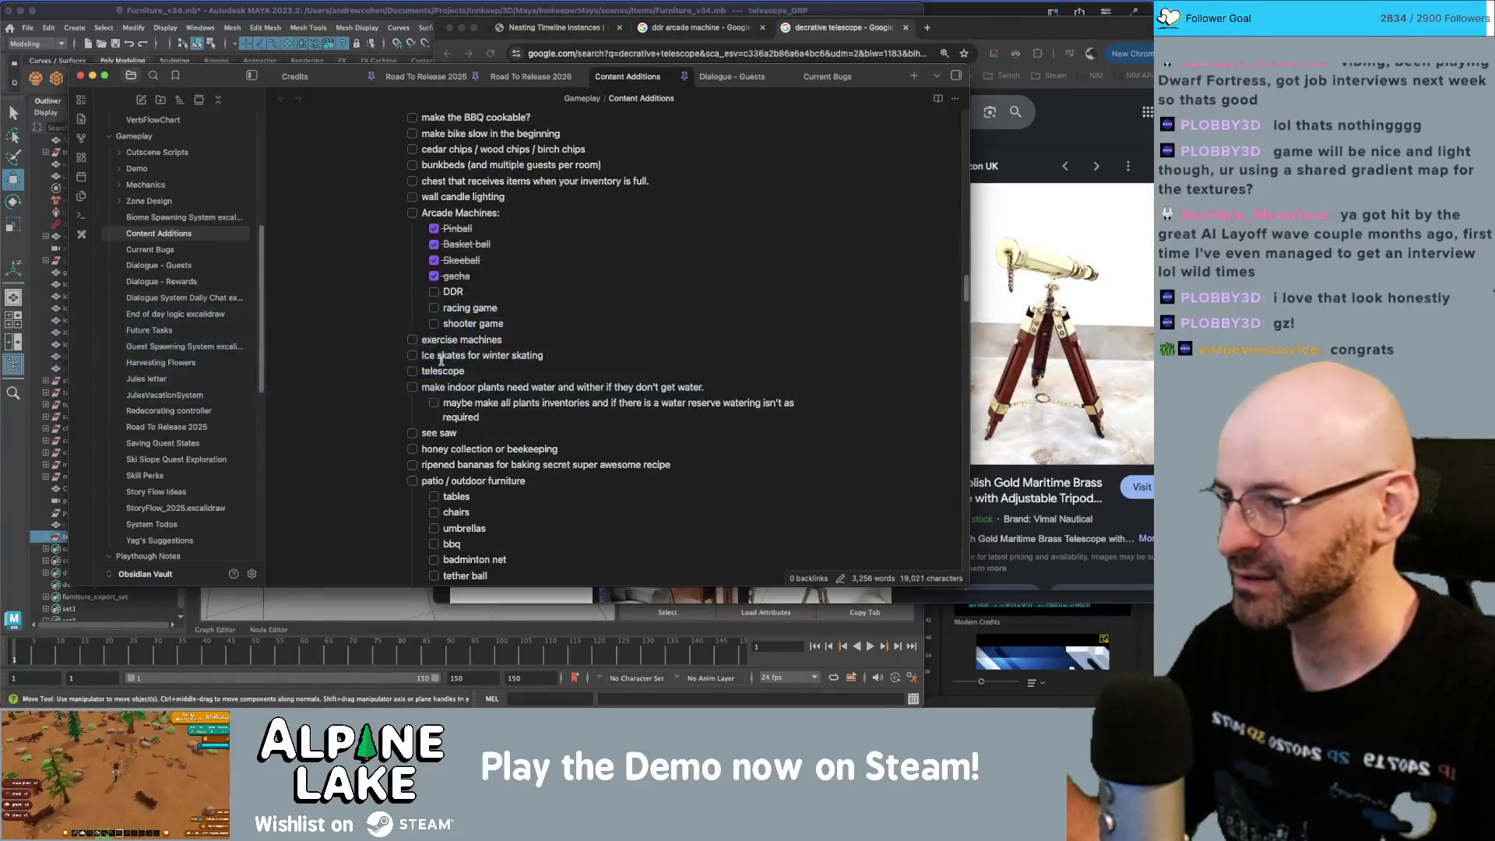
pyautogui.click(413, 372)
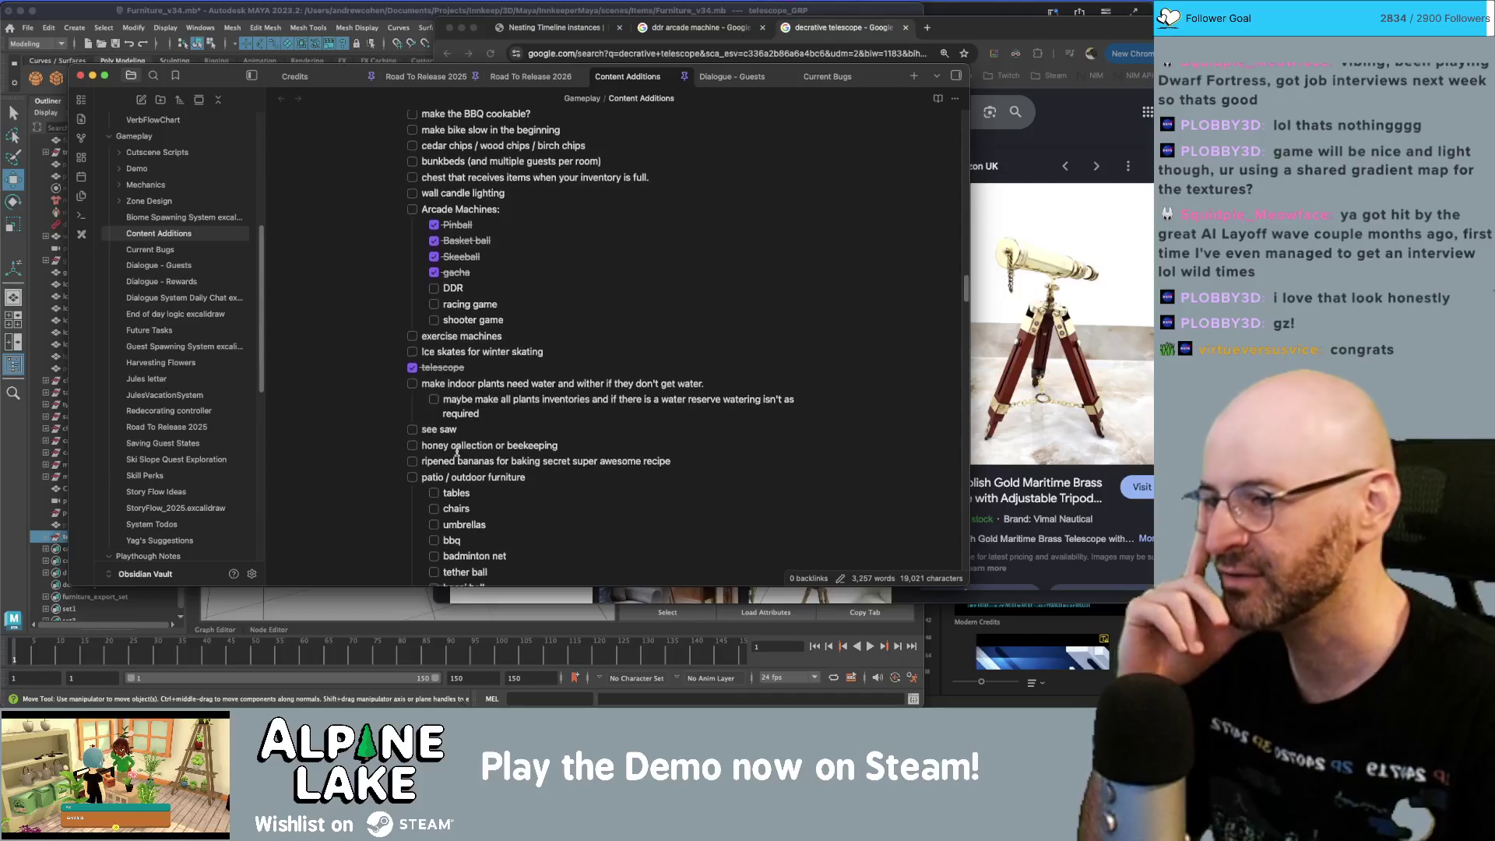
pyautogui.scroll(-2, 457, 450)
pyautogui.scroll(-3, 458, 452)
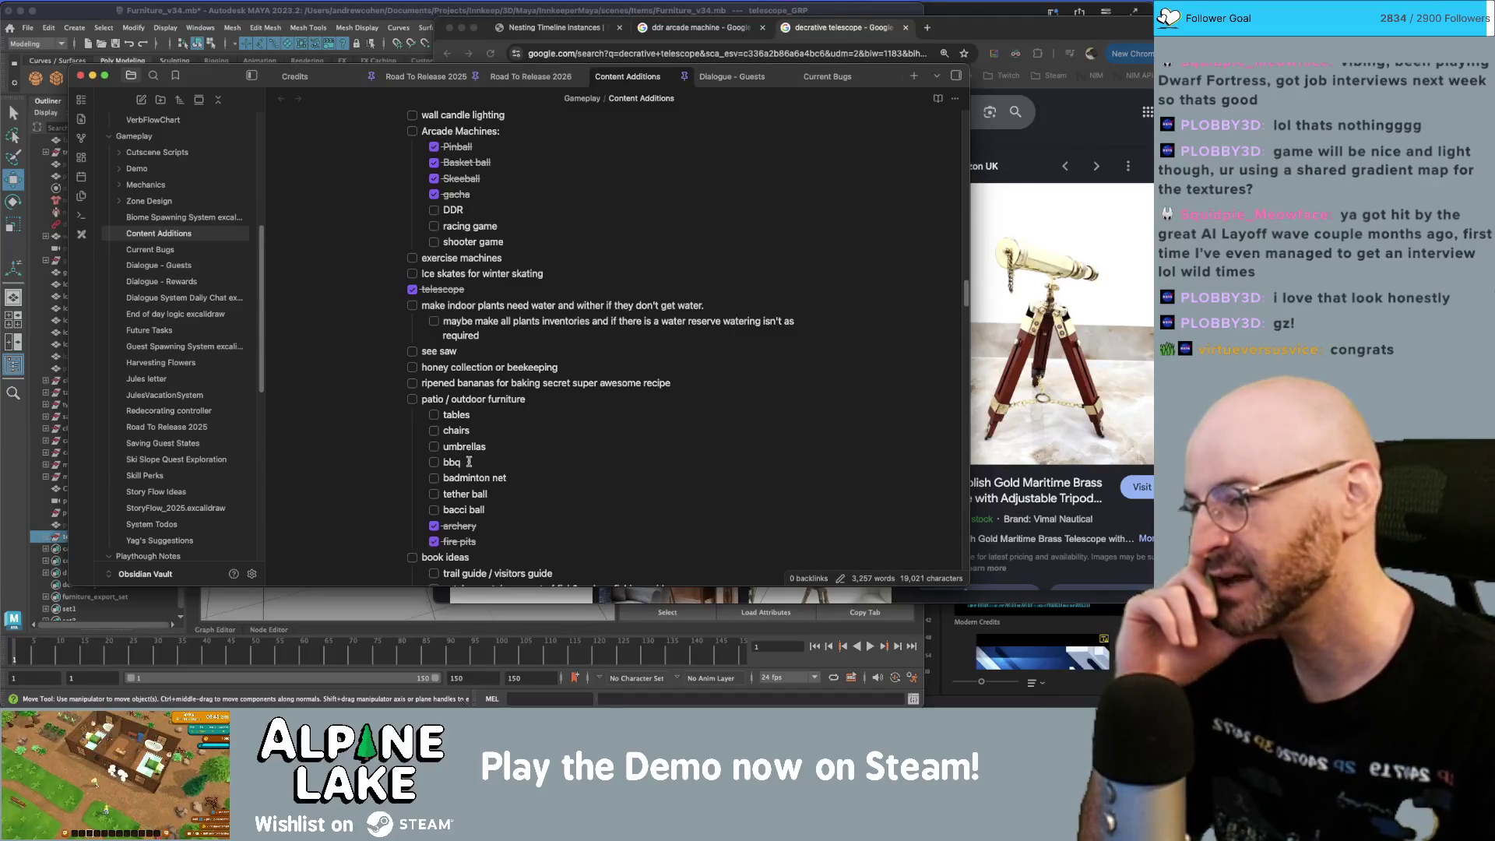
# - Switch through Maya back to the Chrome telescope image results
pyautogui.click(338, 17)
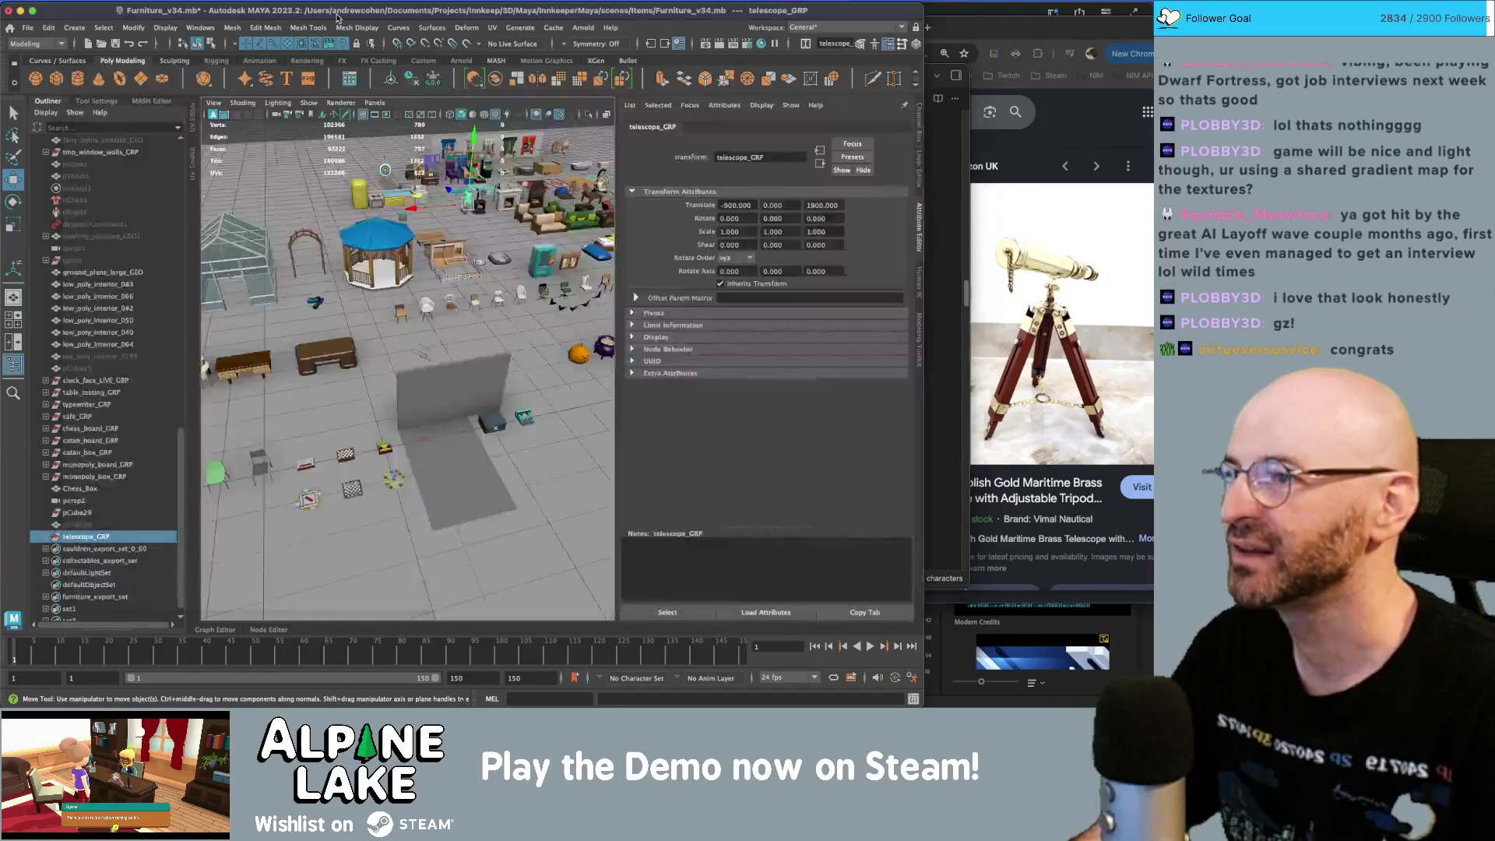
pyautogui.press('super+Tab')
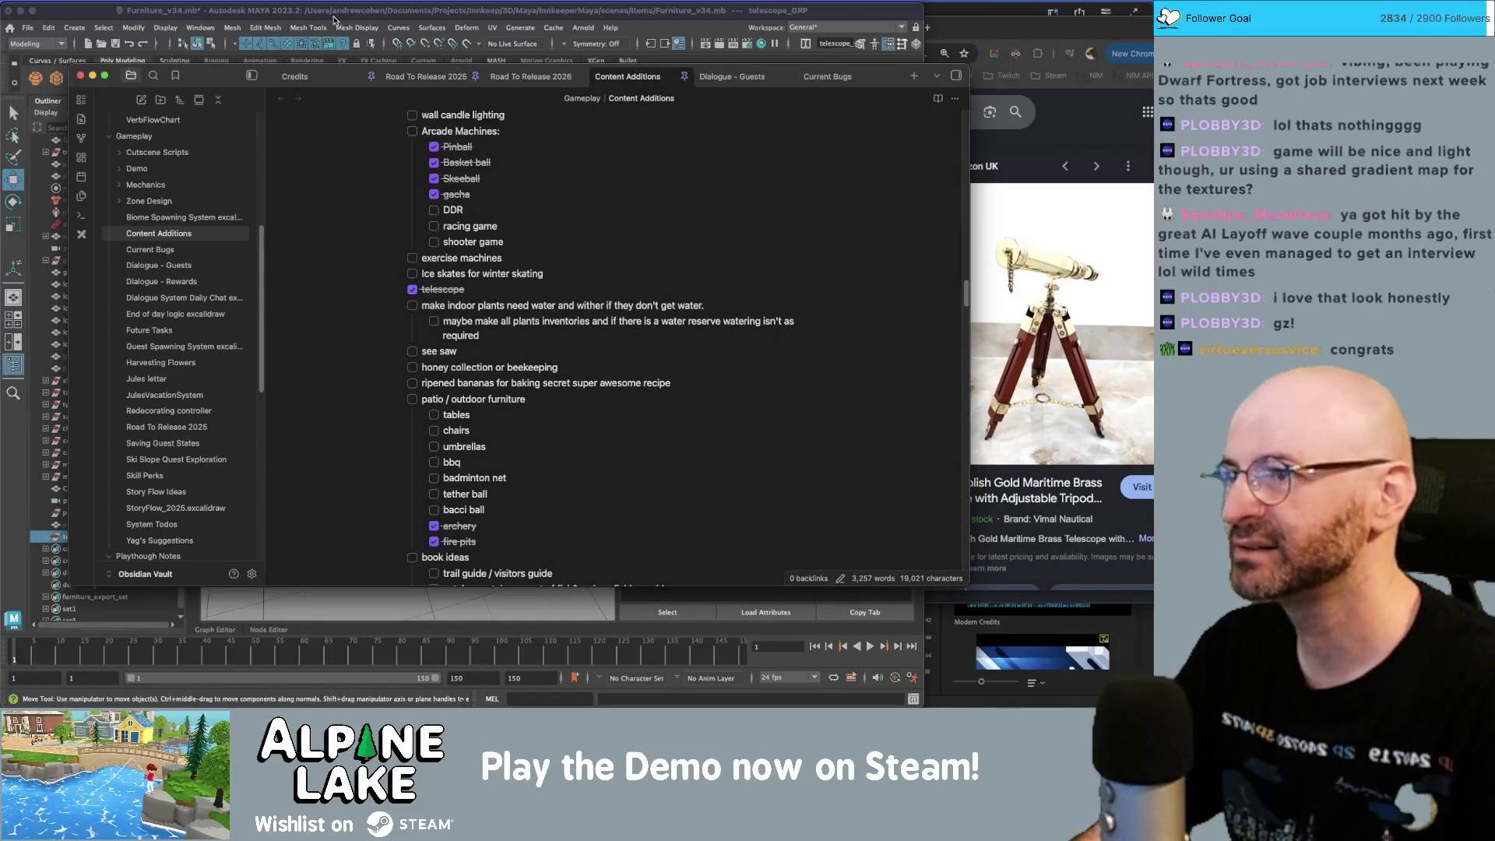
pyautogui.click(337, 15)
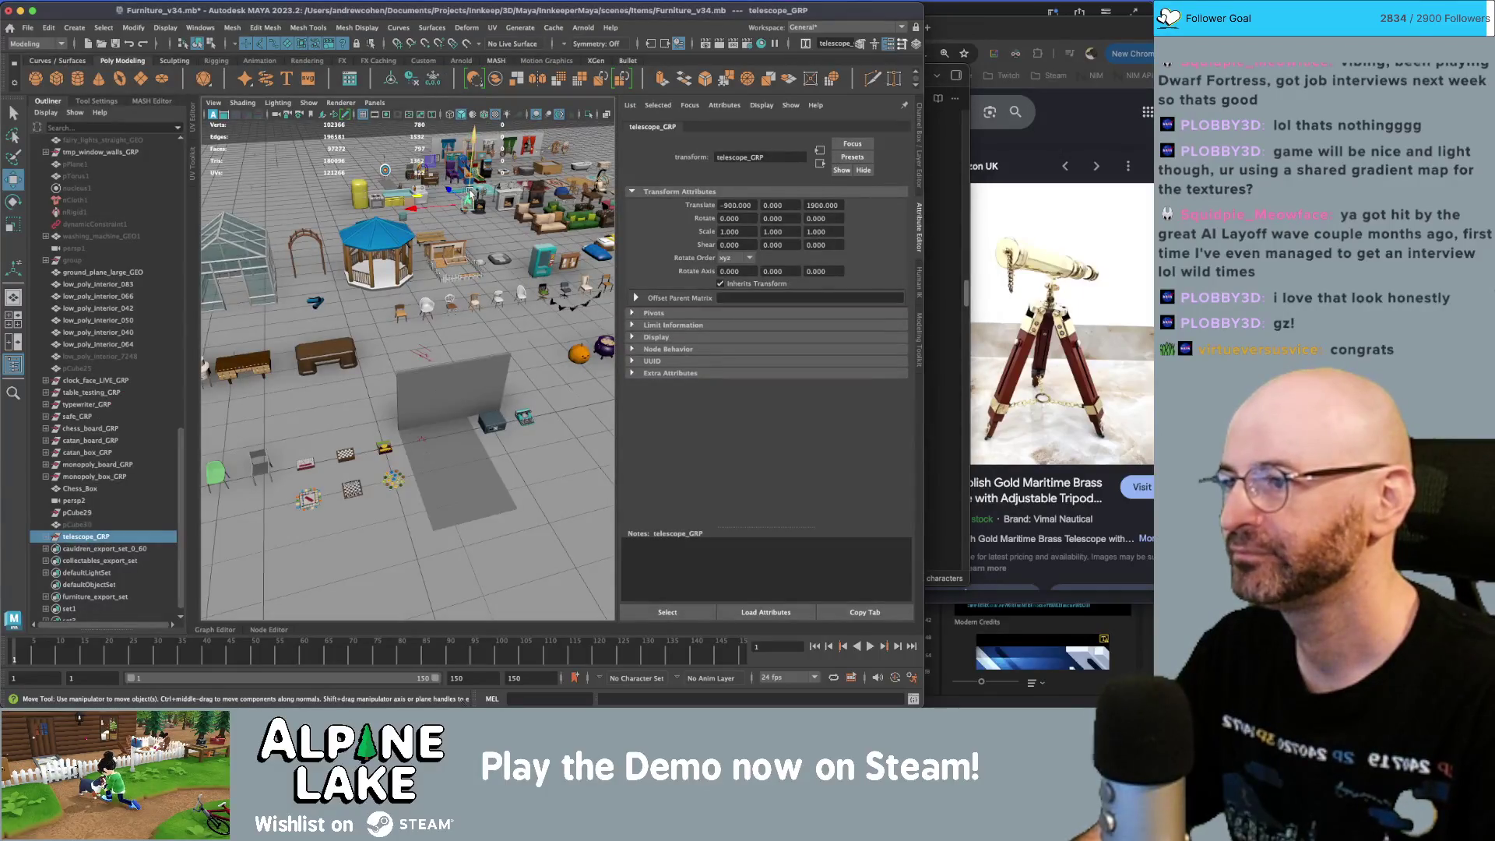
pyautogui.click(1044, 25)
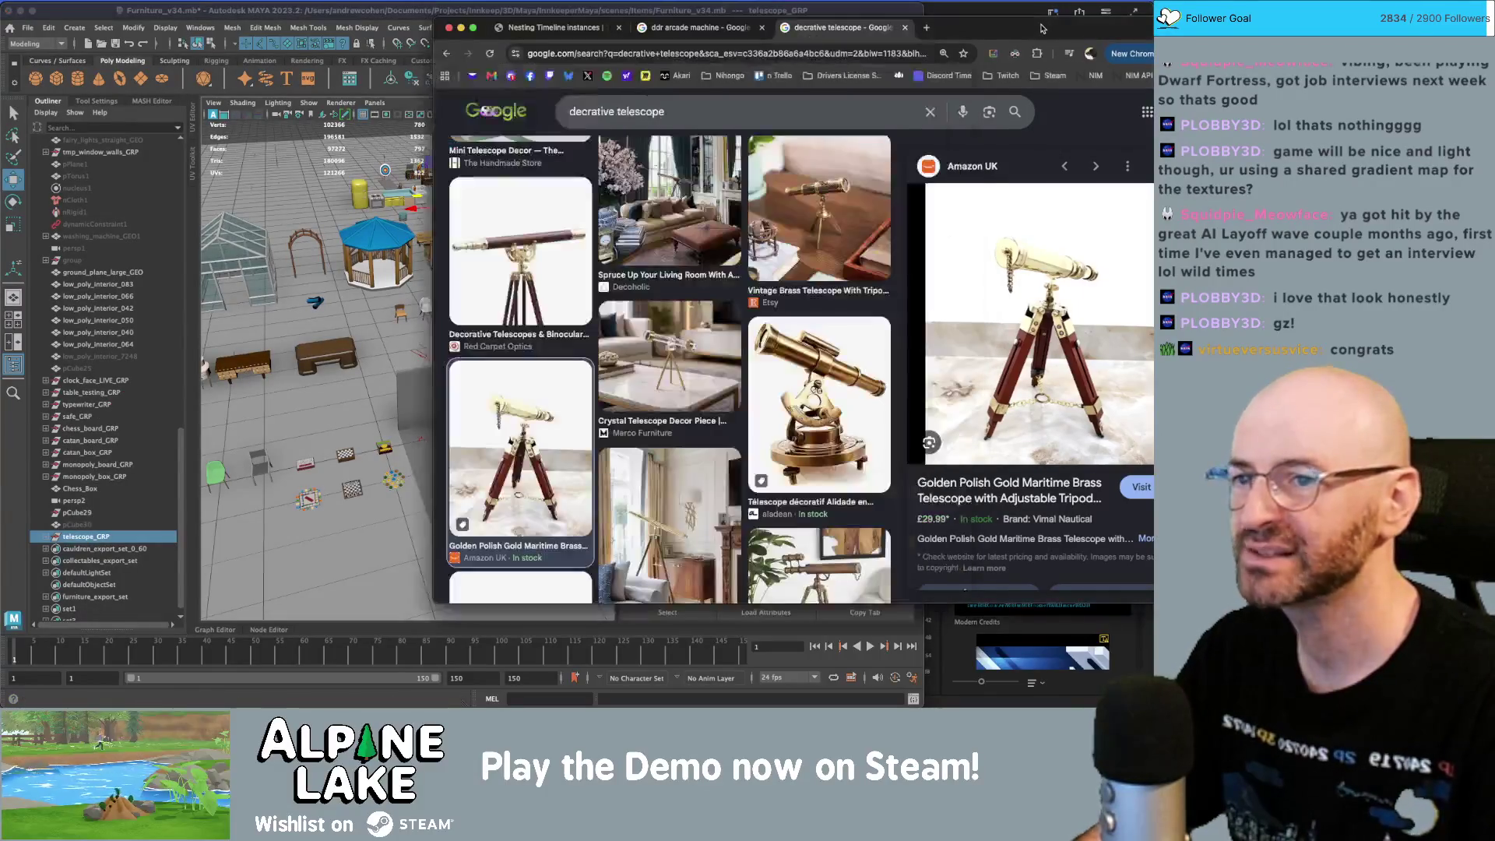
# - Search Google Images for 'simple bbq' and look over, then close, the Weber kettle grill page
pyautogui.tripleClick(623, 111)
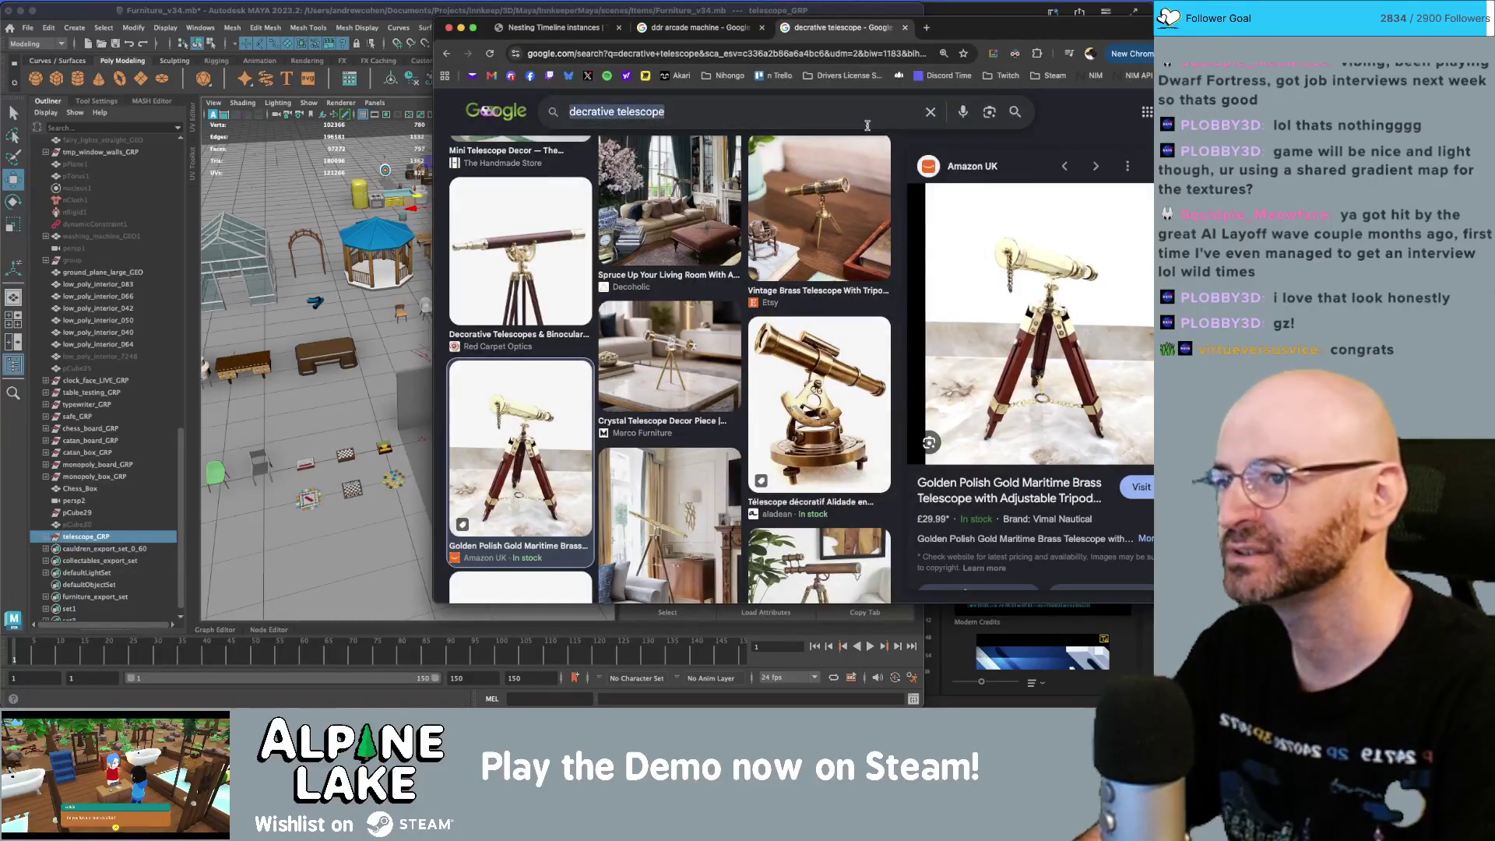
pyautogui.write('simple bbq')
pyautogui.press('Return')
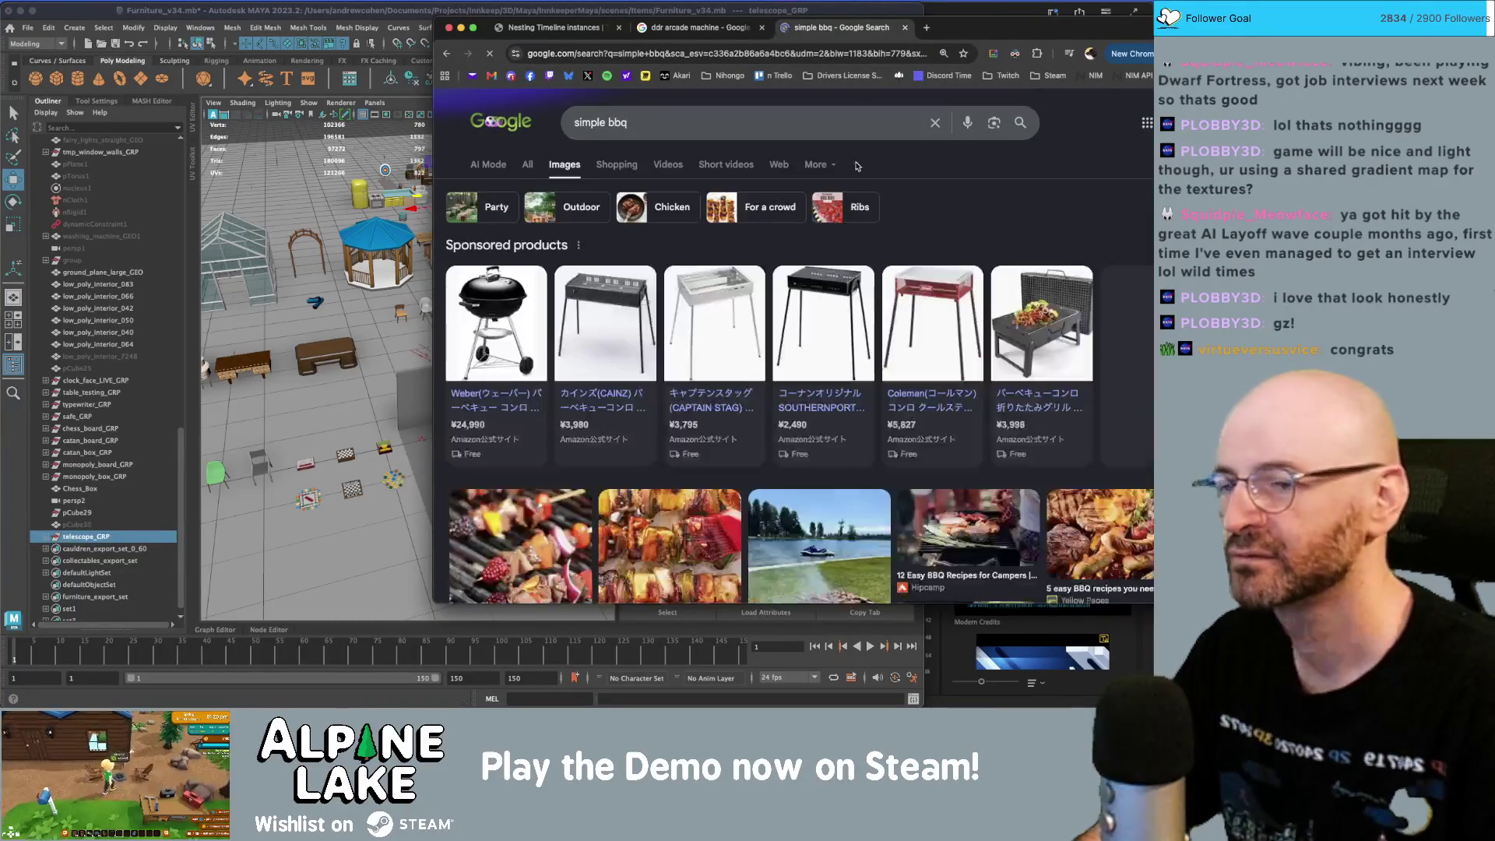
pyautogui.click(498, 308)
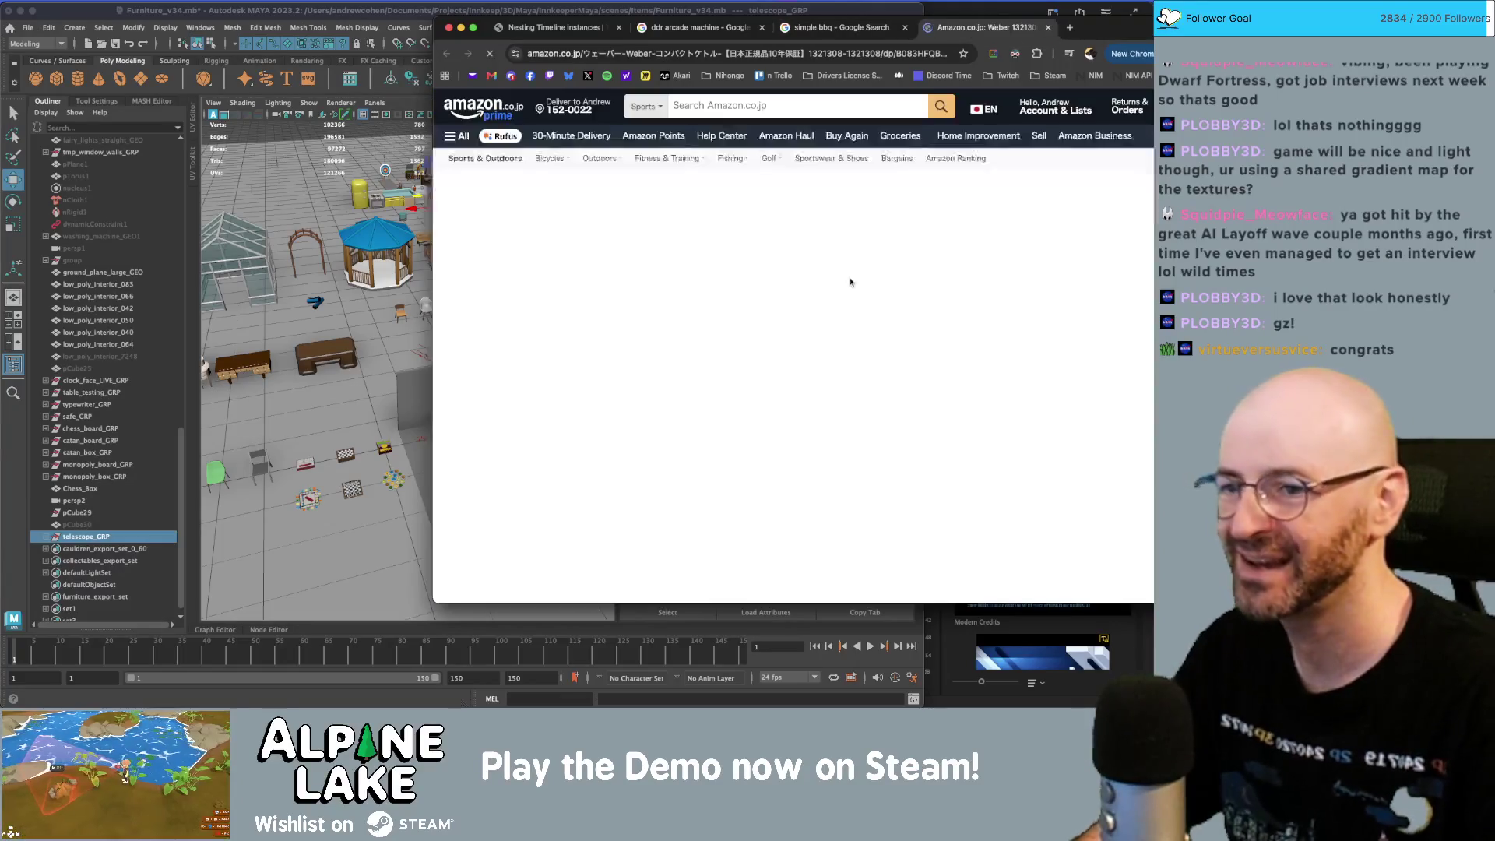
pyautogui.moveTo(453, 251)
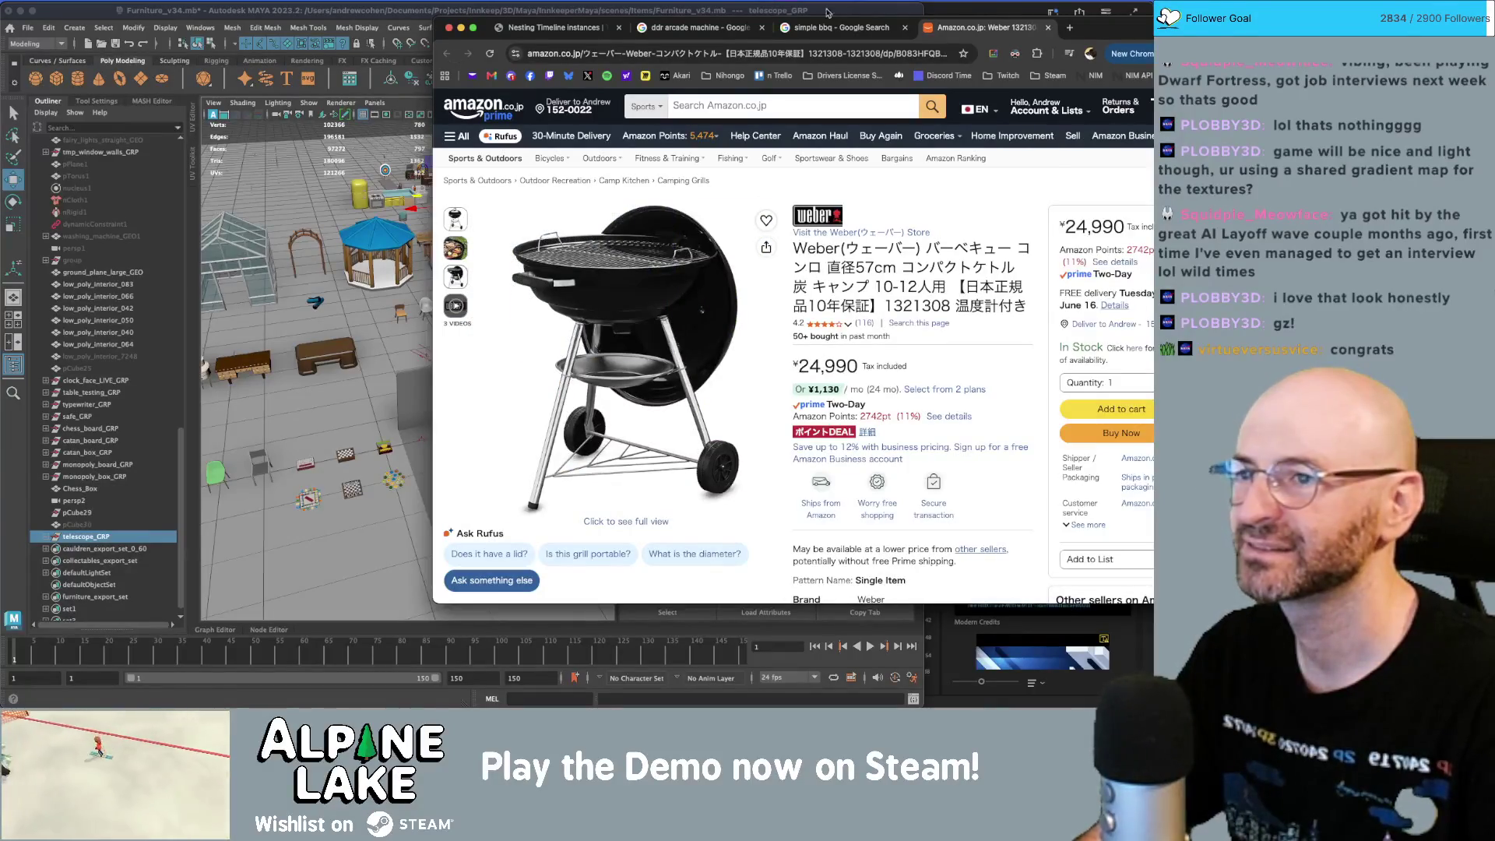
pyautogui.middleClick(963, 32)
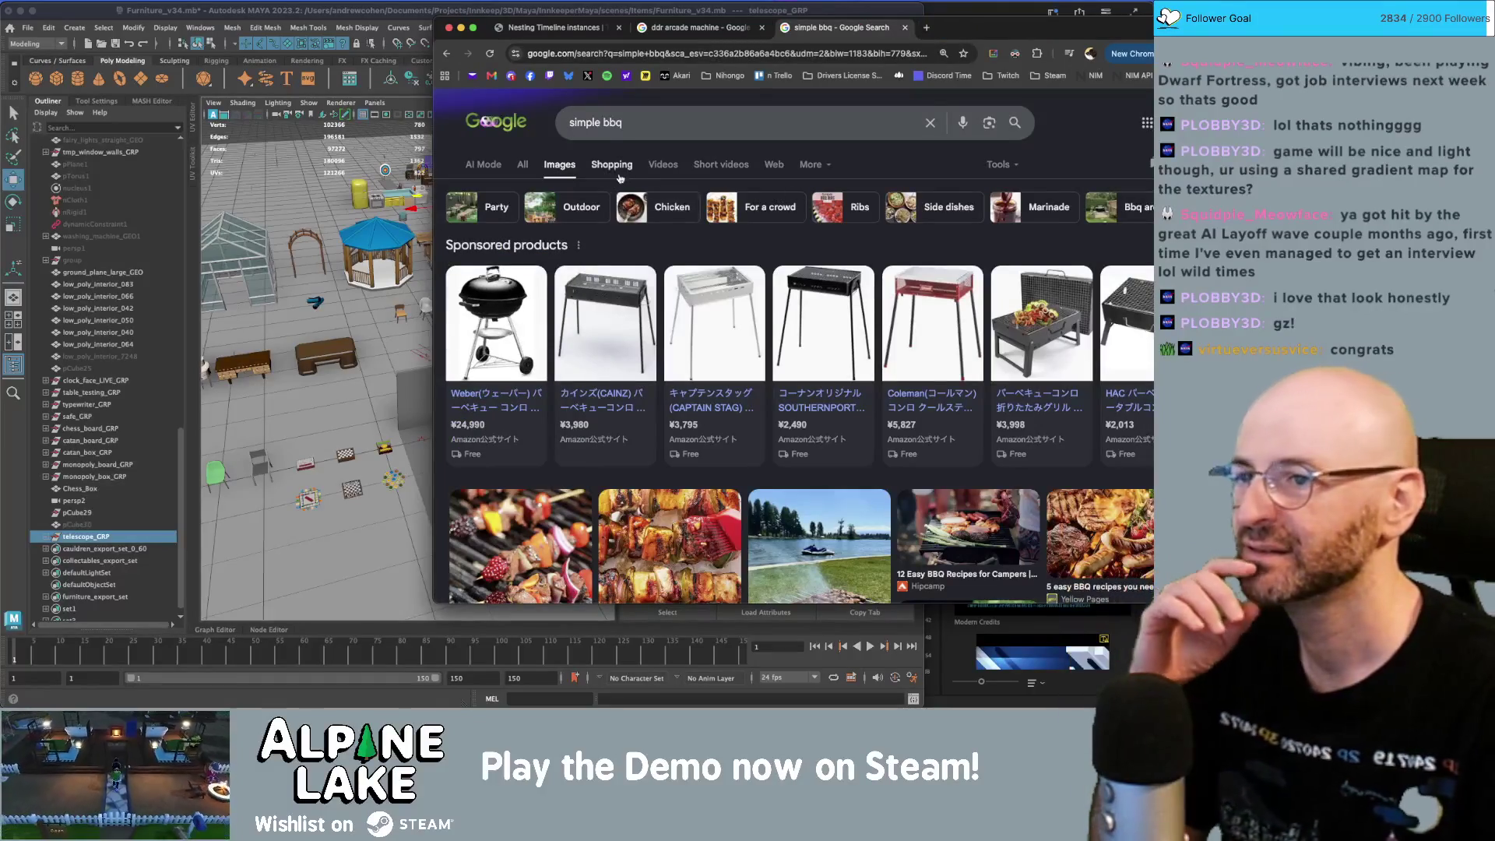
# - Check the Fujimi Sangyo kettle grill listing, then move the browser window left
pyautogui.scroll(-5, 802, 277)
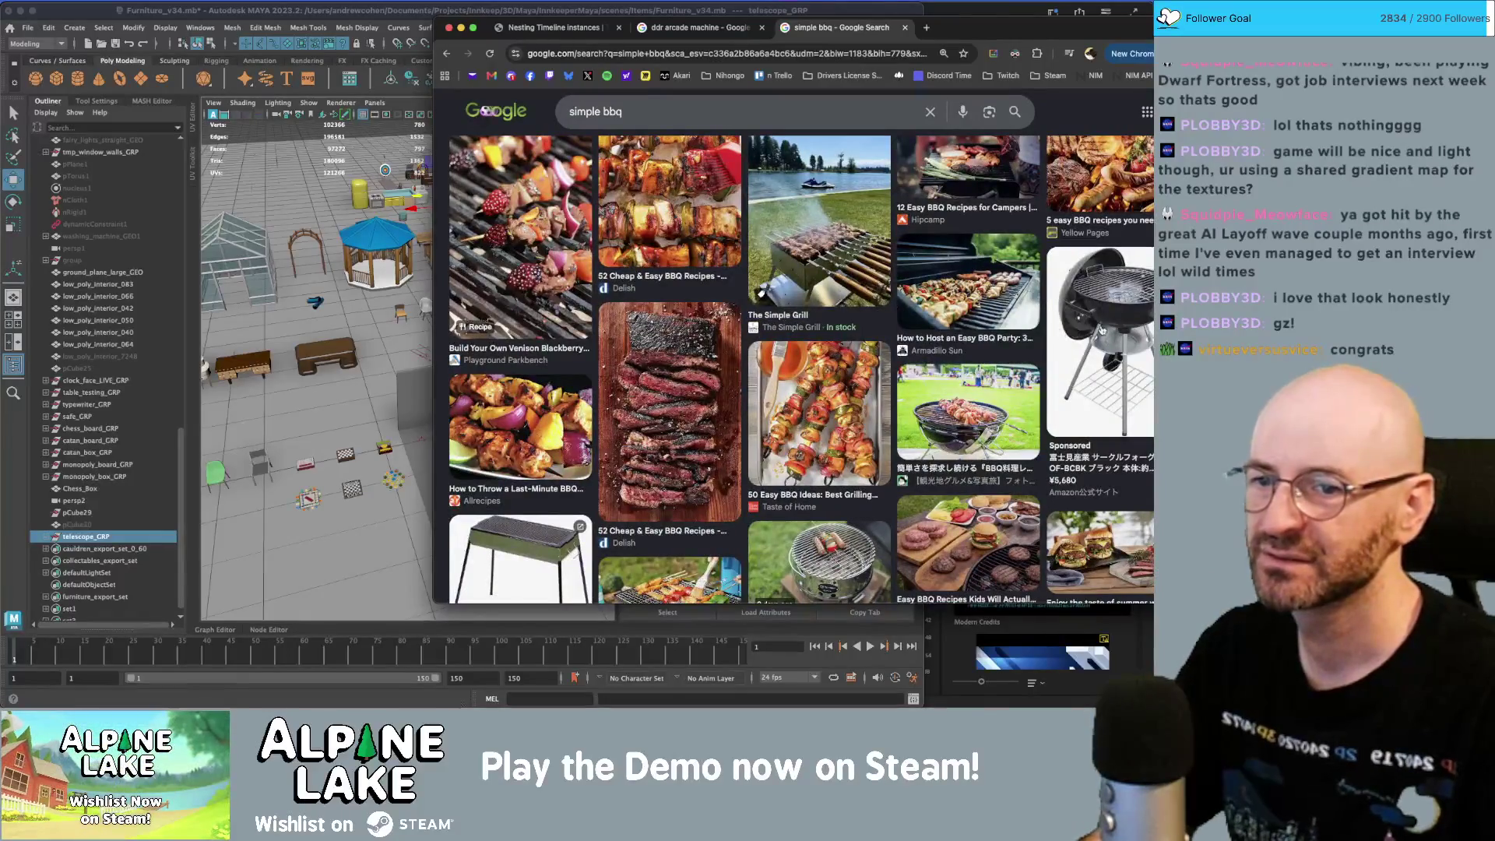
pyautogui.click(1063, 335)
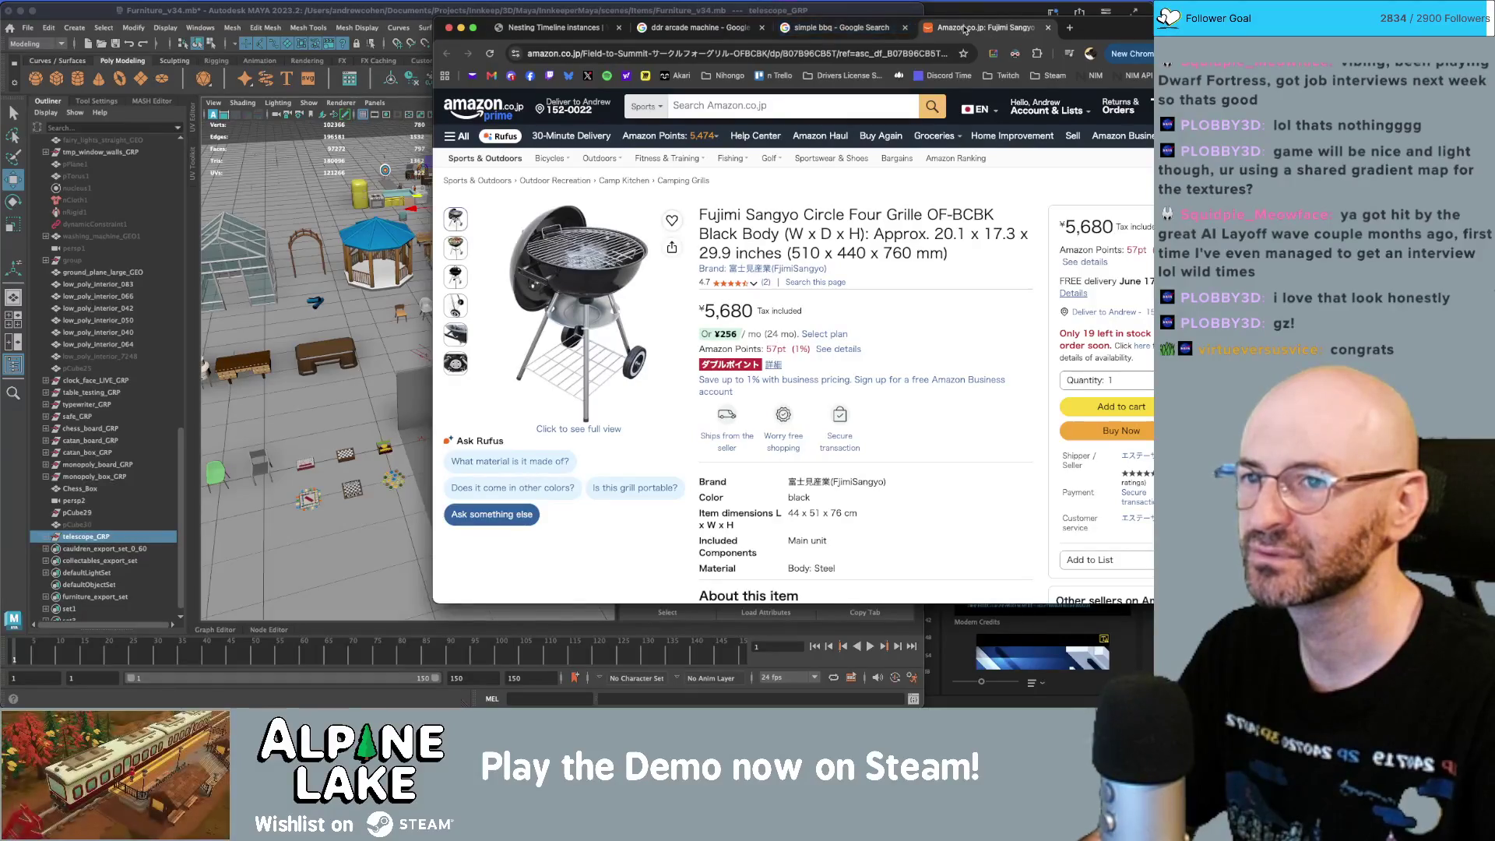
pyautogui.click(1048, 27)
pyautogui.moveTo(1060, 39)
pyautogui.mouseDown()
pyautogui.moveTo(953, 53)
pyautogui.moveTo(993, 34)
pyautogui.mouseUp()
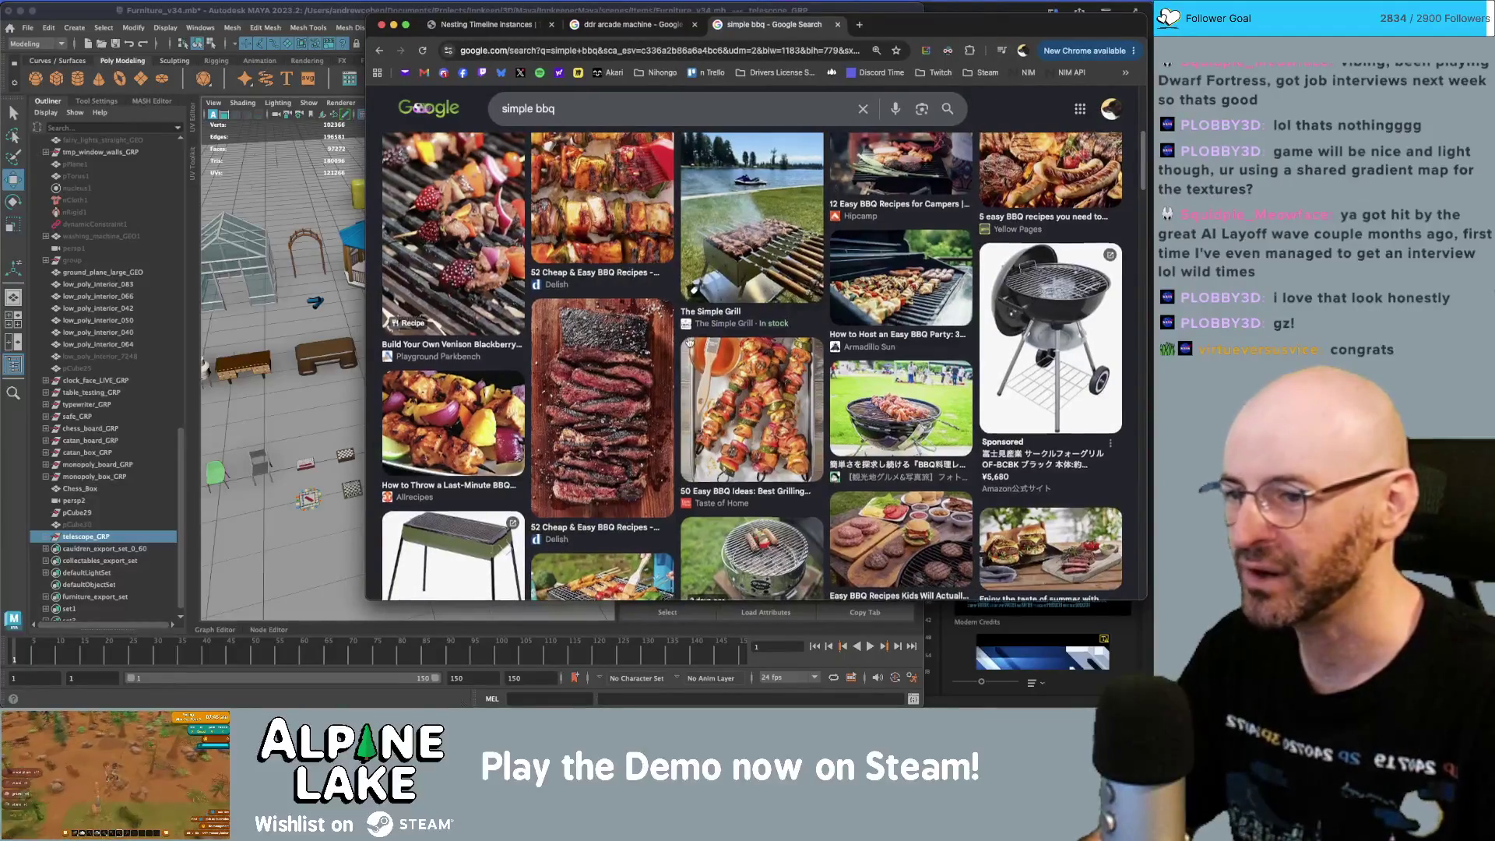
pyautogui.moveTo(999, 32); pyautogui.dragTo(1001, 33)
pyautogui.scroll(-2, 644, 355)
pyautogui.scroll(5, 645, 355)
# - Search Google Images for 'round charcoal grill' and scroll through the results
pyautogui.click(577, 120)
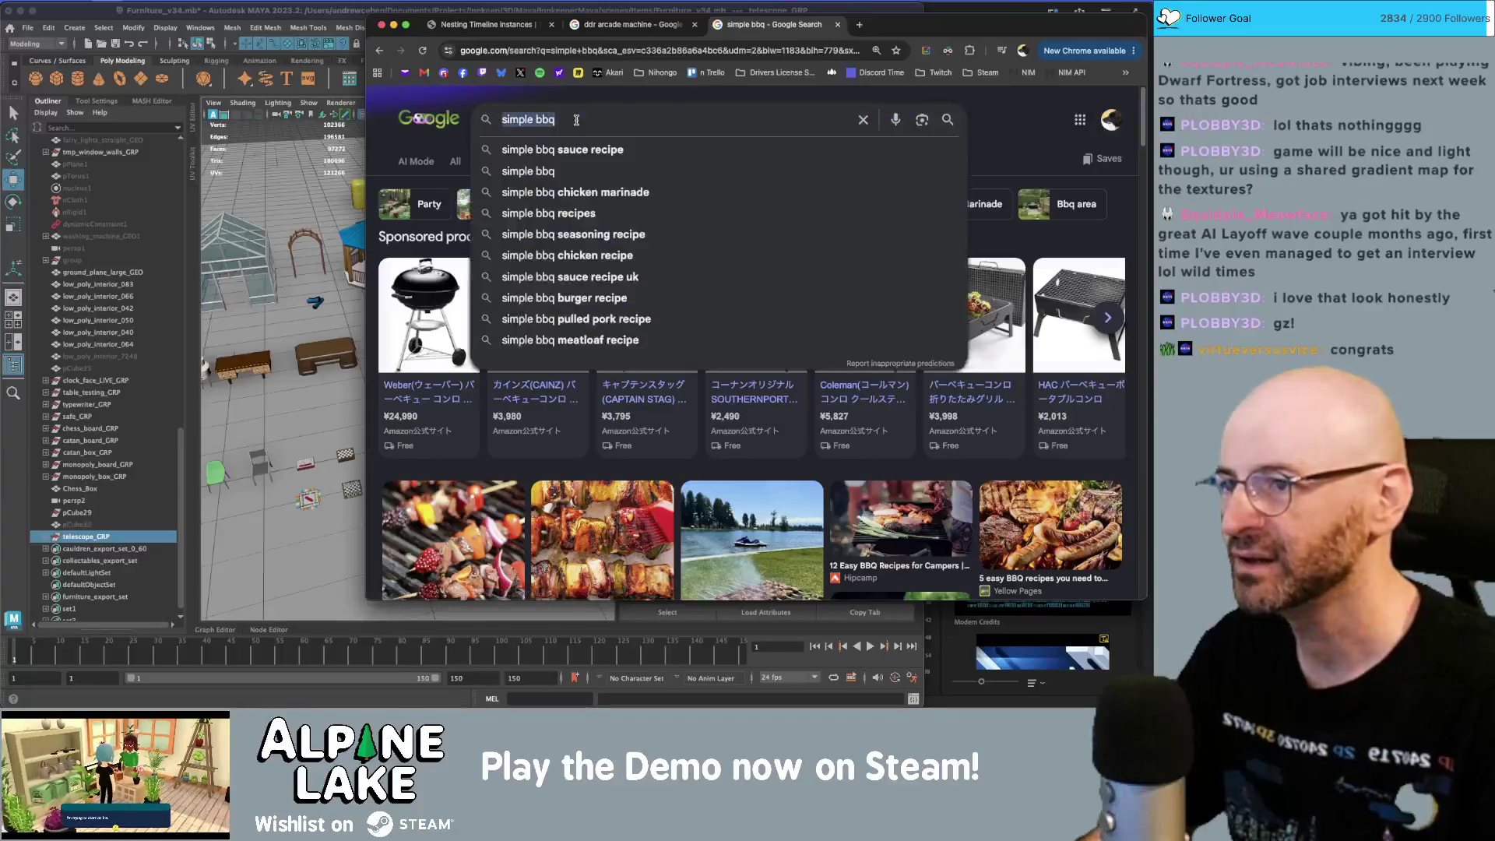
pyautogui.write('round charcoal grill')
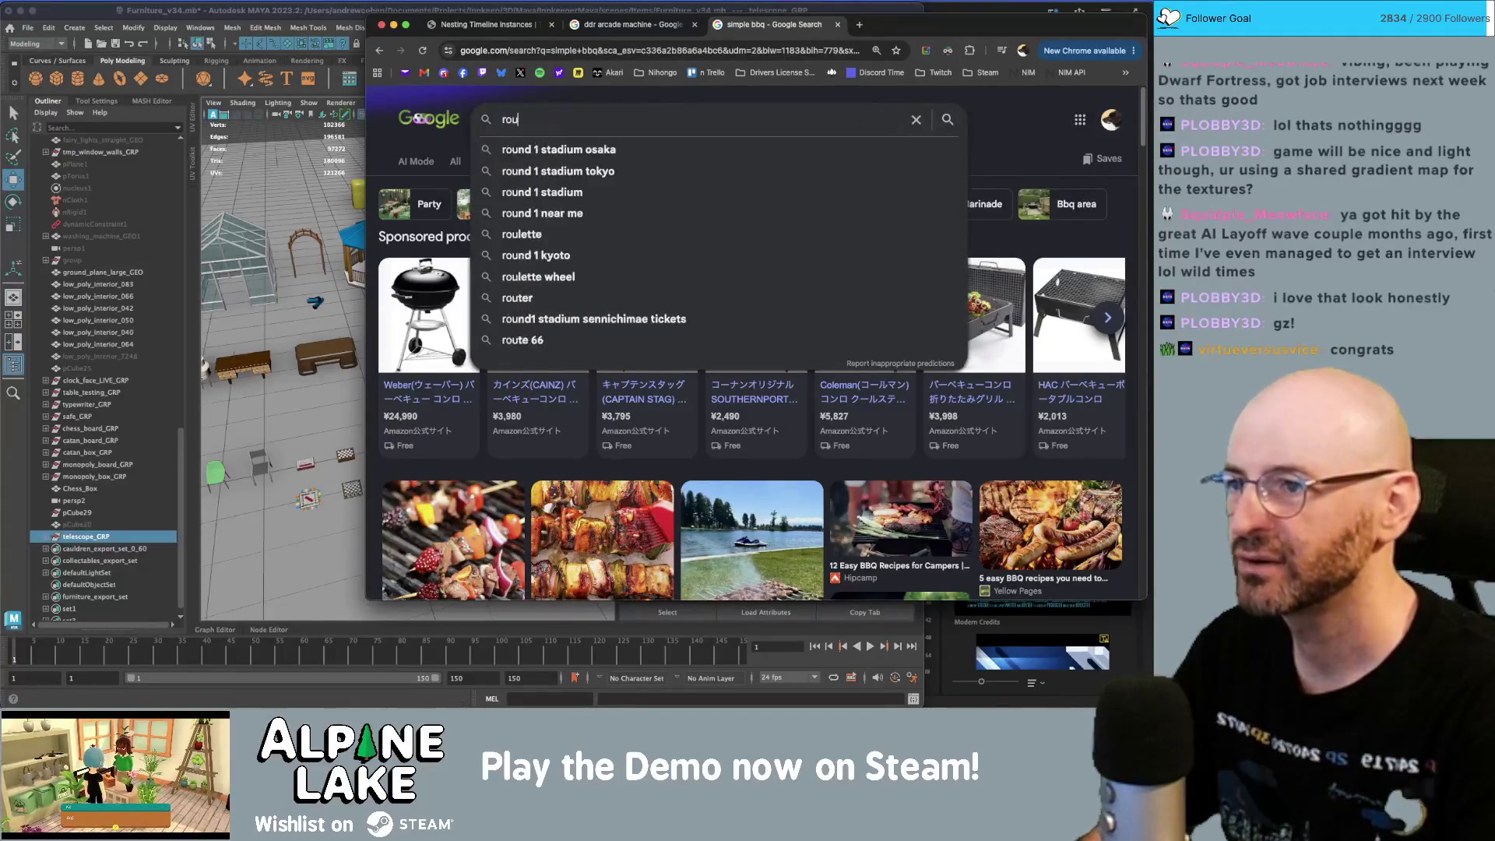
pyautogui.press('Return')
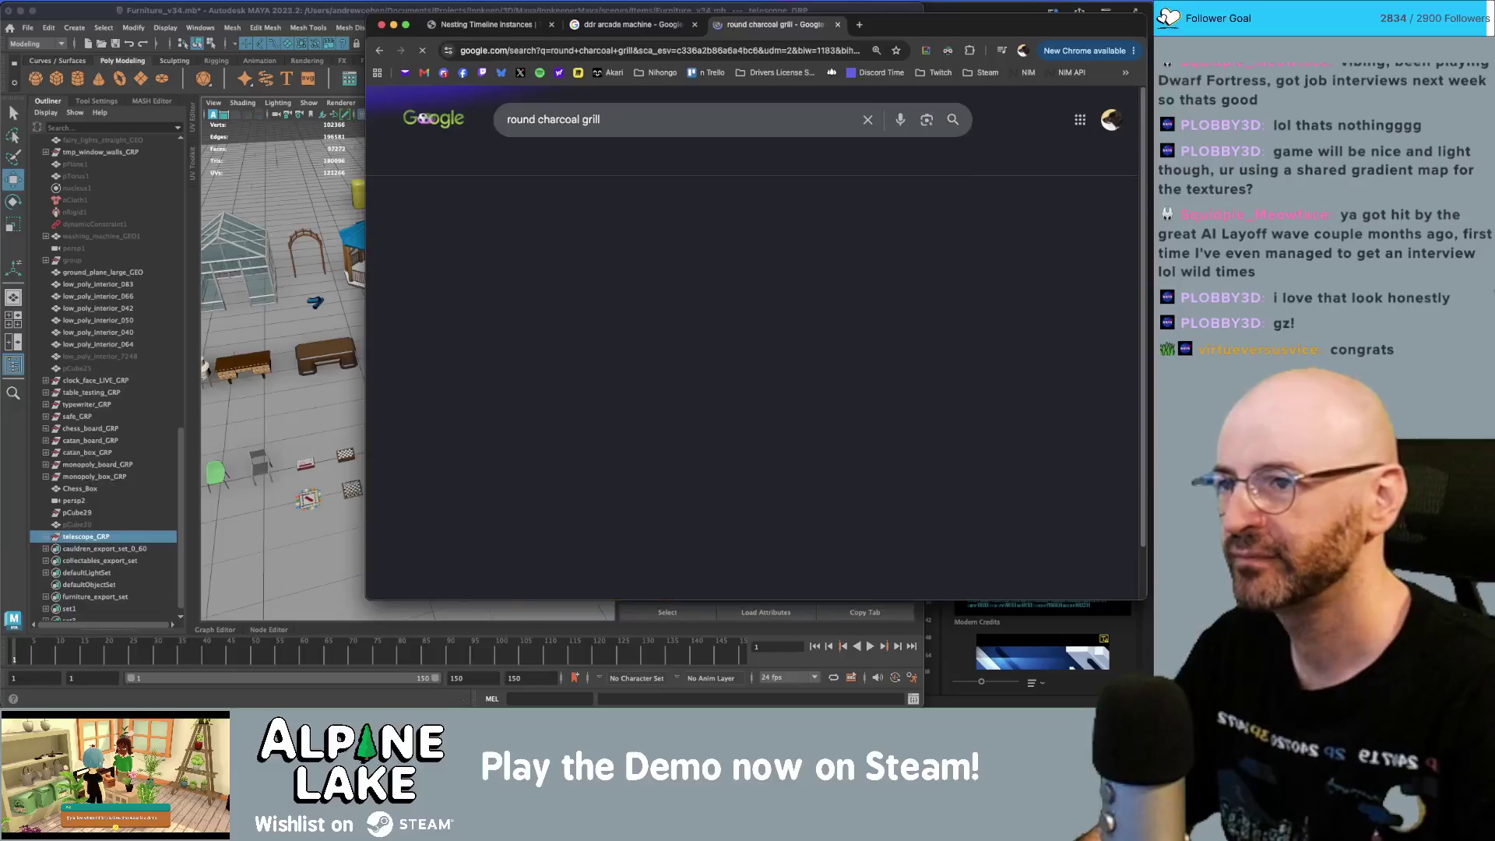
pyautogui.scroll(-3, 940, 282)
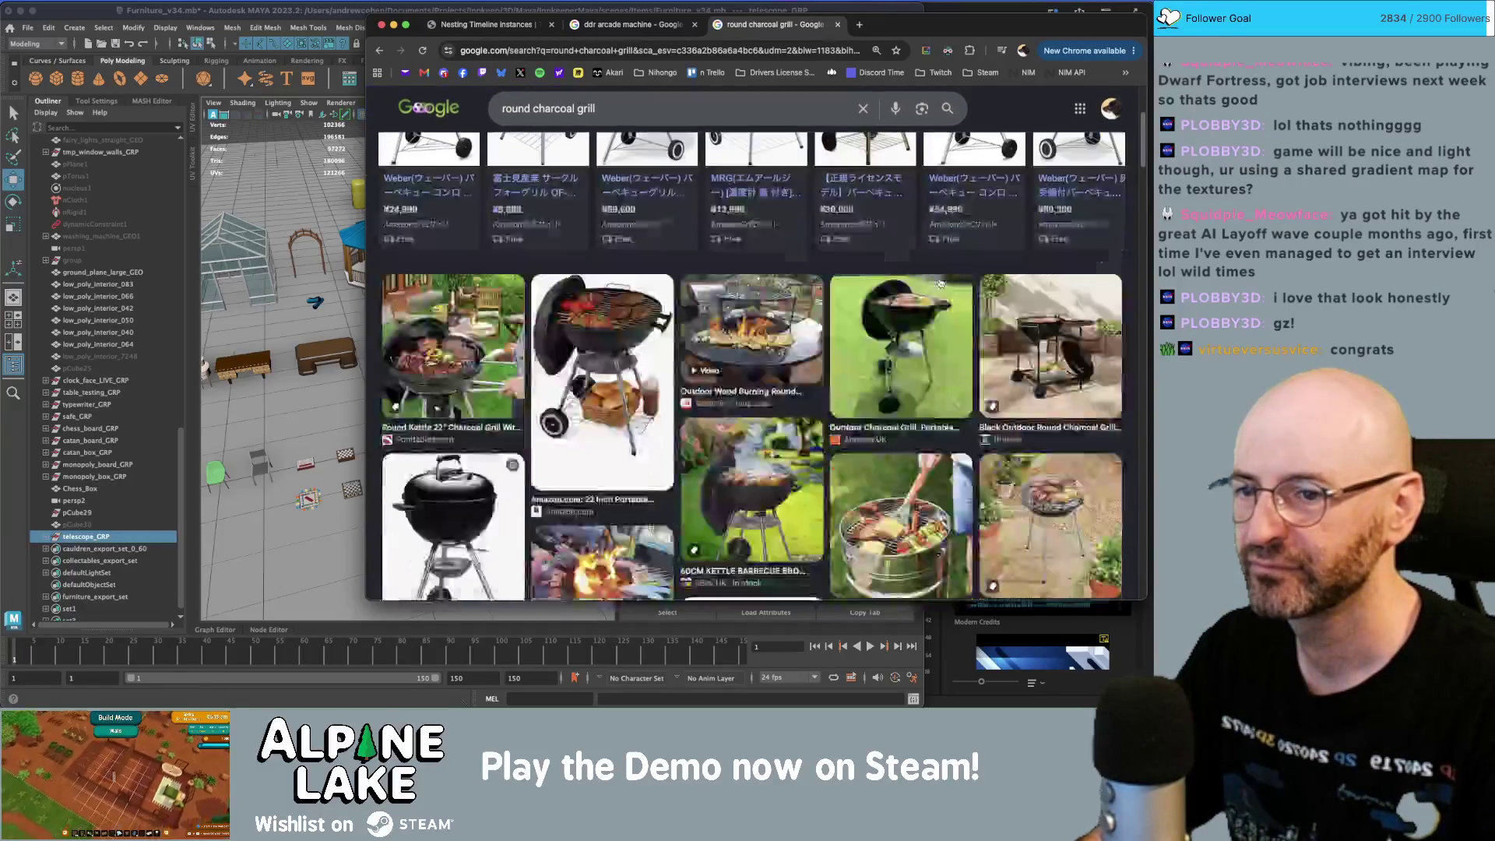
pyautogui.scroll(-1, 941, 282)
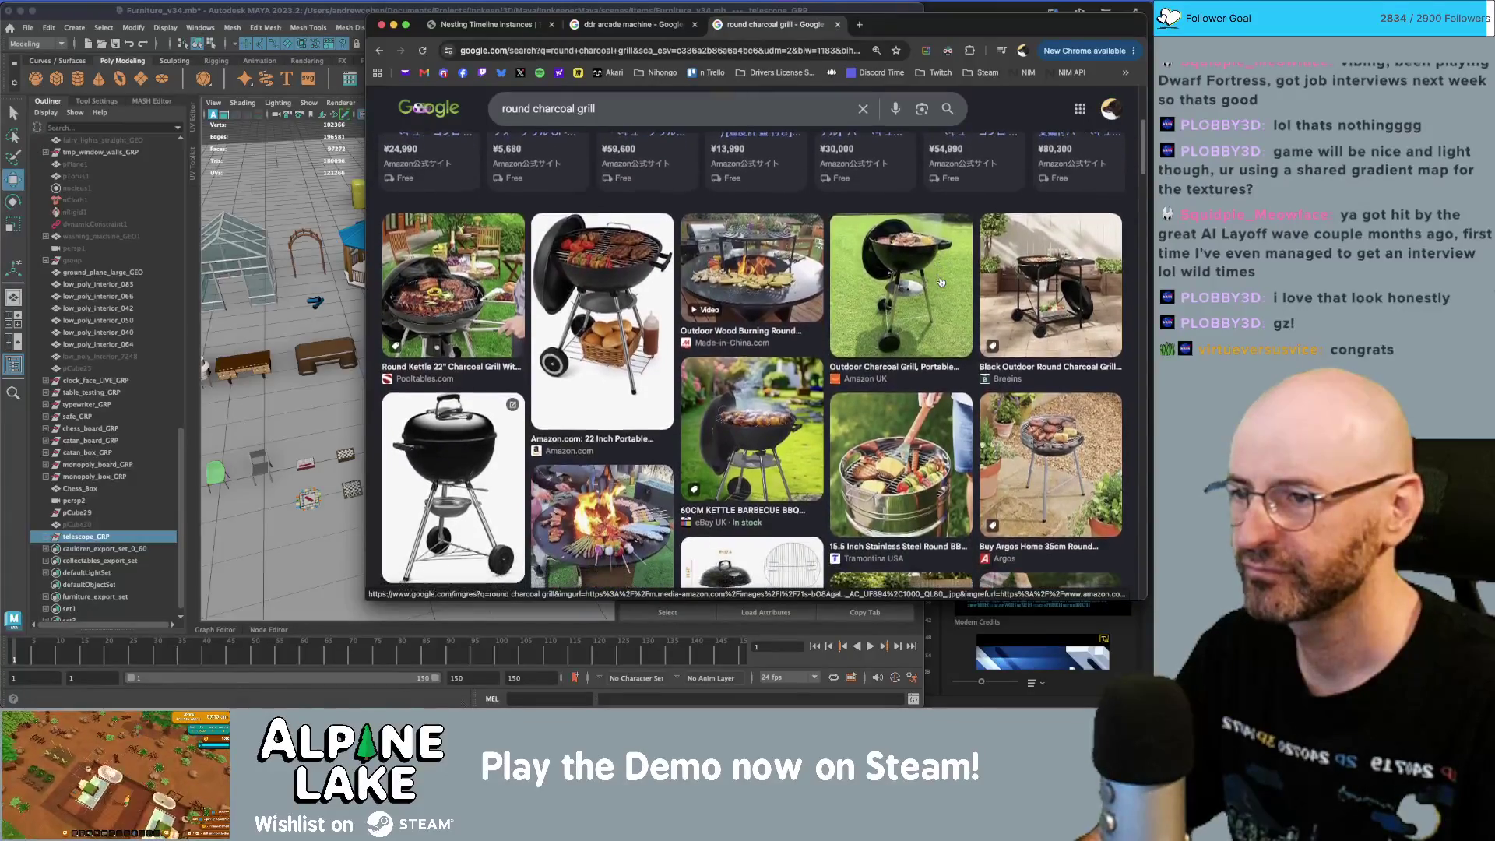
pyautogui.scroll(-2, 919, 300)
pyautogui.scroll(-2, 915, 301)
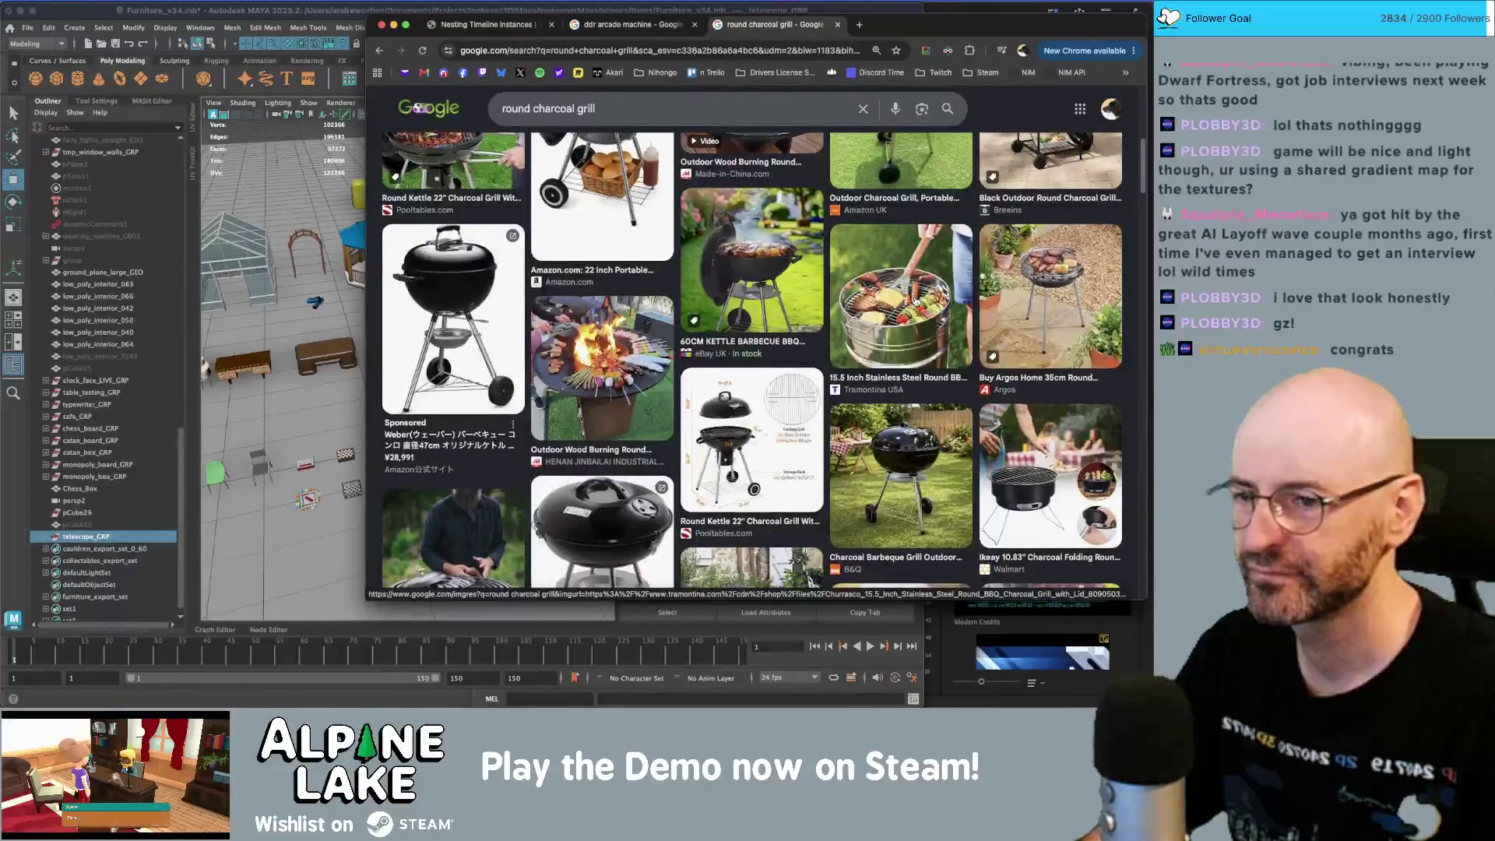
# - Preview the B&Q charcoal barbeque, then the Pooltables round kettle grill with ash catcher
pyautogui.click(917, 444)
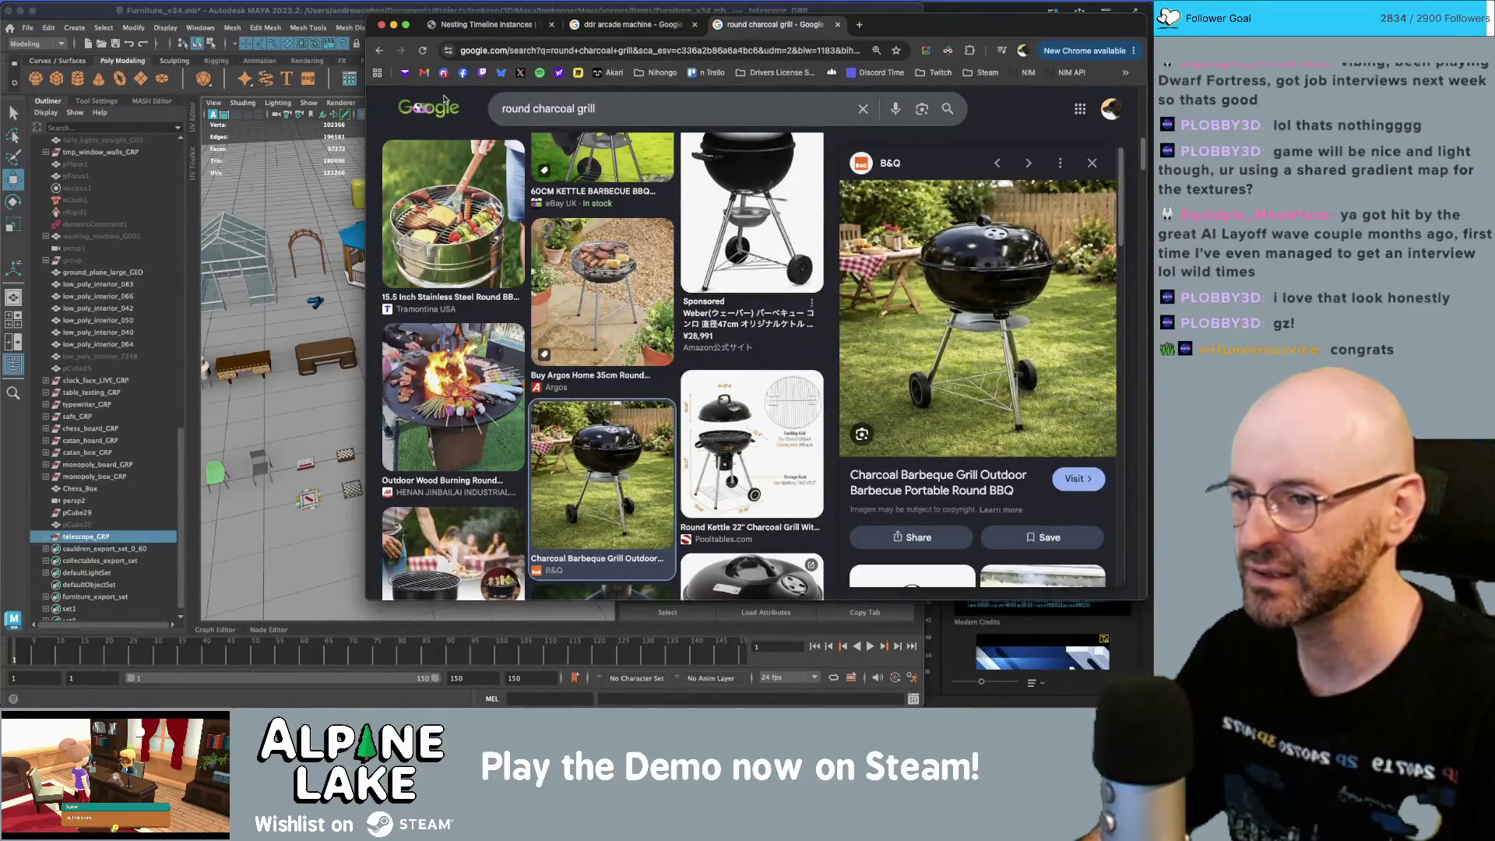
pyautogui.scroll(-3, 621, 242)
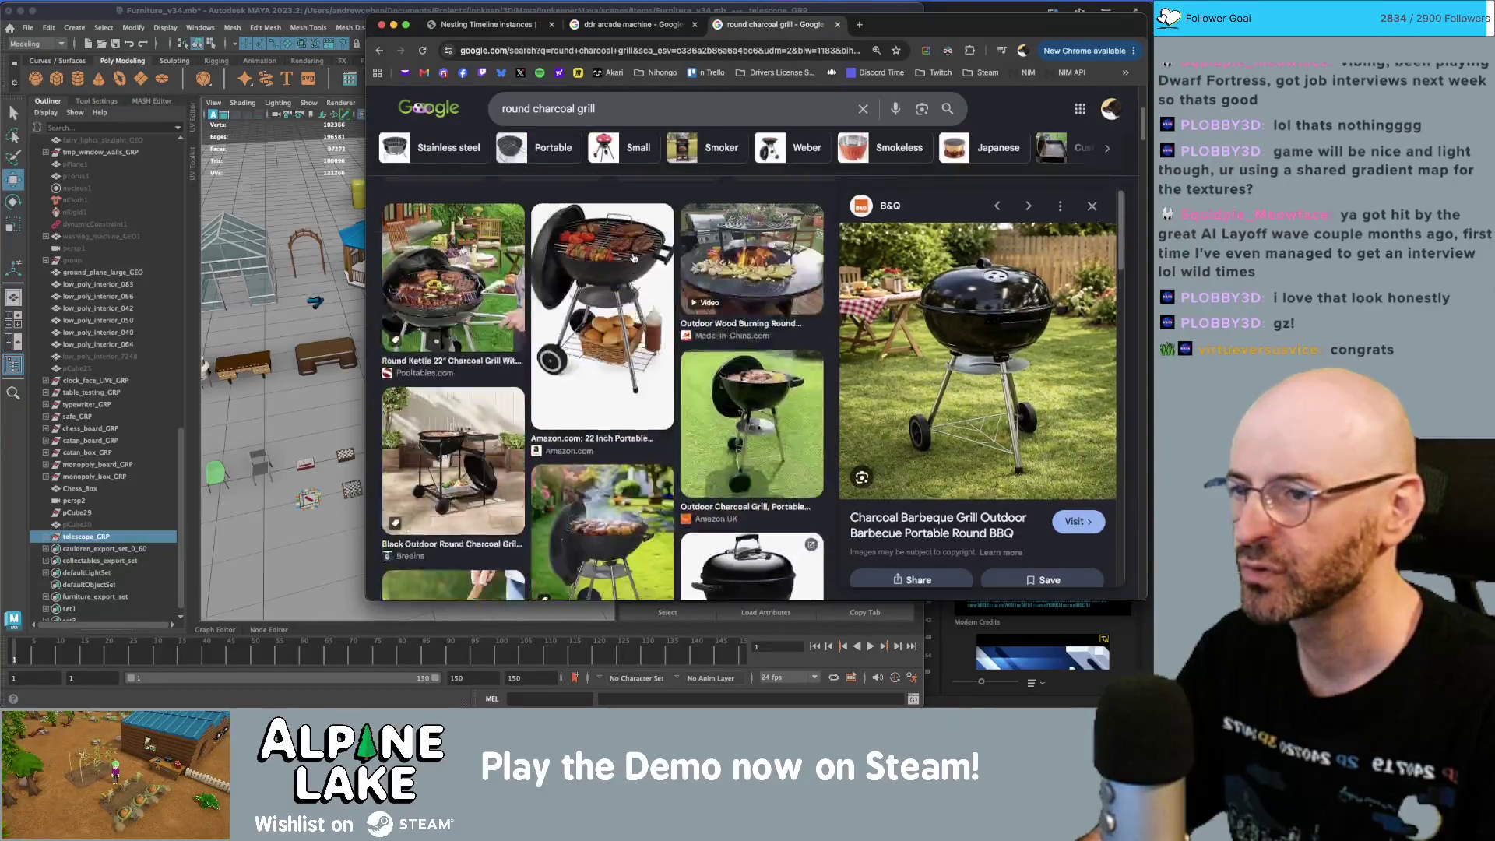
pyautogui.scroll(-5, 697, 248)
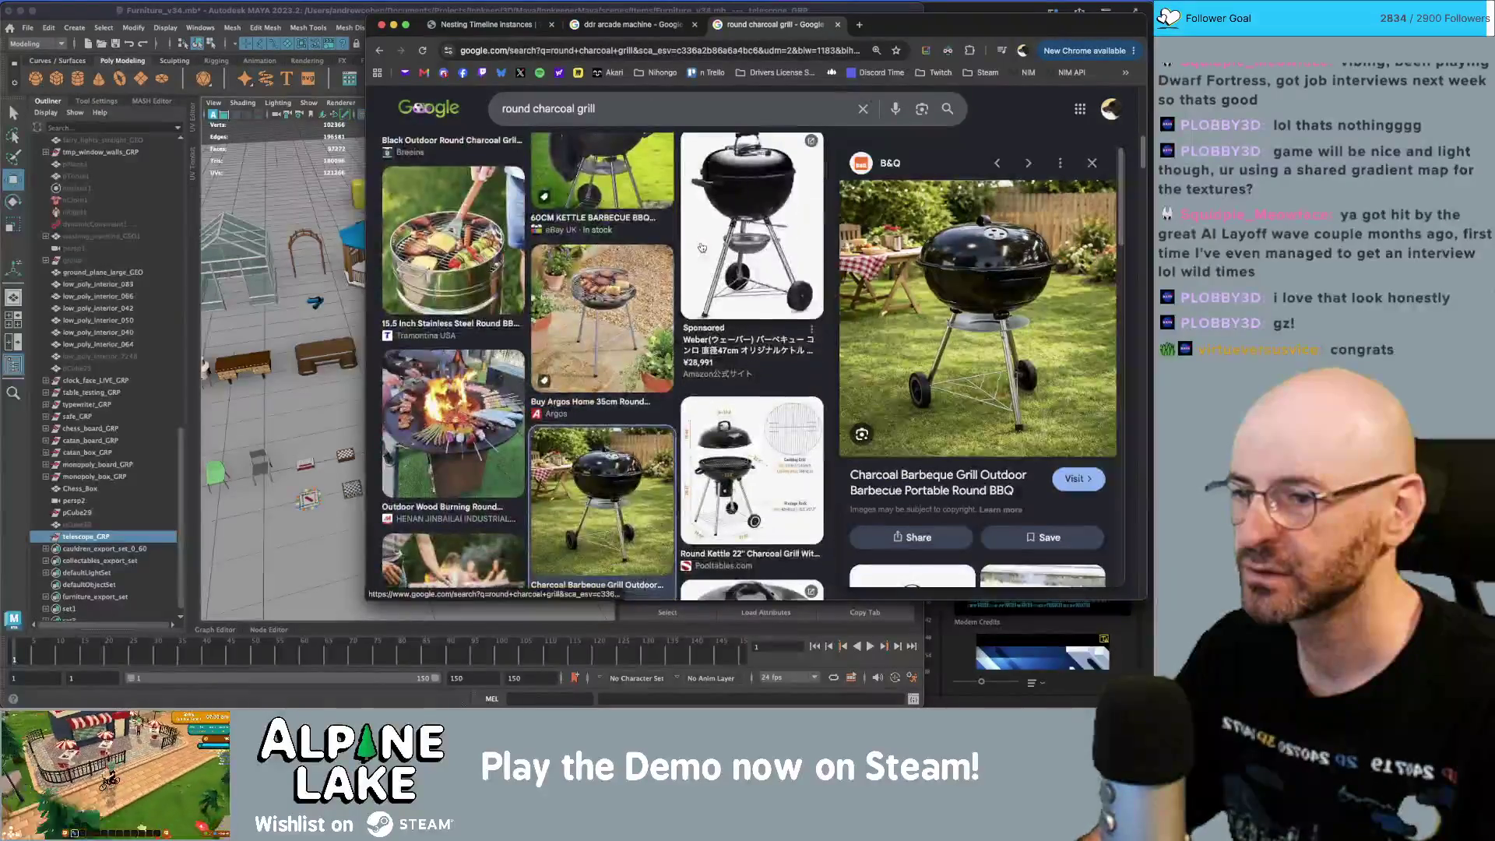
pyautogui.click(765, 422)
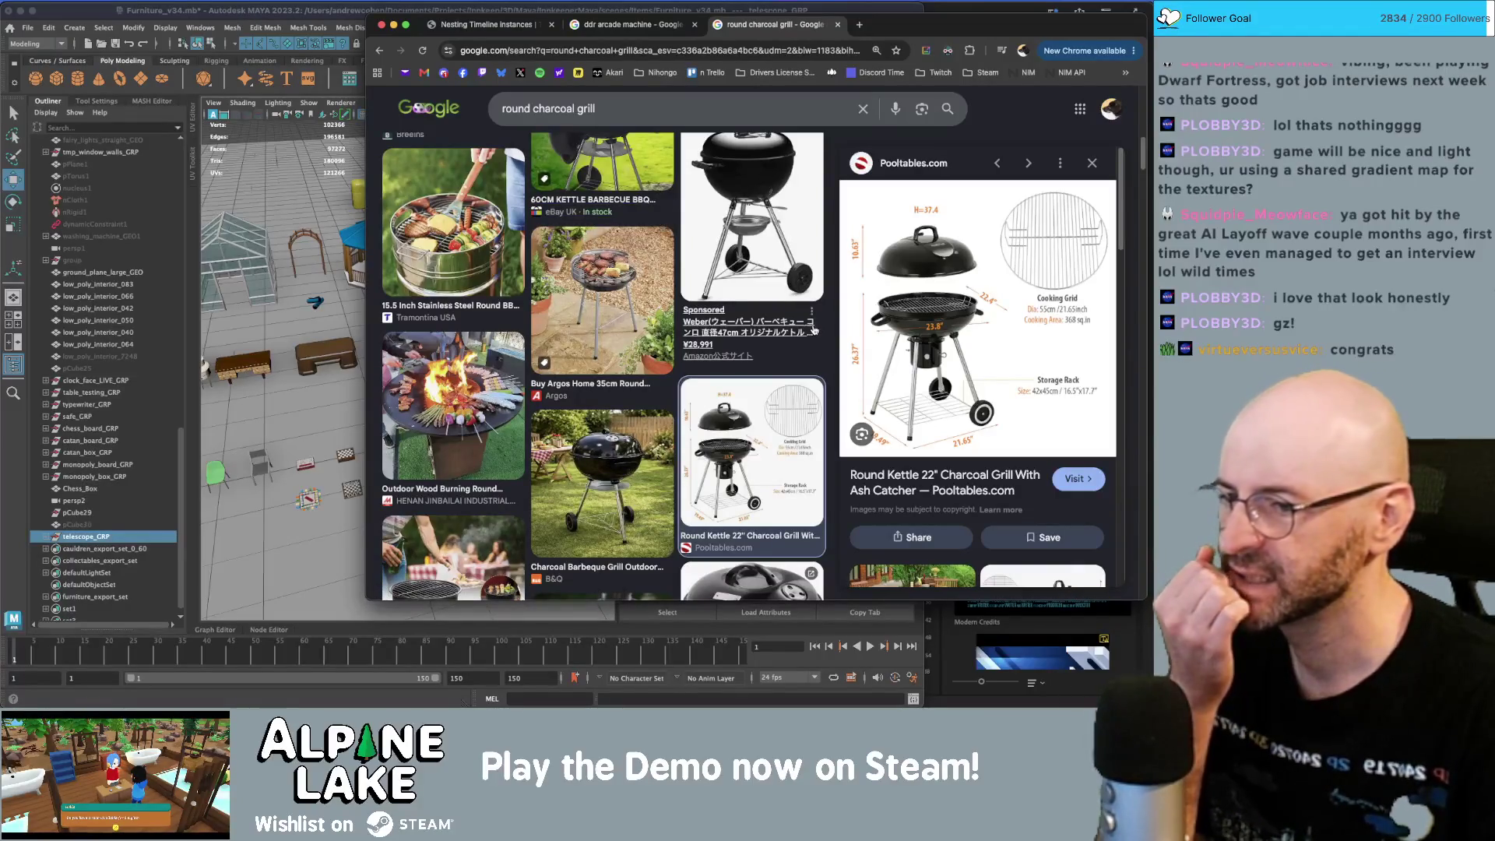
pyautogui.scroll(-3, 725, 279)
pyautogui.click(292, 10)
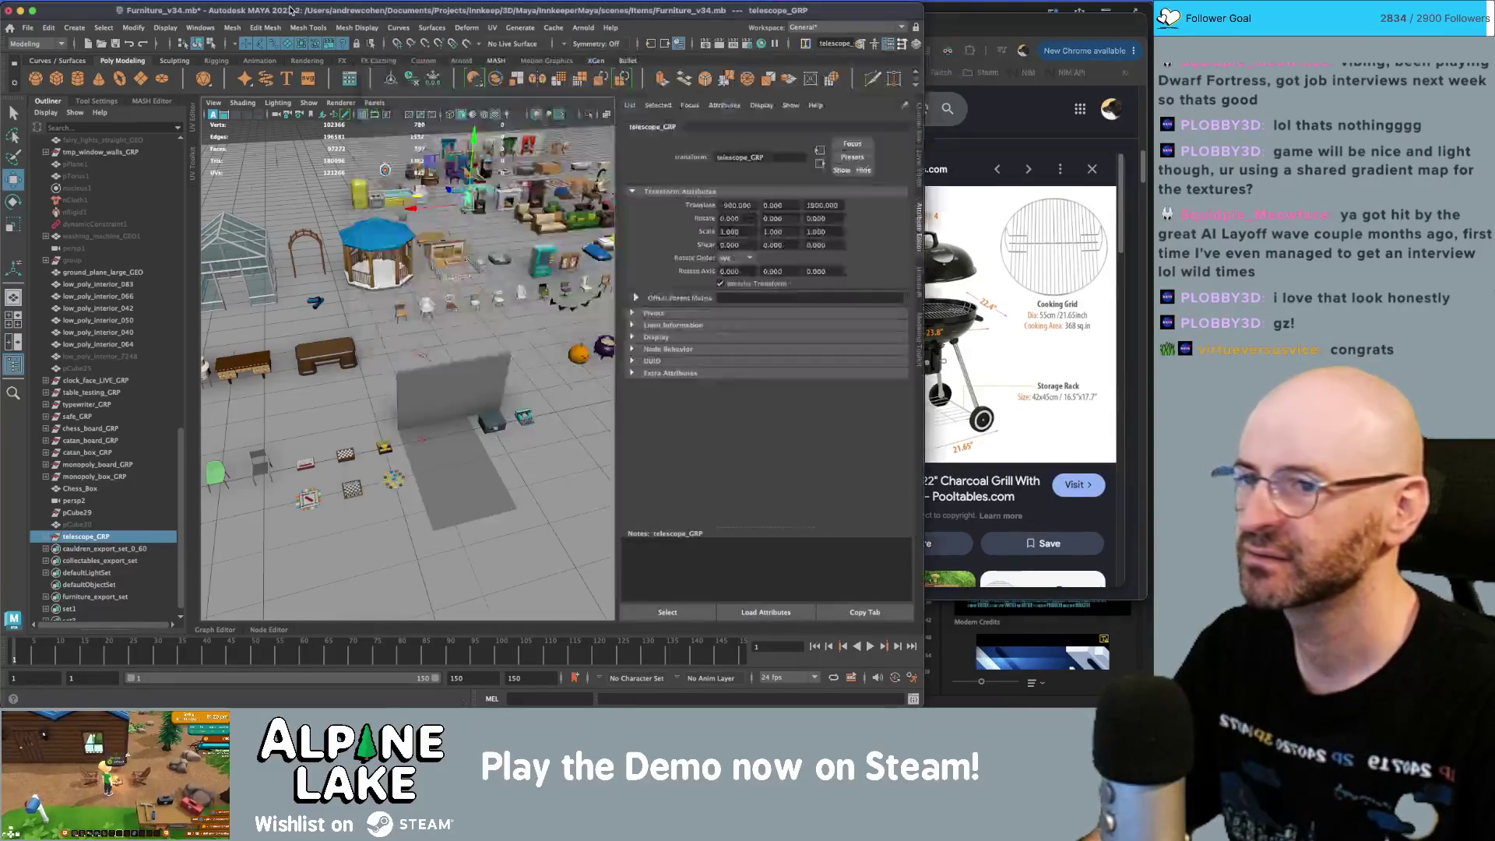
# - Move the browser aside and zoom the Maya view toward the scene floor
pyautogui.click(1039, 114)
pyautogui.moveTo(959, 35); pyautogui.dragTo(1089, 35)
pyautogui.click(472, 170)
pyautogui.keyDown('alt'); pyautogui.moveTo(473, 169); pyautogui.dragTo(319, 308, button='right'); pyautogui.keyUp('alt')
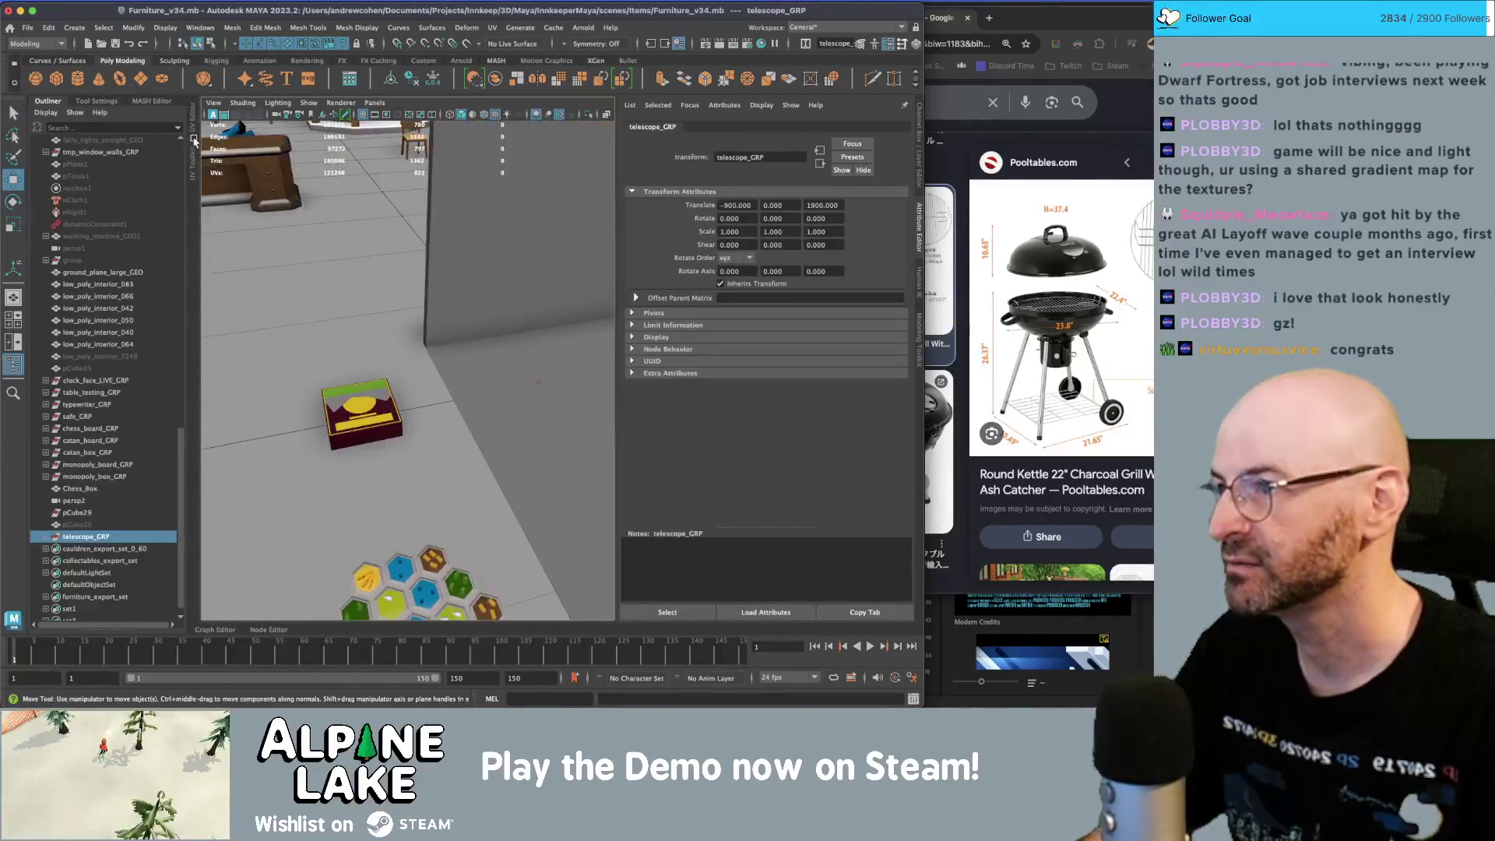
# - Create a polygon sphere, raise it above the floor and scale it to 18.593
pyautogui.click(31, 83)
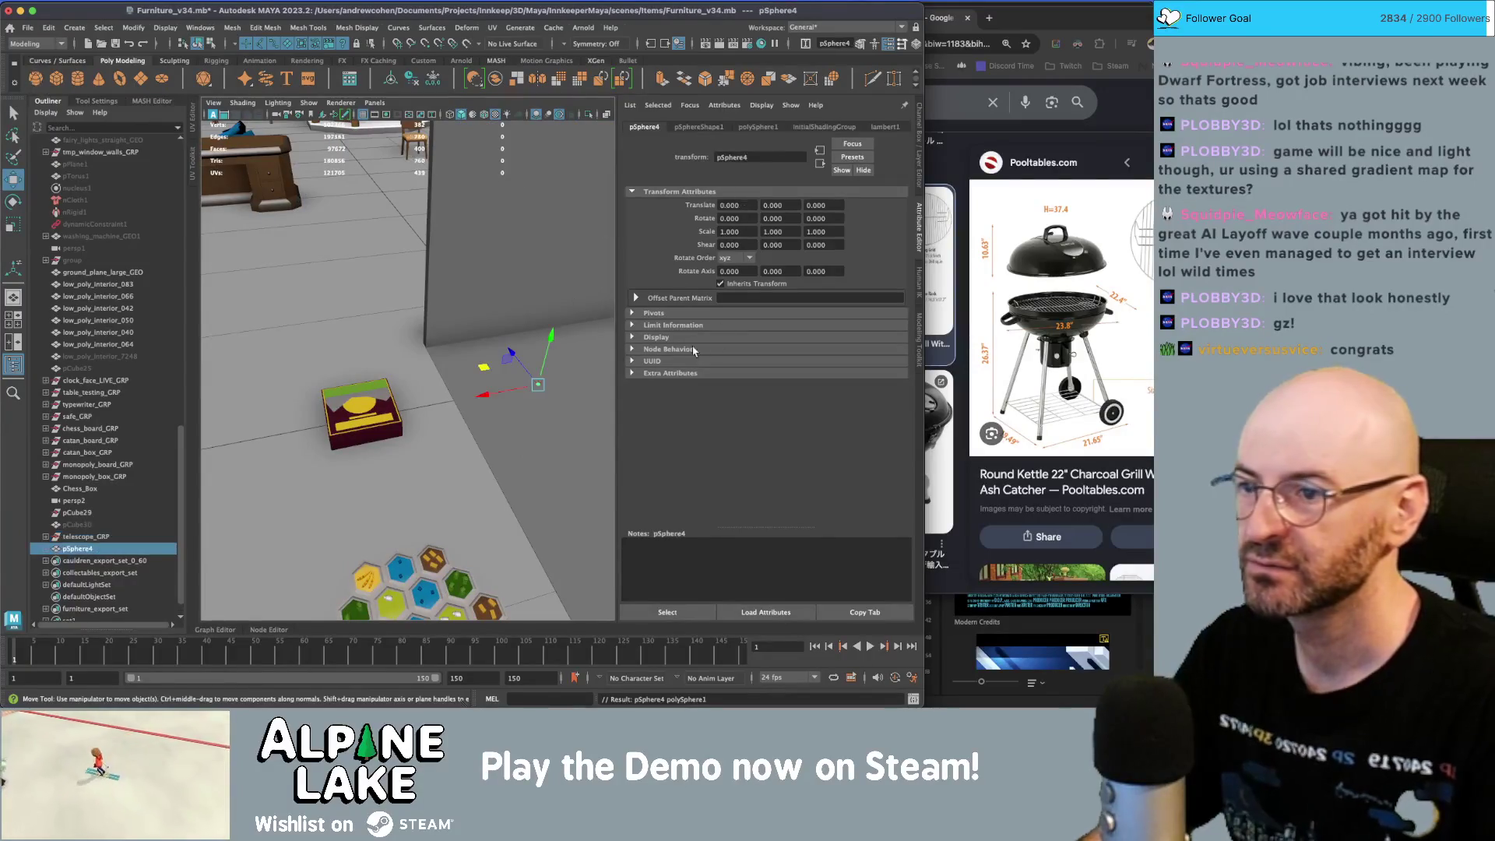
pyautogui.moveTo(551, 342)
pyautogui.mouseDown()
pyautogui.moveTo(578, 233)
pyautogui.moveTo(569, 290)
pyautogui.mouseUp()
pyautogui.press('r')
pyautogui.press('f')
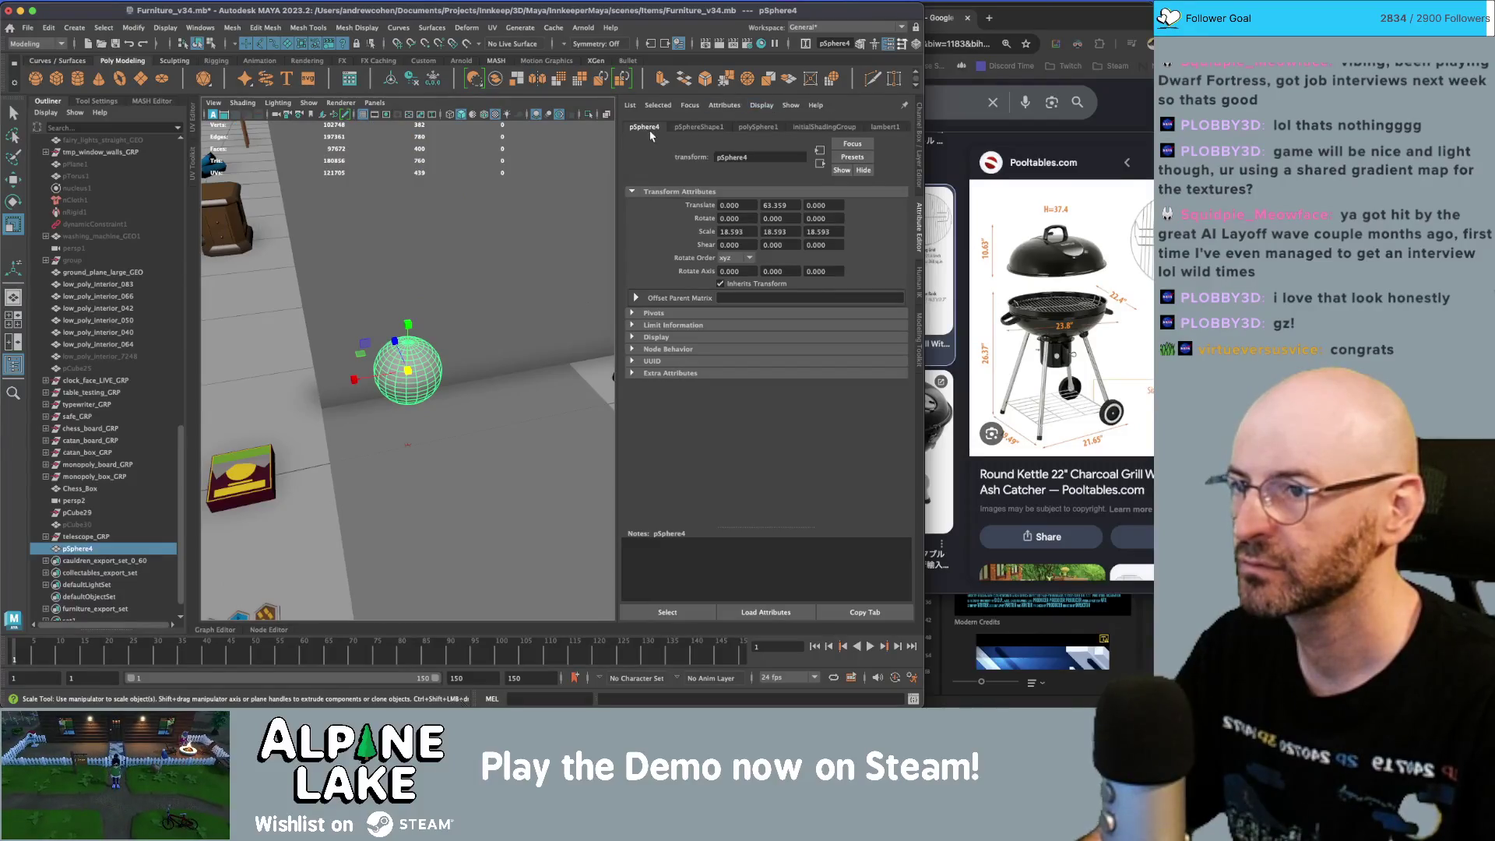
pyautogui.click(919, 128)
pyautogui.keyDown('alt'); pyautogui.moveTo(320, 390); pyautogui.dragTo(450, 309); pyautogui.keyUp('alt')
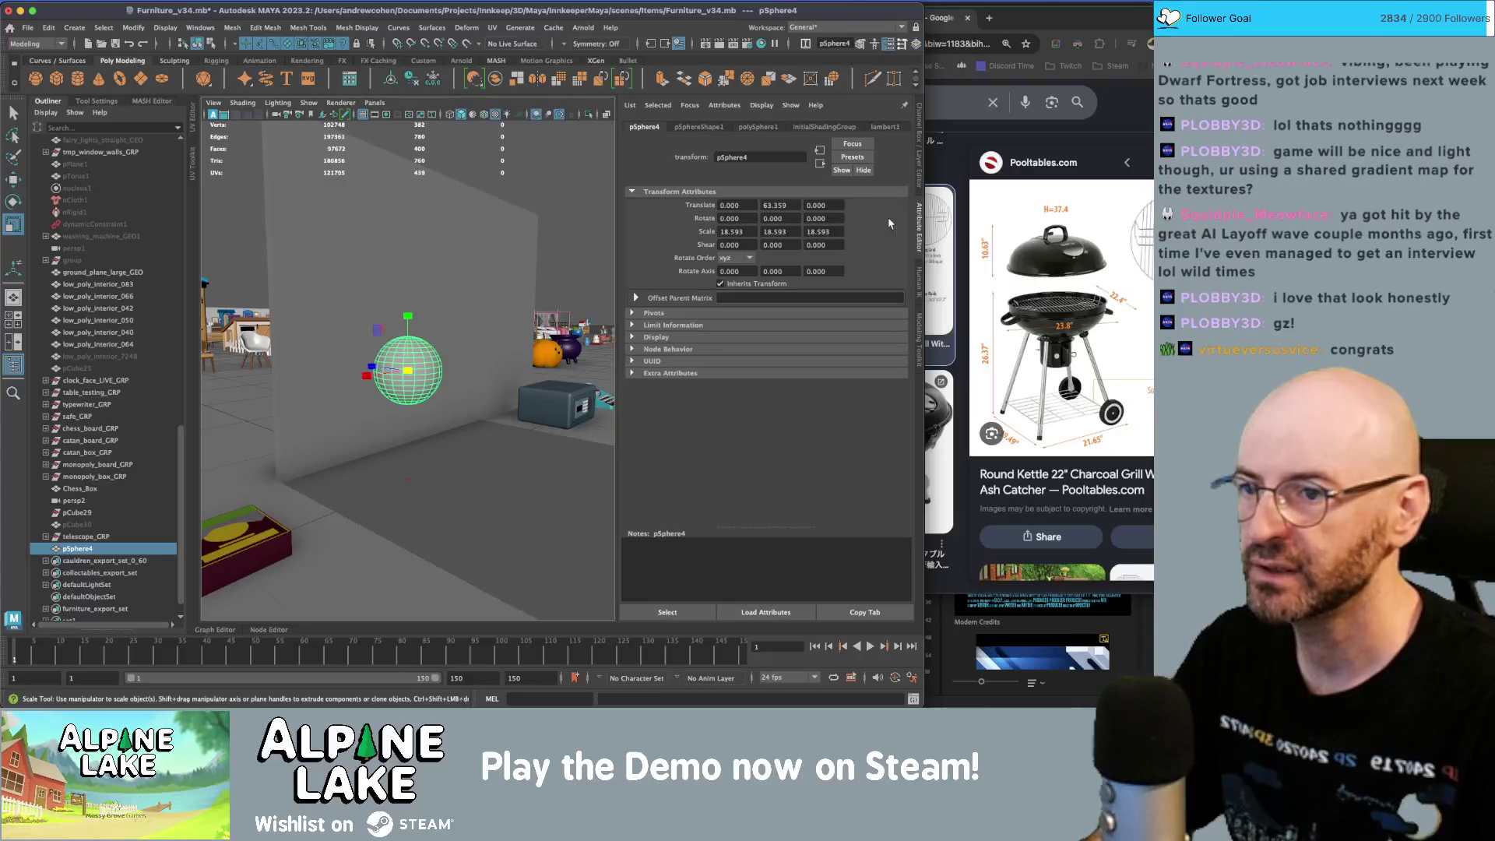
# - Set polySphere1's Subdivisions Axis and Subdivisions Height to 12
pyautogui.click(709, 129)
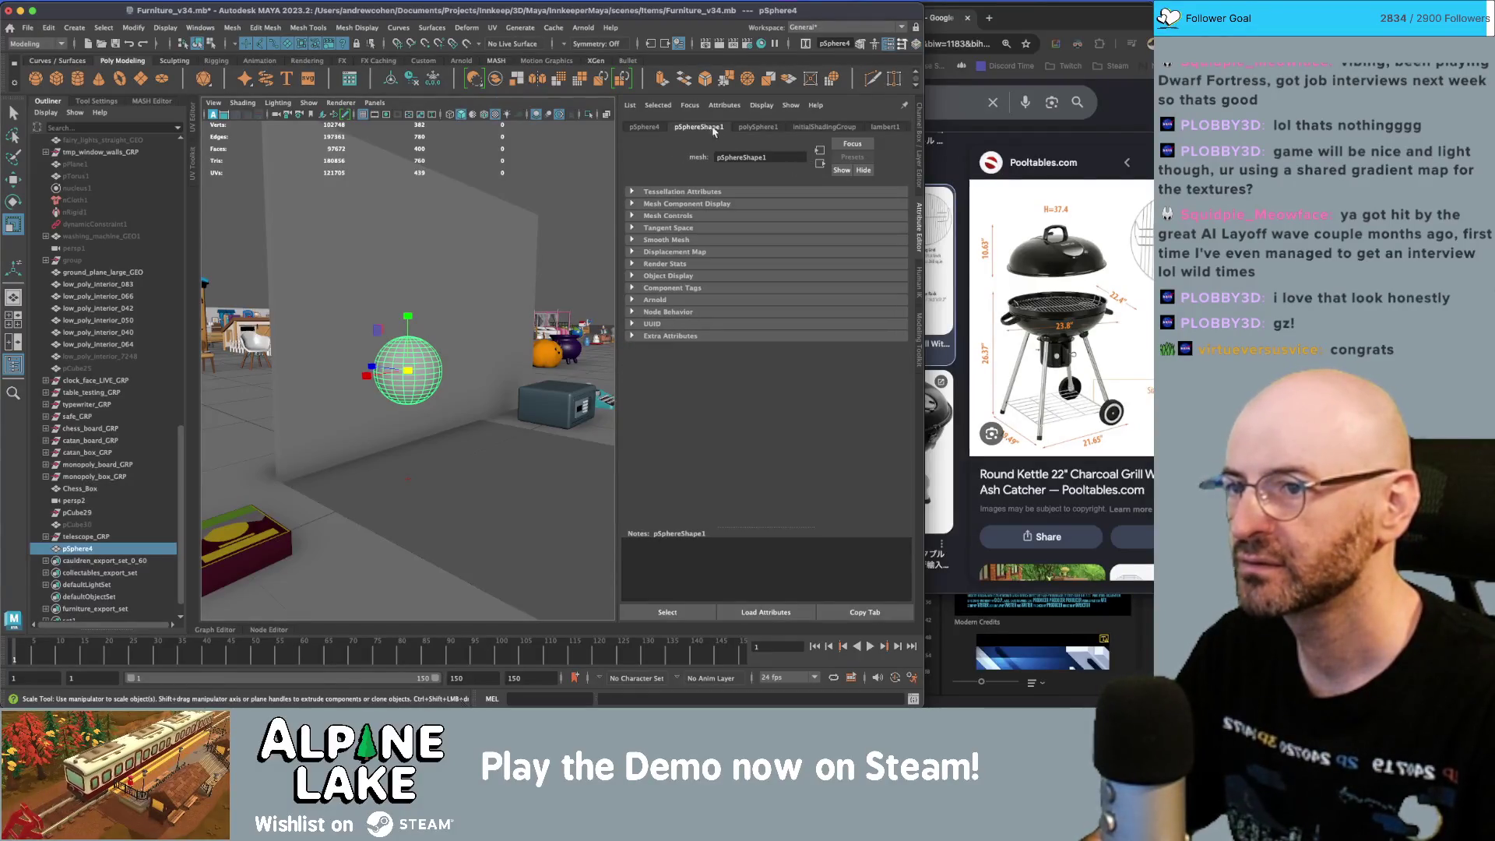
pyautogui.click(756, 127)
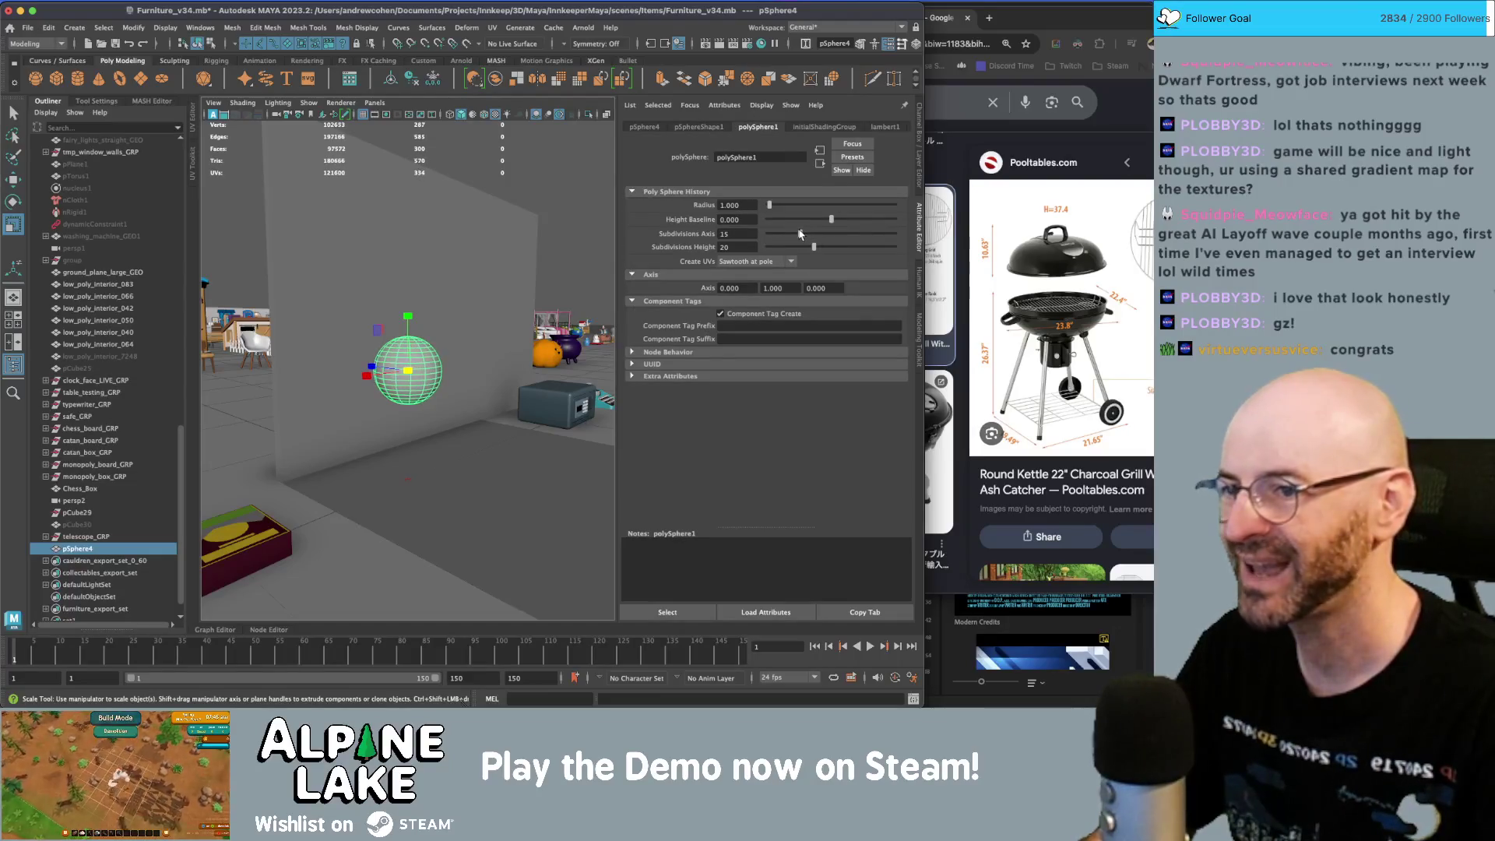
pyautogui.moveTo(798, 247); pyautogui.dragTo(792, 247)
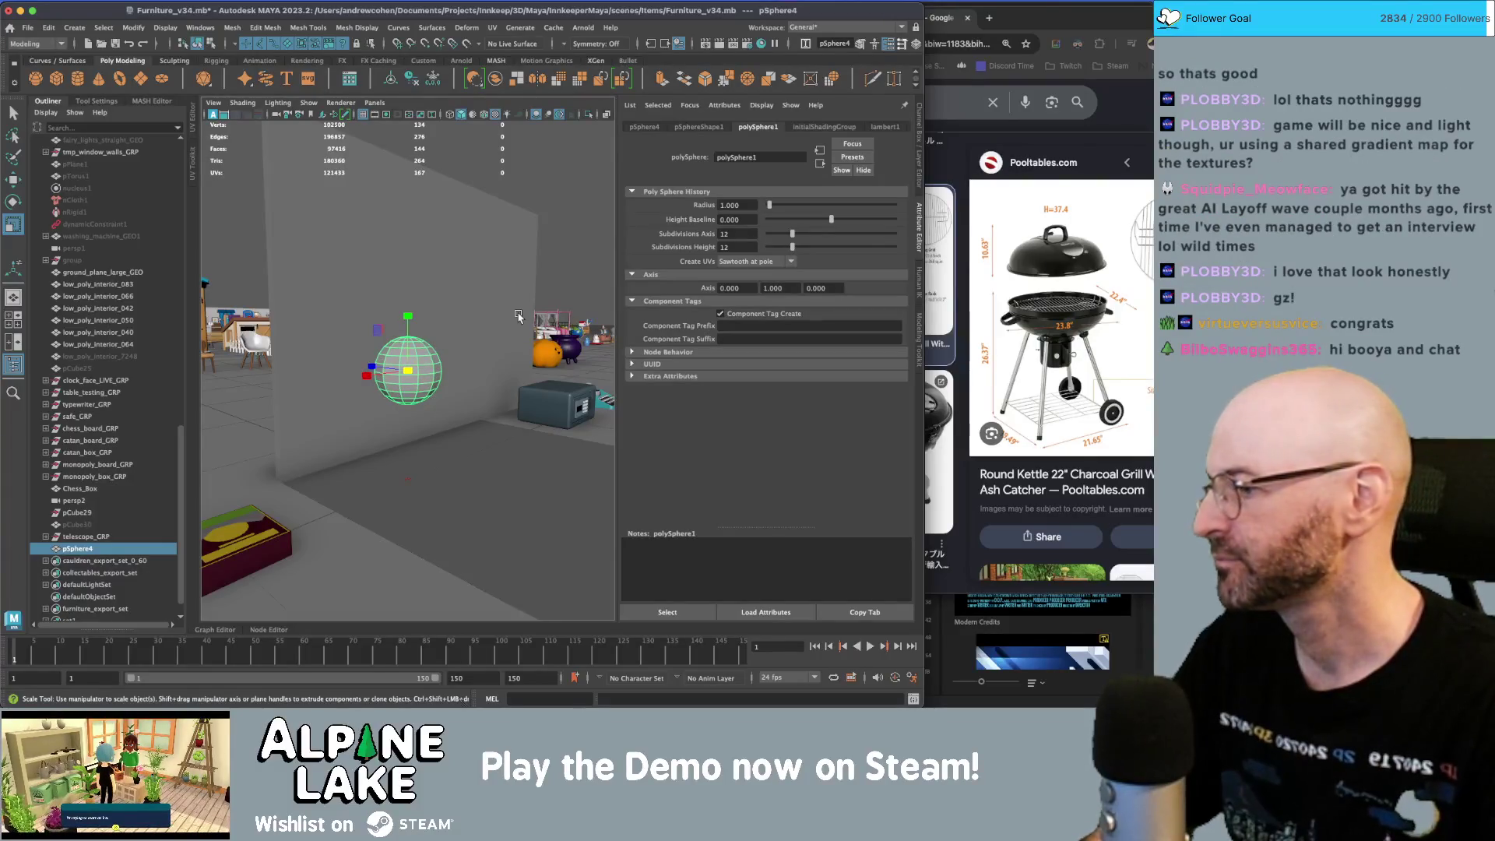
pyautogui.moveTo(394, 379)
pyautogui.keyDown('alt'); pyautogui.mouseDown()
pyautogui.moveTo(420, 337)
pyautogui.moveTo(398, 310)
pyautogui.mouseUp(); pyautogui.keyUp('alt')
pyautogui.scroll(3, 410, 346)
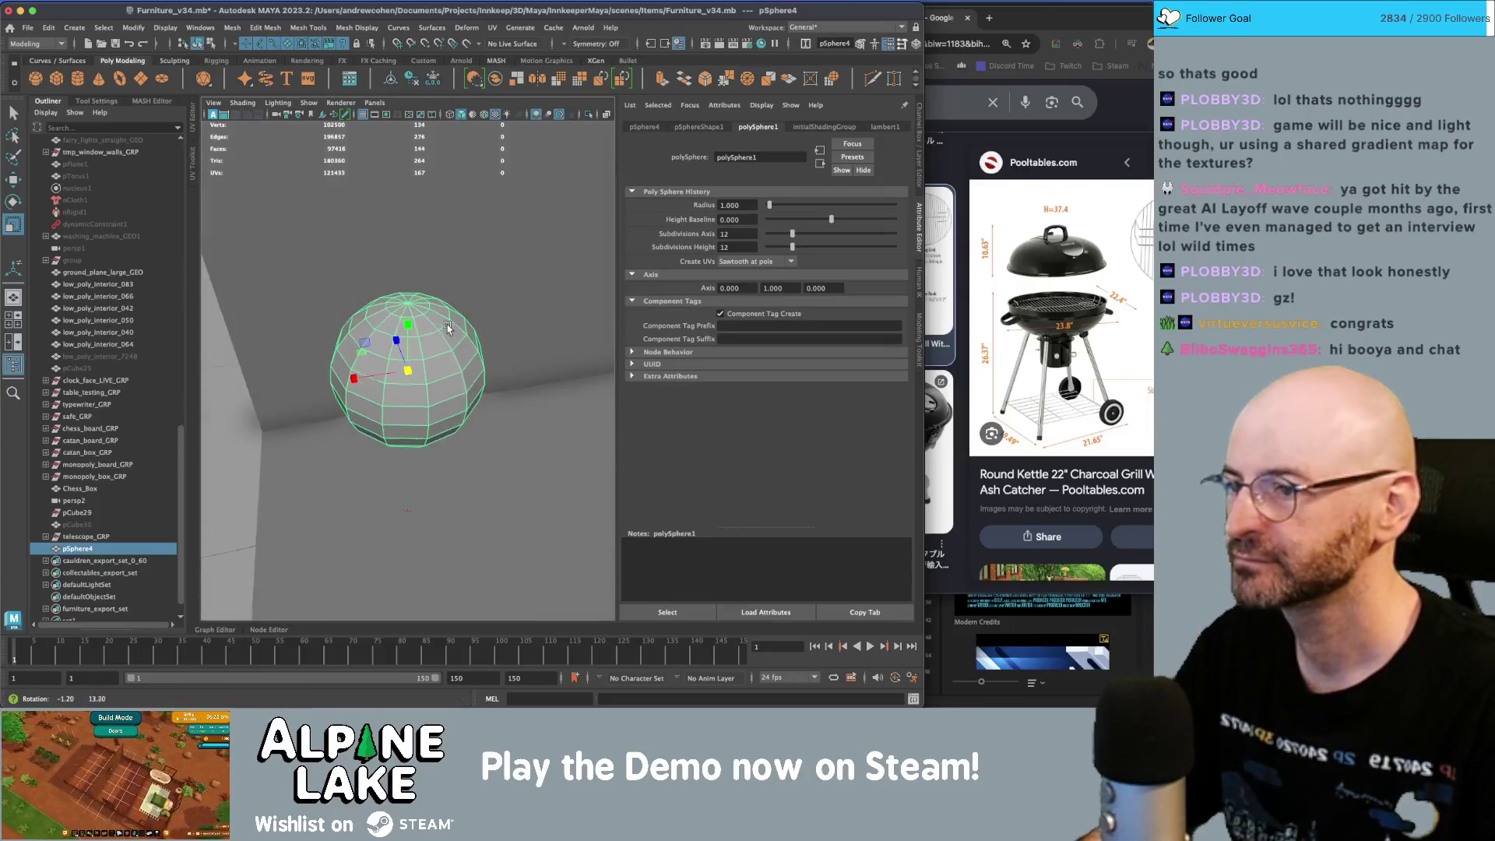
# - Soft-select the sphere's top vertex with a wide falloff and push it down to flatten the top
pyautogui.press('q')
pyautogui.rightClick(399, 310)
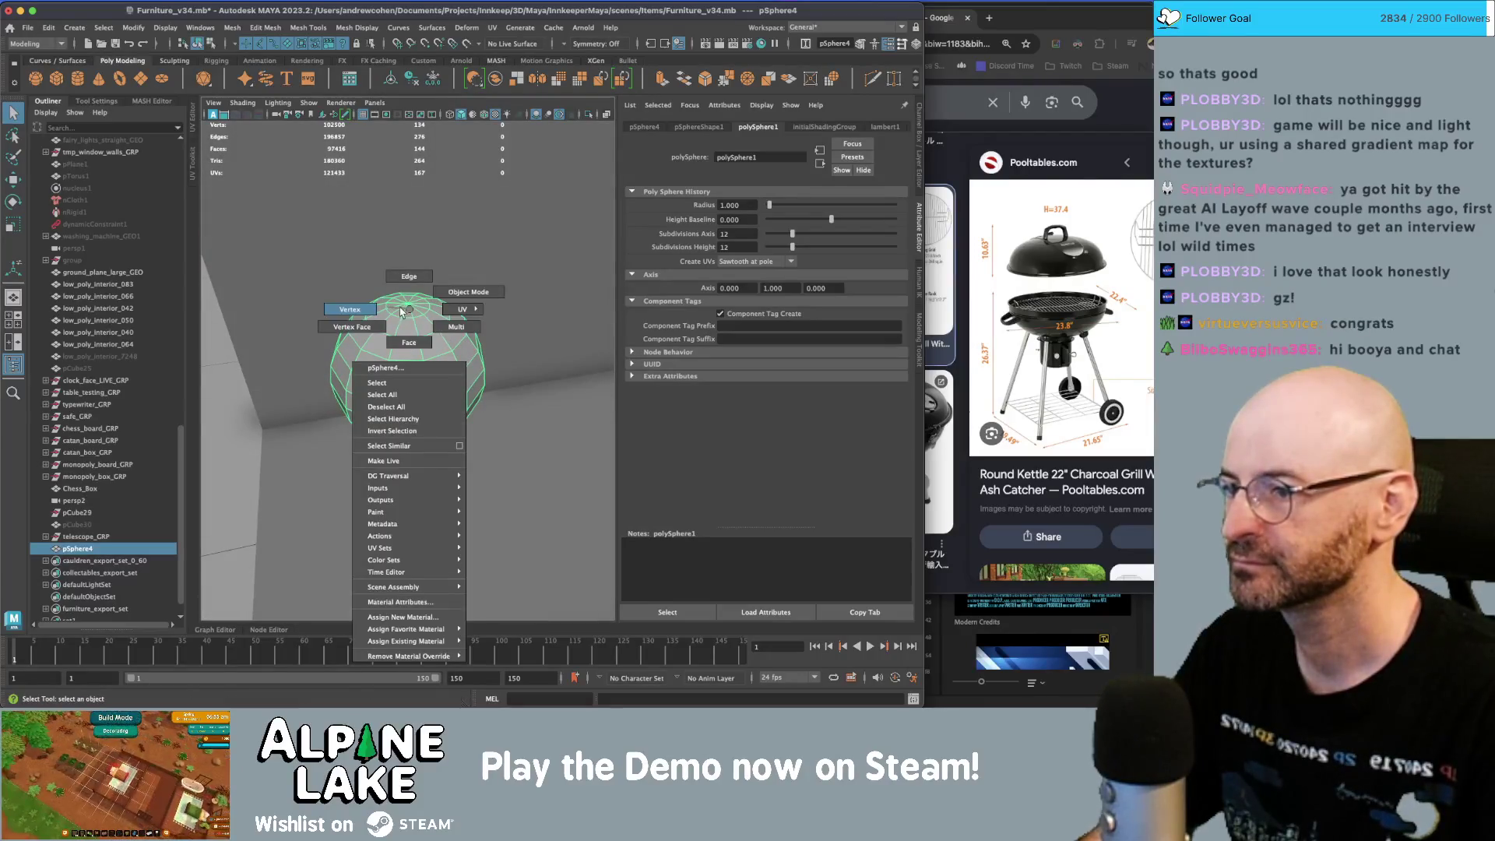
pyautogui.click(400, 312)
pyautogui.click(409, 310)
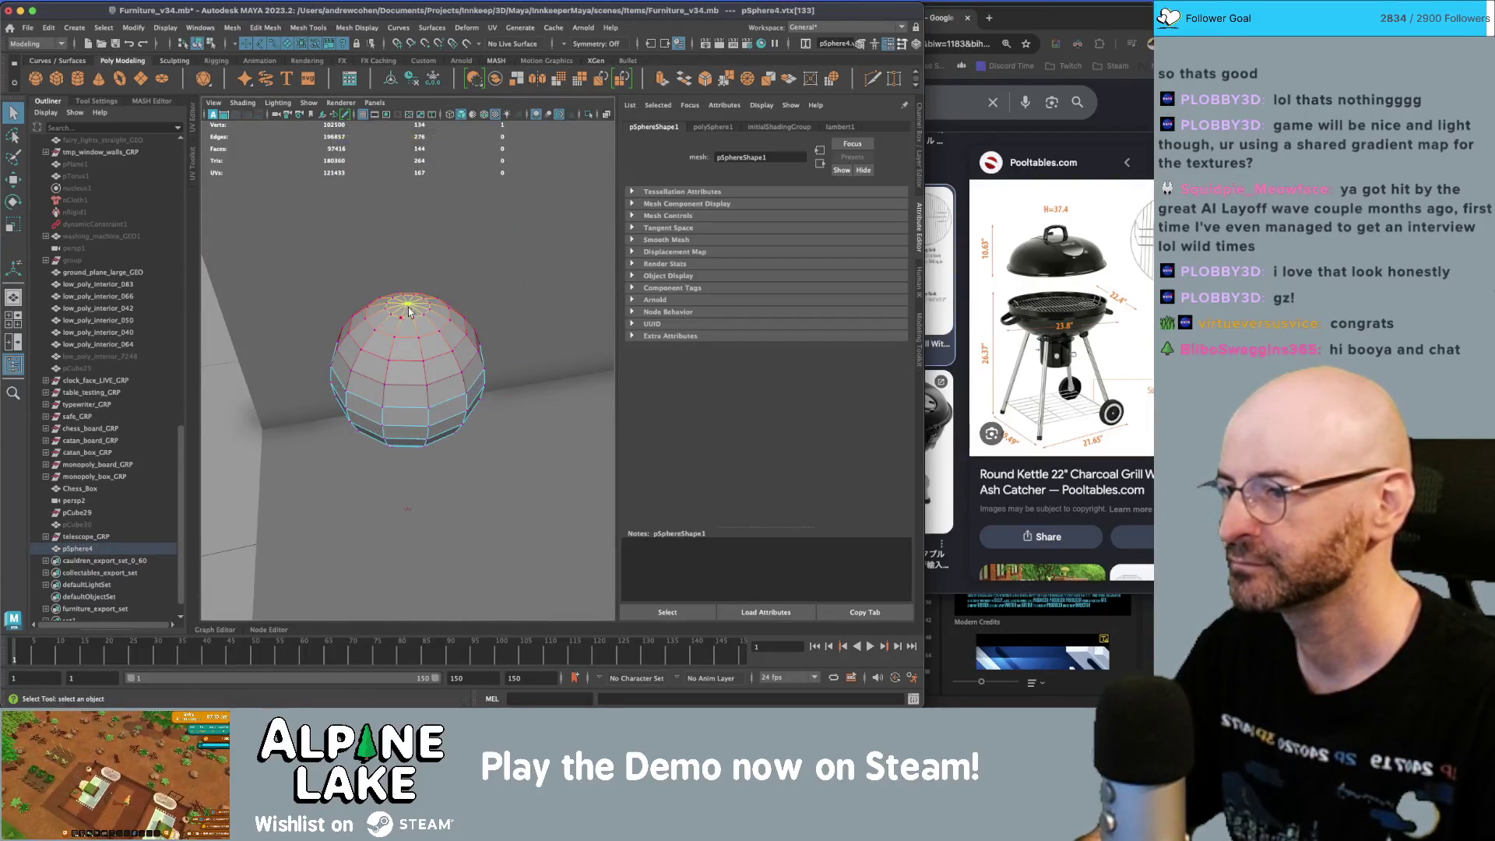
pyautogui.press('w')
pyautogui.moveTo(410, 261); pyautogui.dragTo(412, 306)
pyautogui.press('r')
pyautogui.keyDown('alt'); pyautogui.moveTo(412, 361); pyautogui.dragTo(421, 303); pyautogui.keyUp('alt')
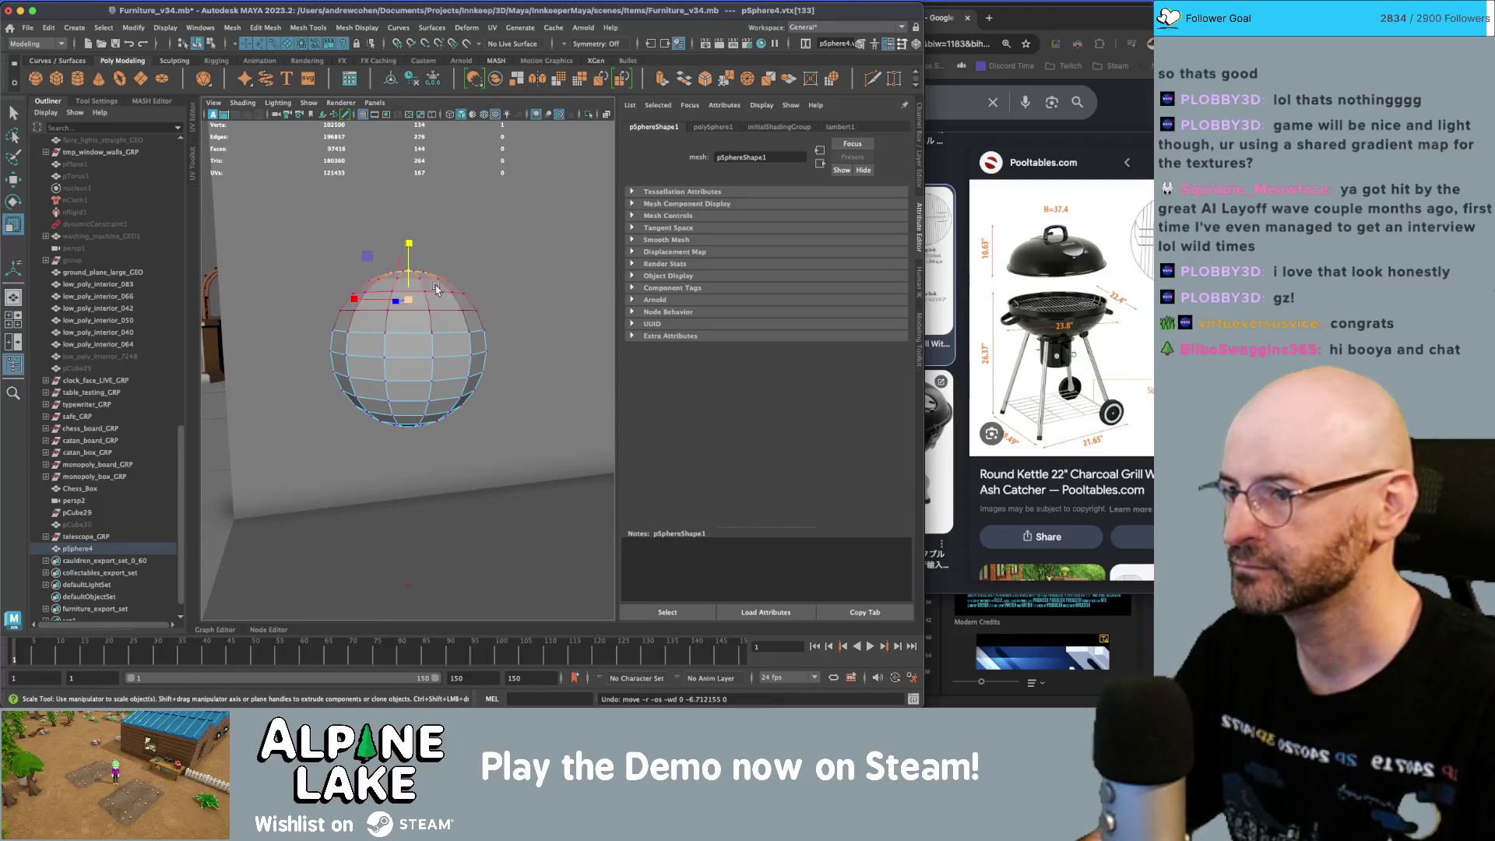
pyautogui.press('w')
pyautogui.moveTo(406, 236)
pyautogui.mouseDown(button='middle')
pyautogui.moveTo(445, 238)
pyautogui.moveTo(418, 232)
pyautogui.mouseUp(button='middle')
pyautogui.moveTo(410, 226); pyautogui.dragTo(411, 251)
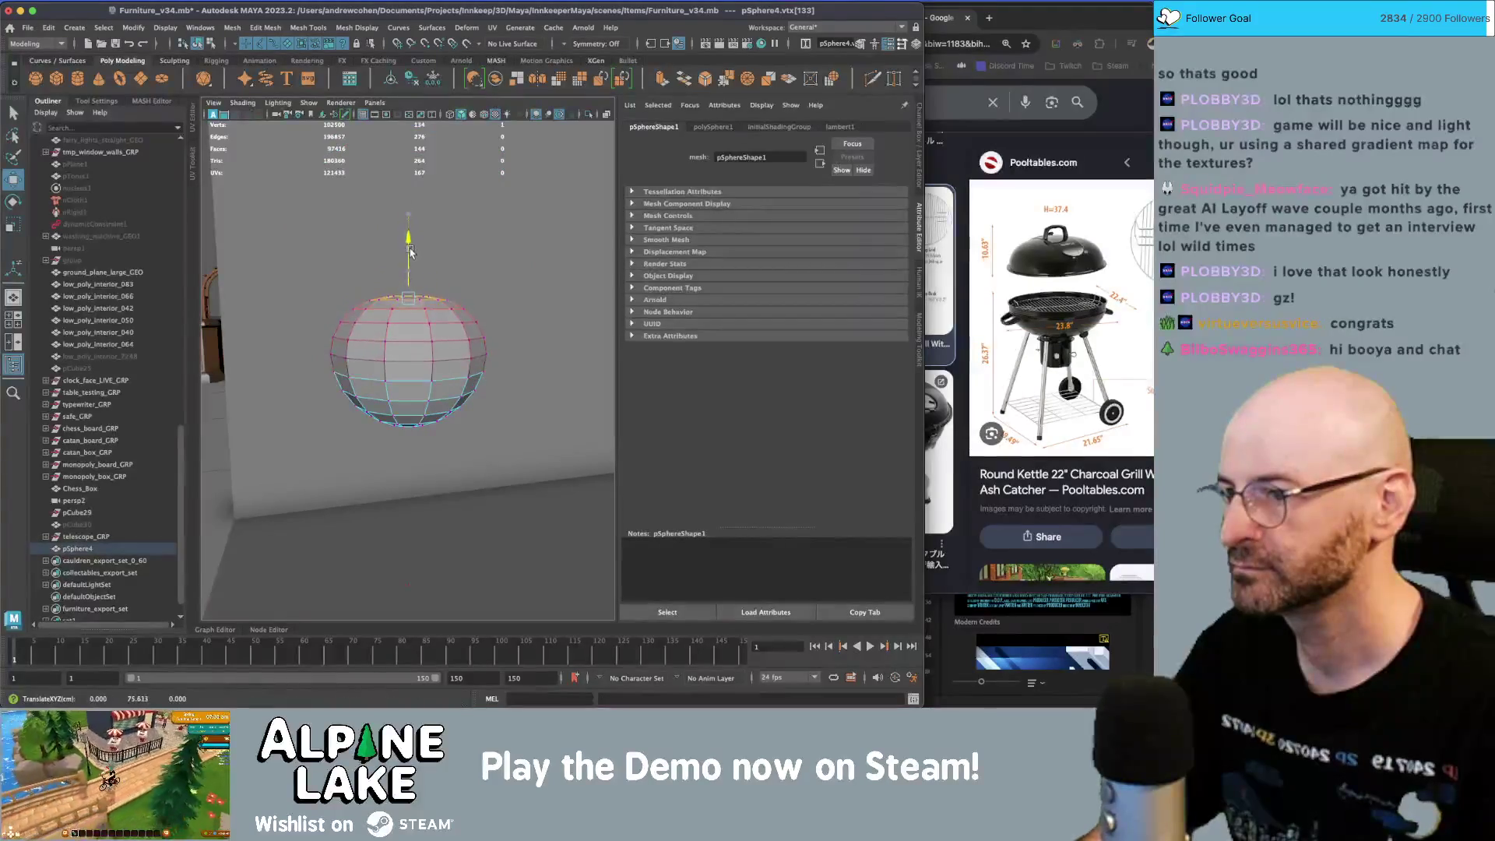
# - Push the sphere's bottom vertex up to flatten the base, then return to object mode
pyautogui.press('z')
pyautogui.press('q')
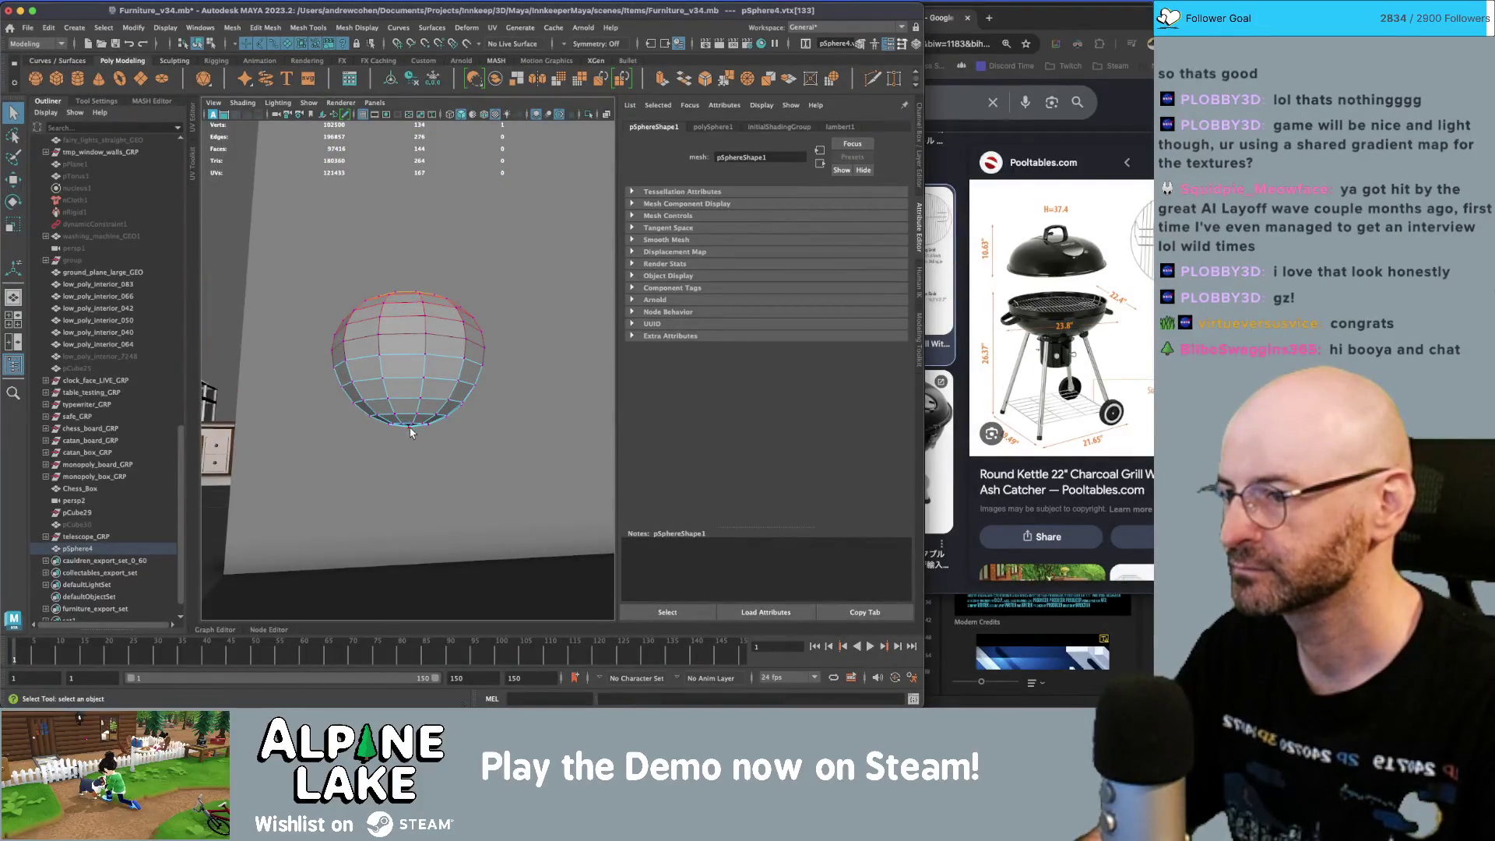
pyautogui.press('z')
pyautogui.click(411, 432)
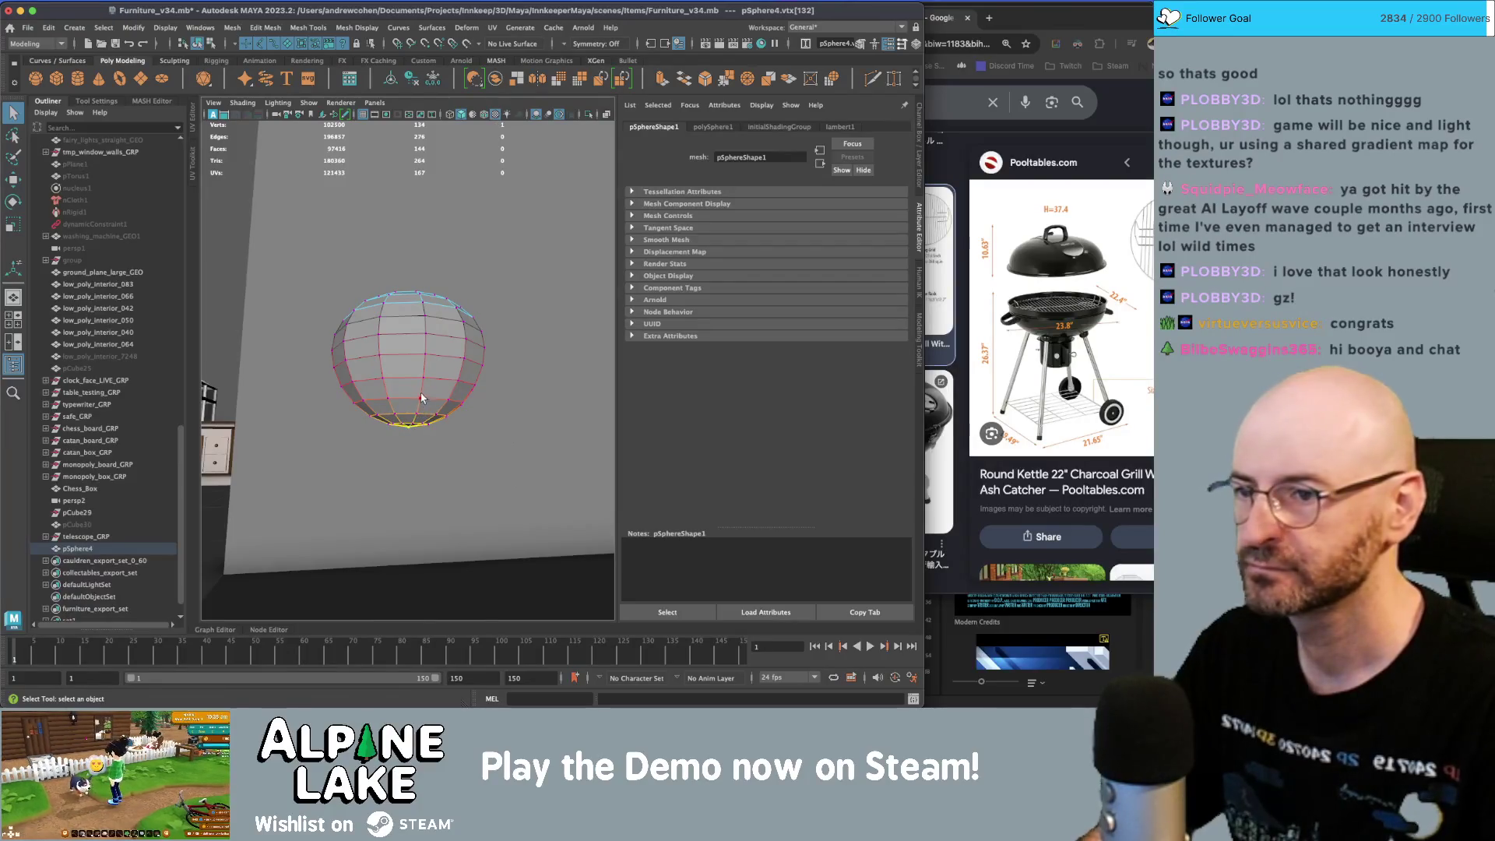
pyautogui.press('w')
pyautogui.moveTo(411, 387)
pyautogui.mouseDown()
pyautogui.moveTo(411, 352)
pyautogui.moveTo(440, 396)
pyautogui.moveTo(431, 343)
pyautogui.mouseUp()
pyautogui.scroll(5, 250, 148)
pyautogui.press('F8')
pyautogui.press('q')
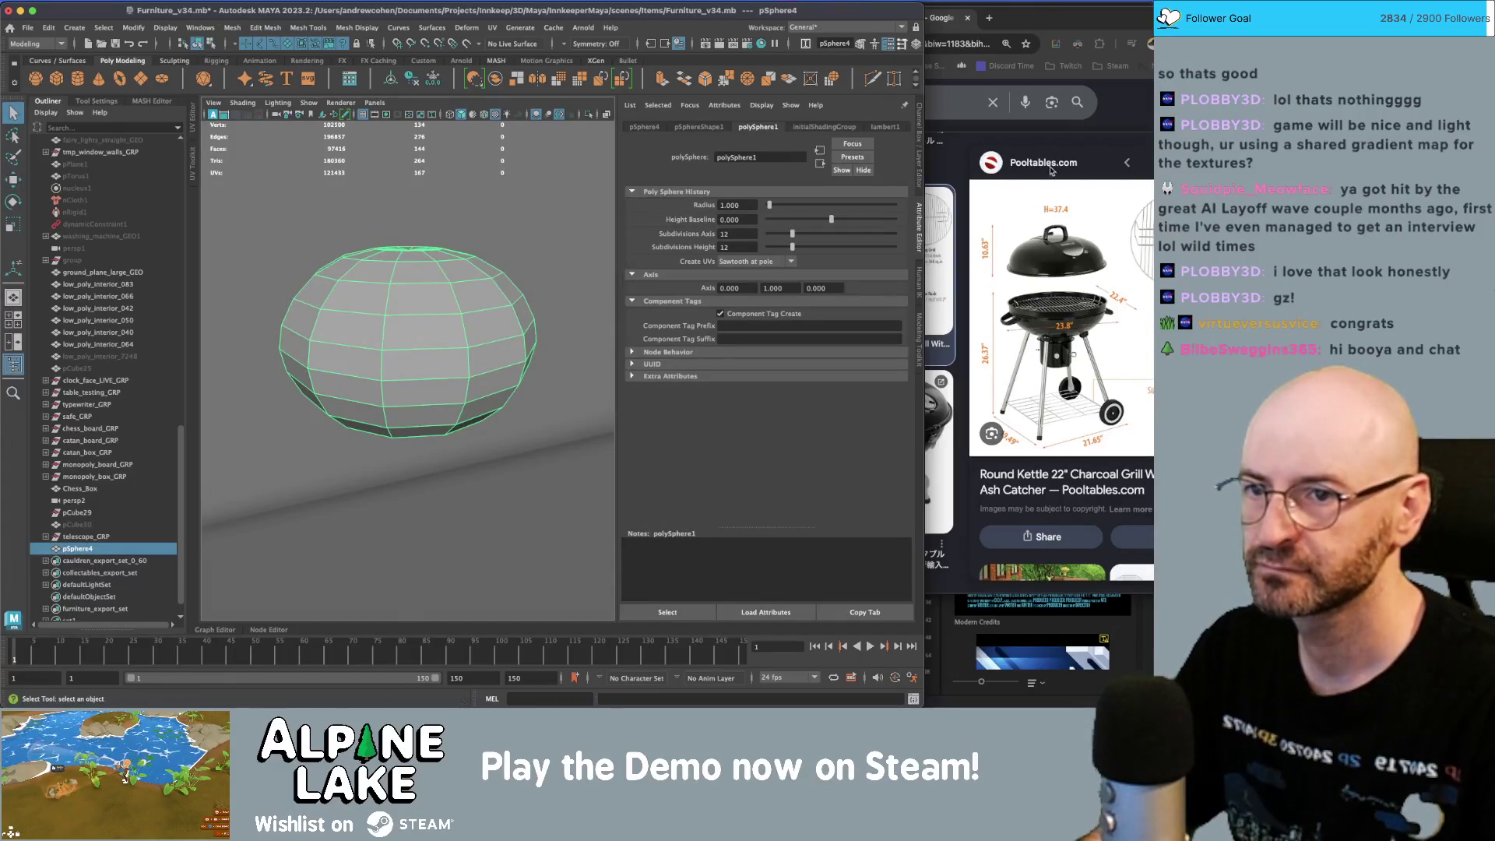
pyautogui.click(1074, 127)
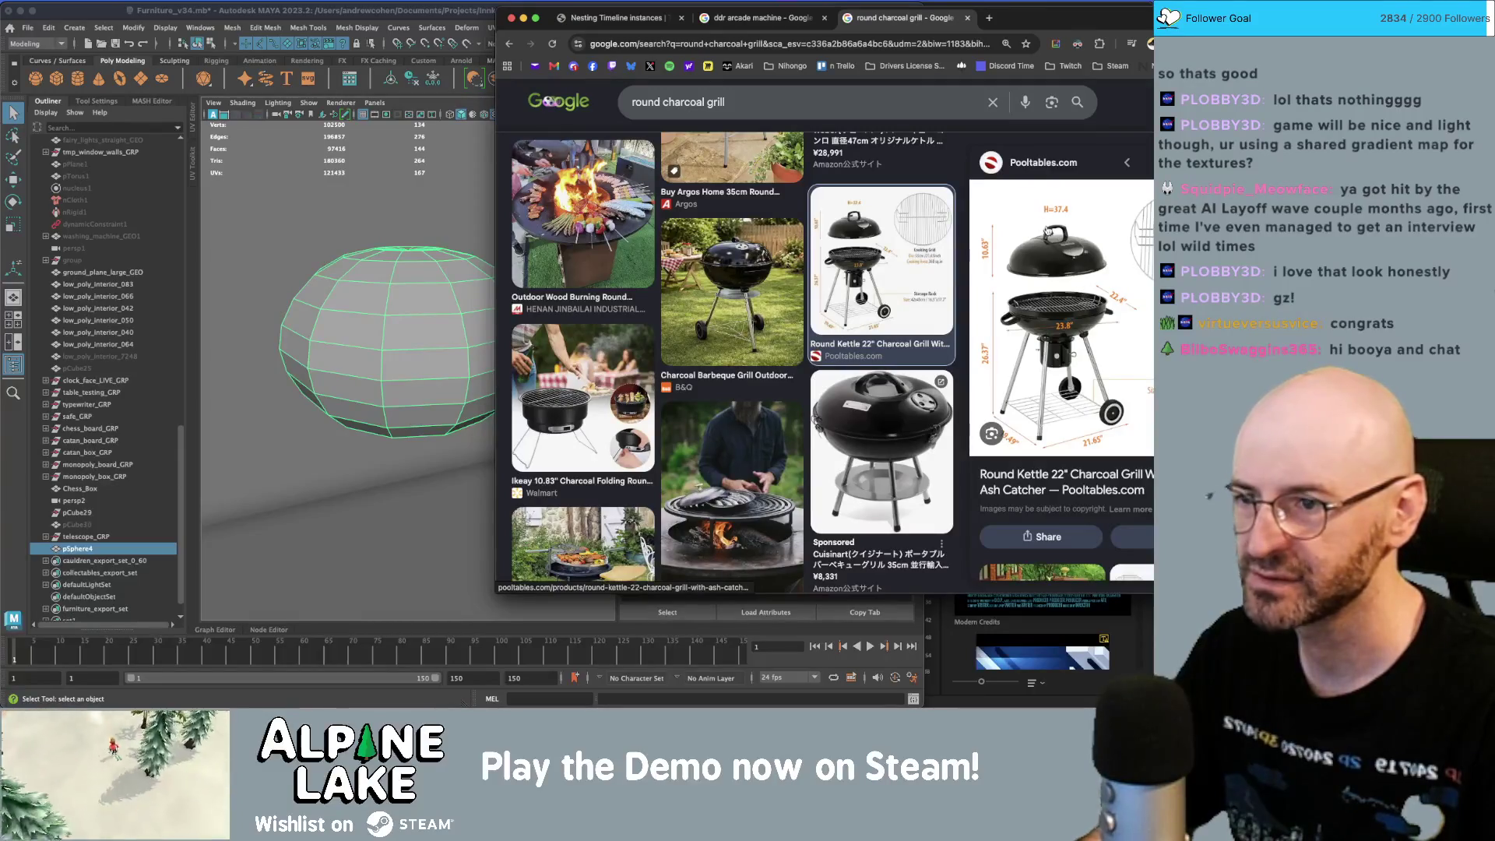
# - Open and close the Amazon Weber listing, then preview the black Pooltables round kettle grill photo
pyautogui.scroll(-5, 628, 439)
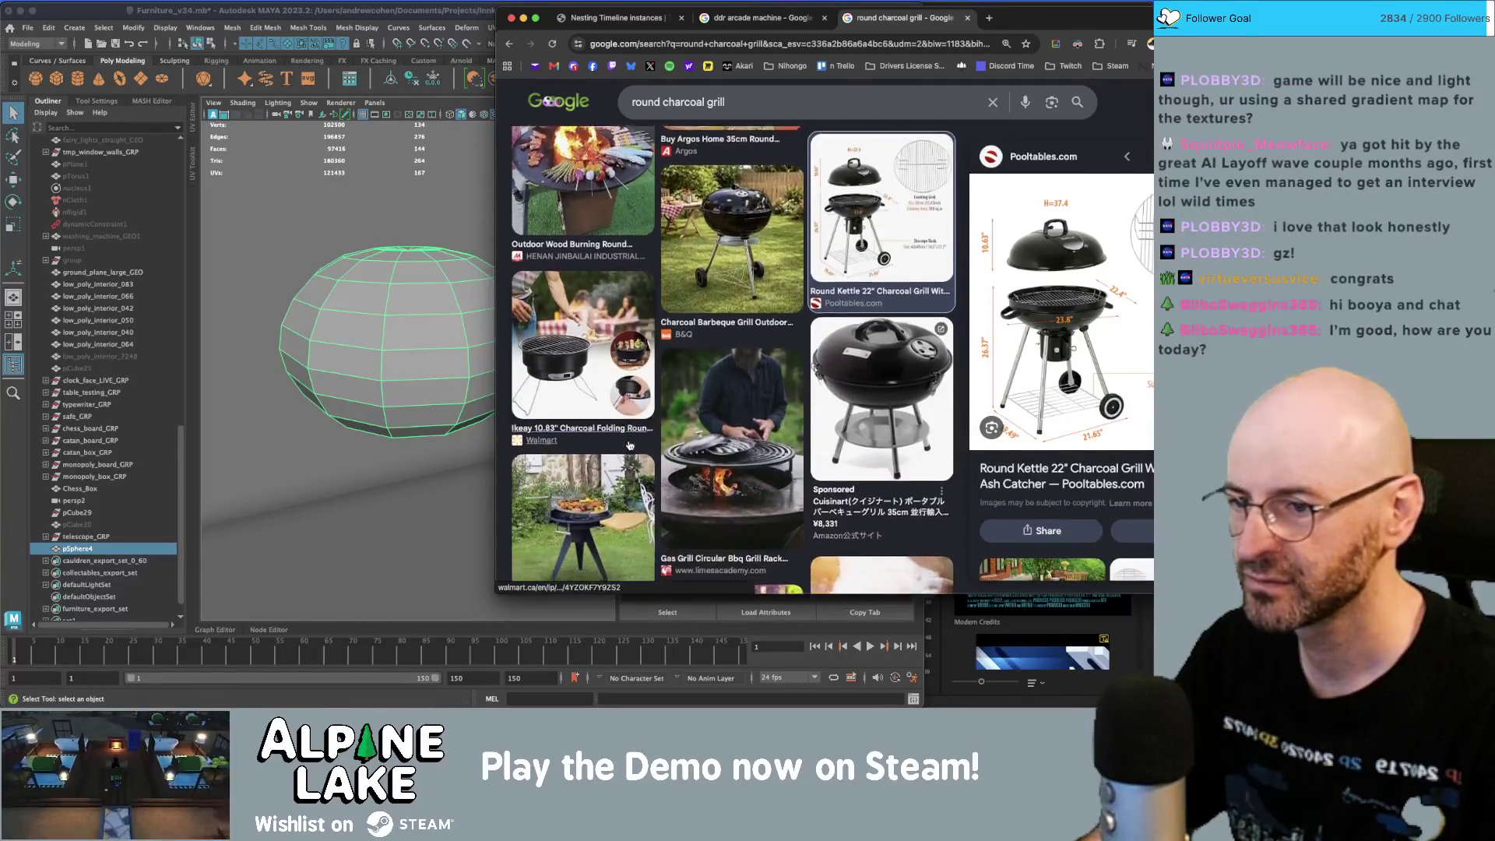
pyautogui.scroll(-1, 629, 441)
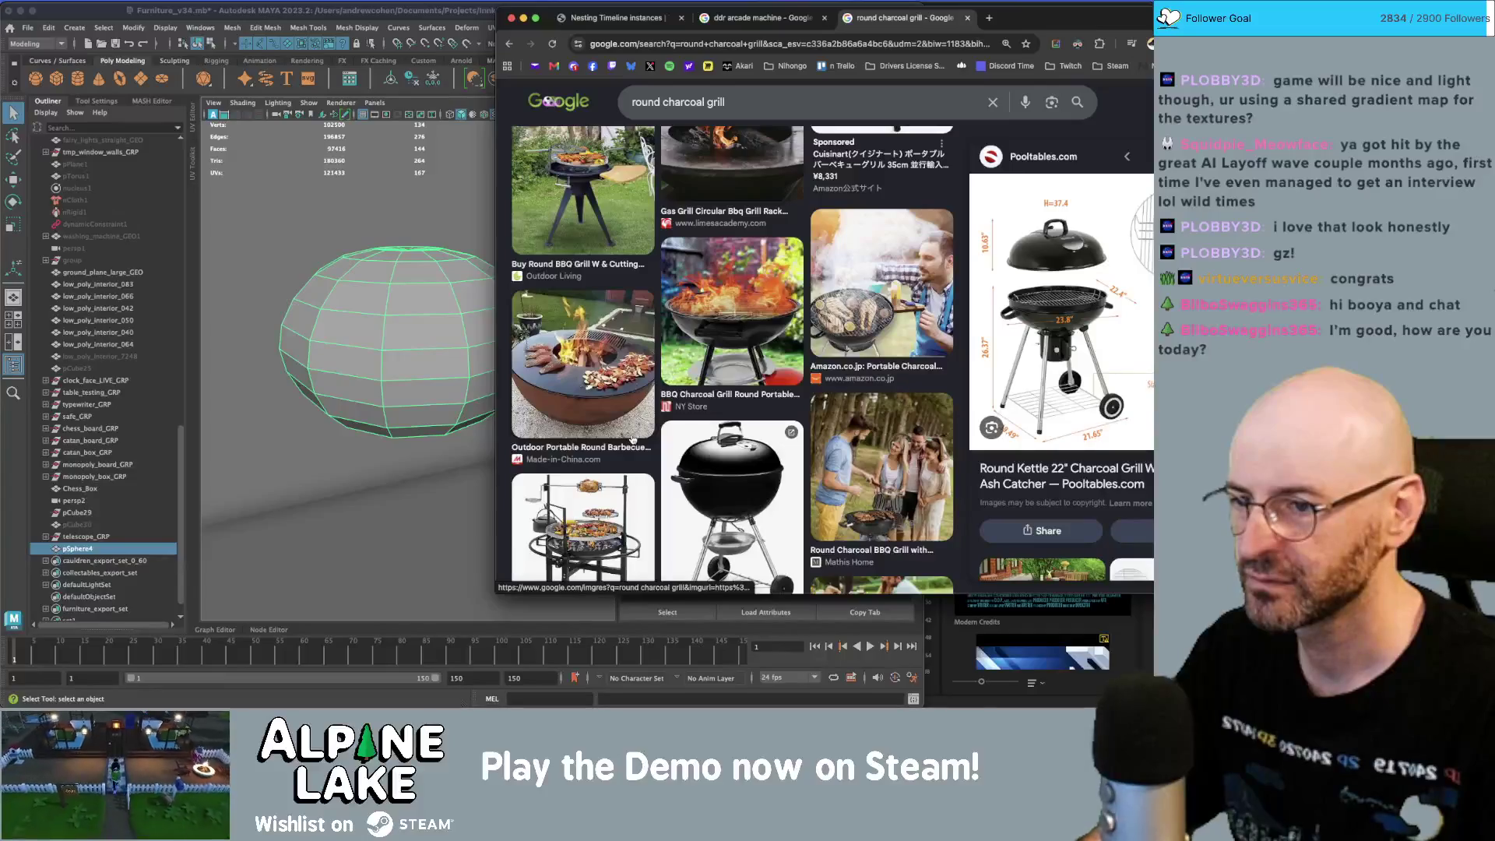
pyautogui.click(713, 466)
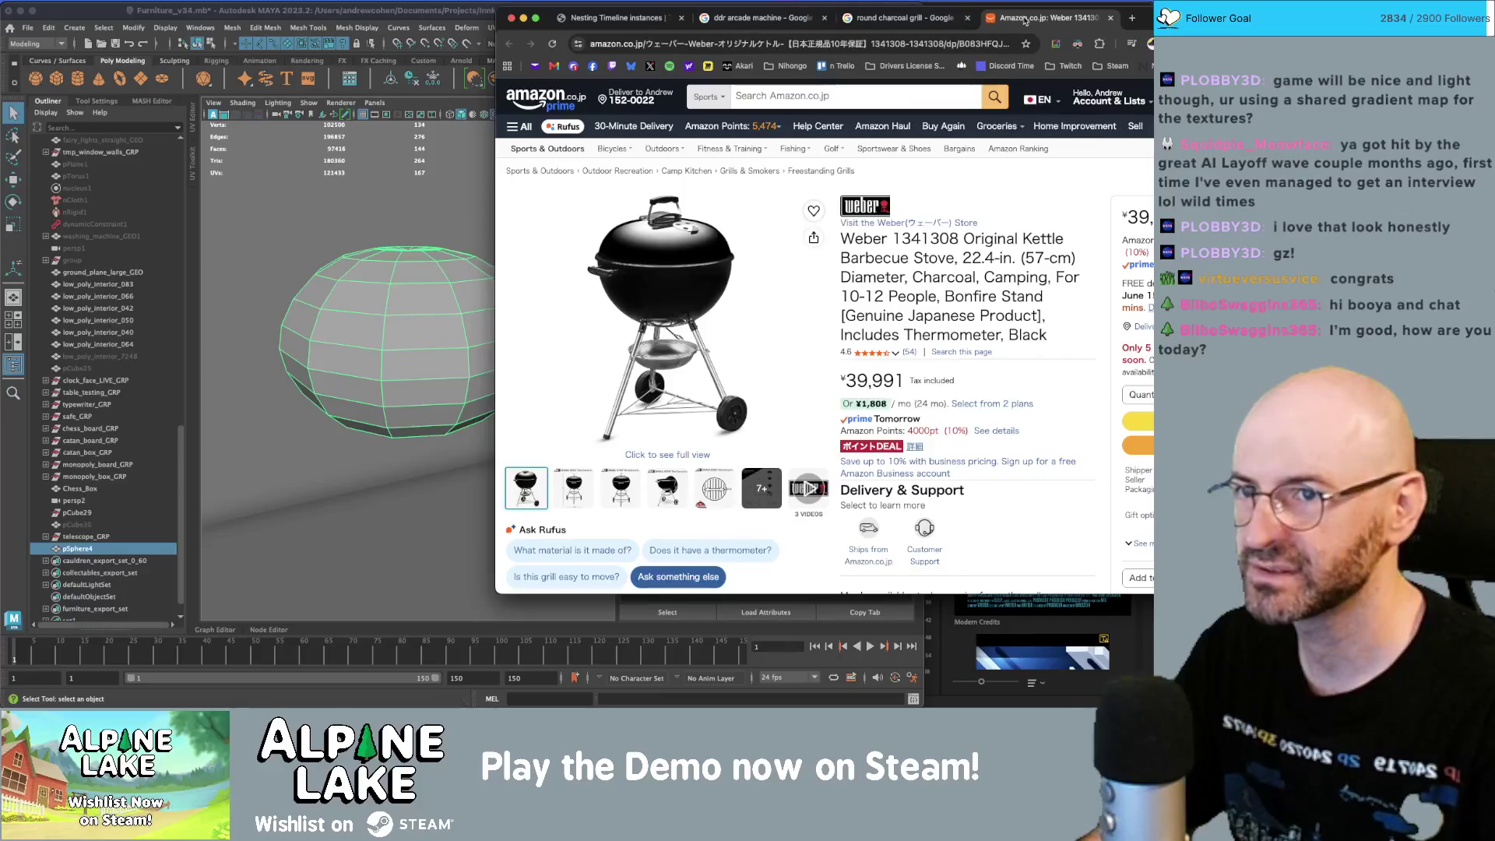
pyautogui.press('super+w')
pyautogui.scroll(-1, 851, 325)
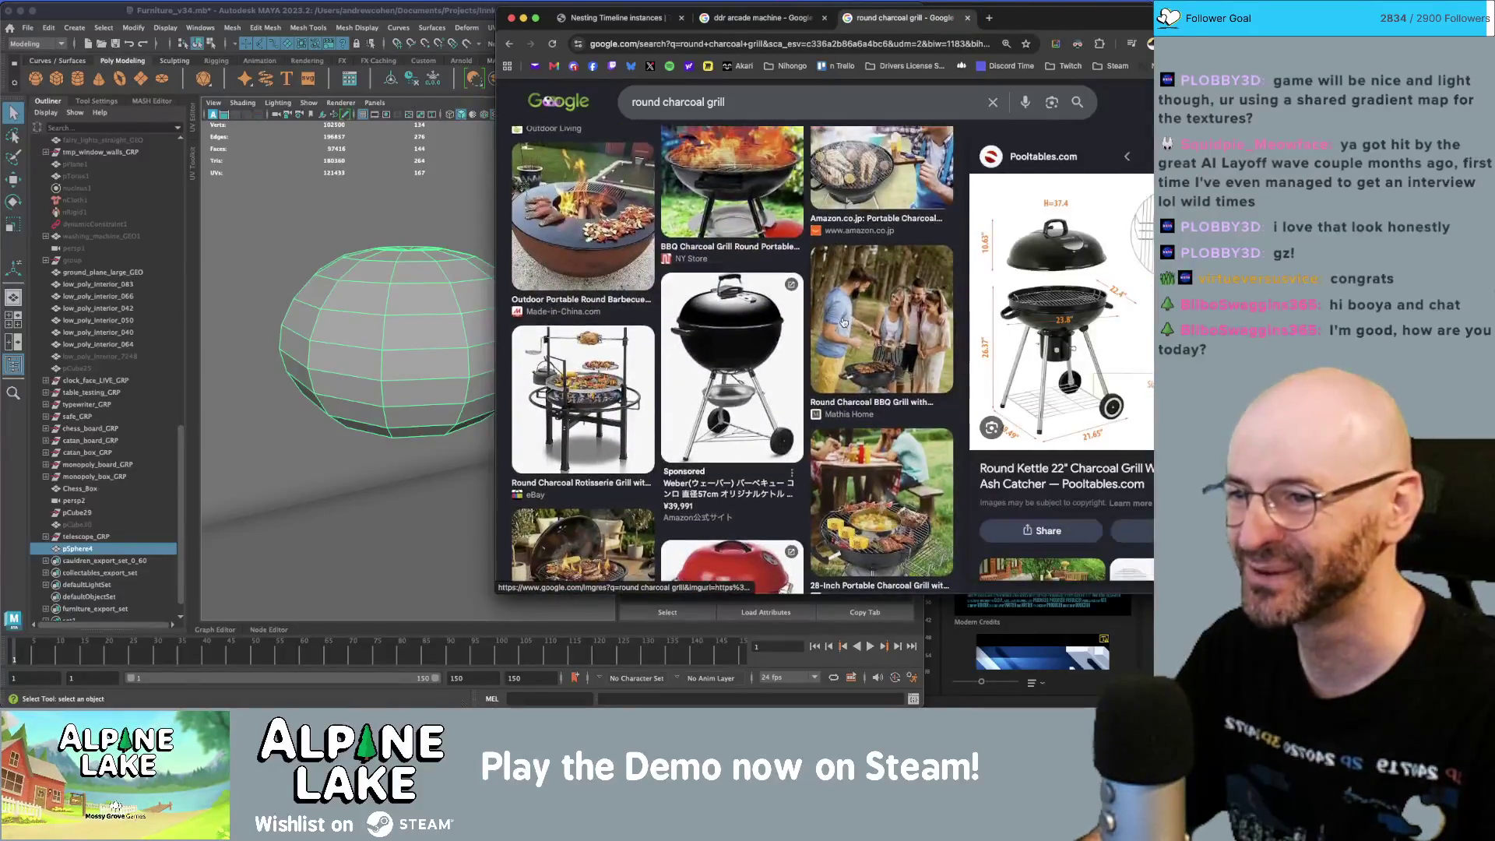
pyautogui.scroll(-1, 745, 371)
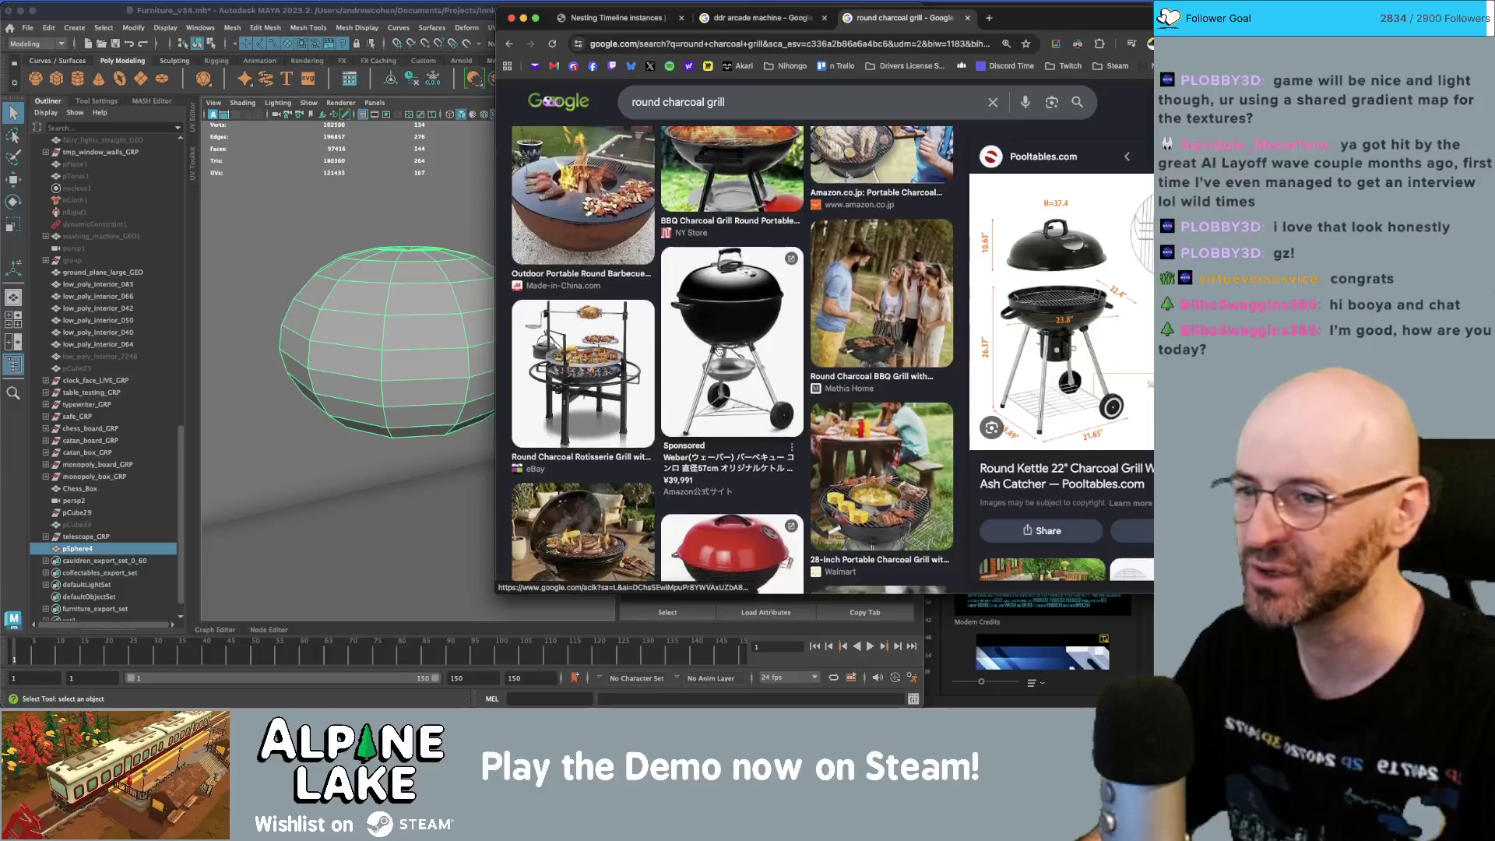
pyautogui.scroll(-5, 744, 319)
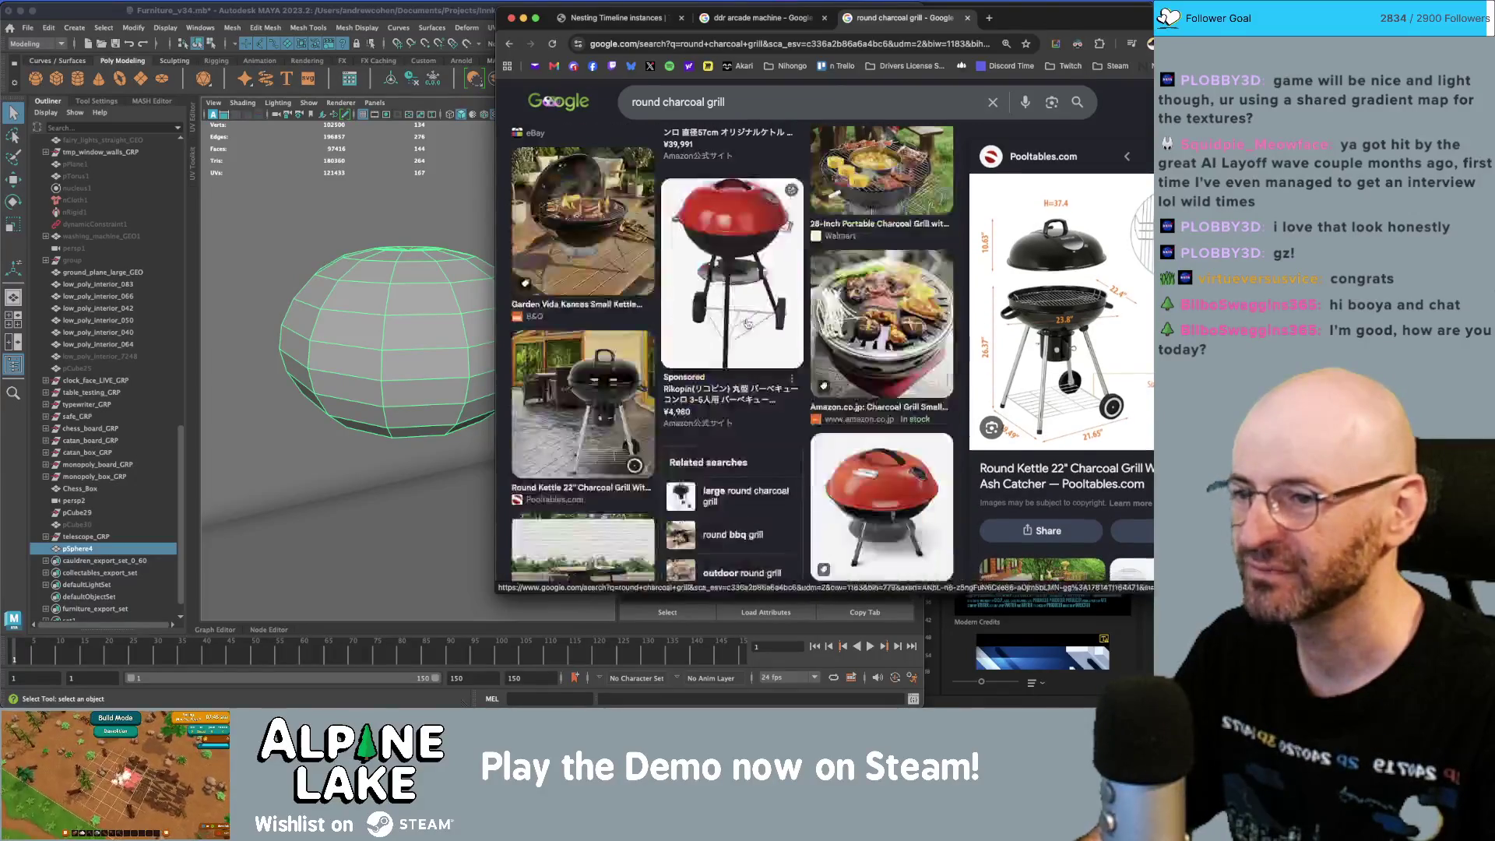
pyautogui.click(596, 380)
pyautogui.moveTo(1085, 25)
pyautogui.mouseDown()
pyautogui.moveTo(999, 29)
pyautogui.moveTo(1014, 30)
pyautogui.mouseUp()
# - Soft-select the sphere's middle edge loop and scale the top inward to pinch it
pyautogui.click(459, 9)
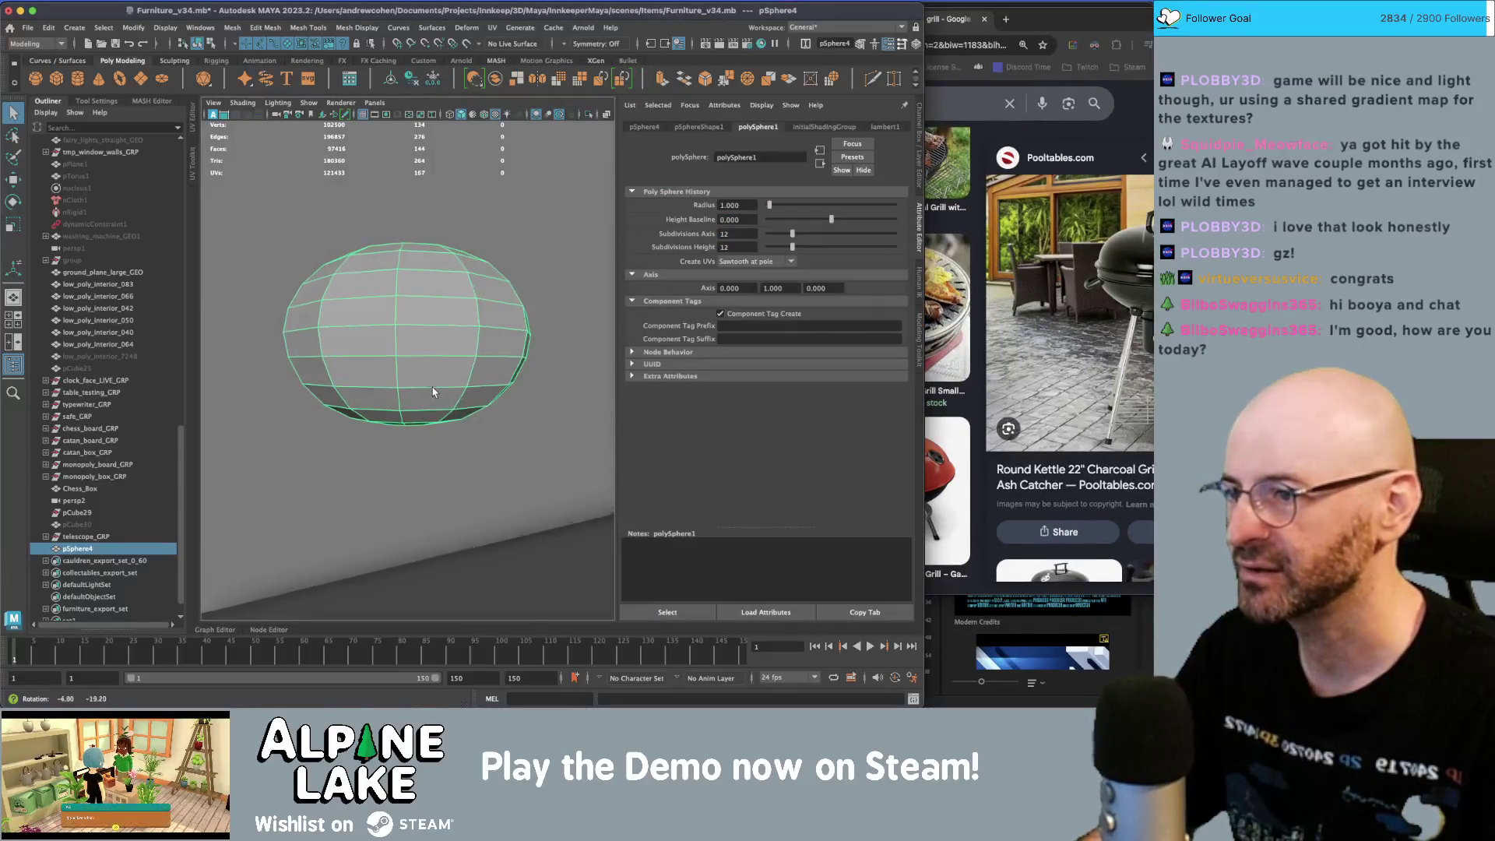
pyautogui.moveTo(451, 320); pyautogui.dragTo(454, 291, button='right')
pyautogui.click(455, 291)
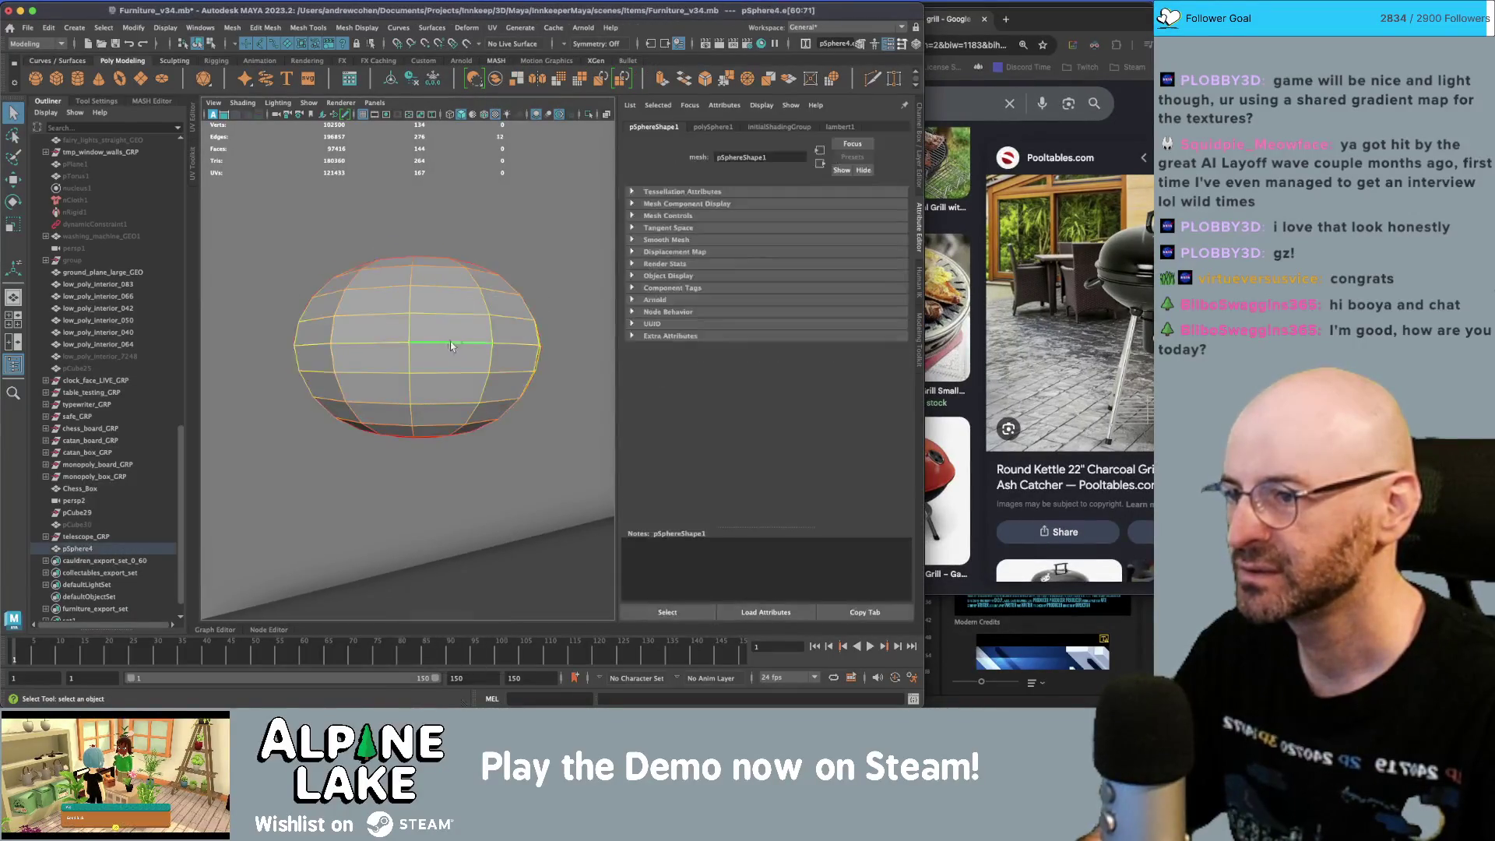
pyautogui.press('b')
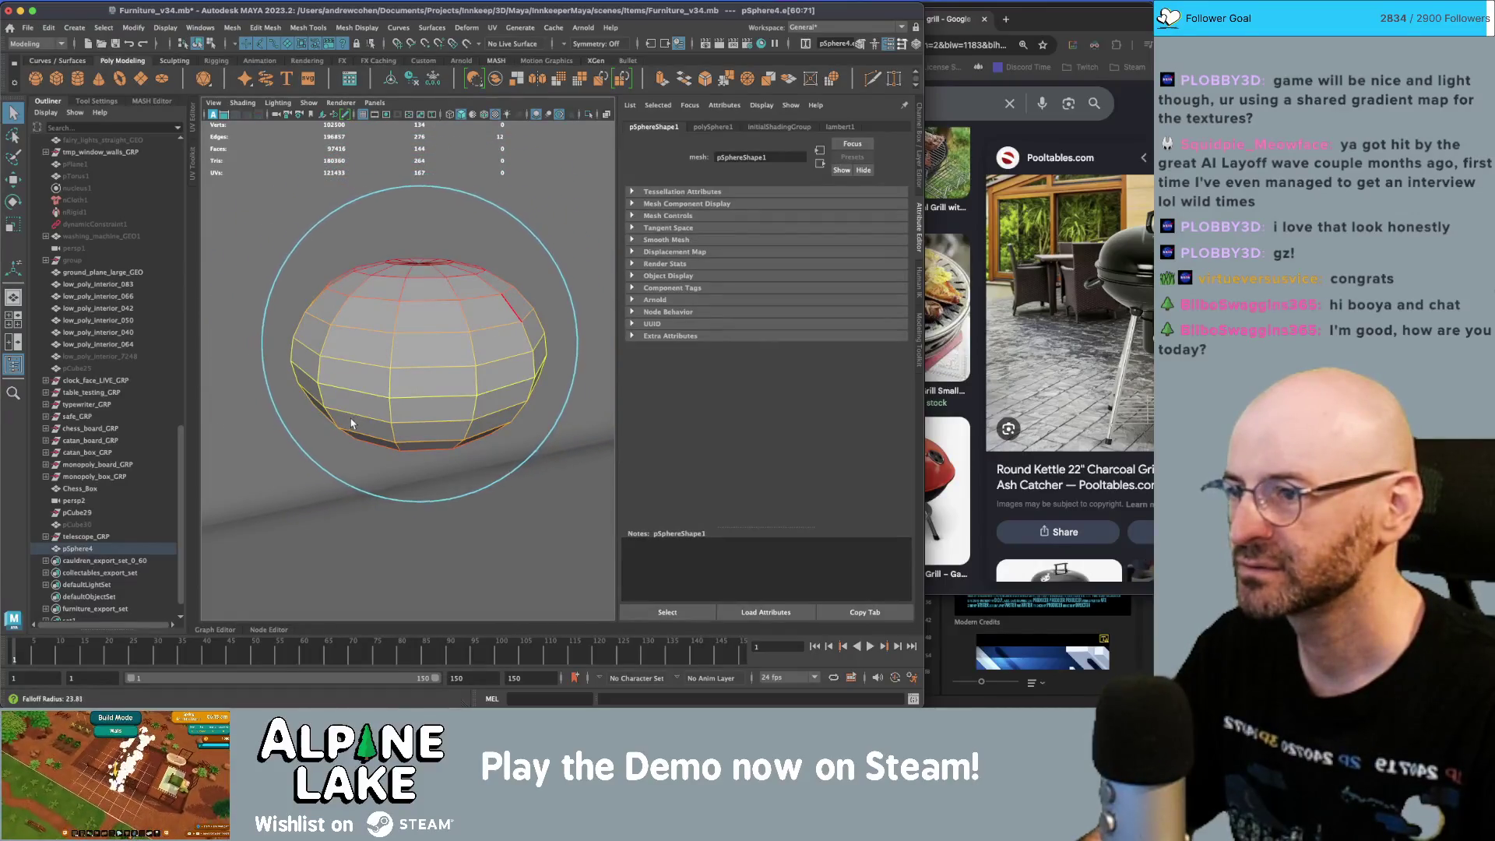
pyautogui.press('r')
pyautogui.keyDown('alt'); pyautogui.moveTo(452, 356); pyautogui.dragTo(461, 373); pyautogui.keyUp('alt')
pyautogui.moveTo(376, 325)
pyautogui.mouseDown()
pyautogui.moveTo(392, 336)
pyautogui.moveTo(394, 303)
pyautogui.moveTo(434, 277)
pyautogui.moveTo(444, 290)
pyautogui.moveTo(413, 327)
pyautogui.mouseUp()
# - Return the sphere to object selection and orbit to a side-on view
pyautogui.click(210, 43)
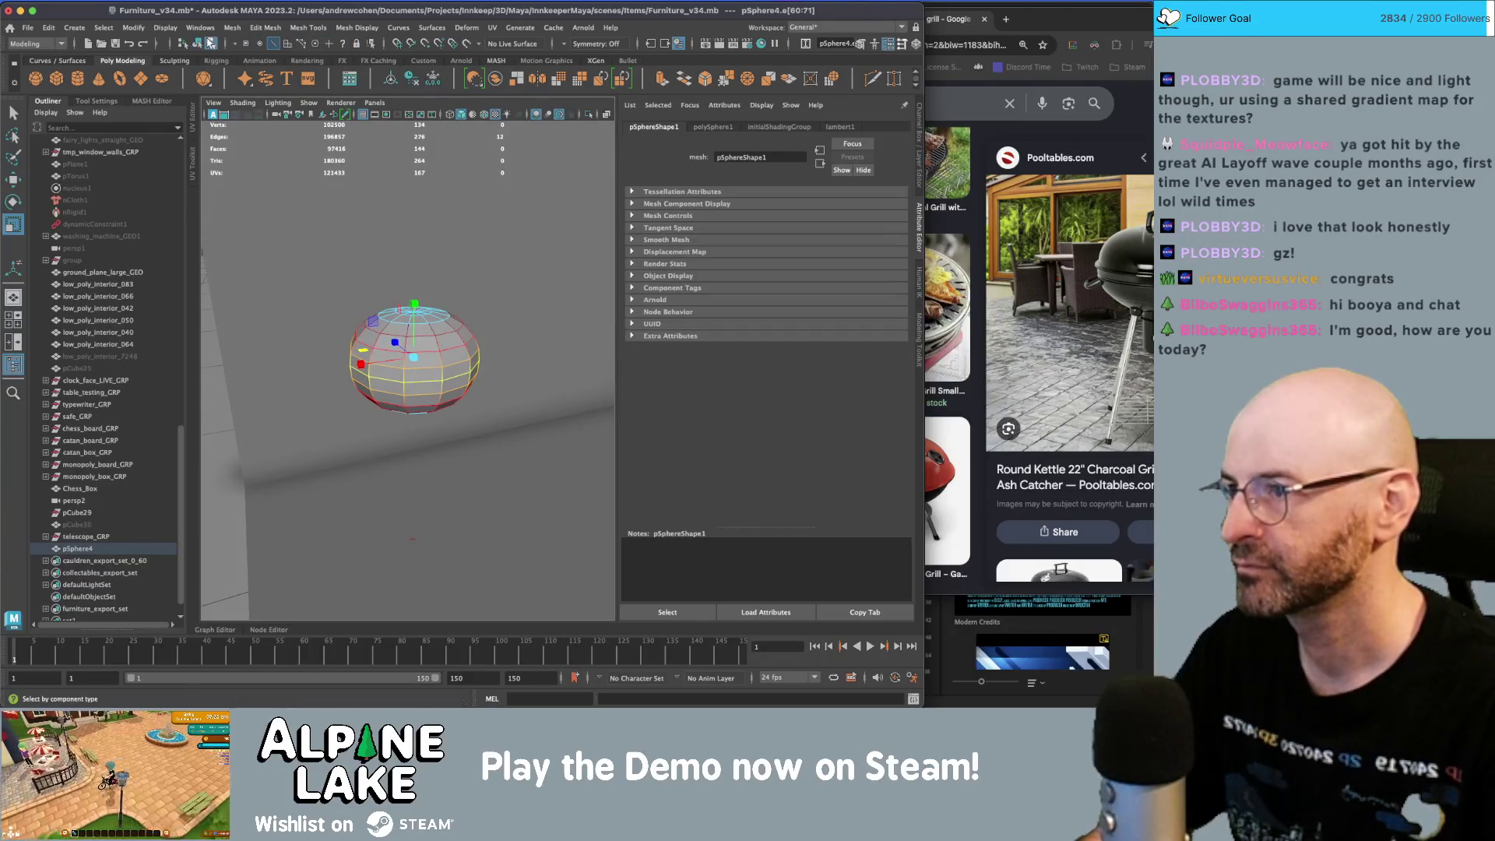
pyautogui.click(199, 44)
pyautogui.keyDown('shift'); pyautogui.click(424, 339); pyautogui.keyUp('shift')
pyautogui.click(423, 339)
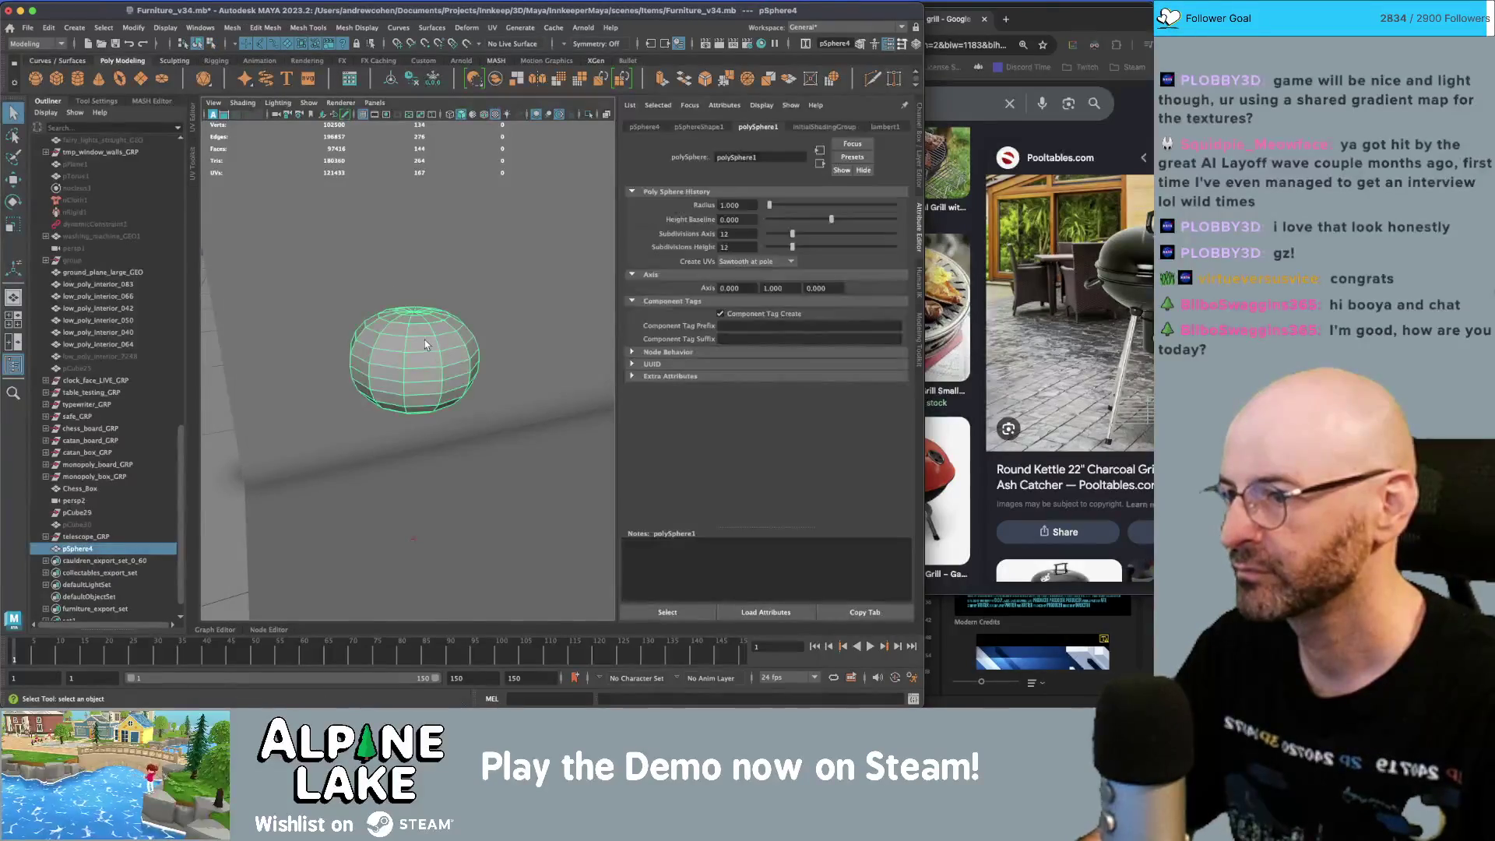
pyautogui.moveTo(409, 343)
pyautogui.keyDown('alt'); pyautogui.mouseDown()
pyautogui.moveTo(433, 338)
pyautogui.moveTo(433, 357)
pyautogui.mouseUp(); pyautogui.keyUp('alt')
# - Select the sphere's top edge ring and scale and move it flat
pyautogui.moveTo(400, 335)
pyautogui.mouseDown(button='right')
pyautogui.moveTo(400, 352)
pyautogui.moveTo(399, 303)
pyautogui.mouseUp(button='right')
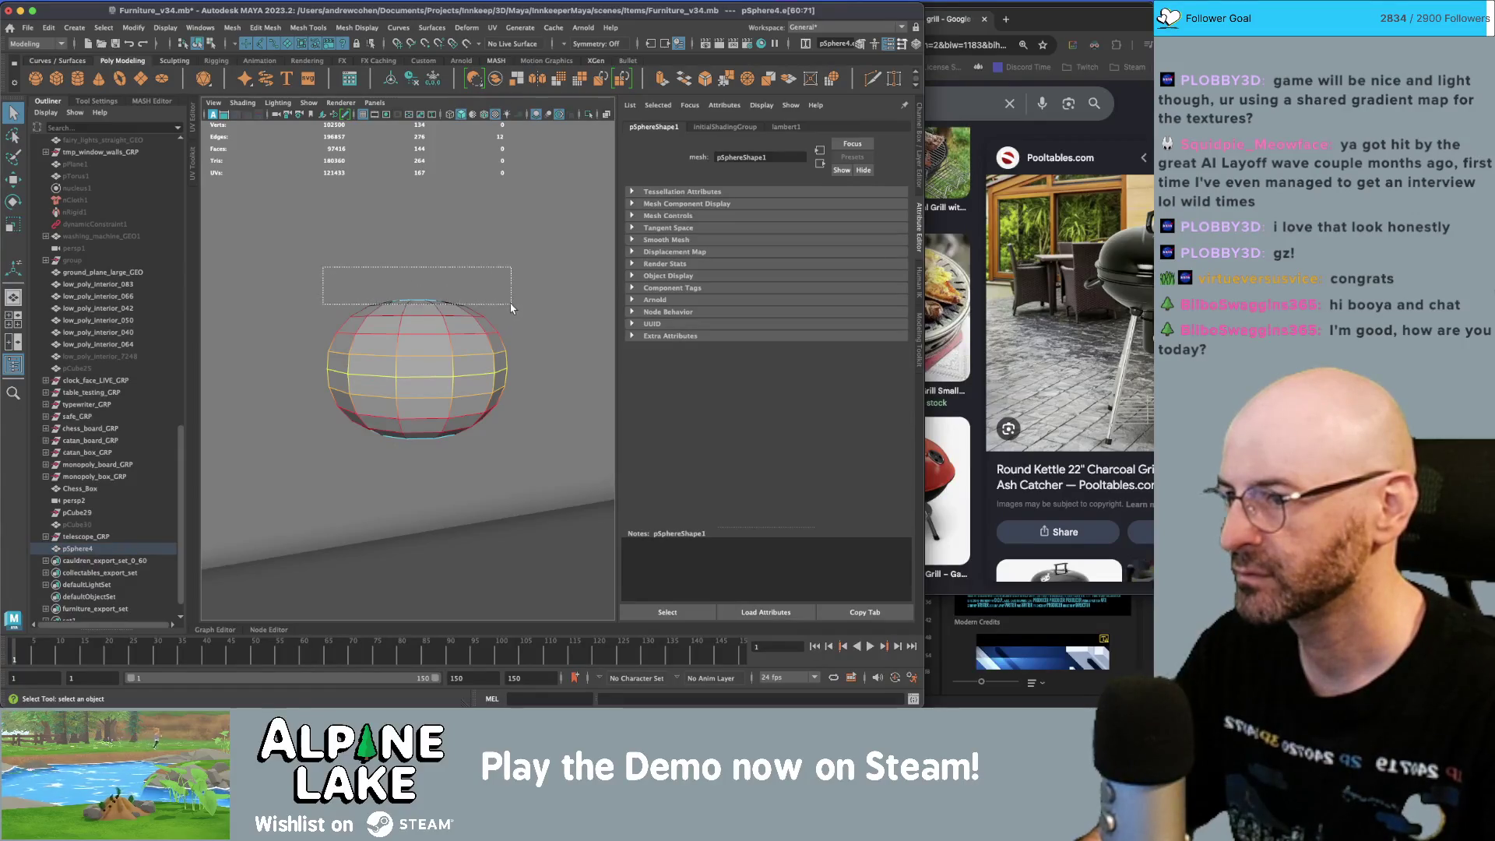
pyautogui.moveTo(511, 308); pyautogui.dragTo(511, 309)
pyautogui.press('w')
pyautogui.moveTo(406, 265); pyautogui.dragTo(411, 274)
pyautogui.press('z')
pyautogui.press('r')
pyautogui.press('w')
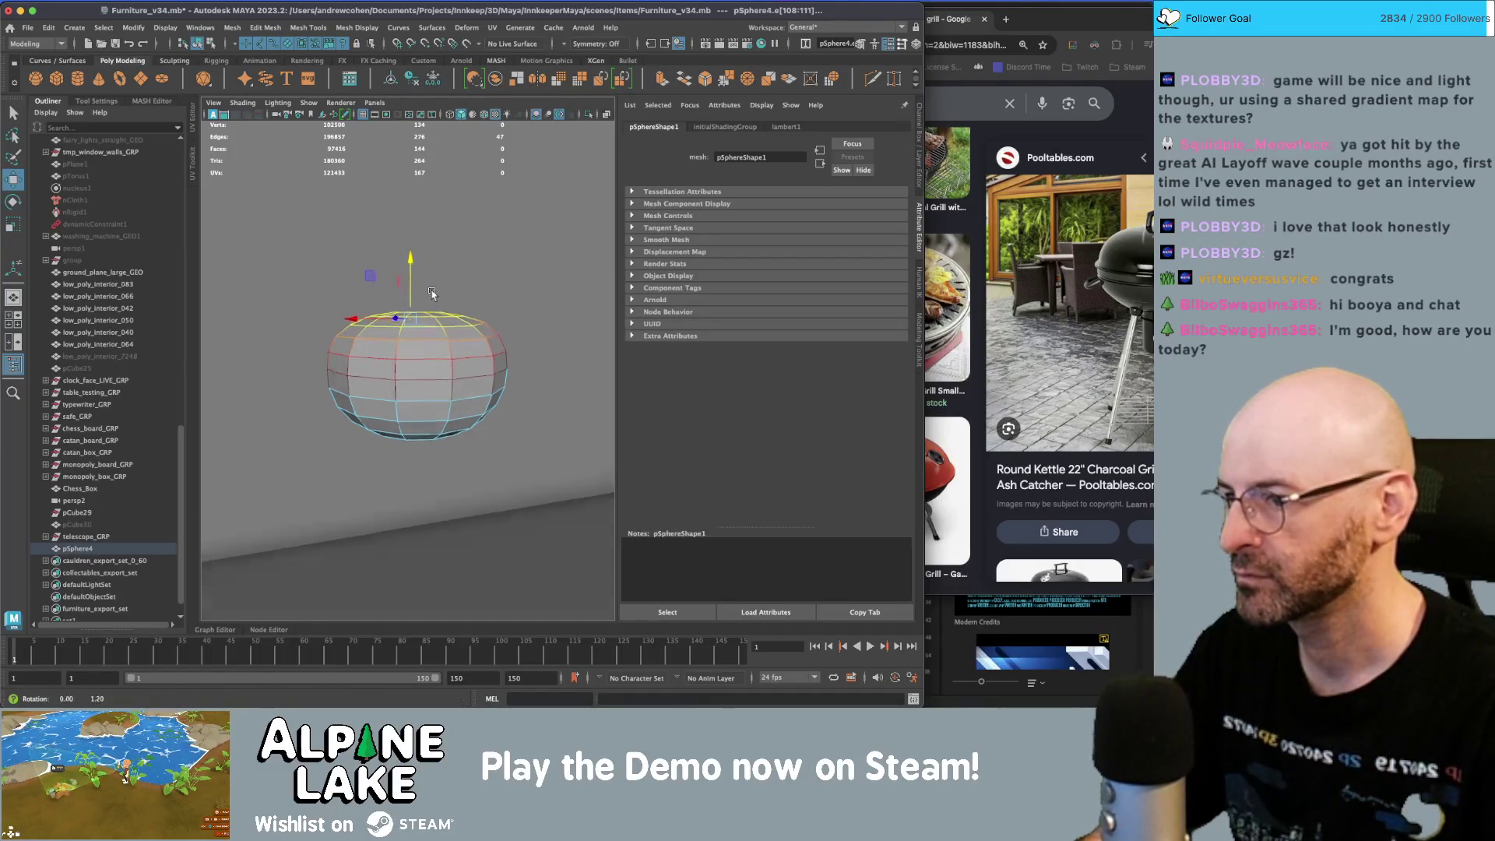
pyautogui.scroll(2, 433, 293)
pyautogui.scroll(2, 385, 271)
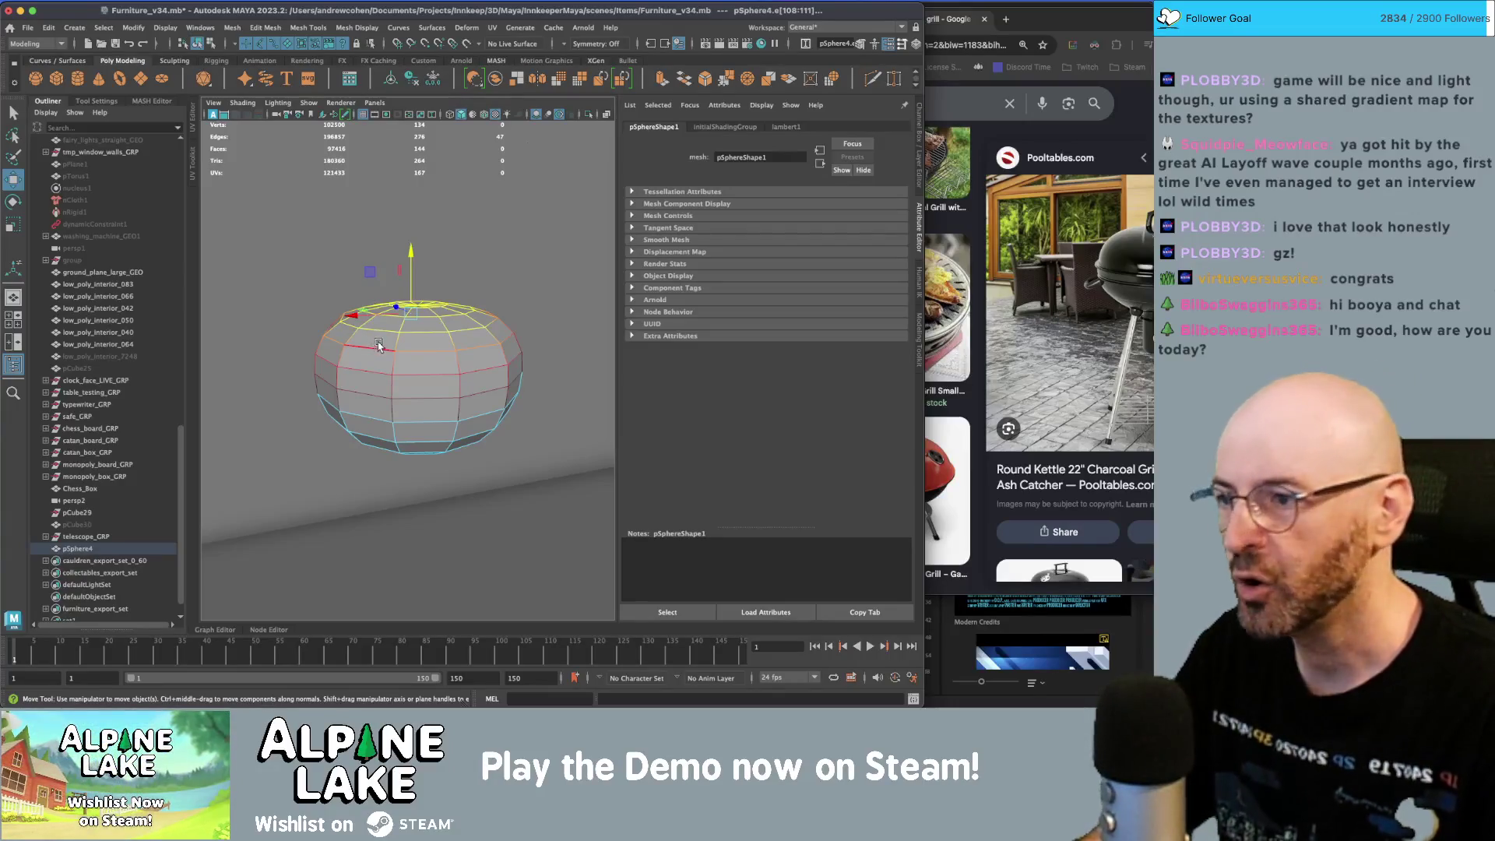
# - Marquee-select the sphere's top faces and delete them to leave an open bowl
pyautogui.click(211, 42)
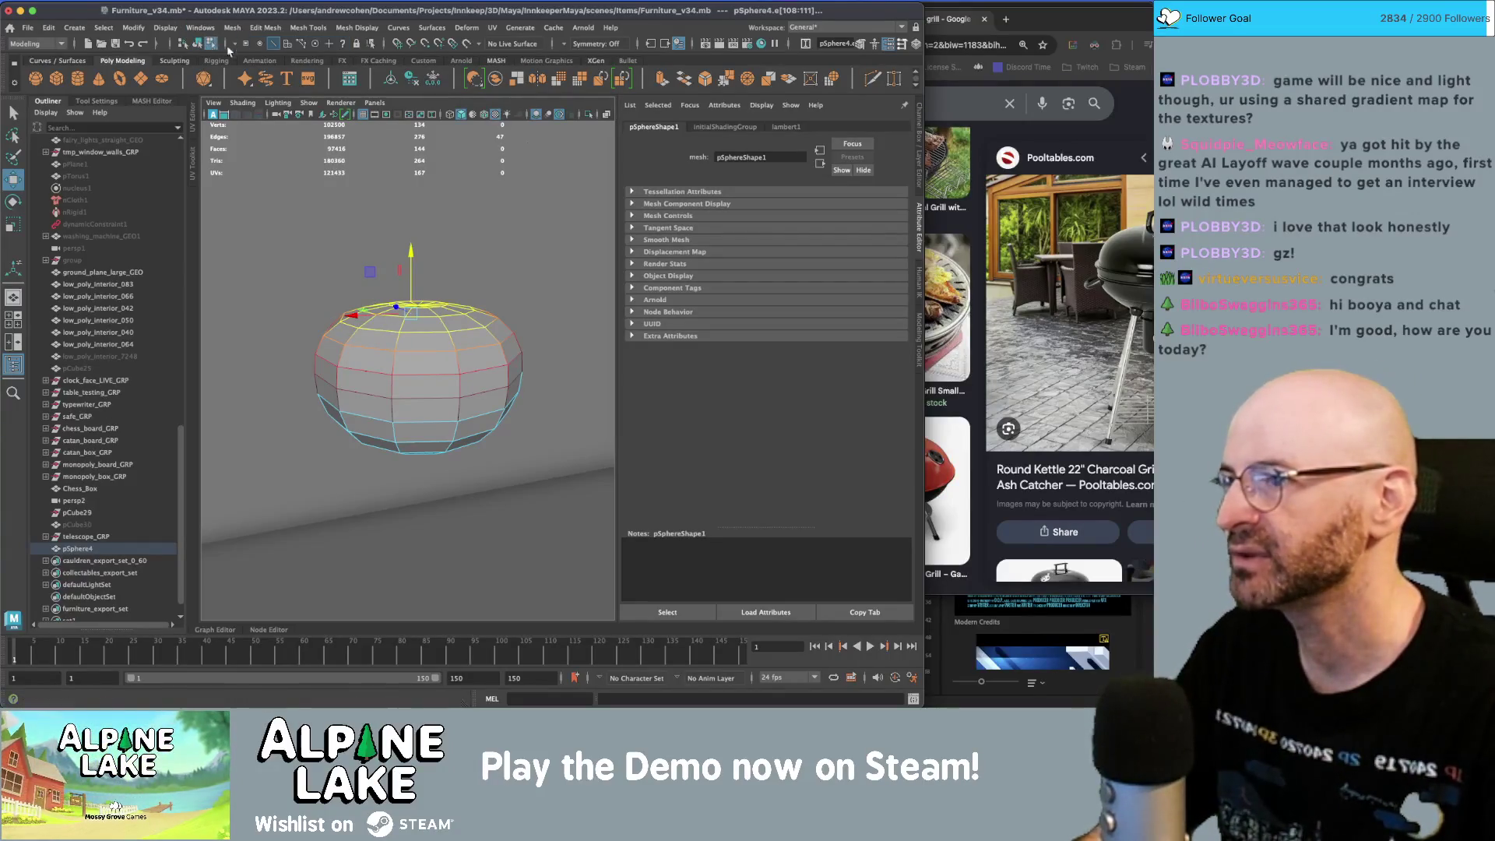
pyautogui.click(286, 43)
pyautogui.keyDown('alt'); pyautogui.moveTo(405, 257); pyautogui.dragTo(428, 275); pyautogui.keyUp('alt')
pyautogui.moveTo(604, 330)
pyautogui.mouseDown()
pyautogui.moveTo(454, 363)
pyautogui.moveTo(545, 352)
pyautogui.moveTo(296, 354)
pyautogui.mouseUp()
pyautogui.press('Delete')
pyautogui.press('Delete')
pyautogui.moveTo(436, 357)
pyautogui.keyDown('alt'); pyautogui.mouseDown()
pyautogui.moveTo(478, 374)
pyautogui.moveTo(391, 329)
pyautogui.mouseUp(); pyautogui.keyUp('alt')
# - Extrude the open bowl outward to give its rim a thick wall
pyautogui.moveTo(390, 329); pyautogui.dragTo(400, 303, button='right')
pyautogui.doubleClick(400, 327)
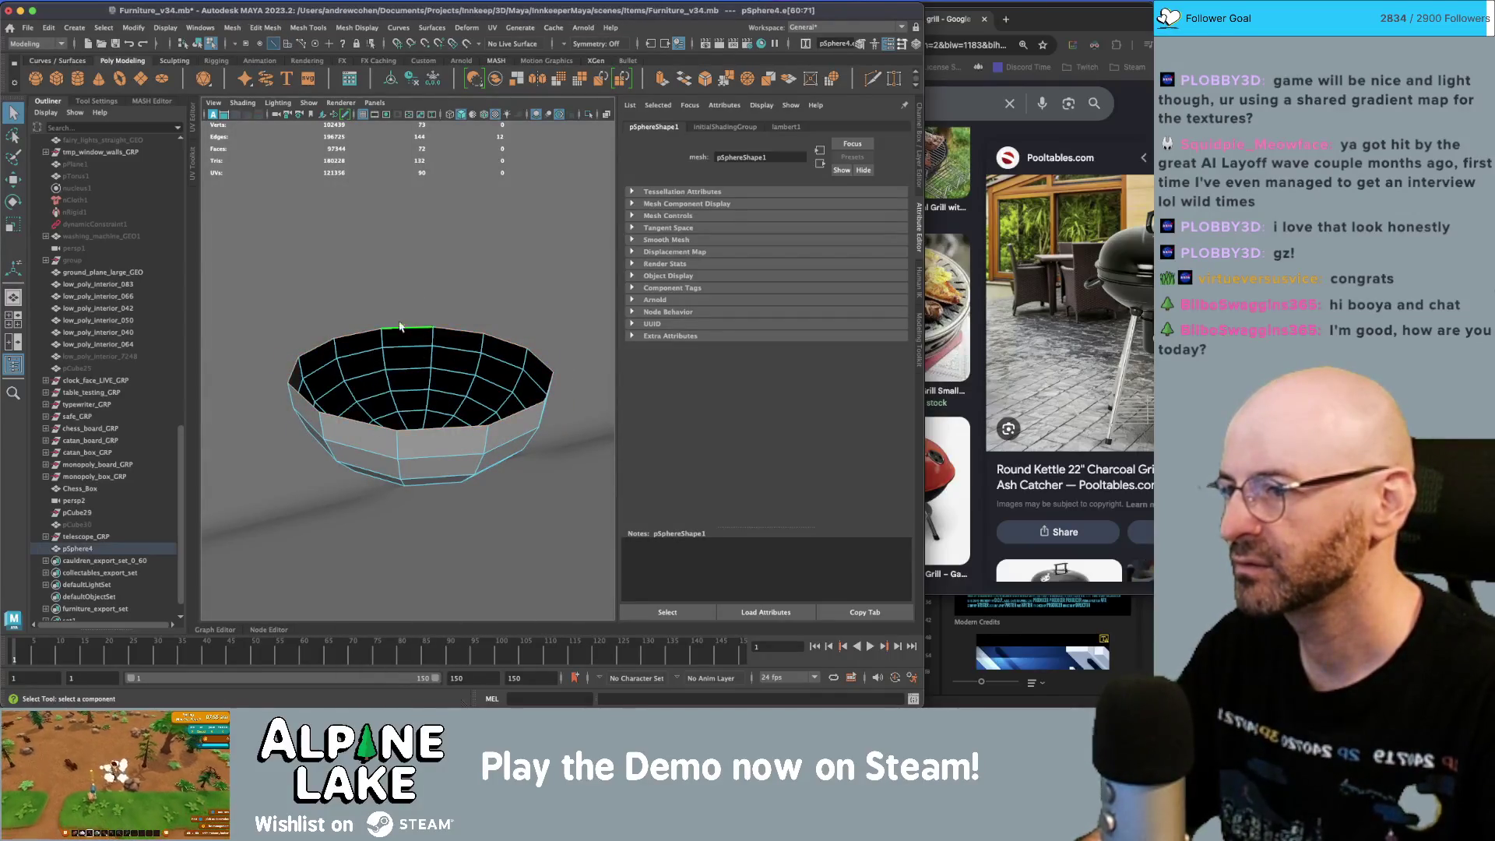
pyautogui.click(193, 44)
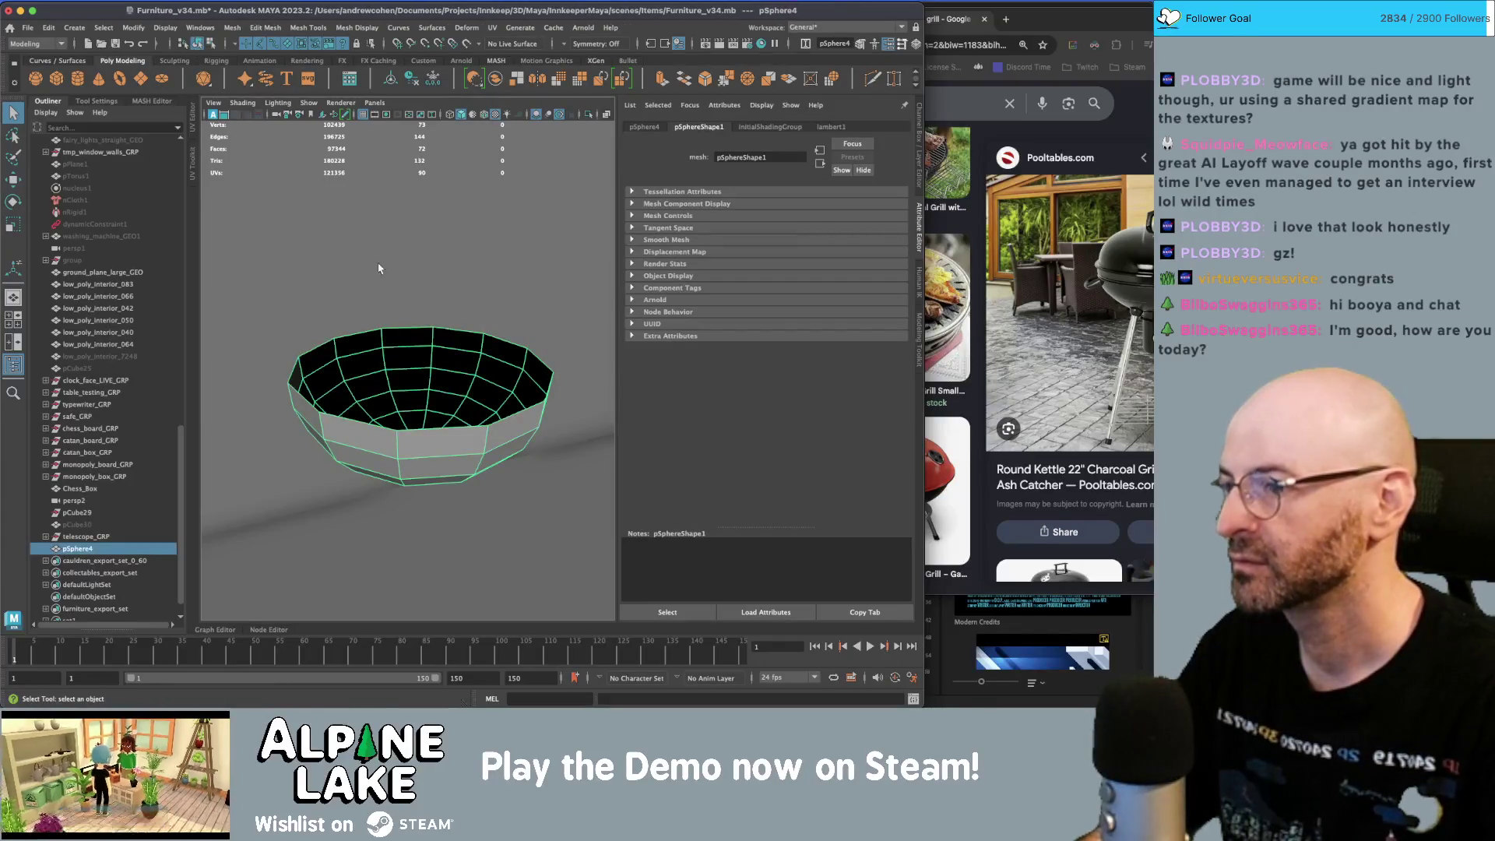
pyautogui.keyDown('alt'); pyautogui.moveTo(405, 351); pyautogui.dragTo(396, 387); pyautogui.keyUp('alt')
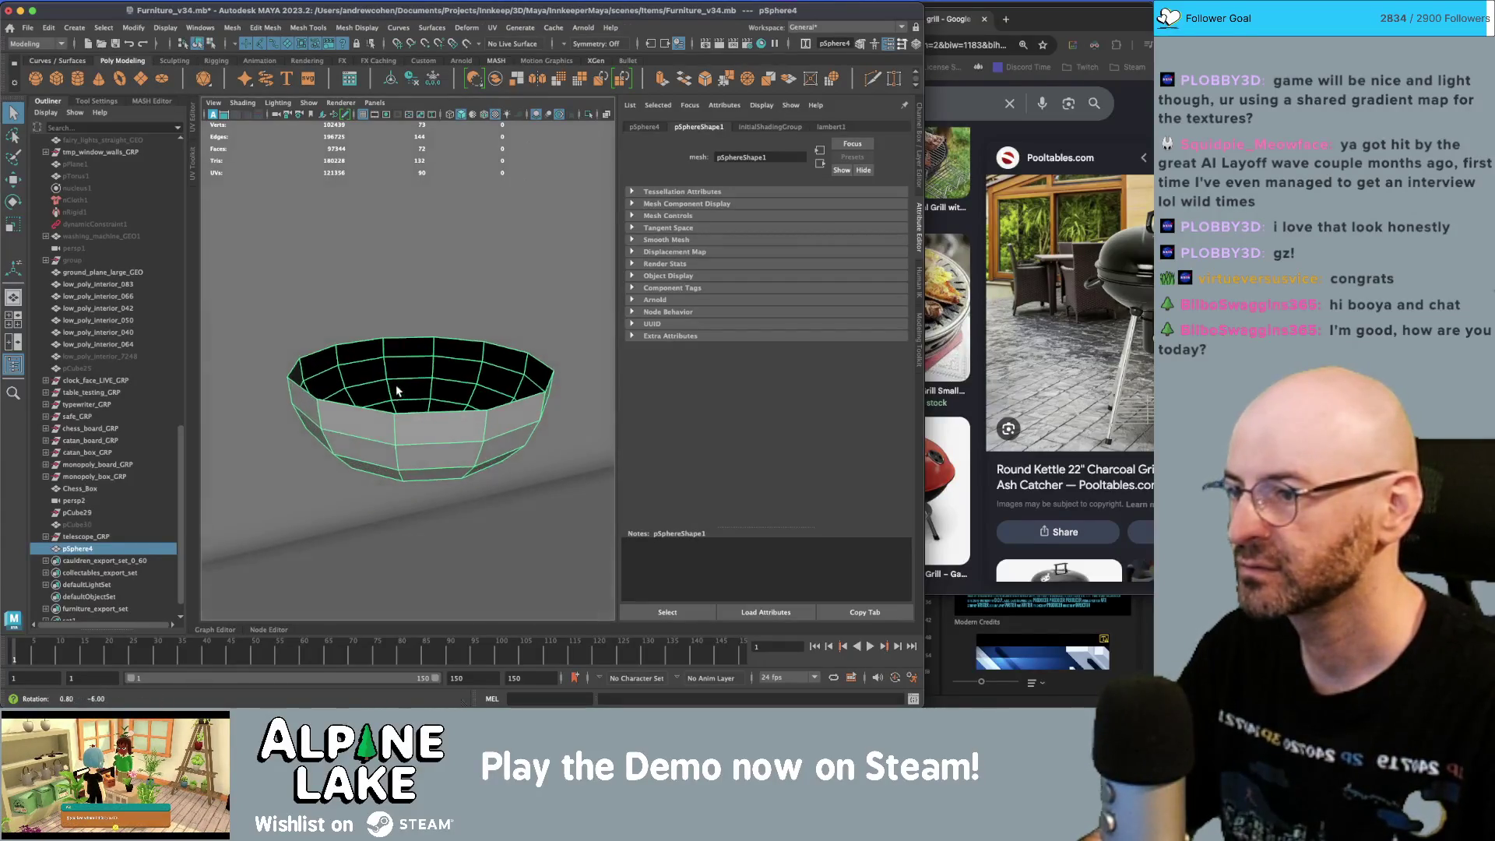
pyautogui.click(663, 81)
pyautogui.moveTo(397, 477); pyautogui.dragTo(393, 532)
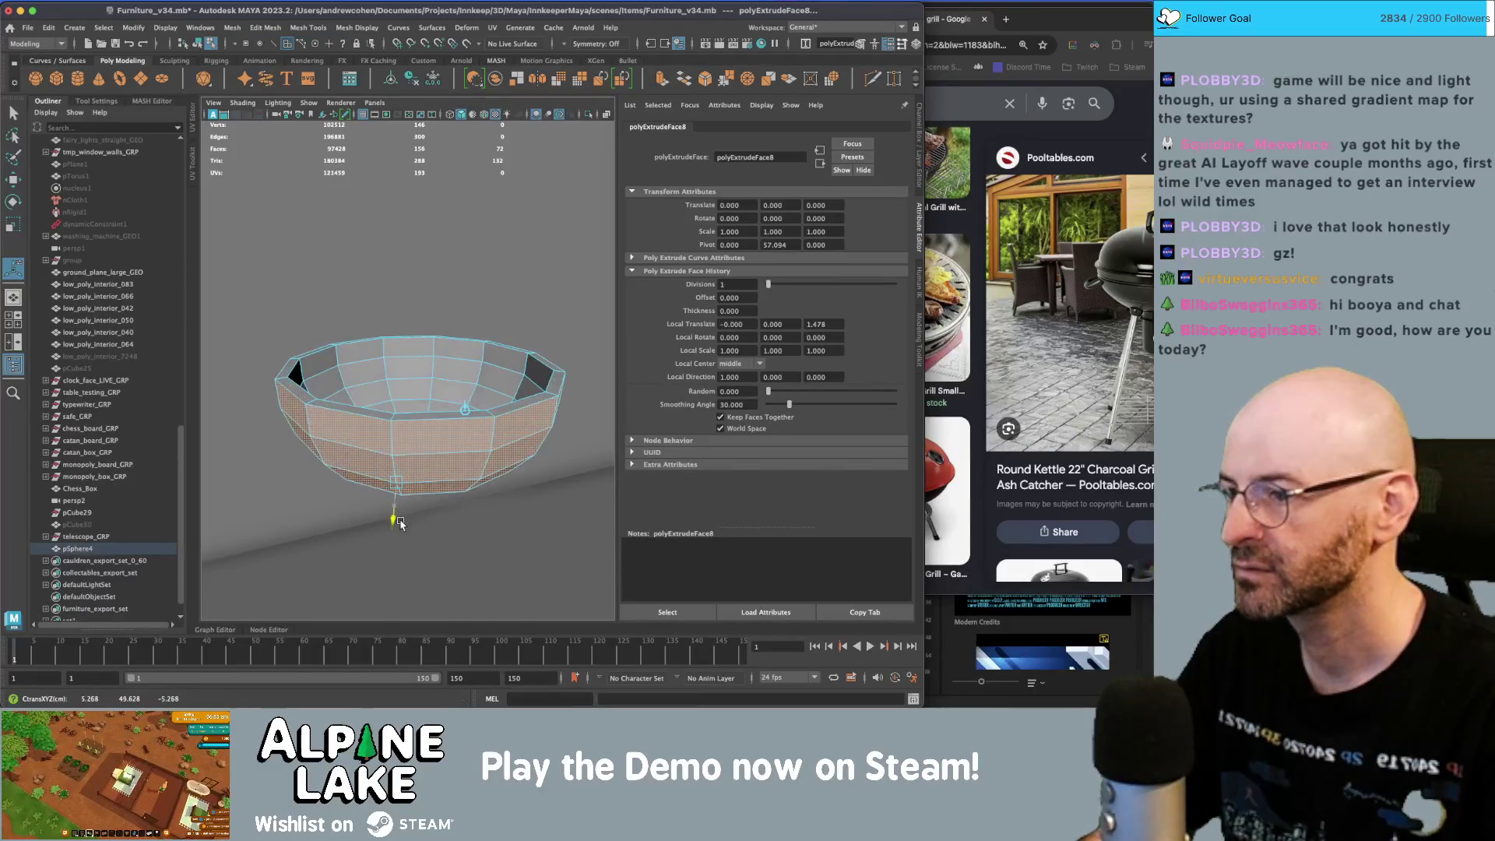
pyautogui.click(200, 45)
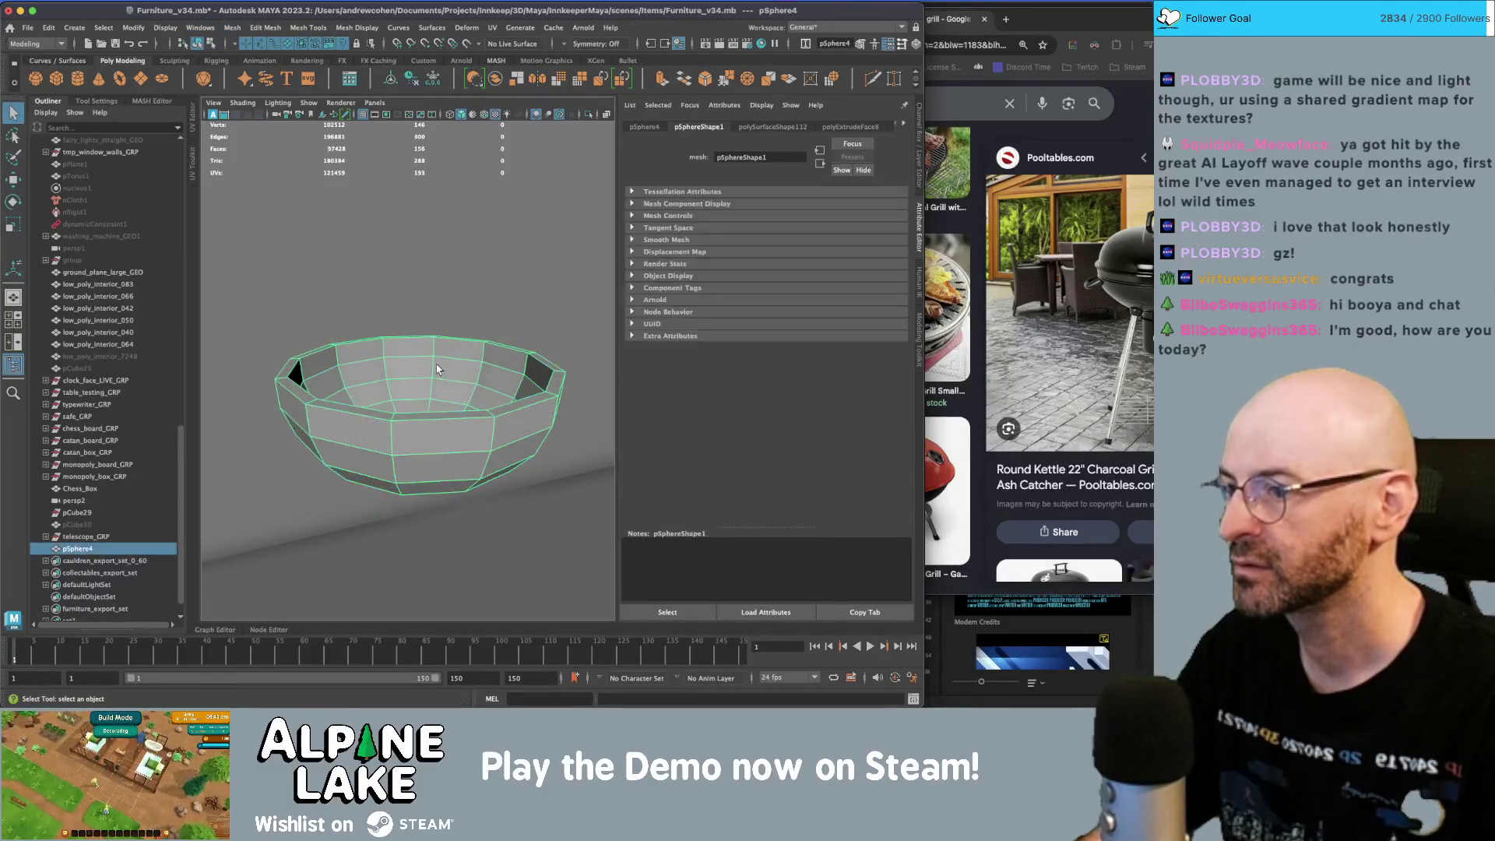
pyautogui.keyDown('alt'); pyautogui.moveTo(434, 376); pyautogui.dragTo(390, 409); pyautogui.keyUp('alt')
pyautogui.keyDown('alt'); pyautogui.moveTo(426, 338); pyautogui.dragTo(431, 321); pyautogui.keyUp('alt')
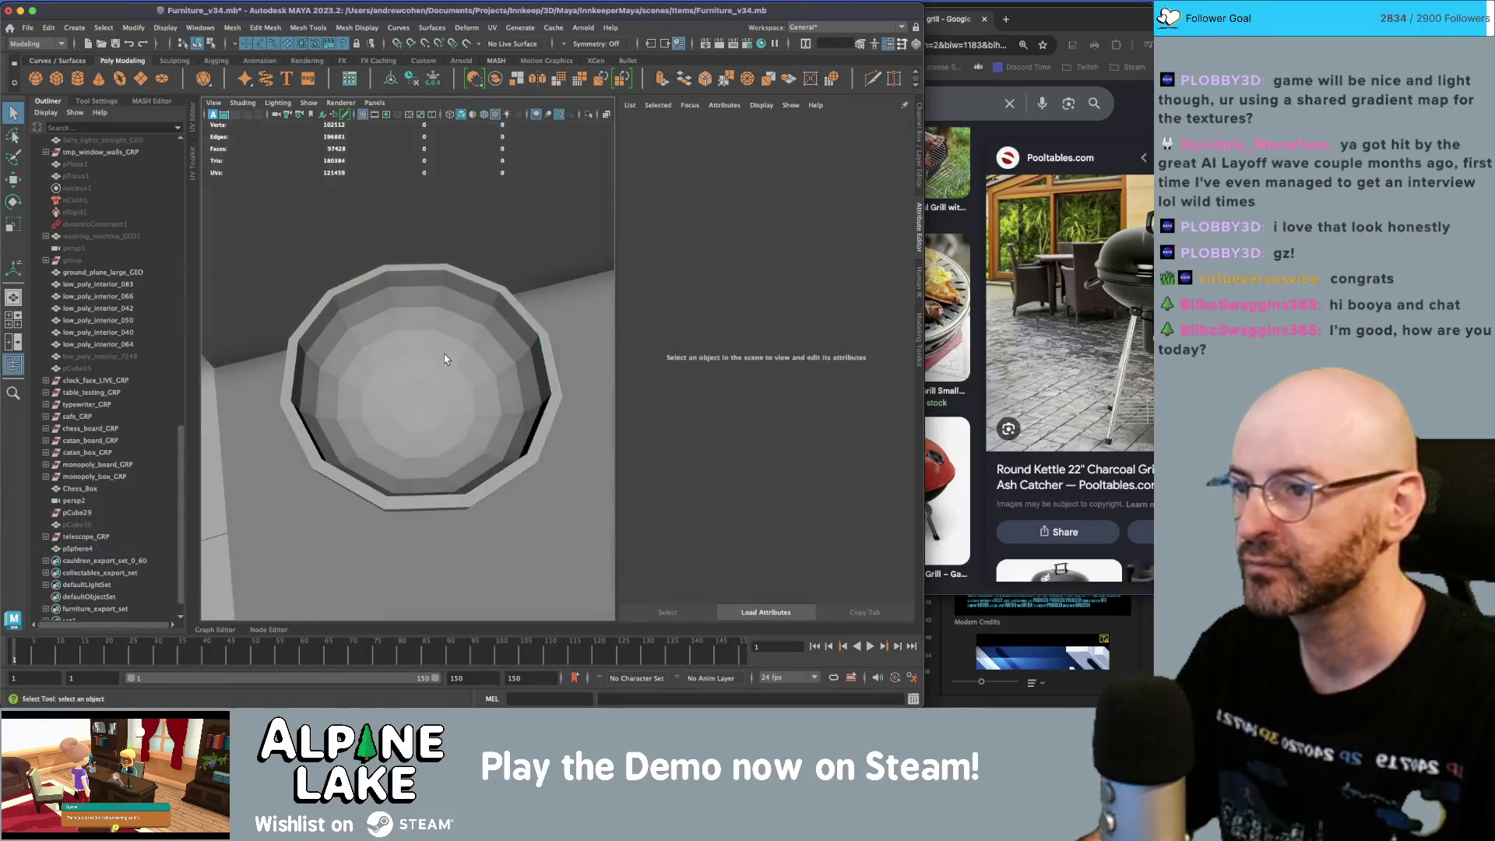
# - Apply Mesh Display > Soften/Harden Edges to the bowl so its facets read cleanly
pyautogui.click(357, 28)
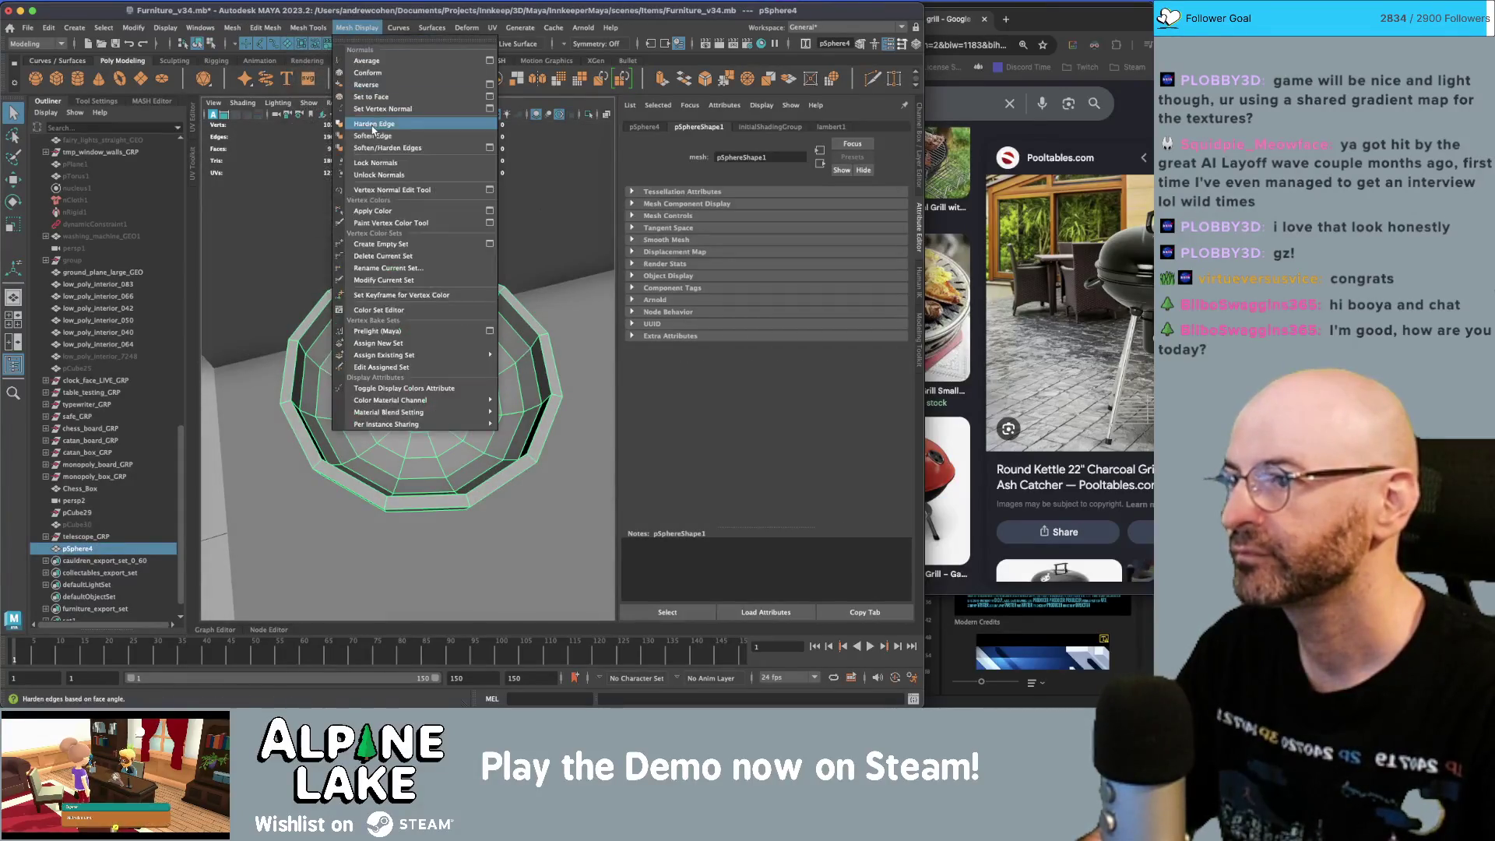
pyautogui.click(375, 148)
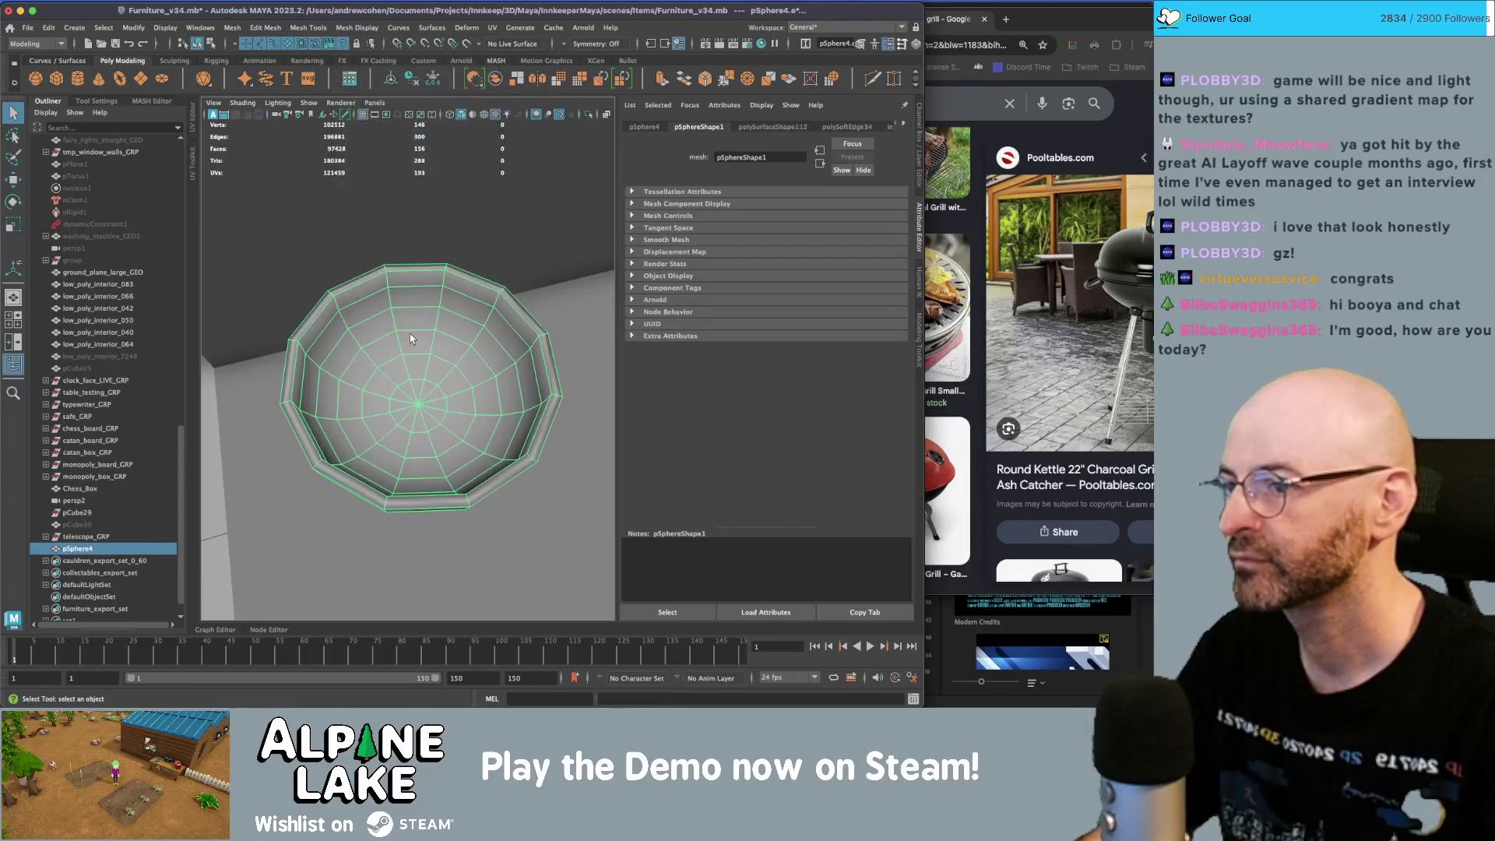
pyautogui.click(411, 331)
pyautogui.keyDown('alt'); pyautogui.moveTo(411, 330); pyautogui.dragTo(435, 336); pyautogui.keyUp('alt')
pyautogui.click(433, 349)
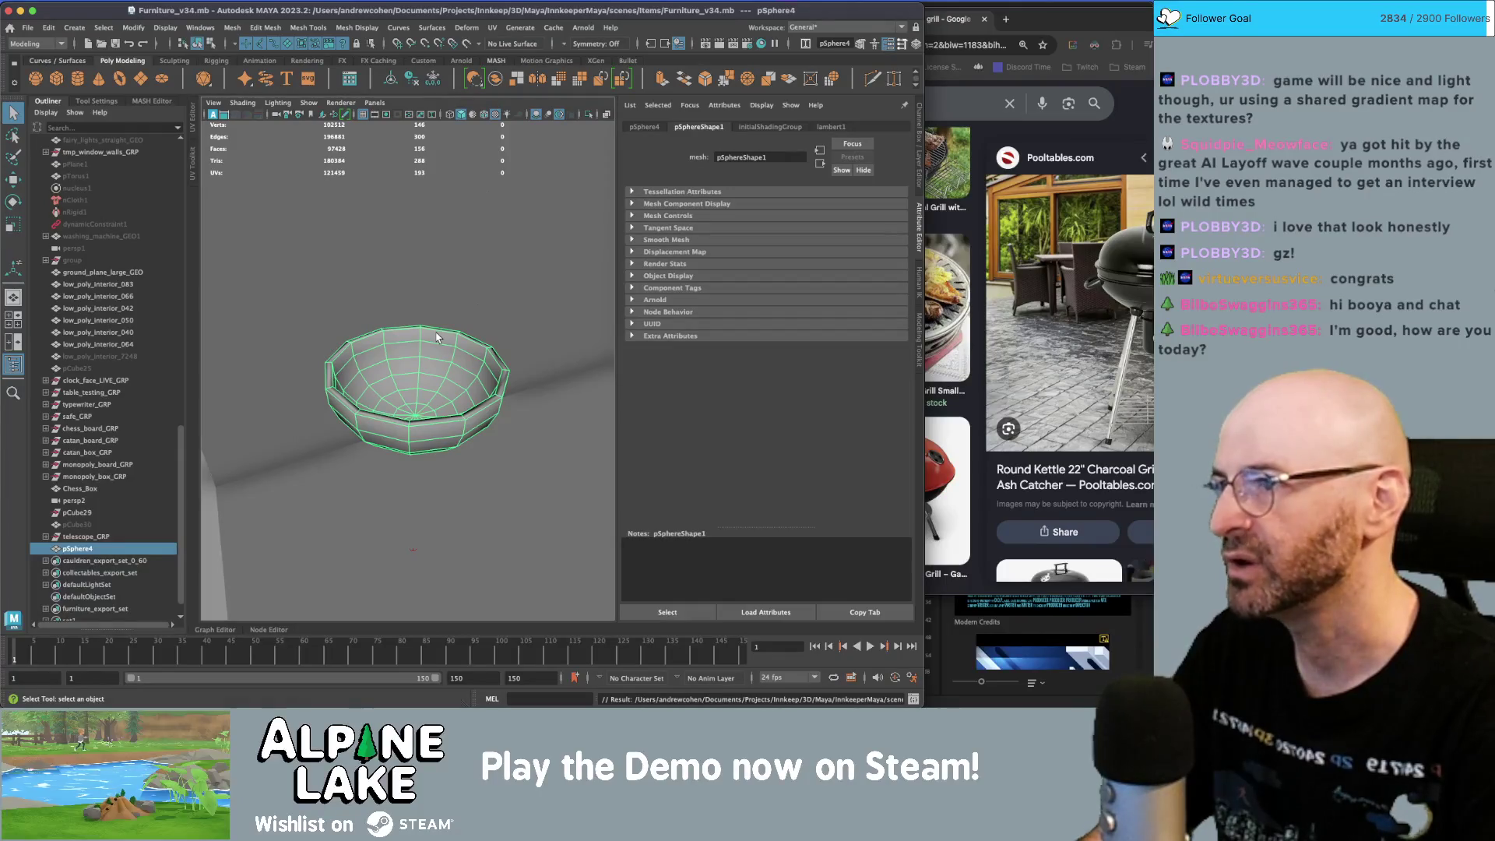
pyautogui.hotkey('ctrl', 'o')
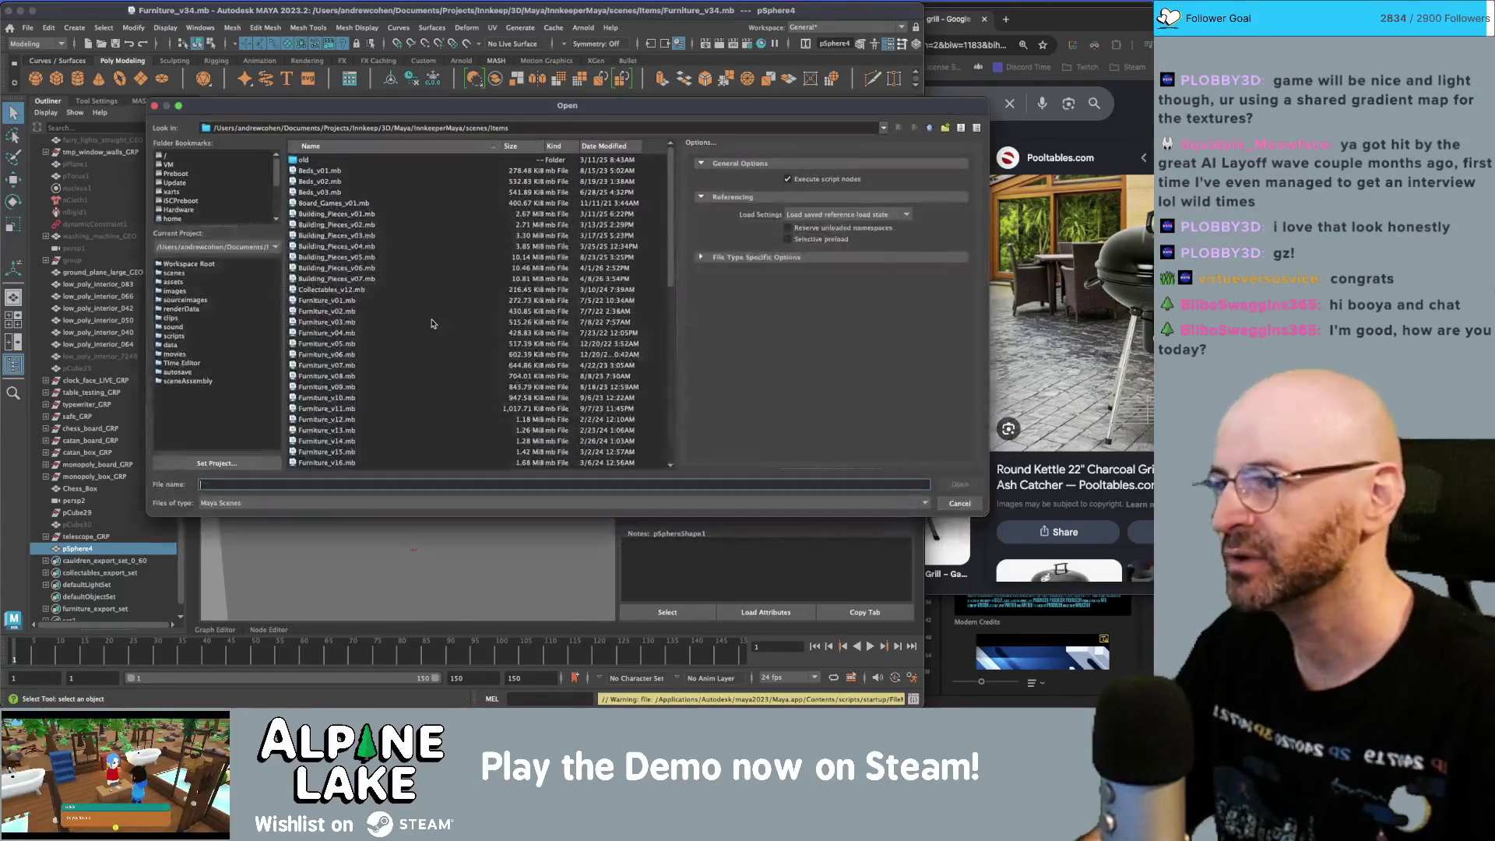
# - Cancel the Open and Import dialogs and bring up the Create Reference file browser
pyautogui.click(929, 130)
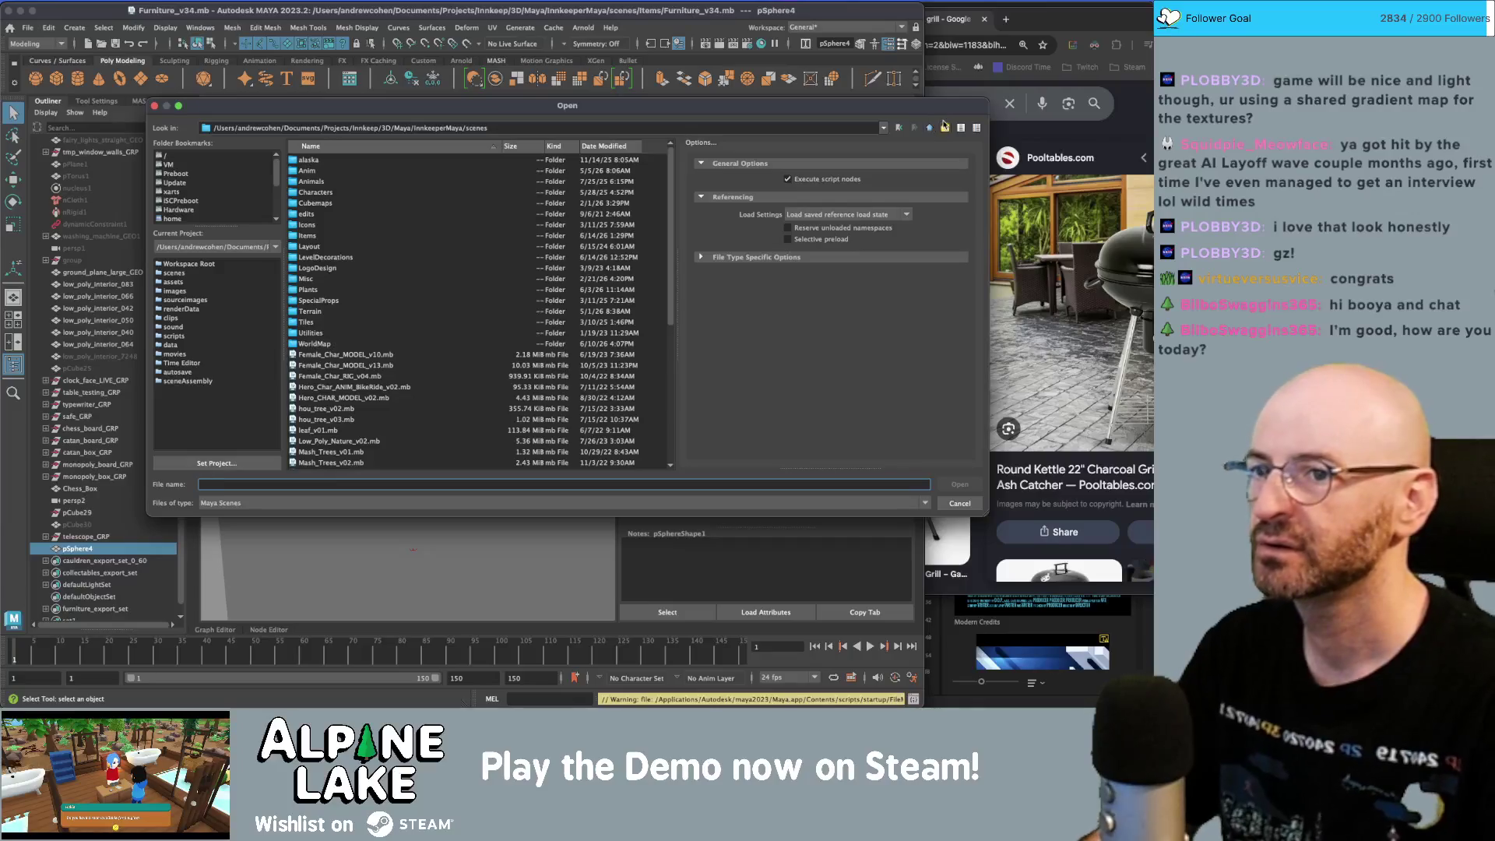
pyautogui.click(959, 502)
pyautogui.hotkey('ctrl', 'i')
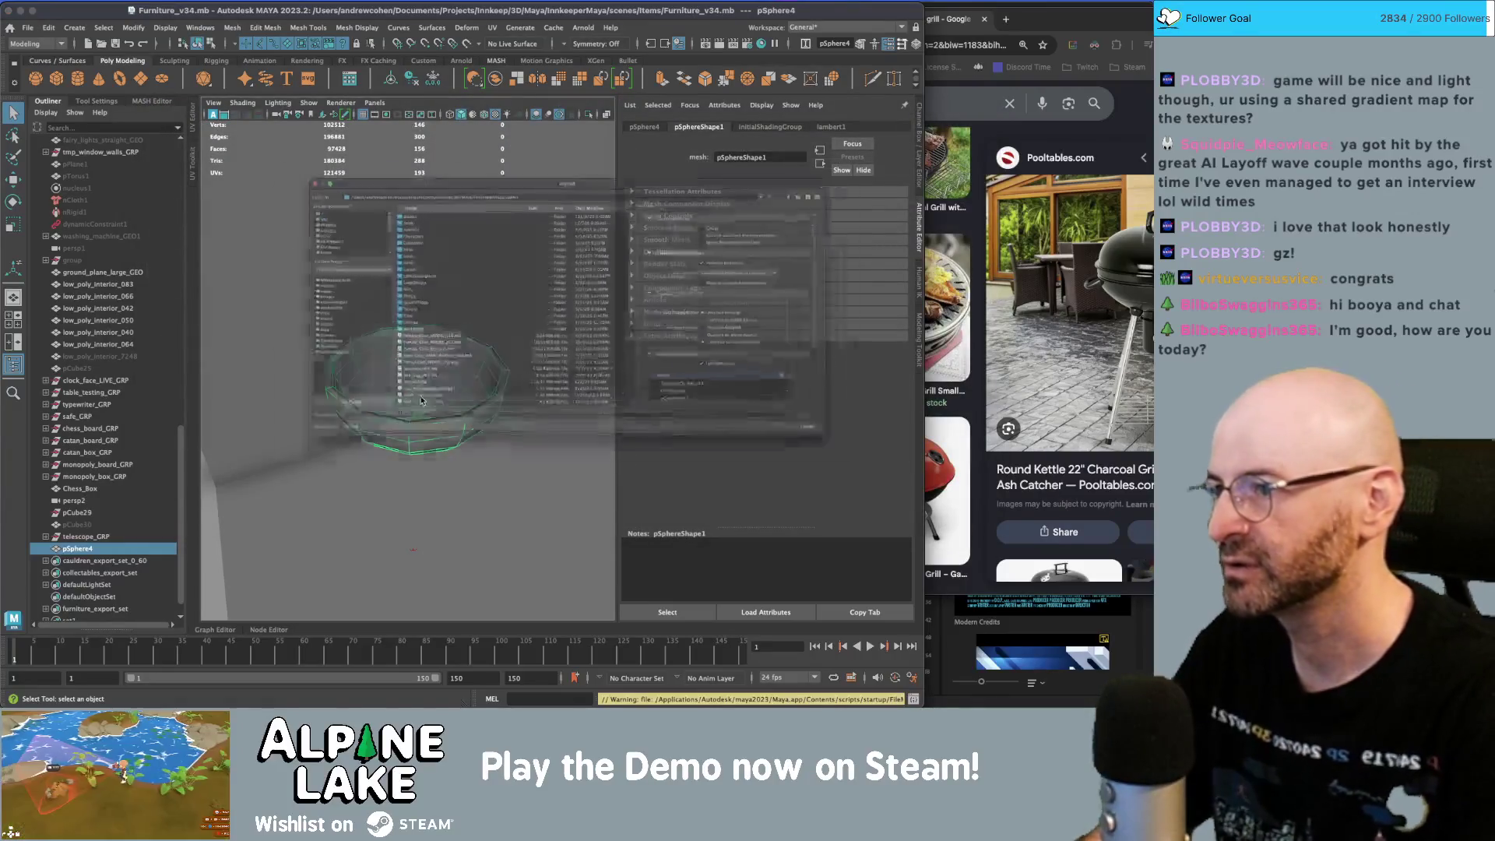
pyautogui.press('Escape')
pyautogui.hotkey('ctrl', 'r')
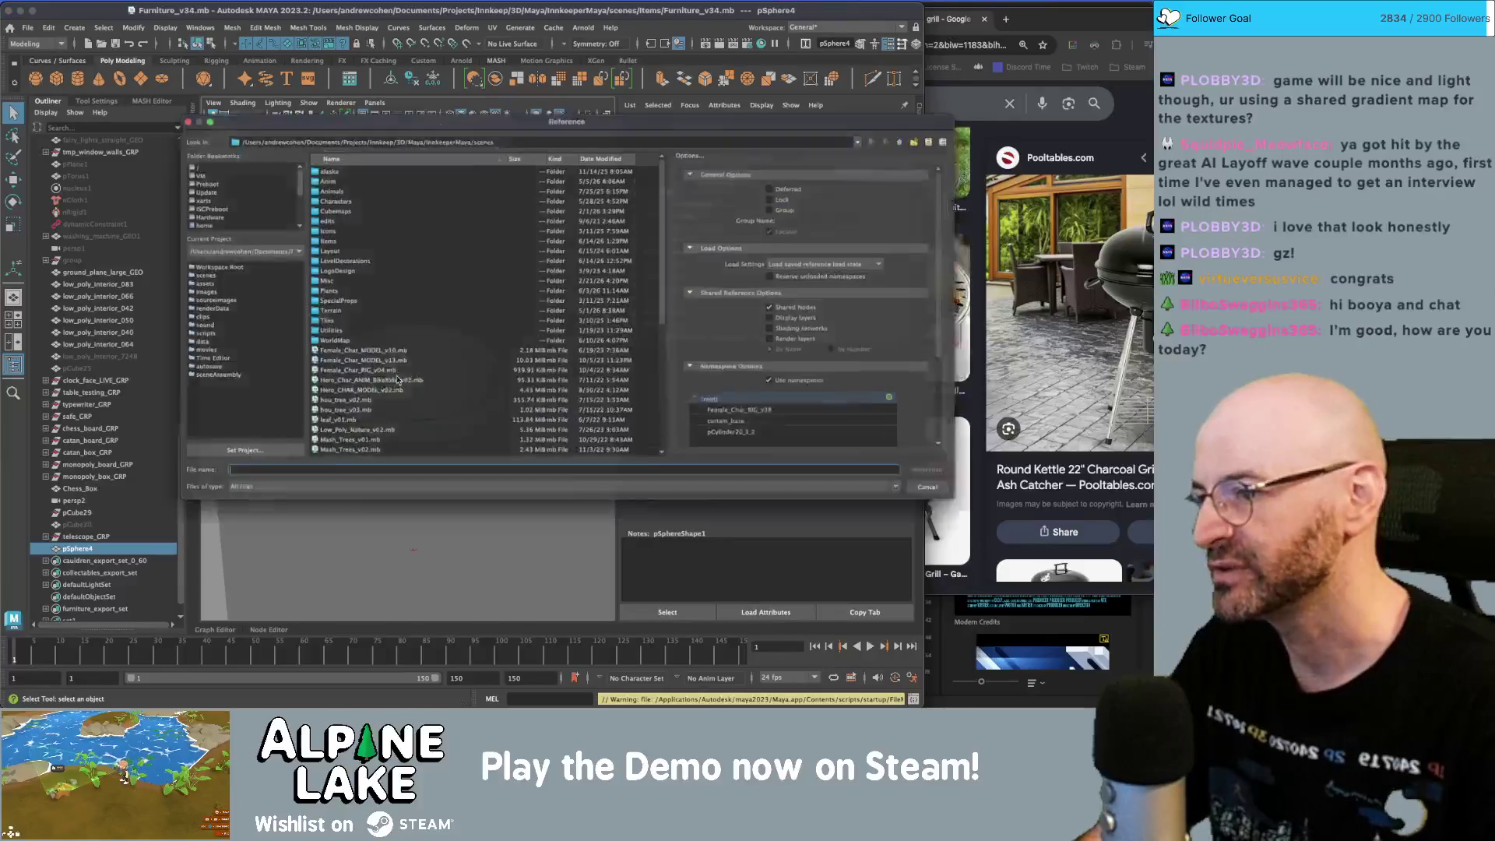
pyautogui.scroll(-7, 405, 372)
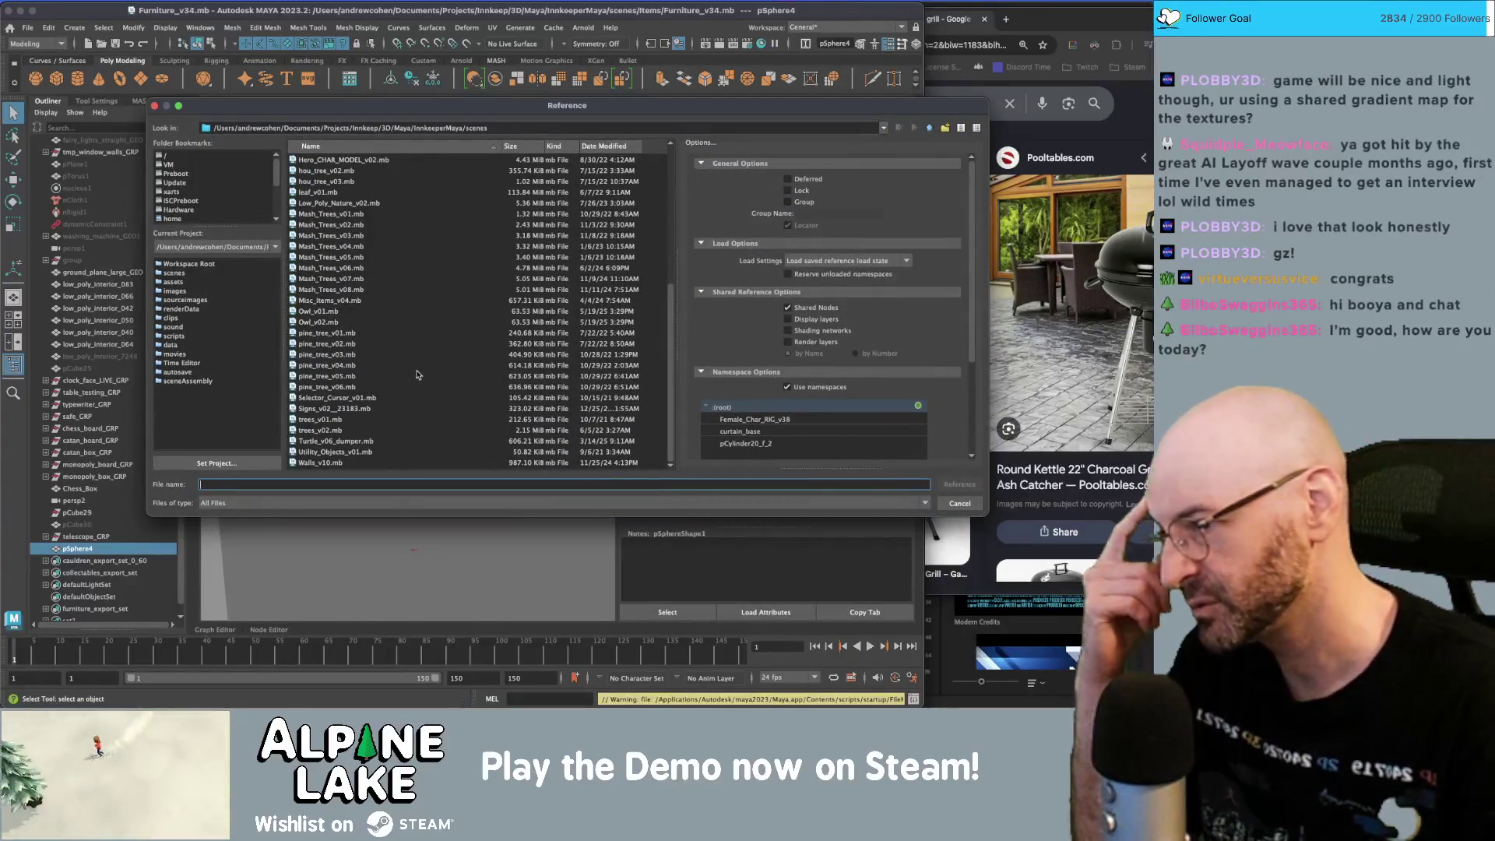
pyautogui.scroll(5, 420, 283)
pyautogui.scroll(3, 418, 288)
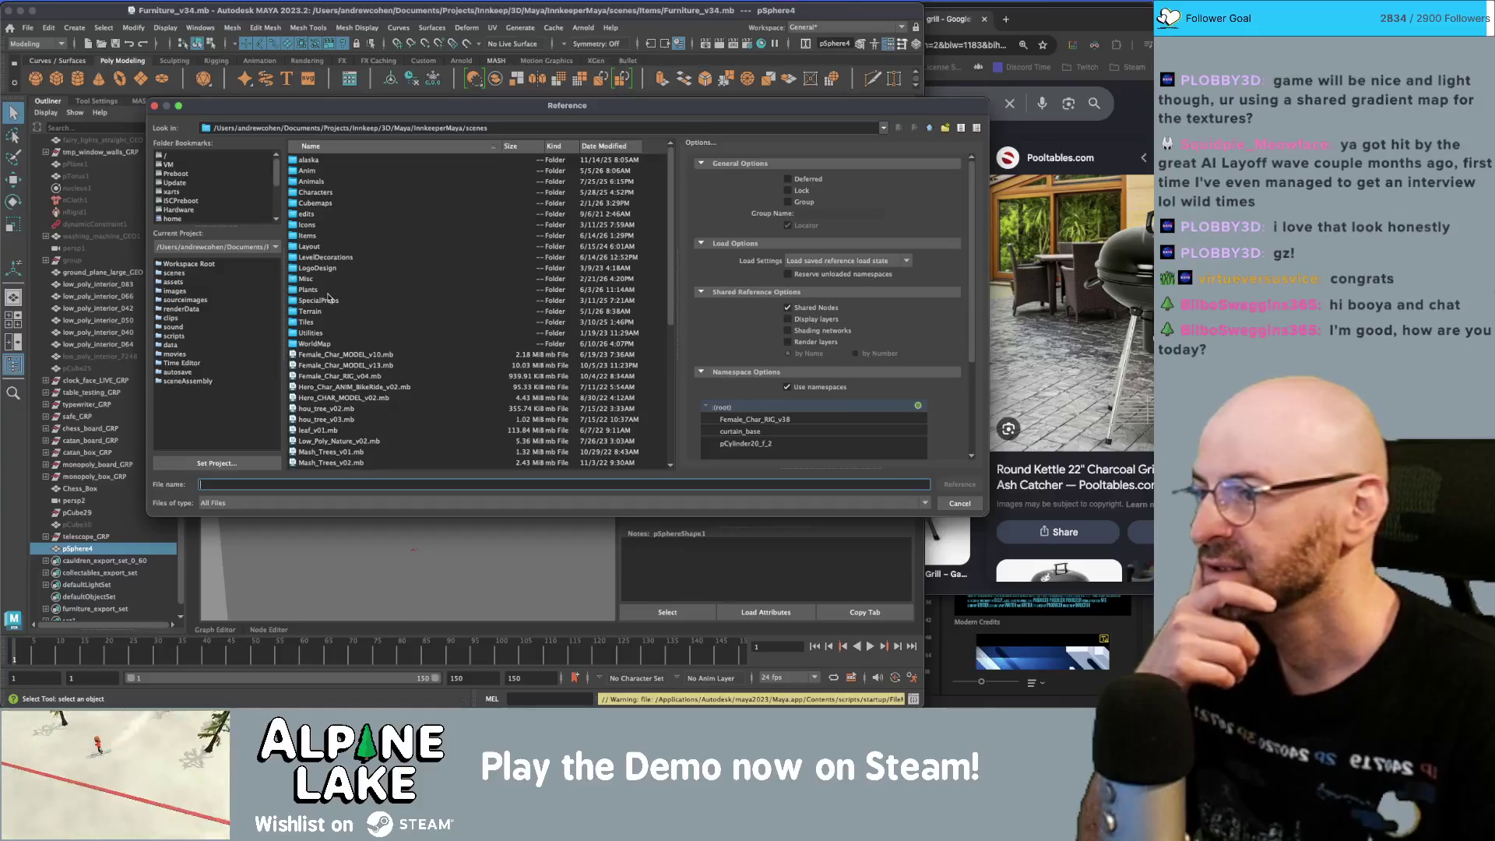
# - Reference VisitorCenterExteriorDecorations_v02.mb from LevelDecorations and select its park grill
pyautogui.doubleClick(328, 263)
pyautogui.scroll(-10, 343, 301)
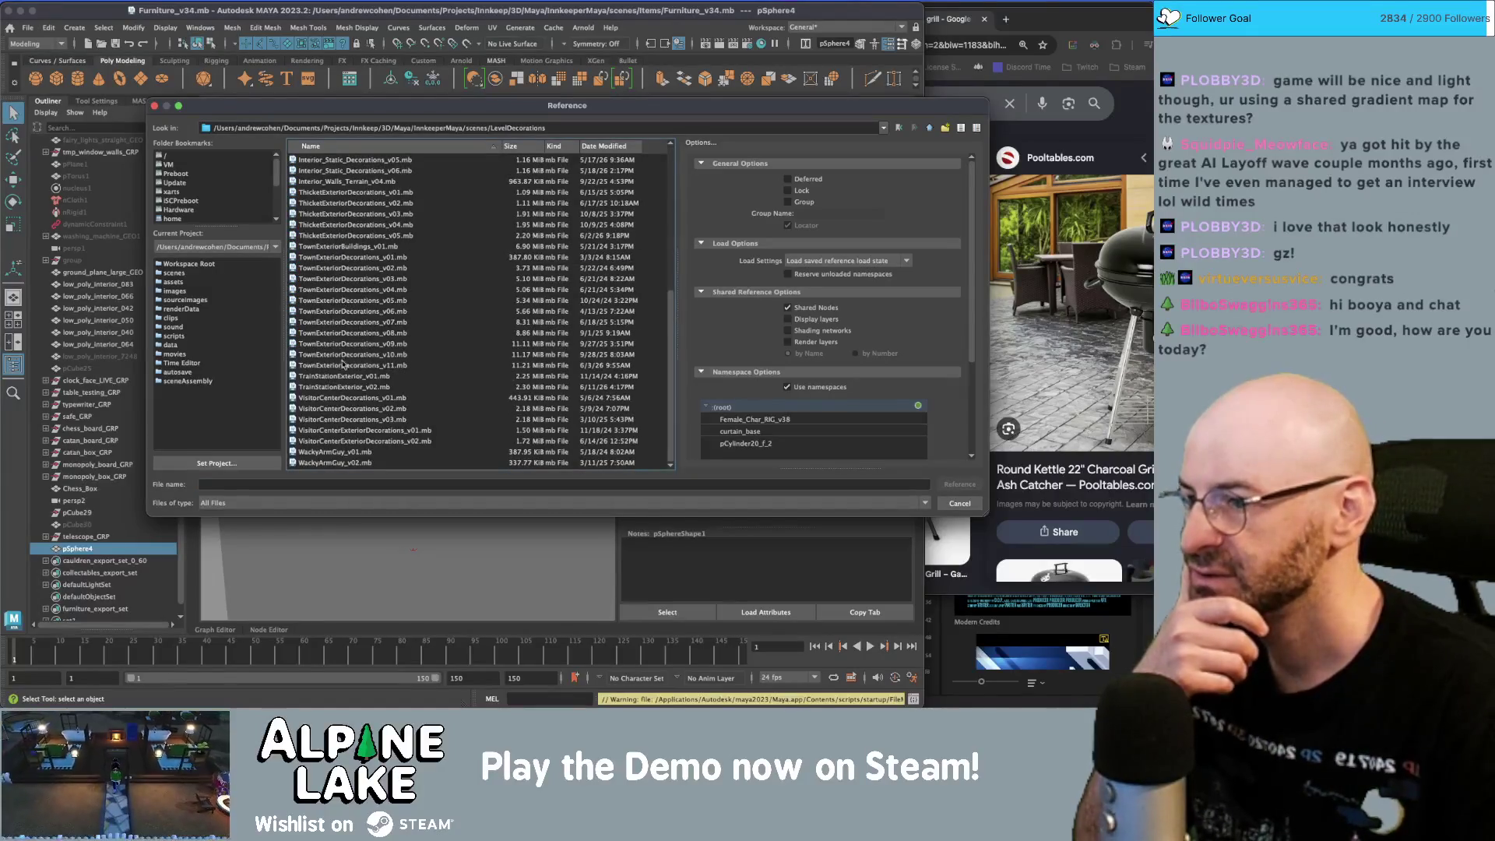
pyautogui.doubleClick(358, 441)
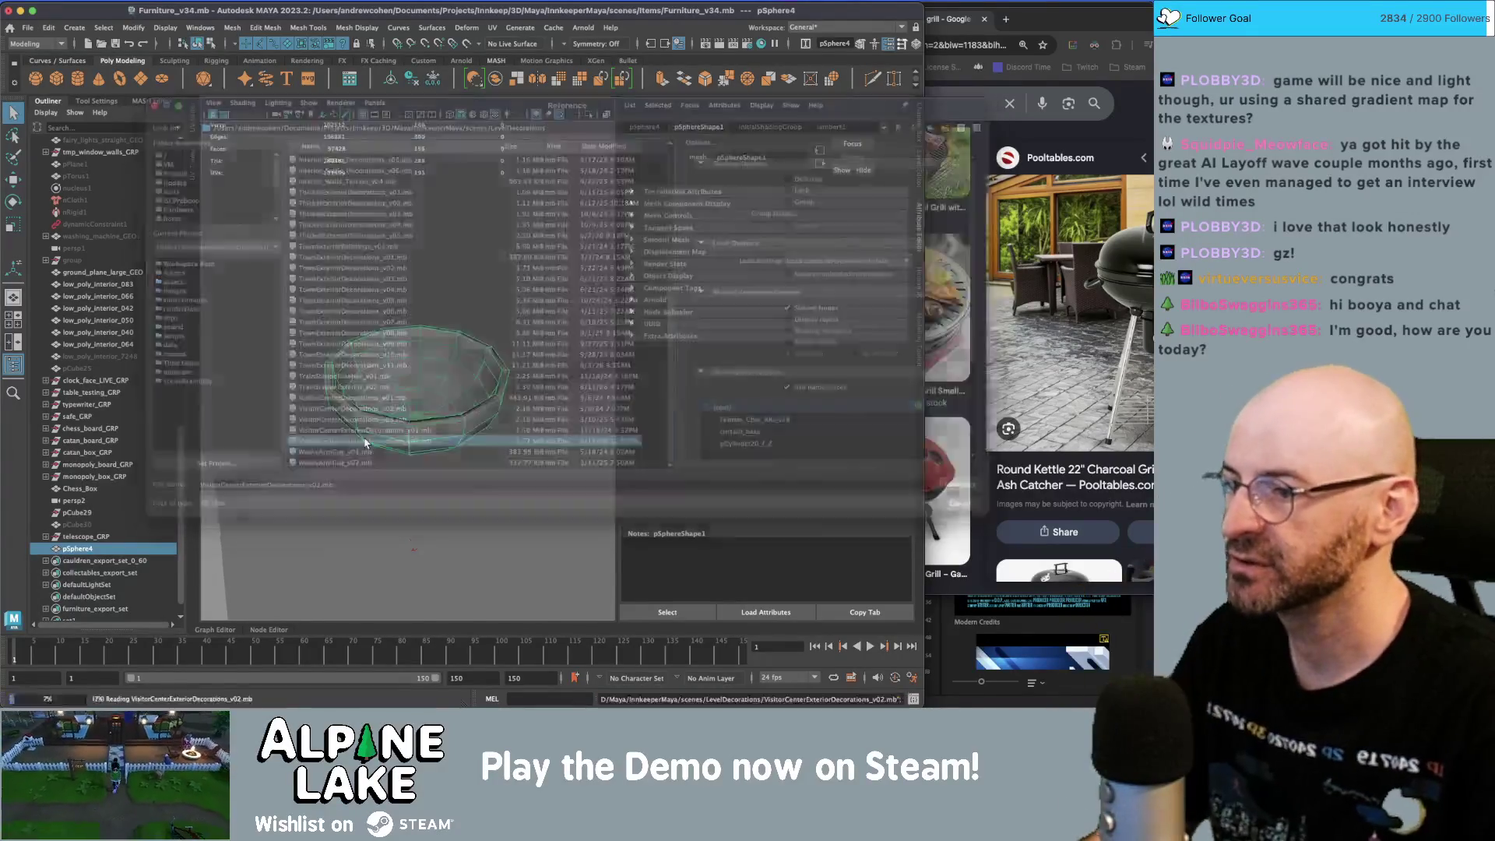
pyautogui.click(427, 431)
pyautogui.moveTo(427, 430)
pyautogui.keyDown('alt'); pyautogui.mouseDown()
pyautogui.moveTo(286, 338)
pyautogui.moveTo(394, 353)
pyautogui.mouseUp(); pyautogui.keyUp('alt')
pyautogui.click(561, 313)
# - Remove the referenced decorations group, keeping only the park grill reference
pyautogui.press('f')
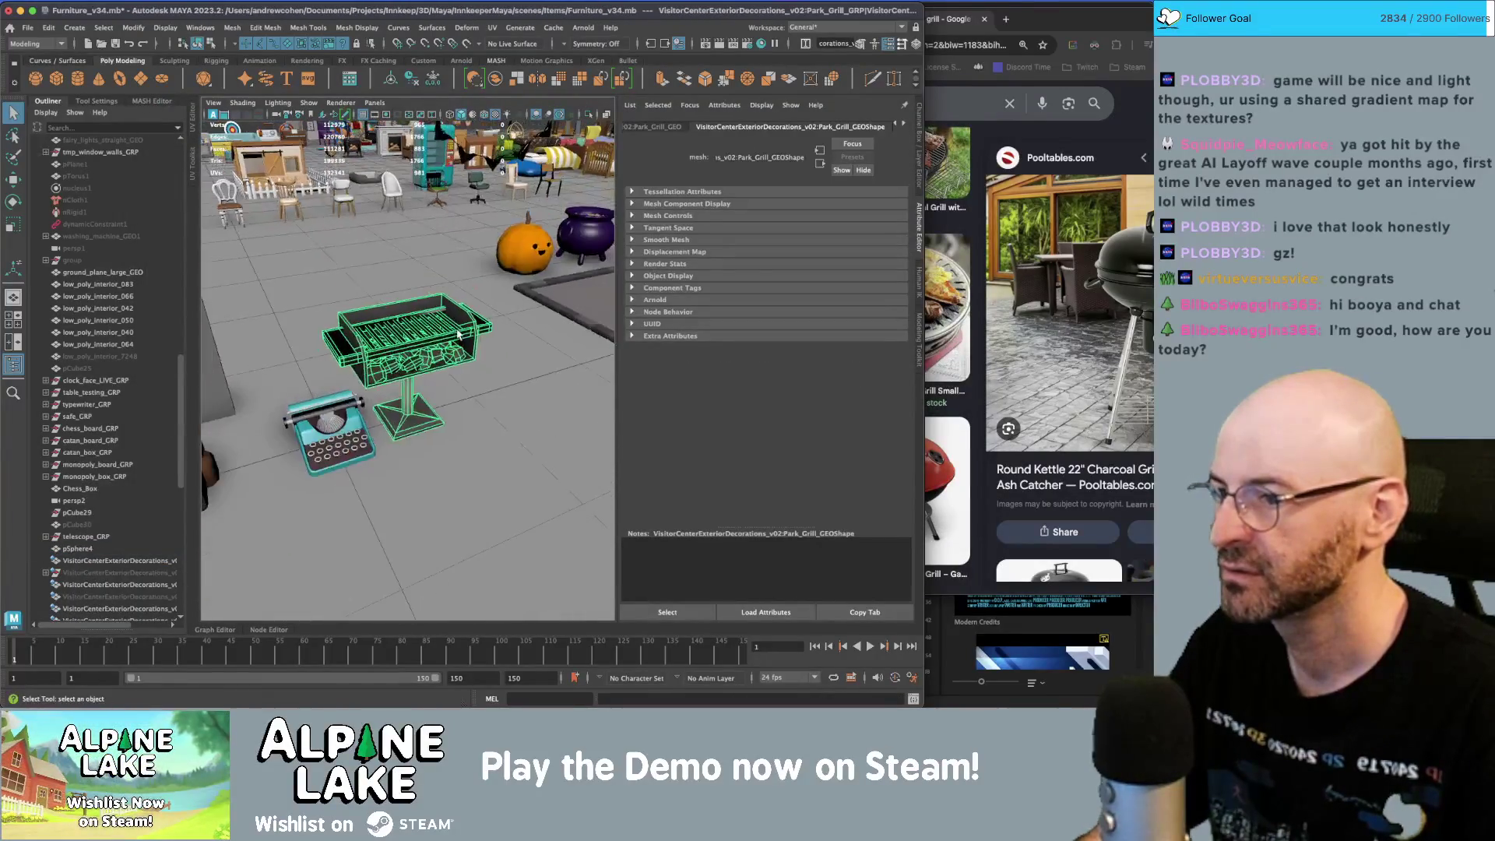
pyautogui.hotkey('shift', 'p')
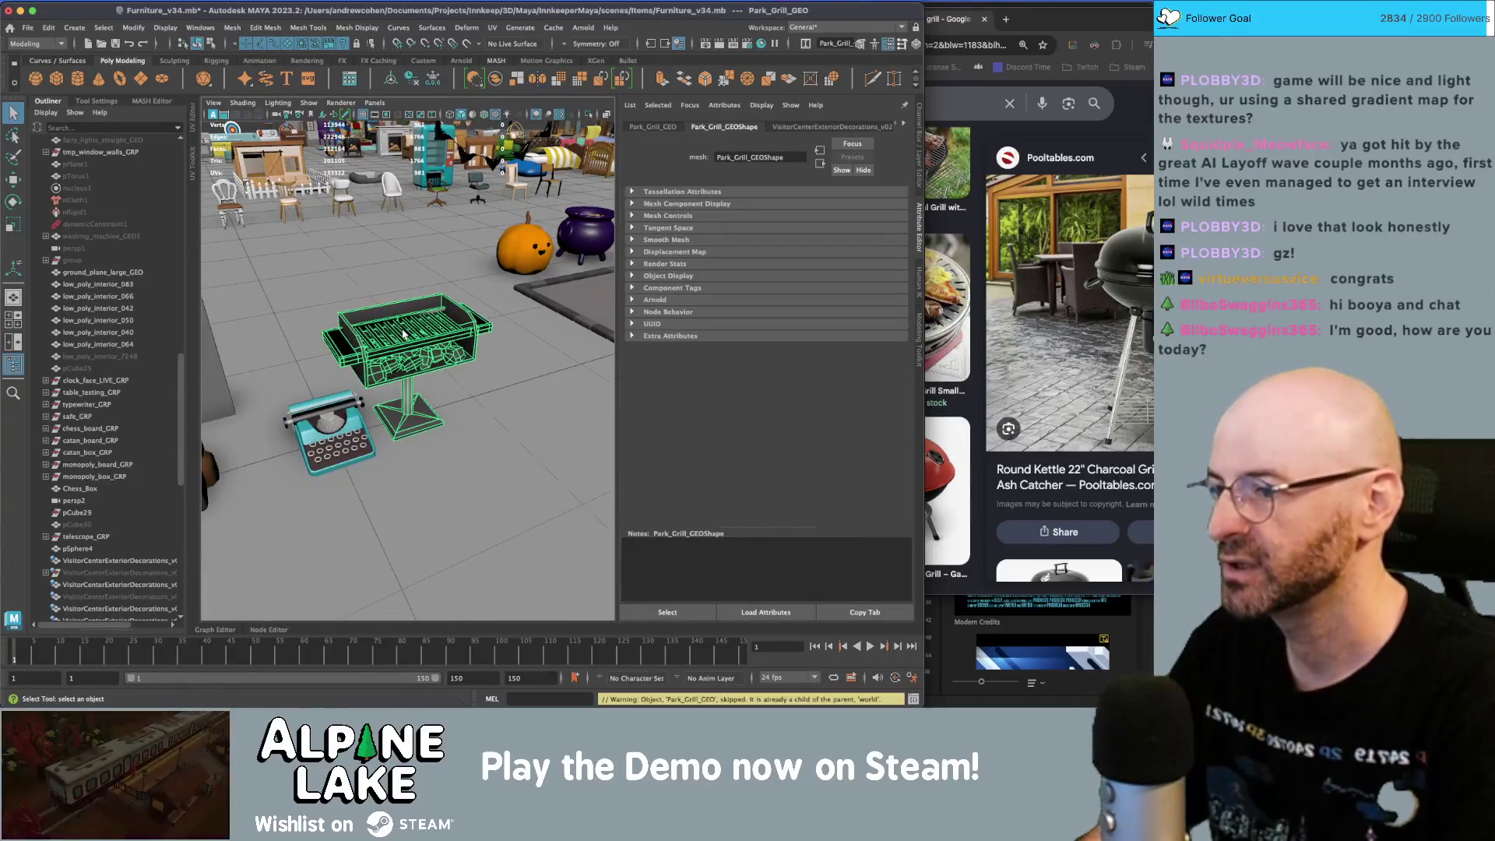
pyautogui.click(121, 572)
pyautogui.rightClick(121, 572)
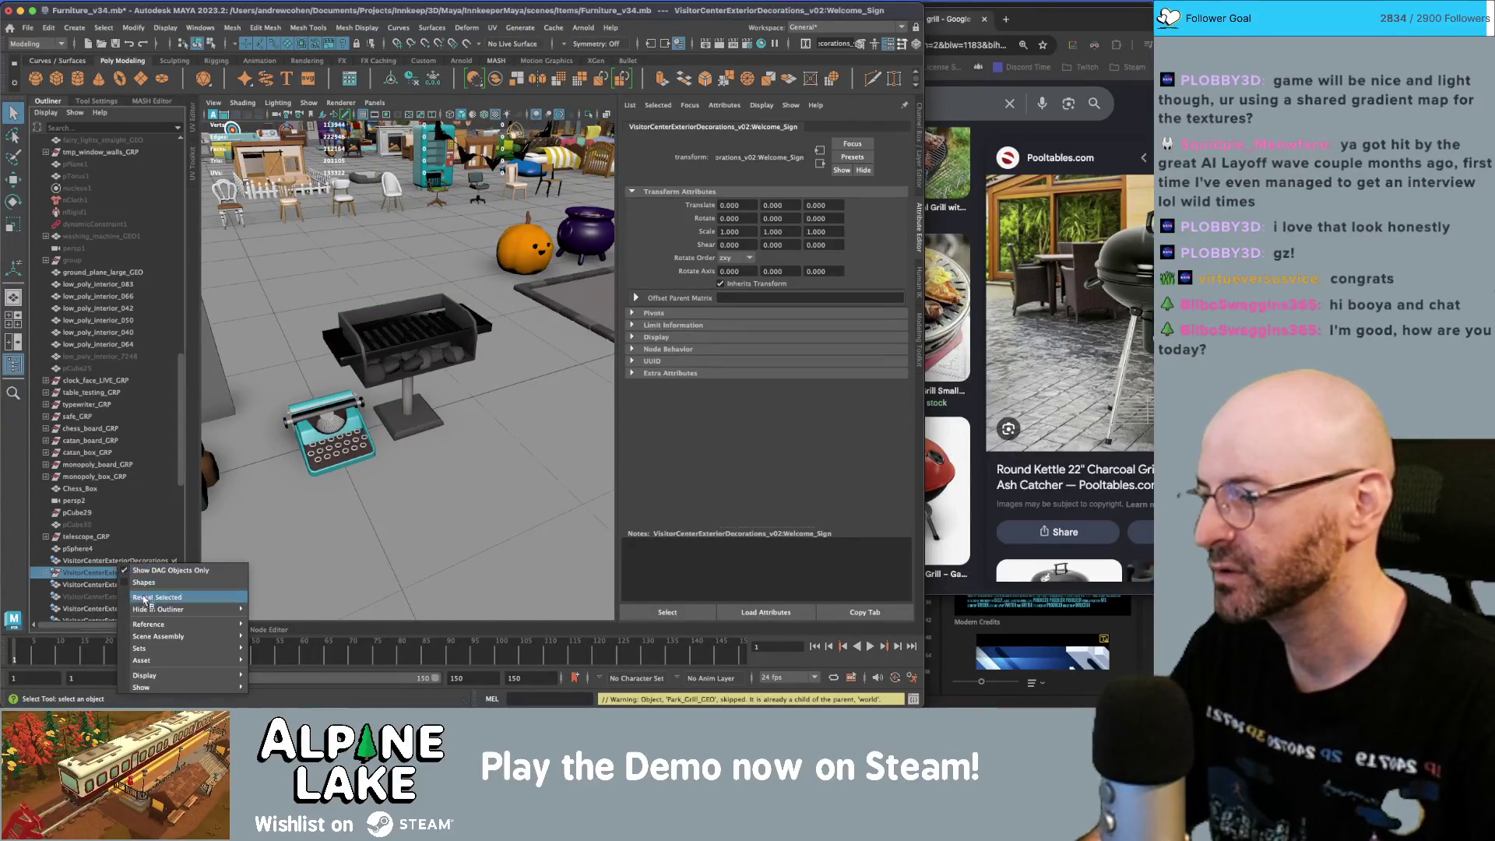
pyautogui.moveTo(156, 624)
pyautogui.click(310, 610)
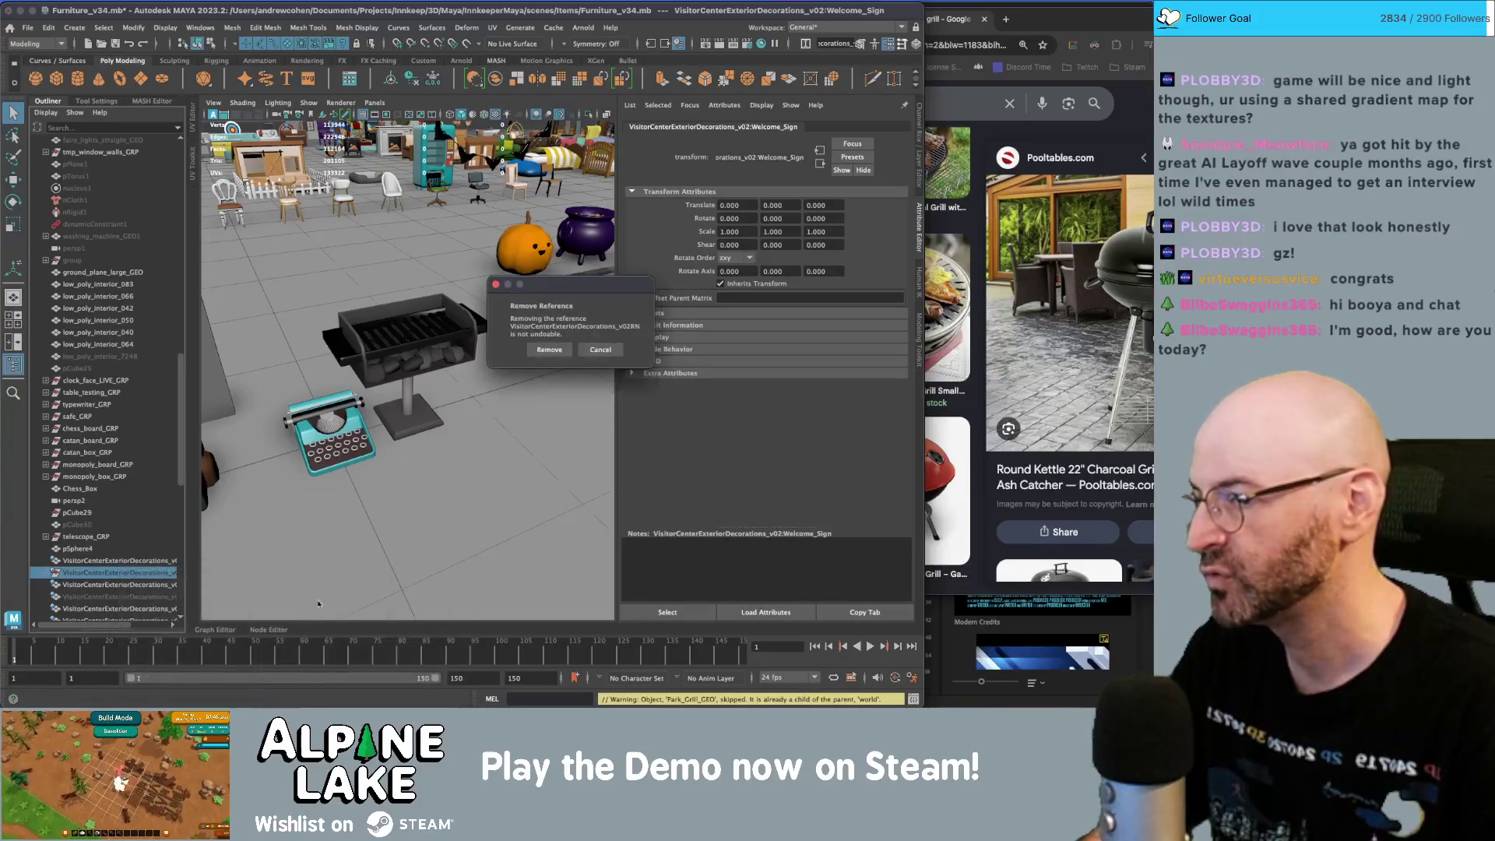
pyautogui.click(550, 349)
# - Select the remaining park grill, reposition it and frame it in view
pyautogui.click(462, 335)
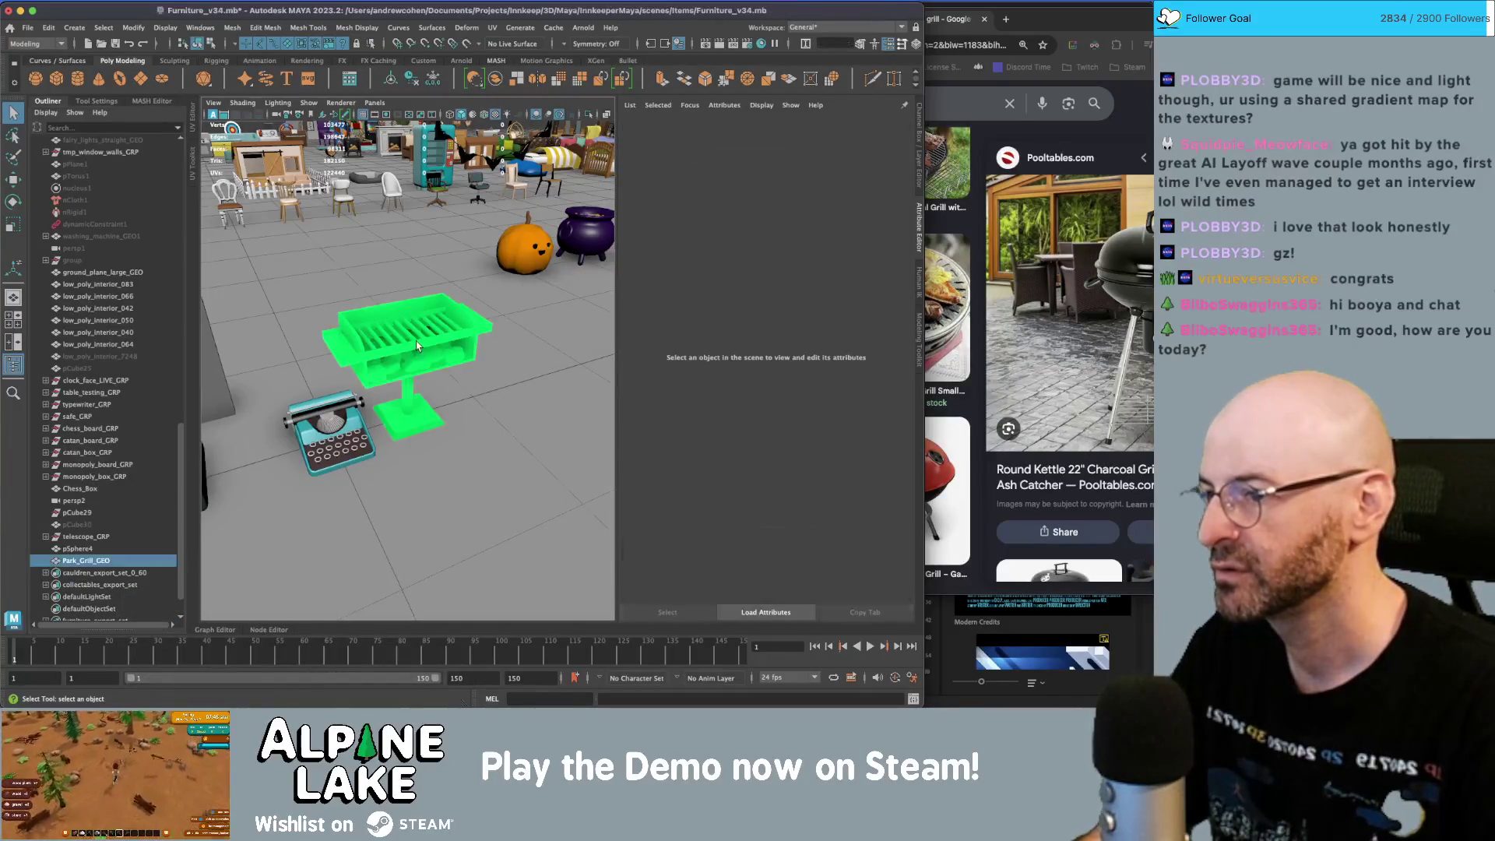
pyautogui.press('f')
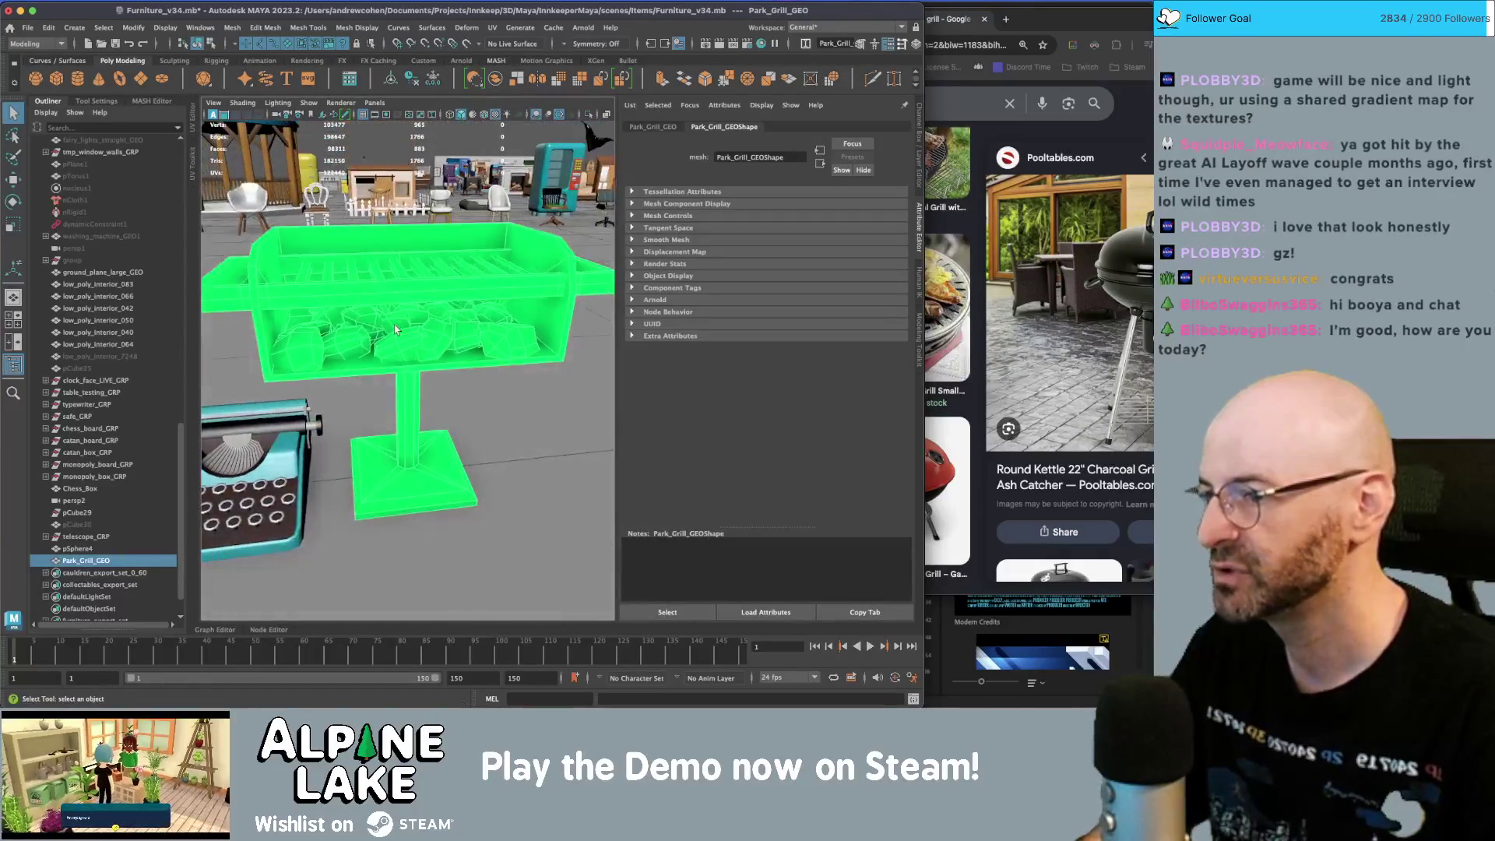
pyautogui.keyDown('alt'); pyautogui.moveTo(470, 306); pyautogui.dragTo(265, 328, button='right'); pyautogui.keyUp('alt')
pyautogui.moveTo(265, 327)
pyautogui.keyDown('alt'); pyautogui.mouseDown()
pyautogui.moveTo(514, 372)
pyautogui.moveTo(277, 389)
pyautogui.mouseUp(); pyautogui.keyUp('alt')
pyautogui.press('w')
pyautogui.press('f')
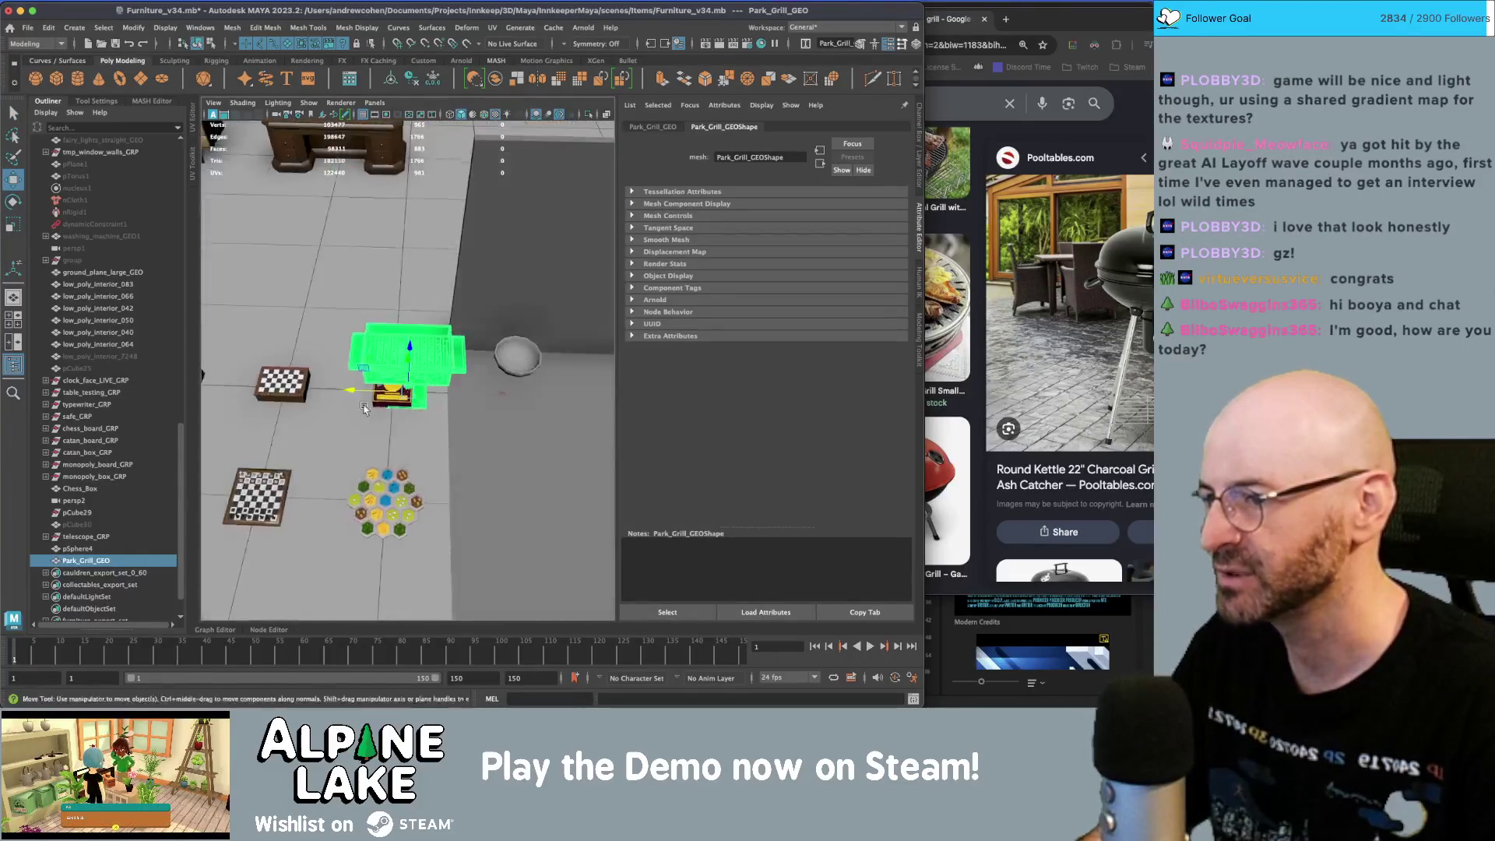
# - Scale the pSphere4 bowl up uniformly and bring the grill reference image forward
pyautogui.click(566, 348)
pyautogui.keyDown('alt'); pyautogui.moveTo(566, 348); pyautogui.dragTo(498, 377, button='middle'); pyautogui.keyUp('alt')
pyautogui.scroll(-3, 498, 377)
pyautogui.press('r')
pyautogui.moveTo(520, 356)
pyautogui.mouseDown()
pyautogui.moveTo(553, 350)
pyautogui.moveTo(522, 308)
pyautogui.moveTo(534, 334)
pyautogui.moveTo(521, 347)
pyautogui.moveTo(456, 354)
pyautogui.moveTo(552, 317)
pyautogui.mouseUp()
pyautogui.press('w')
pyautogui.press('r')
pyautogui.press('w')
pyautogui.press('q')
pyautogui.click(468, 467)
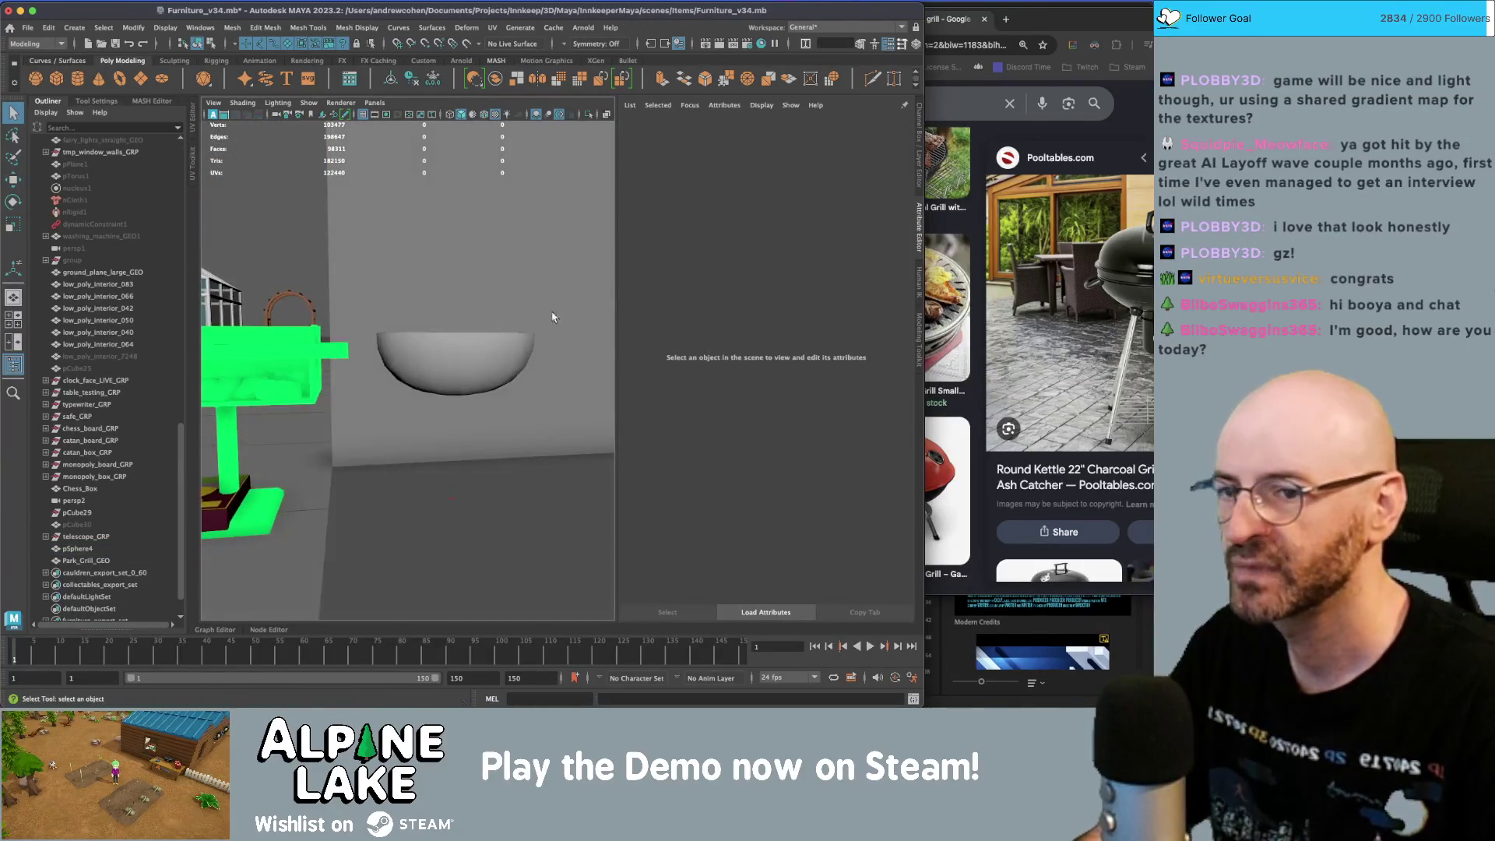
pyautogui.click(1033, 11)
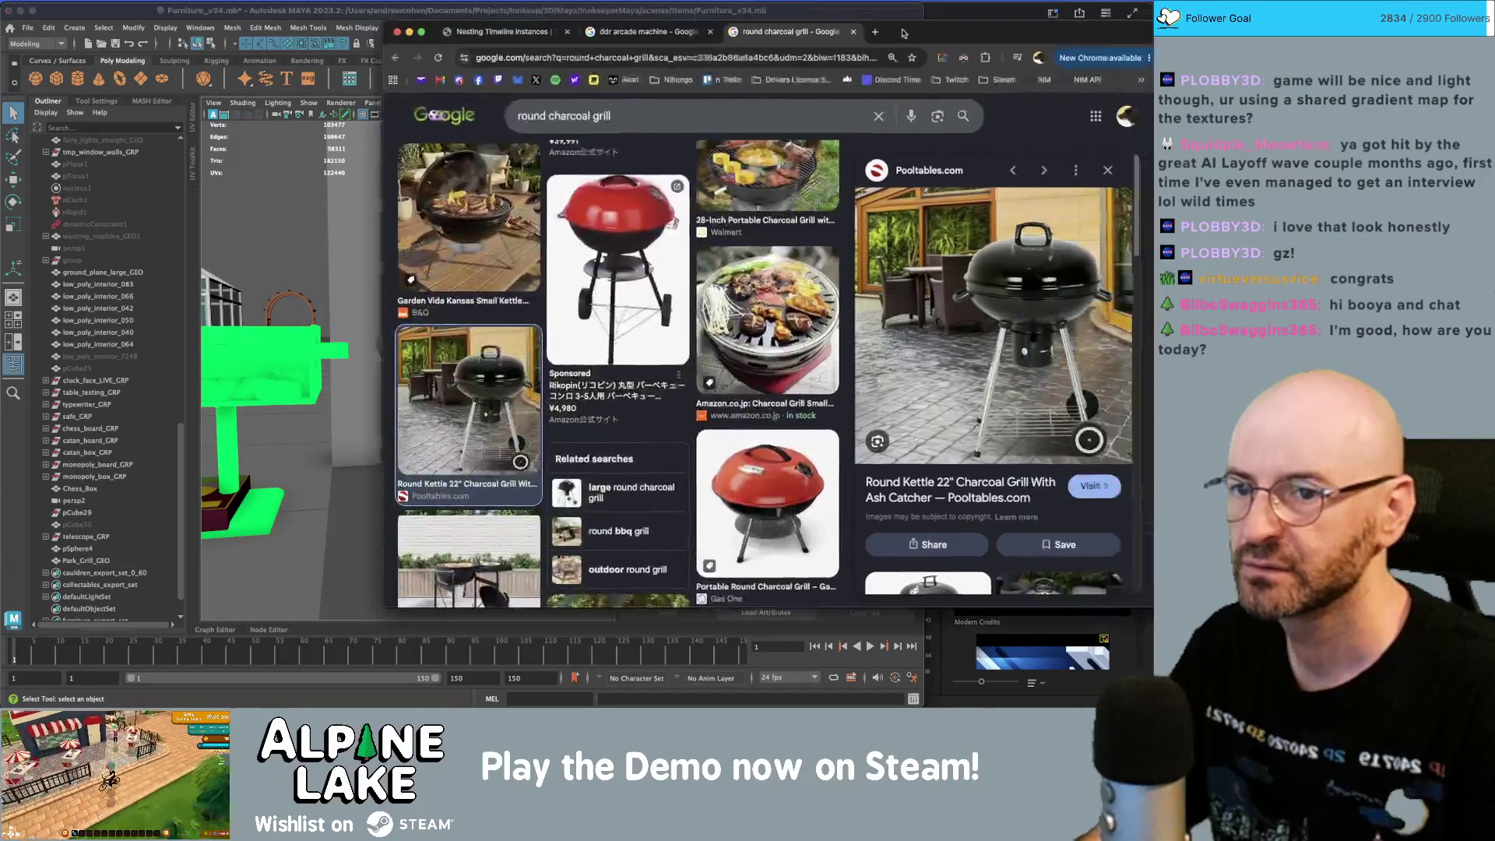
# - Create a polygon cube for the first leg with Height Baseline set to -1
pyautogui.click(346, 20)
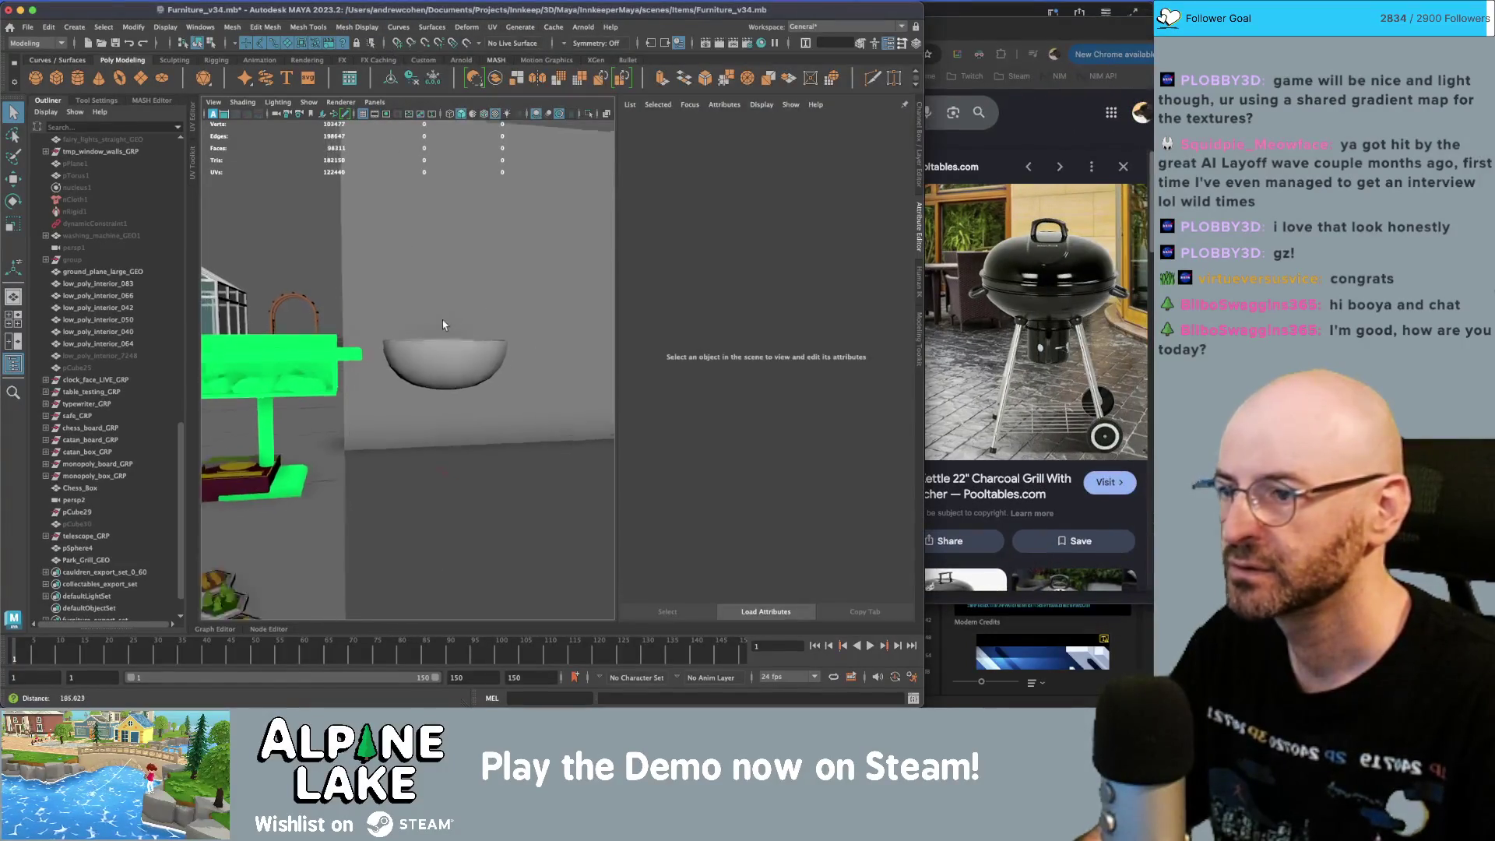
pyautogui.keyDown('alt'); pyautogui.moveTo(444, 315); pyautogui.dragTo(450, 336); pyautogui.keyUp('alt')
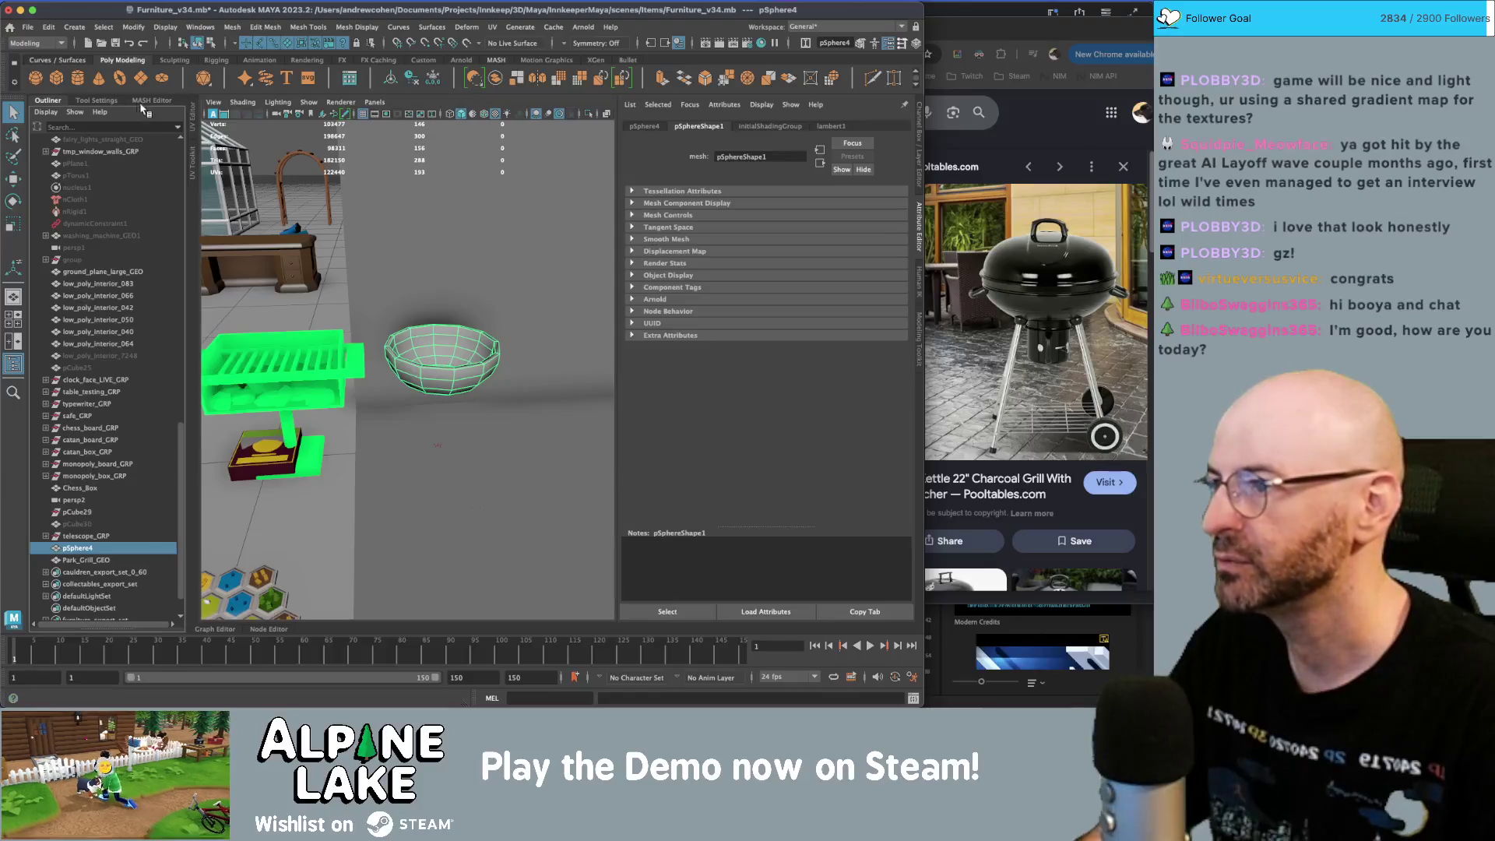
pyautogui.click(52, 85)
pyautogui.press('r')
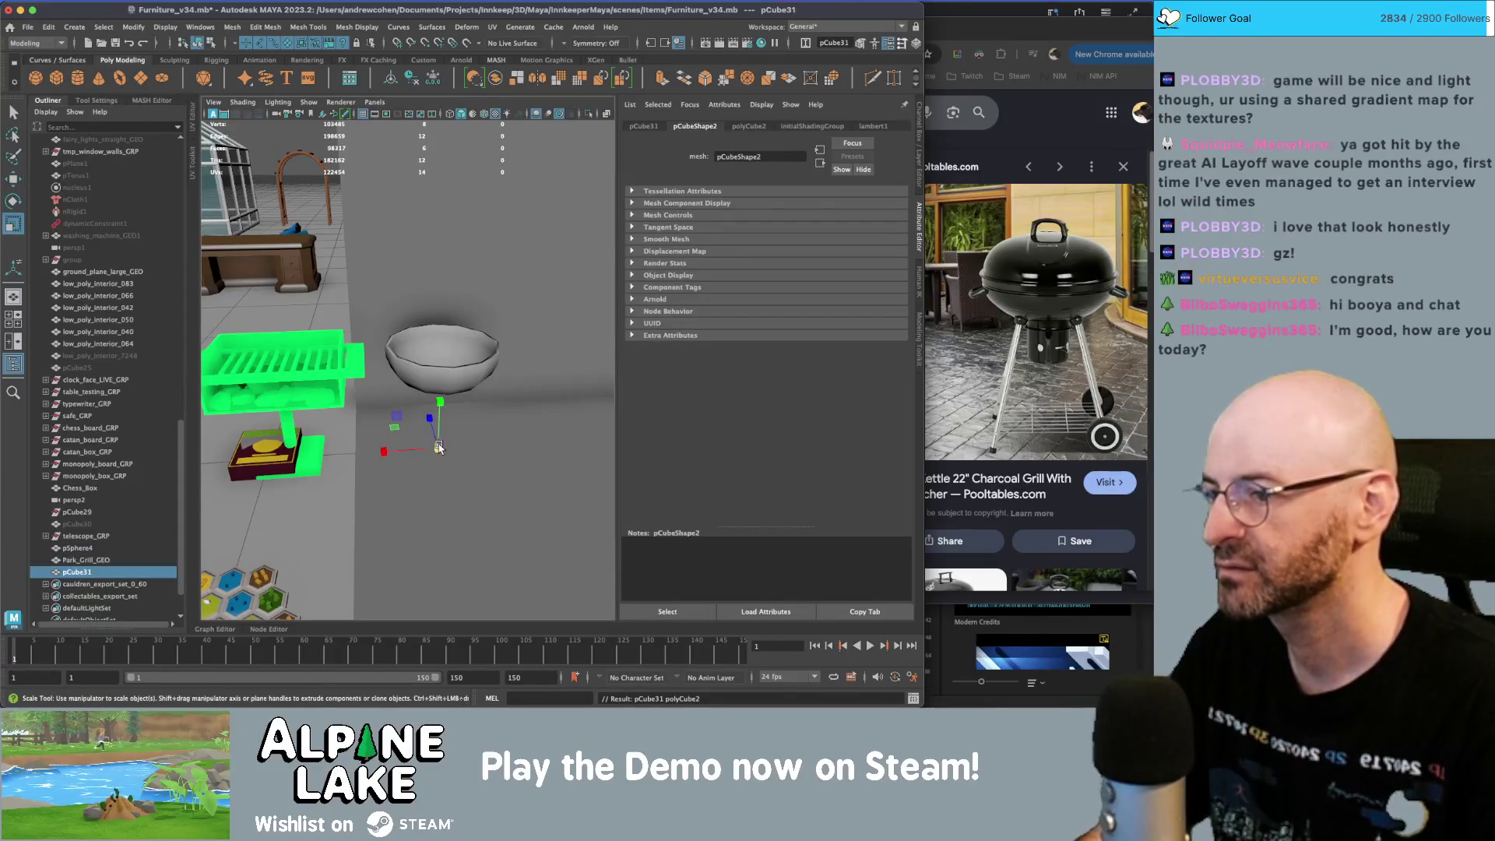
pyautogui.moveTo(450, 205); pyautogui.dragTo(450, 207)
pyautogui.press('w')
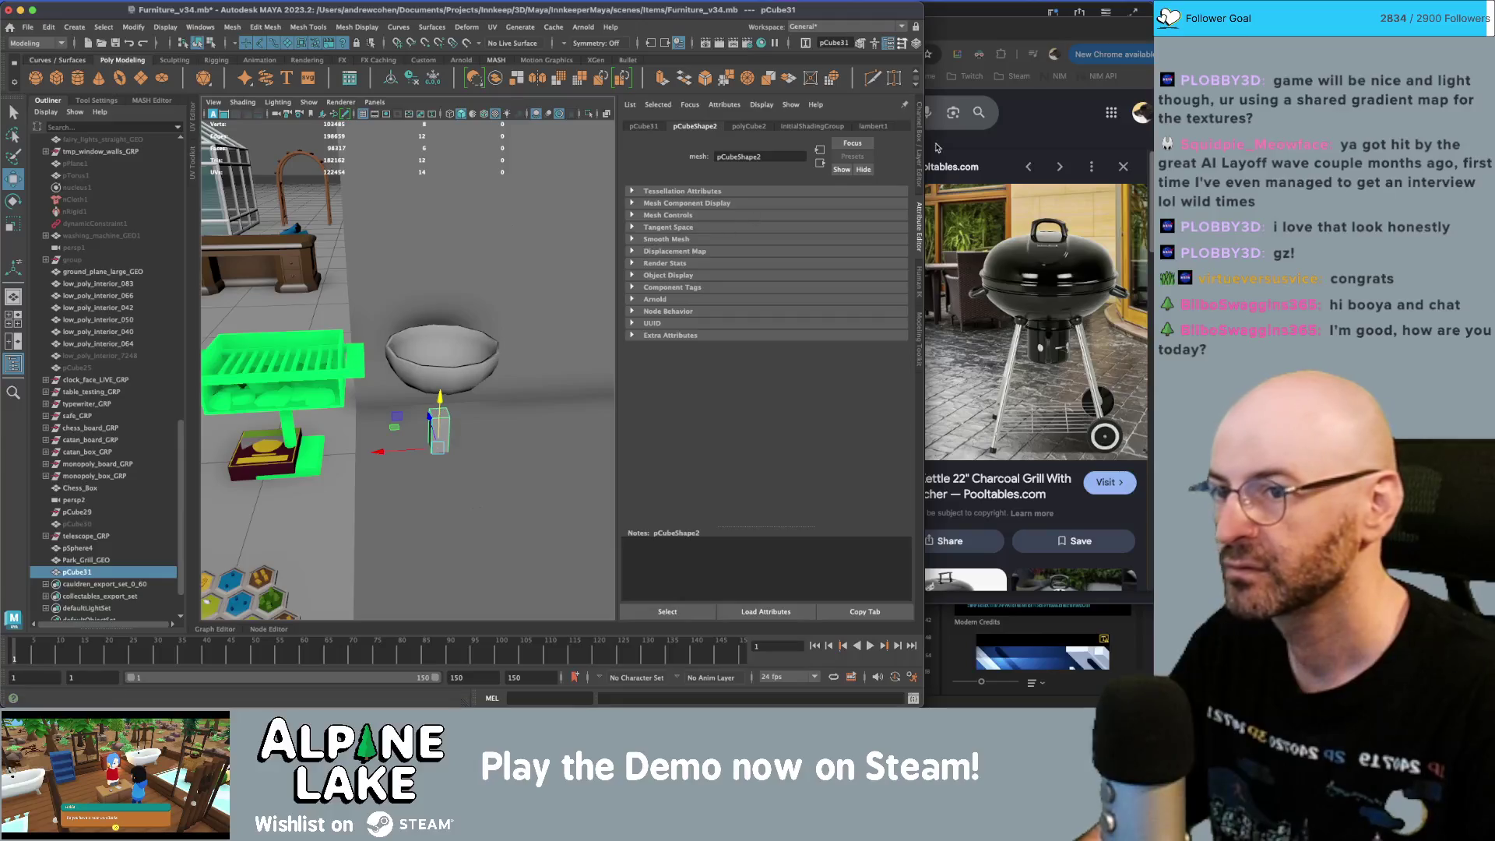
pyautogui.click(920, 144)
pyautogui.click(755, 263)
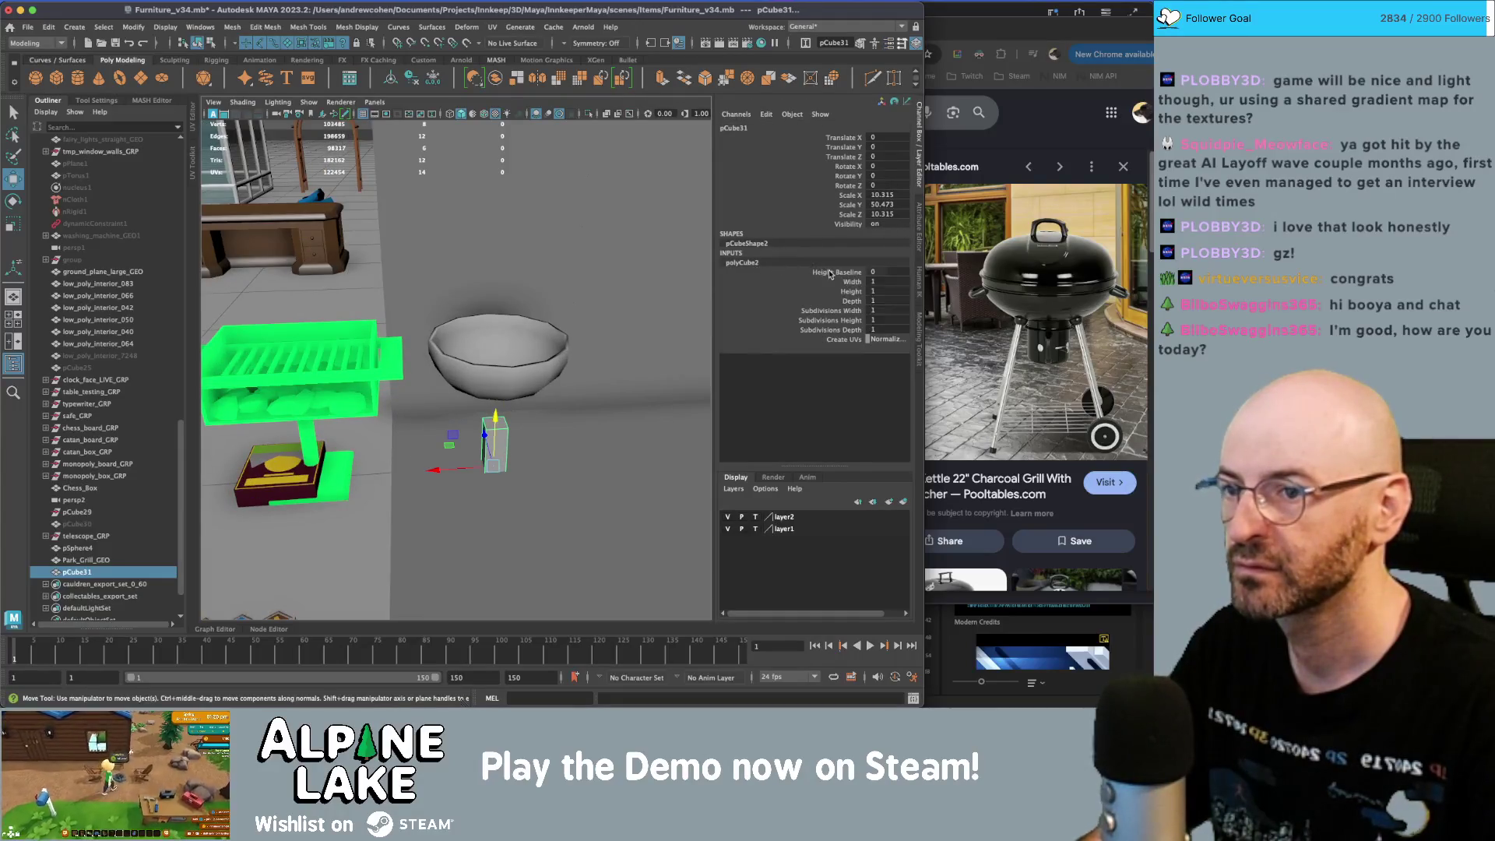
pyautogui.click(837, 272)
# - Scale the cube into a thin, tall post beneath the bowl
pyautogui.press('r')
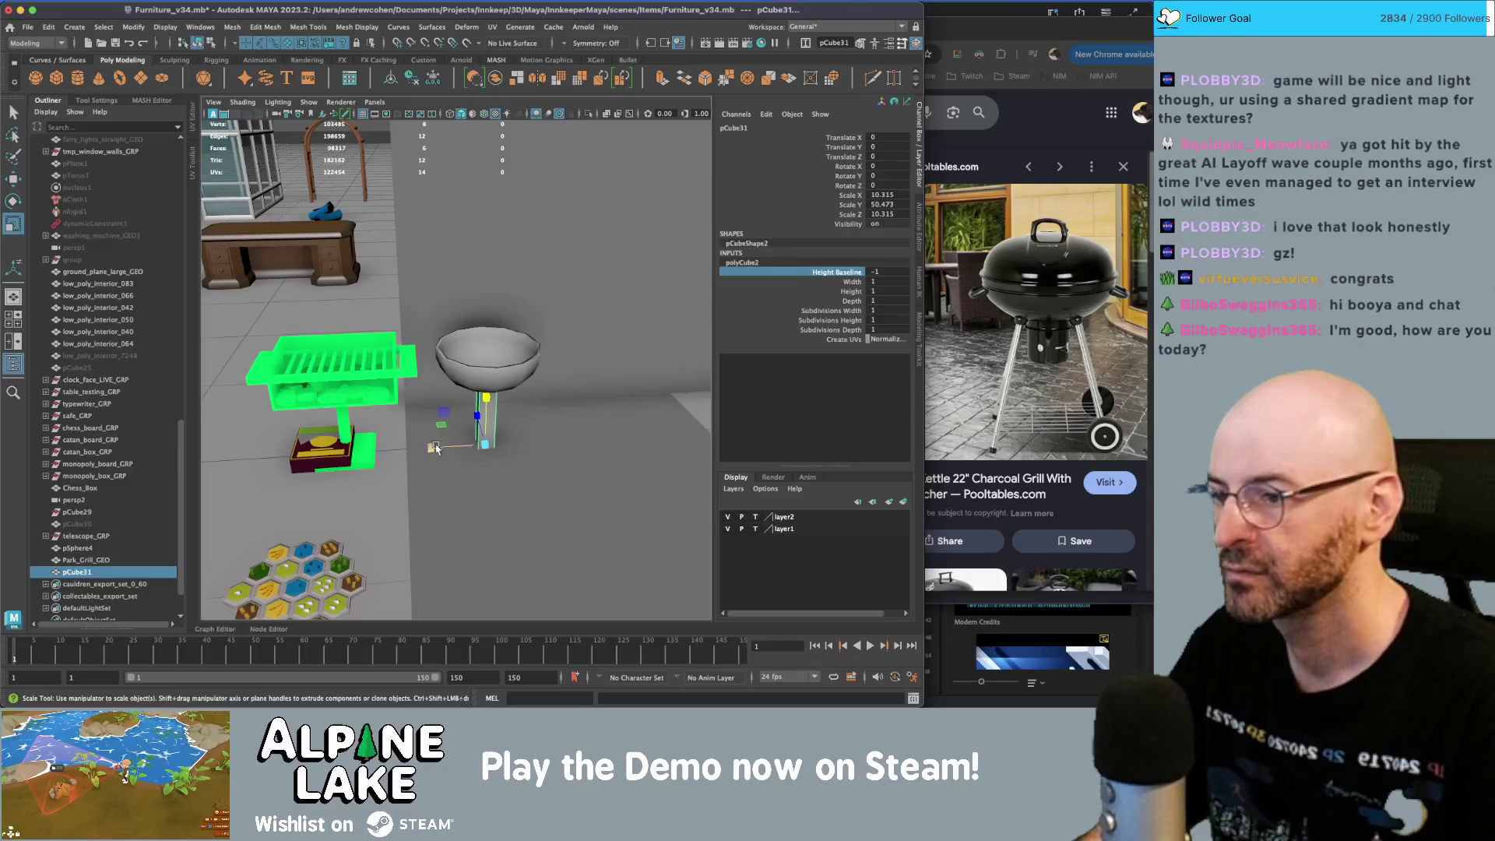
pyautogui.moveTo(440, 428); pyautogui.dragTo(491, 413)
pyautogui.press('4')
pyautogui.scroll(3, 491, 413)
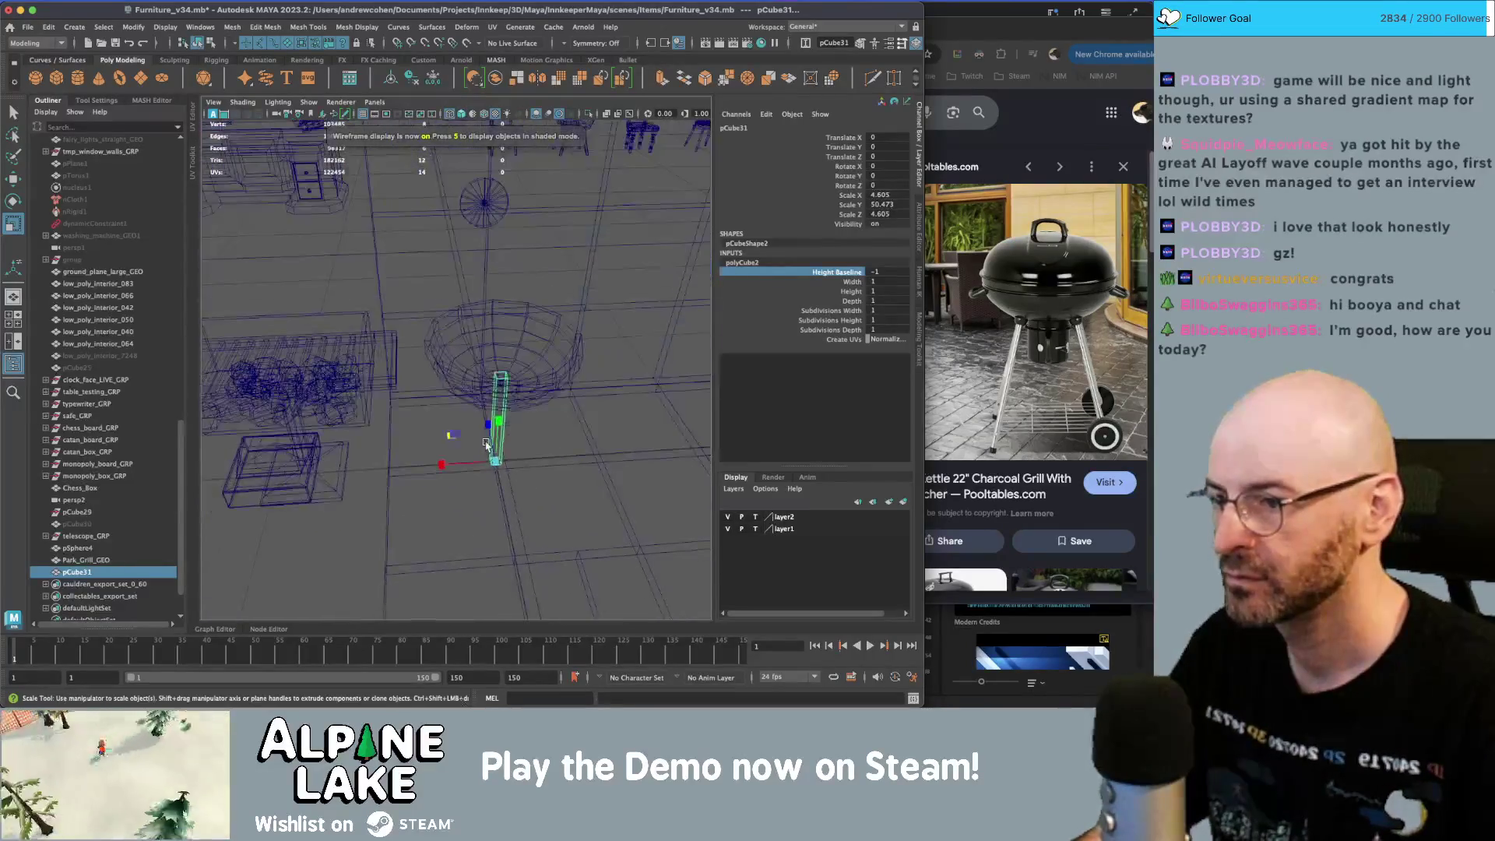
pyautogui.press('5')
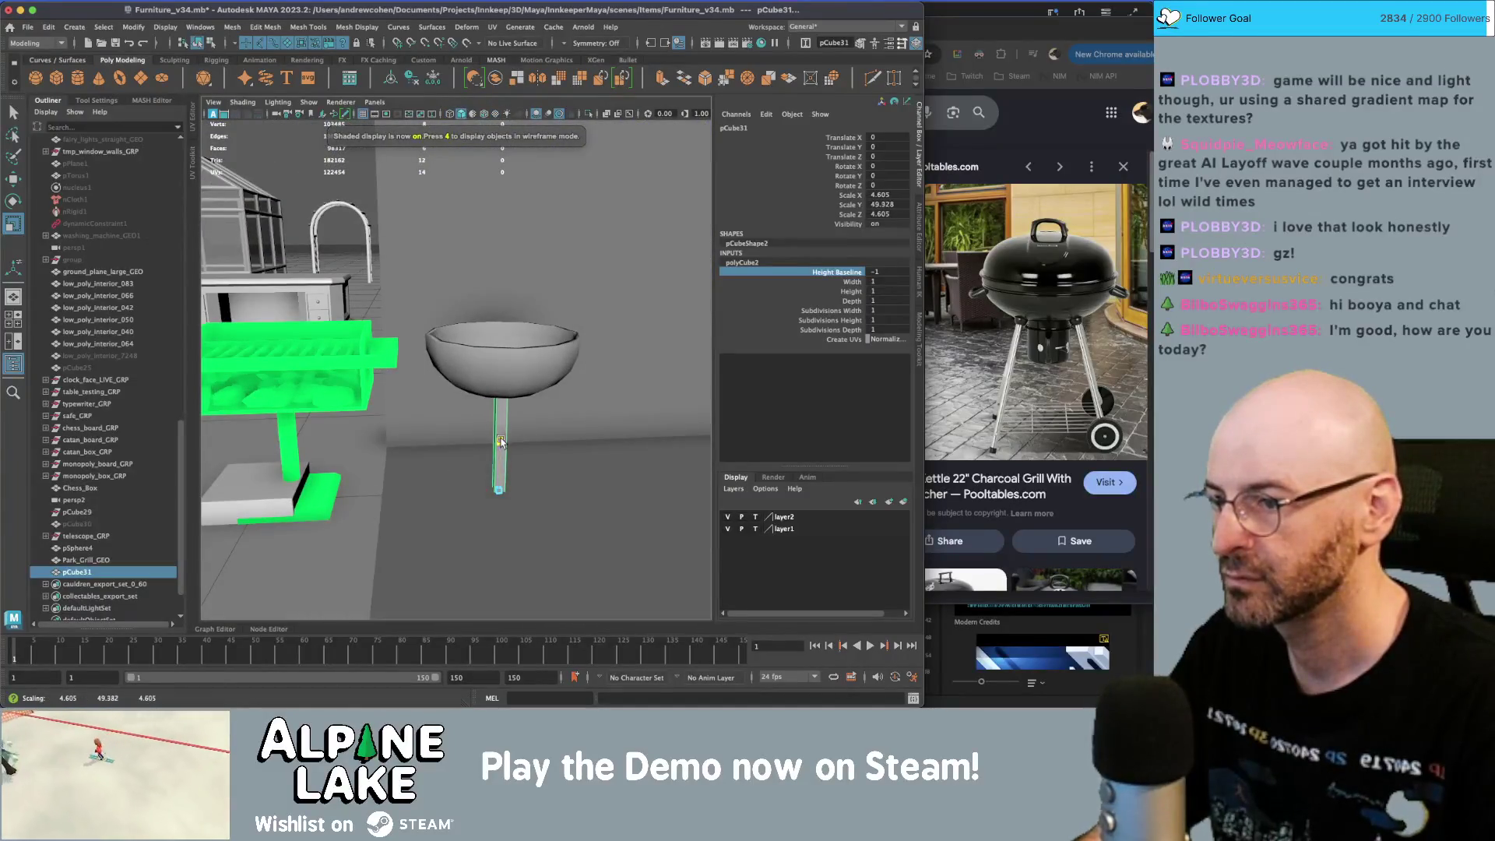
pyautogui.moveTo(500, 441); pyautogui.dragTo(499, 436)
pyautogui.press('4')
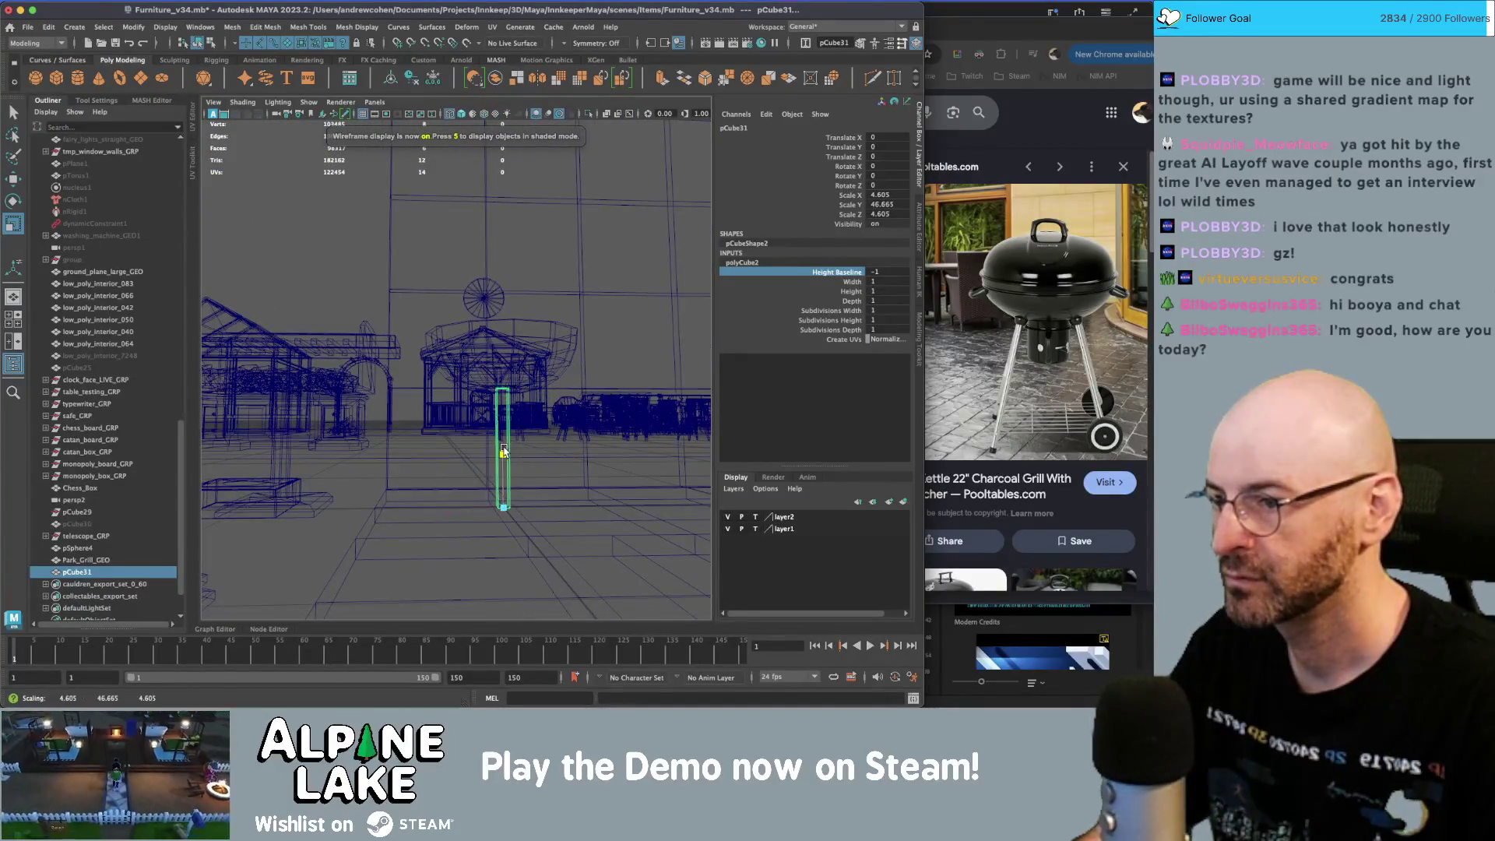
pyautogui.press('5')
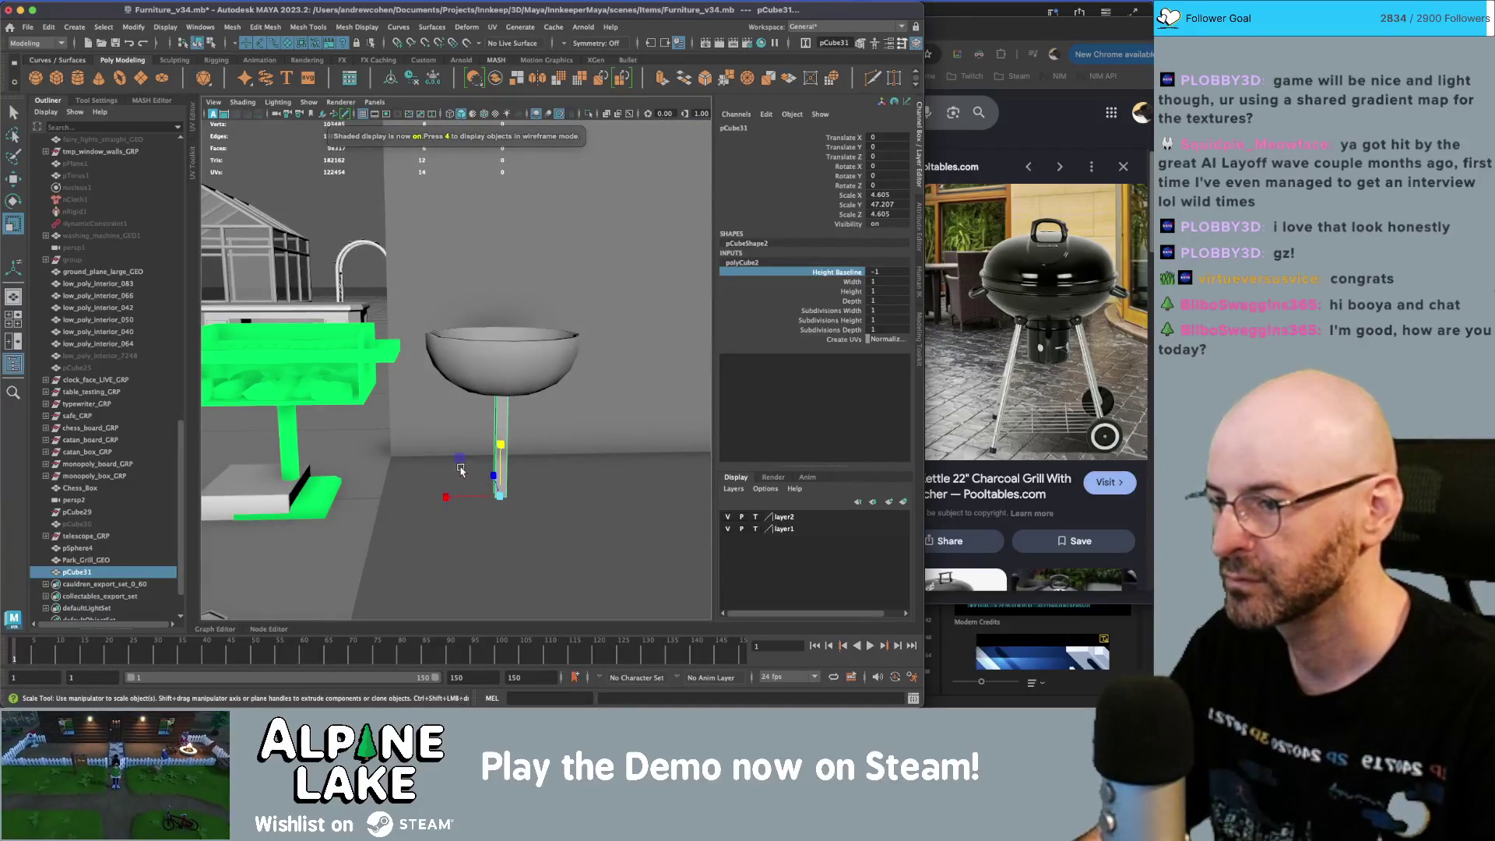
pyautogui.keyDown('alt'); pyautogui.moveTo(461, 468); pyautogui.dragTo(484, 514); pyautogui.keyUp('alt')
pyautogui.moveTo(443, 435)
pyautogui.mouseDown()
pyautogui.moveTo(463, 478)
pyautogui.moveTo(430, 483)
pyautogui.moveTo(486, 456)
pyautogui.moveTo(475, 461)
pyautogui.mouseUp()
# - Tilt the post about 10° outward and shorten the leg slightly
pyautogui.press('w')
pyautogui.press('e')
pyautogui.moveTo(475, 461)
pyautogui.keyDown('alt'); pyautogui.mouseDown()
pyautogui.moveTo(409, 505)
pyautogui.moveTo(441, 492)
pyautogui.mouseUp(); pyautogui.keyUp('alt')
pyautogui.press('w')
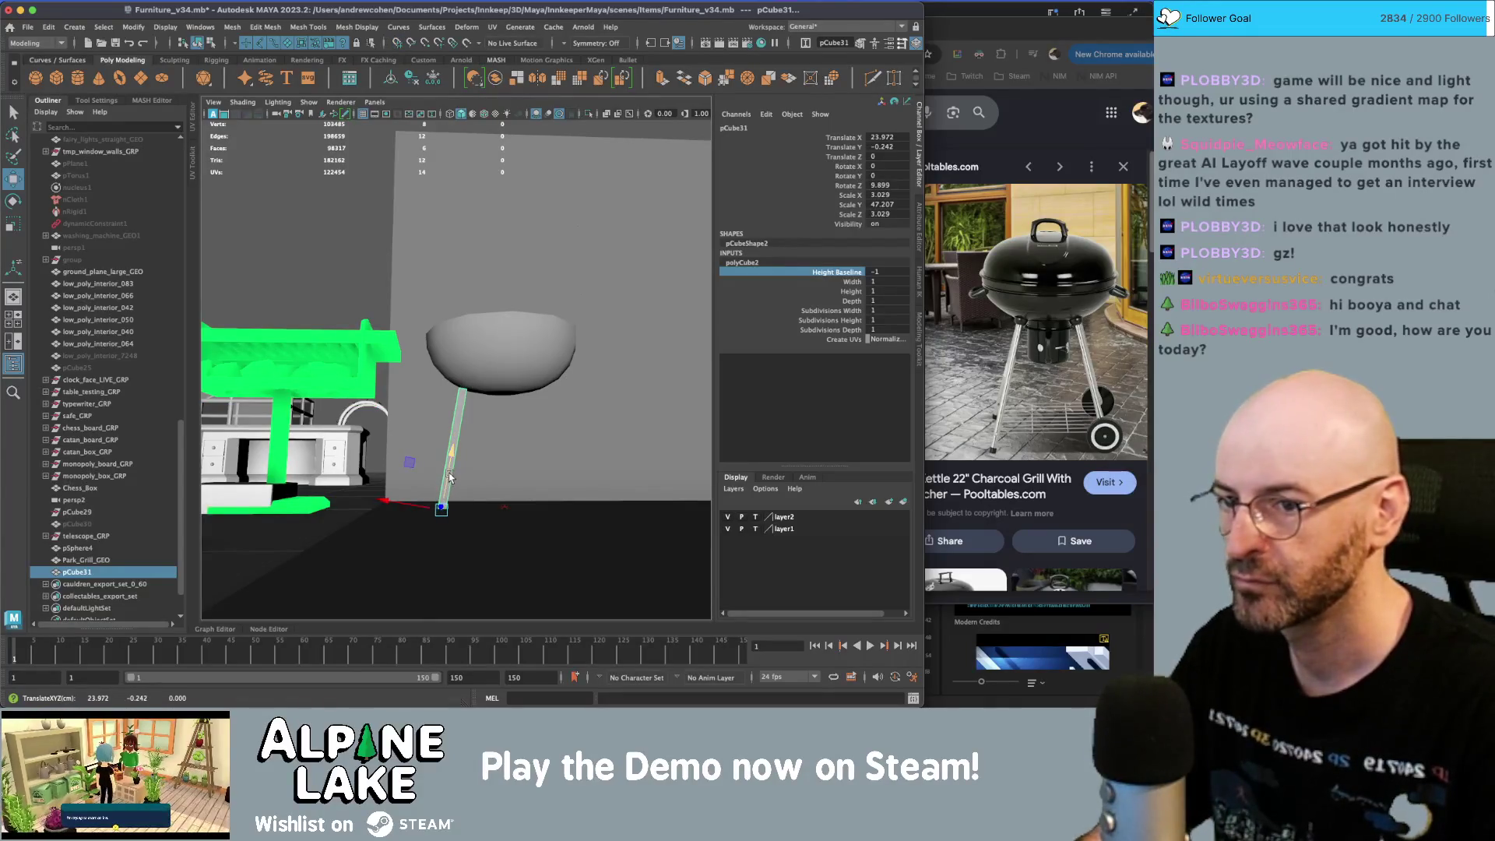
pyautogui.press('r')
pyautogui.moveTo(450, 465); pyautogui.dragTo(476, 408)
pyautogui.press('q')
pyautogui.keyDown('shift'); pyautogui.moveTo(477, 408); pyautogui.dragTo(476, 408, button='right'); pyautogui.keyUp('shift')
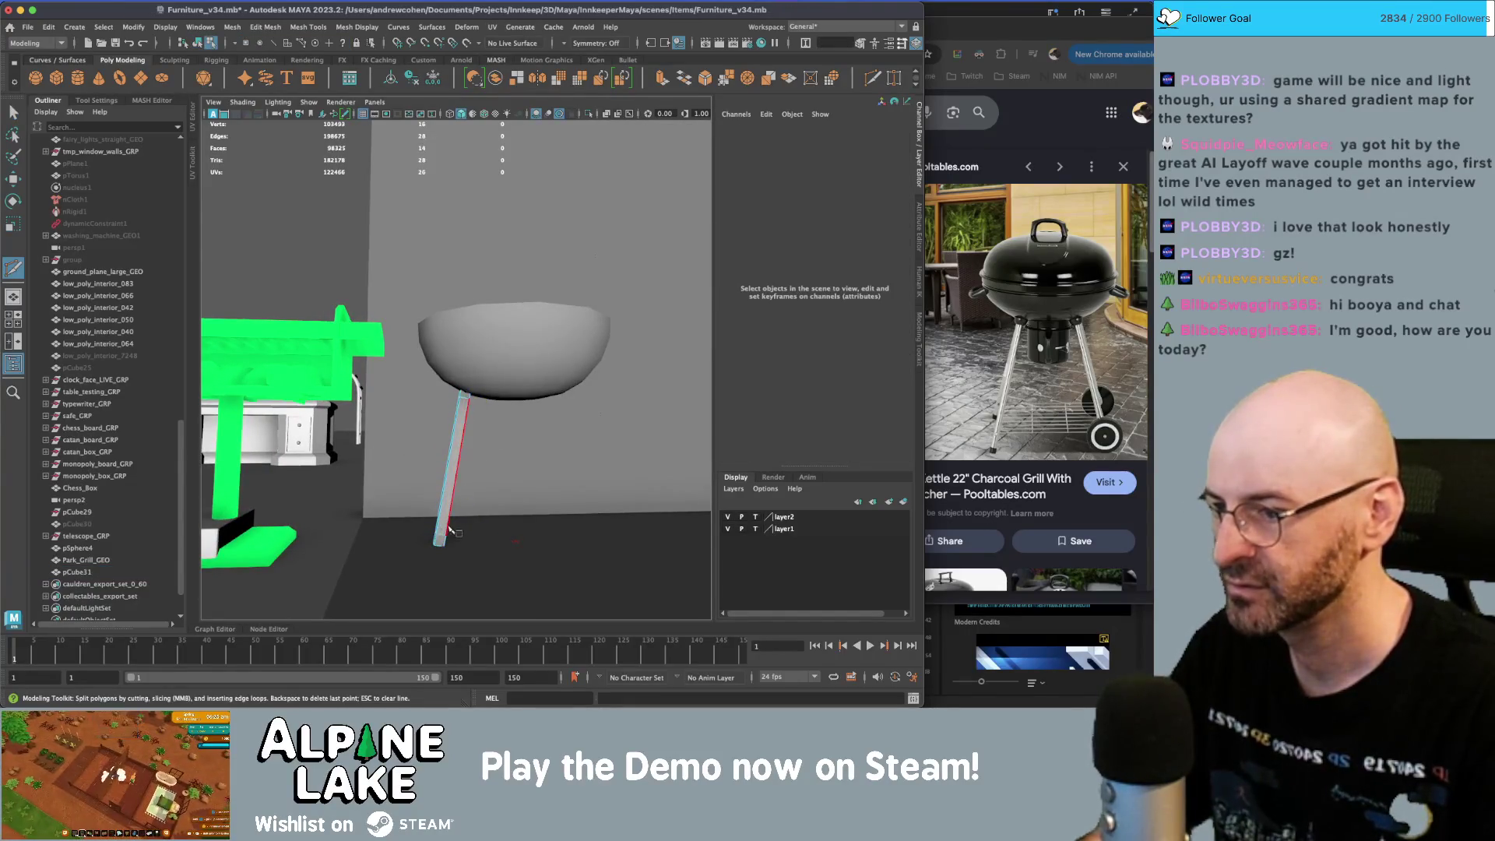
# - Extrude the faces at the leg's lower end to form a foot
pyautogui.press('q')
pyautogui.rightClick(449, 499)
pyautogui.click(462, 377)
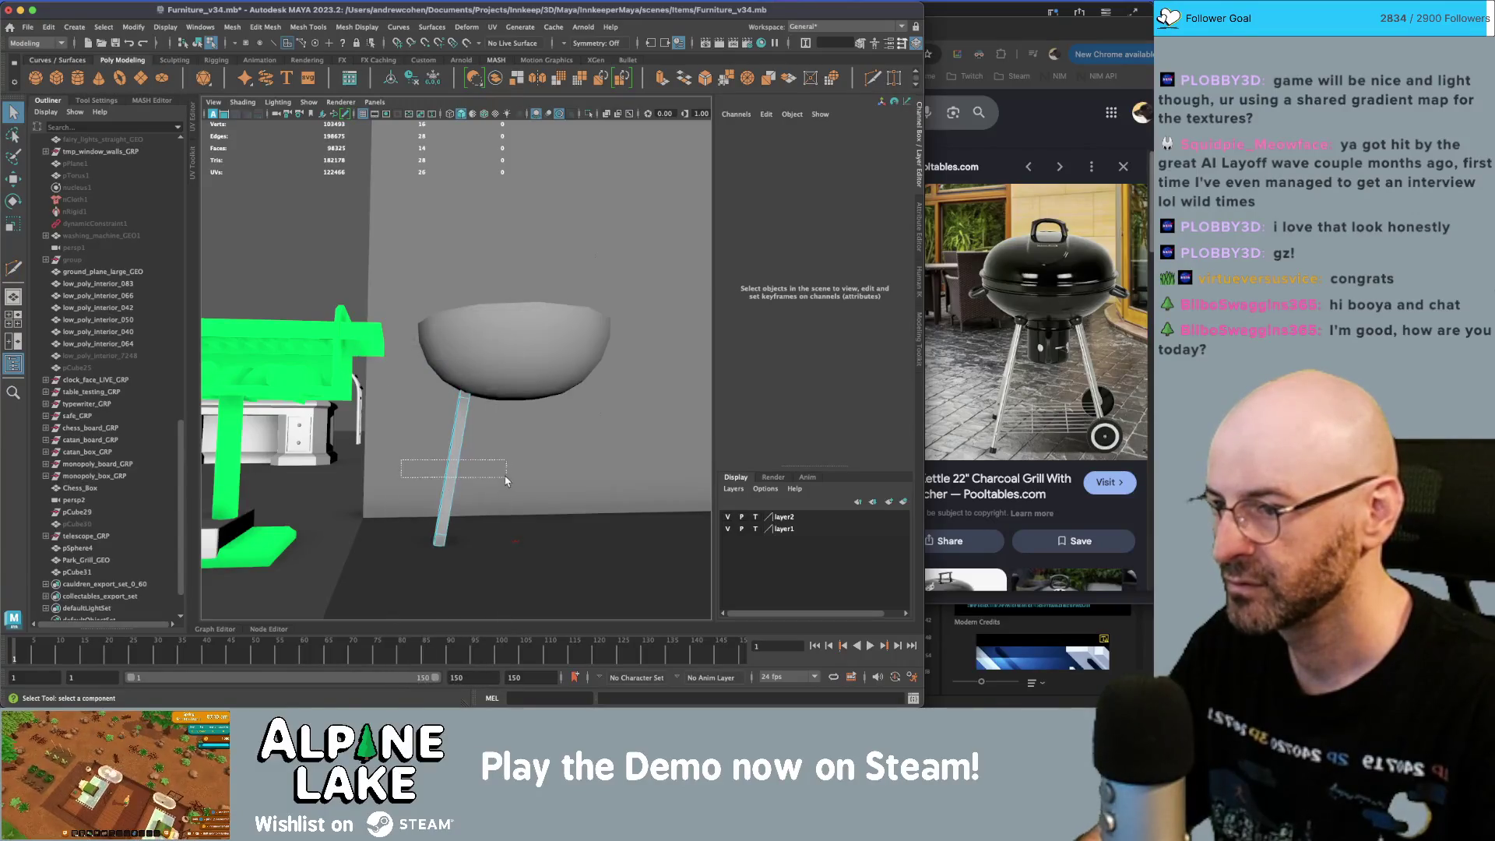
pyautogui.moveTo(409, 468); pyautogui.dragTo(503, 498)
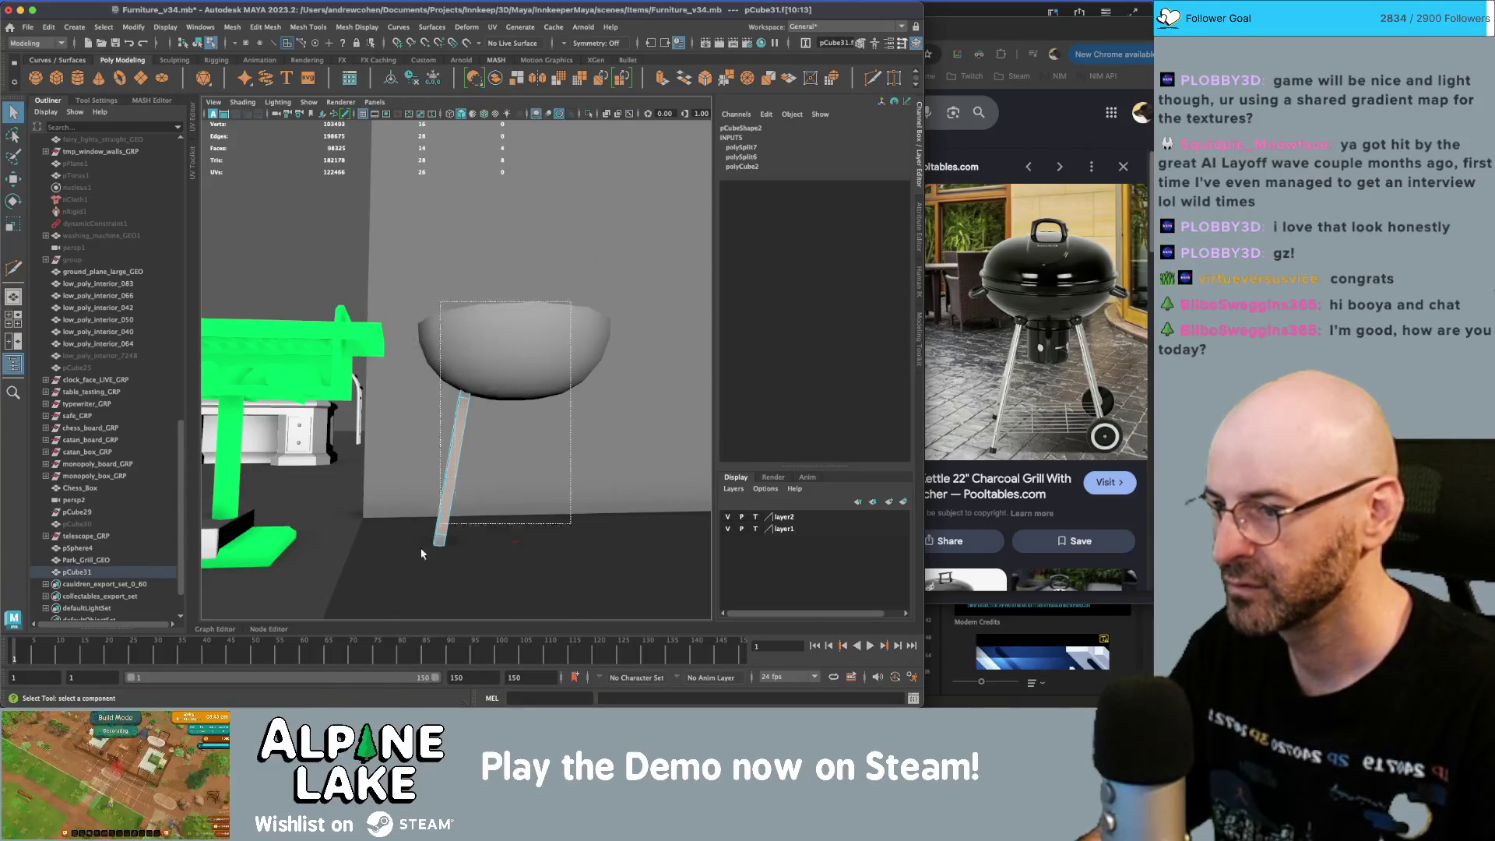
pyautogui.click(659, 78)
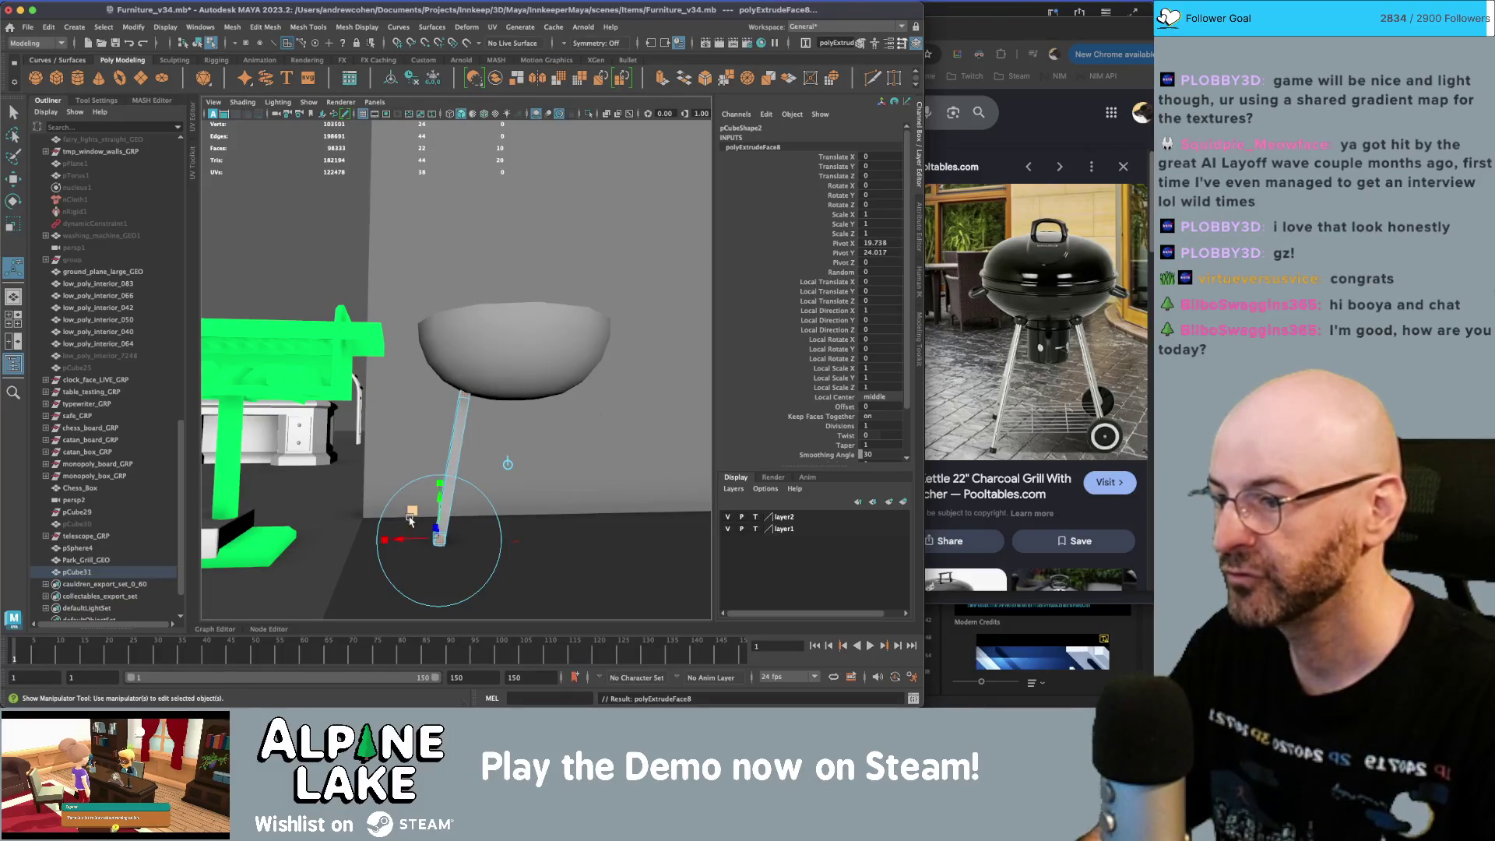
pyautogui.moveTo(438, 527)
pyautogui.keyDown('alt'); pyautogui.mouseDown()
pyautogui.moveTo(408, 539)
pyautogui.moveTo(467, 420)
pyautogui.mouseUp(); pyautogui.keyUp('alt')
pyautogui.press('q')
# - Move and scale the leg's four top vertices, then delete its construction history
pyautogui.moveTo(468, 417); pyautogui.dragTo(538, 430, button='right')
pyautogui.press('w')
pyautogui.moveTo(538, 430)
pyautogui.keyDown('alt'); pyautogui.mouseDown()
pyautogui.moveTo(475, 394)
pyautogui.moveTo(485, 347)
pyautogui.moveTo(421, 327)
pyautogui.moveTo(328, 240)
pyautogui.moveTo(465, 423)
pyautogui.moveTo(436, 389)
pyautogui.mouseUp(); pyautogui.keyUp('alt')
pyautogui.click(476, 392)
pyautogui.press('r')
pyautogui.press('F8')
pyautogui.press('q')
pyautogui.hotkey('alt', 'shift', 'd')
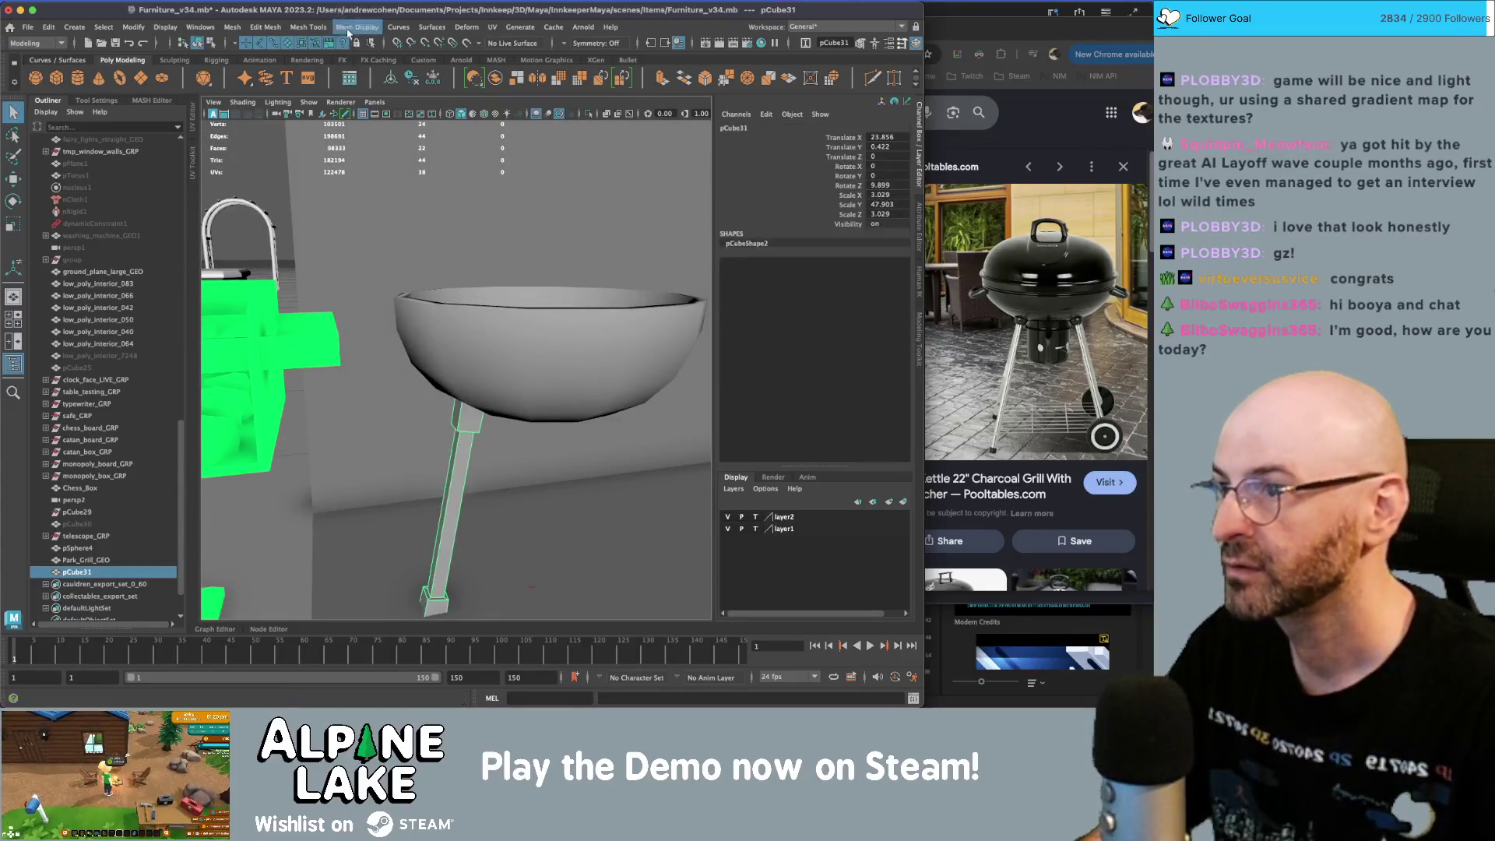
# - Try softening the leg's edges, then undo it
pyautogui.click(348, 27)
pyautogui.click(366, 147)
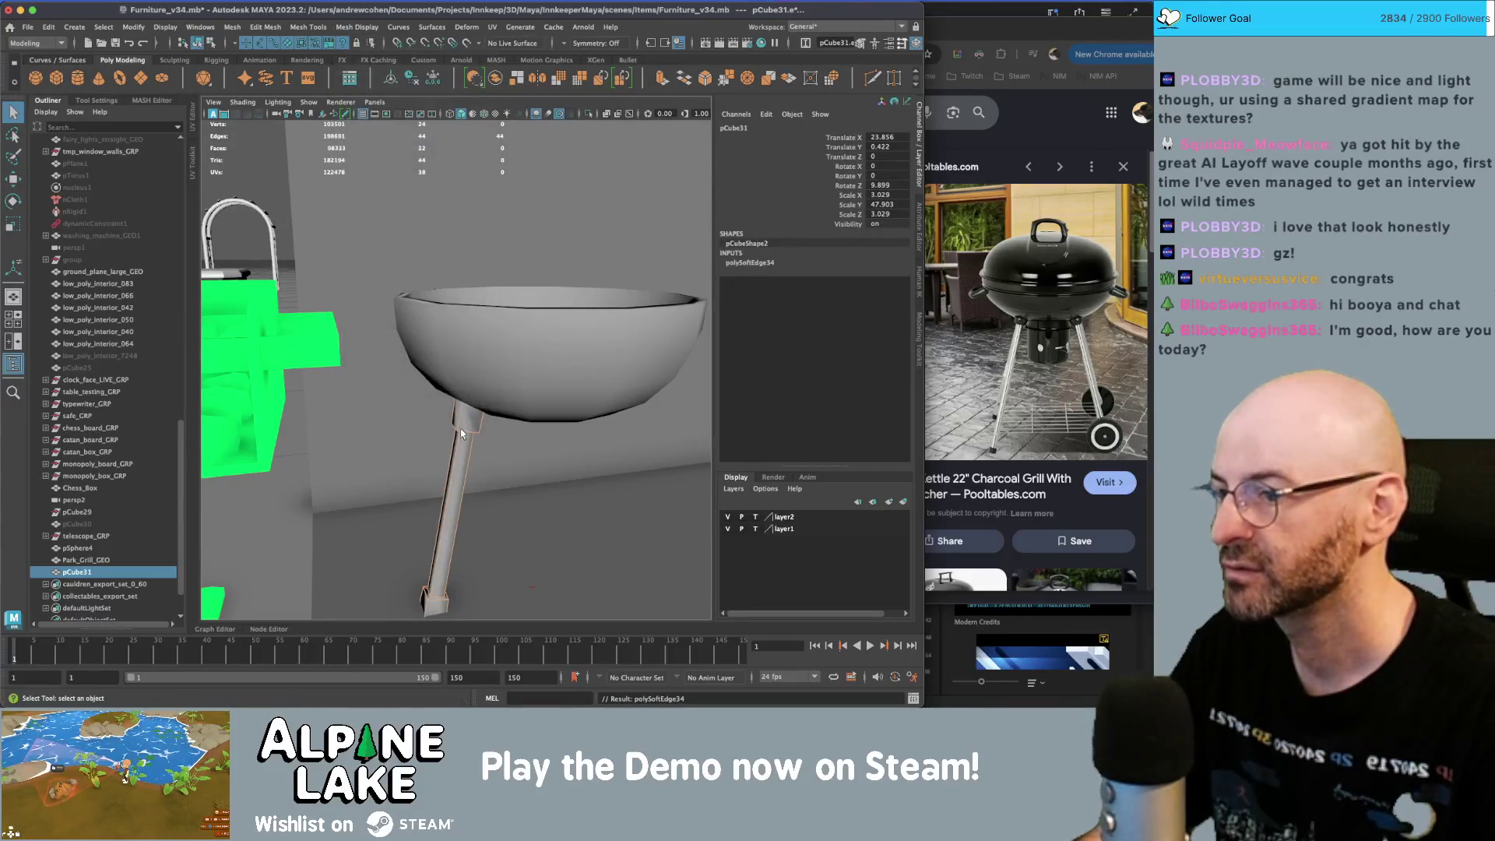
pyautogui.press('F8')
pyautogui.keyDown('alt'); pyautogui.moveTo(462, 434); pyautogui.dragTo(463, 427); pyautogui.keyUp('alt')
pyautogui.hotkey('alt', 'shift', 'd')
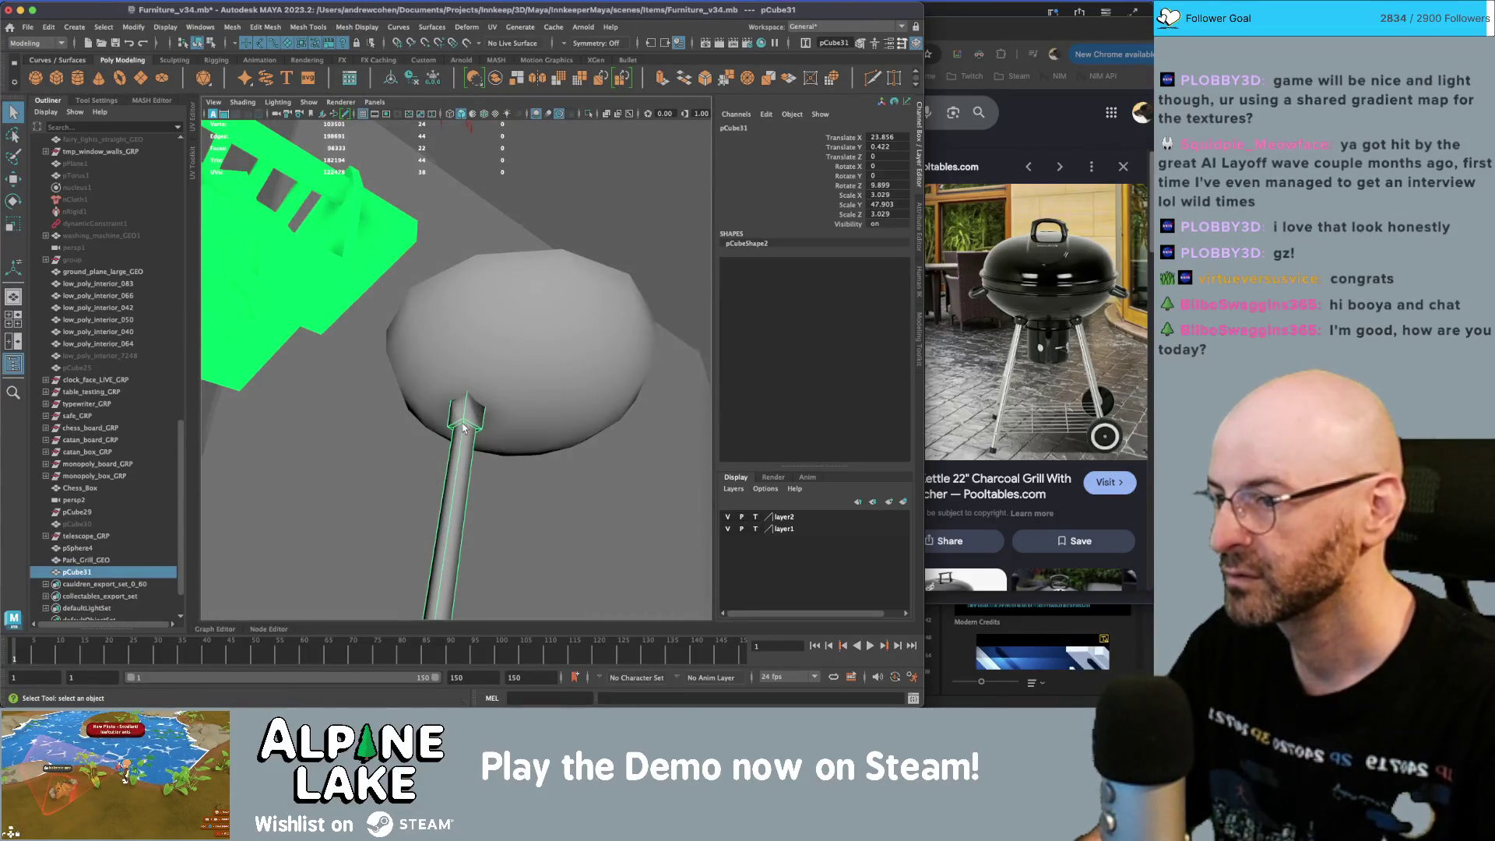
pyautogui.keyDown('alt'); pyautogui.moveTo(463, 427); pyautogui.dragTo(524, 408, button='right'); pyautogui.keyUp('alt')
# - Select two edge loops on the leg and apply Harden Edge
pyautogui.rightClick(493, 333)
pyautogui.doubleClick(520, 423)
pyautogui.moveTo(520, 423)
pyautogui.keyDown('alt'); pyautogui.mouseDown()
pyautogui.moveTo(404, 454)
pyautogui.moveTo(462, 454)
pyautogui.mouseUp(); pyautogui.keyUp('alt')
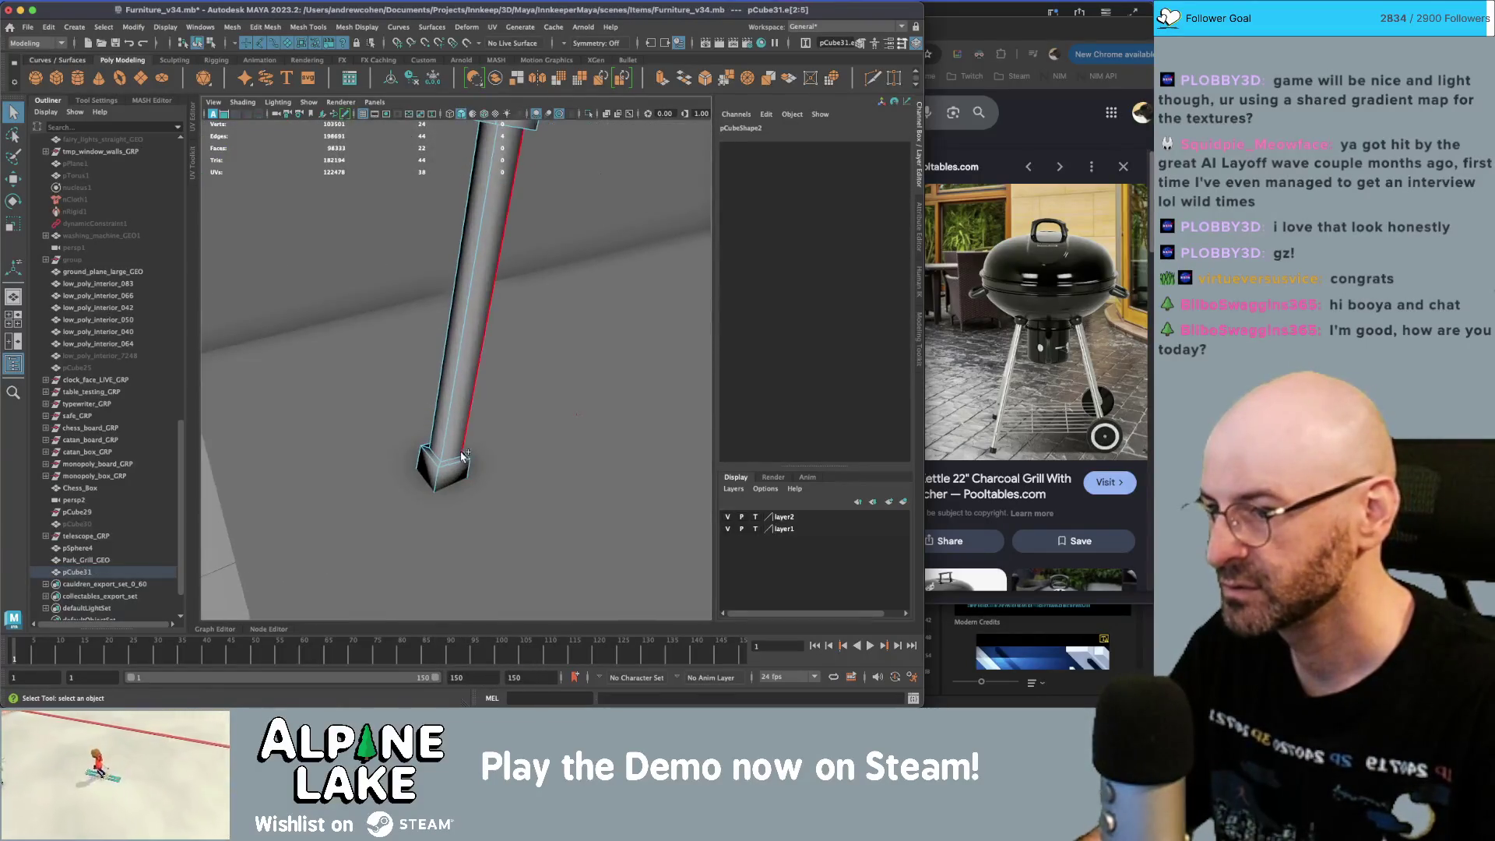
pyautogui.doubleClick(454, 459)
pyautogui.click(314, 25)
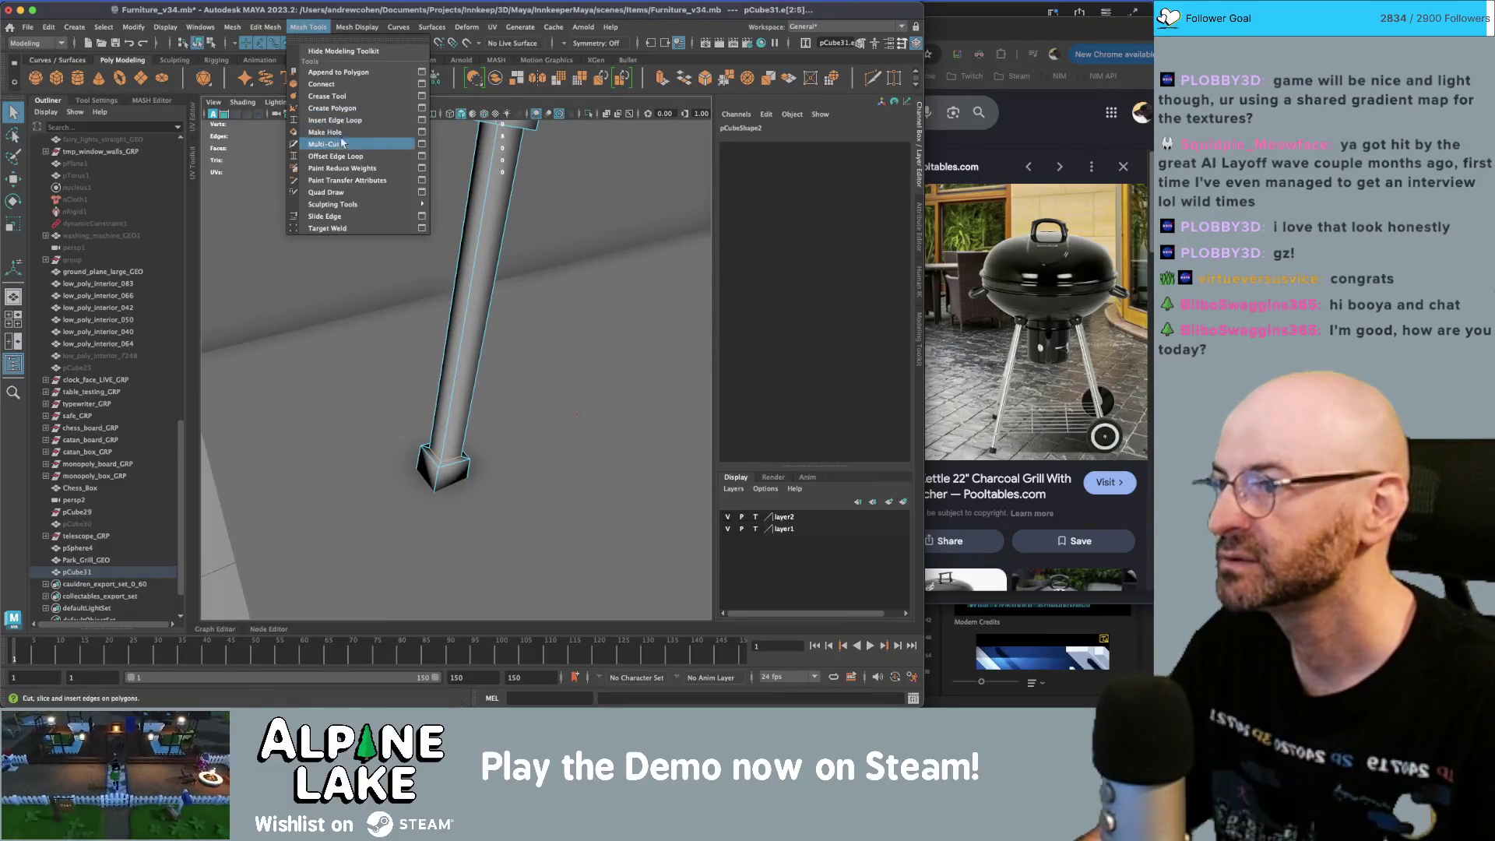
pyautogui.click(377, 126)
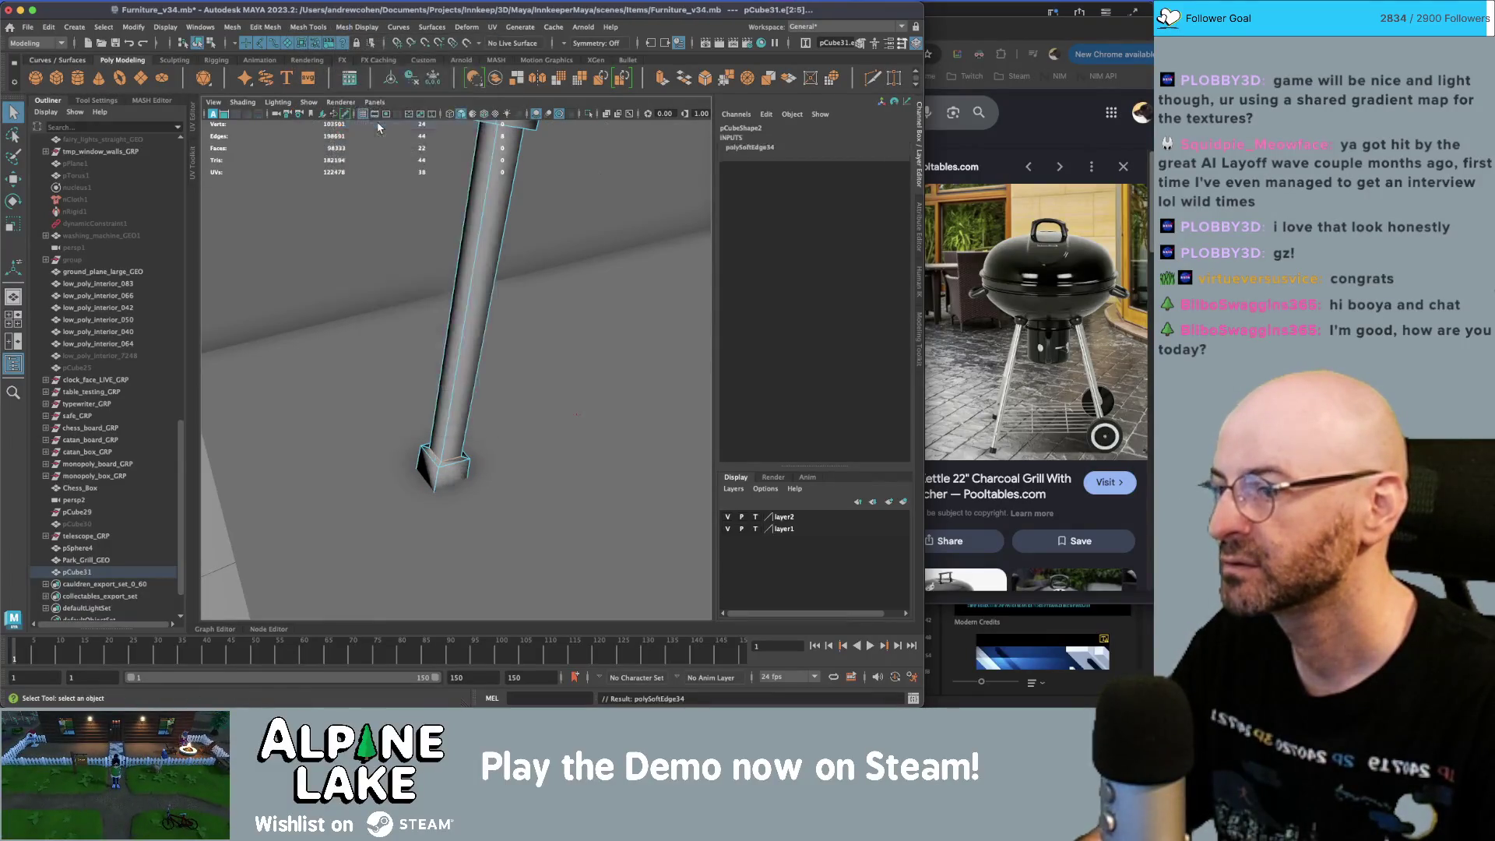
pyautogui.click(204, 44)
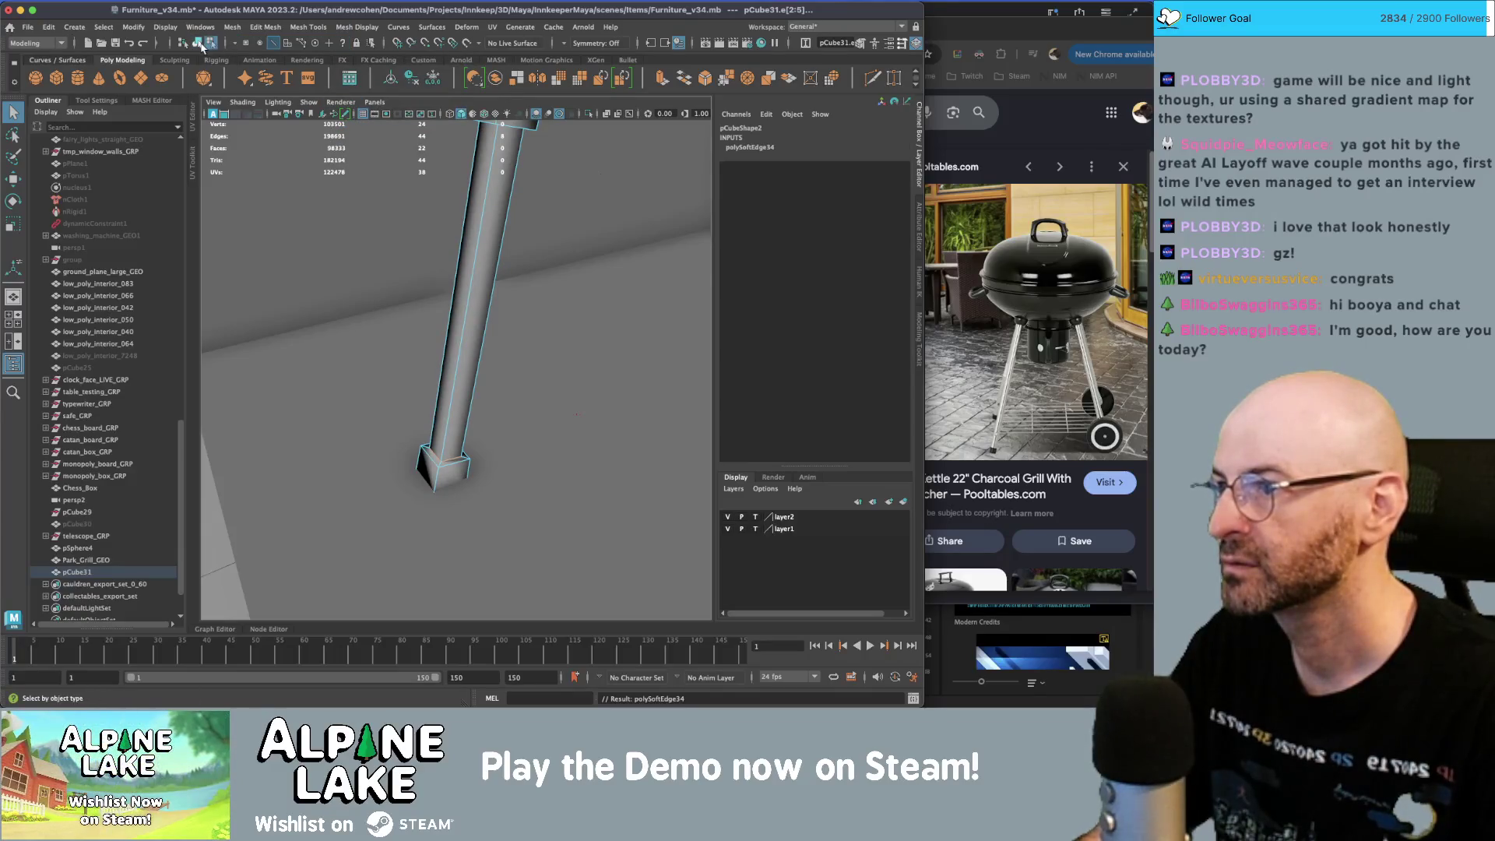
pyautogui.click(467, 351)
pyautogui.keyDown('alt'); pyautogui.moveTo(468, 350); pyautogui.dragTo(427, 295); pyautogui.keyUp('alt')
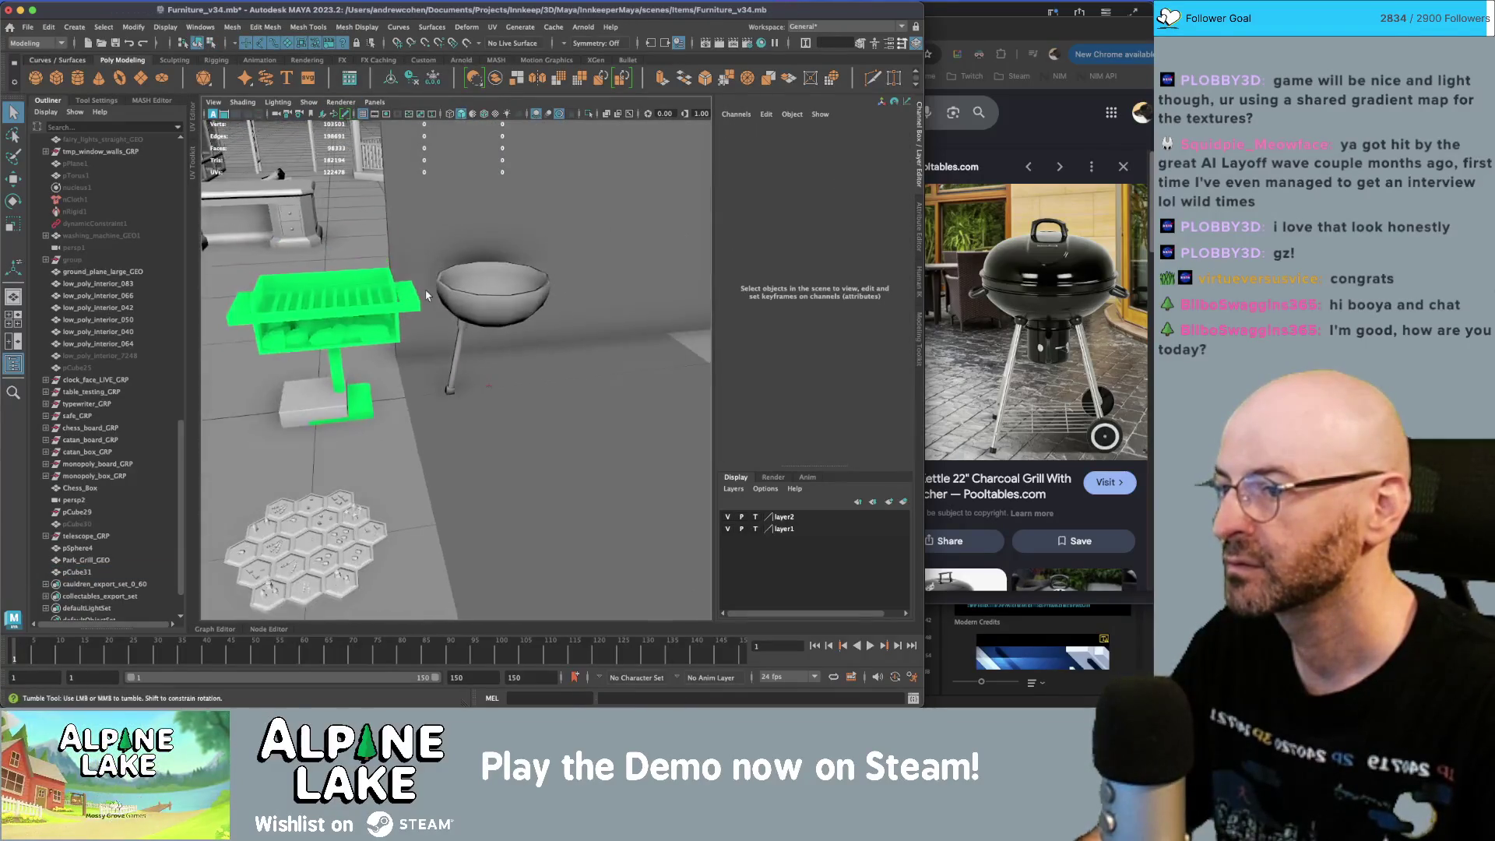
# - Select the grill leg and freeze its transformations
pyautogui.keyDown('alt'); pyautogui.moveTo(427, 295); pyautogui.dragTo(505, 324, button='right'); pyautogui.keyUp('alt')
pyautogui.click(456, 355)
pyautogui.keyDown('alt'); pyautogui.moveTo(467, 349); pyautogui.dragTo(493, 357); pyautogui.keyUp('alt')
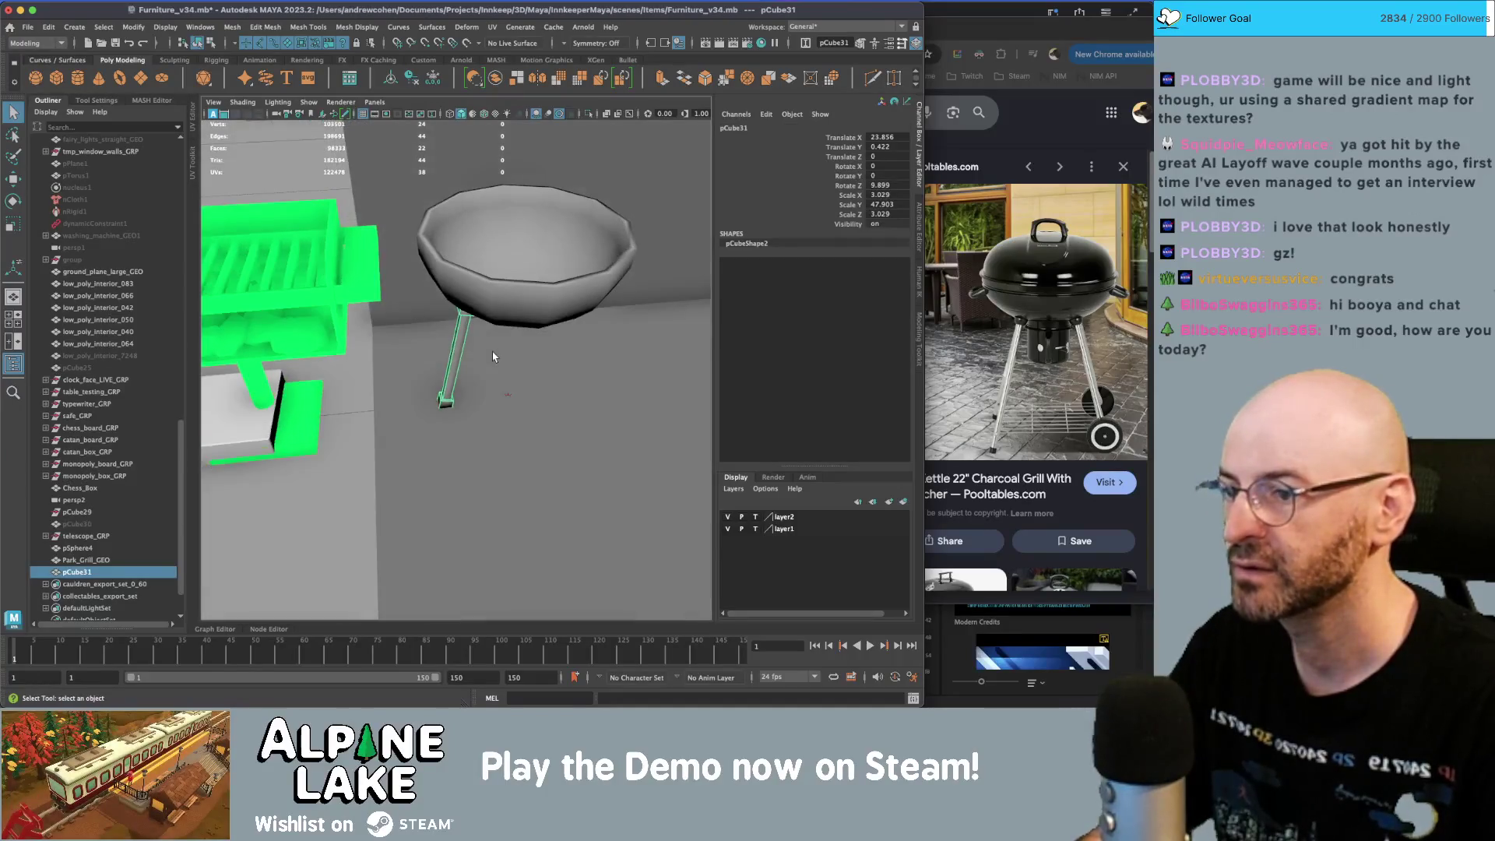
pyautogui.press('w')
pyautogui.keyDown('alt'); pyautogui.moveTo(587, 336); pyautogui.dragTo(261, 210); pyautogui.keyUp('alt')
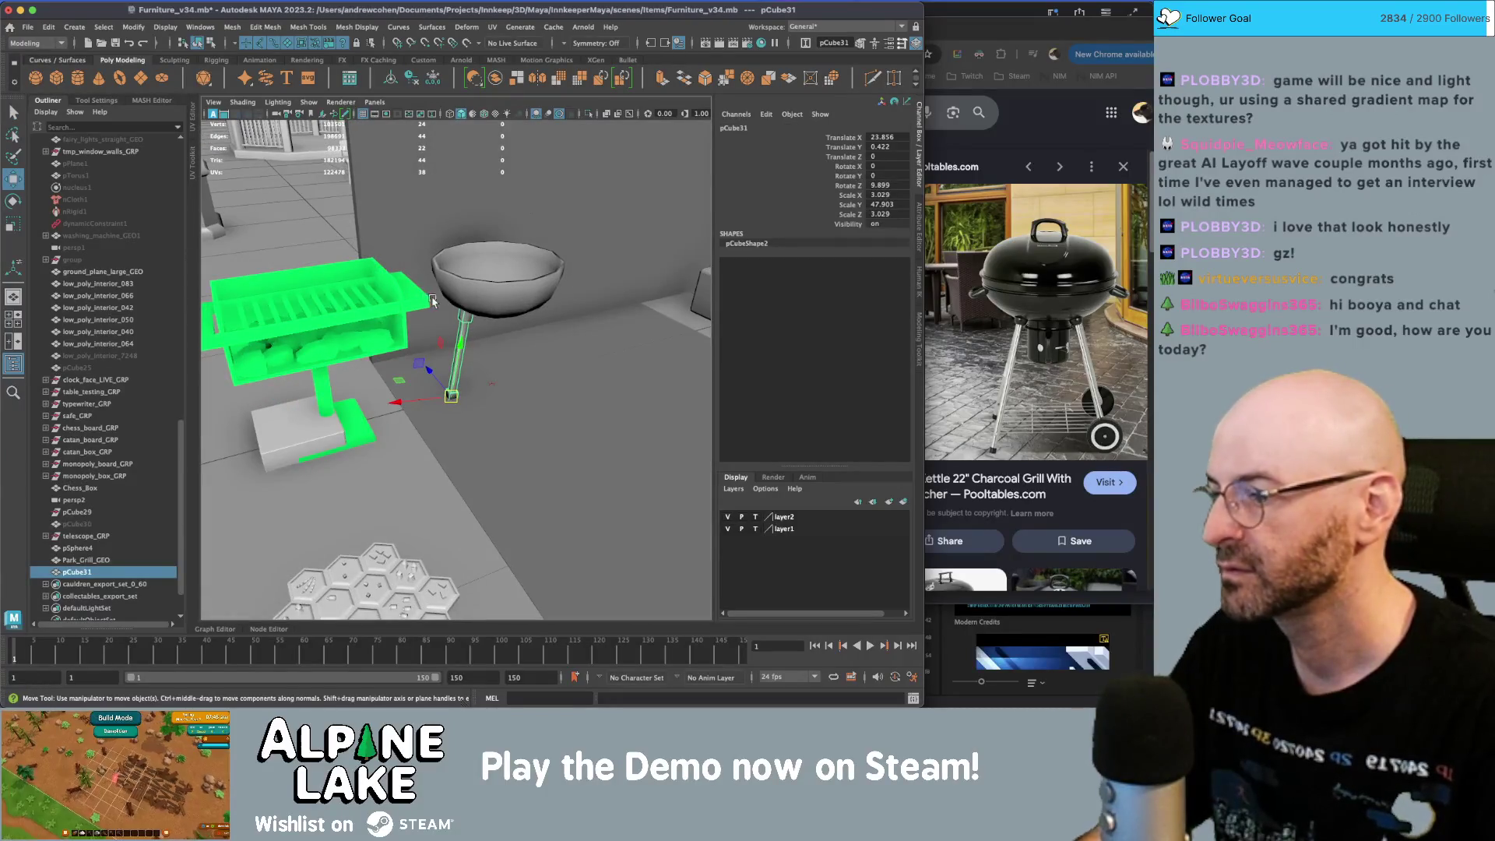
pyautogui.hotkey('ctrl', 'shift', 'f')
# - Duplicate the leg, rotating copies 90° around the bowl, to make four legs
pyautogui.hotkey('ctrl', 'd')
pyautogui.press('e')
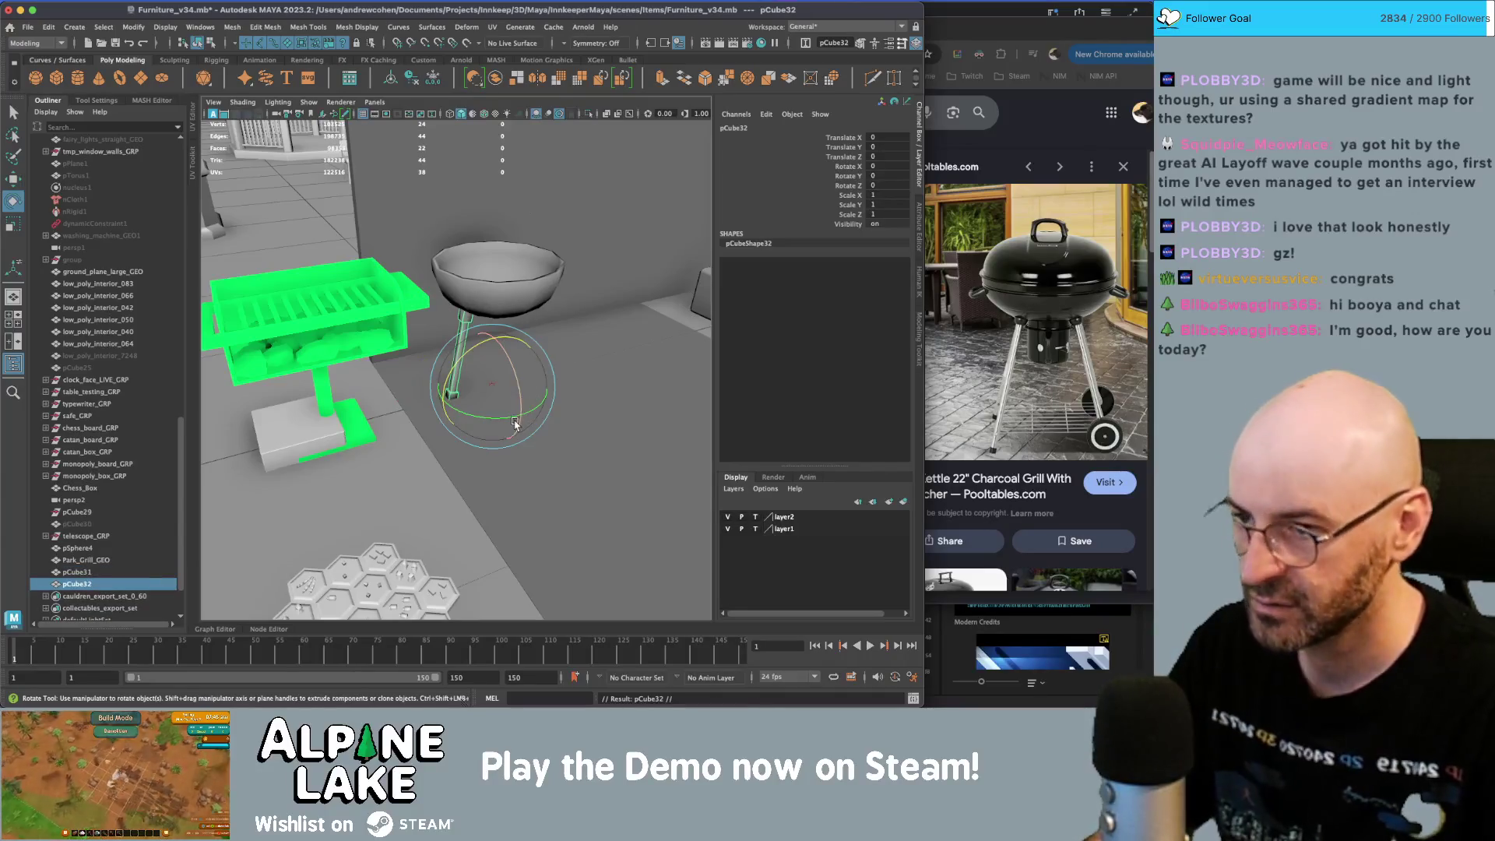
pyautogui.moveTo(513, 422)
pyautogui.mouseDown()
pyautogui.moveTo(436, 440)
pyautogui.moveTo(533, 389)
pyautogui.moveTo(471, 387)
pyautogui.moveTo(459, 360)
pyautogui.moveTo(374, 405)
pyautogui.mouseUp()
pyautogui.hotkey('shift', 'd')
pyautogui.hotkey('shift', 'd')
pyautogui.press('f')
pyautogui.press('q')
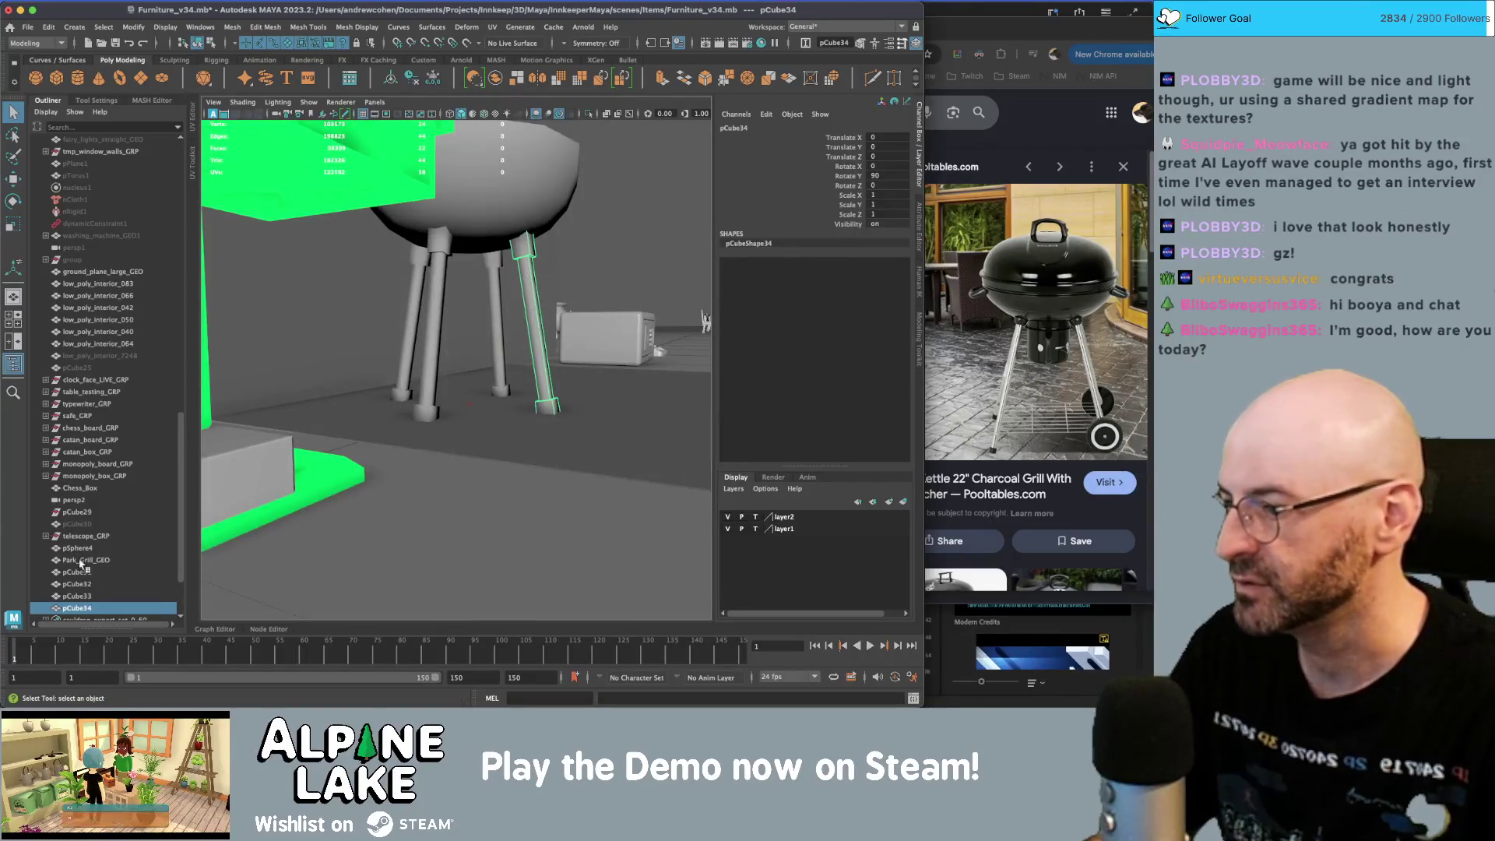
# - Combine the four leg cubes into one mesh, pCube35, and freeze its transforms
pyautogui.keyDown('shift'); pyautogui.click(87, 576); pyautogui.keyUp('shift')
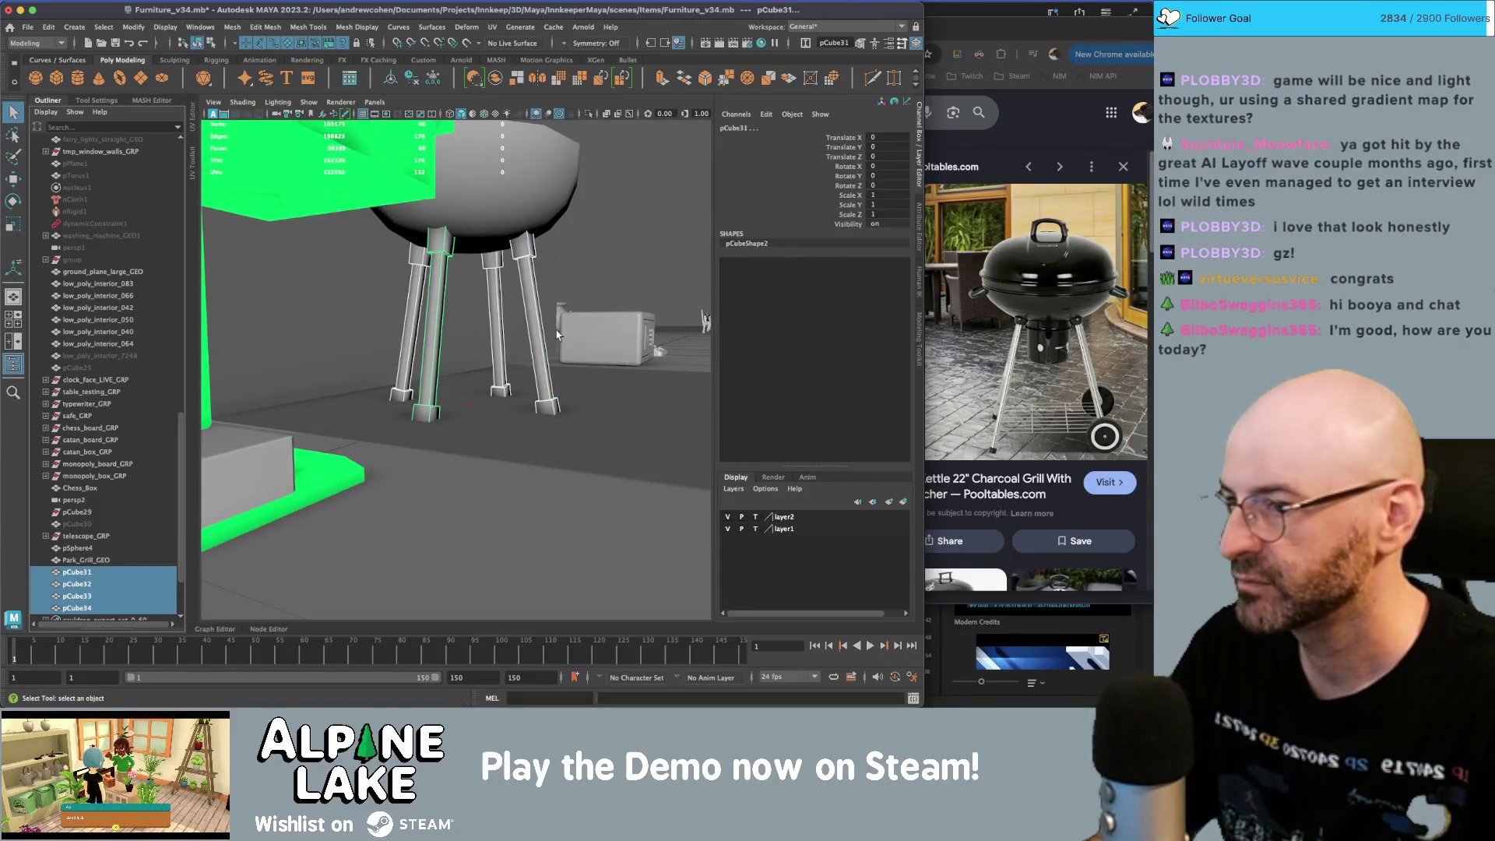
pyautogui.click(496, 77)
pyautogui.press('w')
pyautogui.keyDown('alt'); pyautogui.moveTo(534, 203); pyautogui.dragTo(489, 379); pyautogui.keyUp('alt')
pyautogui.press('e')
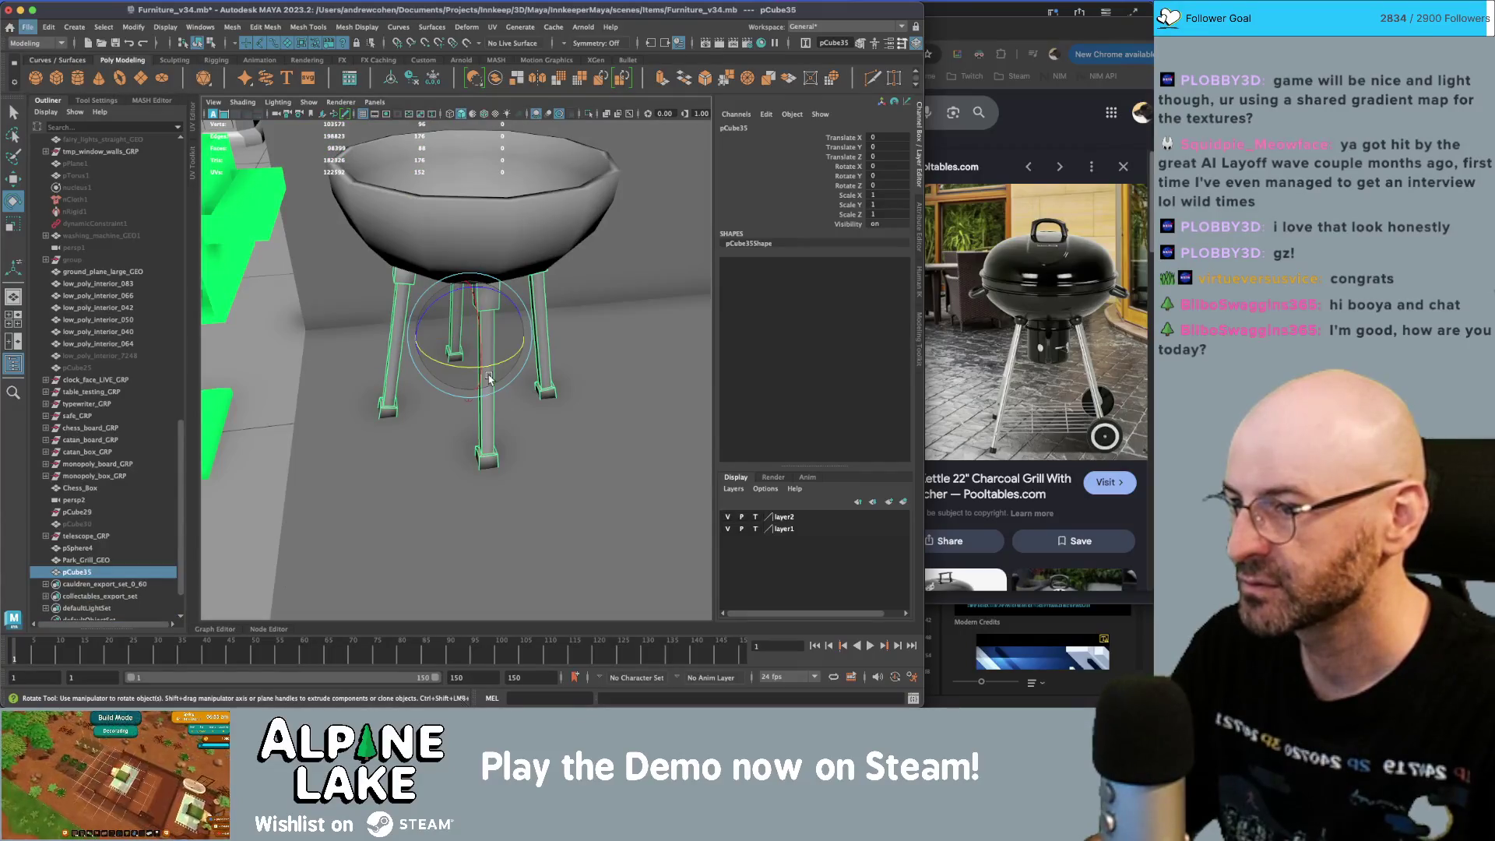
pyautogui.press('w')
pyautogui.hotkey('ctrl', 'shift', 'f')
# - Rotate the combined legs 45° about the vertical axis and freeze the rotation
pyautogui.press('e')
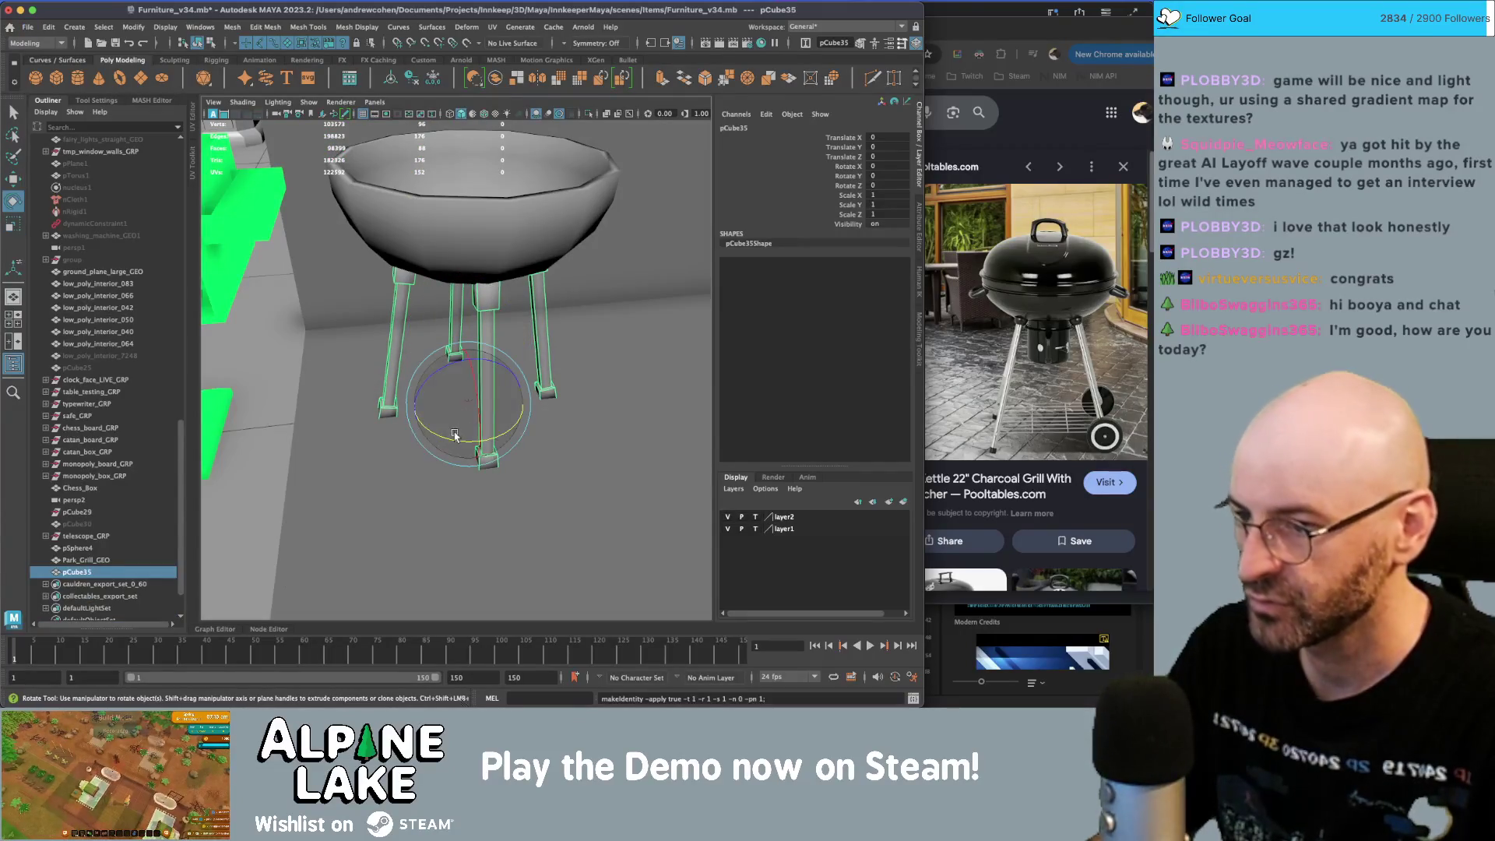
pyautogui.click(470, 441)
pyautogui.moveTo(471, 441)
pyautogui.mouseDown()
pyautogui.moveTo(513, 437)
pyautogui.moveTo(495, 446)
pyautogui.mouseUp()
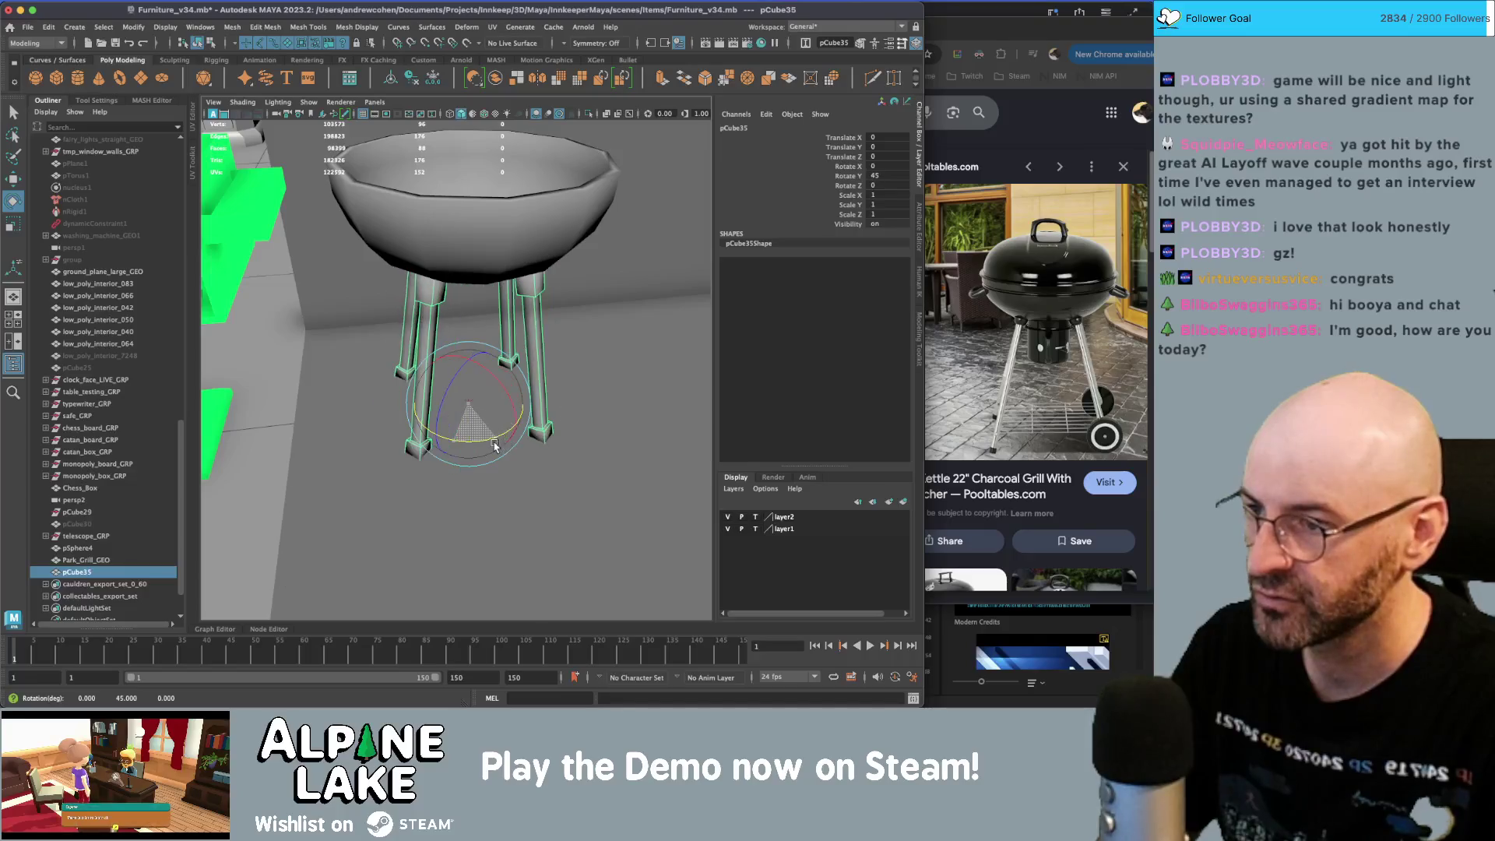
pyautogui.press('w')
pyautogui.hotkey('ctrl', 'shift', 'f')
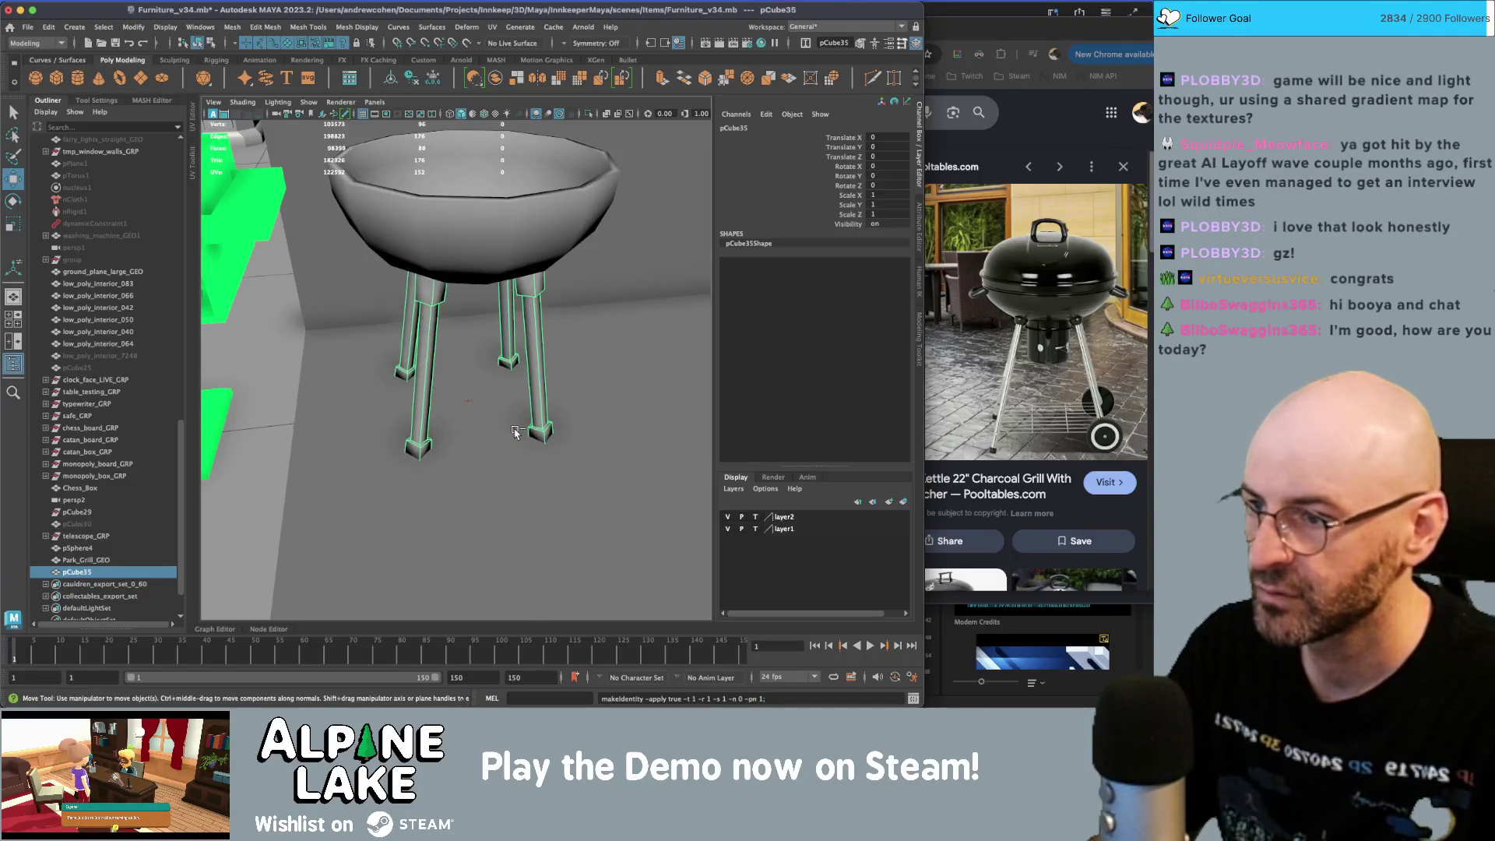
pyautogui.keyDown('alt'); pyautogui.moveTo(529, 402); pyautogui.dragTo(312, 257); pyautogui.keyUp('alt')
pyautogui.press('q')
pyautogui.scroll(3, 271, 233)
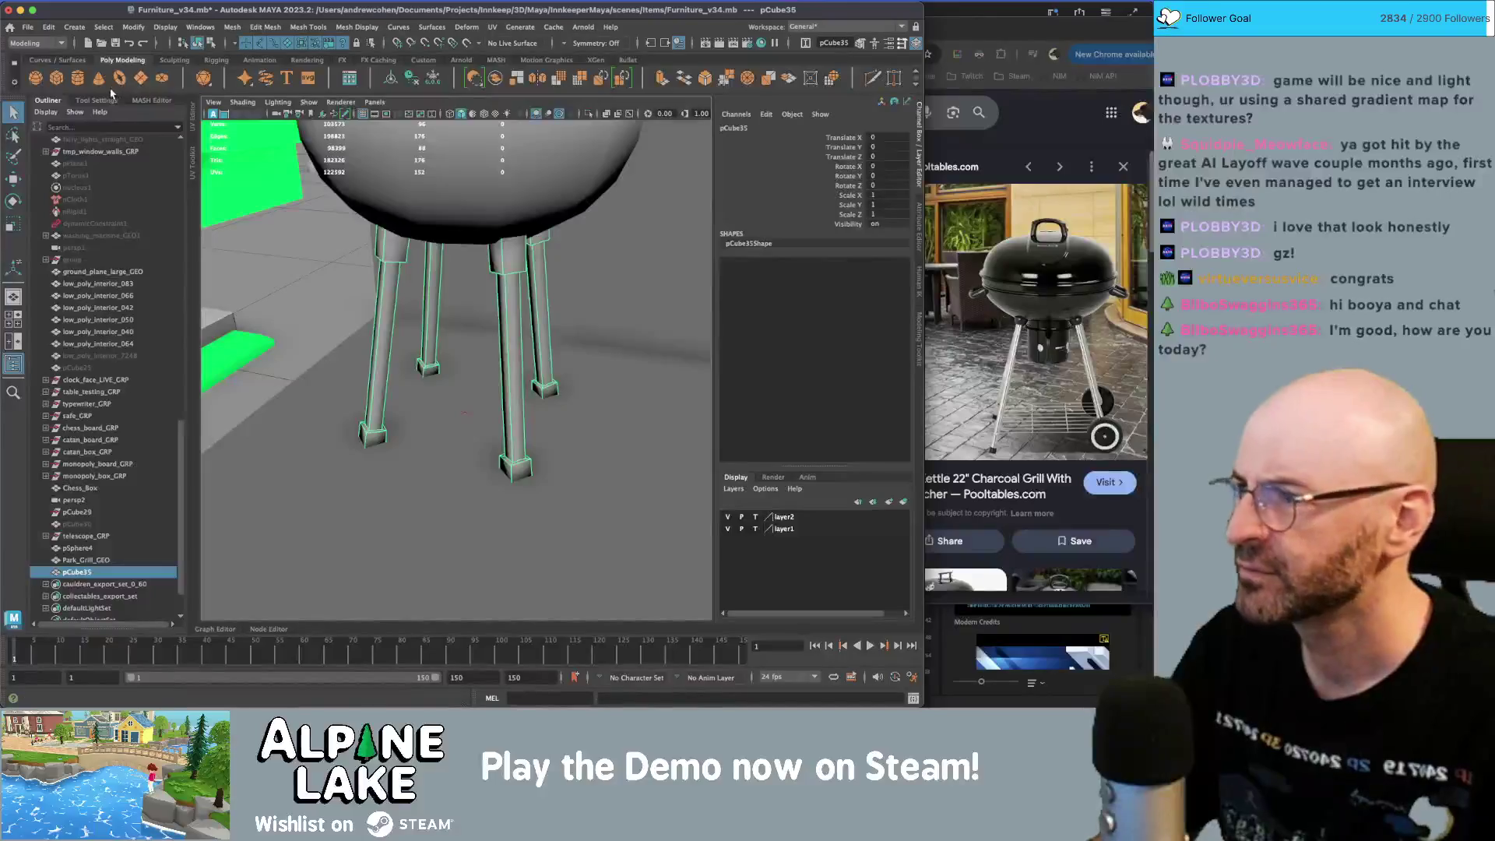
# - Create a polygon cylinder, scale it into a flat disc and stand it upright
pyautogui.click(86, 80)
pyautogui.press('w')
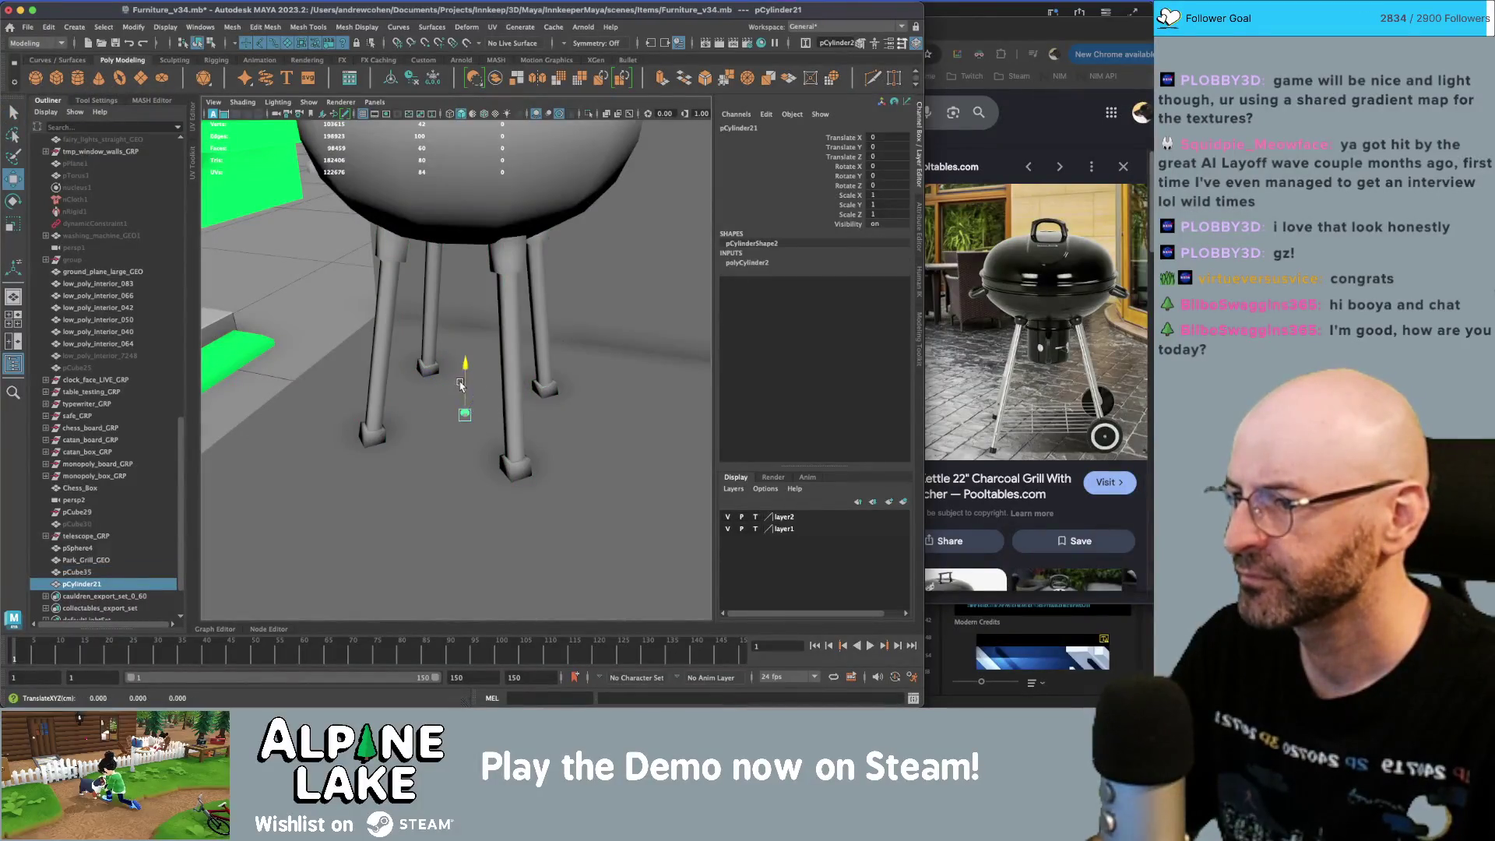
pyautogui.press('r')
pyautogui.moveTo(468, 353)
pyautogui.mouseDown()
pyautogui.moveTo(506, 354)
pyautogui.moveTo(468, 397)
pyautogui.moveTo(432, 374)
pyautogui.moveTo(444, 430)
pyautogui.moveTo(410, 394)
pyautogui.moveTo(440, 469)
pyautogui.moveTo(536, 343)
pyautogui.mouseUp()
pyautogui.press('e')
pyautogui.press('w')
pyautogui.press('f')
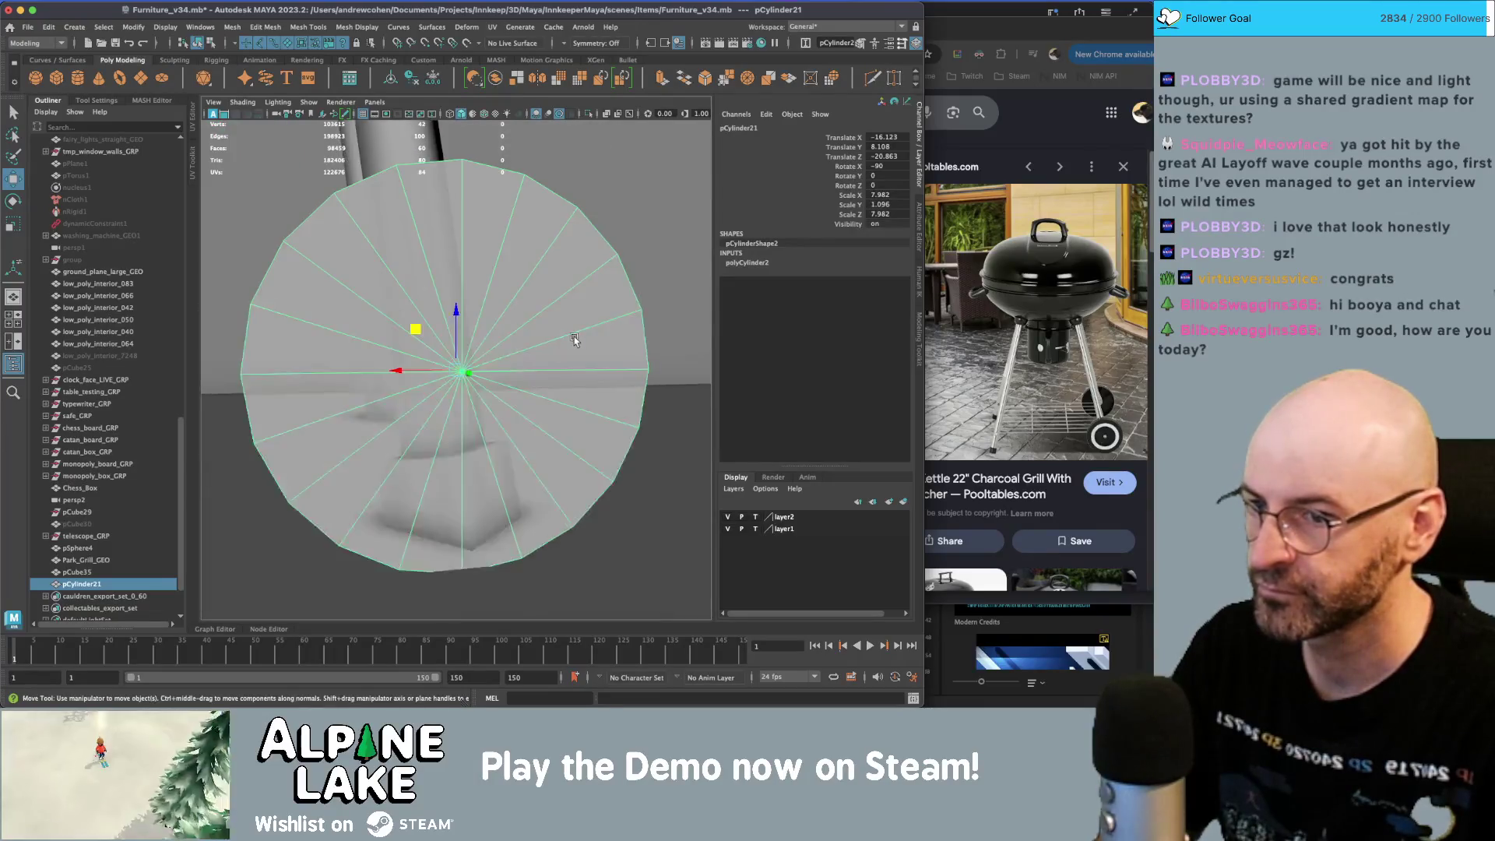
# - Set the disc's Subdivisions Axis to 8 sides
pyautogui.hotkey('ctrl', 'a')
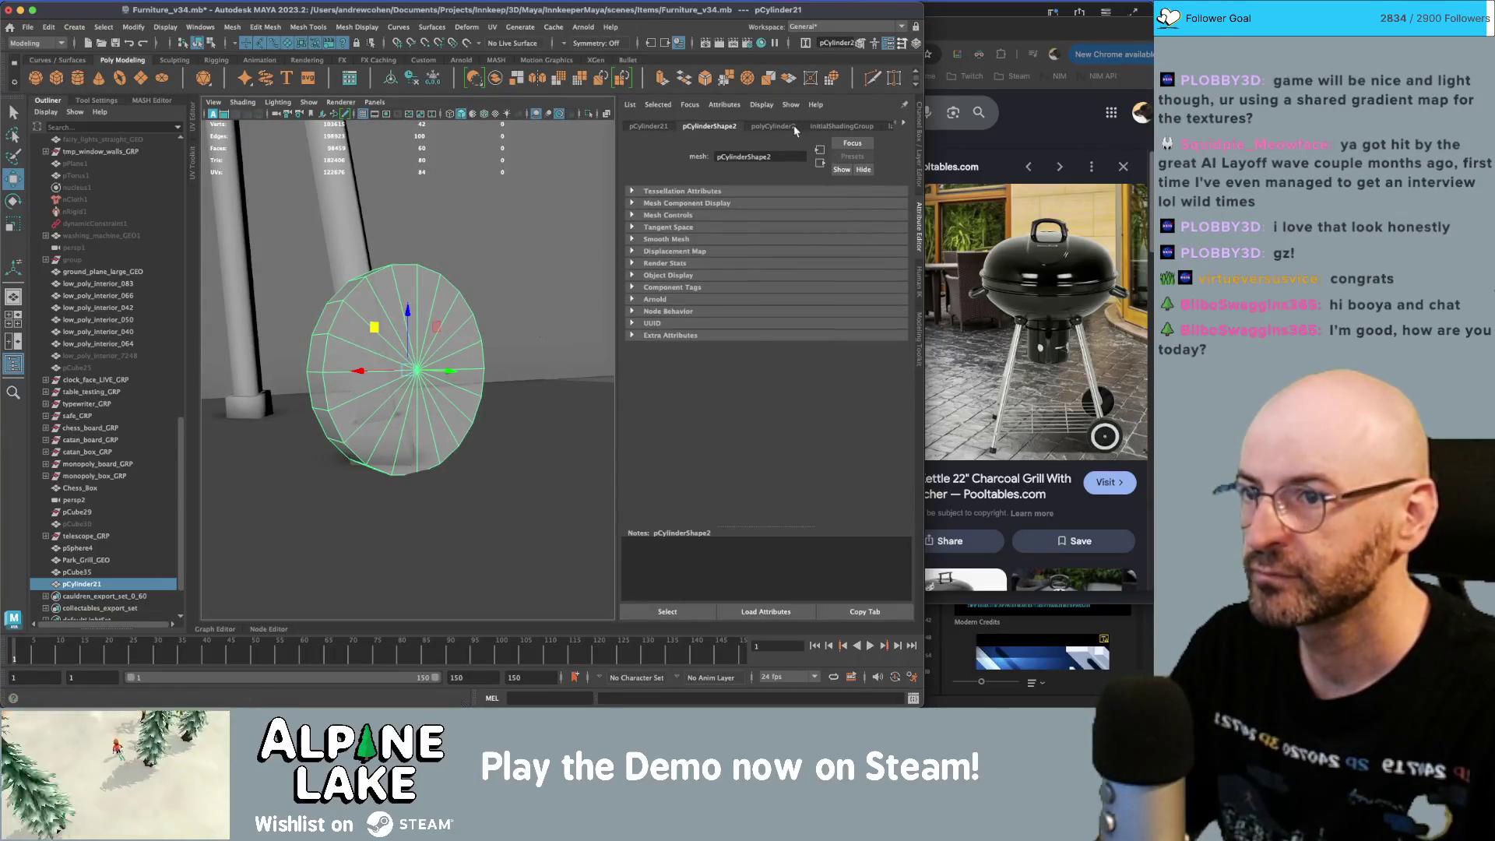
pyautogui.click(795, 126)
pyautogui.moveTo(787, 247); pyautogui.dragTo(788, 248)
pyautogui.press('q')
pyautogui.click(499, 234)
pyautogui.keyDown('alt'); pyautogui.moveTo(405, 343); pyautogui.dragTo(387, 345); pyautogui.keyUp('alt')
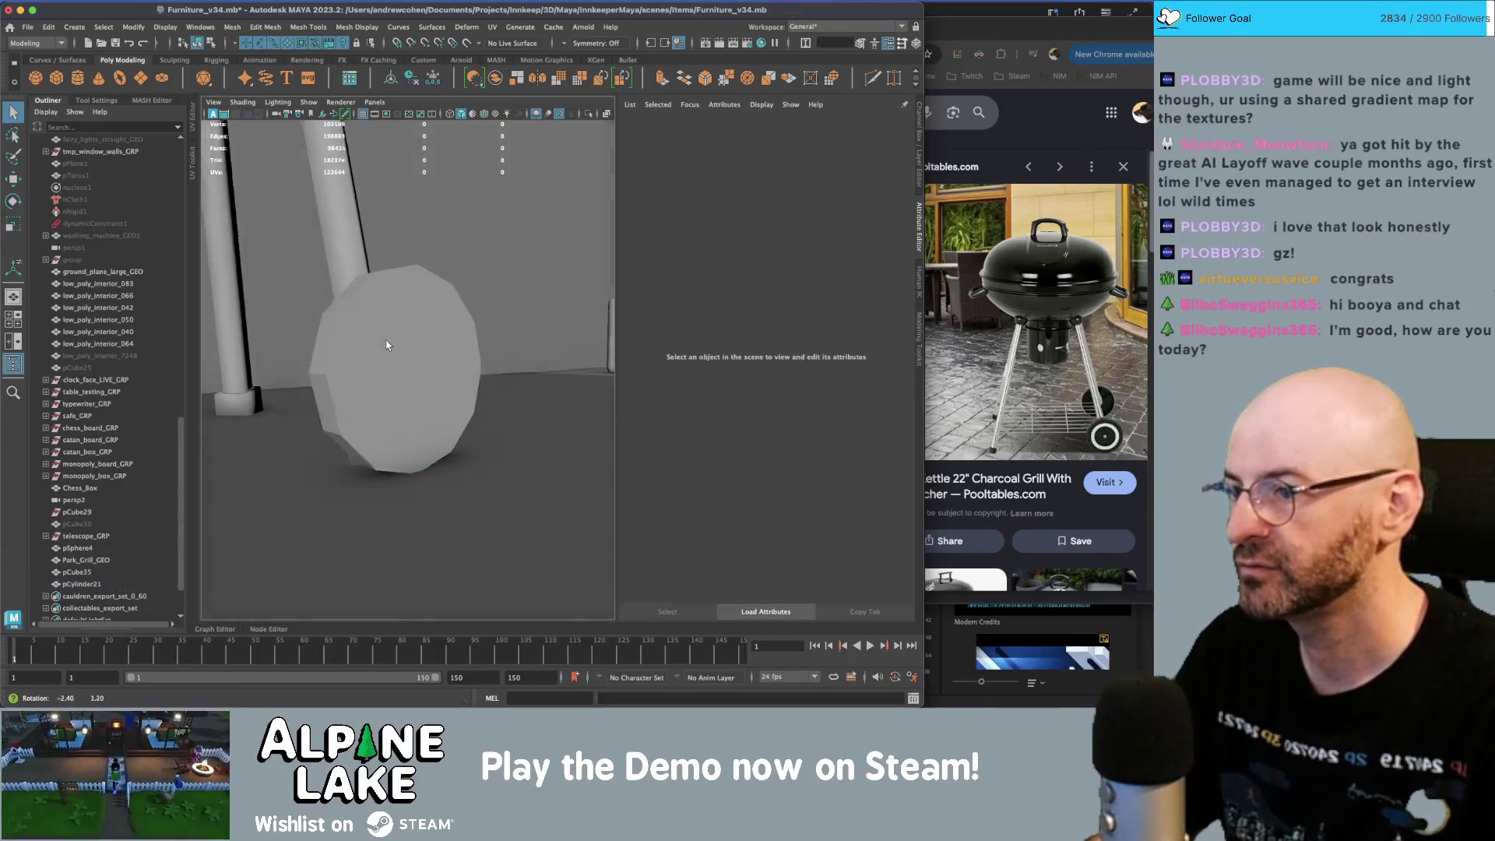
pyautogui.click(387, 345)
pyautogui.press('f')
# - Select the faces of one cap of the disc in face mode
pyautogui.moveTo(448, 327); pyautogui.dragTo(448, 359, button='right')
pyautogui.moveTo(234, 210); pyautogui.dragTo(577, 521)
pyautogui.press('r')
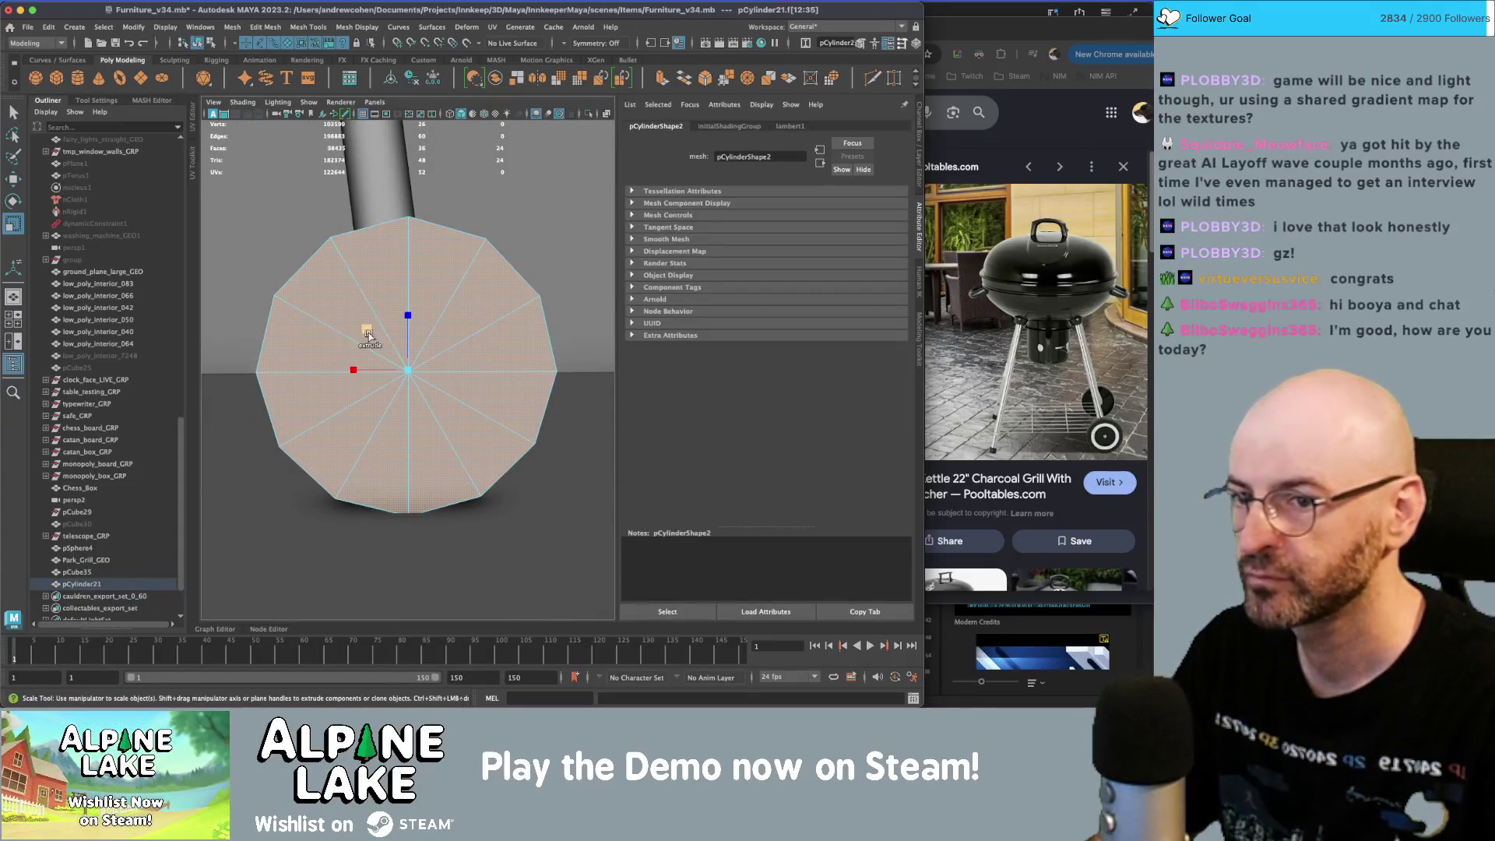
pyautogui.press('q')
pyautogui.moveTo(464, 328)
pyautogui.keyDown('alt'); pyautogui.mouseDown()
pyautogui.moveTo(399, 320)
pyautogui.moveTo(405, 374)
pyautogui.moveTo(418, 181)
pyautogui.moveTo(526, 633)
pyautogui.mouseUp(); pyautogui.keyUp('alt')
pyautogui.press('4')
pyautogui.click(387, 460)
pyautogui.press('5')
pyautogui.press('f')
# - Extrude the cap faces and scale them to 1.235 to form the hub
pyautogui.press('r')
pyautogui.moveTo(387, 460)
pyautogui.keyDown('alt'); pyautogui.mouseDown()
pyautogui.moveTo(417, 376)
pyautogui.moveTo(384, 403)
pyautogui.moveTo(432, 334)
pyautogui.mouseUp(); pyautogui.keyUp('alt')
pyautogui.press('w')
pyautogui.hotkey('ctrl', 'e')
pyautogui.press('r')
pyautogui.moveTo(432, 335)
pyautogui.mouseDown(button='right')
pyautogui.moveTo(426, 364)
pyautogui.moveTo(393, 341)
pyautogui.mouseUp(button='right')
pyautogui.press('q')
# - Push the centre vertex outward to shape the hub, then return to object mode
pyautogui.click(426, 379)
pyautogui.press('w')
pyautogui.moveTo(426, 379)
pyautogui.keyDown('alt'); pyautogui.mouseDown()
pyautogui.moveTo(477, 370)
pyautogui.moveTo(399, 222)
pyautogui.mouseUp(); pyautogui.keyUp('alt')
pyautogui.press('q')
pyautogui.moveTo(400, 221)
pyautogui.mouseDown(button='right')
pyautogui.moveTo(397, 239)
pyautogui.moveTo(219, 202)
pyautogui.mouseUp(button='right')
pyautogui.click(199, 42)
pyautogui.scroll(-5, 417, 303)
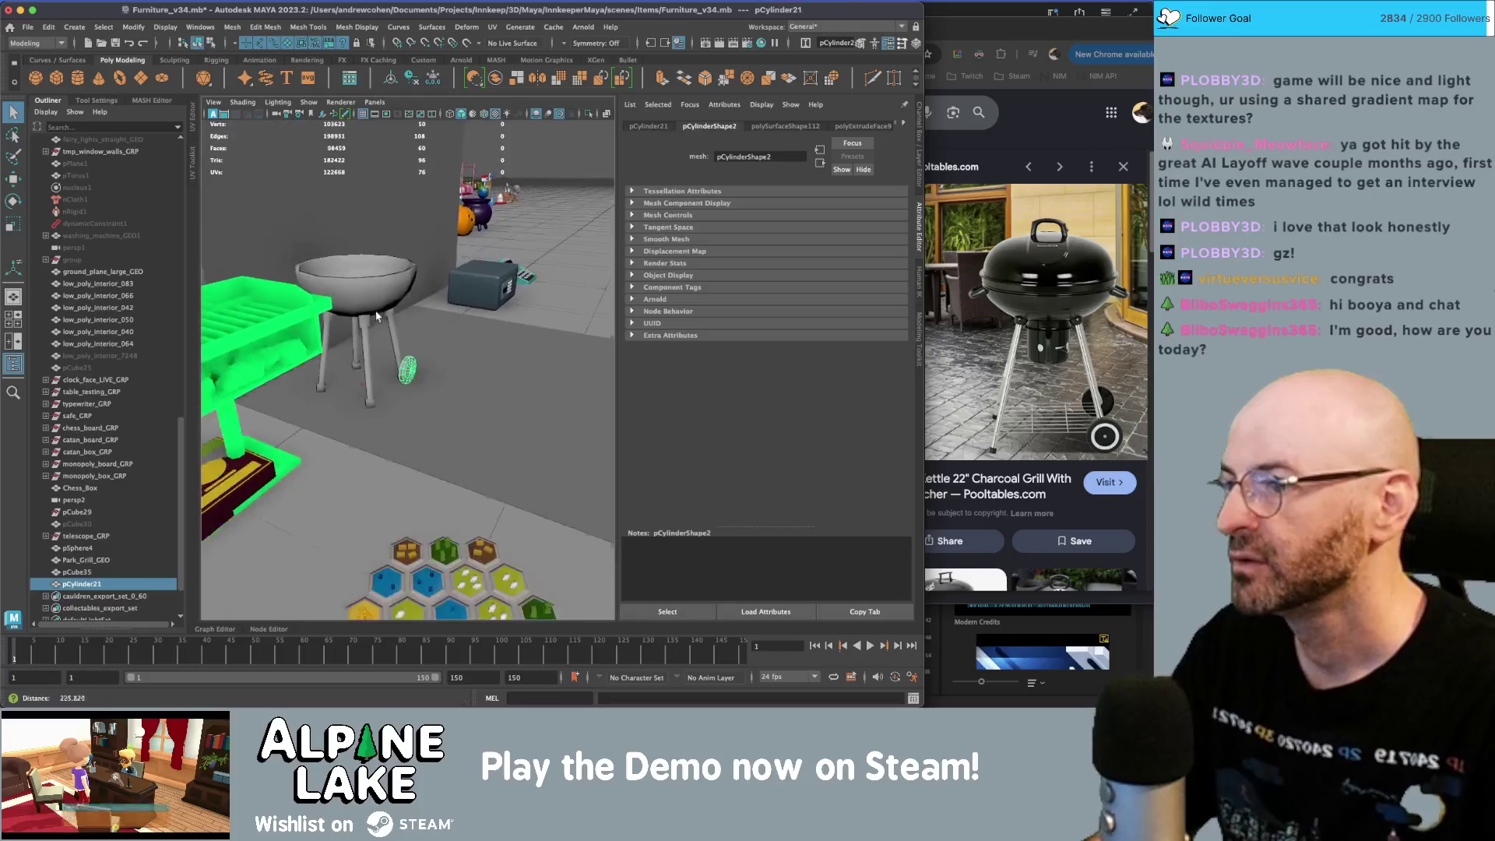
# - Cut a new edge loop around a leg of pCube35 with Multi-Cut
pyautogui.scroll(4, 417, 303)
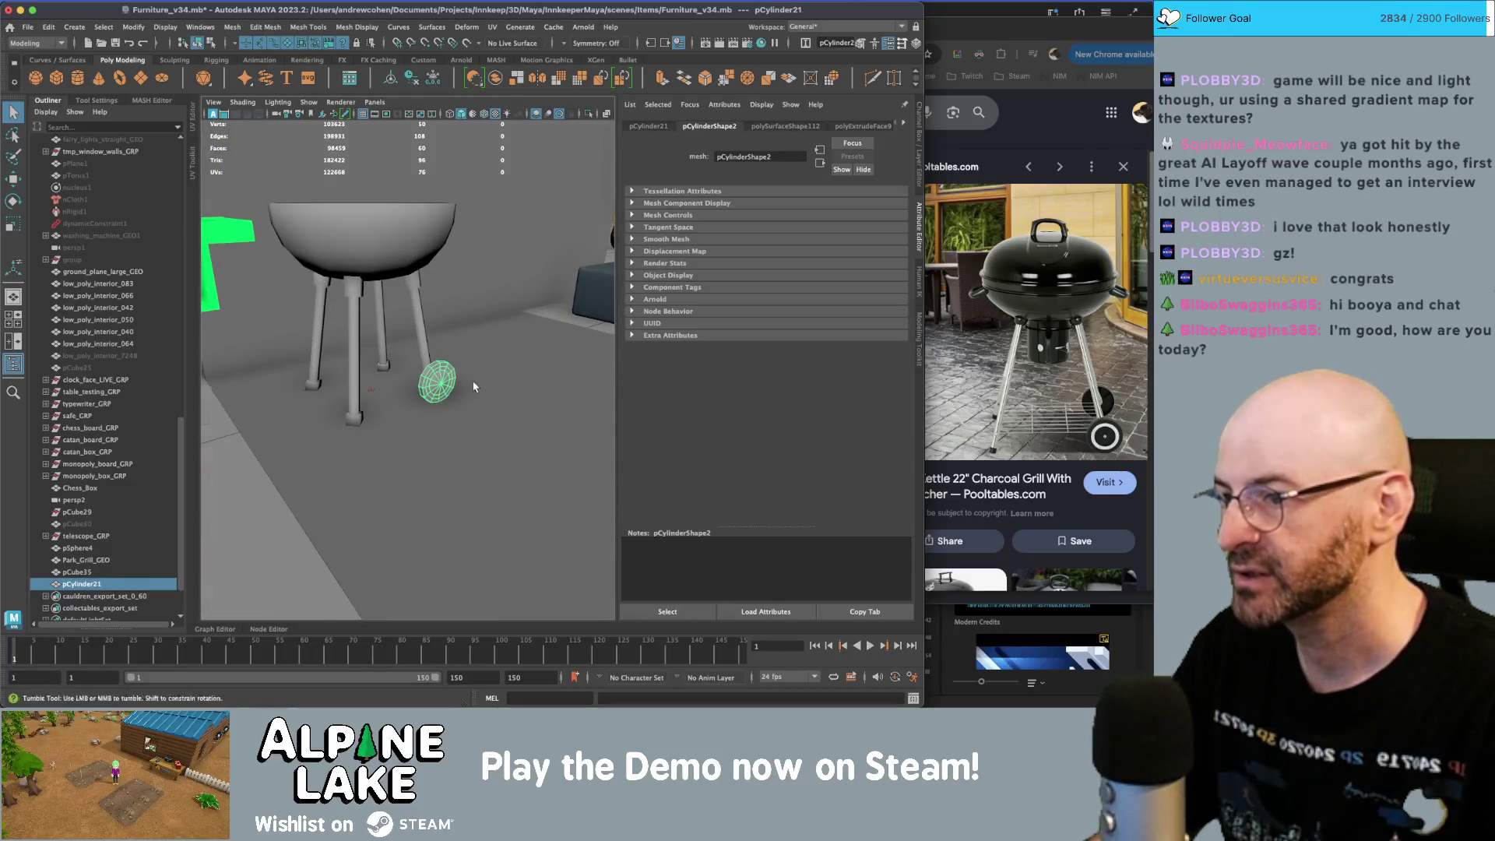
pyautogui.press('f')
pyautogui.press('w')
pyautogui.moveTo(392, 388)
pyautogui.keyDown('alt'); pyautogui.mouseDown()
pyautogui.moveTo(443, 485)
pyautogui.moveTo(370, 463)
pyautogui.moveTo(337, 423)
pyautogui.moveTo(396, 376)
pyautogui.moveTo(383, 352)
pyautogui.mouseUp(); pyautogui.keyUp('alt')
pyautogui.press('q')
pyautogui.click(337, 422)
pyautogui.hotkey('ctrl', 'shift', 'x')
pyautogui.keyDown('ctrl'); pyautogui.click(397, 368); pyautogui.keyUp('ctrl')
pyautogui.press('q')
# - Delete the extra cut components from the legs and return to object selection
pyautogui.rightClick(383, 352)
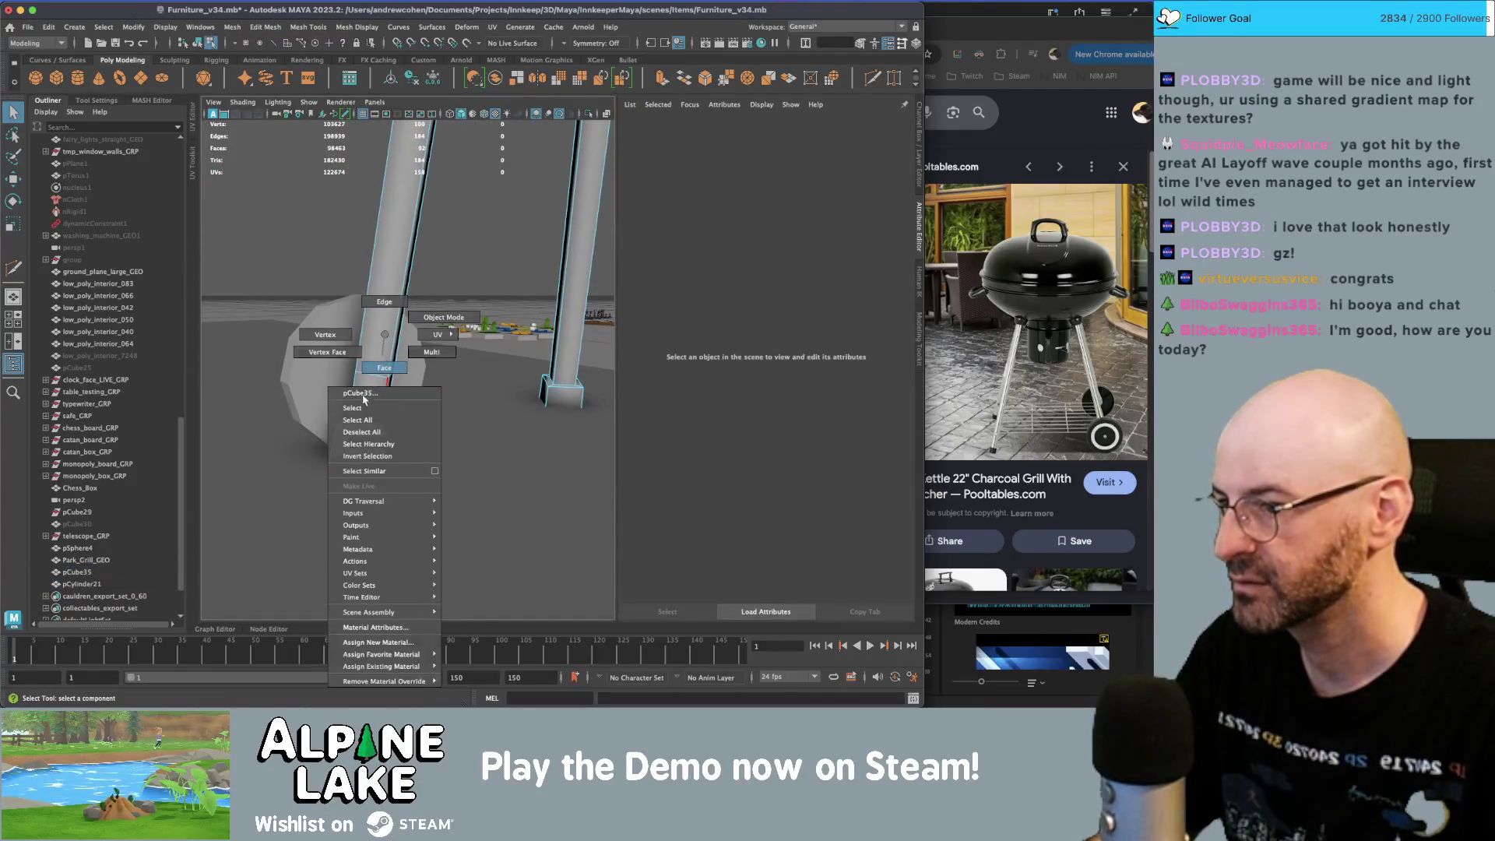
pyautogui.click(363, 395)
pyautogui.hotkey('ctrl', 'z')
pyautogui.moveTo(451, 493)
pyautogui.keyDown('alt'); pyautogui.mouseDown()
pyautogui.moveTo(428, 407)
pyautogui.moveTo(399, 387)
pyautogui.moveTo(490, 399)
pyautogui.mouseUp(); pyautogui.keyUp('alt')
pyautogui.hotkey('ctrl', 'shift', 'x')
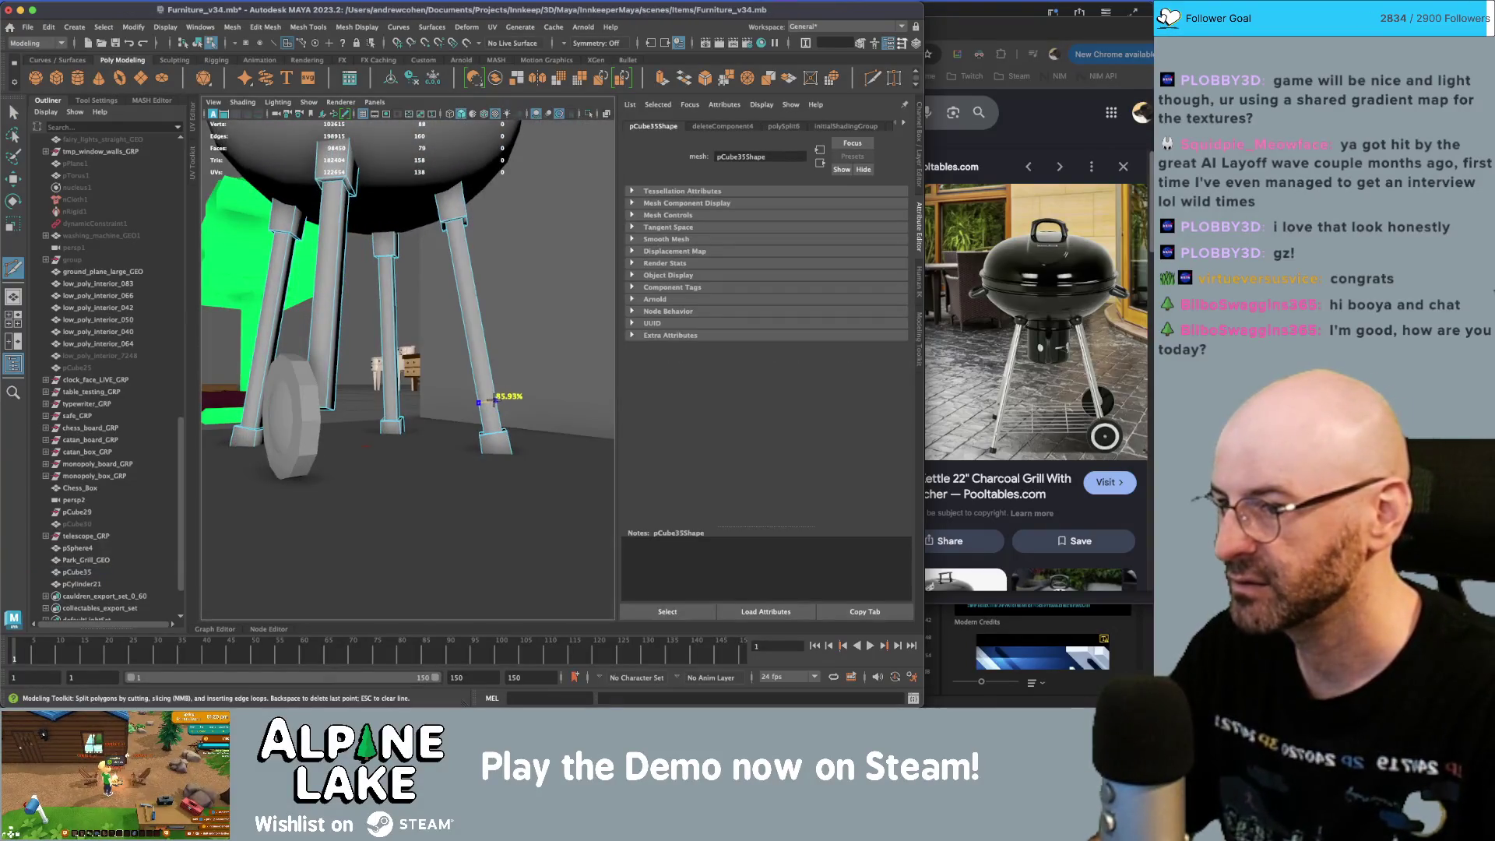
pyautogui.press('q')
pyautogui.press('Delete')
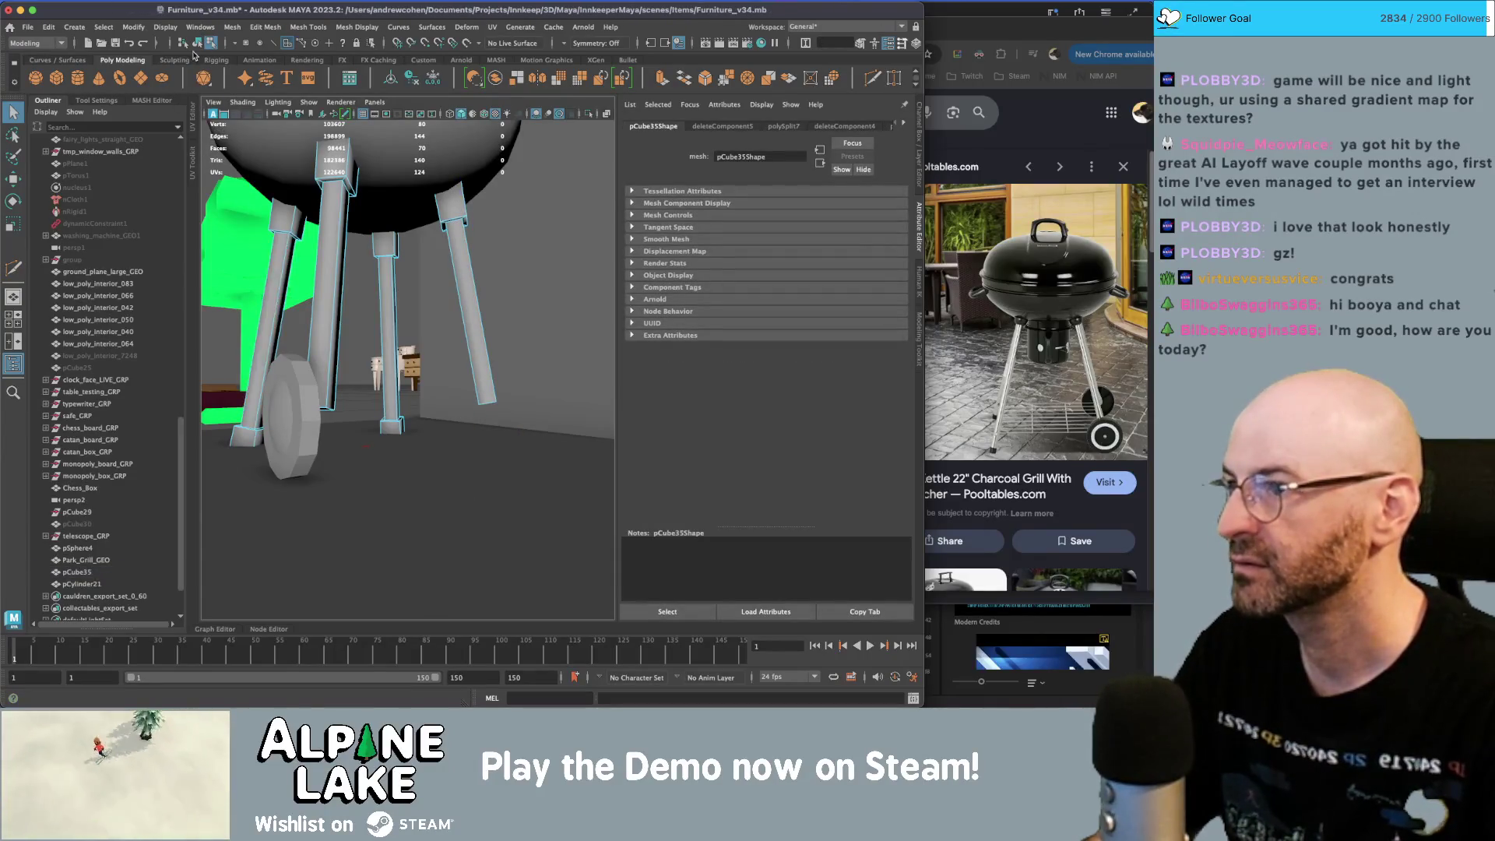
pyautogui.press('F8')
# - Move pCylinder21 to the leg's foot and try a mirrored duplicate on the right leg
pyautogui.click(287, 420)
pyautogui.moveTo(288, 420)
pyautogui.keyDown('alt'); pyautogui.mouseDown()
pyautogui.moveTo(327, 413)
pyautogui.moveTo(233, 424)
pyautogui.moveTo(334, 431)
pyautogui.moveTo(304, 433)
pyautogui.mouseUp(); pyautogui.keyUp('alt')
pyautogui.press('w')
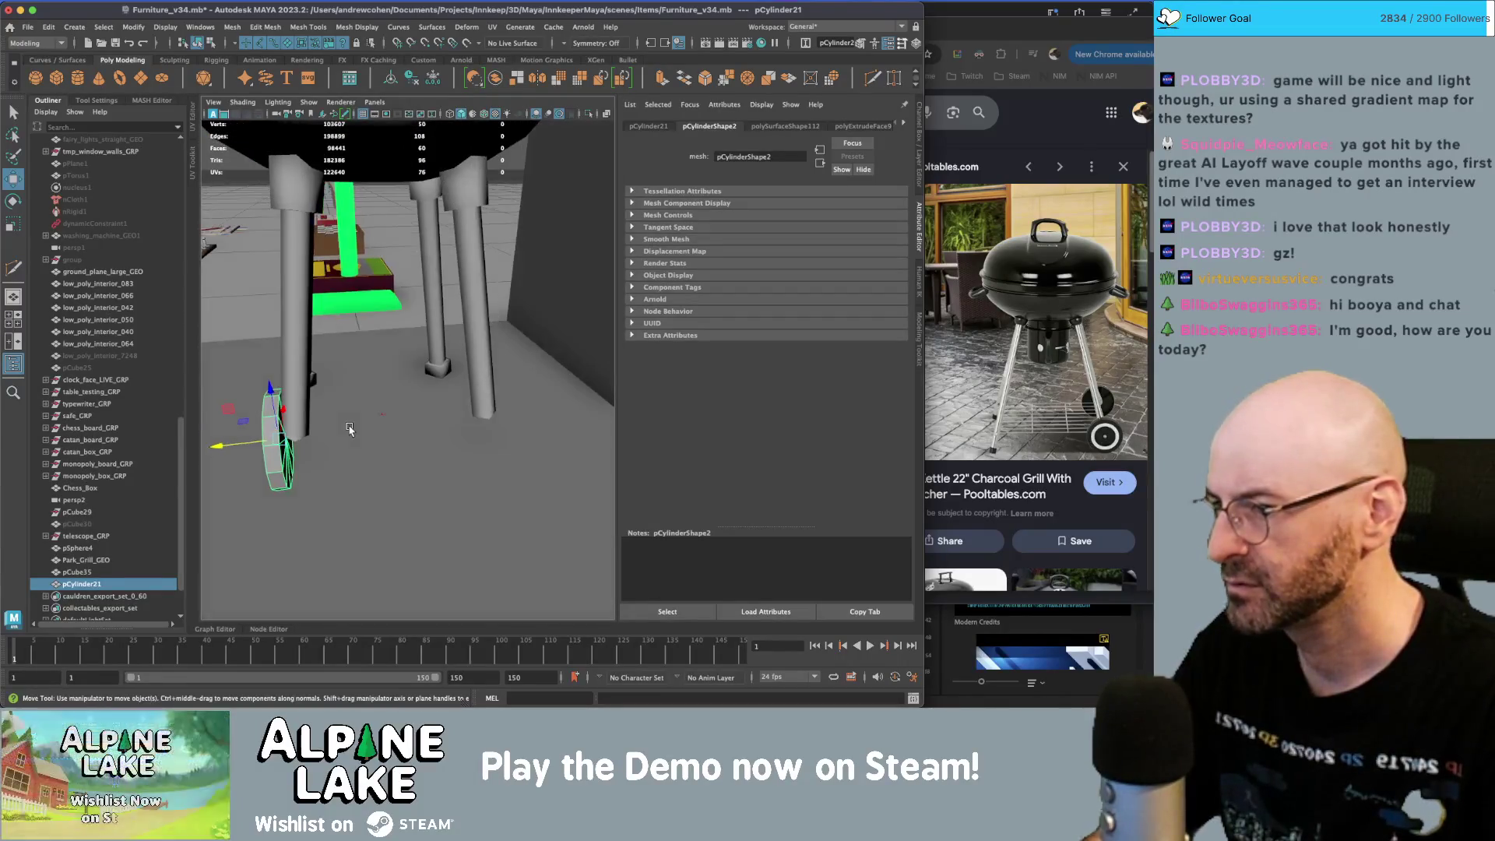
pyautogui.hotkey('ctrl', 'd')
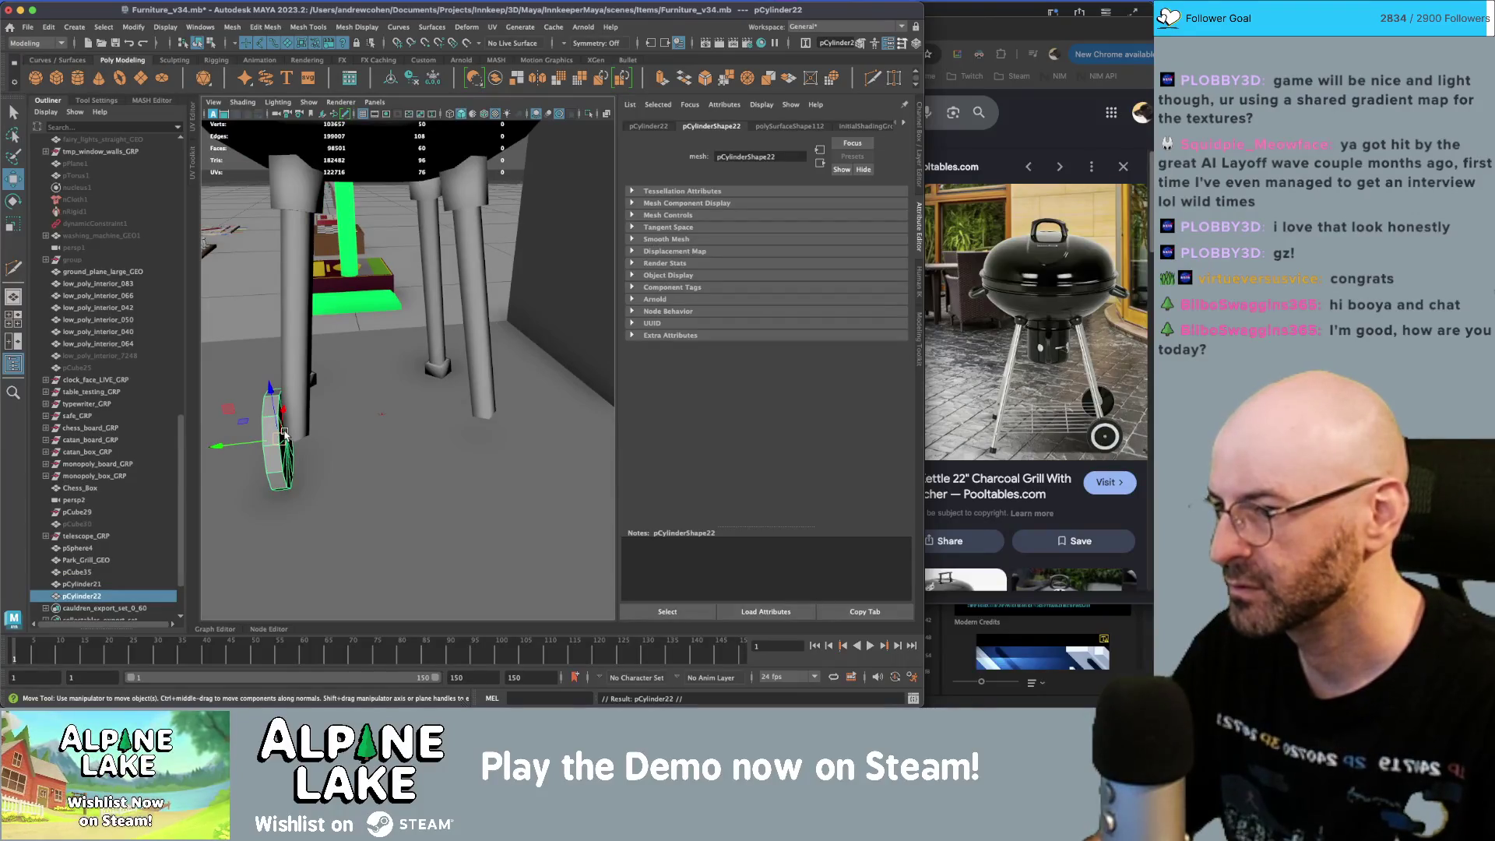
pyautogui.press('r')
pyautogui.moveTo(438, 411); pyautogui.dragTo(320, 441)
pyautogui.press('q')
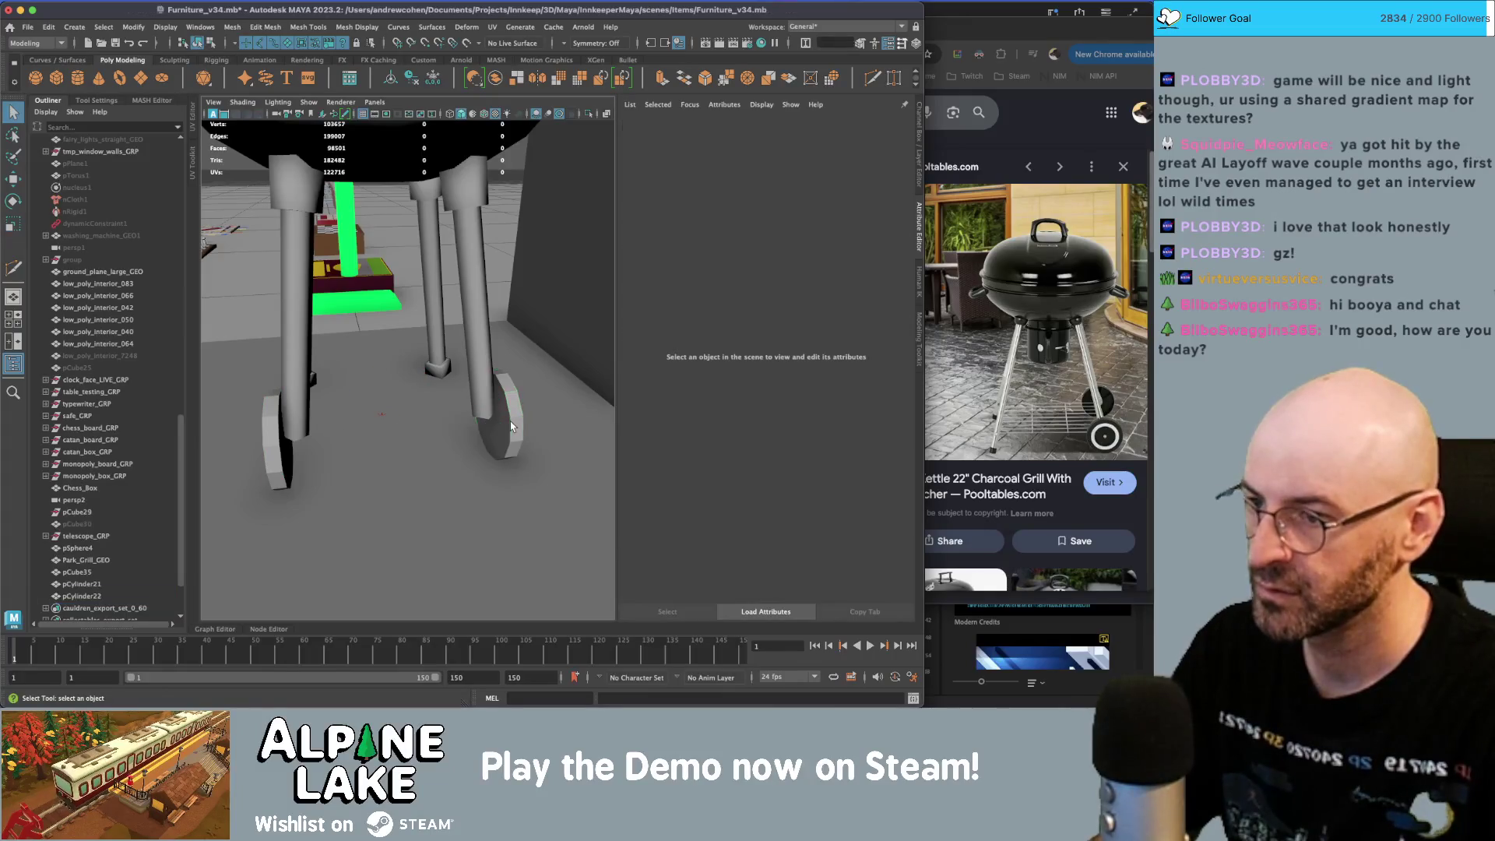
pyautogui.click(408, 441)
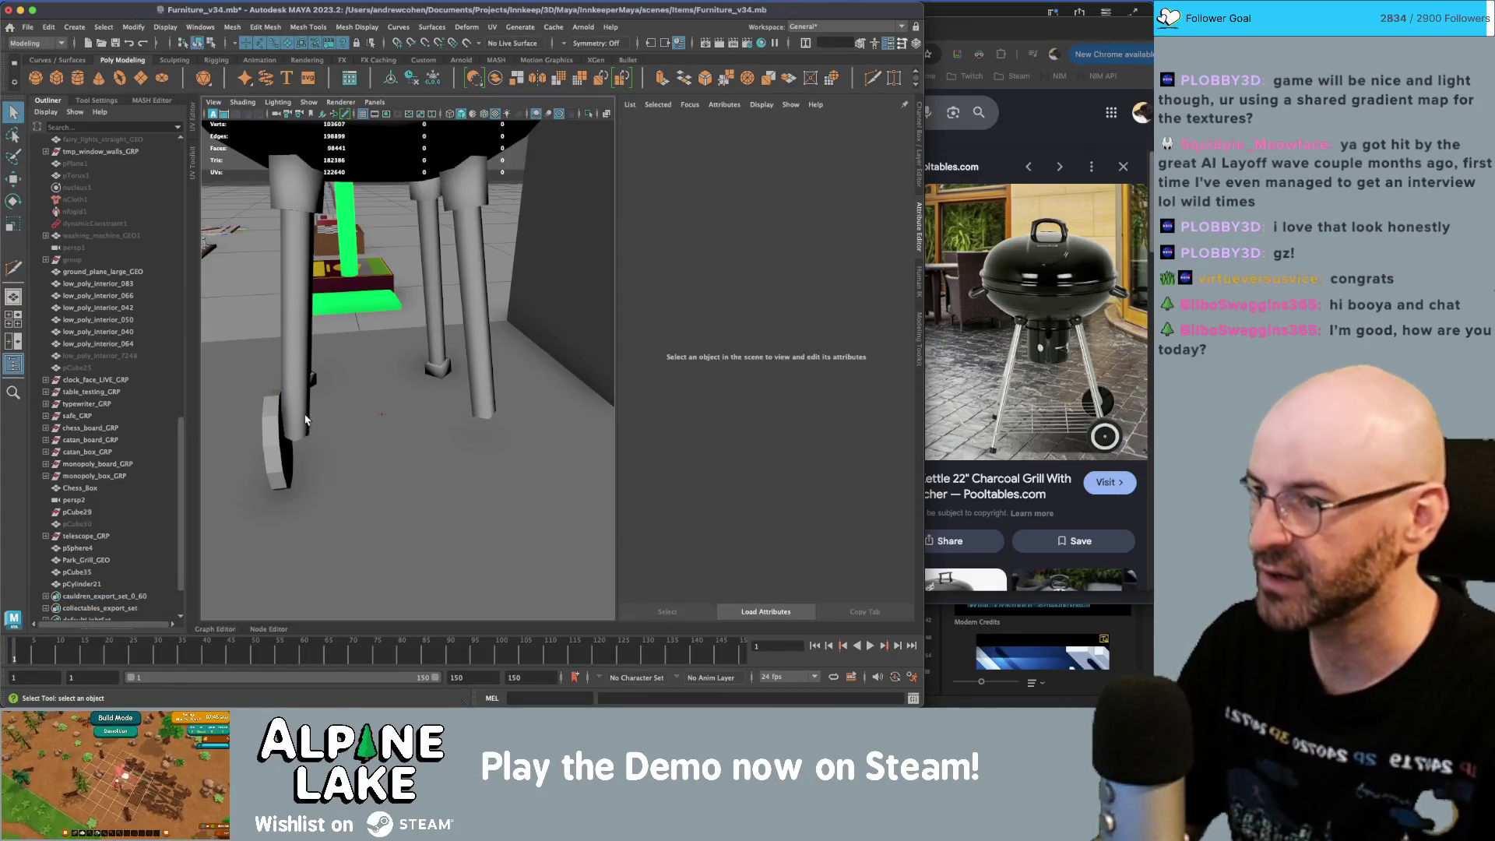
# - Select the wheel, the grill bowl and the legs together
pyautogui.scroll(-5, 408, 441)
pyautogui.click(419, 450)
pyautogui.scroll(-5, 467, 395)
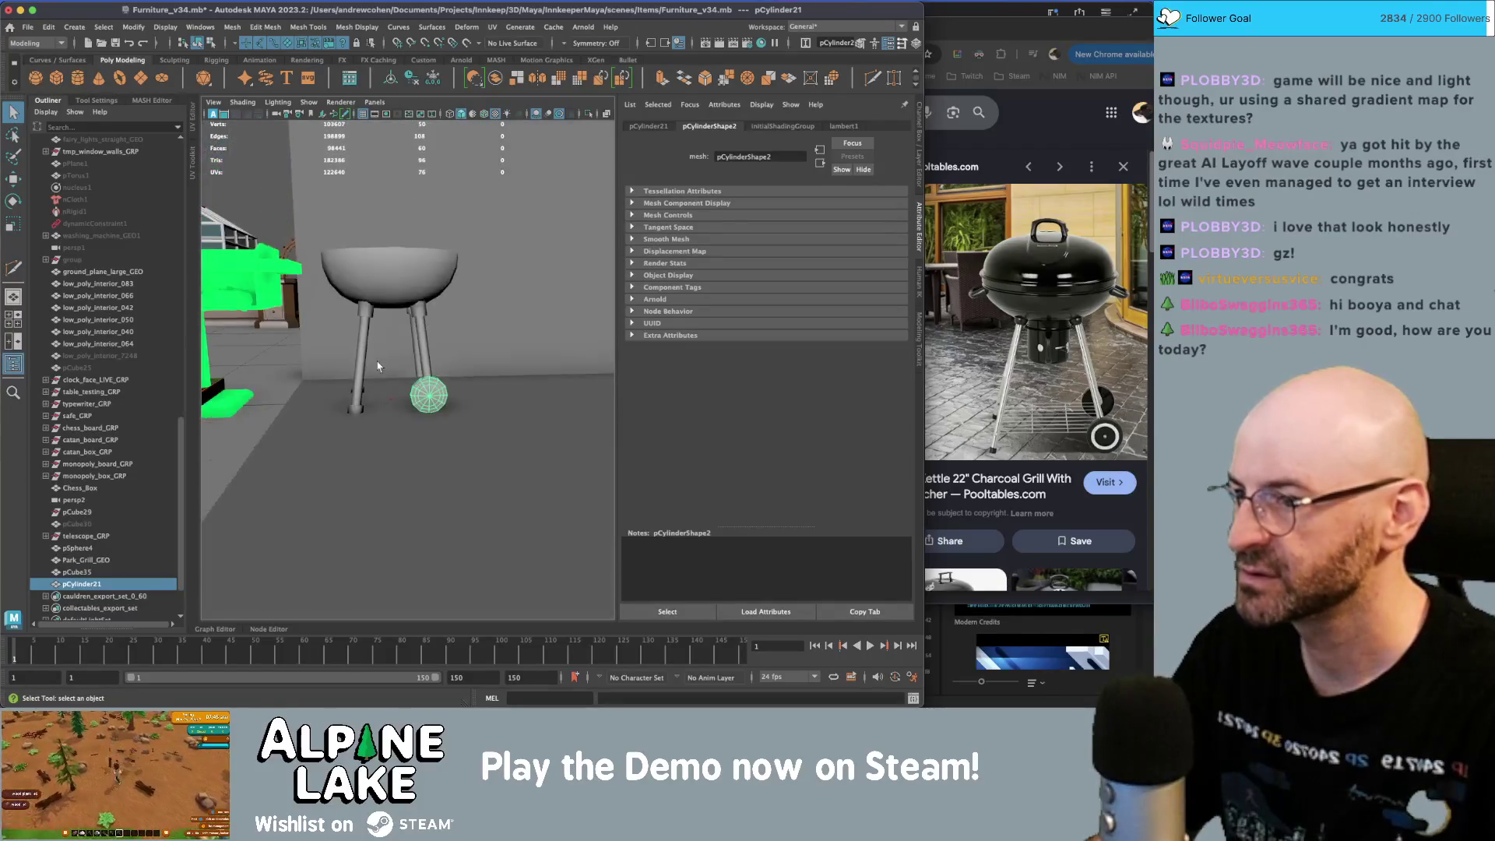
pyautogui.keyDown('ctrl'); pyautogui.click(77, 549); pyautogui.keyUp('ctrl')
pyautogui.keyDown('ctrl'); pyautogui.click(78, 573); pyautogui.keyUp('ctrl')
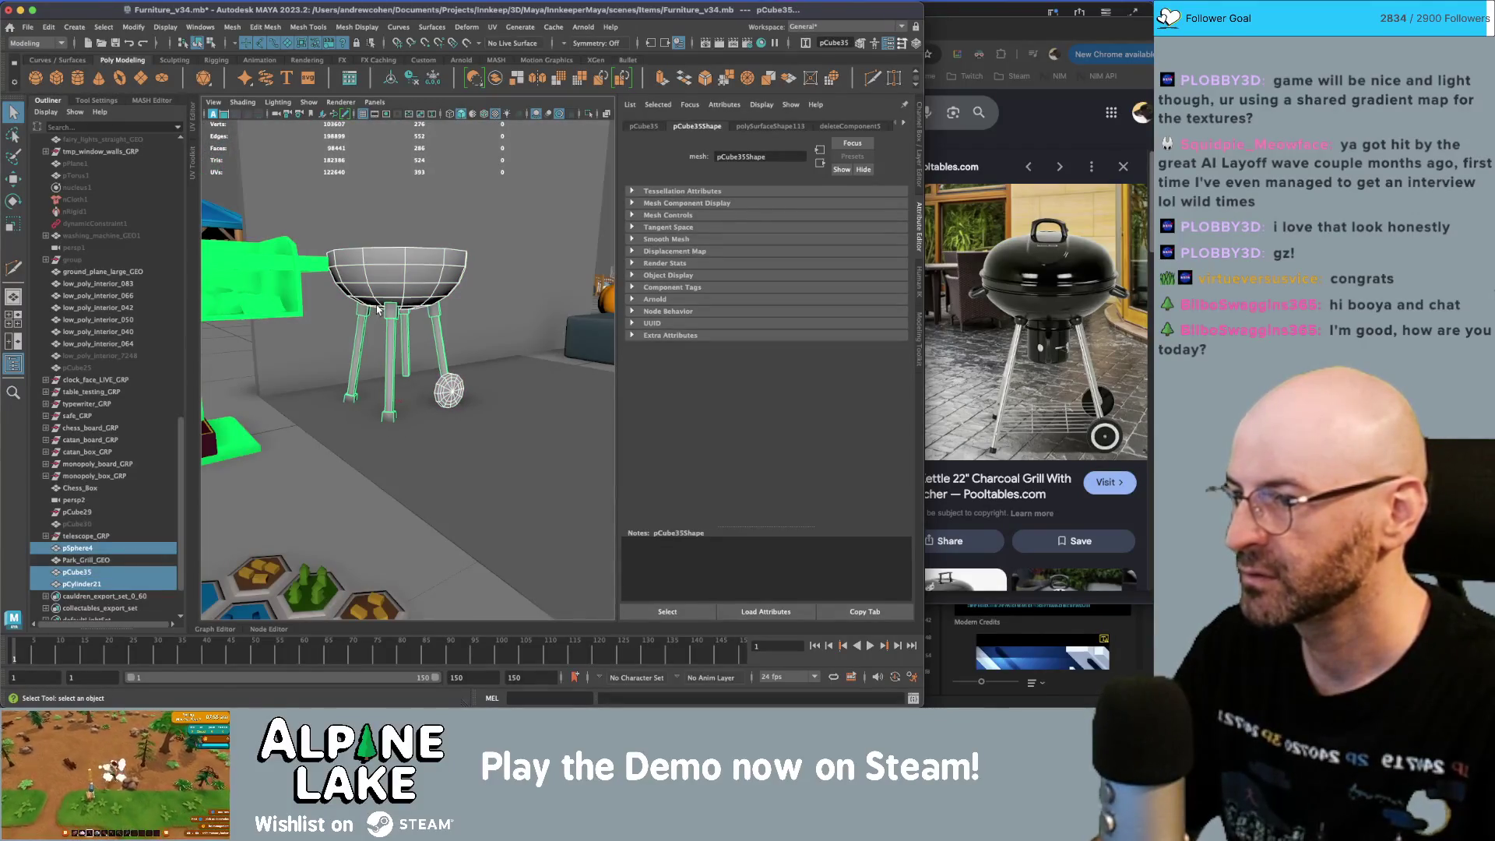
# - Assign the existing maya_METAL_mat material to pSphere4, pCube35 and pCylinder21
pyautogui.rightClick(411, 279)
pyautogui.moveTo(429, 612)
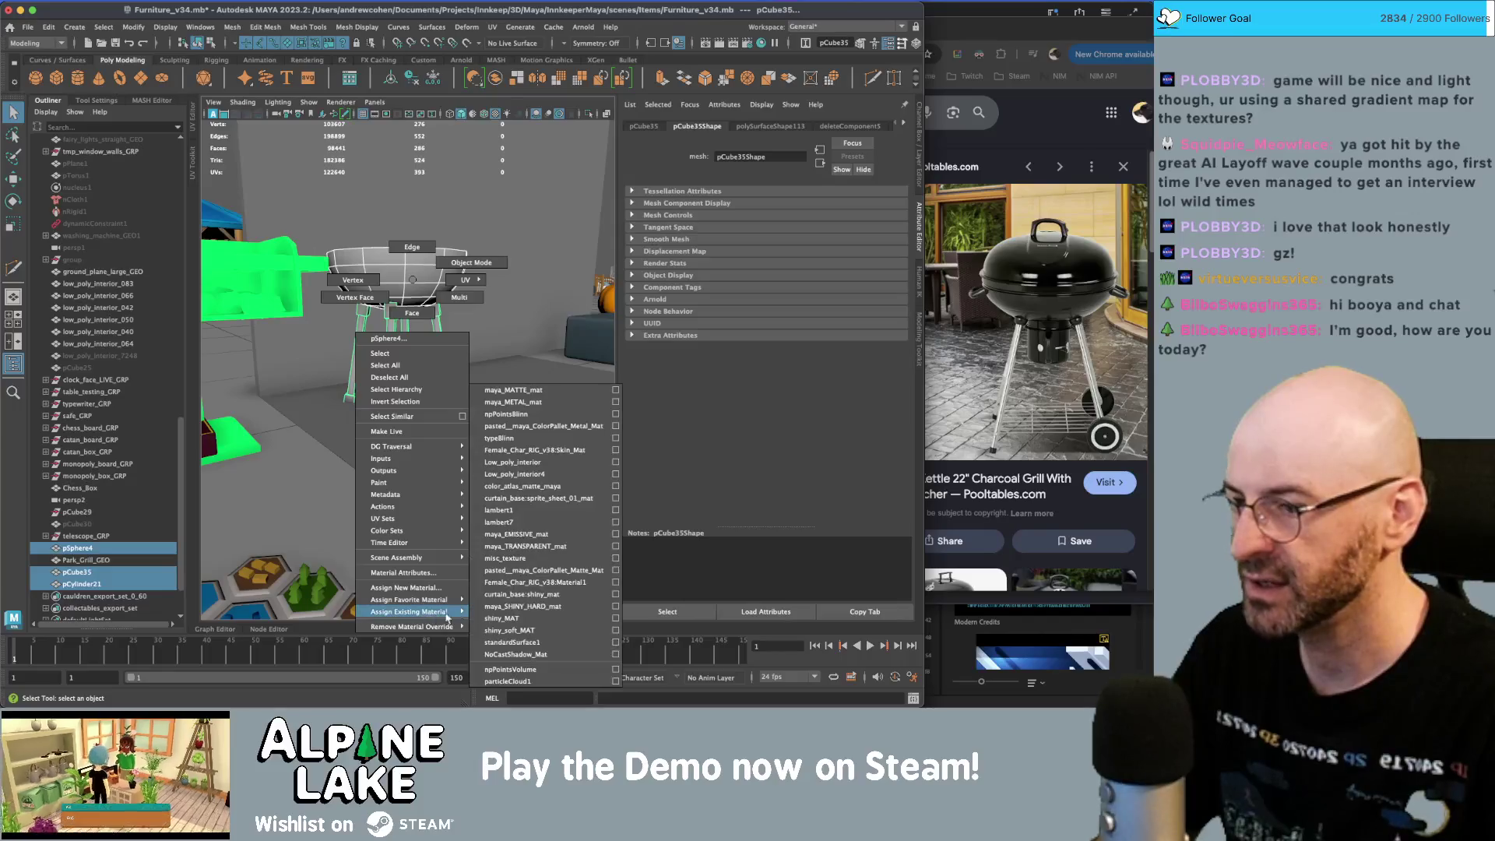
pyautogui.click(536, 403)
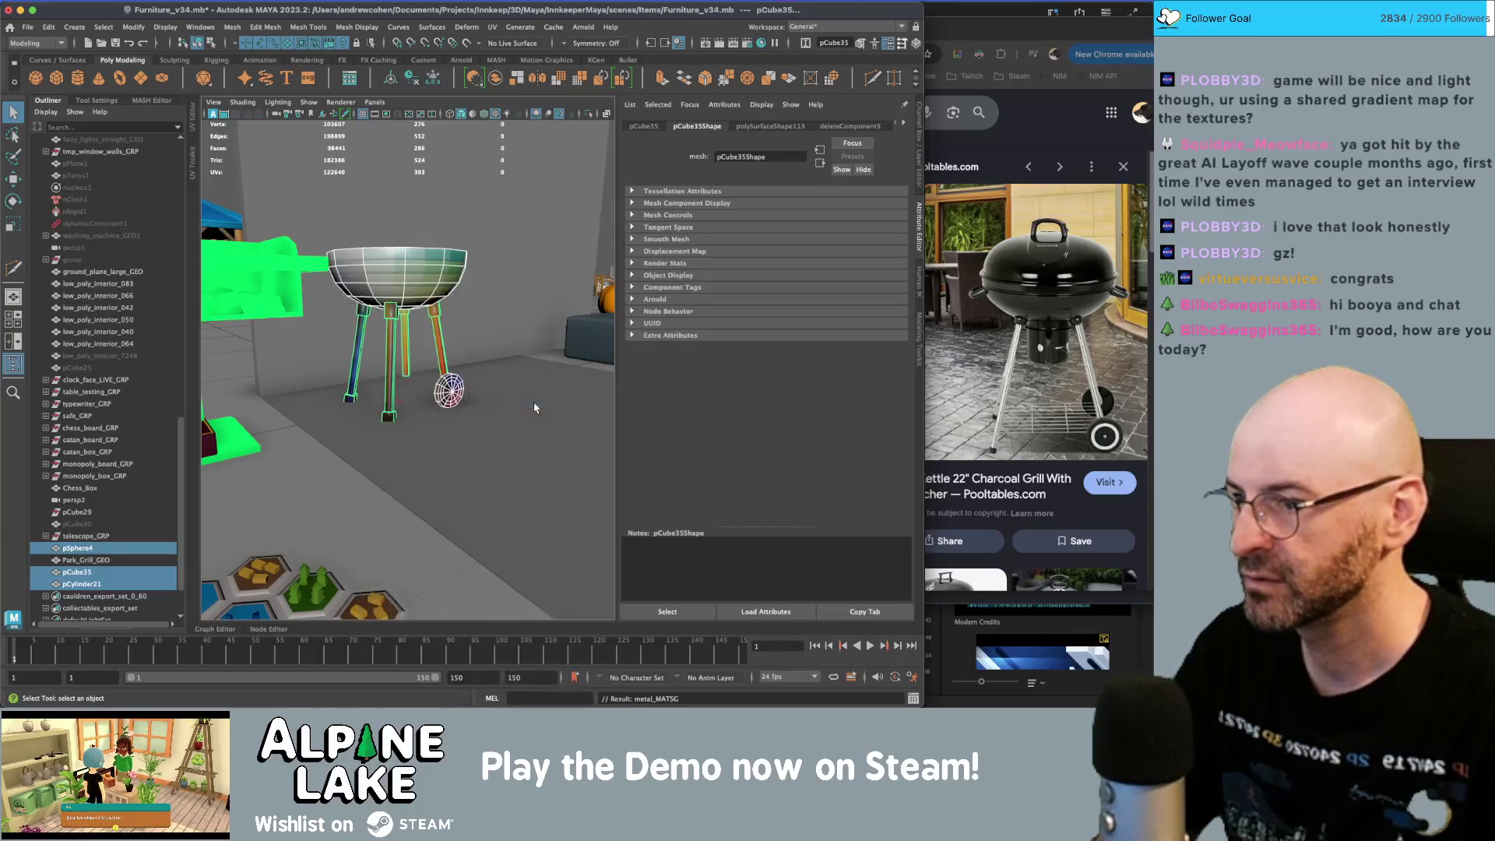
pyautogui.keyDown('alt'); pyautogui.moveTo(479, 358); pyautogui.dragTo(424, 307); pyautogui.keyUp('alt')
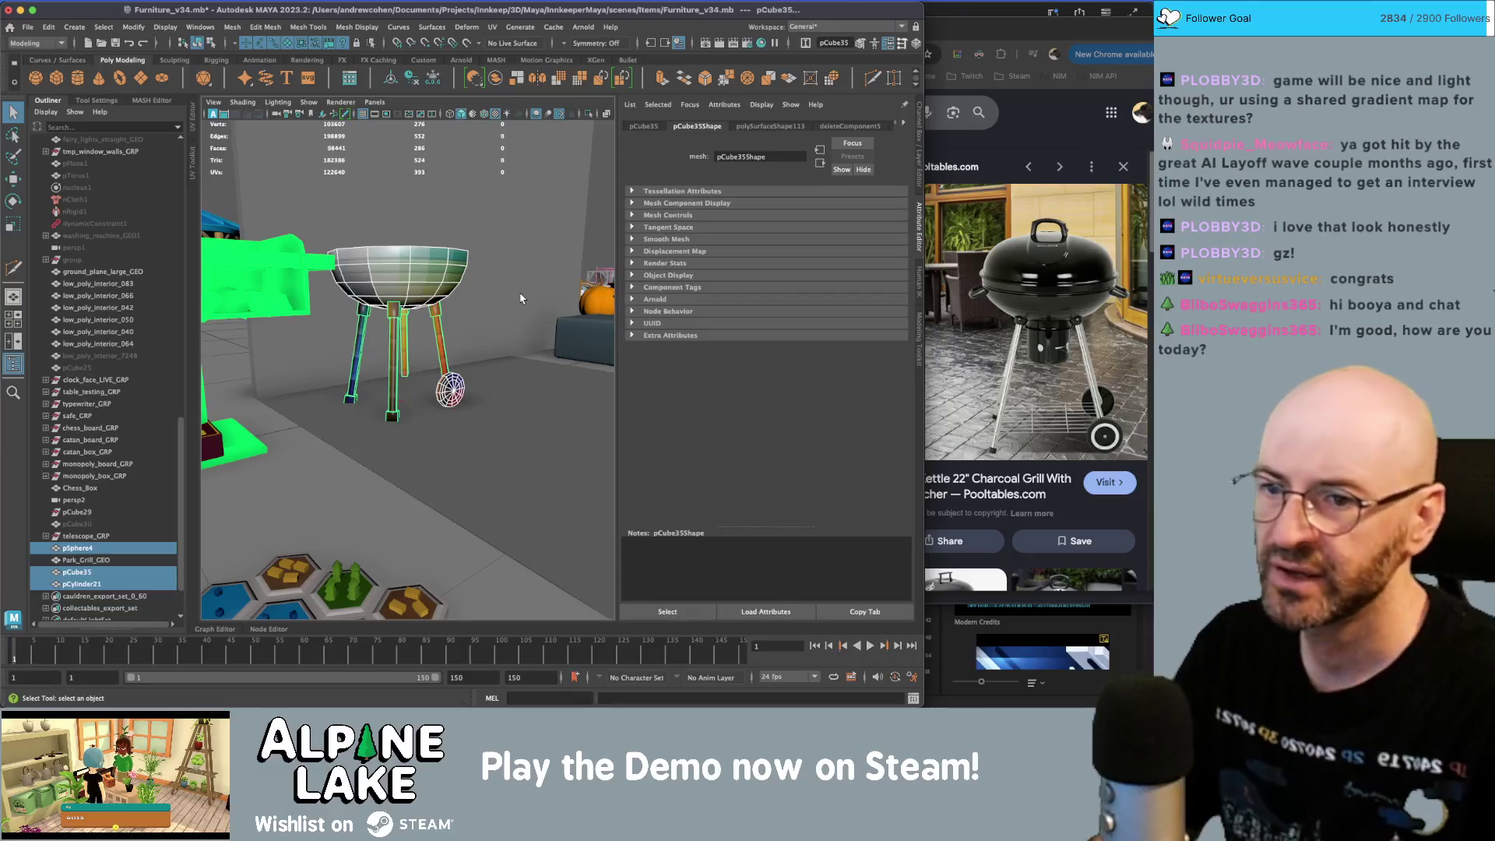
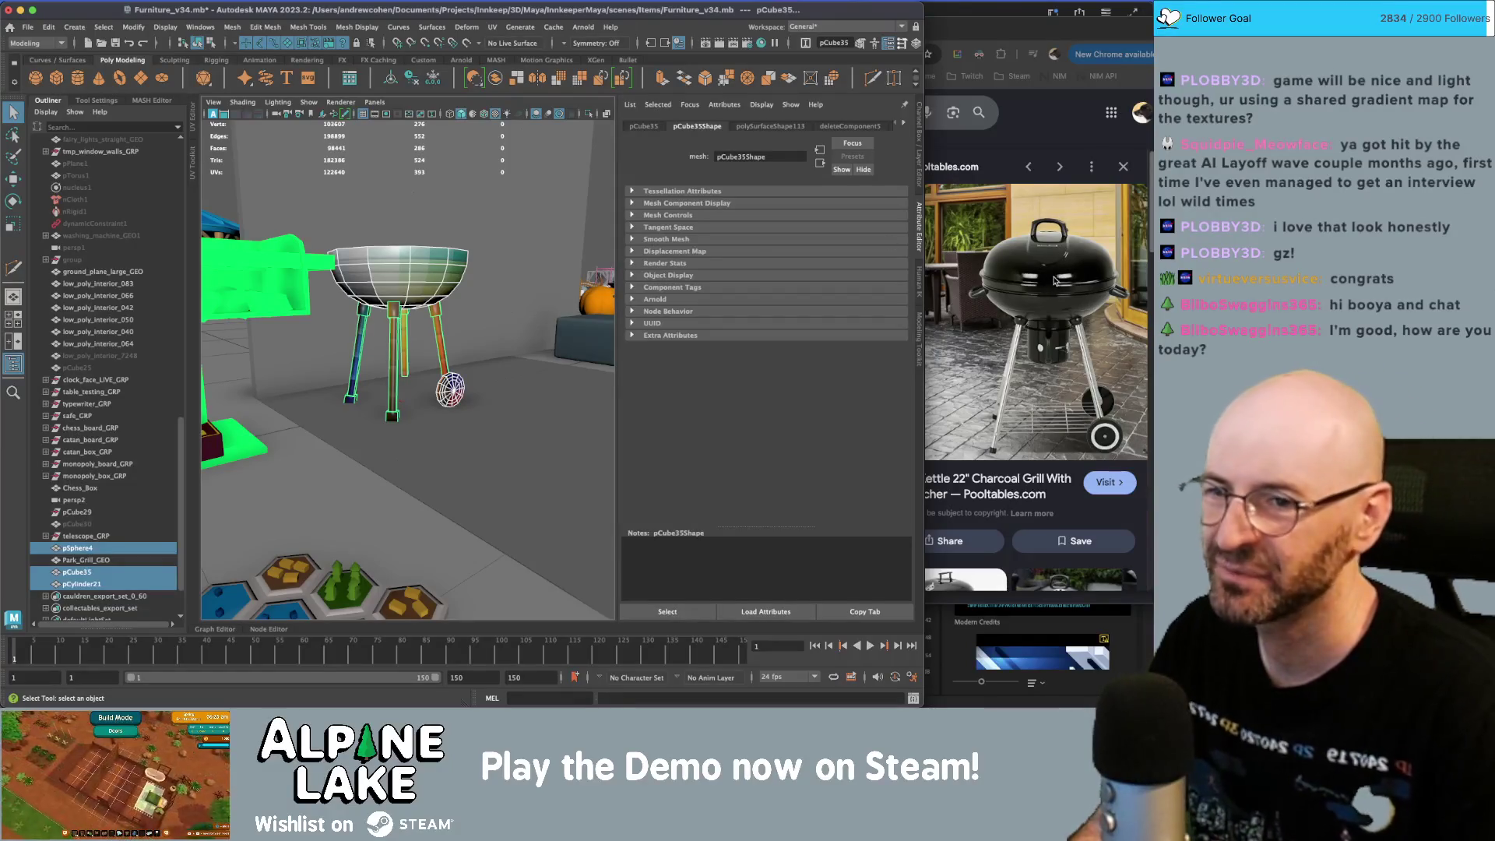
# - Assign the existing shiny_MAT material to the grill bowl
pyautogui.click(416, 279)
pyautogui.rightClick(418, 279)
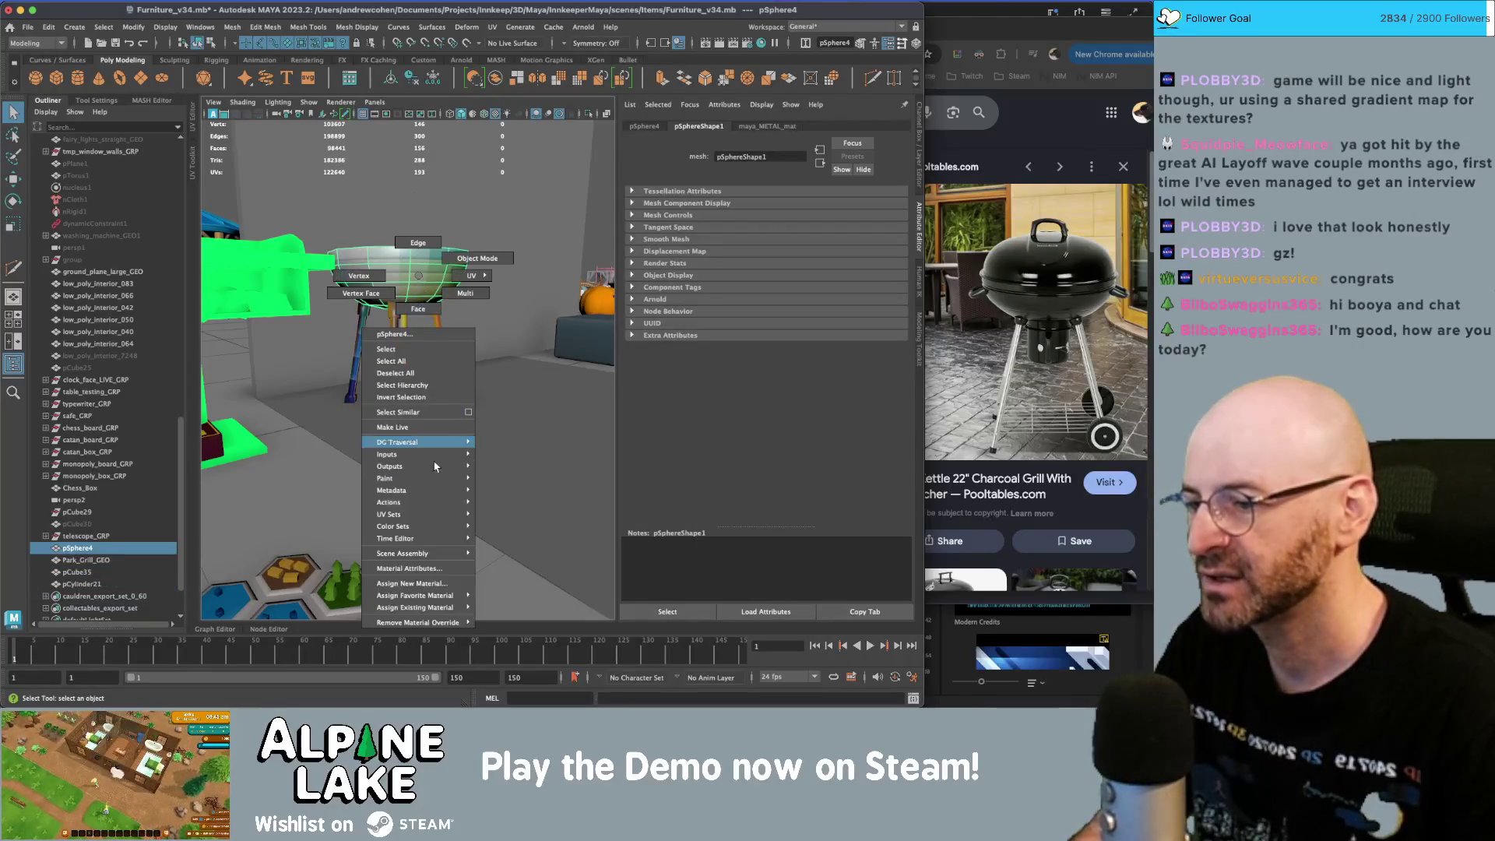
pyautogui.moveTo(420, 607)
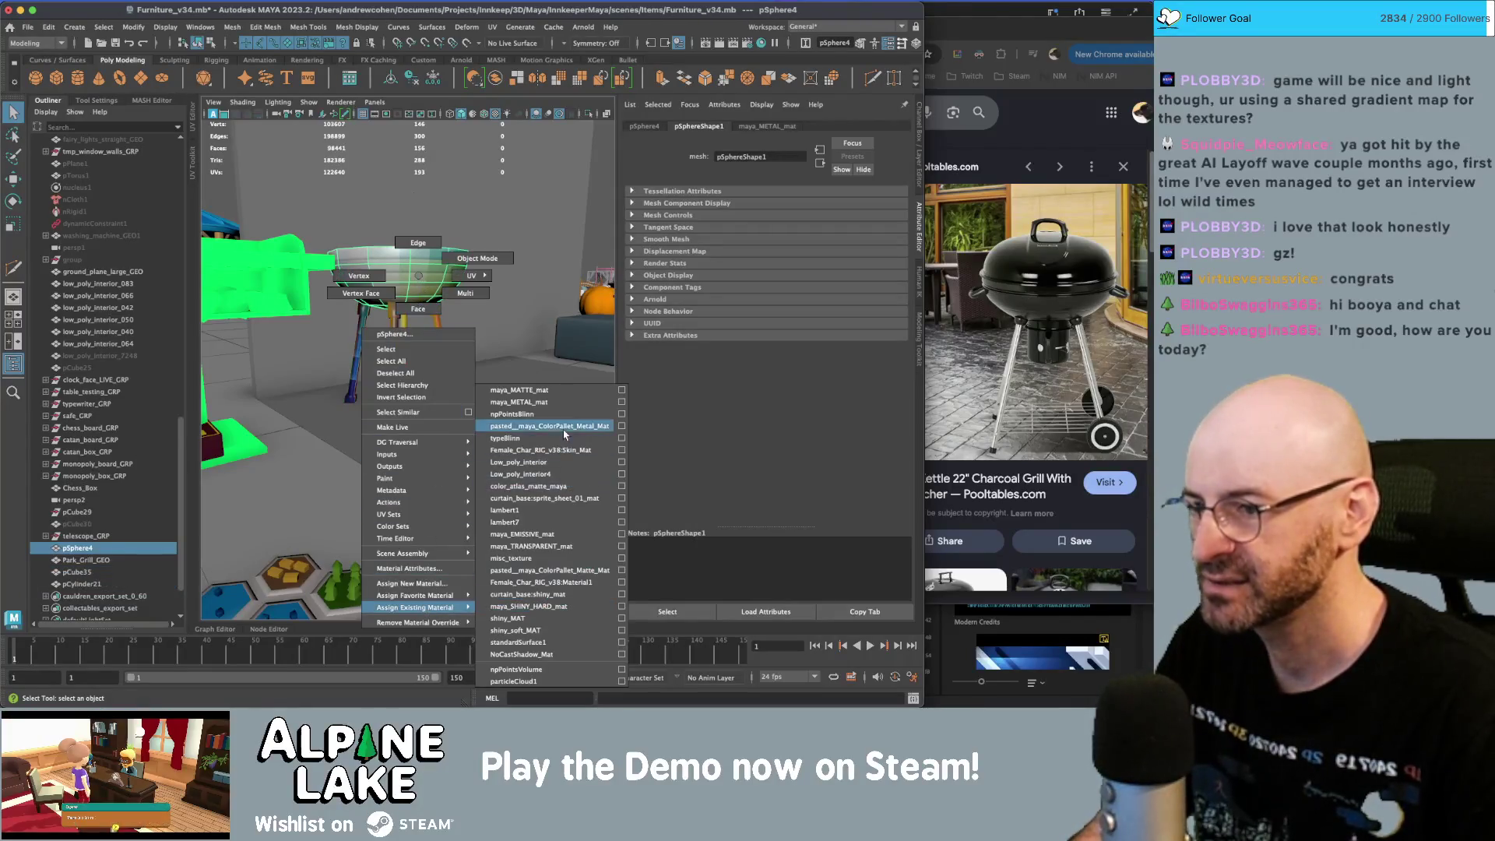
pyautogui.click(563, 619)
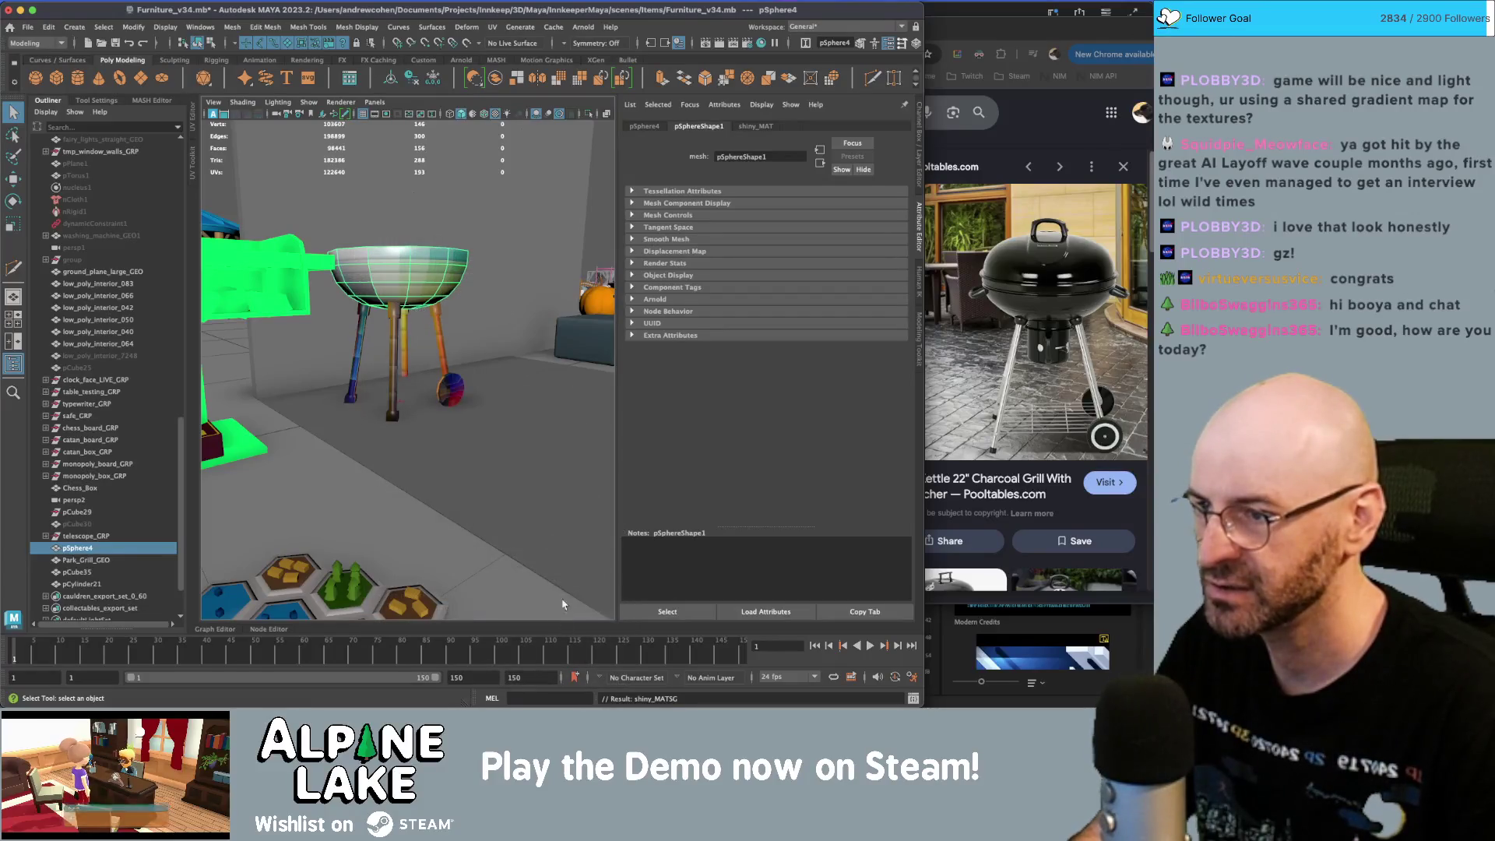
# - Assign the existing standardSurface1 material to the grill wheel
pyautogui.click(401, 329)
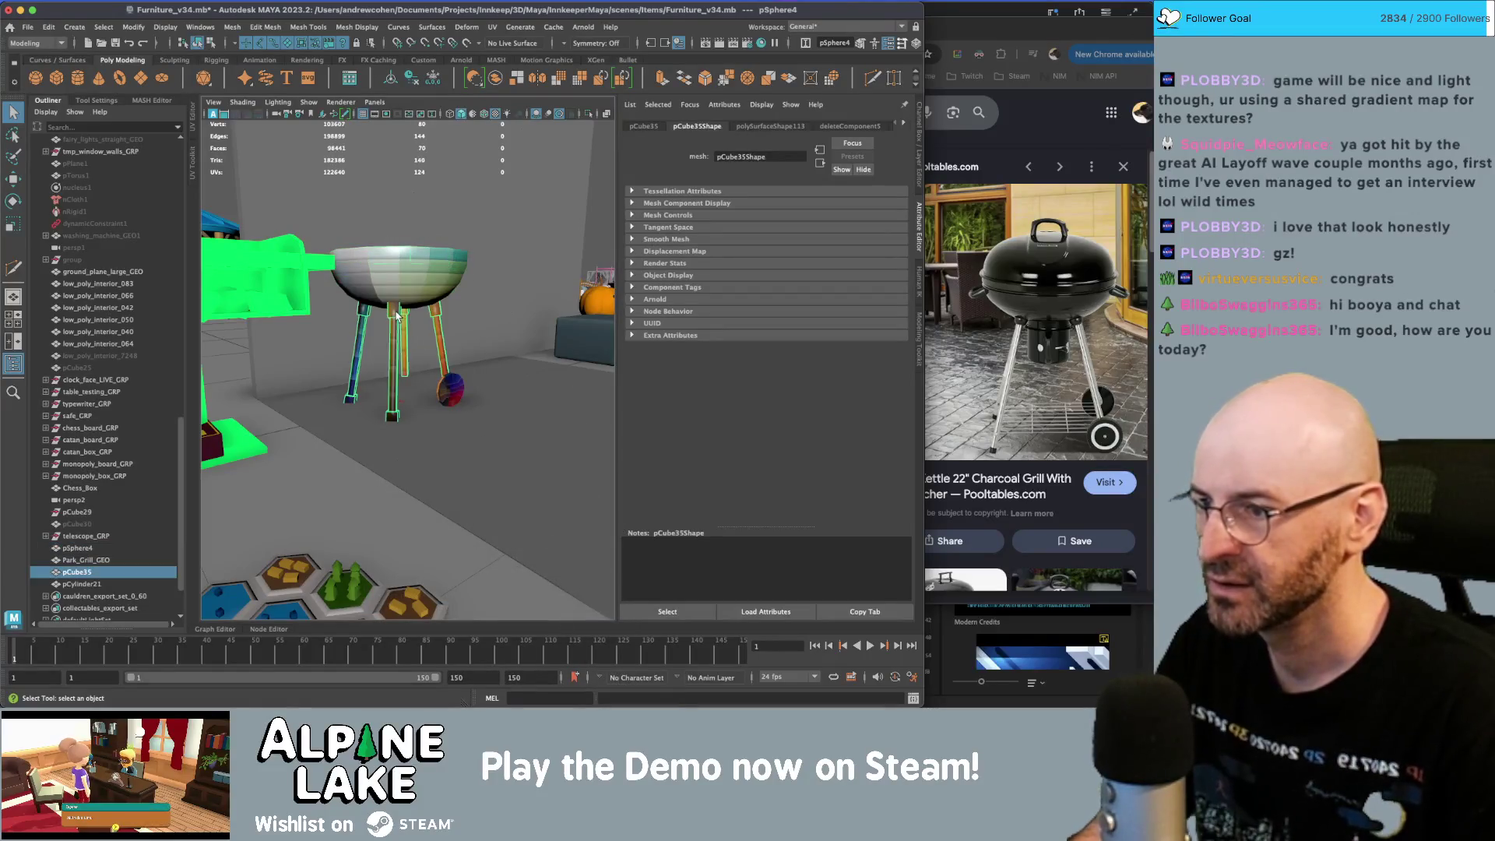
pyautogui.click(457, 391)
pyautogui.rightClick(458, 391)
pyautogui.moveTo(468, 667)
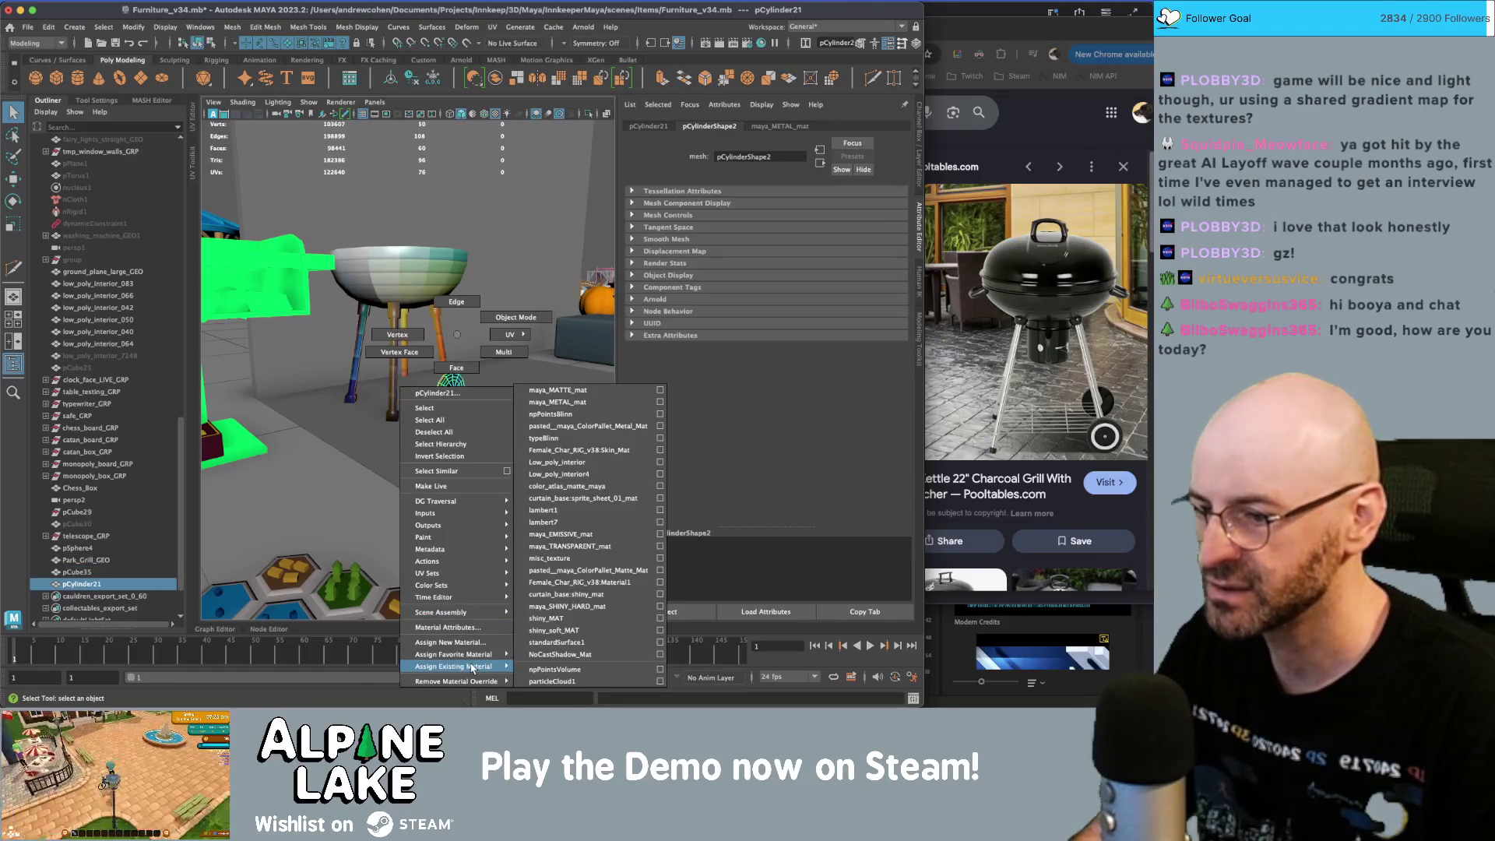
pyautogui.click(568, 643)
# - Assign the existing maya_METAL_mat material to the grill legs
pyautogui.scroll(5, 405, 327)
pyautogui.click(469, 311)
pyautogui.rightClick(469, 312)
pyautogui.moveTo(499, 644)
pyautogui.click(619, 402)
# - Select the bowl, legs and wheel together and open their UV layout in face mode
pyautogui.click(200, 45)
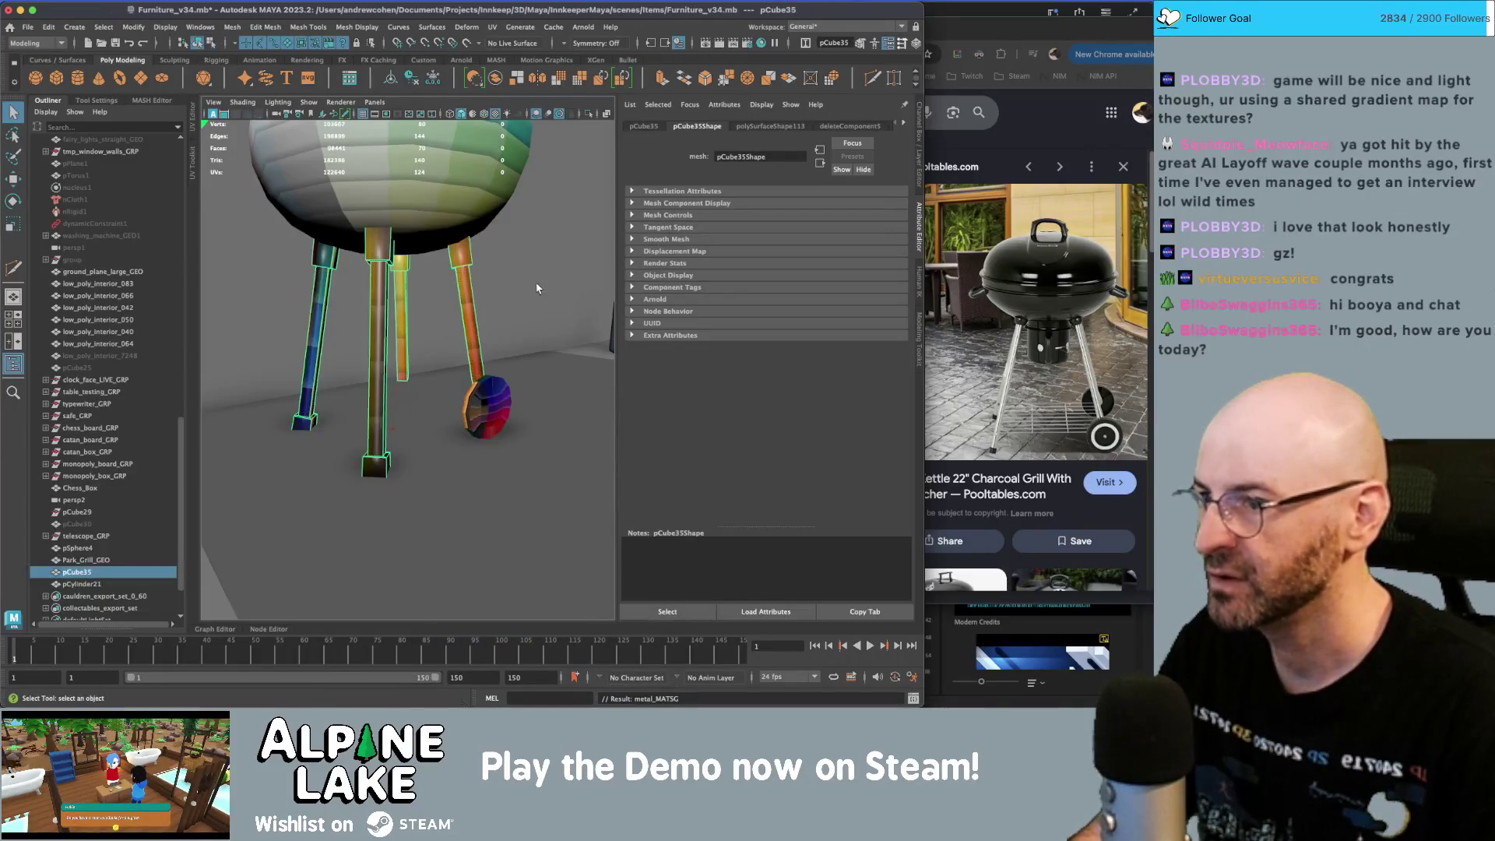
pyautogui.scroll(-5, 405, 327)
pyautogui.click(401, 285)
pyautogui.keyDown('shift'); pyautogui.click(445, 336); pyautogui.keyUp('shift')
pyautogui.keyDown('shift'); pyautogui.click(452, 382); pyautogui.keyUp('shift')
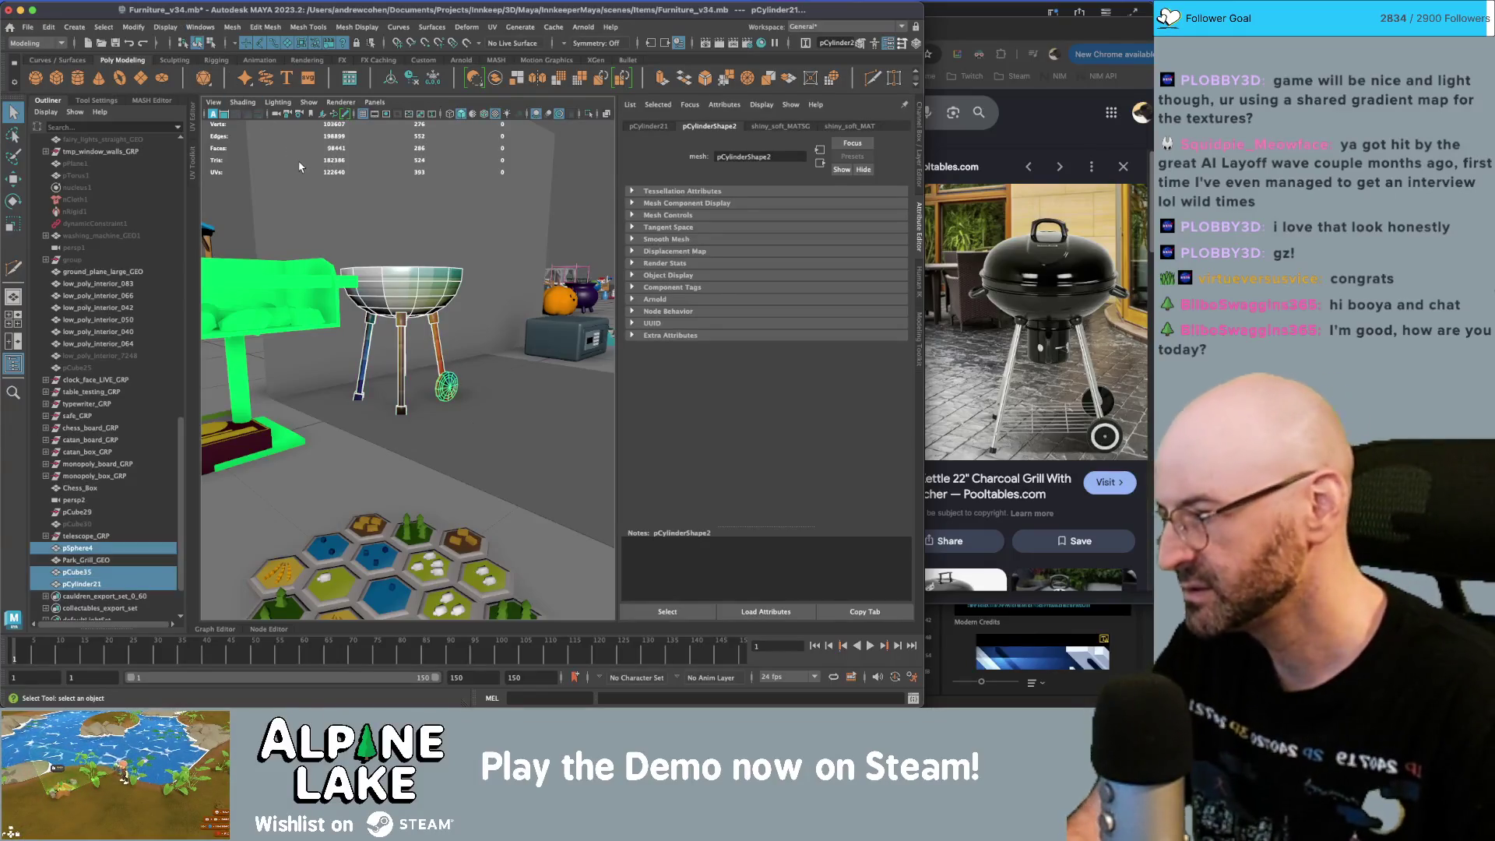
pyautogui.click(350, 77)
pyautogui.moveTo(341, 278); pyautogui.dragTo(289, 259, button='right')
# - Planar-project the selected grill faces and shrink the resulting UV shell
pyautogui.scroll(-2, 292, 234)
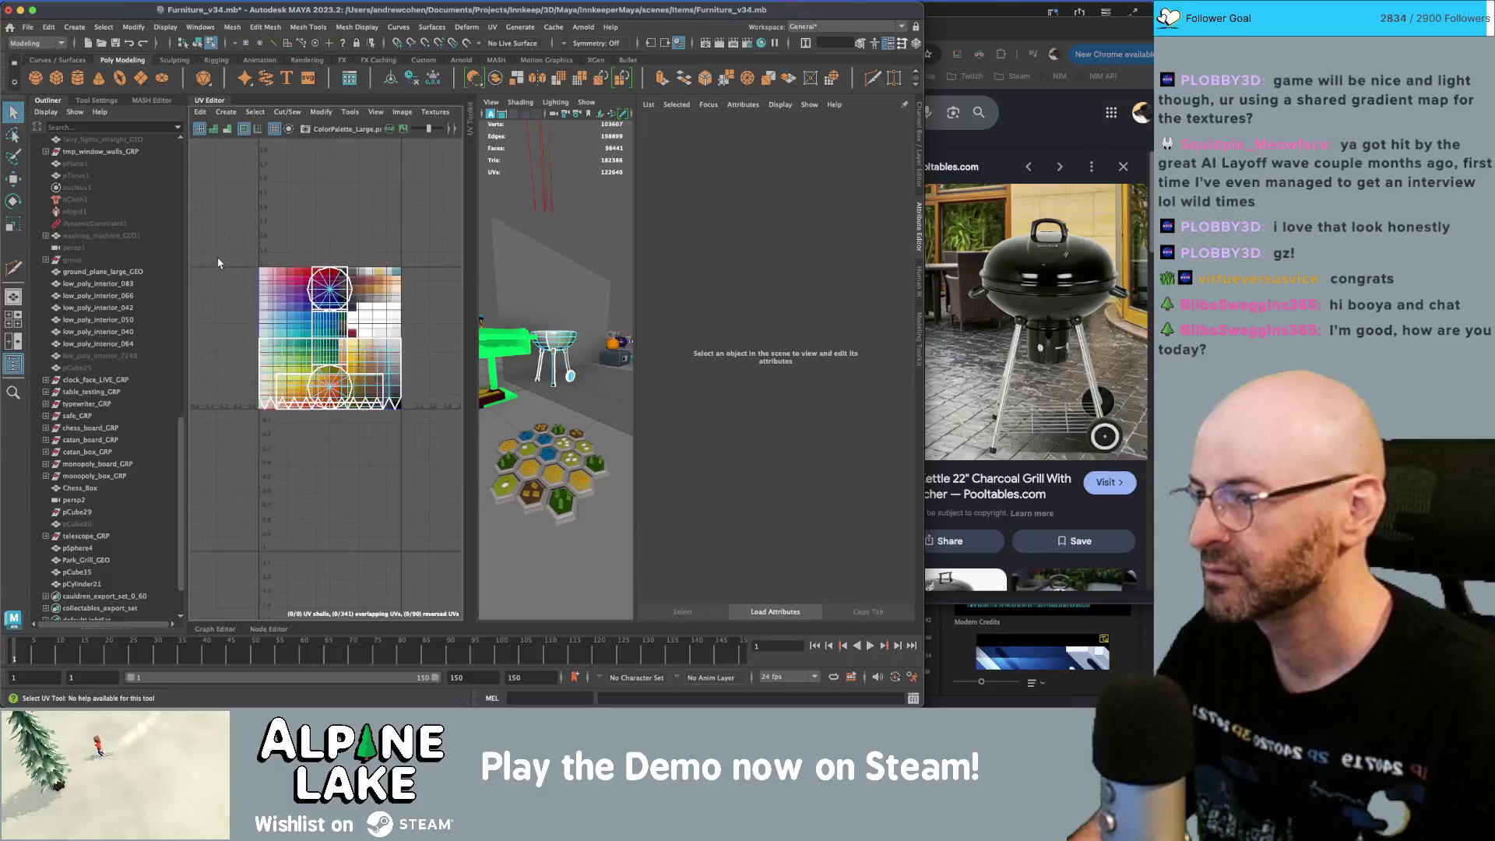
pyautogui.click(226, 113)
pyautogui.click(257, 207)
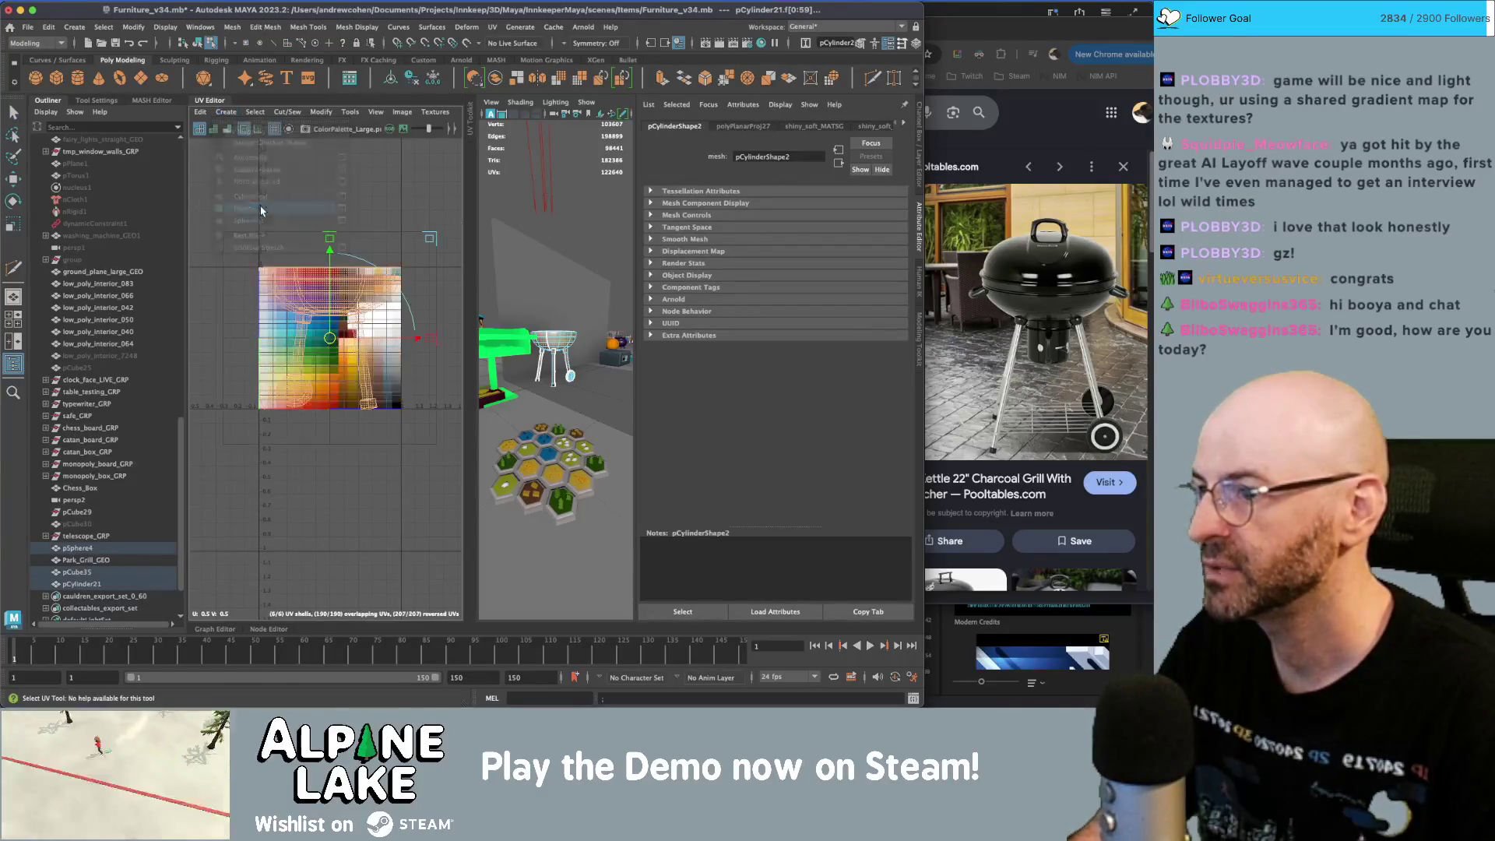
pyautogui.press('r')
pyautogui.moveTo(309, 355); pyautogui.dragTo(289, 335)
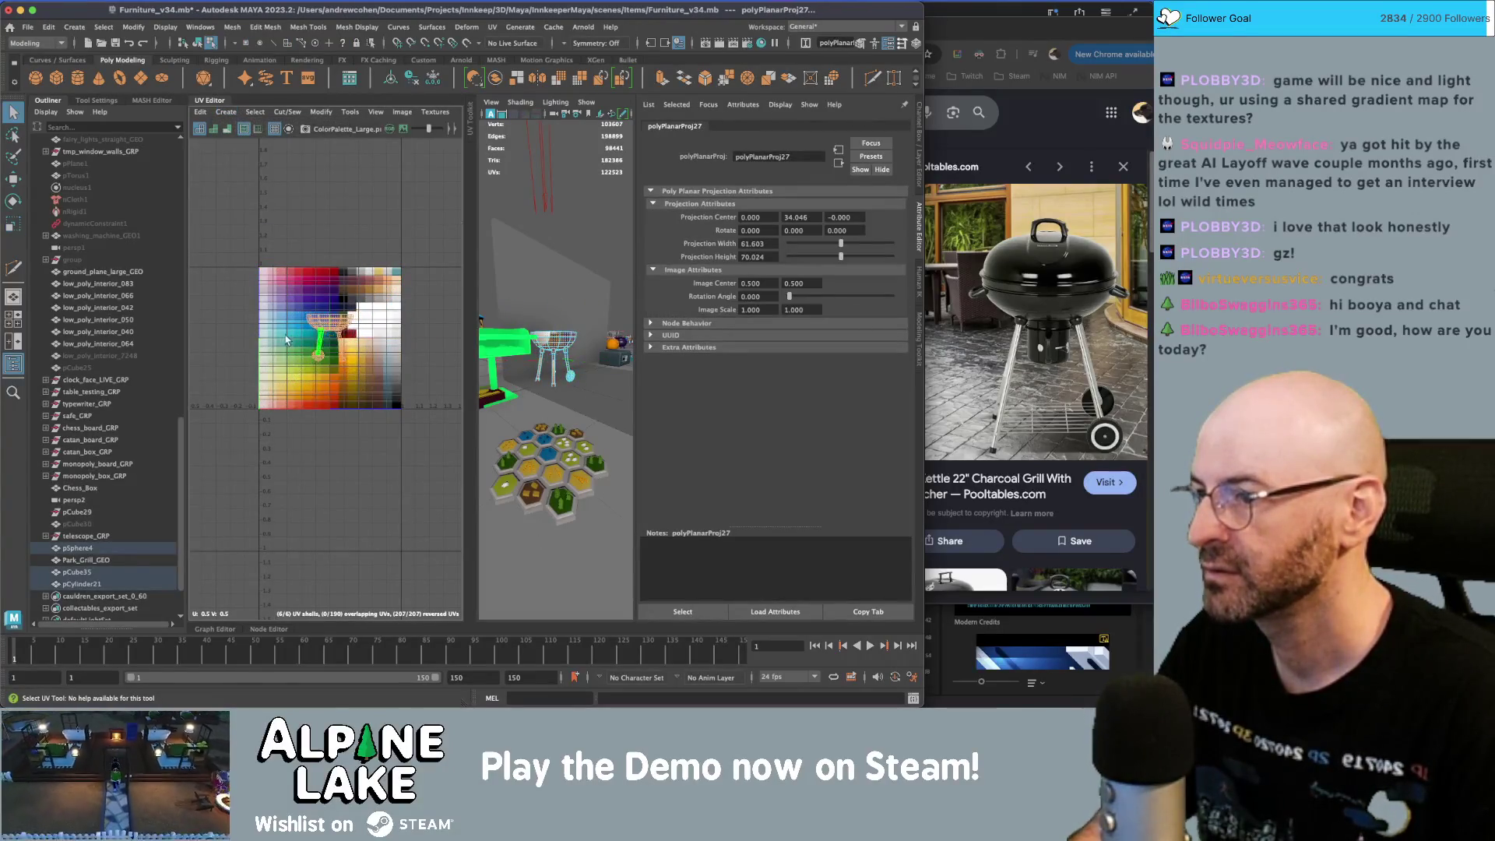
pyautogui.press('q')
pyautogui.scroll(3, 287, 336)
pyautogui.click(420, 354)
# - Select faces of the grill legs and give them a planar UV projection
pyautogui.rightClick(409, 355)
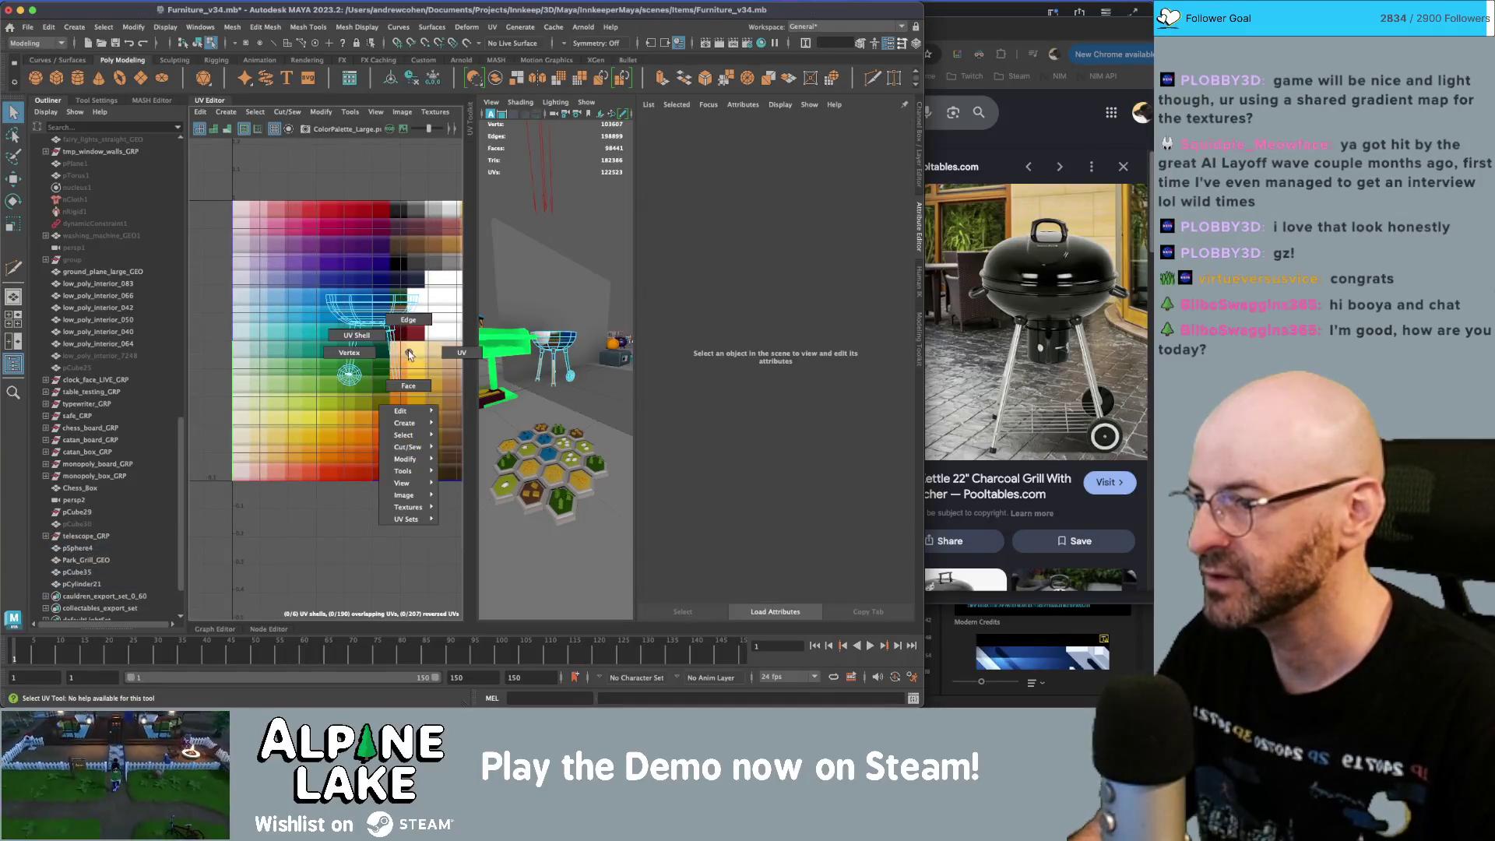
pyautogui.click(408, 385)
pyautogui.click(312, 351)
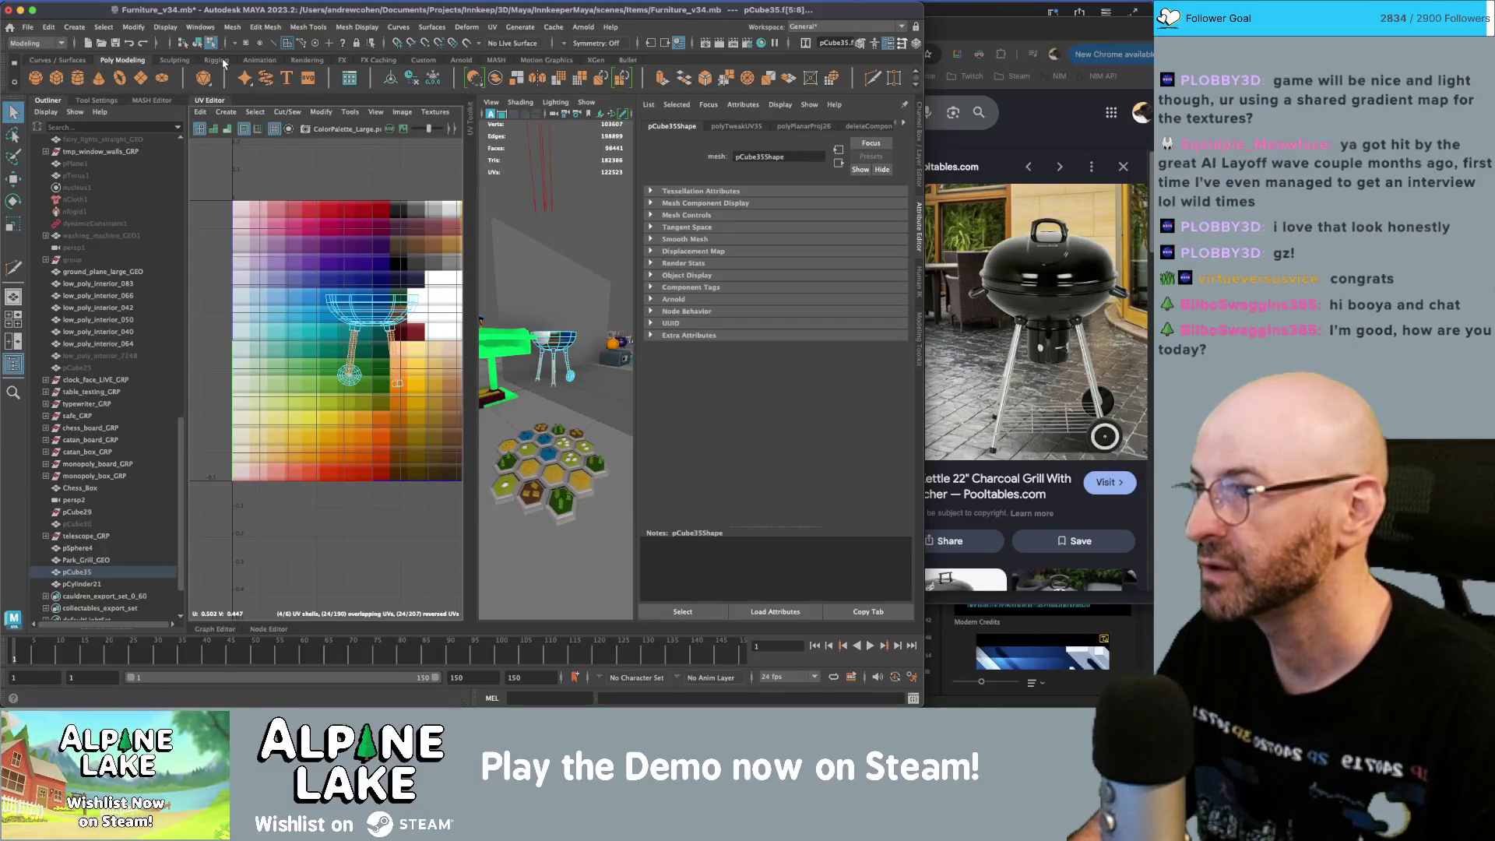
pyautogui.click(226, 112)
pyautogui.click(264, 204)
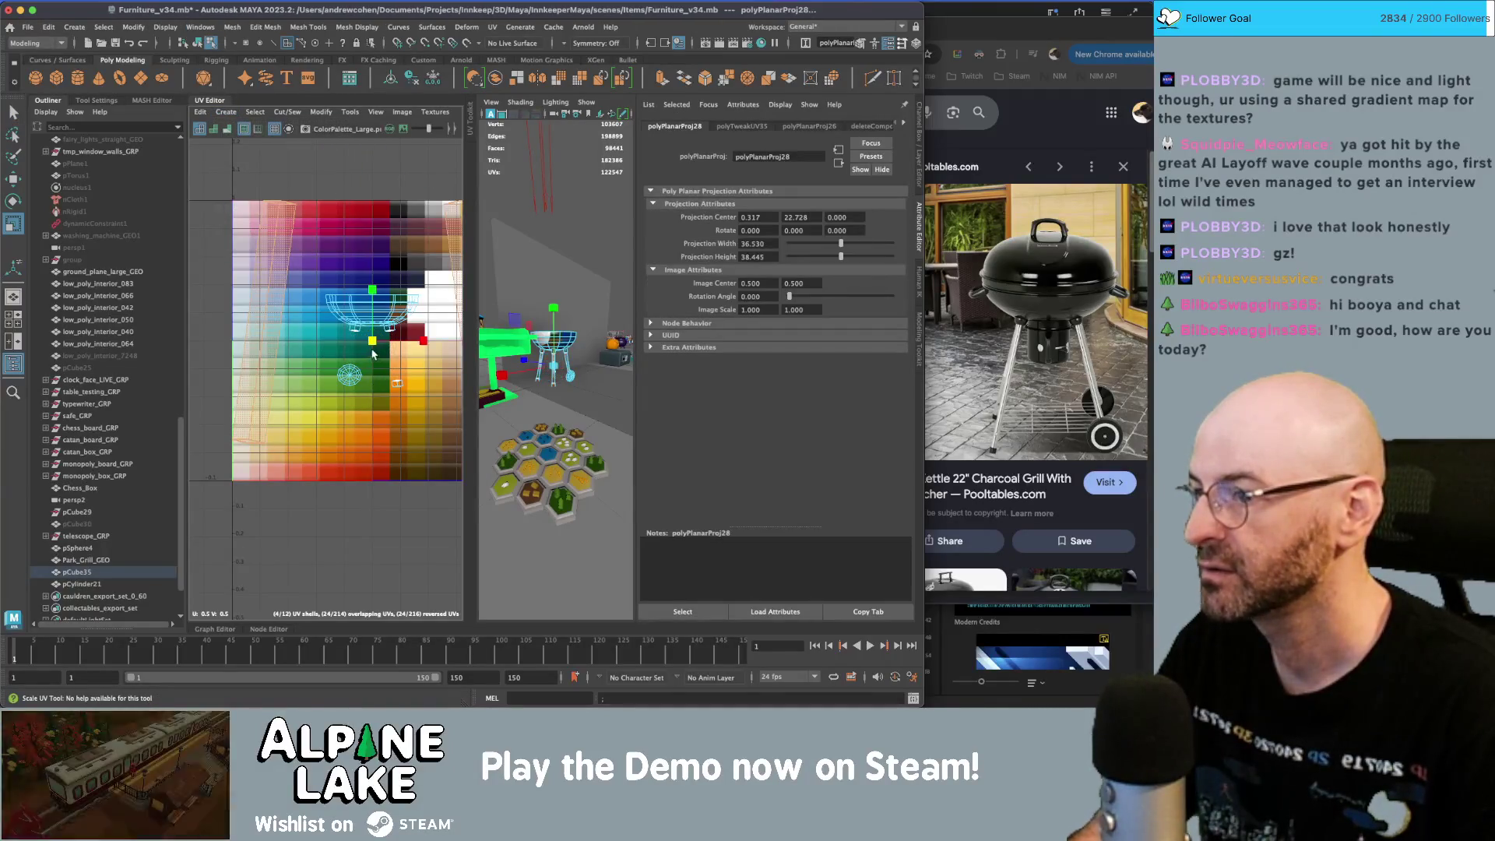
pyautogui.press('w')
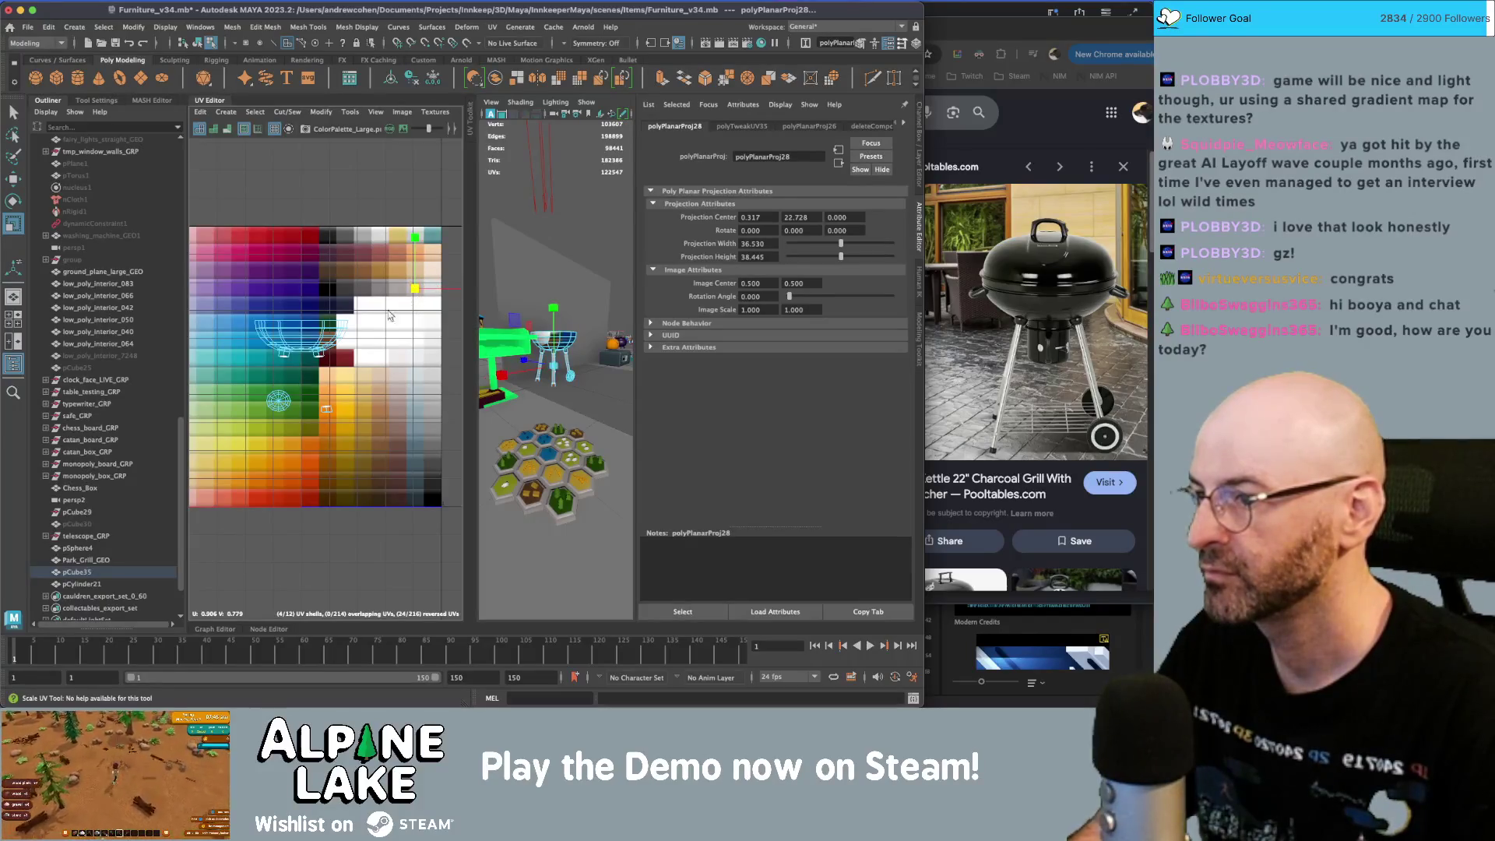
pyautogui.press('q')
# - Move the legs' UV shells onto a dark palette swatch
pyautogui.click(300, 395)
pyautogui.press('w')
pyautogui.moveTo(330, 352)
pyautogui.mouseDown()
pyautogui.moveTo(361, 305)
pyautogui.moveTo(289, 320)
pyautogui.mouseUp()
pyautogui.press('r')
pyautogui.press('w')
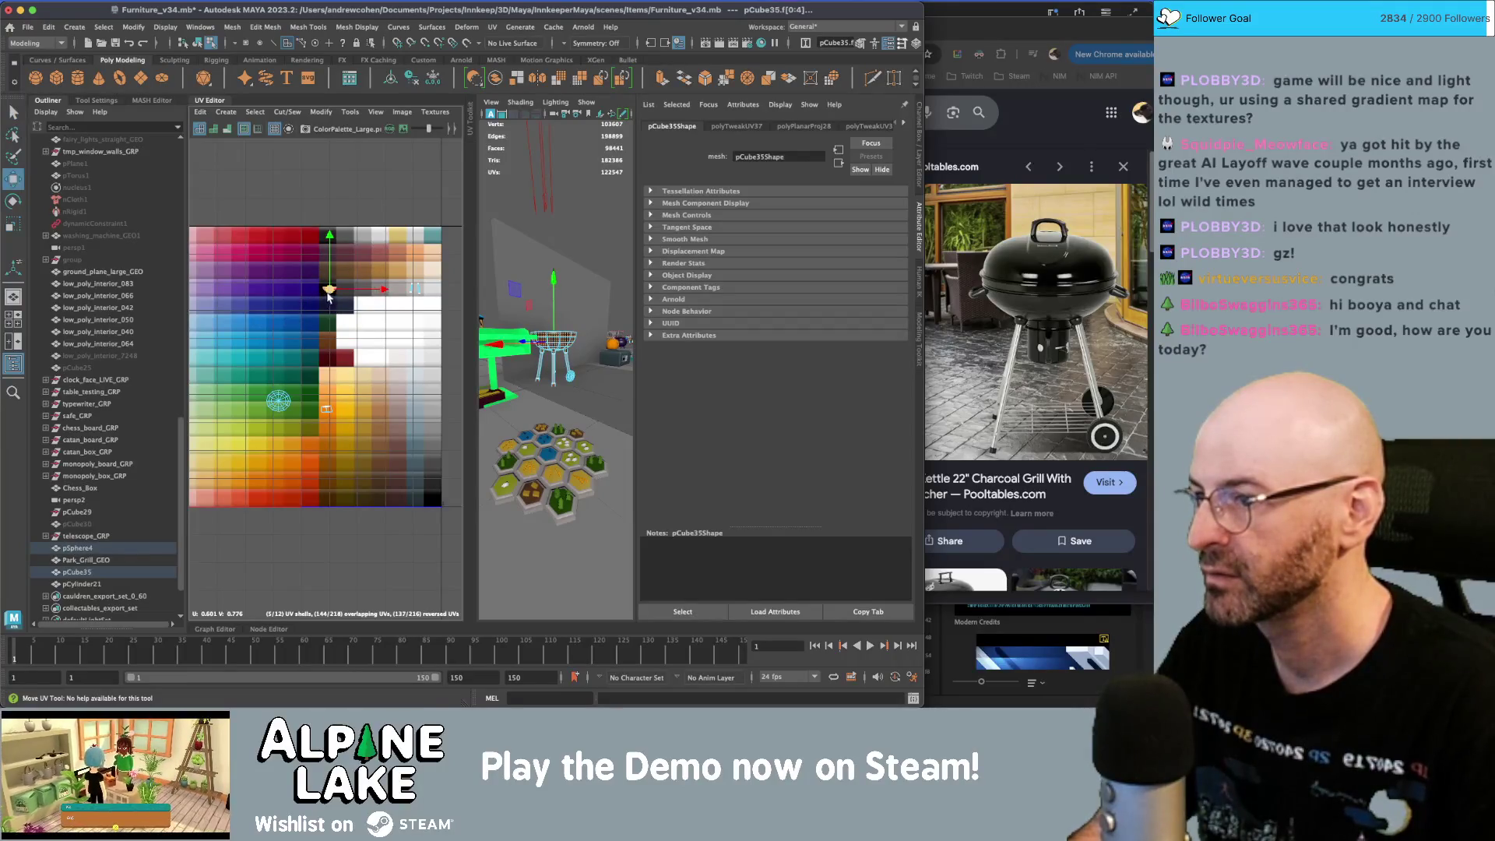
pyautogui.press('q')
pyautogui.click(324, 307)
pyautogui.press('w')
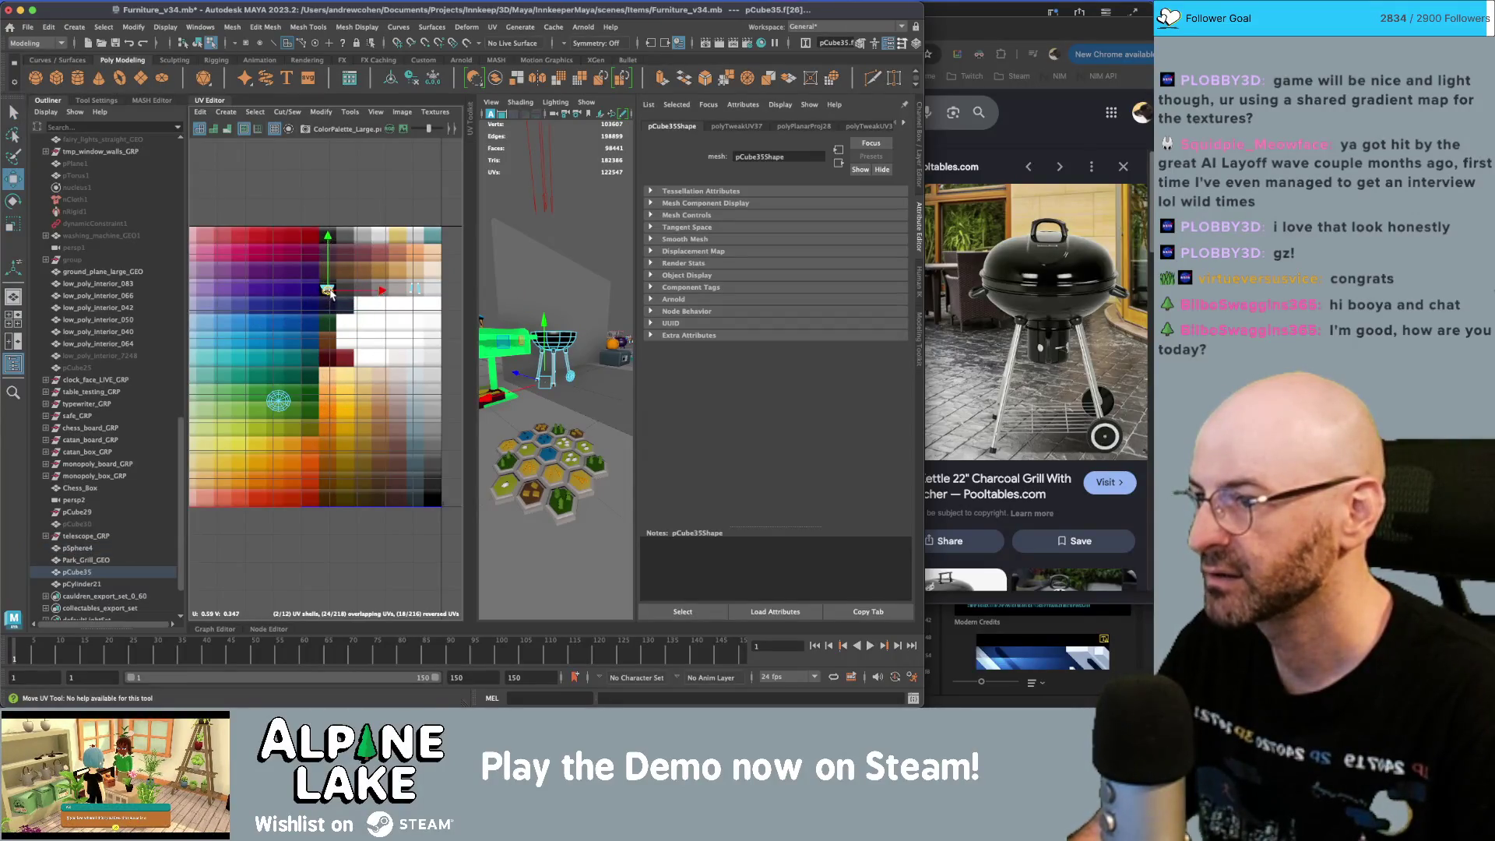
pyautogui.press('q')
# - Select the wheel's outer ring of faces and planar-project it
pyautogui.click(278, 401)
pyautogui.press('f')
pyautogui.click(282, 339)
pyautogui.doubleClick(282, 338)
pyautogui.click(297, 329)
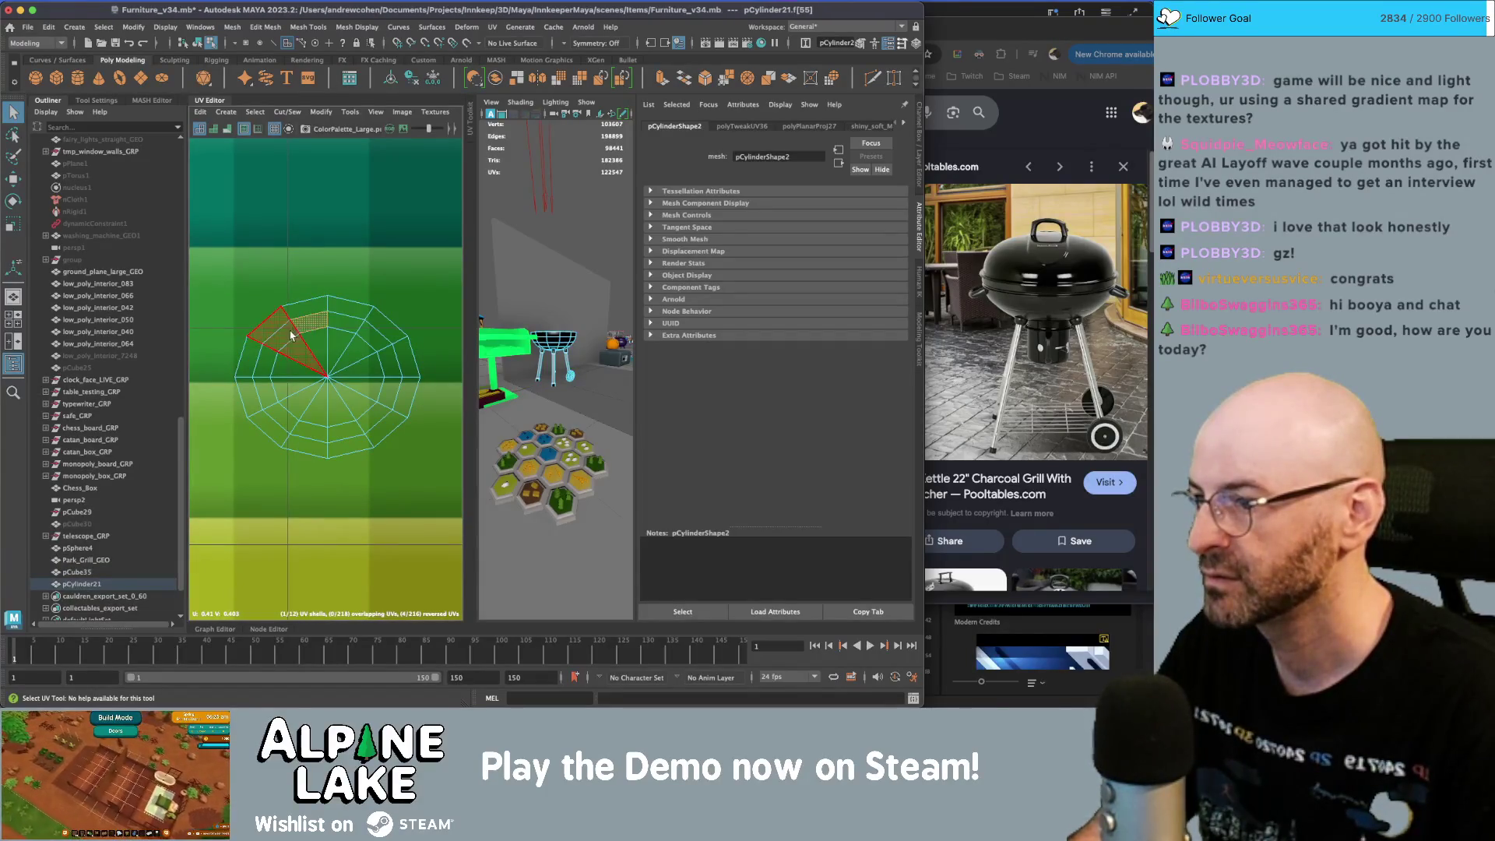
pyautogui.doubleClick(280, 343)
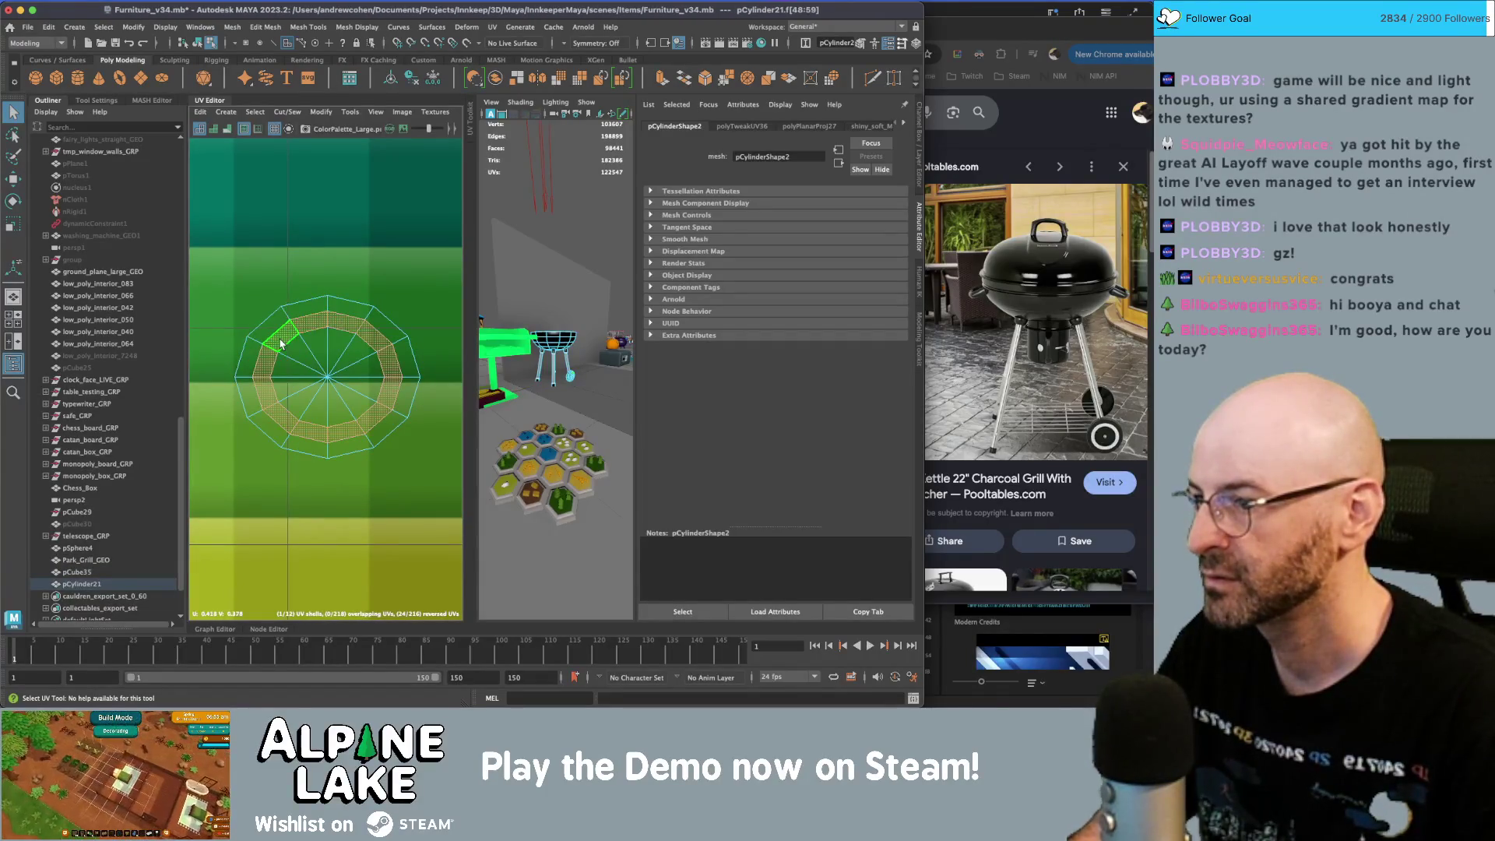
pyautogui.click(225, 113)
pyautogui.click(249, 221)
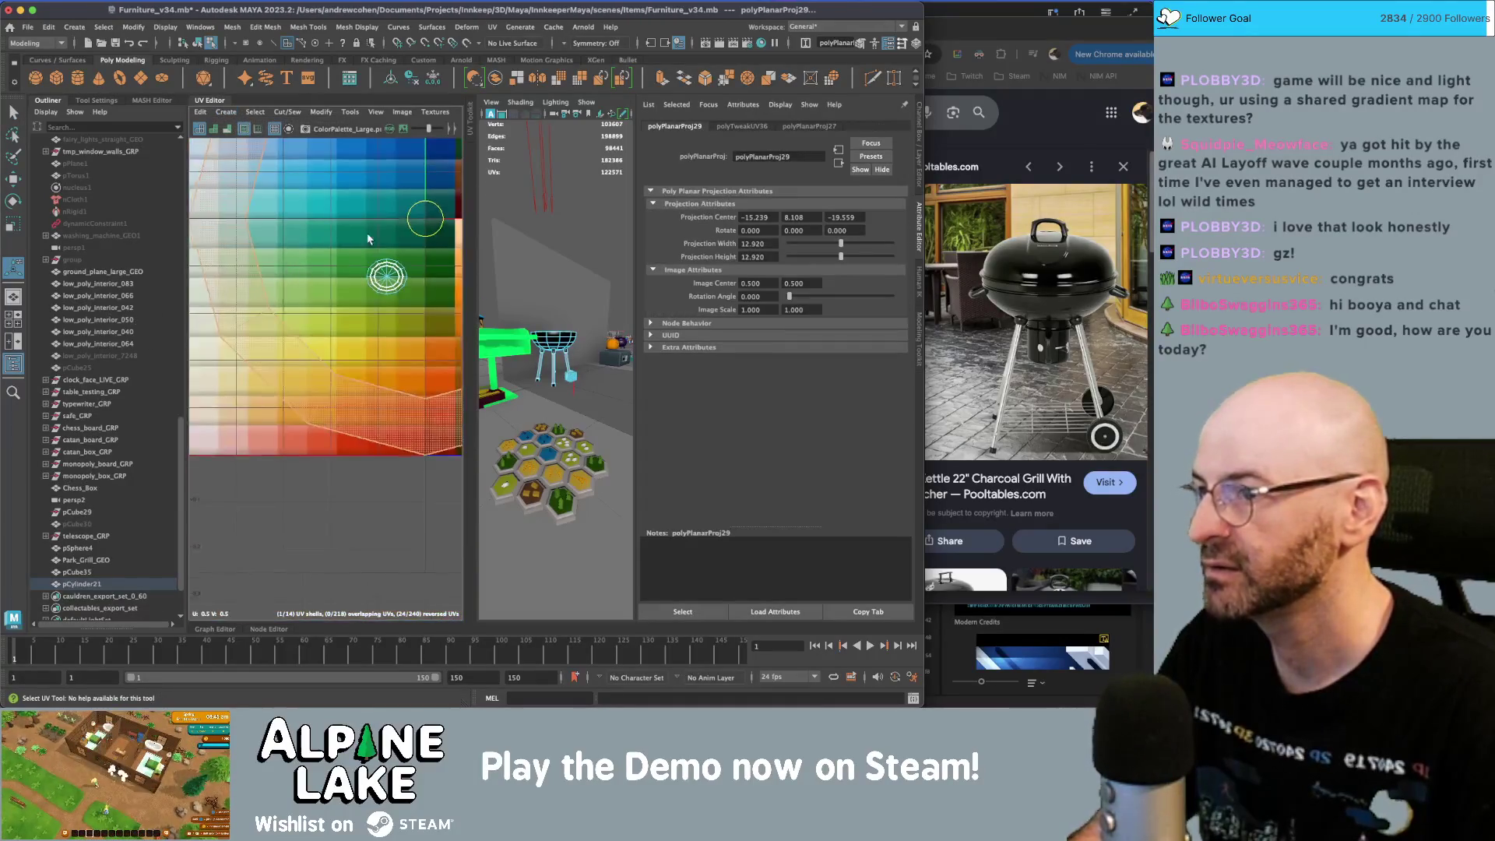
# - Shrink the wheel ring's UV shell and move it onto a dark palette swatch
pyautogui.press('f')
pyautogui.press('r')
pyautogui.moveTo(274, 335); pyautogui.dragTo(257, 343)
pyautogui.press('w')
pyautogui.keyDown('alt'); pyautogui.moveTo(312, 288); pyautogui.dragTo(267, 353, button='middle'); pyautogui.keyUp('alt')
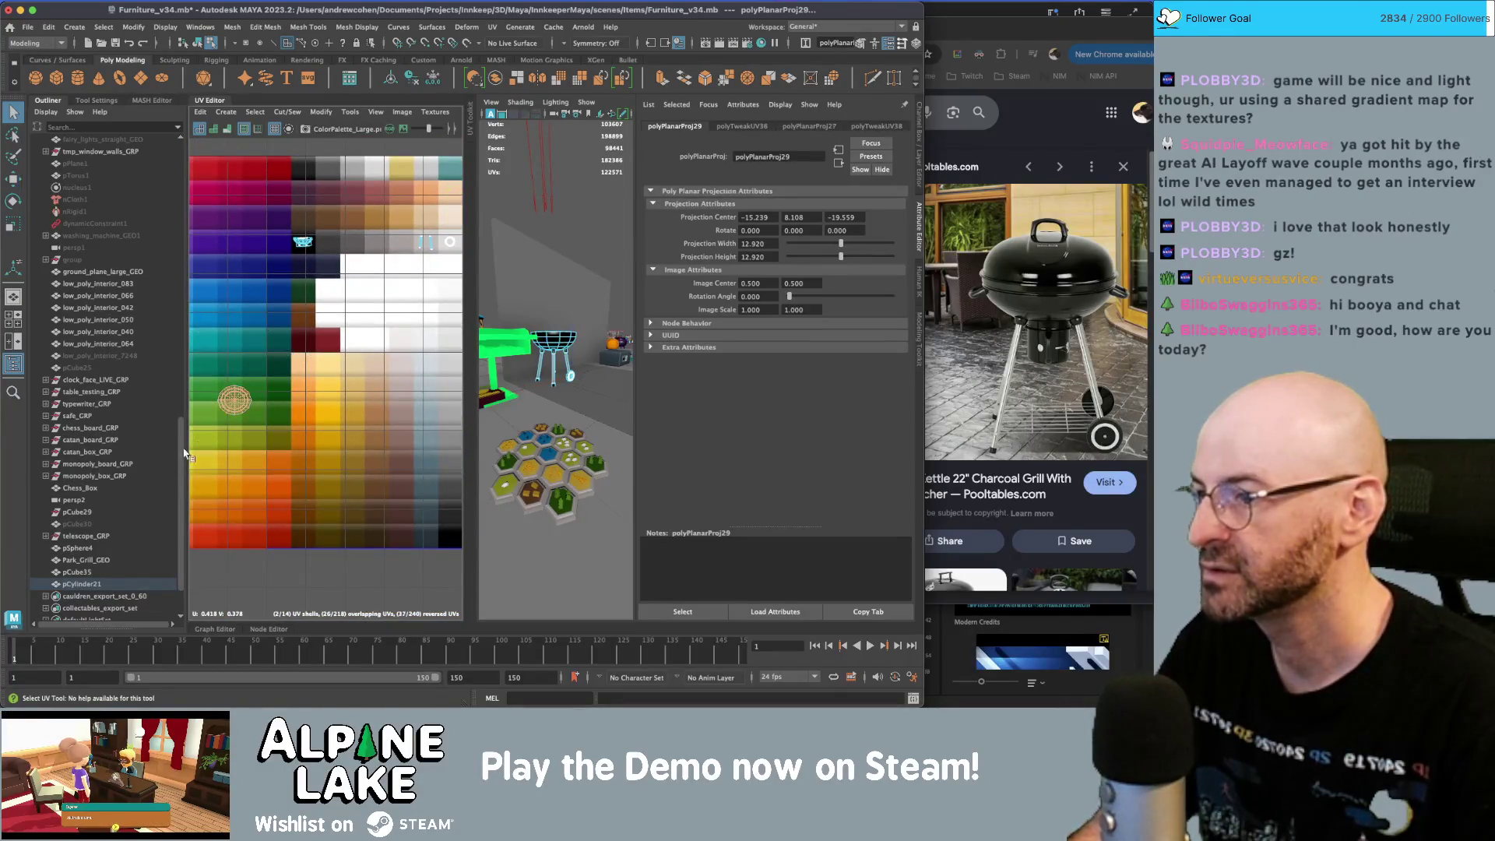
pyautogui.click(326, 253)
pyautogui.press('r')
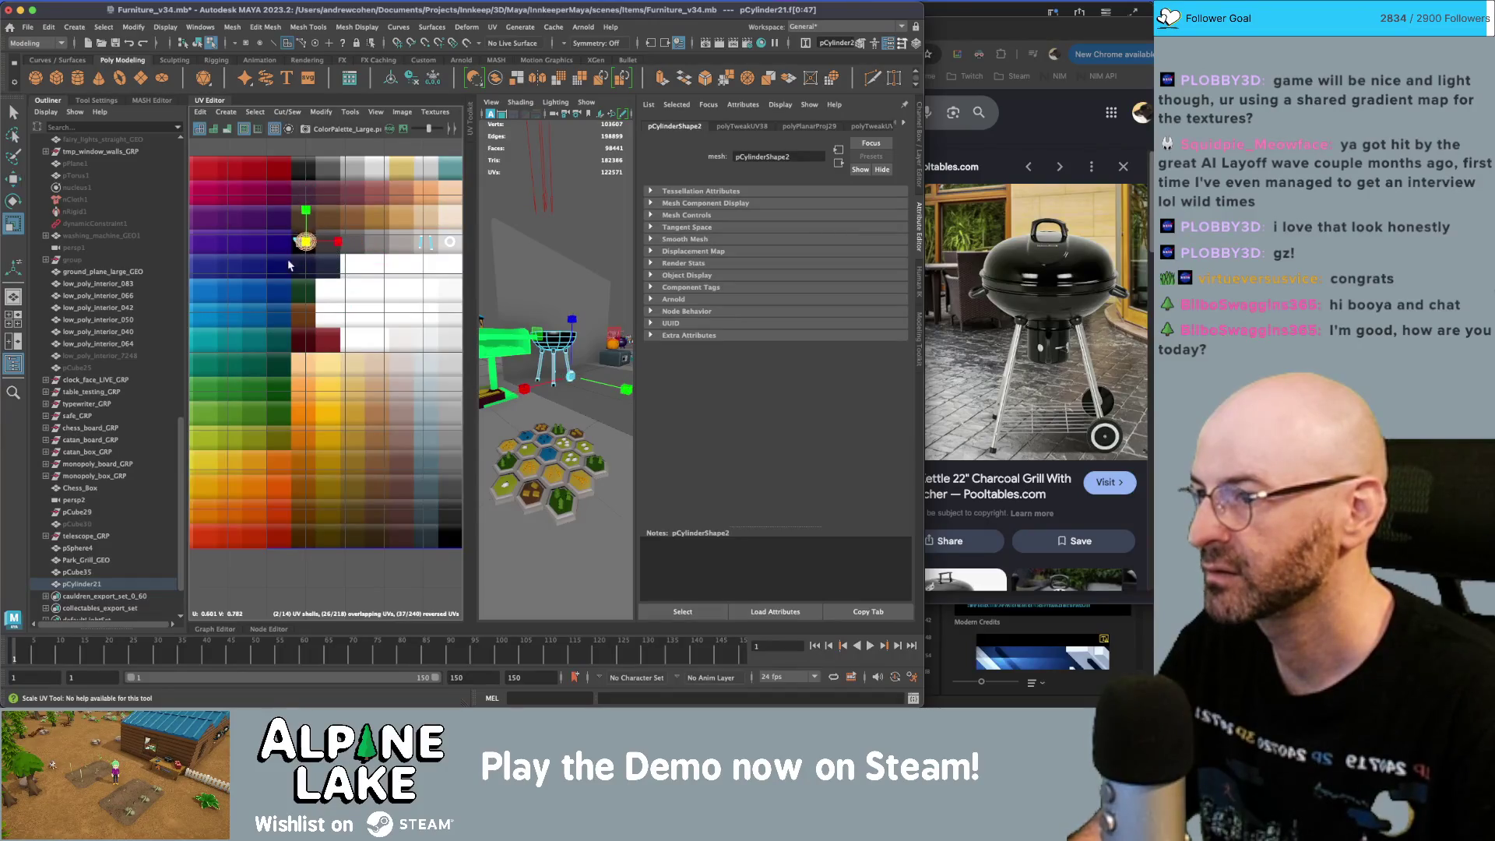
# - Return to object selection, reselect the wheel and close the UV Editor
pyautogui.click(197, 43)
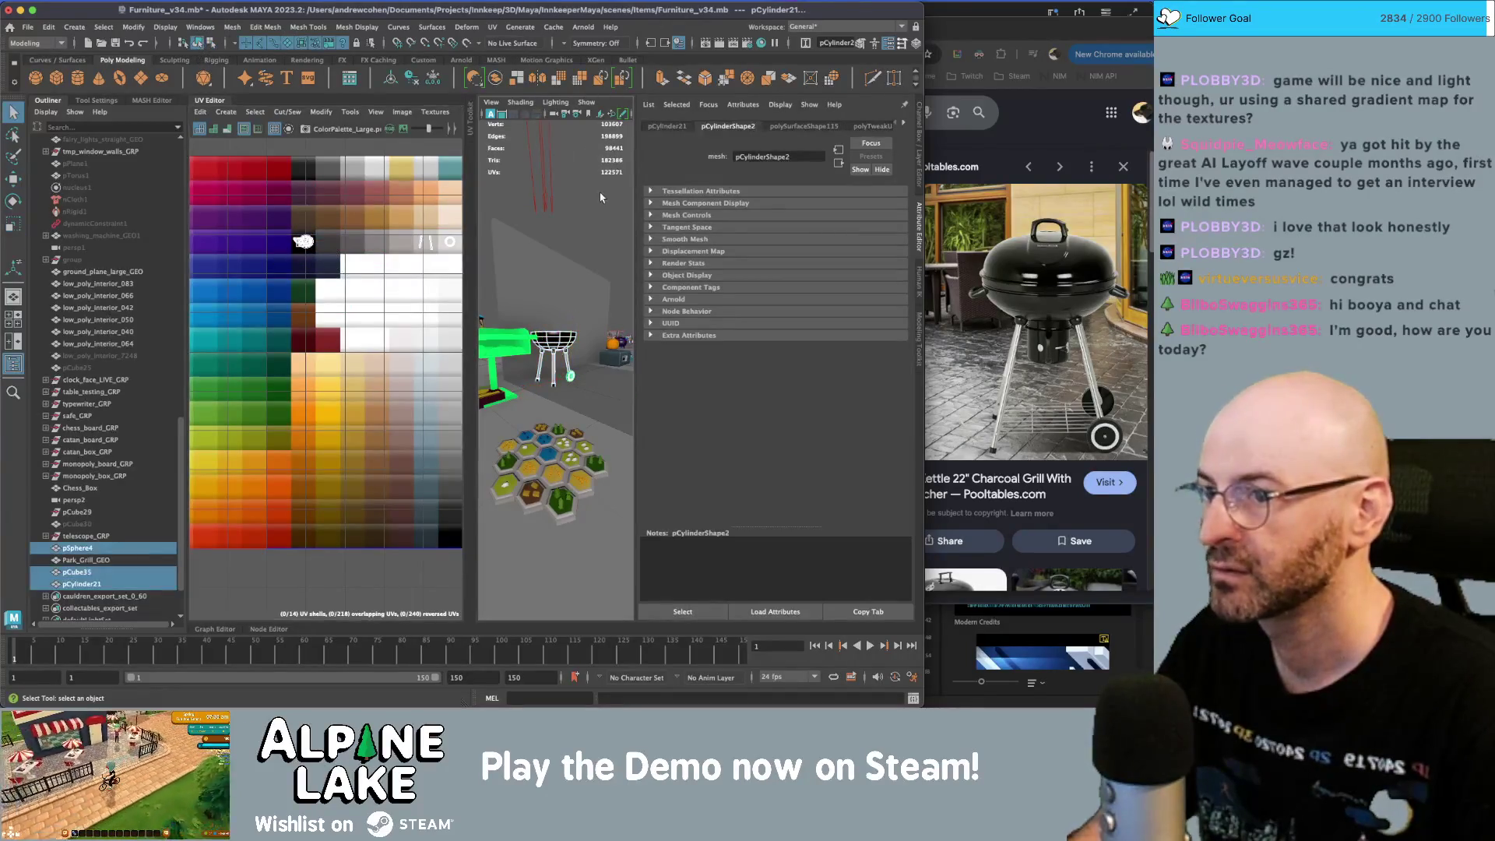
pyautogui.click(545, 257)
pyautogui.moveTo(545, 257)
pyautogui.keyDown('alt'); pyautogui.mouseDown()
pyautogui.moveTo(502, 331)
pyautogui.moveTo(545, 374)
pyautogui.mouseUp(); pyautogui.keyUp('alt')
pyautogui.click(559, 395)
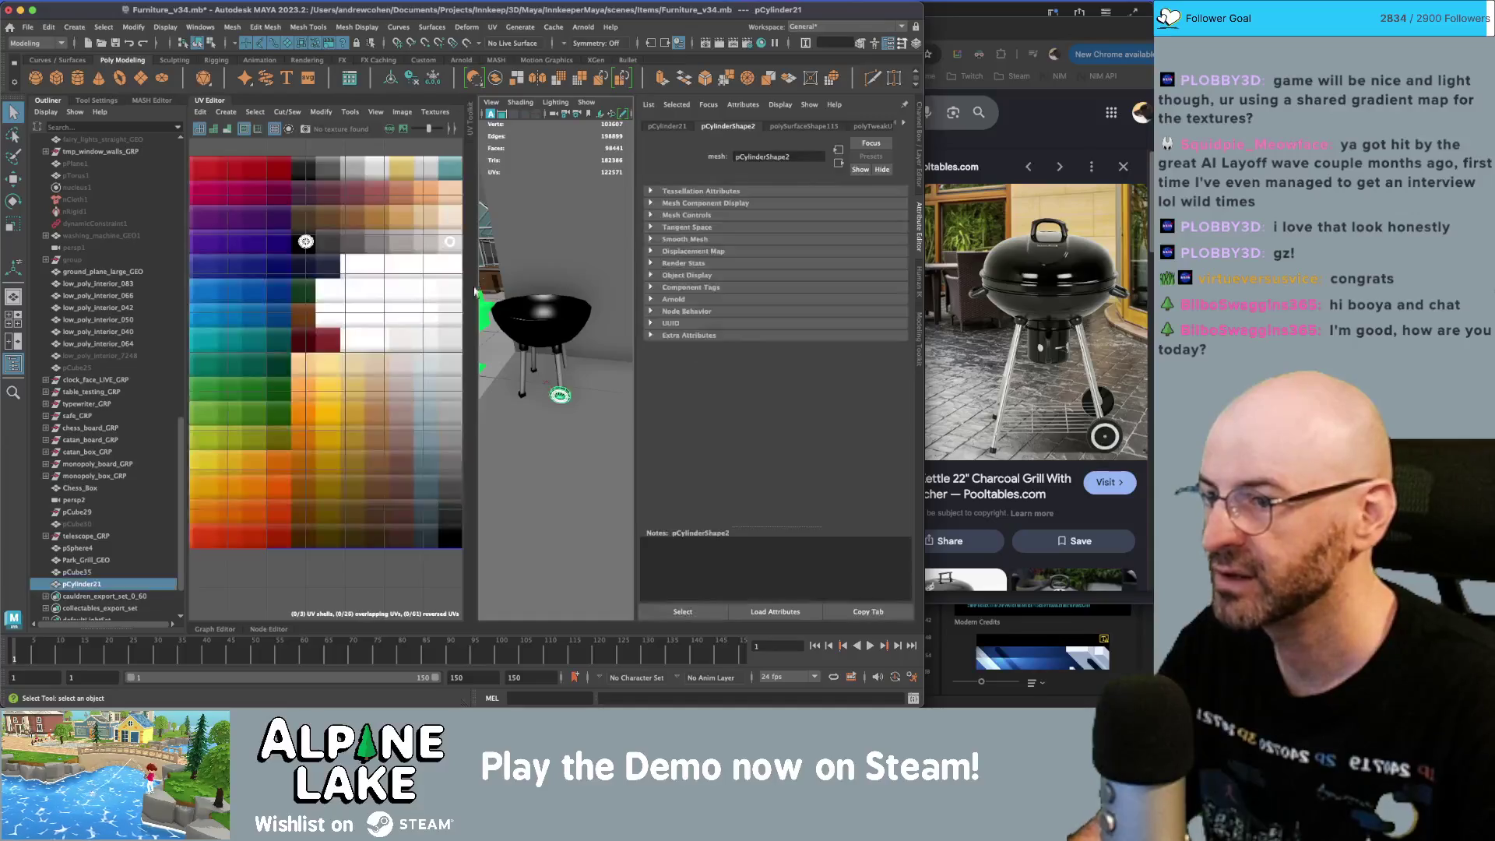
pyautogui.click(219, 102)
pyautogui.moveTo(434, 441)
pyautogui.keyDown('alt'); pyautogui.mouseDown()
pyautogui.moveTo(456, 363)
pyautogui.moveTo(476, 373)
pyautogui.moveTo(353, 398)
pyautogui.mouseUp(); pyautogui.keyUp('alt')
# - Discard a trial duplicate of the wheel and resize the wheel
pyautogui.hotkey('ctrl', 'd')
pyautogui.press('w')
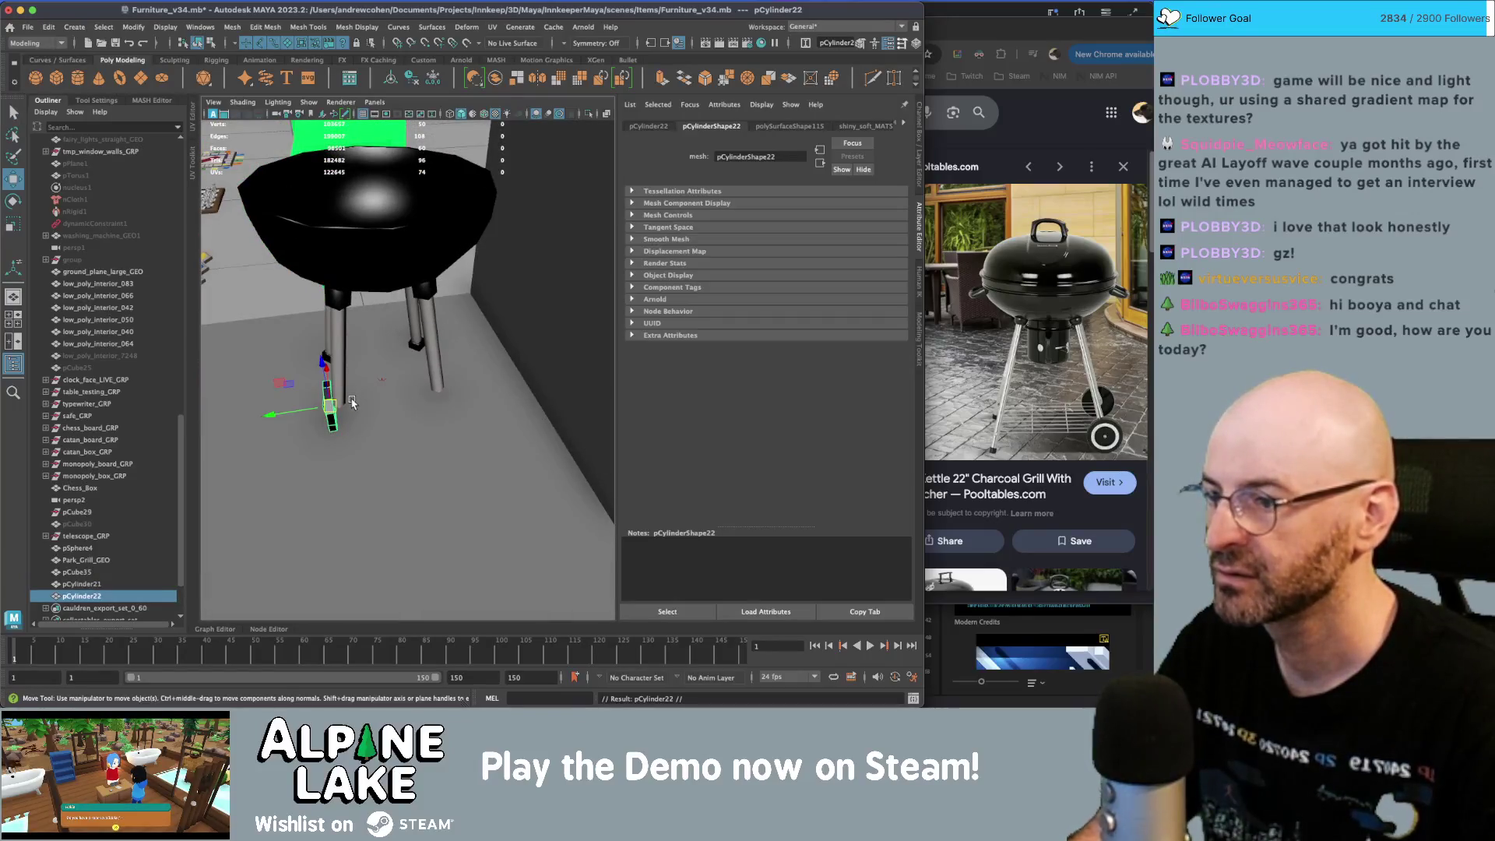
pyautogui.press('Delete')
pyautogui.click(330, 413)
pyautogui.press('f')
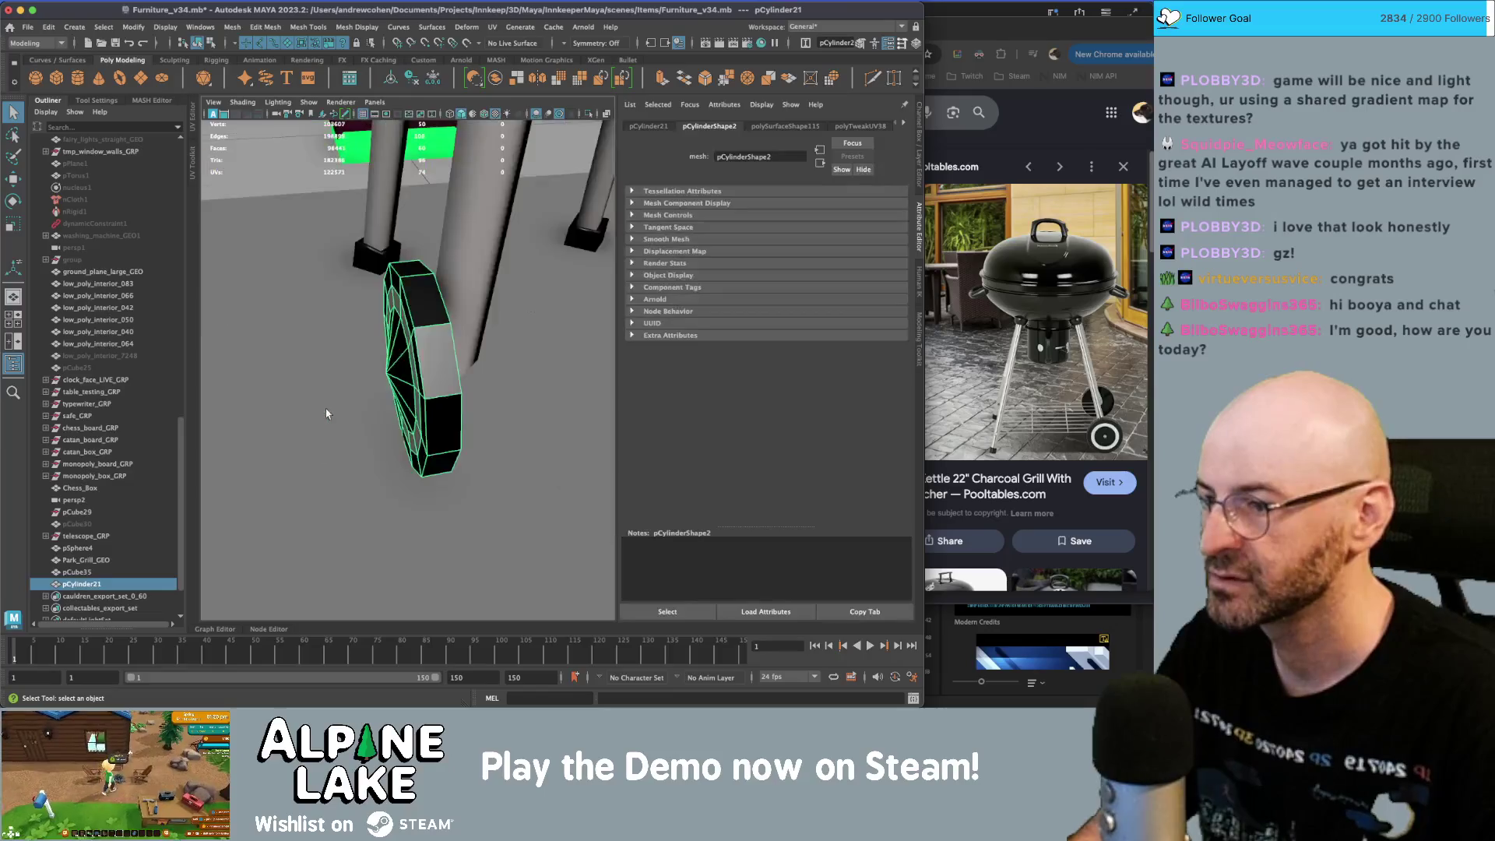
pyautogui.press('r')
pyautogui.moveTo(397, 374)
pyautogui.mouseDown()
pyautogui.moveTo(366, 375)
pyautogui.moveTo(389, 360)
pyautogui.mouseUp()
pyautogui.press('w')
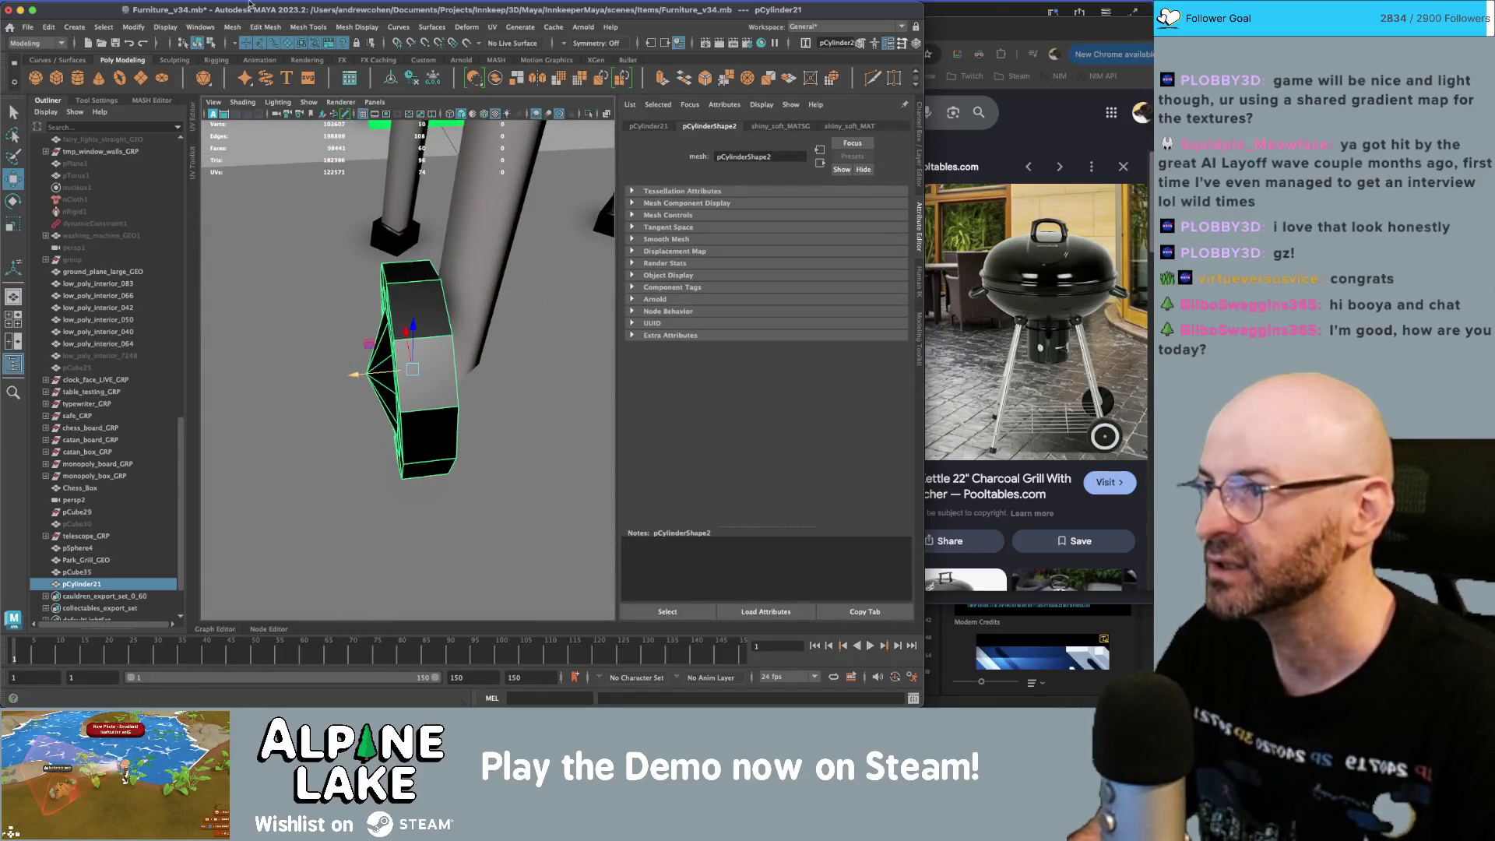
# - Soften the wheel's edges with Mesh Display > Soften Edge
pyautogui.click(308, 26)
pyautogui.click(348, 26)
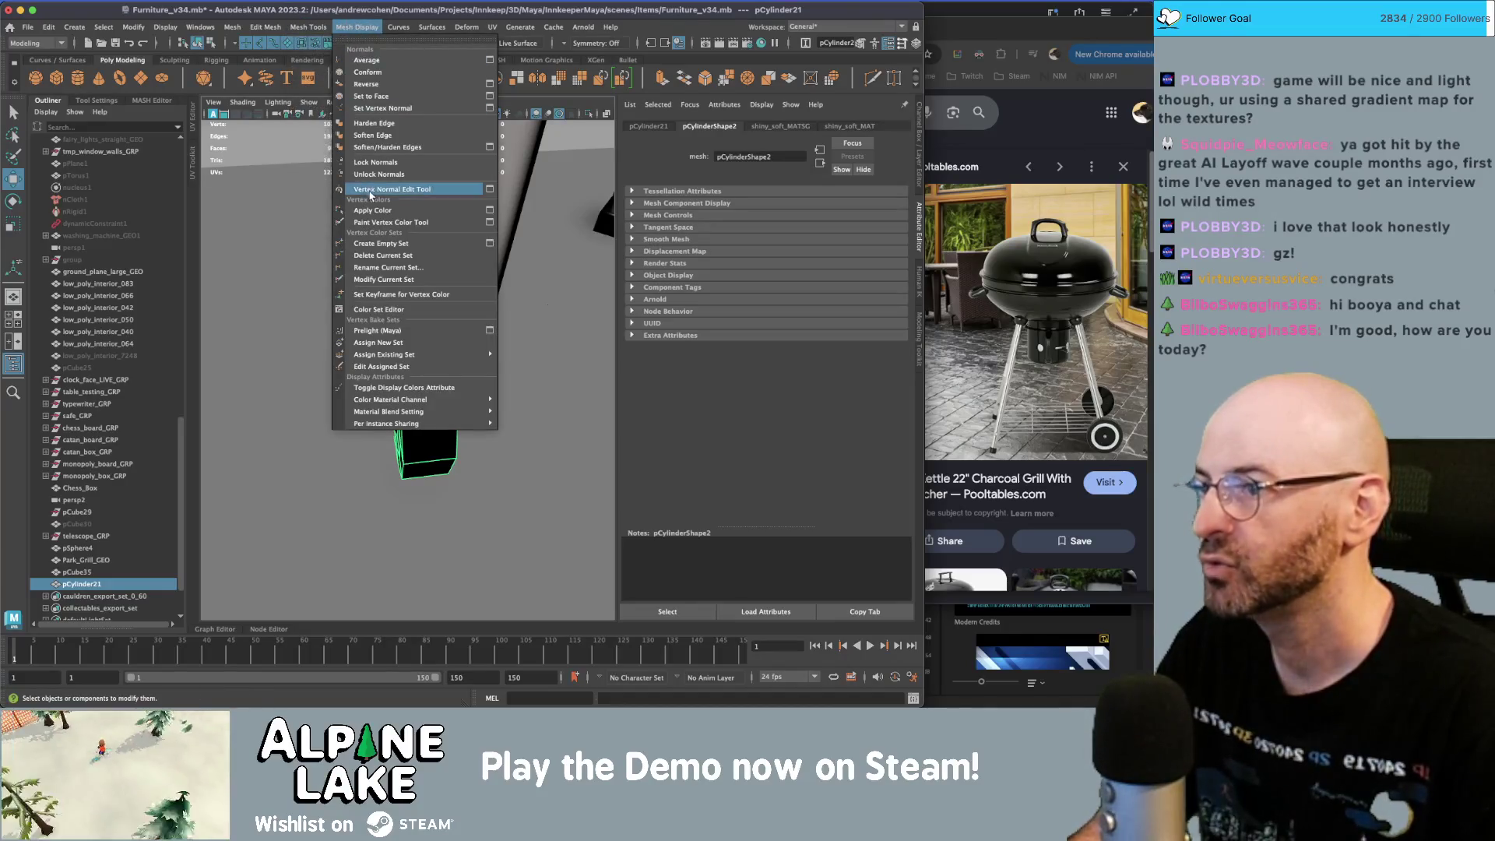
pyautogui.click(389, 136)
pyautogui.press('f')
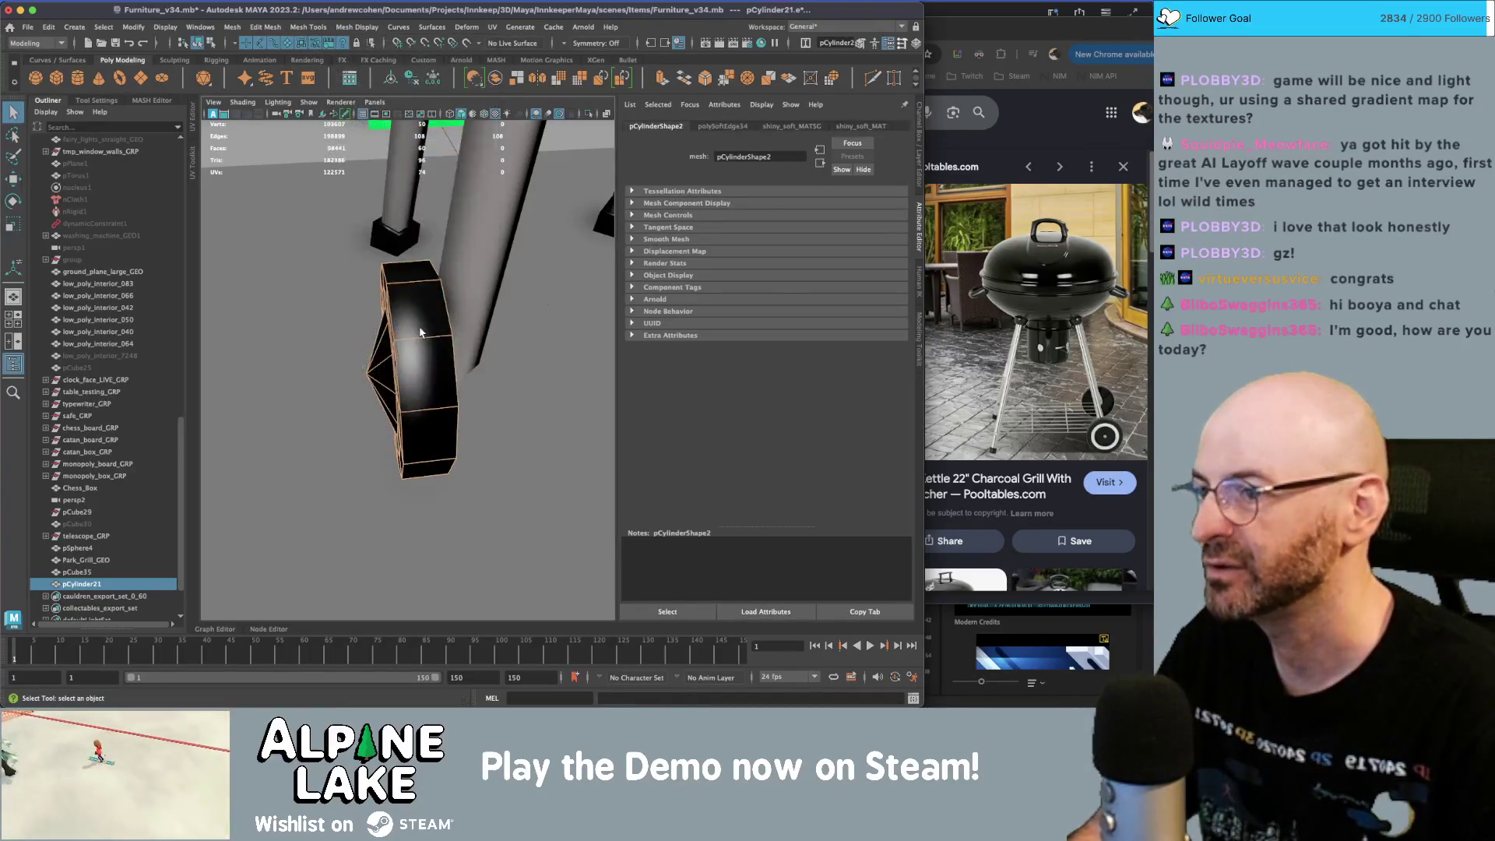
pyautogui.keyDown('alt'); pyautogui.moveTo(374, 327); pyautogui.dragTo(420, 319); pyautogui.keyUp('alt')
pyautogui.moveTo(414, 323)
pyautogui.mouseDown(button='right')
pyautogui.moveTo(416, 274)
pyautogui.moveTo(414, 291)
pyautogui.mouseUp(button='right')
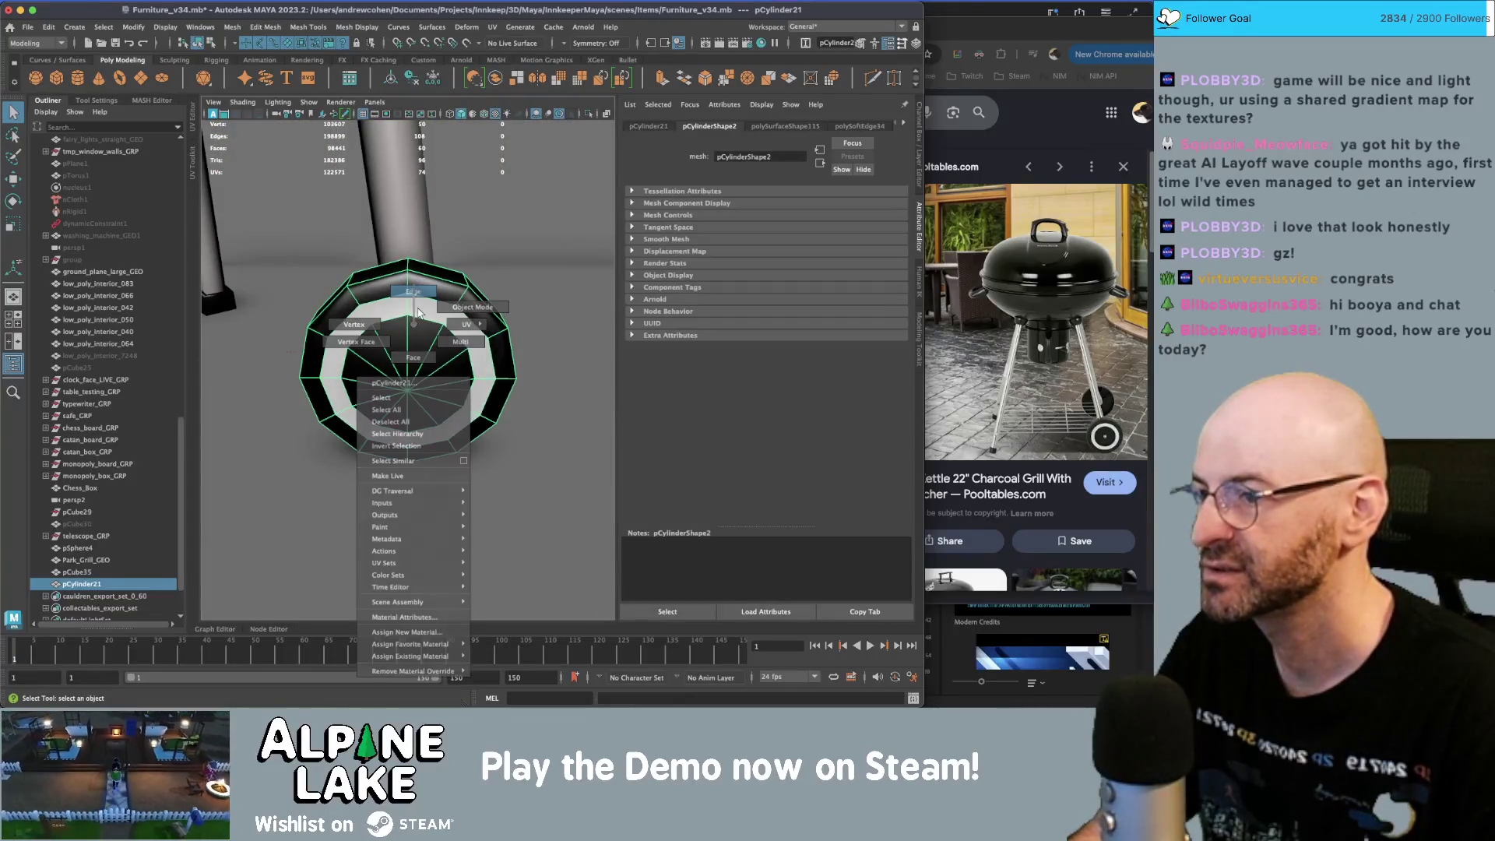
pyautogui.click(408, 265)
pyautogui.click(308, 26)
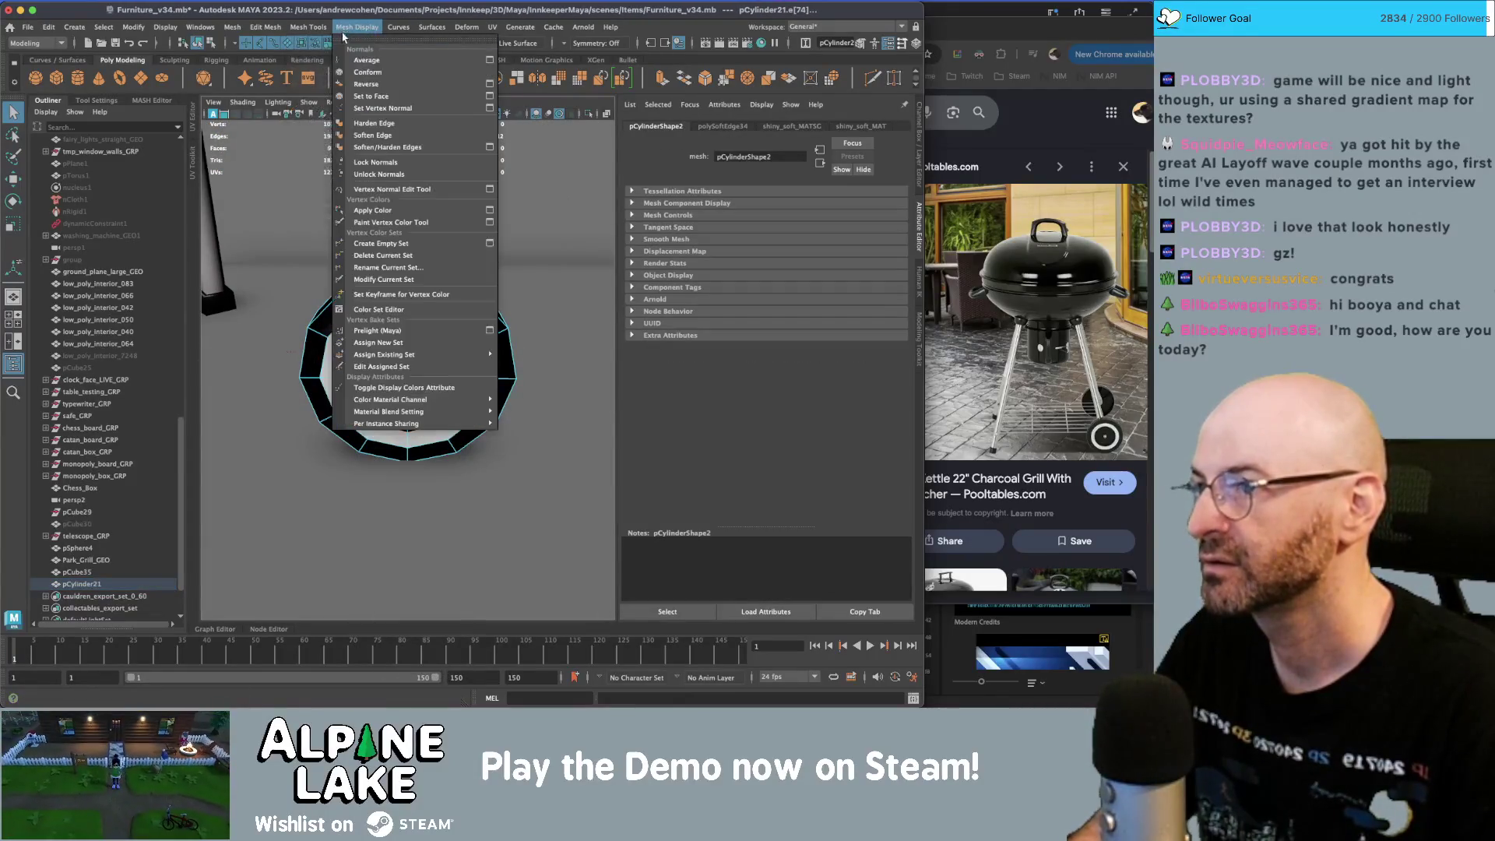
pyautogui.click(370, 125)
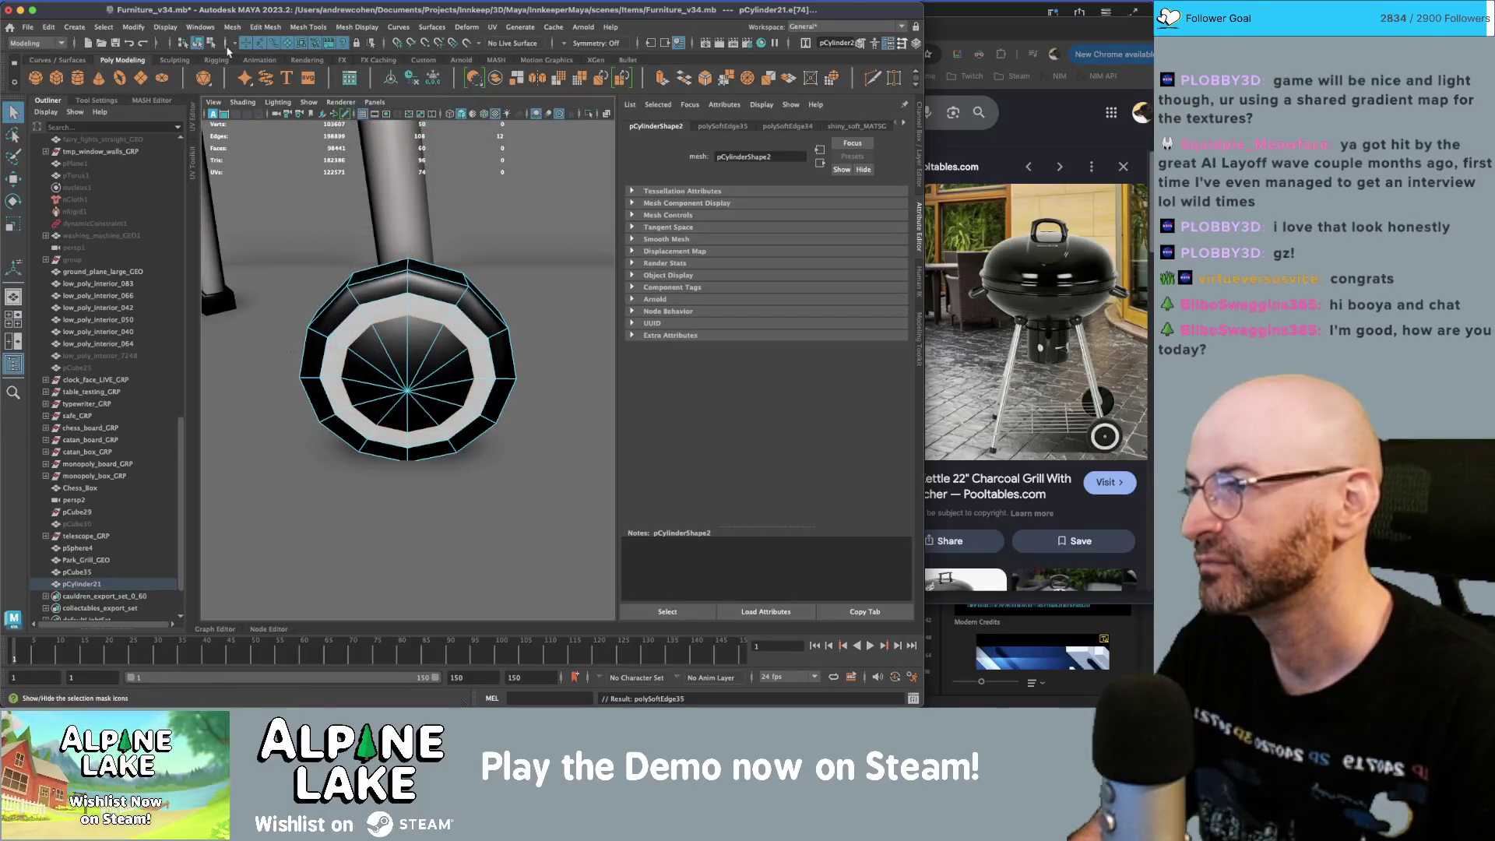
pyautogui.press('F8')
# - Select the wheel's hub faces and scale them inward
pyautogui.click(436, 506)
pyautogui.scroll(-3, 411, 361)
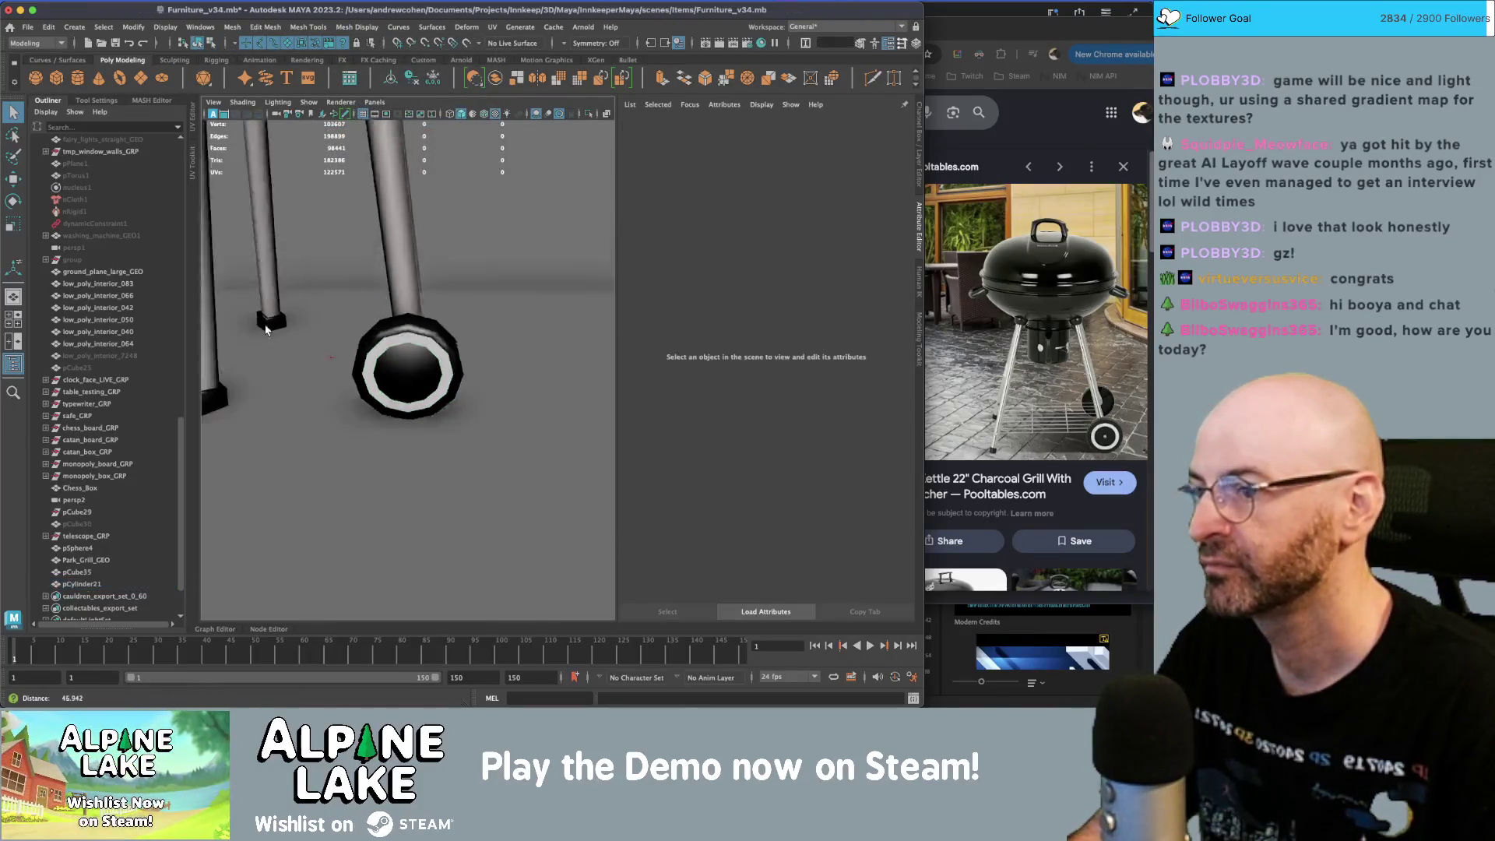
pyautogui.click(411, 360)
pyautogui.press('f')
pyautogui.moveTo(421, 332); pyautogui.dragTo(421, 360, button='right')
pyautogui.doubleClick(436, 366)
pyautogui.press('r')
pyautogui.moveTo(436, 366)
pyautogui.keyDown('alt'); pyautogui.mouseDown()
pyautogui.moveTo(374, 333)
pyautogui.moveTo(410, 326)
pyautogui.moveTo(411, 349)
pyautogui.moveTo(492, 335)
pyautogui.moveTo(416, 362)
pyautogui.mouseUp(); pyautogui.keyUp('alt')
pyautogui.click(198, 43)
# - Rescale the wheel while checking its size against the grill legs
pyautogui.press('w')
pyautogui.press('r')
pyautogui.keyDown('alt'); pyautogui.moveTo(421, 355); pyautogui.dragTo(560, 382, button='right'); pyautogui.keyUp('alt')
pyautogui.press('q')
pyautogui.click(464, 384)
pyautogui.keyDown('alt'); pyautogui.moveTo(463, 384); pyautogui.dragTo(501, 374); pyautogui.keyUp('alt')
pyautogui.click(481, 385)
pyautogui.keyDown('alt'); pyautogui.moveTo(500, 375); pyautogui.dragTo(459, 366, button='right'); pyautogui.keyUp('alt')
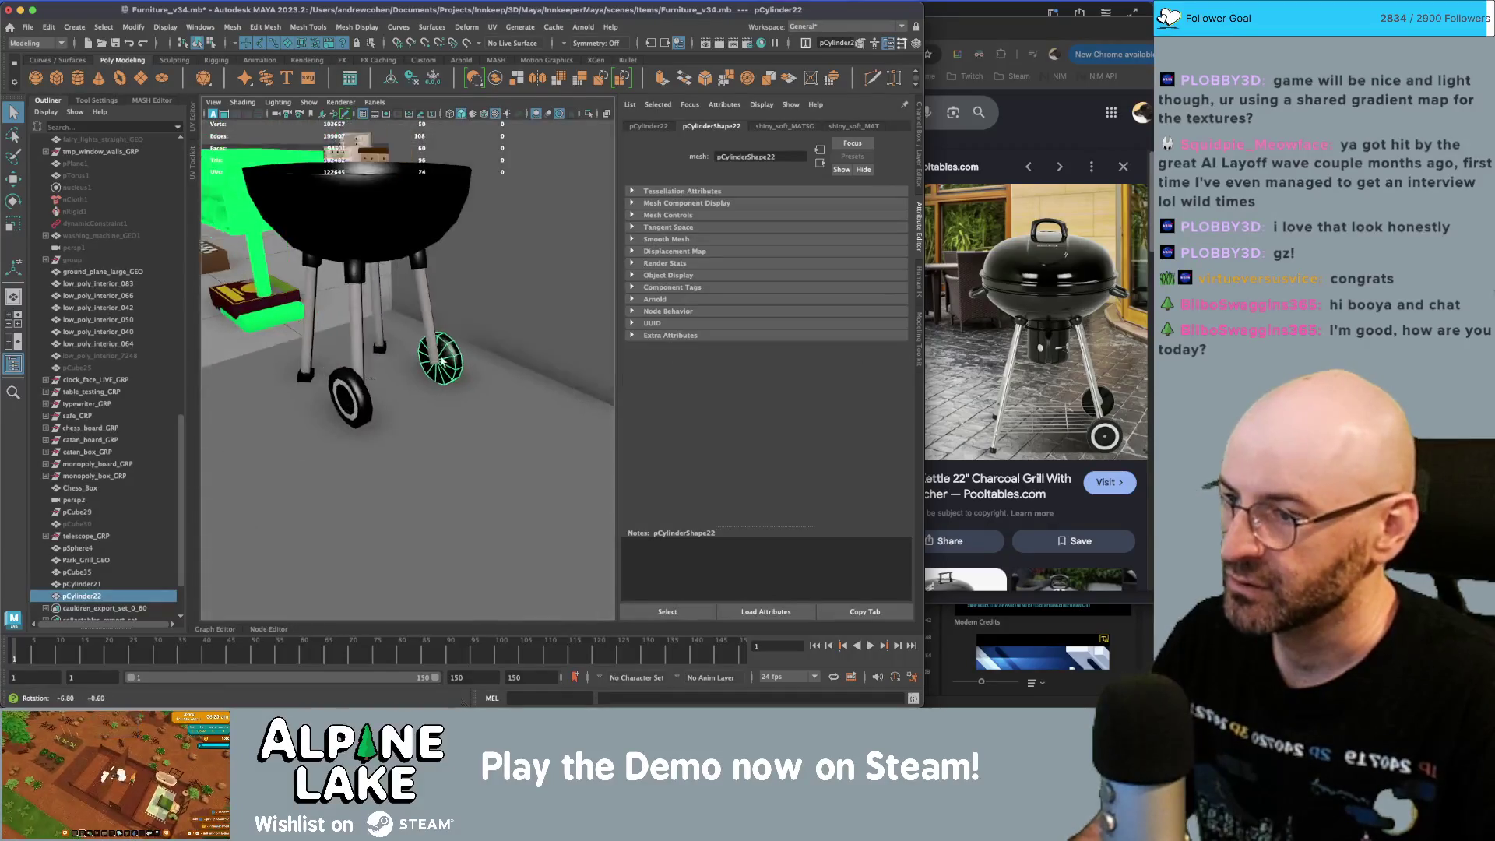
# - Move both wheels beside the grill legs, then select the Park_Grill_GEO parts
pyautogui.keyDown('shift'); pyautogui.click(369, 402); pyautogui.keyUp('shift')
pyautogui.keyDown('alt'); pyautogui.moveTo(369, 403); pyautogui.dragTo(414, 383); pyautogui.keyUp('alt')
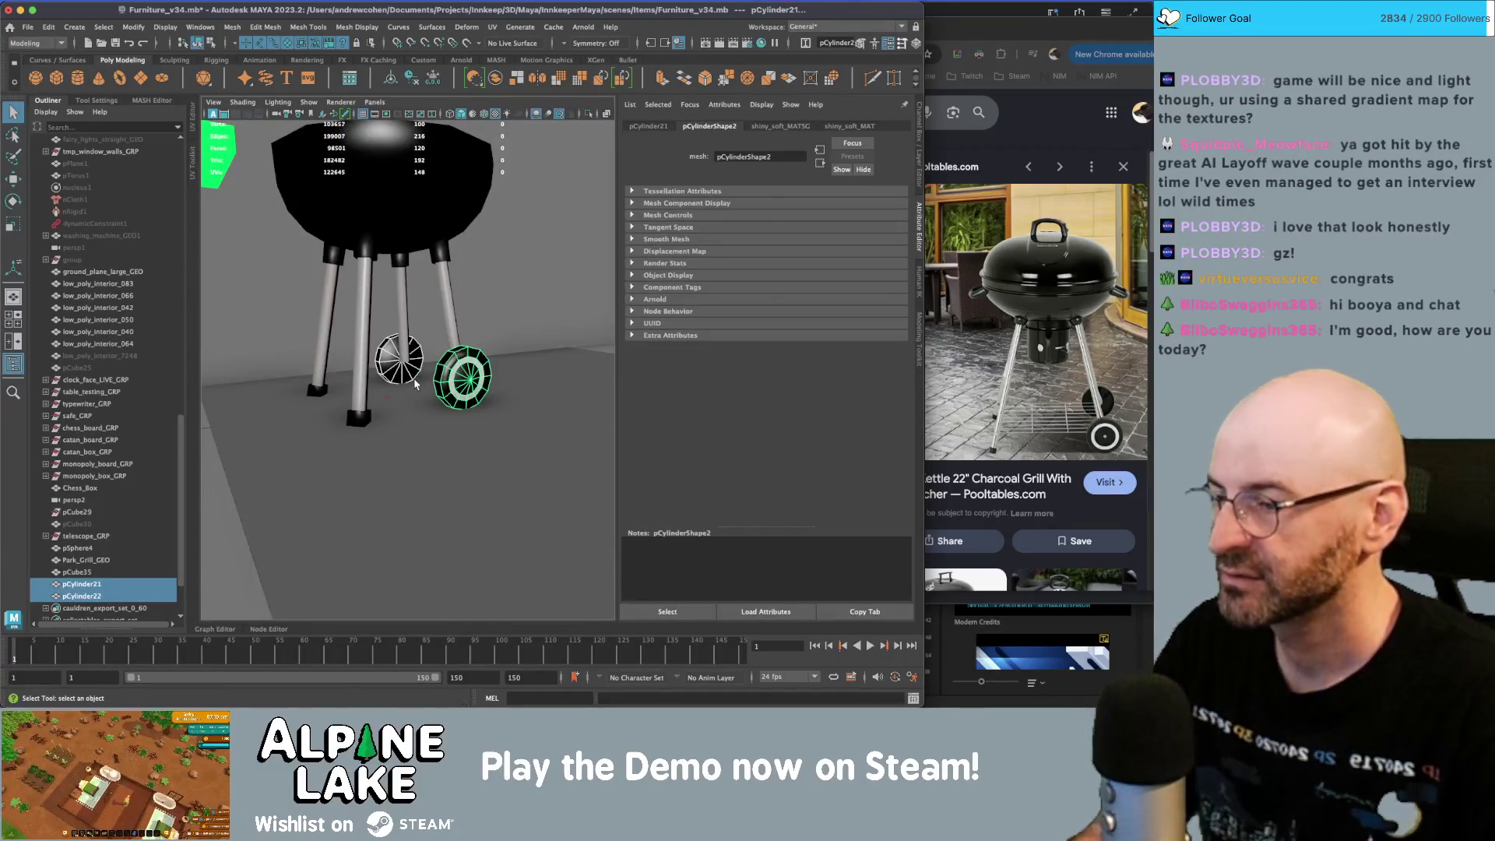
pyautogui.press('w')
pyautogui.scroll(-5, 472, 370)
pyautogui.moveTo(428, 367)
pyautogui.keyDown('alt'); pyautogui.mouseDown()
pyautogui.moveTo(405, 350)
pyautogui.moveTo(424, 343)
pyautogui.mouseUp(); pyautogui.keyUp('alt')
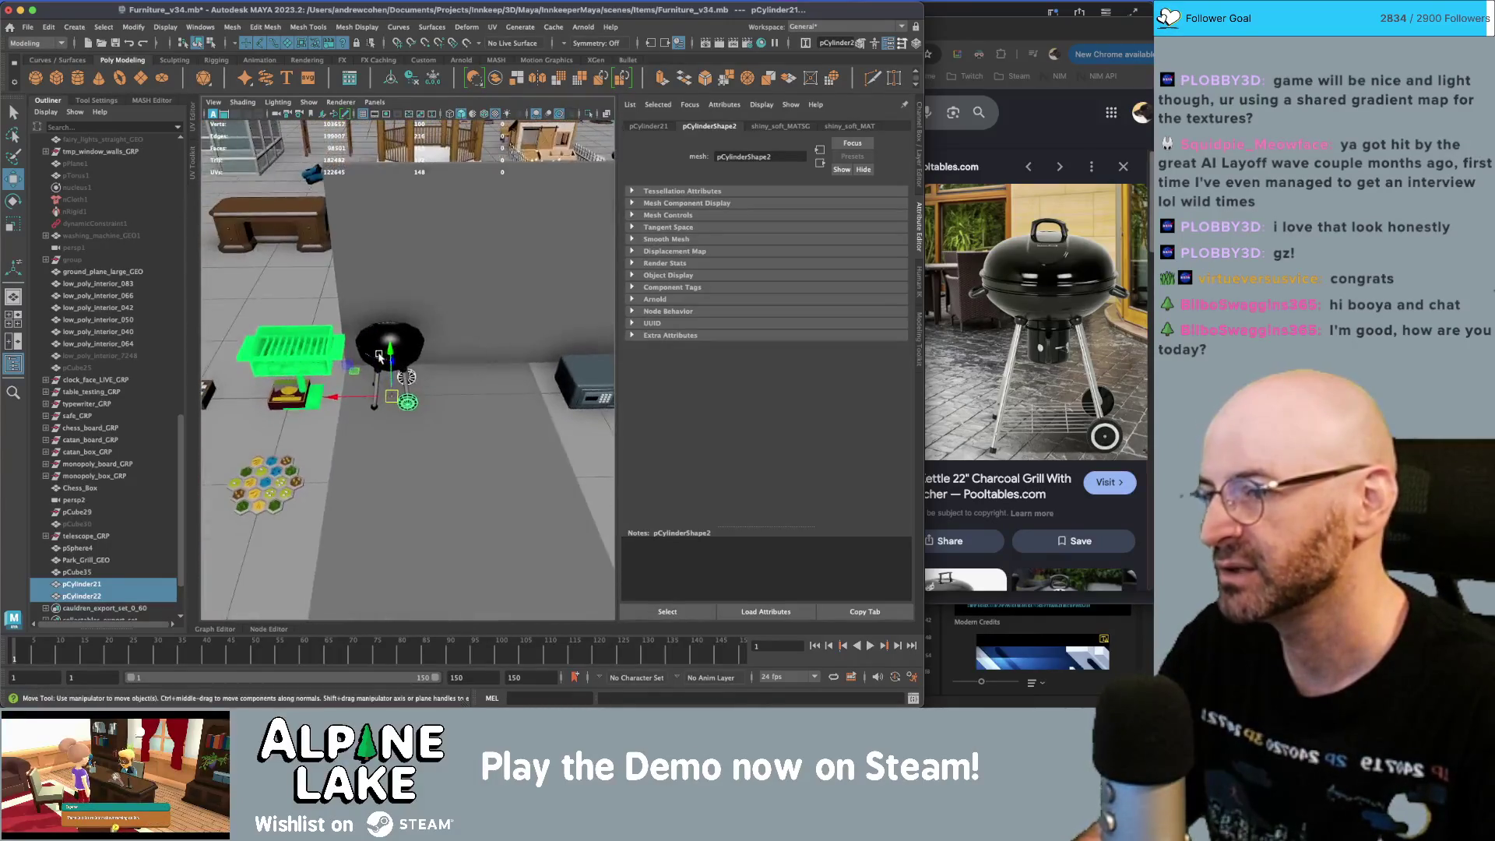
pyautogui.scroll(4, 425, 342)
pyautogui.scroll(-2, 436, 326)
pyautogui.scroll(4, 436, 326)
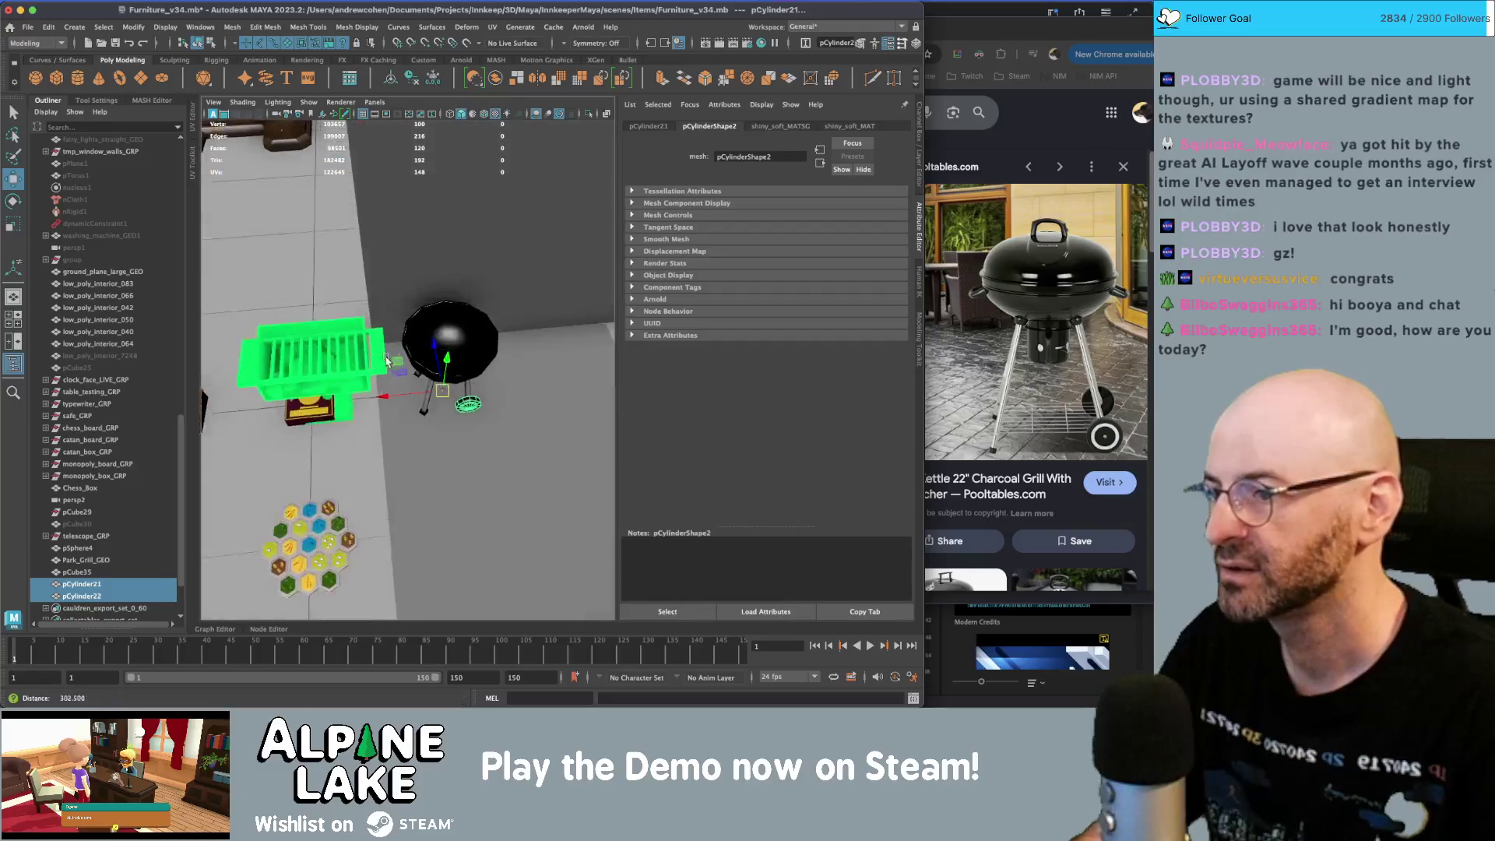
pyautogui.press('q')
pyautogui.click(366, 346)
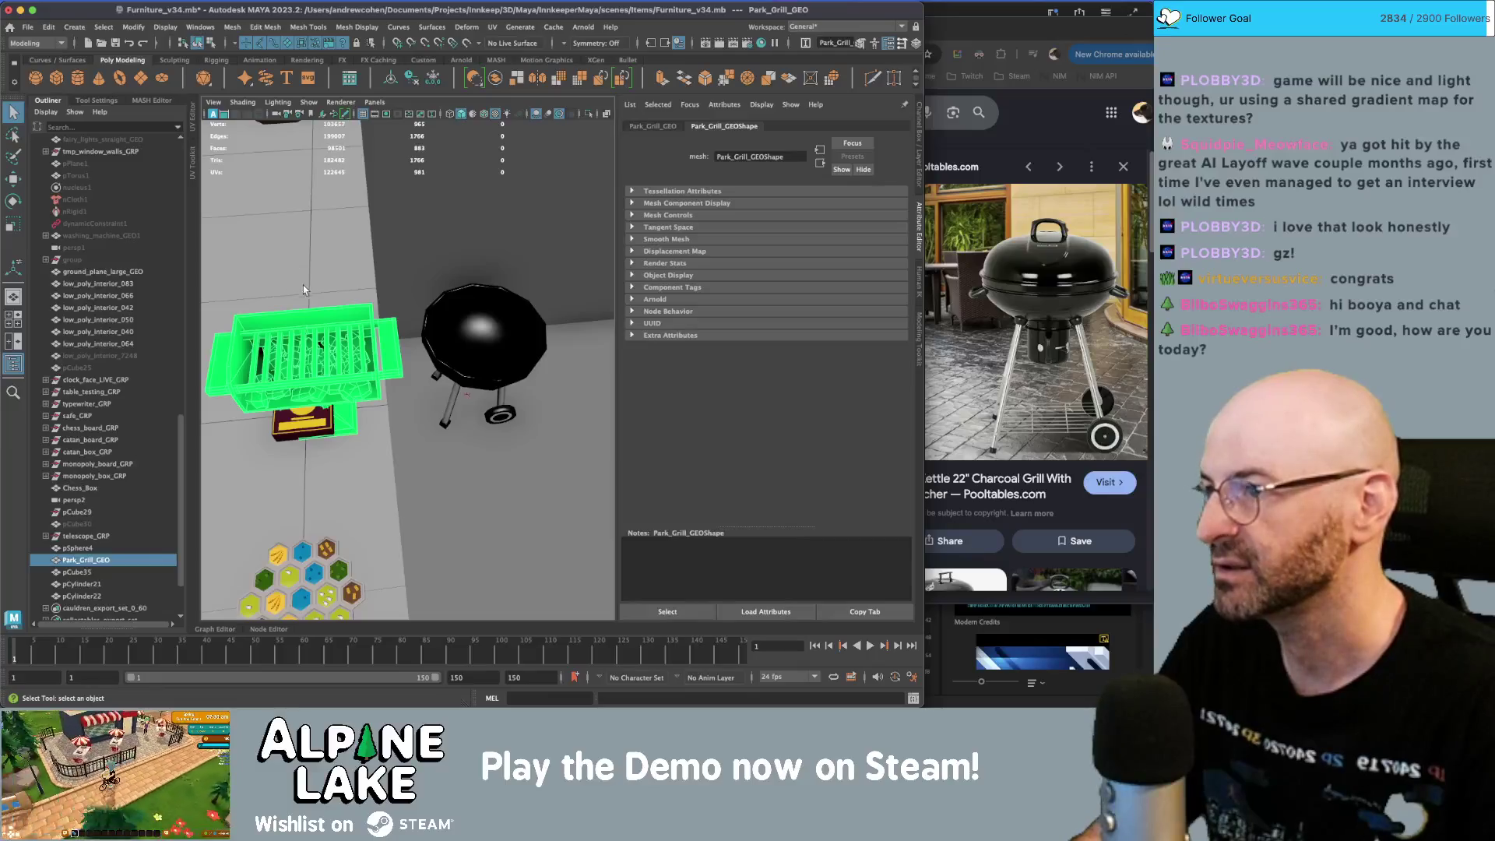
pyautogui.scroll(1, 303, 285)
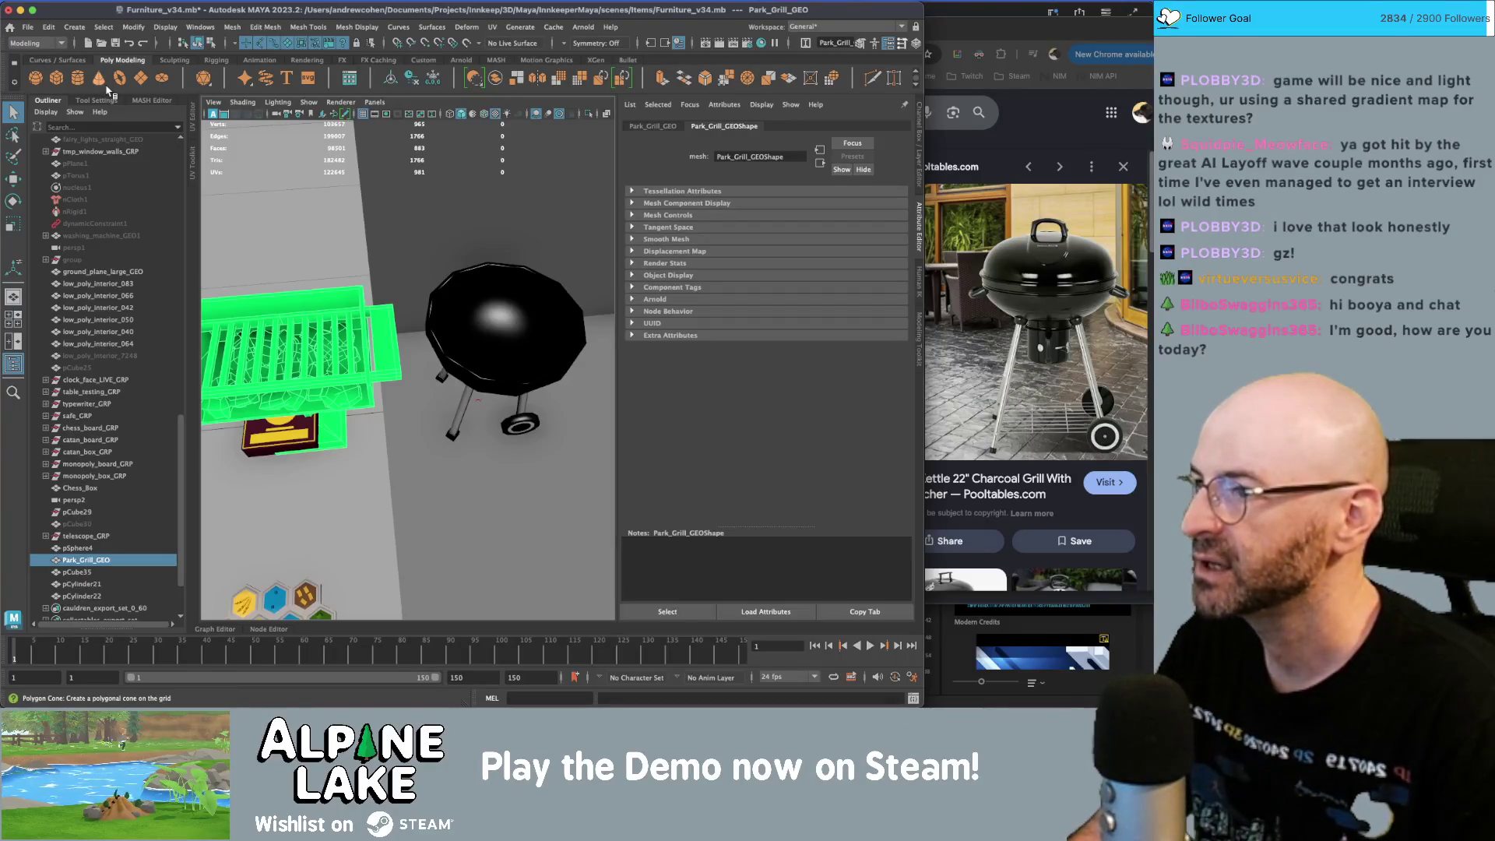
pyautogui.click(1037, 111)
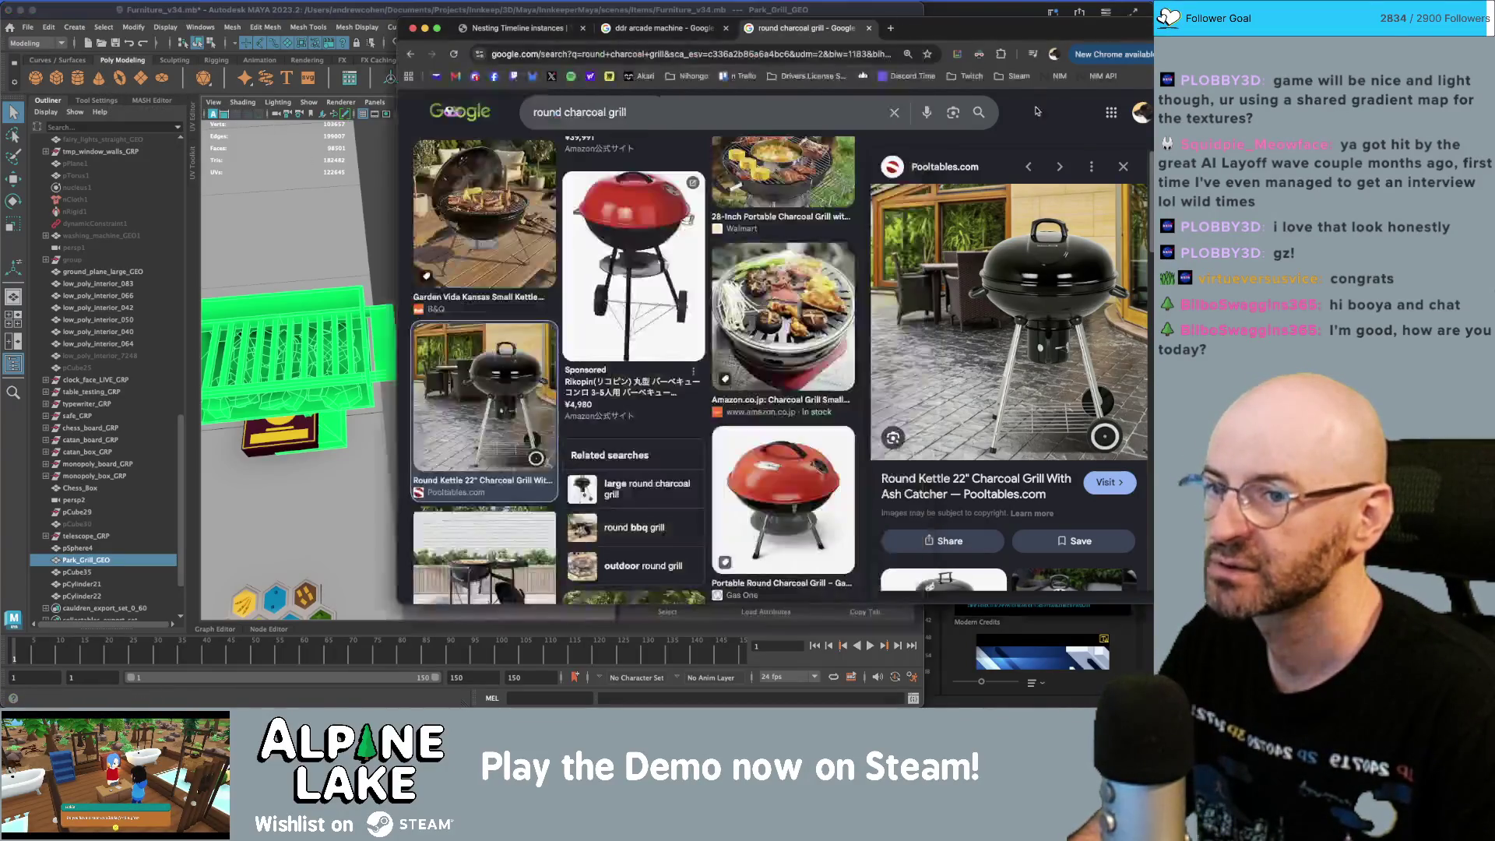
pyautogui.scroll(2, 623, 418)
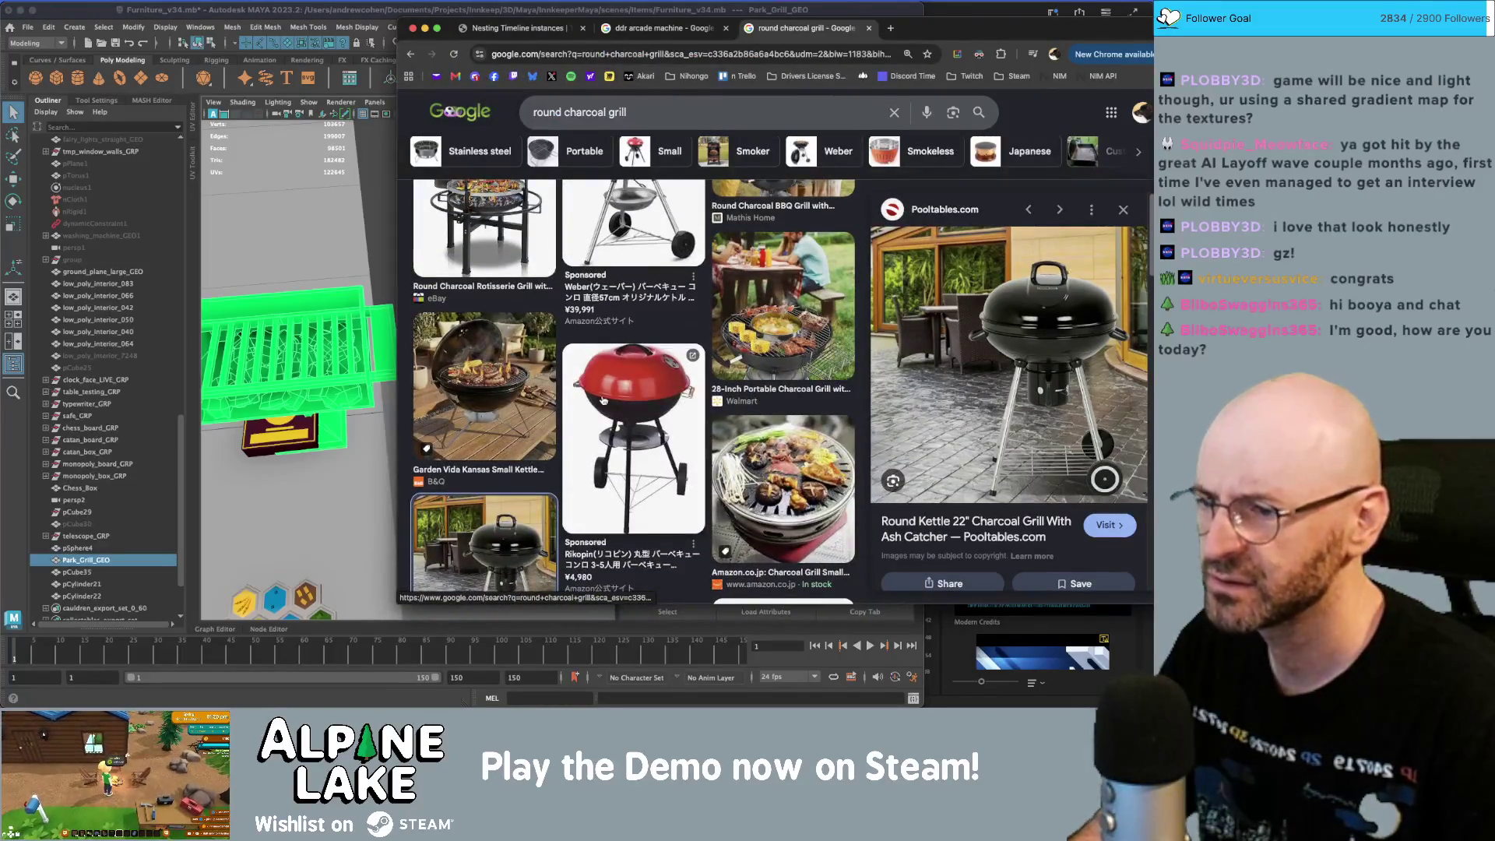
pyautogui.scroll(1, 604, 400)
pyautogui.scroll(1, 794, 352)
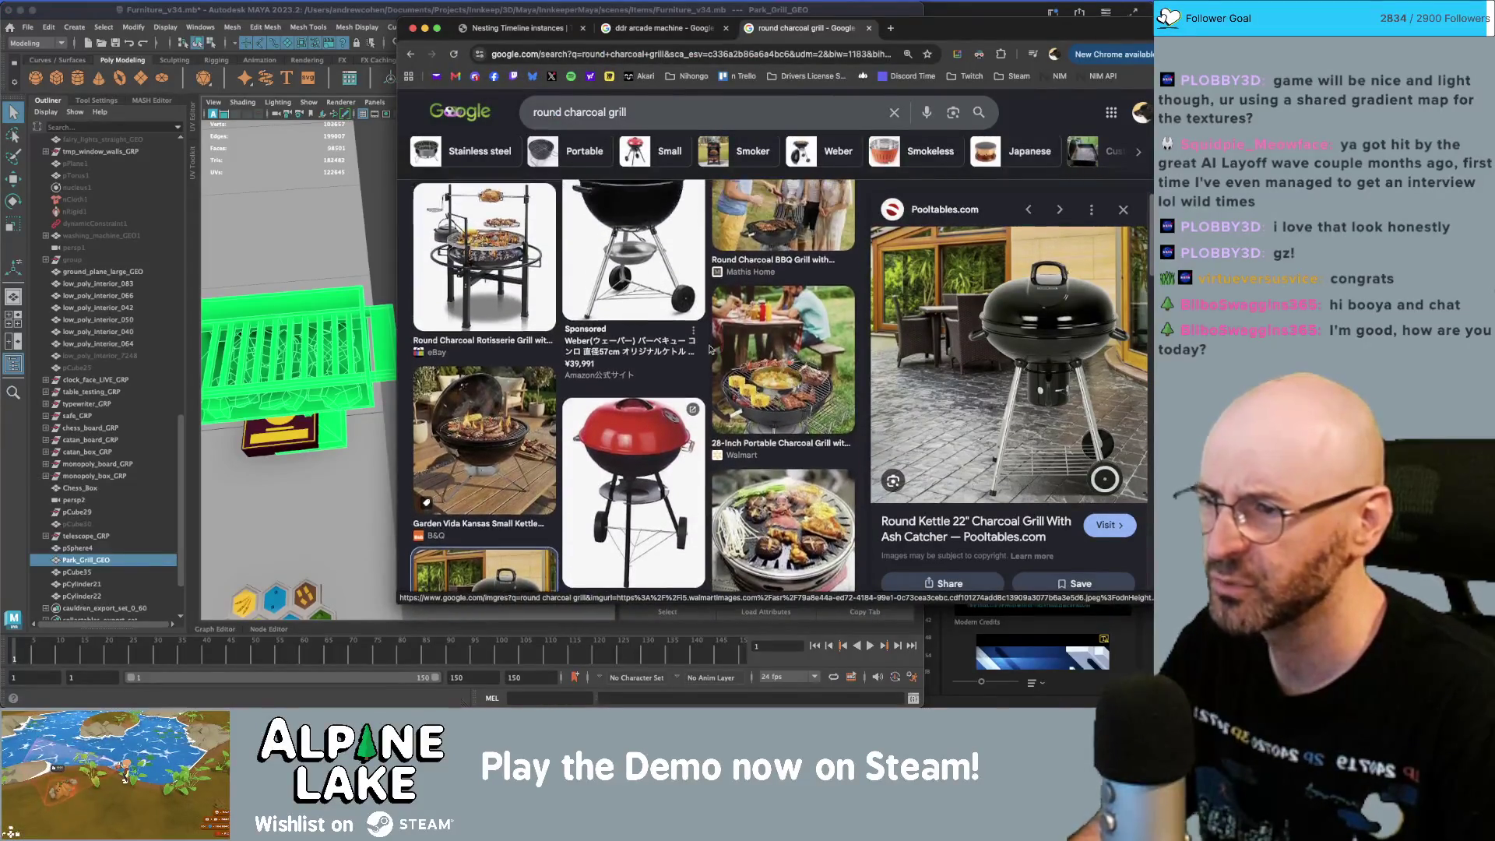
pyautogui.click(315, 329)
pyautogui.moveTo(319, 321); pyautogui.dragTo(320, 354, button='right')
pyautogui.doubleClick(378, 337)
pyautogui.click(353, 340)
pyautogui.keyDown('alt'); pyautogui.moveTo(353, 340); pyautogui.dragTo(327, 319); pyautogui.keyUp('alt')
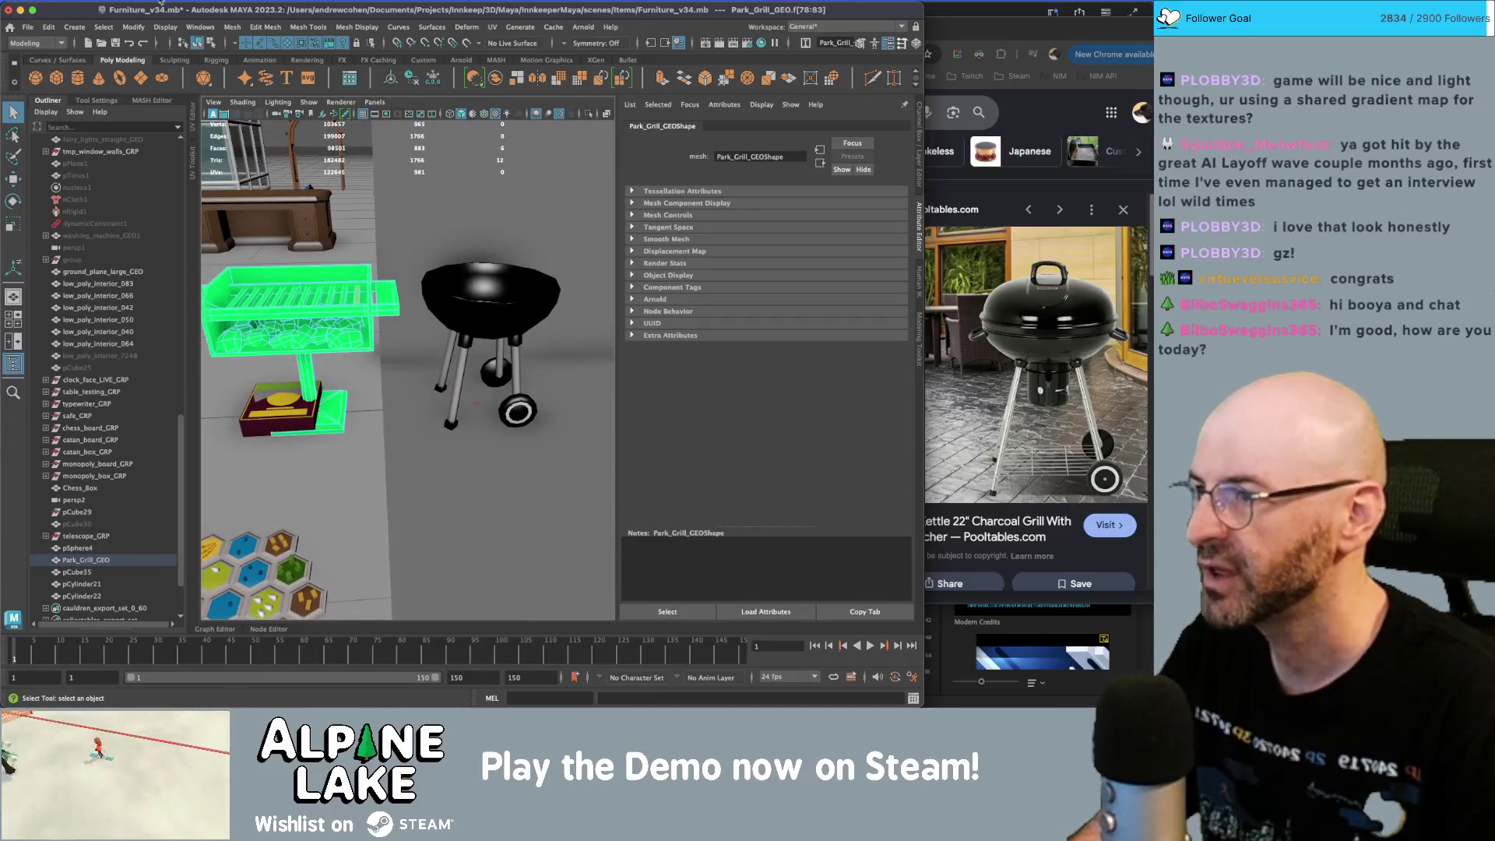
# - Assign the maya_MATTE_mat material to the Park_Grill_GEO grill parts
pyautogui.click(199, 43)
pyautogui.moveTo(338, 300)
pyautogui.mouseDown(button='right')
pyautogui.moveTo(339, 318)
pyautogui.moveTo(337, 273)
pyautogui.mouseUp(button='right')
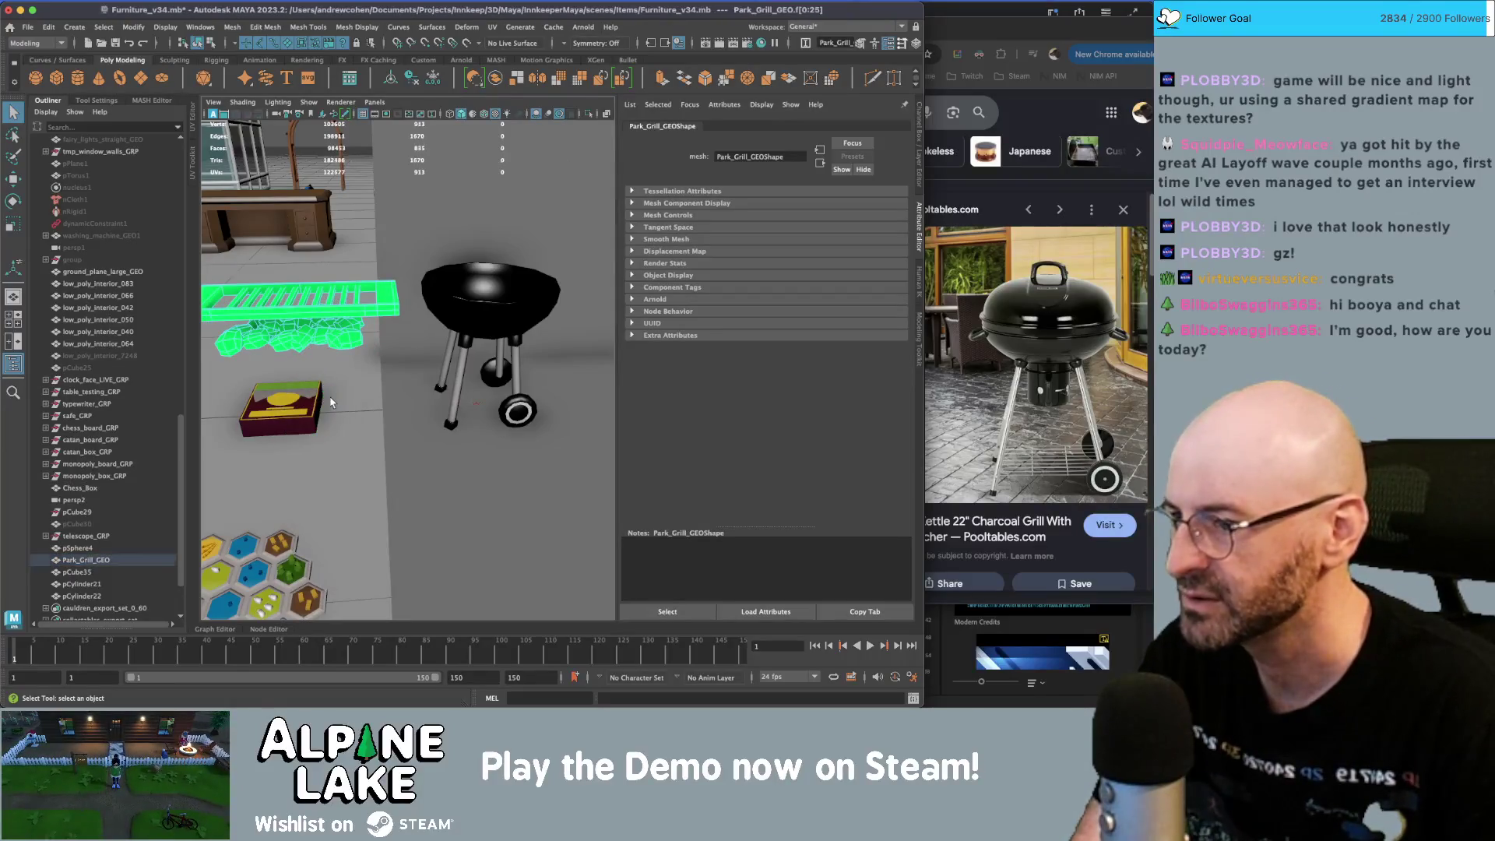
pyautogui.click(339, 345)
pyautogui.press('f')
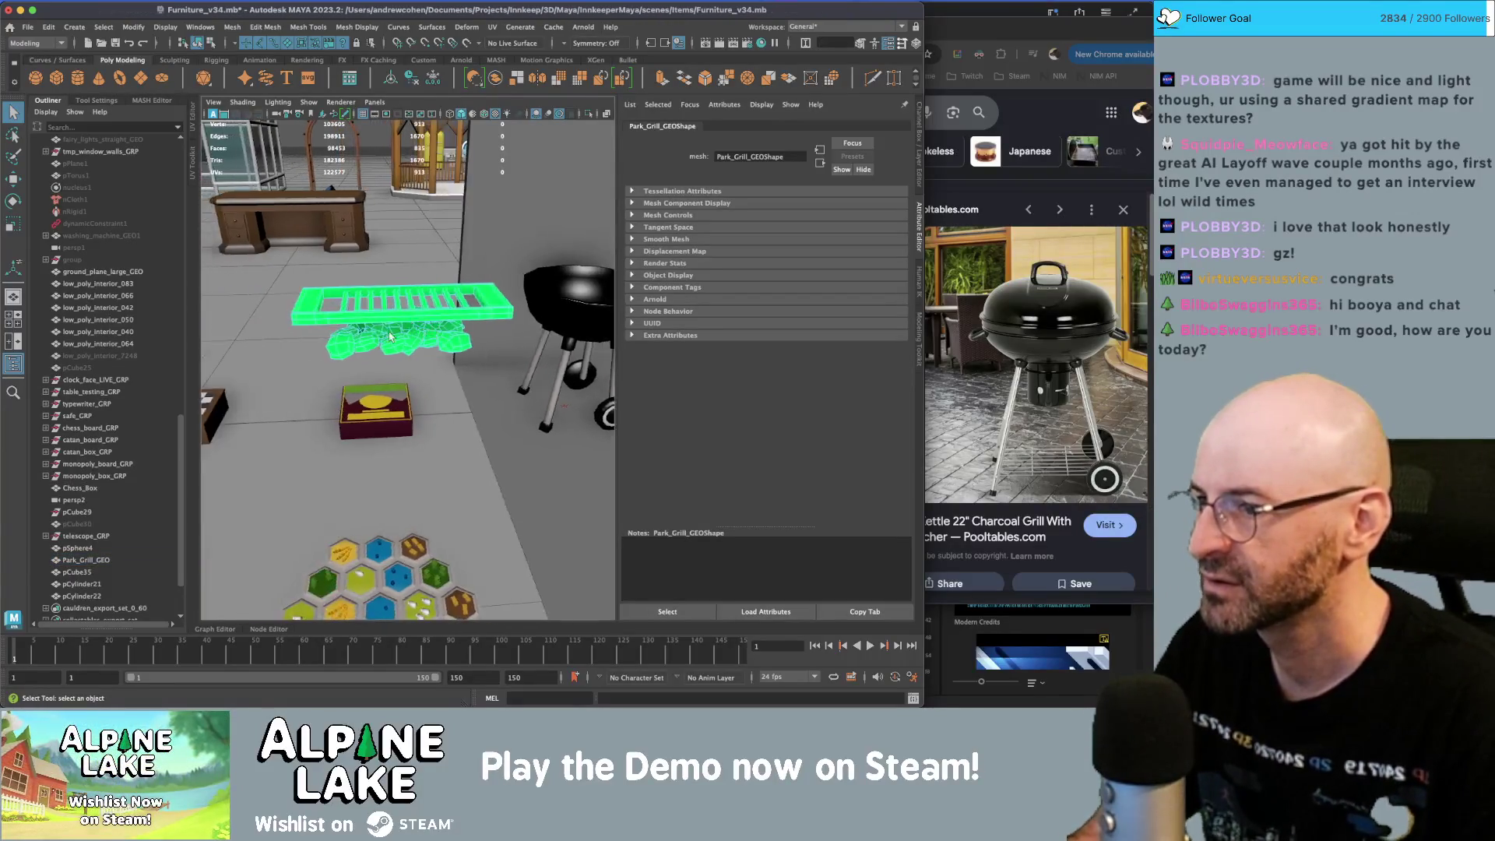
pyautogui.moveTo(329, 284)
pyautogui.keyDown('alt'); pyautogui.mouseDown()
pyautogui.moveTo(347, 257)
pyautogui.moveTo(374, 276)
pyautogui.moveTo(402, 262)
pyautogui.moveTo(357, 267)
pyautogui.mouseUp(); pyautogui.keyUp('alt')
pyautogui.click(209, 43)
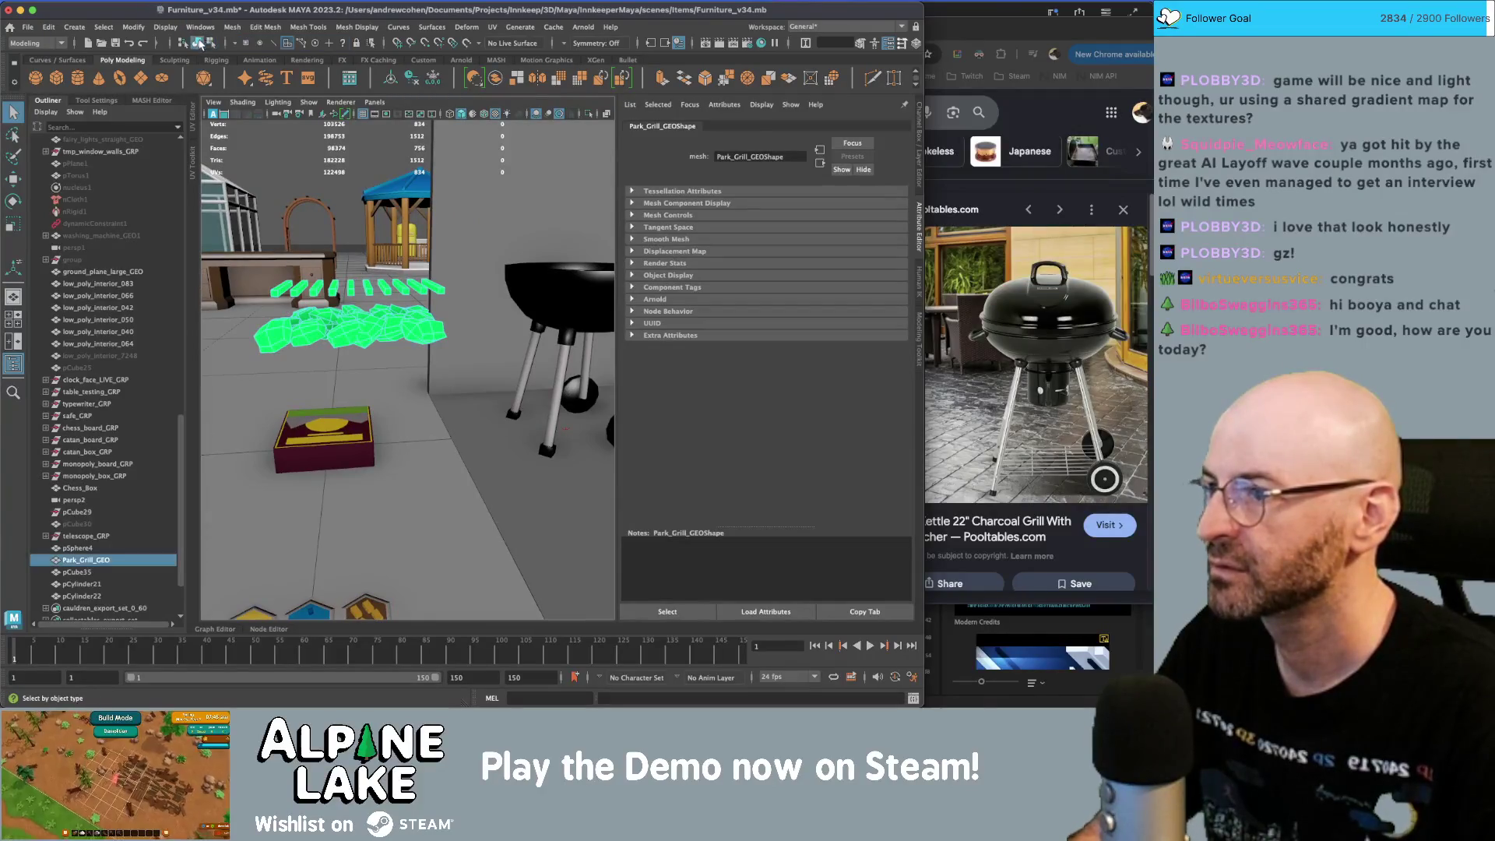
pyautogui.rightClick(359, 330)
pyautogui.moveTo(366, 658)
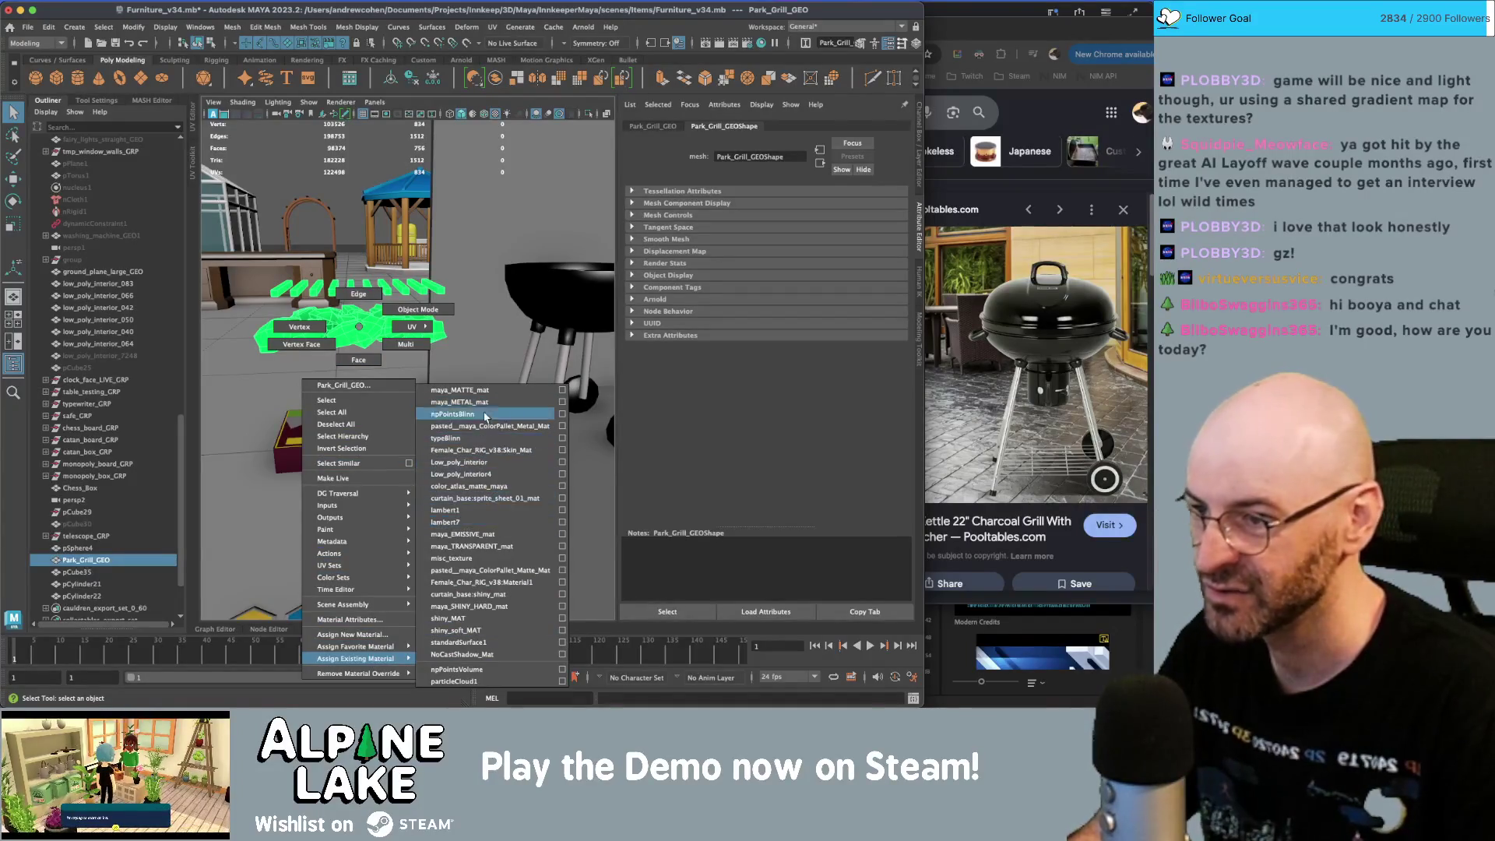
pyautogui.click(484, 391)
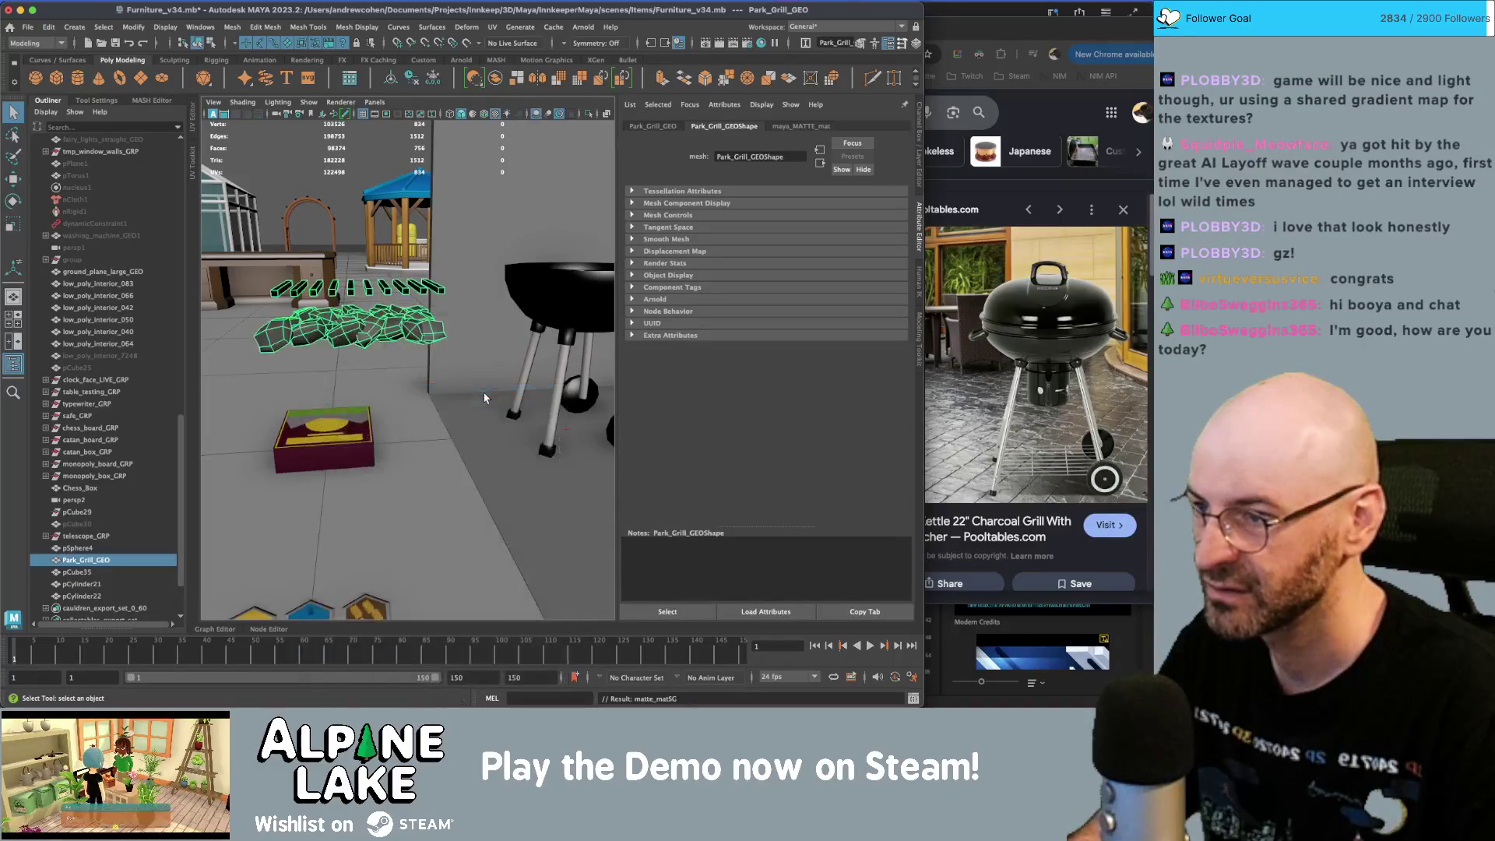
# - Move the grill grate up onto the top of the kettle
pyautogui.moveTo(395, 323)
pyautogui.keyDown('alt'); pyautogui.mouseDown()
pyautogui.moveTo(355, 393)
pyautogui.moveTo(506, 352)
pyautogui.moveTo(490, 382)
pyautogui.moveTo(421, 351)
pyautogui.moveTo(498, 316)
pyautogui.mouseUp(); pyautogui.keyUp('alt')
pyautogui.press('w')
pyautogui.press('f')
pyautogui.moveTo(420, 502)
pyautogui.mouseDown()
pyautogui.moveTo(386, 498)
pyautogui.moveTo(385, 400)
pyautogui.moveTo(430, 347)
pyautogui.moveTo(424, 331)
pyautogui.mouseUp()
pyautogui.press('q')
# - Duplicate the grill parts with Ctrl+D and delete the body faces from the copy
pyautogui.press('4')
pyautogui.hotkey('ctrl', 'd')
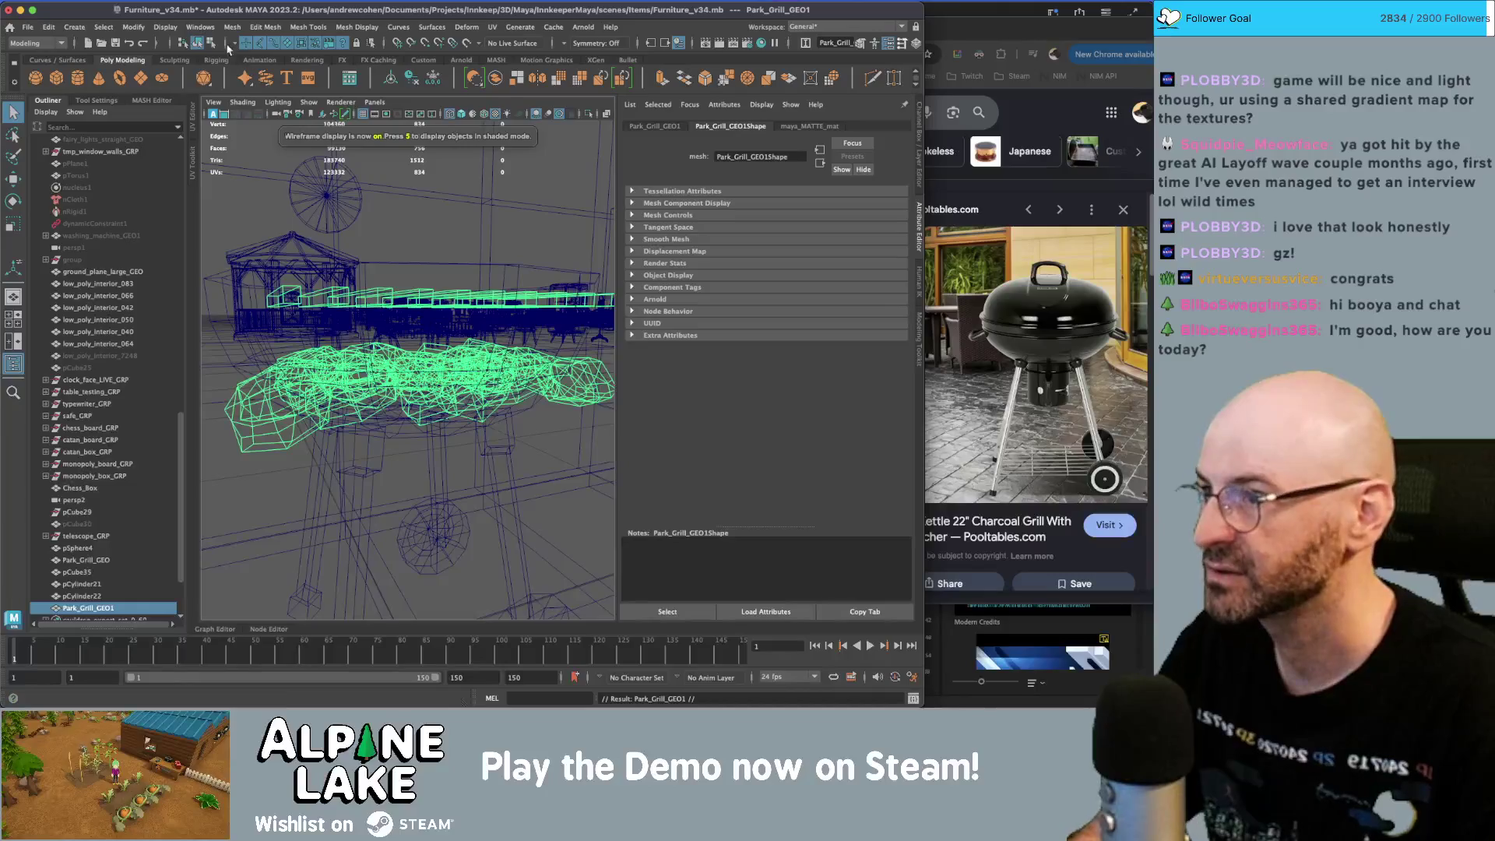
pyautogui.press('F8')
pyautogui.scroll(-5, 424, 219)
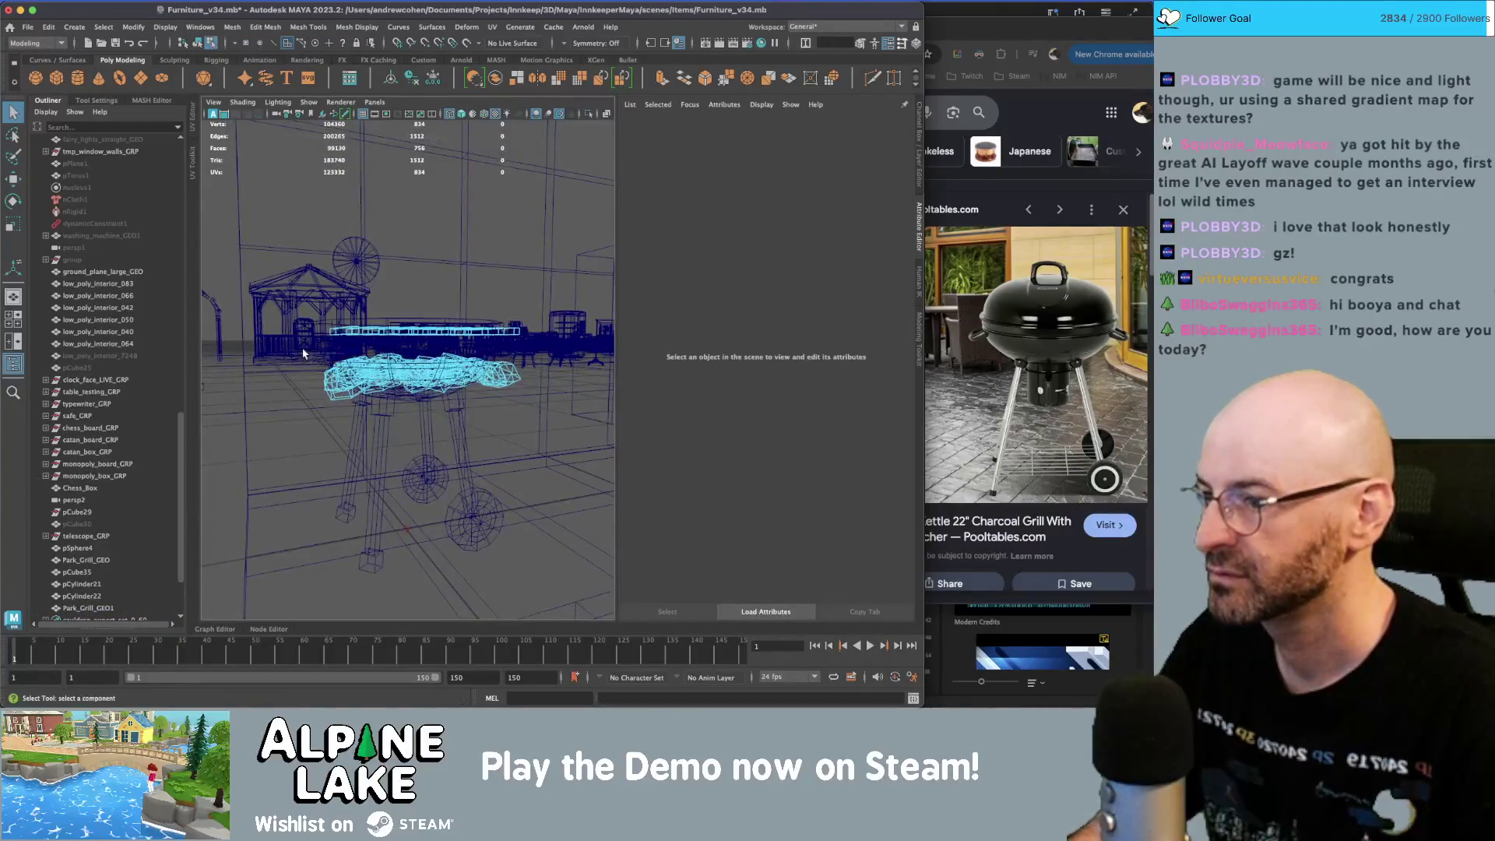
pyautogui.moveTo(303, 350); pyautogui.dragTo(565, 478)
pyautogui.press('Delete')
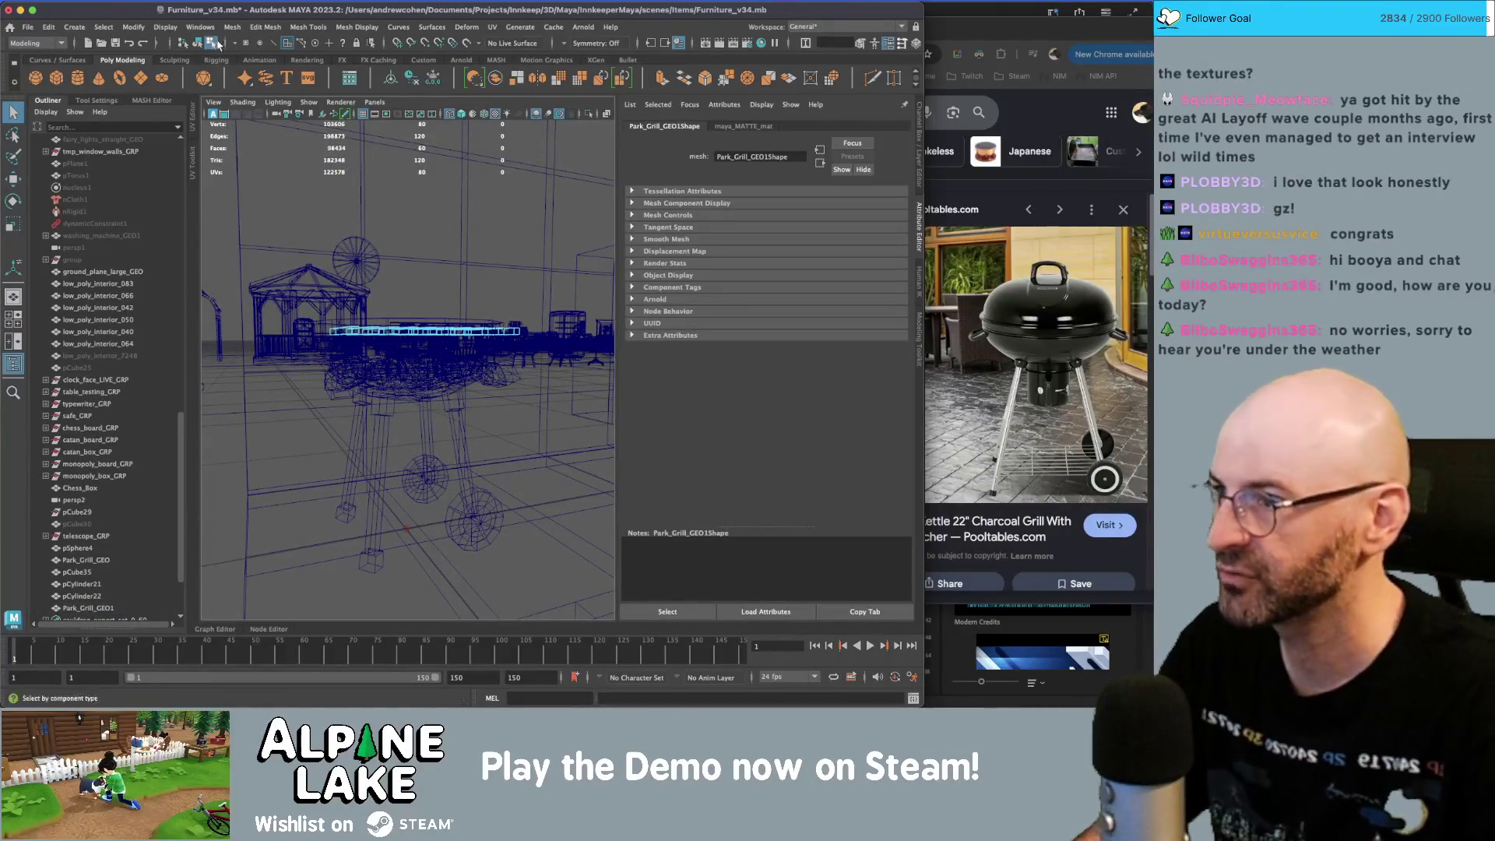
# - Delete the rim faces from the original grill, leaving the bowl and coals
pyautogui.click(197, 43)
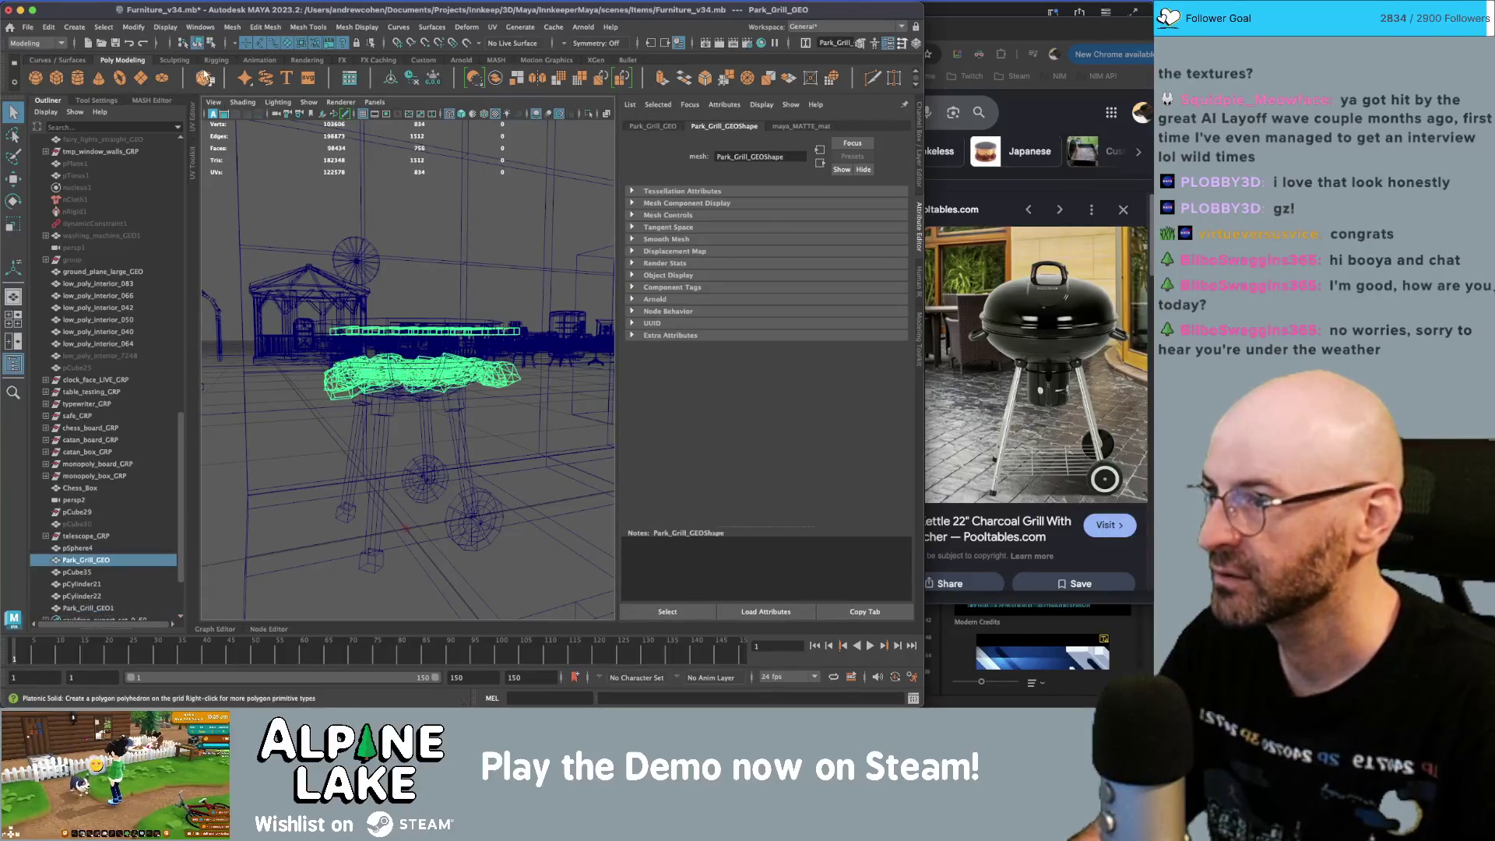
pyautogui.click(205, 45)
pyautogui.moveTo(266, 217); pyautogui.dragTo(593, 336)
pyautogui.press('Delete')
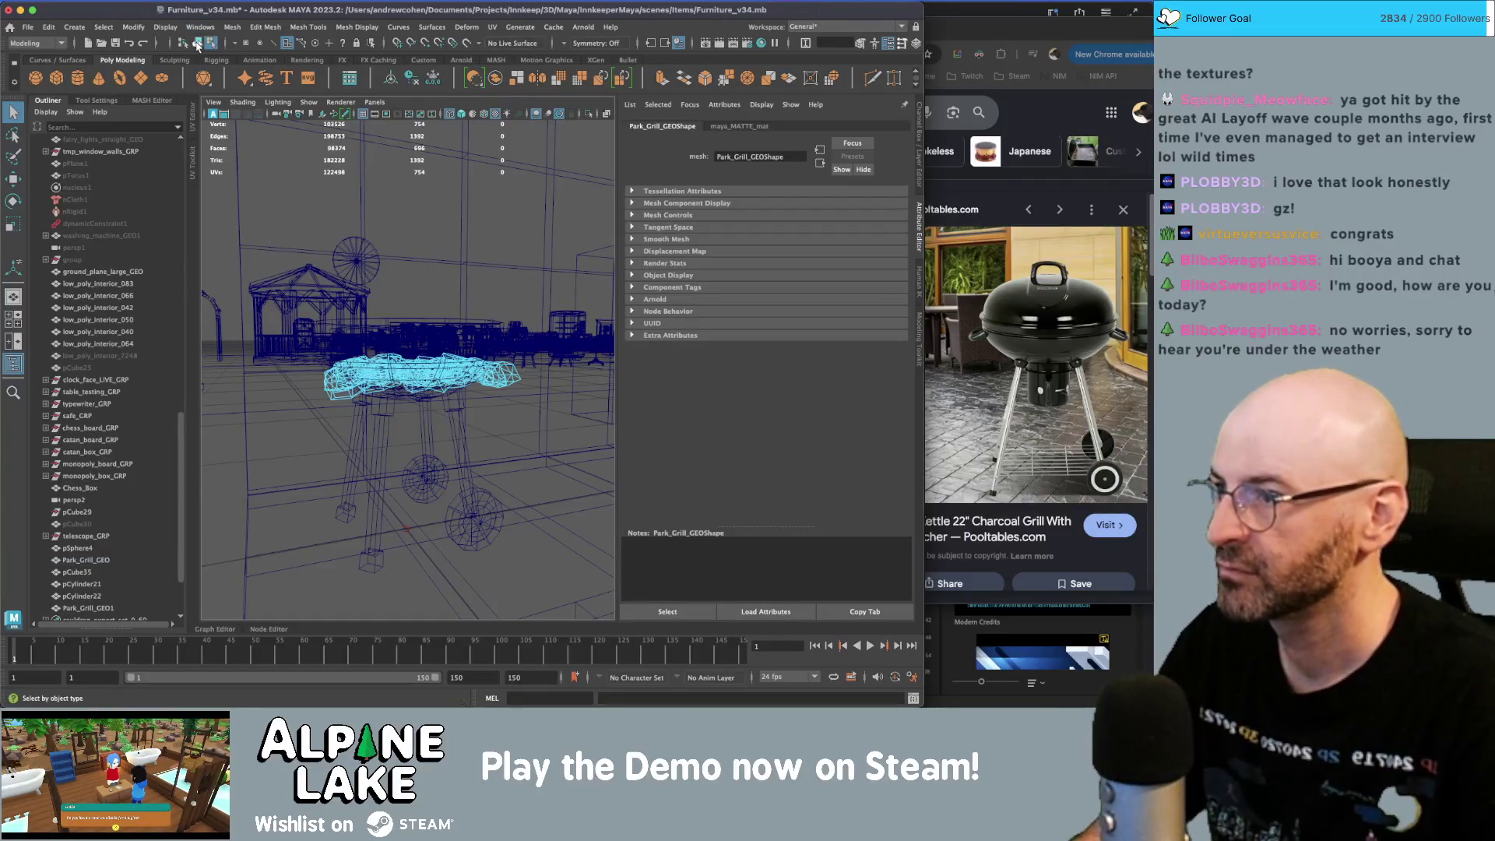
pyautogui.click(198, 43)
# - Isolate the grill bowl and coals in a textured view and select the coals
pyautogui.keyDown('alt'); pyautogui.moveTo(421, 334); pyautogui.dragTo(469, 357); pyautogui.keyUp('alt')
pyautogui.press('6')
pyautogui.click(495, 353)
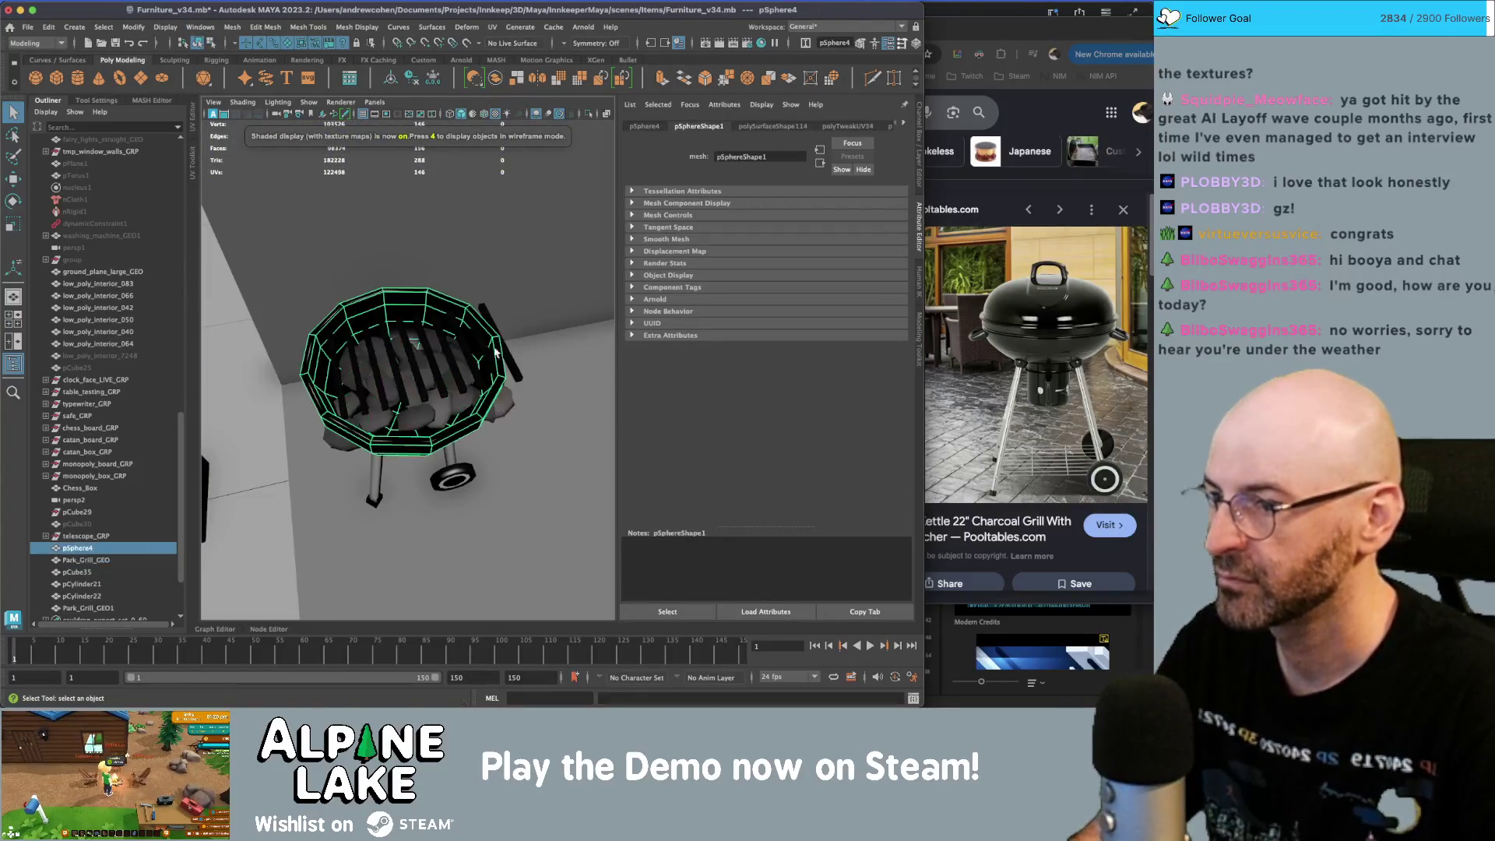
pyautogui.click(511, 406)
pyautogui.keyDown('alt'); pyautogui.moveTo(511, 405); pyautogui.dragTo(469, 379); pyautogui.keyUp('alt')
pyautogui.keyDown('shift'); pyautogui.click(468, 383); pyautogui.keyUp('shift')
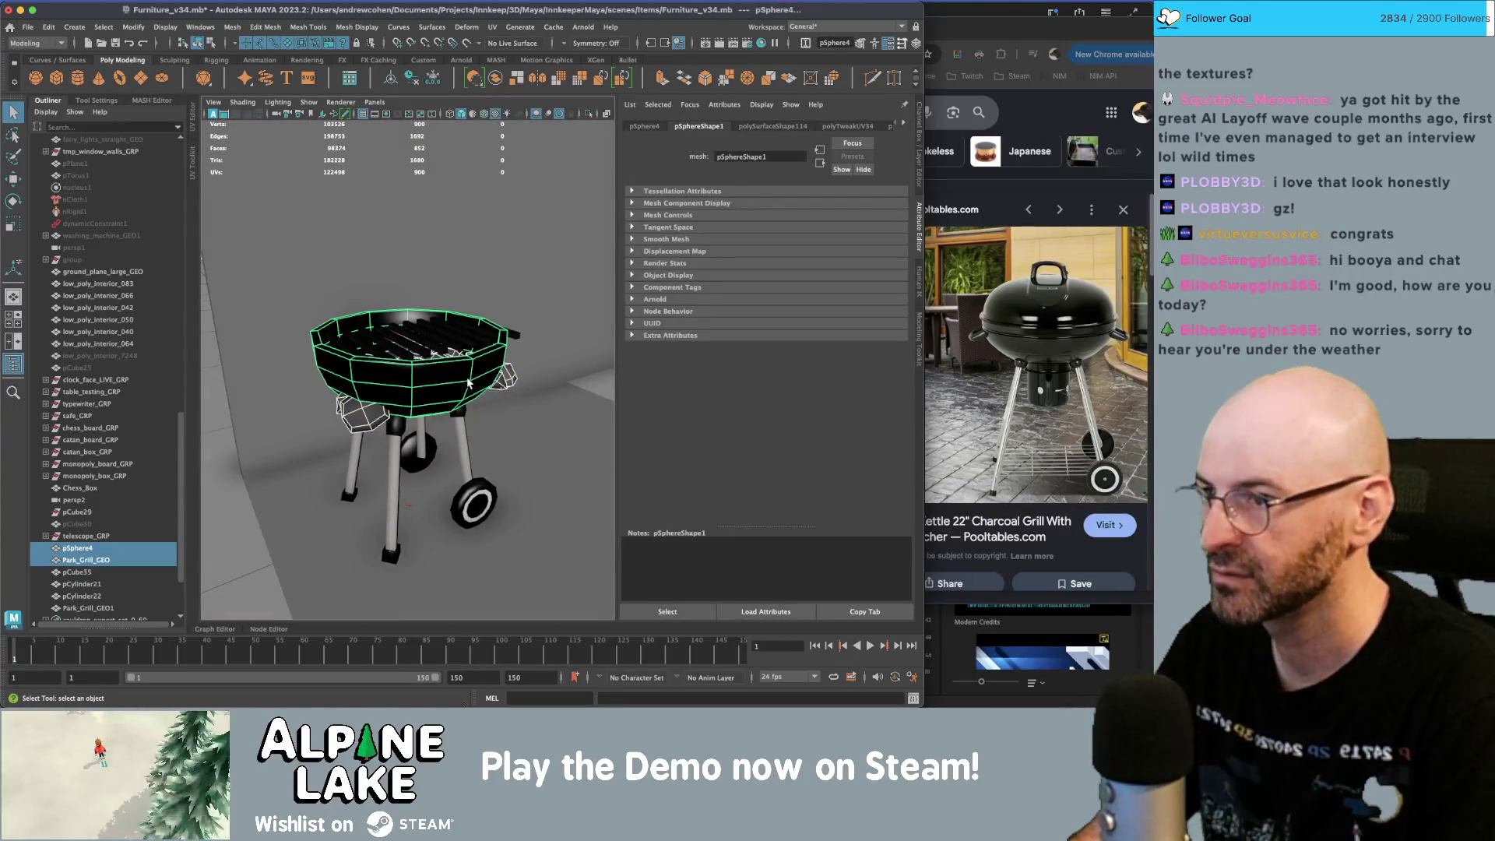
pyautogui.hotkey('ctrl', '1')
pyautogui.click(538, 264)
pyautogui.moveTo(537, 264)
pyautogui.keyDown('alt'); pyautogui.mouseDown()
pyautogui.moveTo(452, 373)
pyautogui.moveTo(394, 319)
pyautogui.mouseUp(); pyautogui.keyUp('alt')
pyautogui.click(437, 365)
pyautogui.moveTo(435, 327); pyautogui.dragTo(432, 358, button='right')
# - Switch the coals to face mode and shift one coal chunk slightly
pyautogui.keyDown('alt'); pyautogui.moveTo(433, 358); pyautogui.dragTo(309, 392); pyautogui.keyUp('alt')
pyautogui.click(301, 411)
pyautogui.press('w')
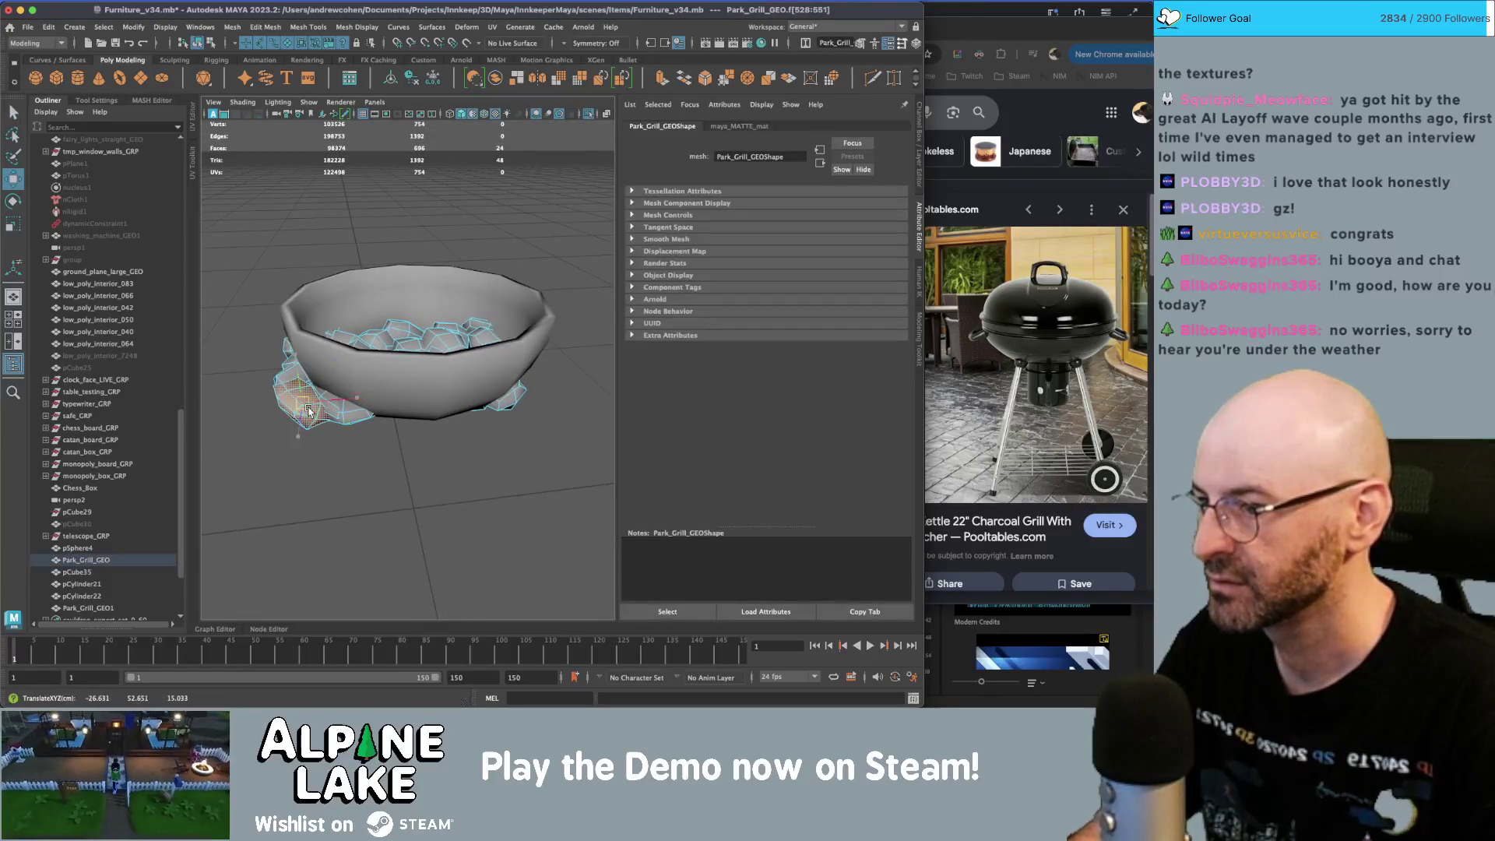
pyautogui.keyDown('alt'); pyautogui.moveTo(409, 383); pyautogui.dragTo(395, 434); pyautogui.keyUp('alt')
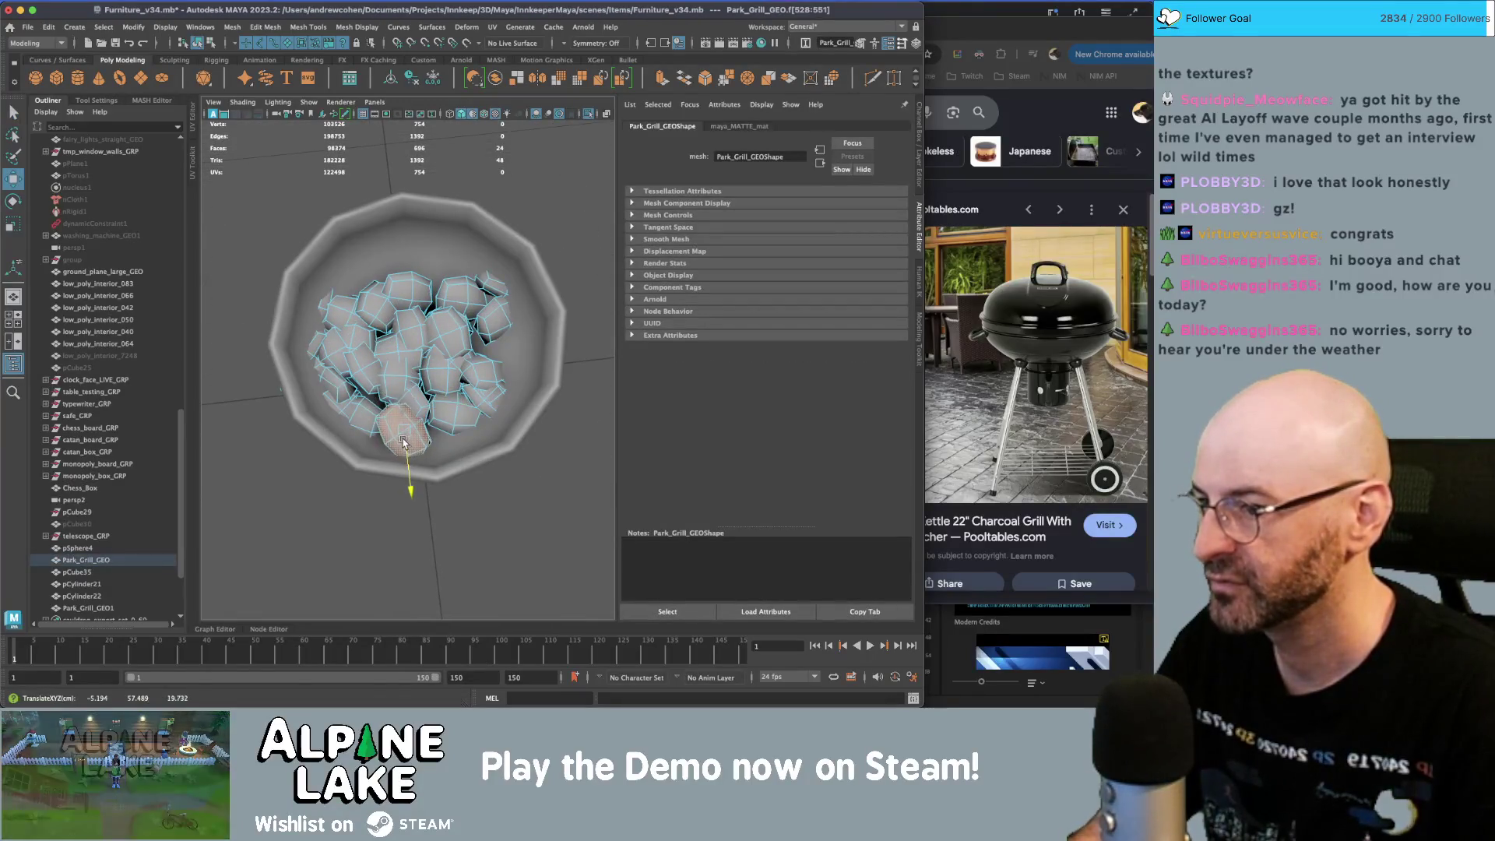
pyautogui.press('e')
pyautogui.press('w')
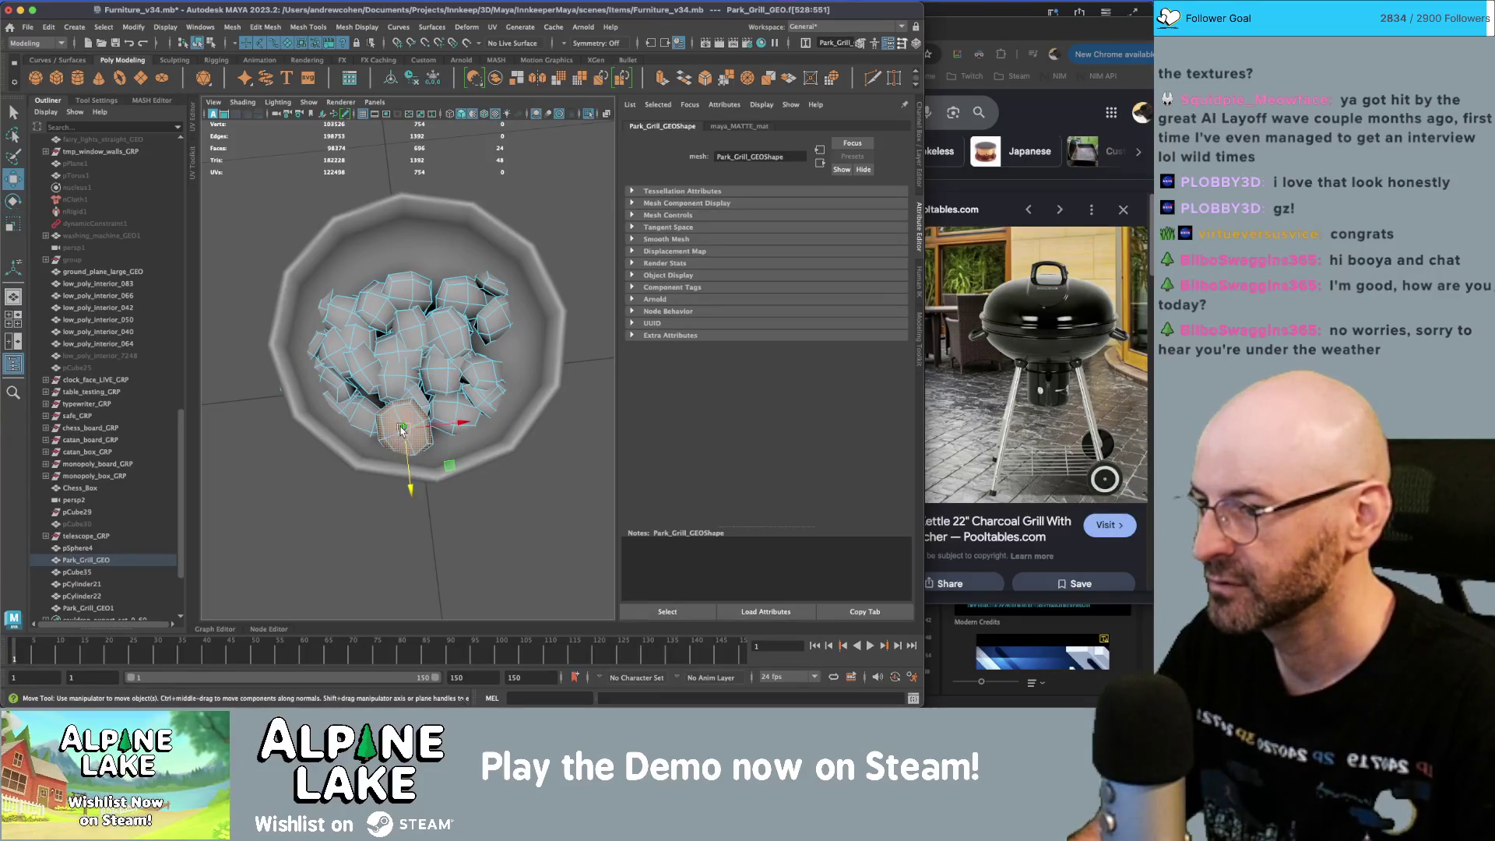
pyautogui.moveTo(401, 427)
pyautogui.mouseDown()
pyautogui.moveTo(432, 440)
pyautogui.moveTo(389, 366)
pyautogui.moveTo(319, 349)
pyautogui.moveTo(446, 481)
pyautogui.moveTo(355, 472)
pyautogui.moveTo(394, 363)
pyautogui.moveTo(399, 419)
pyautogui.mouseUp()
pyautogui.press('q')
pyautogui.press('w')
pyautogui.press('q')
# - Pick another coal chunk's faces and try rotating and moving it
pyautogui.keyDown('shift'); pyautogui.click(394, 362); pyautogui.keyUp('shift')
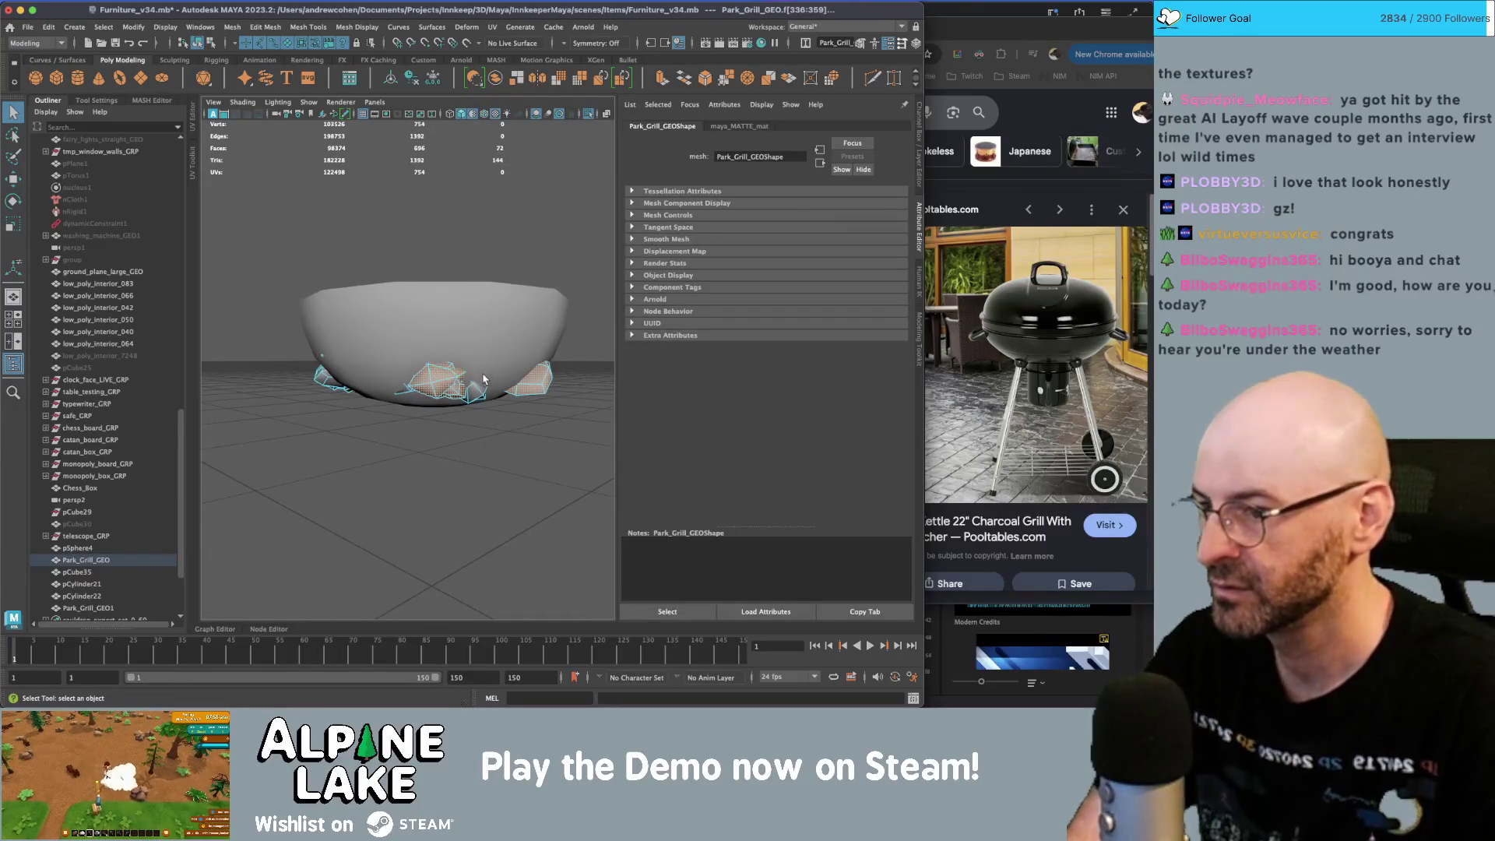
pyautogui.click(475, 408)
pyautogui.moveTo(498, 394)
pyautogui.keyDown('alt'); pyautogui.mouseDown()
pyautogui.moveTo(465, 442)
pyautogui.moveTo(485, 466)
pyautogui.mouseUp(); pyautogui.keyUp('alt')
pyautogui.click(485, 468)
pyautogui.press('z')
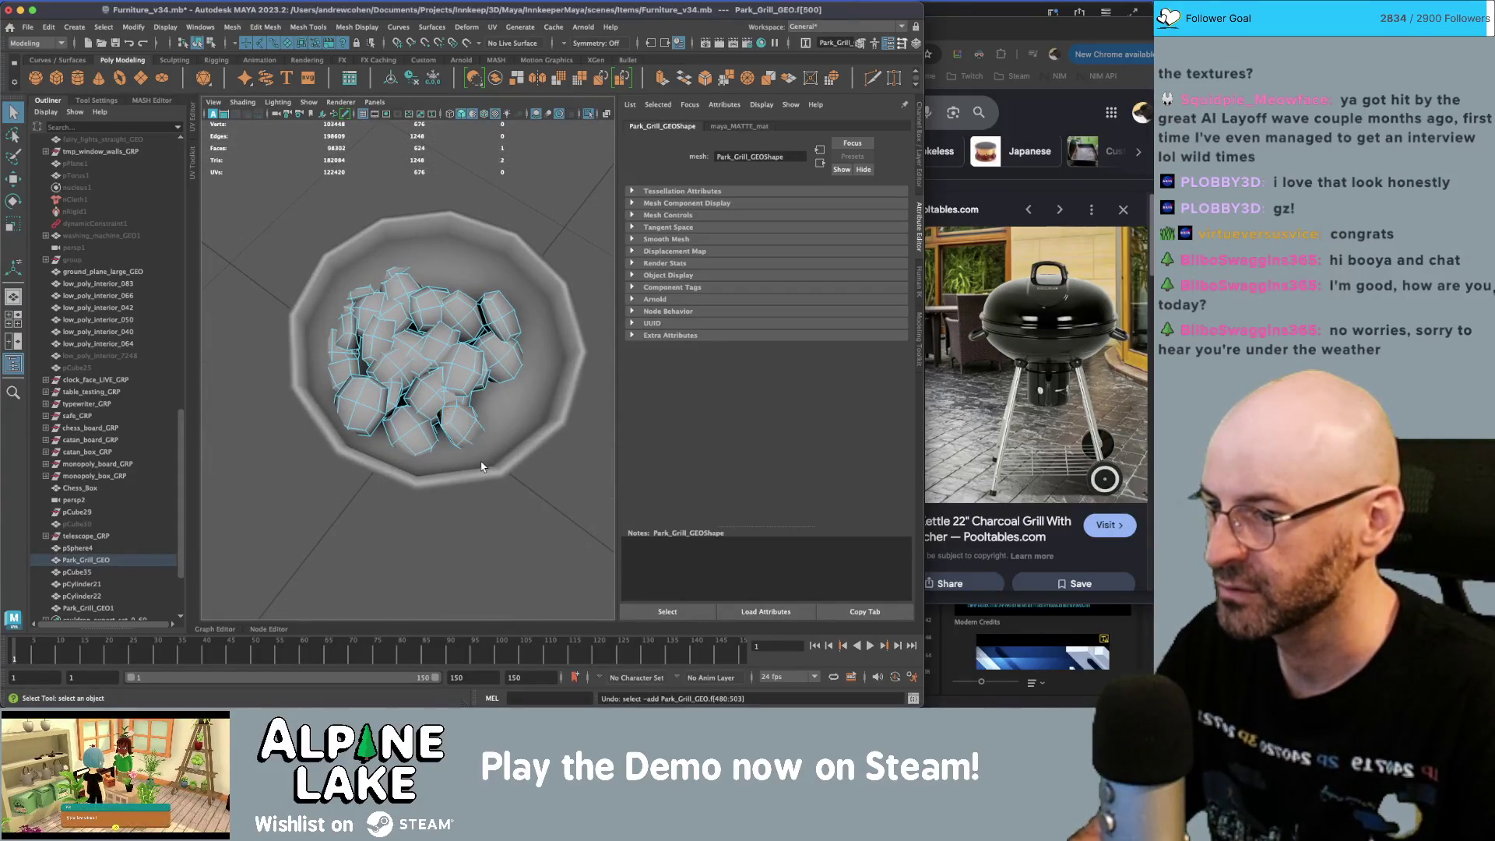
pyautogui.moveTo(481, 465)
pyautogui.keyDown('alt'); pyautogui.mouseDown()
pyautogui.moveTo(463, 366)
pyautogui.moveTo(496, 441)
pyautogui.mouseUp(); pyautogui.keyUp('alt')
pyautogui.click(465, 387)
pyautogui.press('e')
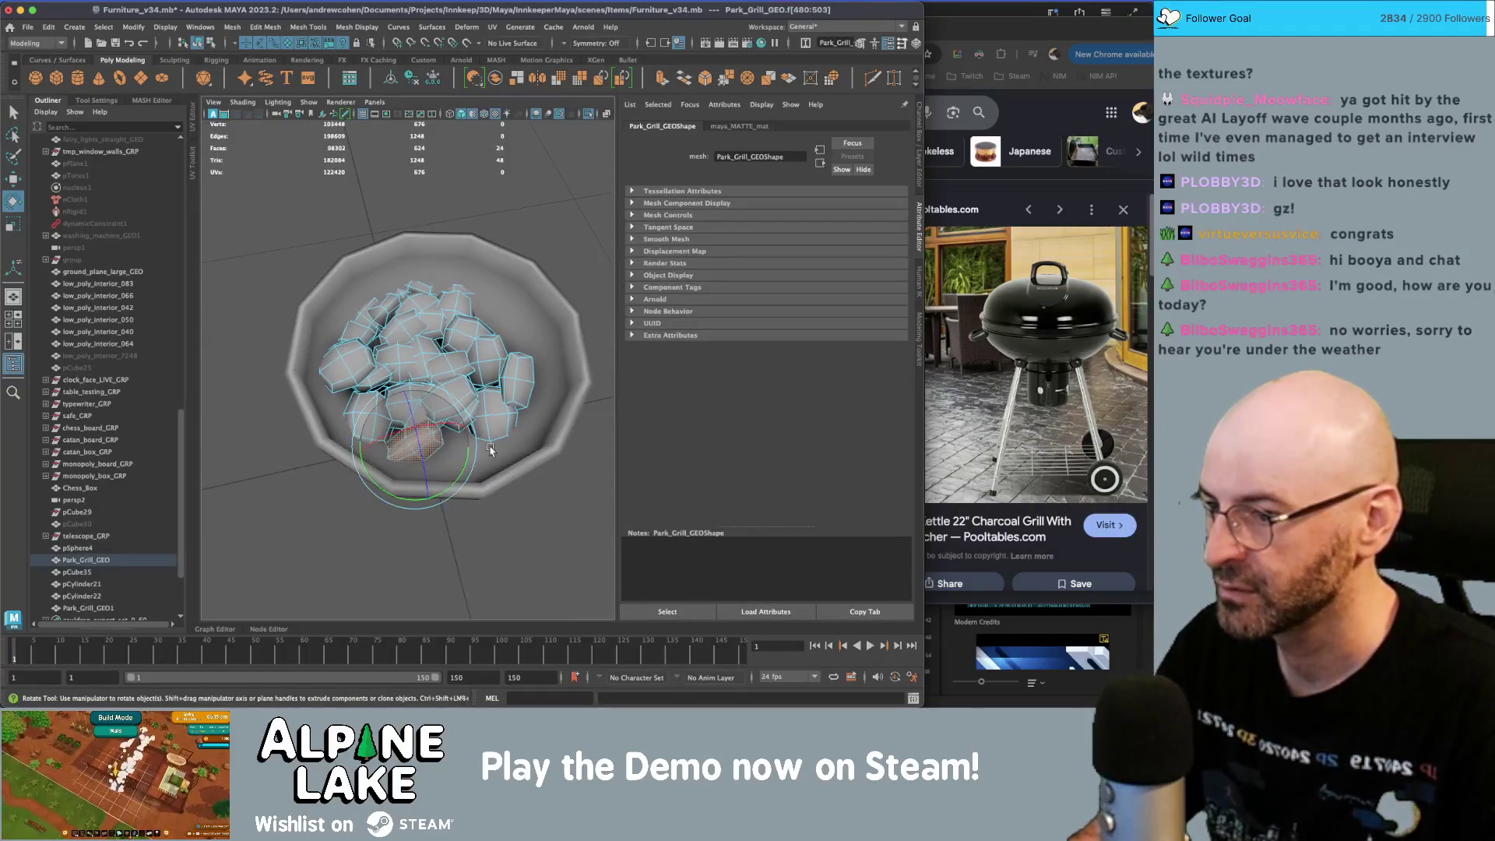
pyautogui.press('w')
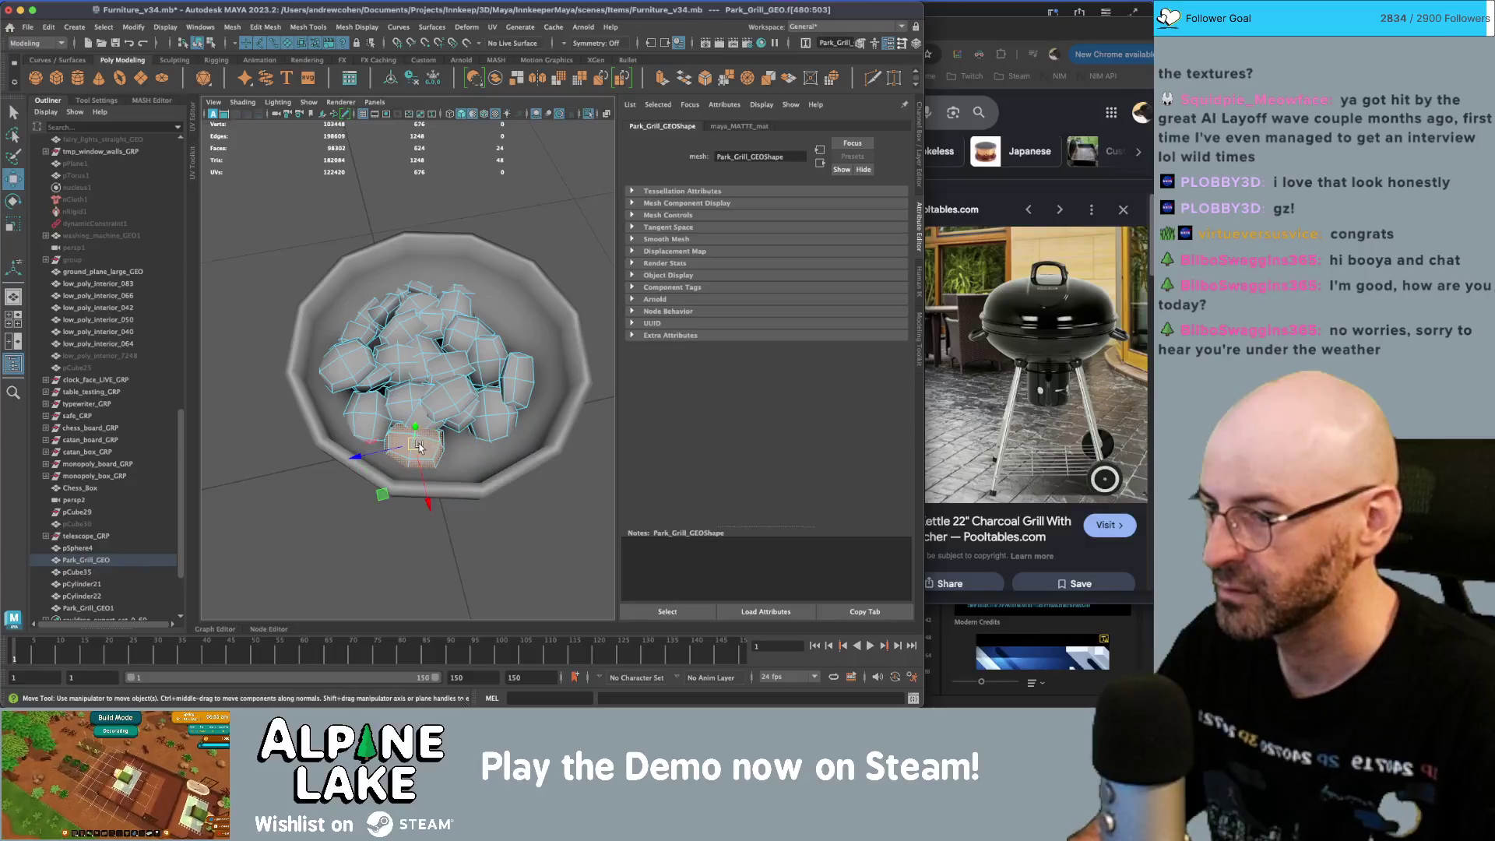
pyautogui.moveTo(444, 420)
pyautogui.keyDown('alt'); pyautogui.mouseDown()
pyautogui.moveTo(512, 376)
pyautogui.moveTo(327, 386)
pyautogui.moveTo(374, 436)
pyautogui.mouseUp(); pyautogui.keyUp('alt')
pyautogui.press('q')
# - Delete four charcoal lumps from the coal pile
pyautogui.click(304, 382)
pyautogui.keyDown('alt'); pyautogui.moveTo(374, 436); pyautogui.dragTo(396, 436, button='right'); pyautogui.keyUp('alt')
pyautogui.moveTo(396, 436)
pyautogui.keyDown('alt'); pyautogui.mouseDown()
pyautogui.moveTo(357, 359)
pyautogui.moveTo(405, 389)
pyautogui.moveTo(492, 394)
pyautogui.moveTo(484, 433)
pyautogui.mouseUp(); pyautogui.keyUp('alt')
pyautogui.press('Delete')
pyautogui.click(412, 385)
pyautogui.press('Delete')
pyautogui.click(481, 391)
pyautogui.press('Delete')
pyautogui.click(481, 392)
pyautogui.press('w')
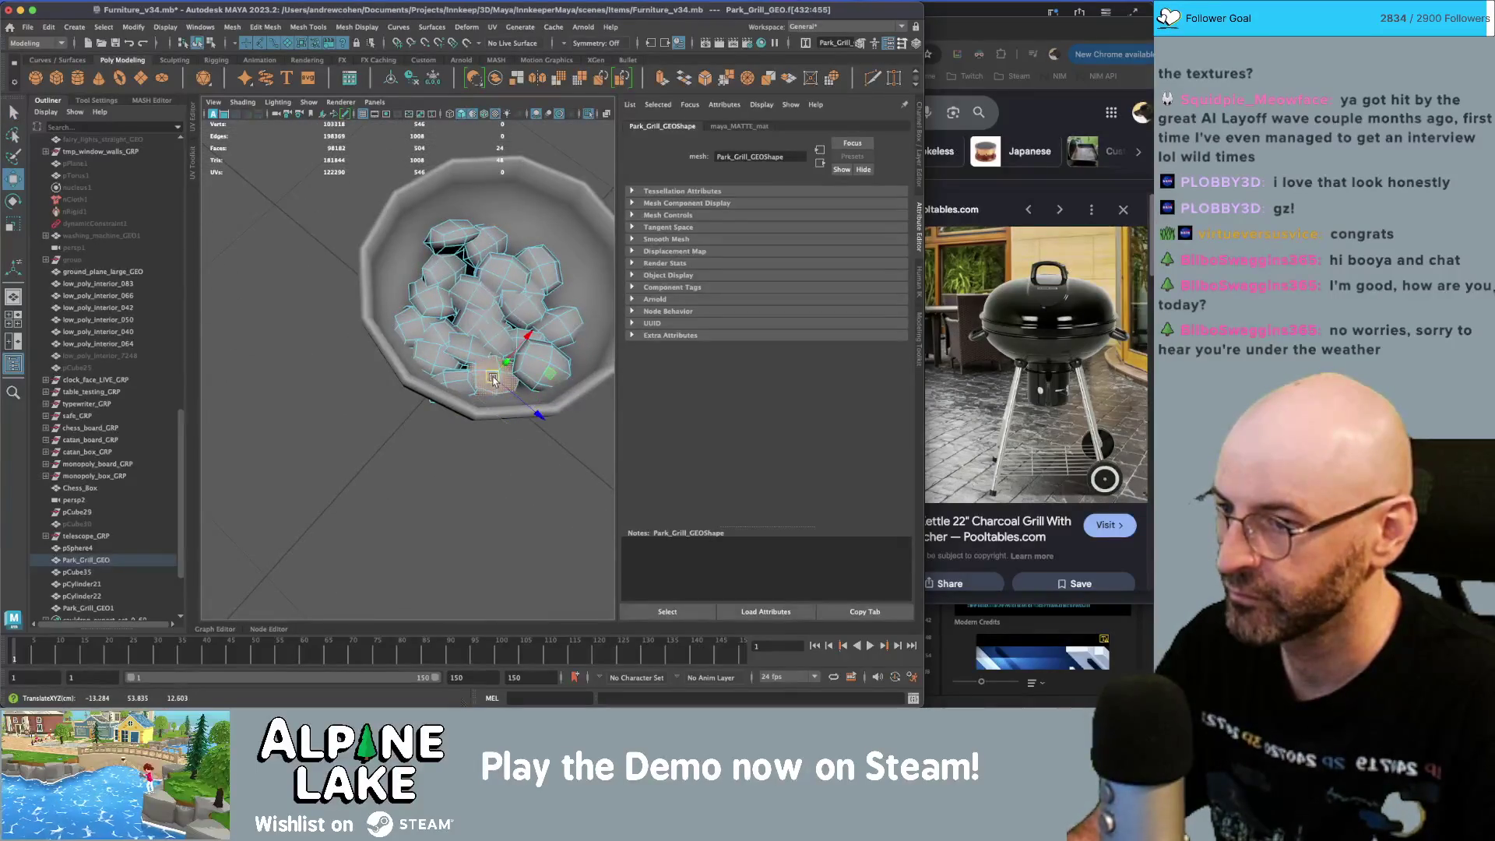
pyautogui.moveTo(506, 365)
pyautogui.keyDown('alt'); pyautogui.mouseDown()
pyautogui.moveTo(483, 420)
pyautogui.moveTo(498, 437)
pyautogui.moveTo(561, 319)
pyautogui.moveTo(432, 331)
pyautogui.moveTo(454, 374)
pyautogui.moveTo(412, 467)
pyautogui.moveTo(433, 491)
pyautogui.moveTo(403, 442)
pyautogui.mouseUp(); pyautogui.keyUp('alt')
pyautogui.press('q')
pyautogui.click(452, 389)
pyautogui.press('Delete')
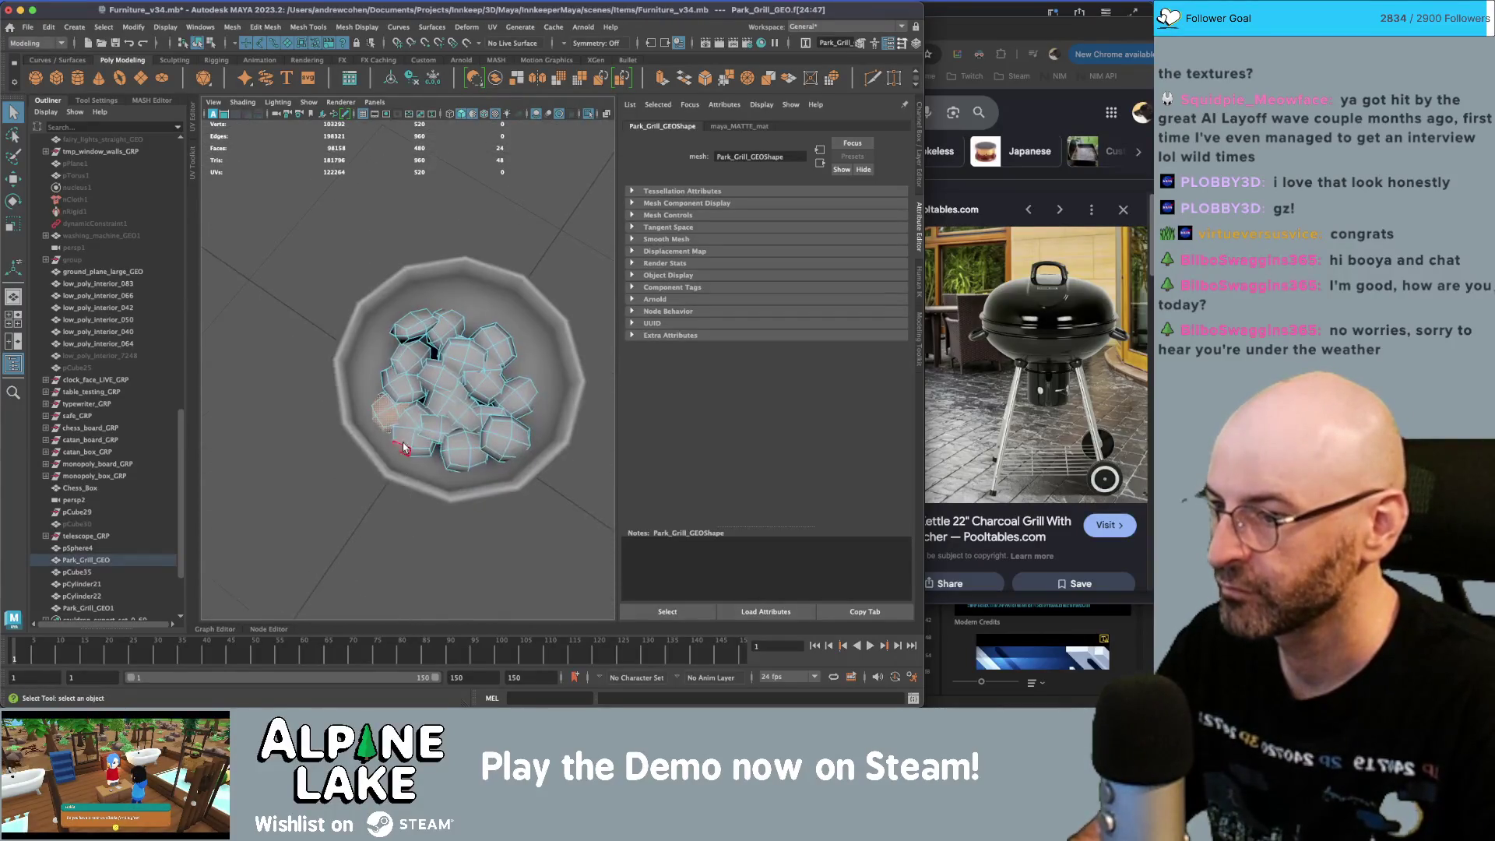
# - Shift one lump down and left, then lower the whole coal pile into the bowl
pyautogui.click(401, 382)
pyautogui.press('w')
pyautogui.moveTo(401, 381)
pyautogui.mouseDown()
pyautogui.moveTo(391, 411)
pyautogui.moveTo(477, 420)
pyautogui.moveTo(348, 263)
pyautogui.mouseUp()
pyautogui.press('q')
pyautogui.click(459, 401)
pyautogui.press('w')
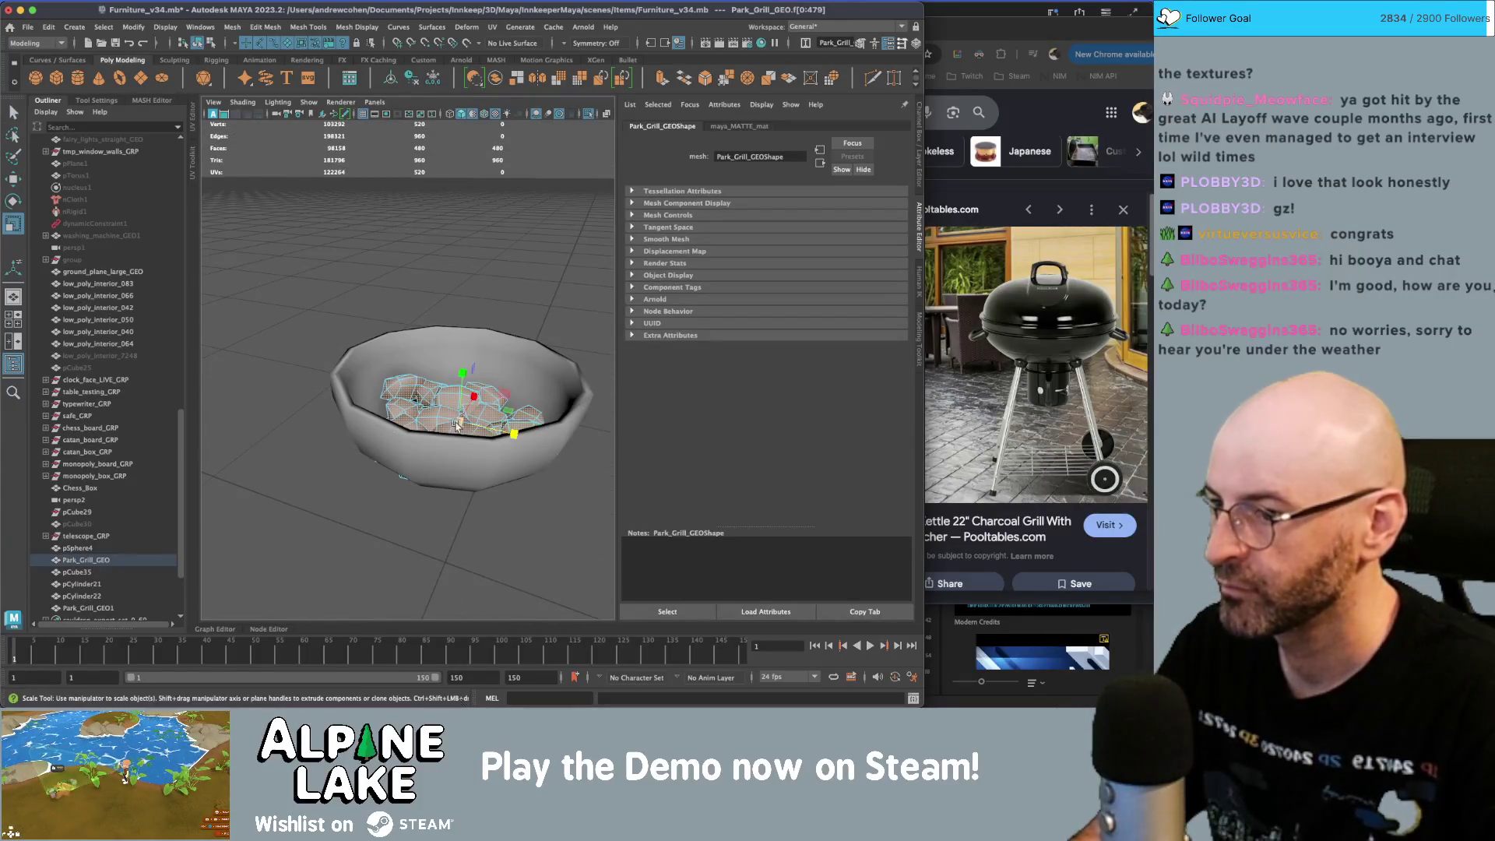
pyautogui.keyDown('alt'); pyautogui.moveTo(514, 420); pyautogui.dragTo(463, 383); pyautogui.keyUp('alt')
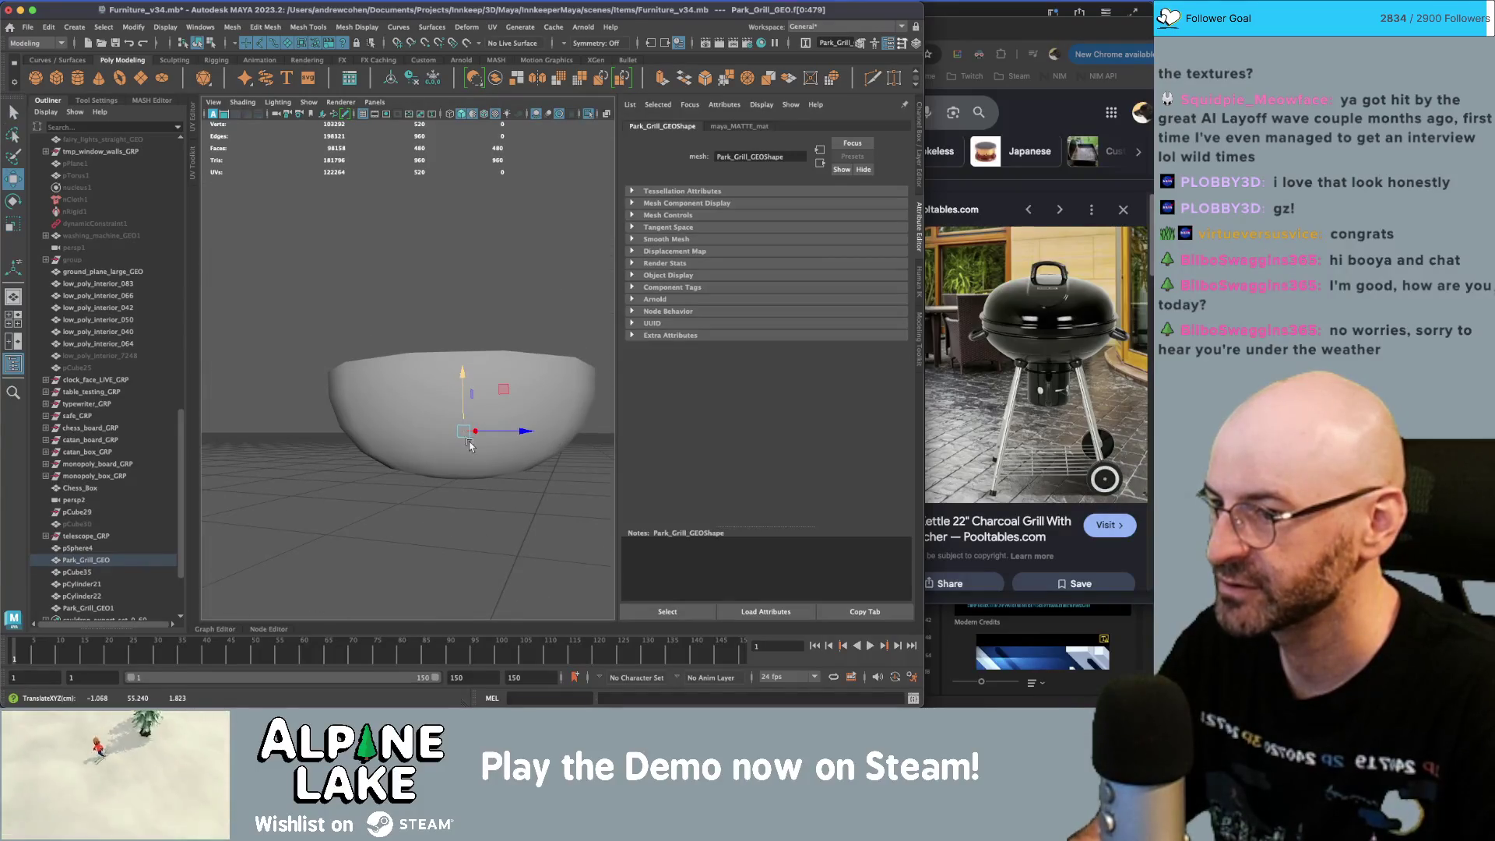
pyautogui.keyDown('alt'); pyautogui.moveTo(468, 444); pyautogui.dragTo(481, 455); pyautogui.keyUp('alt')
# - Return to object selection and exit isolate select to show the whole grill
pyautogui.click(209, 43)
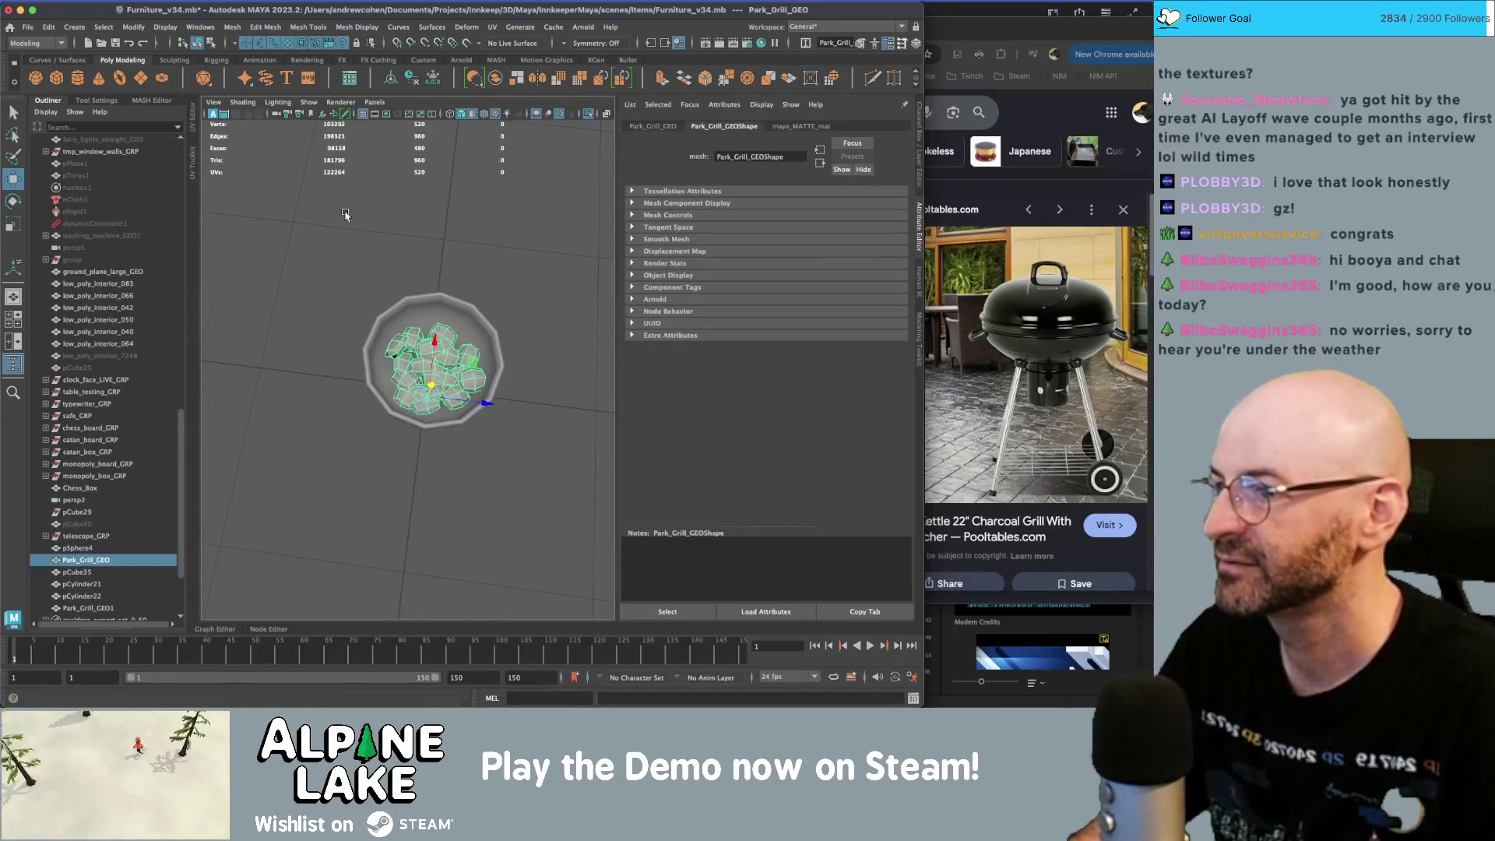
pyautogui.click(441, 247)
pyautogui.click(444, 360)
pyautogui.click(441, 248)
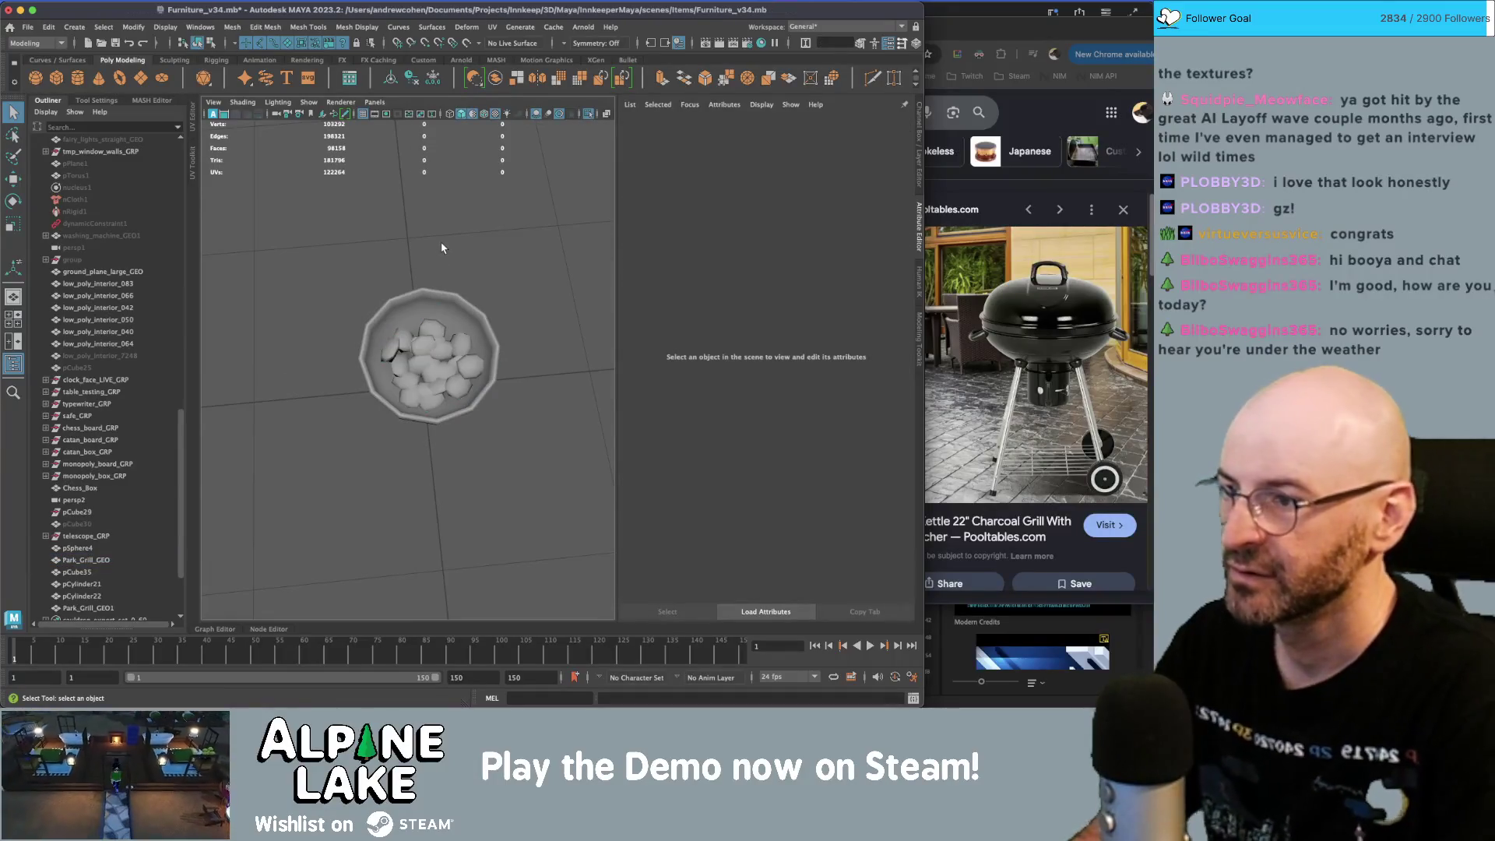
pyautogui.hotkey('ctrl', '1')
pyautogui.click(474, 339)
# - Isolate the coal mesh and marquee-select all of its faces
pyautogui.keyDown('alt'); pyautogui.moveTo(477, 363); pyautogui.dragTo(414, 352); pyautogui.keyUp('alt')
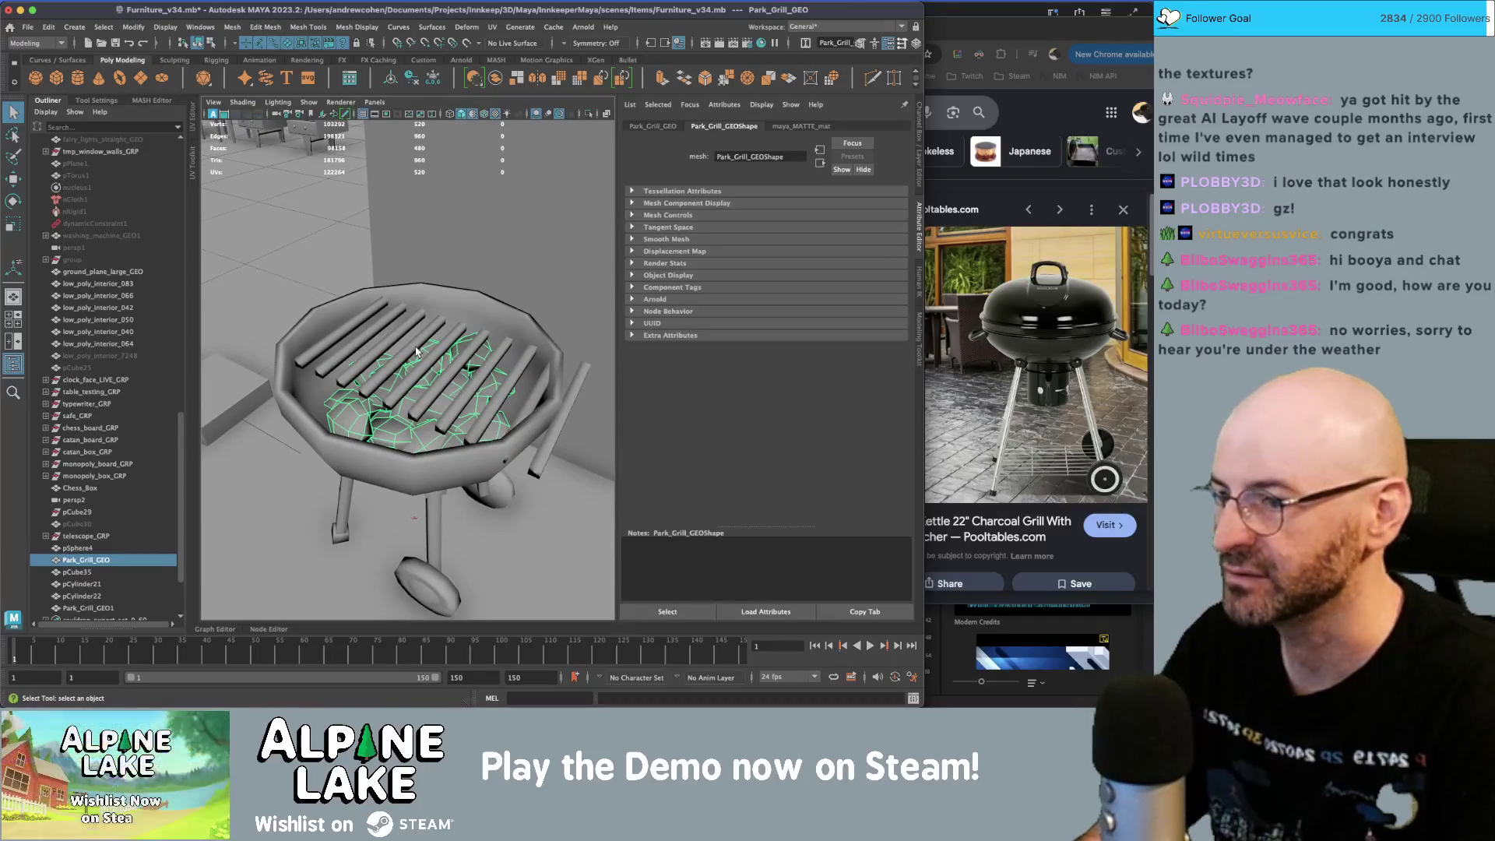
pyautogui.hotkey('ctrl', '1')
pyautogui.moveTo(430, 336)
pyautogui.keyDown('alt'); pyautogui.mouseDown()
pyautogui.moveTo(462, 263)
pyautogui.moveTo(584, 238)
pyautogui.mouseUp(); pyautogui.keyUp('alt')
pyautogui.scroll(3, 382, 415)
pyautogui.keyDown('alt'); pyautogui.moveTo(383, 415); pyautogui.dragTo(416, 356); pyautogui.keyUp('alt')
pyautogui.keyDown('alt'); pyautogui.moveTo(340, 318); pyautogui.dragTo(373, 263); pyautogui.keyUp('alt')
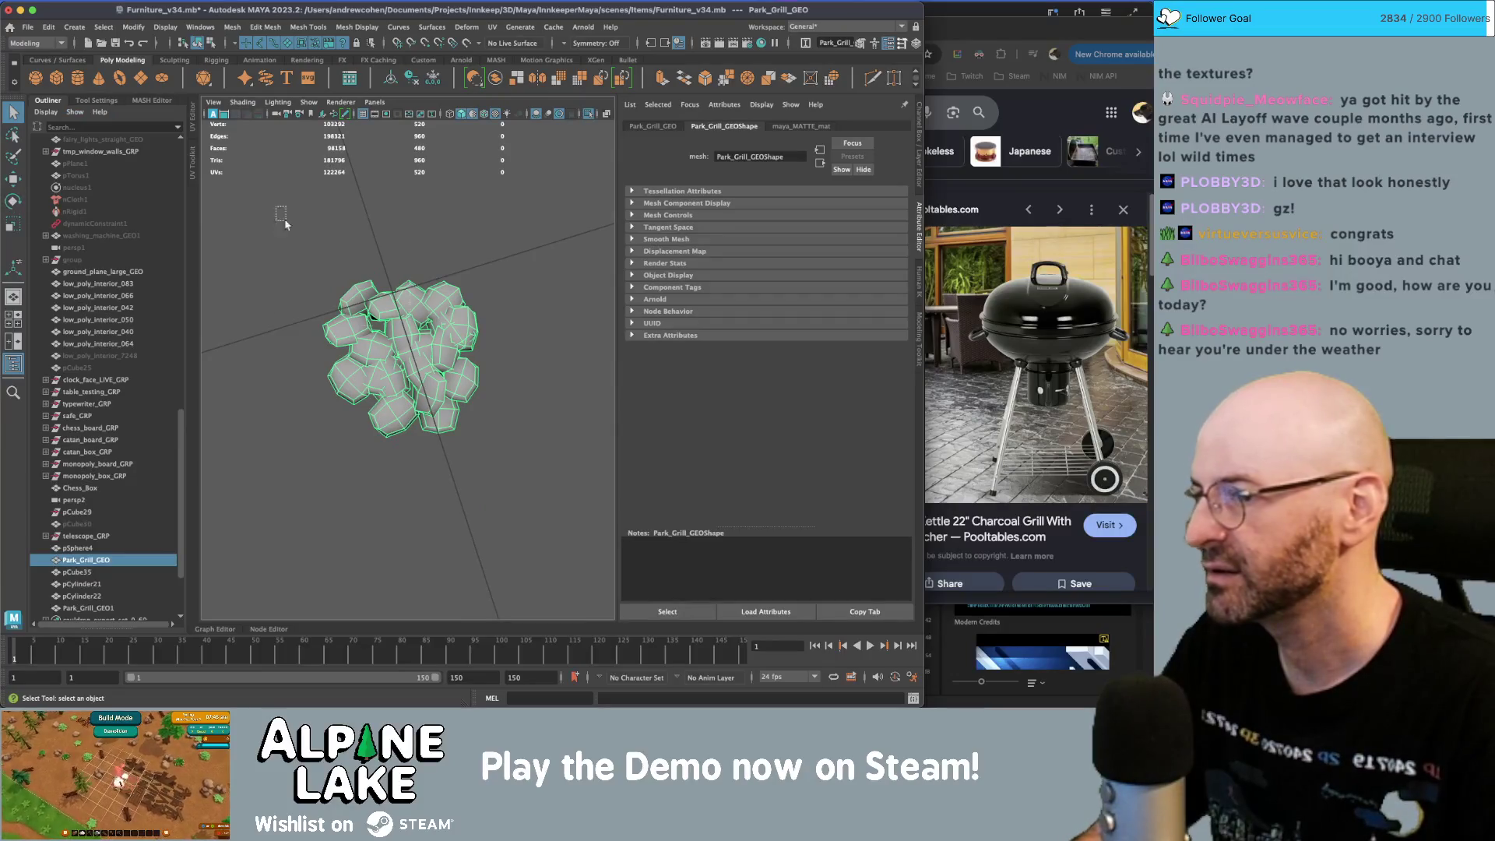
pyautogui.click(210, 44)
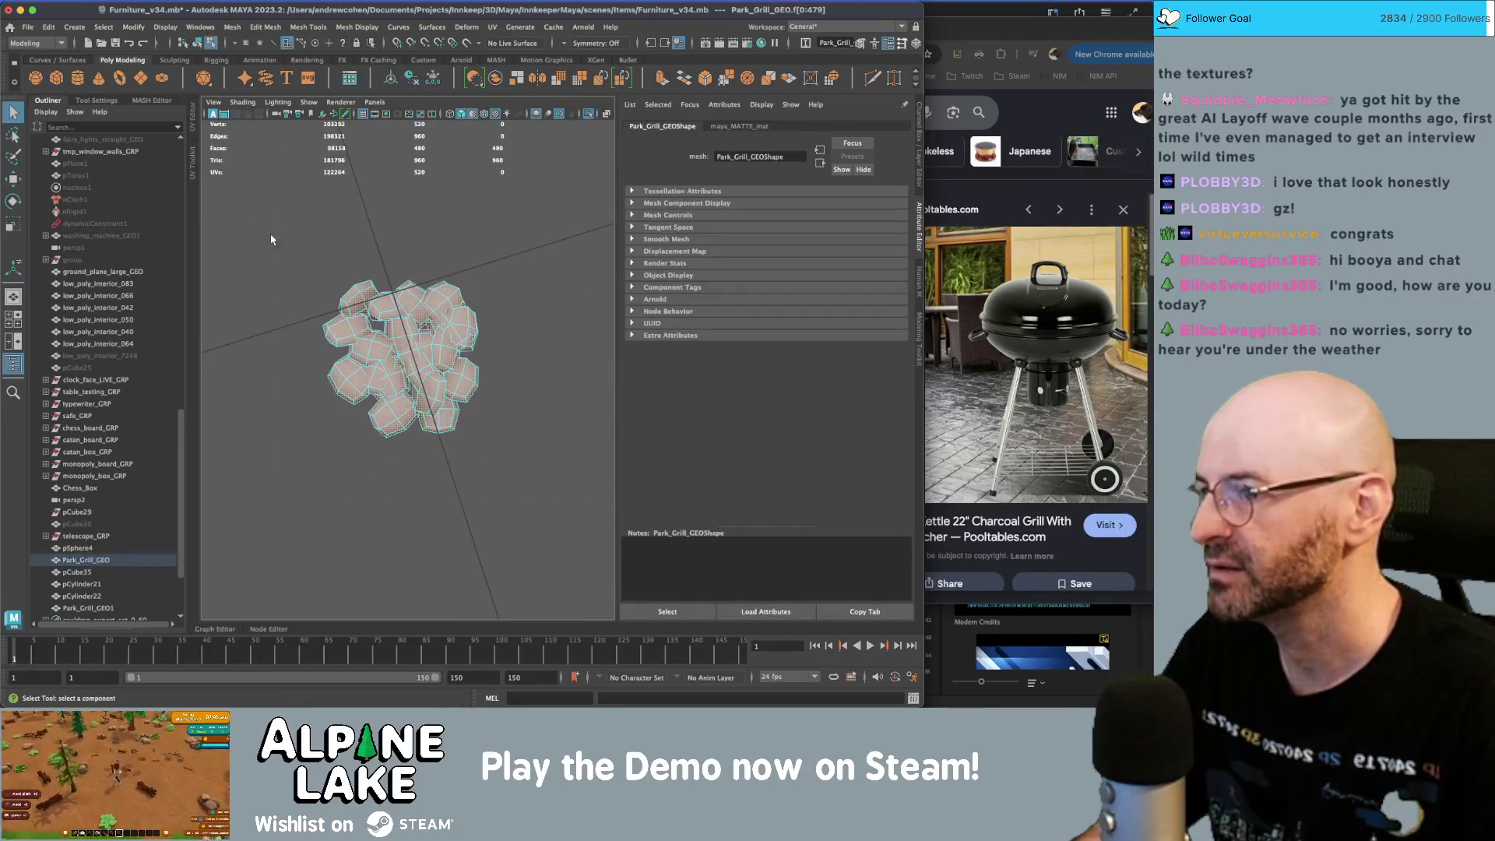
pyautogui.moveTo(301, 198); pyautogui.dragTo(541, 455)
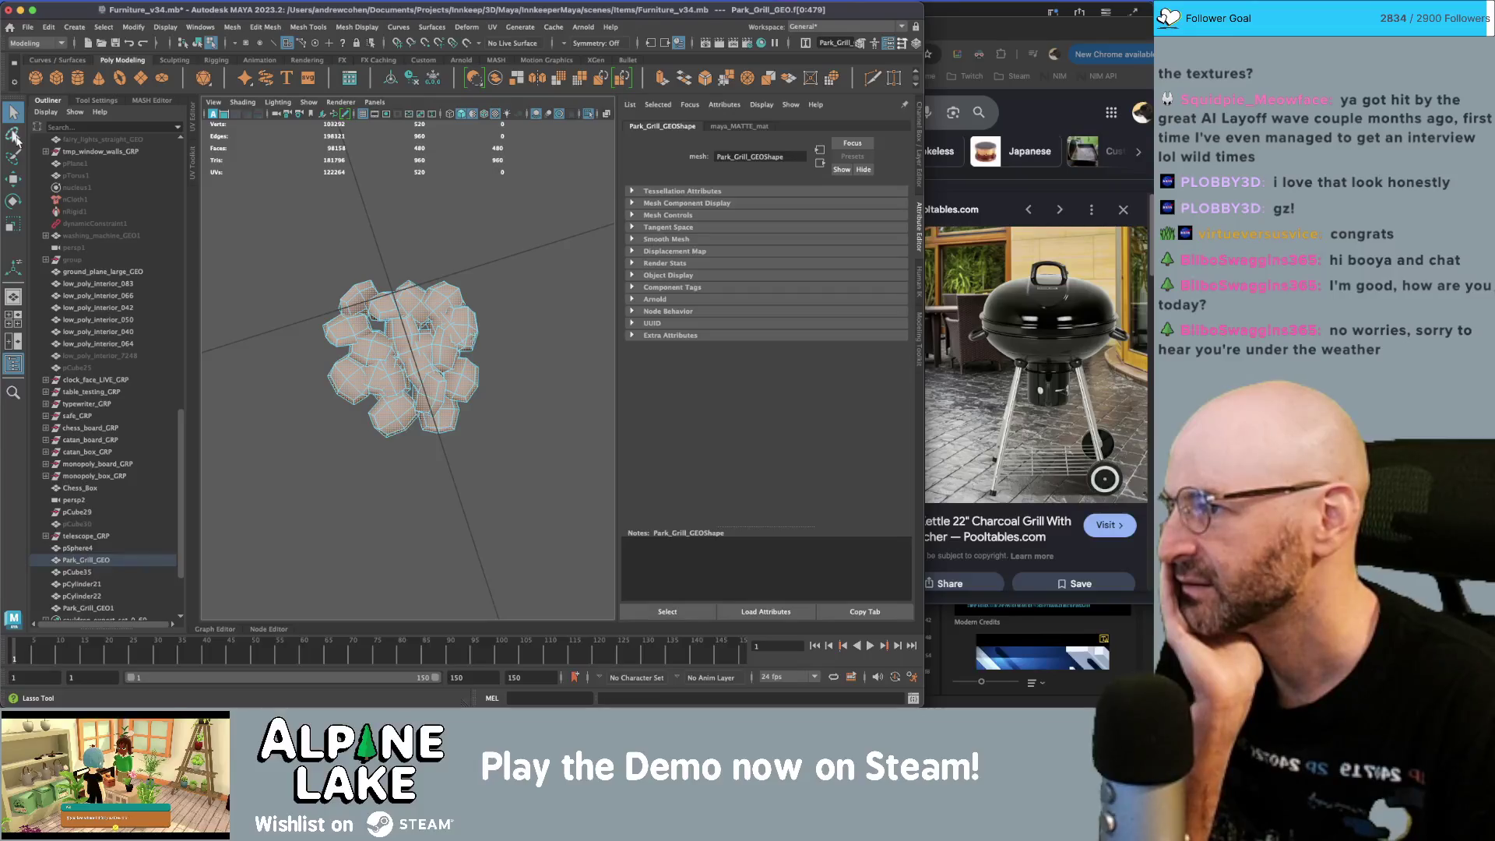
# - Enable Camera-based selection in the selection Tool Settings and check the coal pile from several angles
pyautogui.click(97, 100)
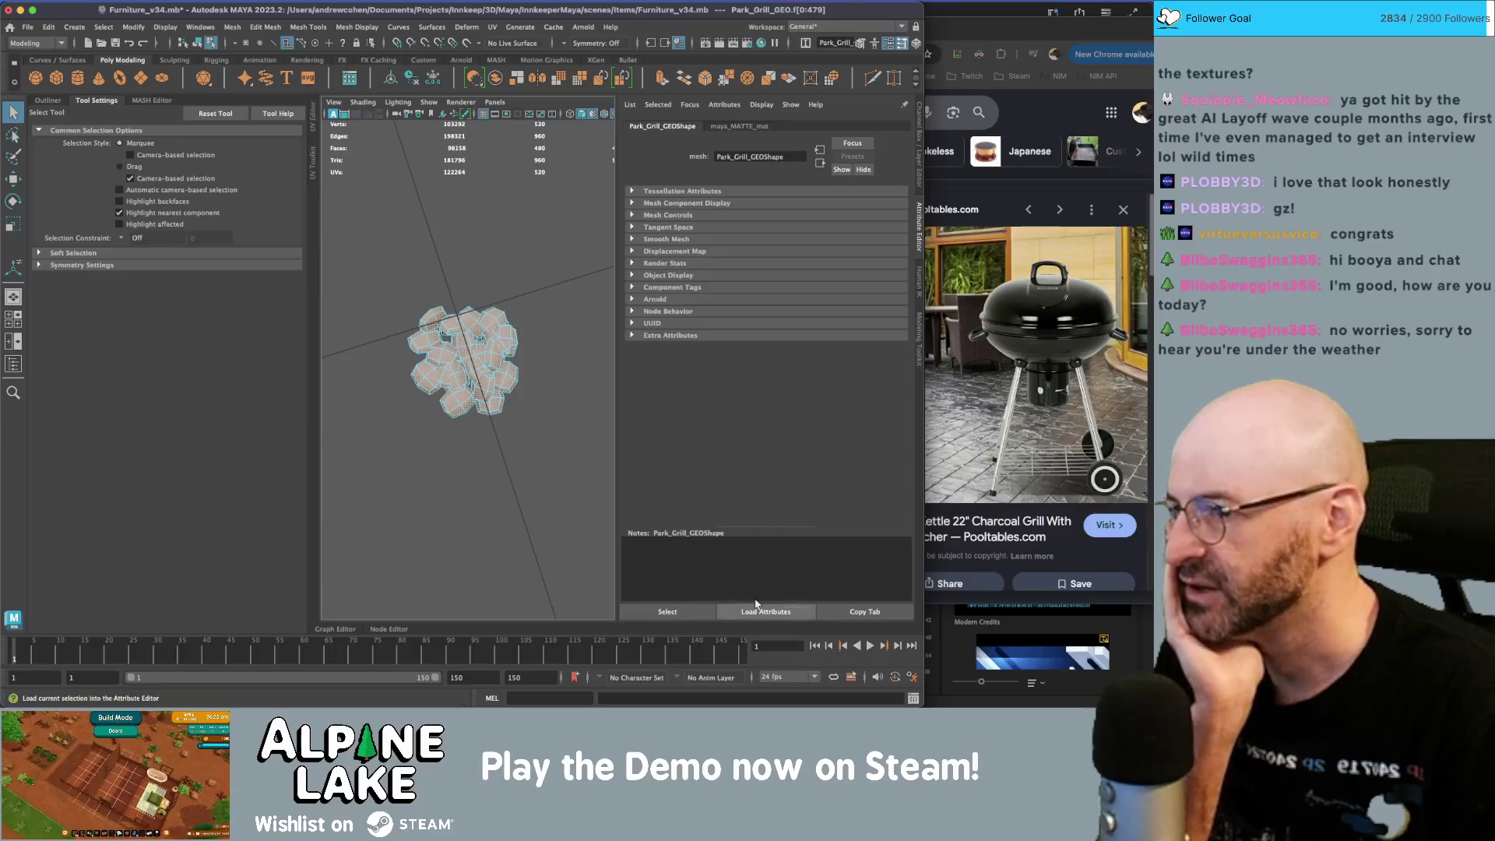
pyautogui.keyDown('alt'); pyautogui.moveTo(544, 511); pyautogui.dragTo(534, 387); pyautogui.keyUp('alt')
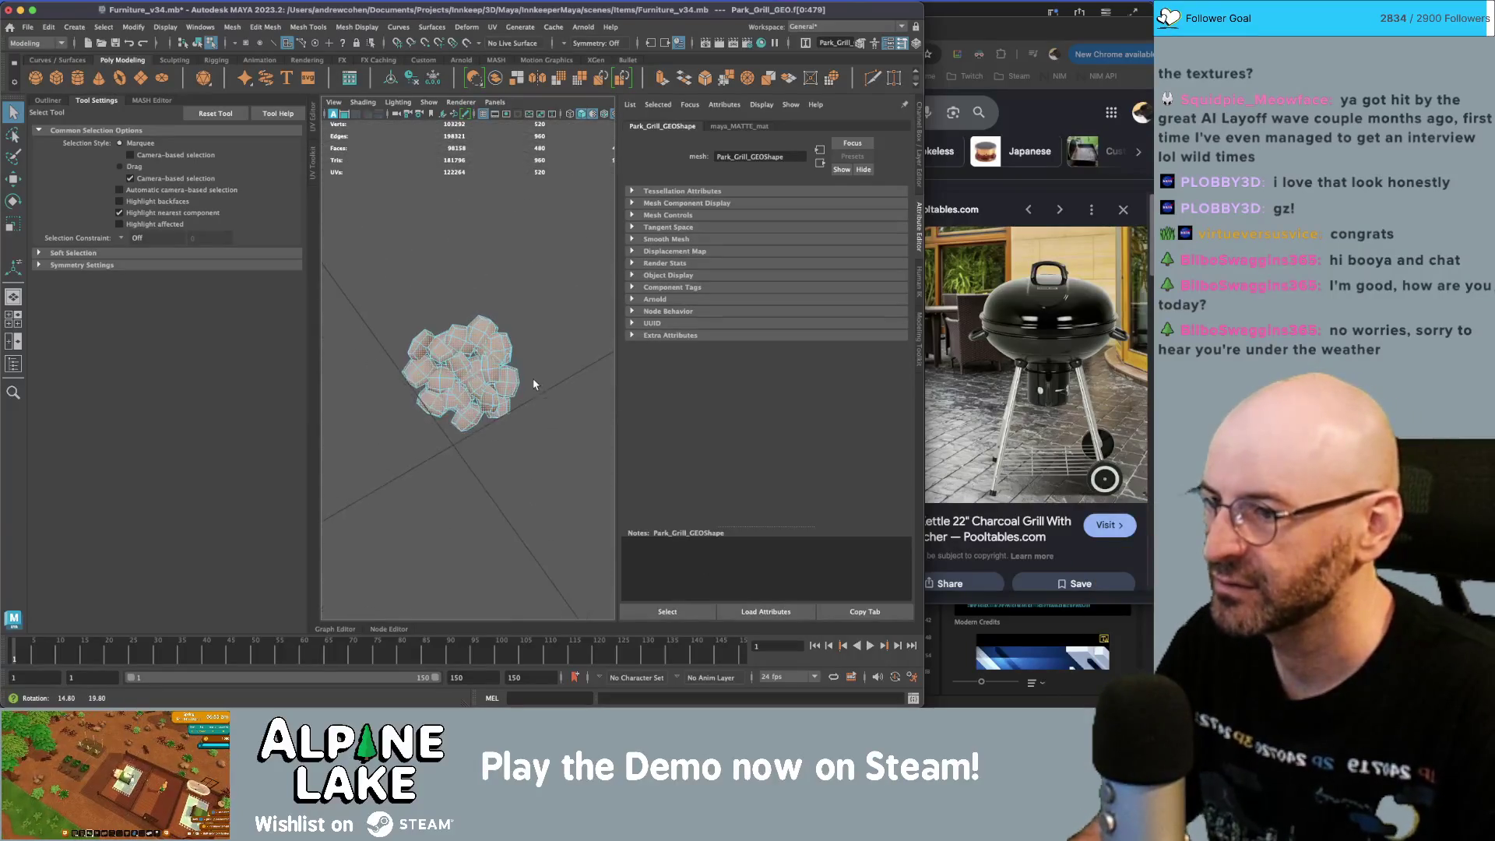
pyautogui.moveTo(460, 336)
pyautogui.keyDown('alt'); pyautogui.mouseDown()
pyautogui.moveTo(467, 522)
pyautogui.moveTo(436, 350)
pyautogui.moveTo(397, 278)
pyautogui.mouseUp(); pyautogui.keyUp('alt')
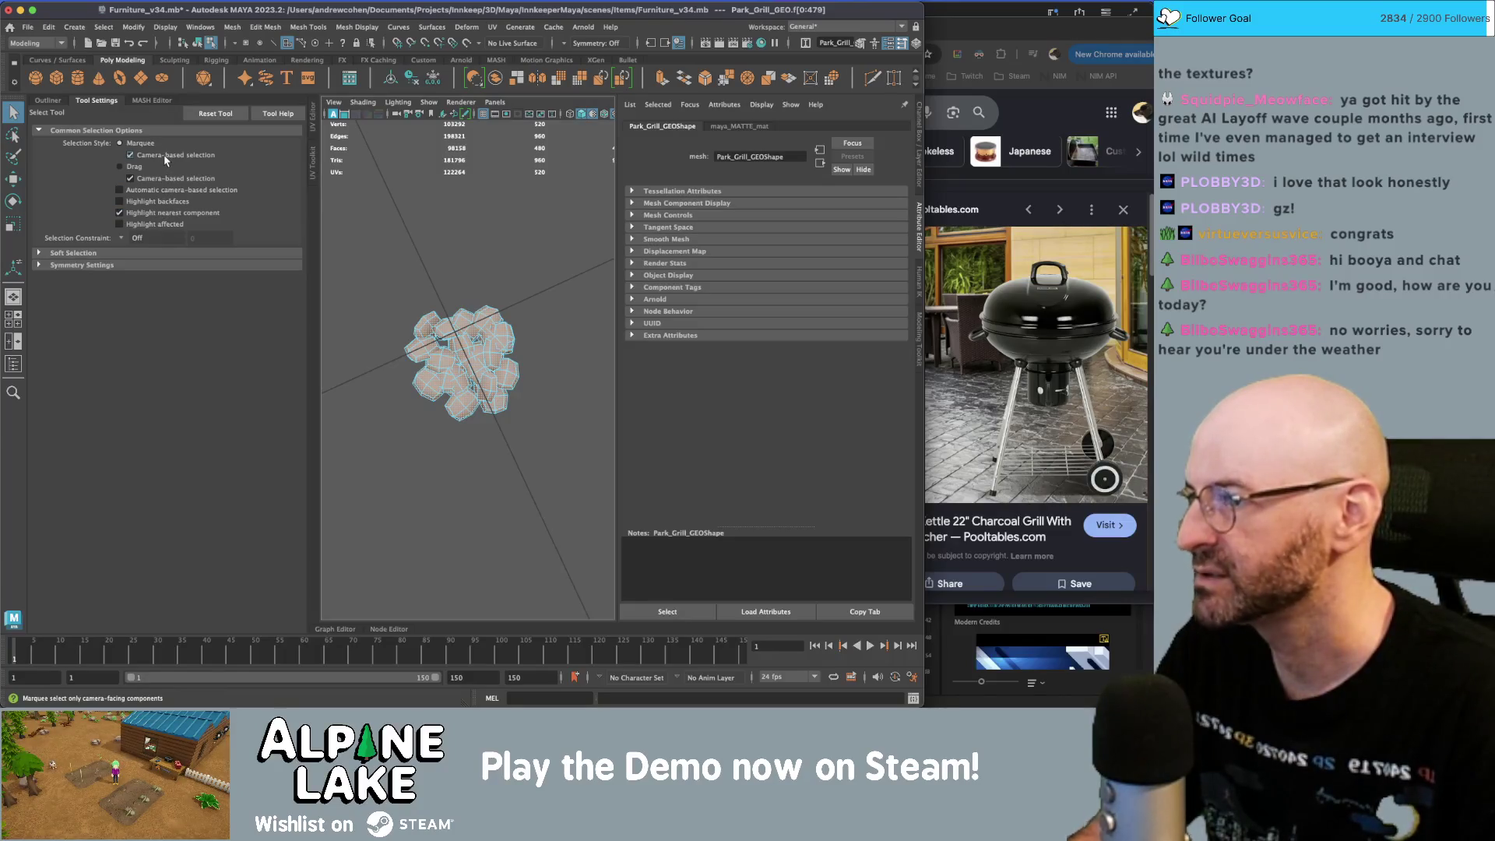
pyautogui.keyDown('alt'); pyautogui.moveTo(551, 340); pyautogui.dragTo(509, 476); pyautogui.keyUp('alt')
pyautogui.scroll(5, 557, 432)
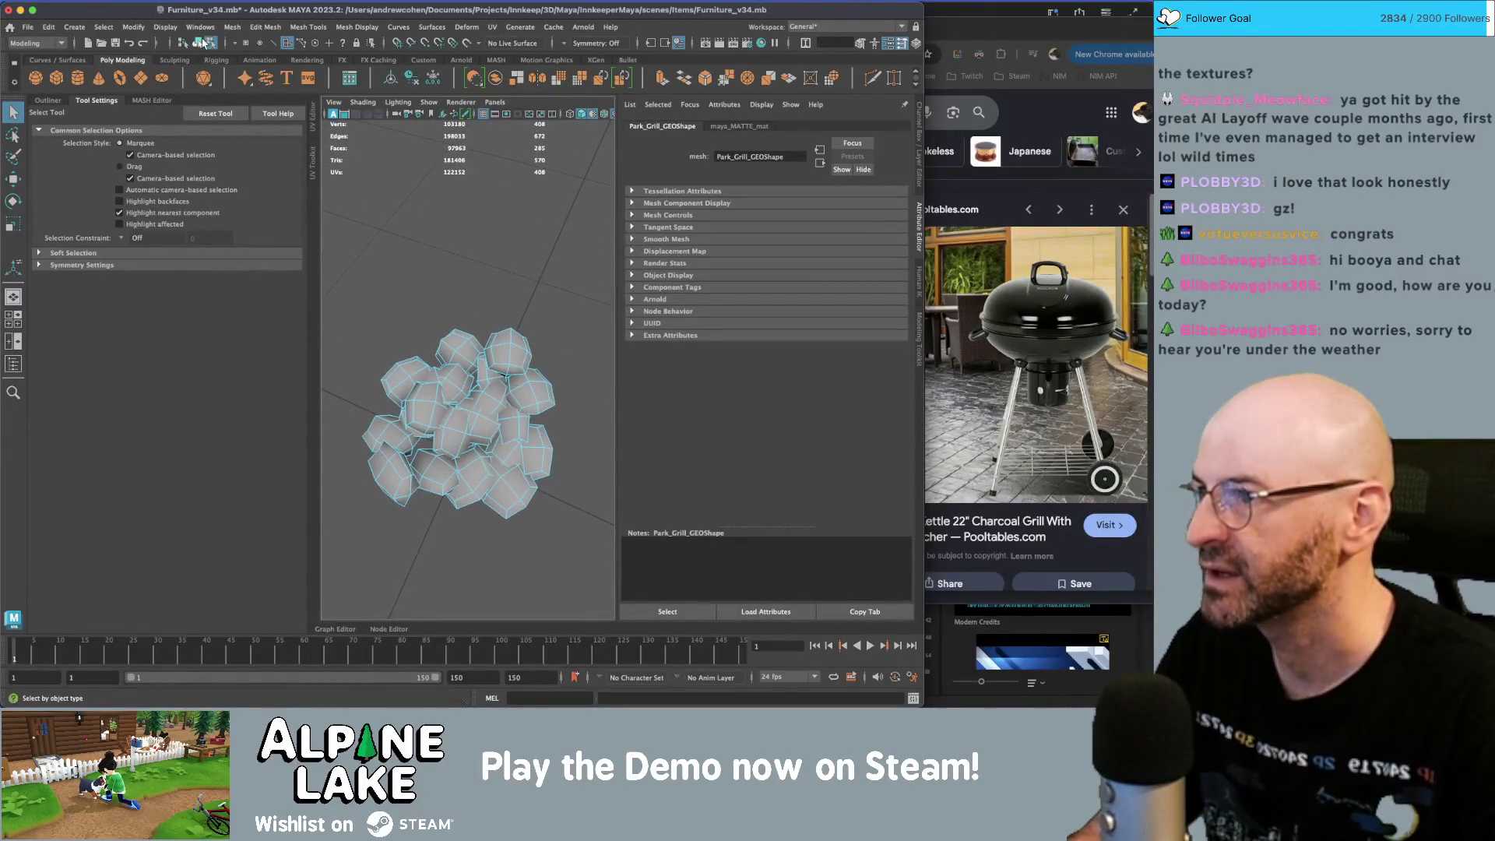
# - Reselect the coal mesh as an object, deselect, and exit isolate to show the full grill
pyautogui.click(202, 42)
pyautogui.click(501, 250)
pyautogui.click(508, 378)
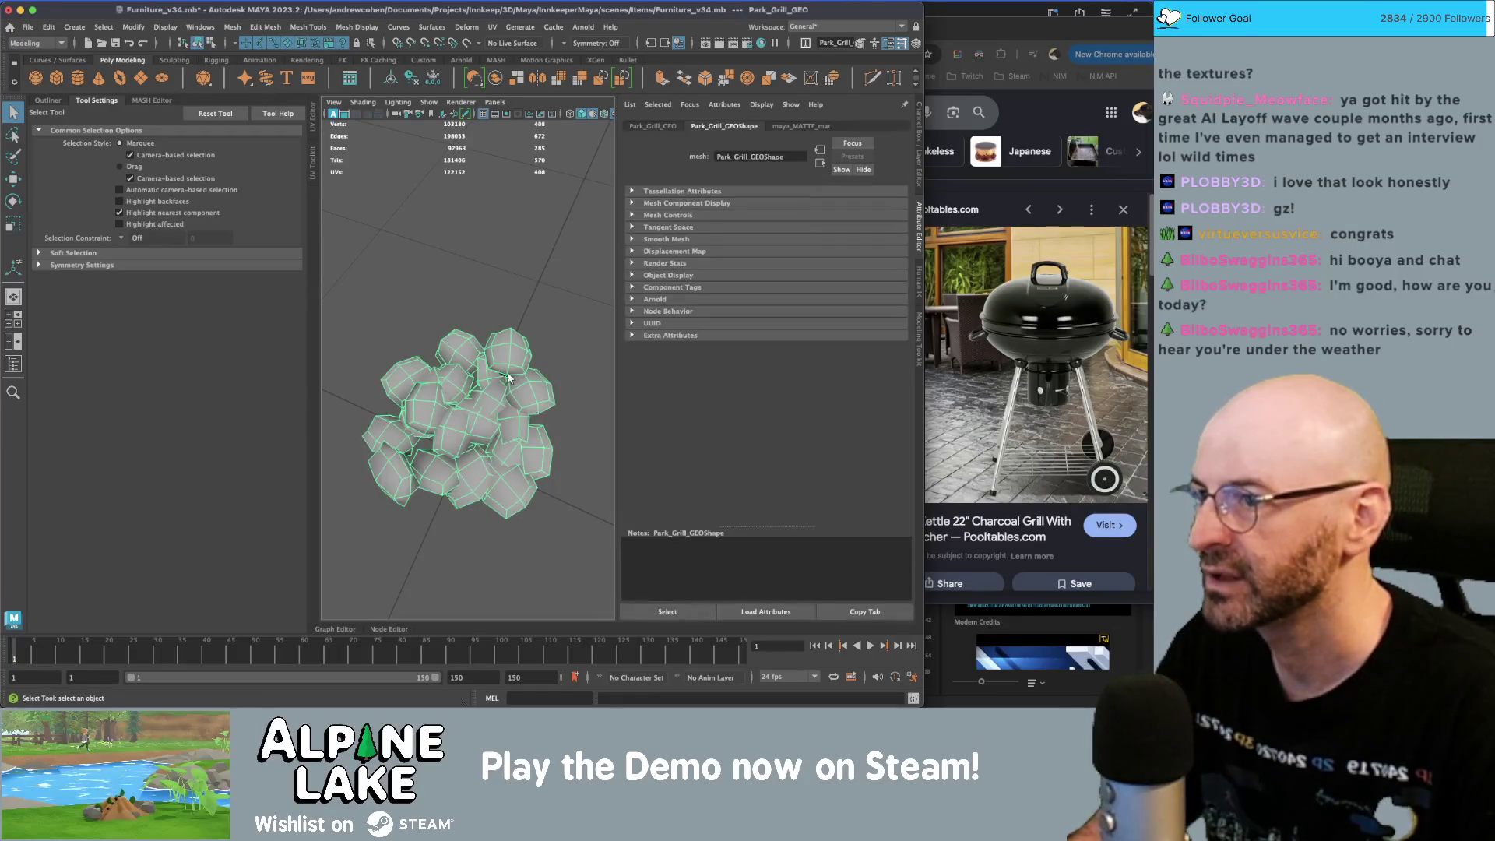
pyautogui.click(469, 282)
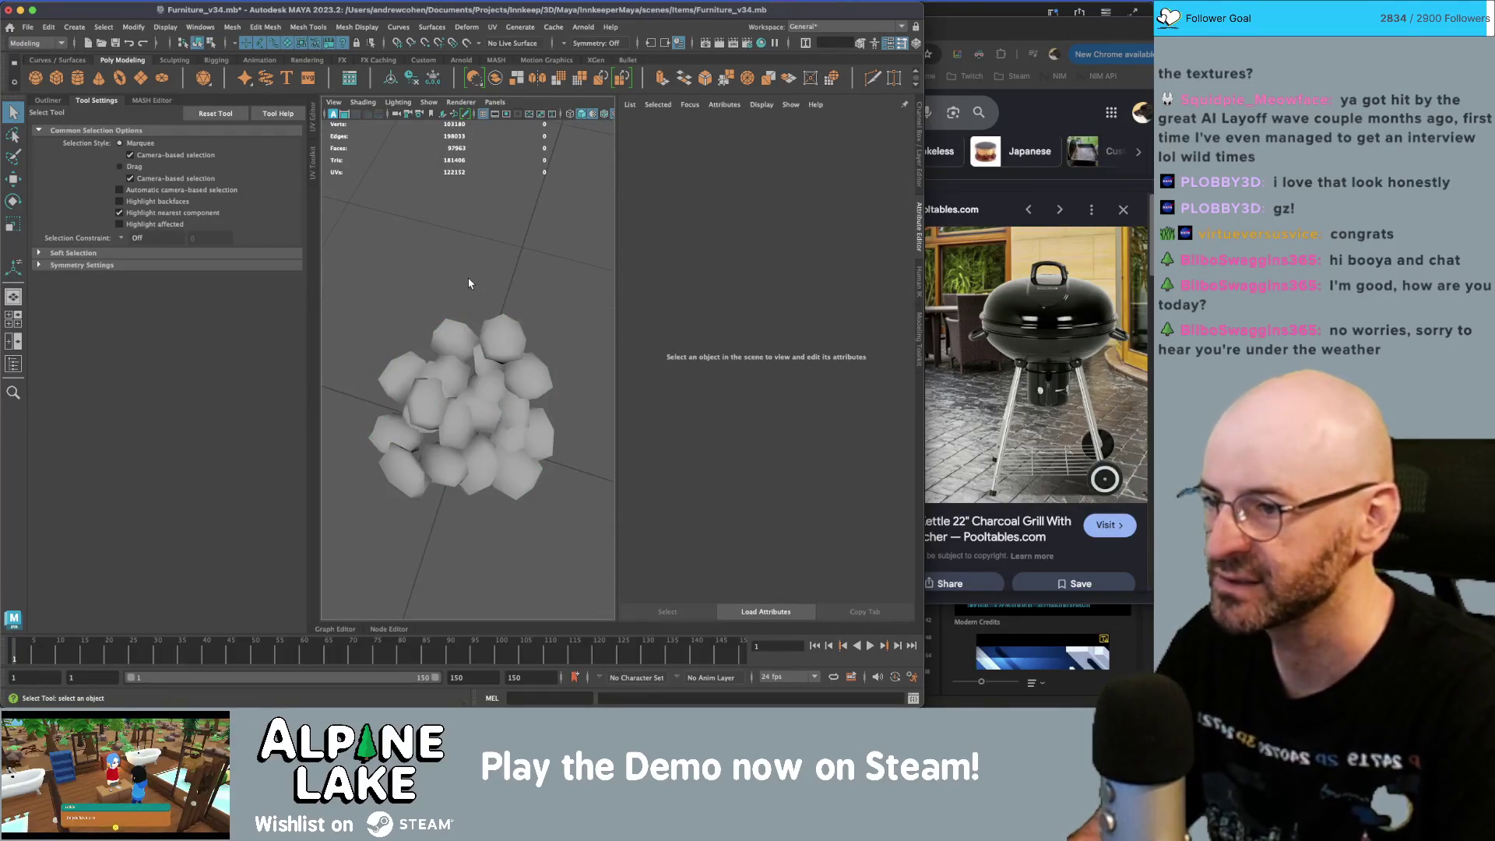
pyautogui.hotkey('ctrl', '1')
pyautogui.moveTo(469, 282)
pyautogui.keyDown('alt'); pyautogui.mouseDown()
pyautogui.moveTo(449, 439)
pyautogui.moveTo(477, 315)
pyautogui.mouseUp(); pyautogui.keyUp('alt')
pyautogui.click(449, 445)
# - Restore a single textured viewport showing the grill's material colours and the scene hierarchy
pyautogui.press('4')
pyautogui.press('5')
pyautogui.press('6')
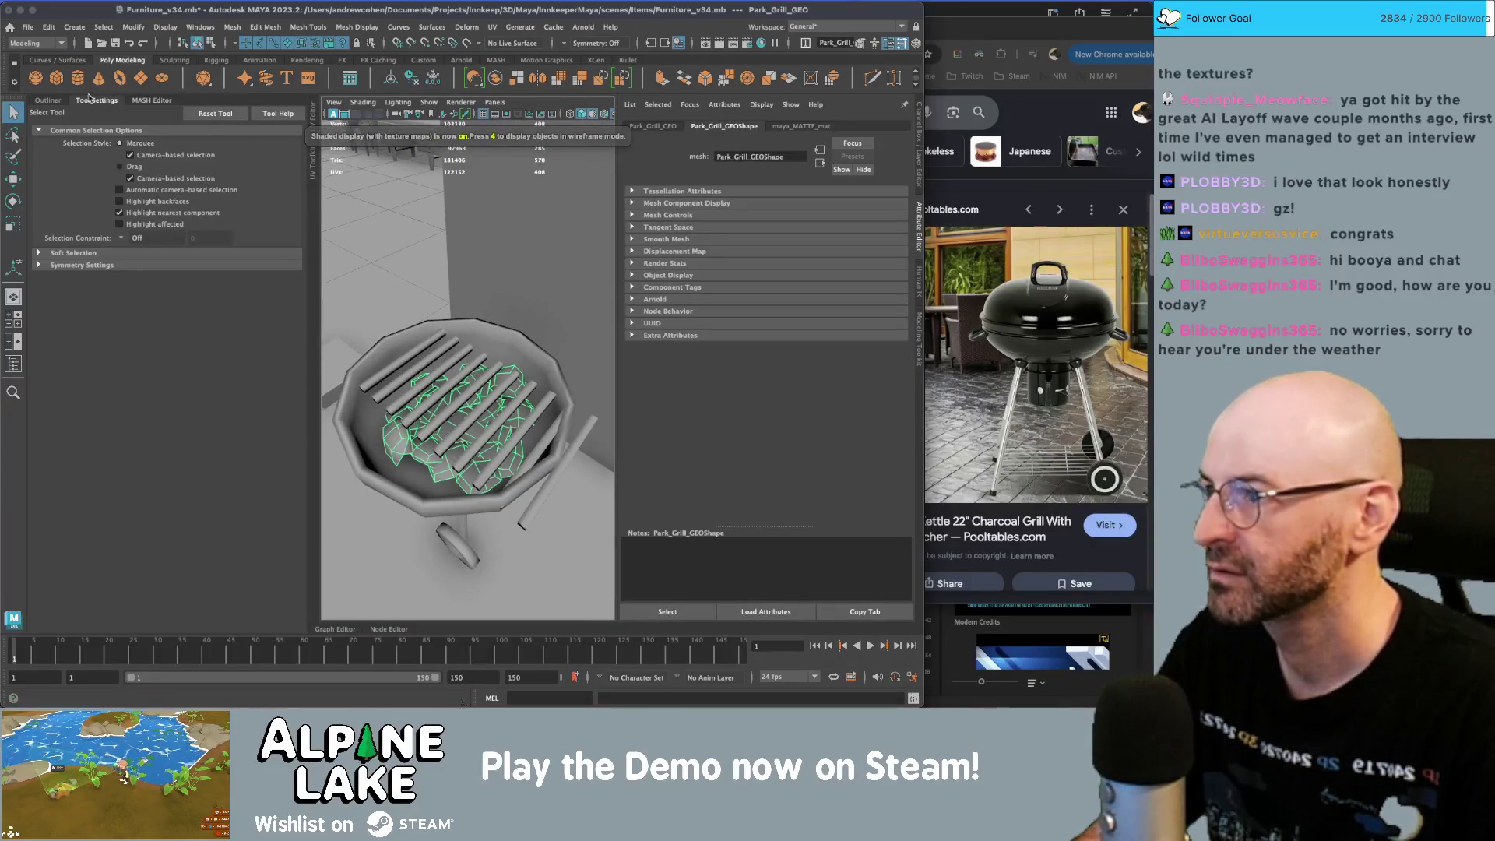
pyautogui.click(85, 104)
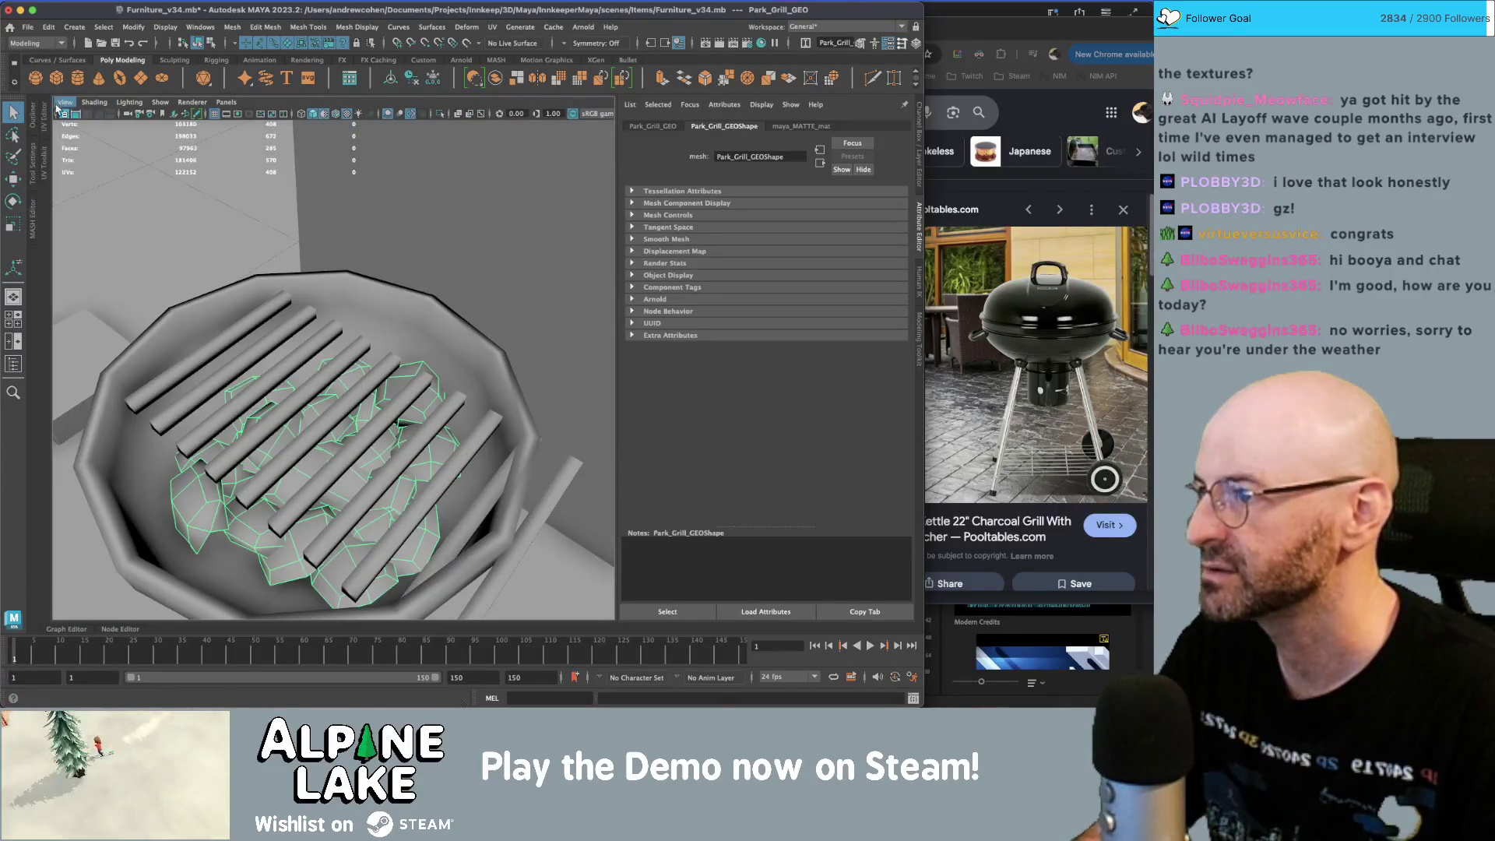
pyautogui.click(48, 113)
pyautogui.click(33, 116)
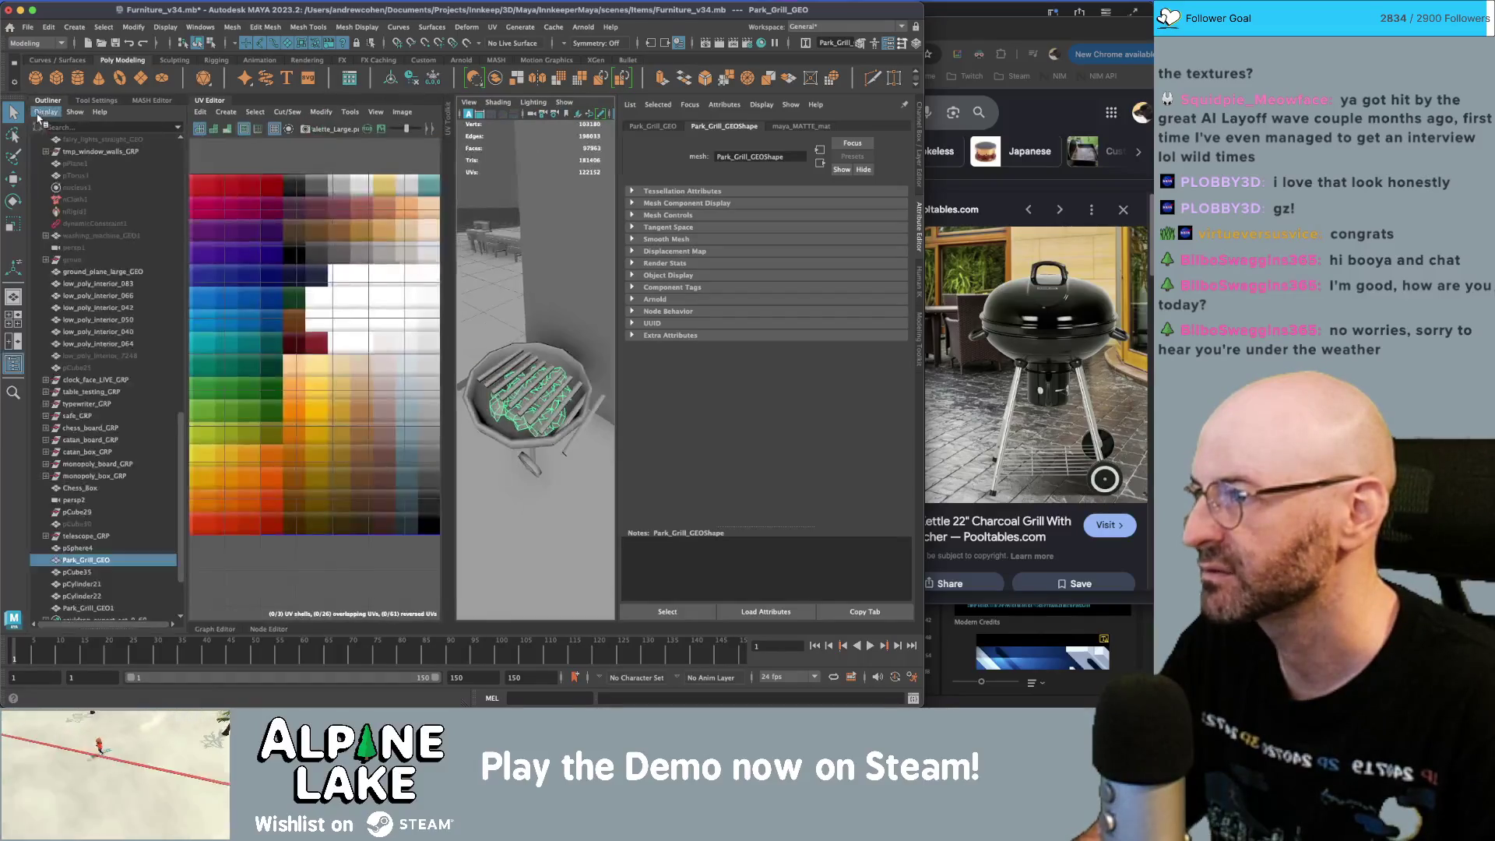
pyautogui.click(100, 102)
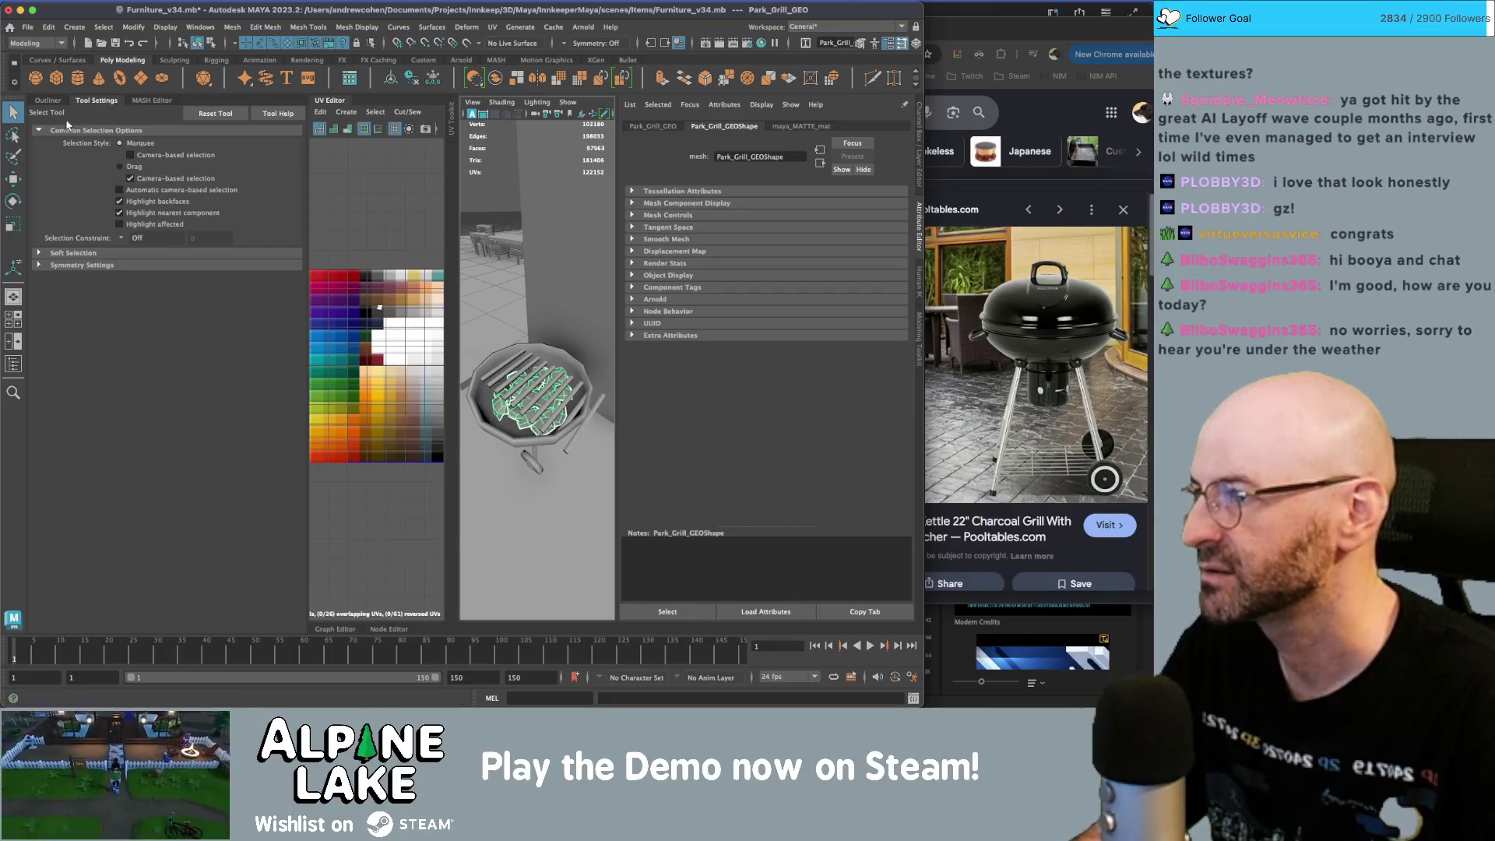
pyautogui.click(51, 103)
pyautogui.press('space')
pyautogui.keyDown('alt'); pyautogui.moveTo(437, 312); pyautogui.dragTo(501, 160); pyautogui.keyUp('alt')
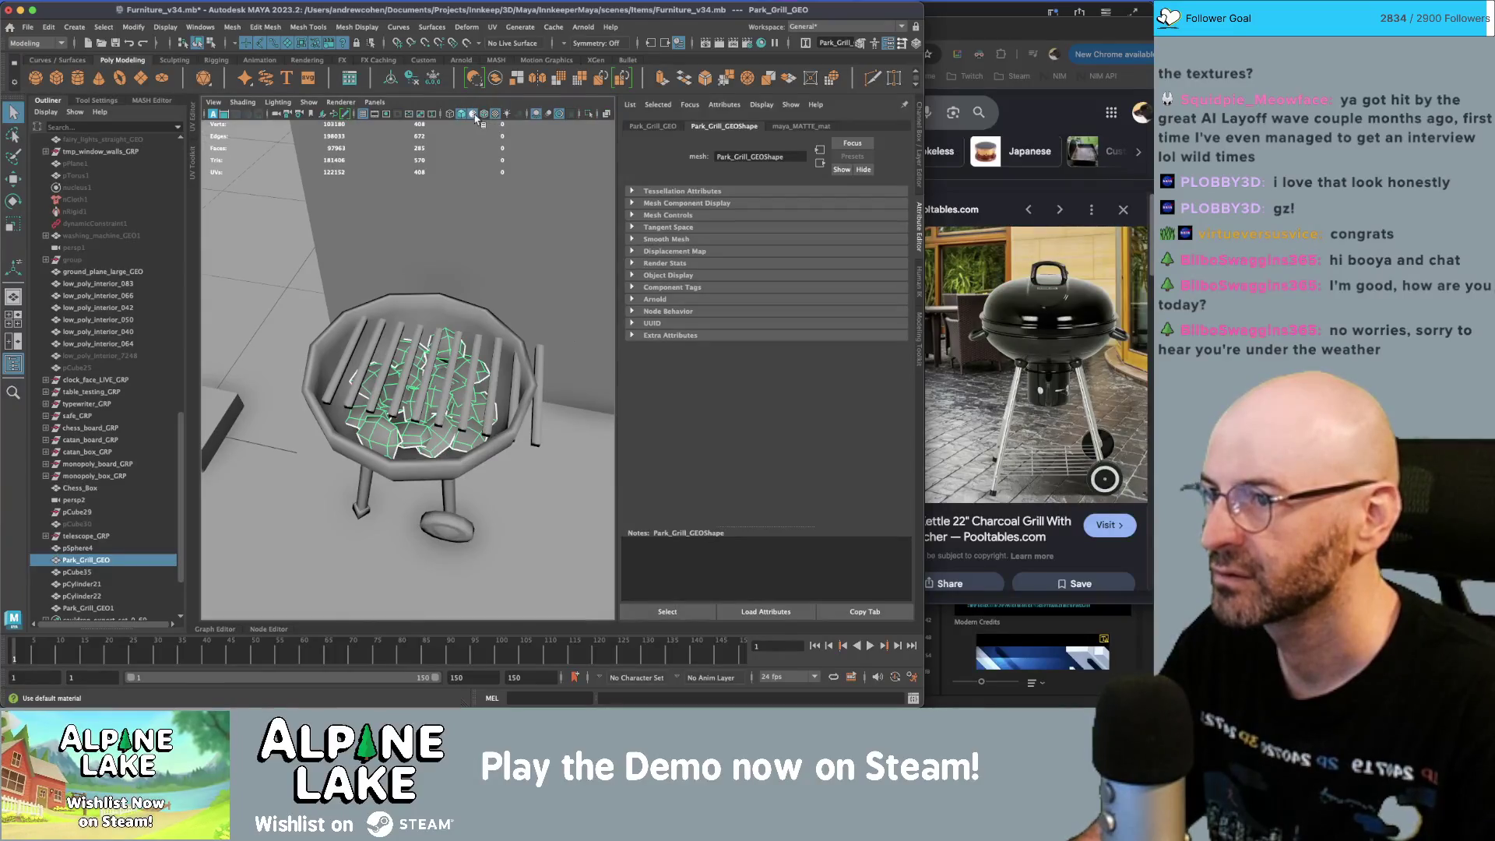
pyautogui.click(476, 117)
pyautogui.keyDown('alt'); pyautogui.moveTo(467, 233); pyautogui.dragTo(478, 299); pyautogui.keyUp('alt')
# - Scale the grill grate along one axis so its bars span the bowl
pyautogui.click(449, 382)
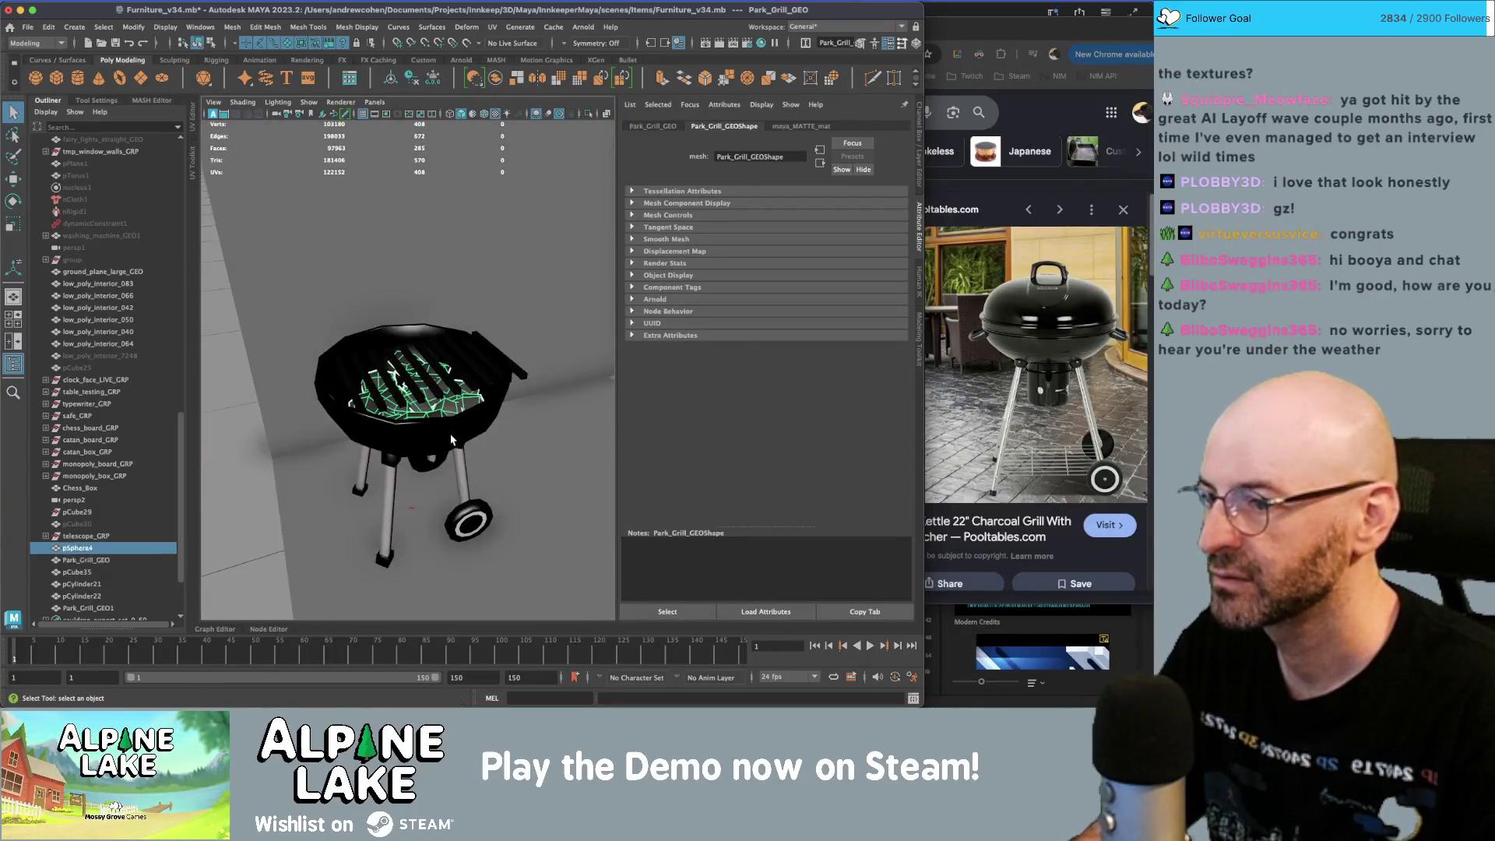
pyautogui.click(448, 382)
pyautogui.moveTo(448, 381)
pyautogui.keyDown('alt'); pyautogui.mouseDown()
pyautogui.moveTo(418, 424)
pyautogui.moveTo(402, 404)
pyautogui.moveTo(465, 354)
pyautogui.mouseUp(); pyautogui.keyUp('alt')
pyautogui.press('w')
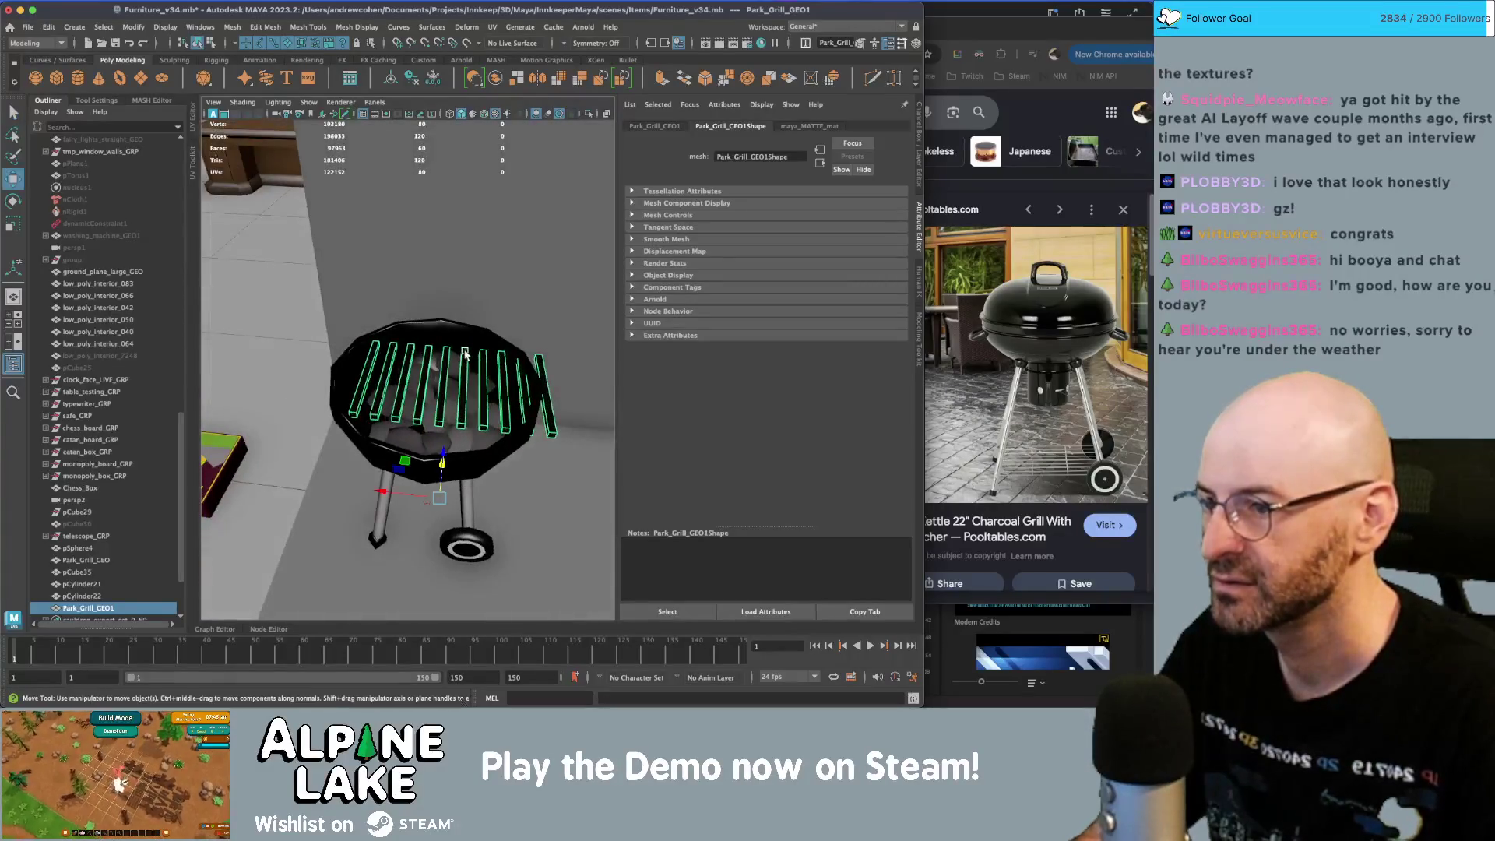
pyautogui.keyDown('alt'); pyautogui.moveTo(418, 498); pyautogui.dragTo(492, 452); pyautogui.keyUp('alt')
pyautogui.press('r')
pyautogui.moveTo(362, 399)
pyautogui.mouseDown()
pyautogui.moveTo(327, 399)
pyautogui.moveTo(471, 421)
pyautogui.moveTo(363, 418)
pyautogui.mouseUp()
pyautogui.press('q')
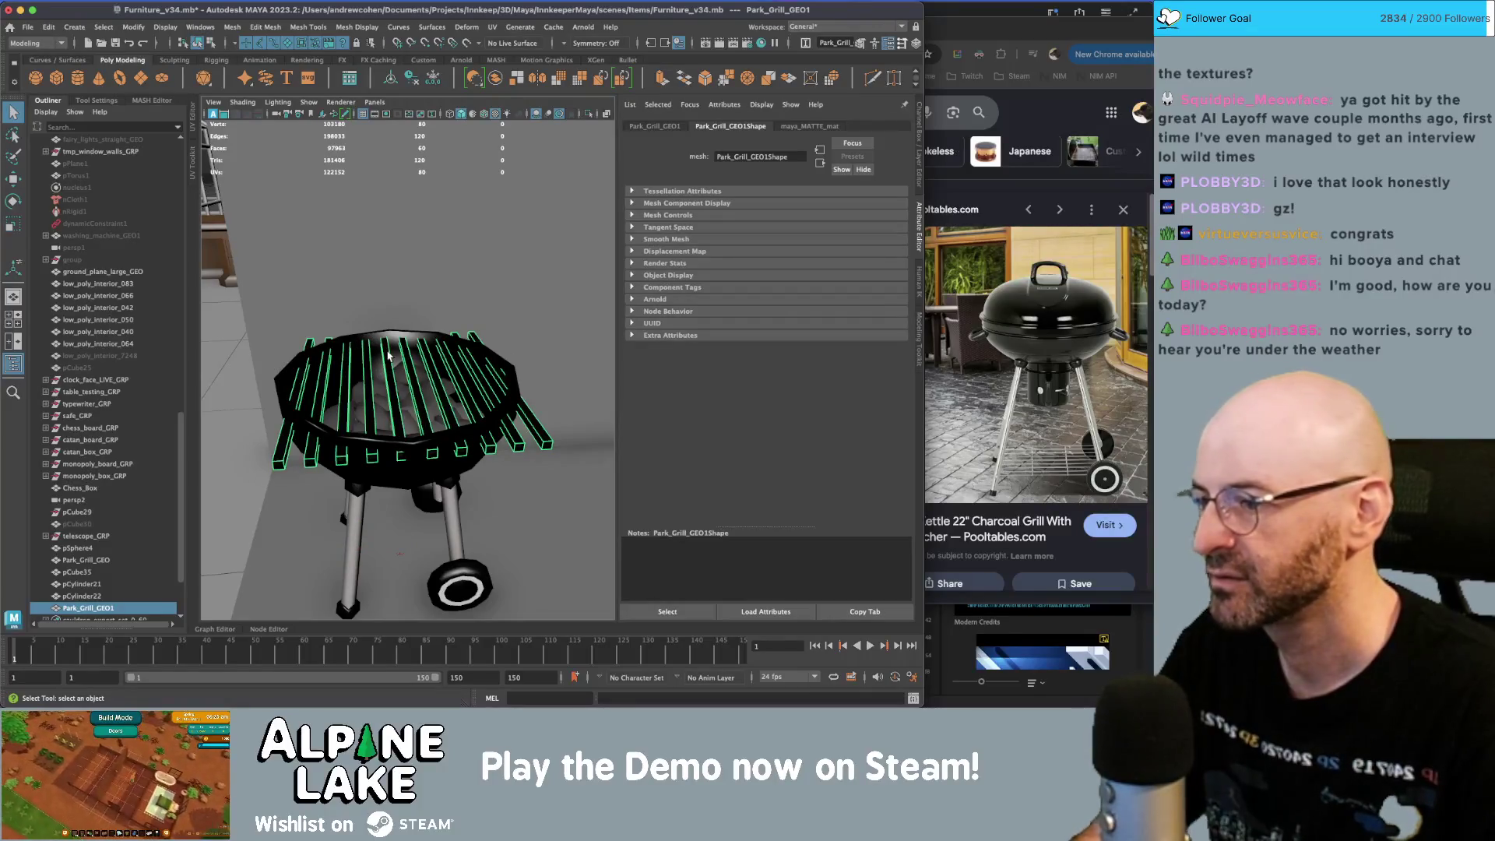
# - Move the grate's UVs onto a lighter palette swatch in the UV Editor, then deselect
pyautogui.hotkey('ctrl', 'u')
pyautogui.moveTo(335, 324); pyautogui.dragTo(264, 327, button='right')
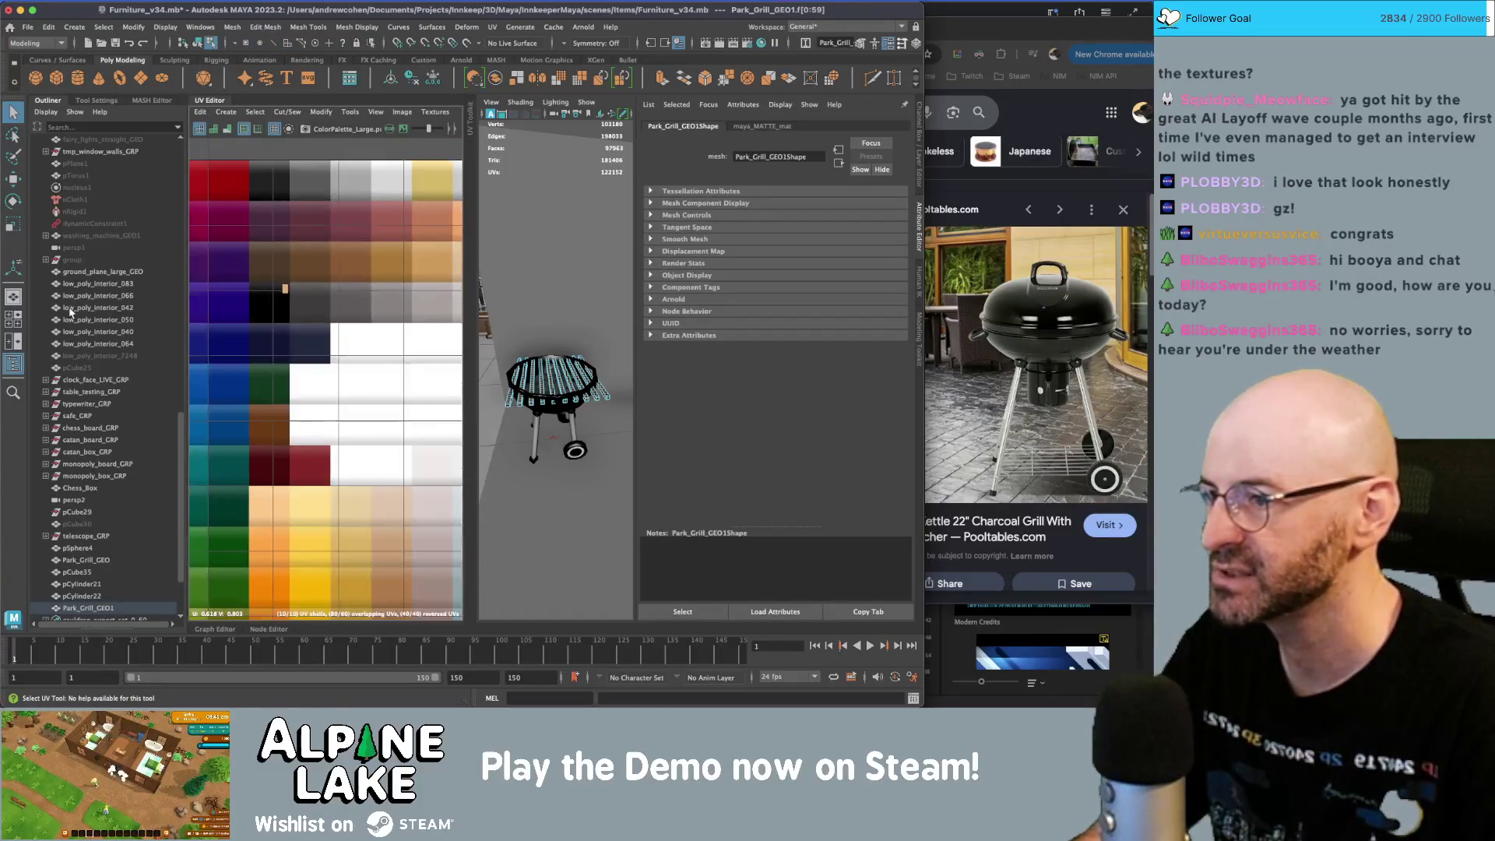
pyautogui.press('w')
pyautogui.moveTo(307, 294); pyautogui.dragTo(462, 282)
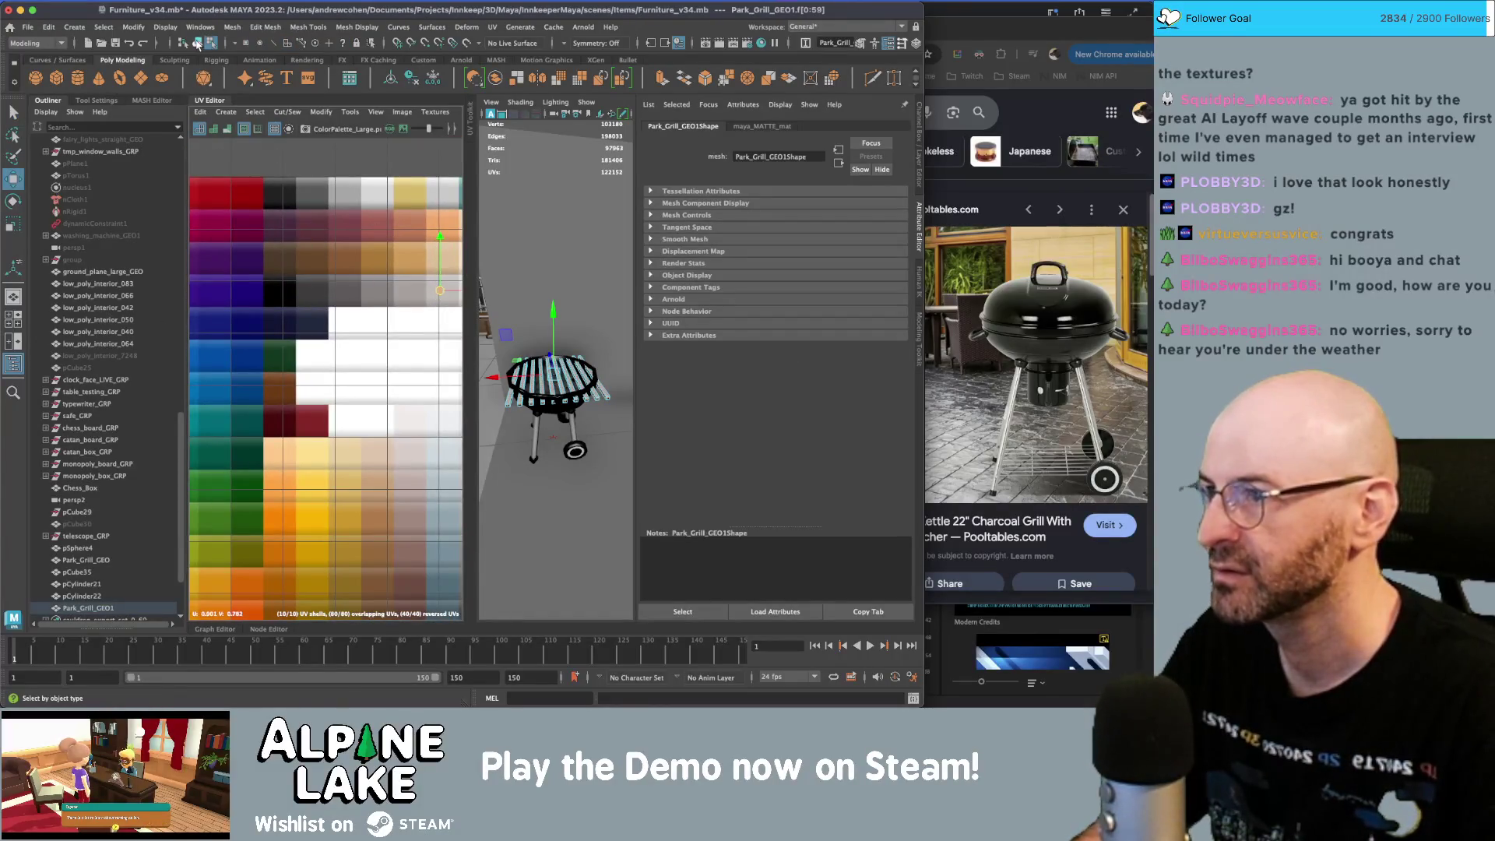
pyautogui.click(197, 45)
pyautogui.press('q')
pyautogui.click(610, 398)
pyautogui.scroll(5, 555, 393)
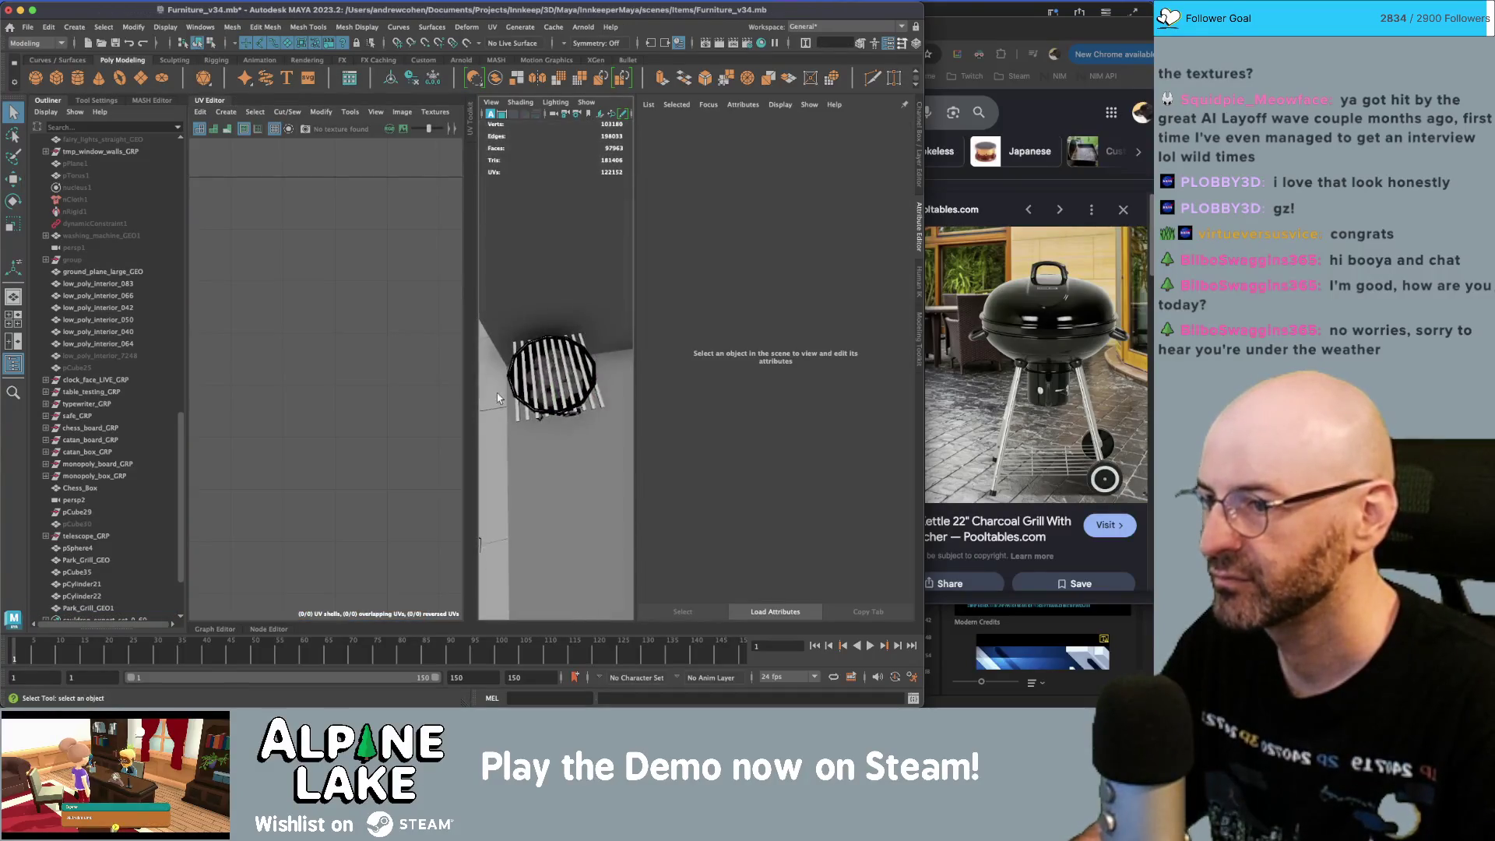
# - Close the UV panel and scale pSphere5 up uniformly around the grill
pyautogui.click(202, 107)
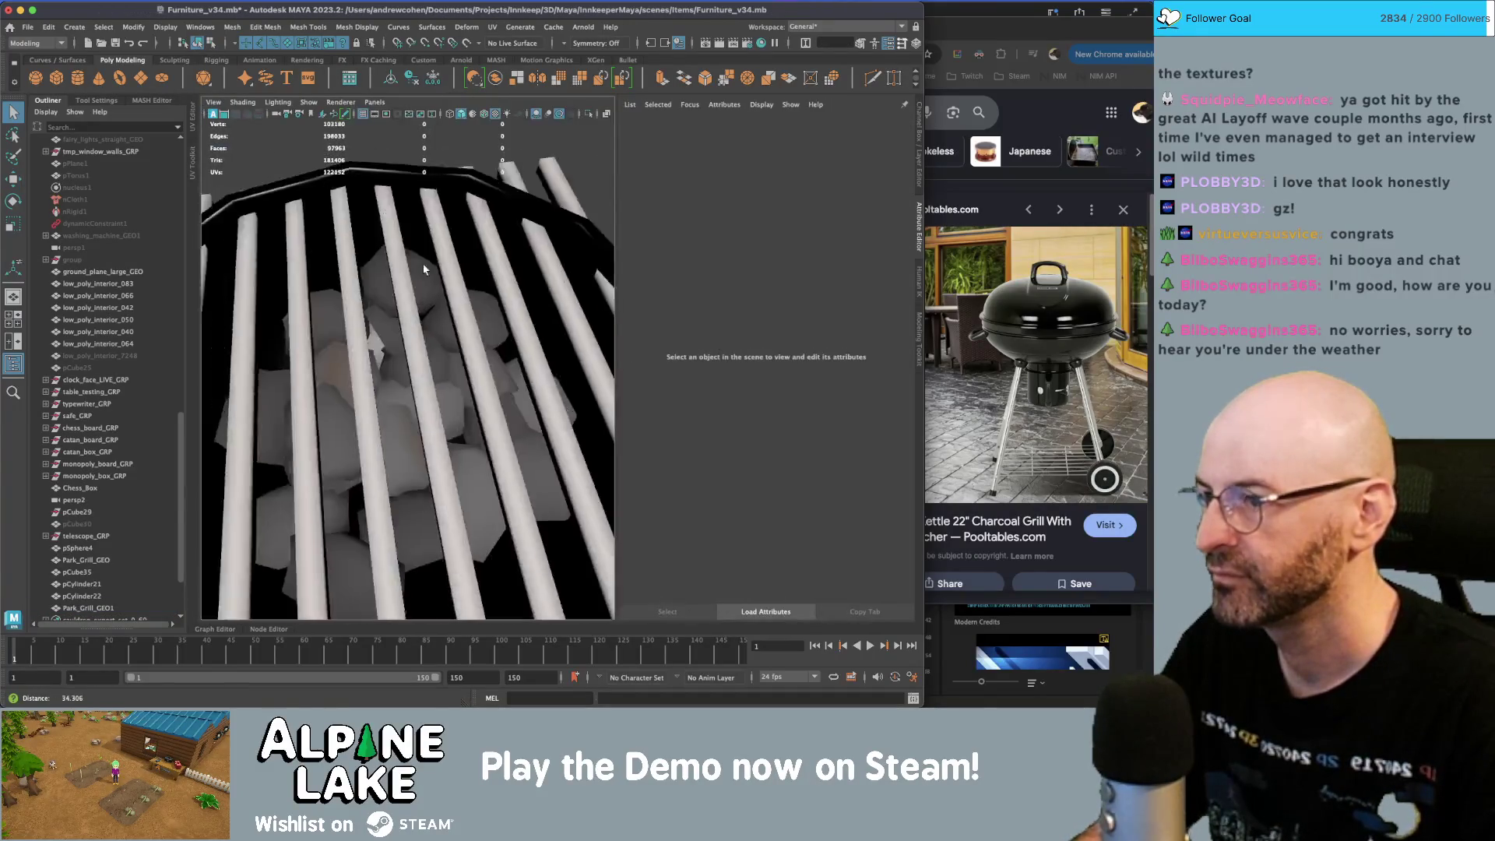
pyautogui.scroll(-3, 363, 352)
pyautogui.click(387, 355)
pyautogui.keyDown('alt'); pyautogui.moveTo(379, 292); pyautogui.dragTo(408, 315); pyautogui.keyUp('alt')
pyautogui.press('r')
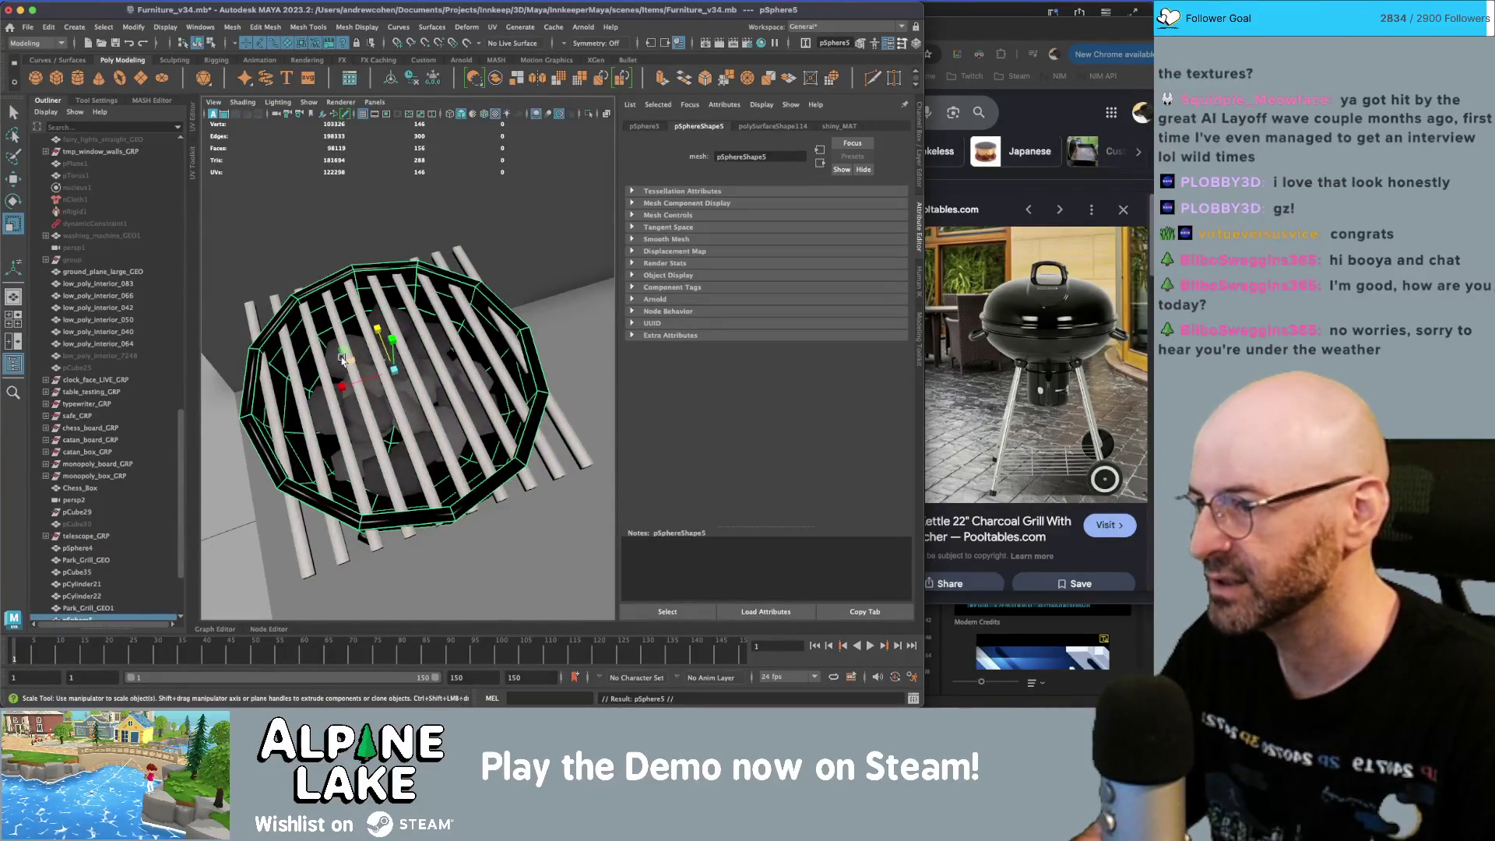
pyautogui.moveTo(392, 373); pyautogui.dragTo(369, 374)
pyautogui.press('q')
# - Delete the sphere's inner face rings, leaving a thin ring
pyautogui.moveTo(363, 277); pyautogui.dragTo(364, 301, button='right')
pyautogui.doubleClick(354, 291)
pyautogui.keyDown('shift'); pyautogui.click(352, 285); pyautogui.keyUp('shift')
pyautogui.keyDown('shift'); pyautogui.doubleClick(359, 278); pyautogui.keyUp('shift')
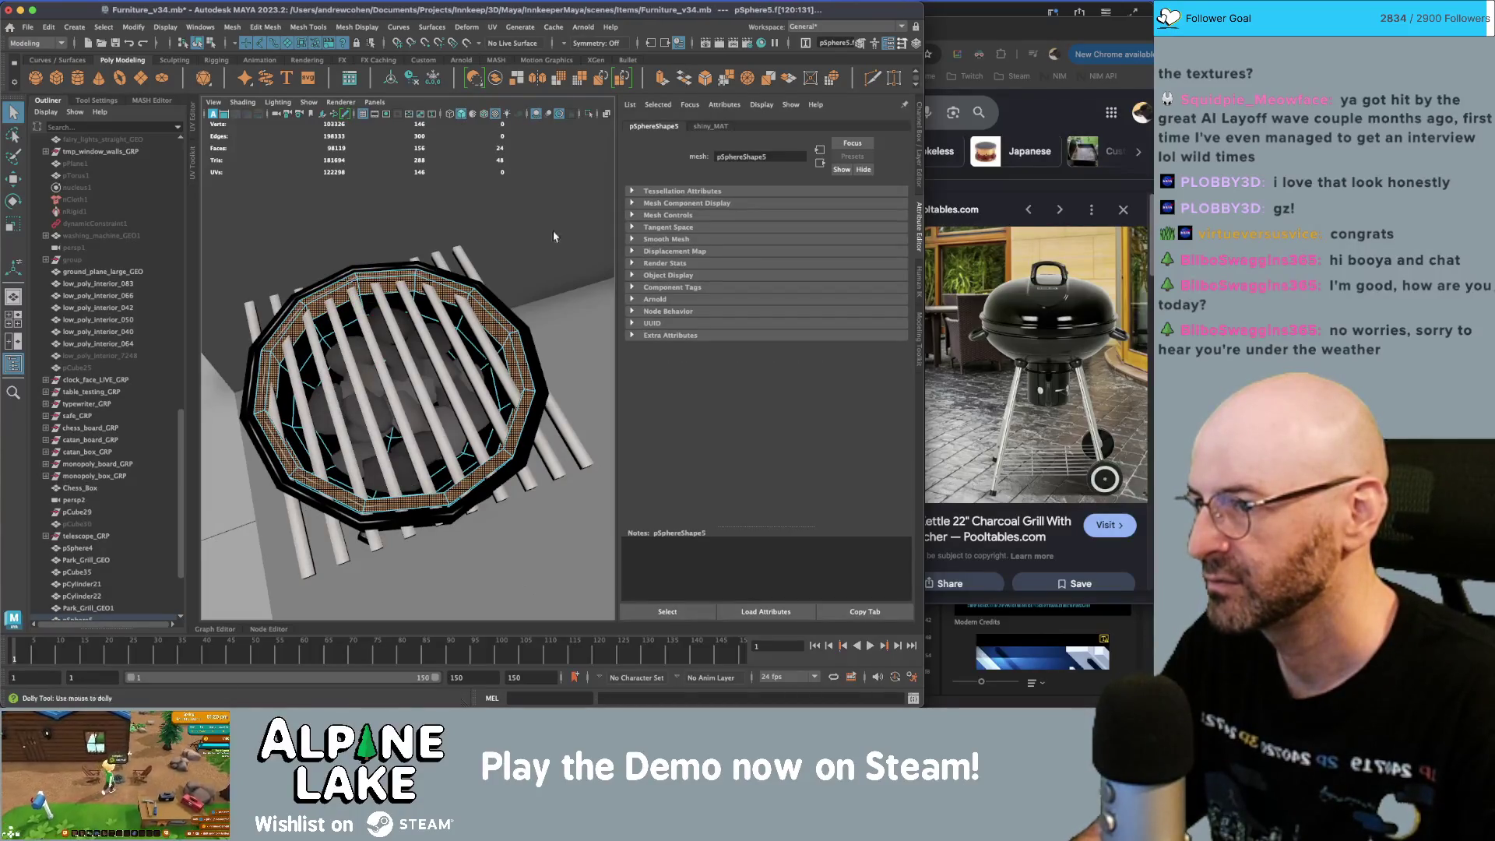
pyautogui.scroll(-3, 555, 236)
pyautogui.press('Delete')
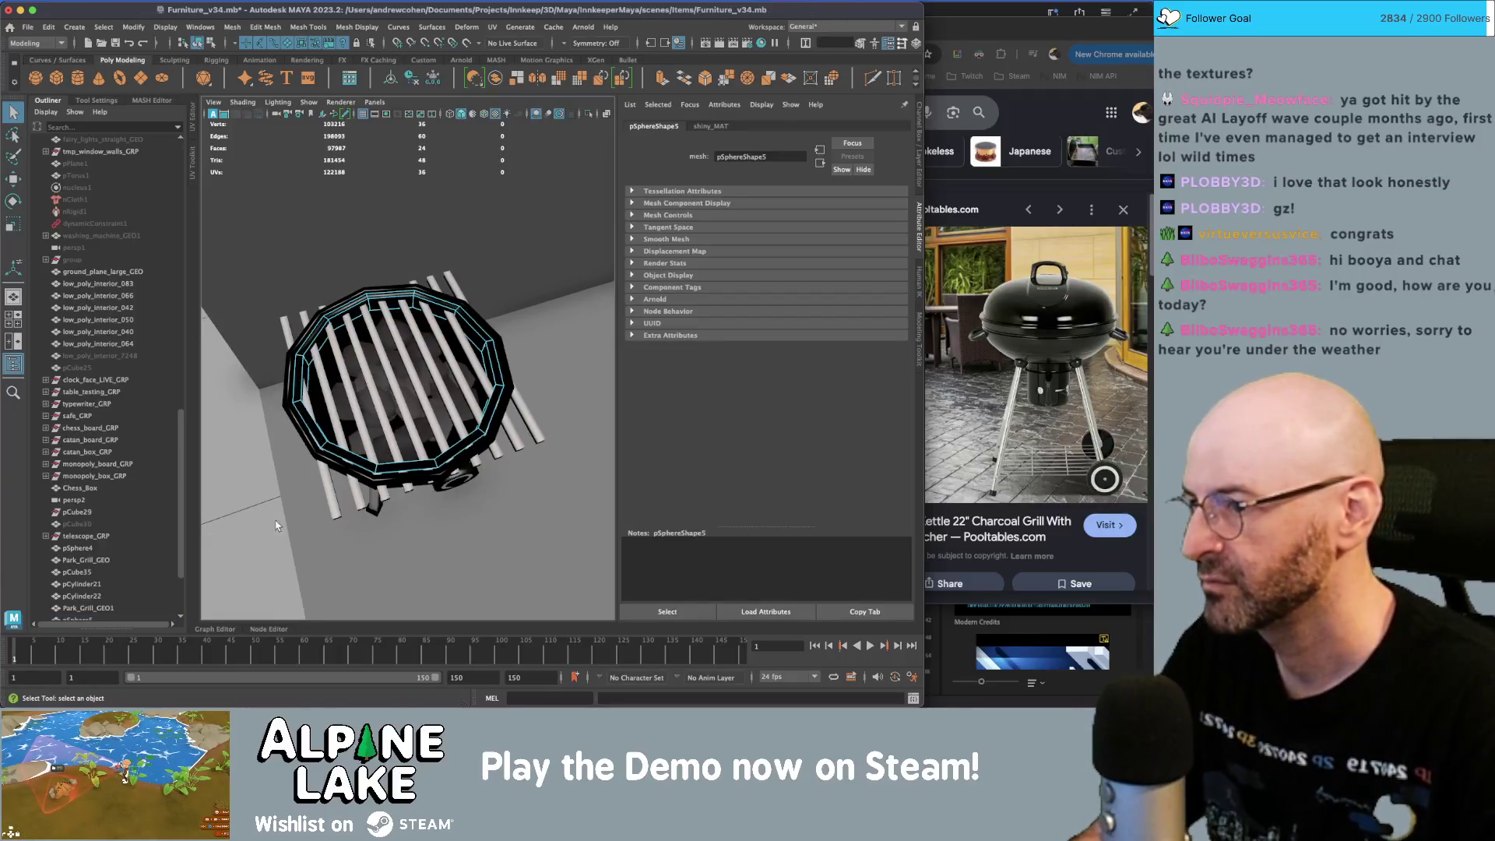
# - Raise the ring so it rests on top of the kettle grill
pyautogui.click(197, 43)
pyautogui.scroll(2, 384, 299)
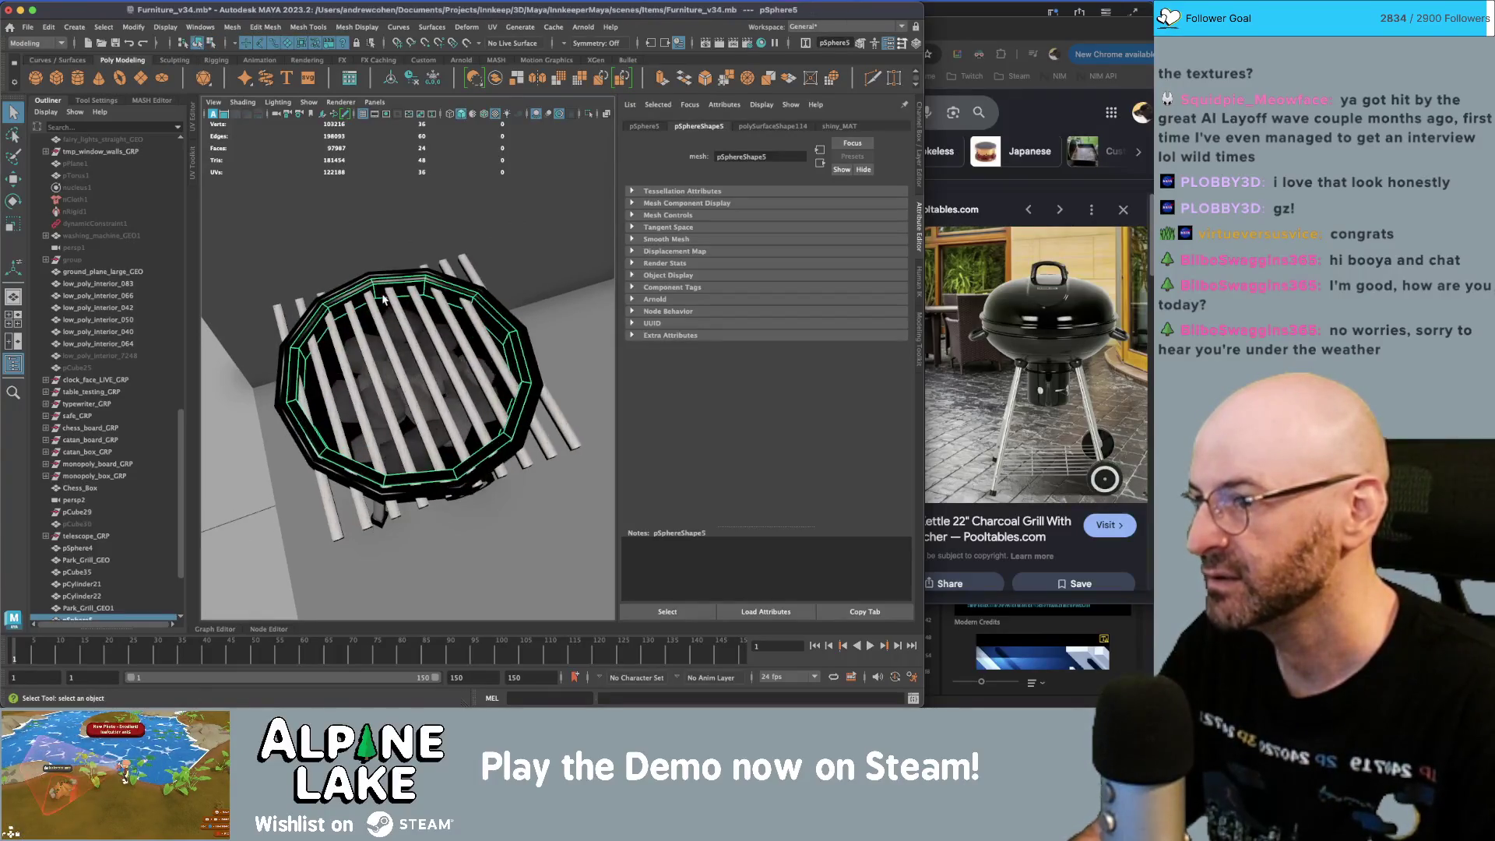
pyautogui.moveTo(379, 290)
pyautogui.keyDown('alt'); pyautogui.mouseDown()
pyautogui.moveTo(376, 319)
pyautogui.moveTo(410, 348)
pyautogui.moveTo(408, 335)
pyautogui.mouseUp(); pyautogui.keyUp('alt')
pyautogui.press('r')
pyautogui.press('w')
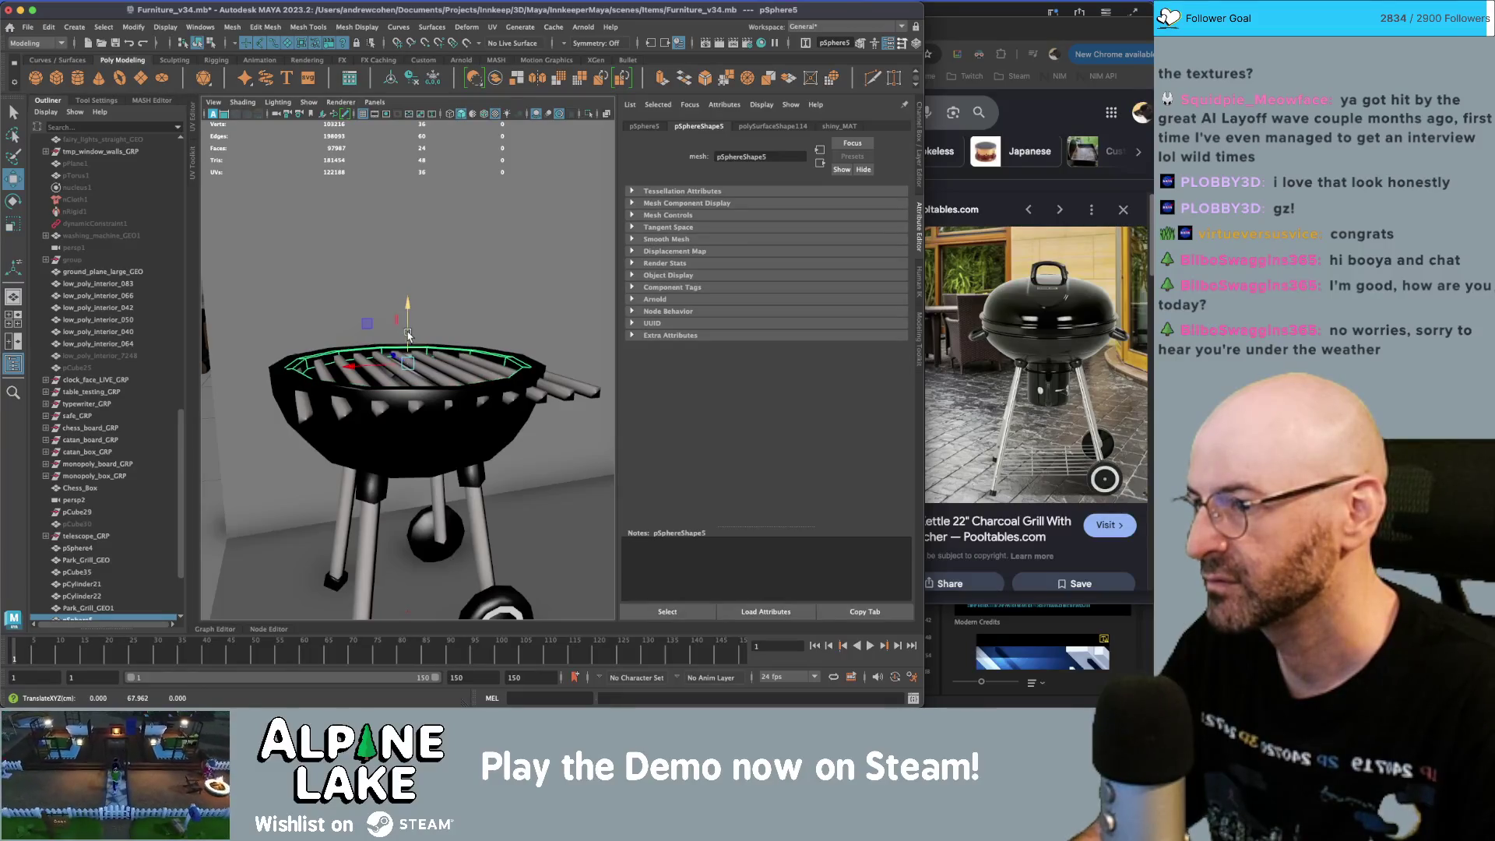
# - In the UV Editor, move the ring's UVs onto the light beige swatch
pyautogui.press('space')
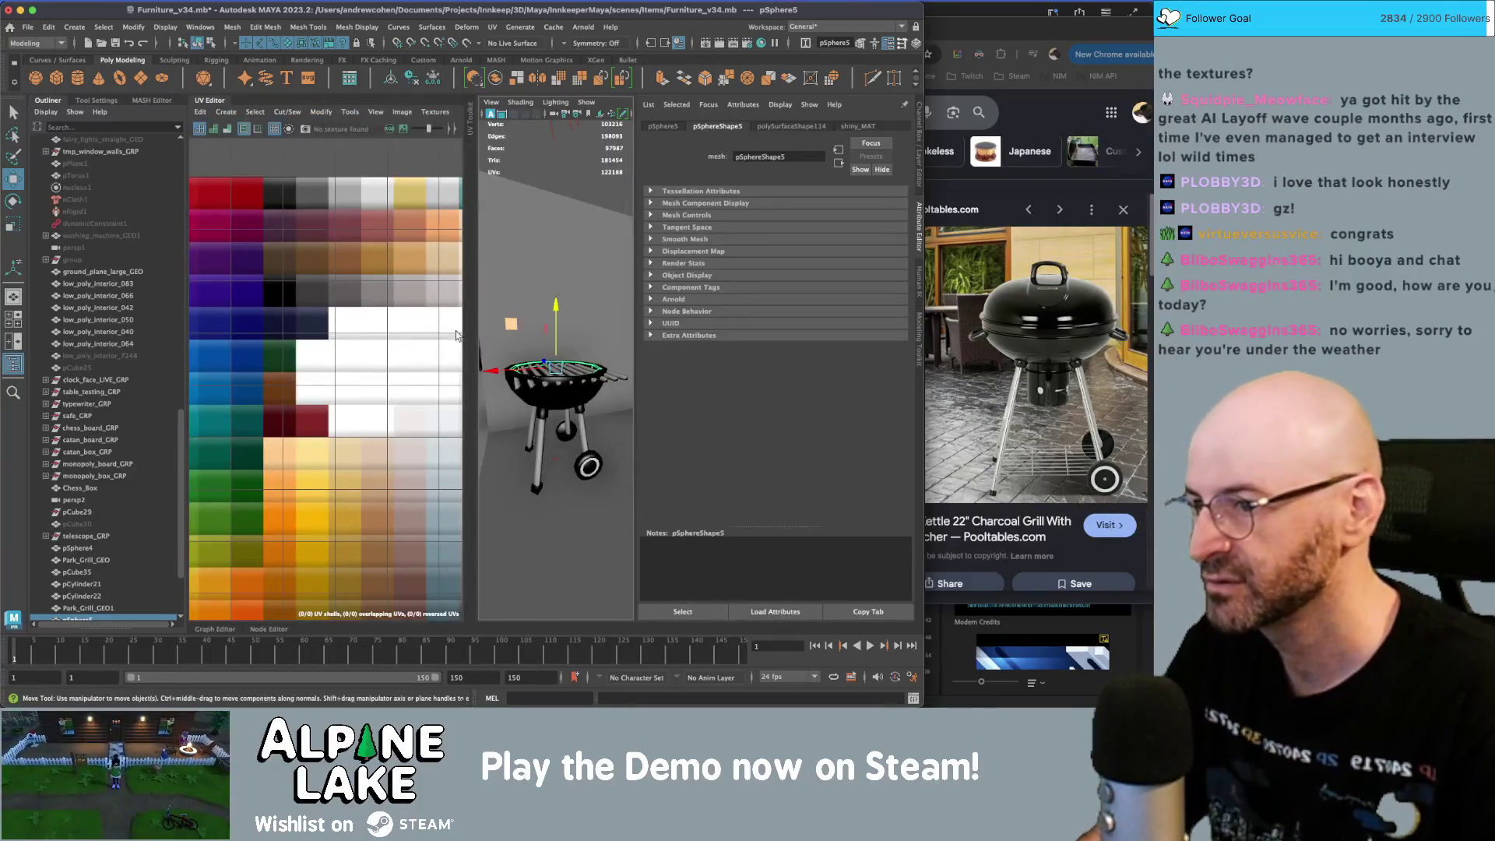
pyautogui.press('q')
pyautogui.press('f')
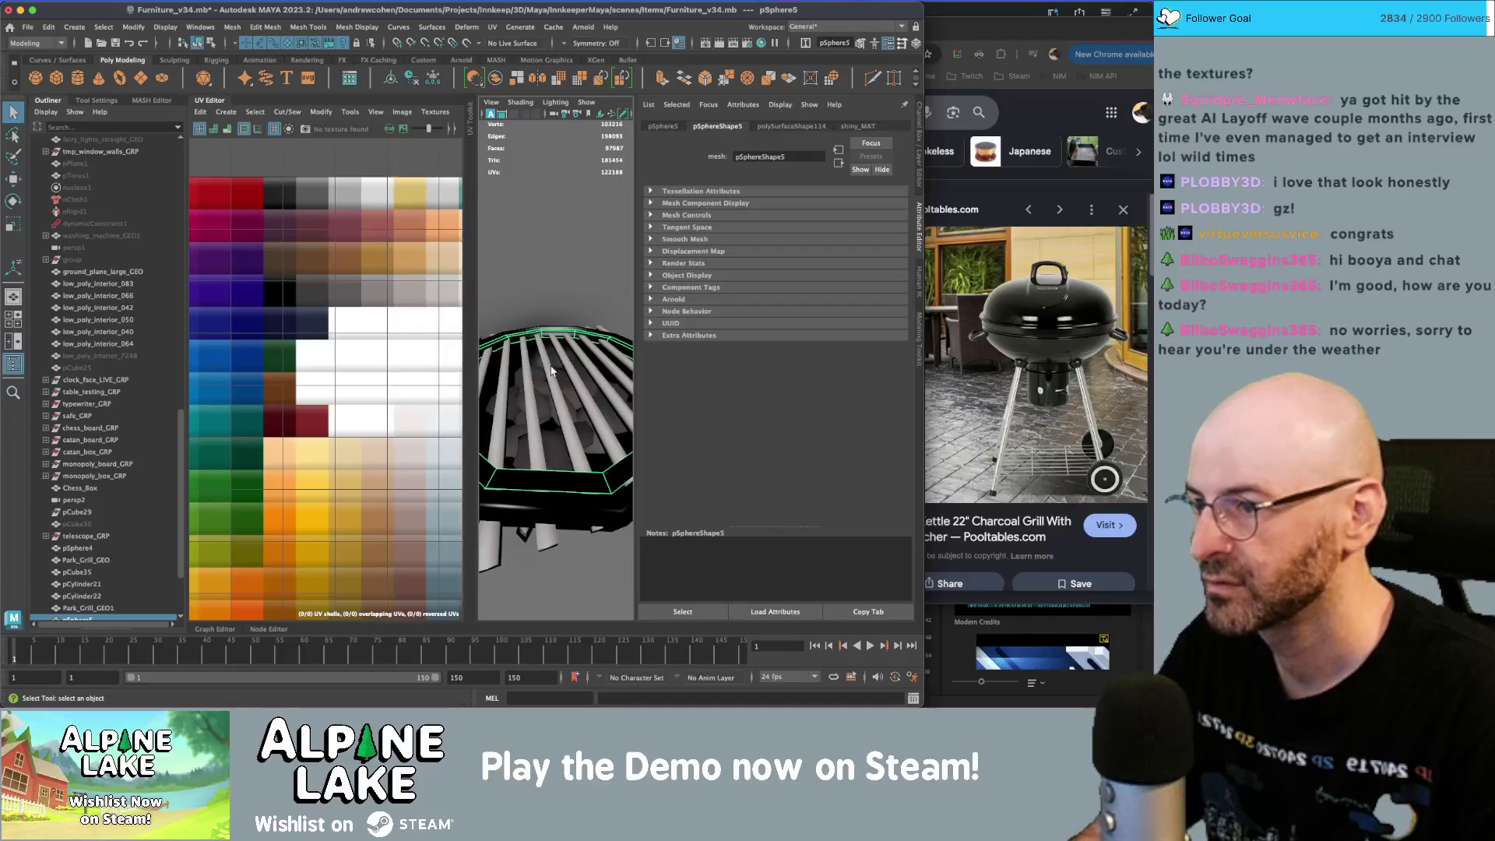
pyautogui.hotkey('ctrl', 'F11')
pyautogui.press('w')
pyautogui.moveTo(283, 288); pyautogui.dragTo(433, 286)
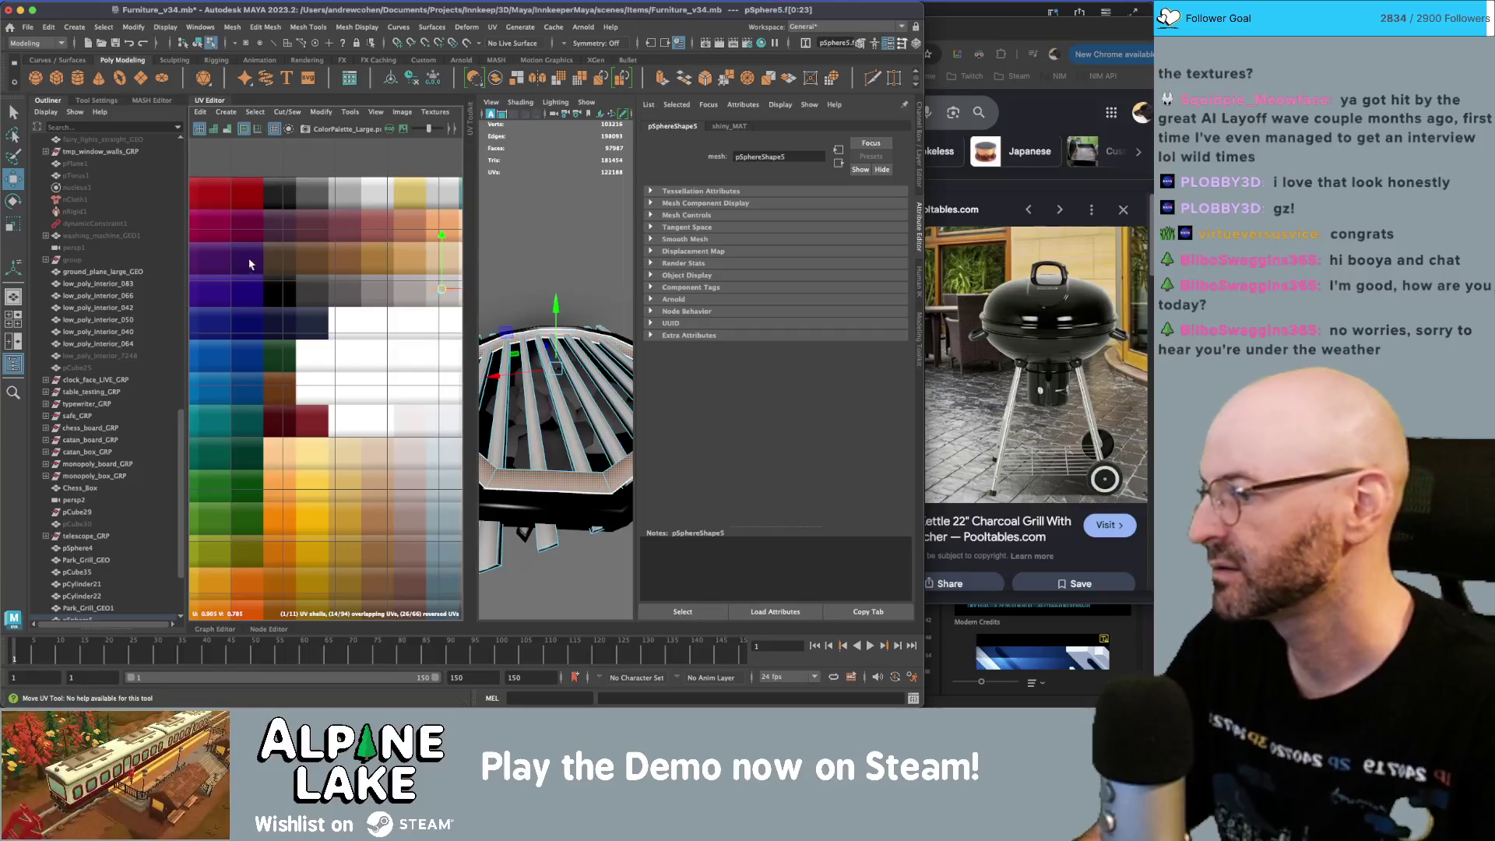
# - Return to the single 3D view, inspect the grate from above, and clear the selection
pyautogui.click(200, 106)
pyautogui.keyDown('alt'); pyautogui.moveTo(327, 350); pyautogui.dragTo(374, 312); pyautogui.keyUp('alt')
pyautogui.click(373, 312)
pyautogui.click(196, 45)
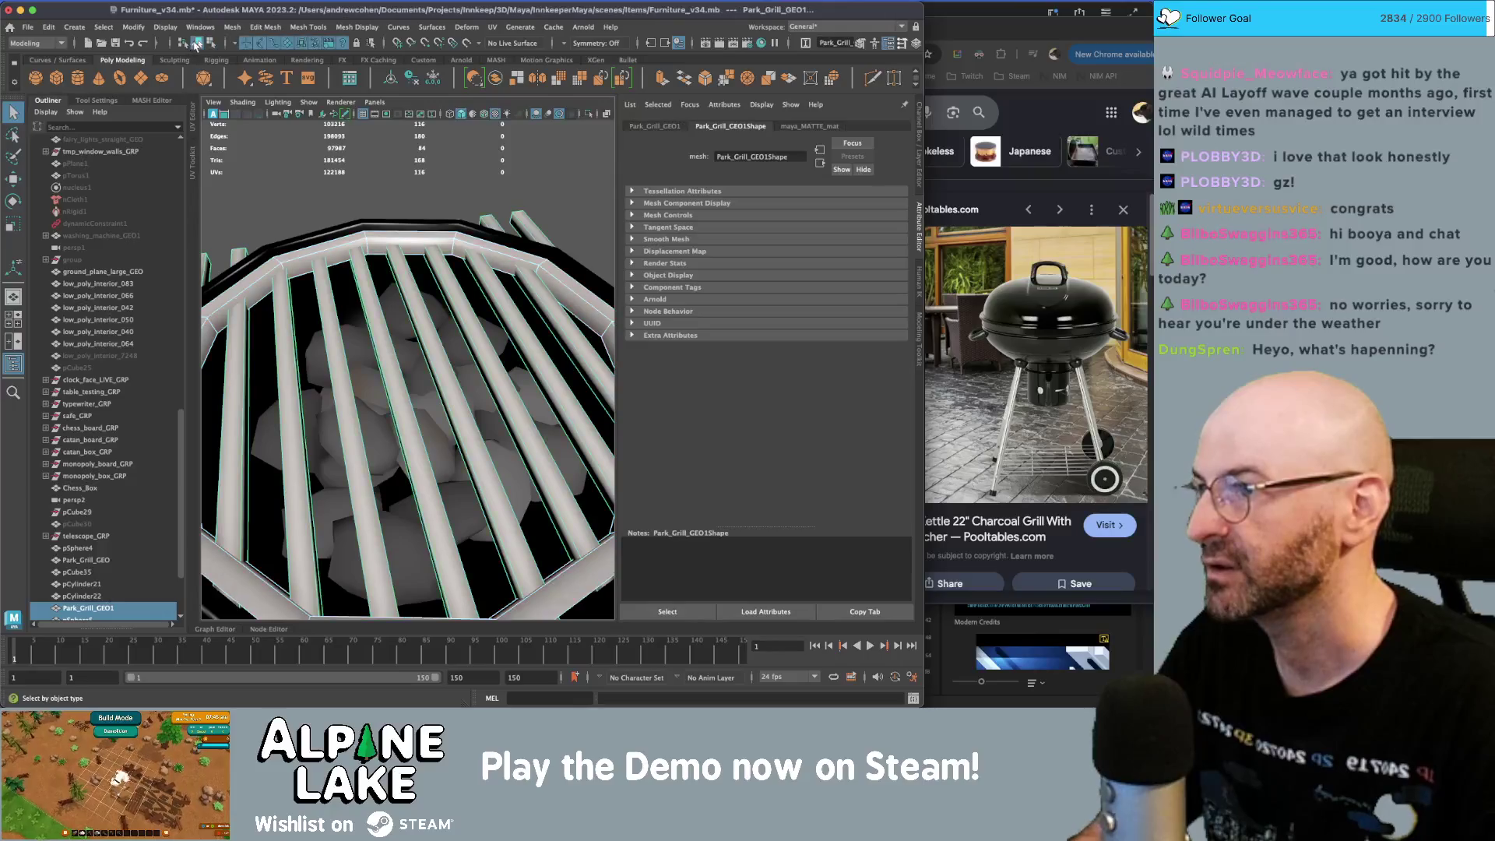
pyautogui.scroll(-3, 345, 248)
pyautogui.moveTo(366, 269)
pyautogui.keyDown('alt'); pyautogui.mouseDown()
pyautogui.moveTo(344, 281)
pyautogui.moveTo(371, 315)
pyautogui.moveTo(342, 249)
pyautogui.moveTo(327, 253)
pyautogui.mouseUp(); pyautogui.keyUp('alt')
pyautogui.click(210, 45)
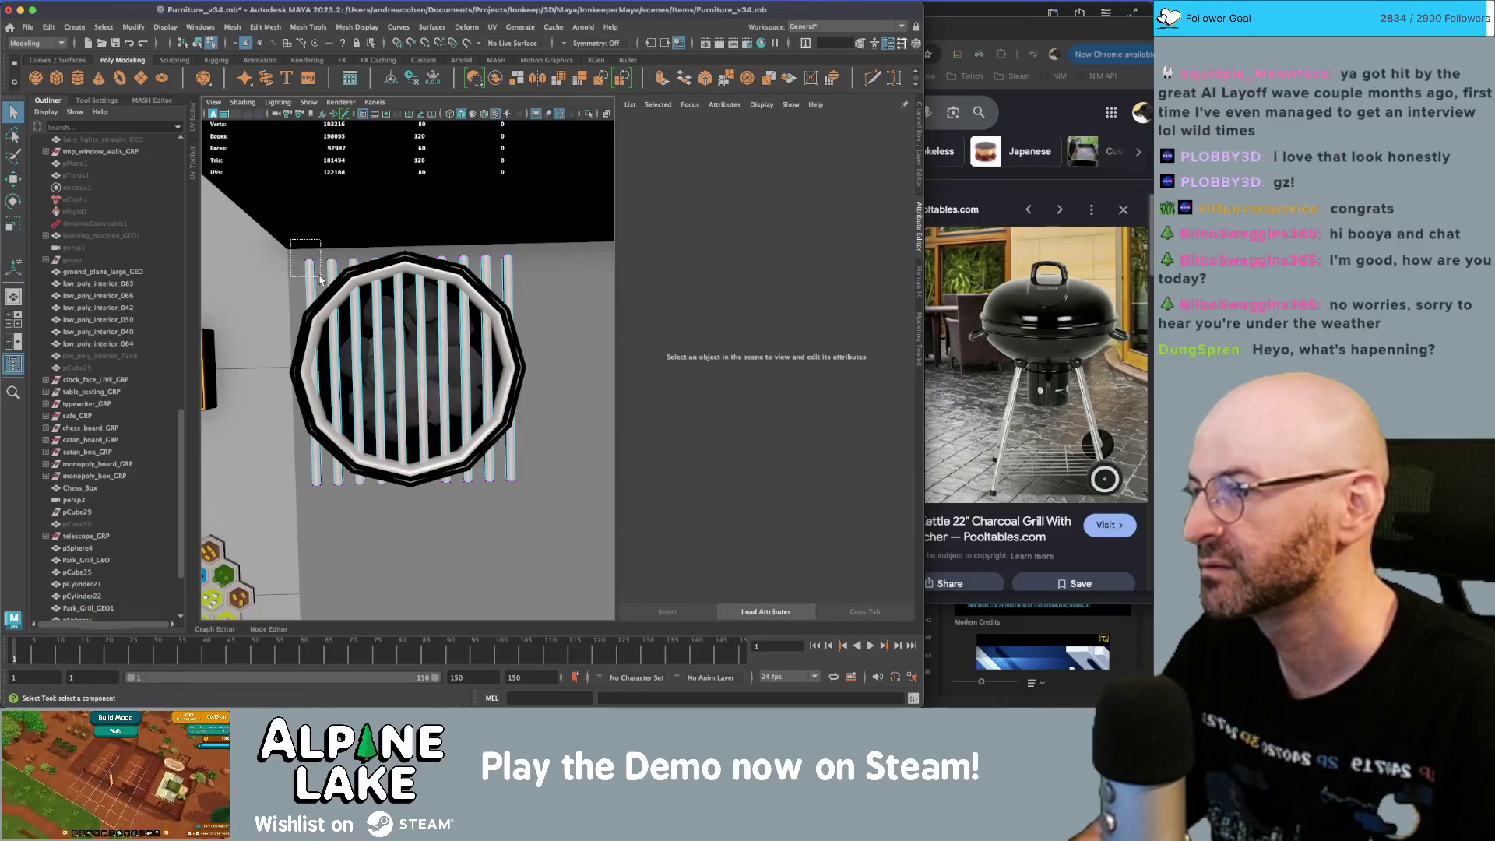
# - Select the left slat's vertices and set Symmetry to Object X
pyautogui.moveTo(320, 279); pyautogui.dragTo(321, 278)
pyautogui.press('w')
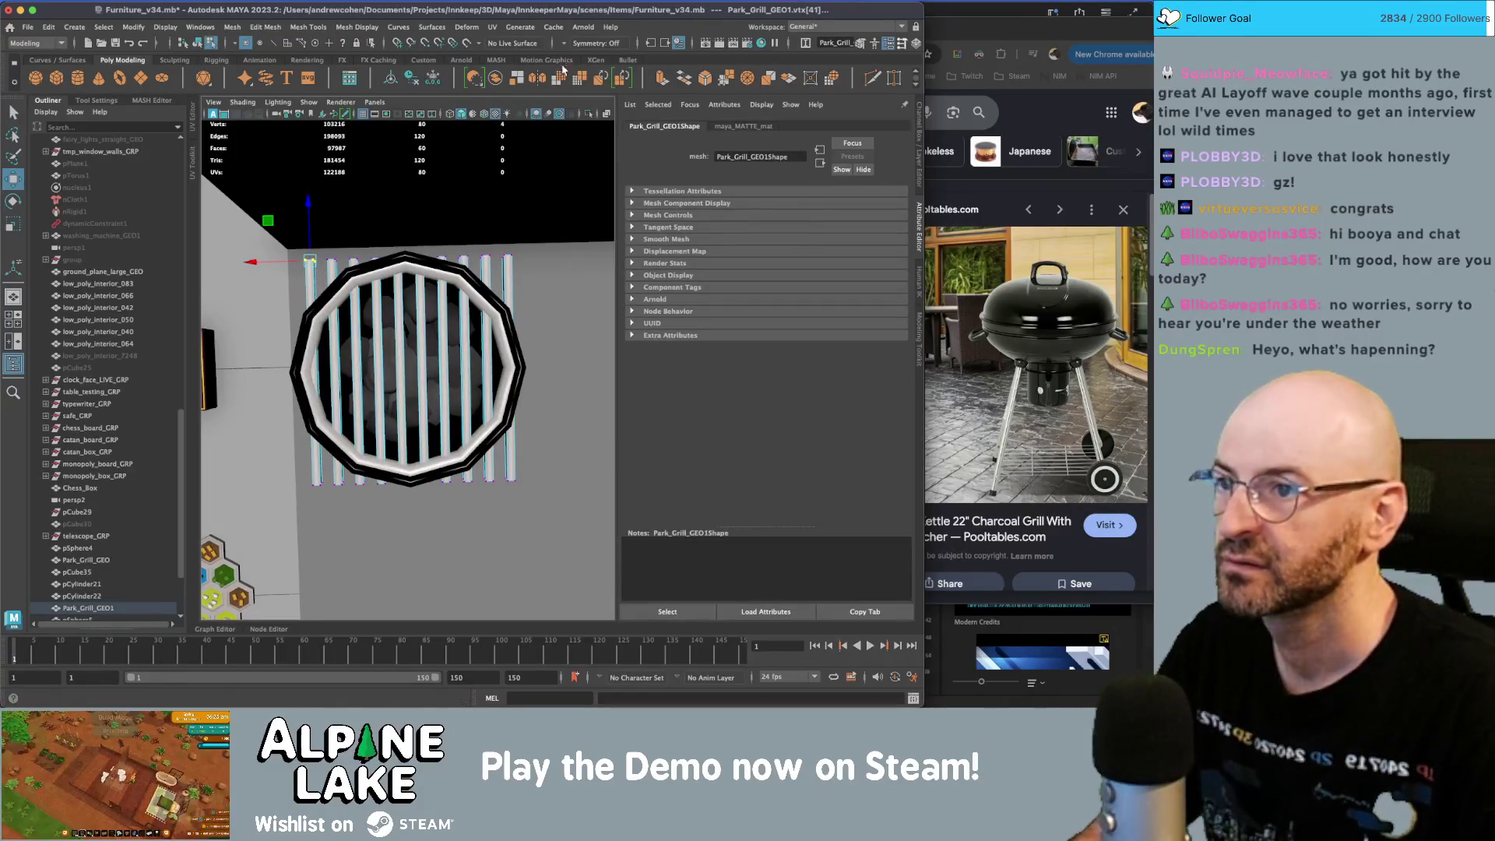
pyautogui.keyDown('shift'); pyautogui.moveTo(308, 475); pyautogui.dragTo(327, 496); pyautogui.keyUp('shift')
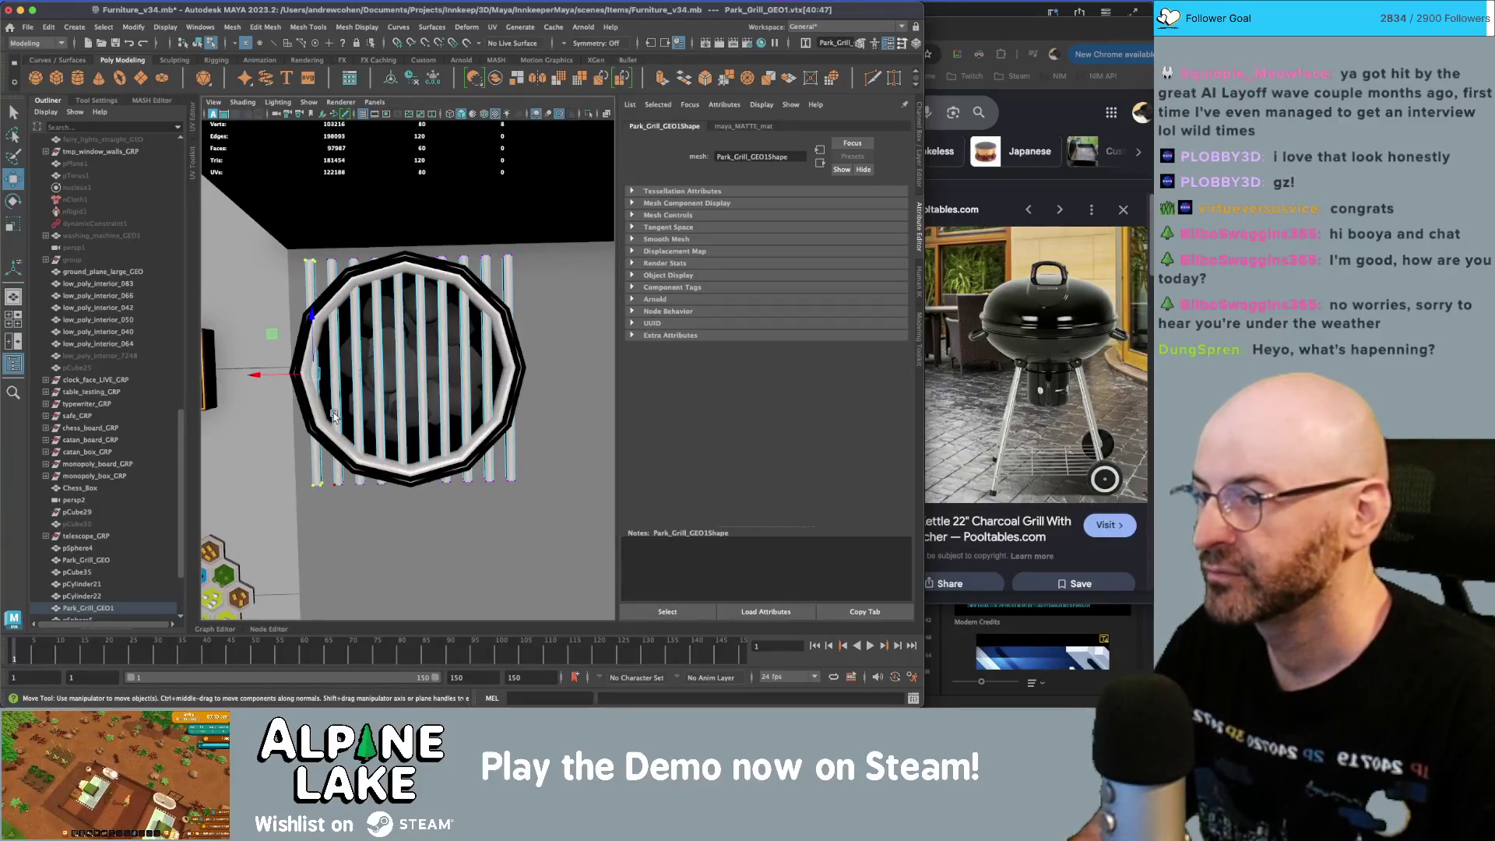
pyautogui.click(567, 46)
pyautogui.click(578, 64)
pyautogui.press('q')
# - Try shortening and deleting the outer slats, undoing each attempt
pyautogui.keyDown('ctrl'); pyautogui.moveTo(311, 279); pyautogui.dragTo(311, 281, button='right'); pyautogui.keyUp('ctrl')
pyautogui.press('r')
pyautogui.moveTo(311, 290); pyautogui.dragTo(312, 331)
pyautogui.press('z')
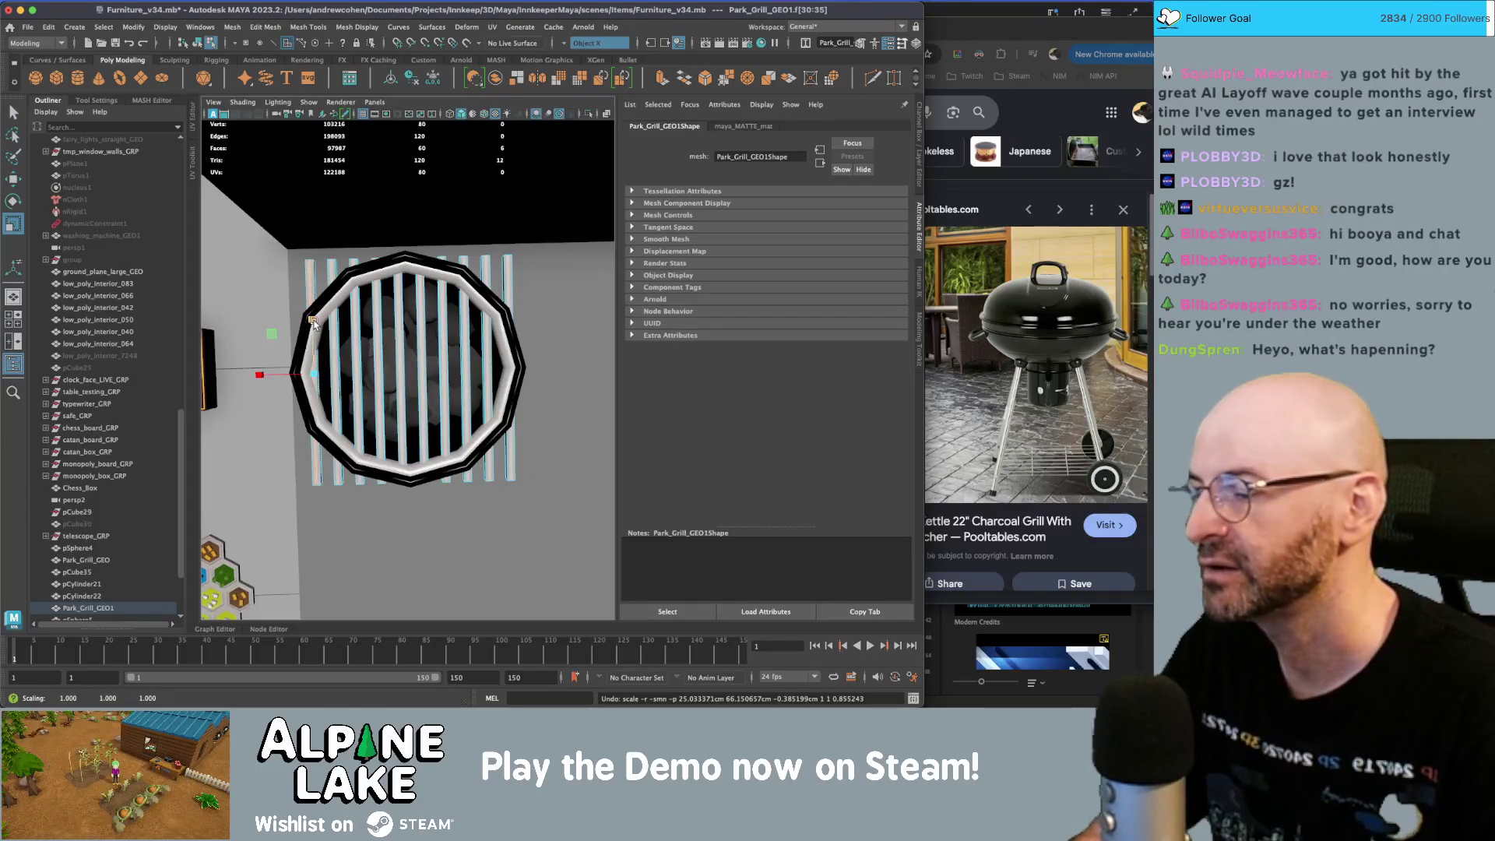
pyautogui.press('Delete')
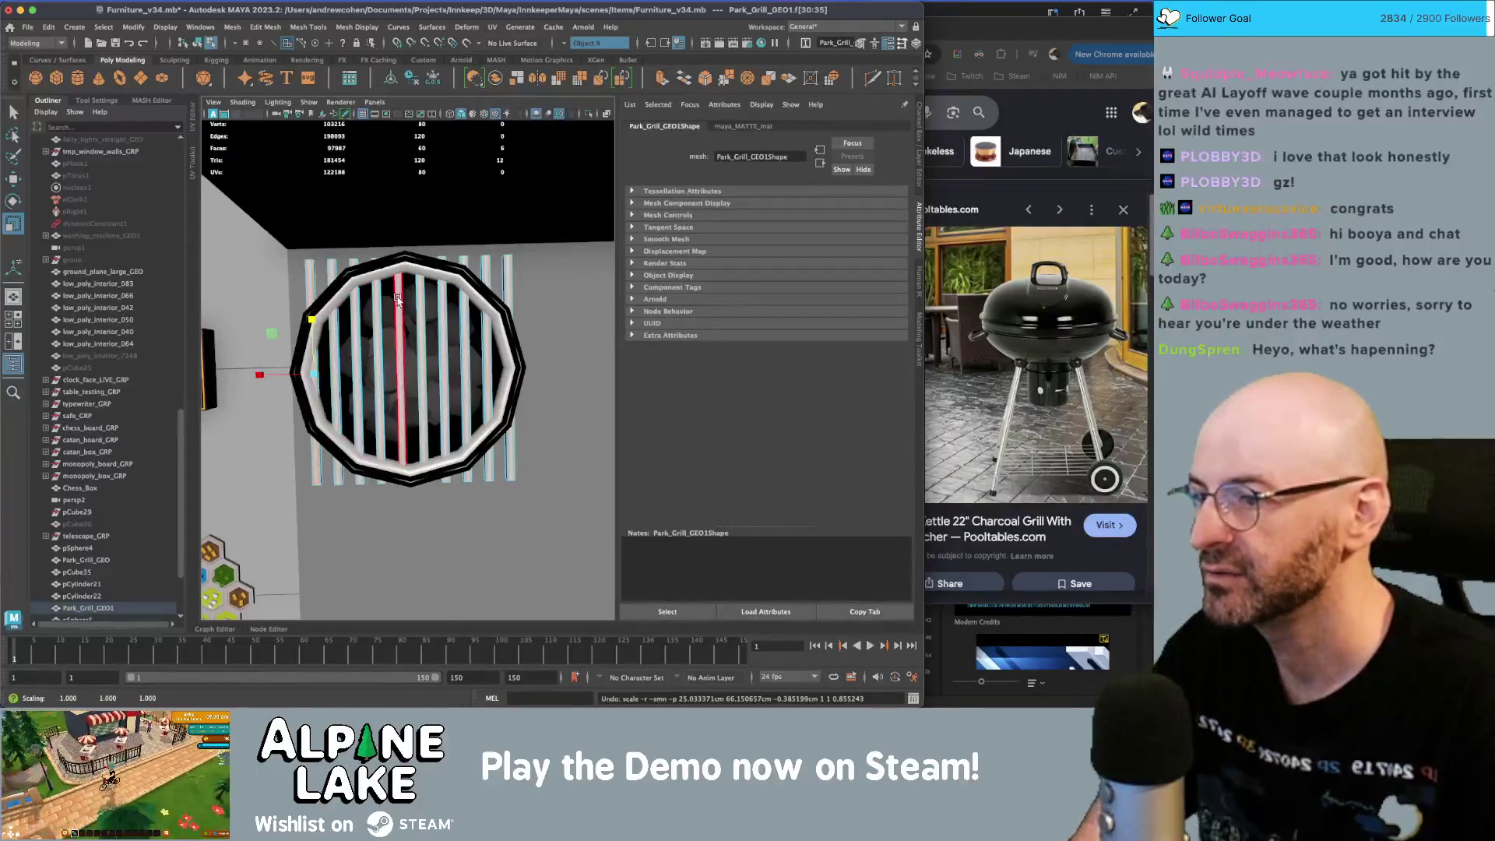
pyautogui.press('z')
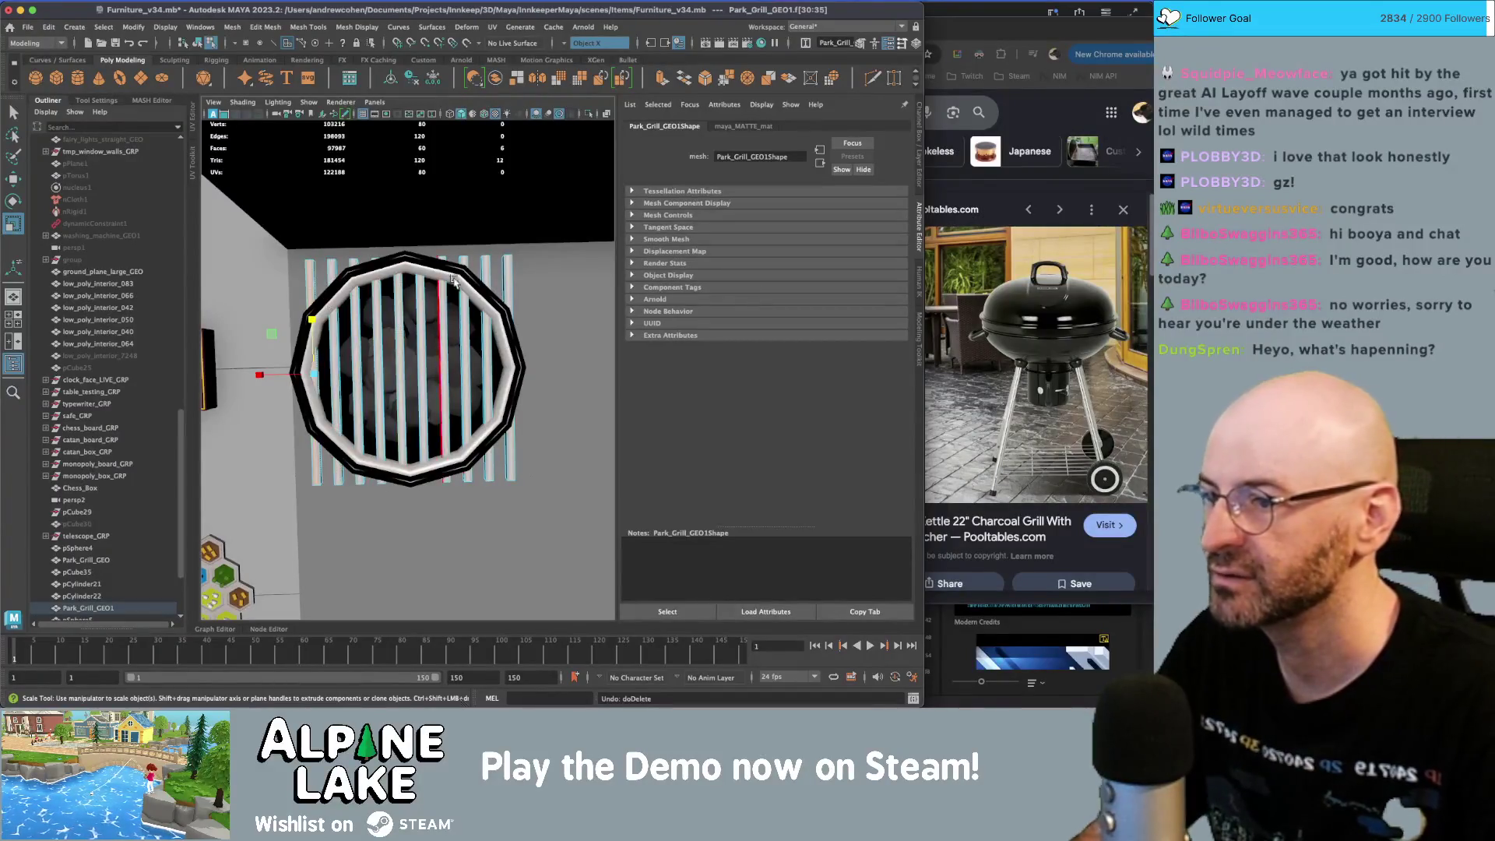
pyautogui.click(501, 271)
pyautogui.moveTo(507, 314); pyautogui.dragTo(507, 320)
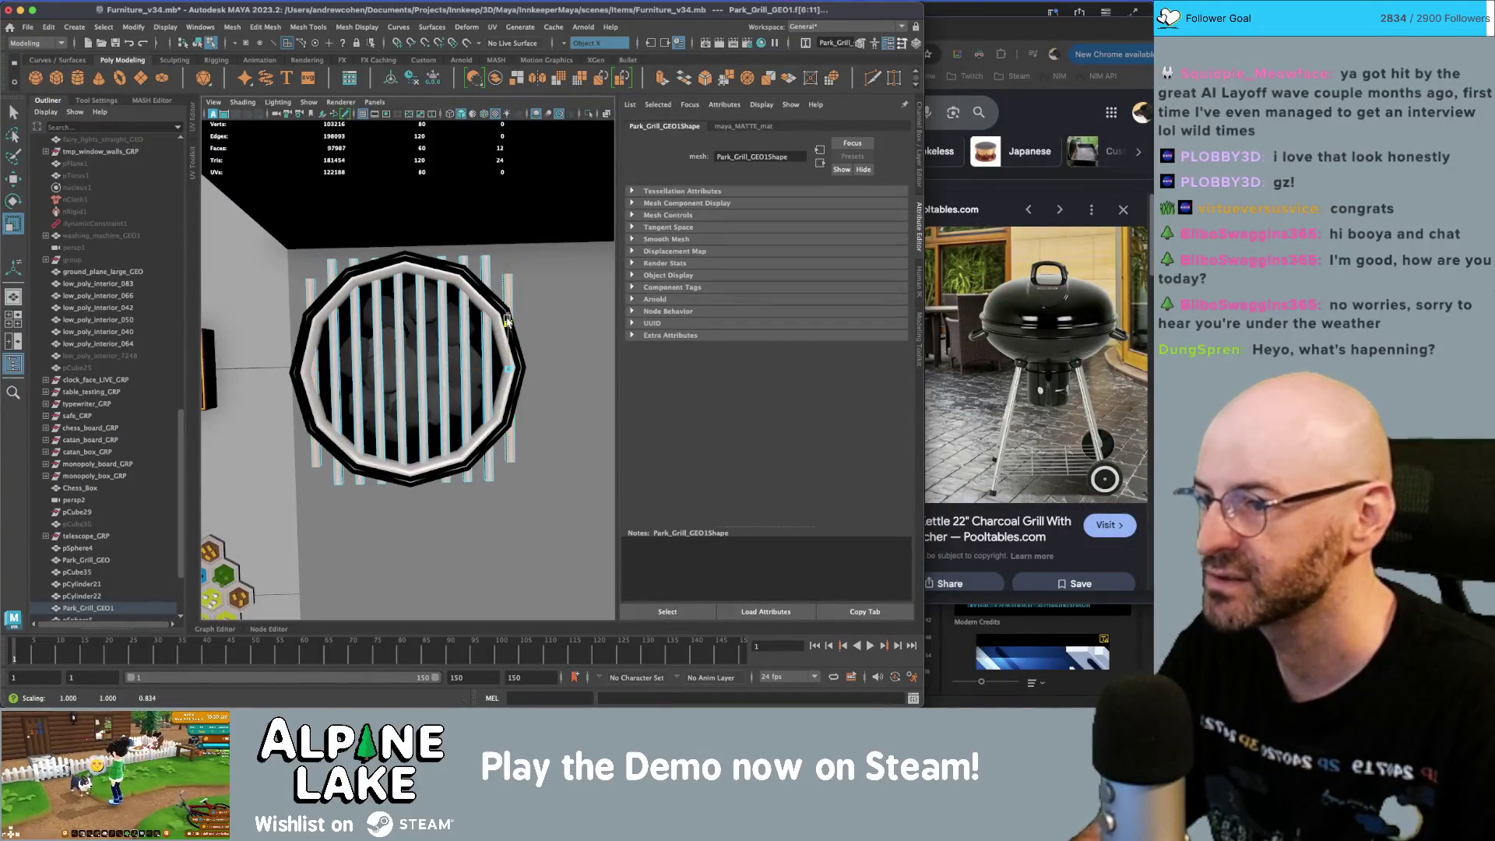
pyautogui.press('z')
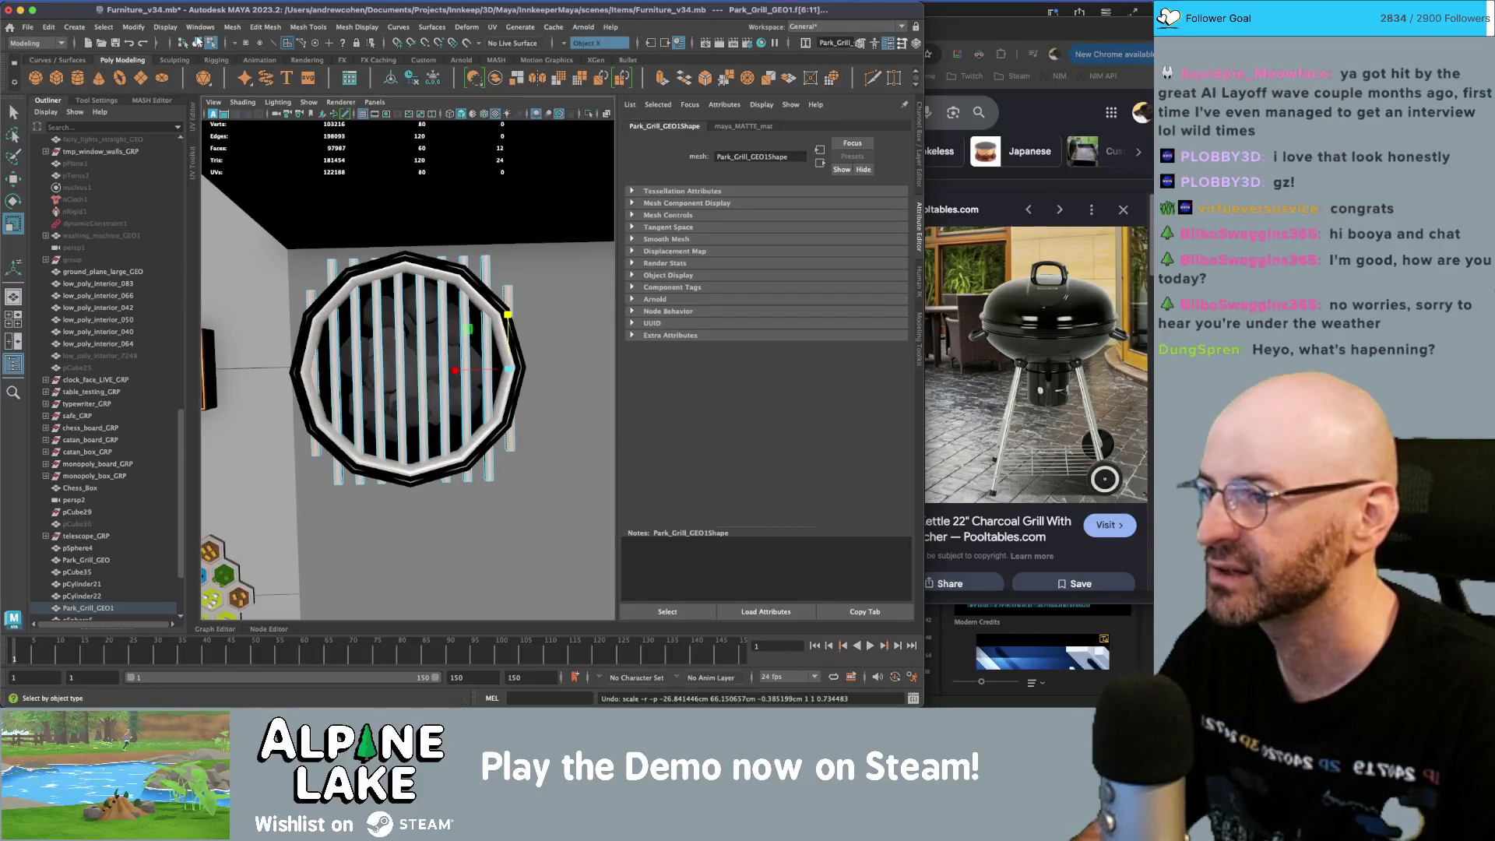
# - Shift the whole grill grate slightly to the left
pyautogui.click(197, 43)
pyautogui.press('q')
pyautogui.press('w')
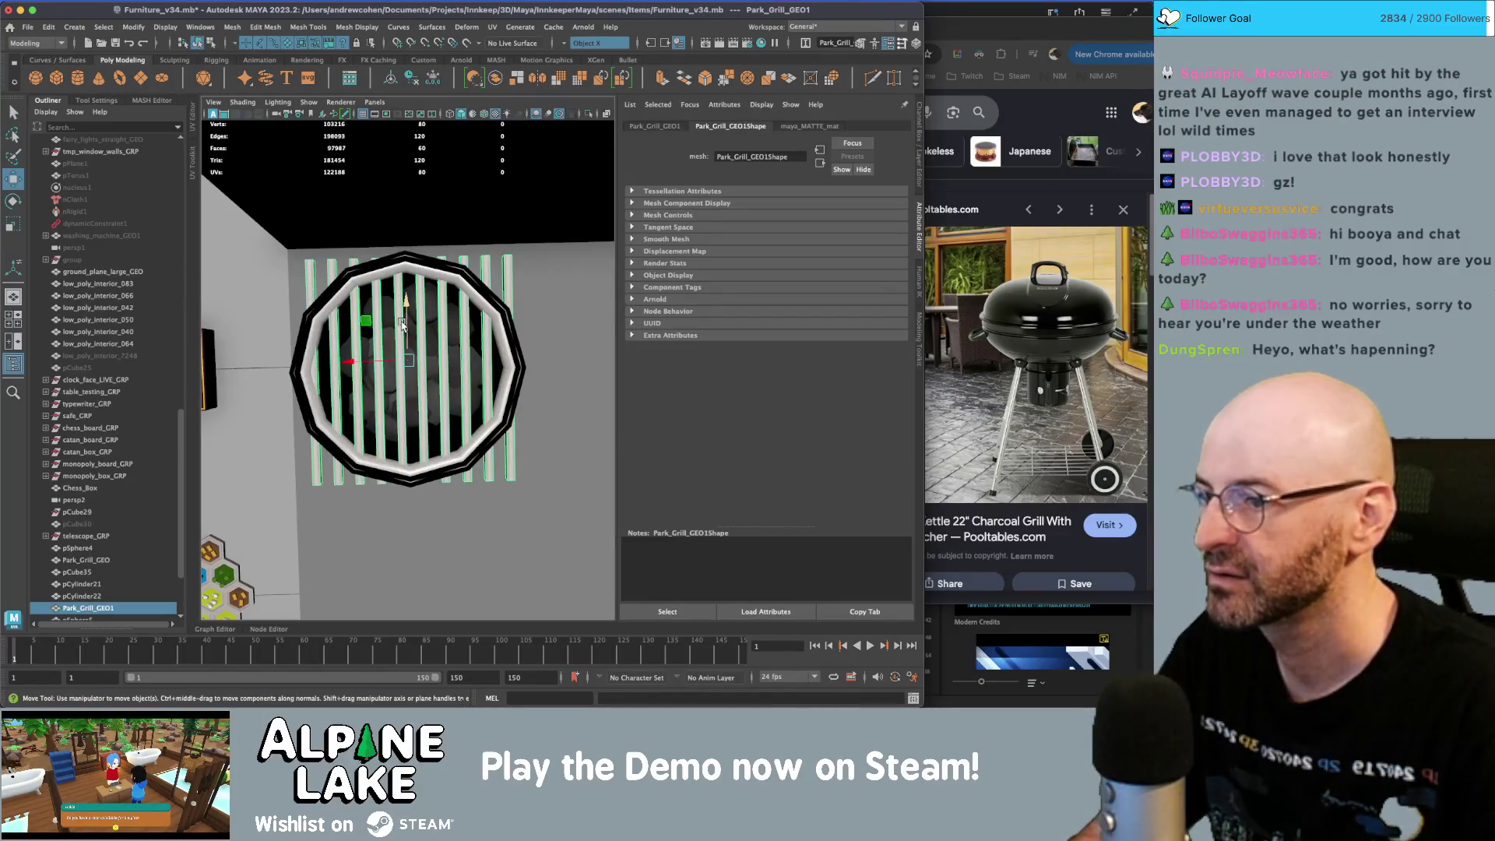
pyautogui.moveTo(386, 374)
pyautogui.mouseDown()
pyautogui.moveTo(403, 371)
pyautogui.moveTo(407, 436)
pyautogui.moveTo(402, 298)
pyautogui.moveTo(407, 349)
pyautogui.mouseUp()
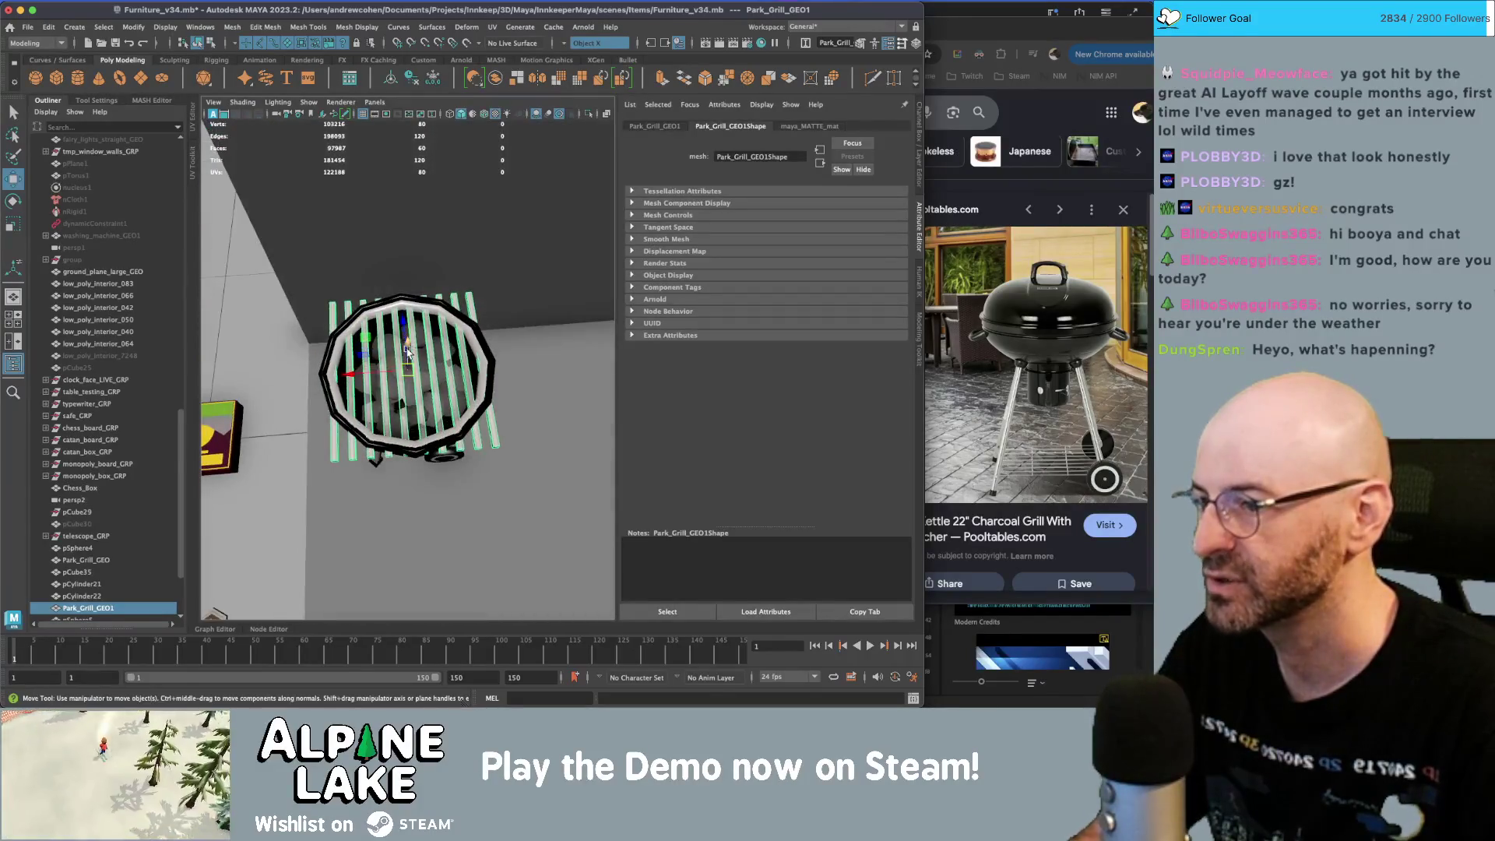
pyautogui.press('q')
# - Shorten the outer slat faces, then delete them
pyautogui.moveTo(335, 311); pyautogui.dragTo(337, 341, button='right')
pyautogui.click(340, 342)
pyautogui.press('r')
pyautogui.moveTo(340, 342); pyautogui.dragTo(334, 342)
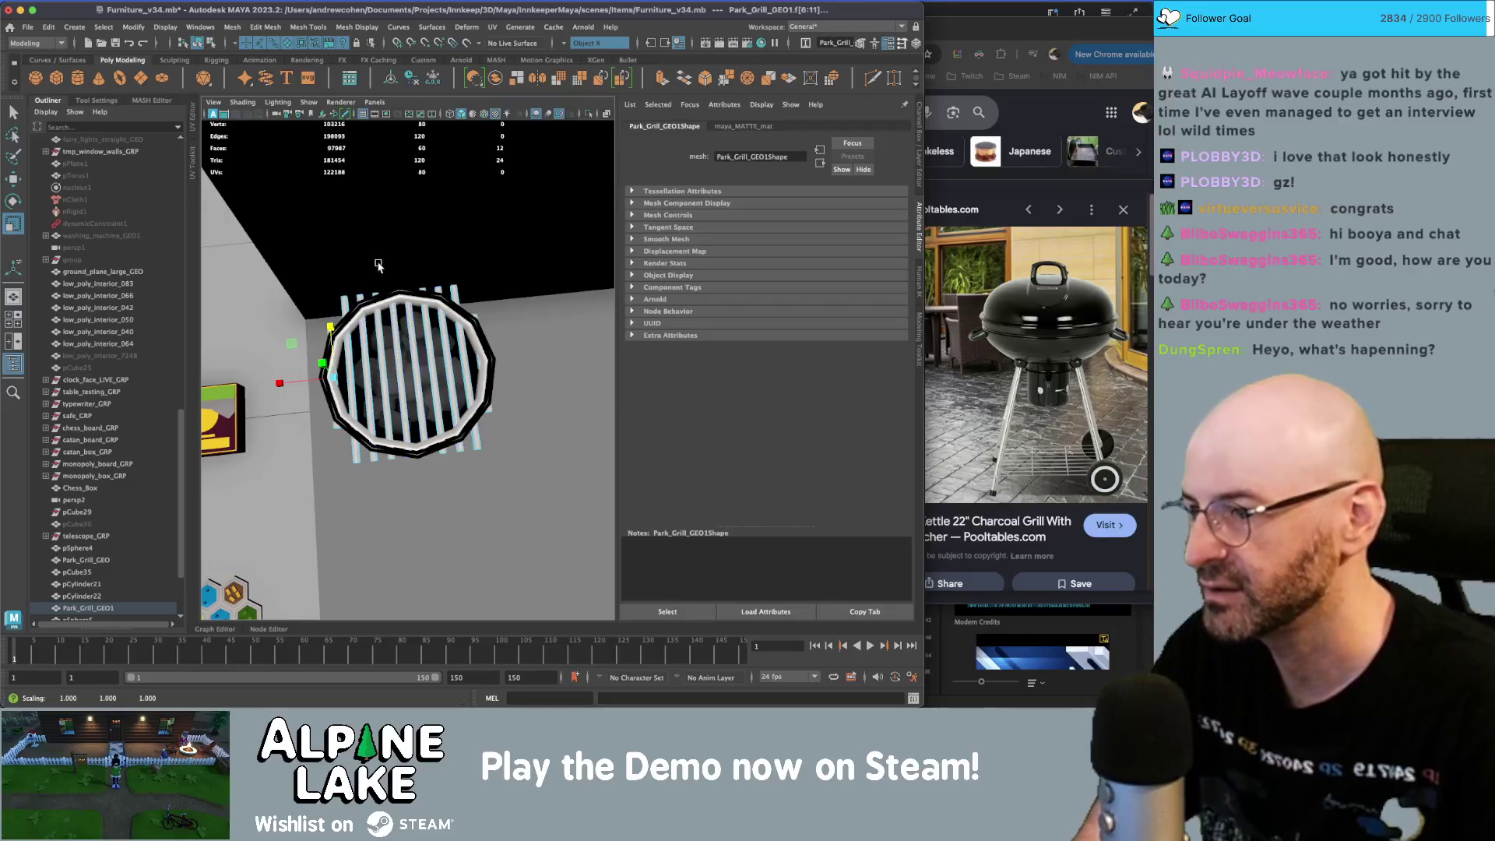
pyautogui.press('Delete')
# - Turn symmetry off and scale the whole grate up slightly
pyautogui.moveTo(296, 264); pyautogui.dragTo(529, 482)
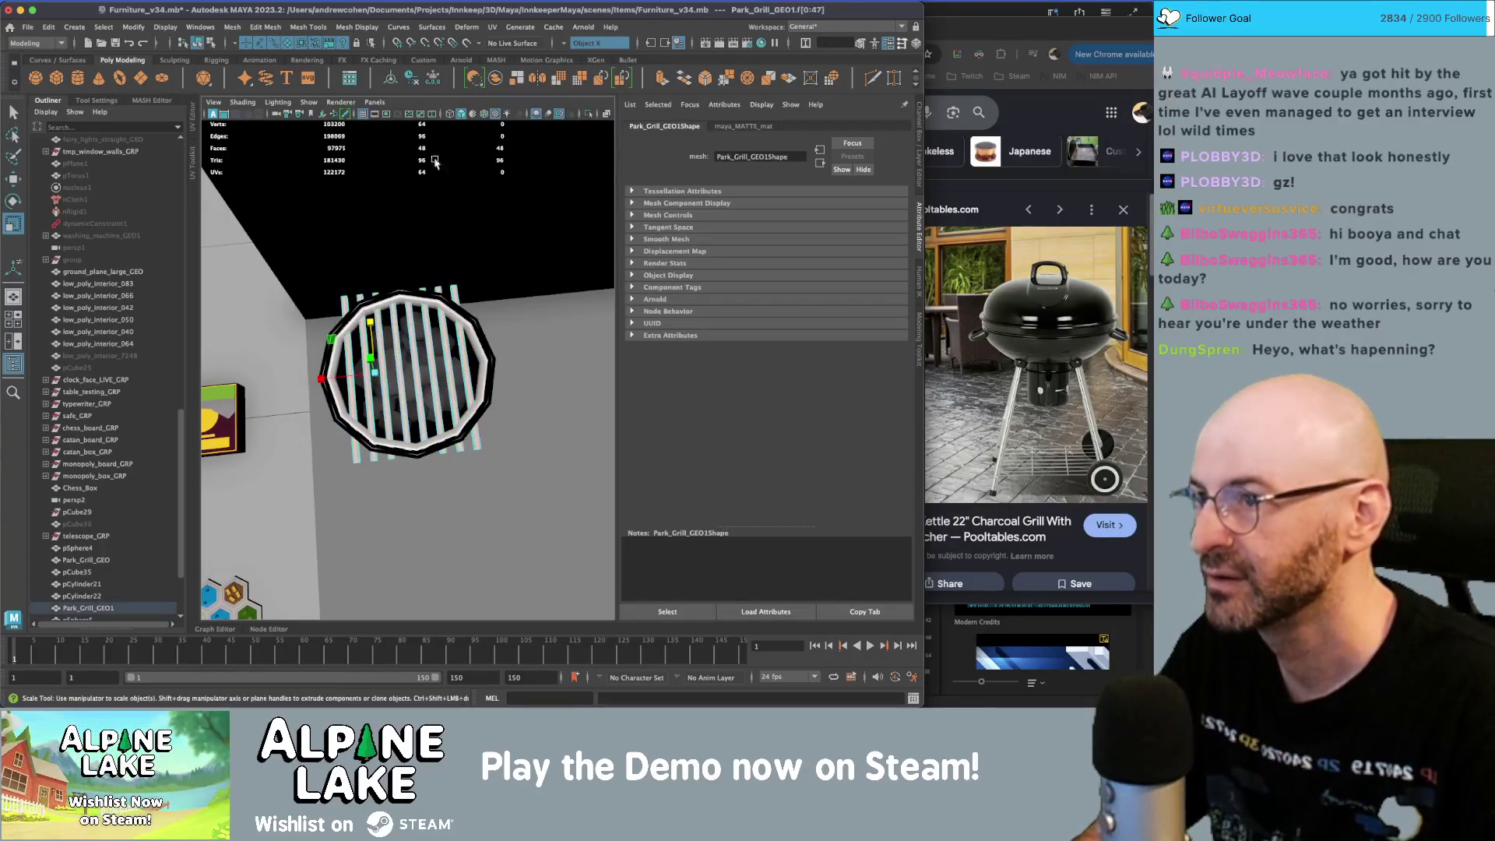
pyautogui.click(583, 44)
pyautogui.click(582, 46)
pyautogui.press('q')
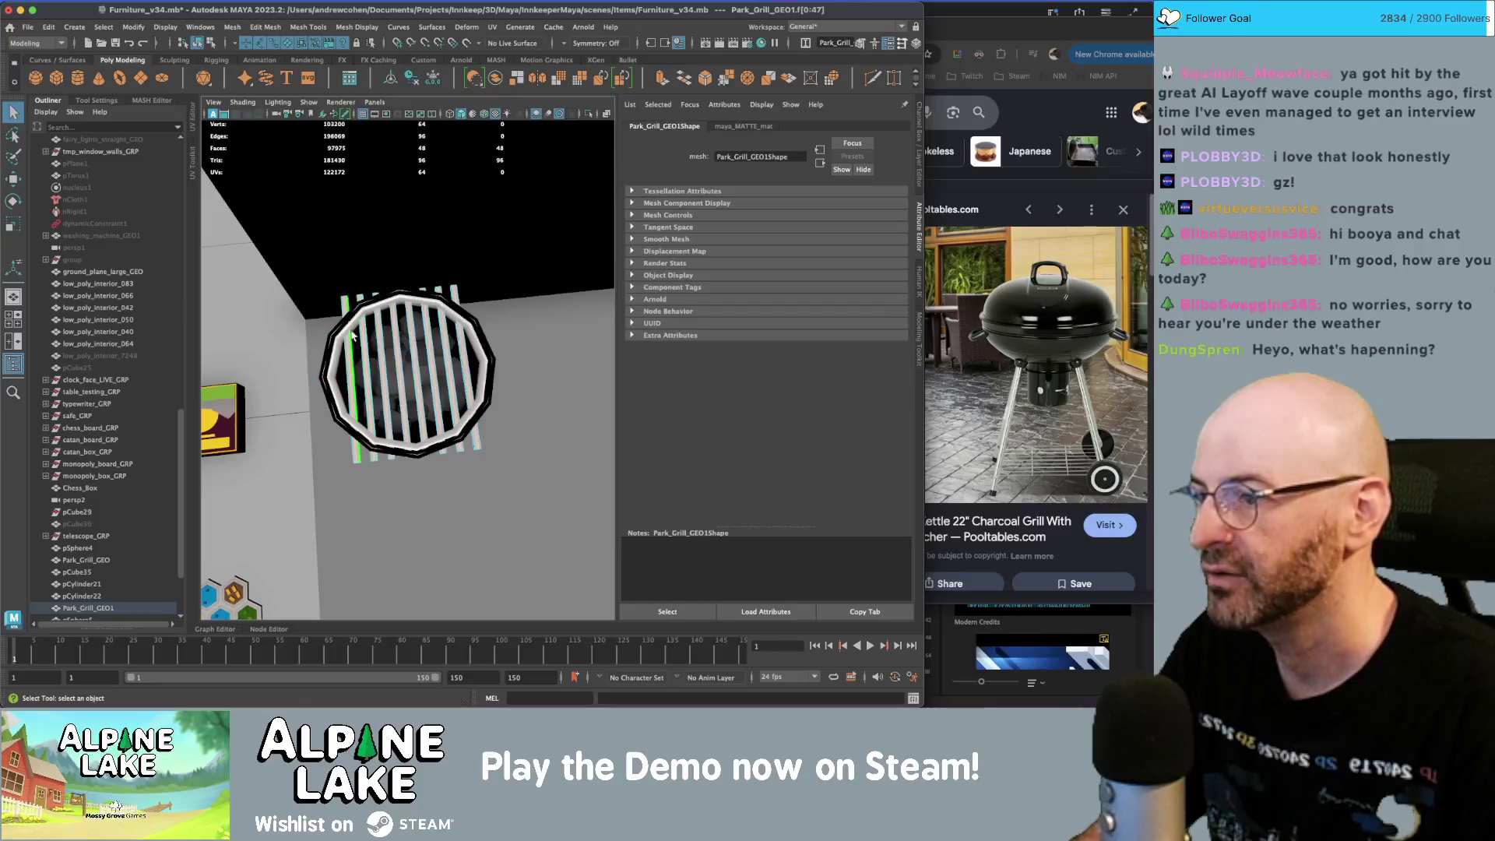
pyautogui.press('r')
pyautogui.moveTo(407, 369); pyautogui.dragTo(414, 374)
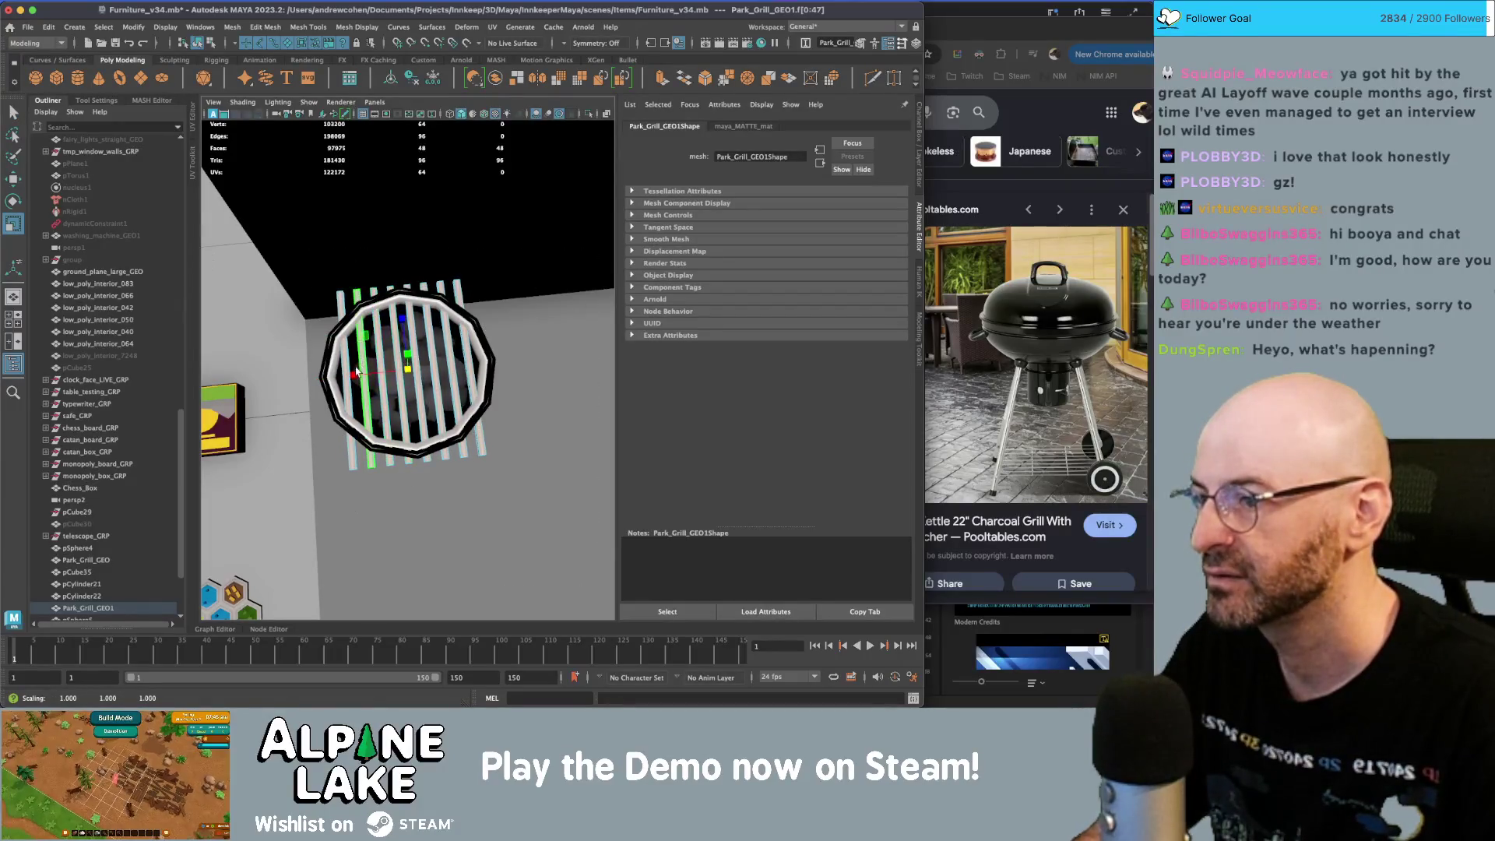
pyautogui.press('q')
# - Re-enable Object X symmetry and shorten the next pair of slats to fit the rim
pyautogui.click(384, 366)
pyautogui.click(583, 44)
pyautogui.click(584, 62)
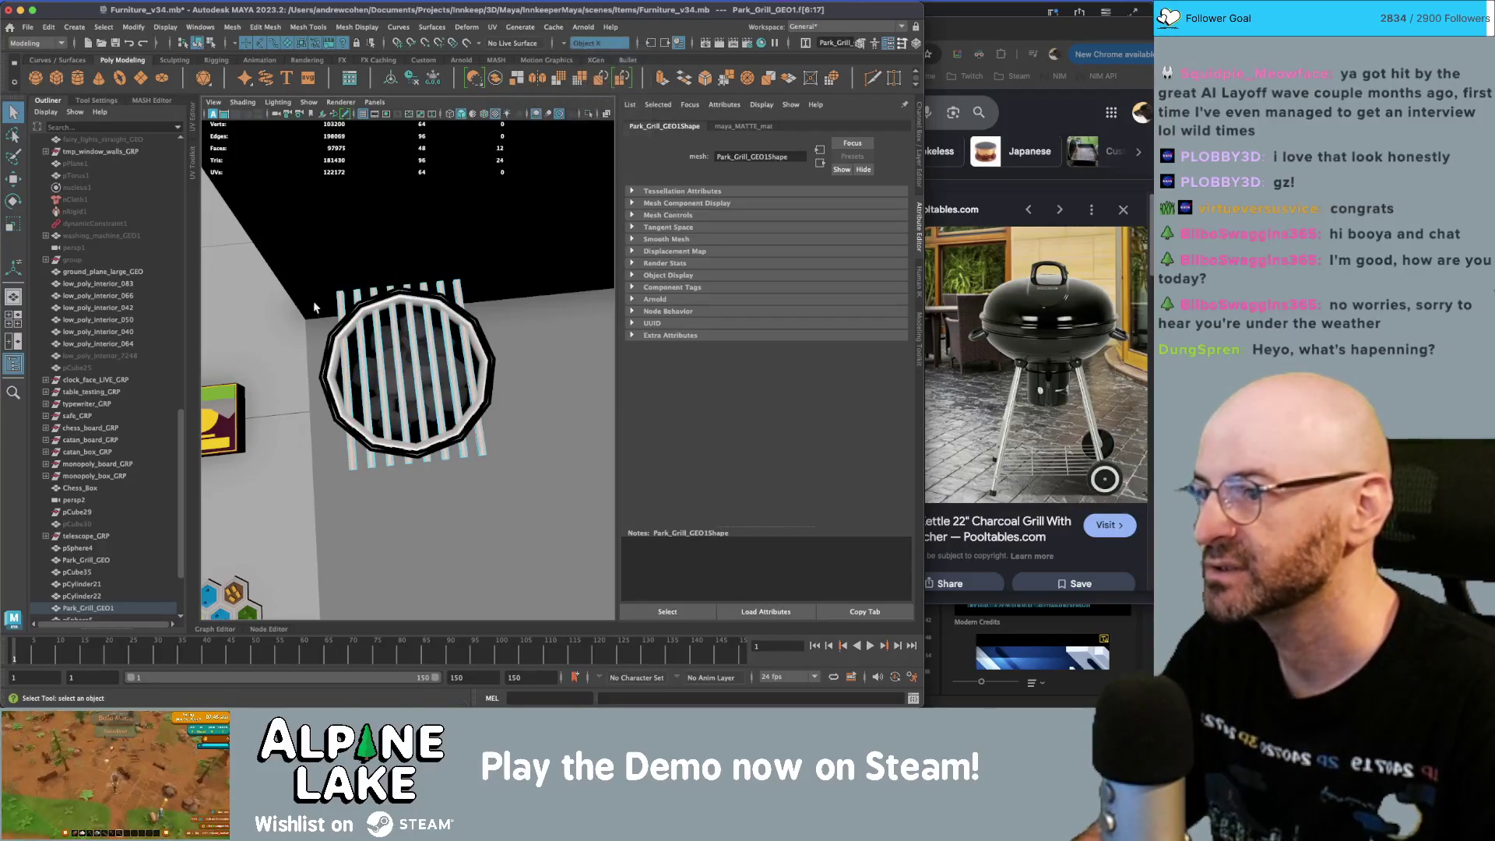
pyautogui.press('r')
pyautogui.moveTo(343, 334); pyautogui.dragTo(345, 349)
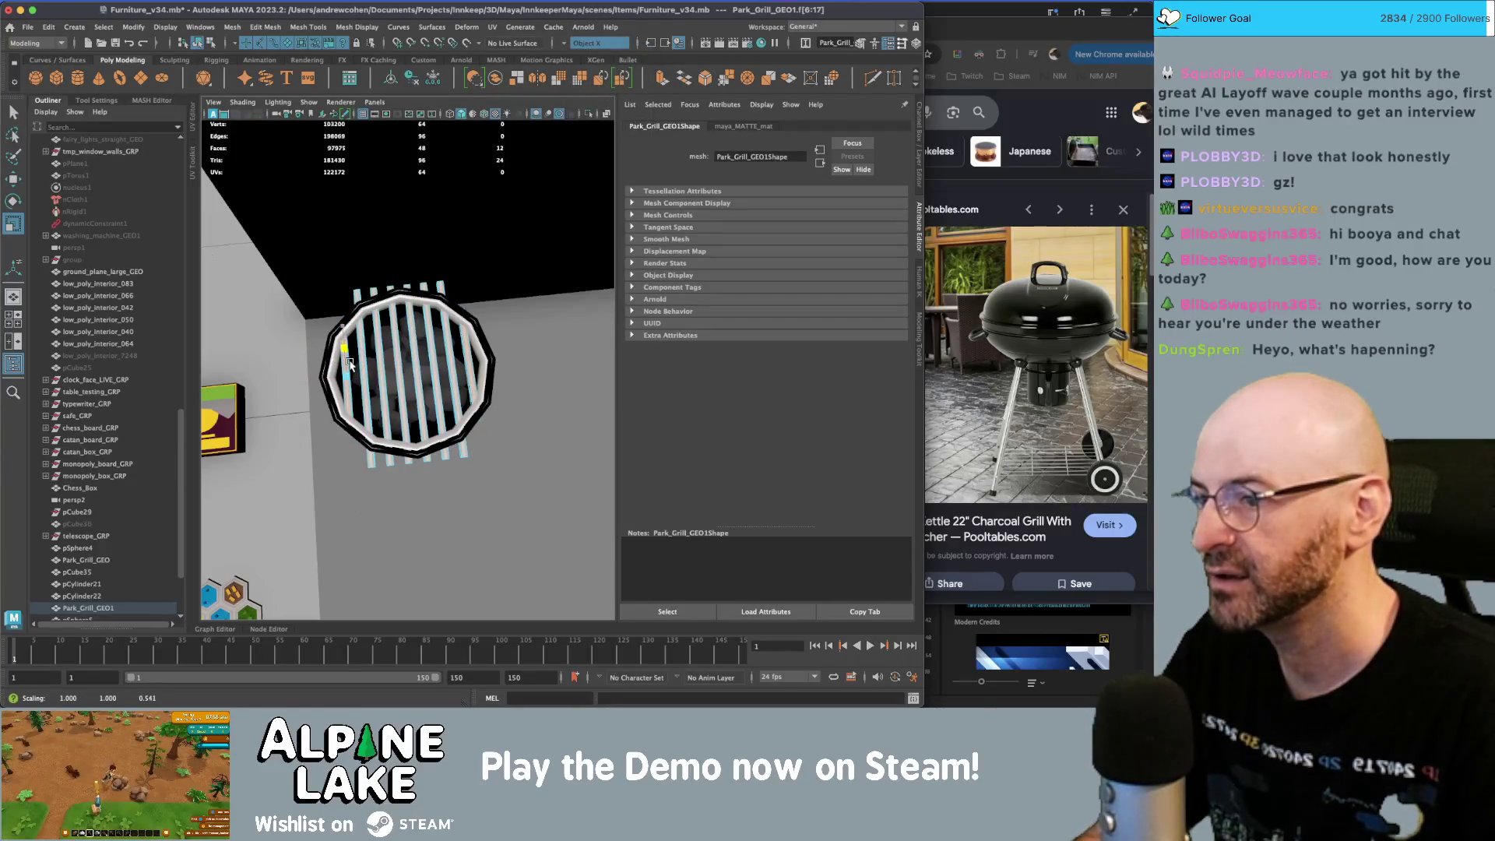
# - Shorten the remaining slats inside the rim, then return to object mode
pyautogui.click(355, 366)
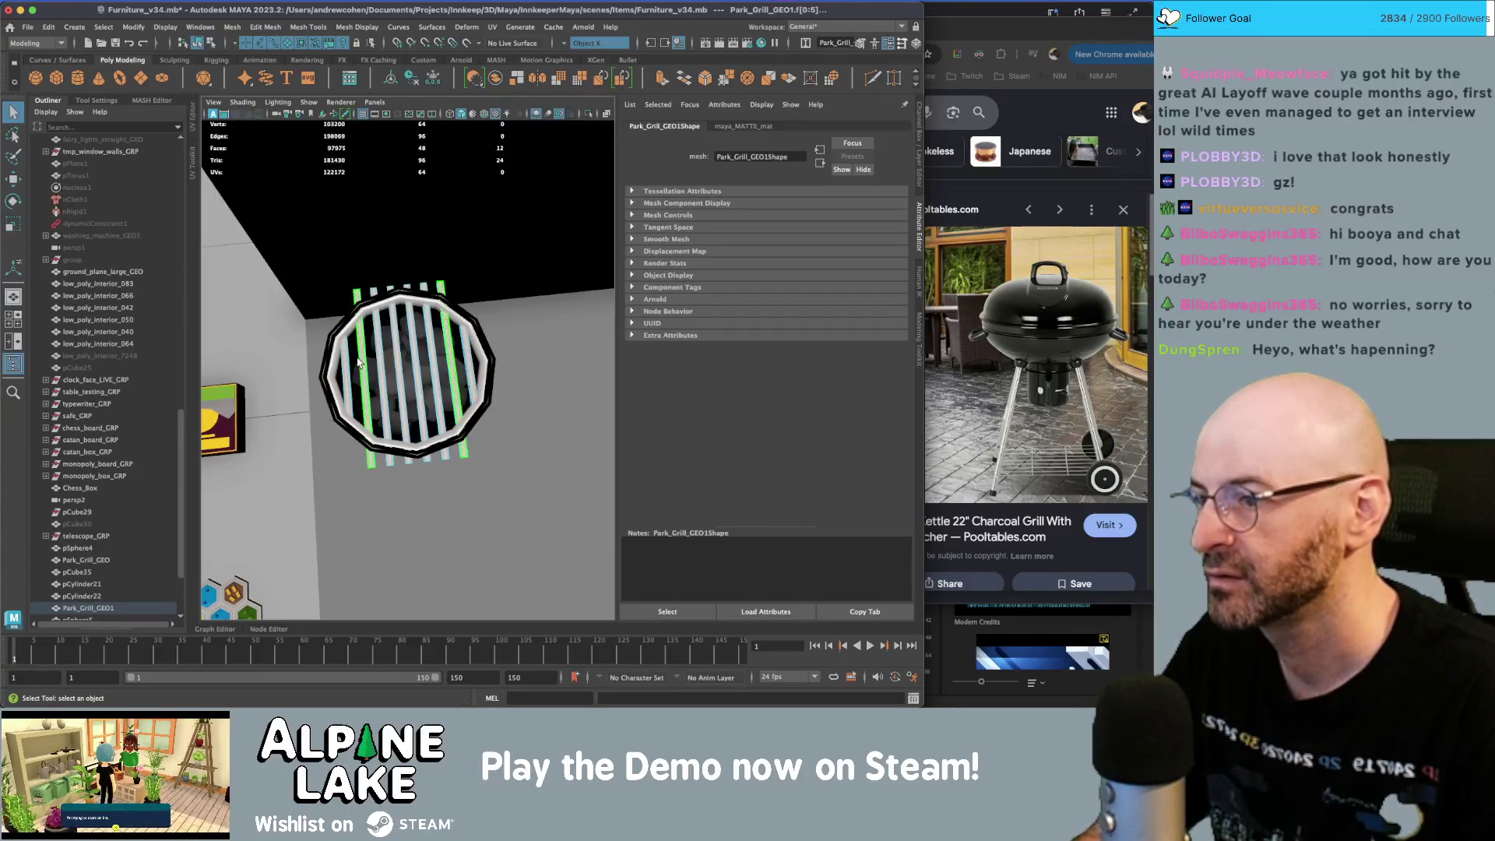
pyautogui.press('r')
pyautogui.moveTo(361, 331); pyautogui.dragTo(379, 339)
pyautogui.click(379, 342)
pyautogui.click(394, 335)
pyautogui.press('F8')
pyautogui.press('q')
pyautogui.keyDown('alt'); pyautogui.moveTo(350, 244); pyautogui.dragTo(454, 327); pyautogui.keyUp('alt')
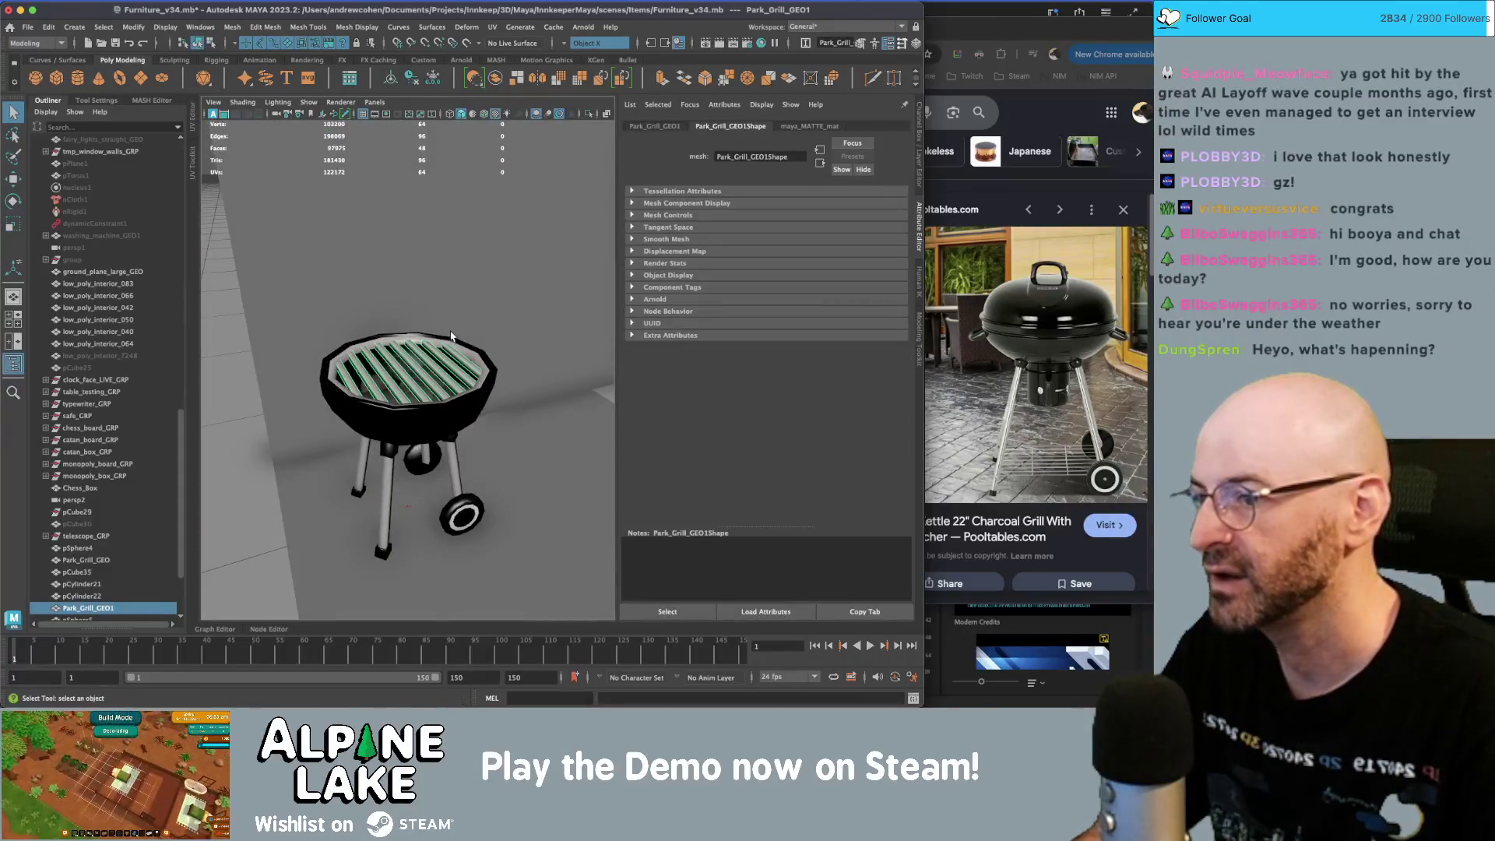
# - Switch to wireframe and select the grill grate, rim and other parts in the viewport
pyautogui.click(421, 343)
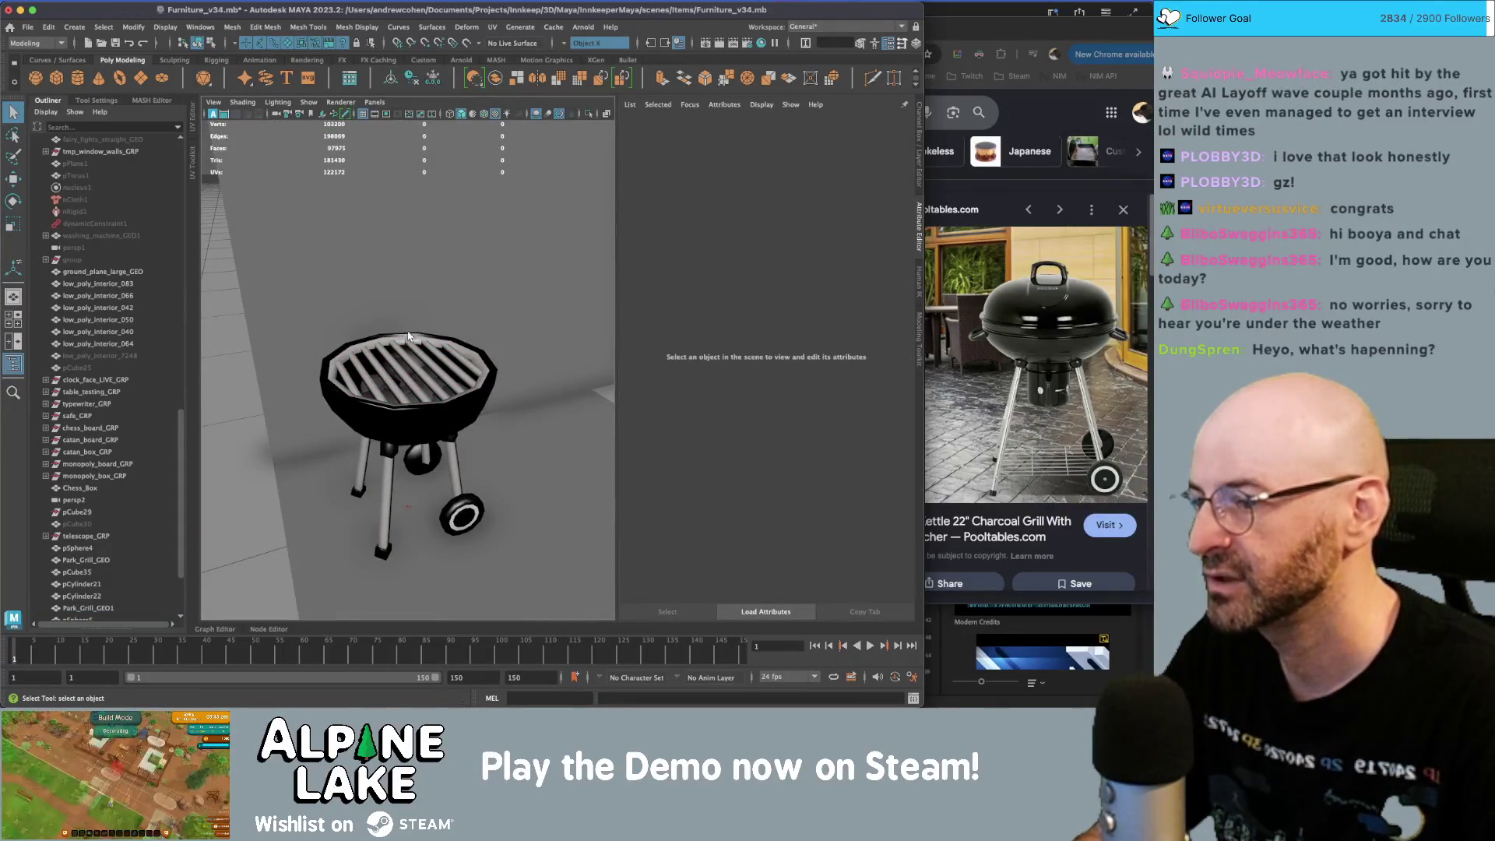
pyautogui.scroll(-5, 408, 336)
pyautogui.scroll(10, 436, 346)
pyautogui.click(445, 352)
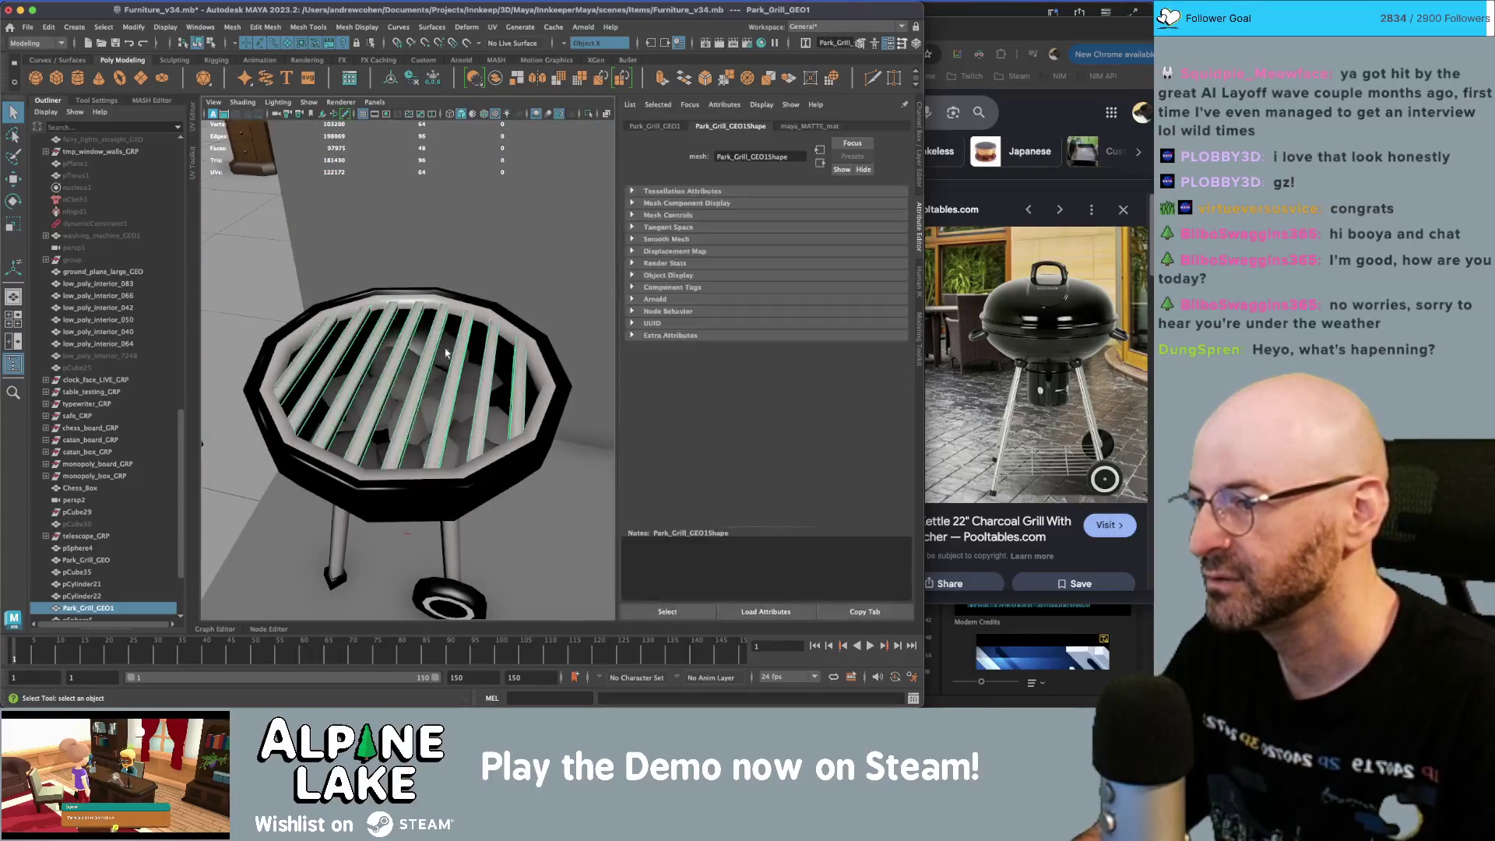
pyautogui.keyDown('shift'); pyautogui.click(351, 468); pyautogui.keyUp('shift')
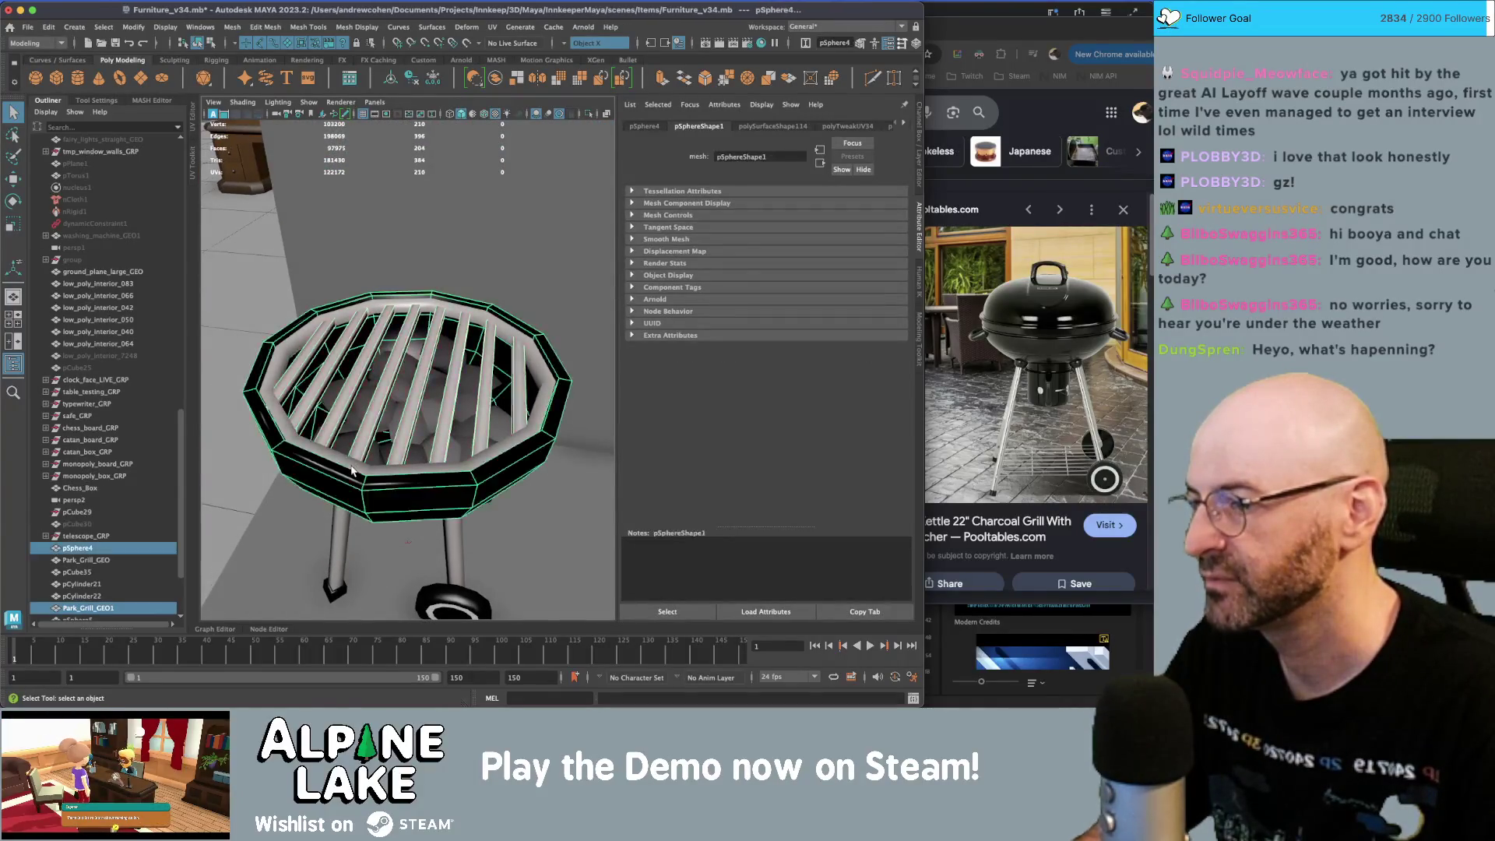
pyautogui.scroll(-3, 355, 462)
pyautogui.keyDown('alt'); pyautogui.moveTo(355, 463); pyautogui.dragTo(507, 447); pyautogui.keyUp('alt')
pyautogui.press('4')
pyautogui.scroll(-2, 324, 333)
pyautogui.moveTo(324, 333); pyautogui.dragTo(535, 376)
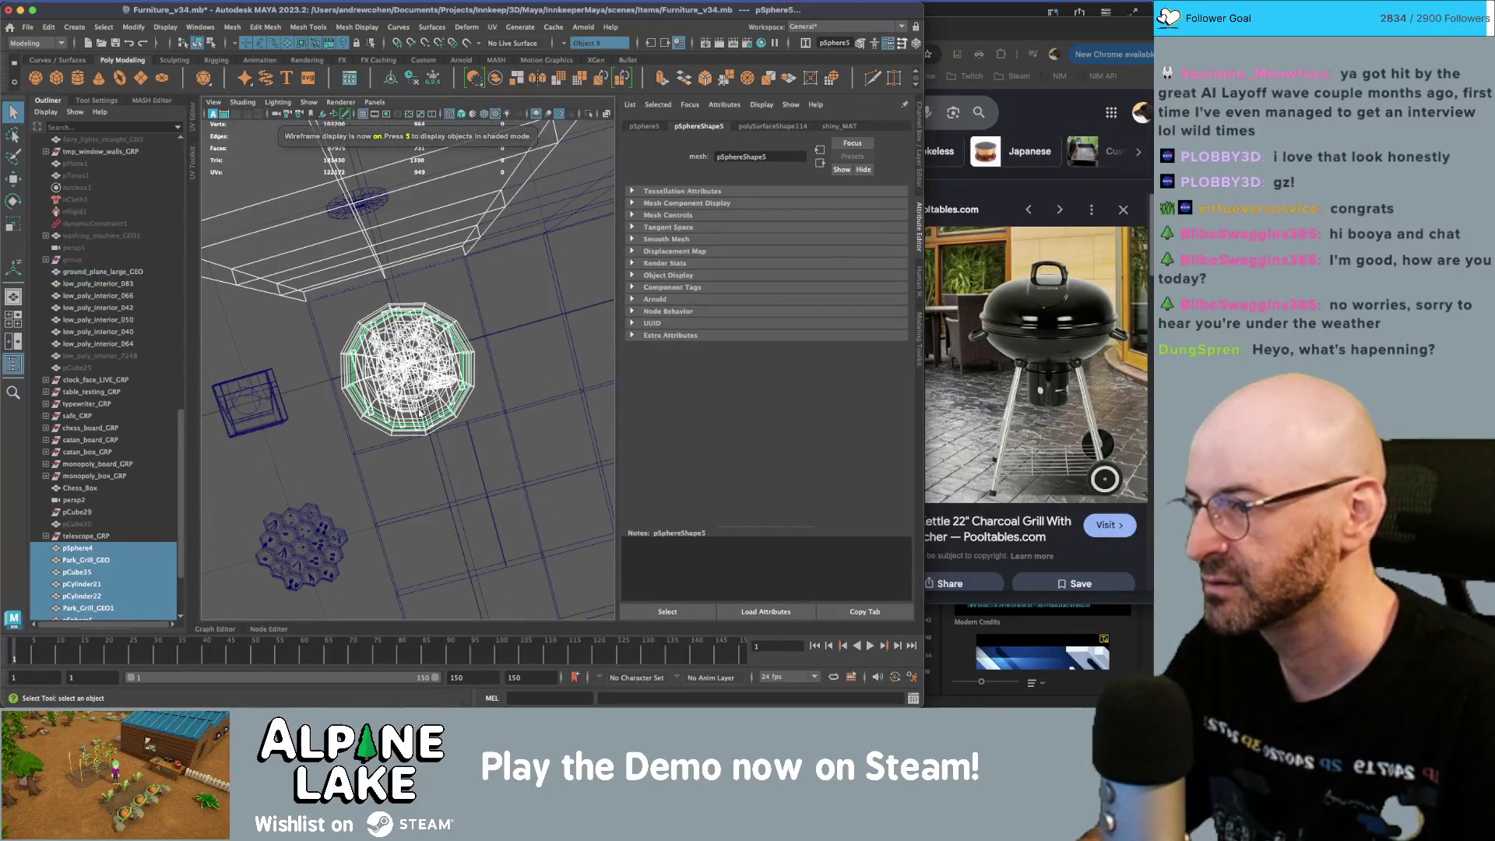
pyautogui.keyDown('ctrl'); pyautogui.moveTo(337, 274); pyautogui.dragTo(338, 274); pyautogui.keyUp('ctrl')
pyautogui.scroll(-4, 101, 459)
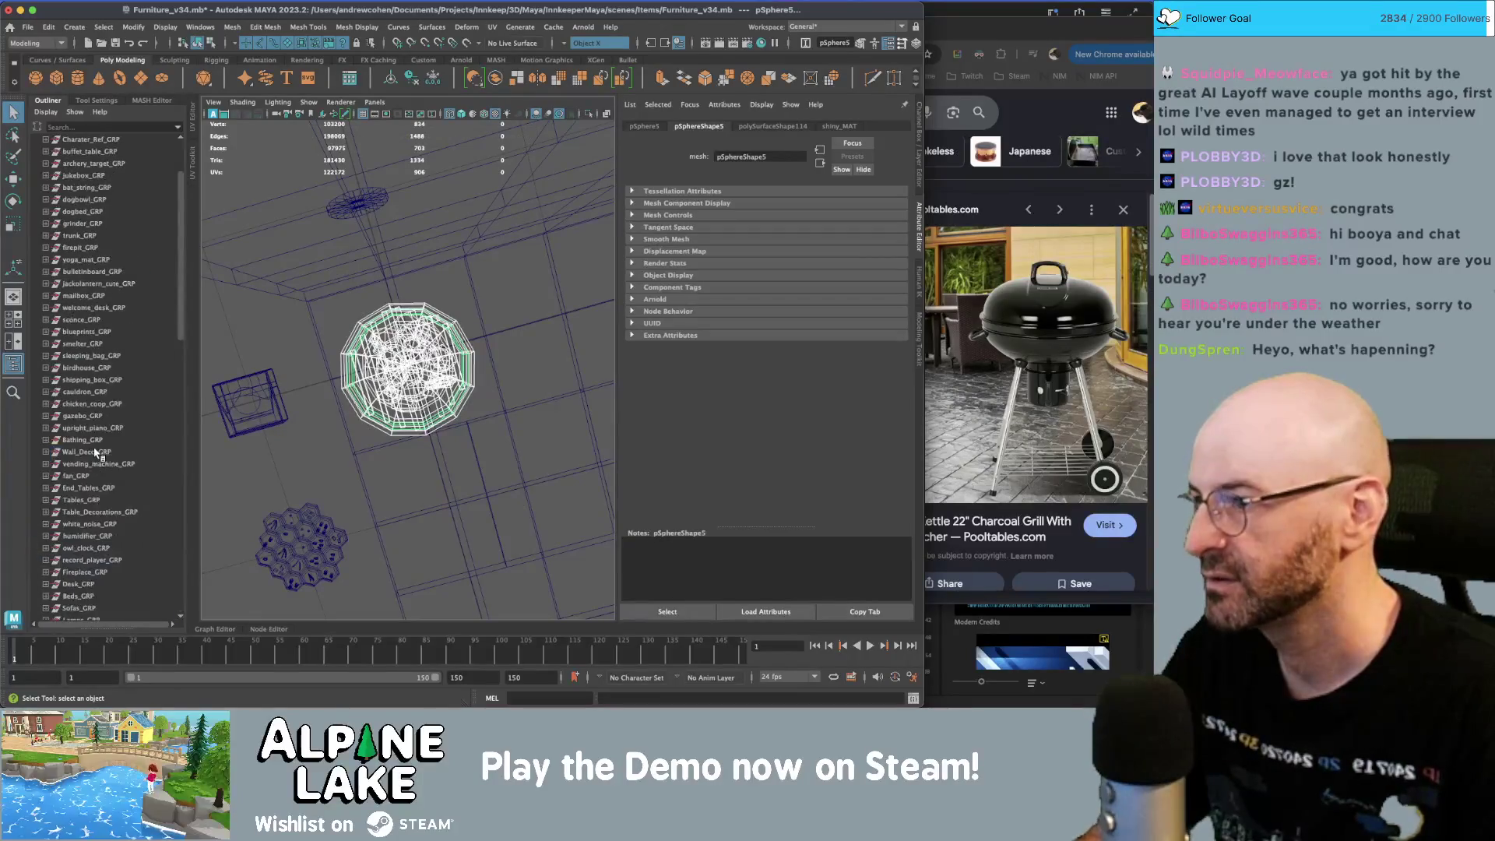
# - Select pSphere4 through pSphere5 in the Outliner, combine them, and freeze transformations
pyautogui.click(78, 452)
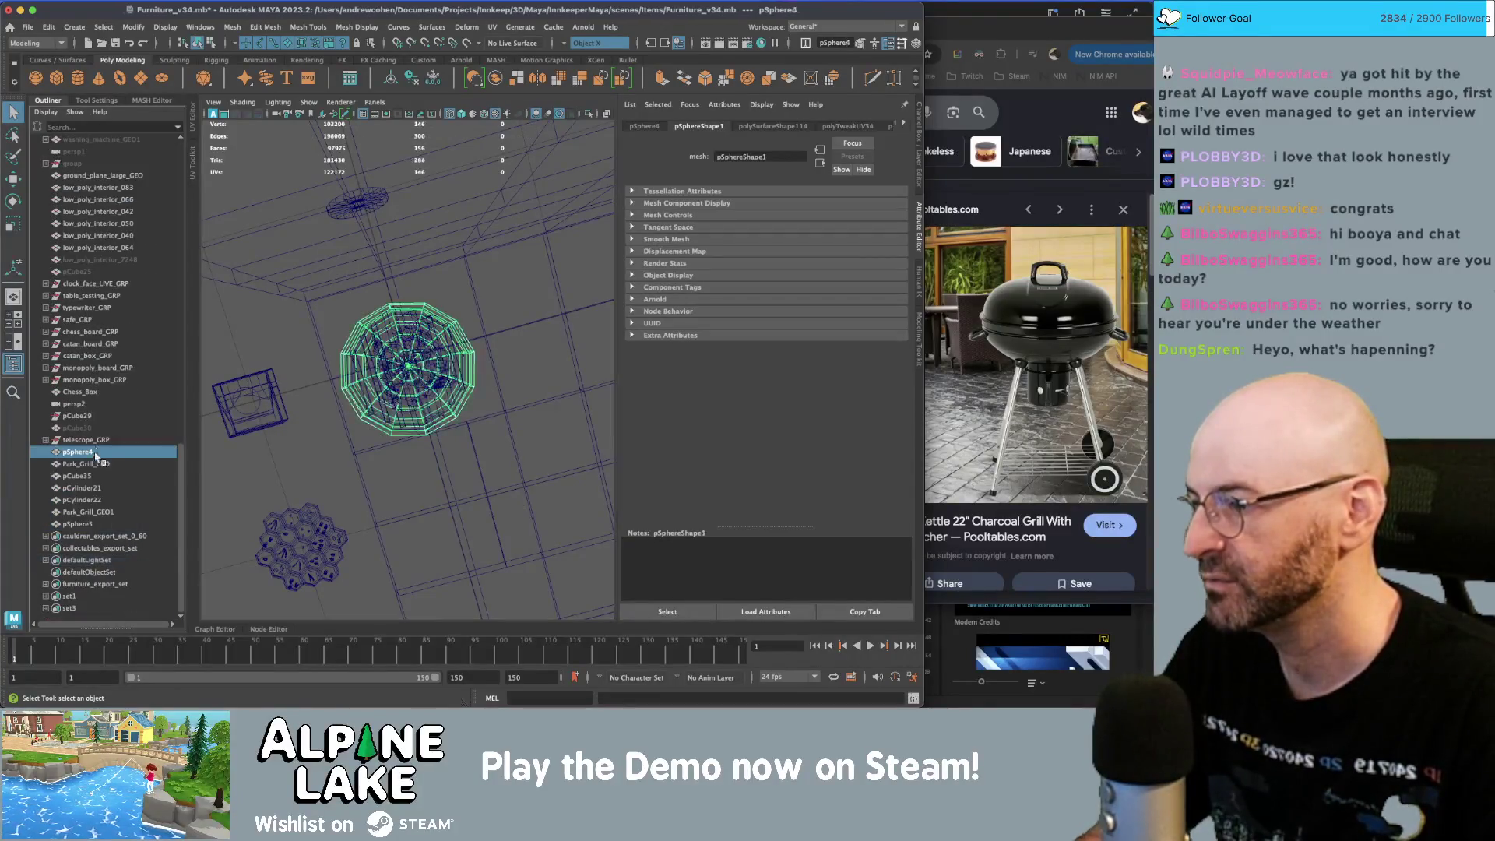
pyautogui.keyDown('shift'); pyautogui.click(78, 524); pyautogui.keyUp('shift')
pyautogui.keyDown('alt'); pyautogui.moveTo(436, 366); pyautogui.dragTo(468, 311); pyautogui.keyUp('alt')
pyautogui.press('w')
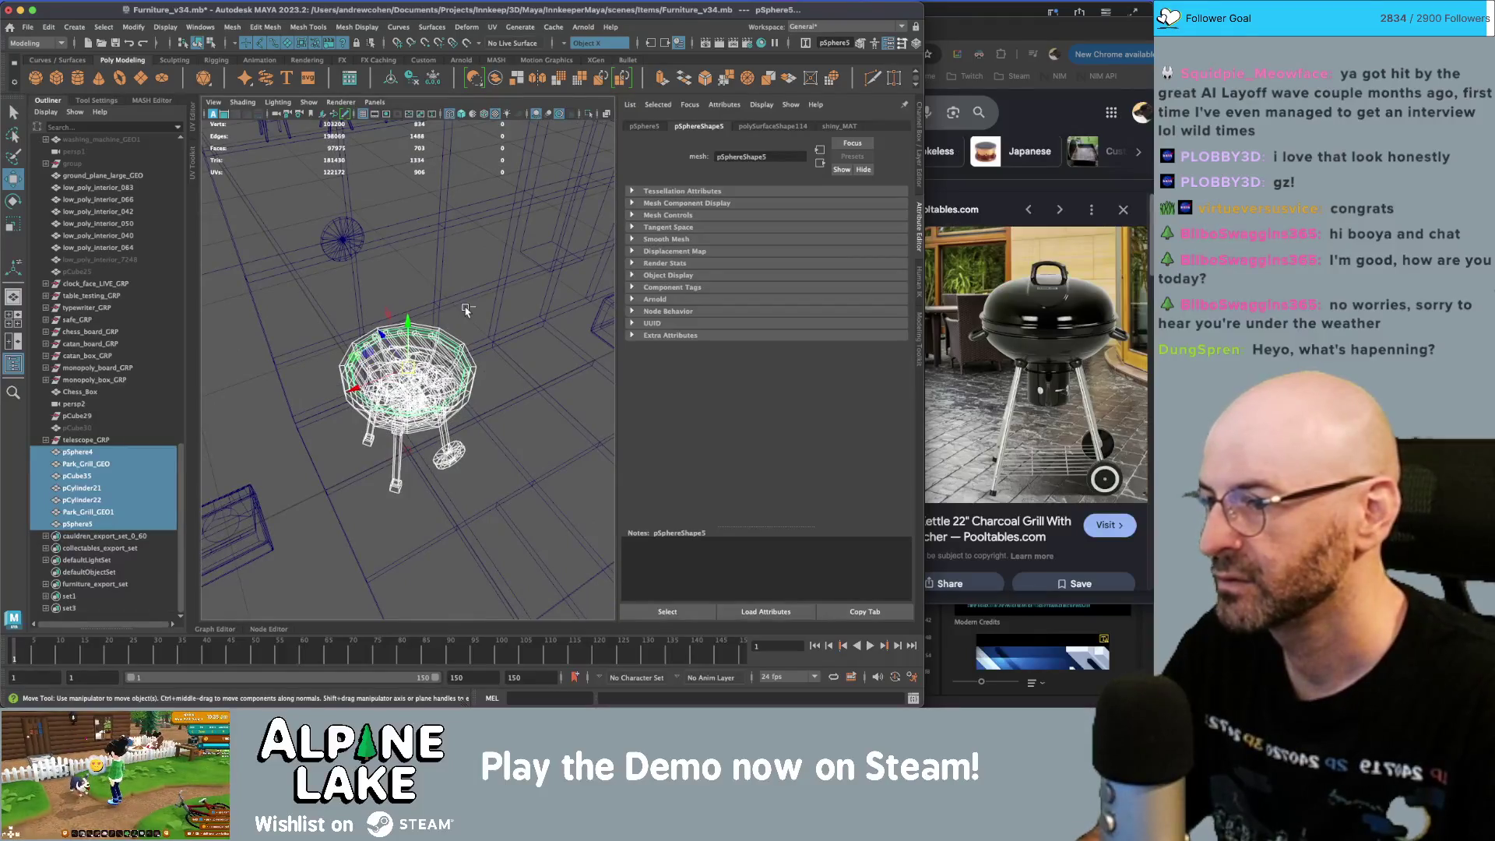
pyautogui.click(495, 80)
pyautogui.click(475, 81)
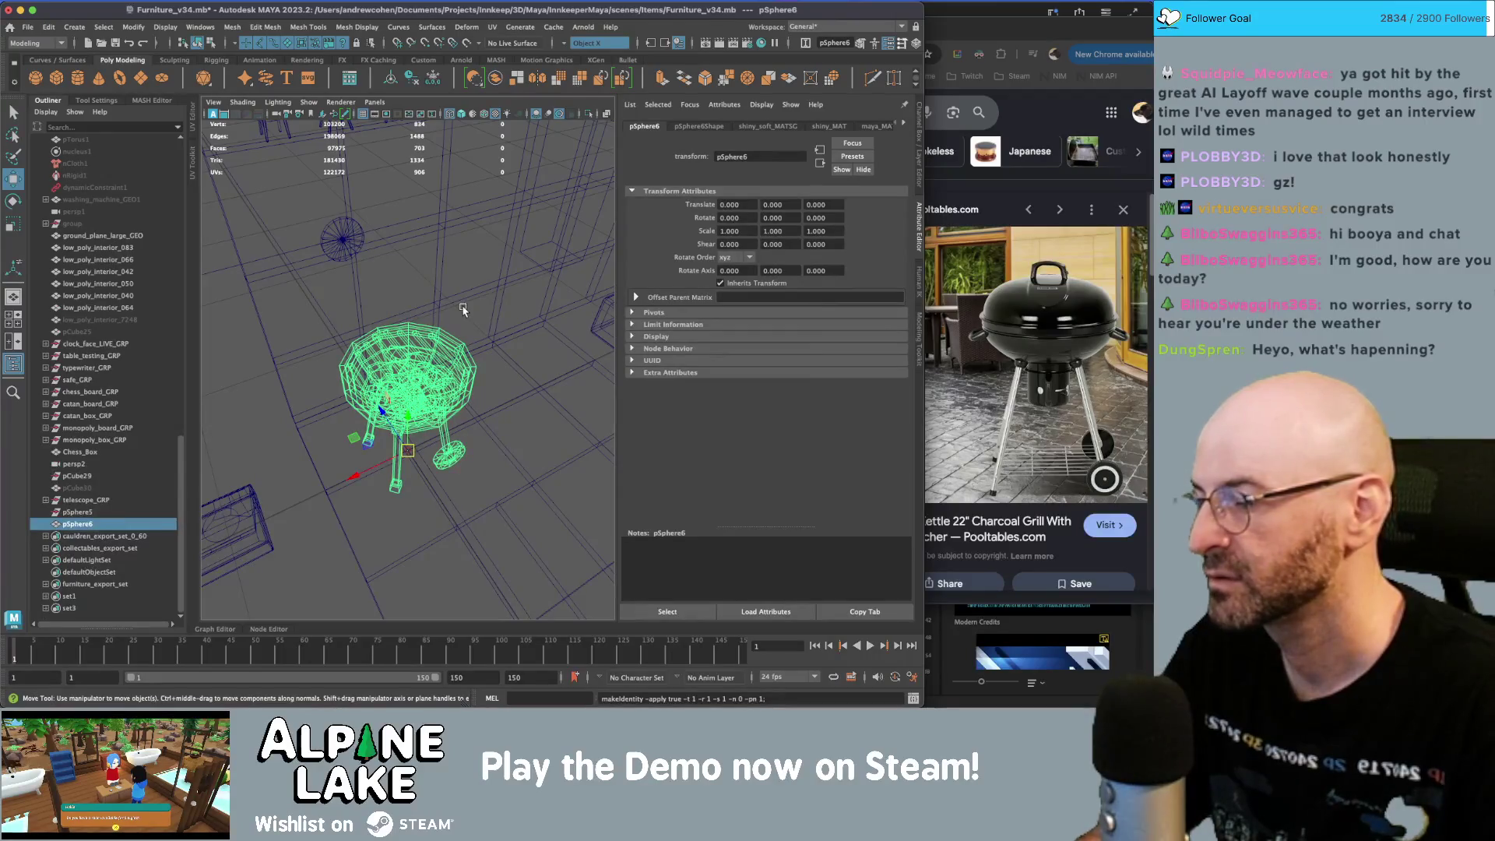
# - Display the scene with textured shading (6) and frame the grill
pyautogui.press('6')
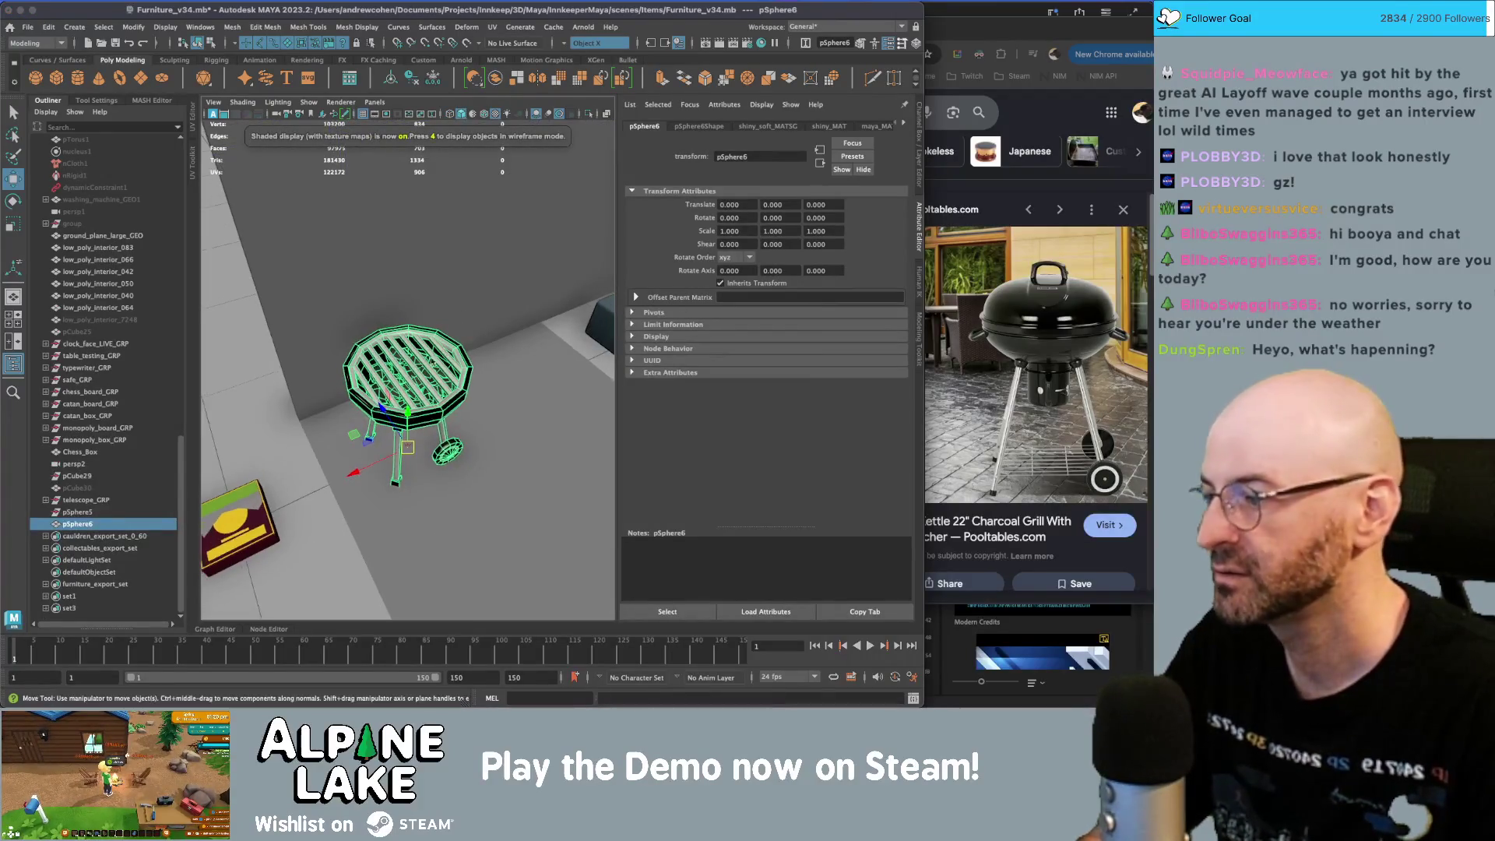
pyautogui.press('q')
pyautogui.press('f')
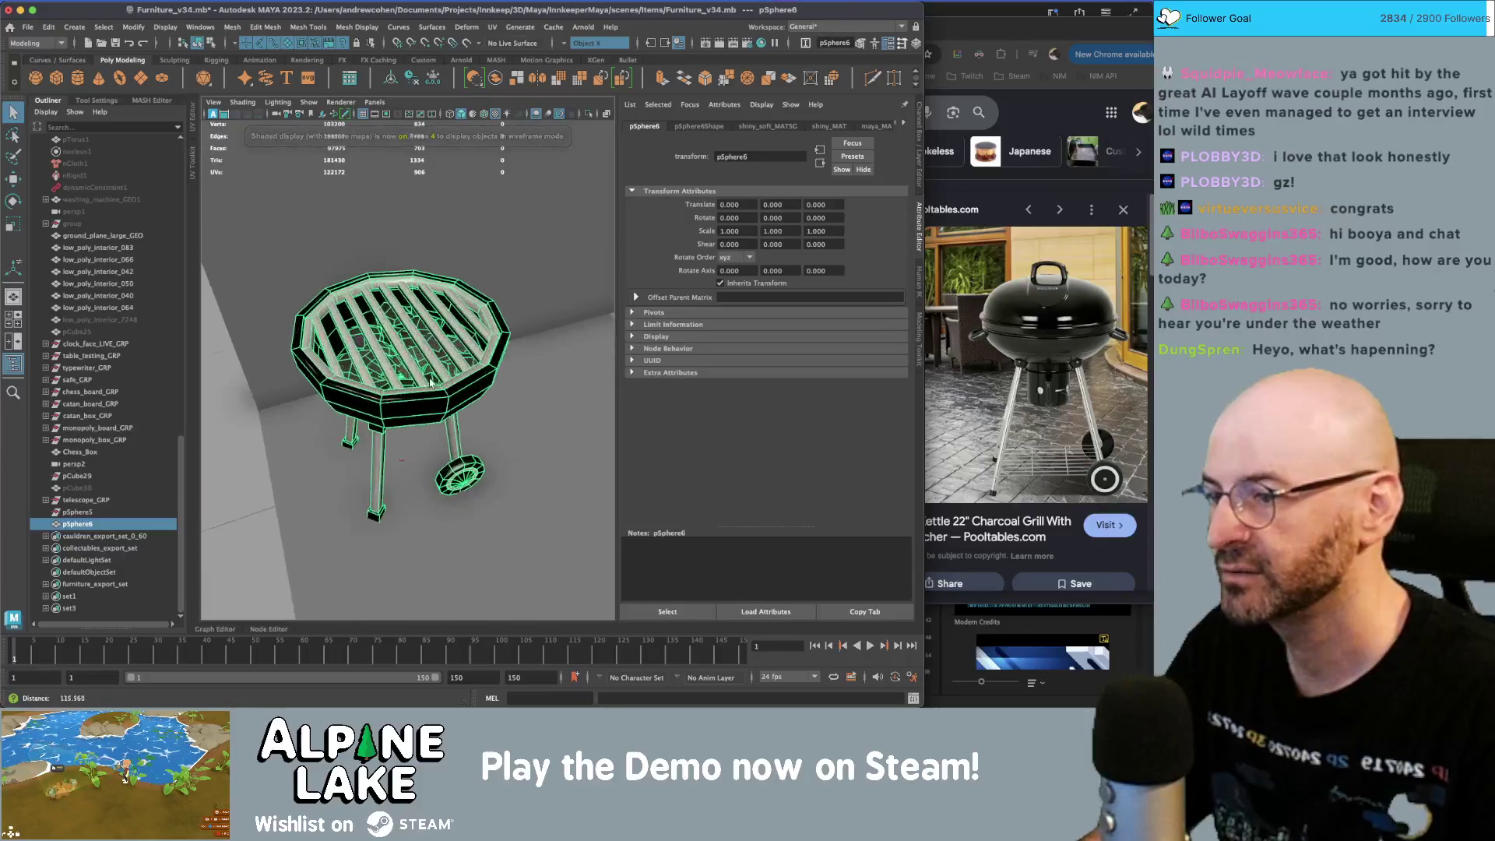
pyautogui.keyDown('alt'); pyautogui.moveTo(411, 379); pyautogui.dragTo(374, 353); pyautogui.keyUp('alt')
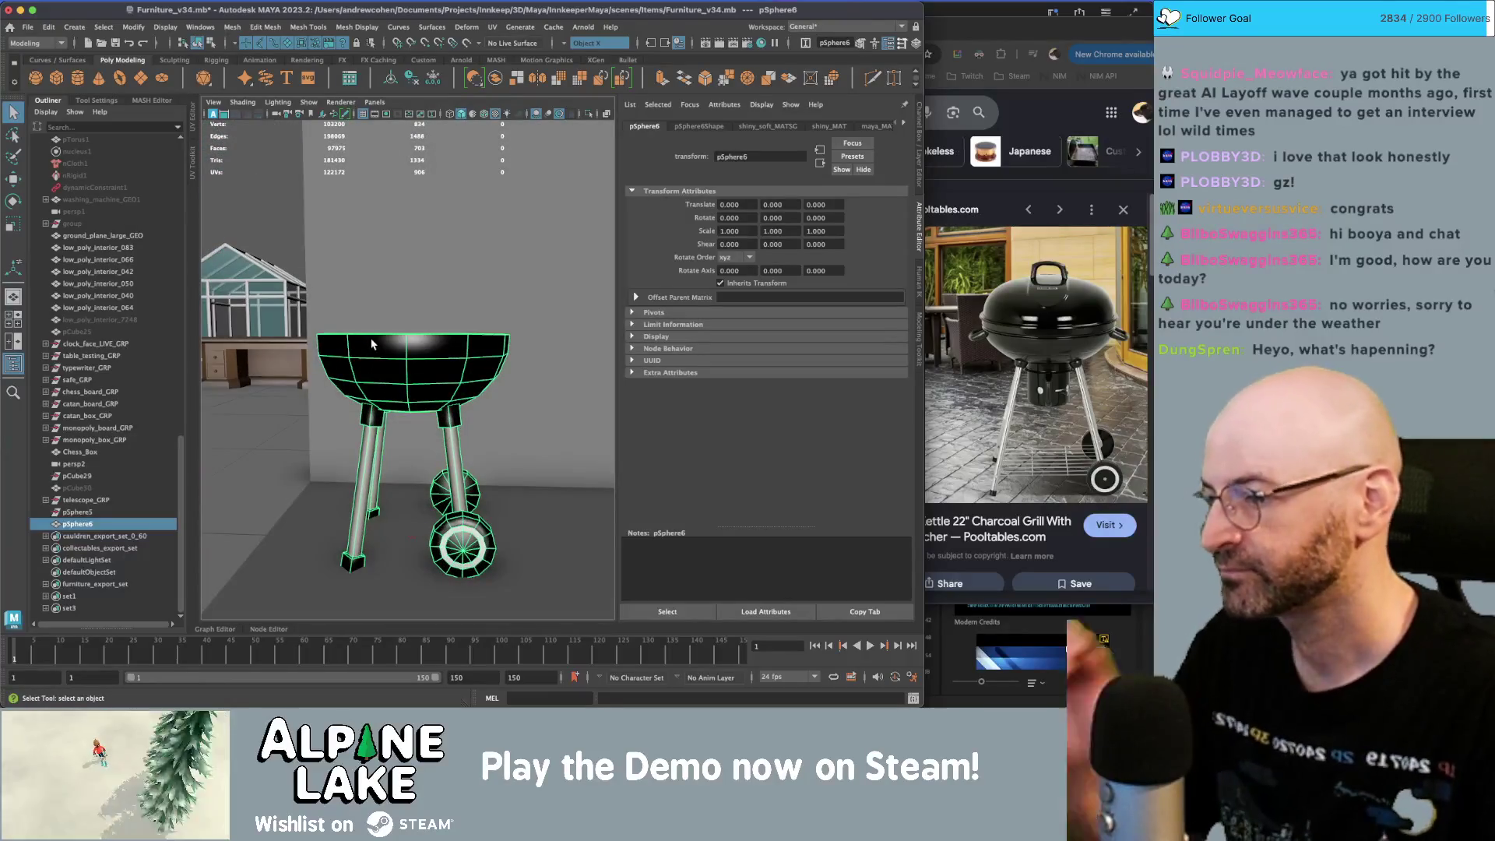
# - Orbit beneath the grill mesh to view the bowl's underside
pyautogui.click(546, 234)
pyautogui.moveTo(545, 234)
pyautogui.keyDown('alt'); pyautogui.mouseDown()
pyautogui.moveTo(449, 374)
pyautogui.moveTo(389, 386)
pyautogui.mouseUp(); pyautogui.keyUp('alt')
pyautogui.click(425, 367)
pyautogui.click(388, 387)
pyautogui.press('[')
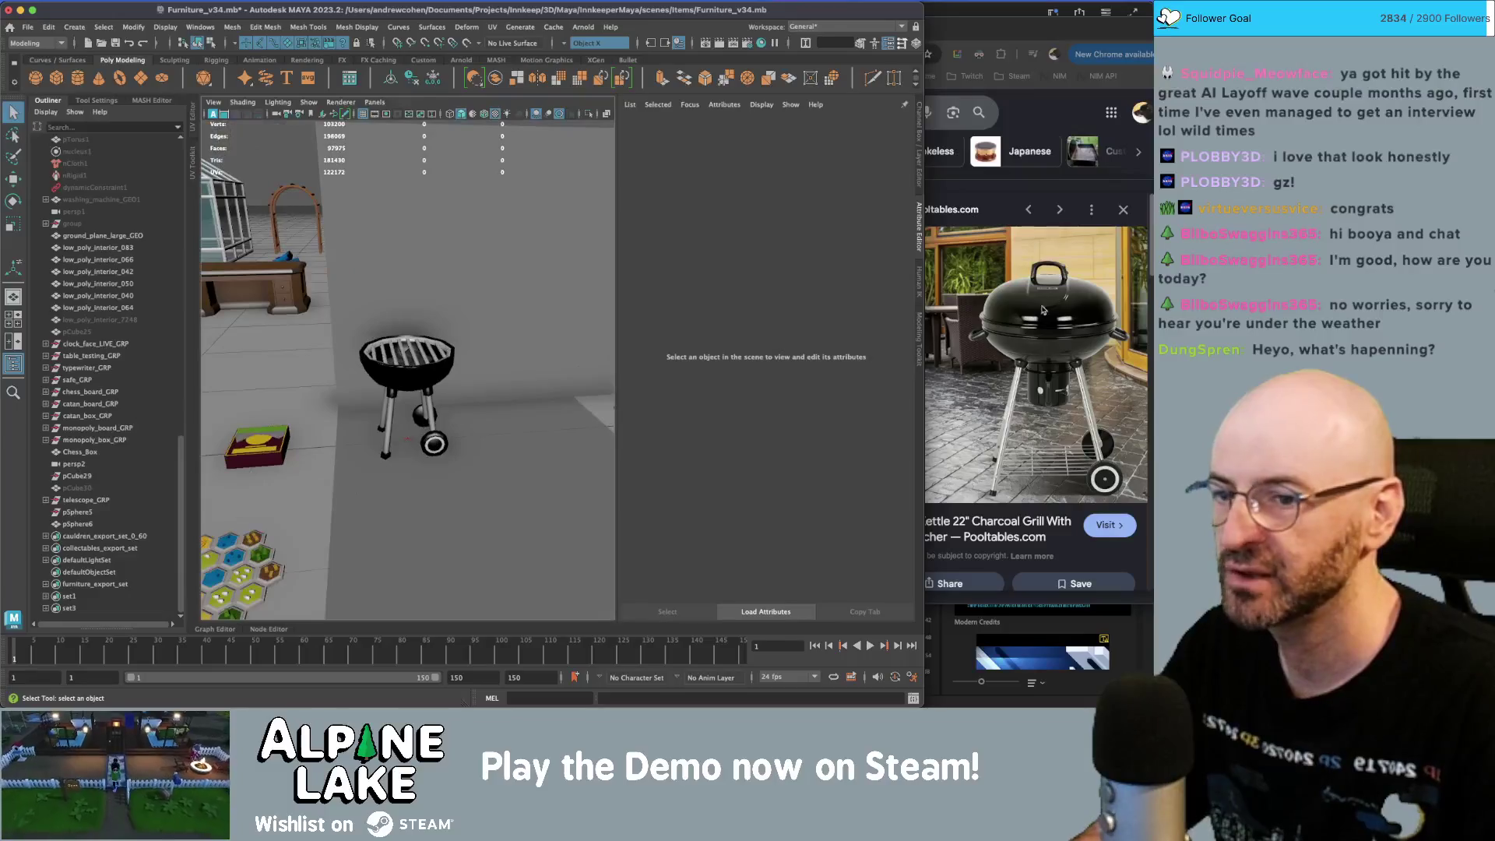
pyautogui.press('[')
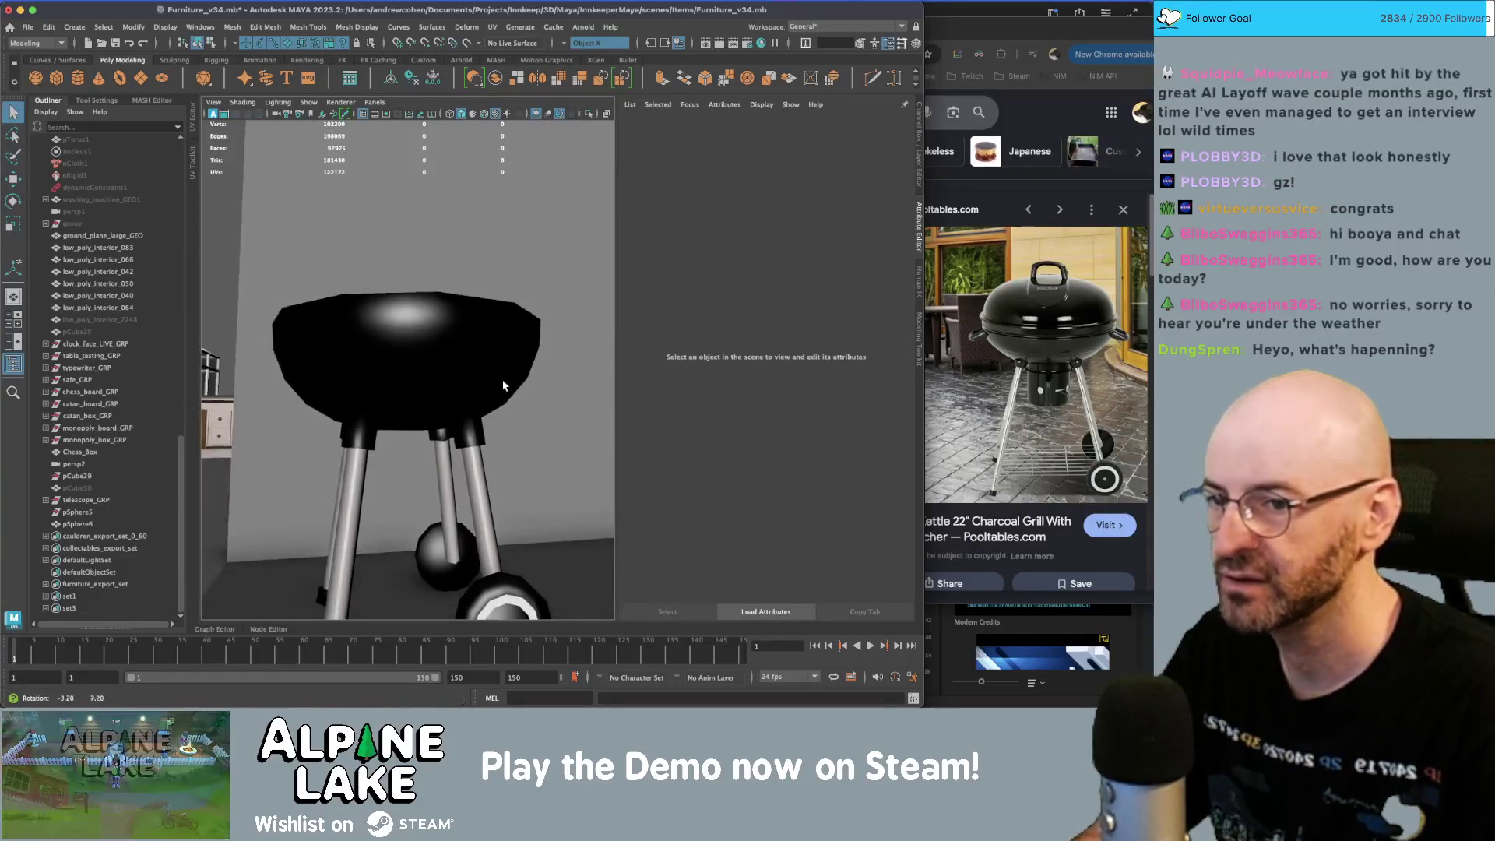
pyautogui.click(427, 331)
pyautogui.keyDown('alt'); pyautogui.moveTo(426, 331); pyautogui.dragTo(413, 405); pyautogui.keyUp('alt')
# - In face mode, select the ring of bottom faces on the bowl
pyautogui.moveTo(413, 421); pyautogui.dragTo(413, 468, button='right')
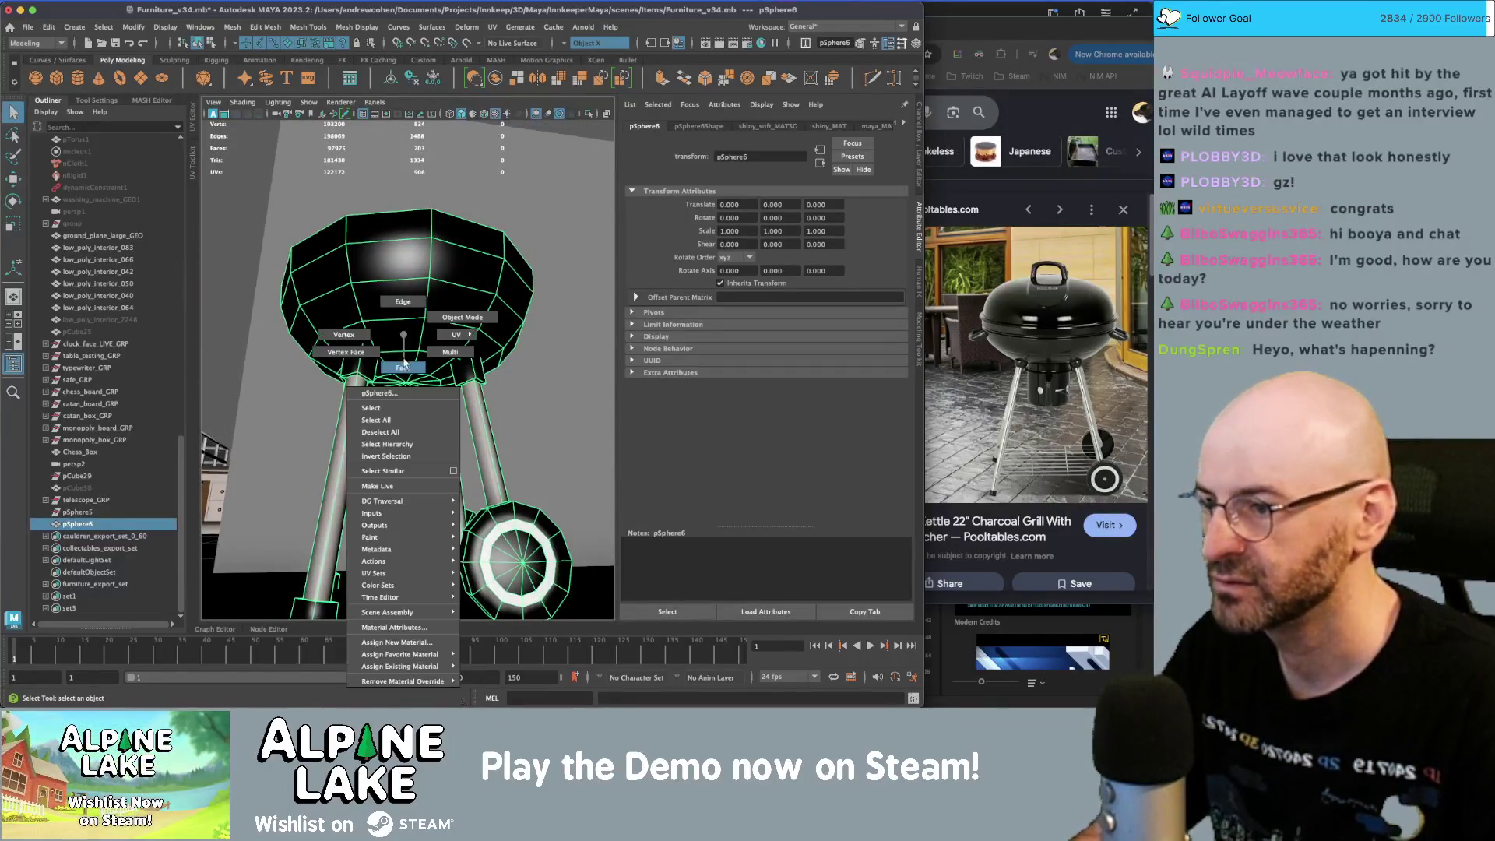
pyautogui.click(413, 416)
pyautogui.scroll(3, 412, 416)
pyautogui.click(425, 382)
pyautogui.keyDown('shift'); pyautogui.click(433, 397); pyautogui.keyUp('shift')
pyautogui.doubleClick(432, 401)
# - With symmetry off, extrude a single bottom face downward into a short cylinder
pyautogui.click(567, 45)
pyautogui.click(585, 52)
pyautogui.click(395, 356)
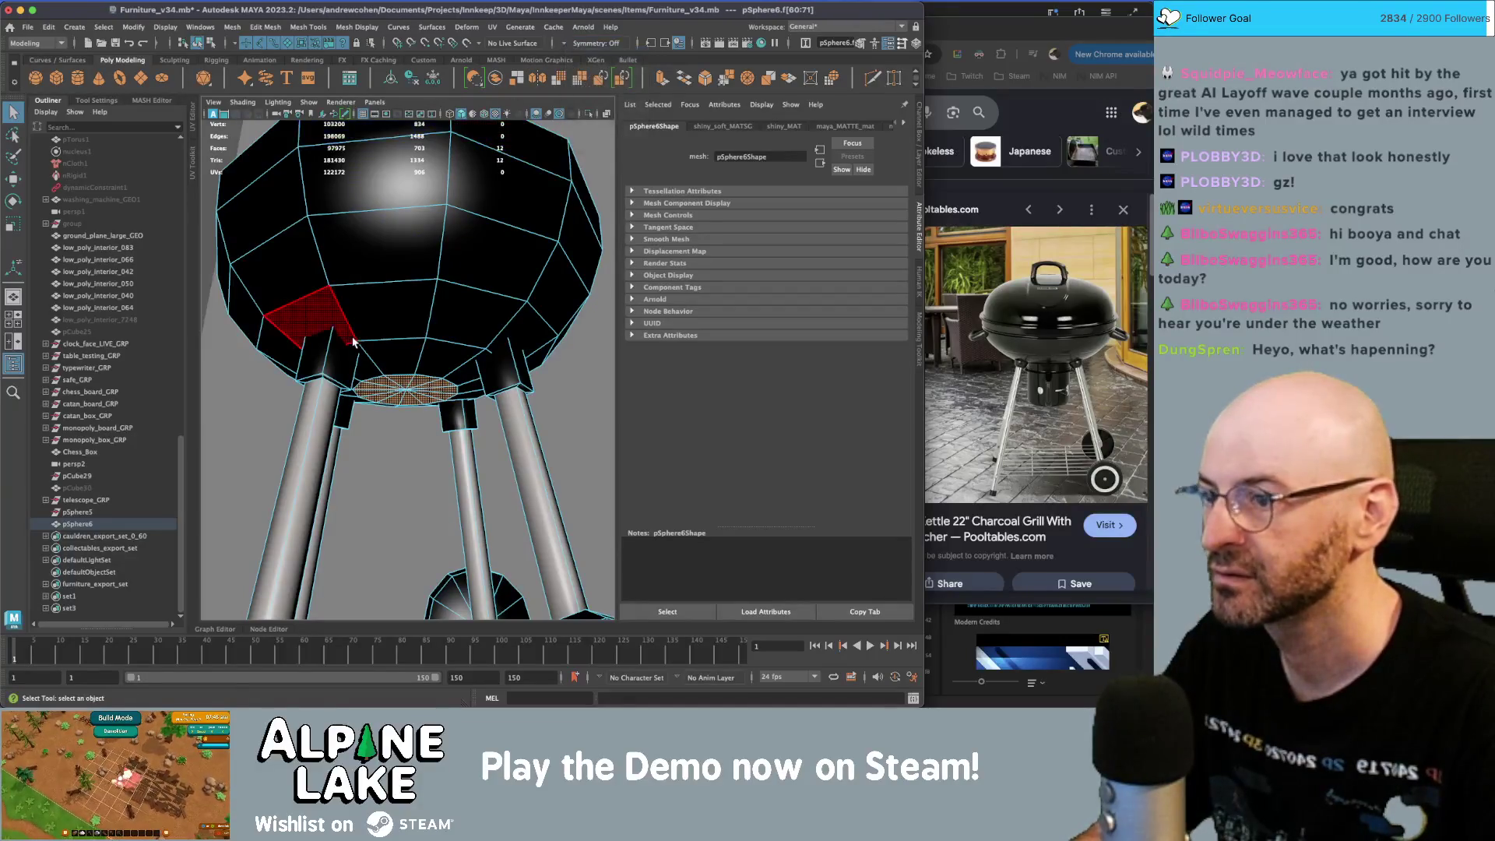
pyautogui.press('w')
pyautogui.hotkey('ctrl', 'e')
pyautogui.moveTo(406, 343)
pyautogui.mouseDown()
pyautogui.moveTo(406, 425)
pyautogui.moveTo(335, 374)
pyautogui.moveTo(452, 327)
pyautogui.mouseUp()
pyautogui.scroll(-5, 405, 424)
# - Return to object mode and inspect the grill from lower and side angles
pyautogui.click(198, 42)
pyautogui.press('q')
pyautogui.scroll(-3, 404, 366)
pyautogui.scroll(2, 481, 355)
pyautogui.moveTo(411, 375)
pyautogui.keyDown('alt'); pyautogui.mouseDown()
pyautogui.moveTo(366, 295)
pyautogui.moveTo(374, 247)
pyautogui.mouseUp(); pyautogui.keyUp('alt')
pyautogui.click(414, 374)
pyautogui.scroll(5, 390, 366)
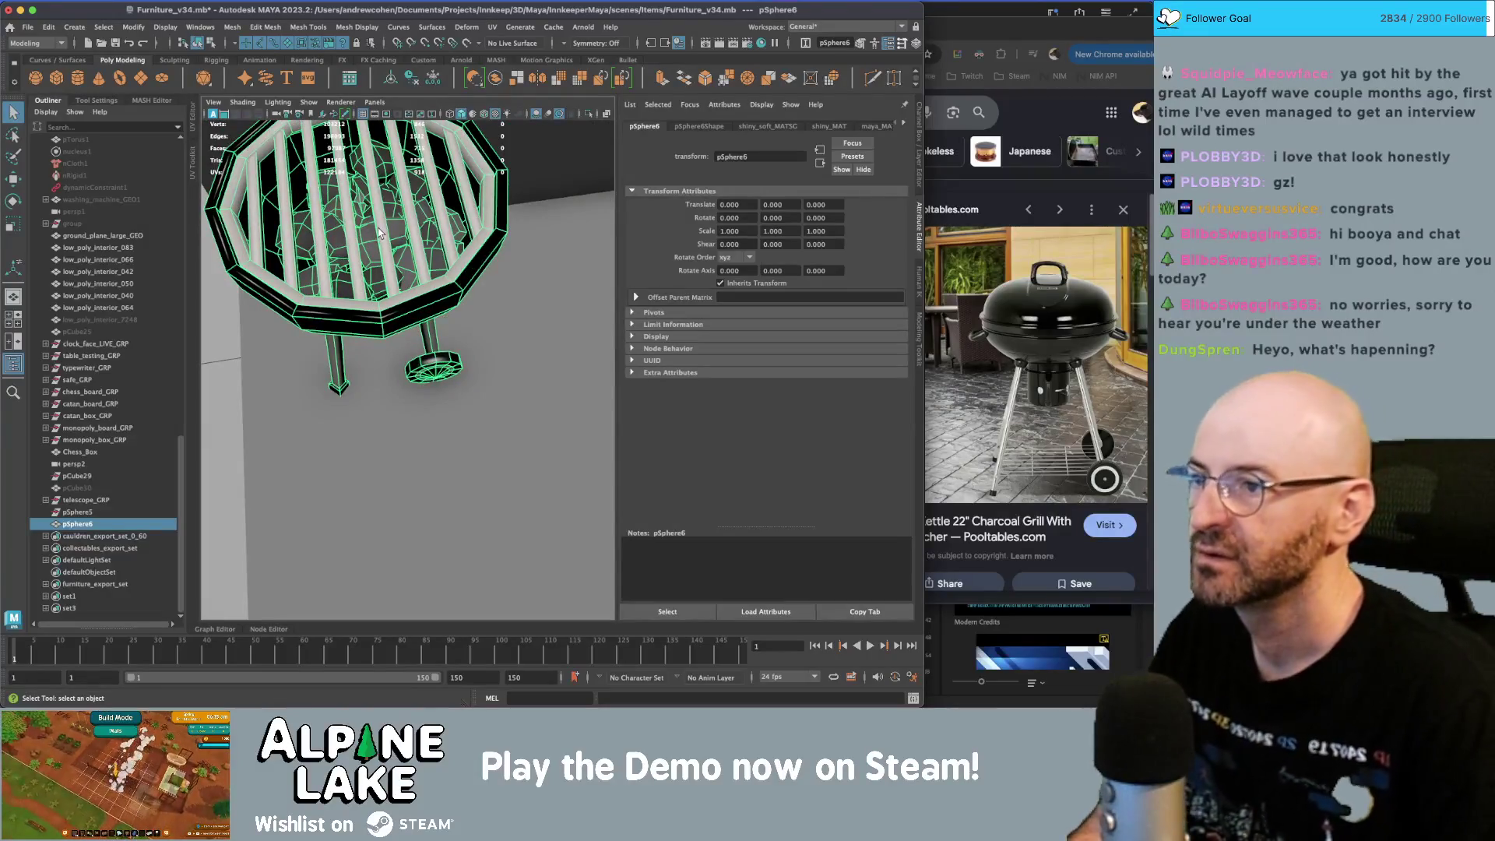
pyautogui.scroll(-3, 386, 223)
pyautogui.moveTo(387, 223)
pyautogui.keyDown('alt'); pyautogui.mouseDown()
pyautogui.moveTo(381, 251)
pyautogui.moveTo(372, 226)
pyautogui.moveTo(359, 253)
pyautogui.moveTo(371, 290)
pyautogui.mouseUp(); pyautogui.keyUp('alt')
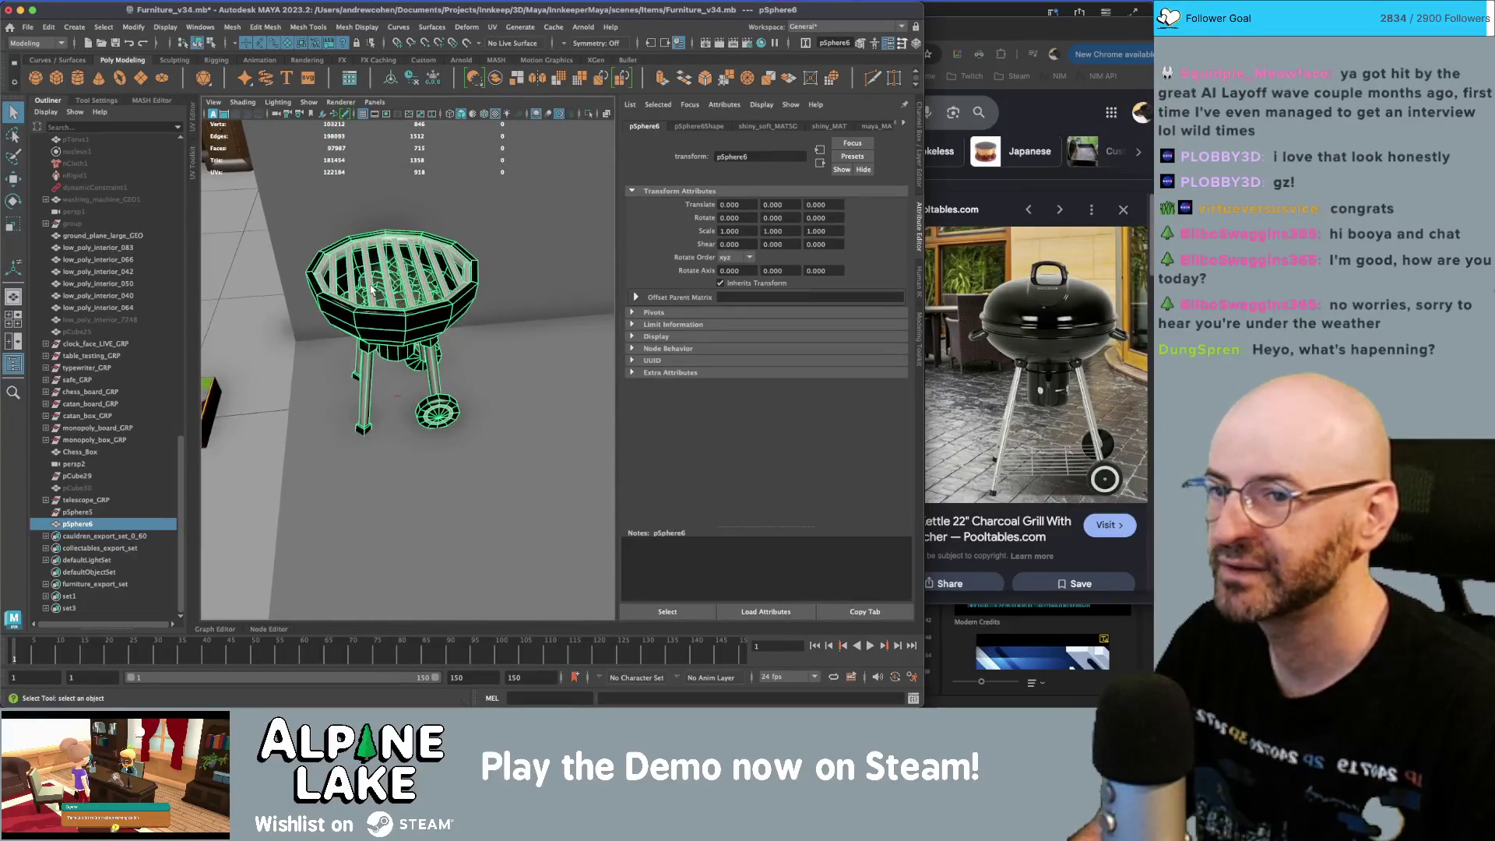
pyautogui.keyDown('alt'); pyautogui.moveTo(381, 236); pyautogui.dragTo(392, 247); pyautogui.keyUp('alt')
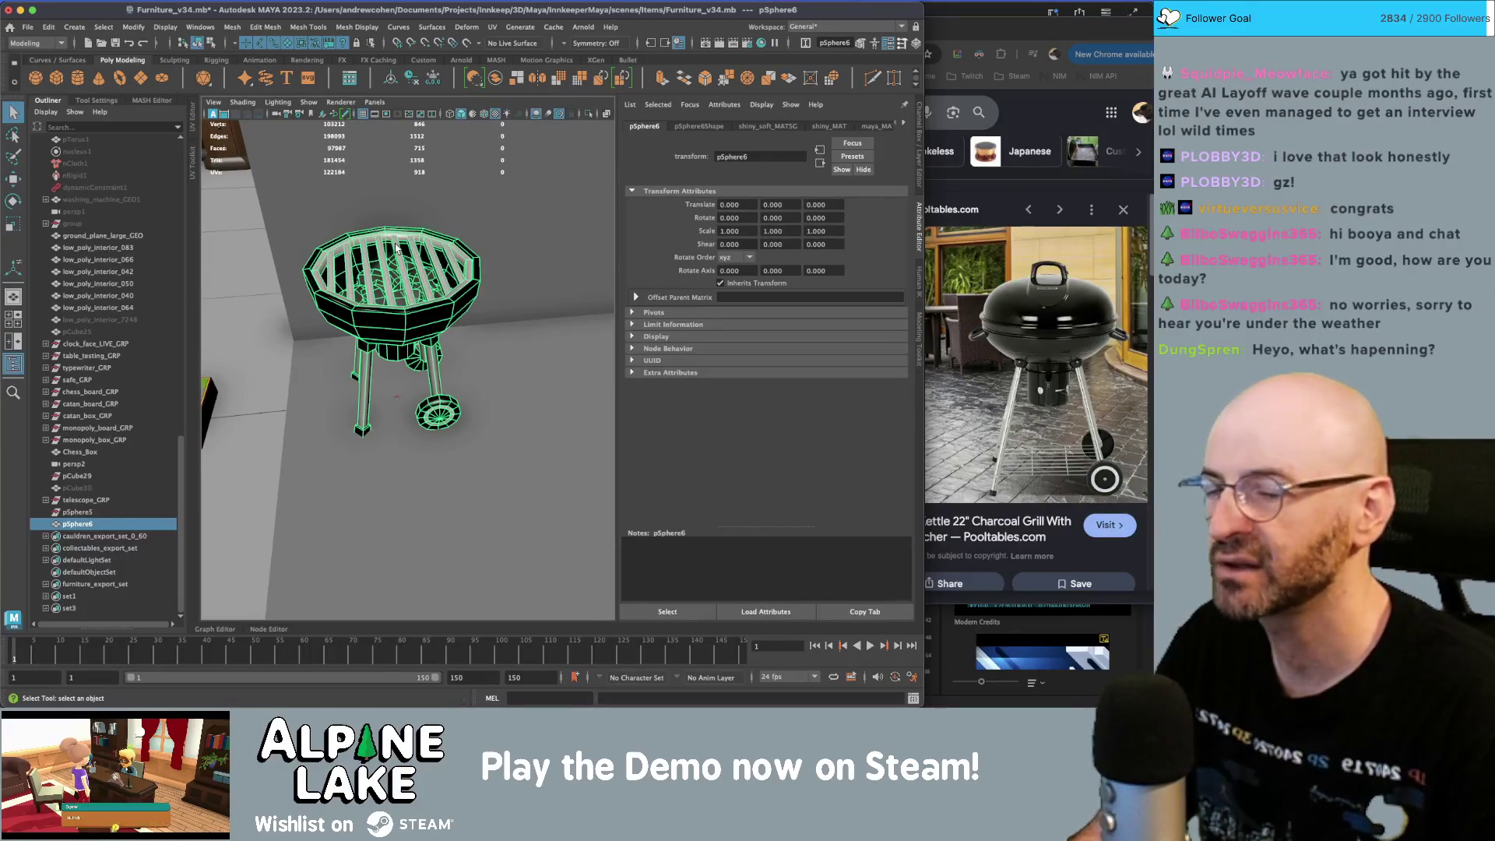
# - Delete the leftover pSphere5 from the scene
pyautogui.click(273, 267)
pyautogui.scroll(-10, 273, 267)
pyautogui.moveTo(273, 268)
pyautogui.keyDown('alt'); pyautogui.mouseDown()
pyautogui.moveTo(296, 311)
pyautogui.moveTo(374, 374)
pyautogui.mouseUp(); pyautogui.keyUp('alt')
pyautogui.click(404, 359)
pyautogui.click(67, 514)
pyautogui.press('Delete')
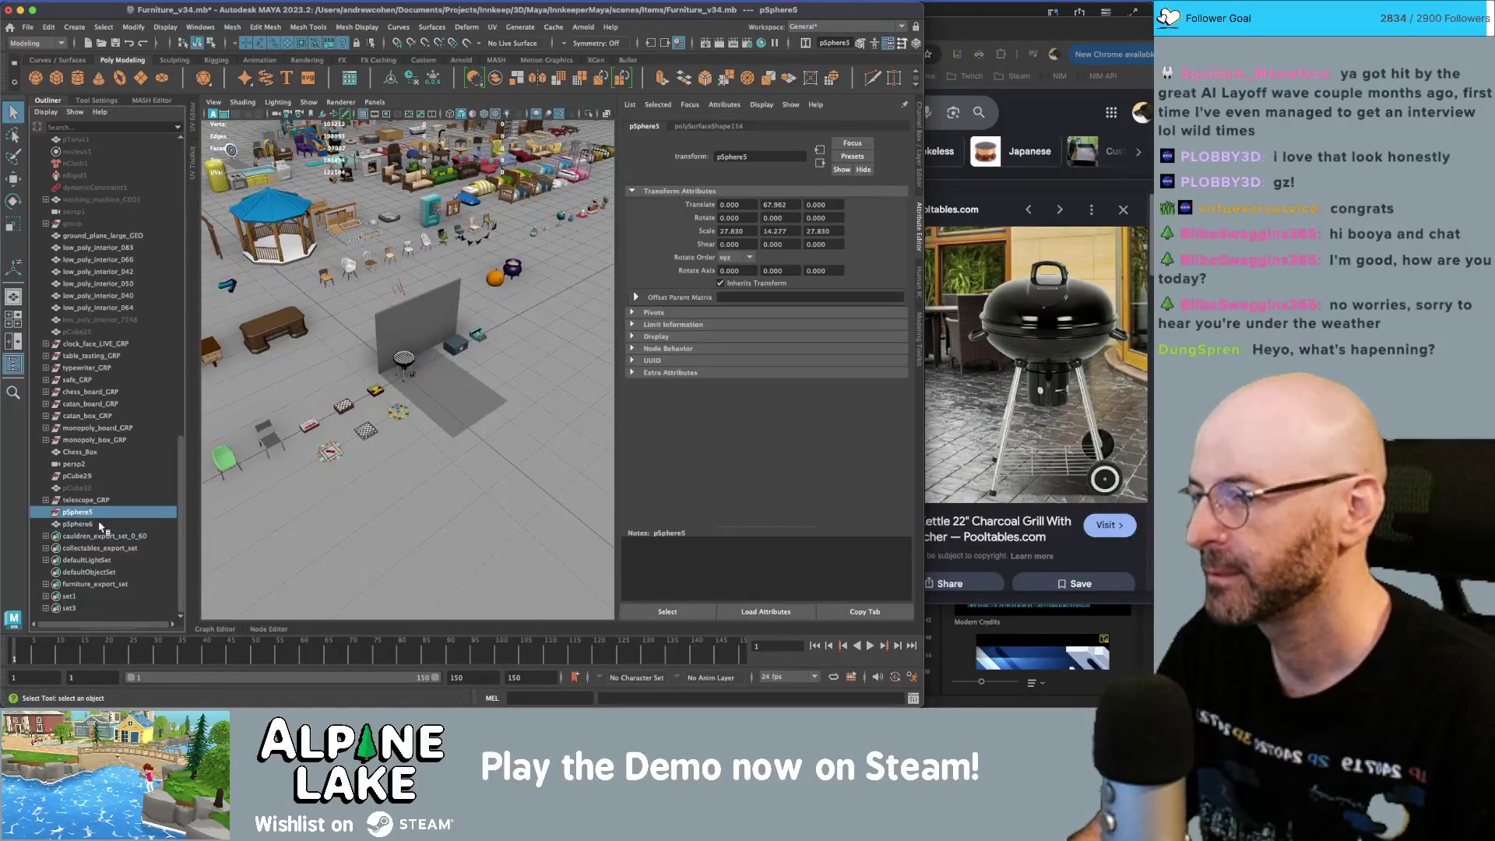
# - Rename the grill mesh to bbq_grill_GEO and group it as bbq_grill_GRP
pyautogui.doubleClick(99, 525)
pyautogui.write('bbq_grill_G')
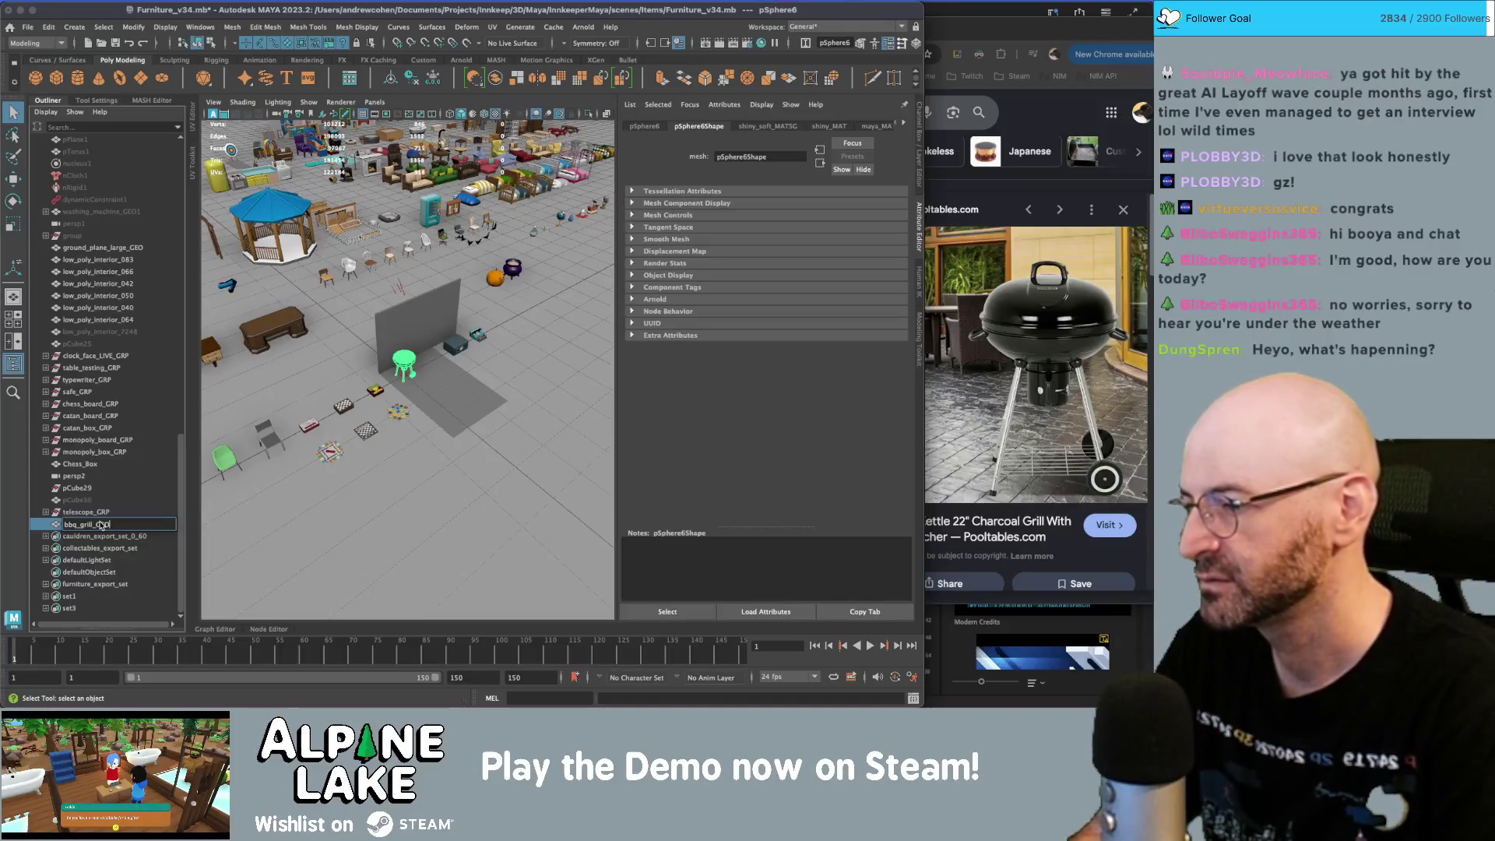
pyautogui.press('Return')
pyautogui.hotkey('ctrl', 'g')
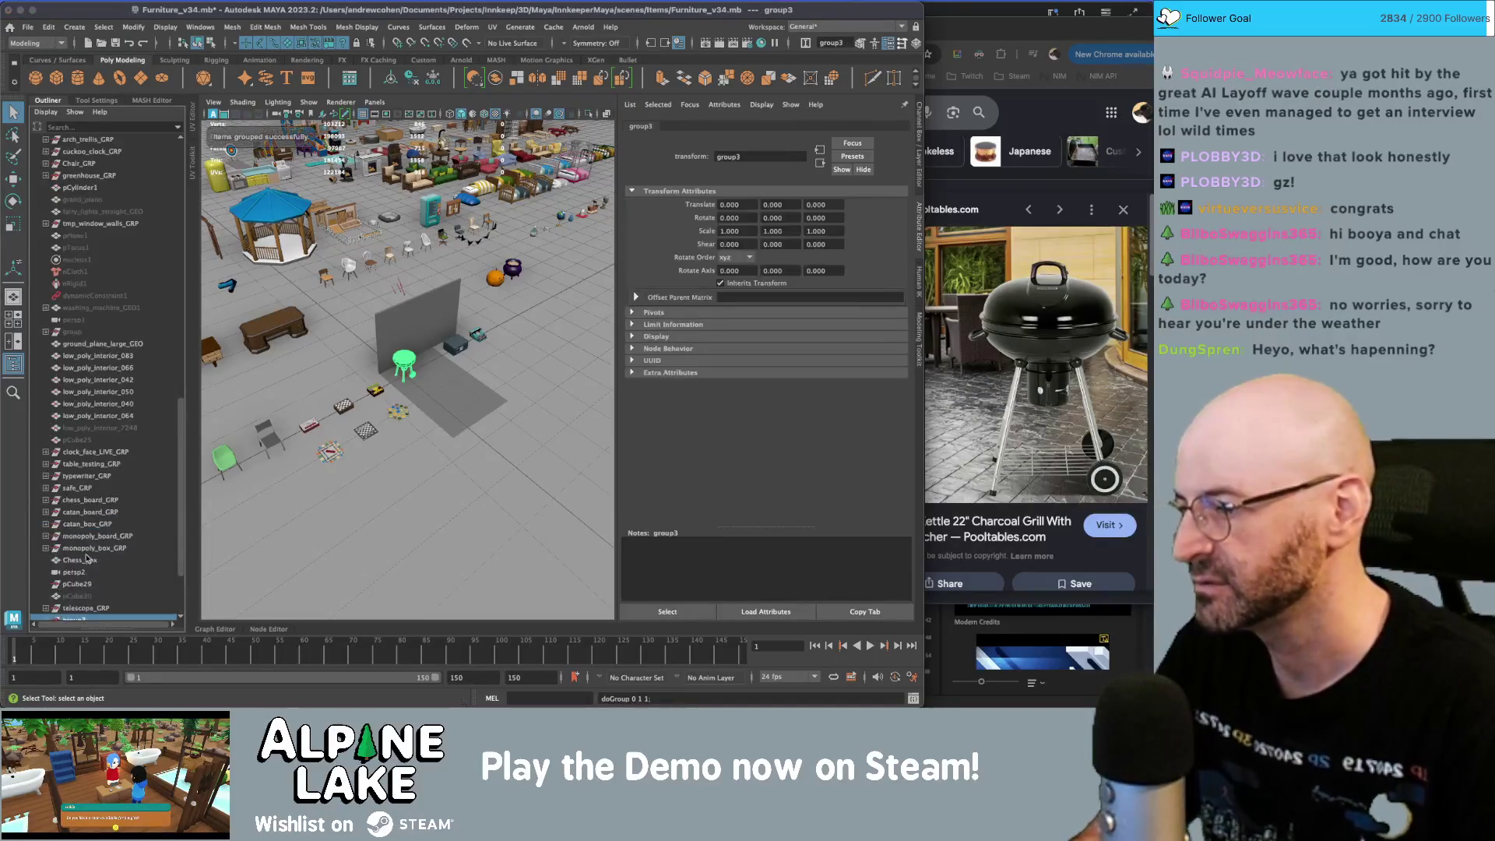
pyautogui.doubleClick(78, 524)
pyautogui.write('bbq_G')
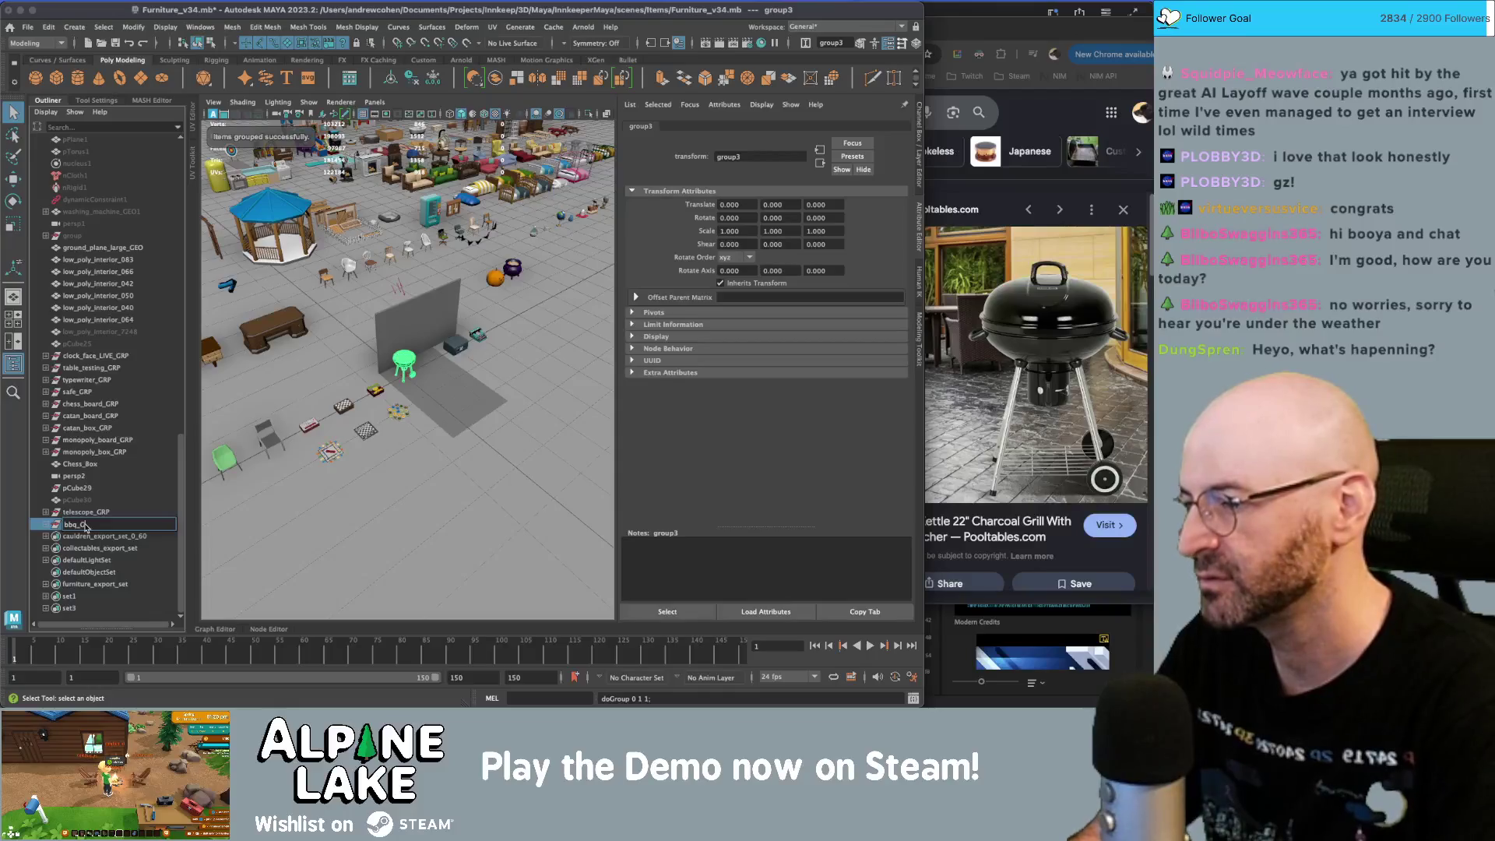
pyautogui.write('grill_')
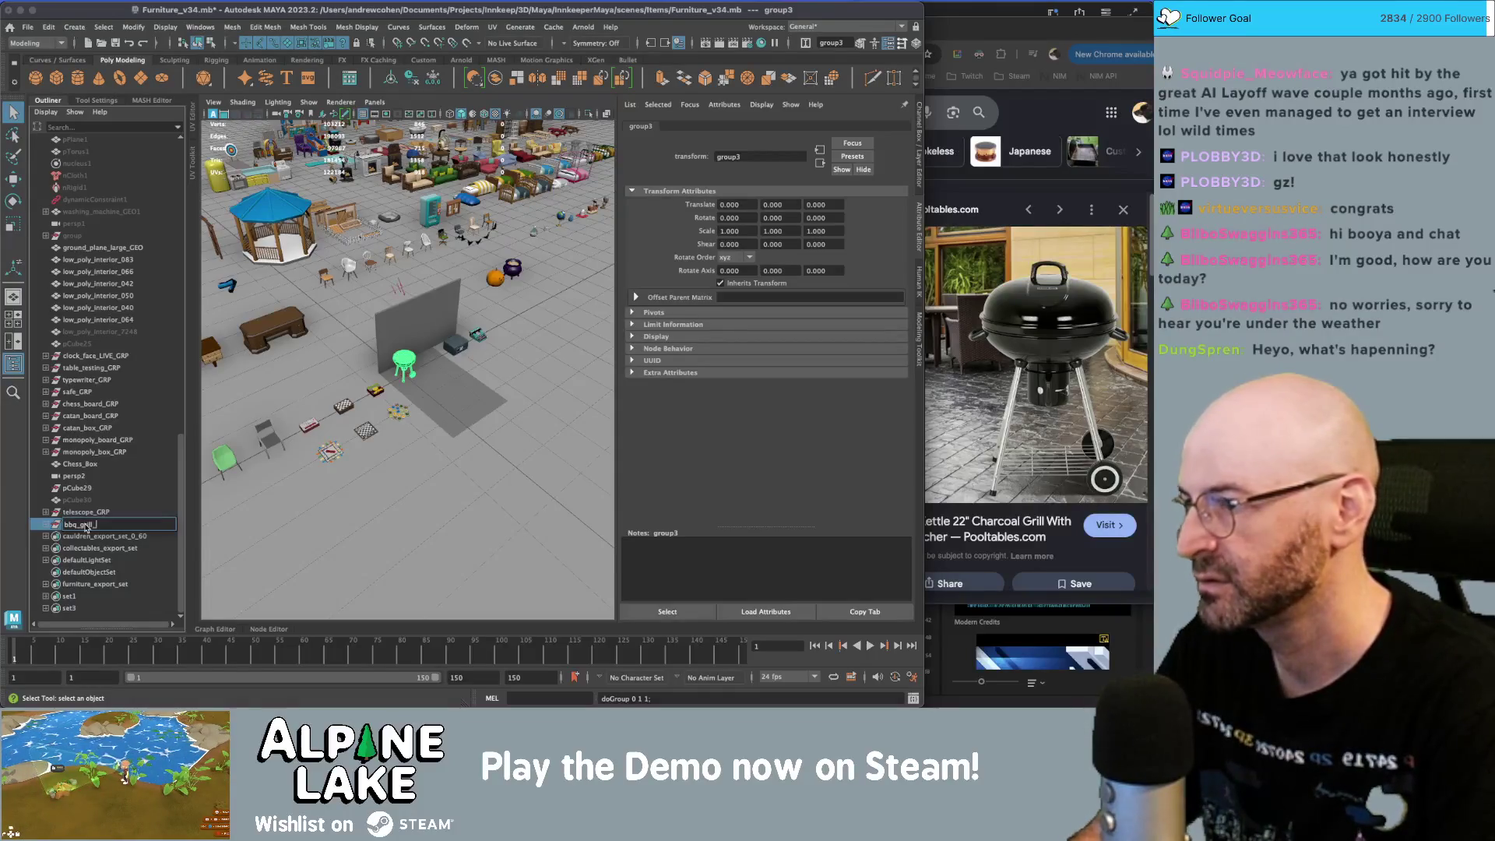
pyautogui.write('P')
pyautogui.press('Return')
# - Frame the grill group, expand it in the Outliner, and switch to the notes app
pyautogui.press('w')
pyautogui.moveTo(366, 374)
pyautogui.keyDown('alt'); pyautogui.mouseDown()
pyautogui.moveTo(454, 405)
pyautogui.moveTo(370, 373)
pyautogui.moveTo(417, 220)
pyautogui.moveTo(436, 234)
pyautogui.moveTo(463, 274)
pyautogui.moveTo(347, 326)
pyautogui.mouseUp(); pyautogui.keyUp('alt')
pyautogui.press('f')
pyautogui.click(45, 524)
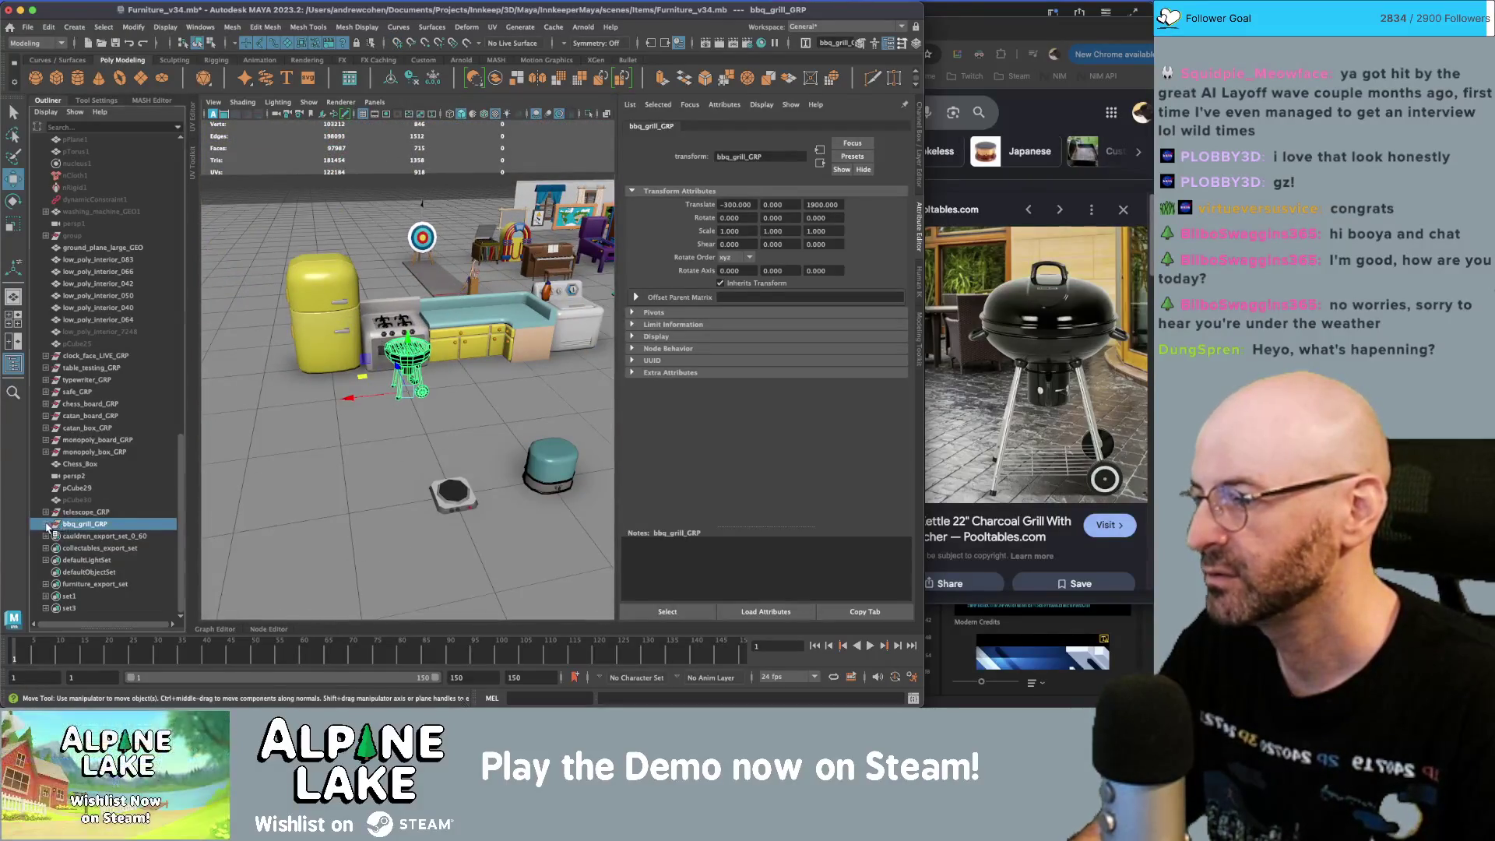
pyautogui.press('a')
pyautogui.press('super+Tab')
pyautogui.press('super+Tab')
pyautogui.press('Tab')
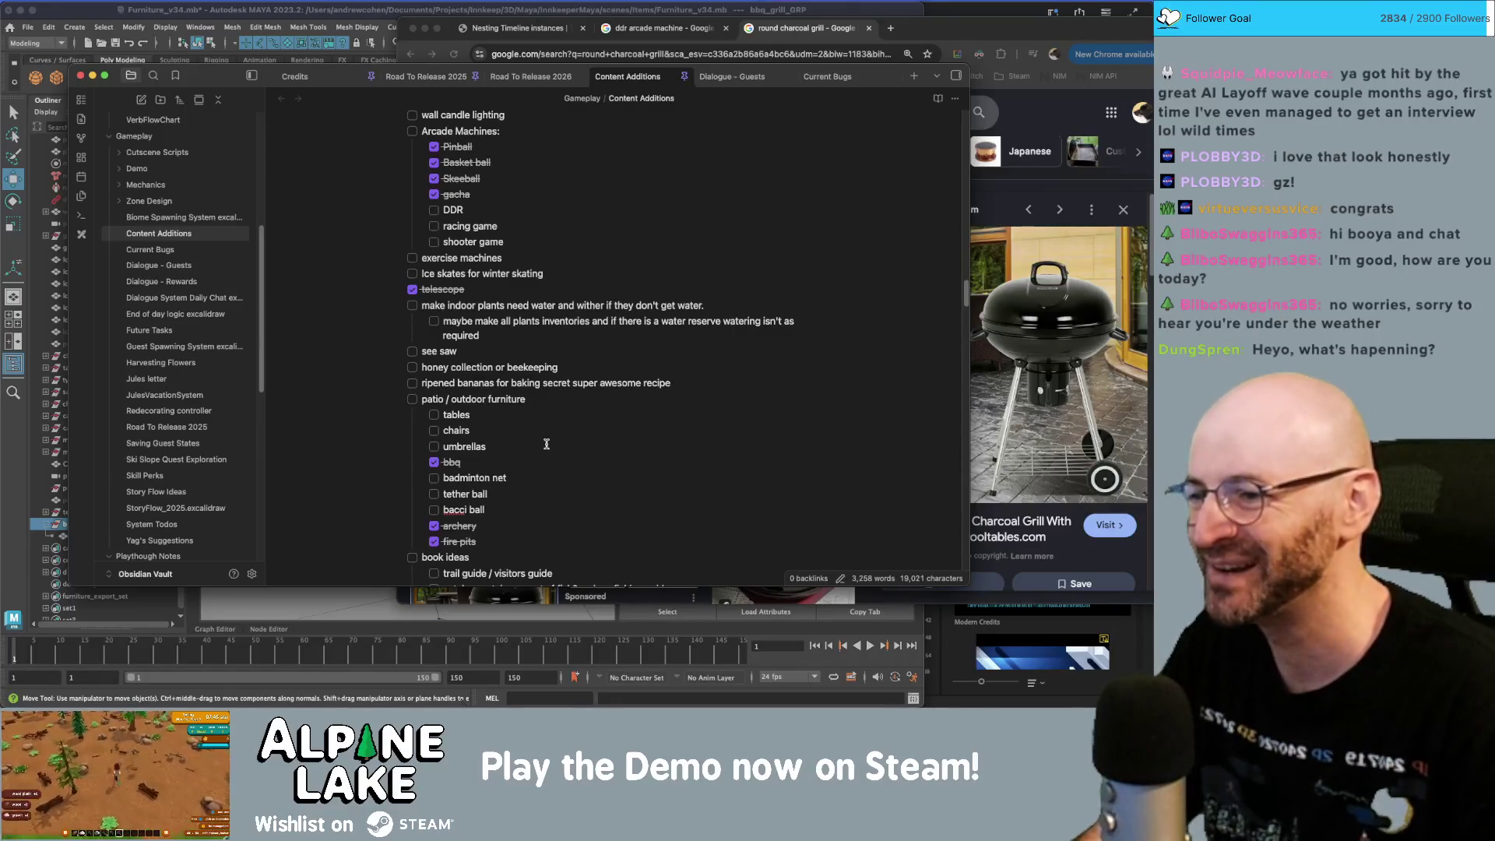
# - Scroll the Content Additions note, then Google 'outdoor chairs' in a new Chrome tab
pyautogui.scroll(-1, 547, 444)
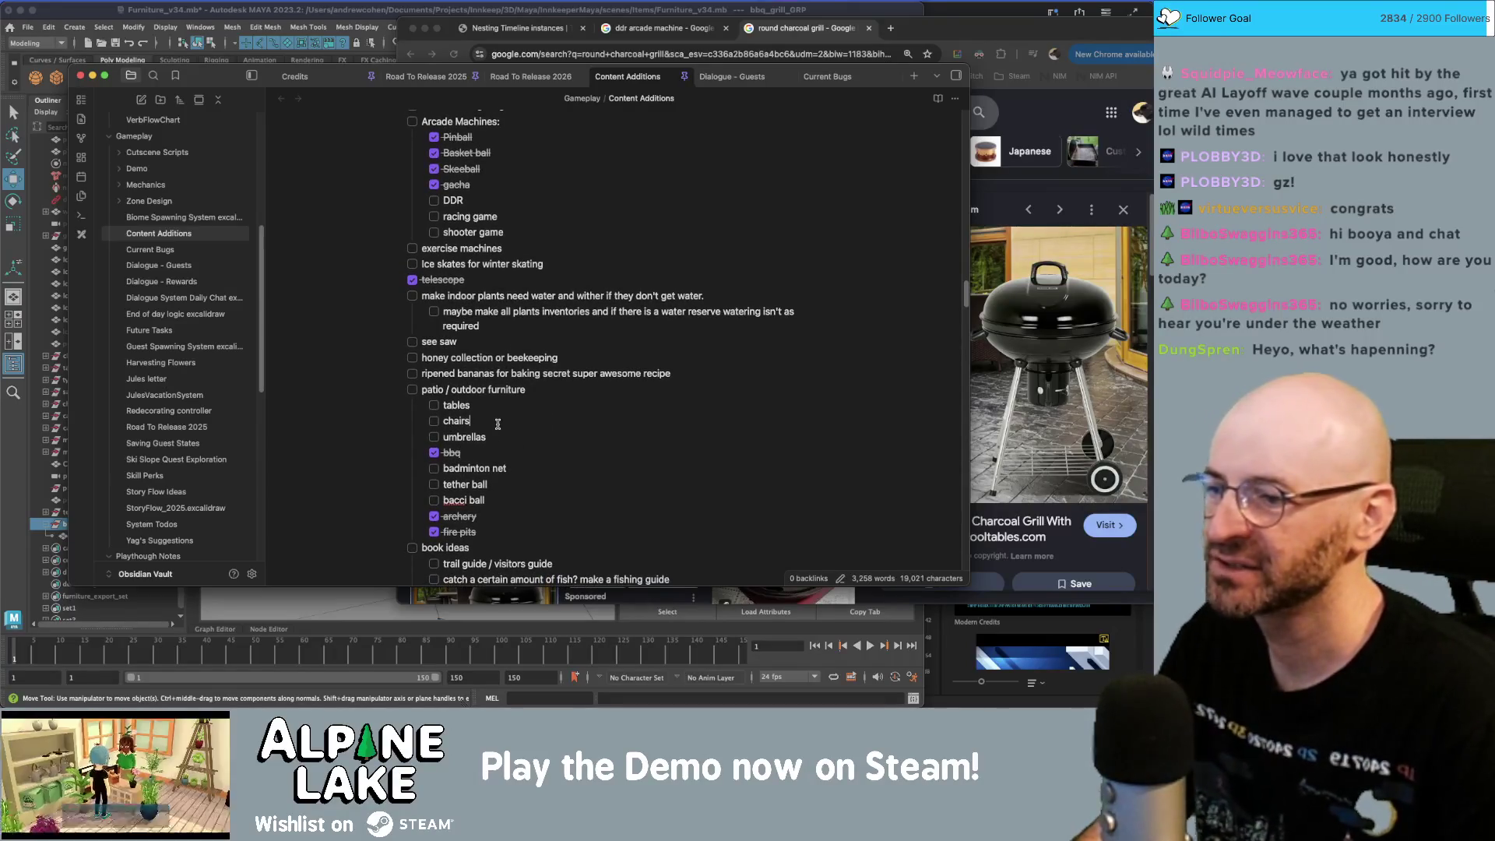
pyautogui.click(820, 28)
pyautogui.press('super+t')
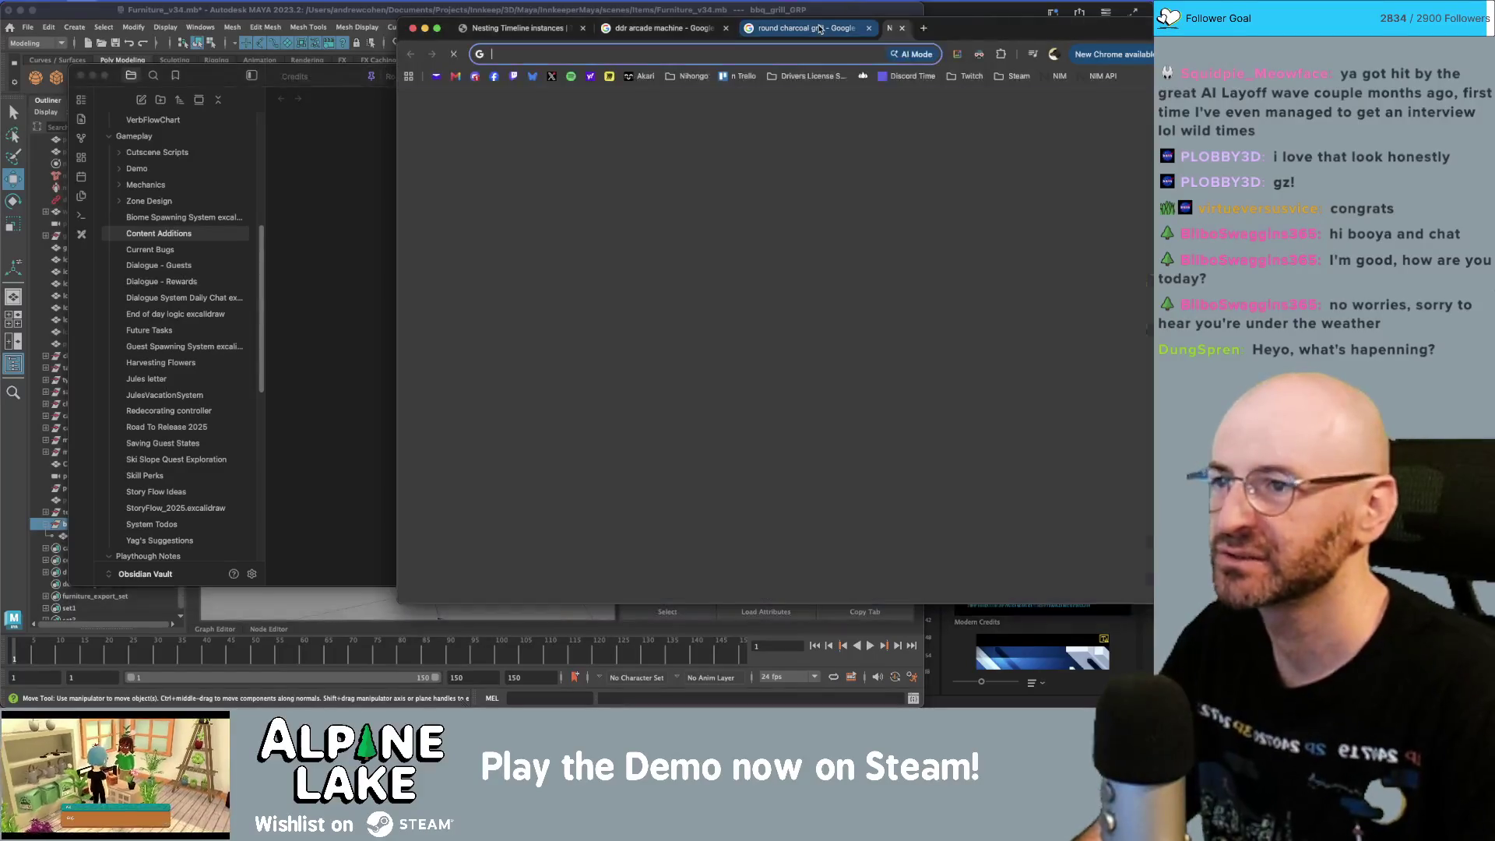
pyautogui.write('outdoor chairs')
pyautogui.press('Return')
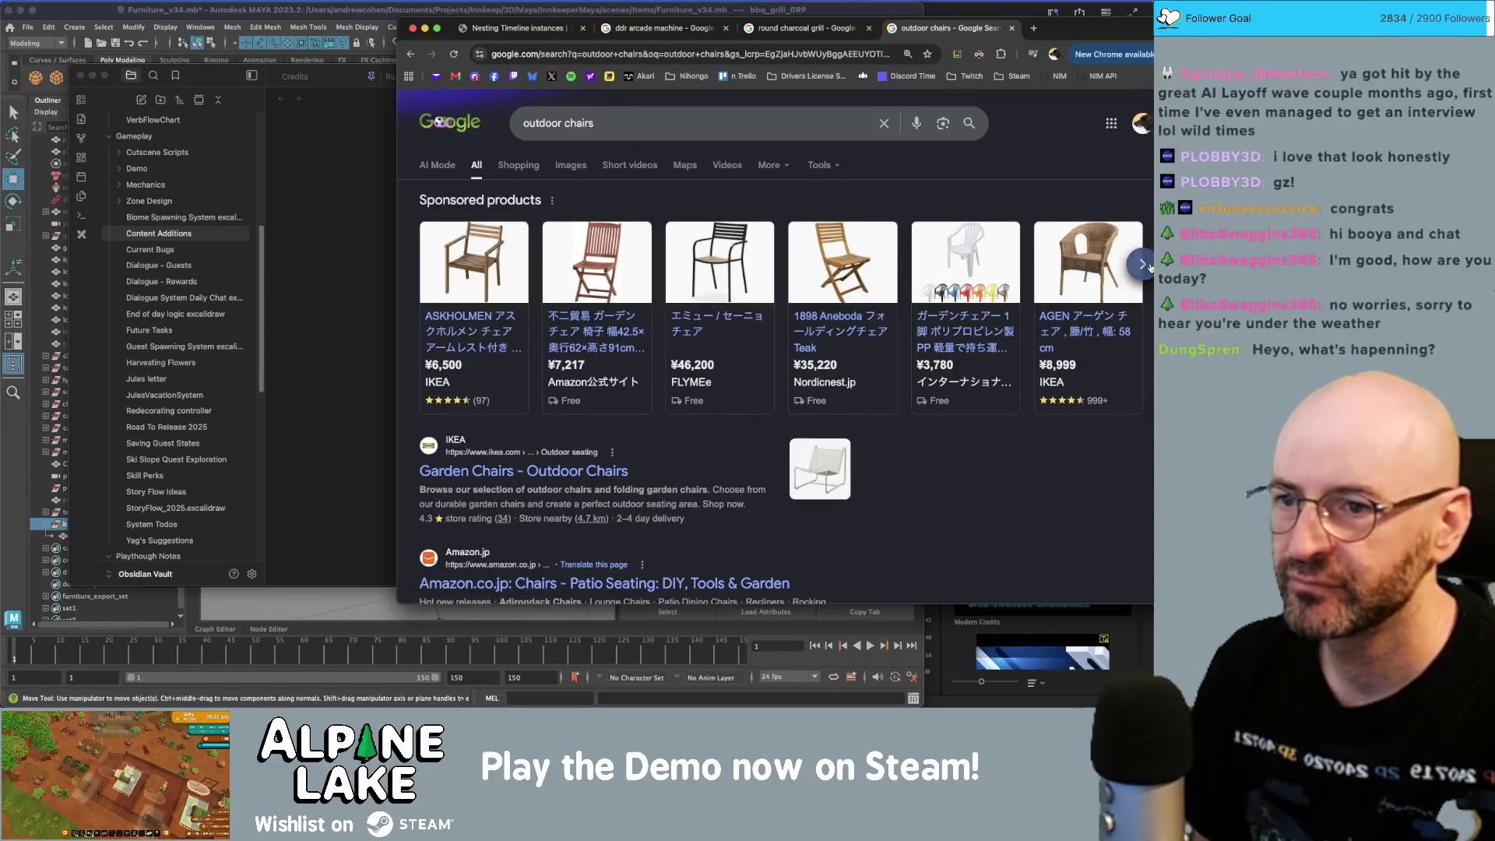
# - Check the sponsored chairs, then scroll through the 'outdoor chairs' image results for reference designs
pyautogui.click(1143, 265)
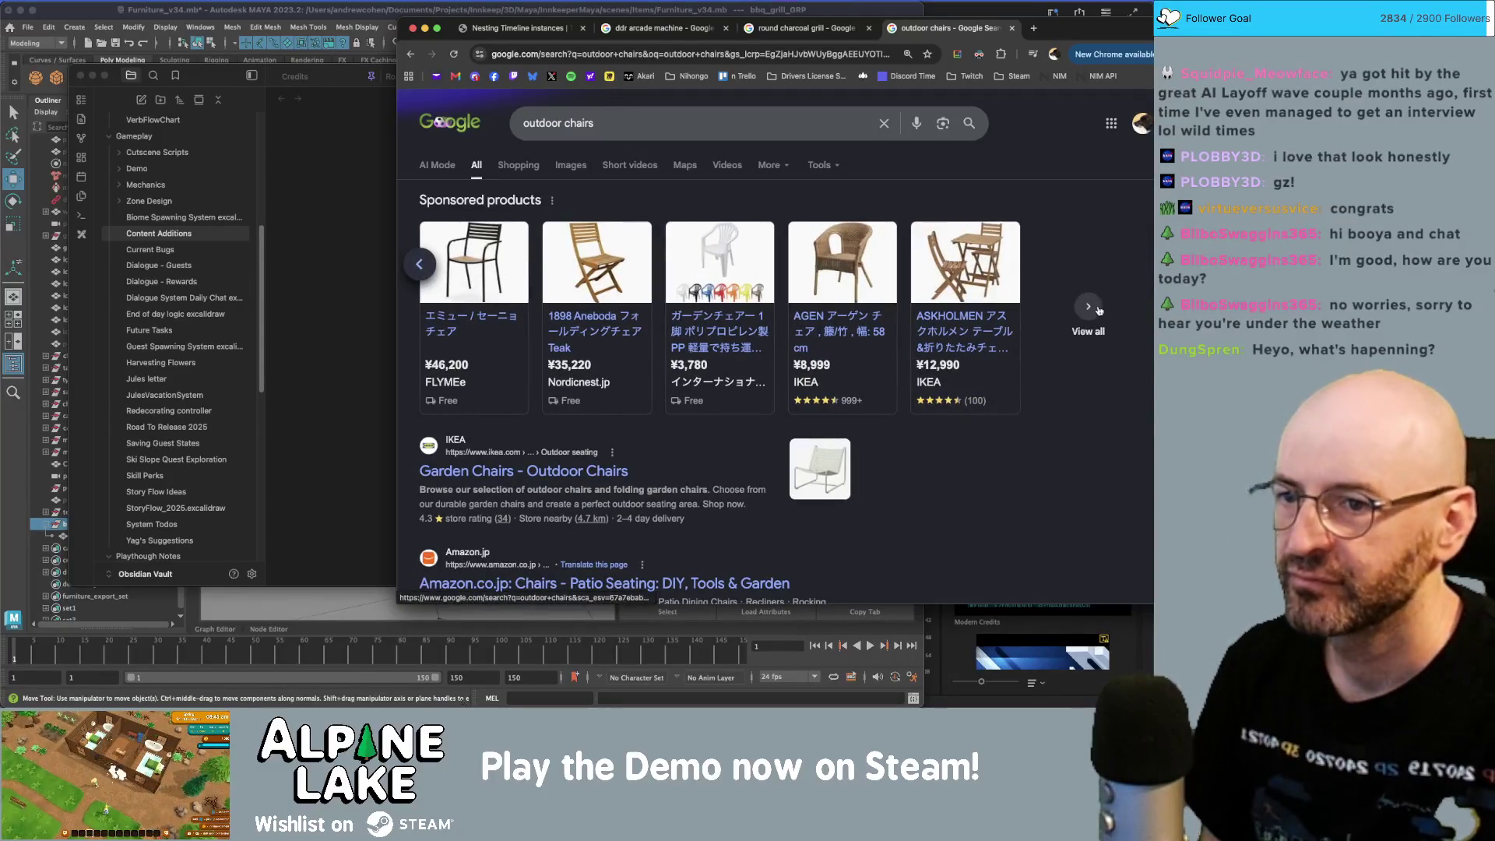
pyautogui.click(559, 166)
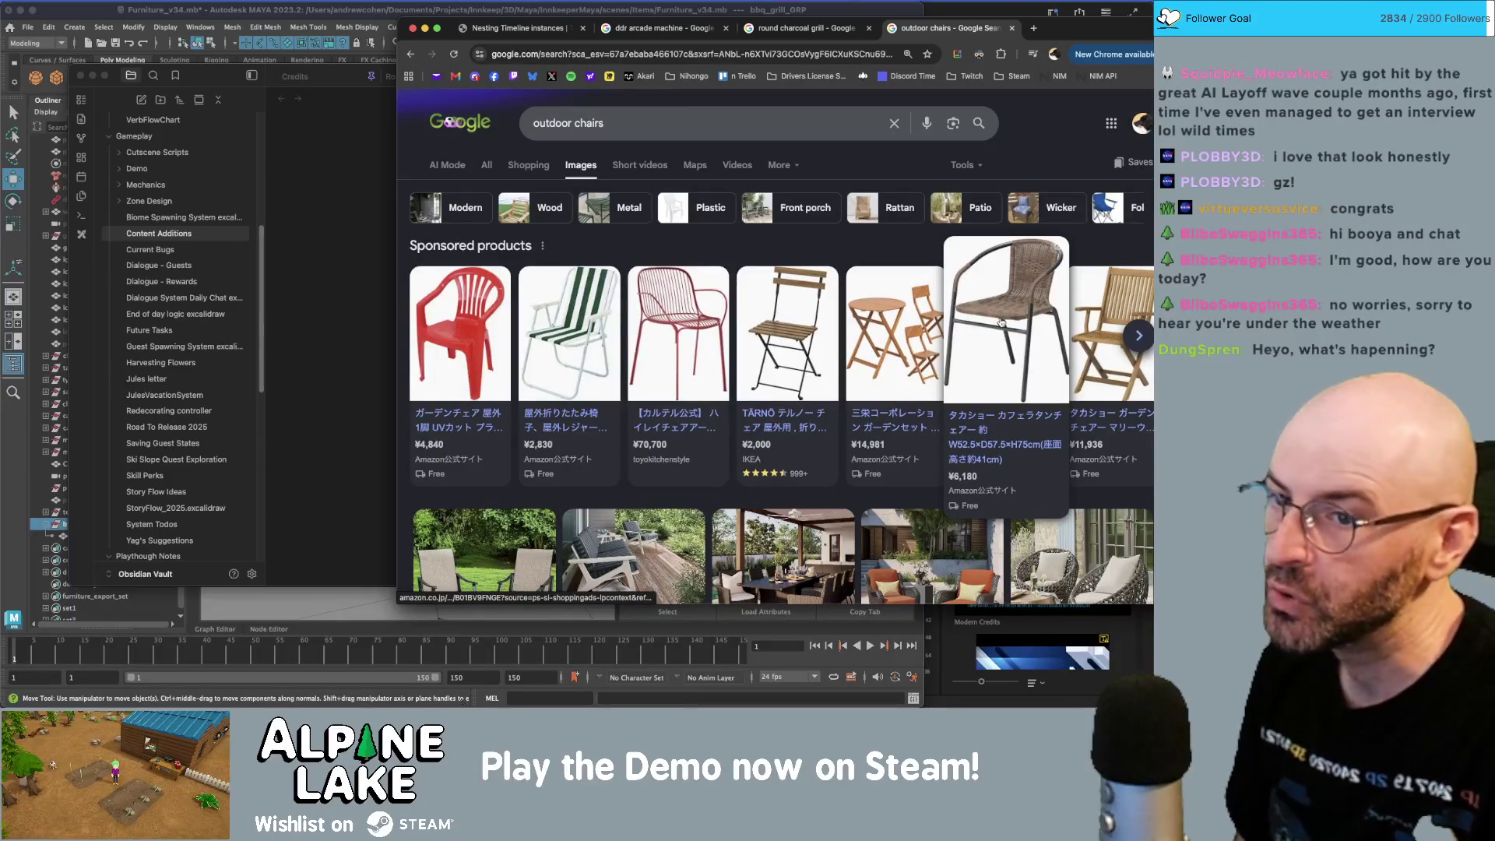
pyautogui.scroll(-4, 1002, 324)
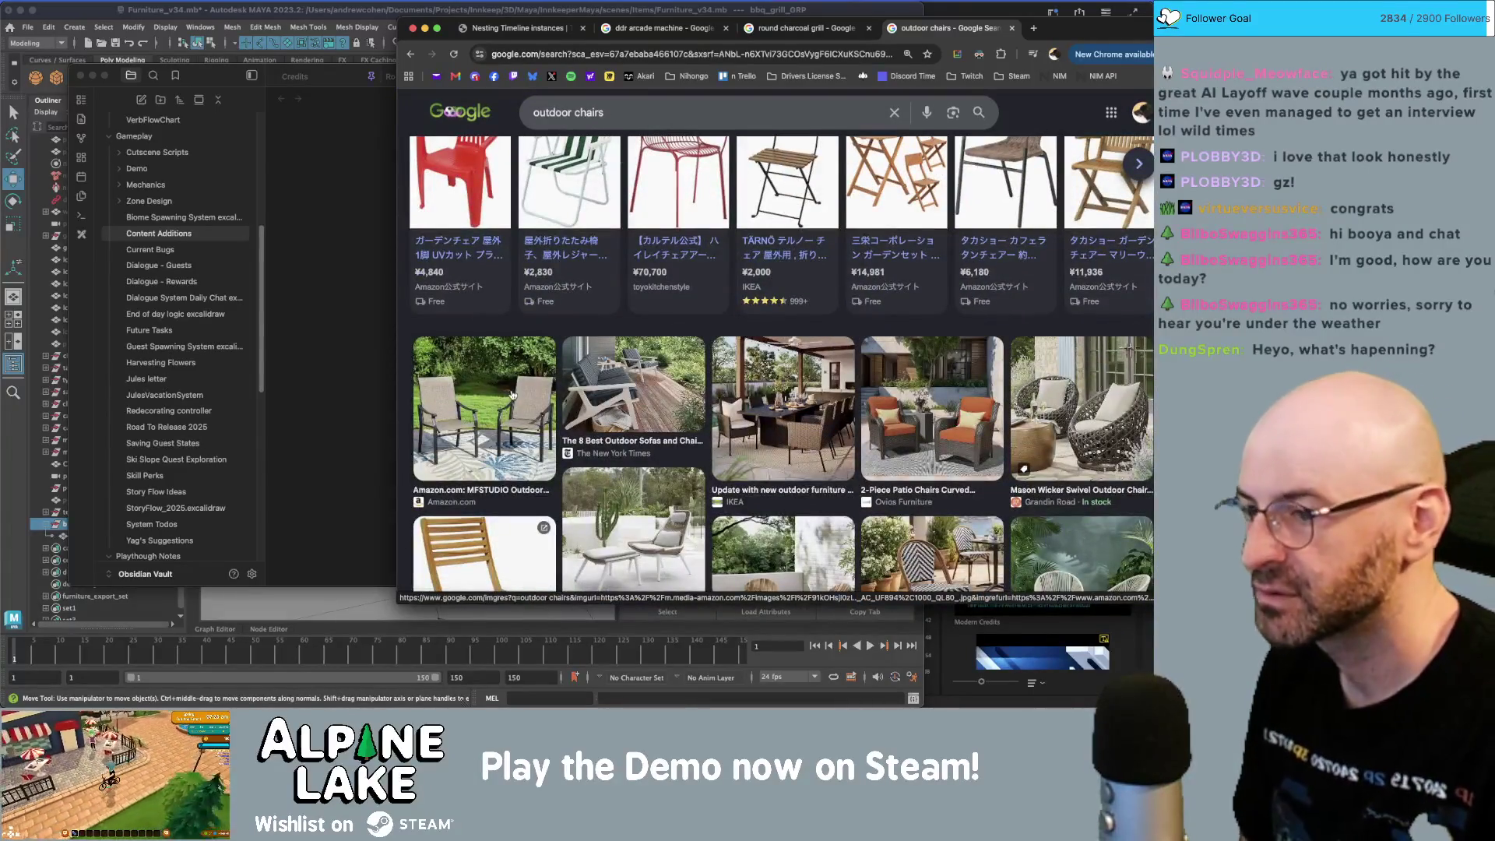
pyautogui.scroll(-5, 502, 404)
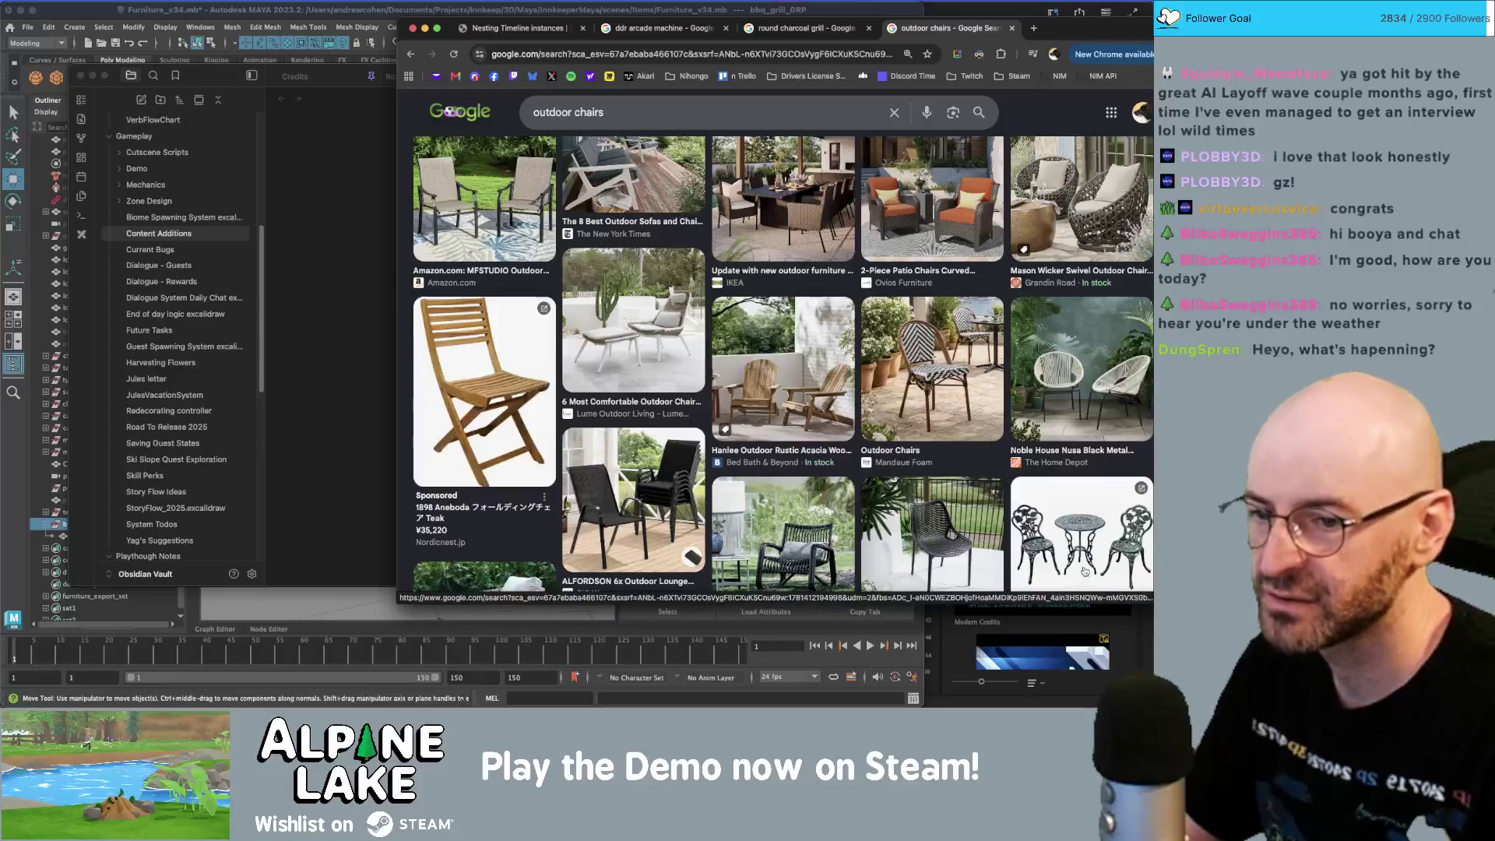
pyautogui.scroll(-3, 1048, 557)
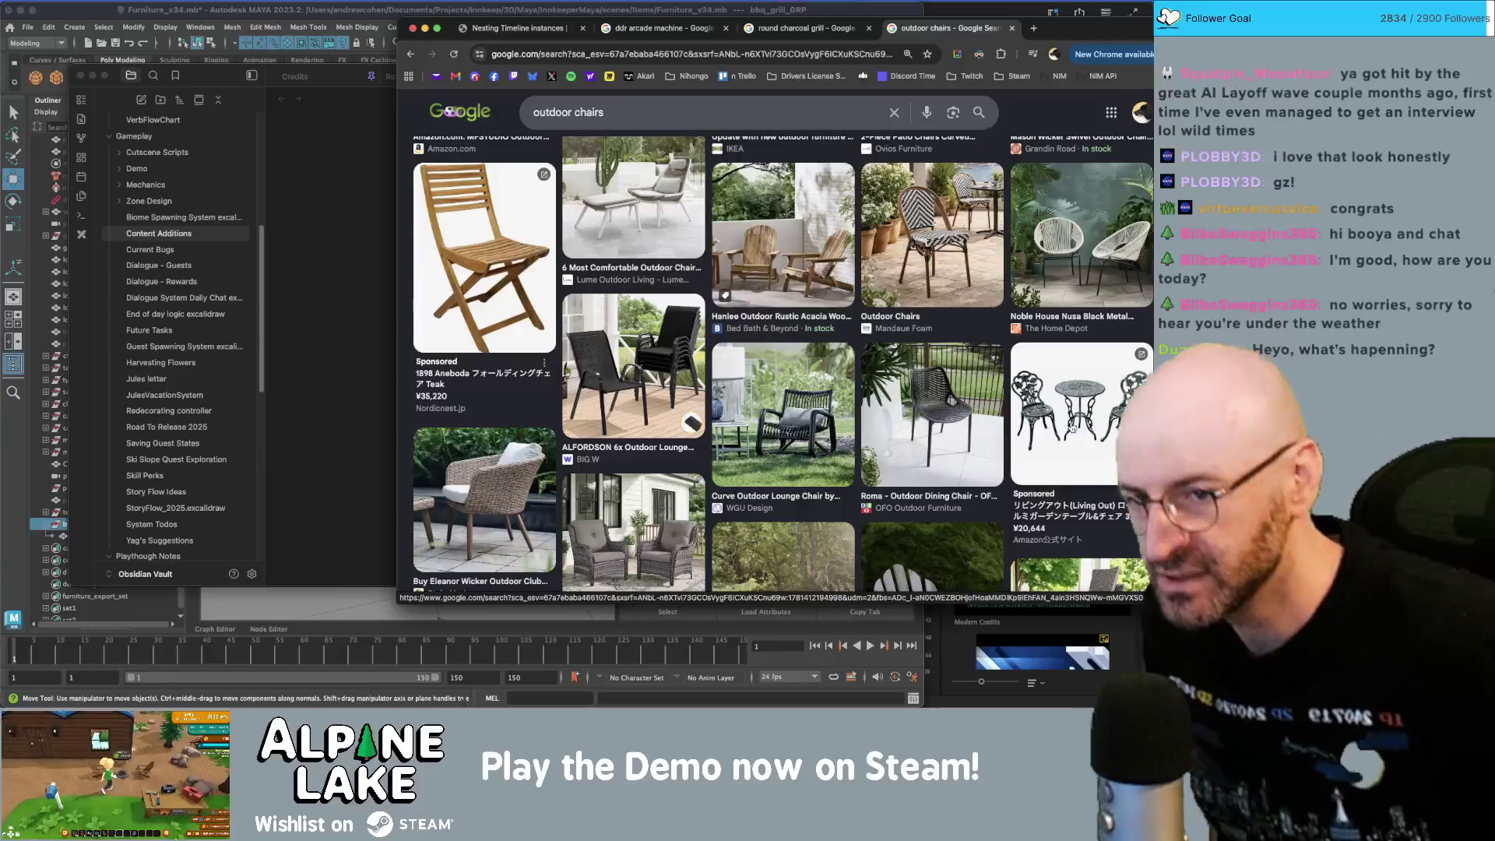
pyautogui.scroll(-6, 1061, 428)
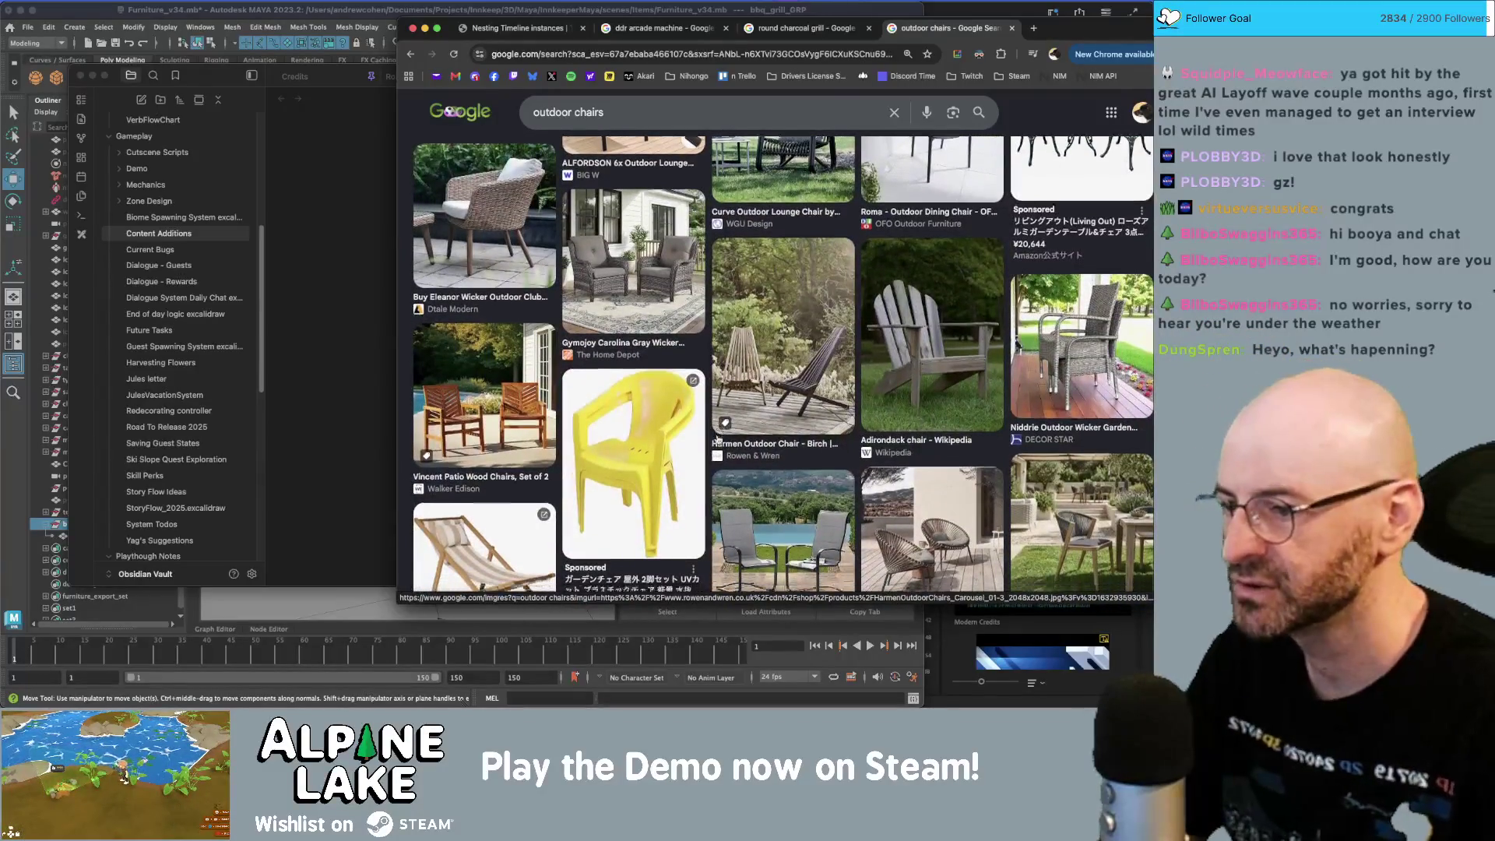
pyautogui.scroll(-2, 482, 467)
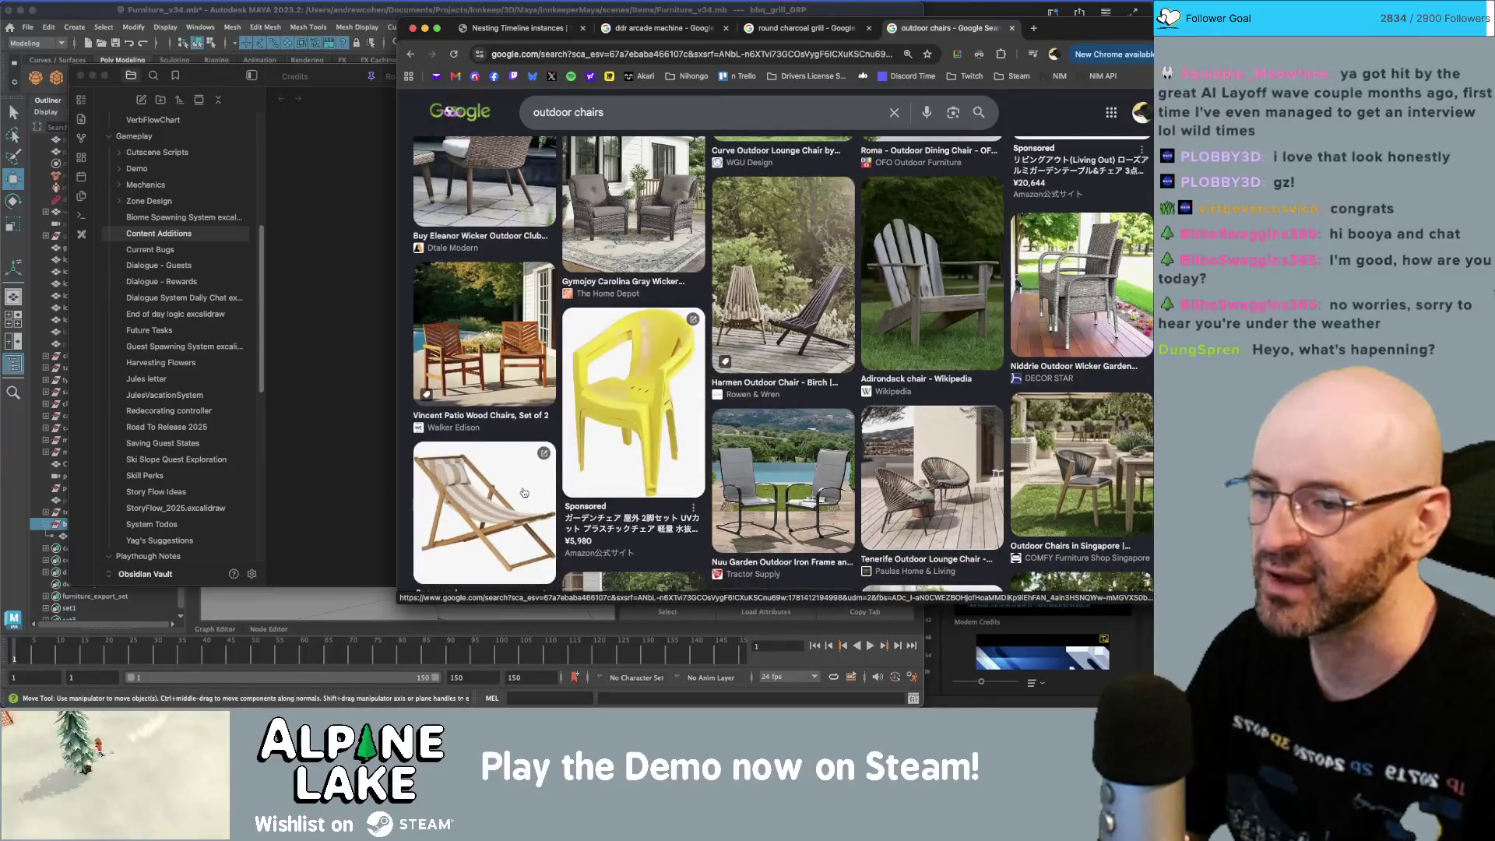
pyautogui.scroll(-4, 525, 492)
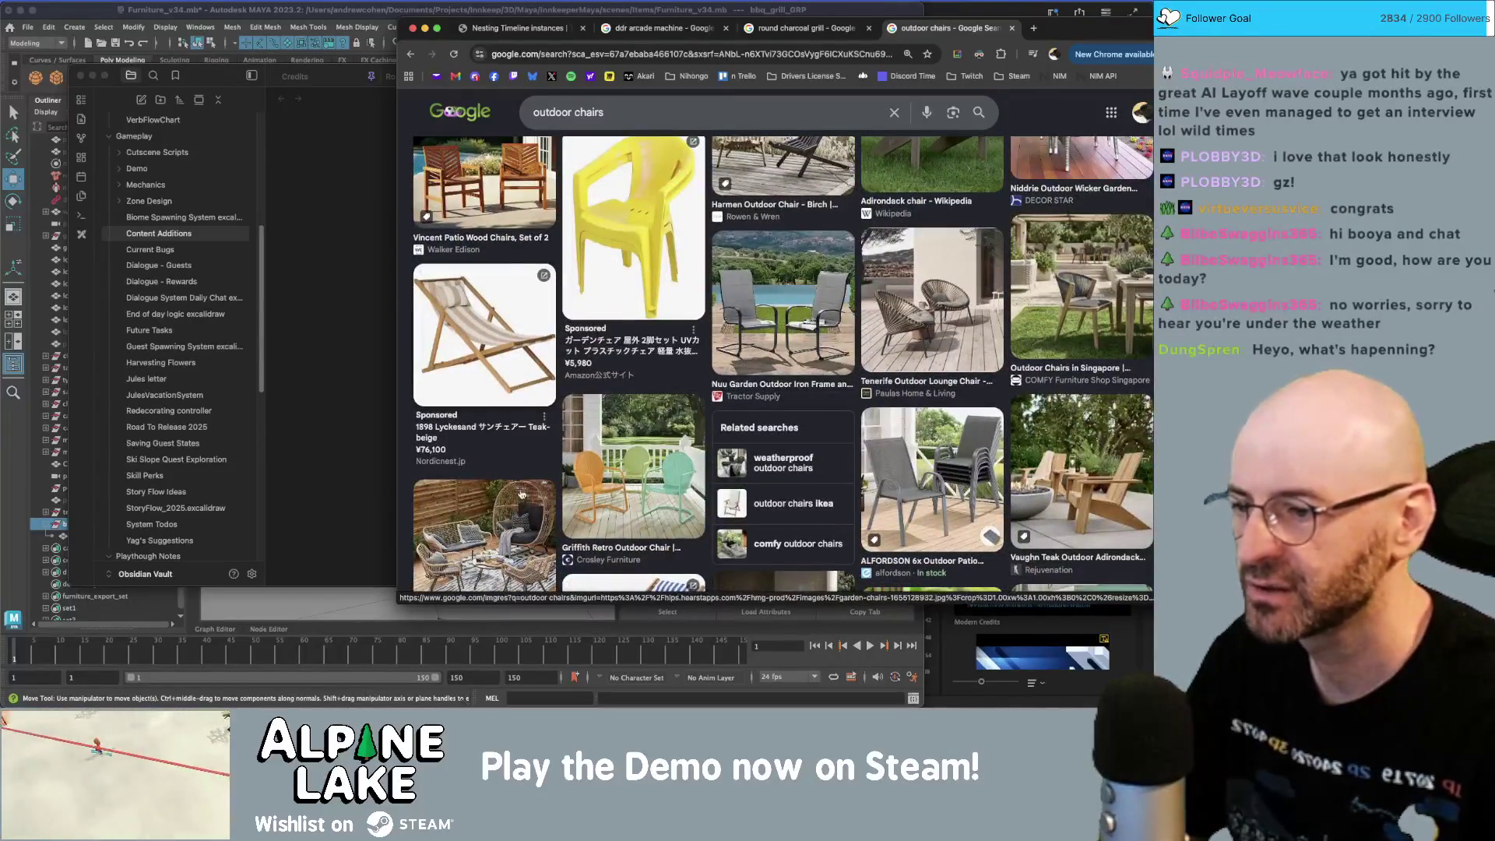
pyautogui.scroll(-1, 522, 493)
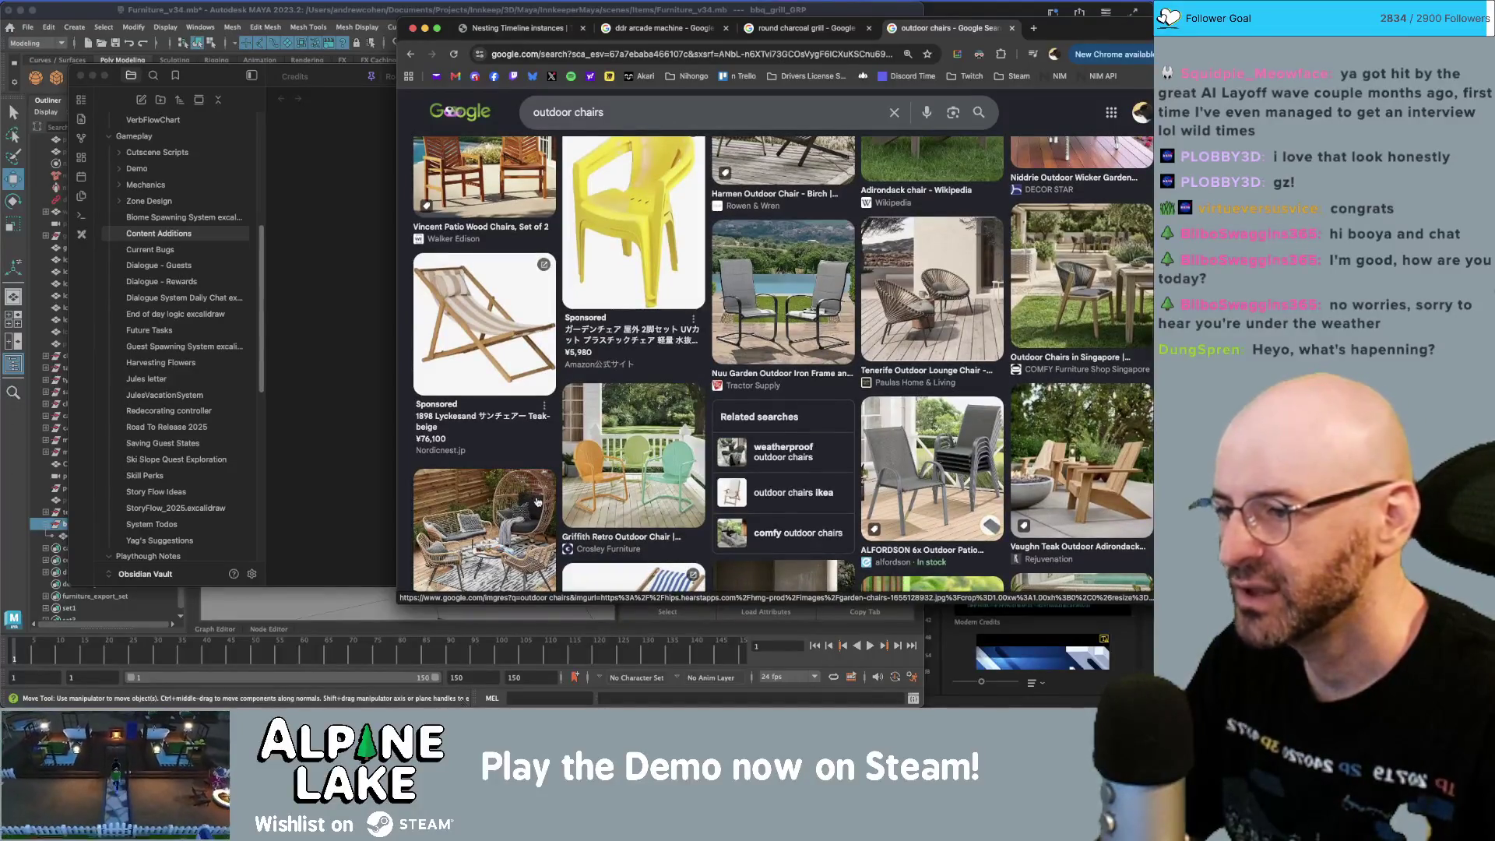
pyautogui.scroll(-1, 514, 502)
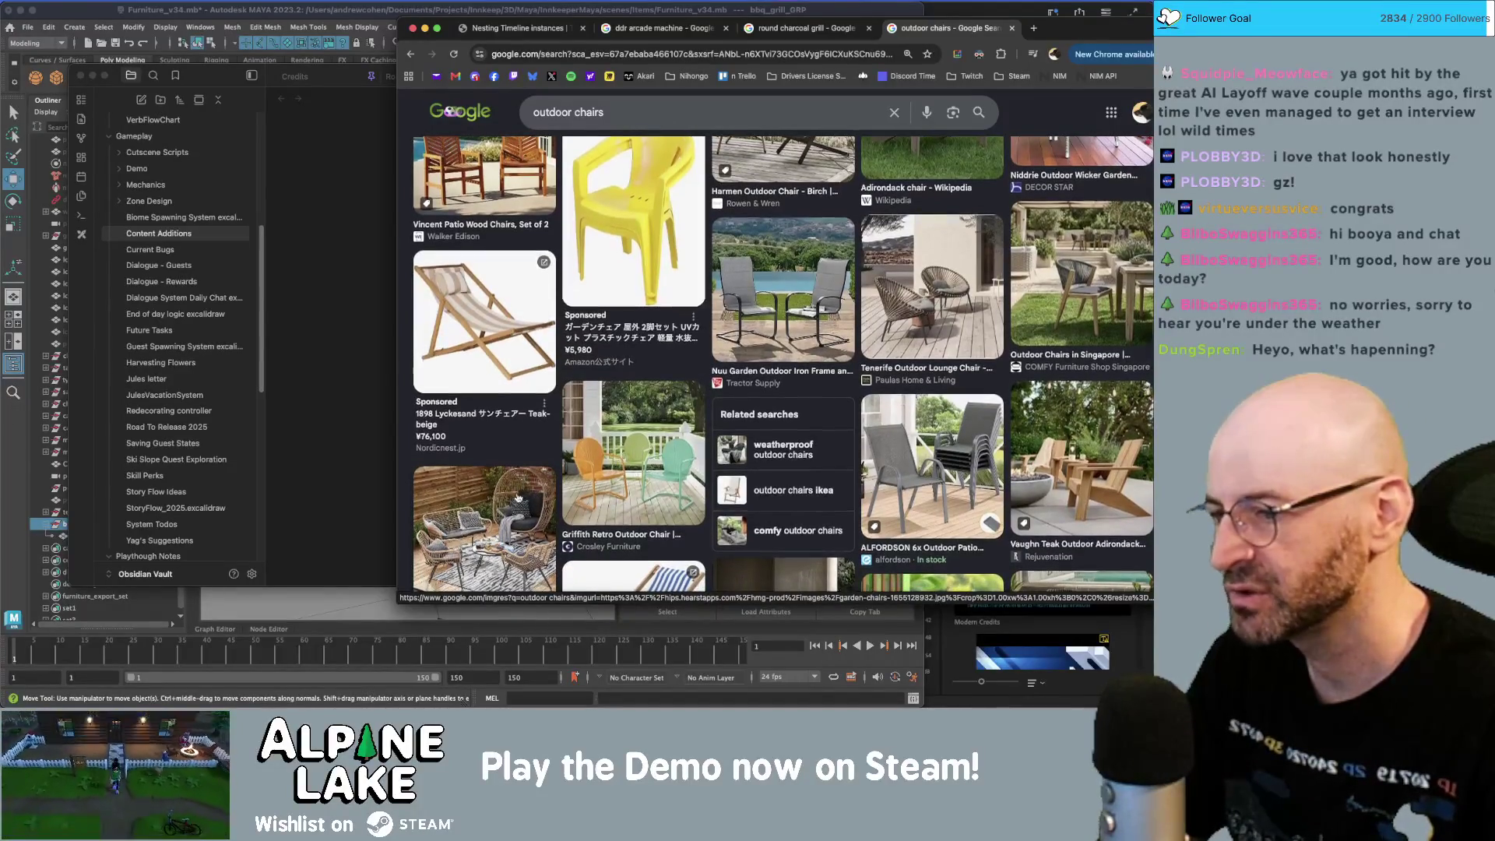
pyautogui.press('super+Tab')
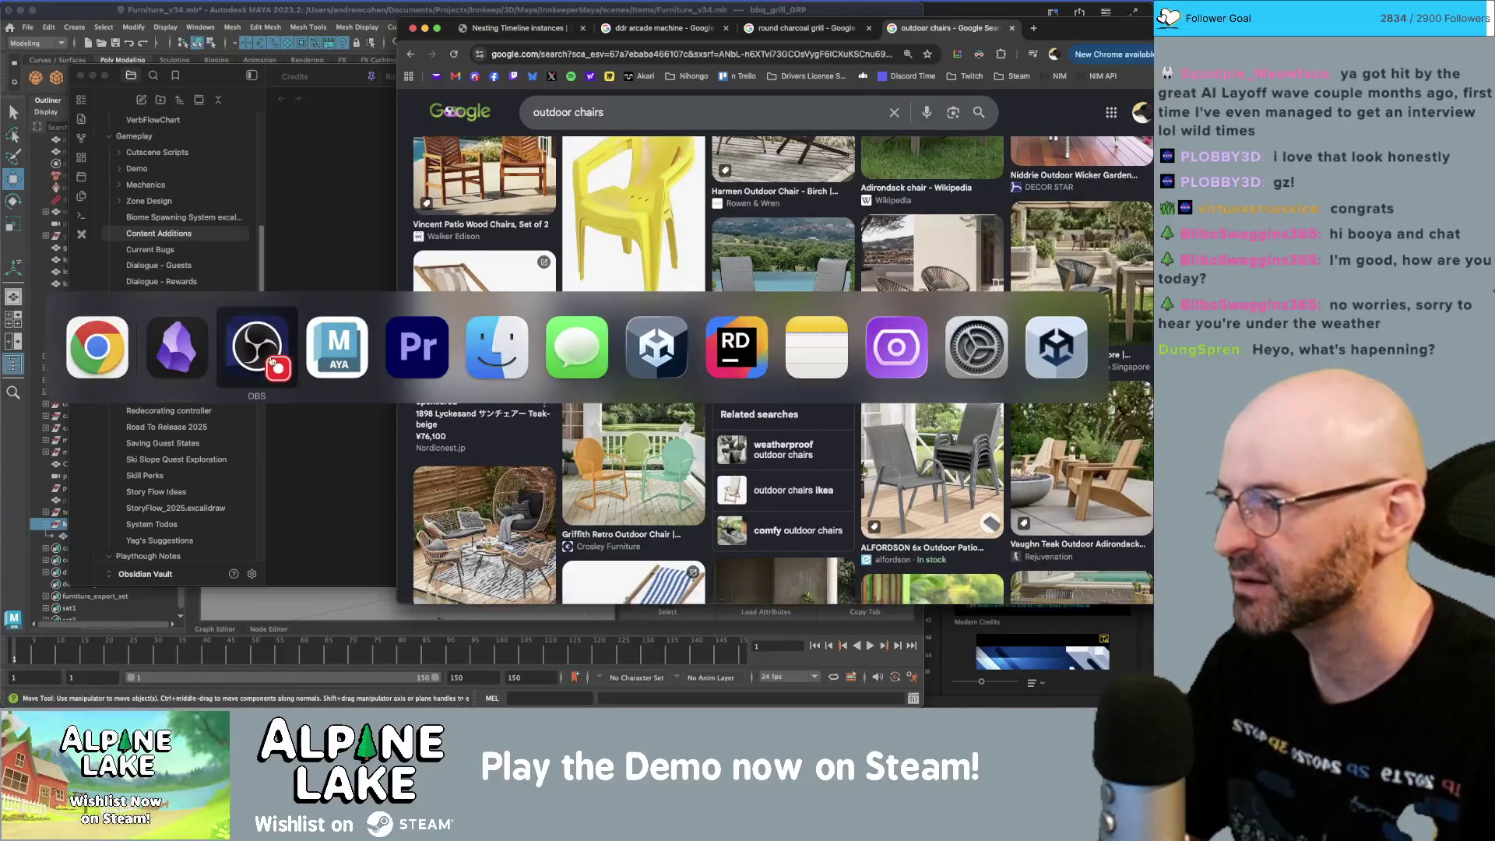
# - Return to Maya, show the Channel Box and pan across the furniture props
pyautogui.press('super+Tab')
pyautogui.press('super+Tab')
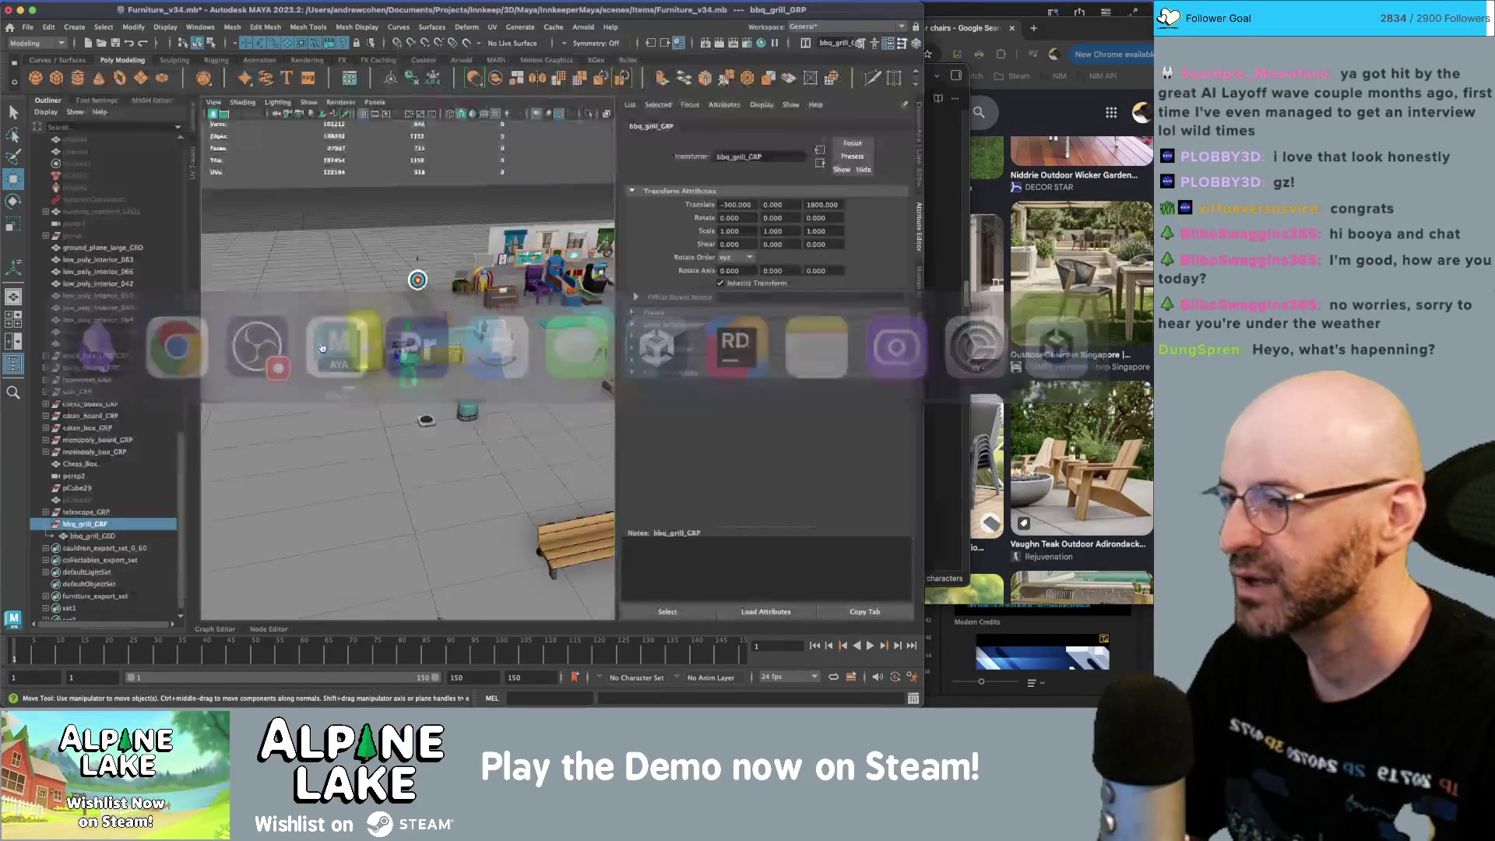
pyautogui.scroll(5, 482, 366)
pyautogui.scroll(3, 482, 366)
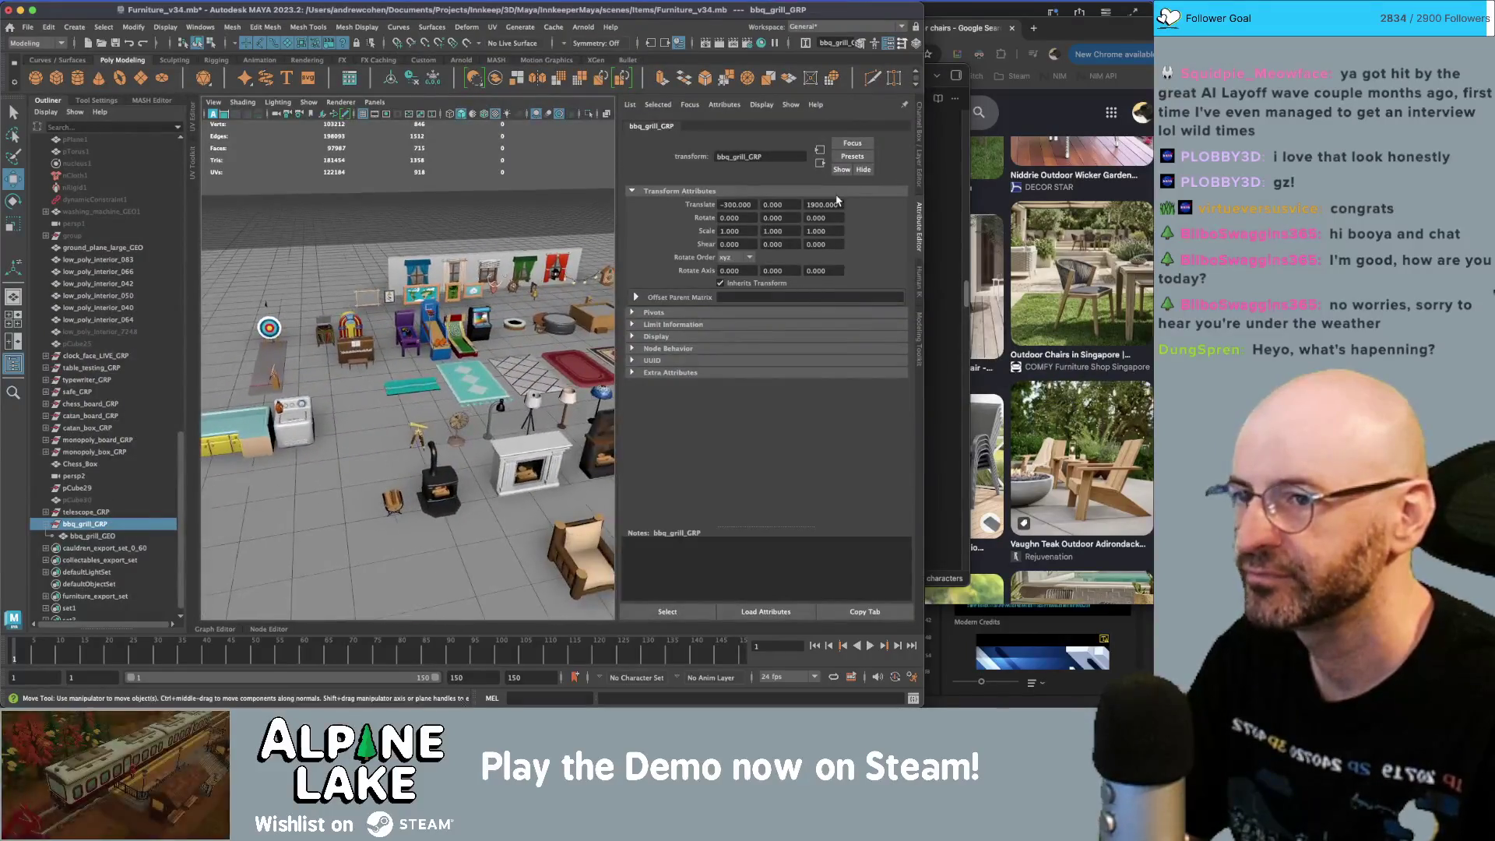
pyautogui.click(920, 175)
pyautogui.keyDown('alt'); pyautogui.moveTo(686, 436); pyautogui.dragTo(560, 425, button='middle'); pyautogui.keyUp('alt')
pyautogui.scroll(-5, 589, 420)
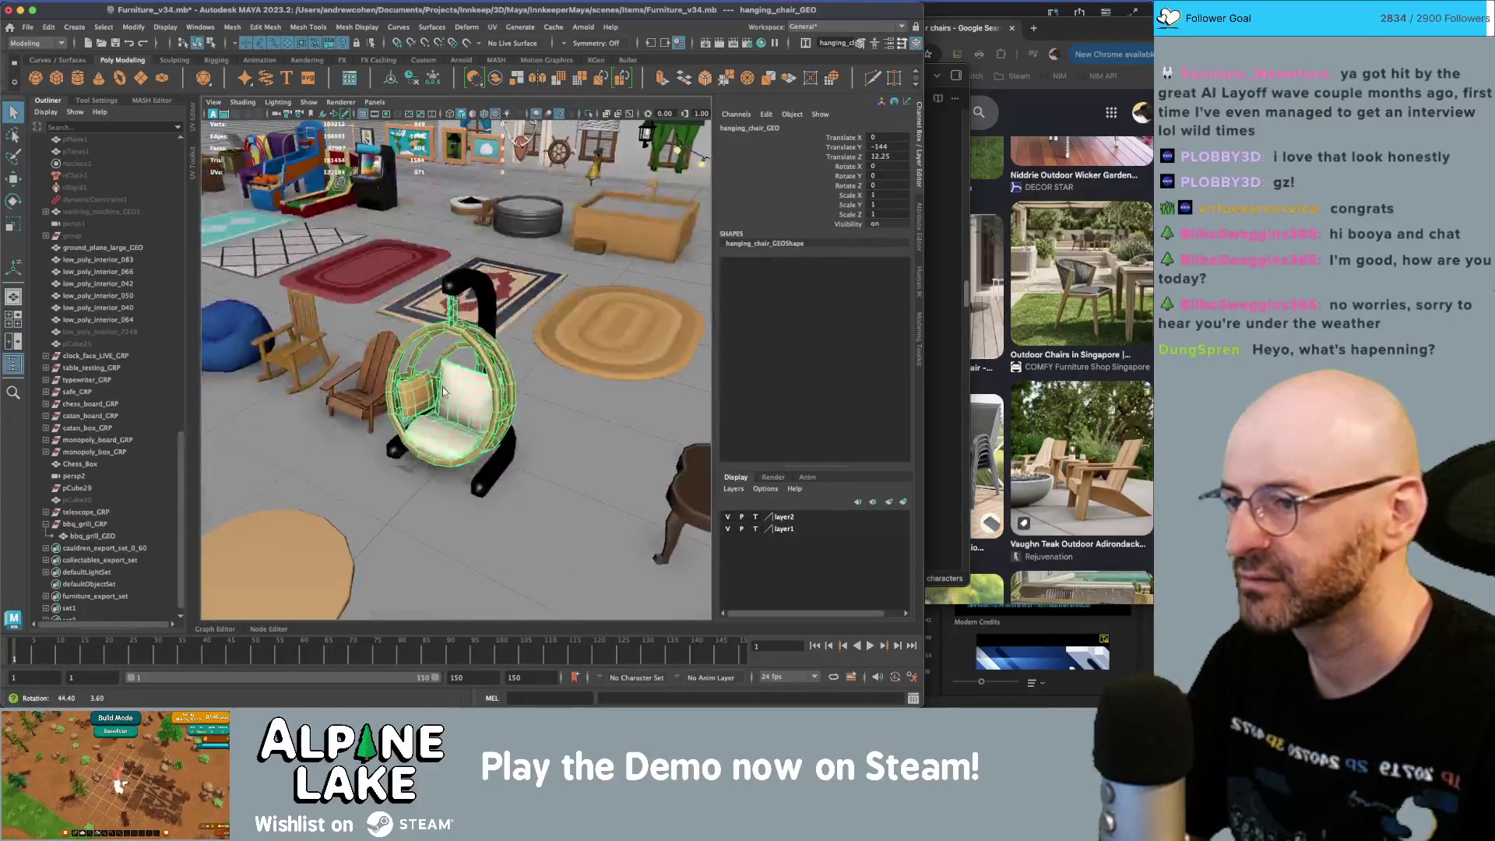
# - Select and frame the hanging chair, then bring back the browser image results
pyautogui.click(590, 420)
pyautogui.click(444, 401)
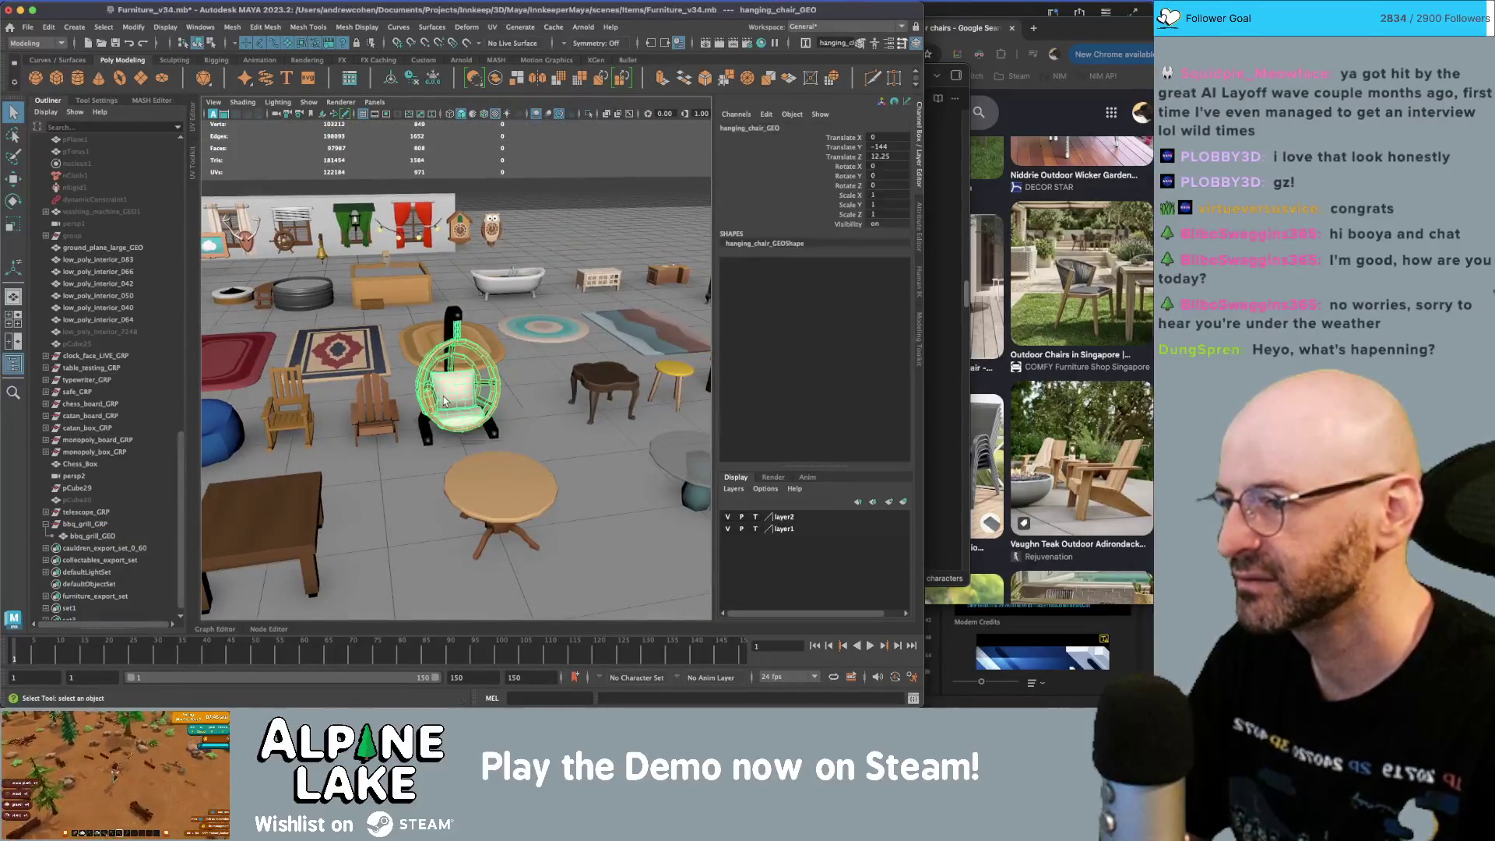
pyautogui.keyDown('alt'); pyautogui.moveTo(499, 389); pyautogui.dragTo(452, 401); pyautogui.keyUp('alt')
pyautogui.press('f')
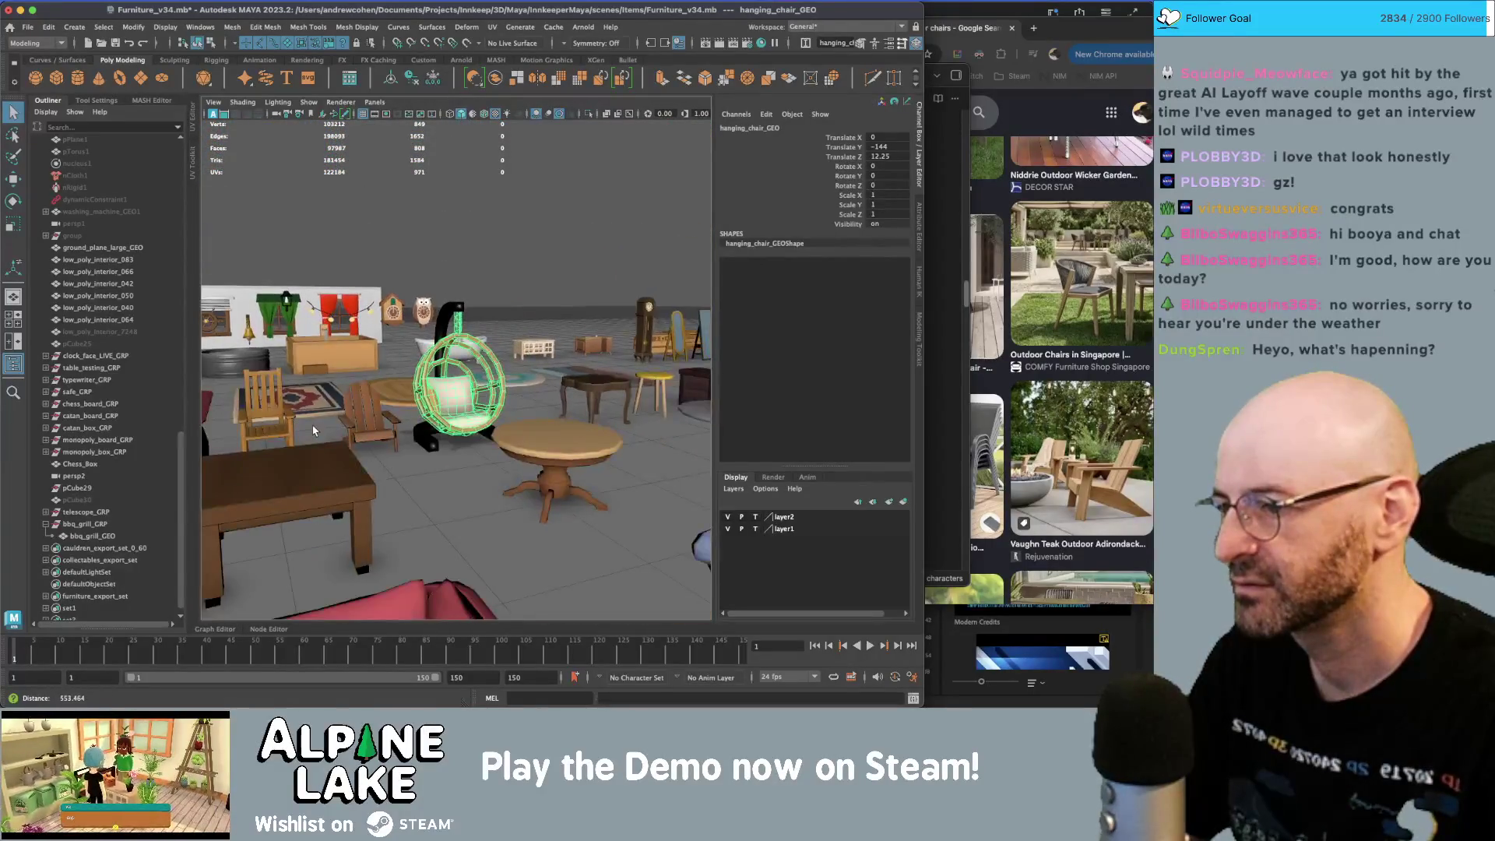
pyautogui.press('super+Tab')
pyautogui.press('super+Tab')
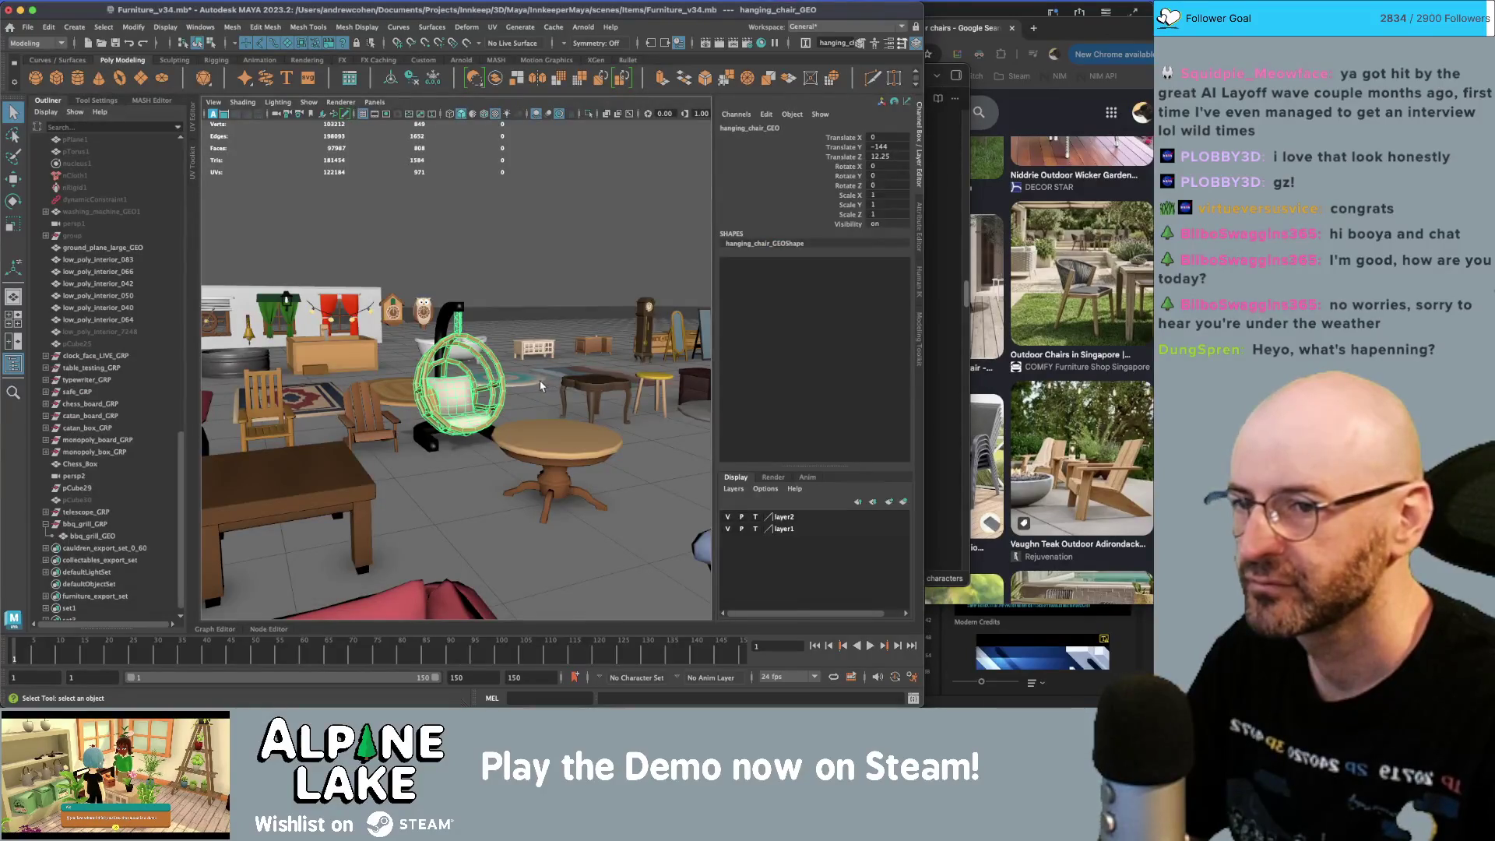
pyautogui.click(1044, 59)
pyautogui.scroll(-5, 656, 311)
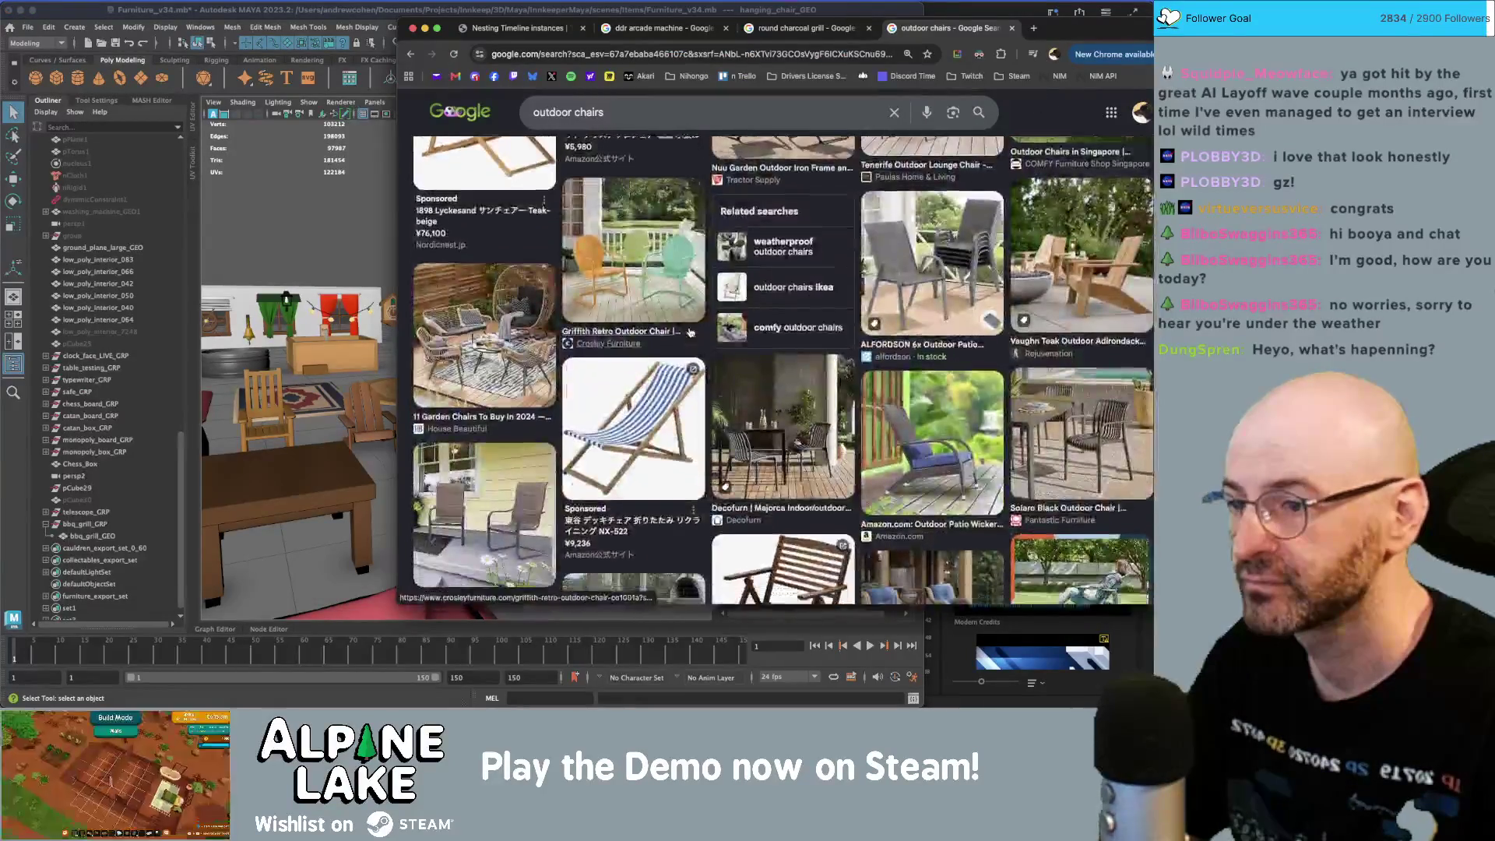
# - Replace the query with 'patio furniture', then refine it to 'cute patio furniture'
pyautogui.click(656, 112)
pyautogui.hotkey('ctrl', 'a')
pyautogui.write('patio')
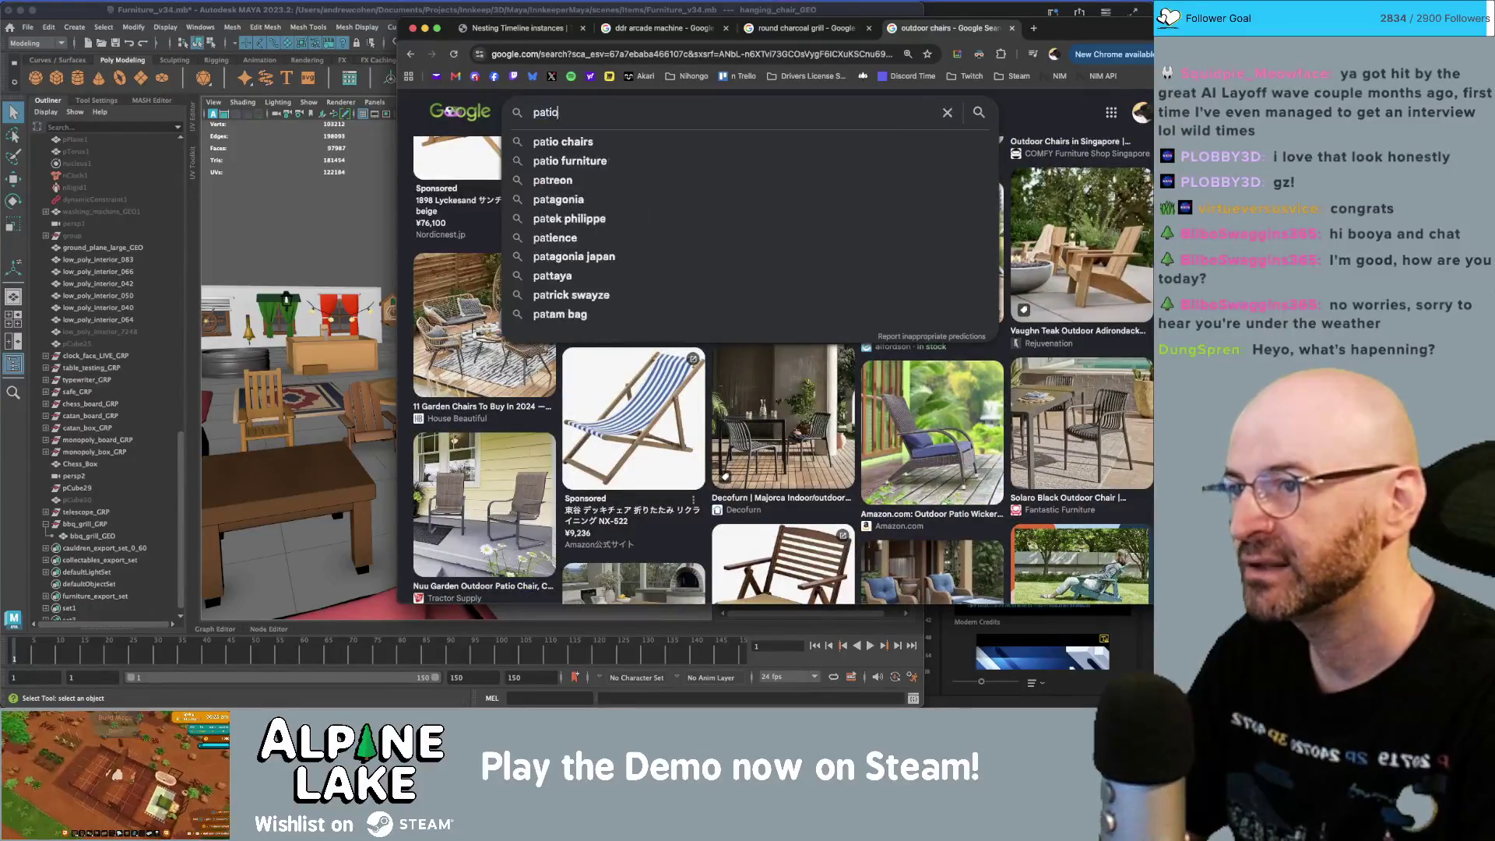
pyautogui.write(' furniture')
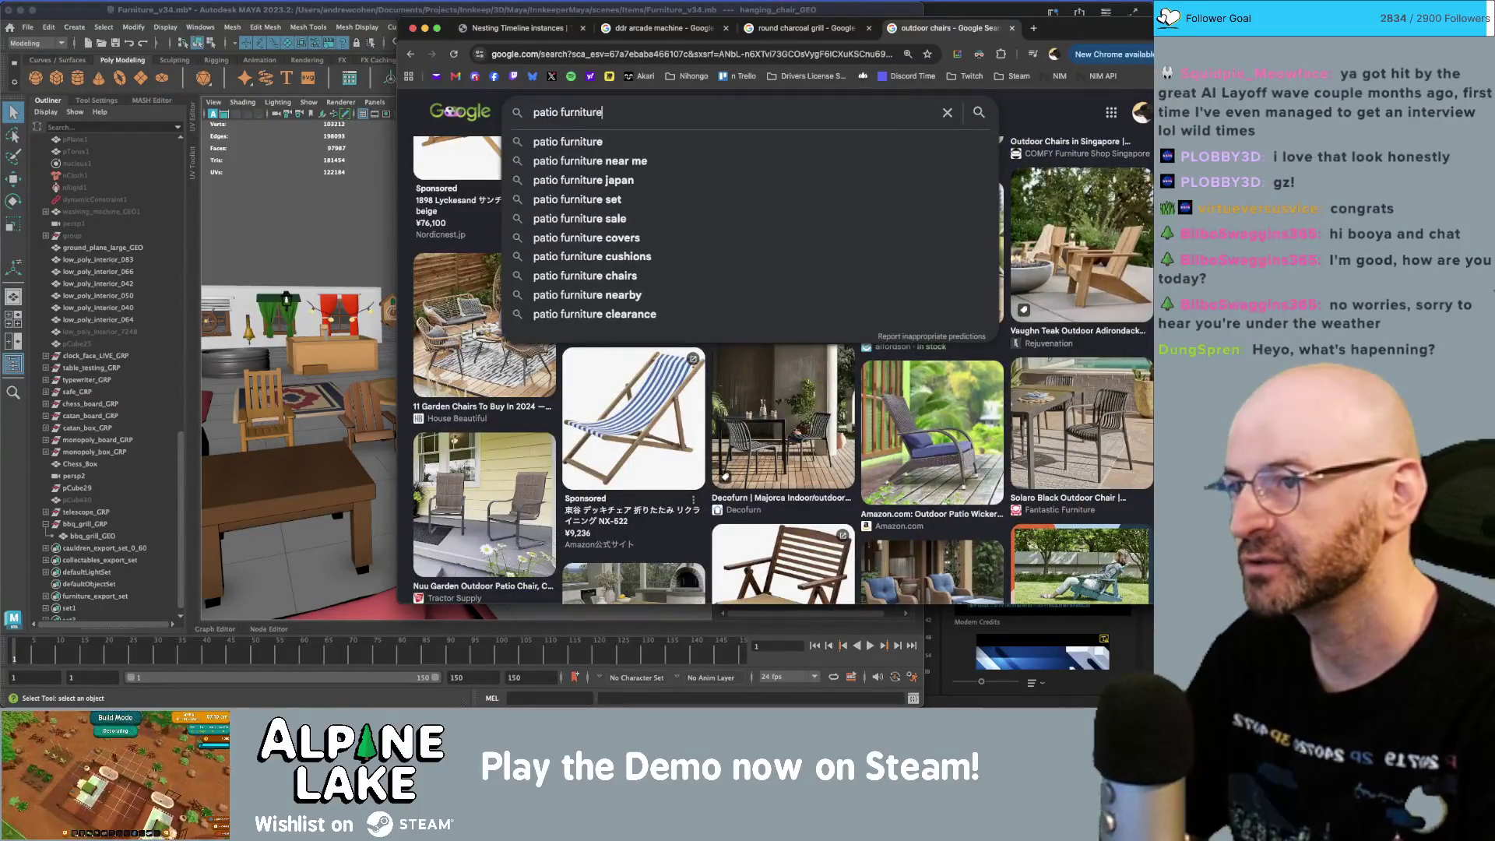
pyautogui.press('Return')
pyautogui.click(657, 123)
pyautogui.press('super+Left')
pyautogui.write('cute')
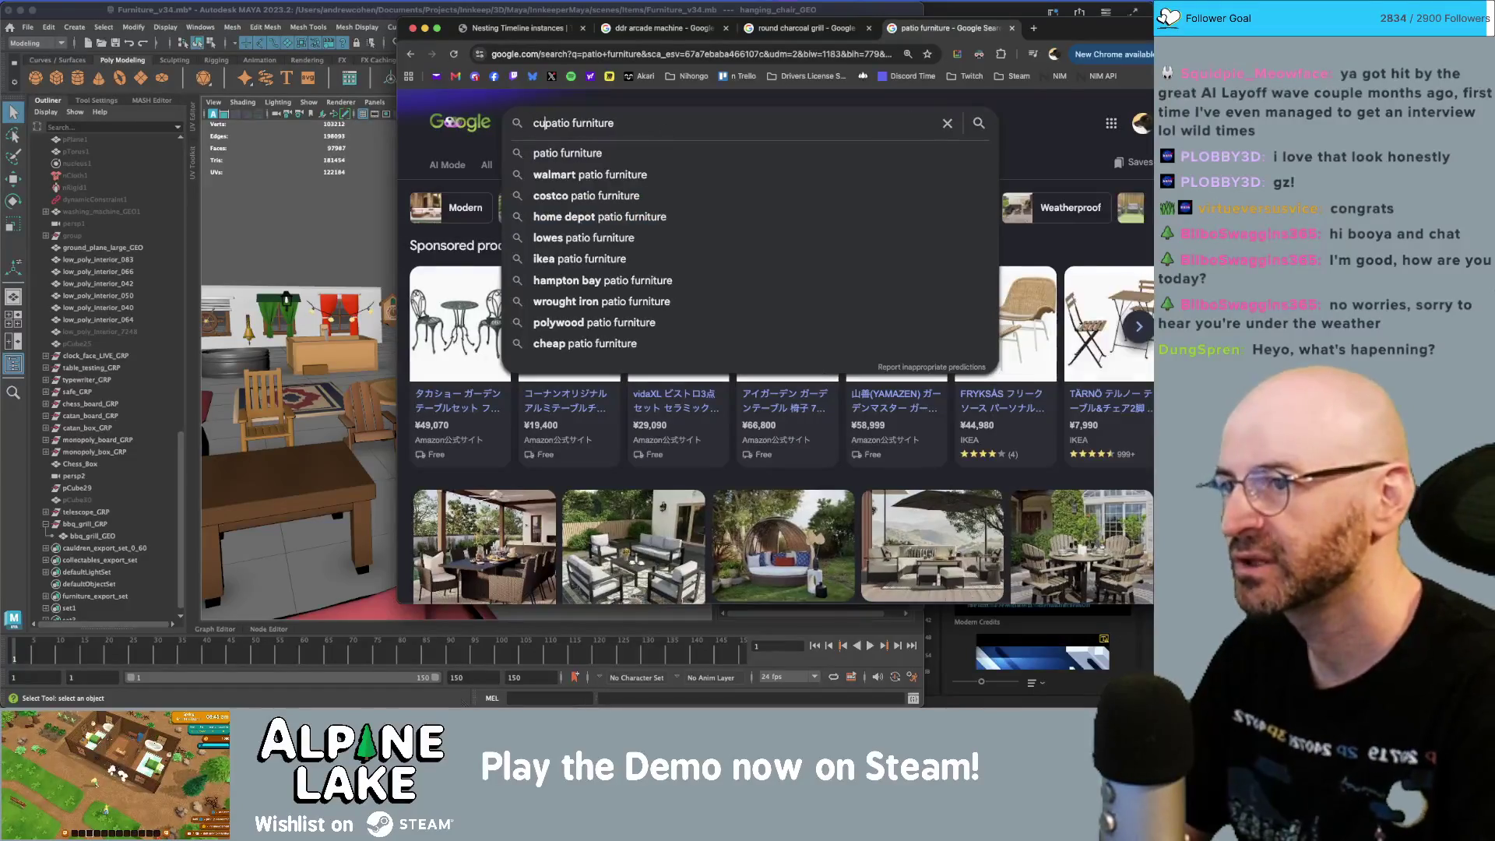
pyautogui.press('Return')
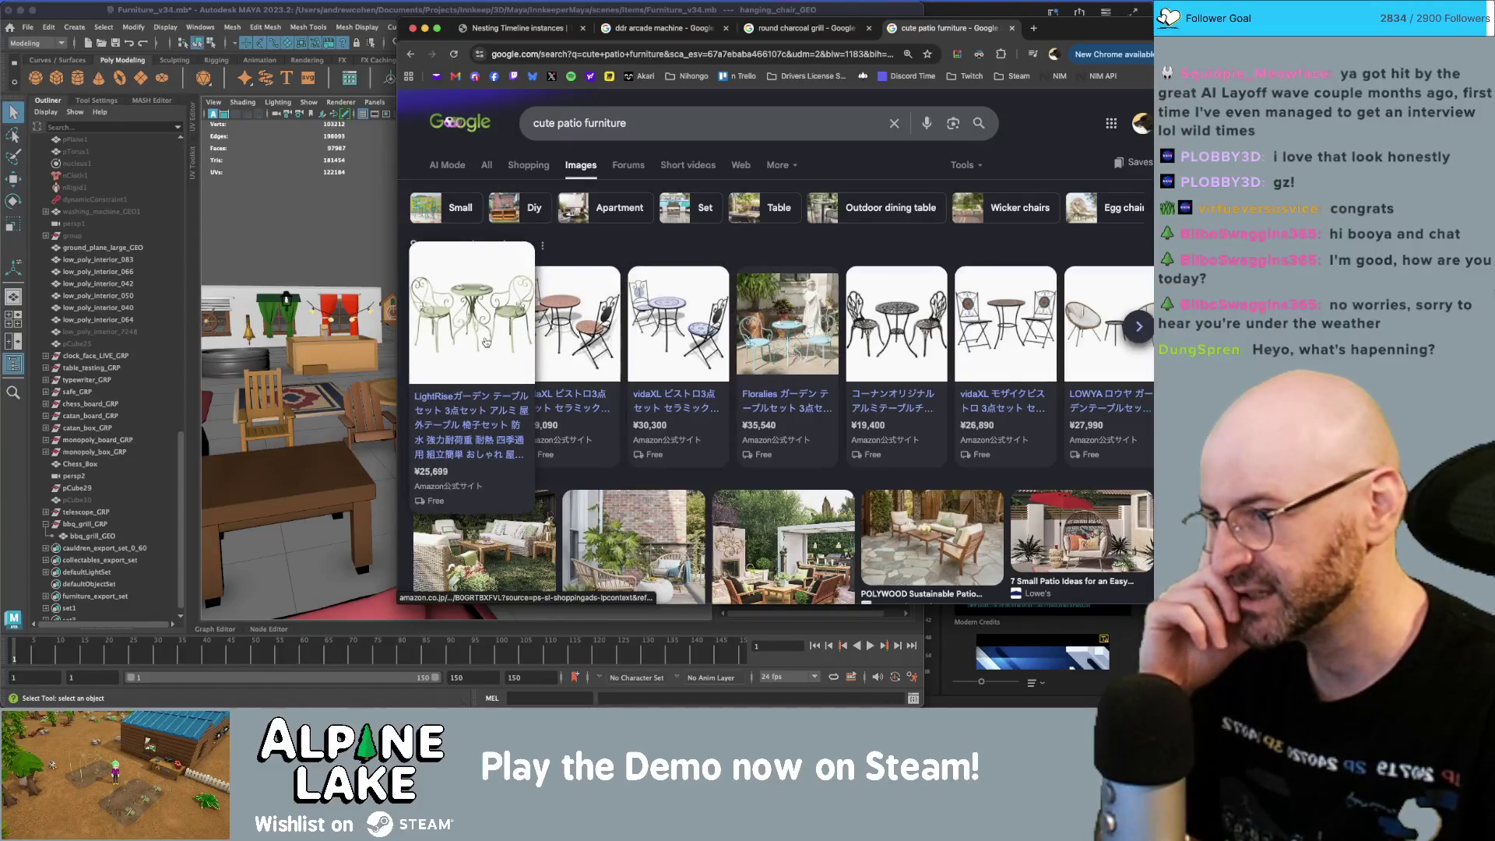
# - Open and close the first sponsored patio set page, then browse images to the Rooms To Go preview
pyautogui.click(486, 341)
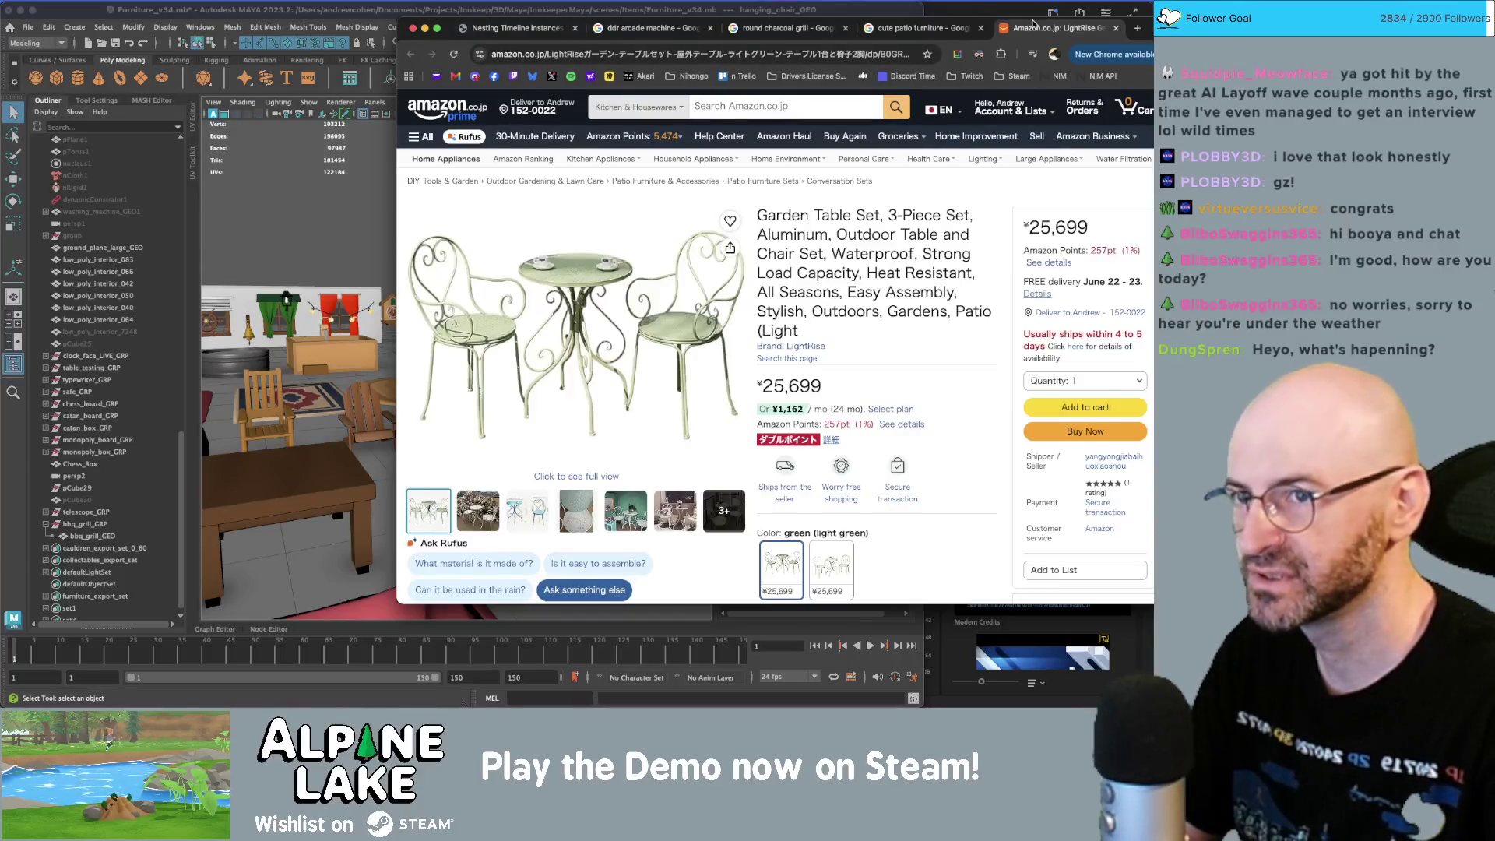
pyautogui.middleClick(1033, 24)
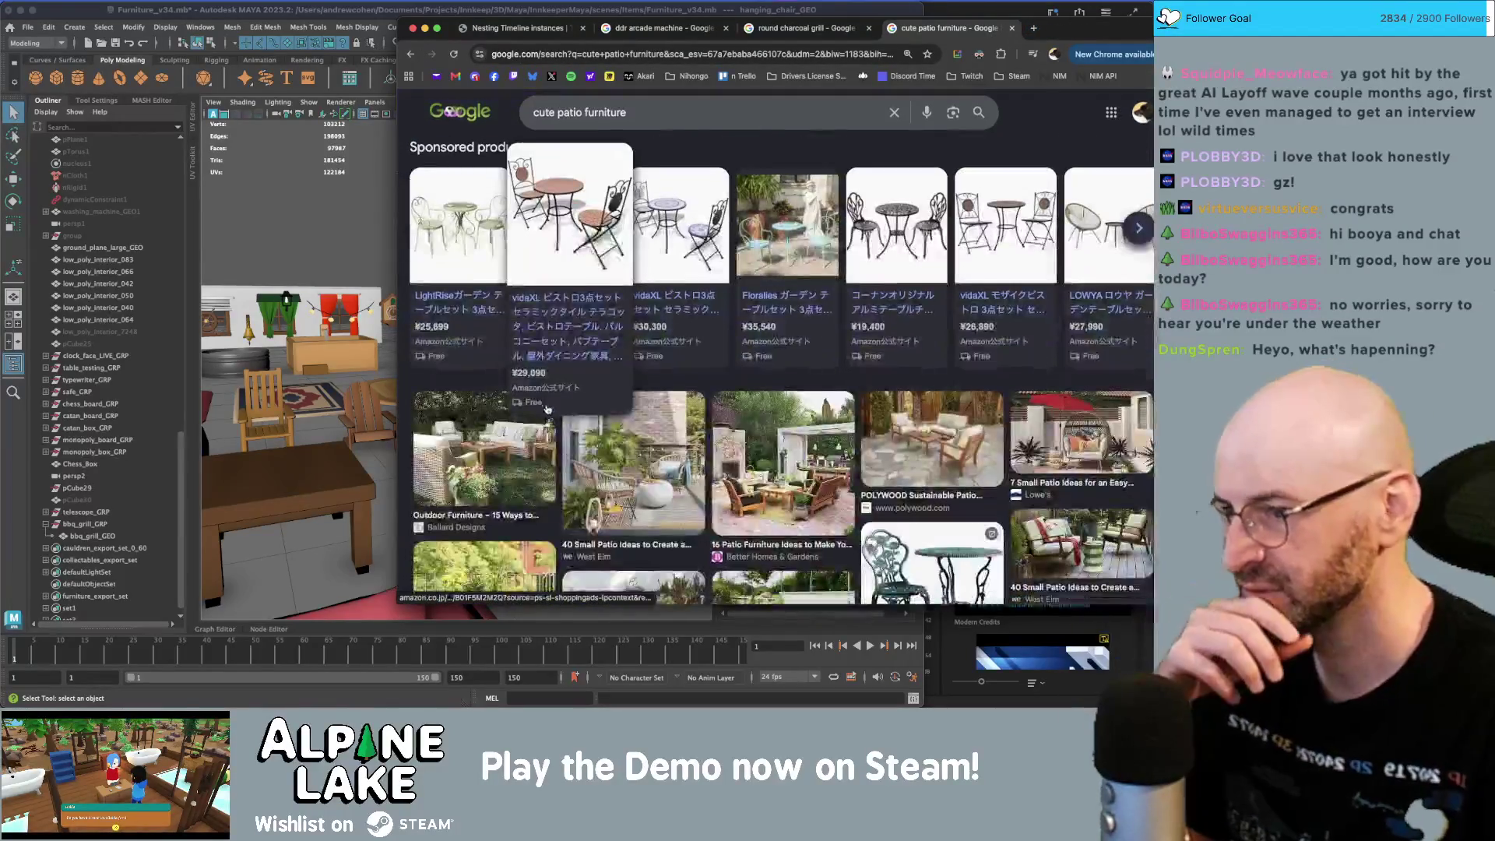
pyautogui.scroll(-5, 546, 408)
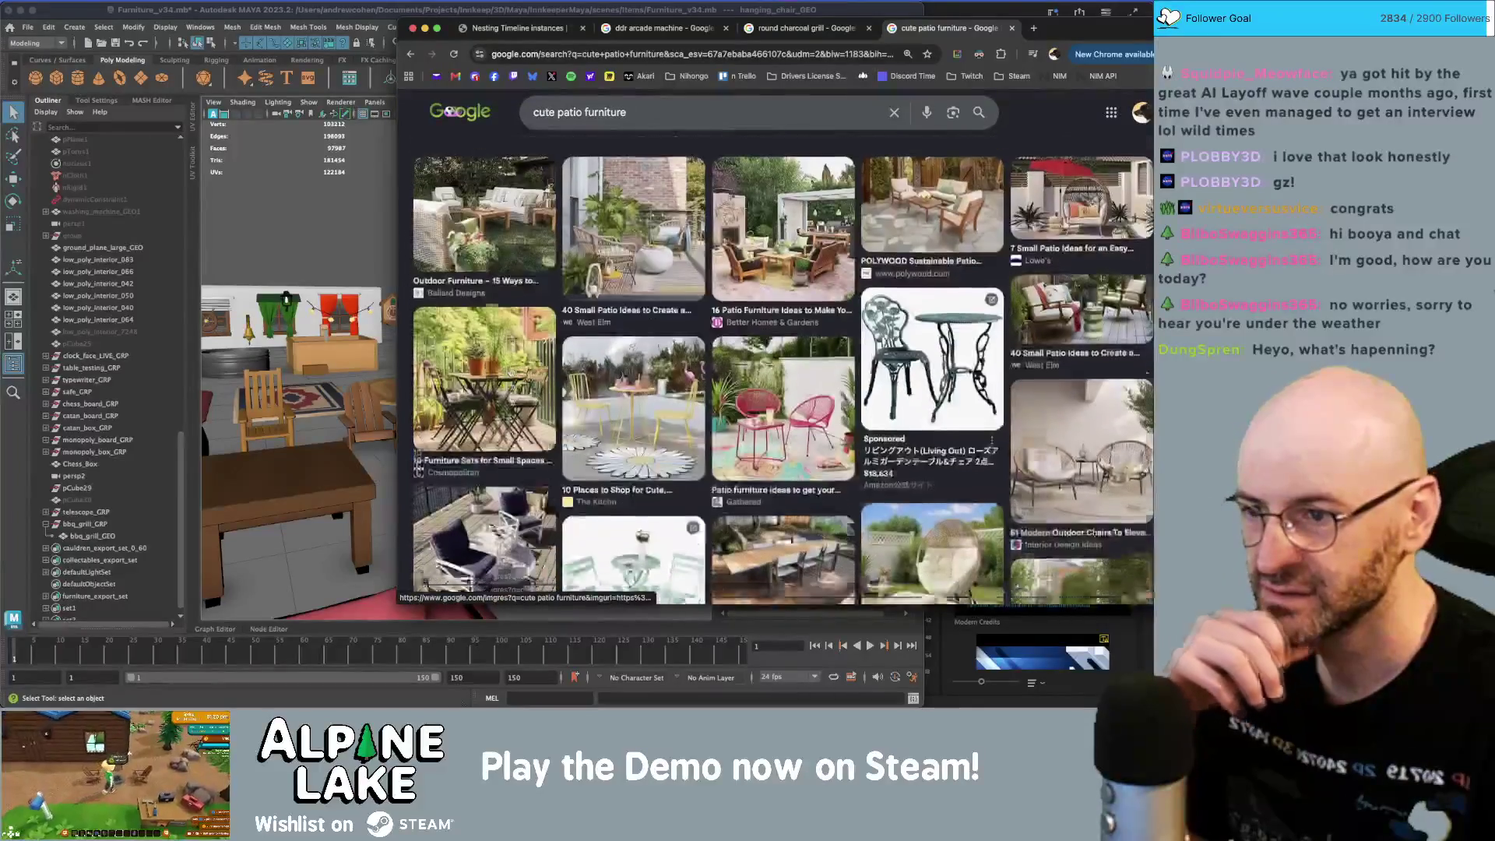
pyautogui.scroll(-1, 512, 393)
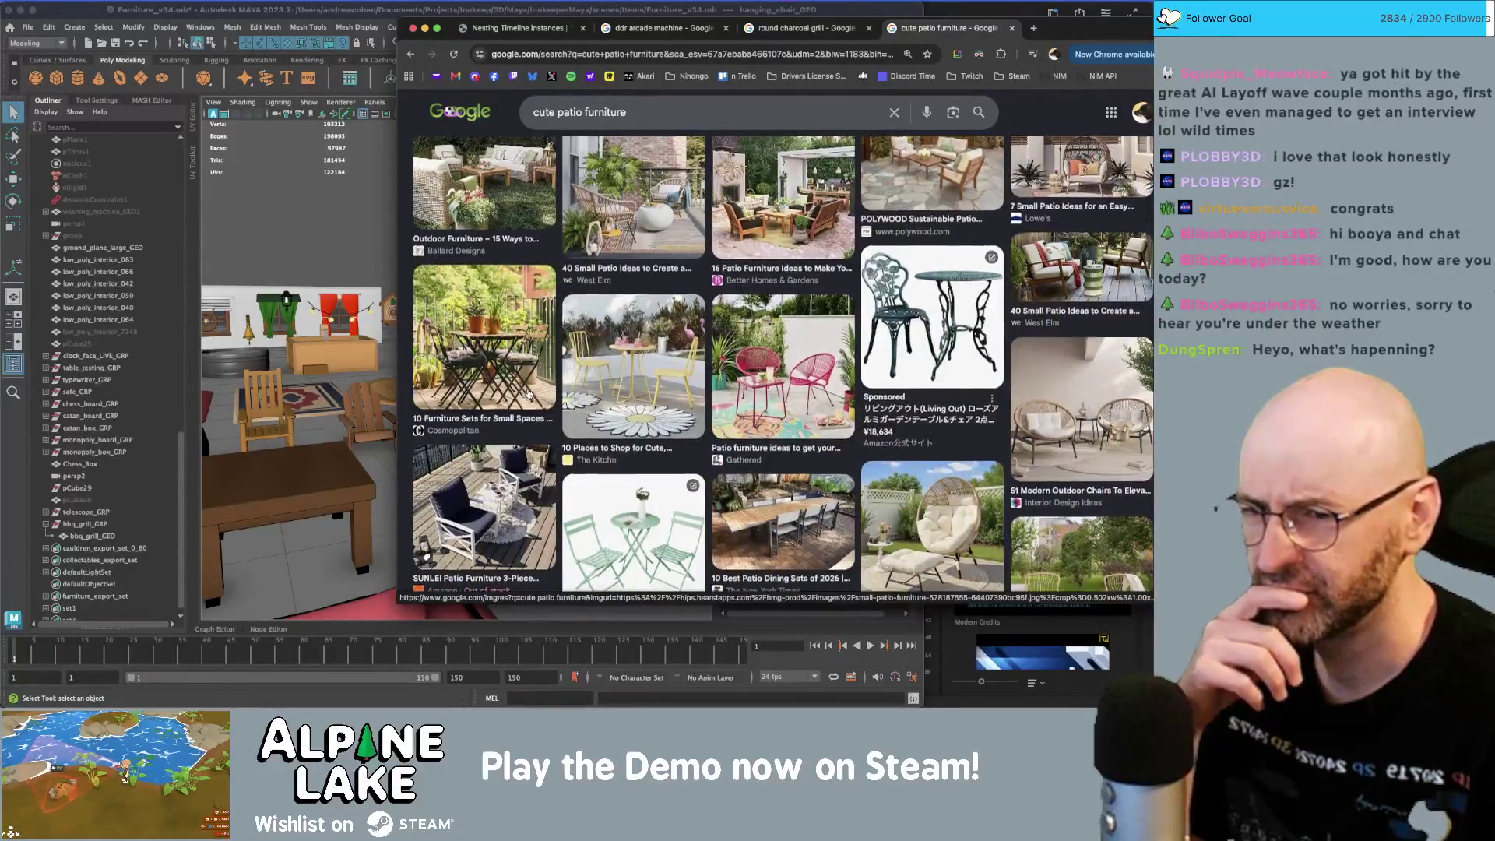
pyautogui.scroll(-3, 525, 393)
pyautogui.scroll(-5, 594, 394)
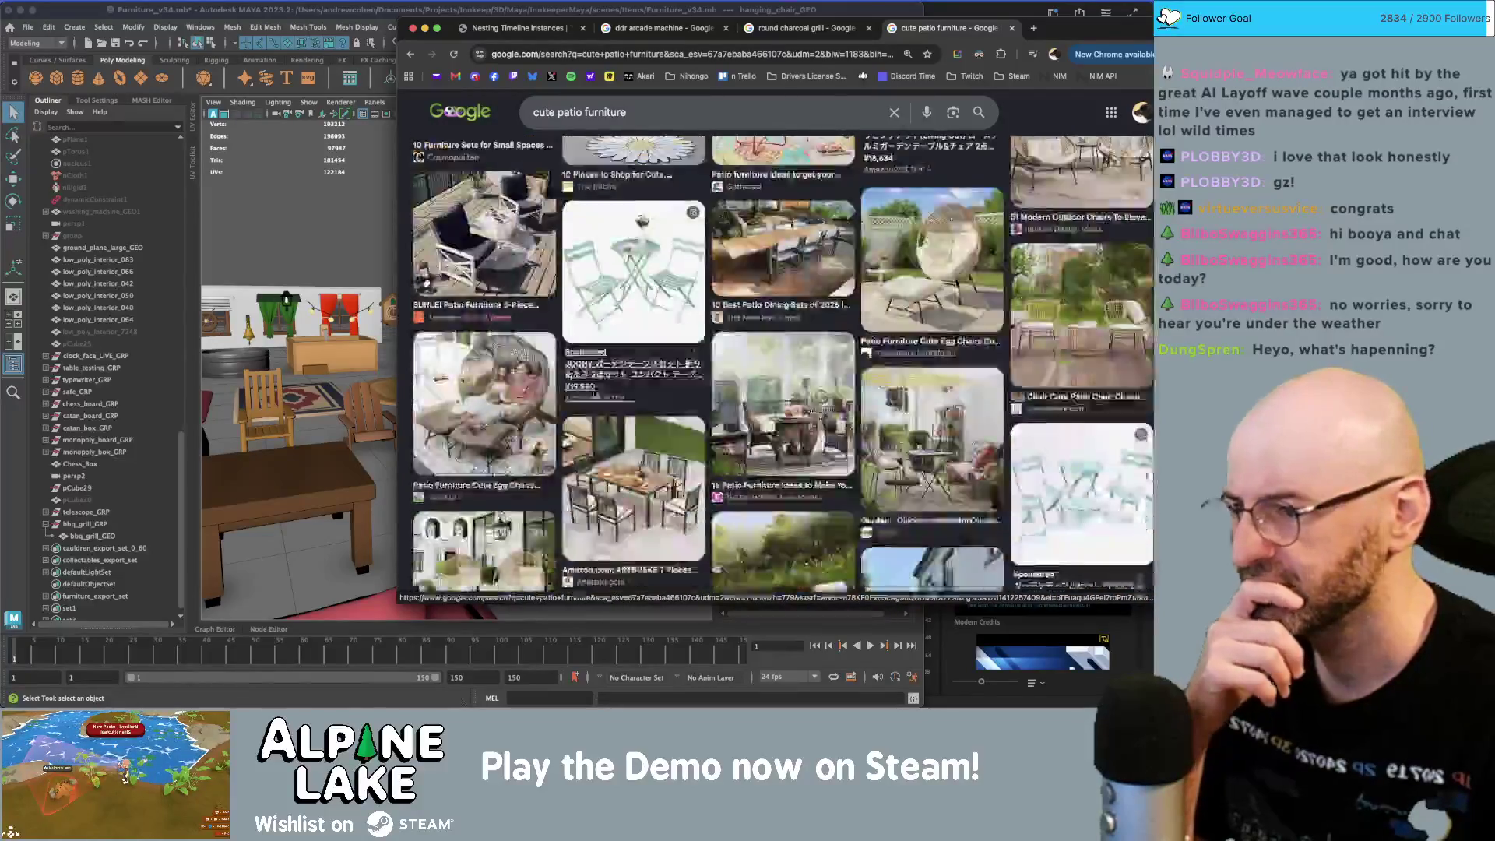
pyautogui.scroll(-5, 593, 394)
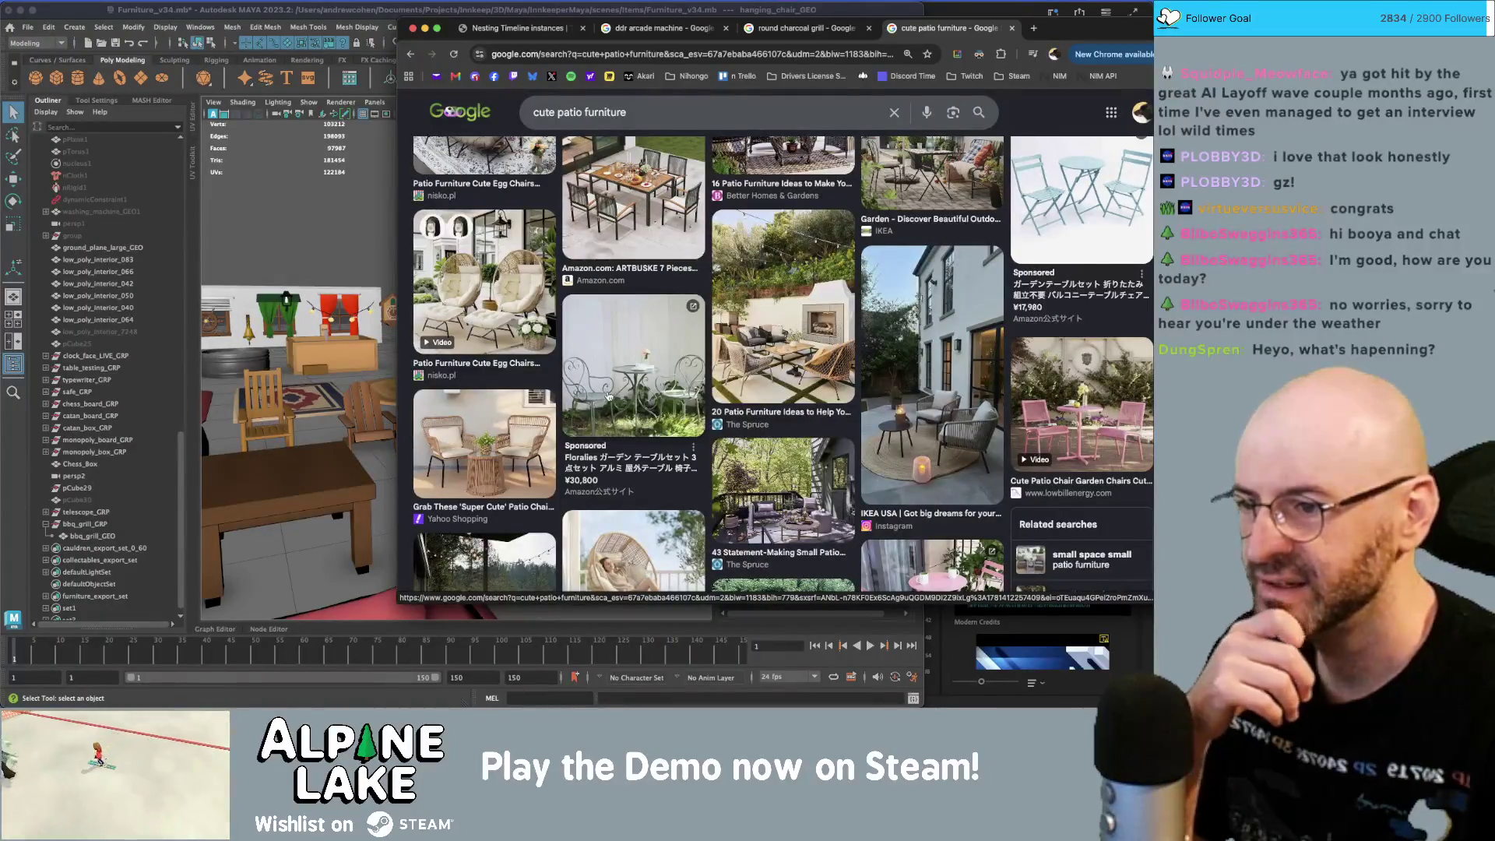
pyautogui.scroll(-5, 608, 395)
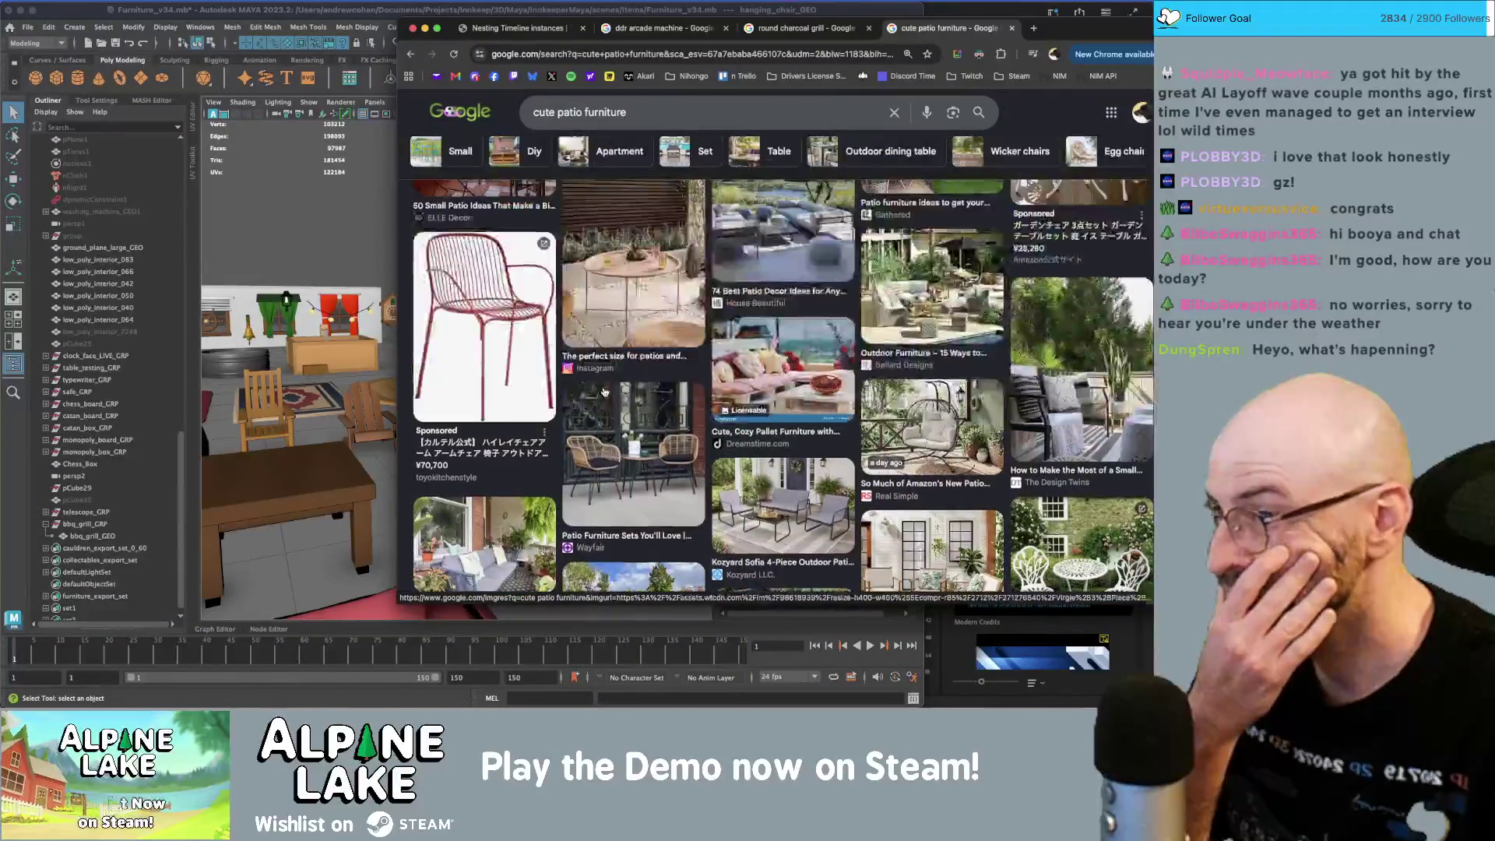
pyautogui.scroll(-10, 605, 391)
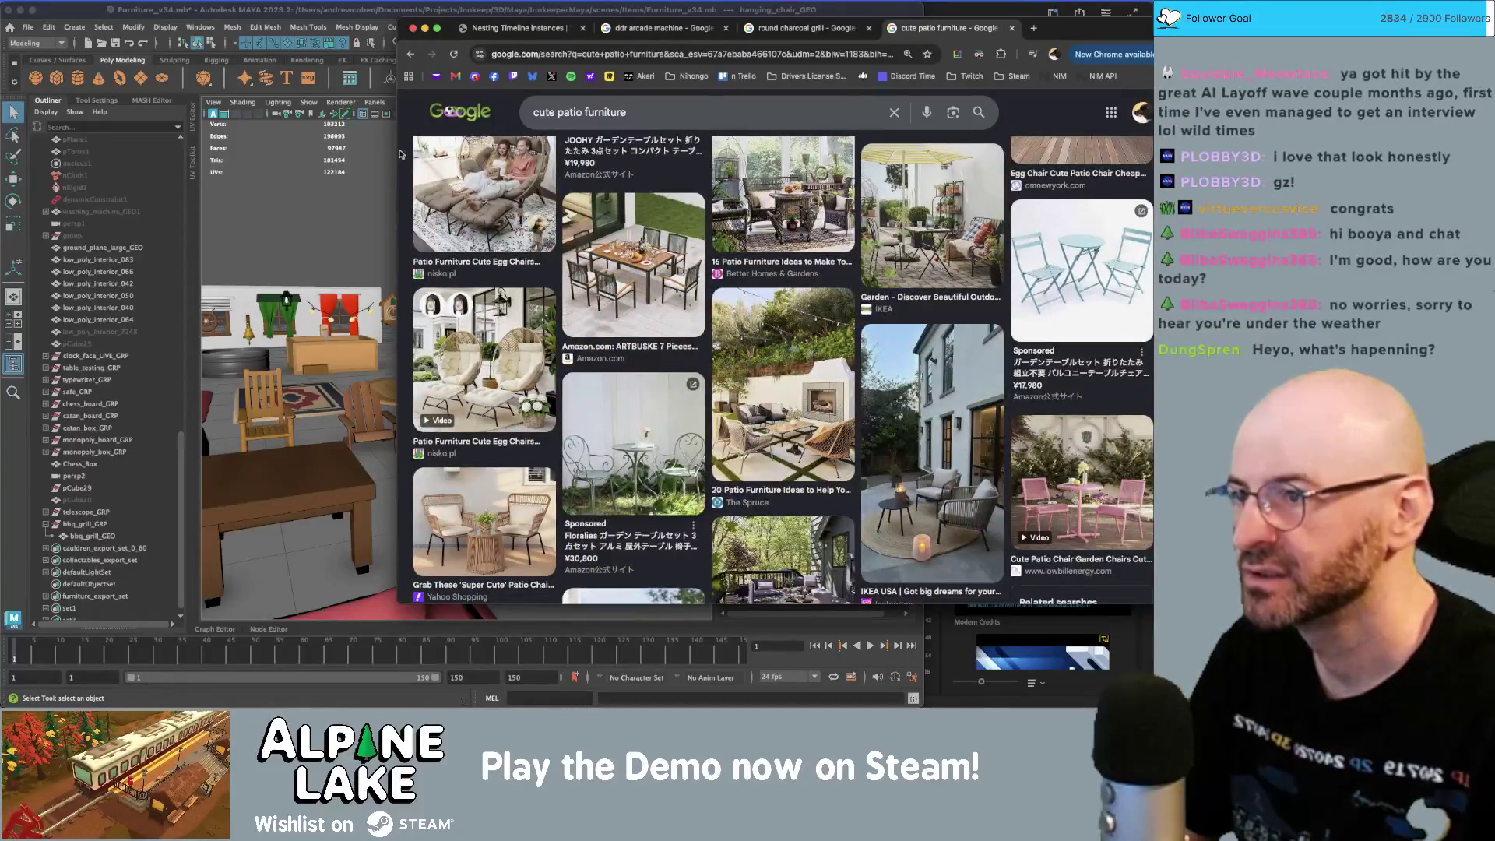
pyautogui.scroll(-1, 495, 330)
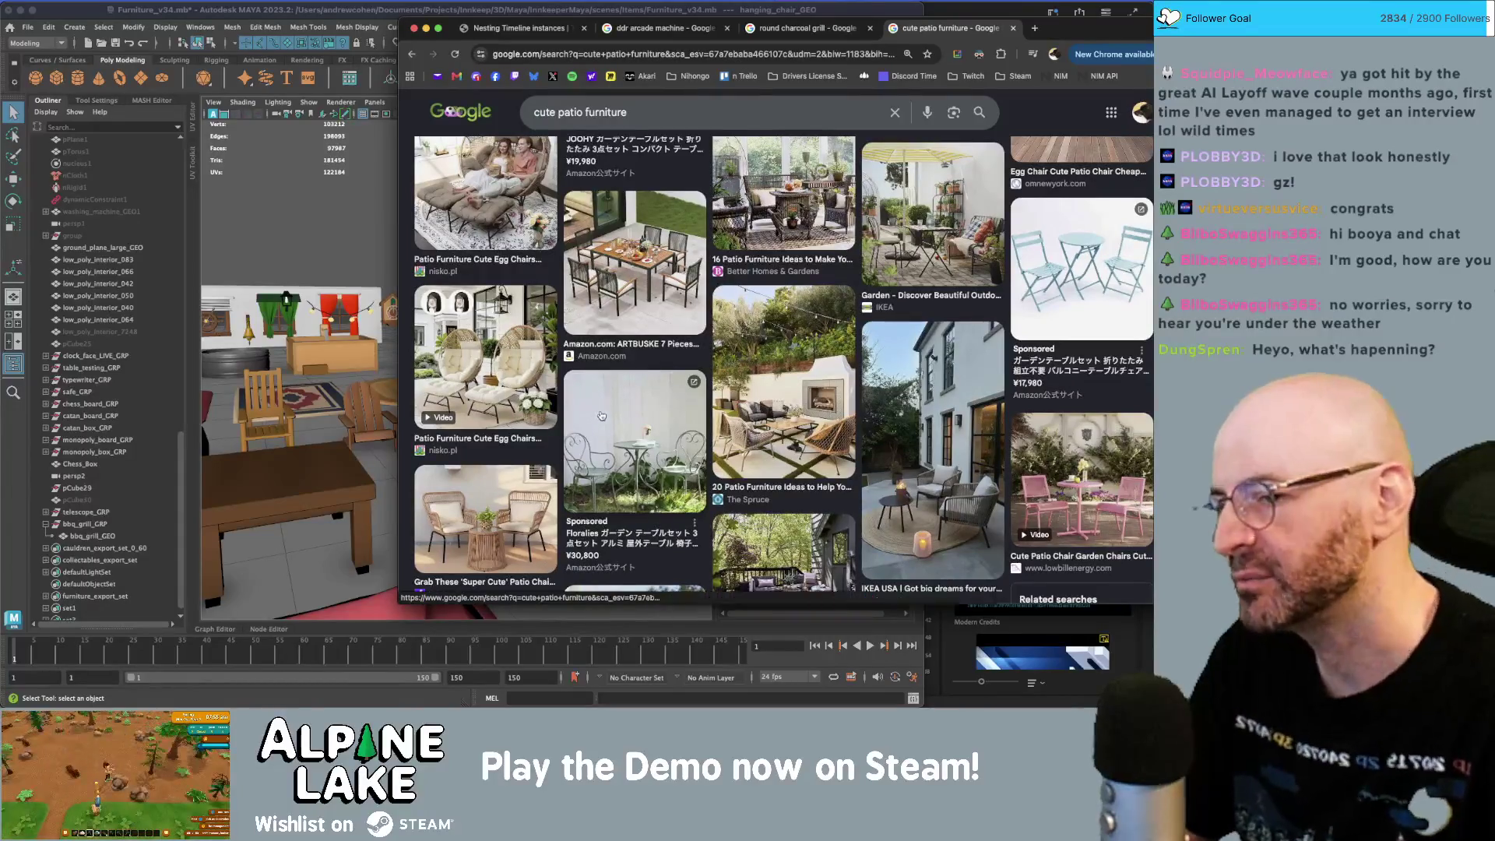
pyautogui.scroll(-2, 675, 437)
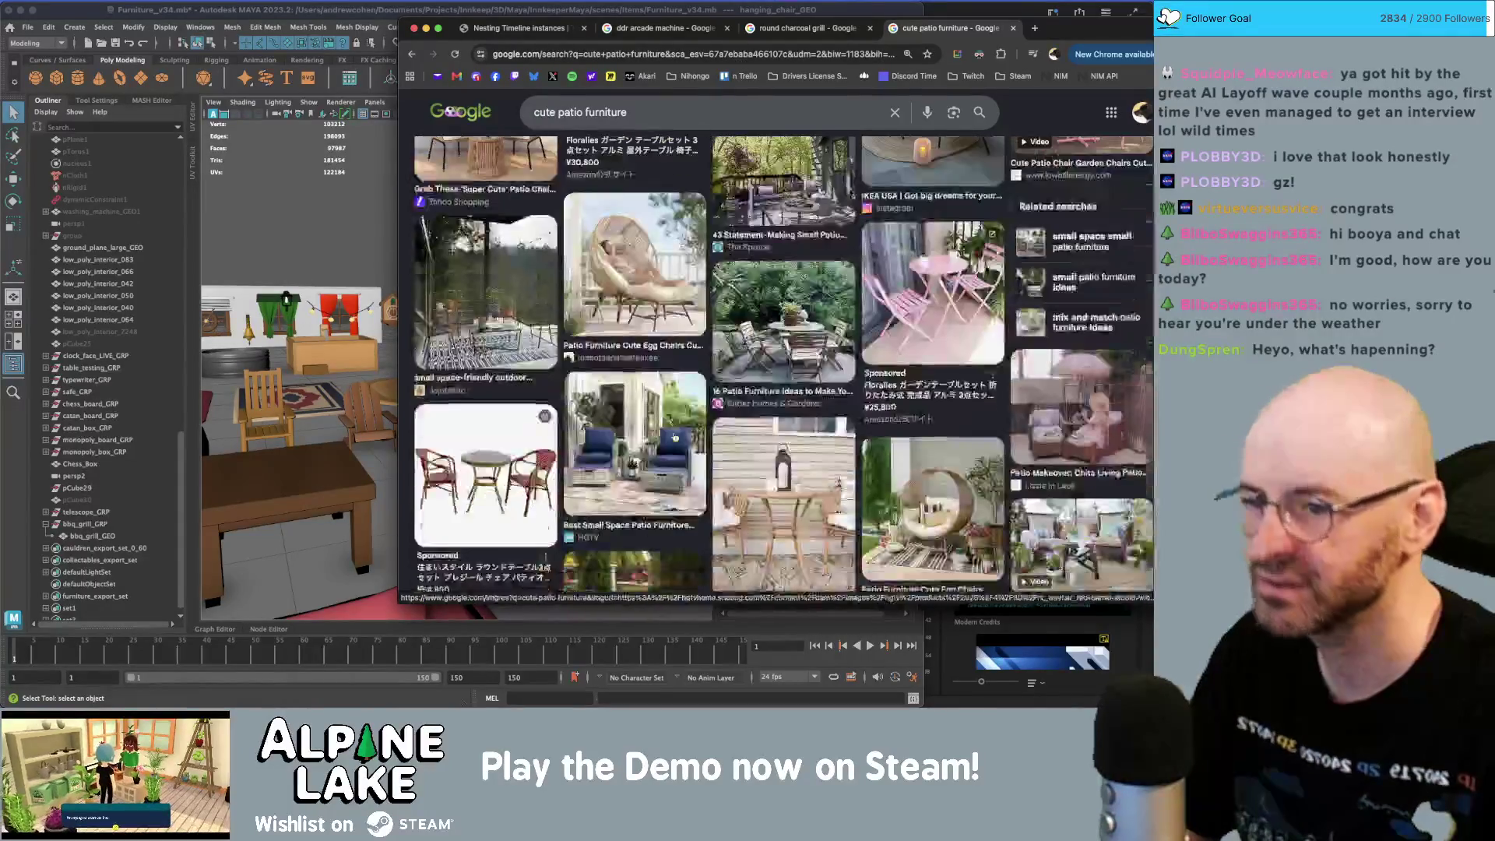
pyautogui.scroll(-10, 674, 434)
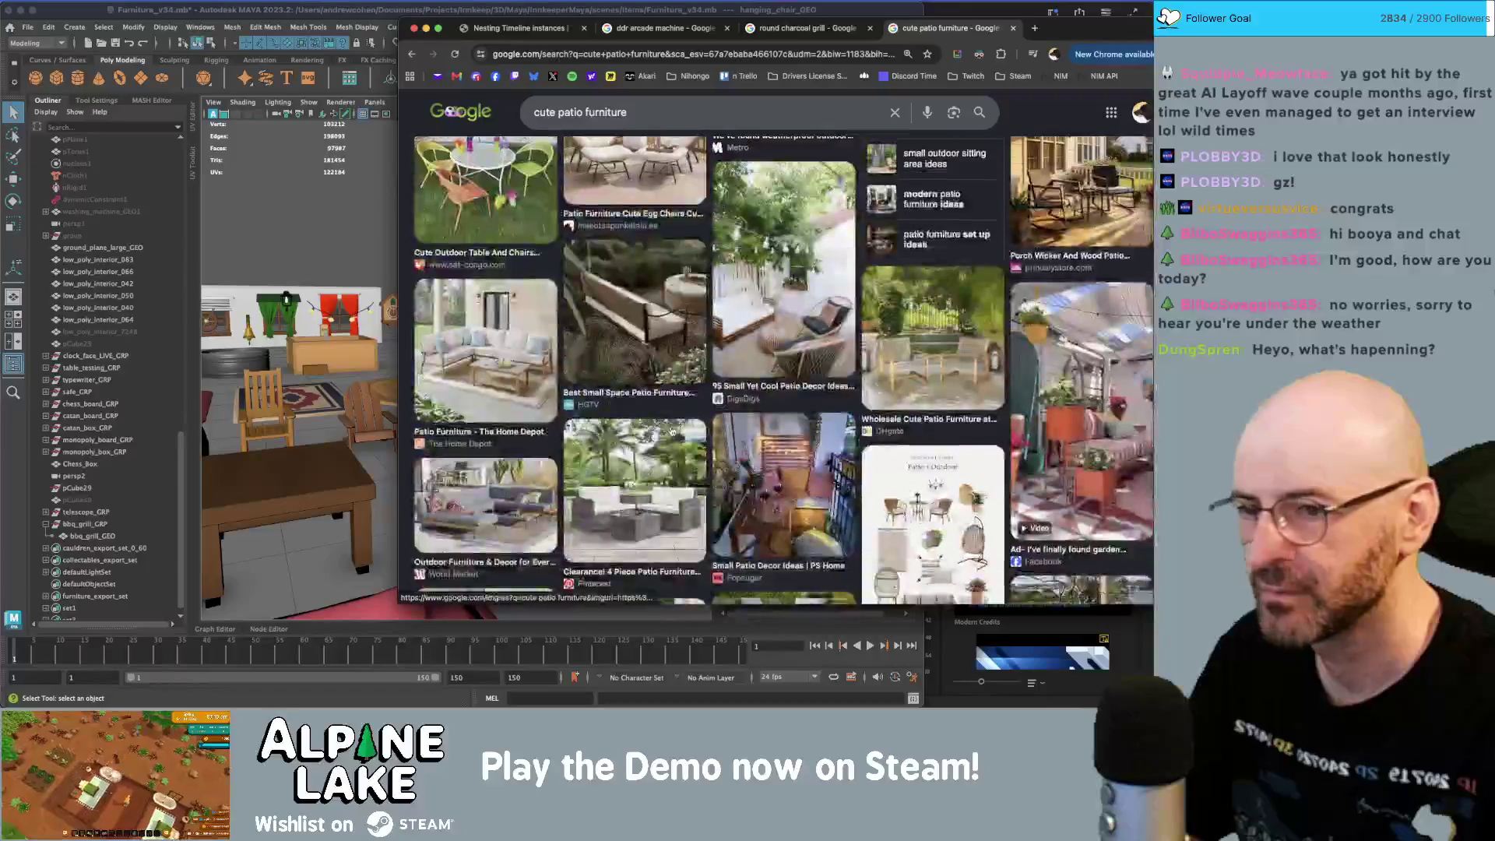
pyautogui.scroll(-5, 671, 431)
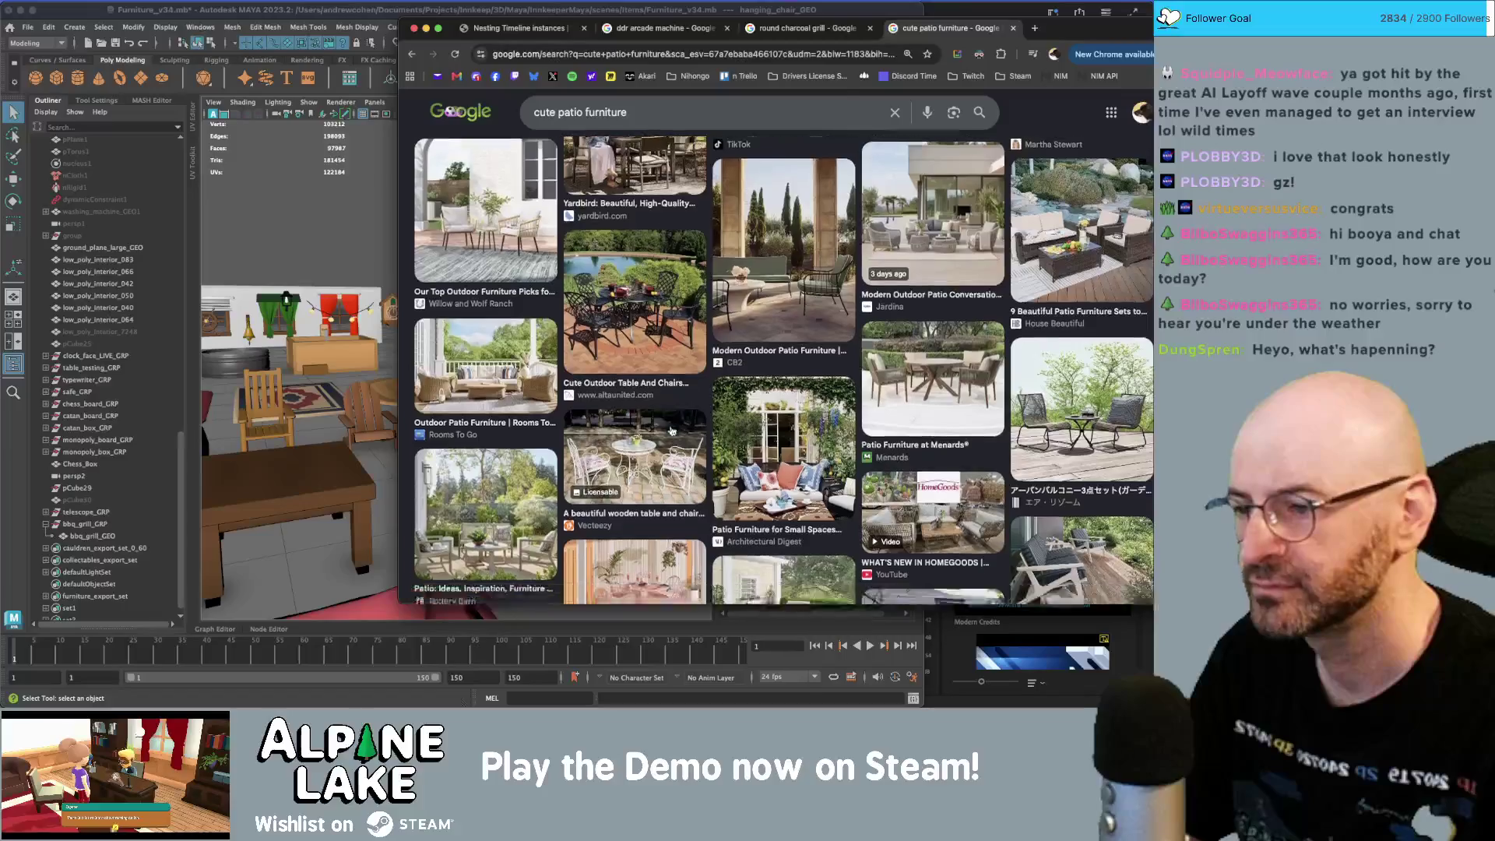
pyautogui.click(523, 277)
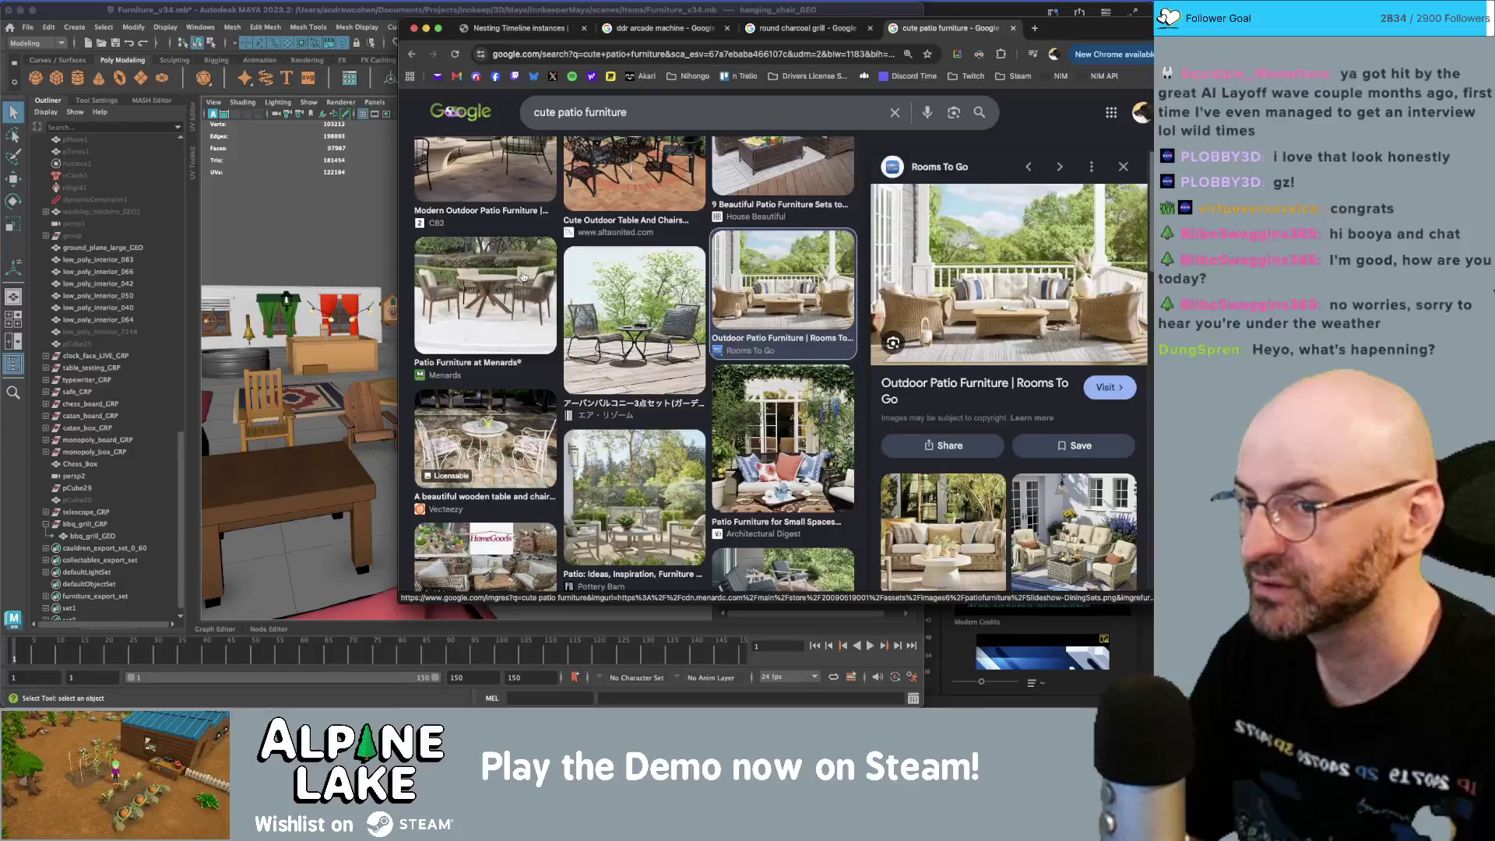
# - Scroll the cute patio furniture images and preview Spoak's 'Navy Cute Outdoor Furniture' thumbnail
pyautogui.scroll(-10, 693, 371)
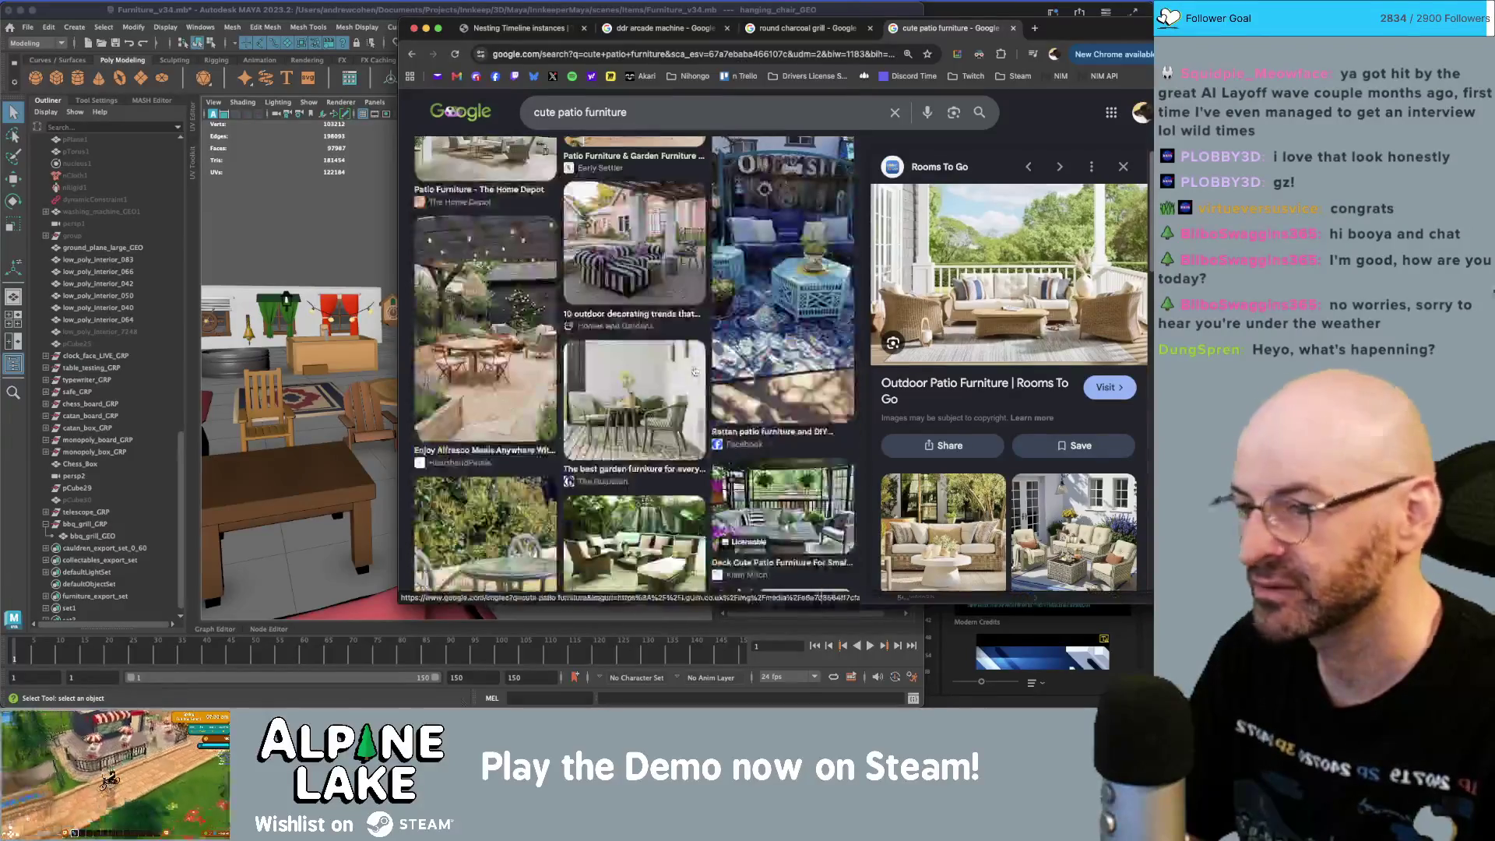
pyautogui.scroll(-1, 689, 371)
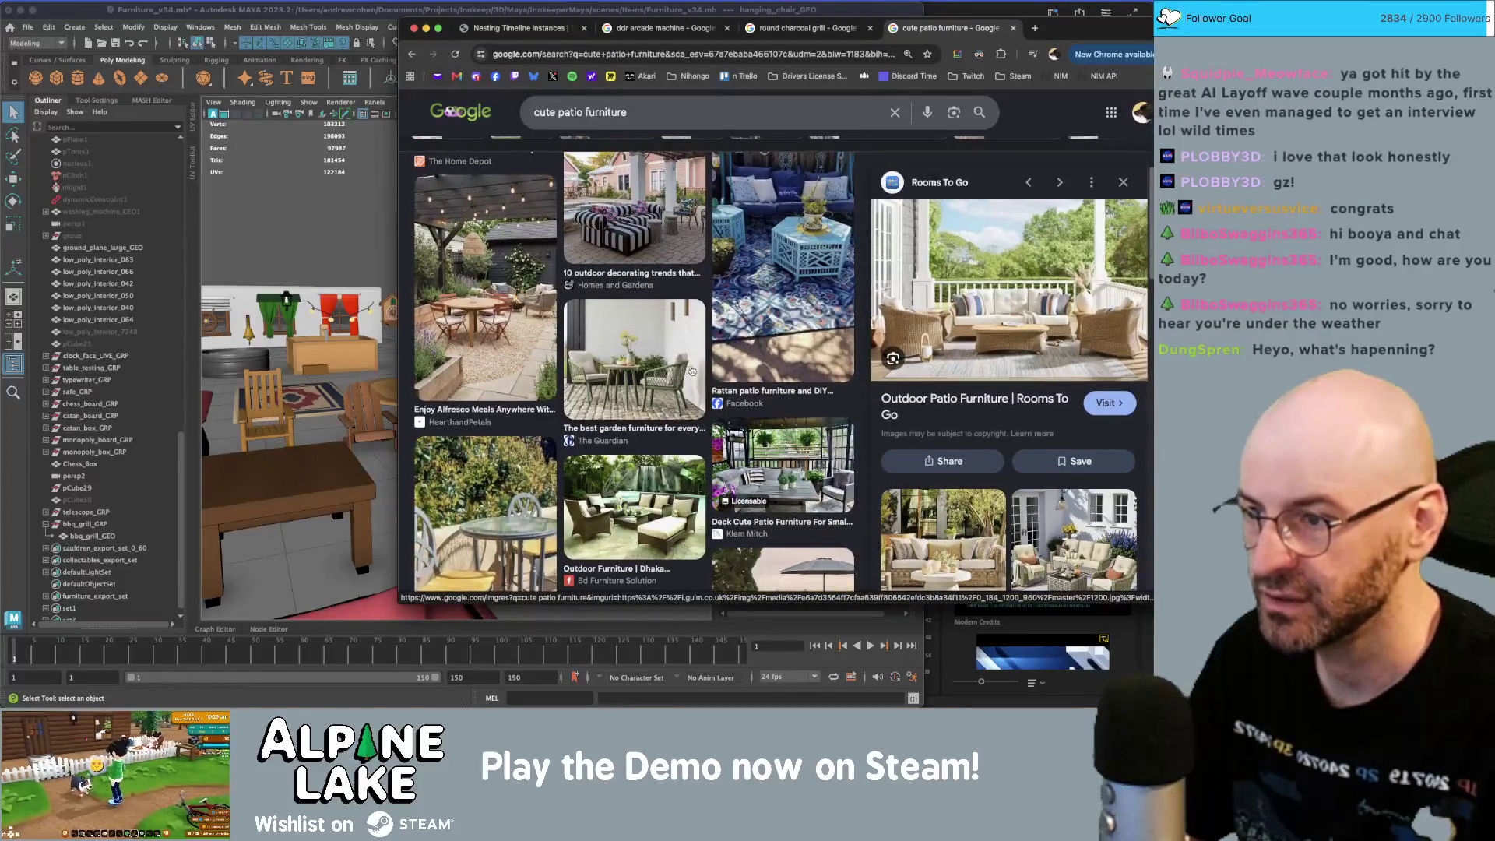
pyautogui.scroll(-1, 640, 352)
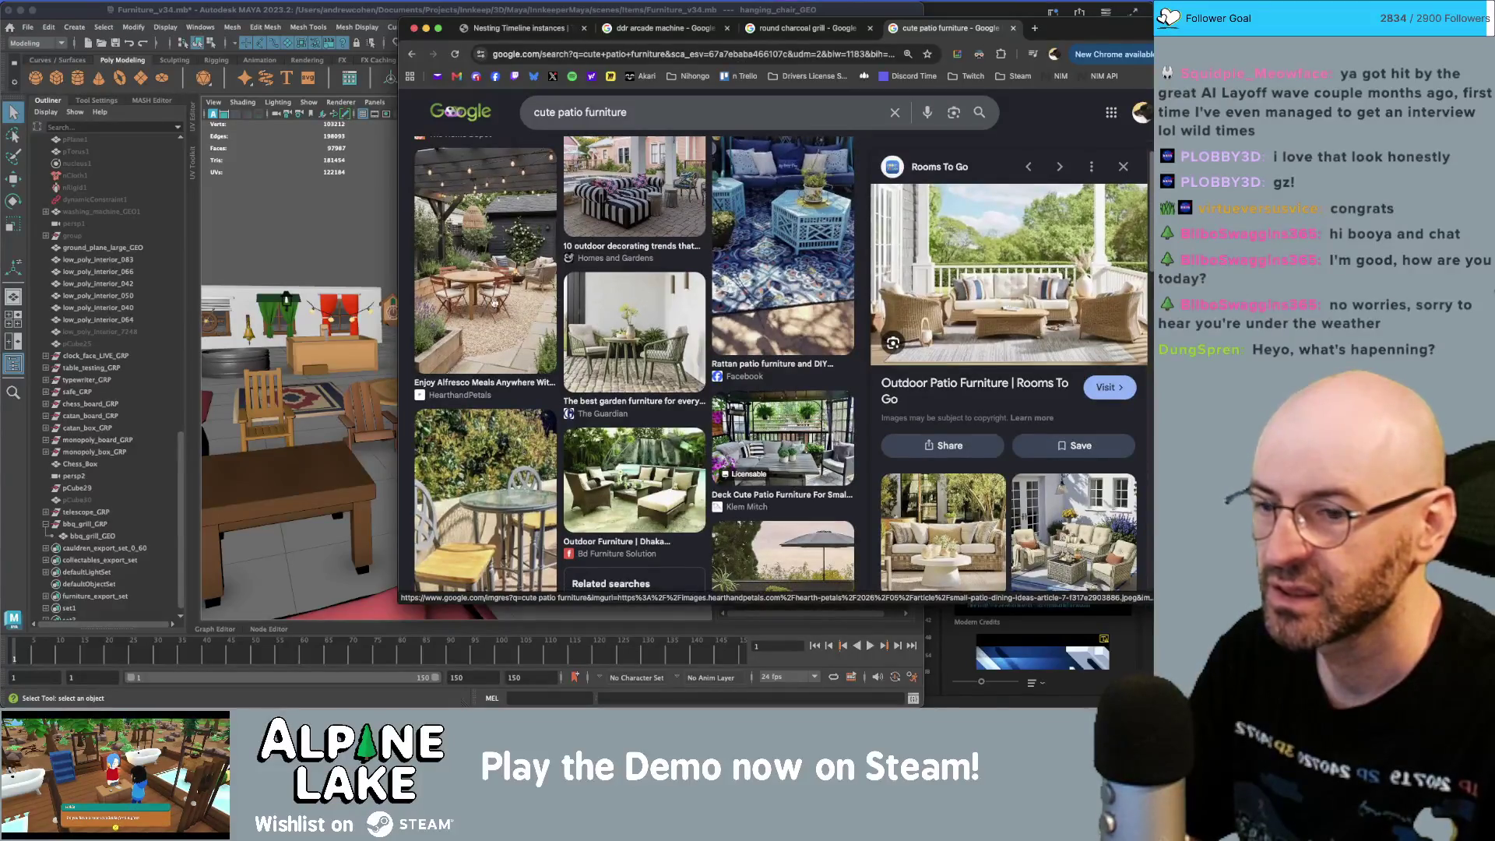
pyautogui.scroll(-5, 514, 302)
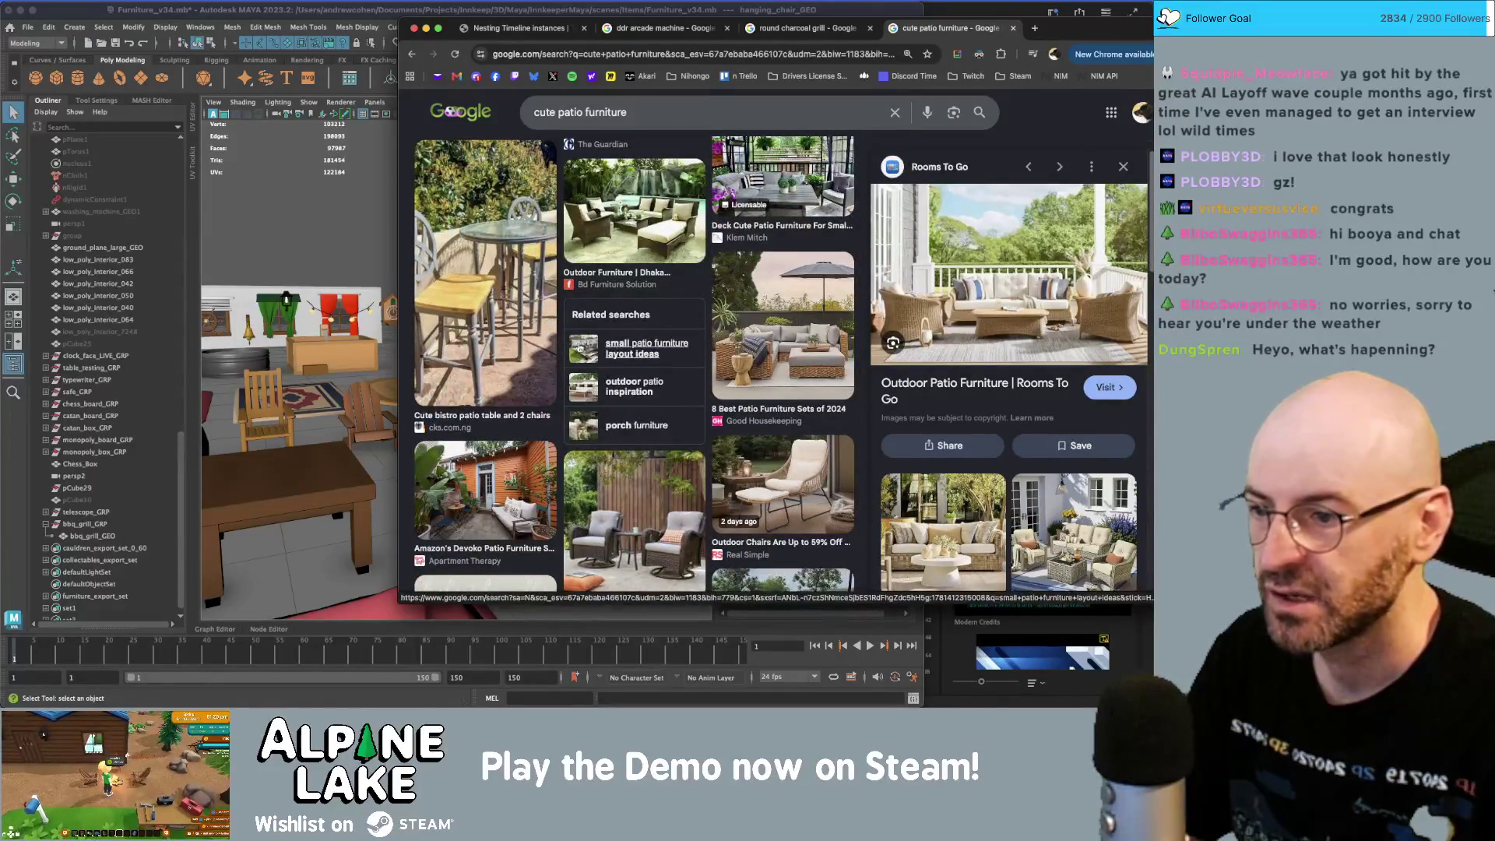
pyautogui.scroll(-3, 656, 356)
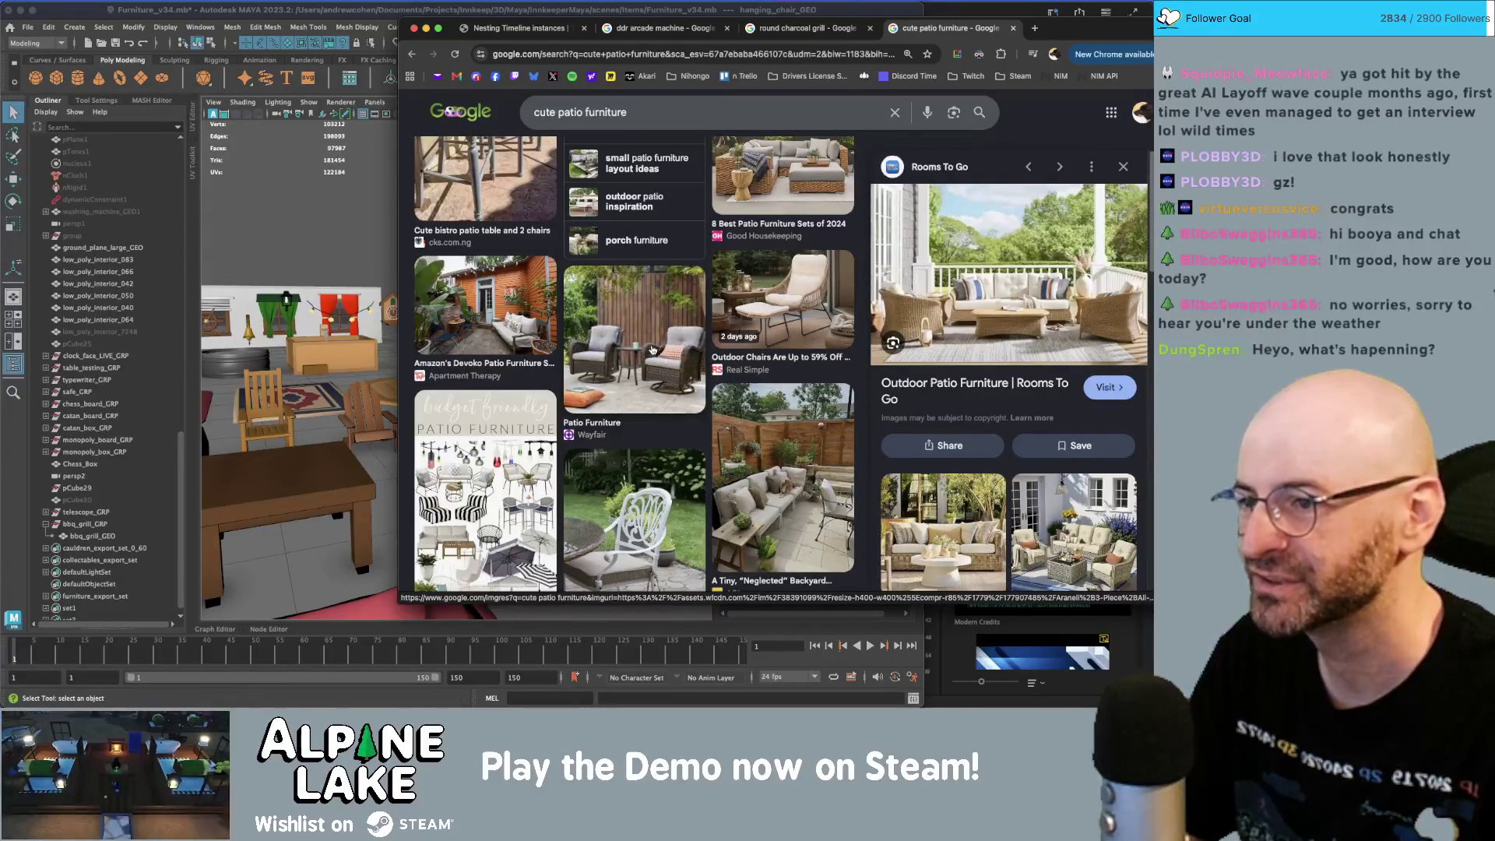
pyautogui.scroll(-1, 647, 348)
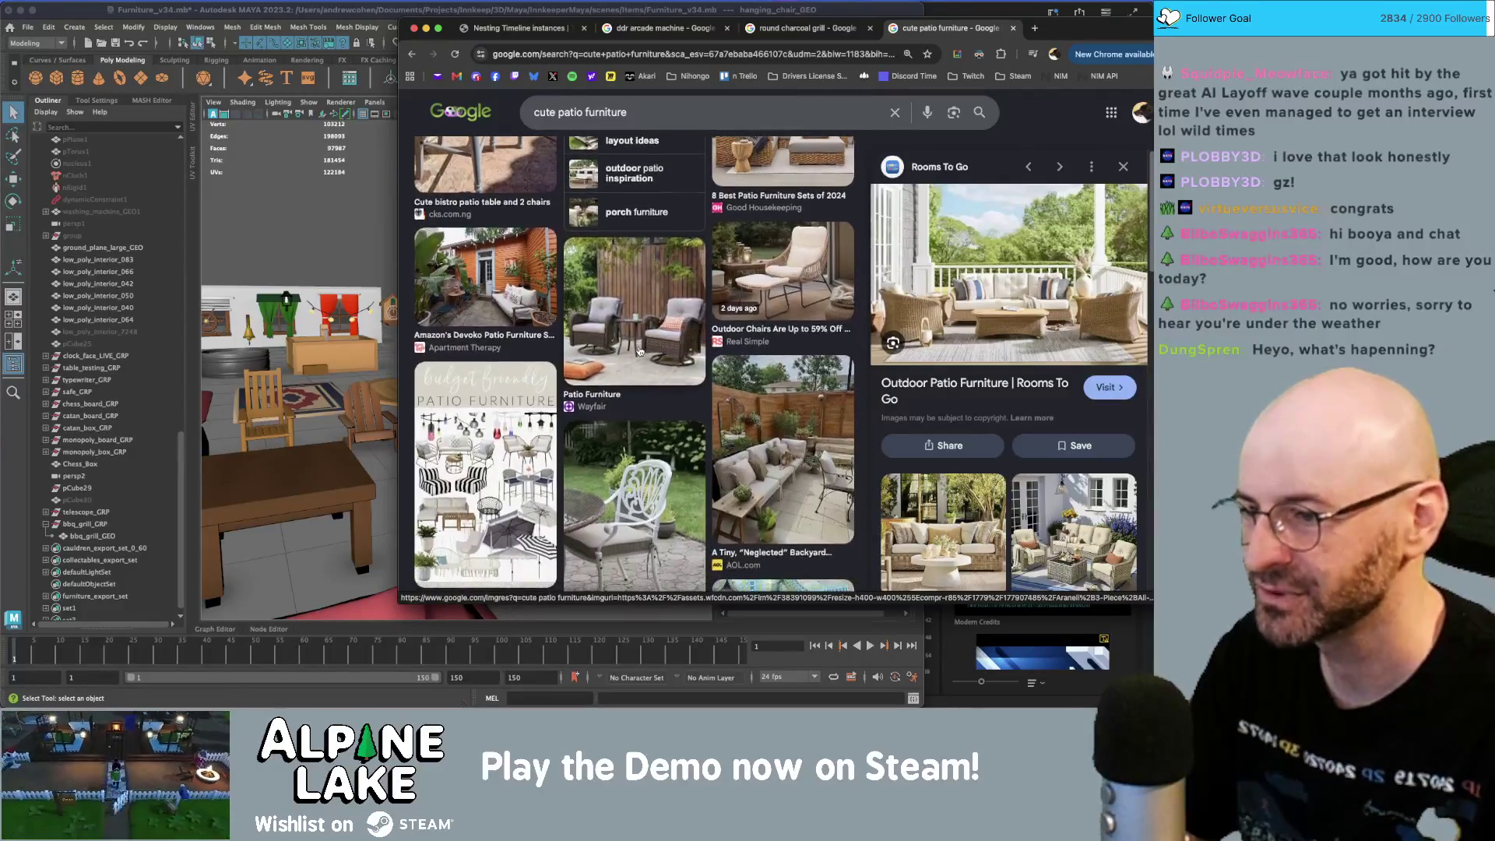
pyautogui.scroll(-3, 635, 353)
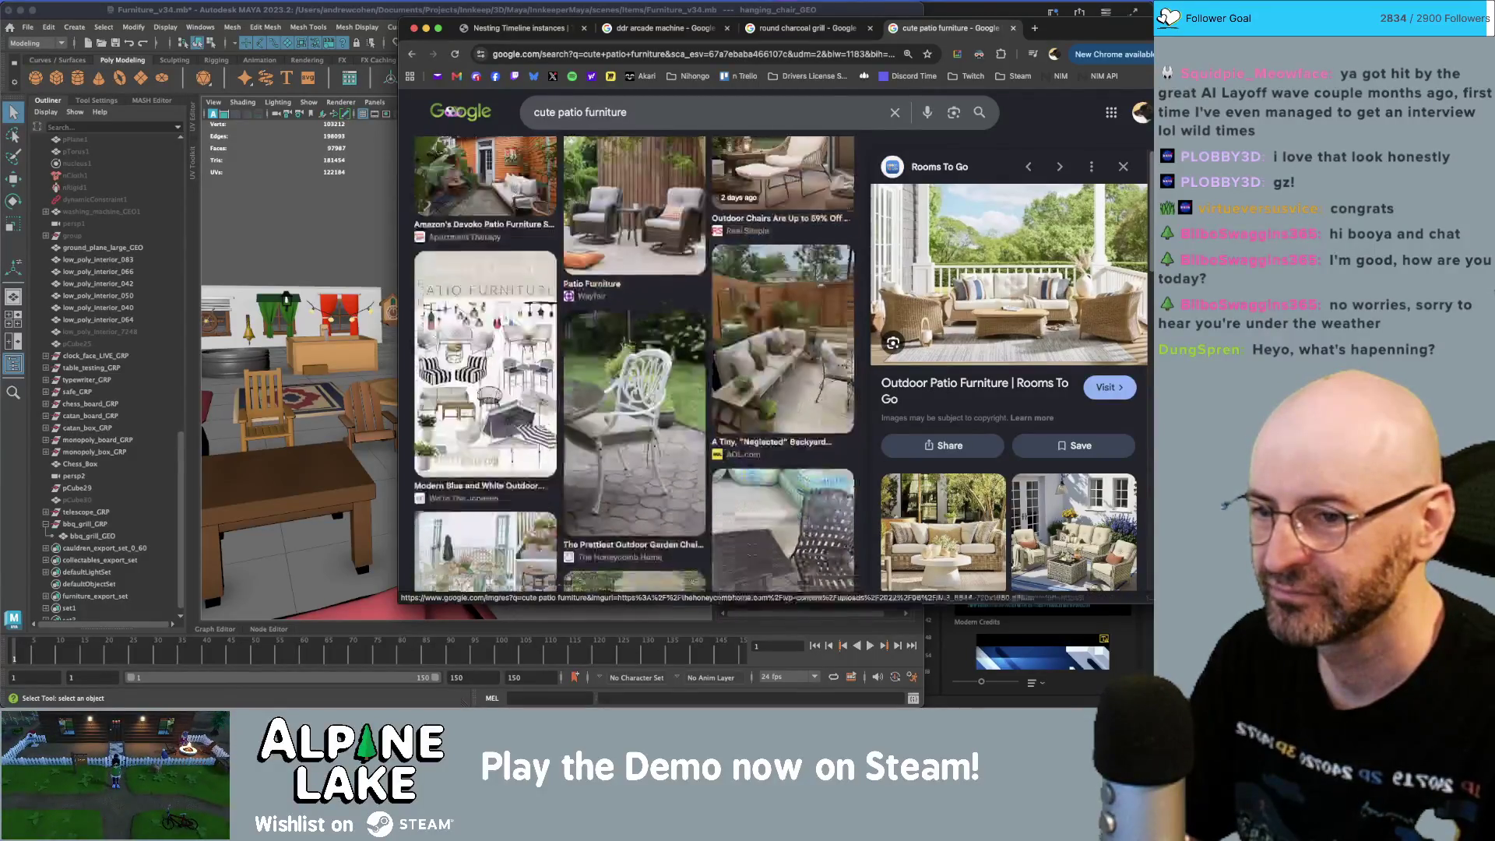
pyautogui.scroll(-6, 630, 354)
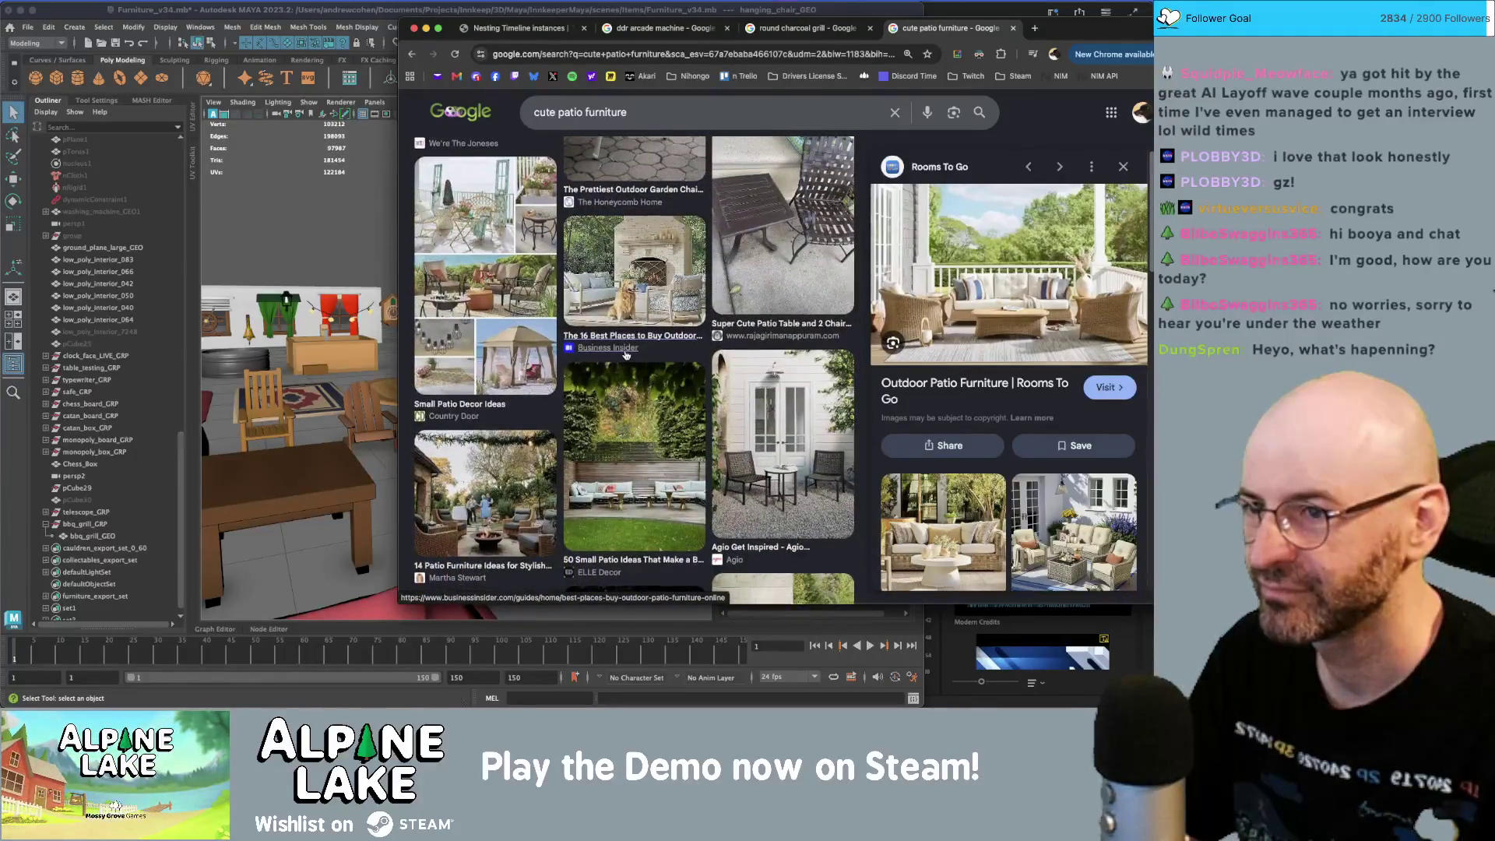
pyautogui.scroll(2, 806, 261)
pyautogui.scroll(-3, 802, 264)
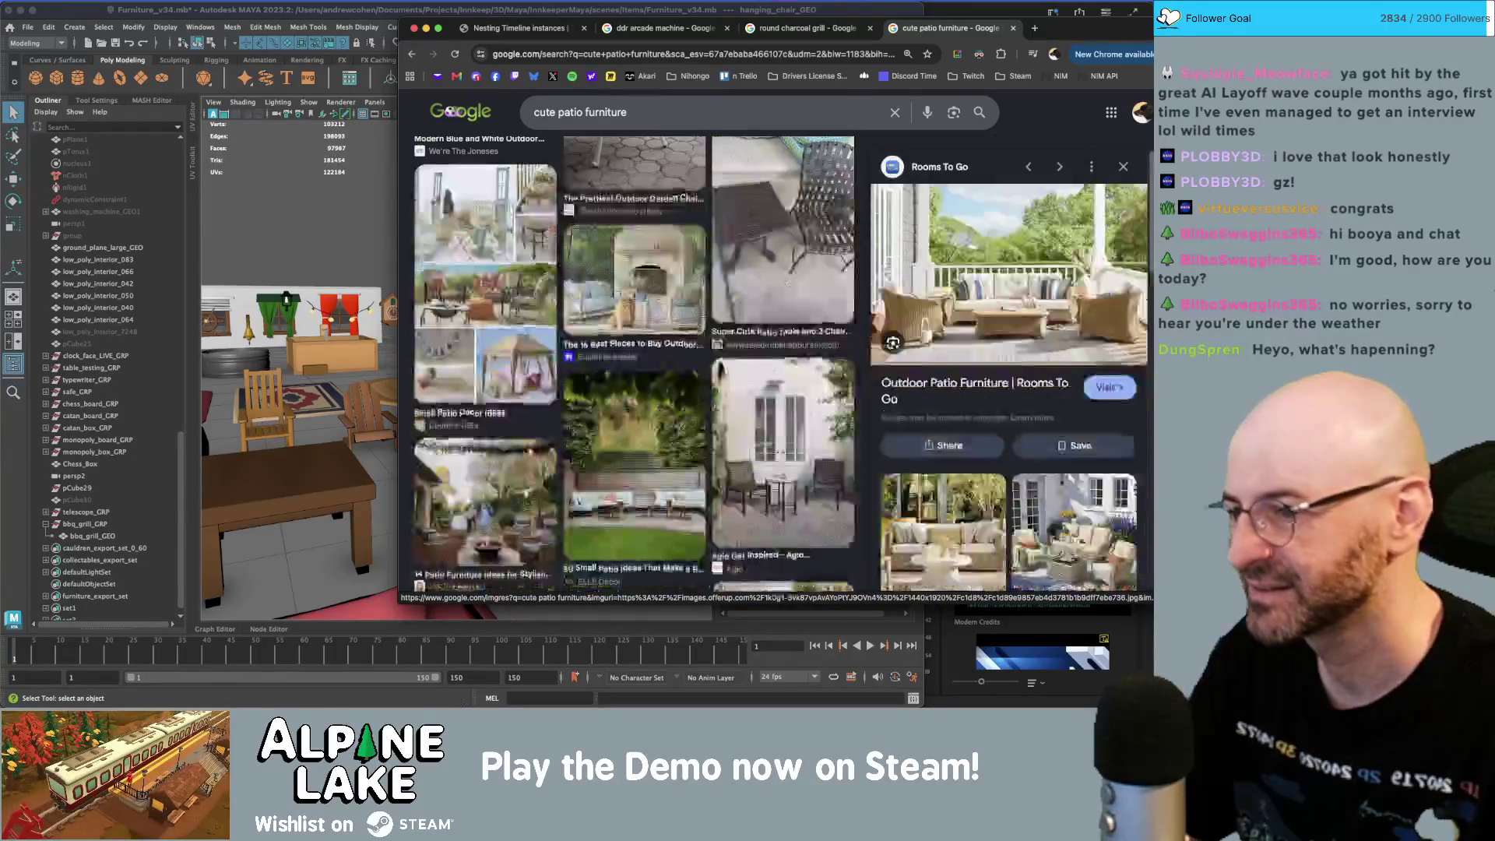
pyautogui.scroll(-5, 784, 282)
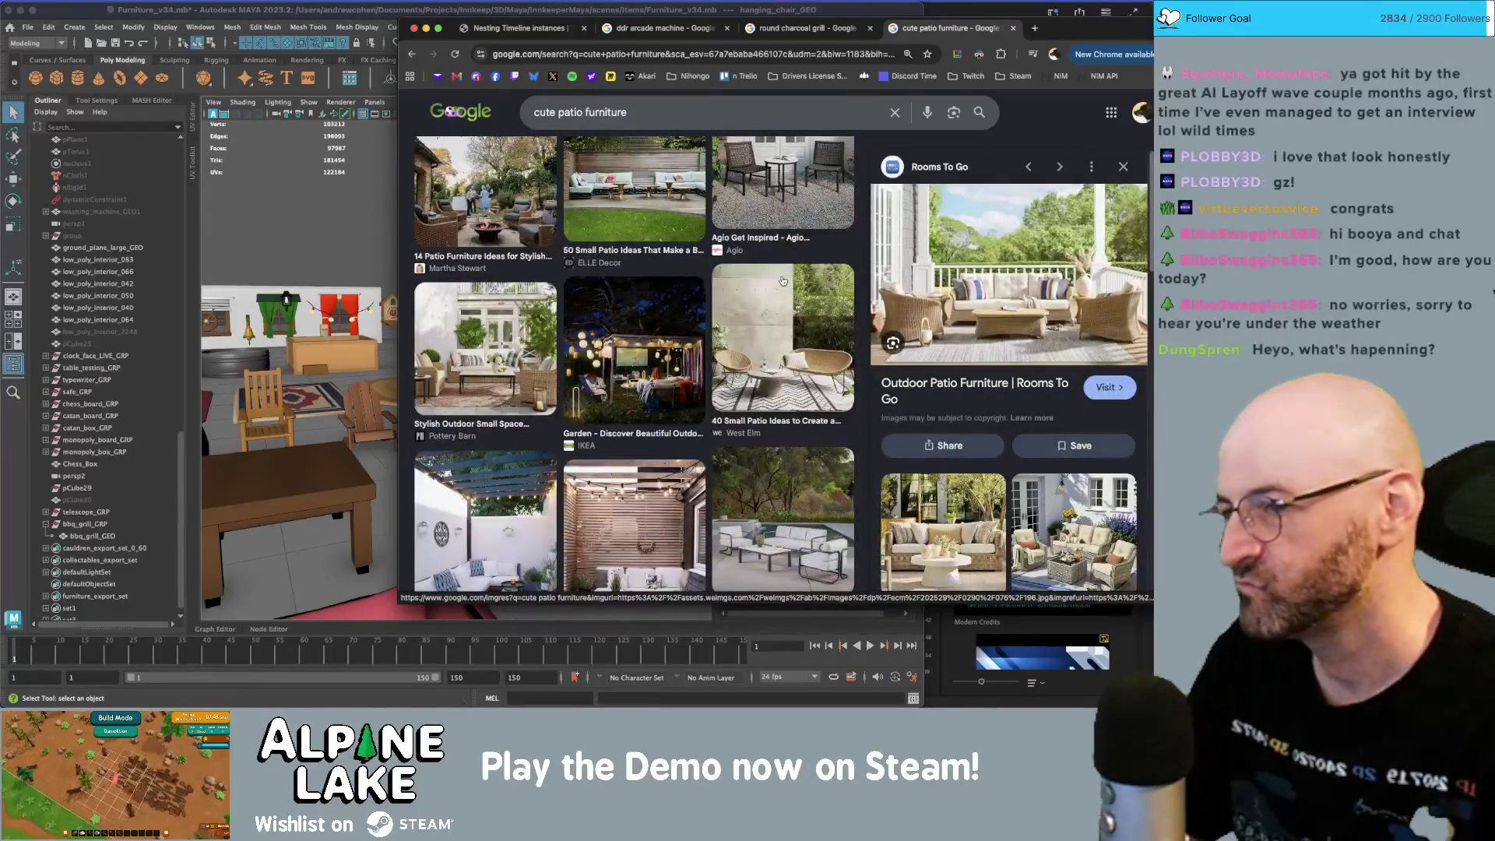
pyautogui.scroll(-6, 784, 282)
pyautogui.scroll(-1, 779, 280)
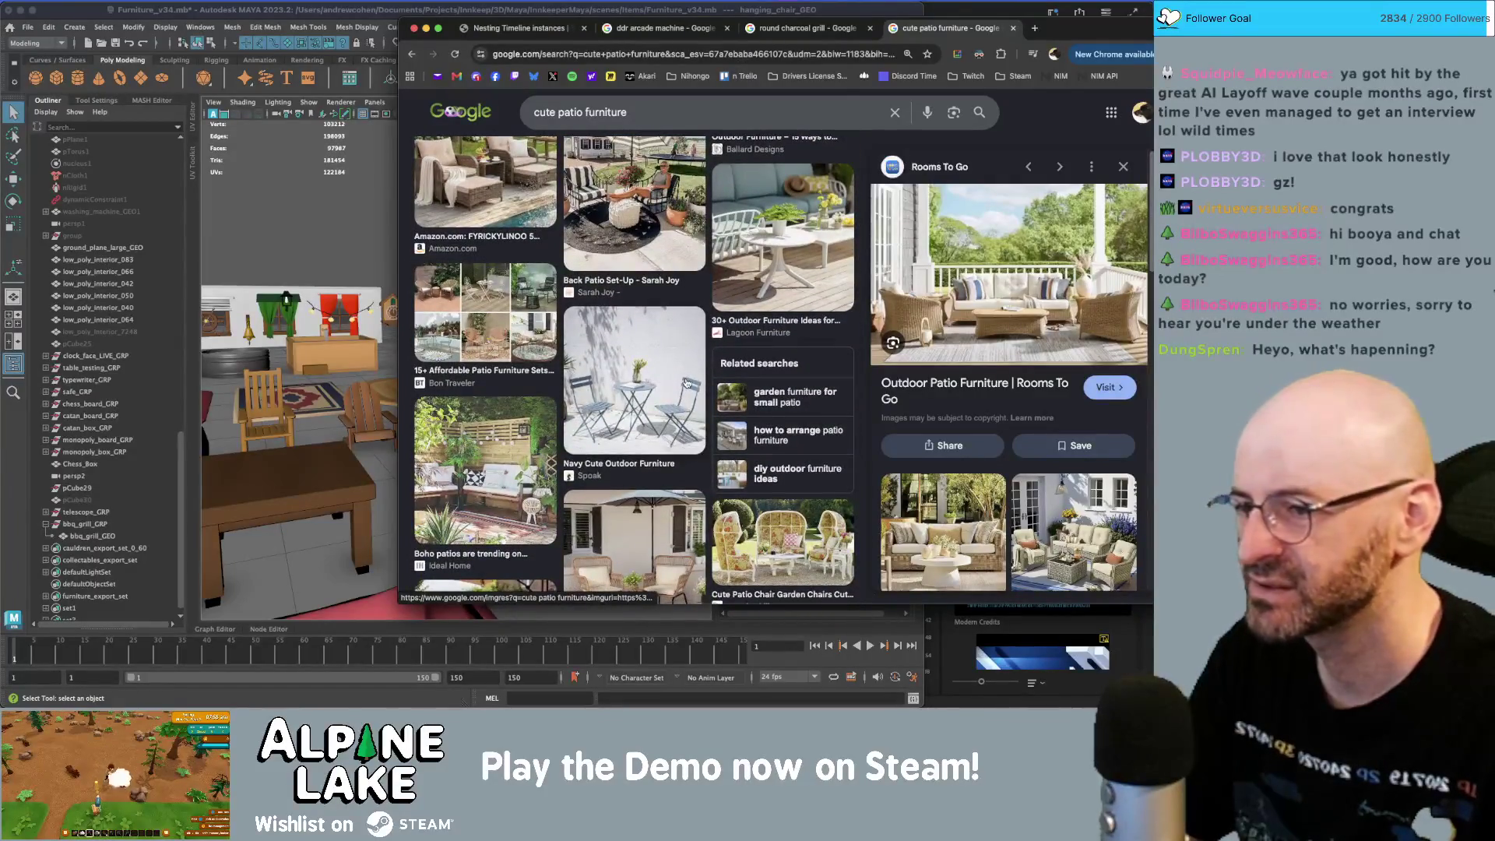
pyautogui.click(686, 383)
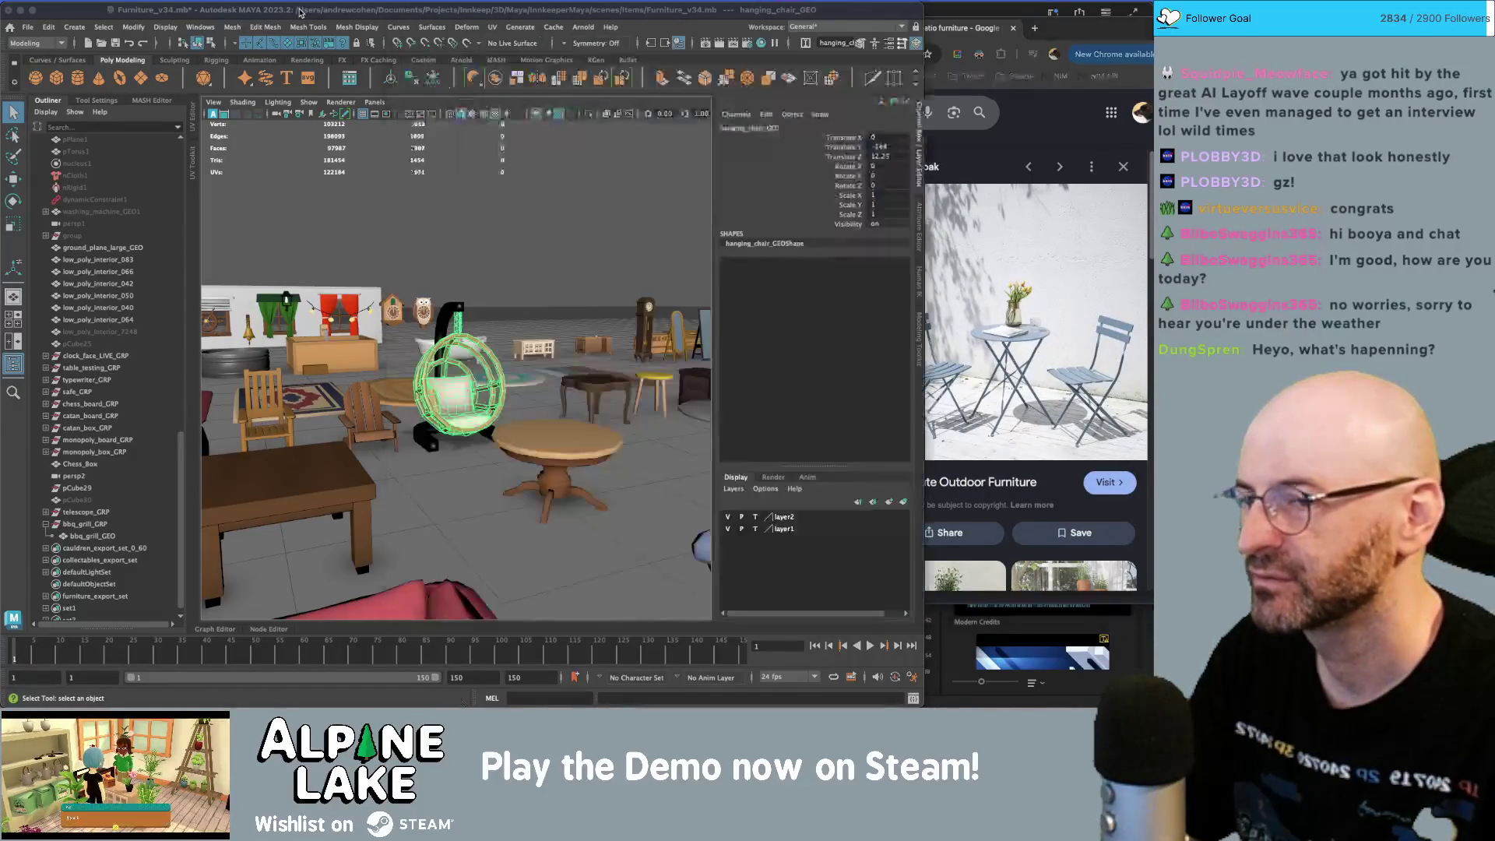
# - In Maya, tumble the view back over the furniture layout toward the gazebo, then return to Chrome
pyautogui.press('super+Tab')
pyautogui.keyDown('alt'); pyautogui.moveTo(586, 171); pyautogui.dragTo(441, 287, button='right'); pyautogui.keyUp('alt')
pyautogui.moveTo(441, 287)
pyautogui.keyDown('alt'); pyautogui.mouseDown()
pyautogui.moveTo(358, 358)
pyautogui.moveTo(413, 315)
pyautogui.mouseUp(); pyautogui.keyUp('alt')
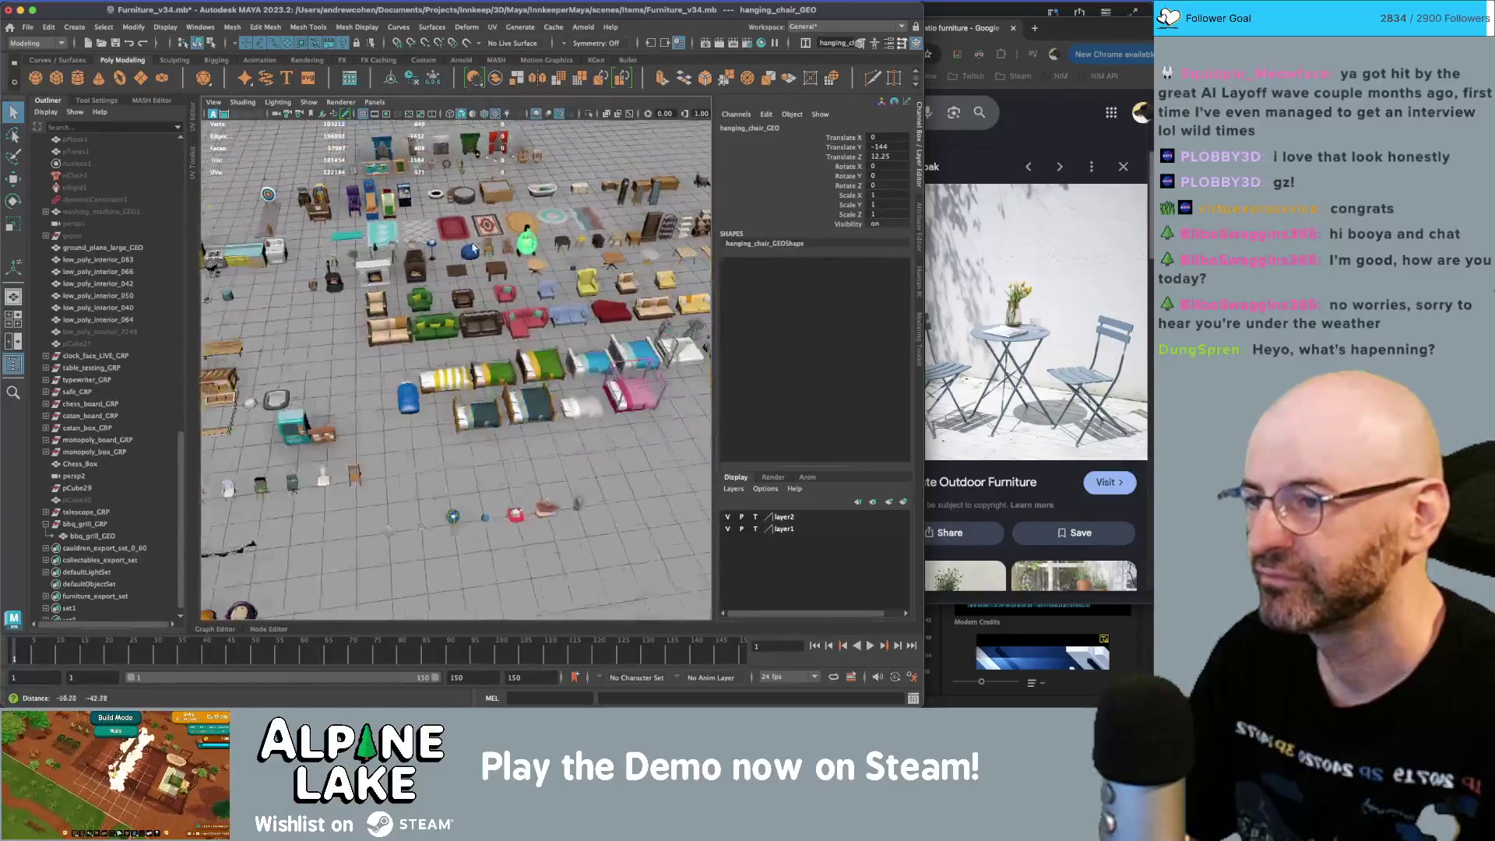
pyautogui.keyDown('alt'); pyautogui.moveTo(412, 315); pyautogui.dragTo(465, 303, button='right'); pyautogui.keyUp('alt')
pyautogui.keyDown('alt'); pyautogui.moveTo(465, 303); pyautogui.dragTo(530, 226, button='middle'); pyautogui.keyUp('alt')
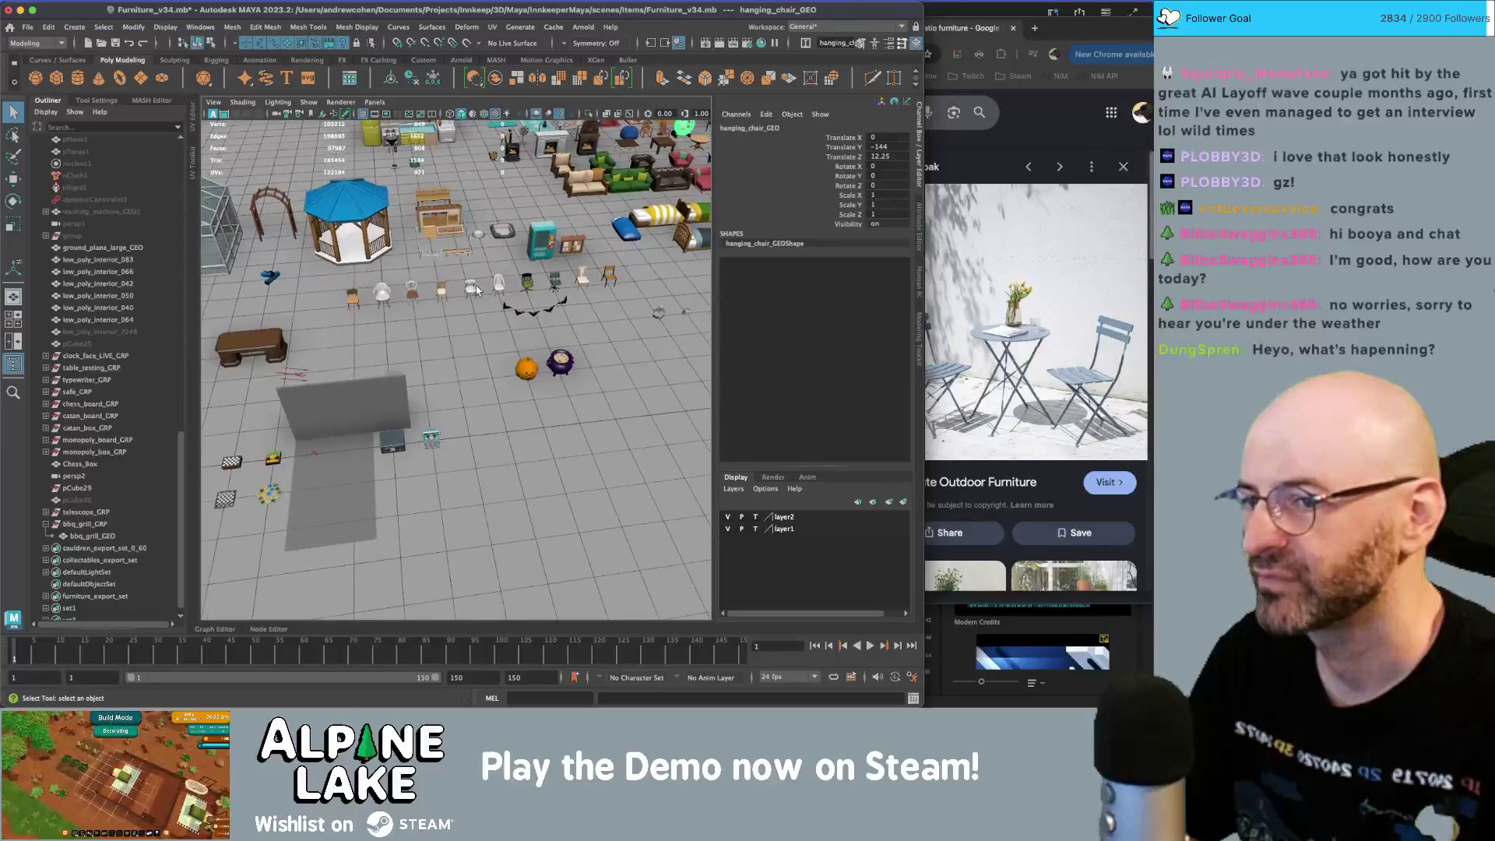
pyautogui.click(1030, 153)
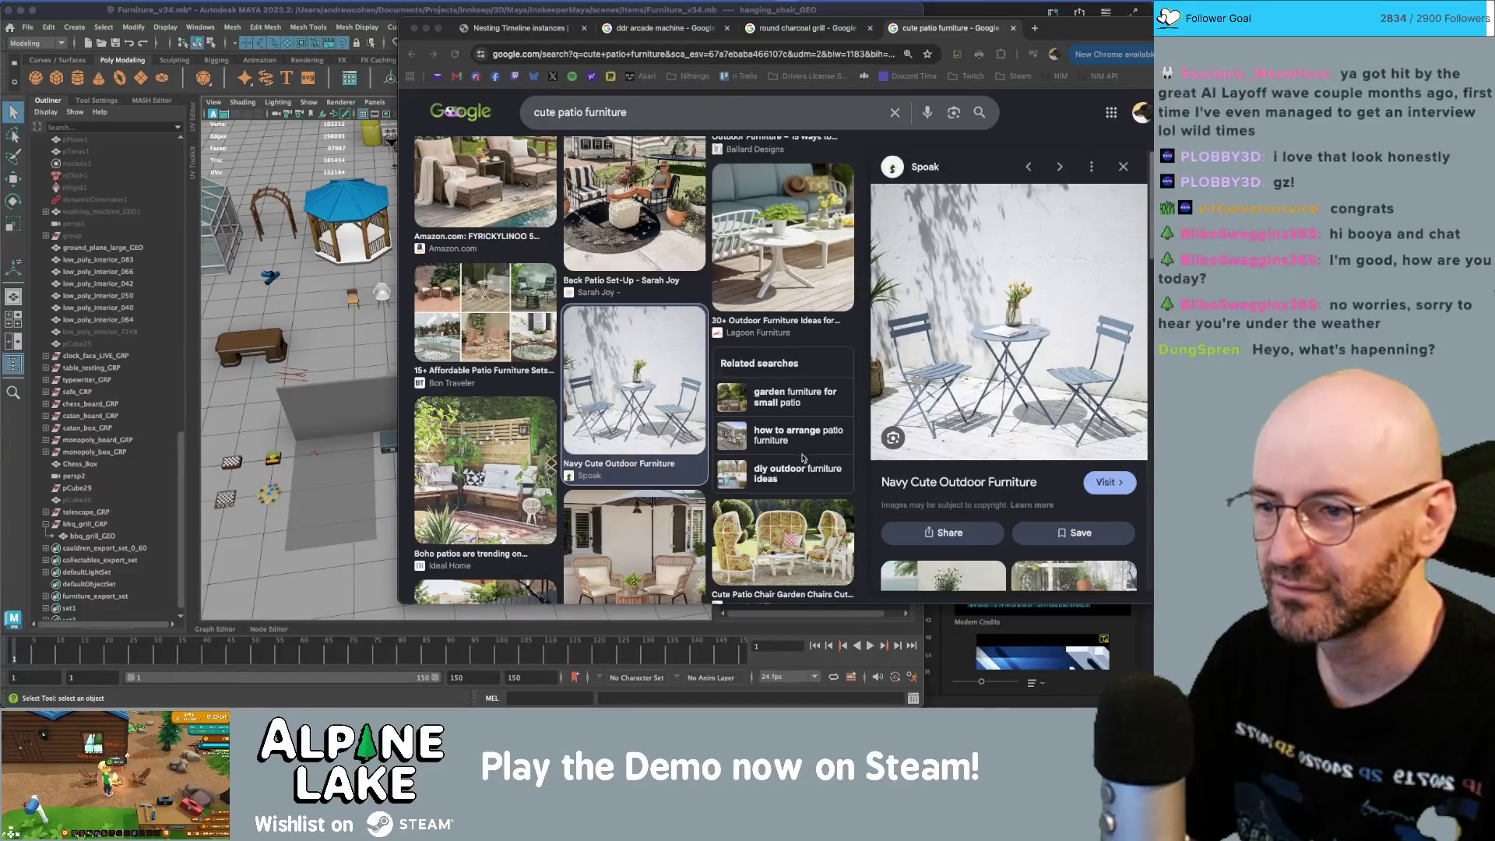
# - Scroll Obsidian's Content Additions note to the patio furniture and book ideas lists, then bring Maya forward
pyautogui.scroll(-3, 706, 369)
pyautogui.press('super+Tab')
pyautogui.press('Left')
pyautogui.press('Left')
pyautogui.press('Left')
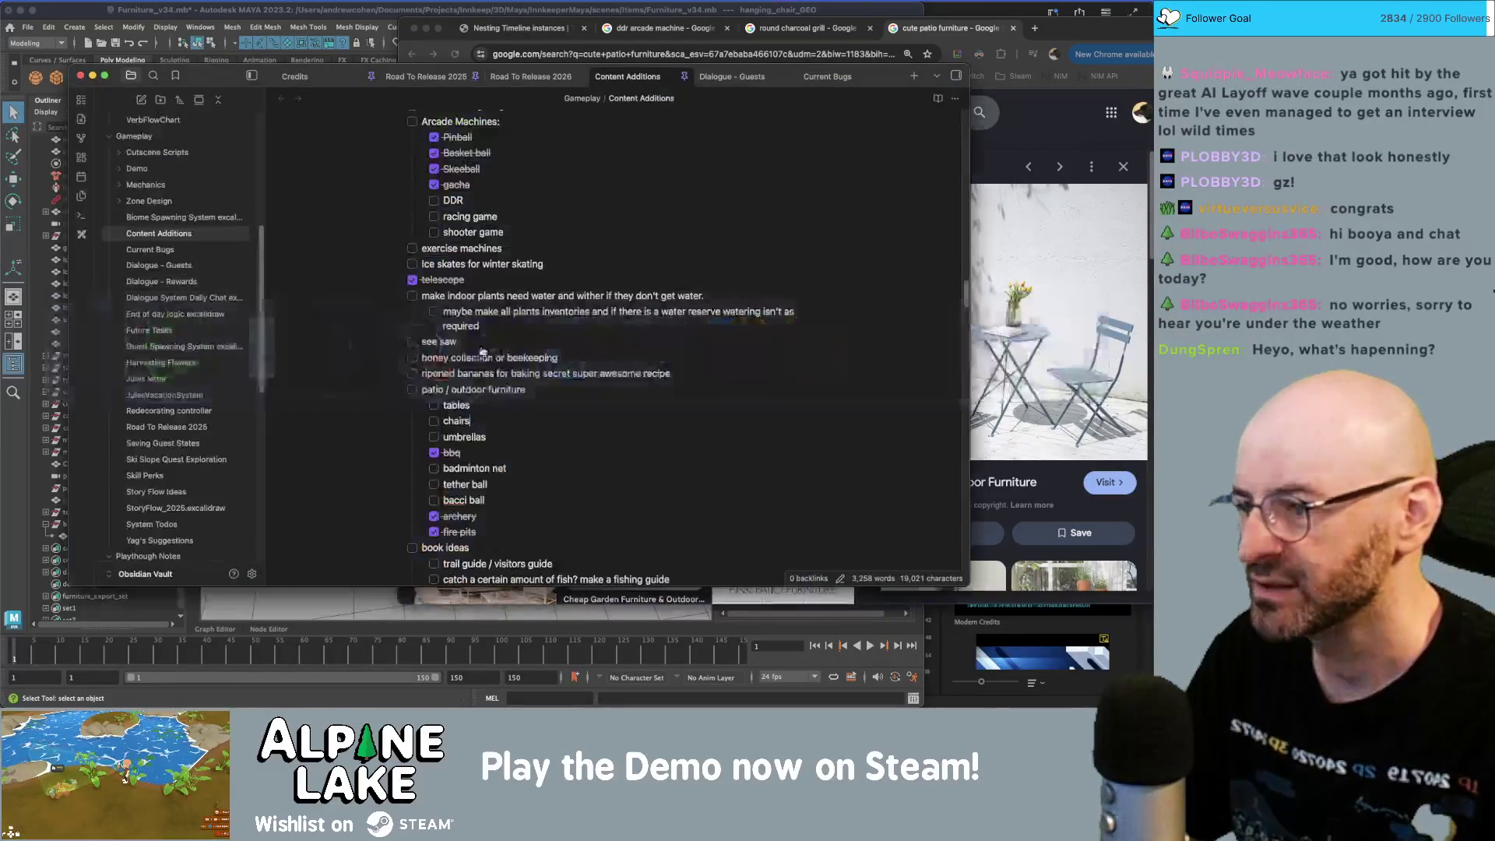
pyautogui.scroll(-3, 563, 436)
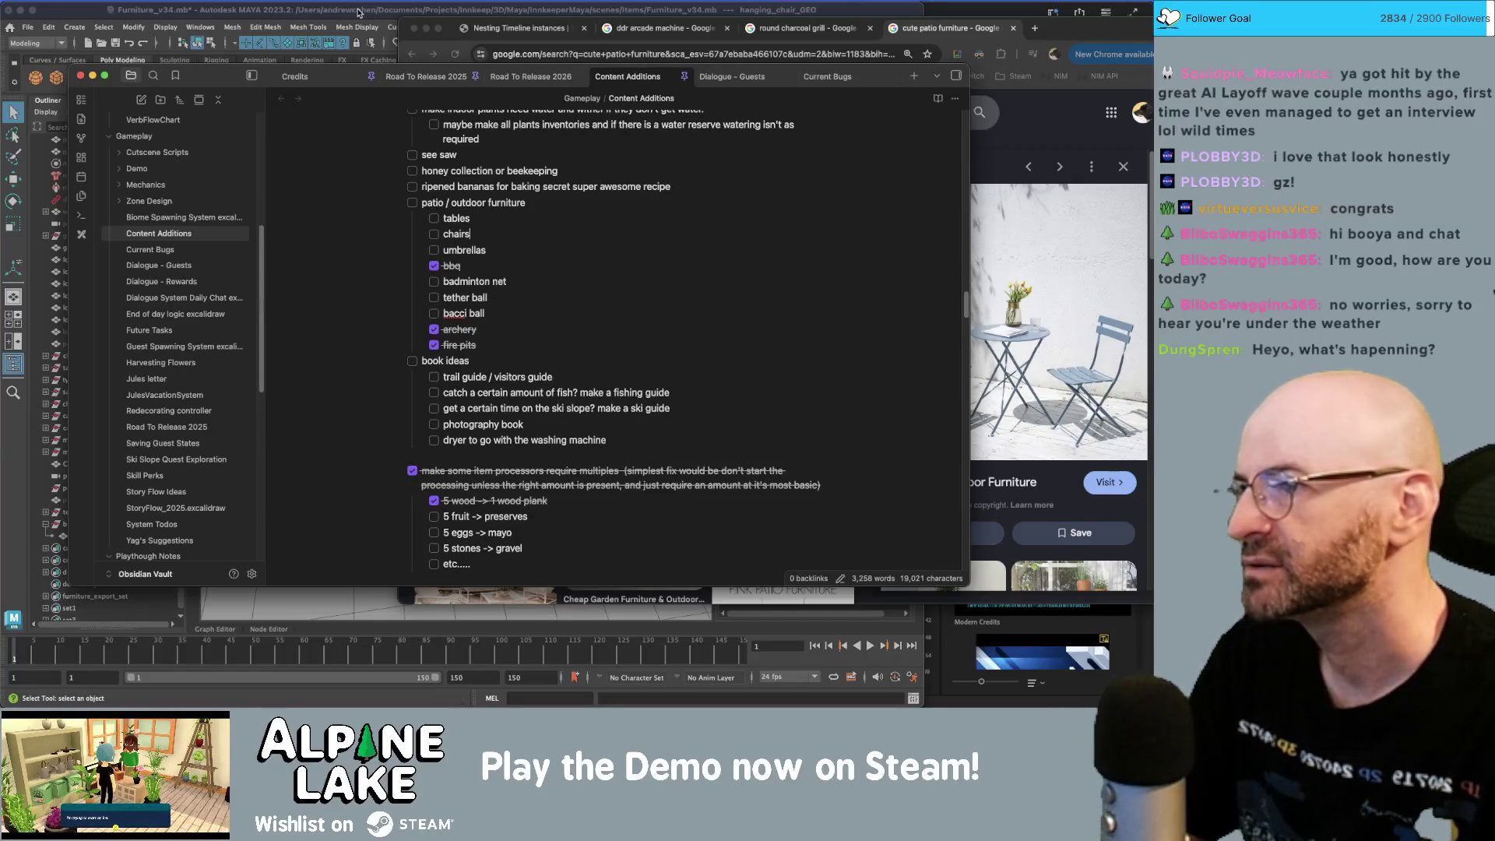
pyautogui.click(357, 12)
pyautogui.press('super+Tab')
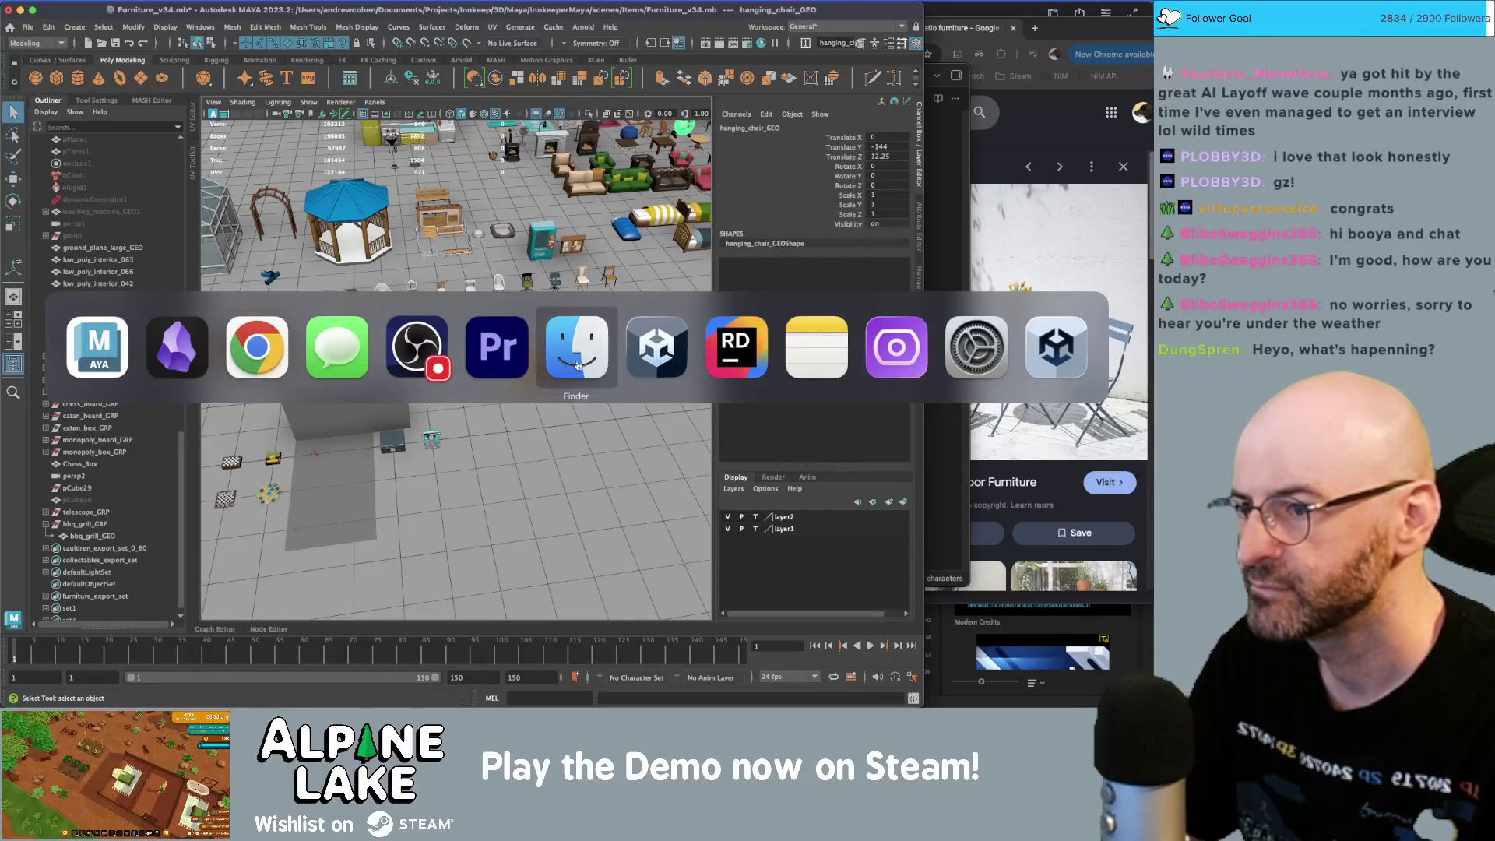
# - Search Unity's Project window for 'book novel', open the Book Novel prefab and orbit around it
pyautogui.click(257, 346)
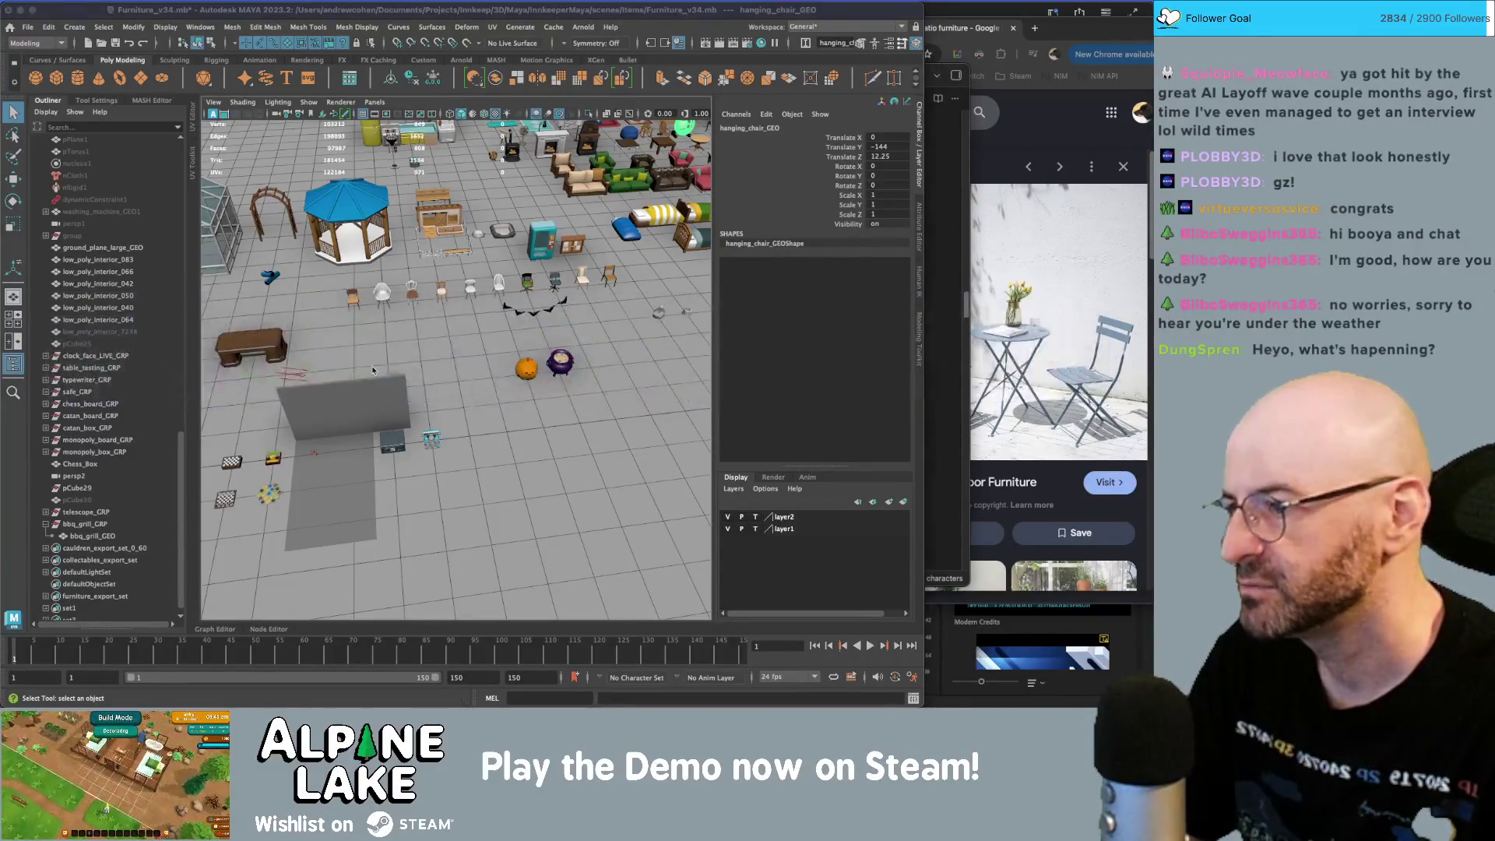
pyautogui.press('super+Tab')
pyautogui.click(90, 441)
pyautogui.write('book')
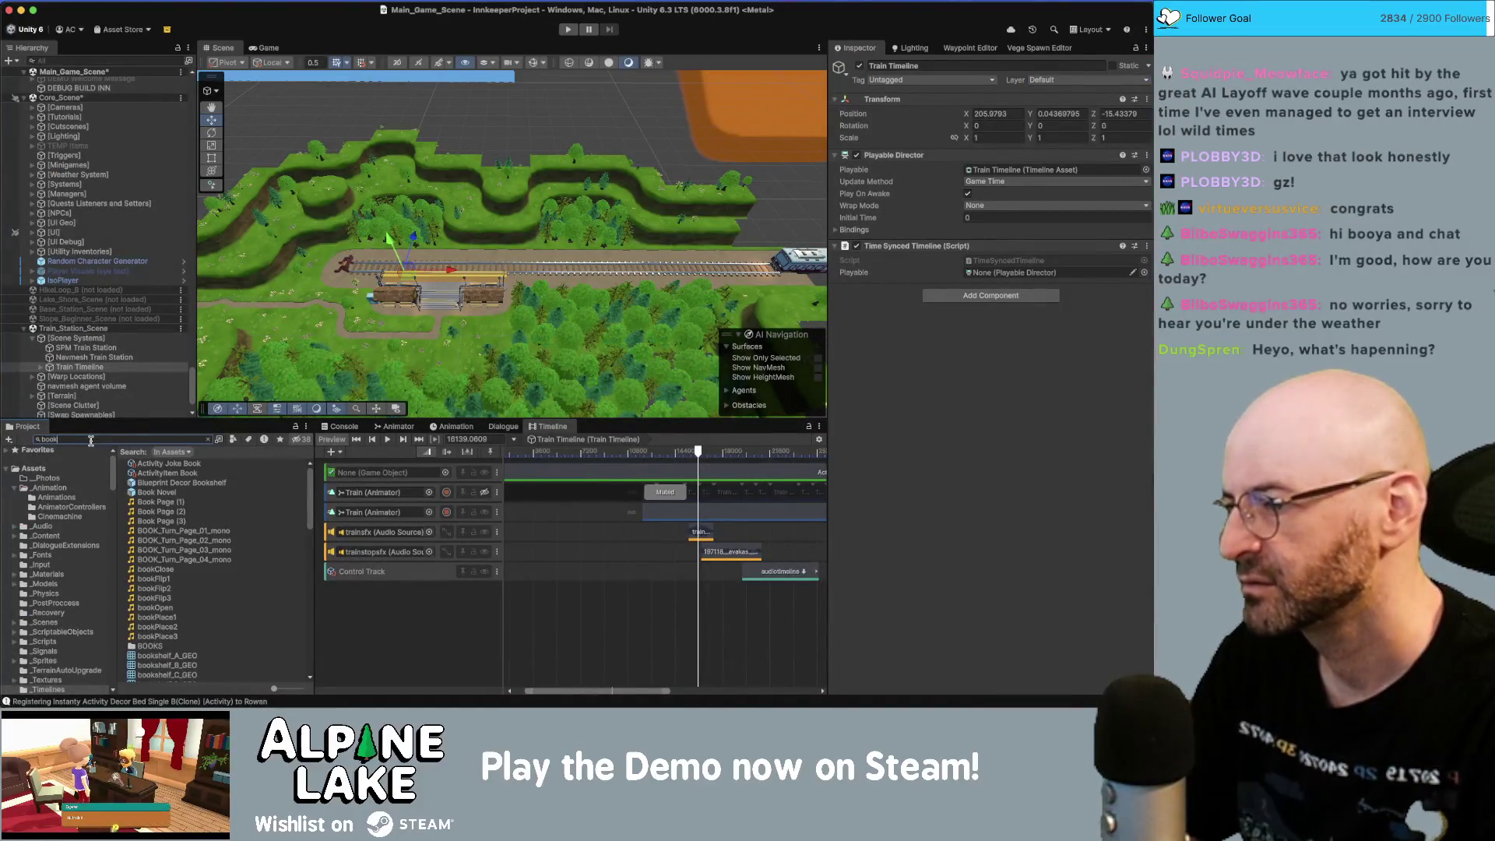
pyautogui.write(' novel')
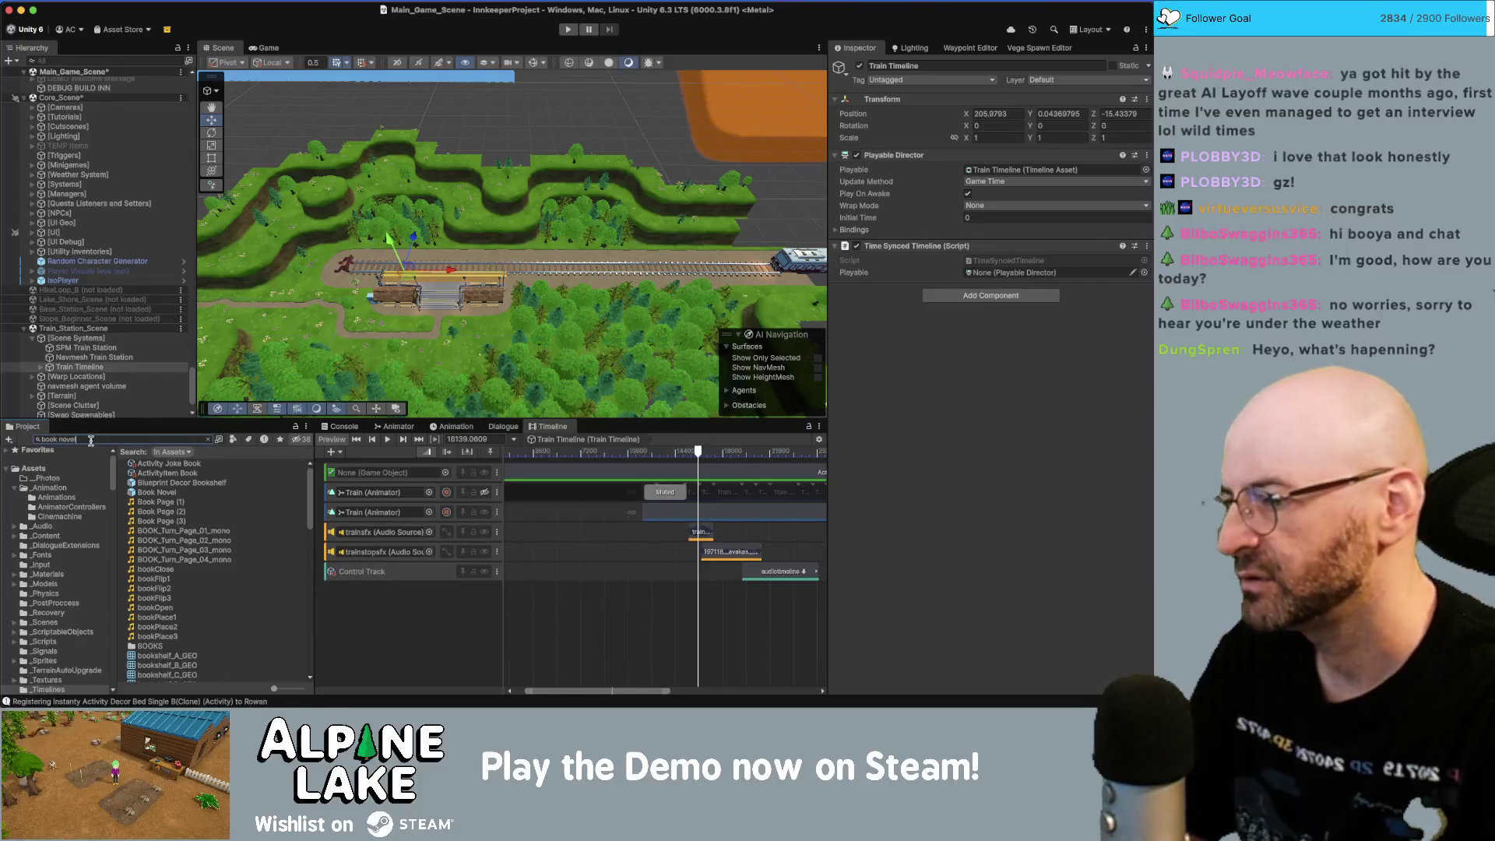
pyautogui.doubleClick(148, 464)
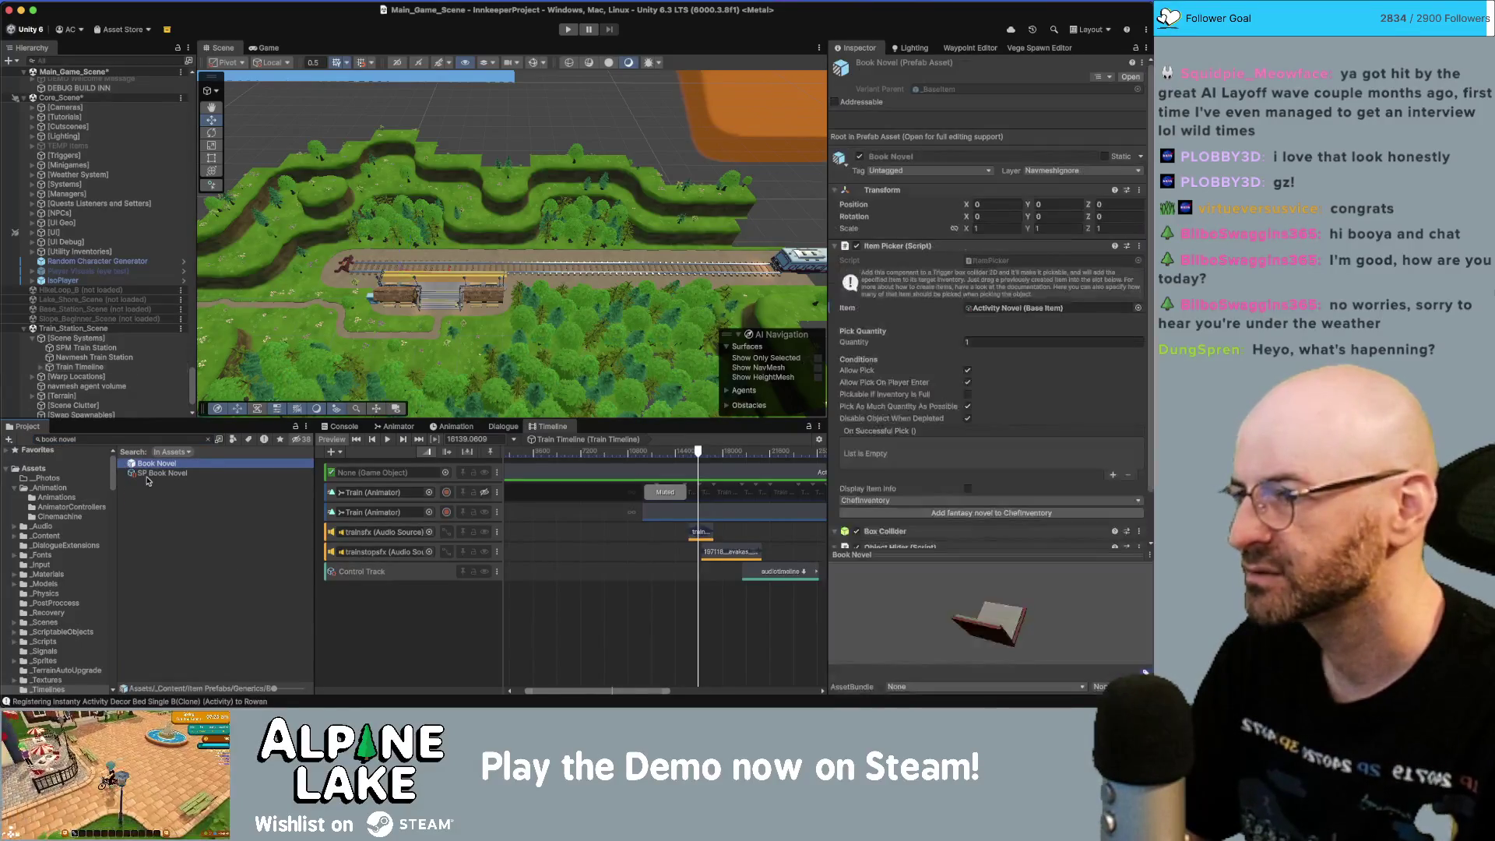
pyautogui.moveTo(317, 157)
pyautogui.keyDown('alt'); pyautogui.mouseDown()
pyautogui.moveTo(418, 226)
pyautogui.moveTo(423, 319)
pyautogui.moveTo(437, 311)
pyautogui.moveTo(548, 389)
pyautogui.mouseUp(); pyautogui.keyUp('alt')
pyautogui.scroll(2, 574, 300)
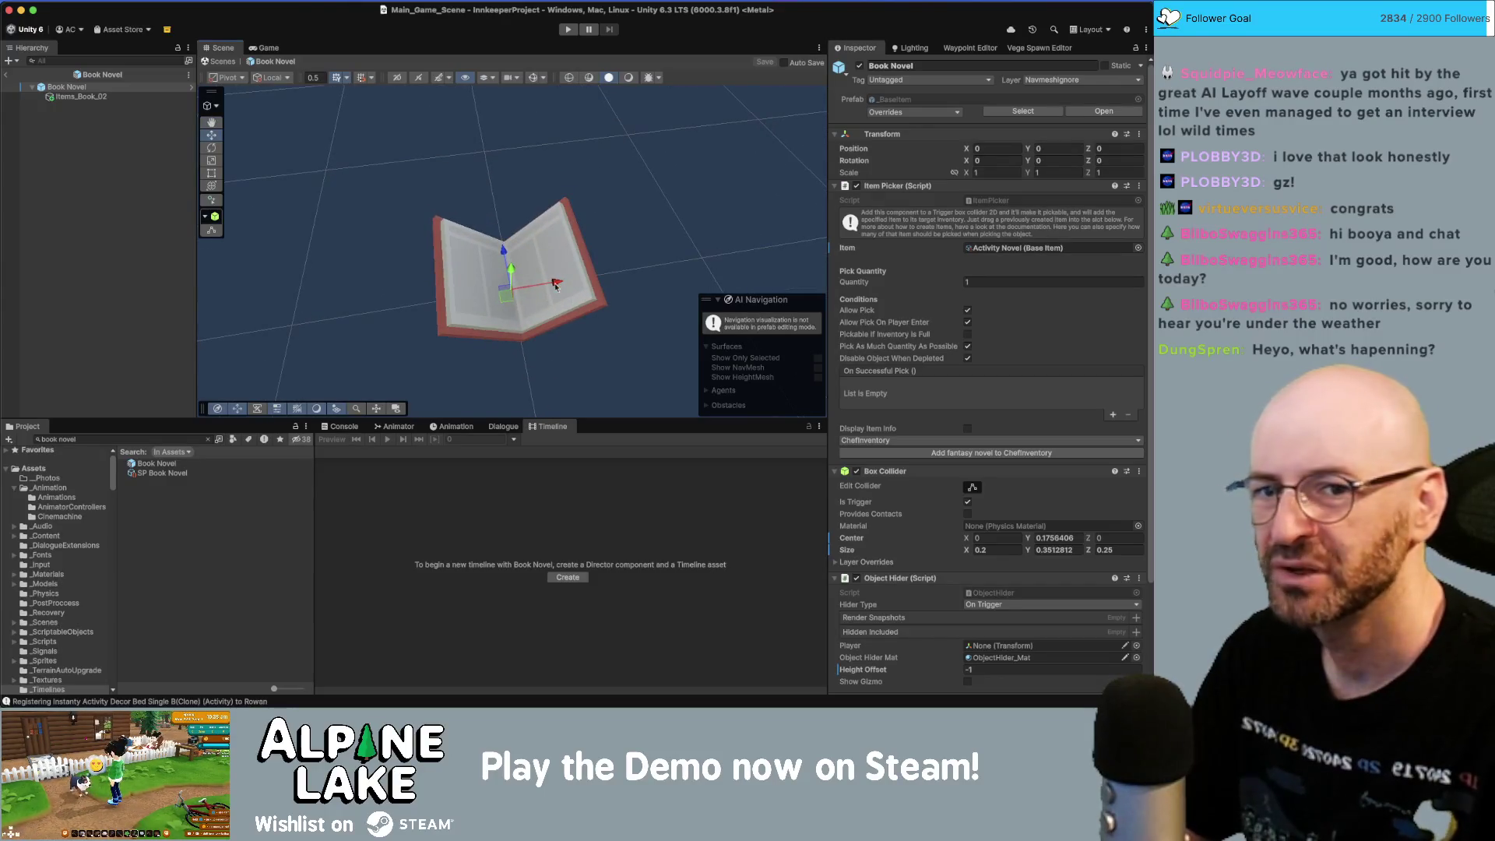
pyautogui.press('super+Tab')
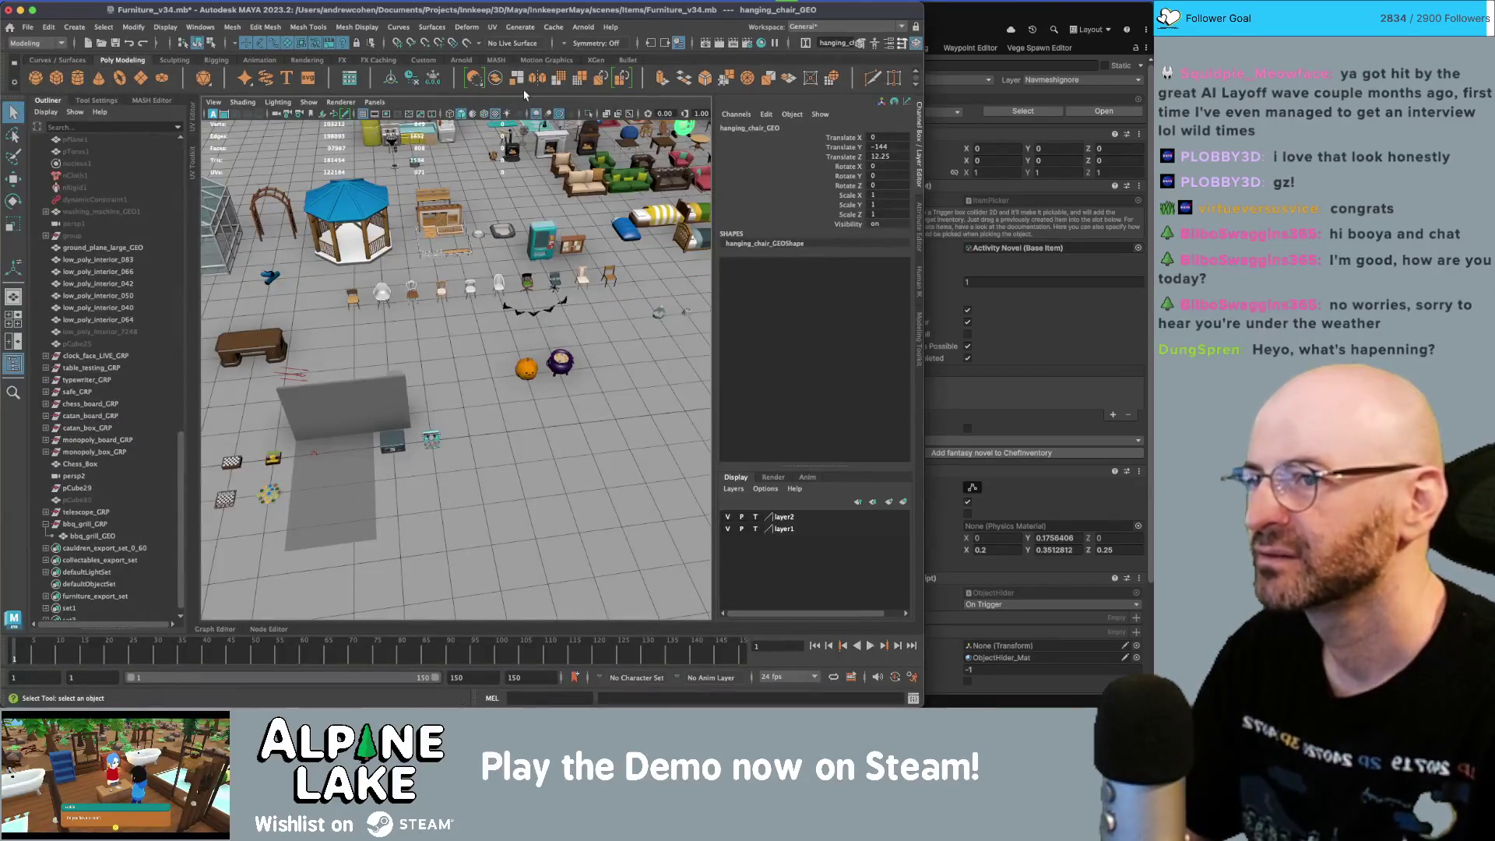
# - Switch to Chrome and search 'open book' in a new tab
pyautogui.press('super+Tab')
pyautogui.press('super+Tab')
pyautogui.press('super+Tab')
pyautogui.hotkey('ctrl', 't')
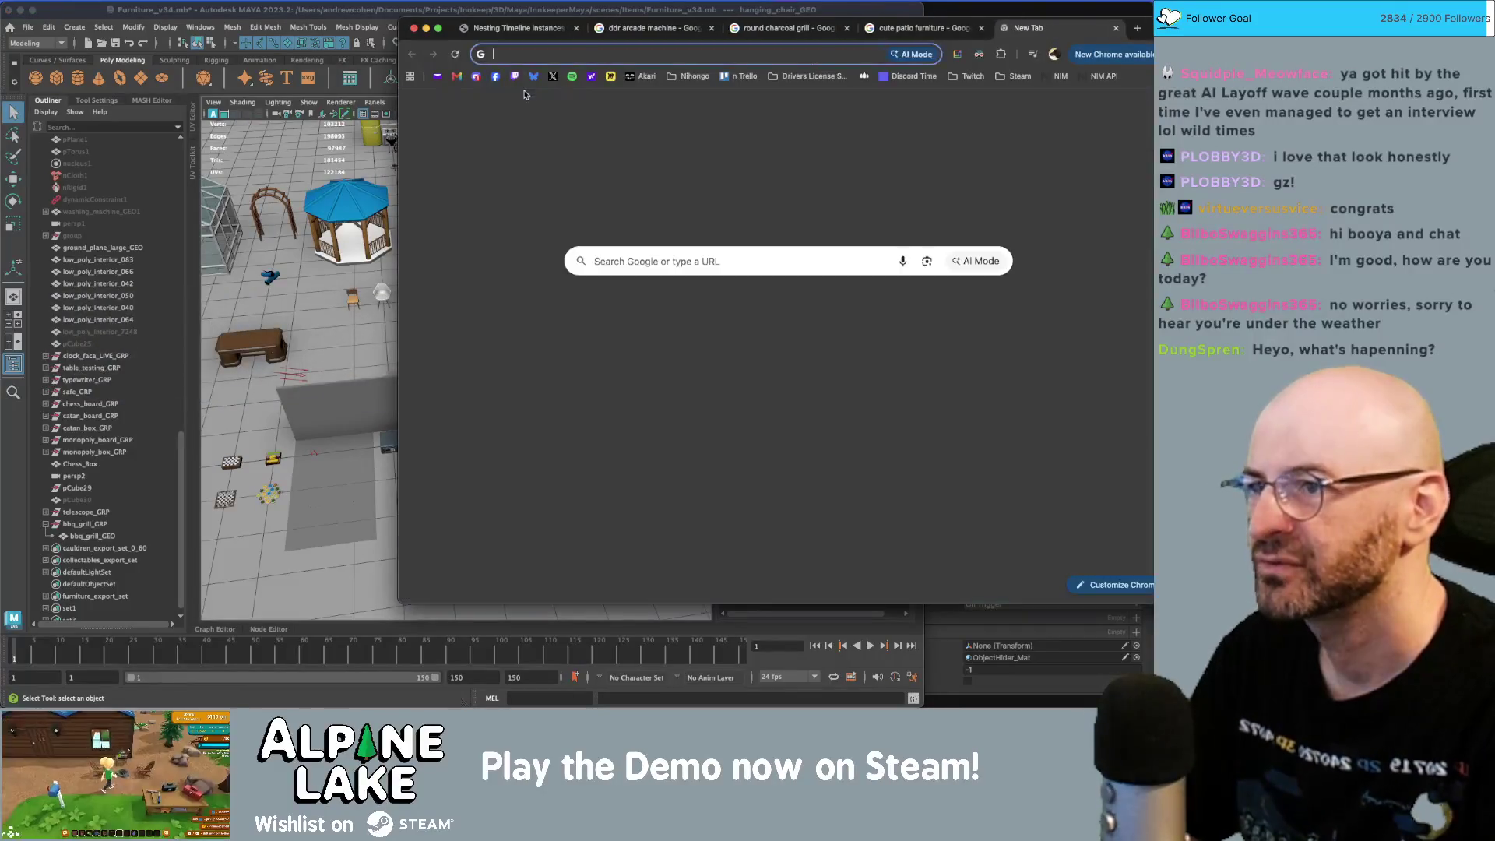
pyautogui.write('open book')
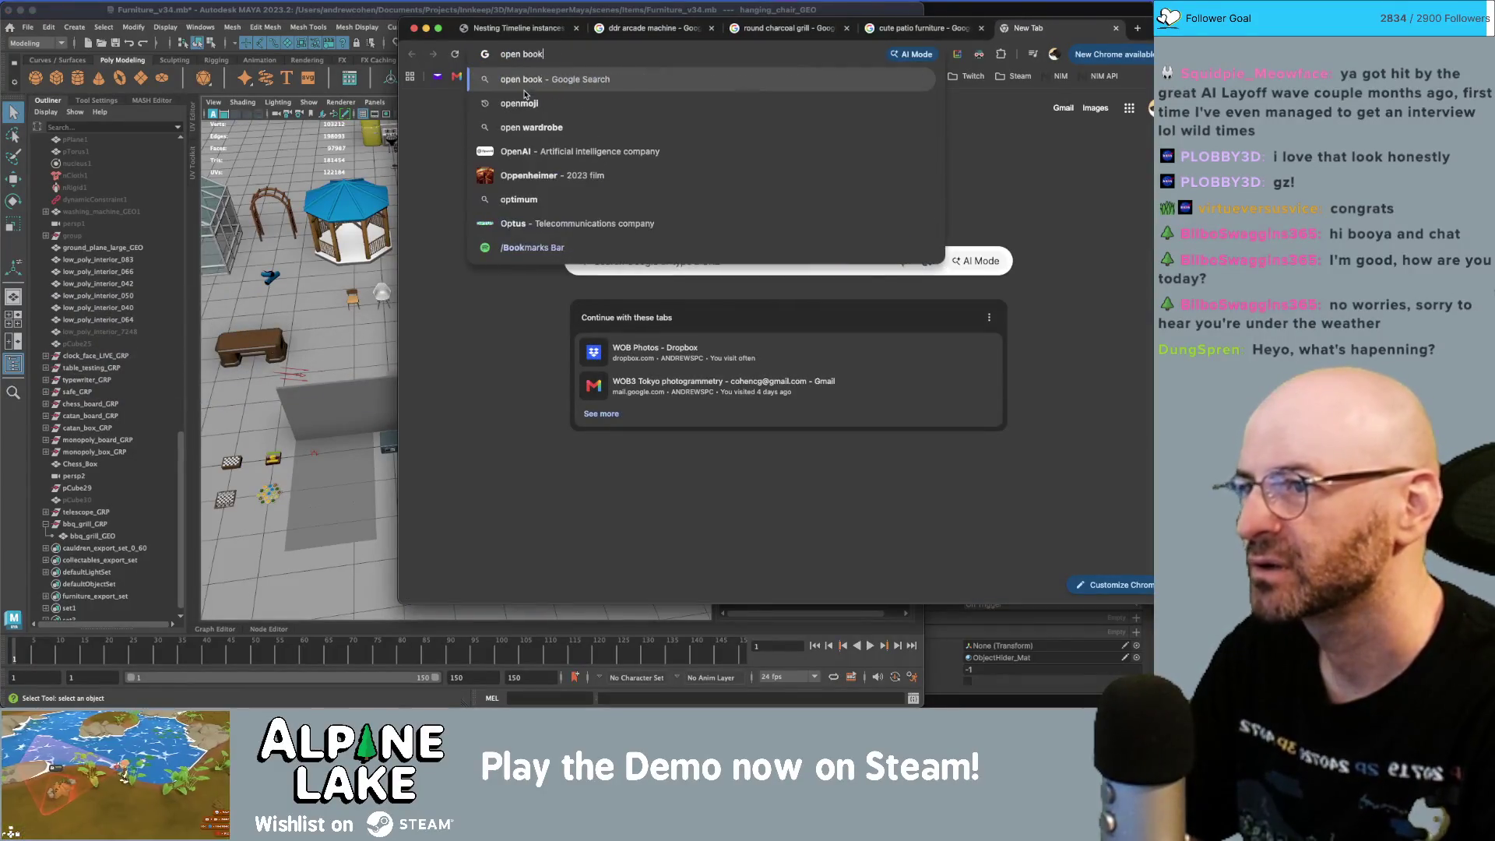
pyautogui.press('Return')
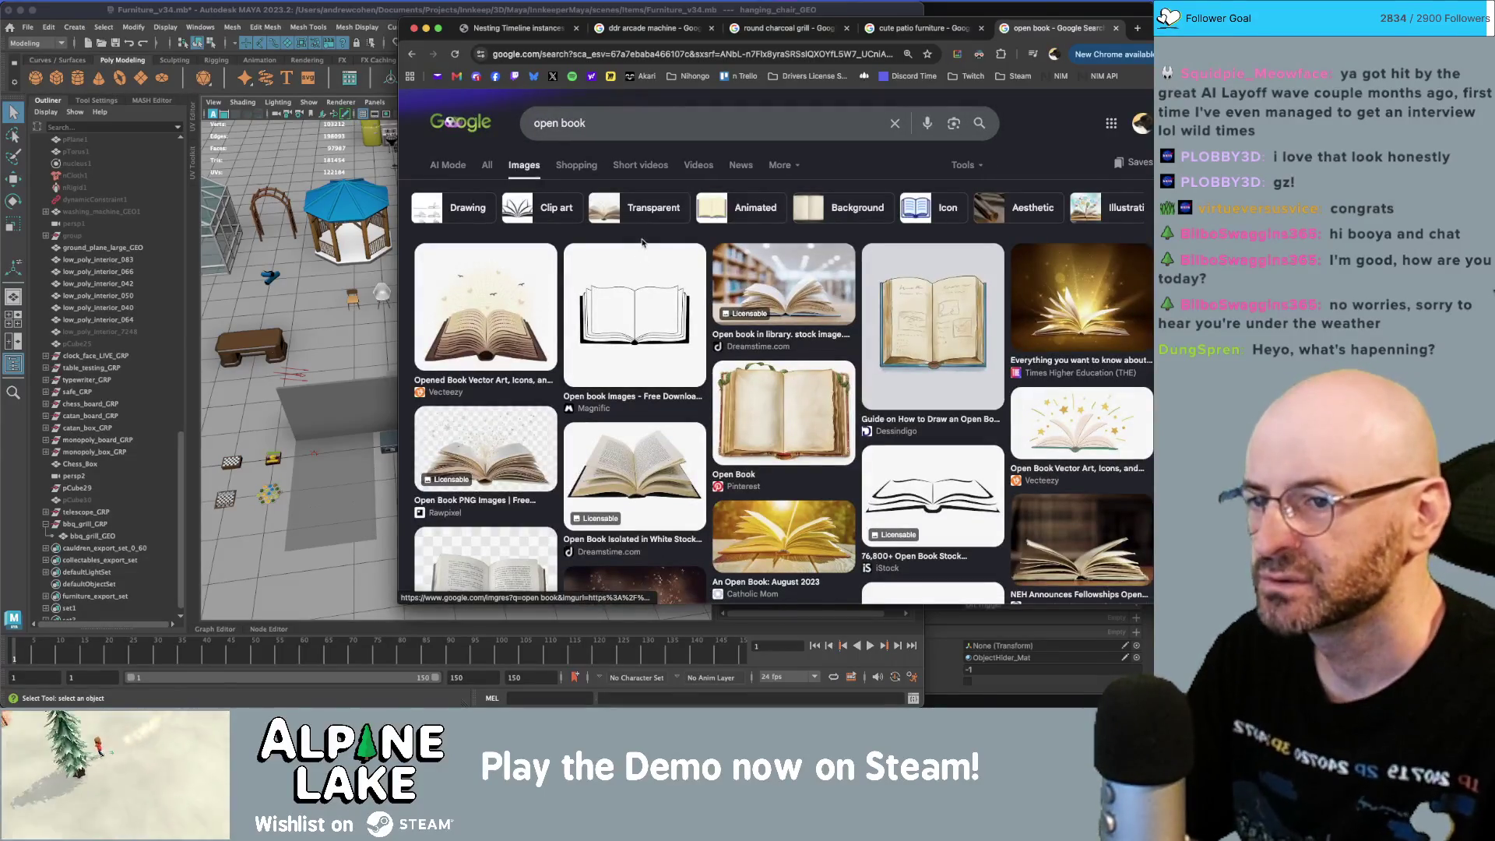
# - Refine the search to 'open book in hand' and browse the image results
pyautogui.click(646, 133)
pyautogui.write('in hand')
pyautogui.press('Return')
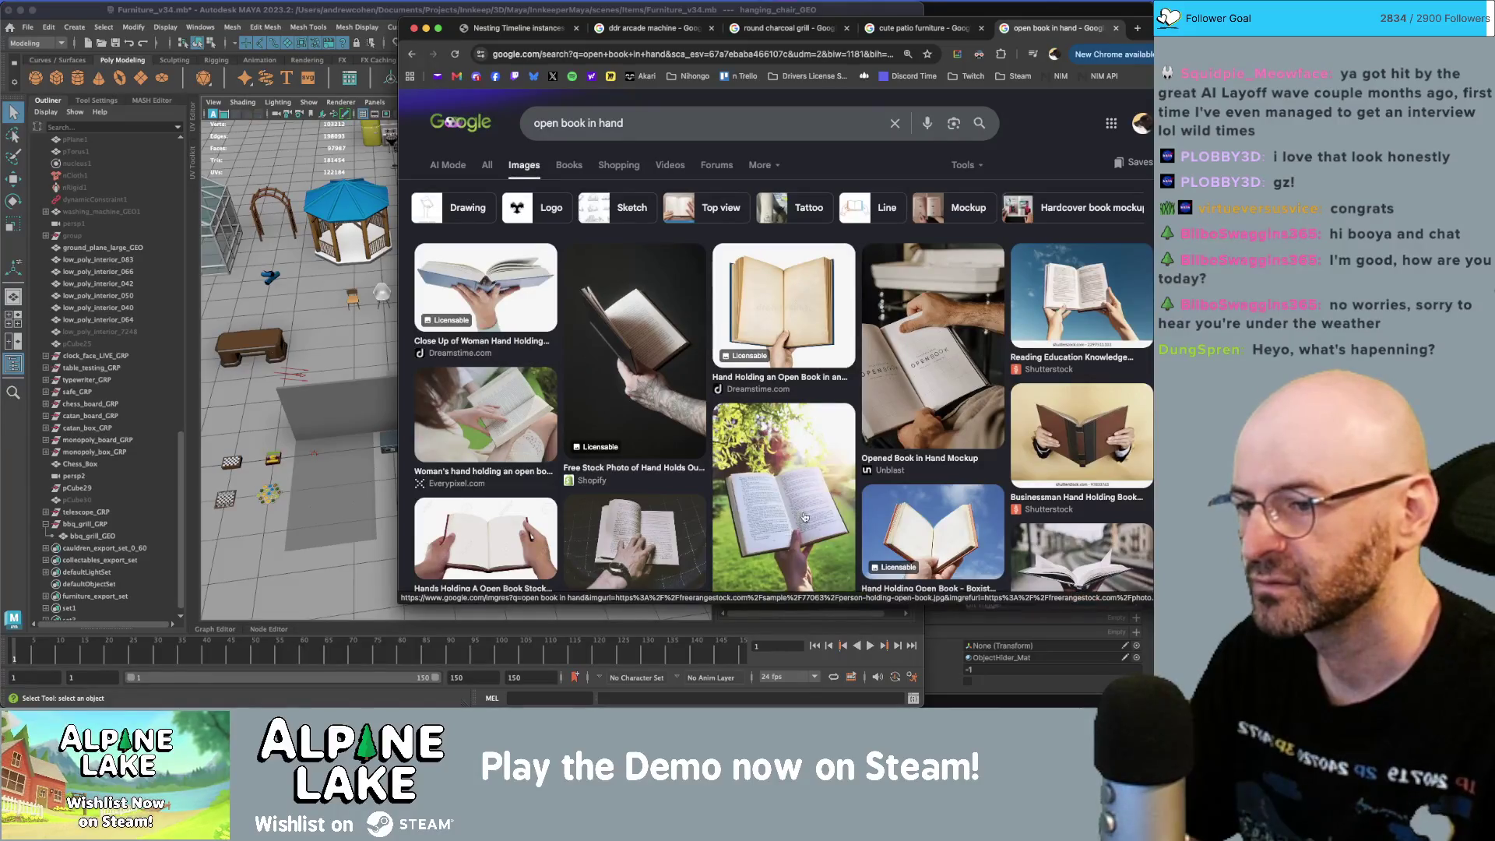
pyautogui.scroll(-2, 781, 529)
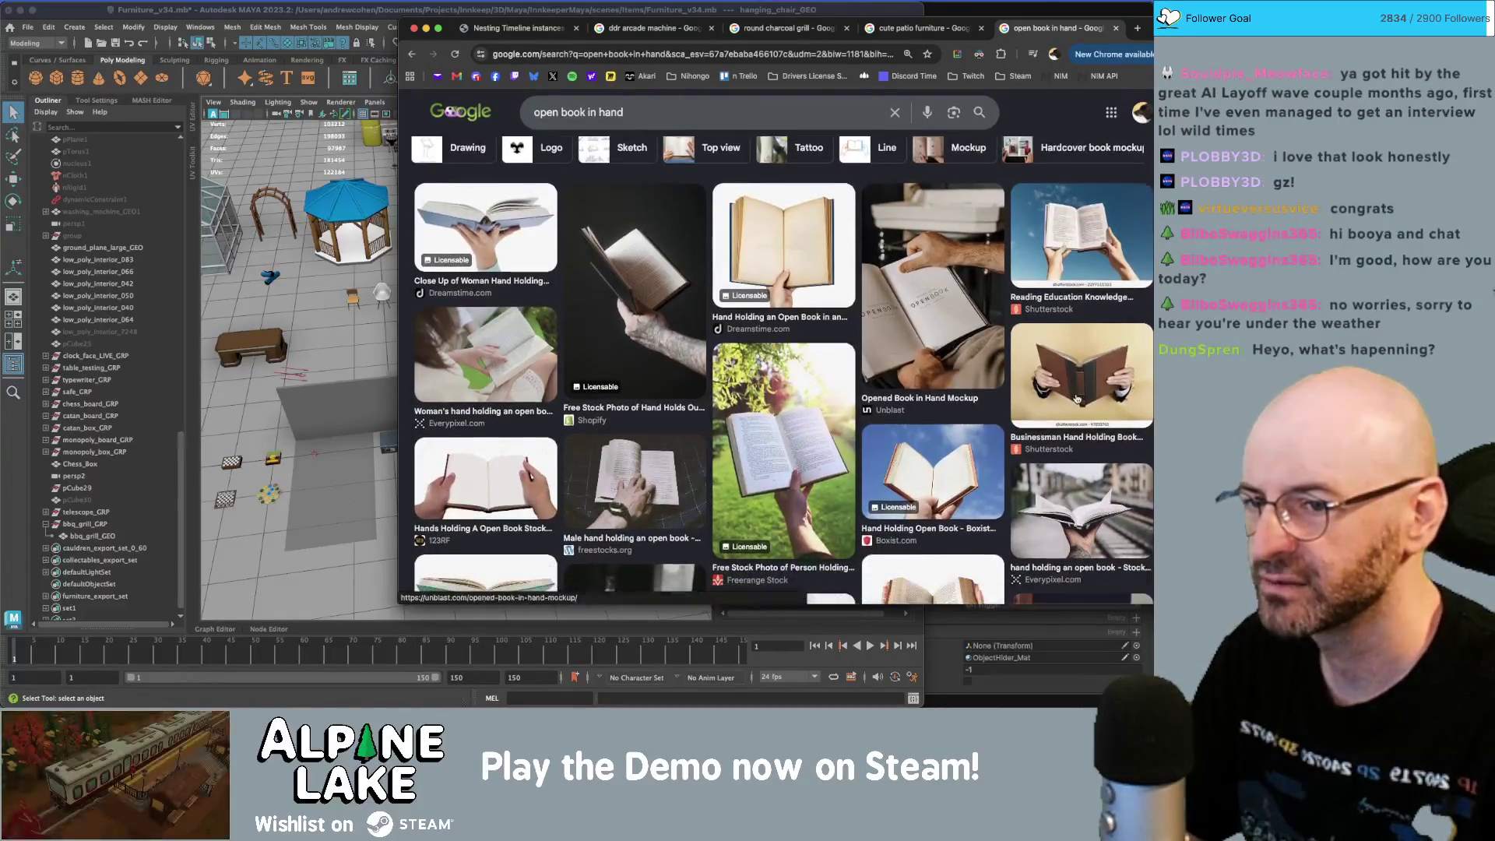
pyautogui.scroll(-1, 783, 436)
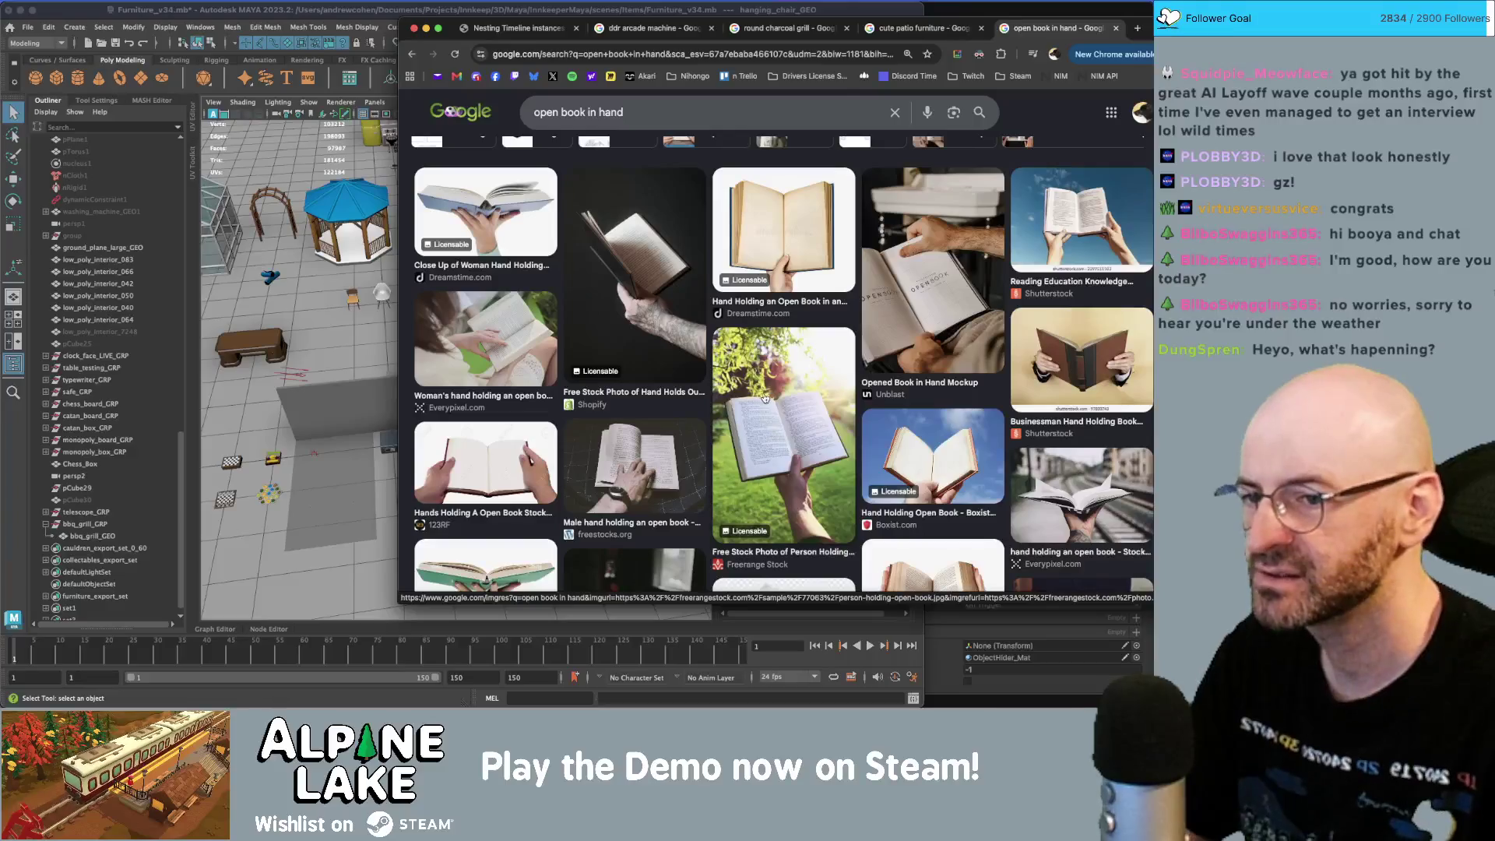
pyautogui.press('super+Tab')
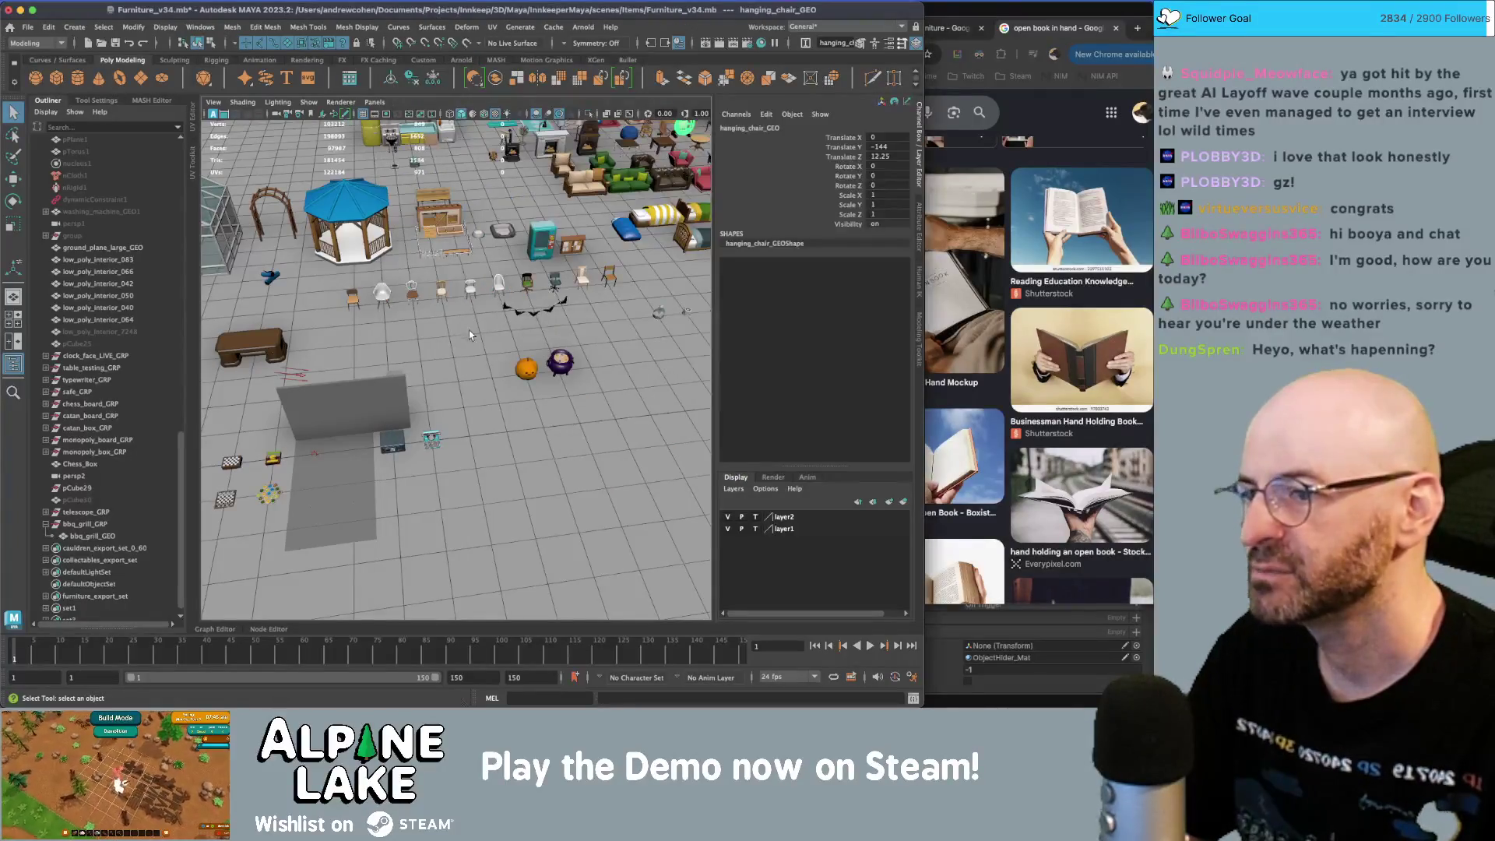
pyautogui.click(1019, 34)
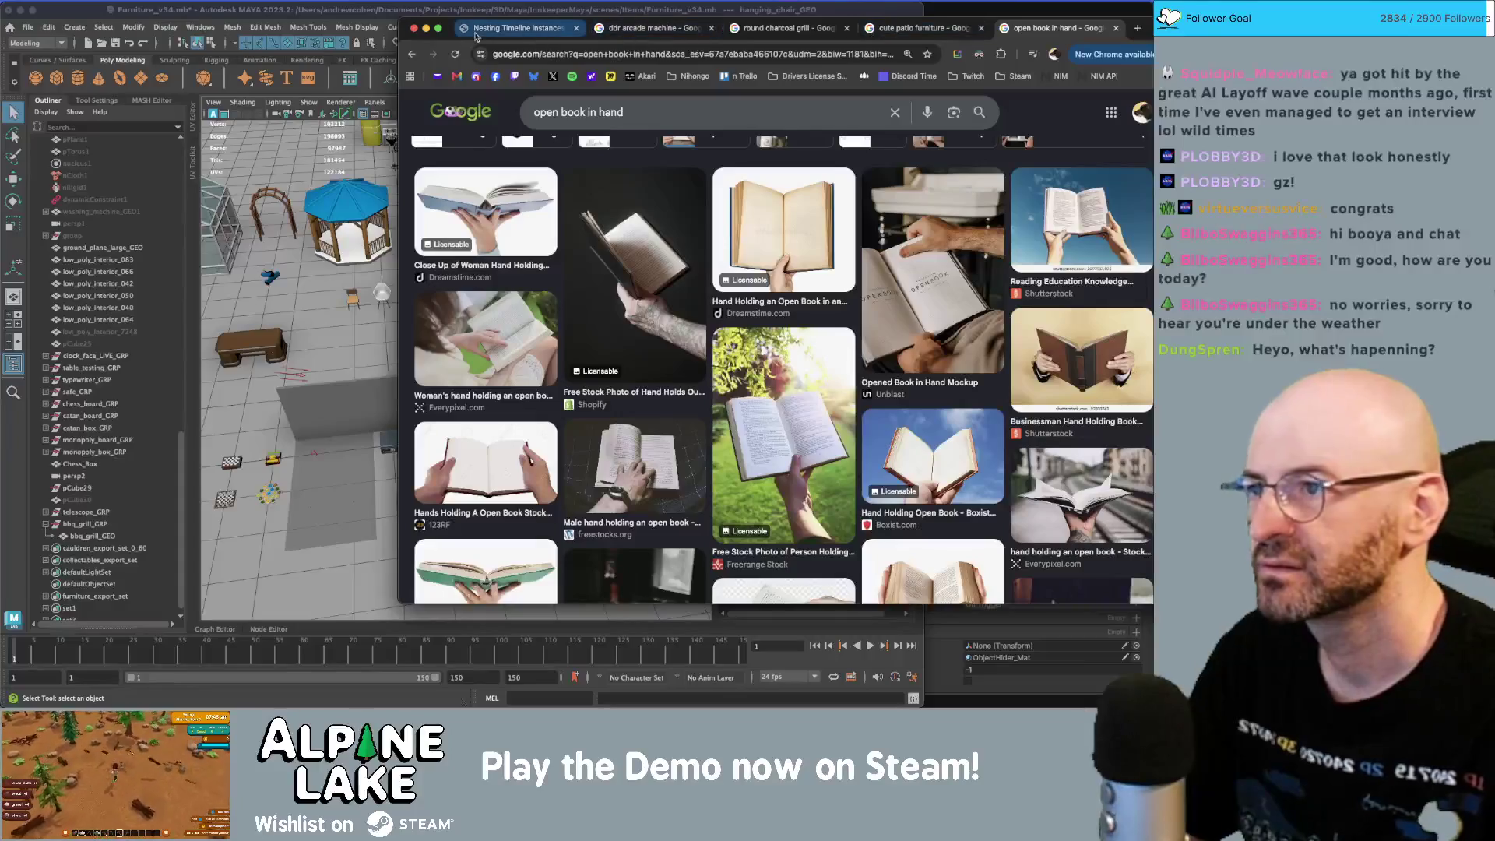
# - Back in Maya, frame the view on the two 2x1 ground reference grids
pyautogui.click(354, 14)
pyautogui.keyDown('alt'); pyautogui.moveTo(420, 296); pyautogui.dragTo(454, 307); pyautogui.keyUp('alt')
pyautogui.press('f')
pyautogui.scroll(-15, 394, 419)
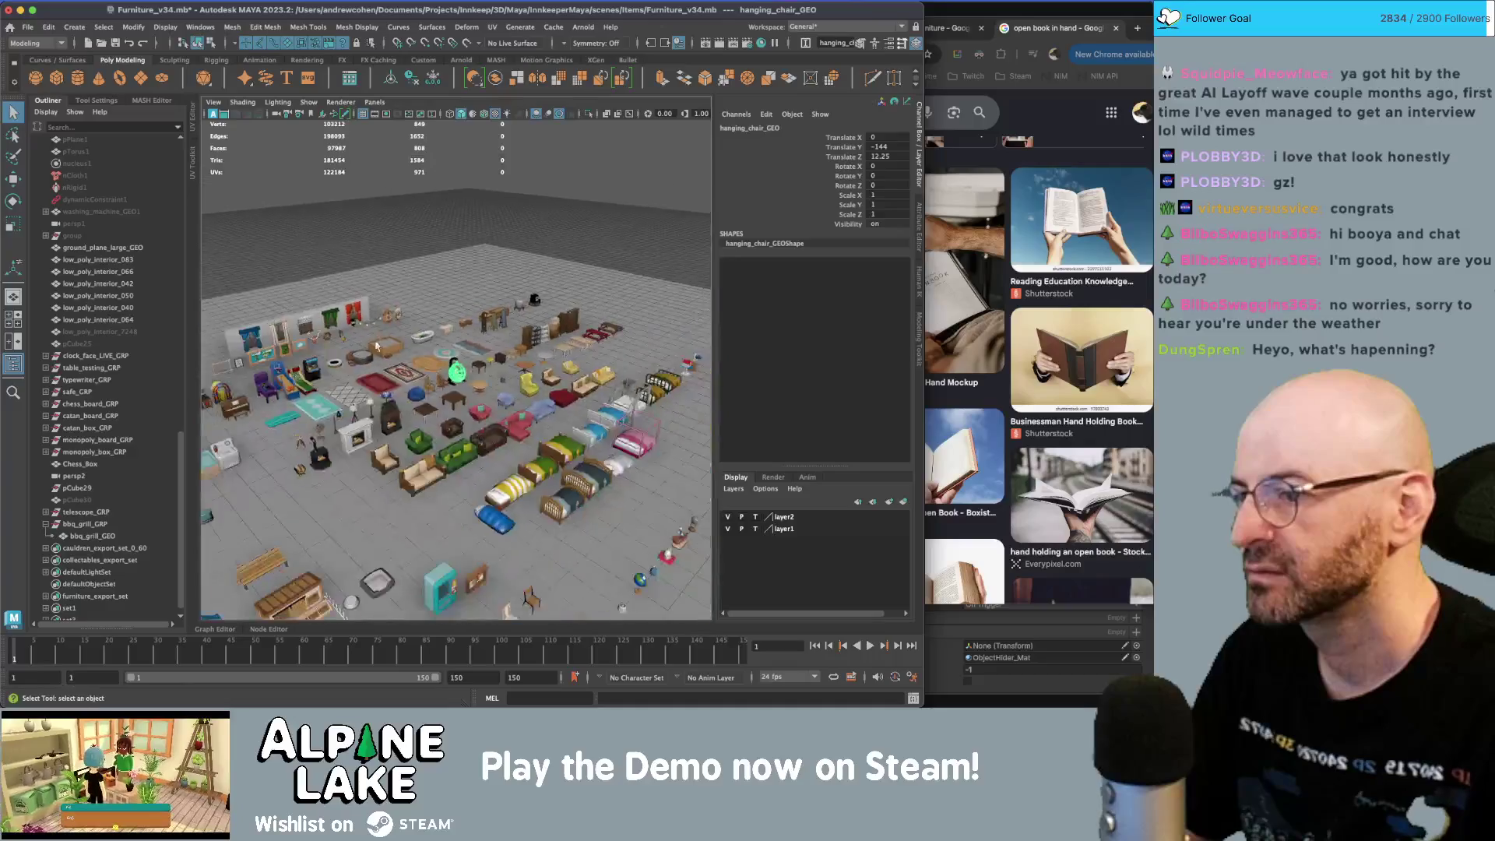
pyautogui.click(454, 441)
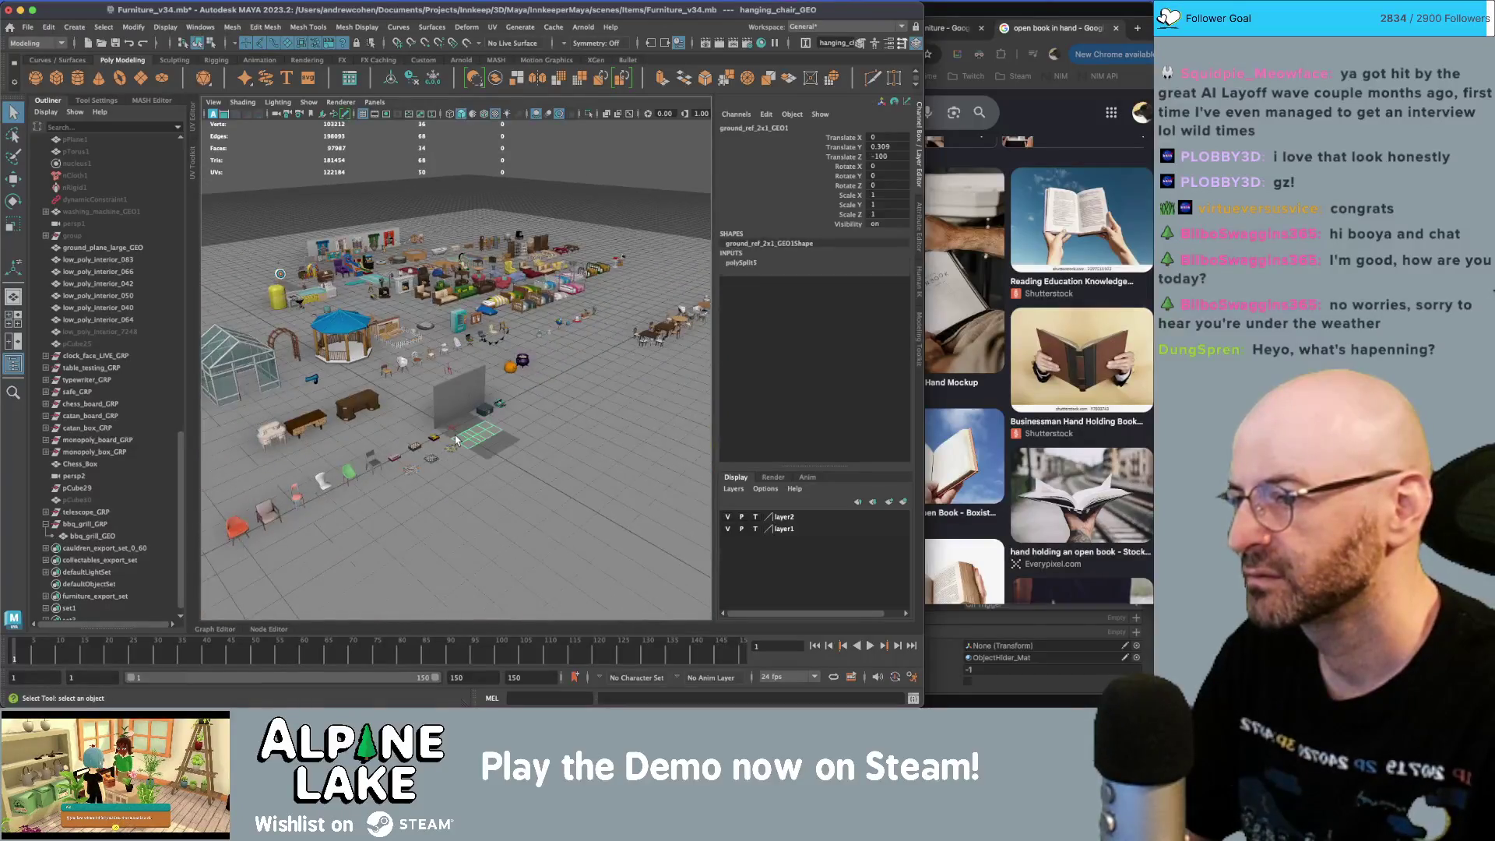
pyautogui.press('f')
pyautogui.click(331, 356)
pyautogui.press('f')
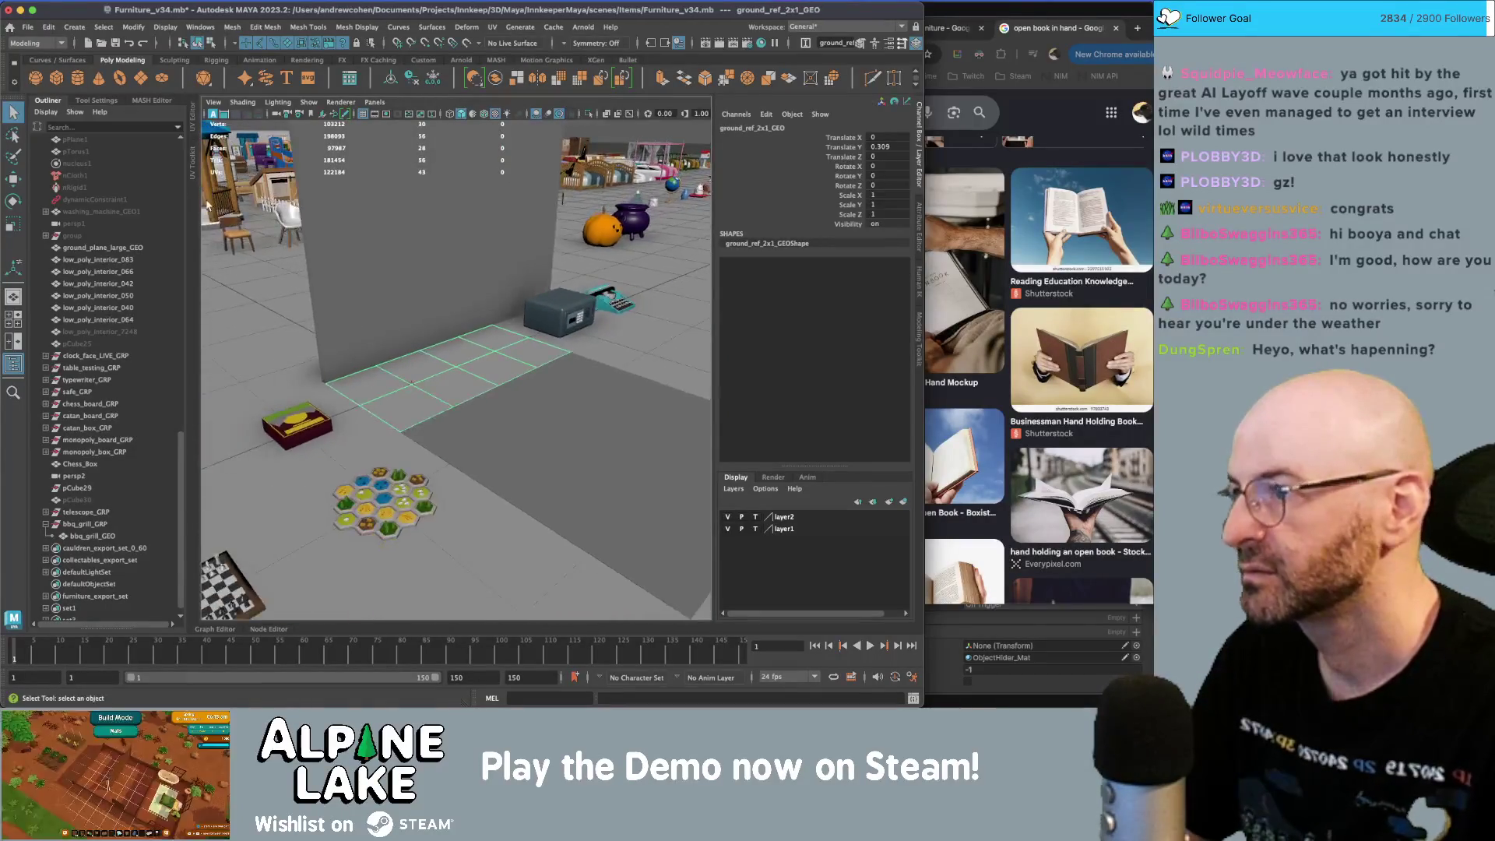
# - Create a new cube, enlarge it, and lift it to 19.823 in Y
pyautogui.click(59, 81)
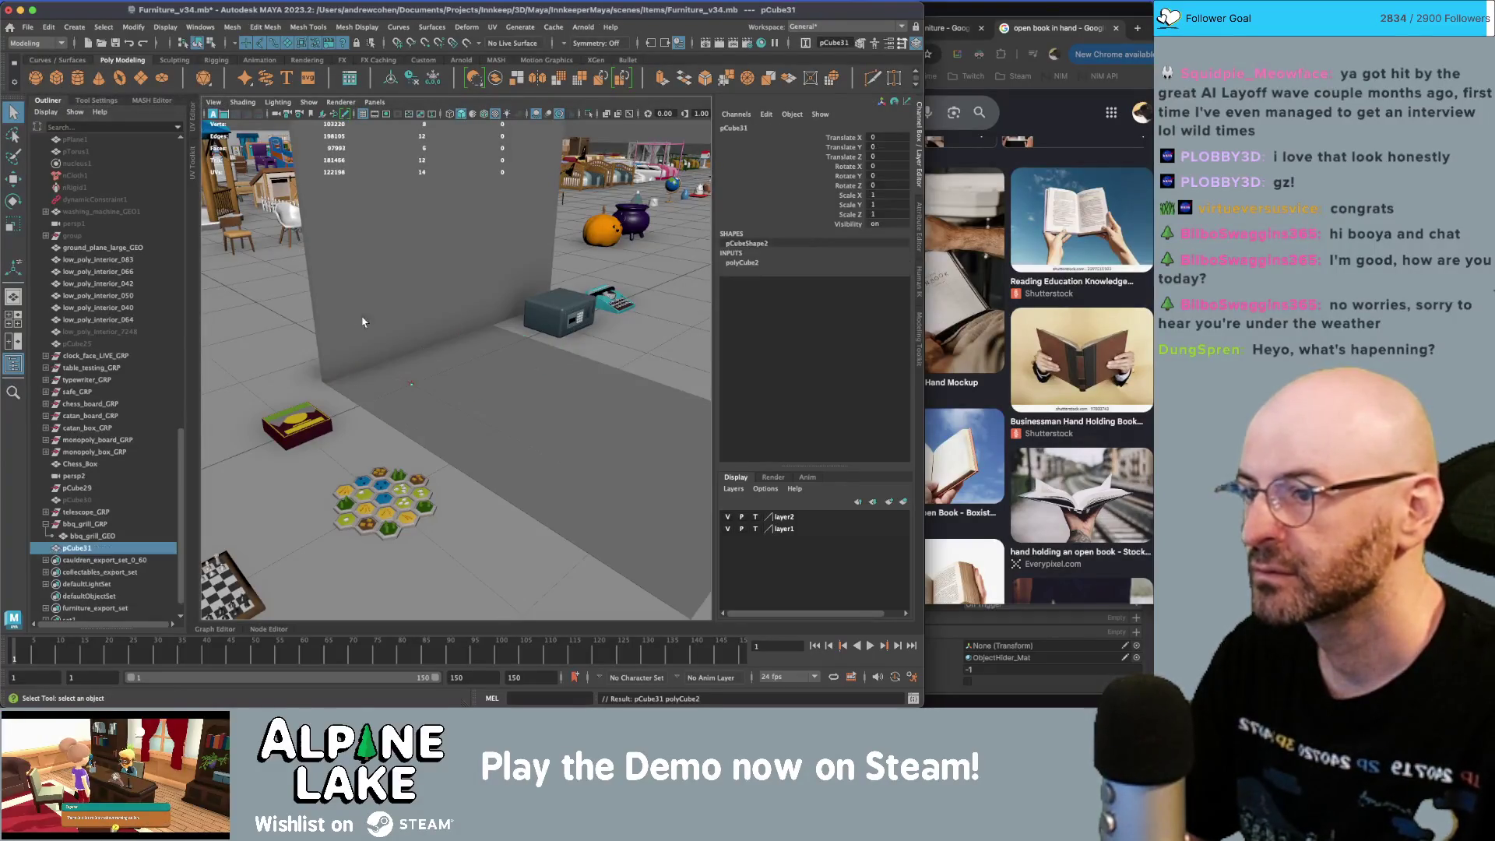
pyautogui.press('r')
pyautogui.moveTo(411, 383); pyautogui.dragTo(427, 383)
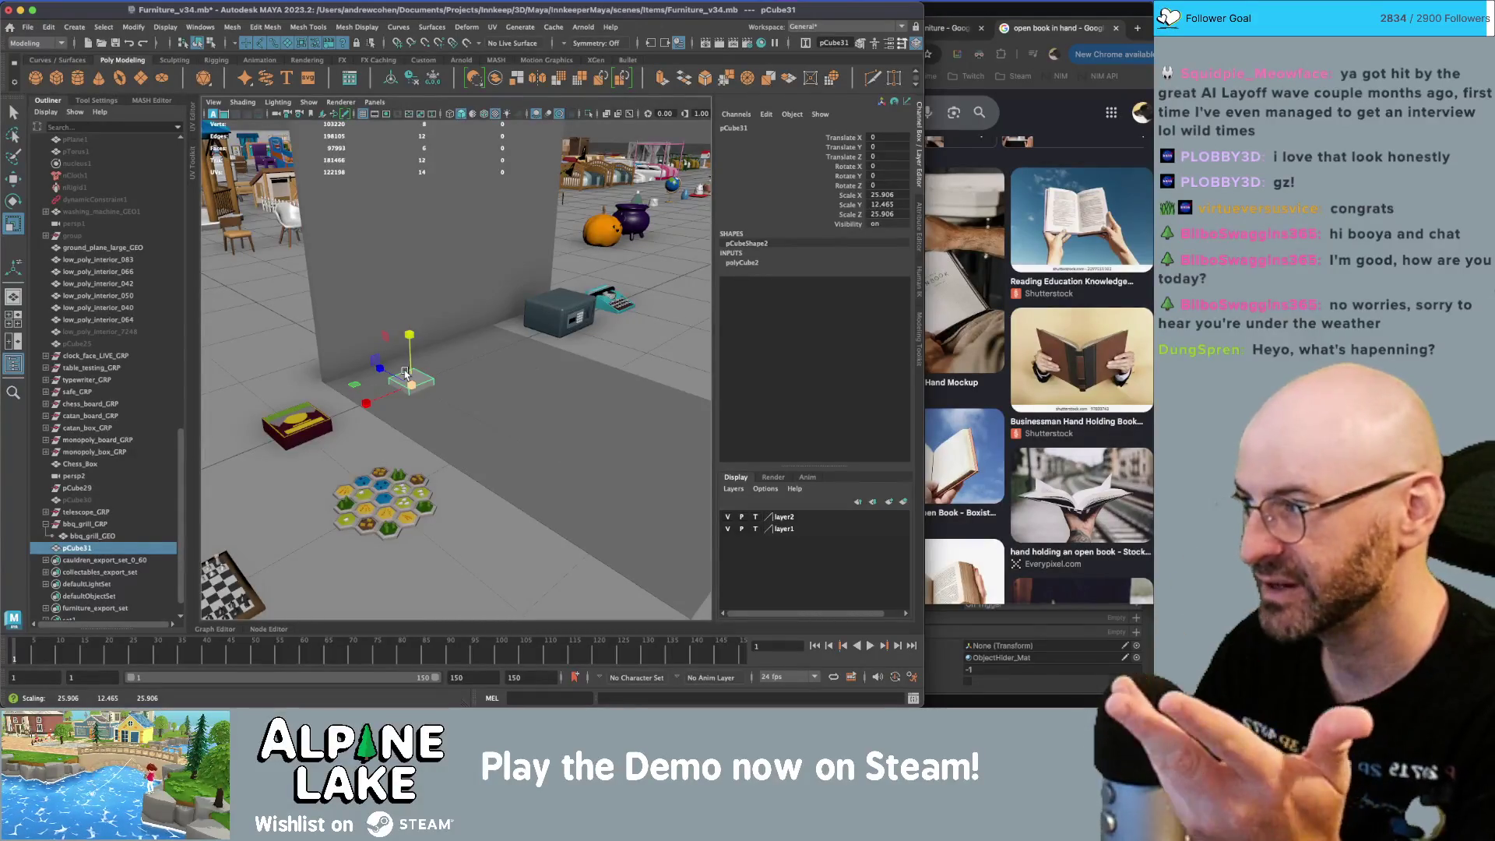
pyautogui.press('f')
pyautogui.scroll(-5, 460, 322)
pyautogui.press('w')
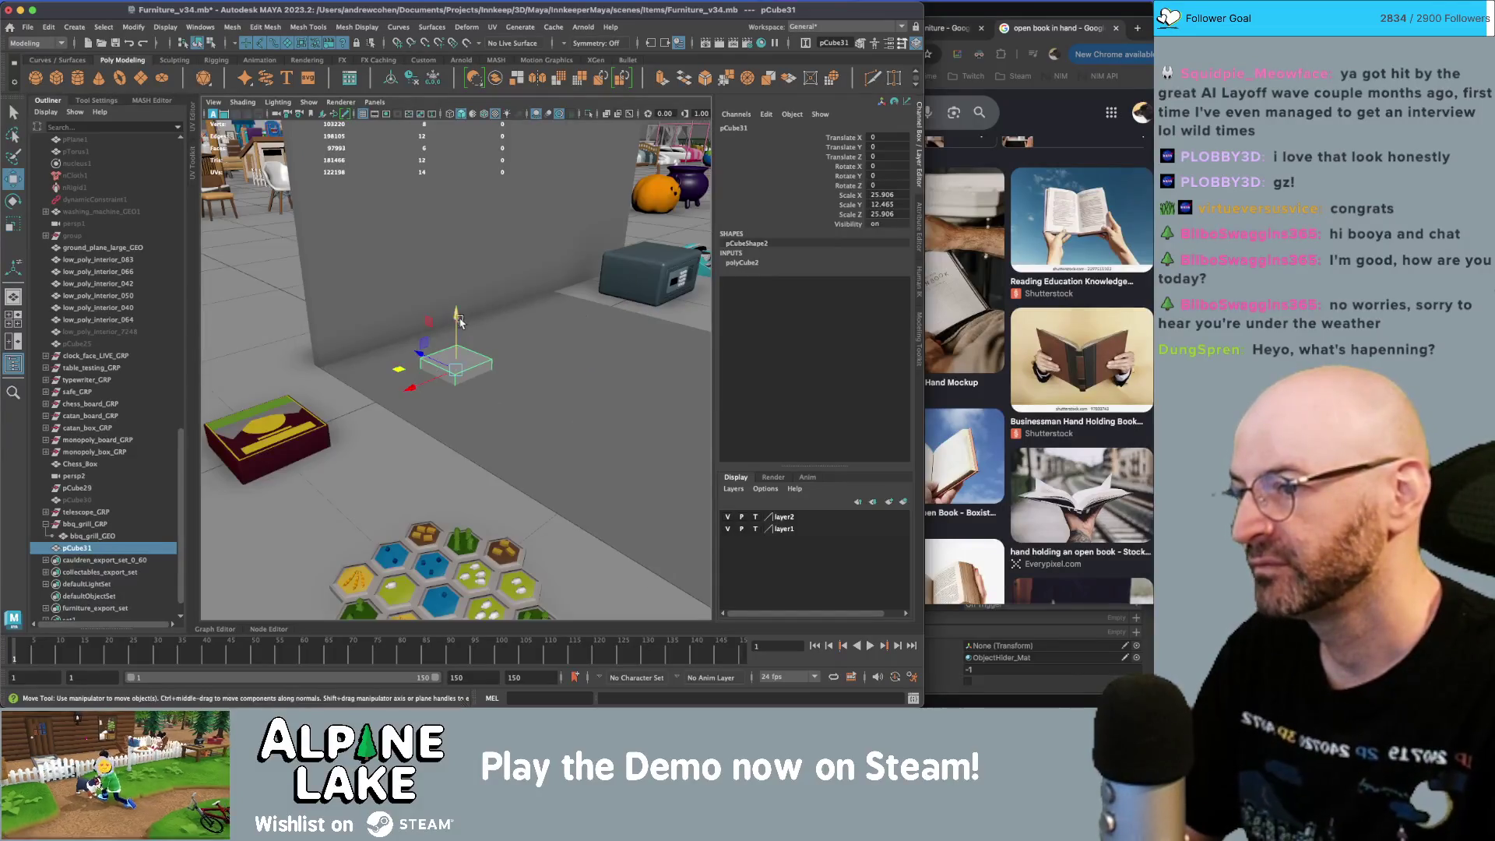
pyautogui.moveTo(461, 302); pyautogui.dragTo(456, 272)
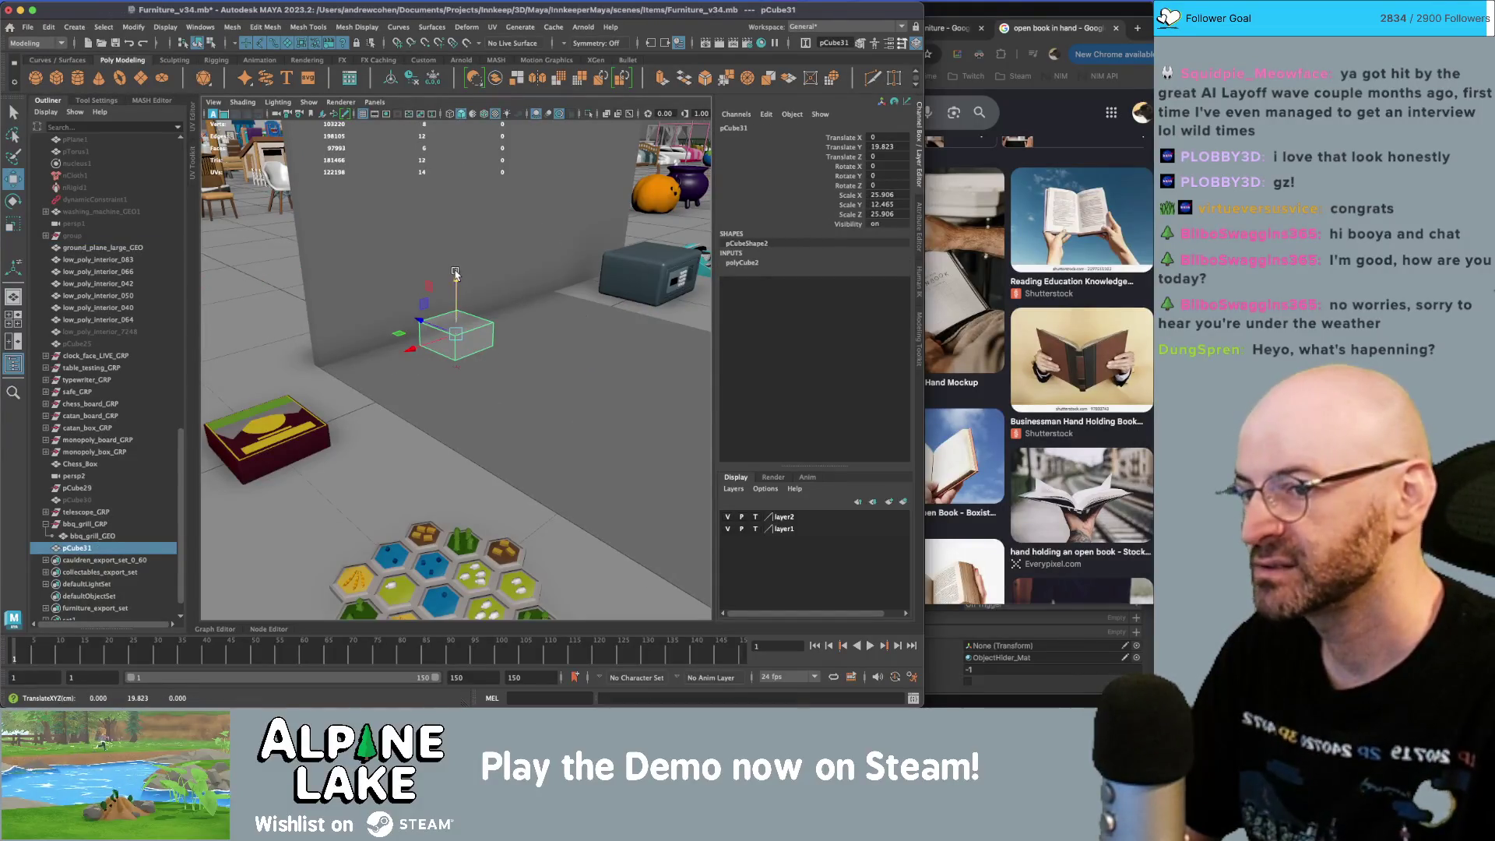
# - Scale the cube up to about 29 and flatten it into a thin, tall slab
pyautogui.press('f')
pyautogui.scroll(-2, 467, 350)
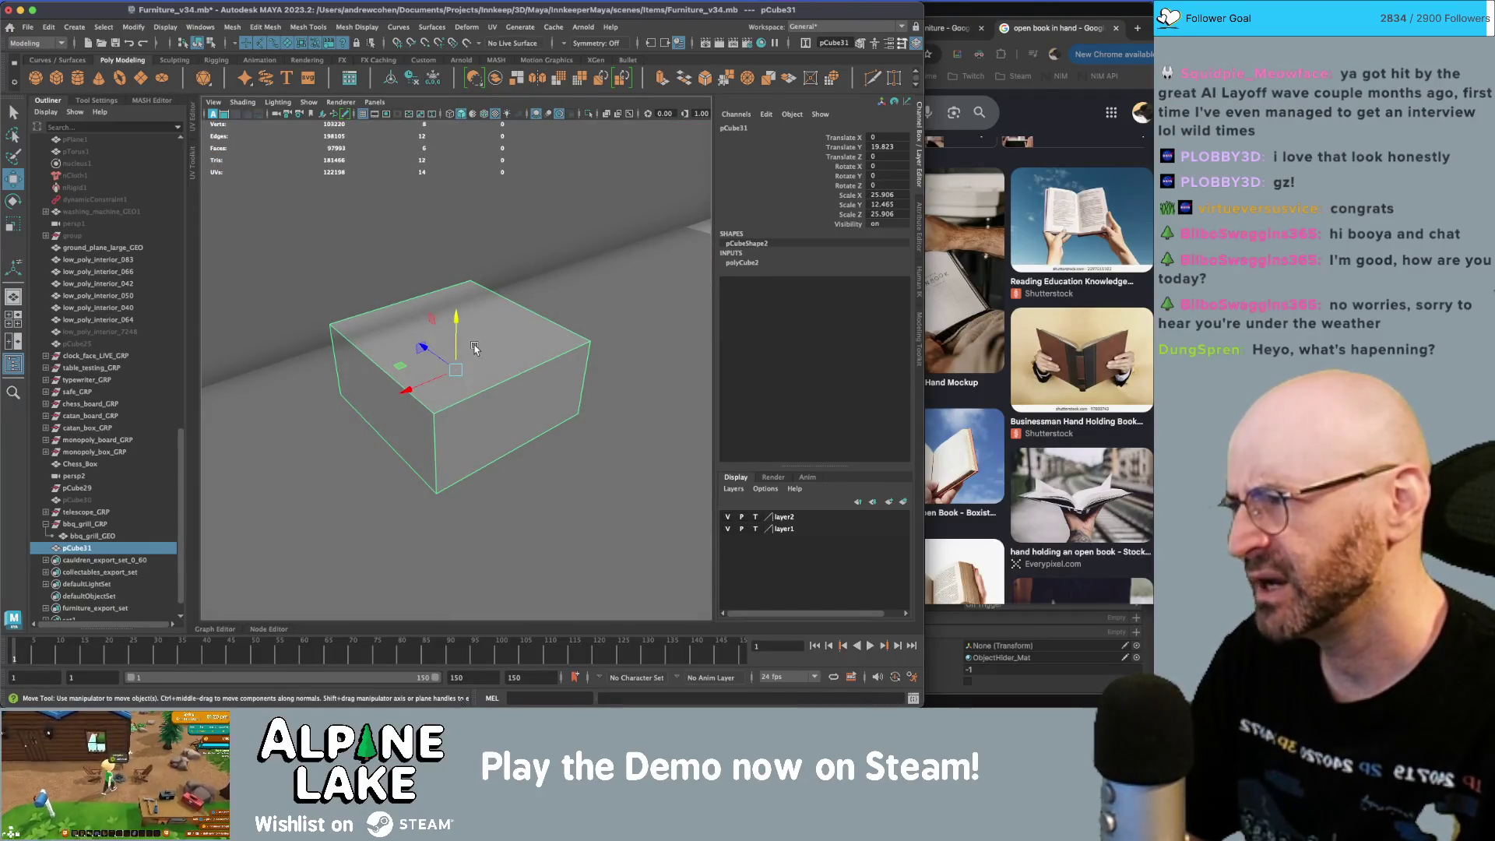
pyautogui.press('r')
pyautogui.moveTo(461, 368); pyautogui.dragTo(470, 283)
pyautogui.moveTo(440, 359)
pyautogui.mouseDown()
pyautogui.moveTo(444, 321)
pyautogui.moveTo(447, 379)
pyautogui.mouseUp()
pyautogui.hotkey('ctrl', 'z')
pyautogui.moveTo(455, 322)
pyautogui.mouseDown()
pyautogui.moveTo(454, 357)
pyautogui.moveTo(456, 343)
pyautogui.moveTo(411, 384)
pyautogui.moveTo(467, 343)
pyautogui.mouseUp()
pyautogui.scroll(-5, 415, 353)
pyautogui.scroll(5, 467, 342)
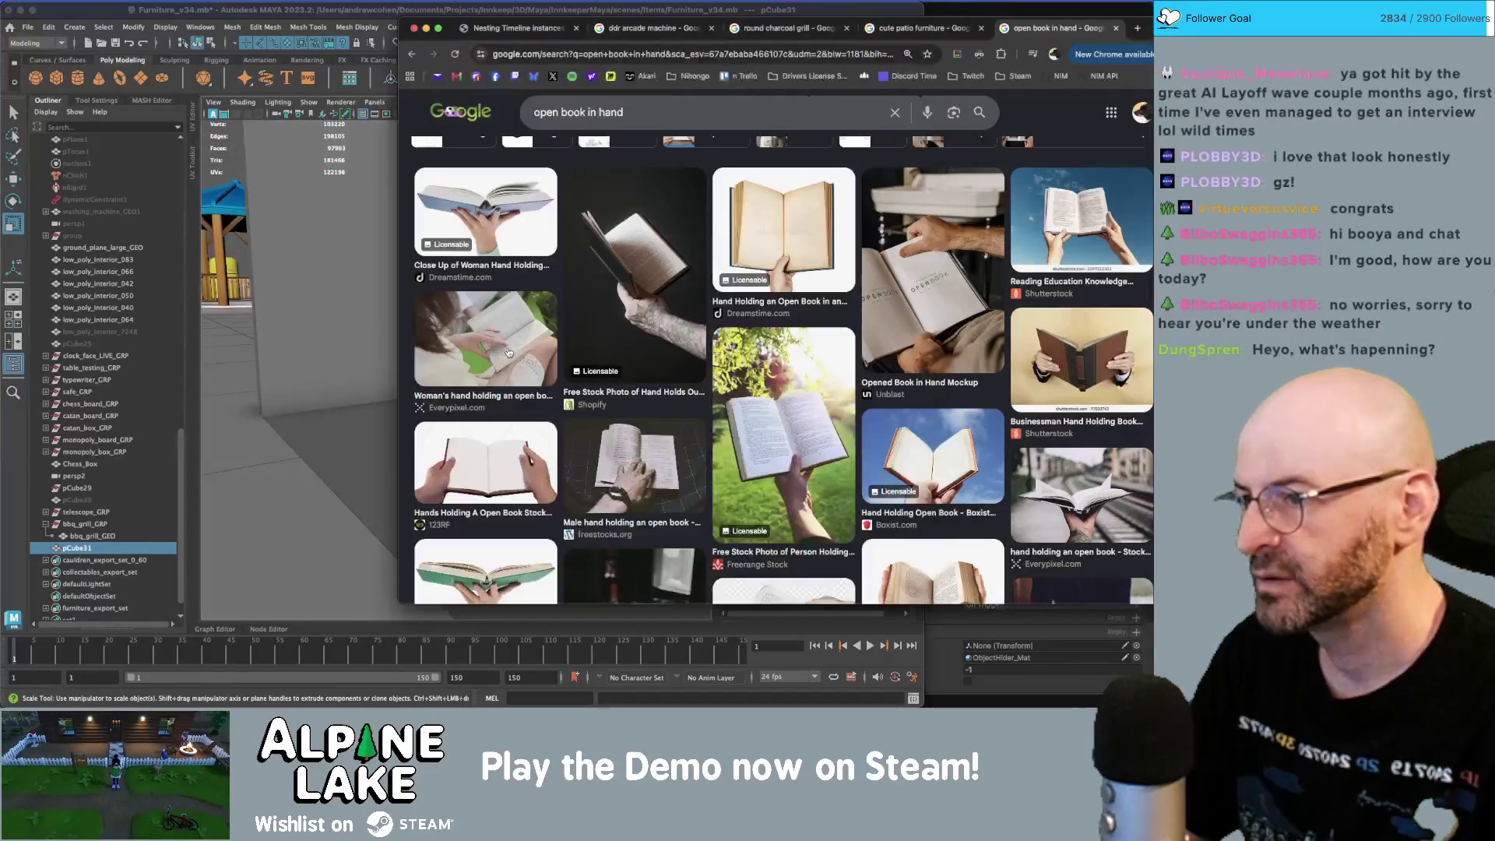
pyautogui.press('super+Tab')
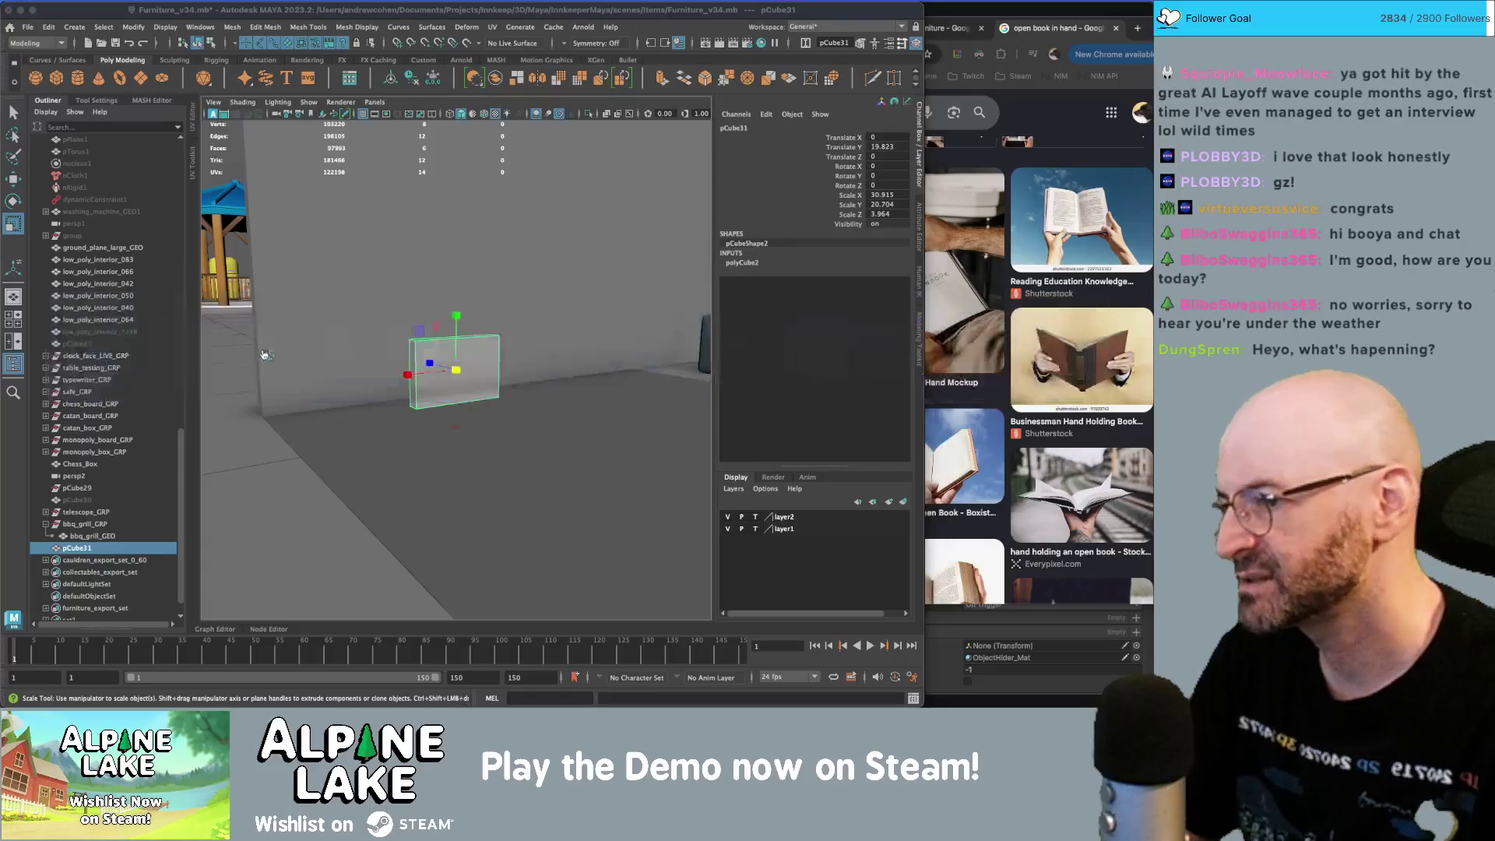
pyautogui.press('super+Tab')
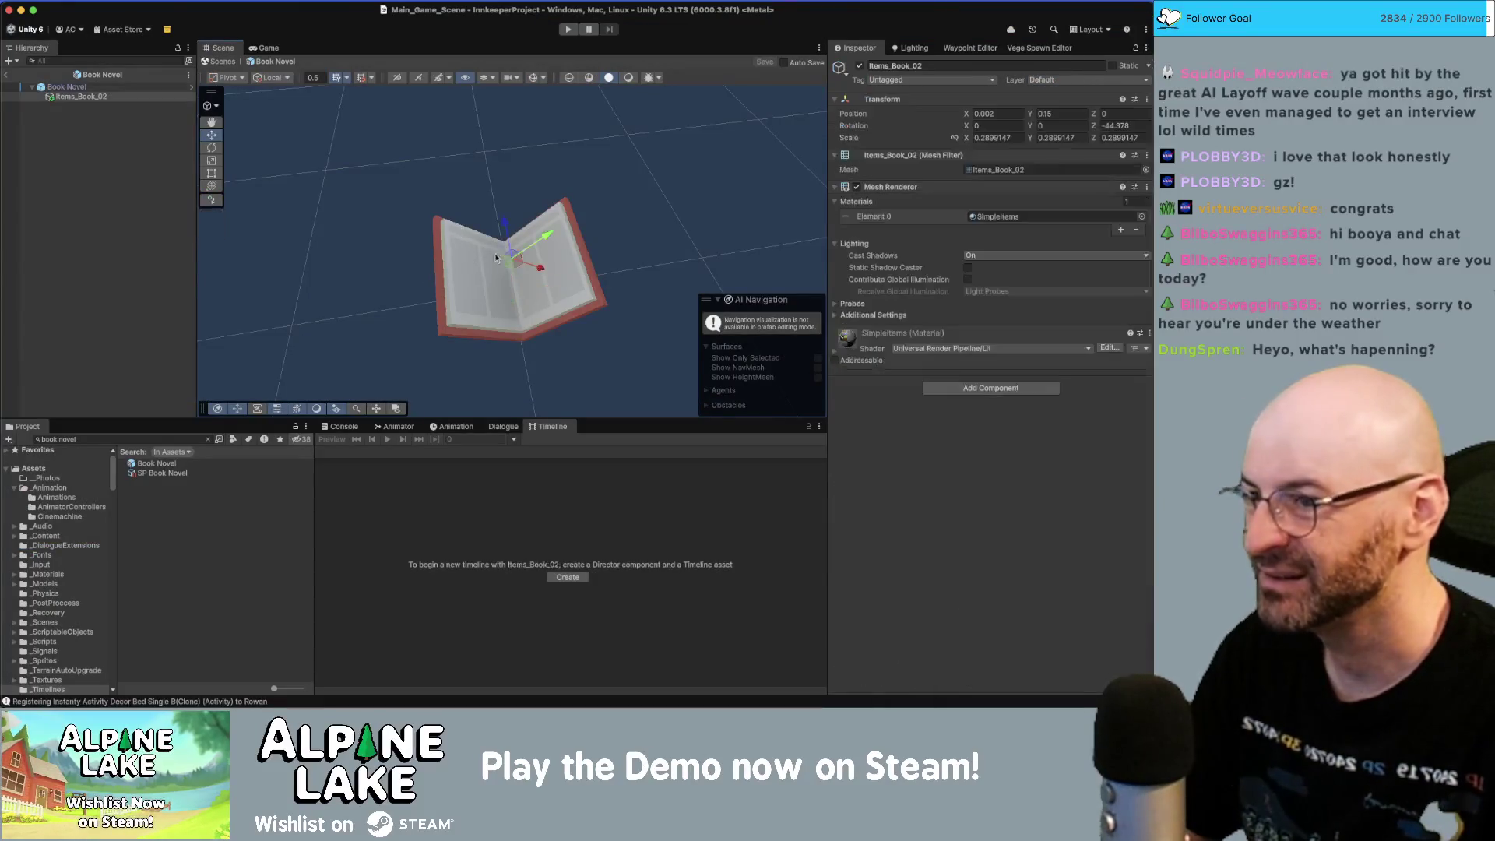
pyautogui.moveTo(597, 212)
pyautogui.keyDown('alt'); pyautogui.mouseDown()
pyautogui.moveTo(609, 130)
pyautogui.moveTo(545, 179)
pyautogui.moveTo(335, 226)
pyautogui.moveTo(280, 257)
pyautogui.mouseUp(); pyautogui.keyUp('alt')
pyautogui.click(260, 0)
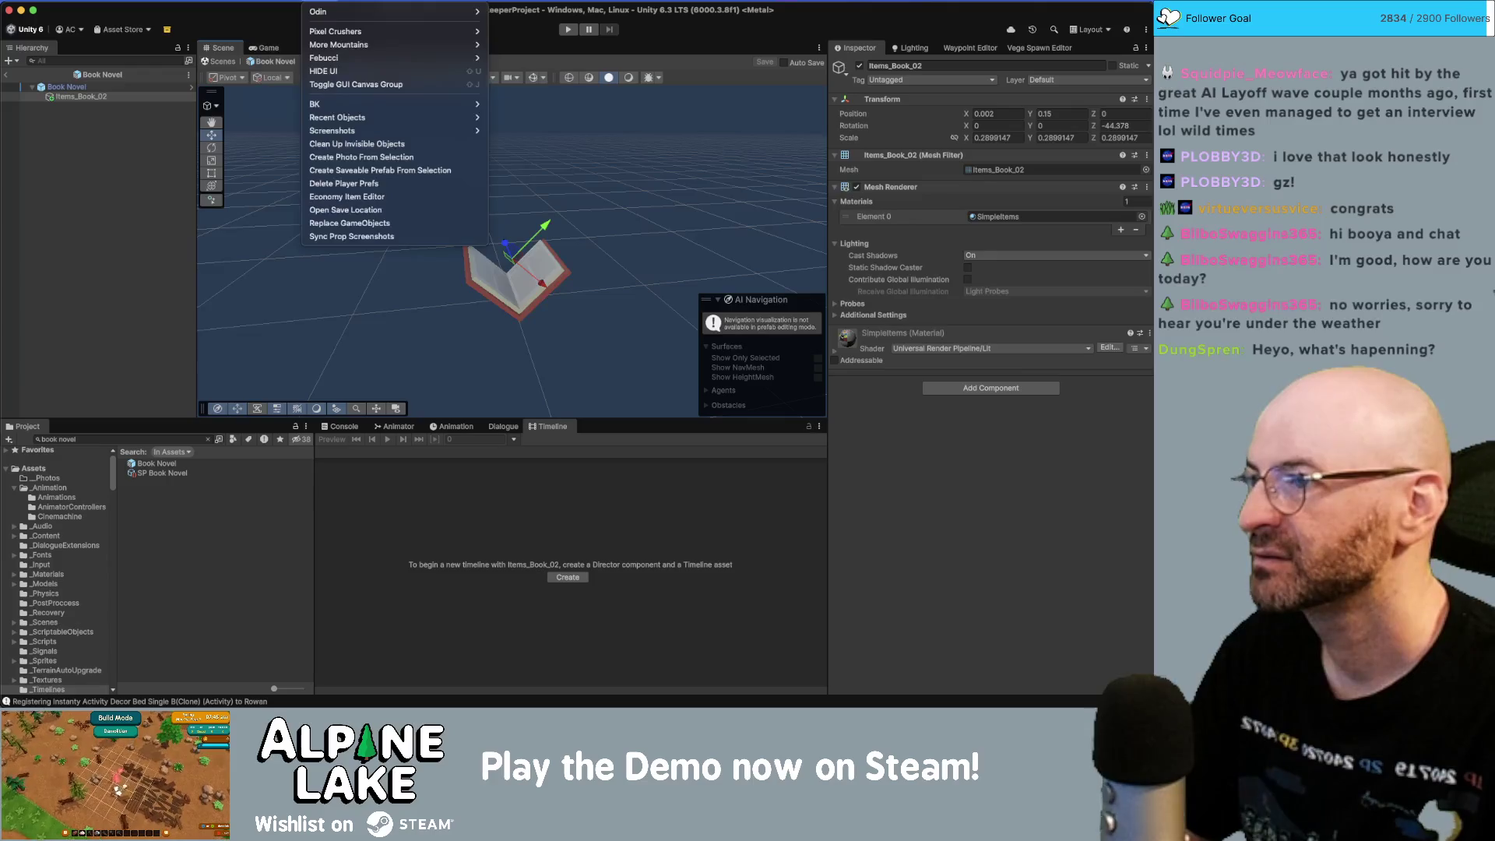
pyautogui.press('Escape')
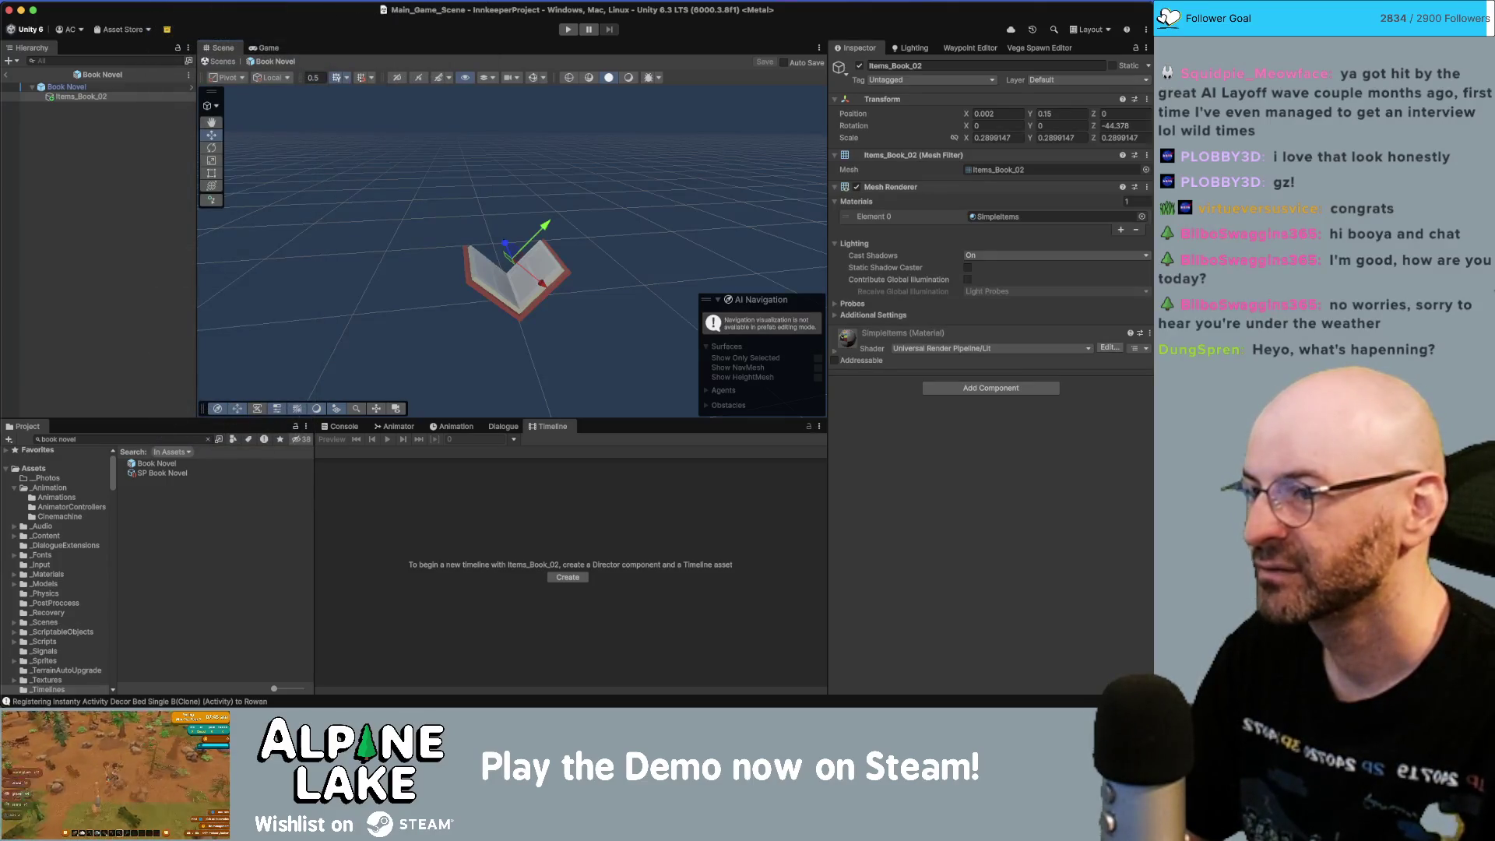
pyautogui.press('super+Tab')
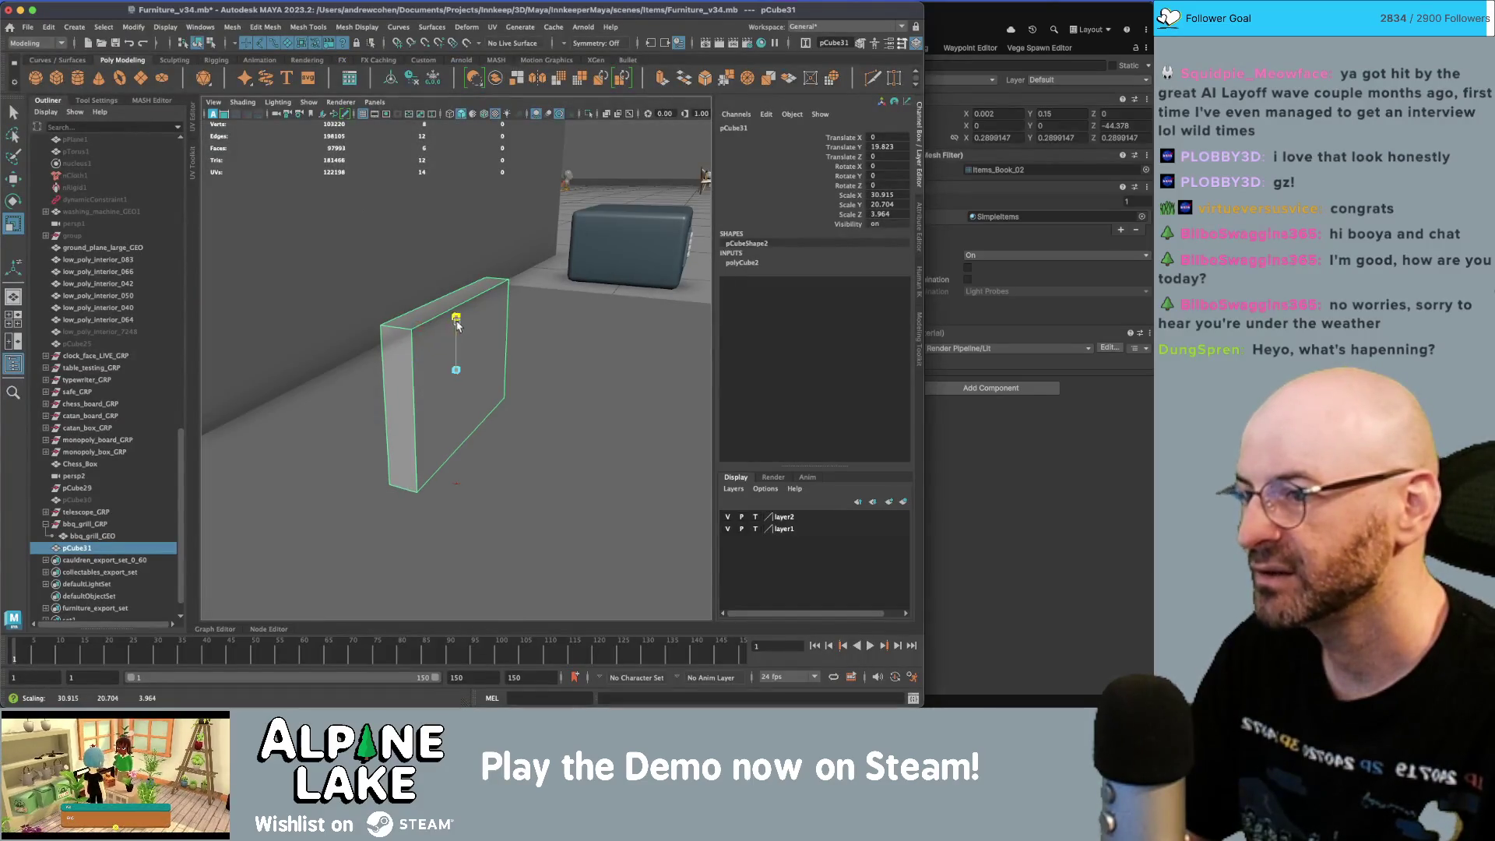
# - Make the slab taller and thinner, then Multi-Cut an edge loop through its middle
pyautogui.moveTo(457, 325); pyautogui.dragTo(458, 309)
pyautogui.moveTo(432, 362)
pyautogui.mouseDown()
pyautogui.moveTo(409, 363)
pyautogui.moveTo(345, 444)
pyautogui.mouseUp()
pyautogui.scroll(3, 484, 387)
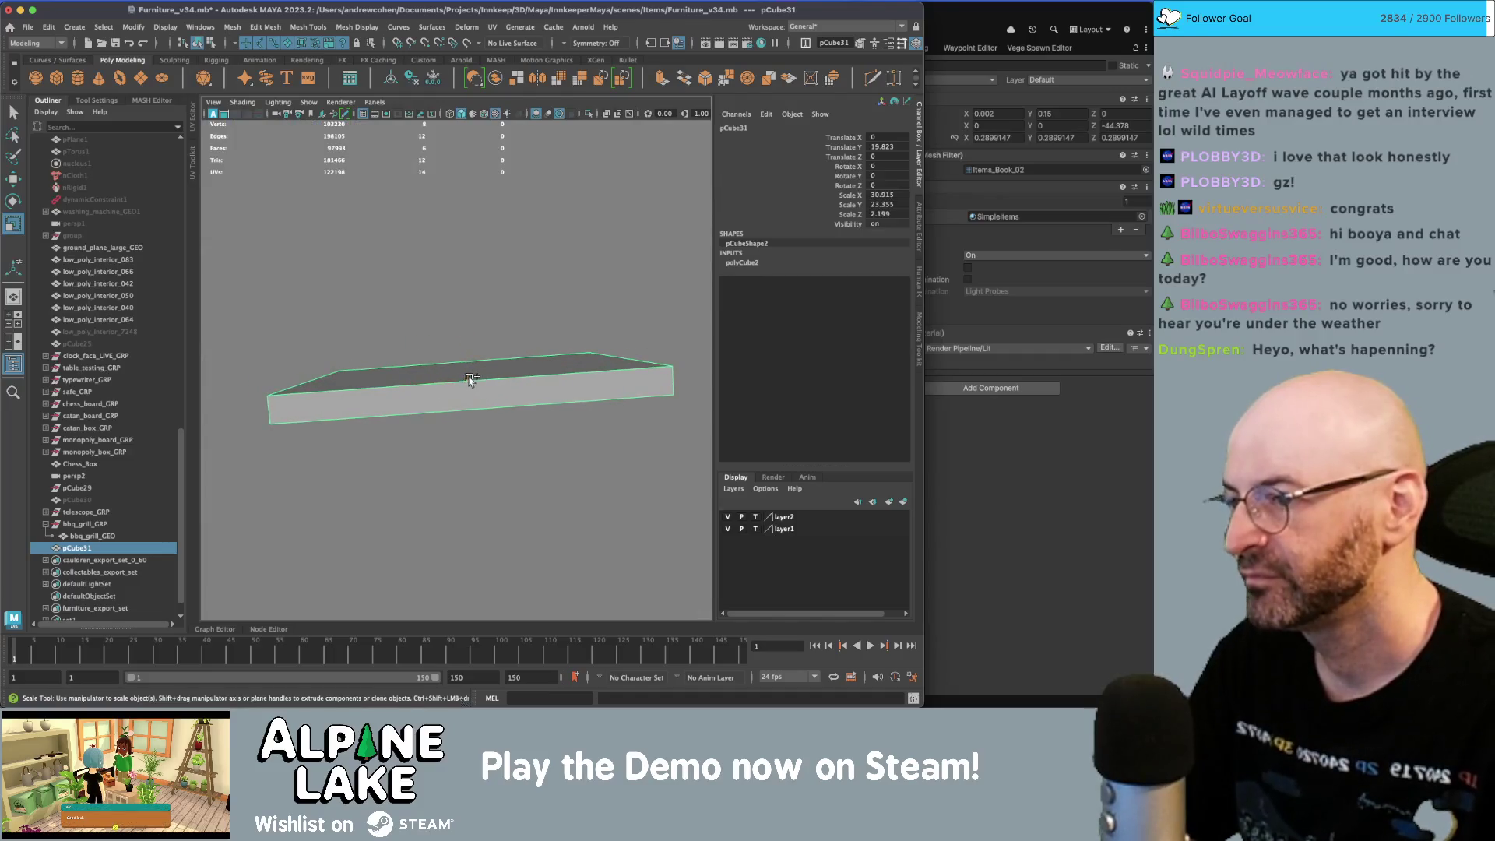
pyautogui.hotkey('ctrl', 'shift', 'x')
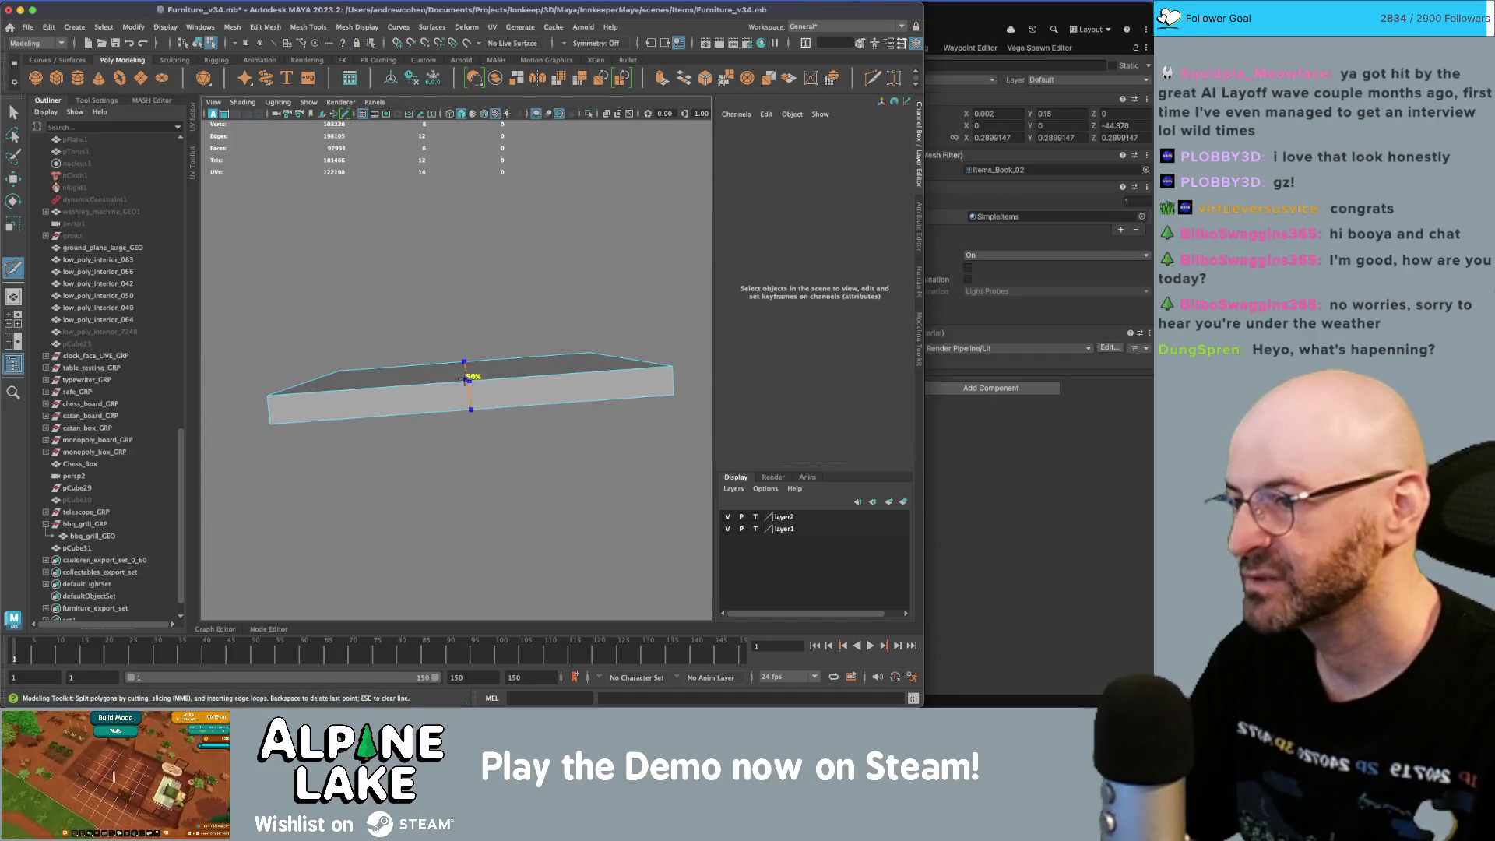
pyautogui.click(471, 374)
pyautogui.press('q')
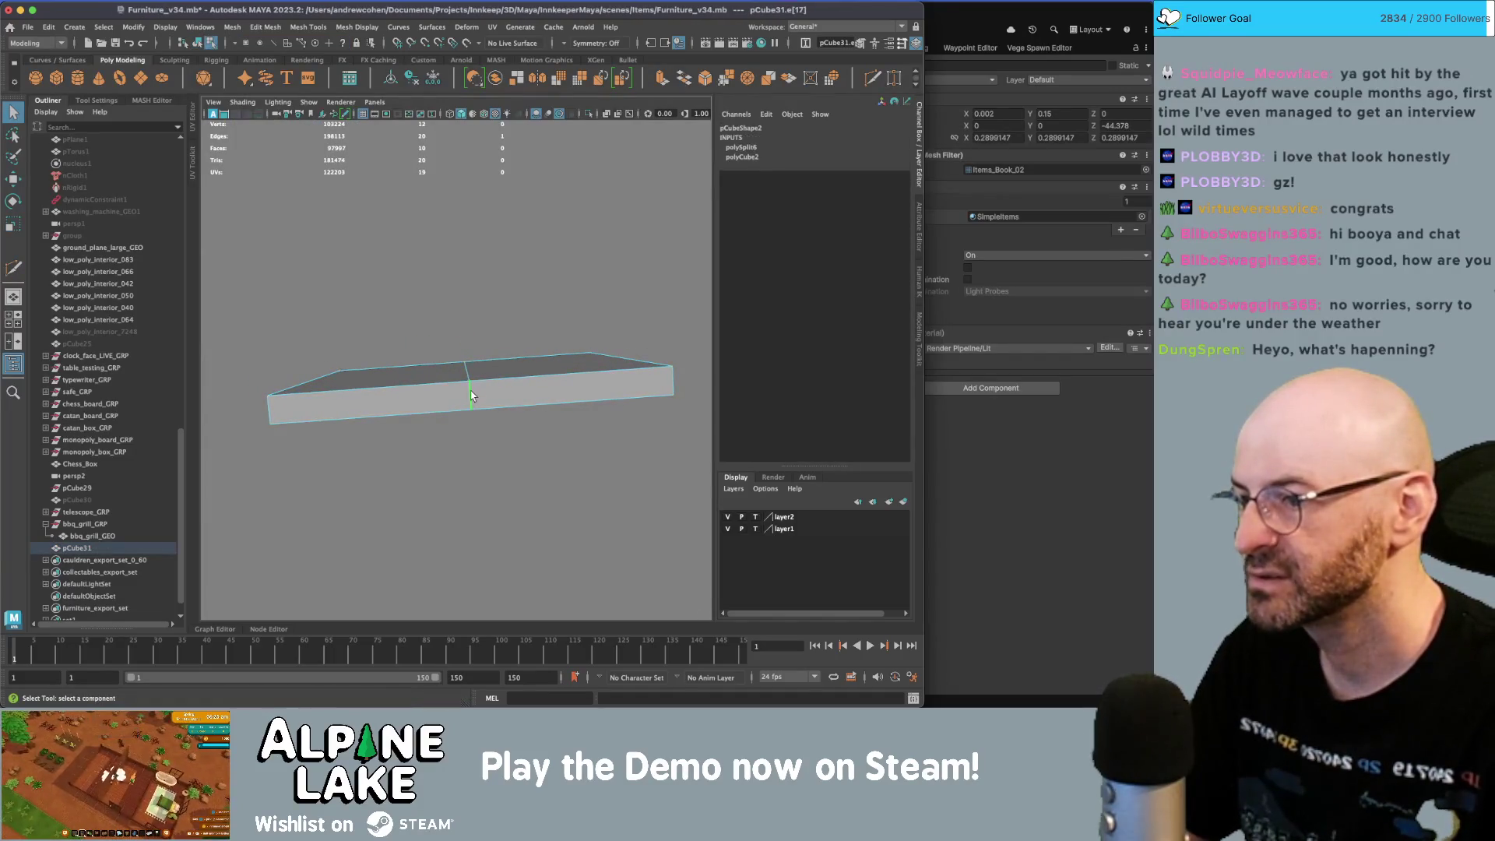
# - Bevel the middle edge loop with 2 segments to form the spine
pyautogui.rightClick(472, 334)
pyautogui.moveTo(470, 308); pyautogui.dragTo(470, 307, button='right')
pyautogui.doubleClick(472, 404)
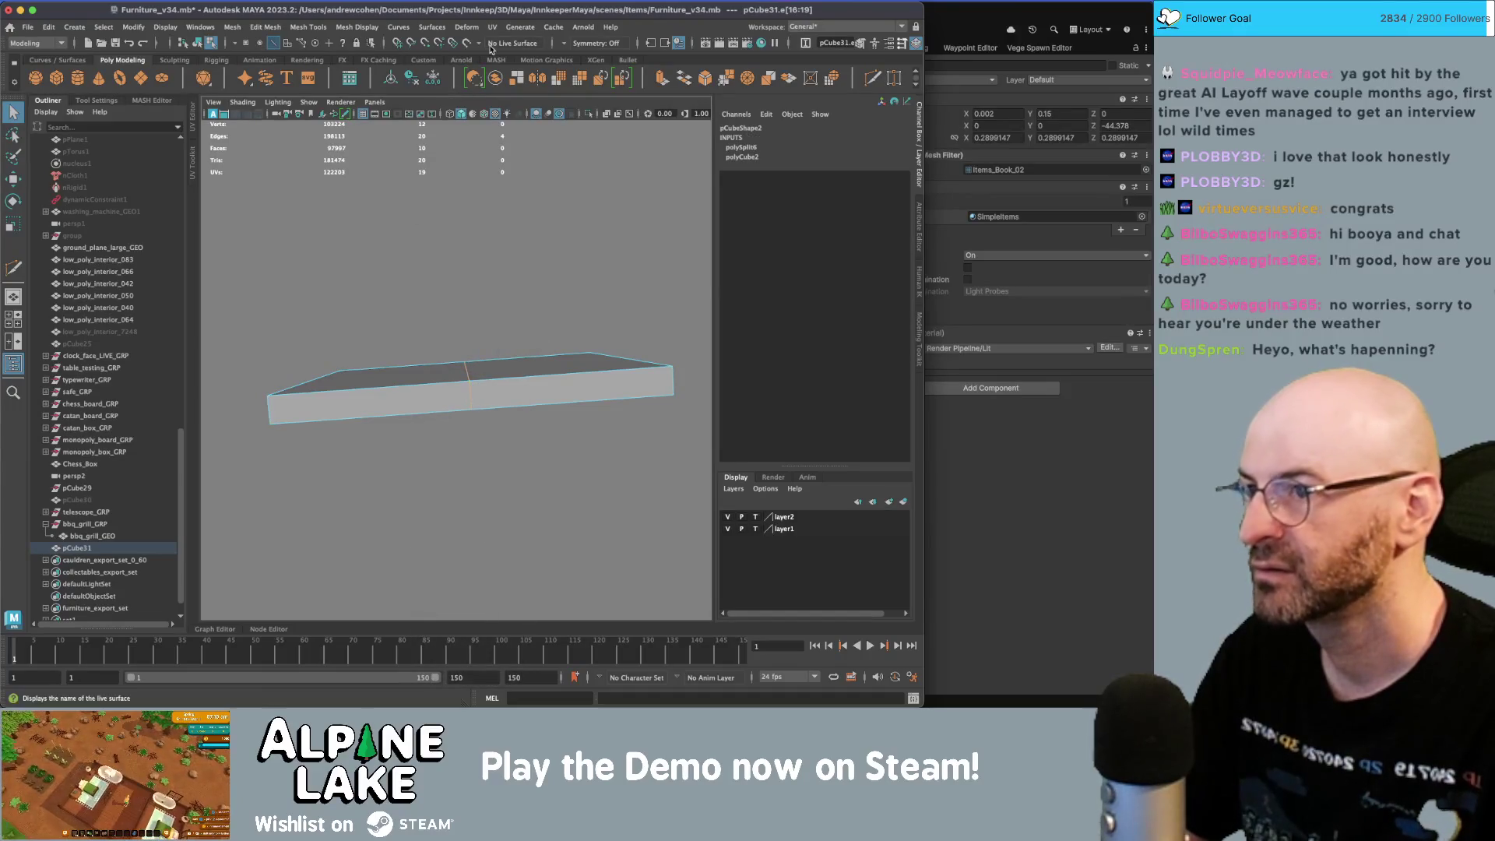
pyautogui.hotkey('ctrl', 'b')
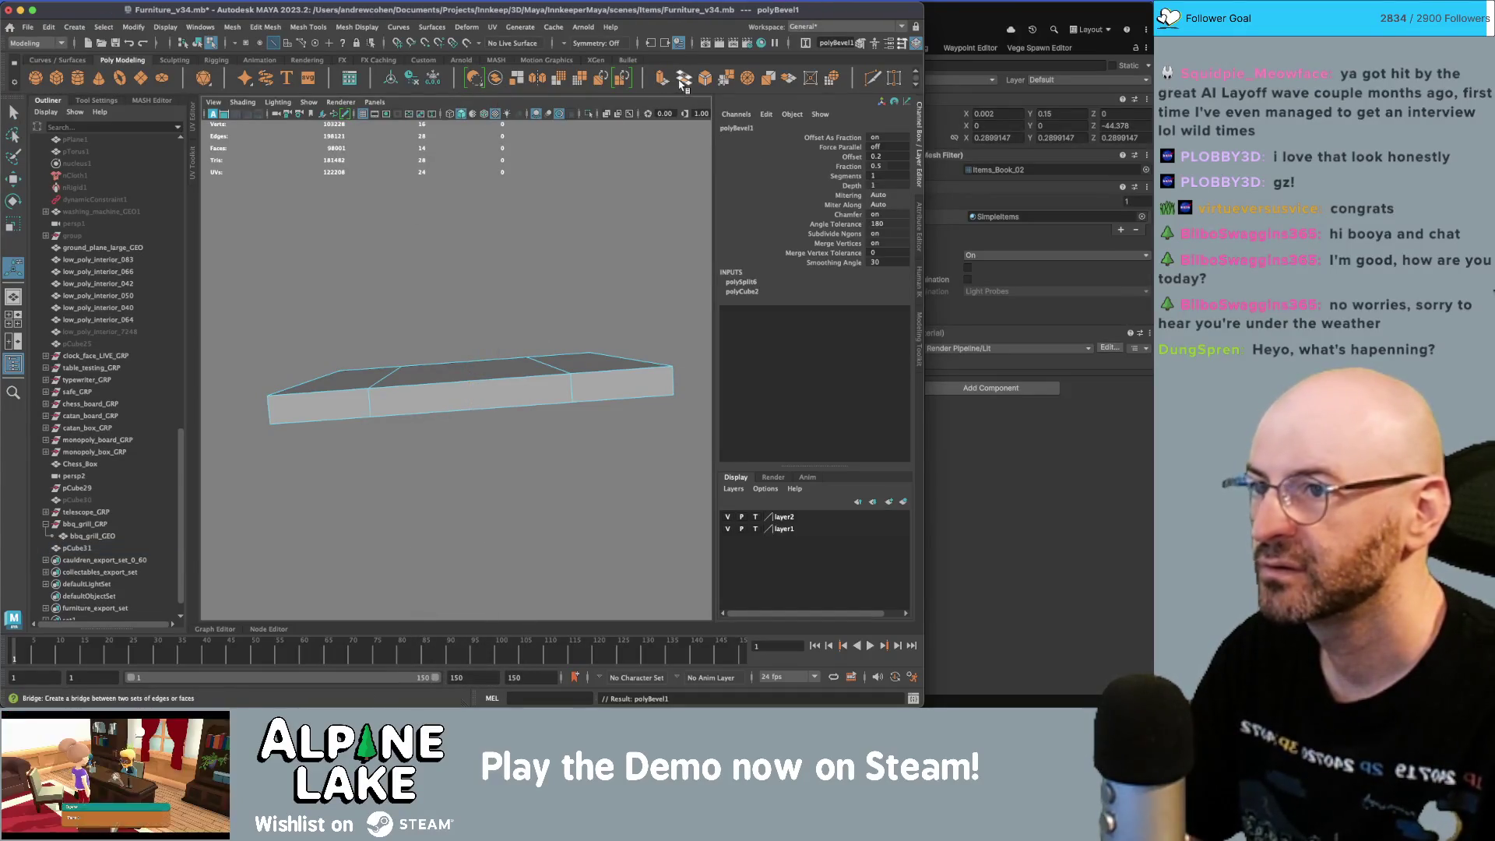
pyautogui.write('2')
pyautogui.click(849, 167)
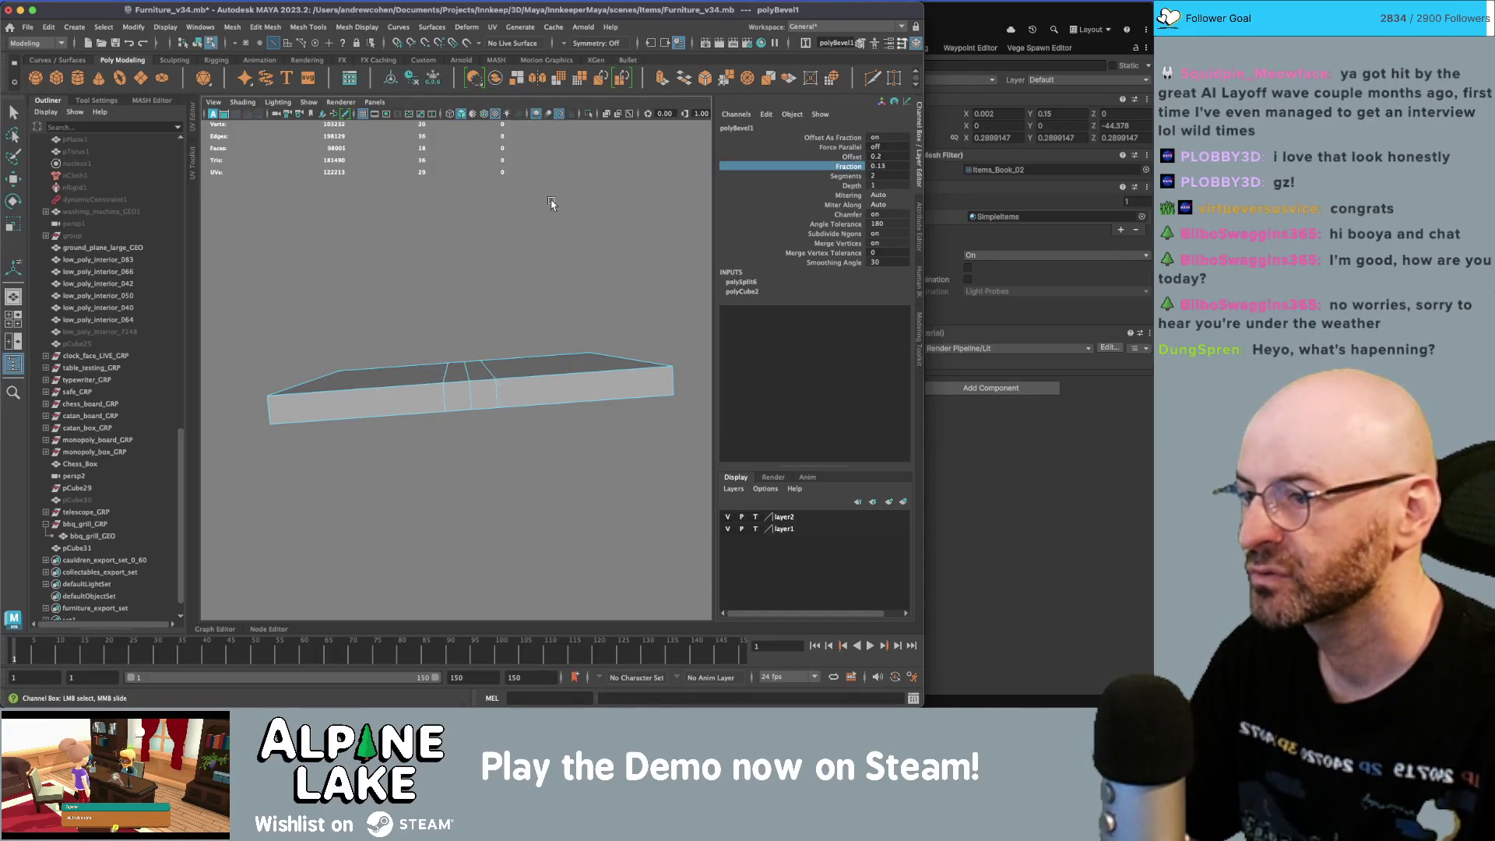
# - Switch to face mode and select the spine face to extrude
pyautogui.click(466, 387)
pyautogui.press('w')
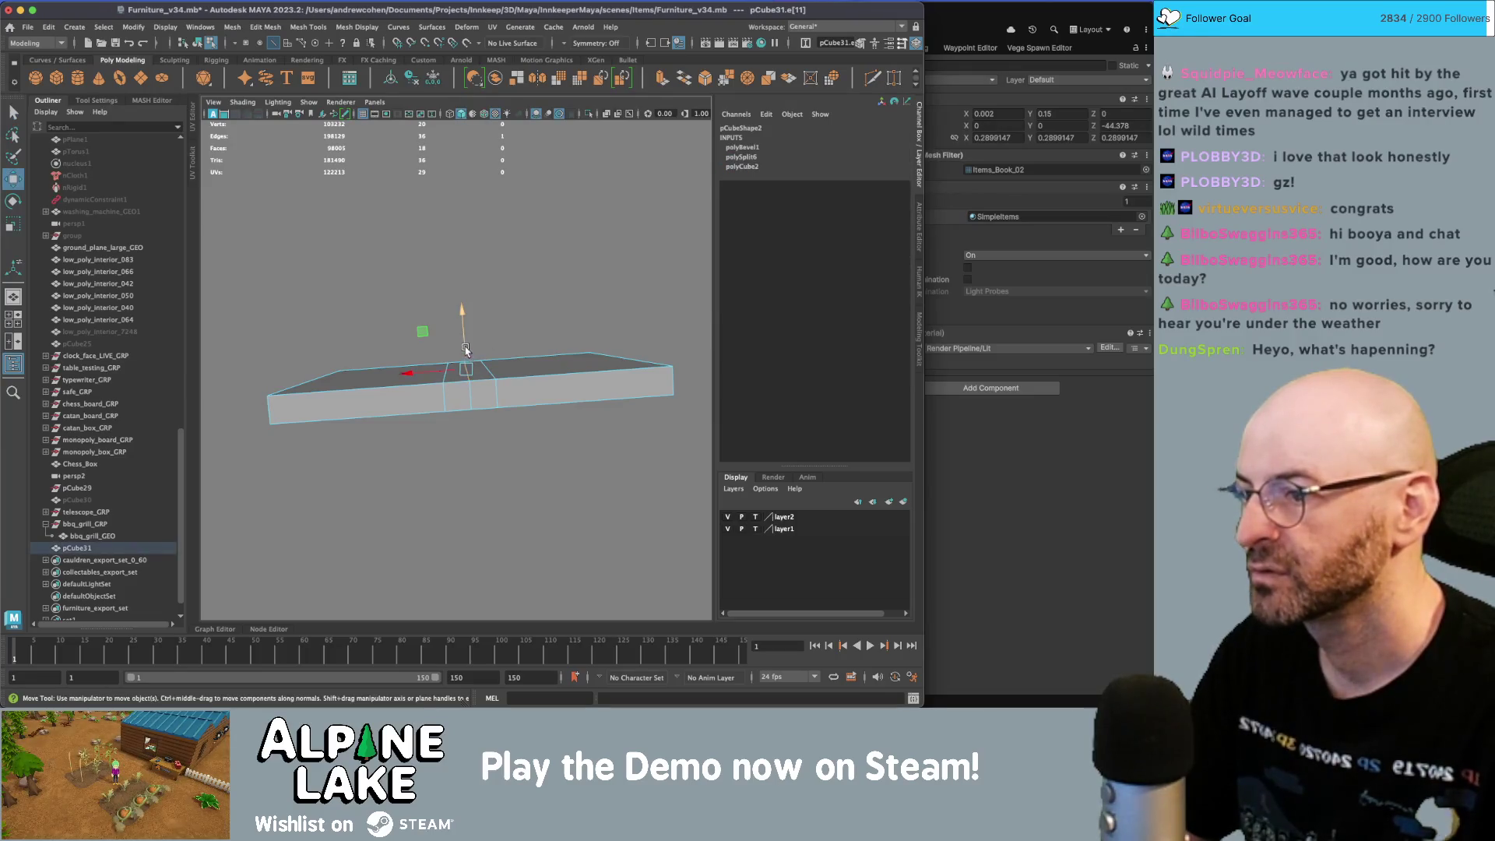
pyautogui.moveTo(464, 346)
pyautogui.keyDown('alt'); pyautogui.mouseDown()
pyautogui.moveTo(444, 341)
pyautogui.moveTo(543, 325)
pyautogui.mouseUp(); pyautogui.keyUp('alt')
pyautogui.press('q')
pyautogui.rightClick(542, 325)
pyautogui.moveTo(536, 345); pyautogui.dragTo(542, 355, button='right')
pyautogui.click(410, 361)
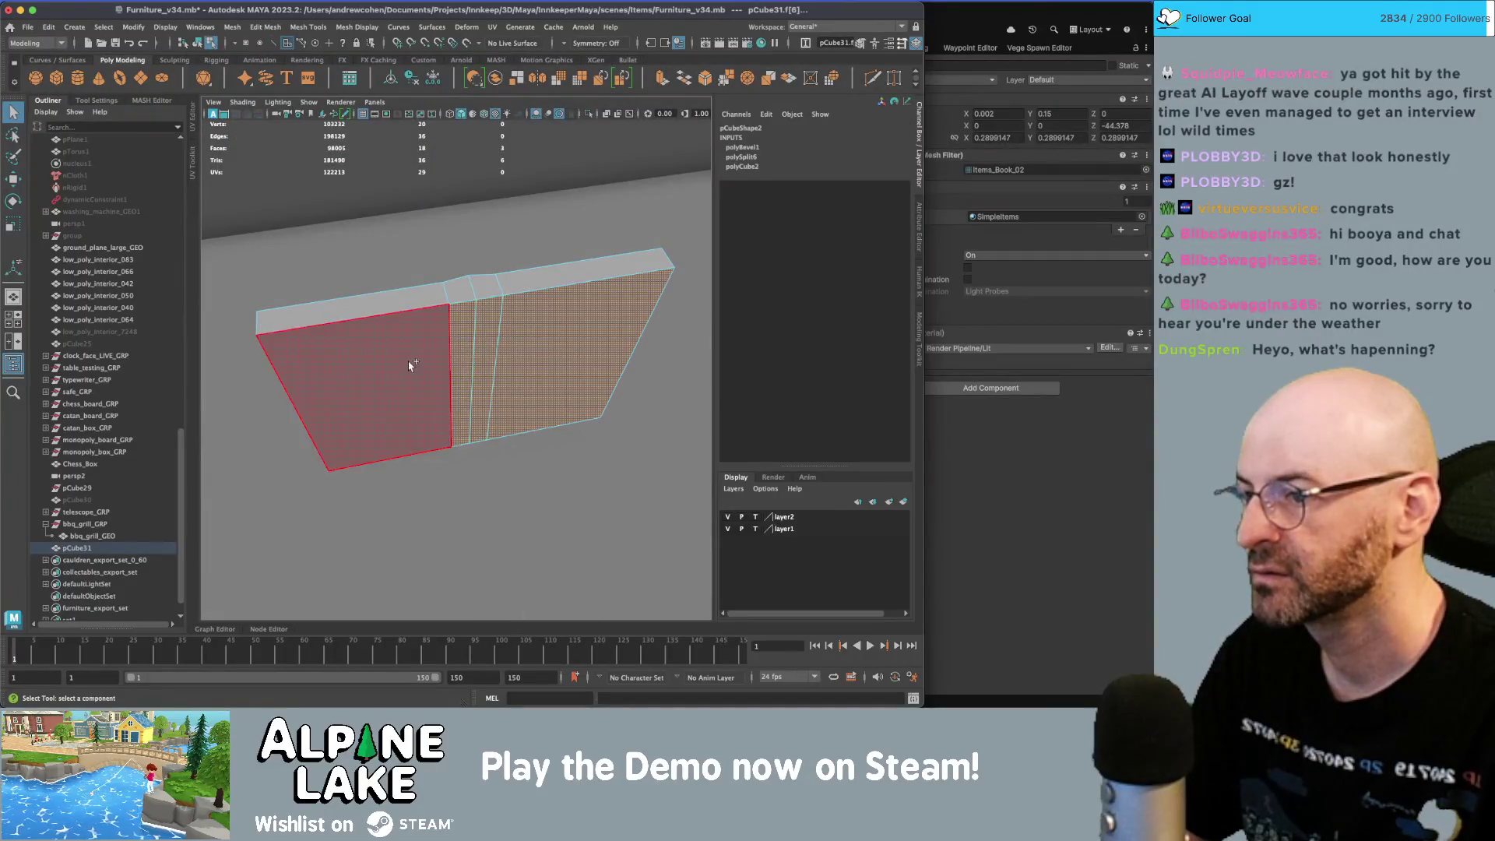
# - Extrude the selected spine face
pyautogui.press('w')
pyautogui.moveTo(457, 337)
pyautogui.keyDown('alt'); pyautogui.mouseDown()
pyautogui.moveTo(467, 368)
pyautogui.moveTo(428, 363)
pyautogui.moveTo(577, 337)
pyautogui.moveTo(490, 311)
pyautogui.moveTo(334, 320)
pyautogui.moveTo(496, 290)
pyautogui.mouseUp(); pyautogui.keyUp('alt')
pyautogui.hotkey('ctrl', 'e')
pyautogui.press('F8')
pyautogui.press('q')
pyautogui.moveTo(652, 673); pyautogui.dragTo(652, 671)
# - Delete the left page face, leaving one half of the slab
pyautogui.click(525, 316)
pyautogui.moveTo(524, 324); pyautogui.dragTo(523, 357, button='right')
pyautogui.click(343, 374)
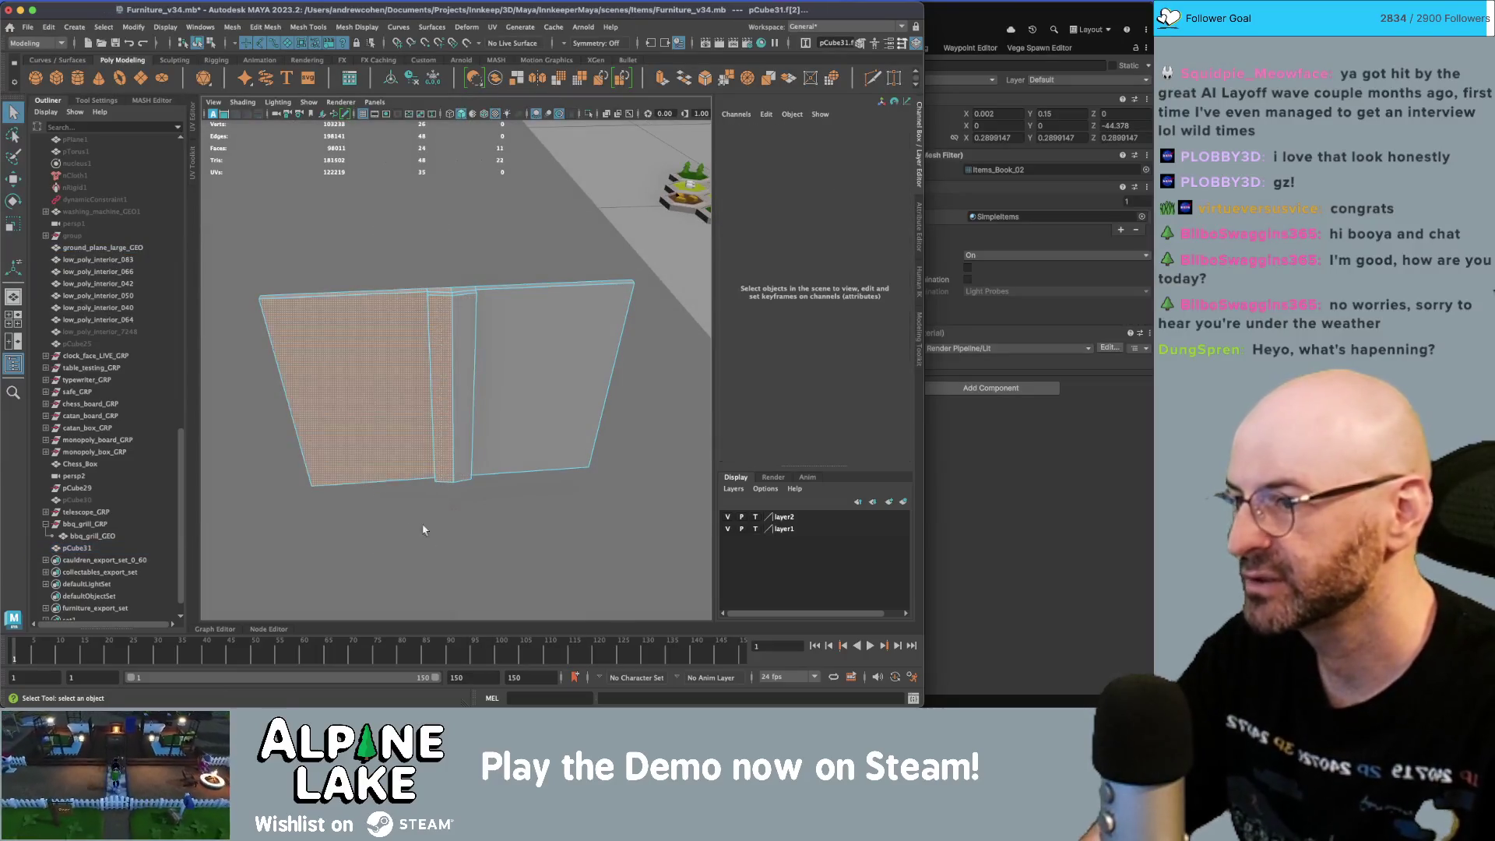
pyautogui.press('Delete')
pyautogui.click(214, 541)
pyautogui.moveTo(394, 433)
pyautogui.keyDown('alt'); pyautogui.mouseDown()
pyautogui.moveTo(537, 383)
pyautogui.moveTo(577, 394)
pyautogui.moveTo(457, 432)
pyautogui.mouseUp(); pyautogui.keyUp('alt')
# - Return to object mode and delete the cube's construction history
pyautogui.click(438, 359)
pyautogui.press('e')
pyautogui.moveTo(438, 359)
pyautogui.keyDown('alt'); pyautogui.mouseDown()
pyautogui.moveTo(411, 434)
pyautogui.moveTo(420, 405)
pyautogui.mouseUp(); pyautogui.keyUp('alt')
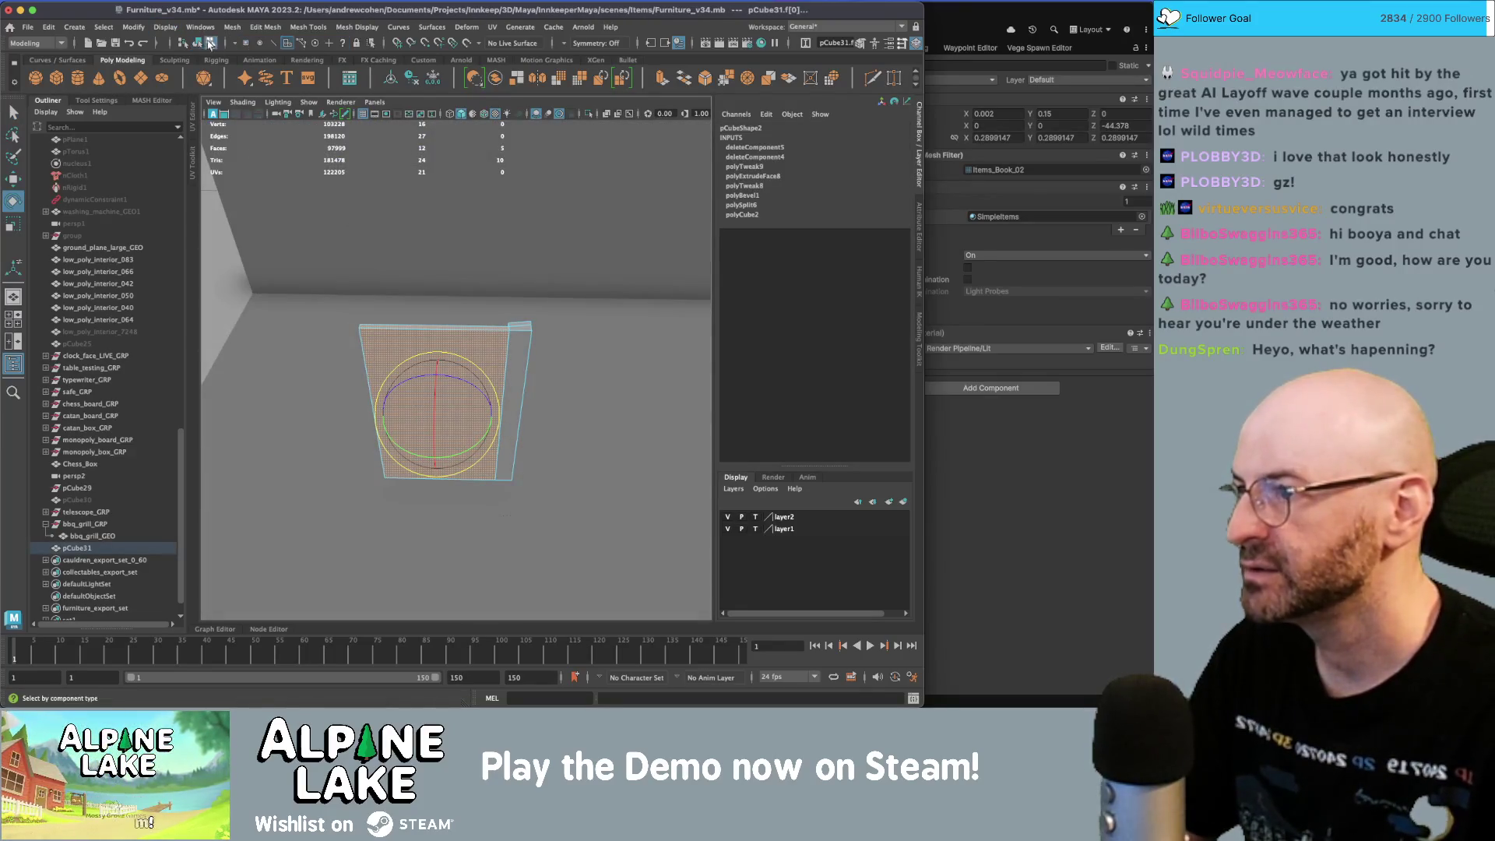
pyautogui.click(197, 43)
pyautogui.press('q')
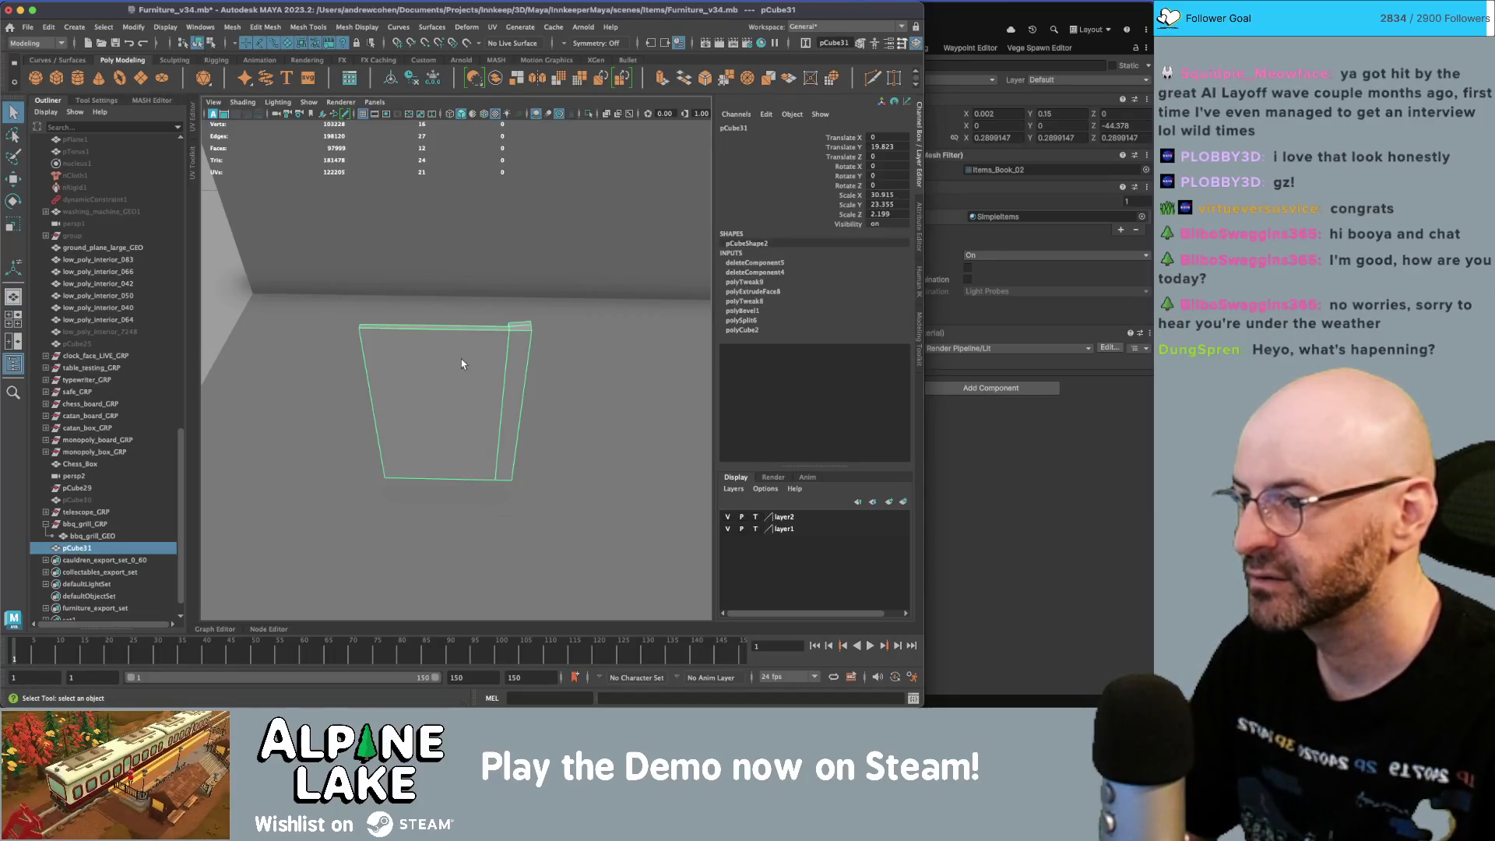
pyautogui.hotkey('alt', 'shift', 'd')
pyautogui.moveTo(462, 363)
pyautogui.keyDown('alt'); pyautogui.mouseDown()
pyautogui.moveTo(486, 386)
pyautogui.moveTo(501, 333)
pyautogui.moveTo(561, 327)
pyautogui.moveTo(603, 350)
pyautogui.moveTo(413, 357)
pyautogui.moveTo(507, 350)
pyautogui.moveTo(407, 321)
pyautogui.moveTo(502, 359)
pyautogui.mouseUp(); pyautogui.keyUp('alt')
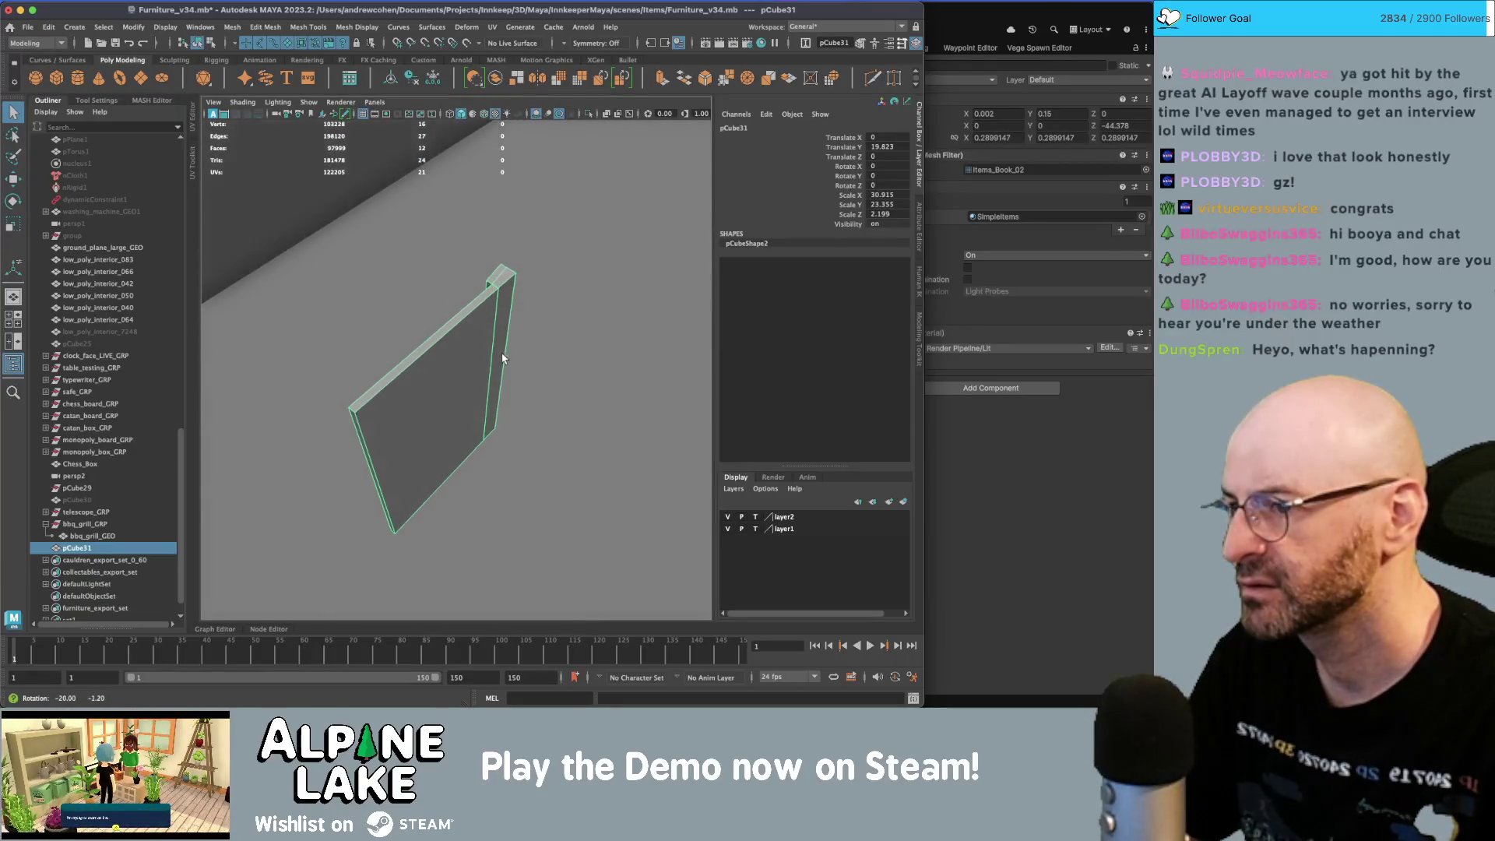
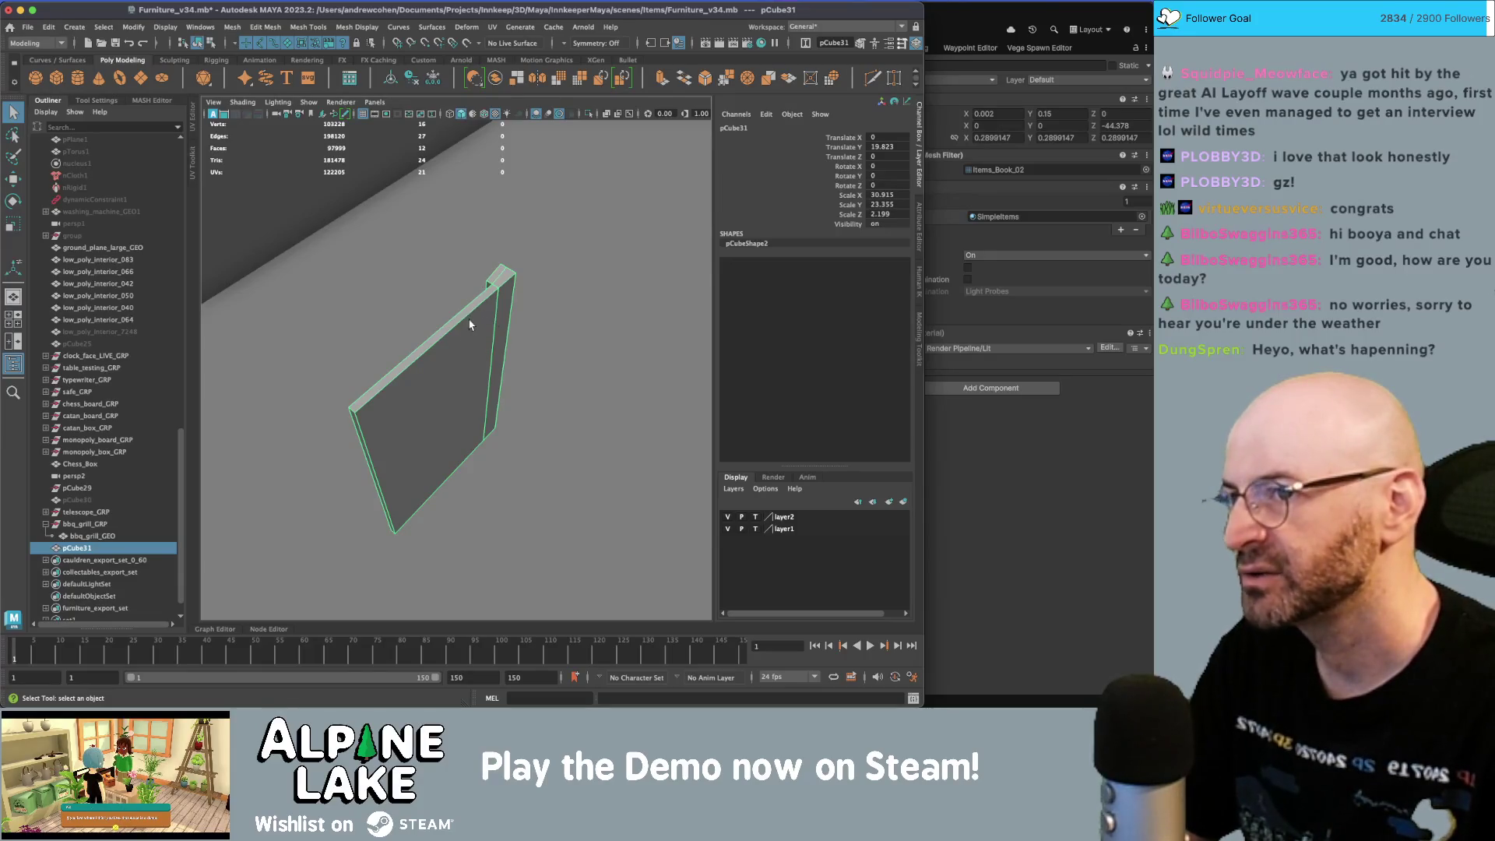
# - Create a polygon cube in front of the thin slab and scale it up to about 12.97
pyautogui.moveTo(459, 323)
pyautogui.keyDown('alt'); pyautogui.mouseDown()
pyautogui.moveTo(395, 343)
pyautogui.moveTo(413, 327)
pyautogui.mouseUp(); pyautogui.keyUp('alt')
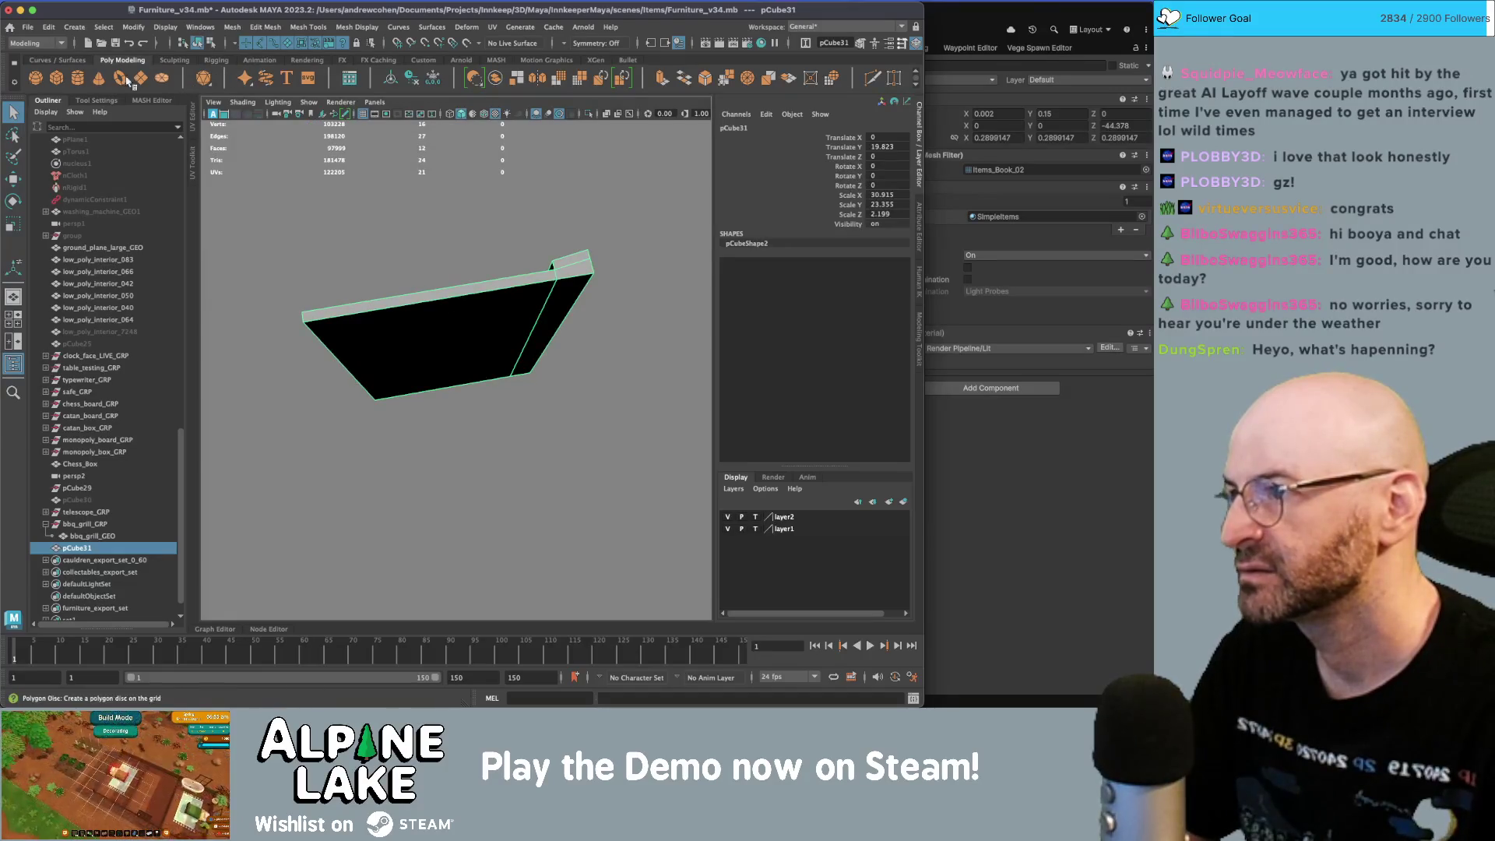
pyautogui.click(67, 82)
pyautogui.press('w')
pyautogui.moveTo(517, 375)
pyautogui.keyDown('alt'); pyautogui.mouseDown()
pyautogui.moveTo(504, 358)
pyautogui.moveTo(515, 576)
pyautogui.moveTo(404, 395)
pyautogui.moveTo(615, 377)
pyautogui.moveTo(534, 387)
pyautogui.mouseUp(); pyautogui.keyUp('alt')
pyautogui.press('r')
pyautogui.press('q')
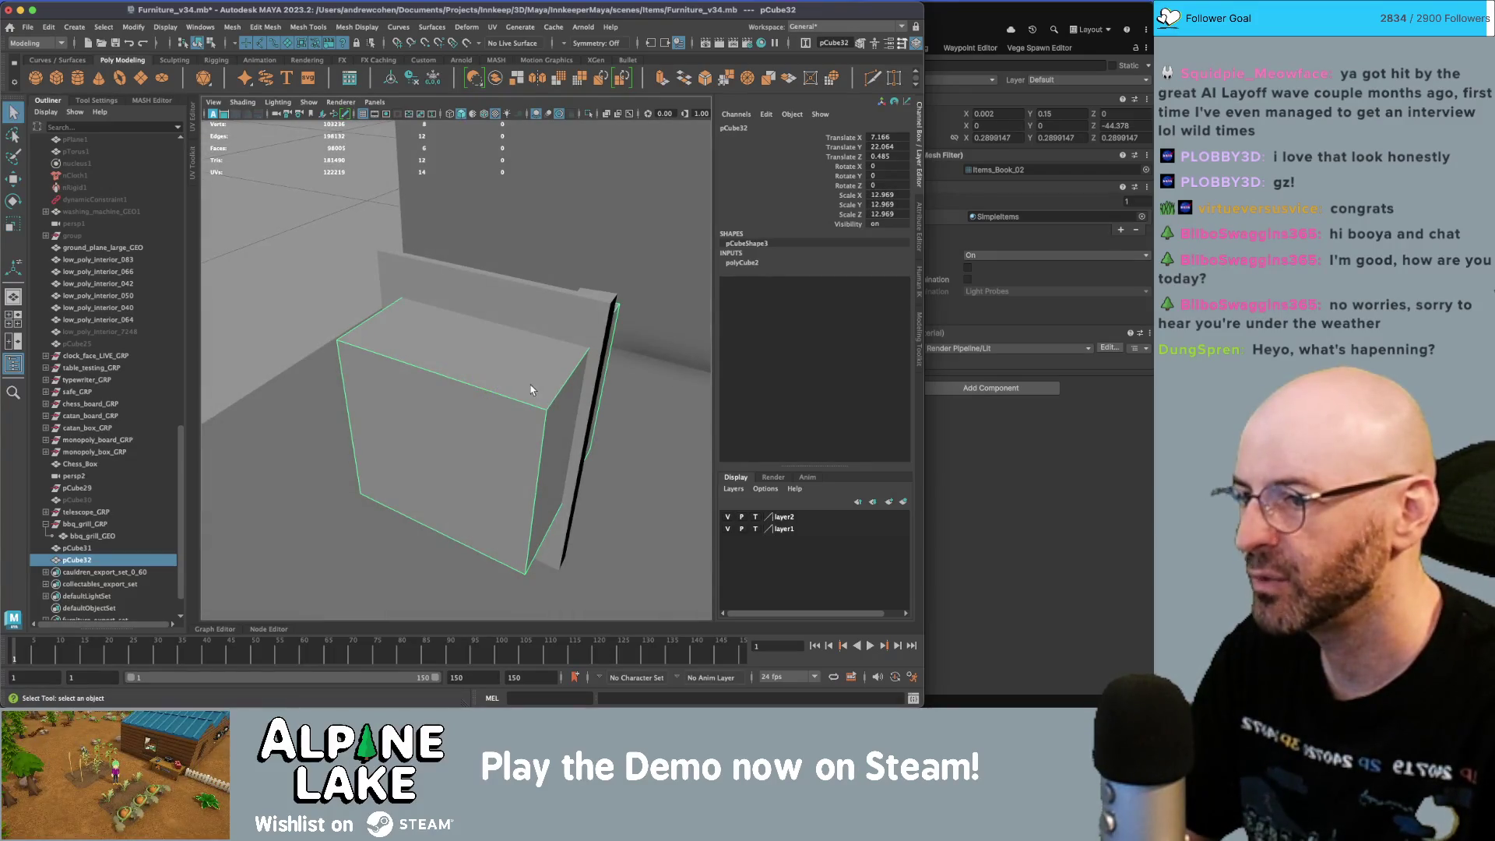
# - Select the cube's front and side faces and move one to thin the box into a block
pyautogui.moveTo(530, 335); pyautogui.dragTo(531, 383, button='right')
pyautogui.click(565, 413)
pyautogui.press('w')
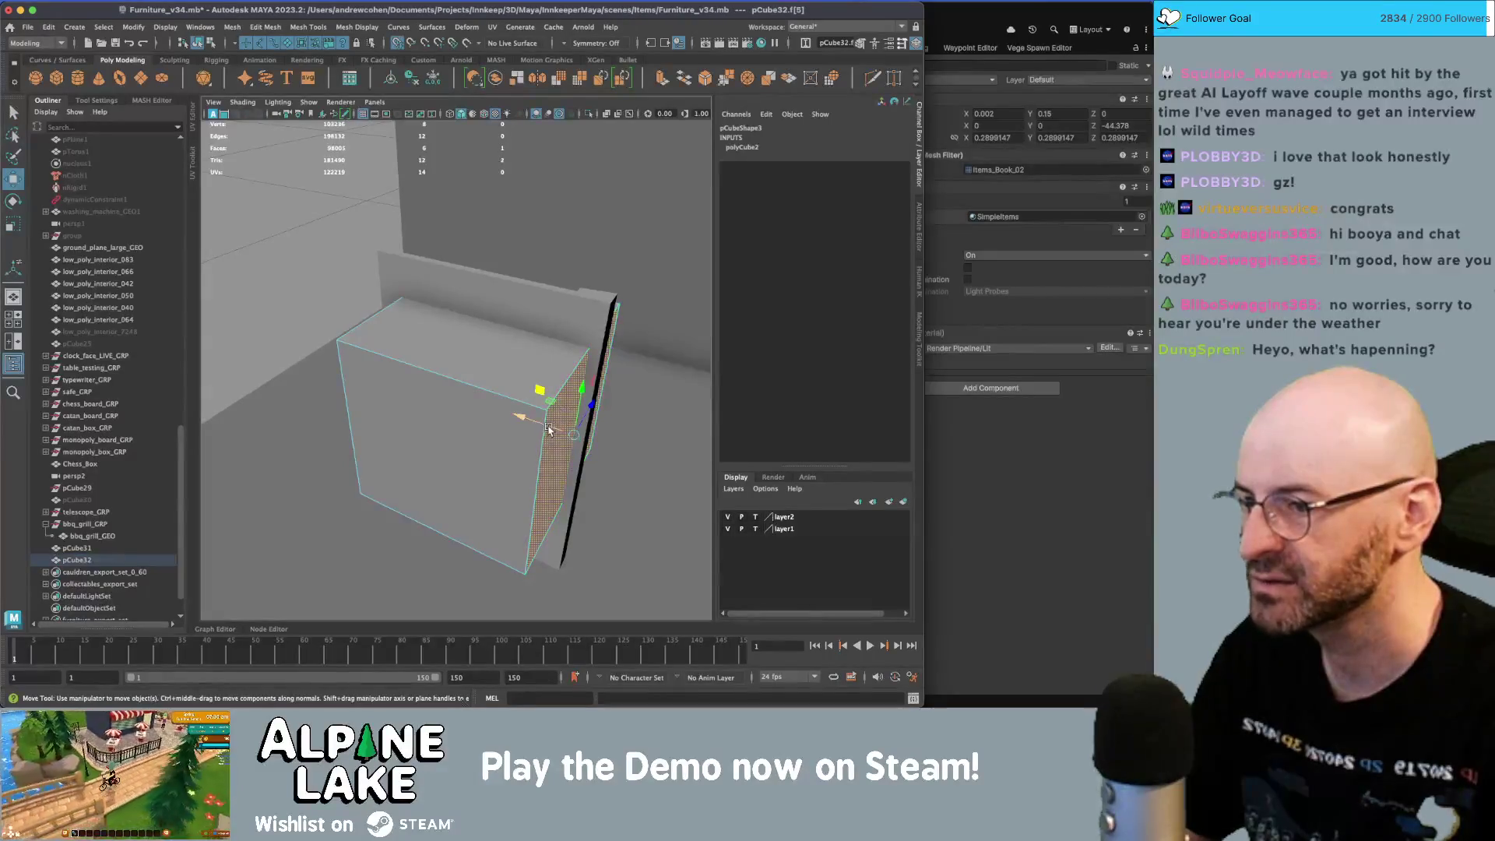
pyautogui.press('q')
pyautogui.moveTo(537, 425)
pyautogui.keyDown('alt'); pyautogui.mouseDown()
pyautogui.moveTo(572, 453)
pyautogui.moveTo(424, 315)
pyautogui.mouseUp(); pyautogui.keyUp('alt')
pyautogui.click(573, 453)
pyautogui.press('w')
# - Pull back to a high view over the whole furniture layout
pyautogui.moveTo(424, 315)
pyautogui.keyDown('alt'); pyautogui.mouseDown(button='right')
pyautogui.moveTo(324, 244)
pyautogui.moveTo(279, 296)
pyautogui.mouseUp(button='right'); pyautogui.keyUp('alt')
pyautogui.moveTo(279, 296)
pyautogui.keyDown('alt'); pyautogui.mouseDown()
pyautogui.moveTo(517, 356)
pyautogui.moveTo(529, 393)
pyautogui.mouseUp(); pyautogui.keyUp('alt')
pyautogui.keyDown('alt'); pyautogui.moveTo(529, 393); pyautogui.dragTo(386, 390, button='right'); pyautogui.keyUp('alt')
pyautogui.moveTo(386, 389)
pyautogui.keyDown('alt'); pyautogui.mouseDown()
pyautogui.moveTo(397, 432)
pyautogui.moveTo(424, 286)
pyautogui.mouseUp(); pyautogui.keyUp('alt')
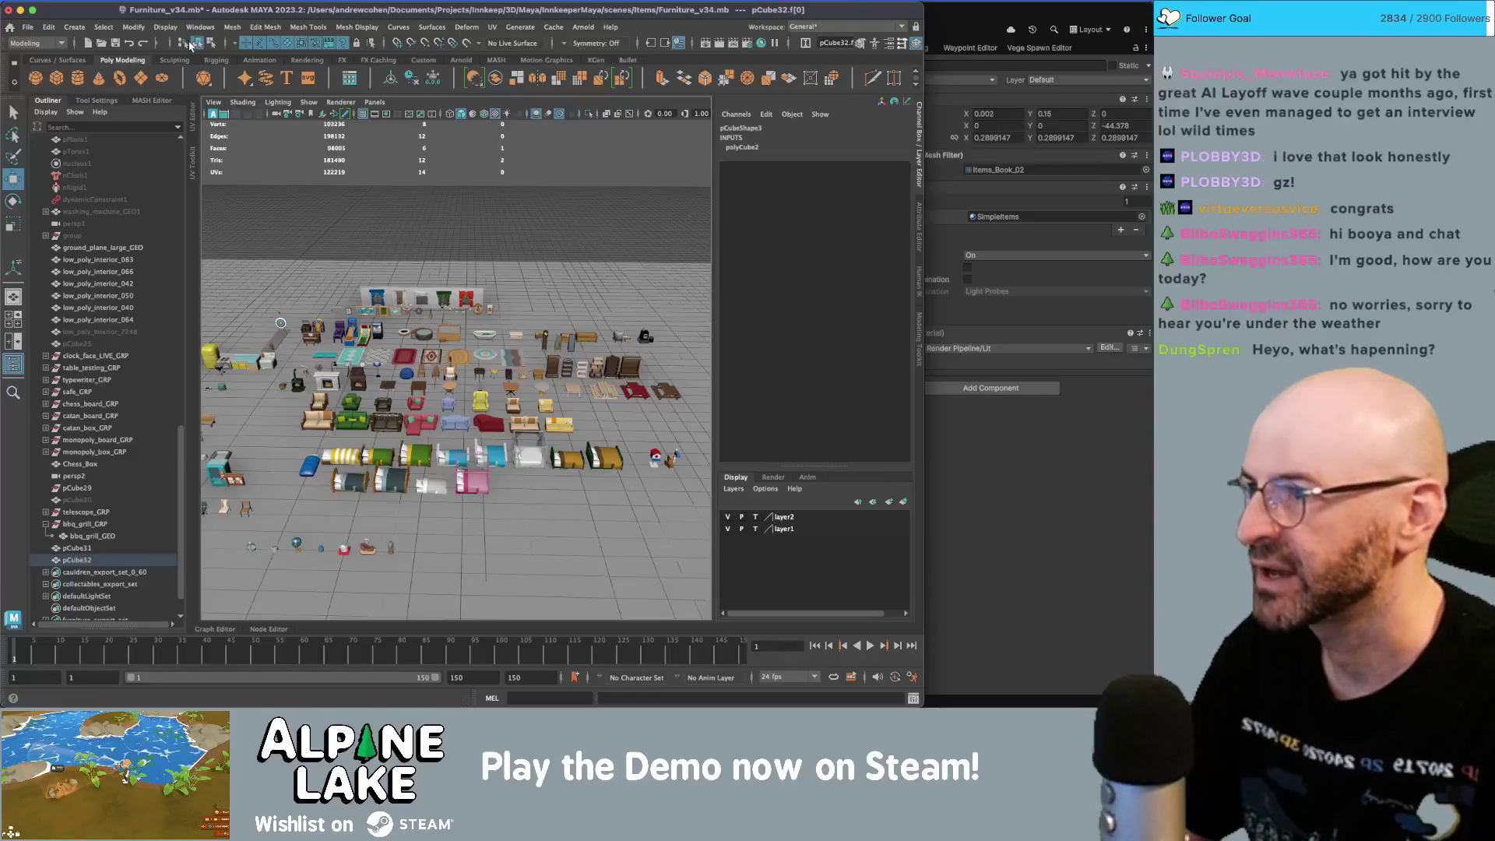
# - Select upright_piano_GEO, frame it with F, and look closely at its music book
pyautogui.click(210, 43)
pyautogui.press('q')
pyautogui.moveTo(387, 291)
pyautogui.keyDown('alt'); pyautogui.mouseDown(button='right')
pyautogui.moveTo(515, 325)
pyautogui.moveTo(405, 366)
pyautogui.moveTo(615, 310)
pyautogui.moveTo(288, 287)
pyautogui.moveTo(315, 308)
pyautogui.mouseUp(button='right'); pyautogui.keyUp('alt')
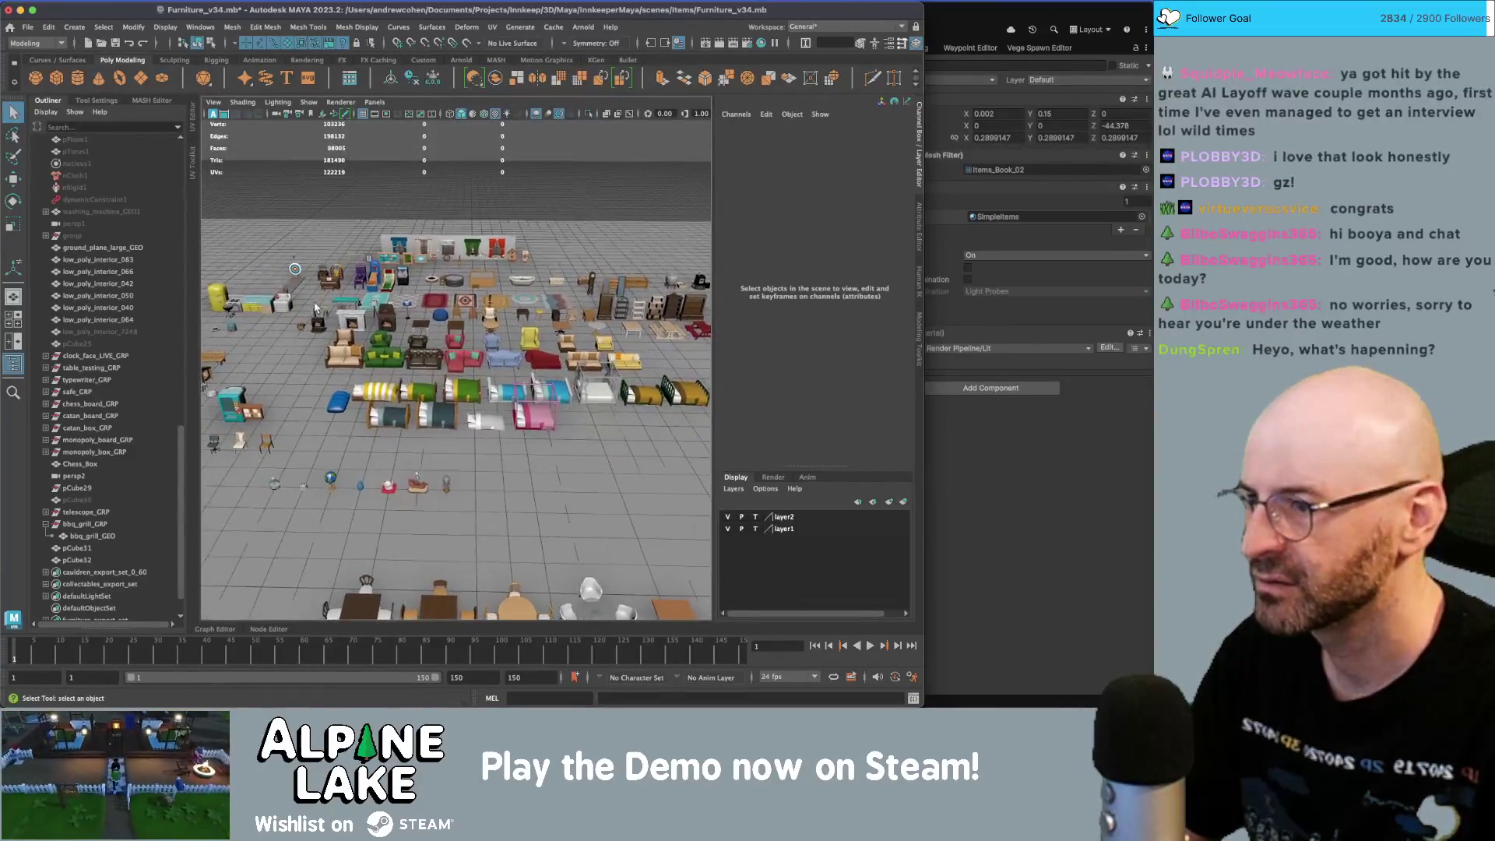
pyautogui.click(329, 281)
pyautogui.press('f')
pyautogui.keyDown('alt'); pyautogui.moveTo(436, 303); pyautogui.dragTo(521, 298); pyautogui.keyUp('alt')
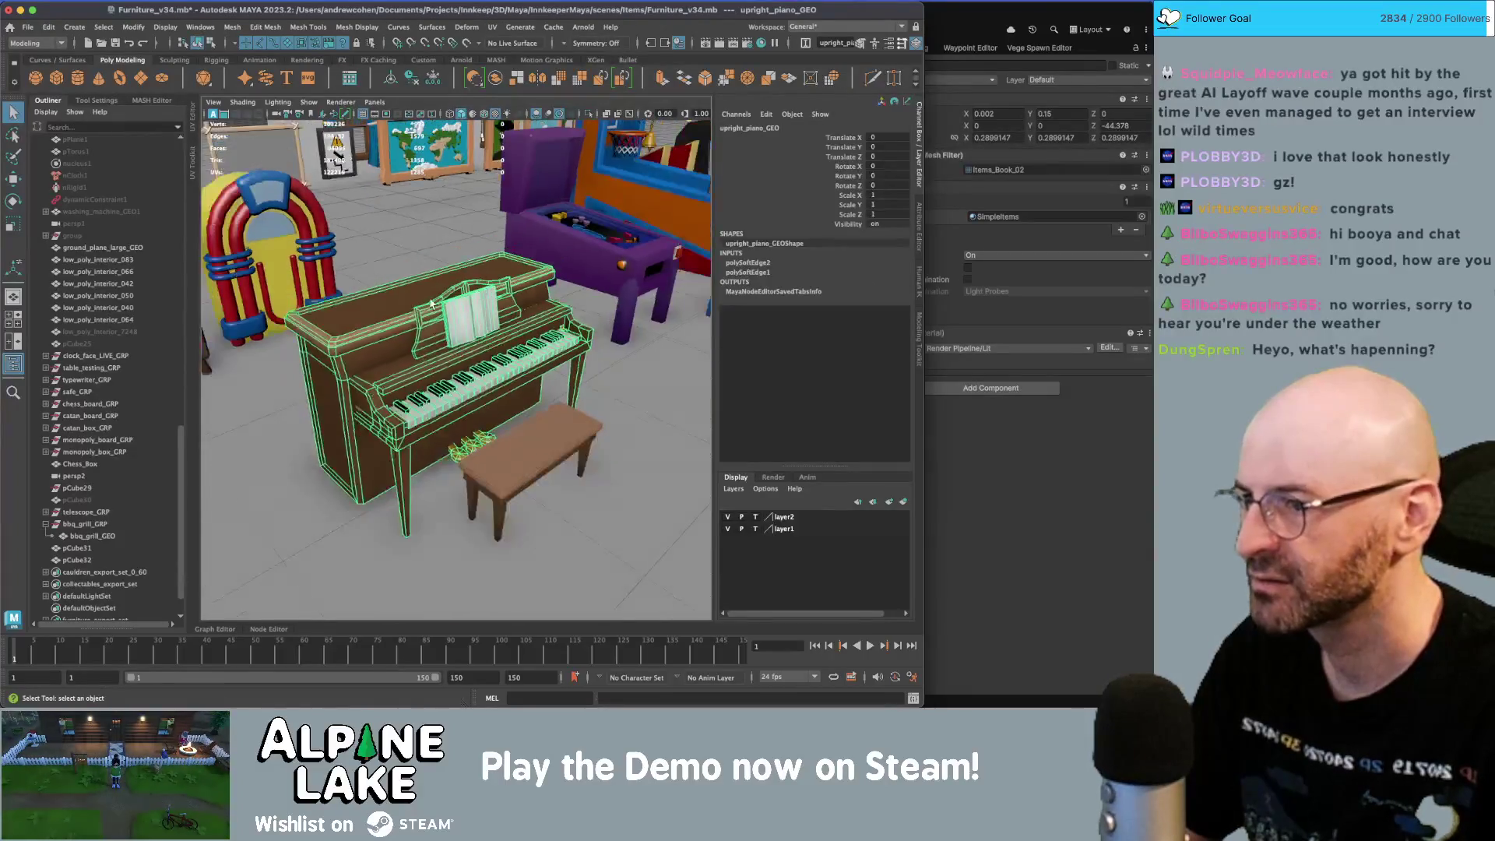
pyautogui.keyDown('alt'); pyautogui.moveTo(522, 297); pyautogui.dragTo(592, 288, button='right'); pyautogui.keyUp('alt')
pyautogui.click(499, 335)
pyautogui.moveTo(498, 335)
pyautogui.keyDown('alt'); pyautogui.mouseDown()
pyautogui.moveTo(528, 329)
pyautogui.moveTo(471, 344)
pyautogui.moveTo(414, 296)
pyautogui.mouseUp(); pyautogui.keyUp('alt')
# - Reselect upright_piano_GEO in object mode and duplicate it with Ctrl+D
pyautogui.click(489, 273)
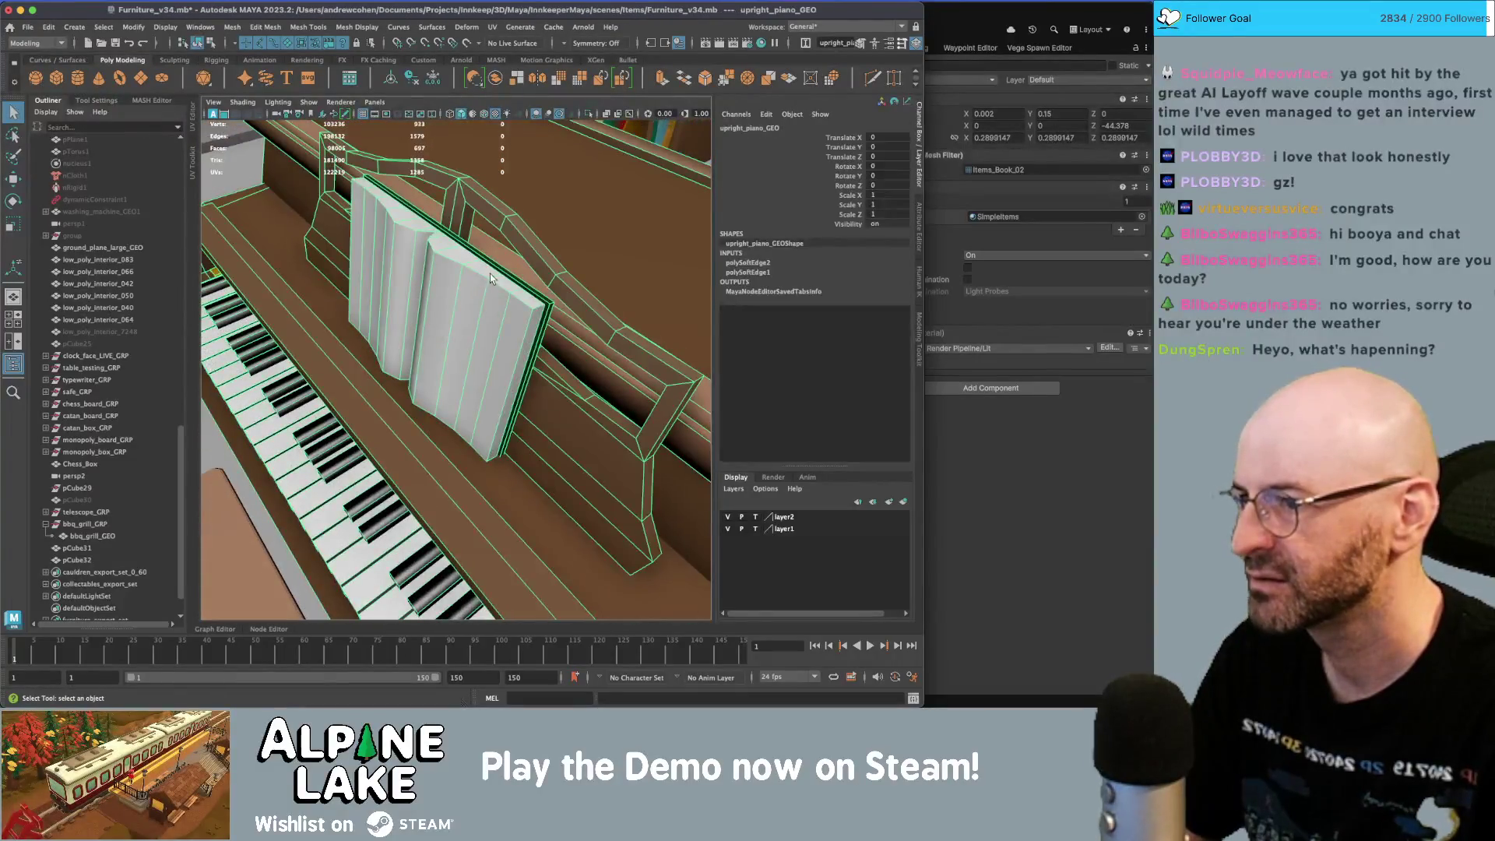
pyautogui.rightClick(429, 263)
pyautogui.click(350, 173)
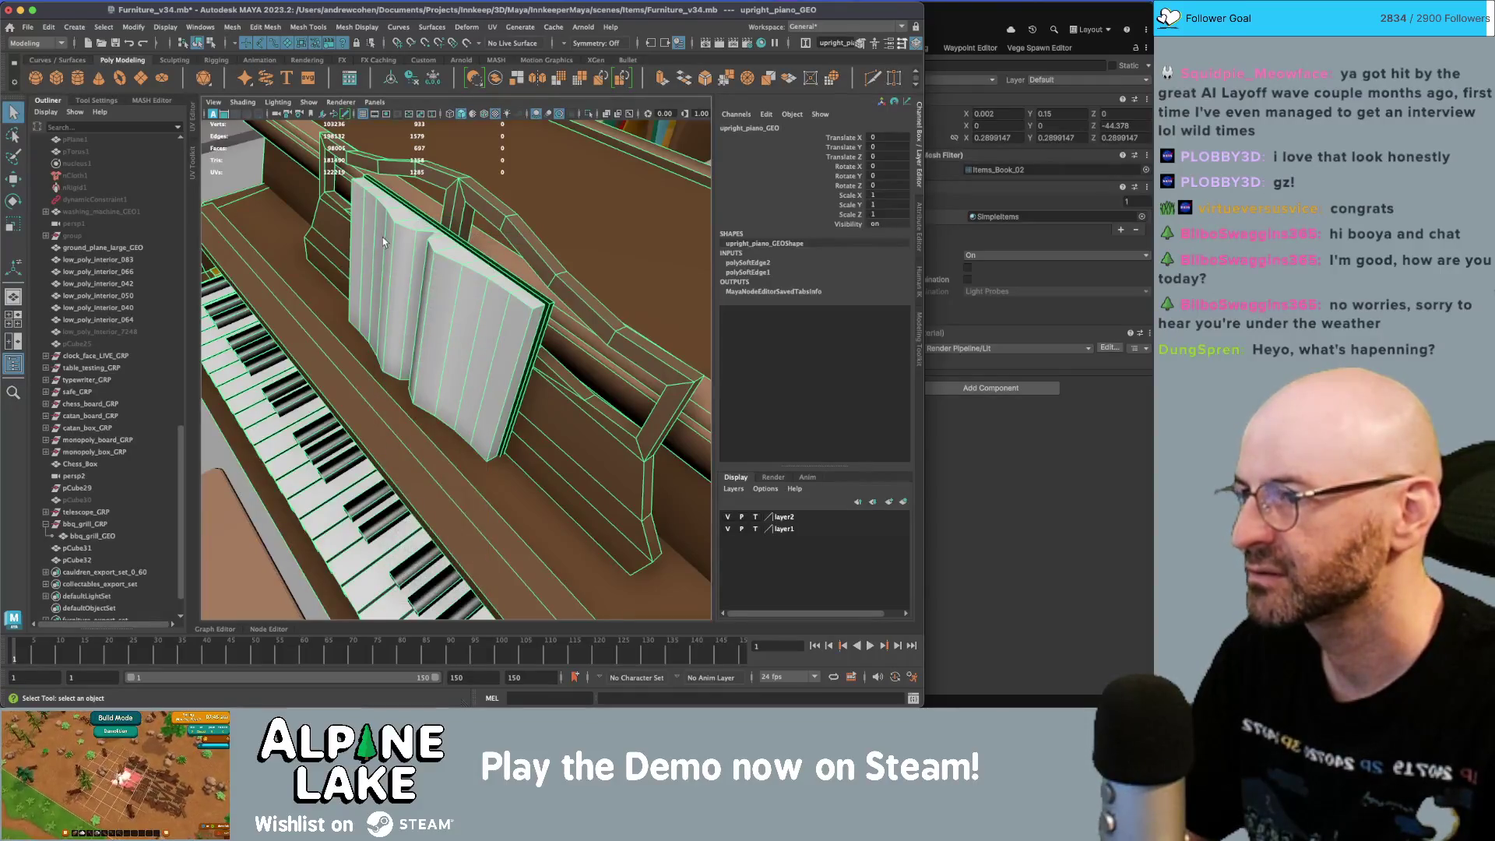
pyautogui.scroll(-10, 402, 274)
pyautogui.moveTo(420, 327)
pyautogui.keyDown('alt'); pyautogui.mouseDown()
pyautogui.moveTo(478, 393)
pyautogui.moveTo(456, 366)
pyautogui.mouseUp(); pyautogui.keyUp('alt')
pyautogui.press('w')
pyautogui.scroll(8, 436, 296)
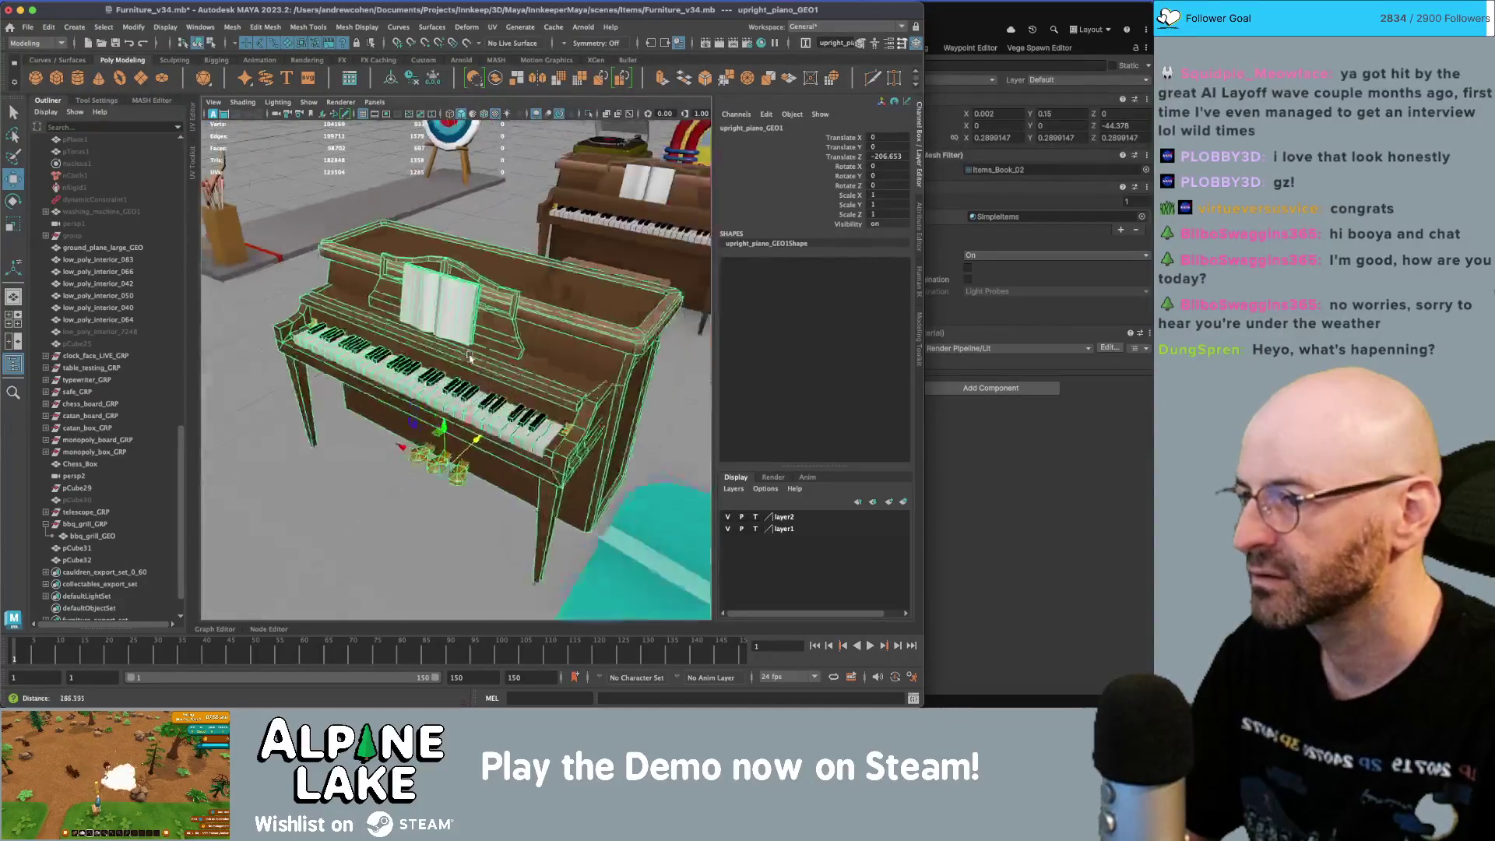
pyautogui.press('q')
# - Move the copy, upright_piano_GEO1, along Z to Translate Z -1796.314
pyautogui.rightClick(434, 269)
pyautogui.click(440, 285)
pyautogui.scroll(-10, 446, 276)
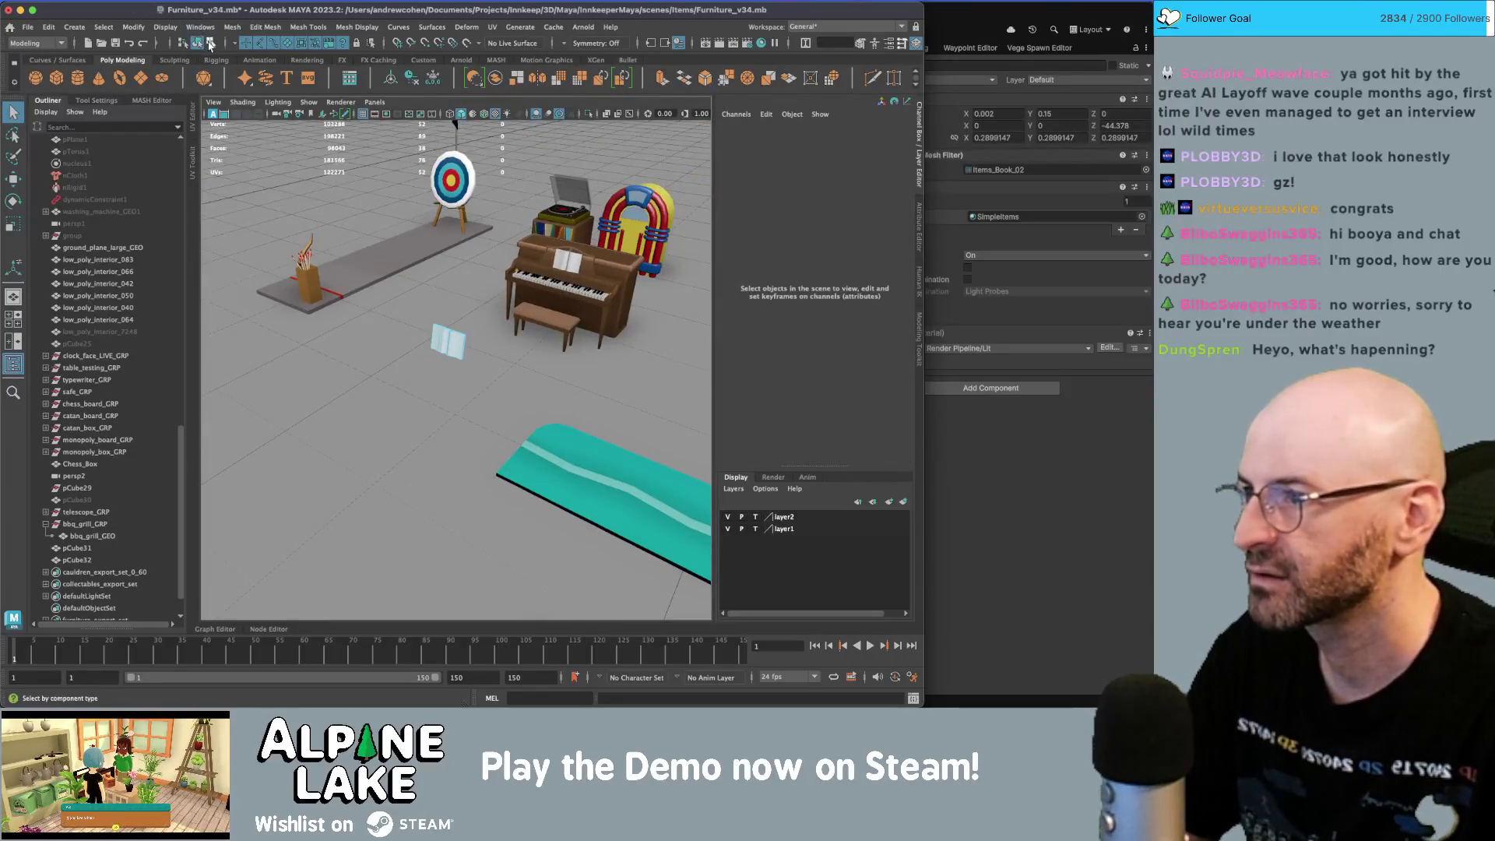
pyautogui.click(560, 288)
pyautogui.press('w')
pyautogui.scroll(5, 451, 335)
pyautogui.scroll(-10, 390, 350)
# - Frame the copied piano piece and roughly tilt it about its X axis
pyautogui.keyDown('alt'); pyautogui.moveTo(203, 374); pyautogui.dragTo(547, 375); pyautogui.keyUp('alt')
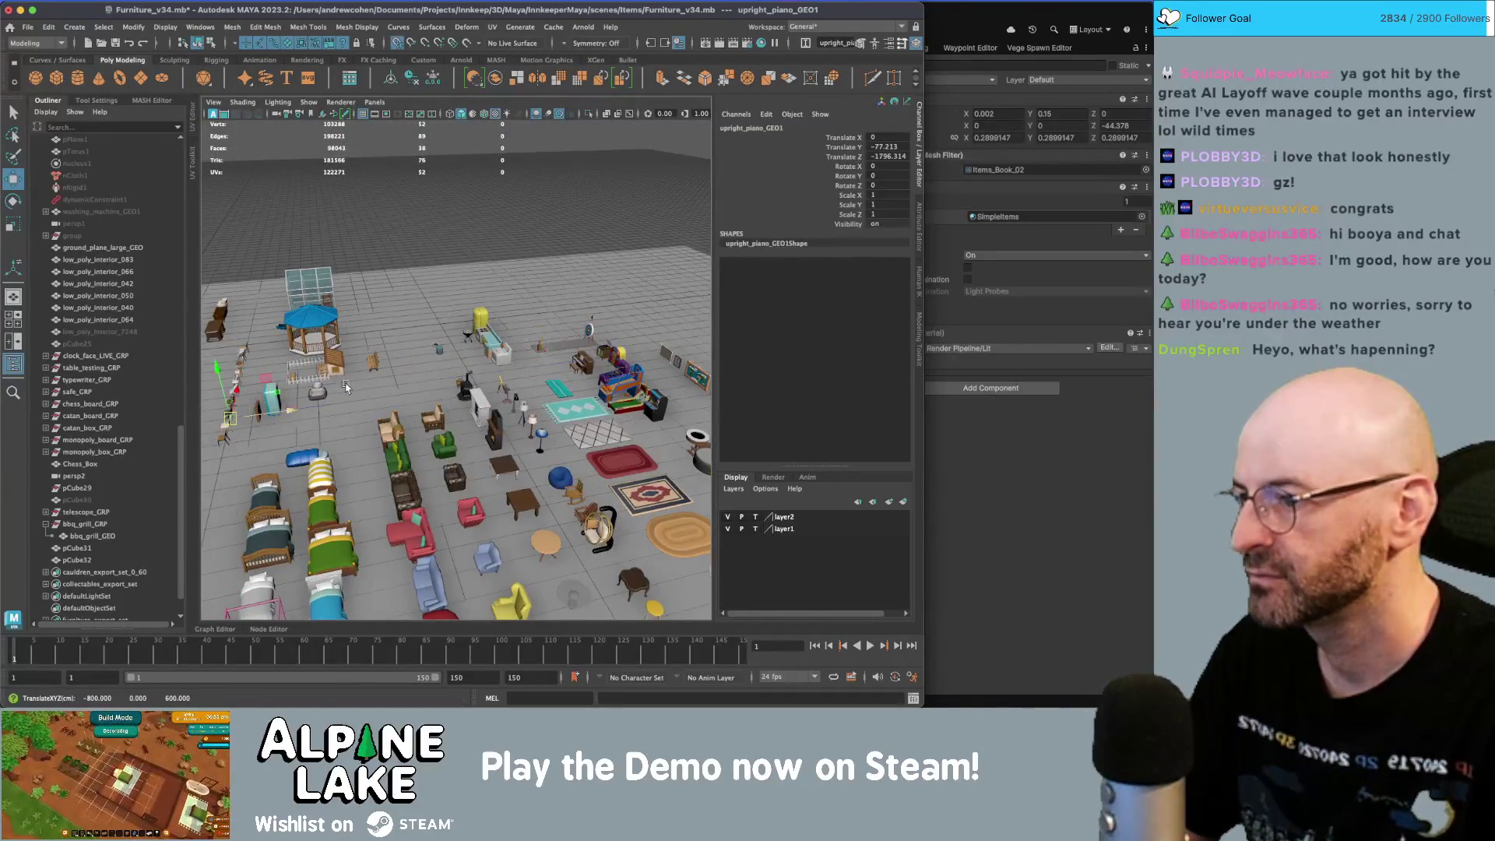
pyautogui.scroll(-3, 347, 387)
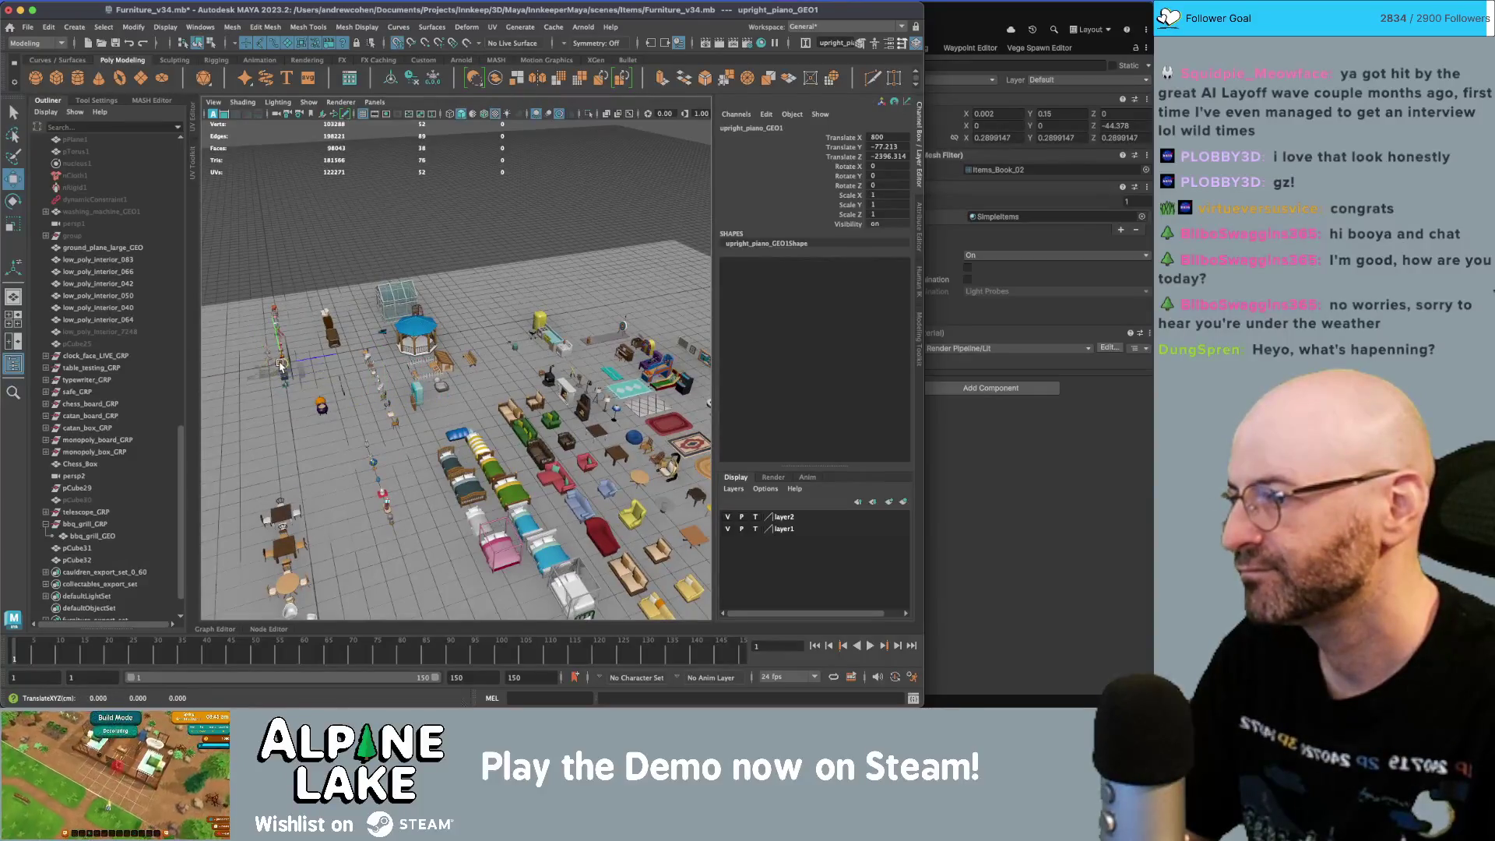
pyautogui.press('f')
pyautogui.moveTo(265, 359)
pyautogui.keyDown('alt'); pyautogui.mouseDown()
pyautogui.moveTo(350, 362)
pyautogui.moveTo(463, 330)
pyautogui.moveTo(449, 253)
pyautogui.mouseUp(); pyautogui.keyUp('alt')
pyautogui.press('f')
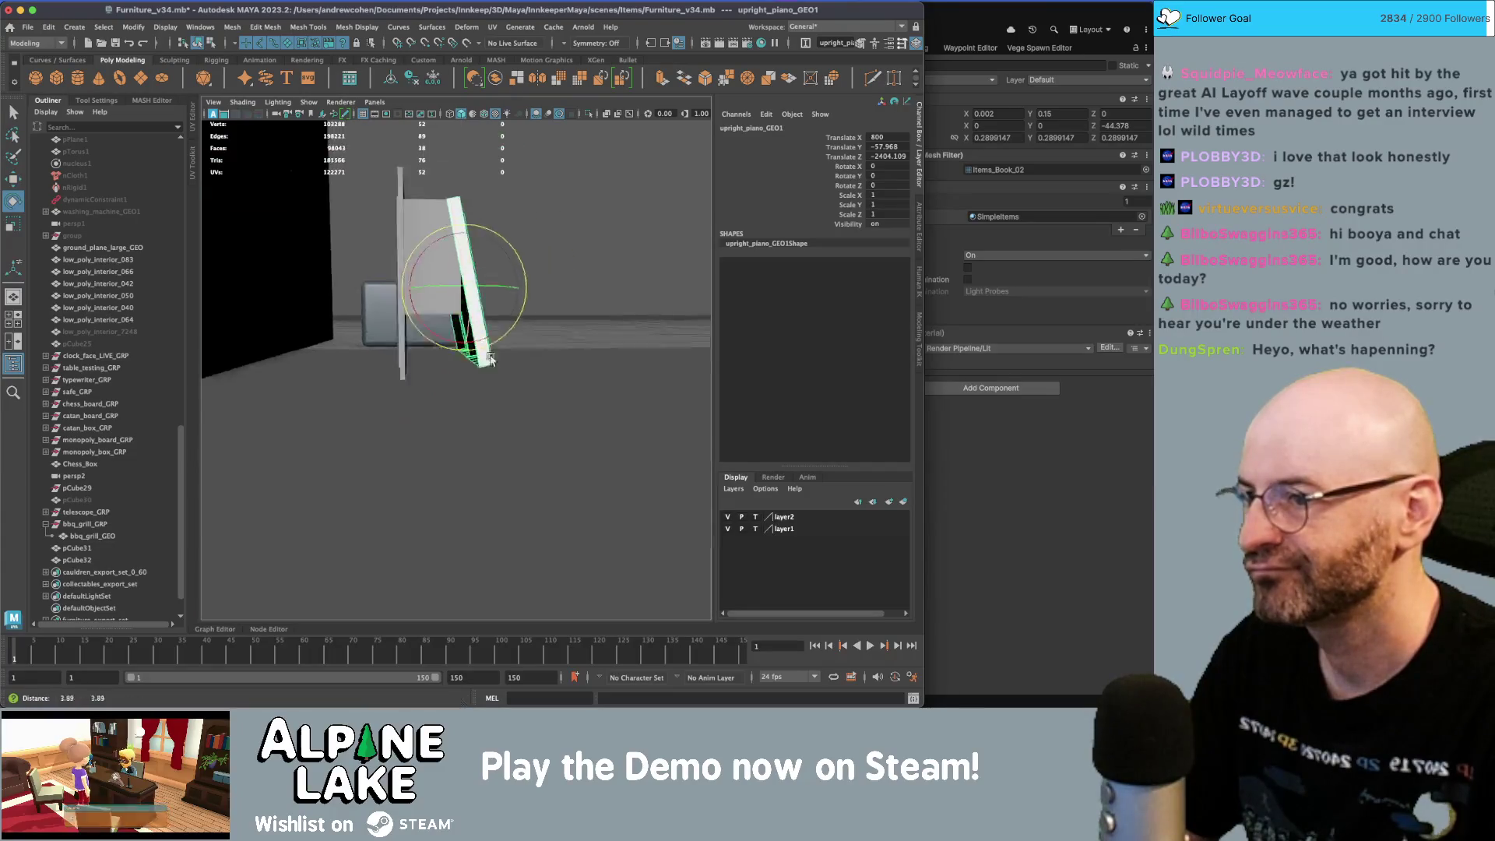
pyautogui.moveTo(454, 263); pyautogui.dragTo(465, 282)
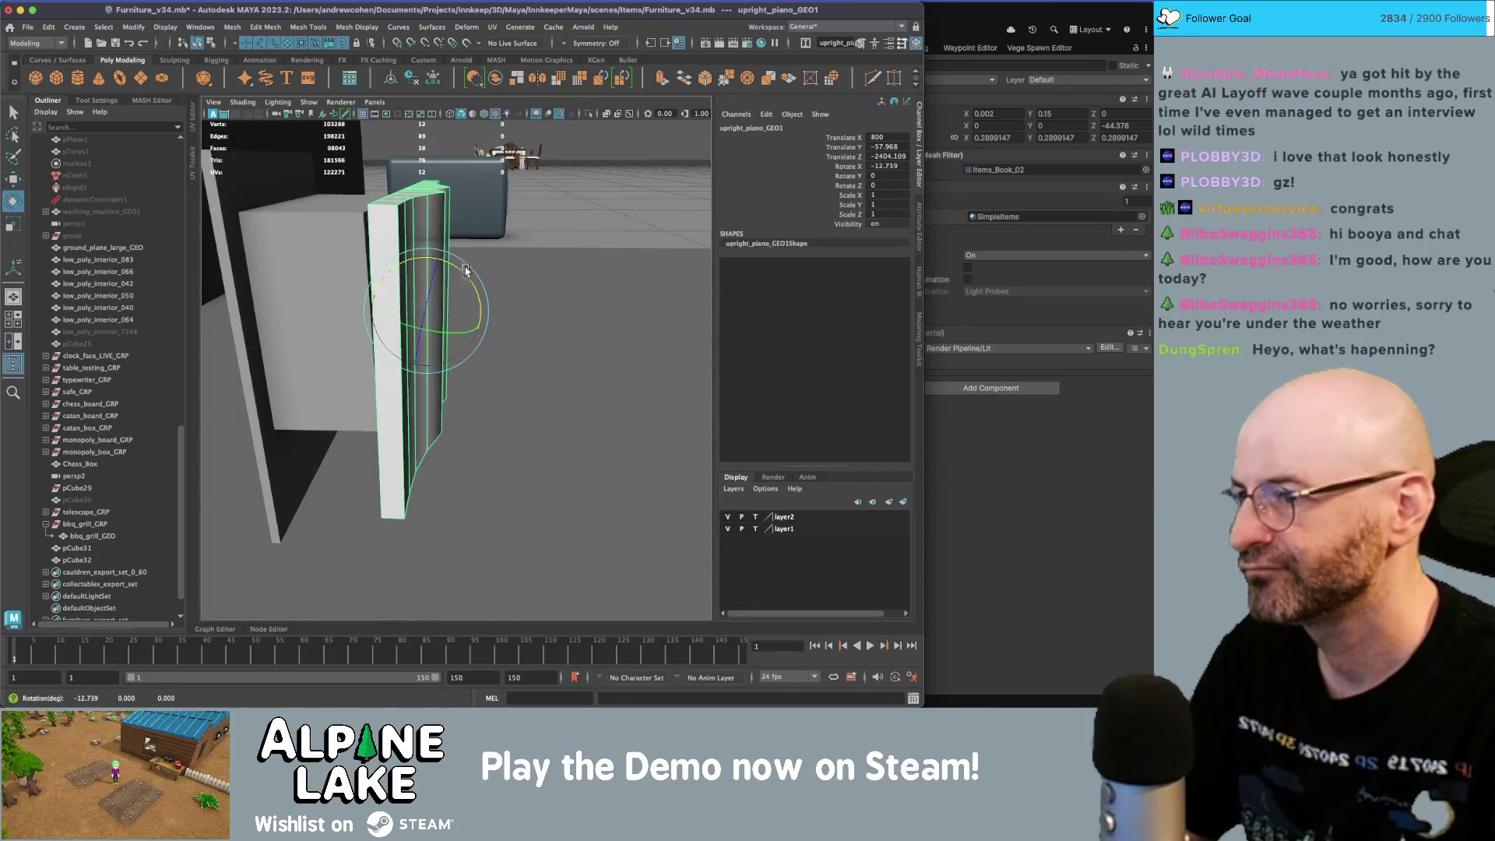
# - In the side view, set Rotate X to about -11.6 degrees and freeze transformations
pyautogui.press('space')
pyautogui.press('f')
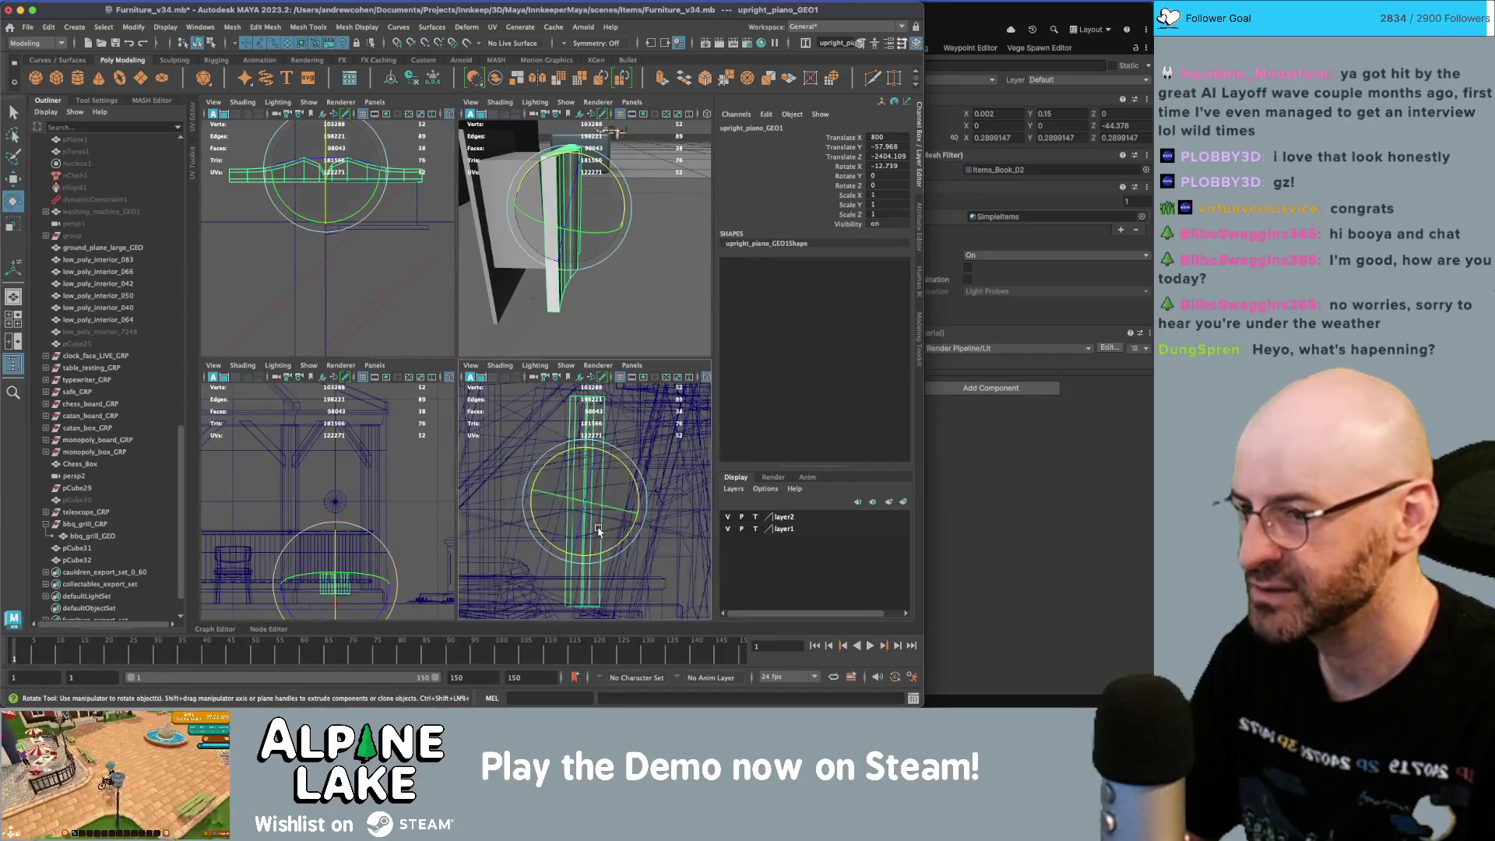
pyautogui.press('space')
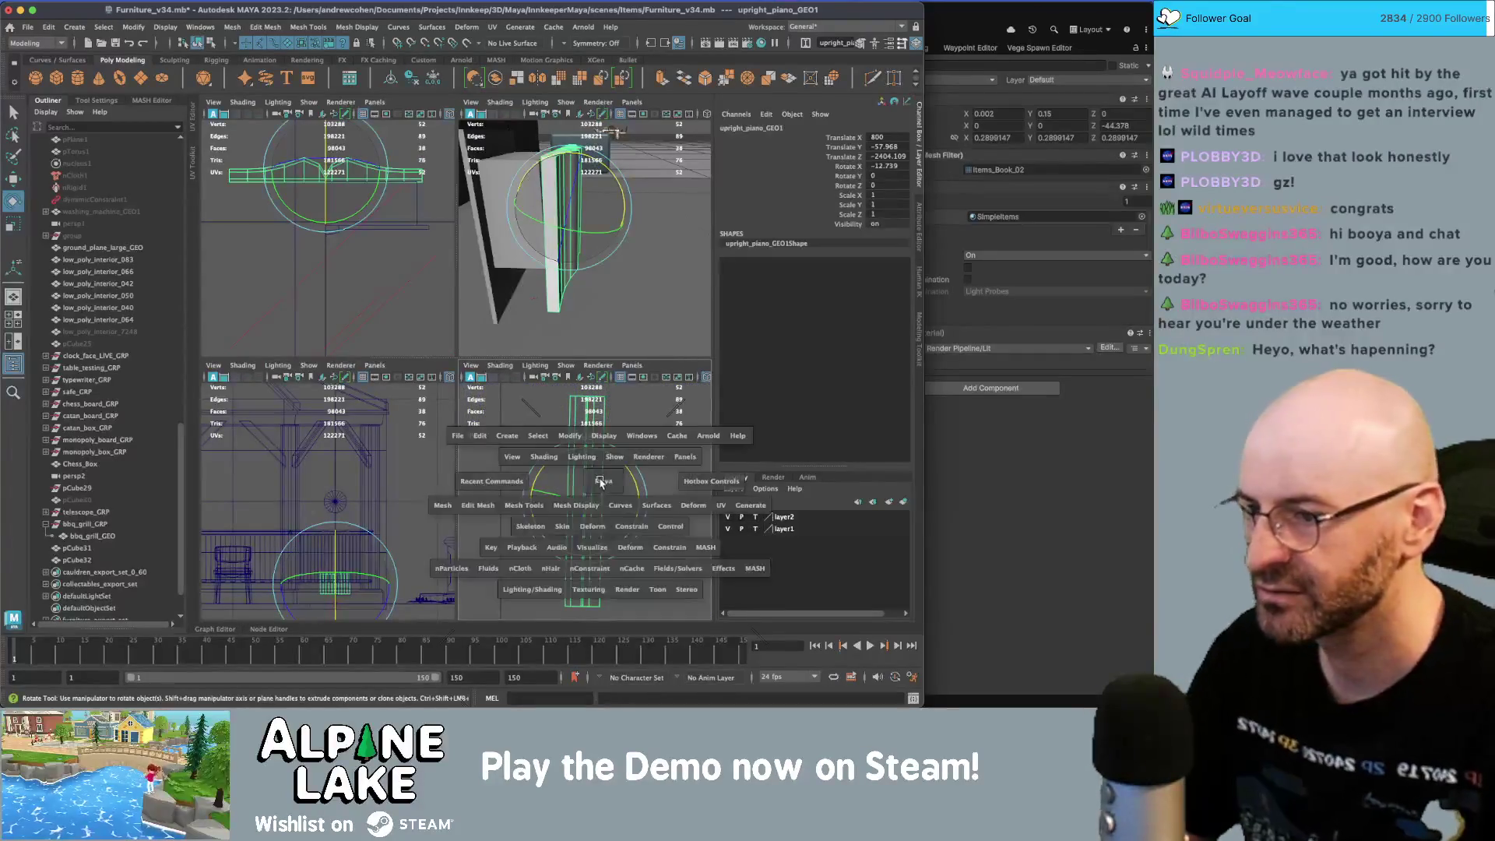
pyautogui.moveTo(498, 337)
pyautogui.mouseDown()
pyautogui.moveTo(621, 163)
pyautogui.moveTo(724, 147)
pyautogui.mouseUp()
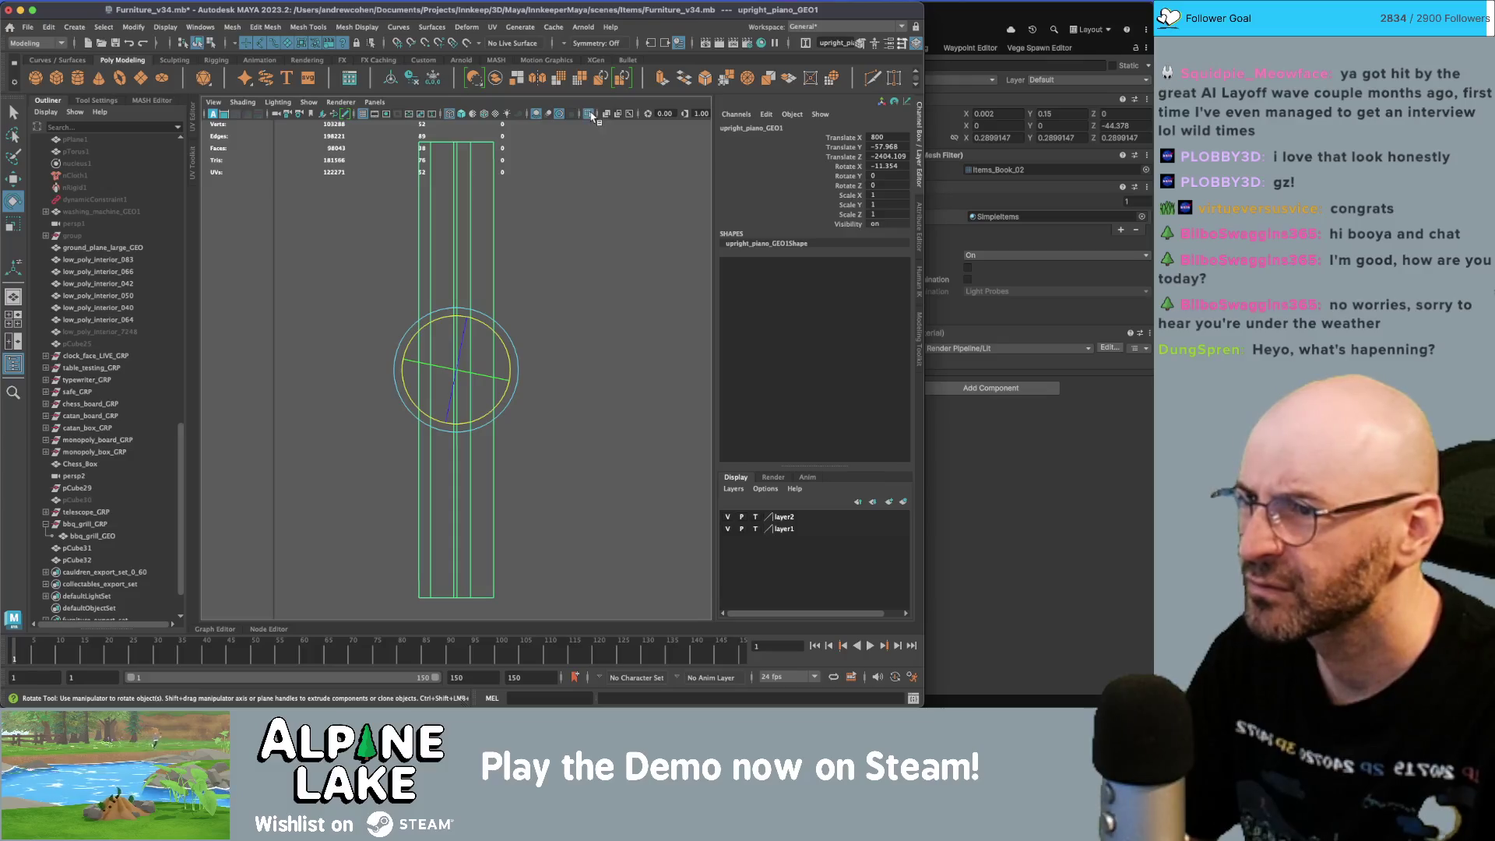
pyautogui.moveTo(494, 326)
pyautogui.mouseDown()
pyautogui.moveTo(546, 257)
pyautogui.moveTo(498, 331)
pyautogui.mouseUp()
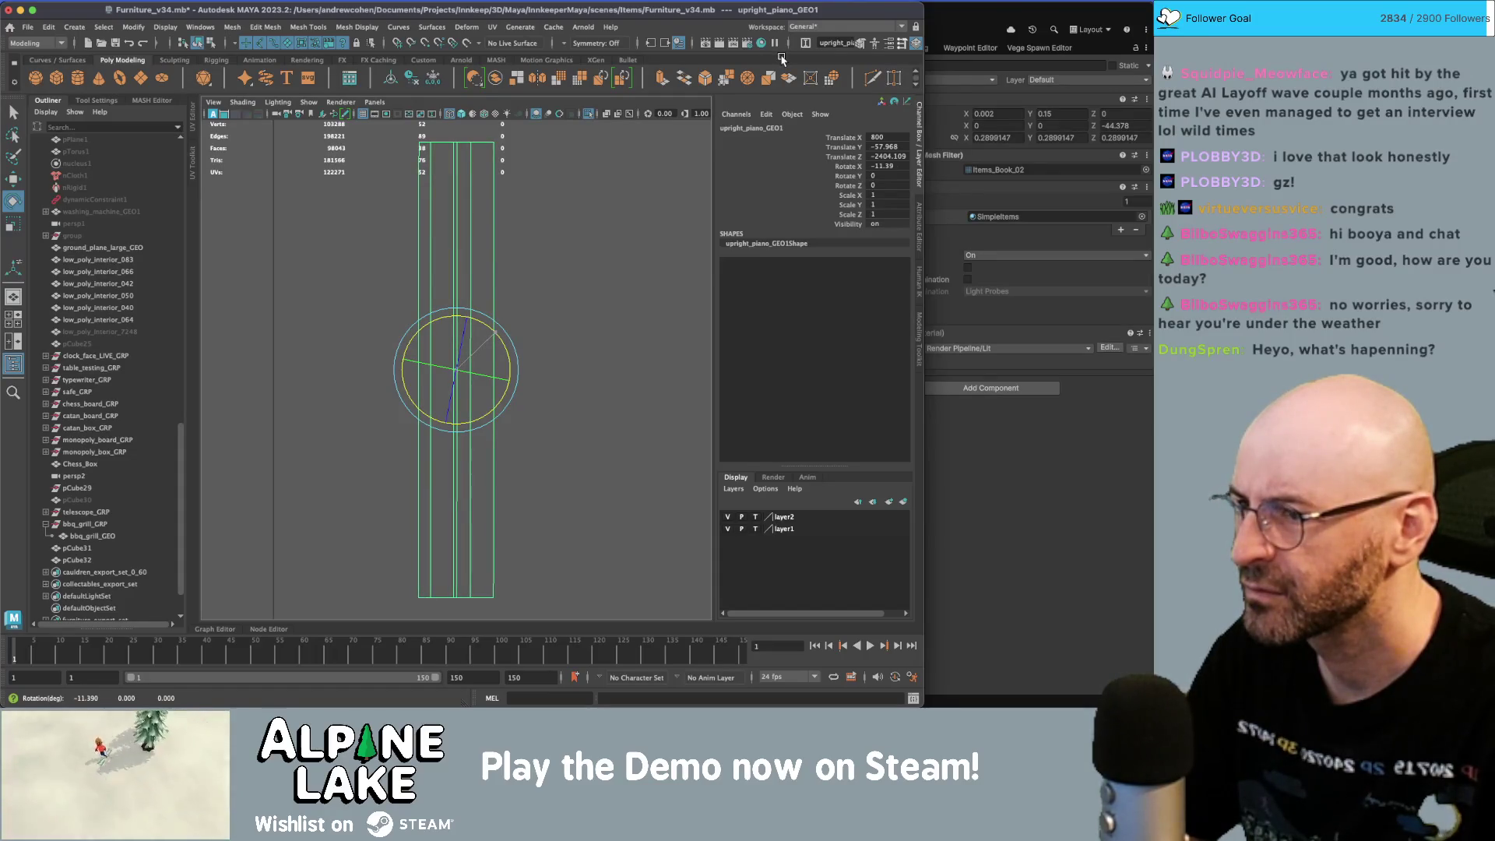
pyautogui.press('w')
pyautogui.hotkey('ctrl', 'shift', 'f')
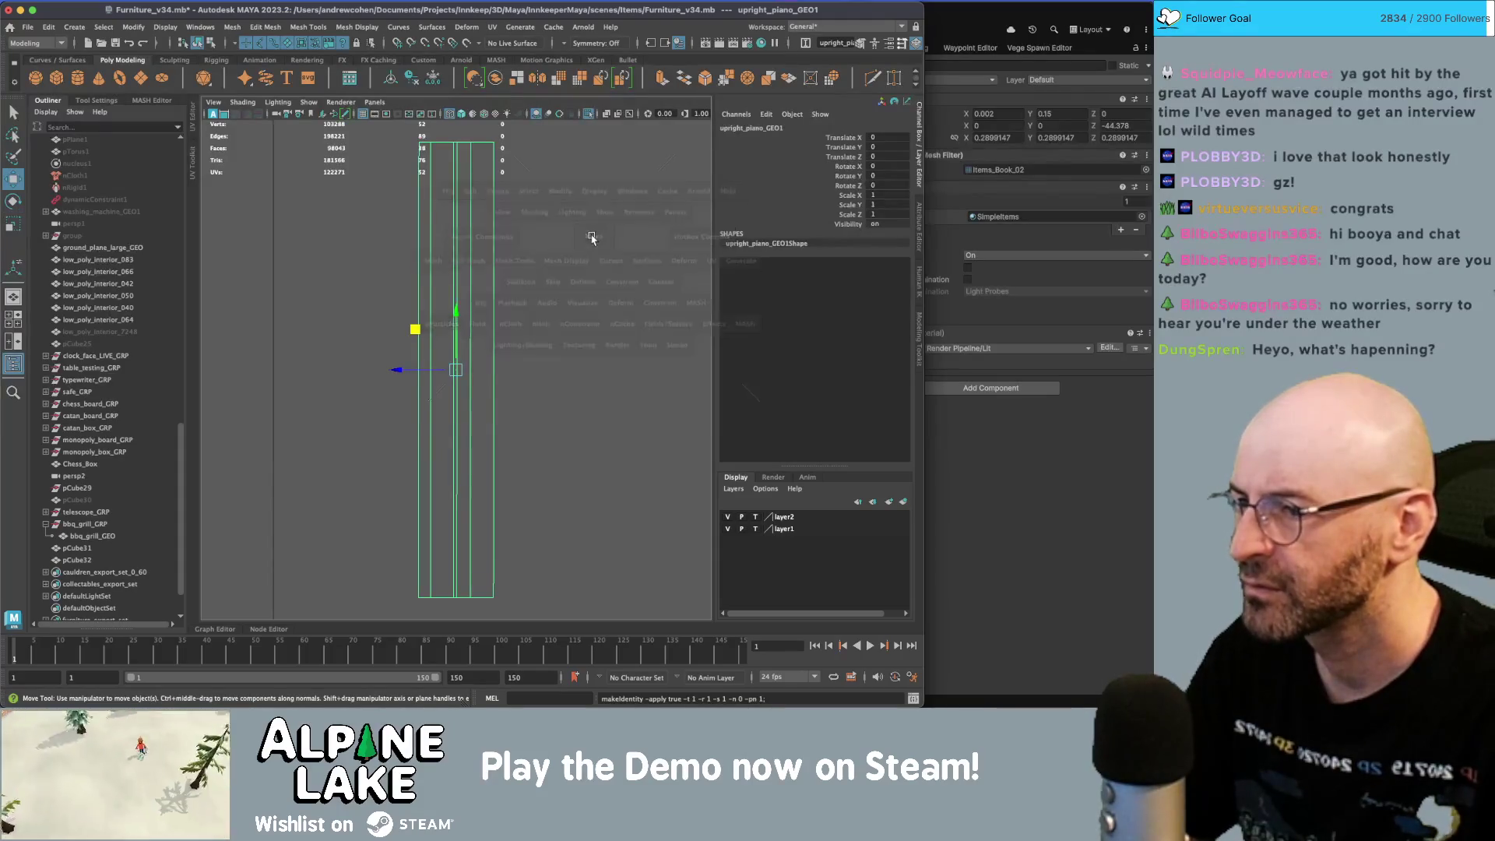
# - Reposition the copied music book along Y and Z in the perspective view
pyautogui.press('space')
pyautogui.press('space')
pyautogui.moveTo(584, 240)
pyautogui.keyDown('alt'); pyautogui.mouseDown()
pyautogui.moveTo(437, 285)
pyautogui.moveTo(447, 362)
pyautogui.moveTo(418, 343)
pyautogui.moveTo(441, 360)
pyautogui.moveTo(426, 345)
pyautogui.moveTo(448, 304)
pyautogui.moveTo(477, 299)
pyautogui.moveTo(451, 311)
pyautogui.mouseUp(); pyautogui.keyUp('alt')
pyautogui.press('4')
pyautogui.press('5')
pyautogui.moveTo(402, 366)
pyautogui.mouseDown()
pyautogui.moveTo(417, 370)
pyautogui.moveTo(389, 315)
pyautogui.moveTo(405, 327)
pyautogui.moveTo(444, 312)
pyautogui.moveTo(444, 296)
pyautogui.moveTo(537, 294)
pyautogui.mouseUp()
pyautogui.scroll(3, 405, 327)
# - Select the book's page section and push it forward to Translate Z 2.21
pyautogui.press('q')
pyautogui.rightClick(537, 294)
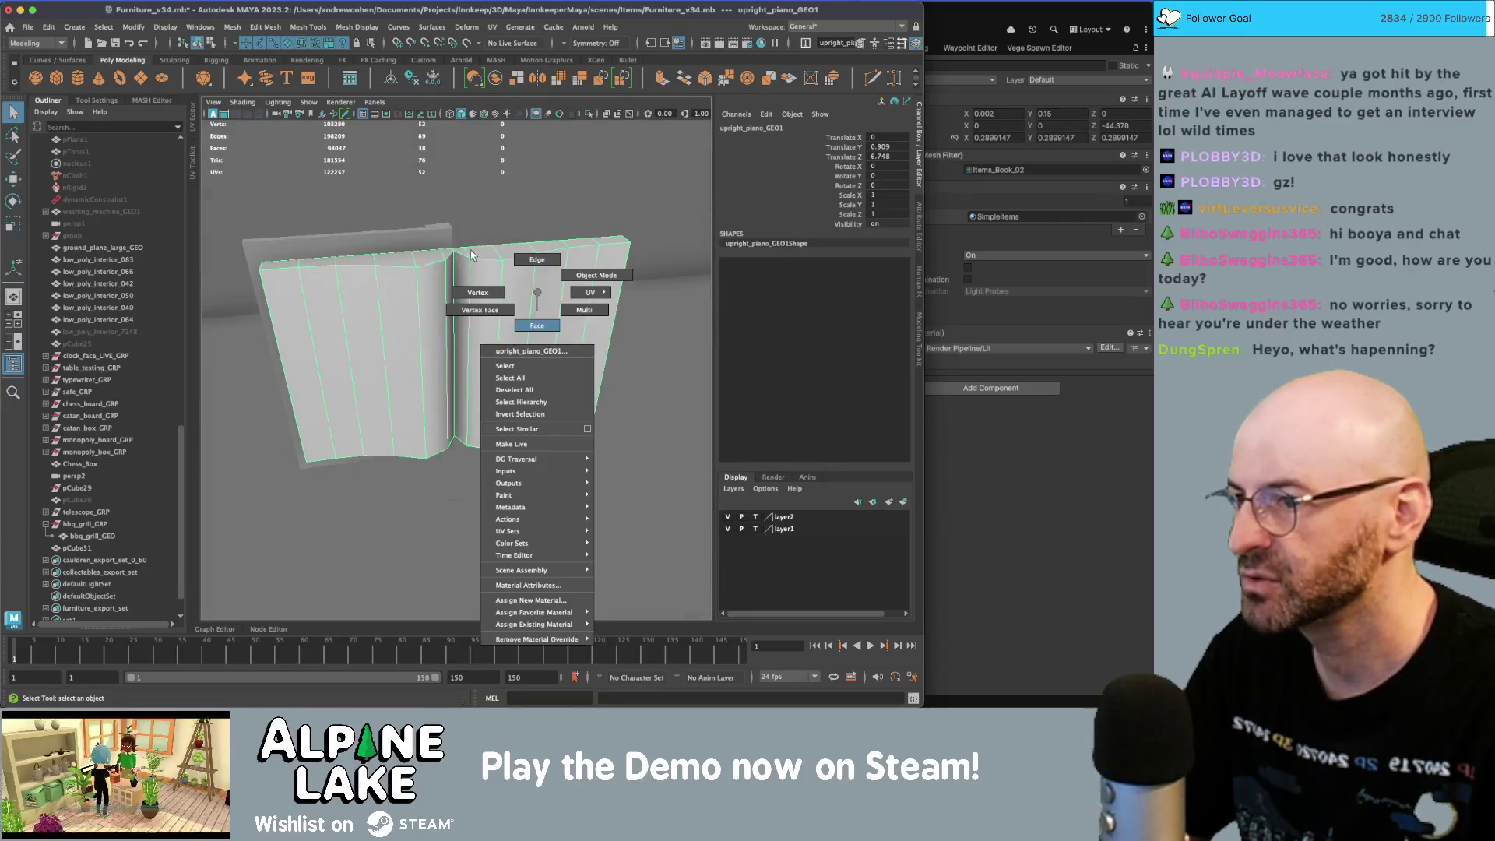
pyautogui.click(624, 501)
pyautogui.moveTo(624, 501)
pyautogui.keyDown('alt'); pyautogui.mouseDown()
pyautogui.moveTo(523, 387)
pyautogui.moveTo(434, 354)
pyautogui.moveTo(459, 362)
pyautogui.mouseUp(); pyautogui.keyUp('alt')
pyautogui.moveTo(459, 362)
pyautogui.keyDown('alt'); pyautogui.mouseDown(button='right')
pyautogui.moveTo(521, 392)
pyautogui.moveTo(468, 373)
pyautogui.mouseUp(button='right'); pyautogui.keyUp('alt')
pyautogui.moveTo(467, 378)
pyautogui.keyDown('alt'); pyautogui.mouseDown()
pyautogui.moveTo(500, 417)
pyautogui.moveTo(434, 408)
pyautogui.moveTo(493, 316)
pyautogui.mouseUp(); pyautogui.keyUp('alt')
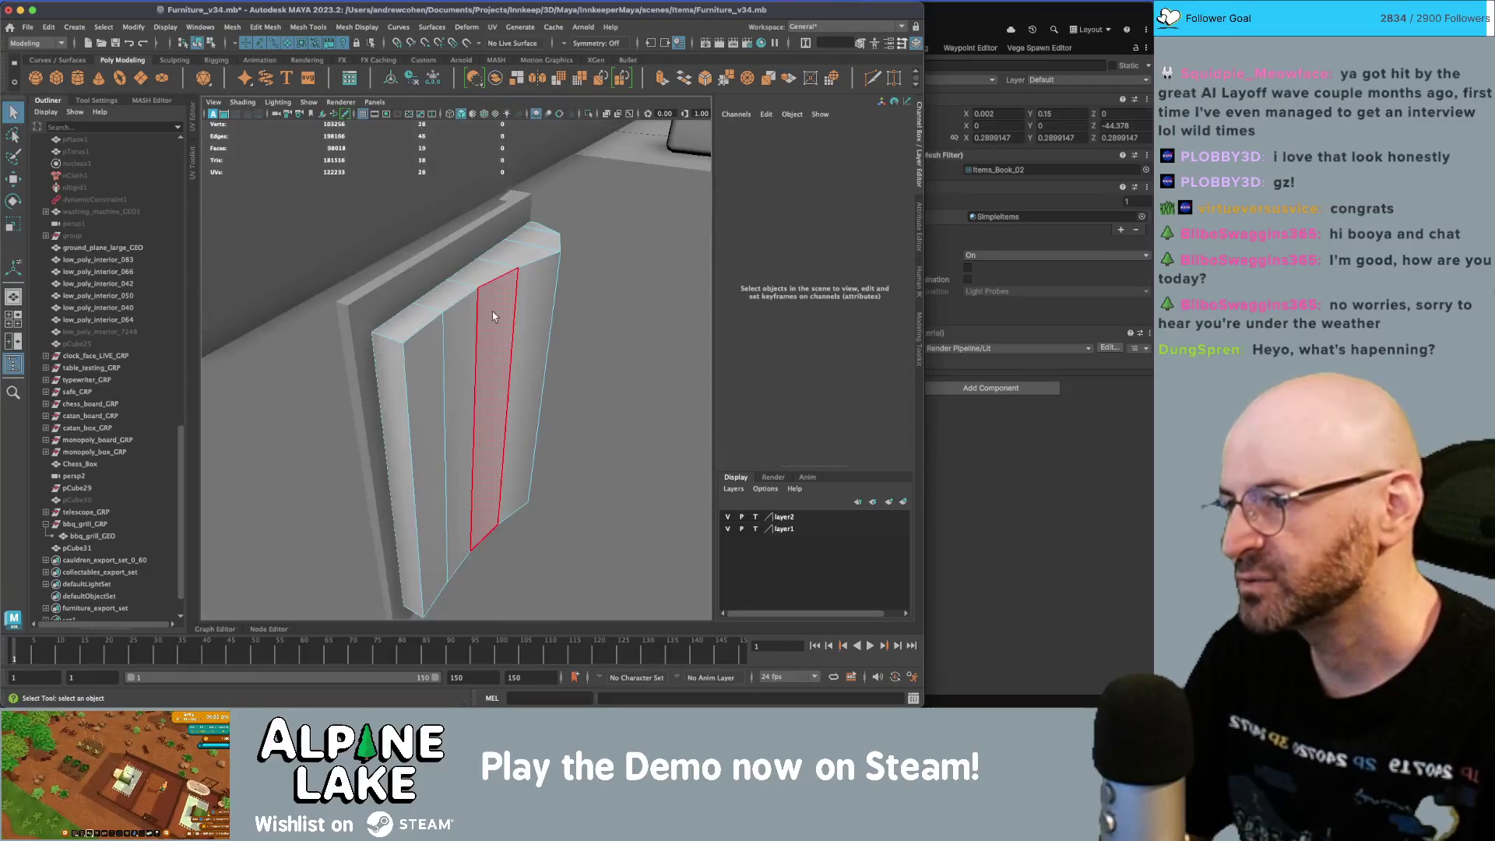
pyautogui.click(199, 43)
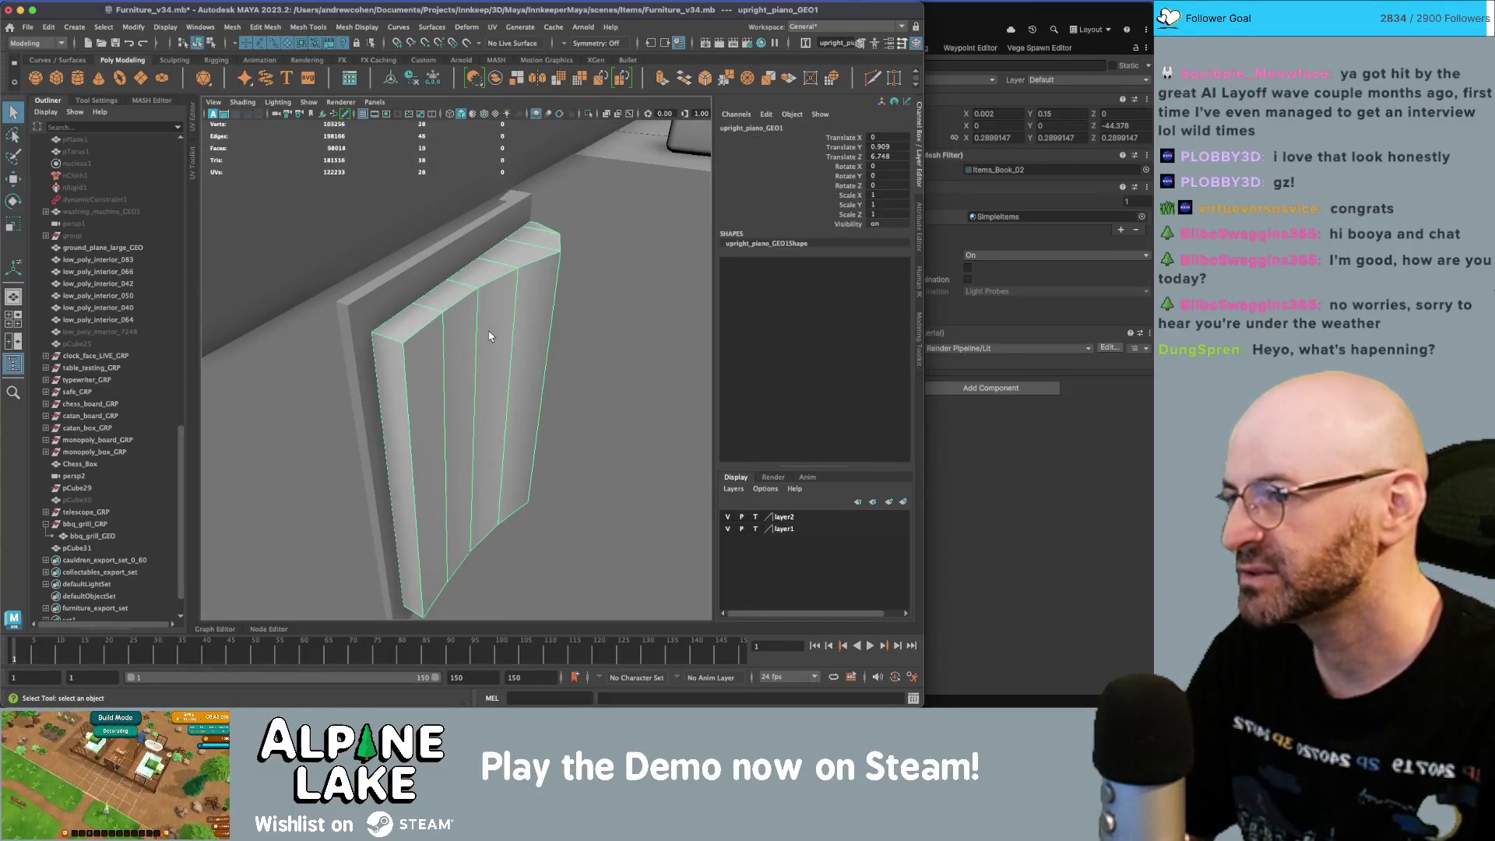
pyautogui.moveTo(475, 310)
pyautogui.keyDown('alt'); pyautogui.mouseDown()
pyautogui.moveTo(494, 307)
pyautogui.moveTo(453, 315)
pyautogui.moveTo(480, 324)
pyautogui.moveTo(451, 305)
pyautogui.moveTo(508, 296)
pyautogui.moveTo(495, 357)
pyautogui.moveTo(544, 378)
pyautogui.moveTo(531, 385)
pyautogui.mouseUp(); pyautogui.keyUp('alt')
pyautogui.press('q')
pyautogui.moveTo(556, 344); pyautogui.dragTo(559, 366, button='right')
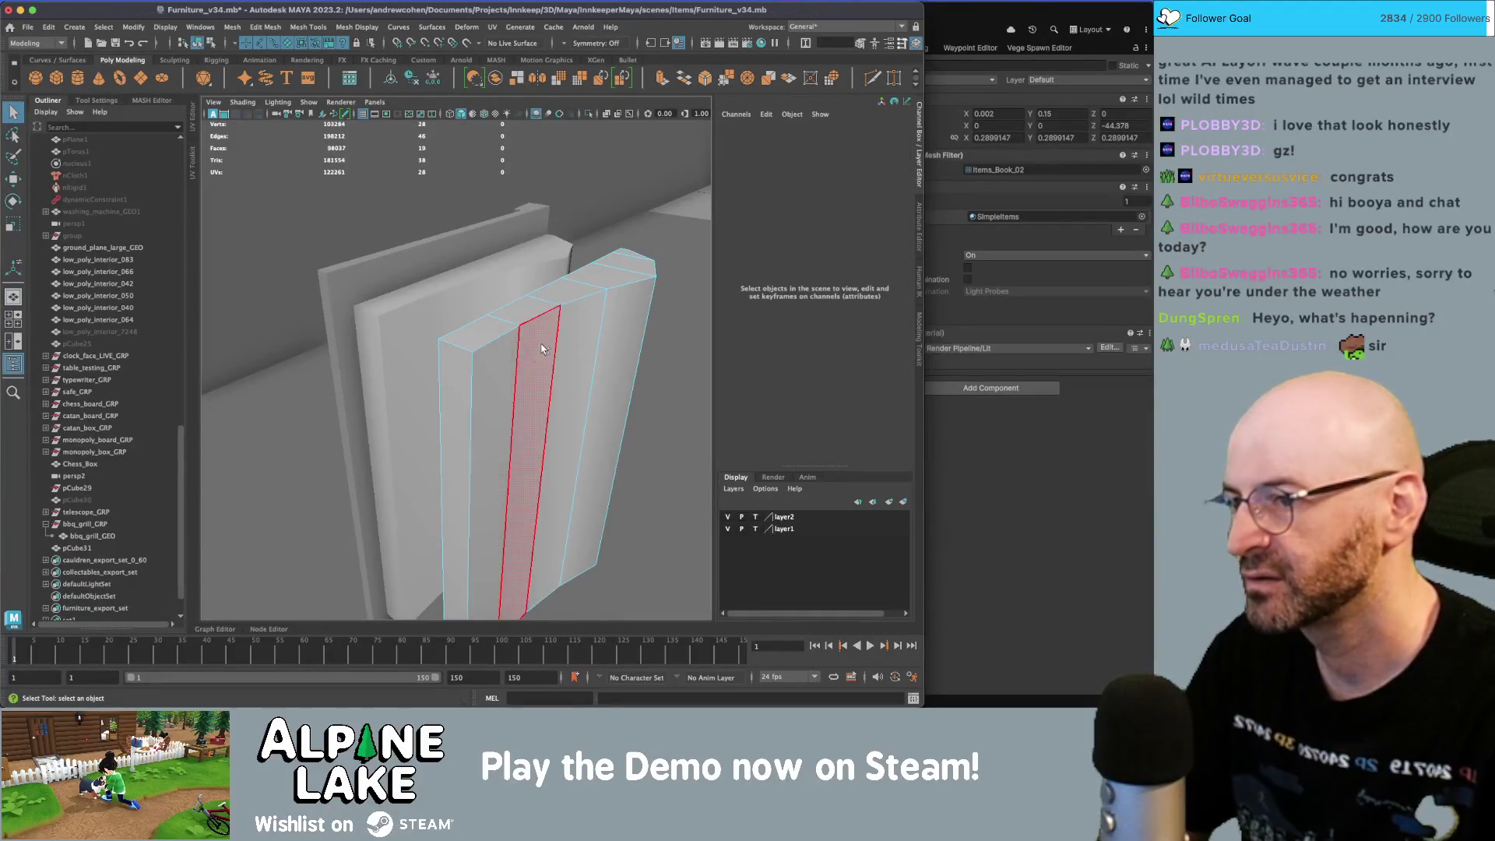
pyautogui.click(543, 349)
pyautogui.press('w')
# - Select the other book piece and add extra edge cuts across its pages with Multi-Cut
pyautogui.click(199, 44)
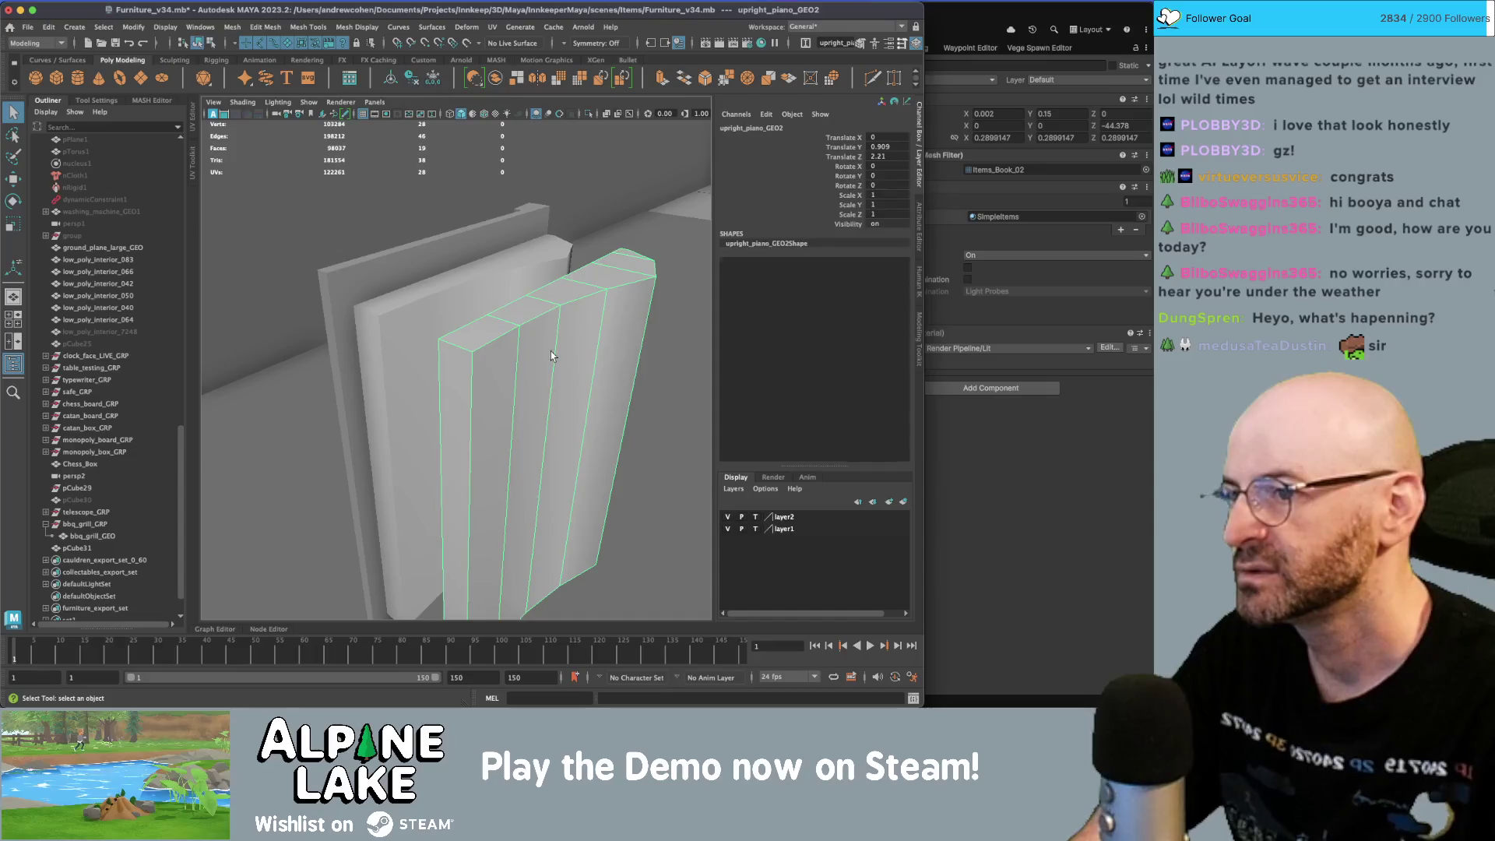
pyautogui.click(531, 324)
pyautogui.moveTo(531, 325)
pyautogui.keyDown('alt'); pyautogui.mouseDown()
pyautogui.moveTo(544, 333)
pyautogui.moveTo(457, 337)
pyautogui.moveTo(476, 331)
pyautogui.mouseUp(); pyautogui.keyUp('alt')
pyautogui.hotkey('ctrl', 'shift', 'x')
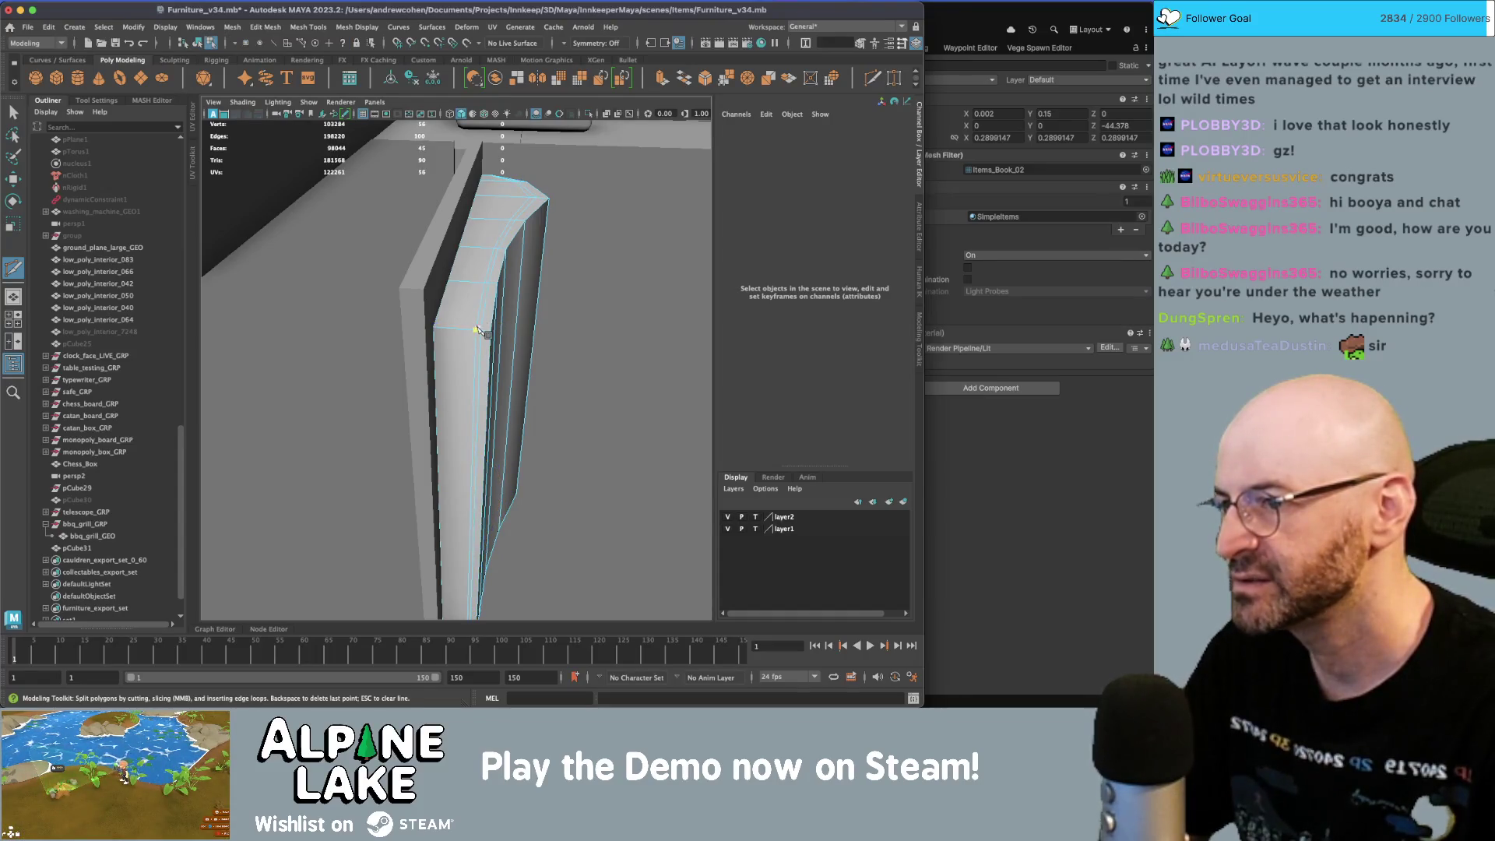
# - Delete a thin stray face and the long face below it from the curled page panel
pyautogui.press('q')
pyautogui.keyDown('alt'); pyautogui.moveTo(481, 302); pyautogui.dragTo(524, 247); pyautogui.keyUp('alt')
pyautogui.moveTo(522, 197); pyautogui.dragTo(527, 167, button='right')
pyautogui.click(513, 202)
pyautogui.rightClick(511, 204)
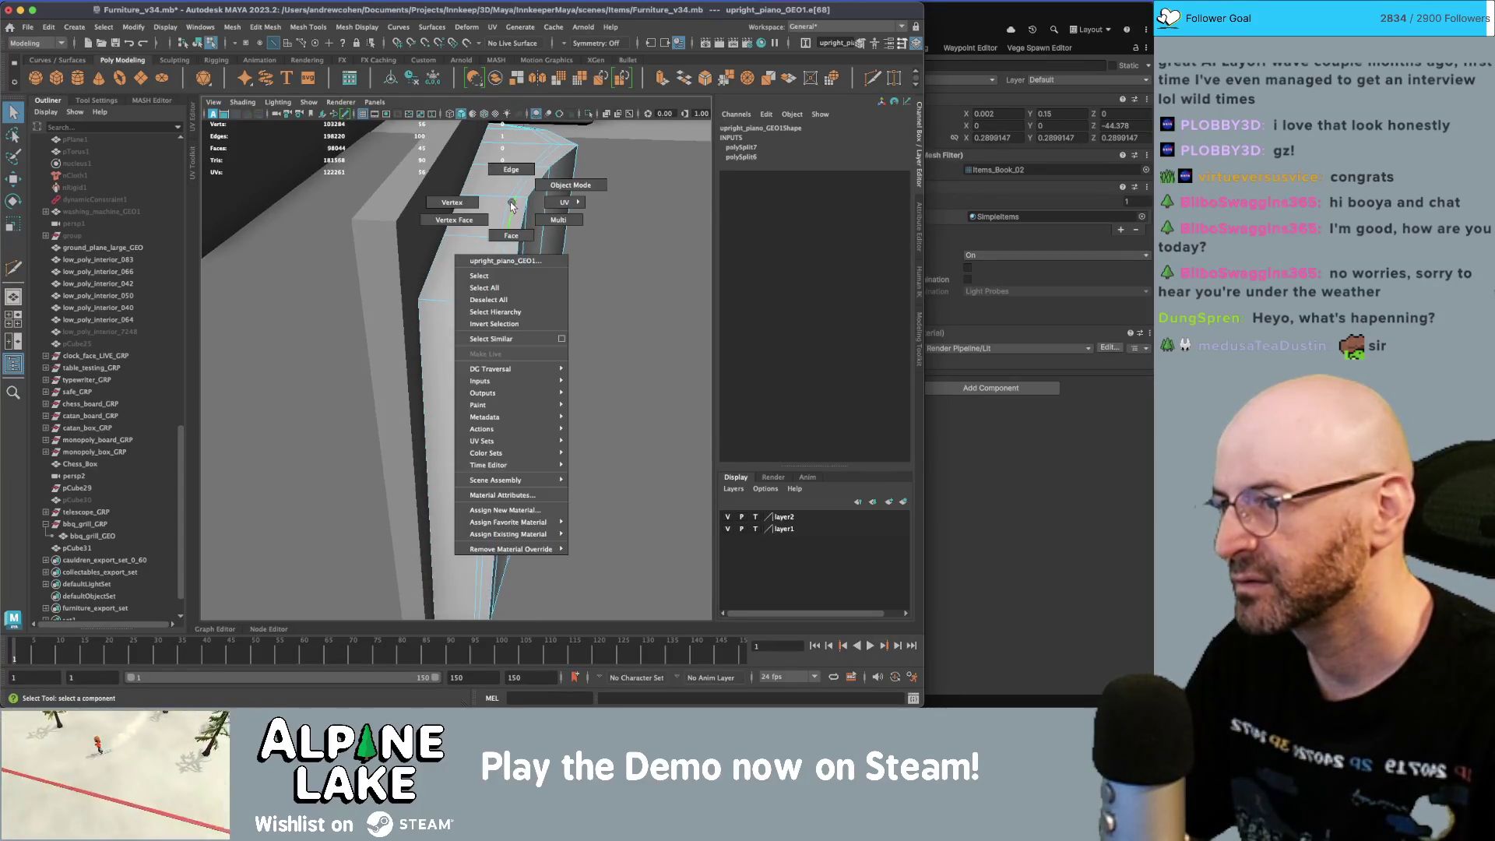
pyautogui.click(511, 236)
pyautogui.click(502, 264)
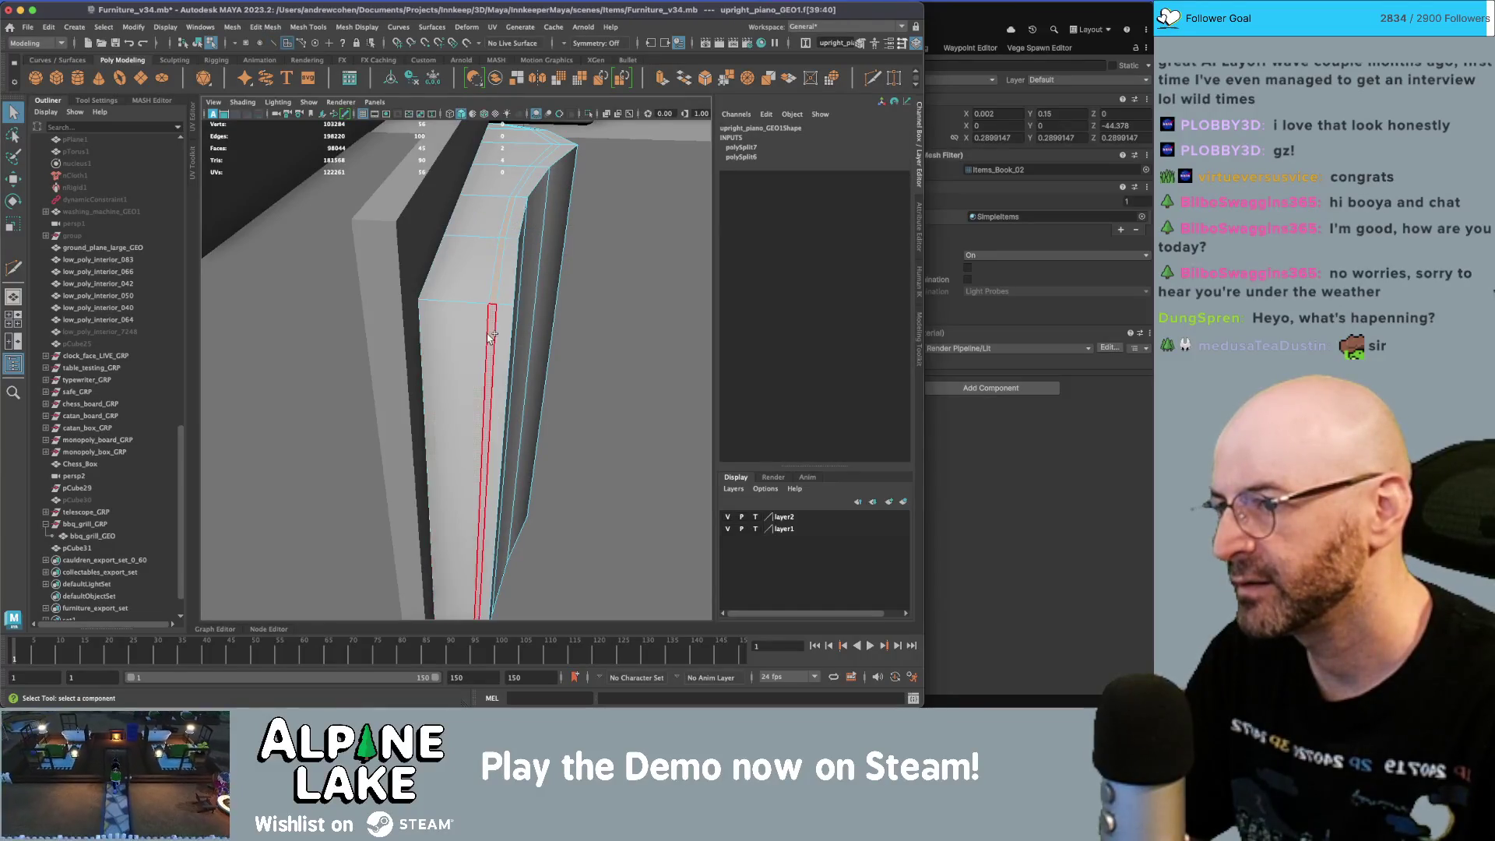
pyautogui.click(499, 267)
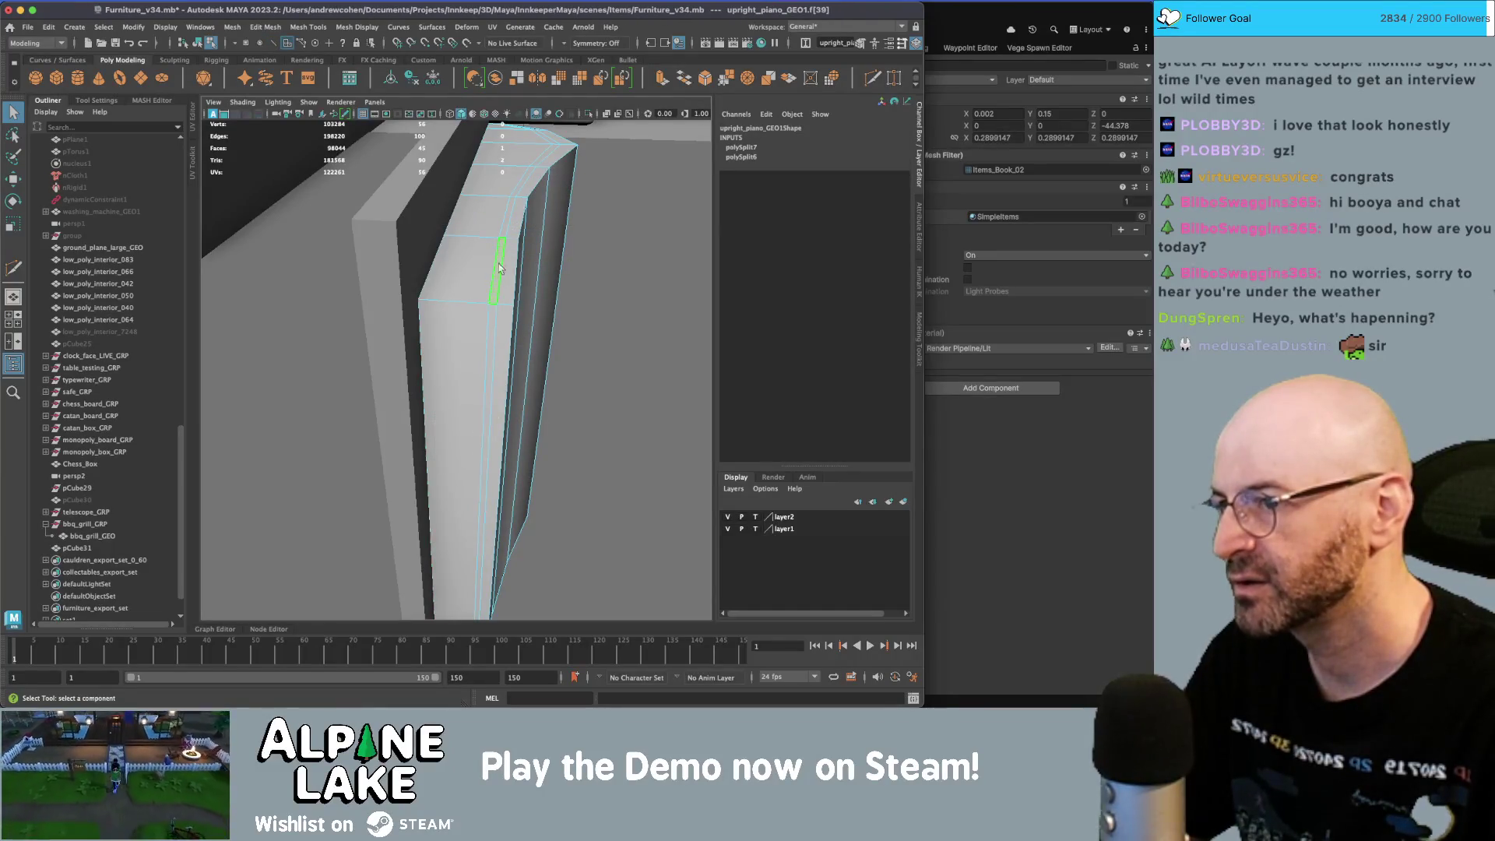
pyautogui.keyDown('shift'); pyautogui.click(499, 313); pyautogui.keyUp('shift')
pyautogui.press('Delete')
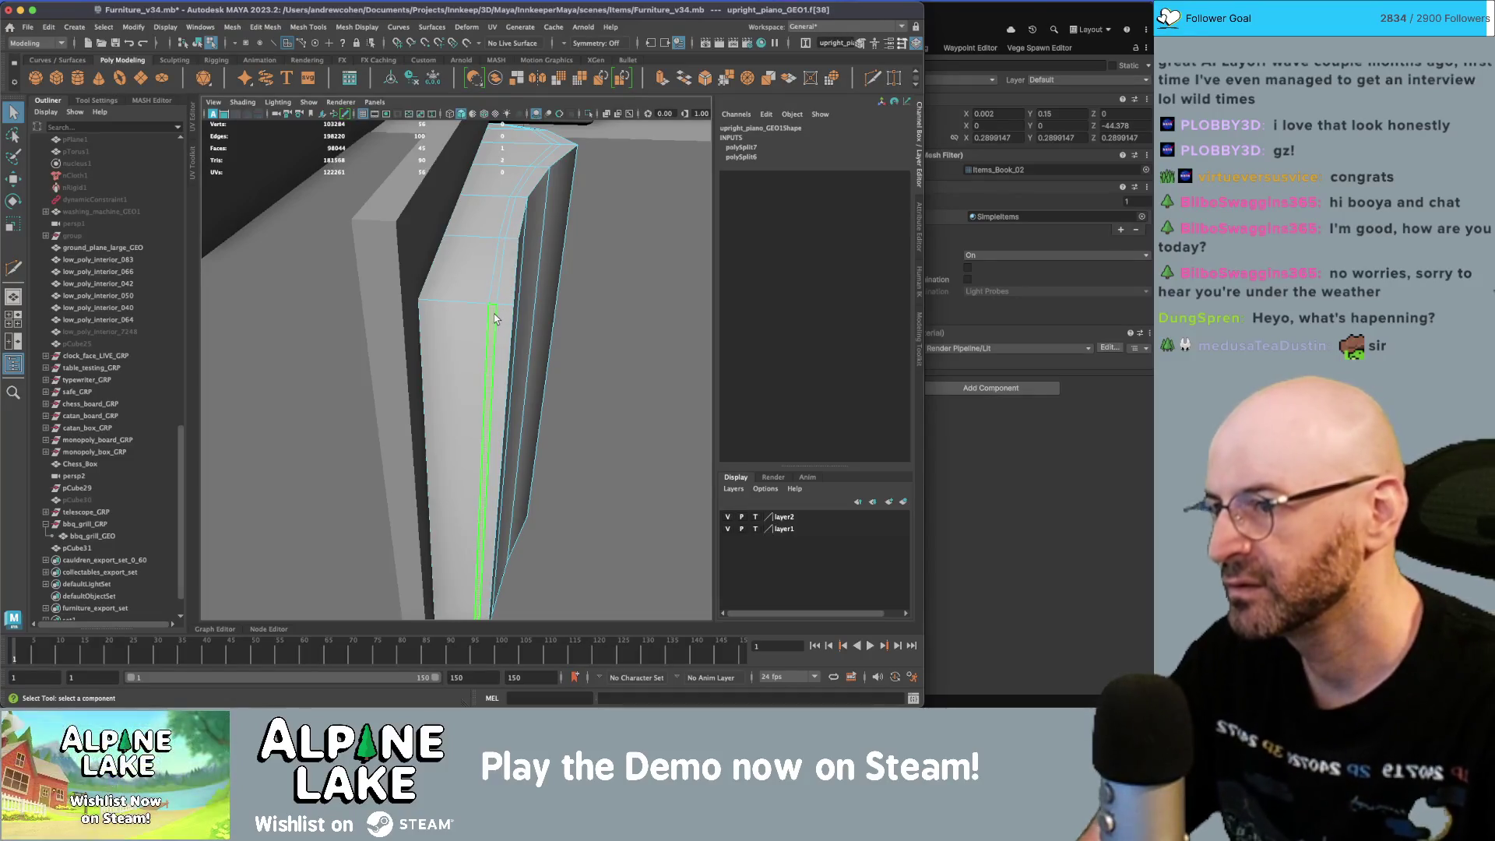
# - Delete two more pairs of stray faces along the page panel's edge
pyautogui.moveTo(517, 465)
pyautogui.keyDown('alt'); pyautogui.mouseDown()
pyautogui.moveTo(548, 409)
pyautogui.moveTo(506, 537)
pyautogui.mouseUp(); pyautogui.keyUp('alt')
pyautogui.click(505, 535)
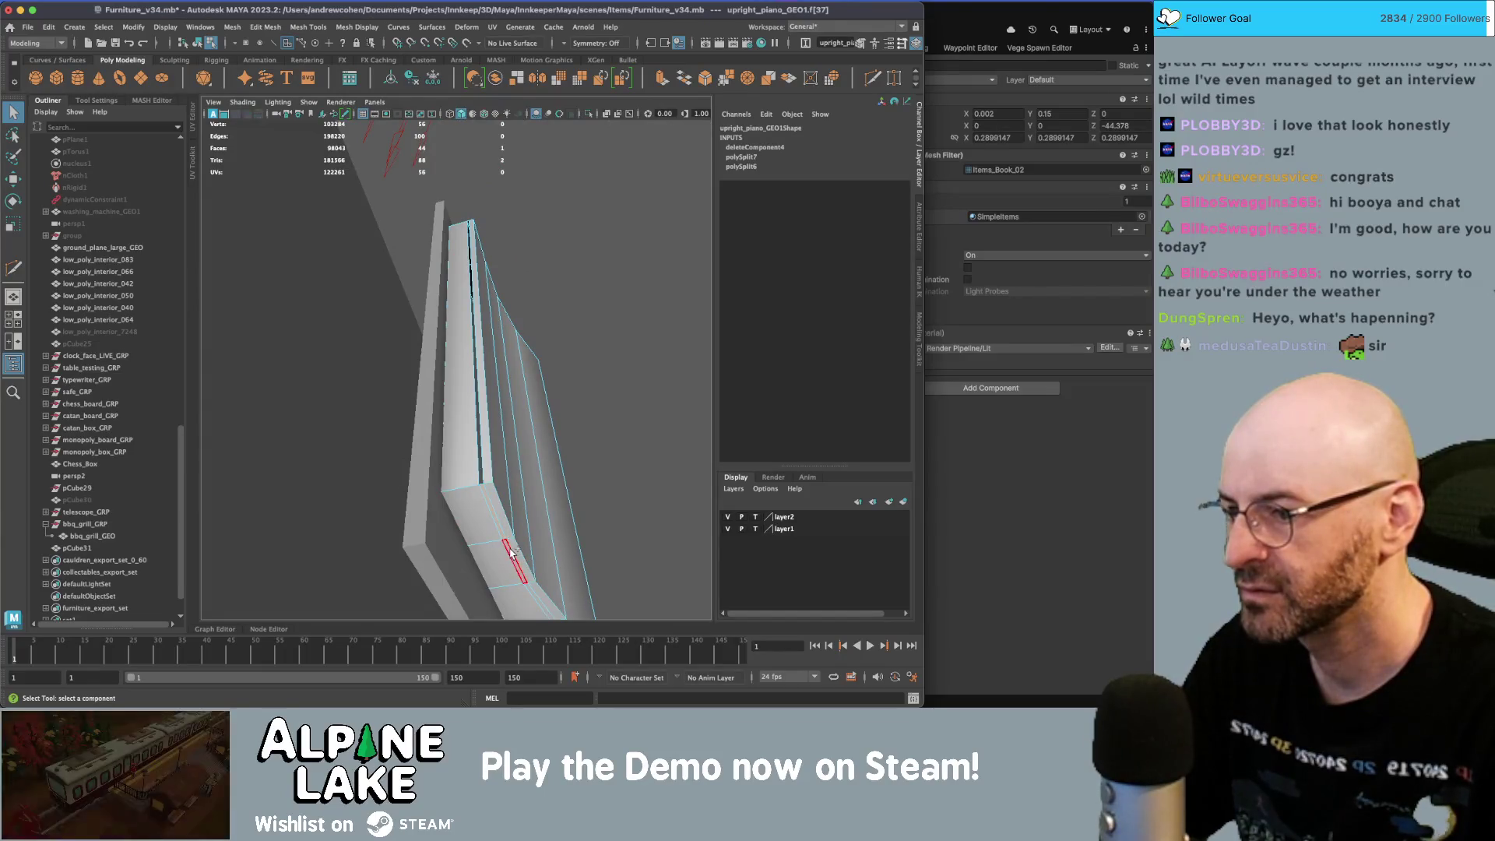
pyautogui.keyDown('shift'); pyautogui.click(513, 547); pyautogui.keyUp('shift')
pyautogui.press('Delete')
pyautogui.moveTo(513, 547)
pyautogui.keyDown('alt'); pyautogui.mouseDown()
pyautogui.moveTo(537, 372)
pyautogui.moveTo(498, 390)
pyautogui.mouseUp(); pyautogui.keyUp('alt')
pyautogui.click(493, 382)
pyautogui.keyDown('shift'); pyautogui.click(495, 377); pyautogui.keyUp('shift')
pyautogui.press('Delete')
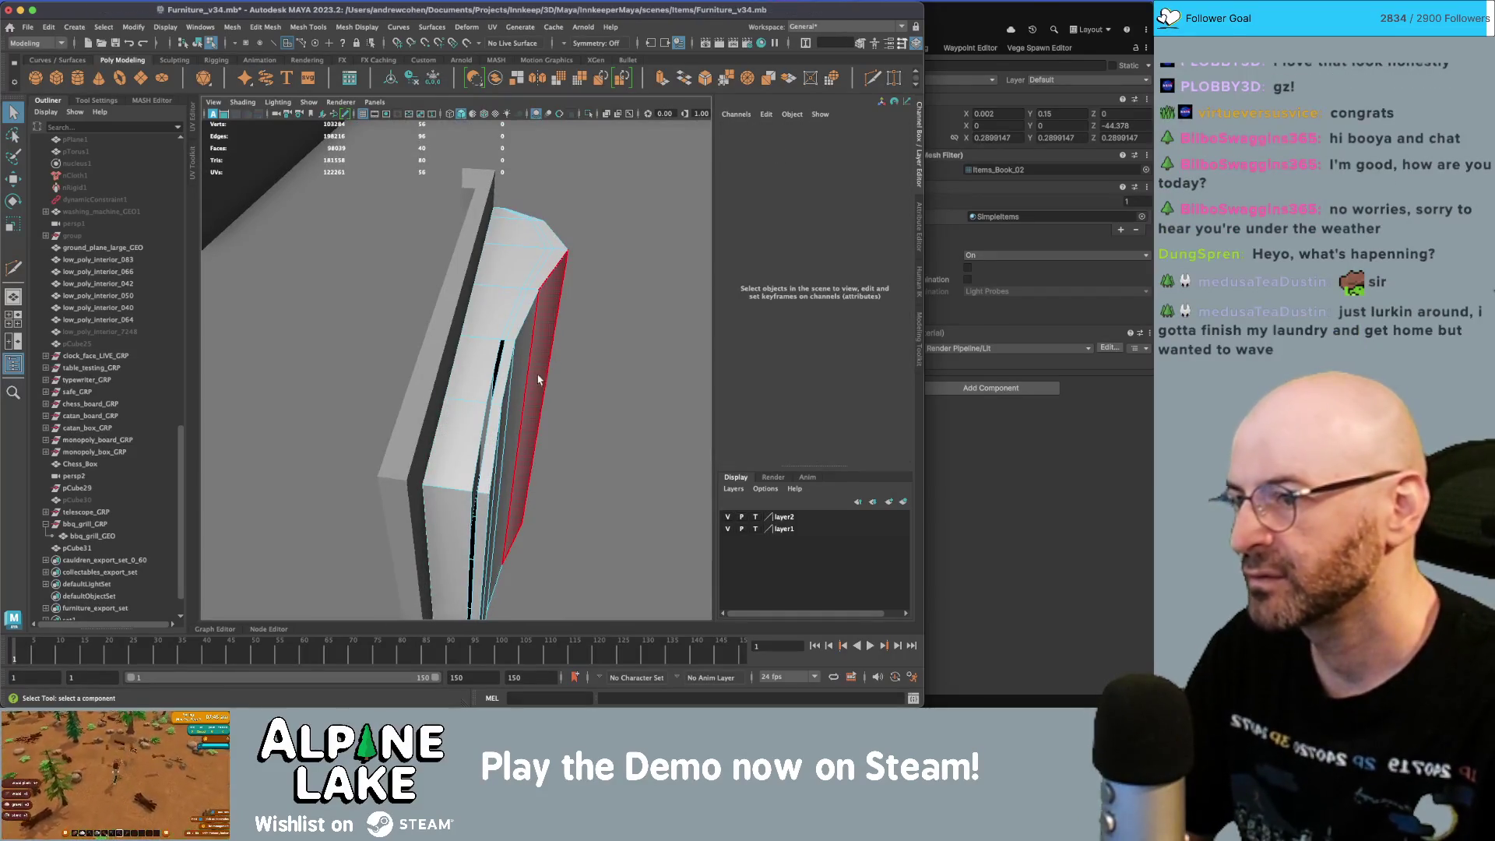
# - Select the two edges along the page corner and move them into place
pyautogui.keyDown('alt'); pyautogui.moveTo(538, 379); pyautogui.dragTo(533, 346); pyautogui.keyUp('alt')
pyautogui.moveTo(470, 298); pyautogui.dragTo(473, 274, button='right')
pyautogui.click(456, 327)
pyautogui.keyDown('shift'); pyautogui.click(392, 390); pyautogui.keyUp('shift')
pyautogui.press('w')
pyautogui.keyDown('alt'); pyautogui.moveTo(397, 385); pyautogui.dragTo(502, 343); pyautogui.keyUp('alt')
pyautogui.press('q')
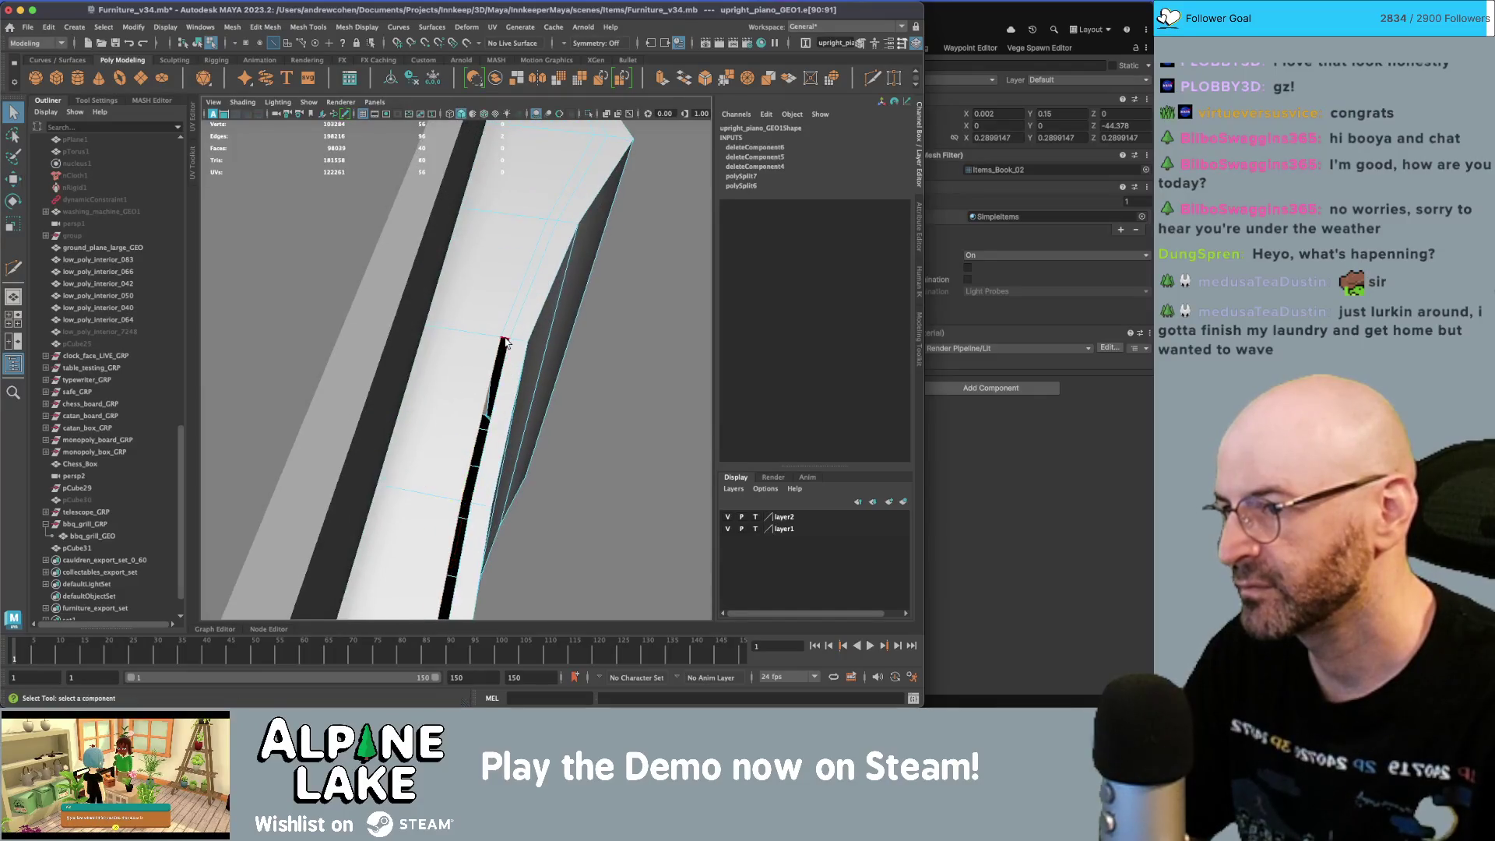
# - Weld two loose corner vertices into their neighbours with Merge Vertices
pyautogui.rightClick(504, 337)
pyautogui.moveTo(484, 341); pyautogui.dragTo(484, 340, button='right')
pyautogui.click(504, 341)
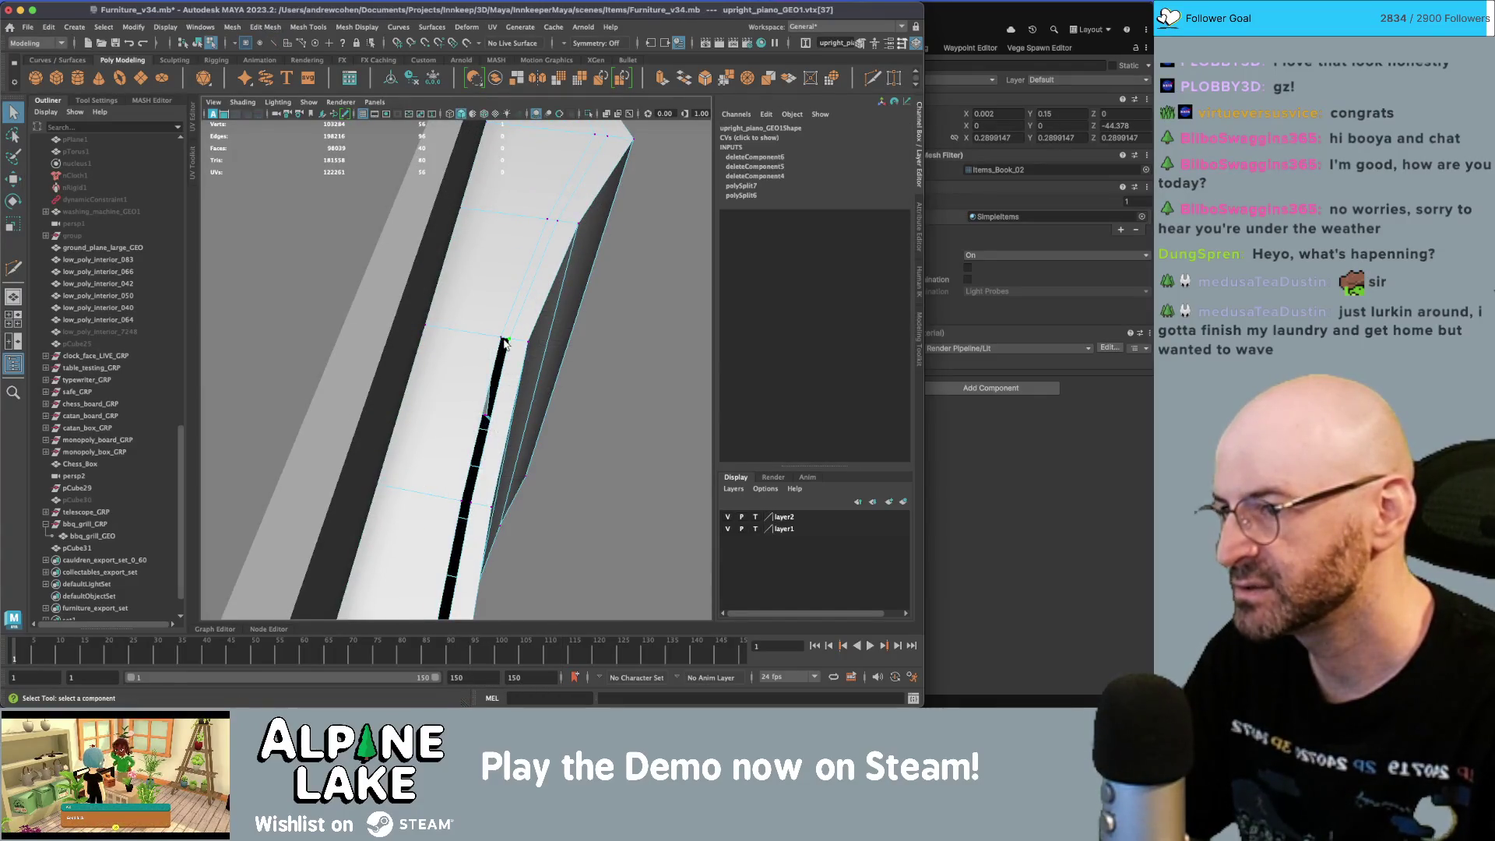
pyautogui.hotkey('ctrl', 'shift', 'm')
pyautogui.moveTo(503, 340)
pyautogui.keyDown('alt'); pyautogui.mouseDown()
pyautogui.moveTo(464, 273)
pyautogui.moveTo(461, 296)
pyautogui.mouseUp(); pyautogui.keyUp('alt')
pyautogui.click(446, 506)
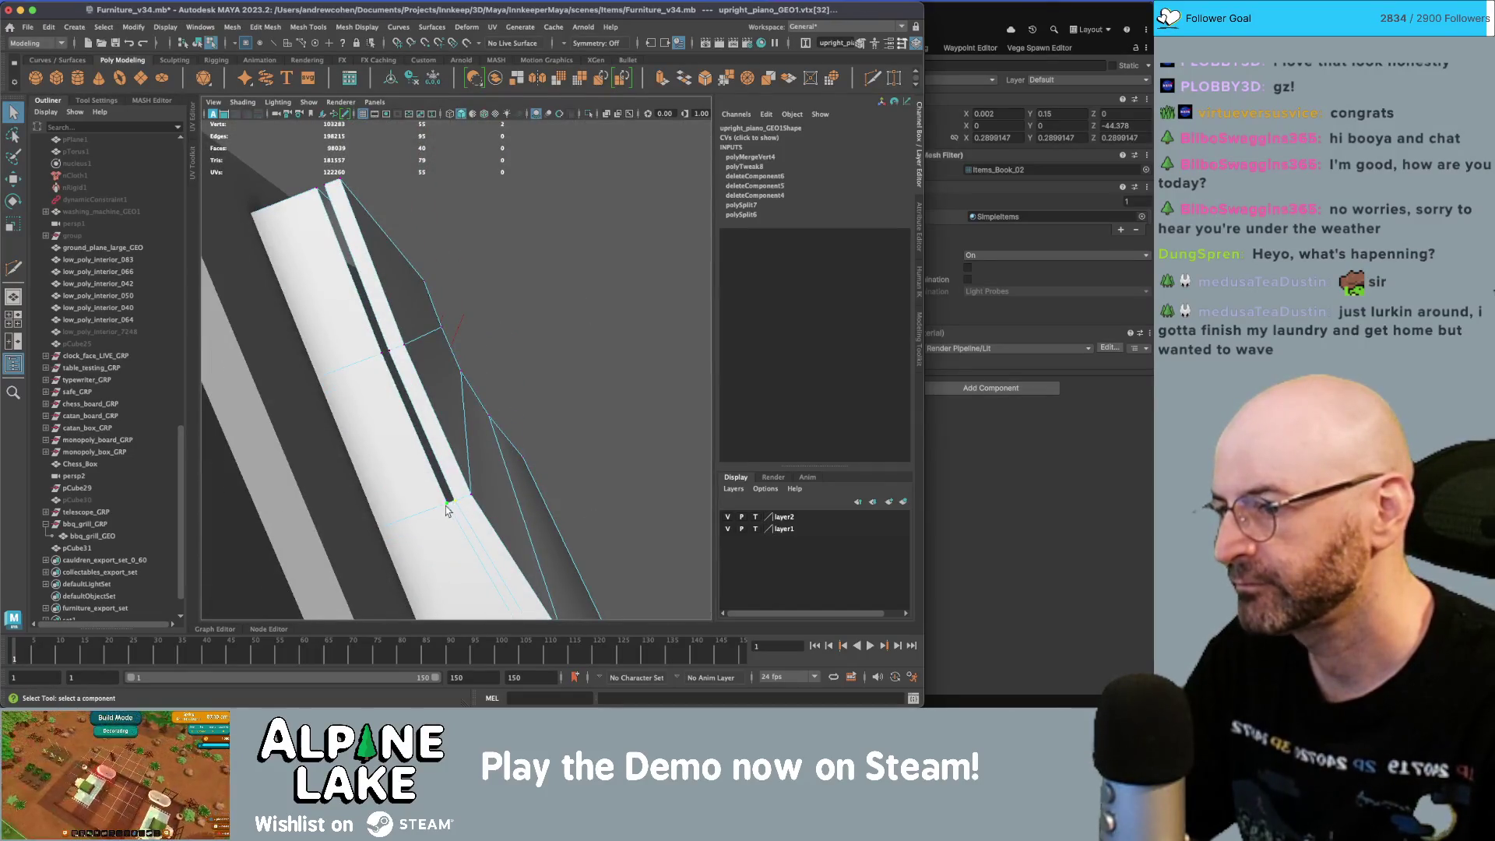
pyautogui.hotkey('ctrl', 'shift', 'm')
# - Select a face on the page panel and nudge it with the Move tool
pyautogui.keyDown('alt'); pyautogui.moveTo(447, 506); pyautogui.dragTo(424, 319); pyautogui.keyUp('alt')
pyautogui.moveTo(419, 307); pyautogui.dragTo(421, 342, button='right')
pyautogui.click(397, 342)
pyautogui.press('w')
pyautogui.moveTo(401, 366)
pyautogui.keyDown('alt'); pyautogui.mouseDown()
pyautogui.moveTo(418, 417)
pyautogui.moveTo(435, 376)
pyautogui.mouseUp(); pyautogui.keyUp('alt')
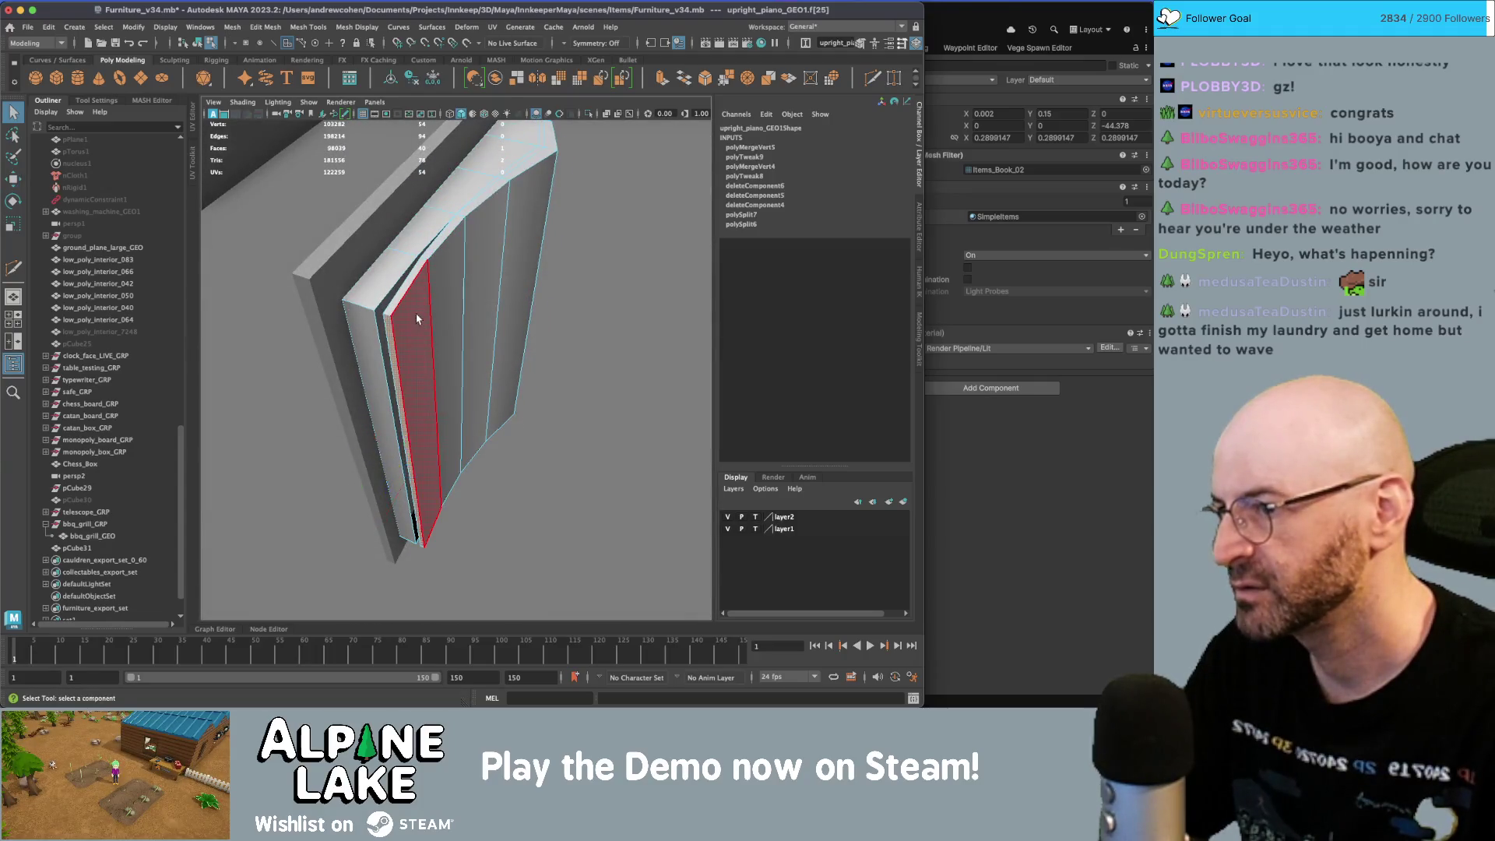
# - Extrude the two top edges of the page with Ctrl+E
pyautogui.keyDown('alt'); pyautogui.moveTo(417, 319); pyautogui.dragTo(499, 269); pyautogui.keyUp('alt')
pyautogui.moveTo(498, 269); pyautogui.dragTo(499, 237, button='right')
pyautogui.click(479, 332)
pyautogui.keyDown('shift'); pyautogui.click(476, 335); pyautogui.keyUp('shift')
pyautogui.keyDown('alt'); pyautogui.moveTo(477, 334); pyautogui.dragTo(489, 418); pyautogui.keyUp('alt')
pyautogui.hotkey('ctrl', 'e')
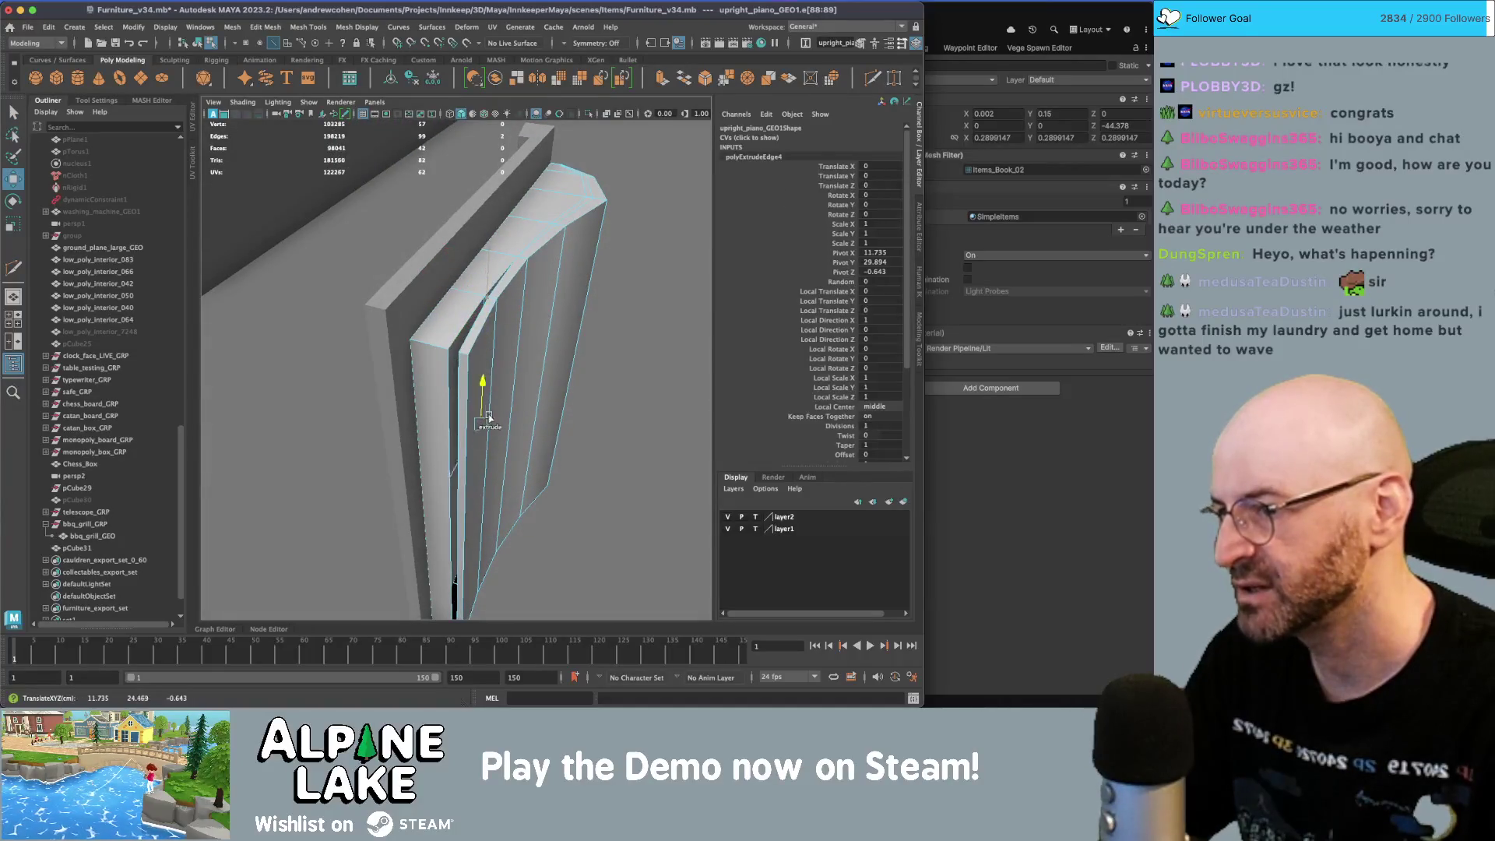
pyautogui.keyDown('alt'); pyautogui.moveTo(481, 538); pyautogui.dragTo(473, 412); pyautogui.keyUp('alt')
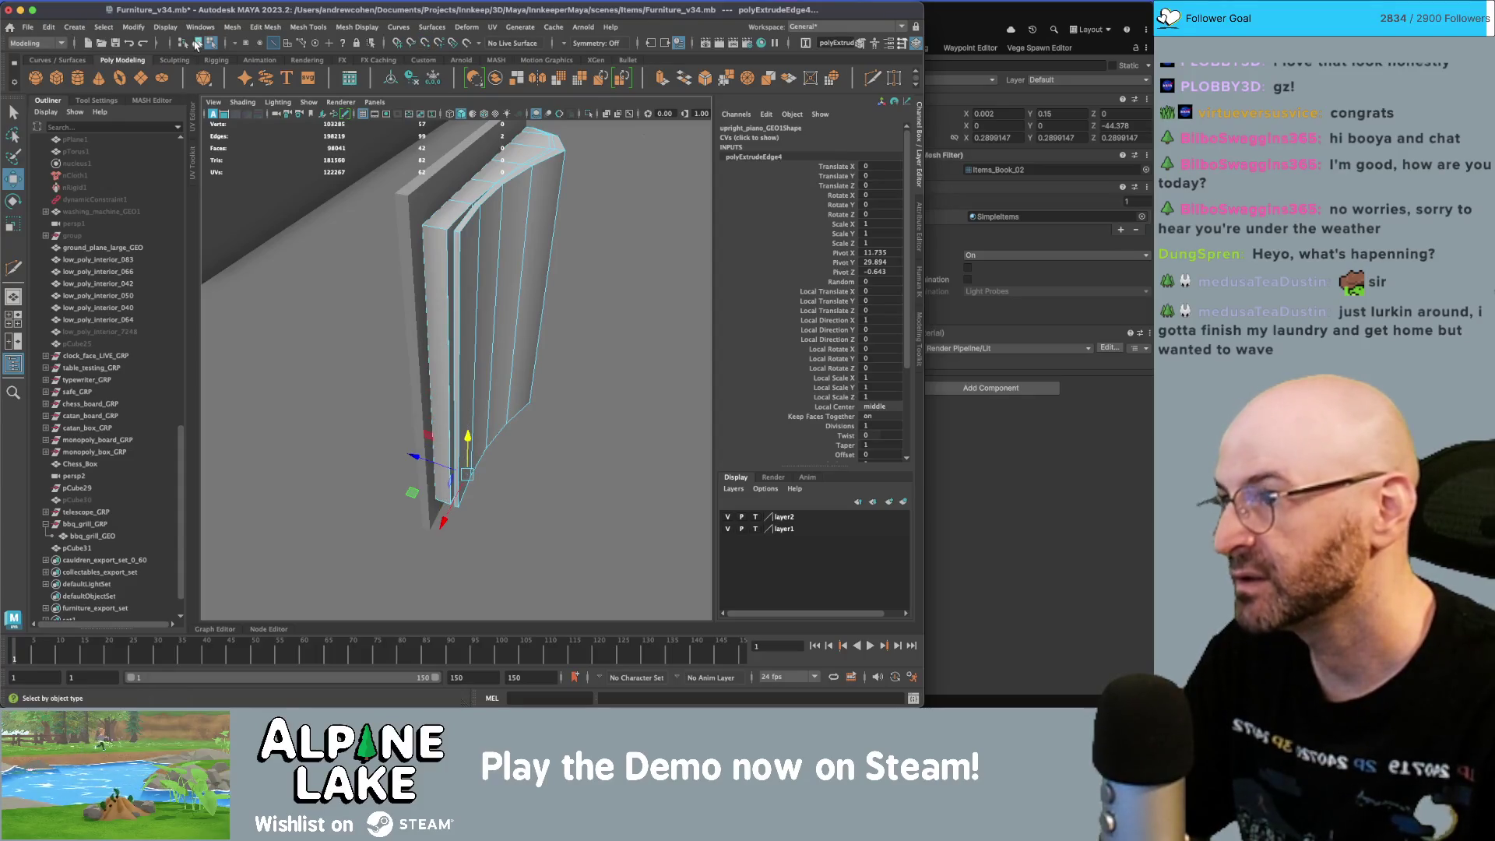
# - Pull the extruded top edges outward to form the folded lip
pyautogui.click(197, 43)
pyautogui.moveTo(483, 265)
pyautogui.keyDown('alt'); pyautogui.mouseDown()
pyautogui.moveTo(421, 296)
pyautogui.moveTo(524, 310)
pyautogui.moveTo(543, 304)
pyautogui.moveTo(544, 269)
pyautogui.mouseUp(); pyautogui.keyUp('alt')
pyautogui.click(544, 304)
pyautogui.moveTo(544, 269); pyautogui.dragTo(543, 246, button='right')
pyautogui.click(542, 255)
pyautogui.keyDown('alt'); pyautogui.moveTo(543, 246); pyautogui.dragTo(497, 331); pyautogui.keyUp('alt')
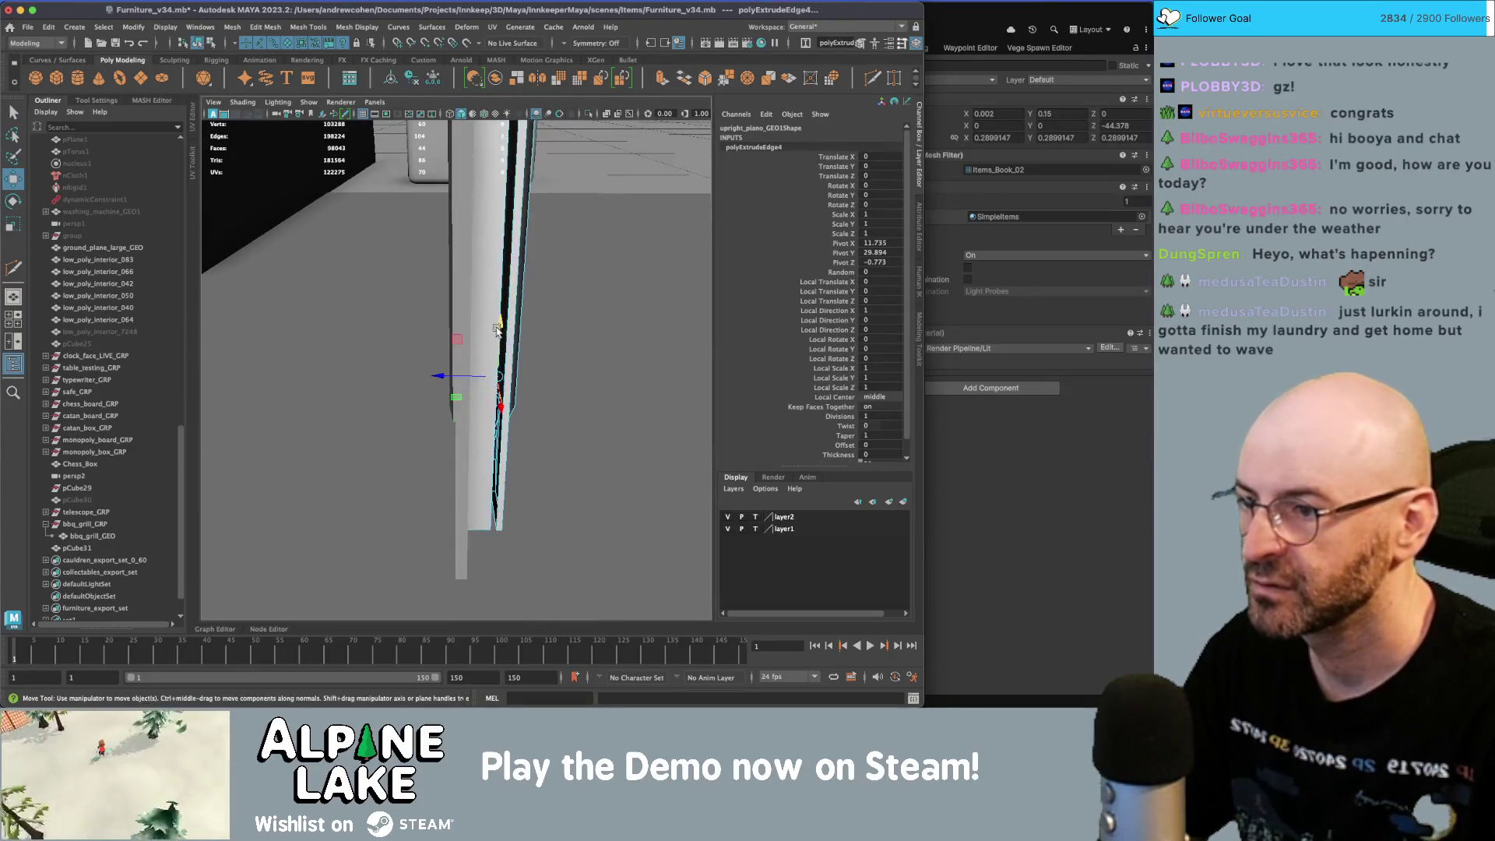
# - Switch to wireframe and pick a vertex at the lip's end
pyautogui.press('4')
pyautogui.moveTo(512, 507)
pyautogui.keyDown('alt'); pyautogui.mouseDown()
pyautogui.moveTo(506, 426)
pyautogui.moveTo(399, 361)
pyautogui.mouseUp(); pyautogui.keyUp('alt')
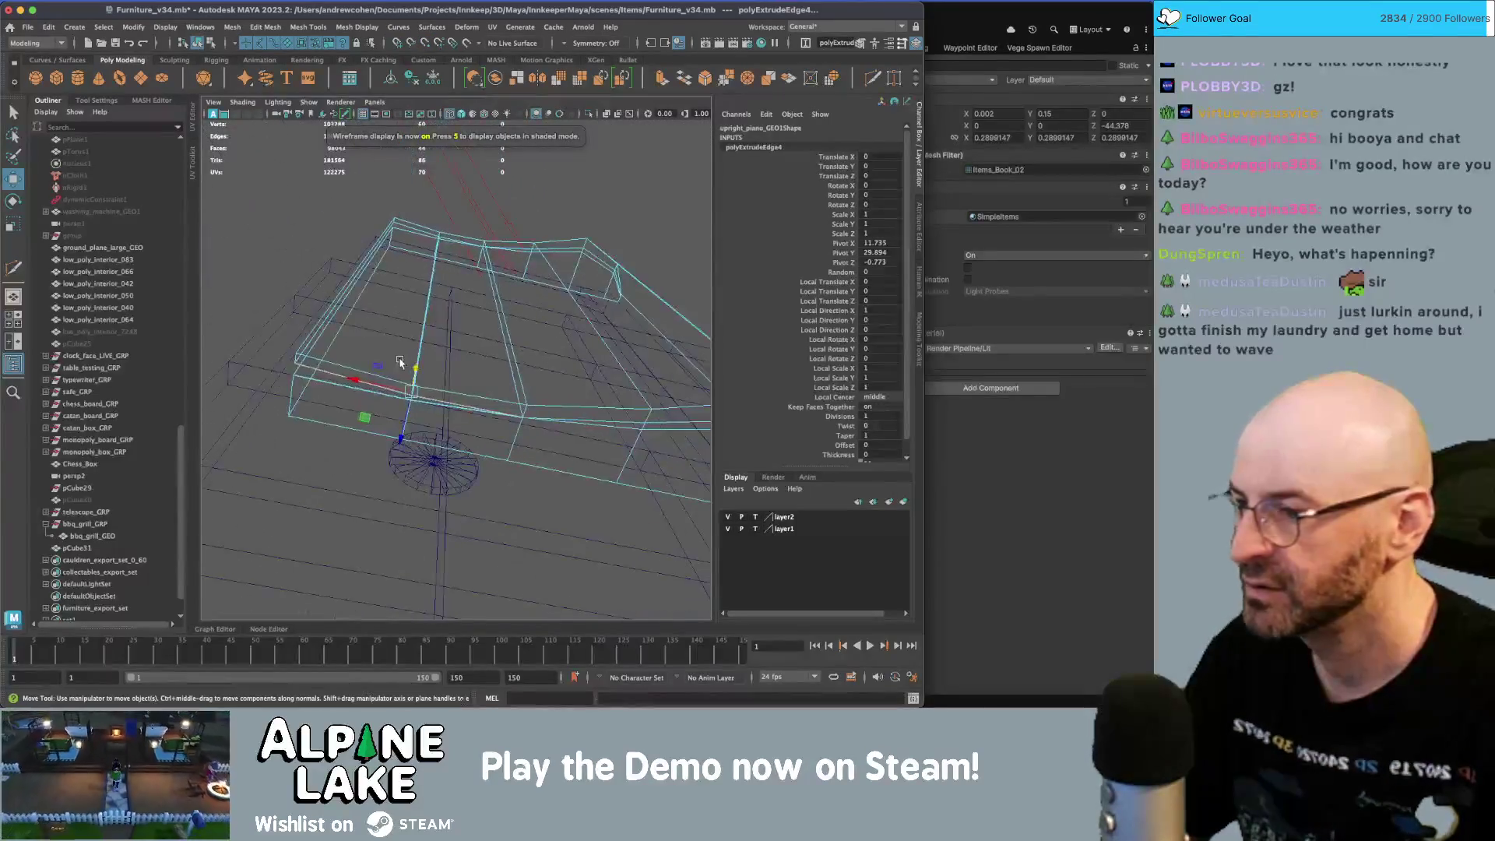
pyautogui.moveTo(402, 222); pyautogui.dragTo(301, 372, button='right')
pyautogui.press('q')
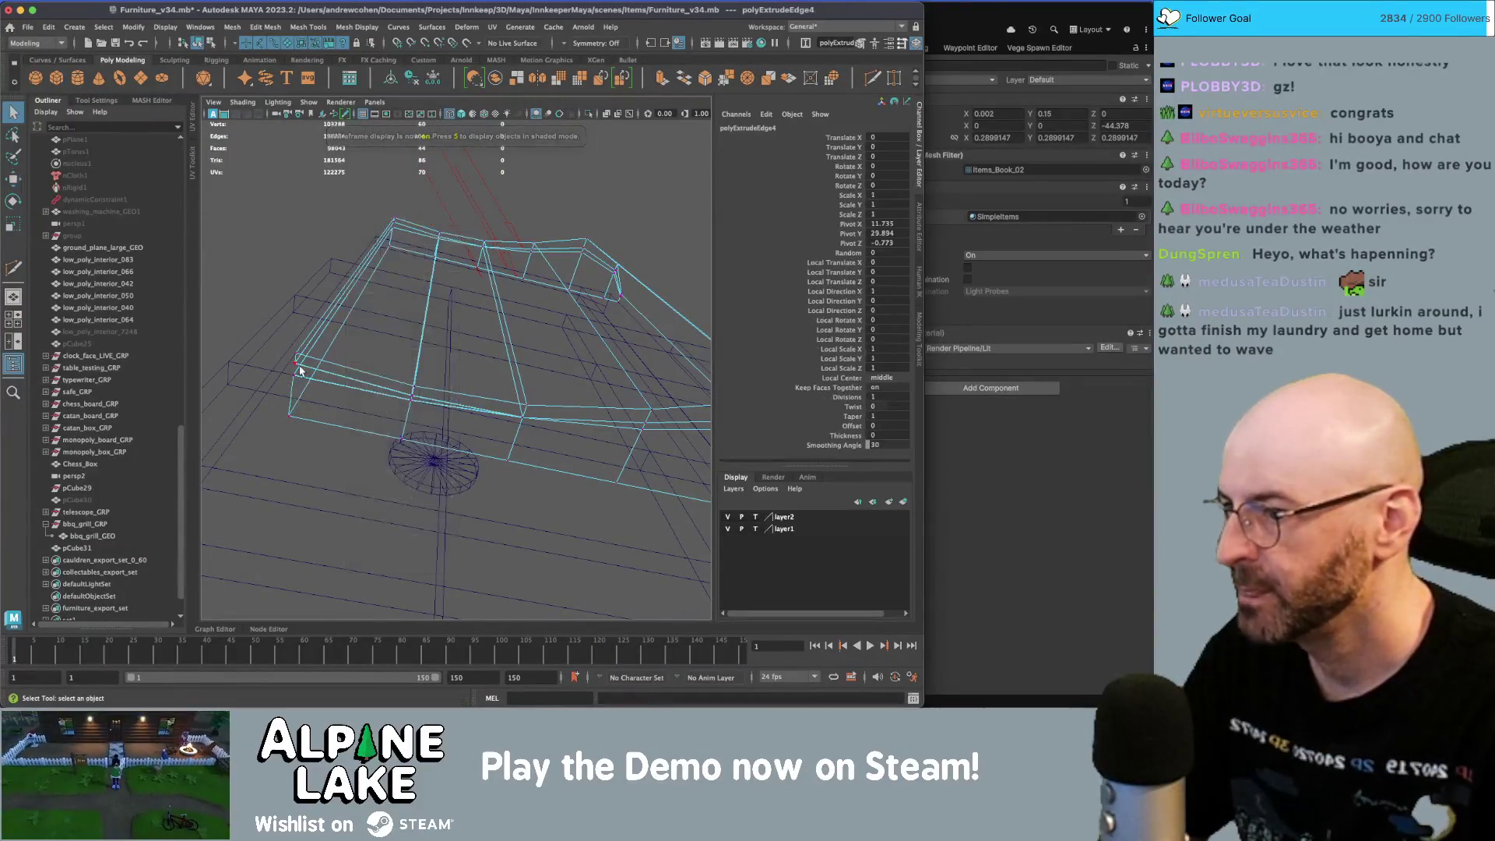
pyautogui.press('F8')
pyautogui.click(293, 384)
pyautogui.moveTo(293, 384); pyautogui.dragTo(296, 375, button='right')
pyautogui.click(295, 375)
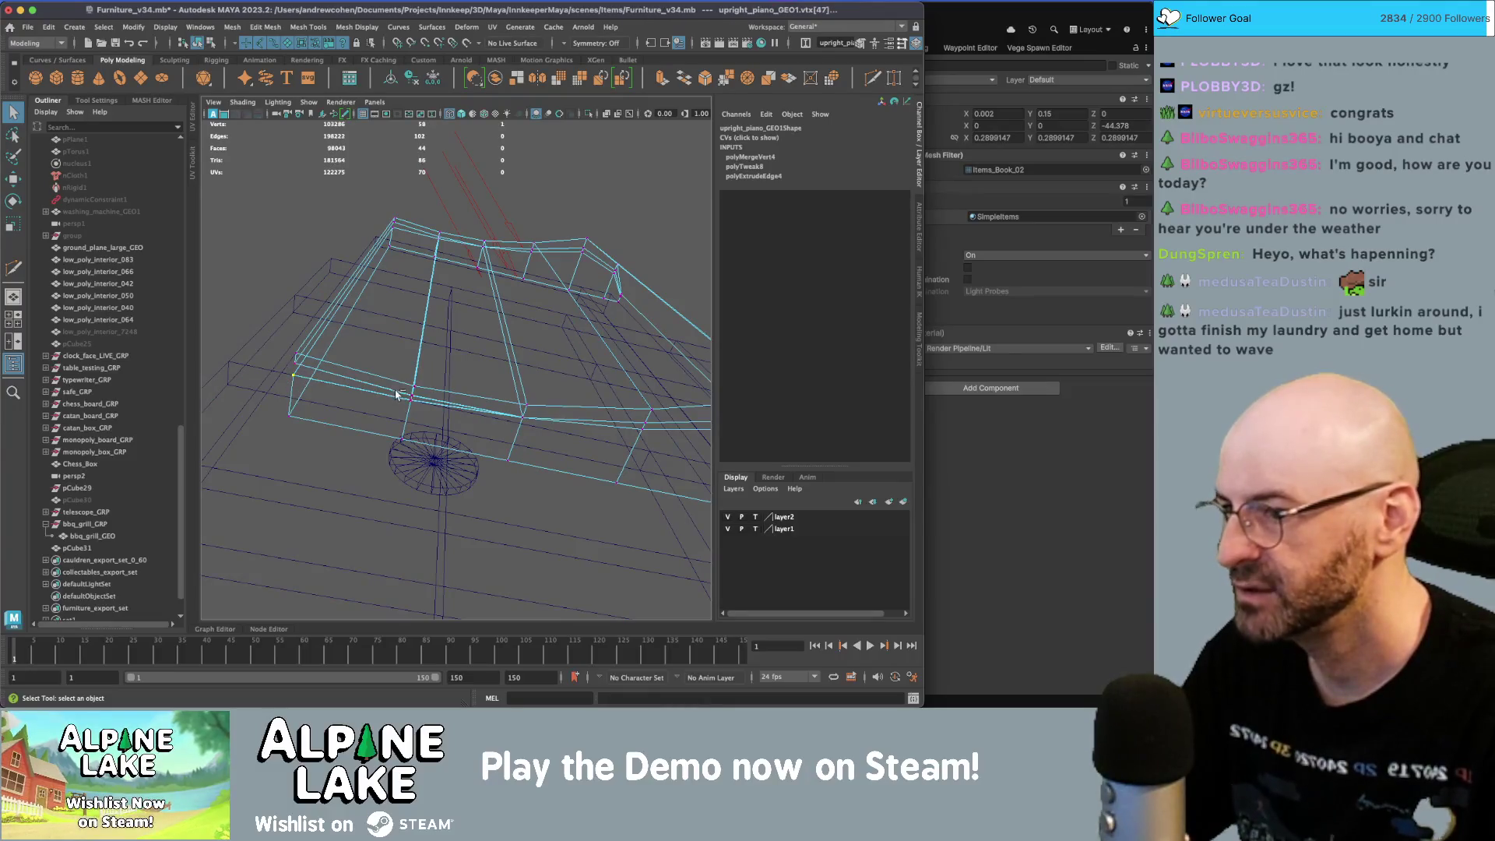
# - Merge the loose lip vertices into their neighbours, then restore shaded display
pyautogui.press('g')
pyautogui.keyDown('alt'); pyautogui.moveTo(396, 395); pyautogui.dragTo(491, 313); pyautogui.keyUp('alt')
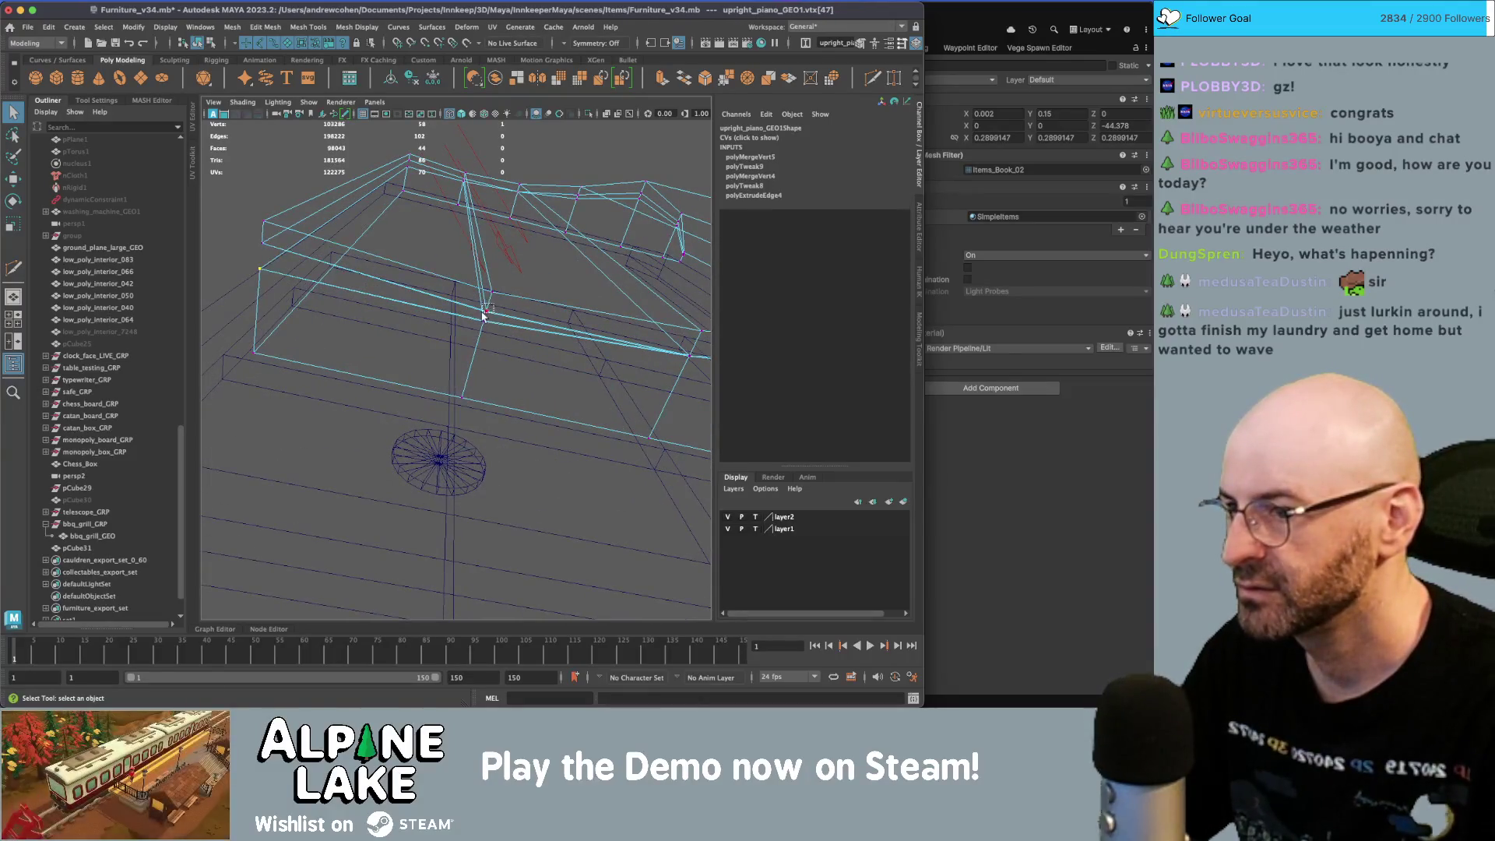
pyautogui.press('g')
pyautogui.click(643, 345)
pyautogui.press('g')
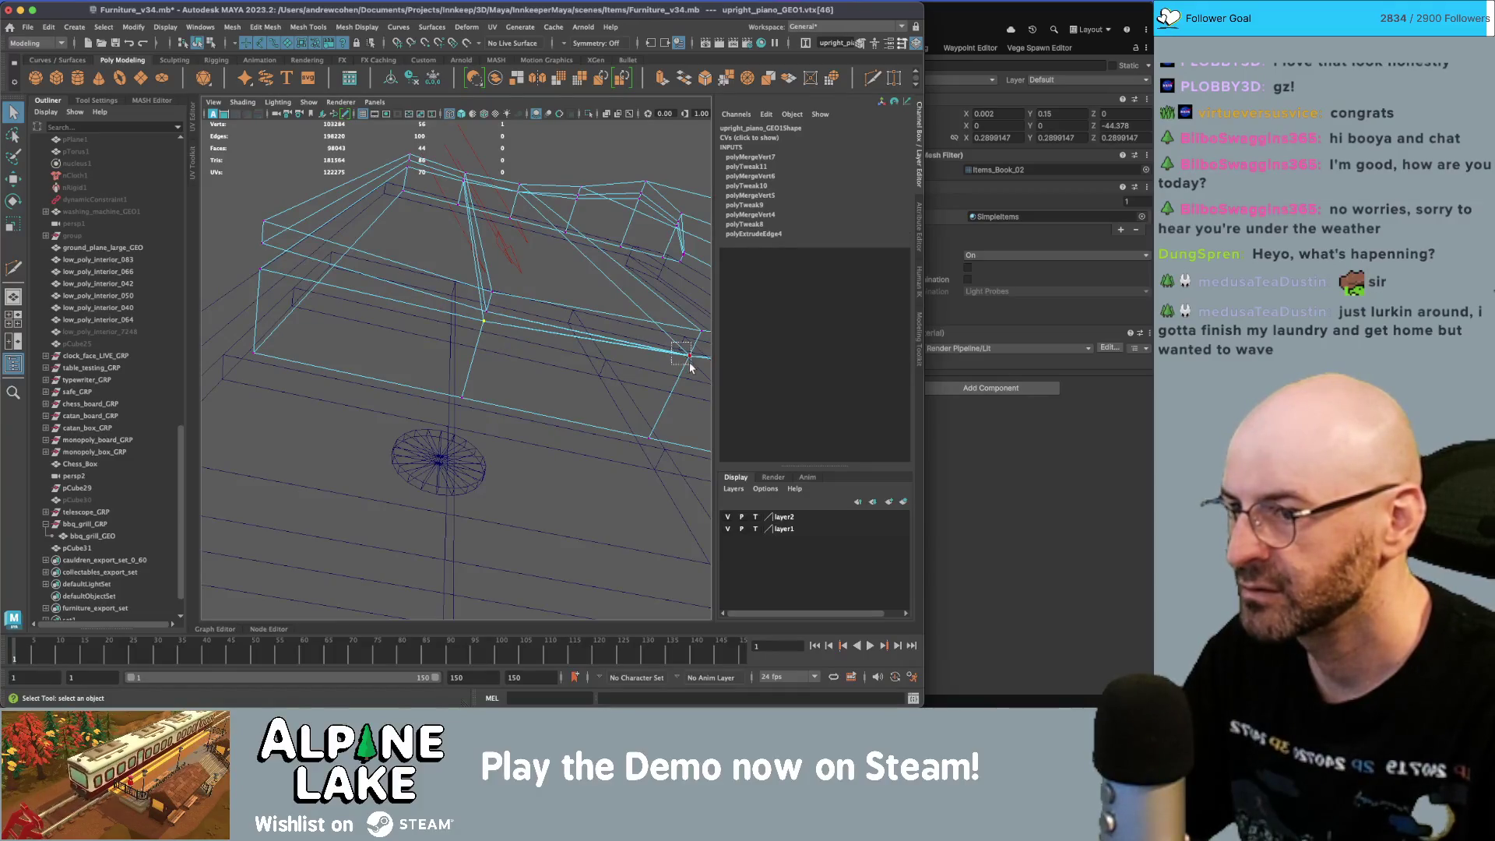
pyautogui.press('g')
pyautogui.moveTo(686, 362)
pyautogui.keyDown('alt'); pyautogui.mouseDown()
pyautogui.moveTo(574, 310)
pyautogui.moveTo(458, 369)
pyautogui.mouseUp(); pyautogui.keyUp('alt')
pyautogui.press('f')
pyautogui.press('5')
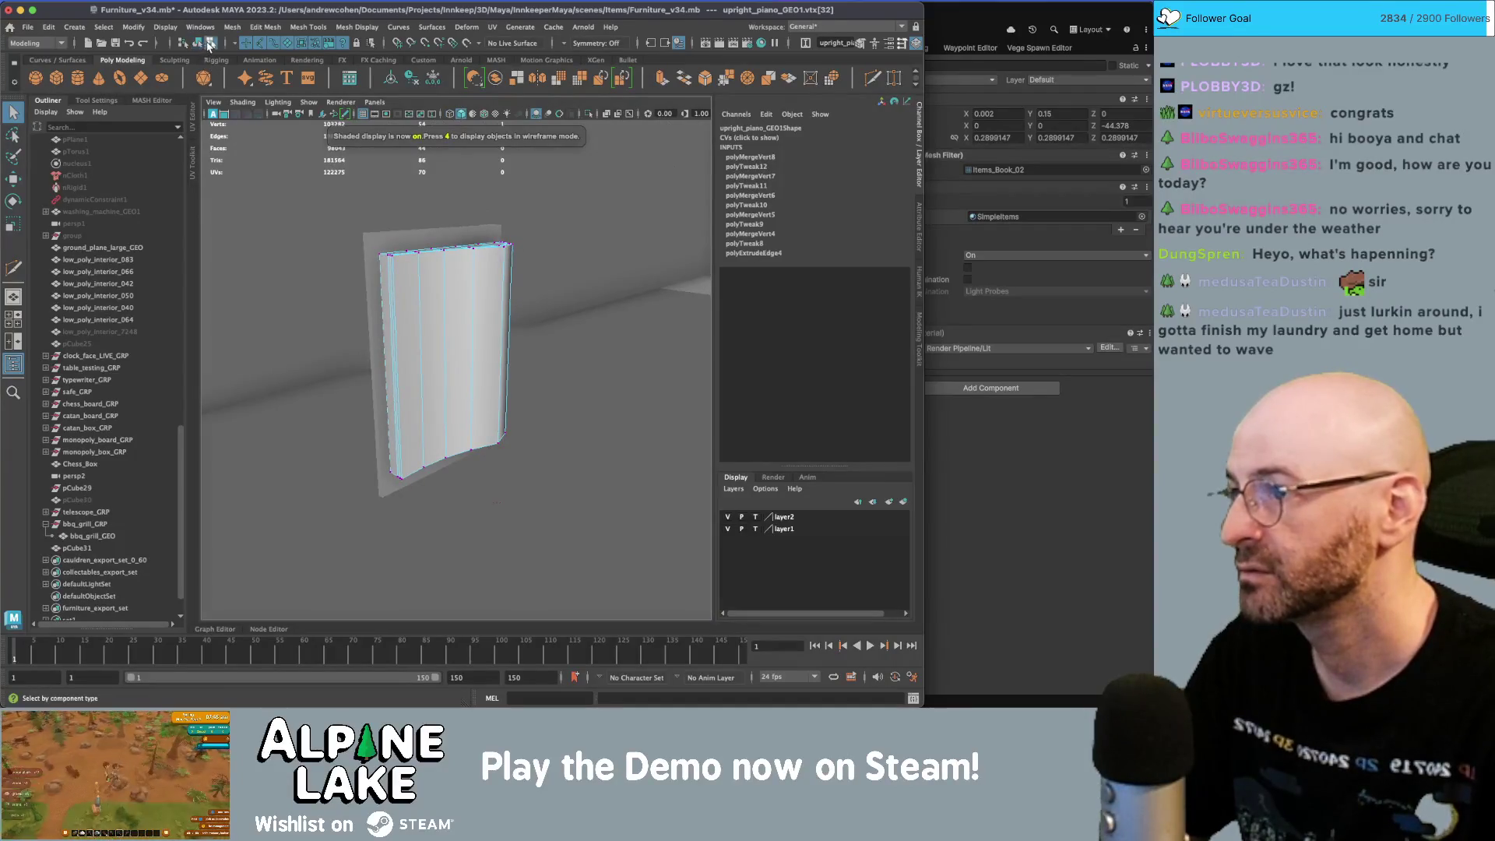
# - Soft-select a corner vertex of the page panel for moving
pyautogui.click(197, 43)
pyautogui.click(591, 467)
pyautogui.click(424, 296)
pyautogui.keyDown('alt'); pyautogui.moveTo(420, 289); pyautogui.dragTo(404, 278); pyautogui.keyUp('alt')
pyautogui.rightClick(404, 278)
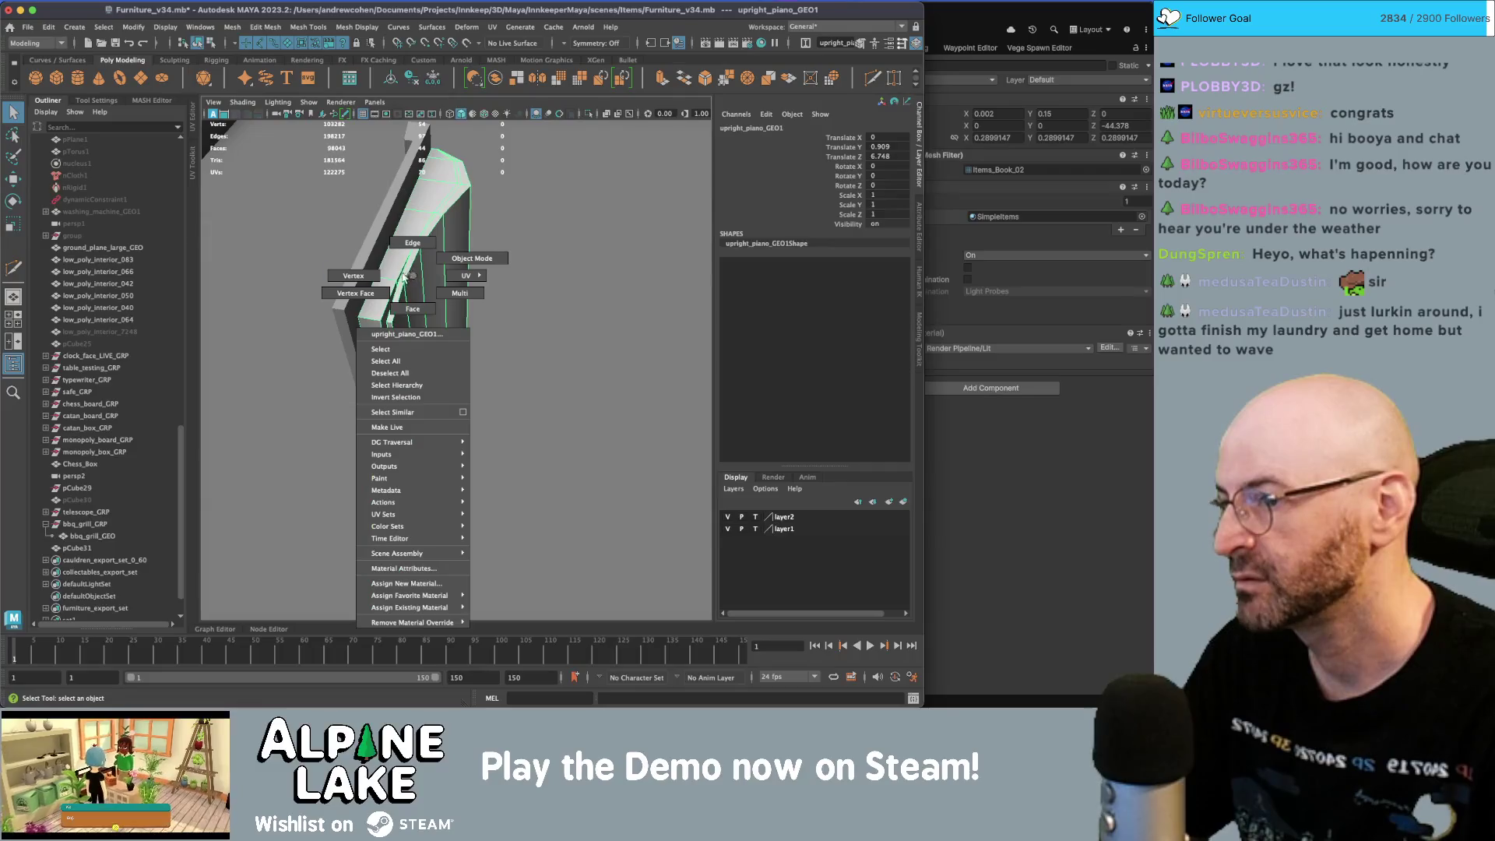
pyautogui.moveTo(403, 278); pyautogui.dragTo(393, 304, button='right')
pyautogui.click(390, 321)
pyautogui.press('b')
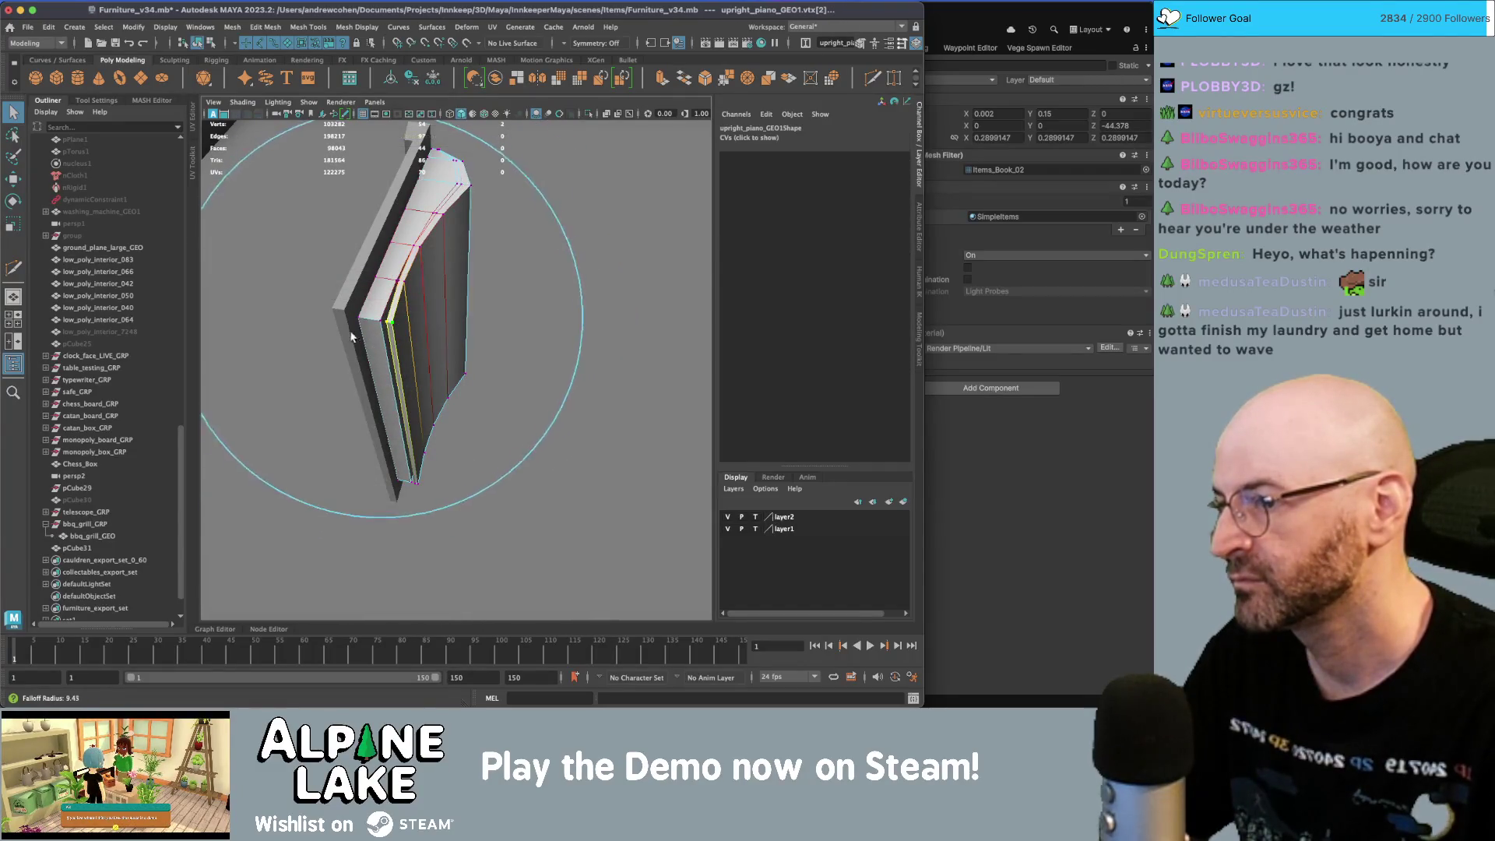
pyautogui.press('w')
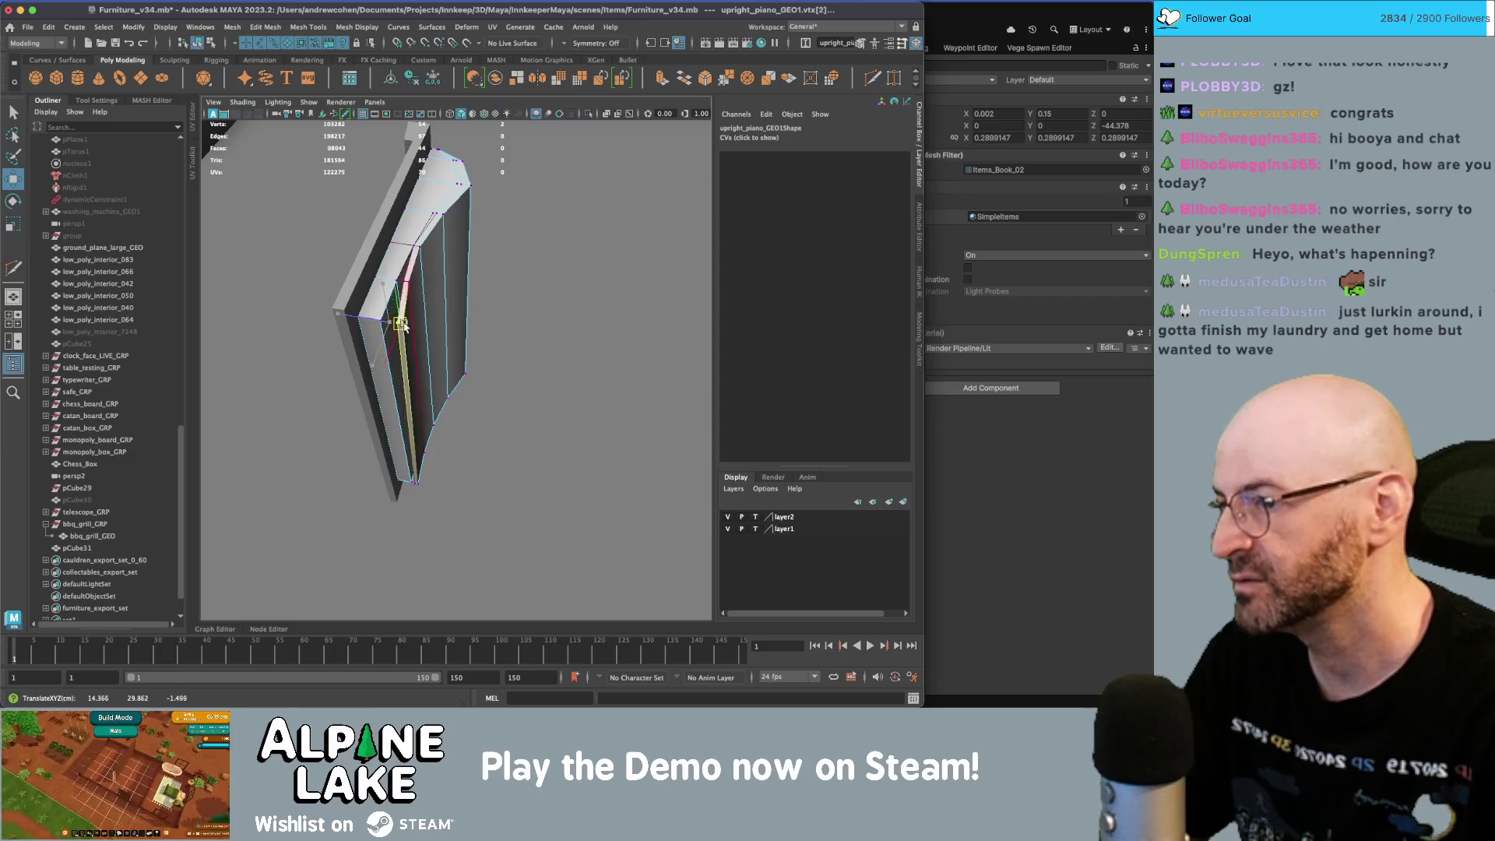
# - Inspect the vertices along the page top and curl up close
pyautogui.moveTo(358, 311)
pyautogui.keyDown('alt'); pyautogui.mouseDown()
pyautogui.moveTo(334, 294)
pyautogui.moveTo(454, 320)
pyautogui.moveTo(421, 296)
pyautogui.moveTo(389, 311)
pyautogui.moveTo(424, 344)
pyautogui.moveTo(460, 323)
pyautogui.moveTo(451, 349)
pyautogui.mouseUp(); pyautogui.keyUp('alt')
pyautogui.click(198, 43)
pyautogui.press('q')
pyautogui.keyDown('alt'); pyautogui.moveTo(451, 349); pyautogui.dragTo(481, 338, button='right'); pyautogui.keyUp('alt')
pyautogui.keyDown('alt'); pyautogui.moveTo(481, 339); pyautogui.dragTo(382, 315); pyautogui.keyUp('alt')
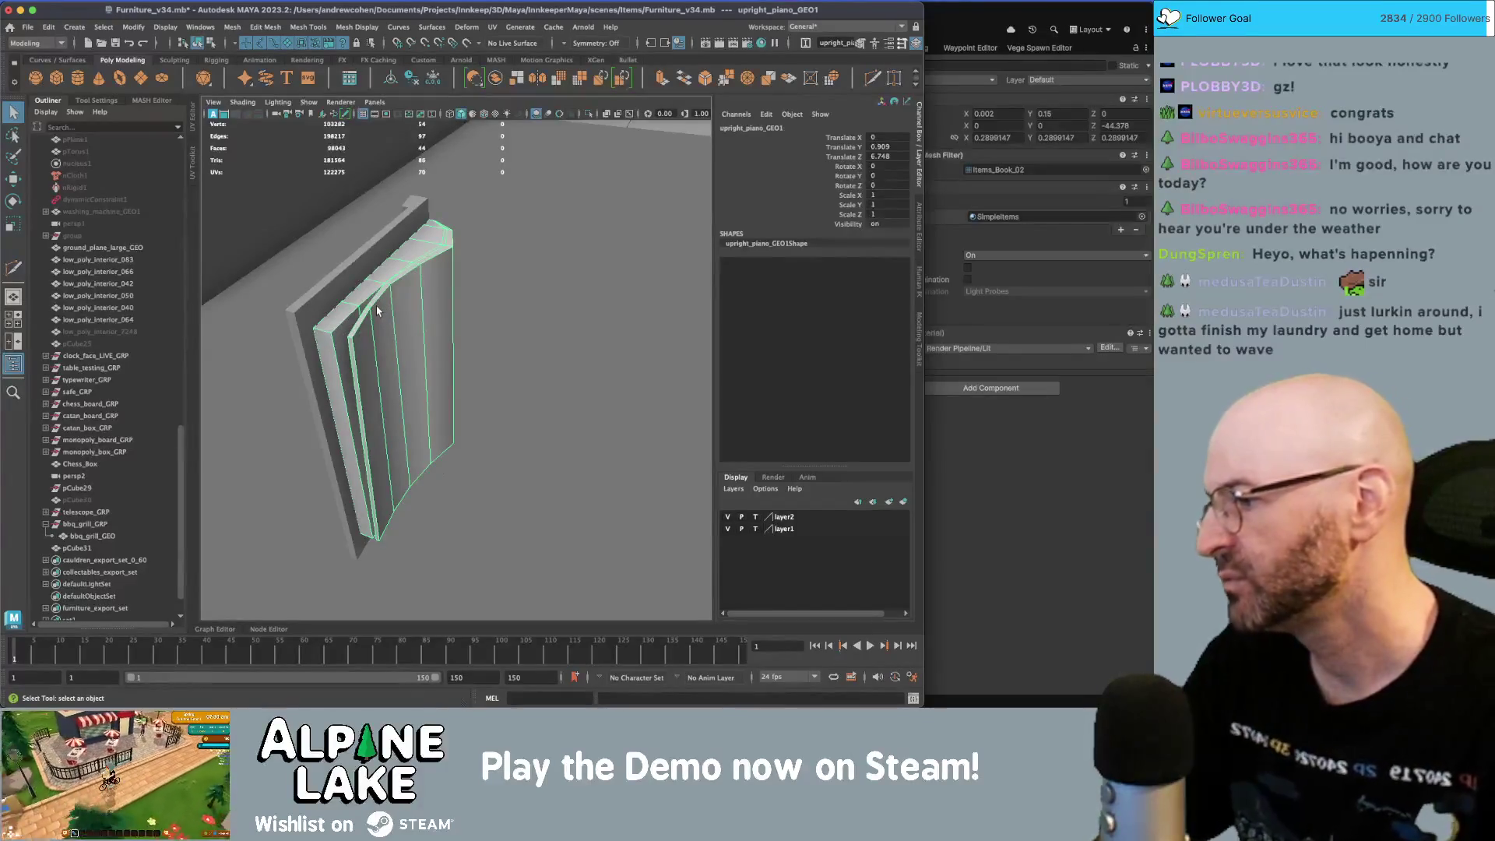
pyautogui.moveTo(382, 338)
pyautogui.keyDown('alt'); pyautogui.mouseDown()
pyautogui.moveTo(351, 380)
pyautogui.moveTo(421, 288)
pyautogui.moveTo(610, 290)
pyautogui.mouseUp(); pyautogui.keyUp('alt')
pyautogui.scroll(5, 437, 267)
pyautogui.moveTo(474, 320); pyautogui.dragTo(471, 307, button='right')
pyautogui.click(457, 355)
pyautogui.click(454, 357)
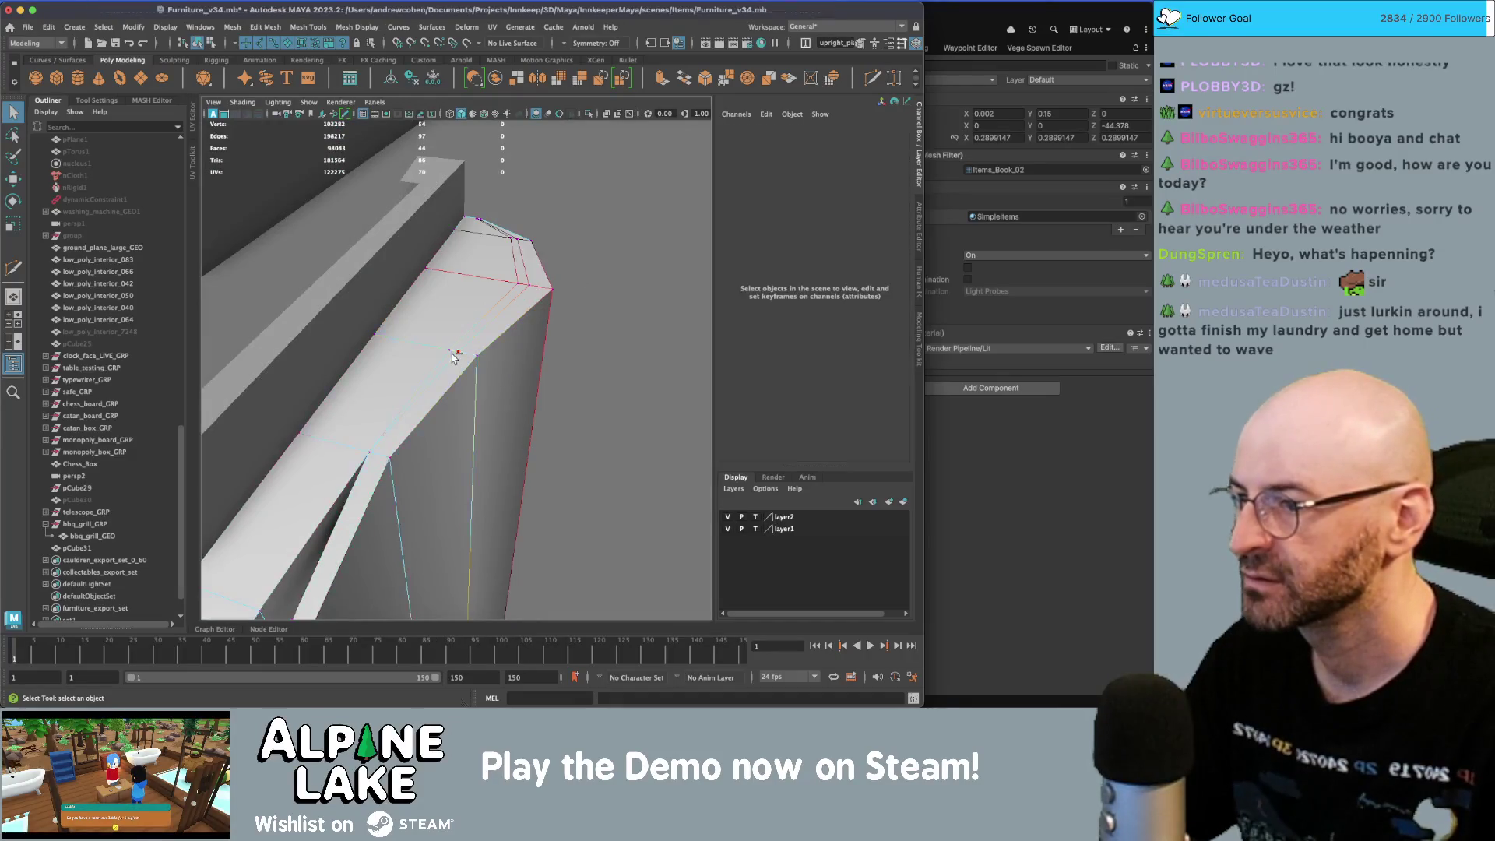
pyautogui.click(454, 356)
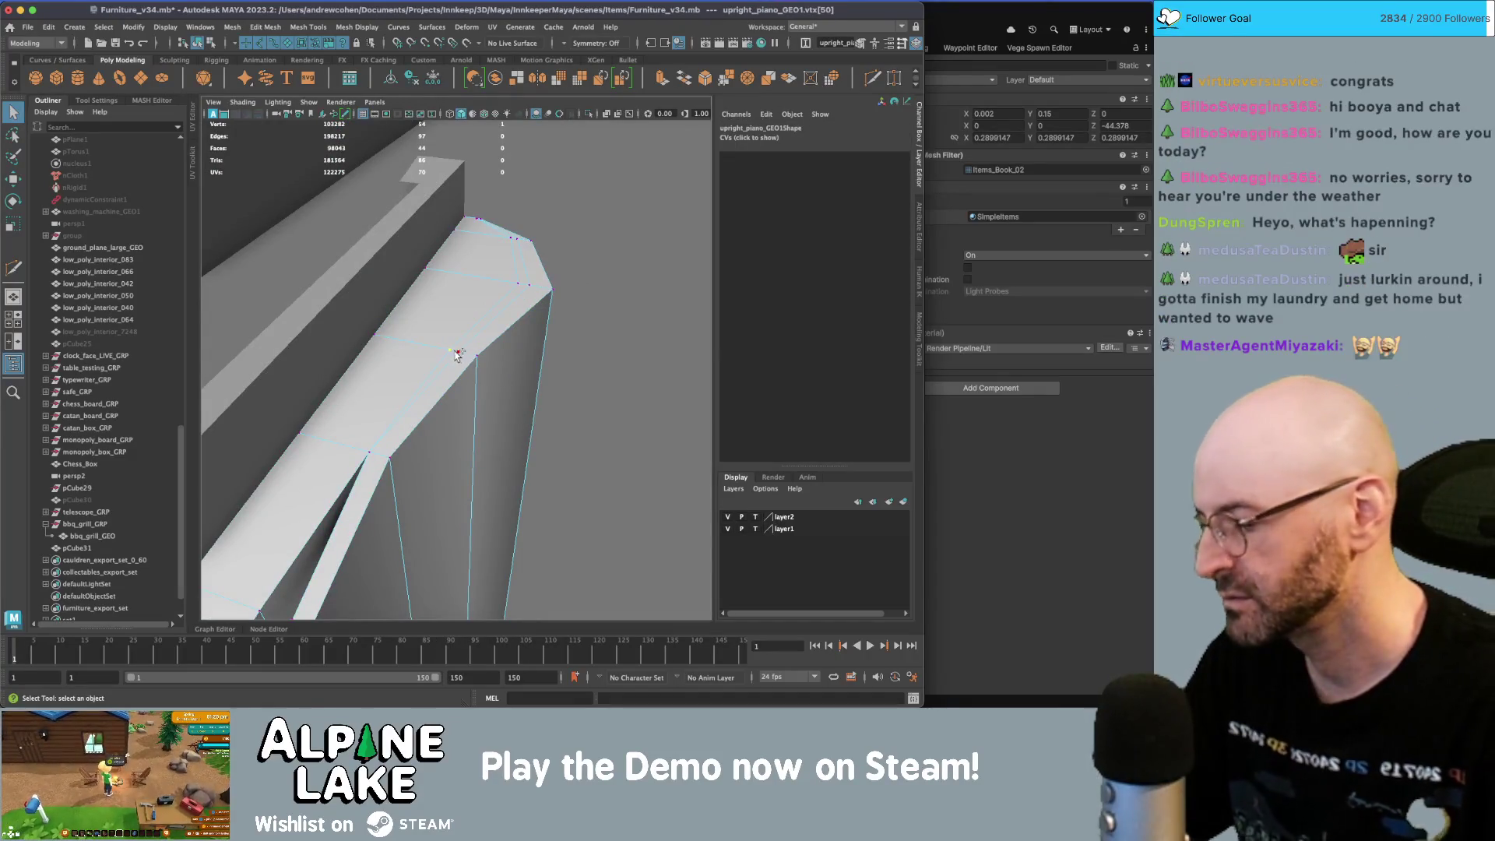
pyautogui.click(450, 355)
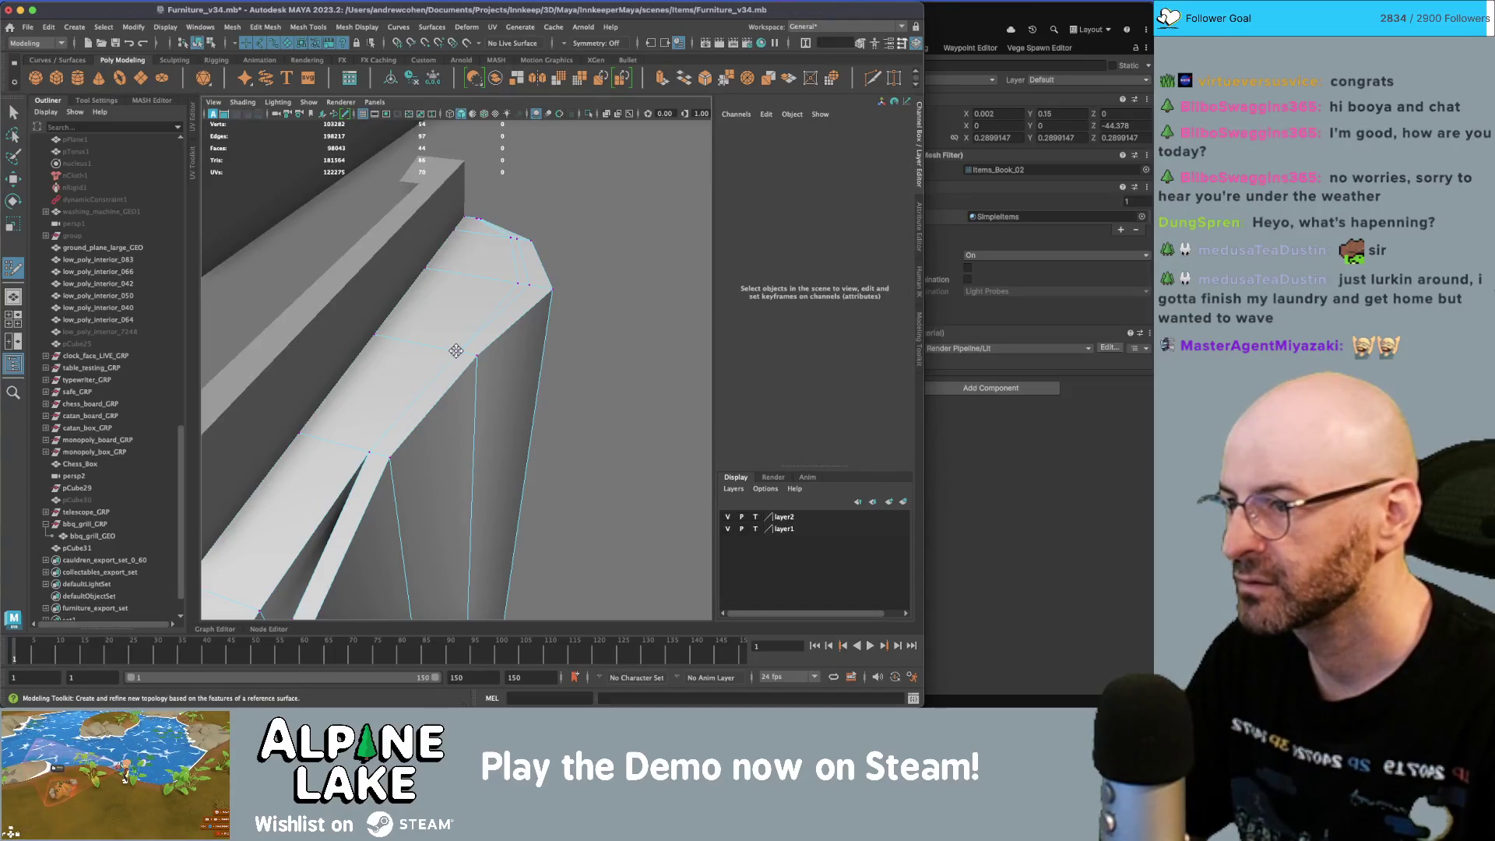
# - Delete the three extra edges on the curl and one unwanted page edge
pyautogui.keyDown('alt'); pyautogui.moveTo(501, 334); pyautogui.dragTo(467, 312); pyautogui.keyUp('alt')
pyautogui.moveTo(459, 308); pyautogui.dragTo(470, 310, button='right')
pyautogui.hotkey('ctrl', 'BackSpace')
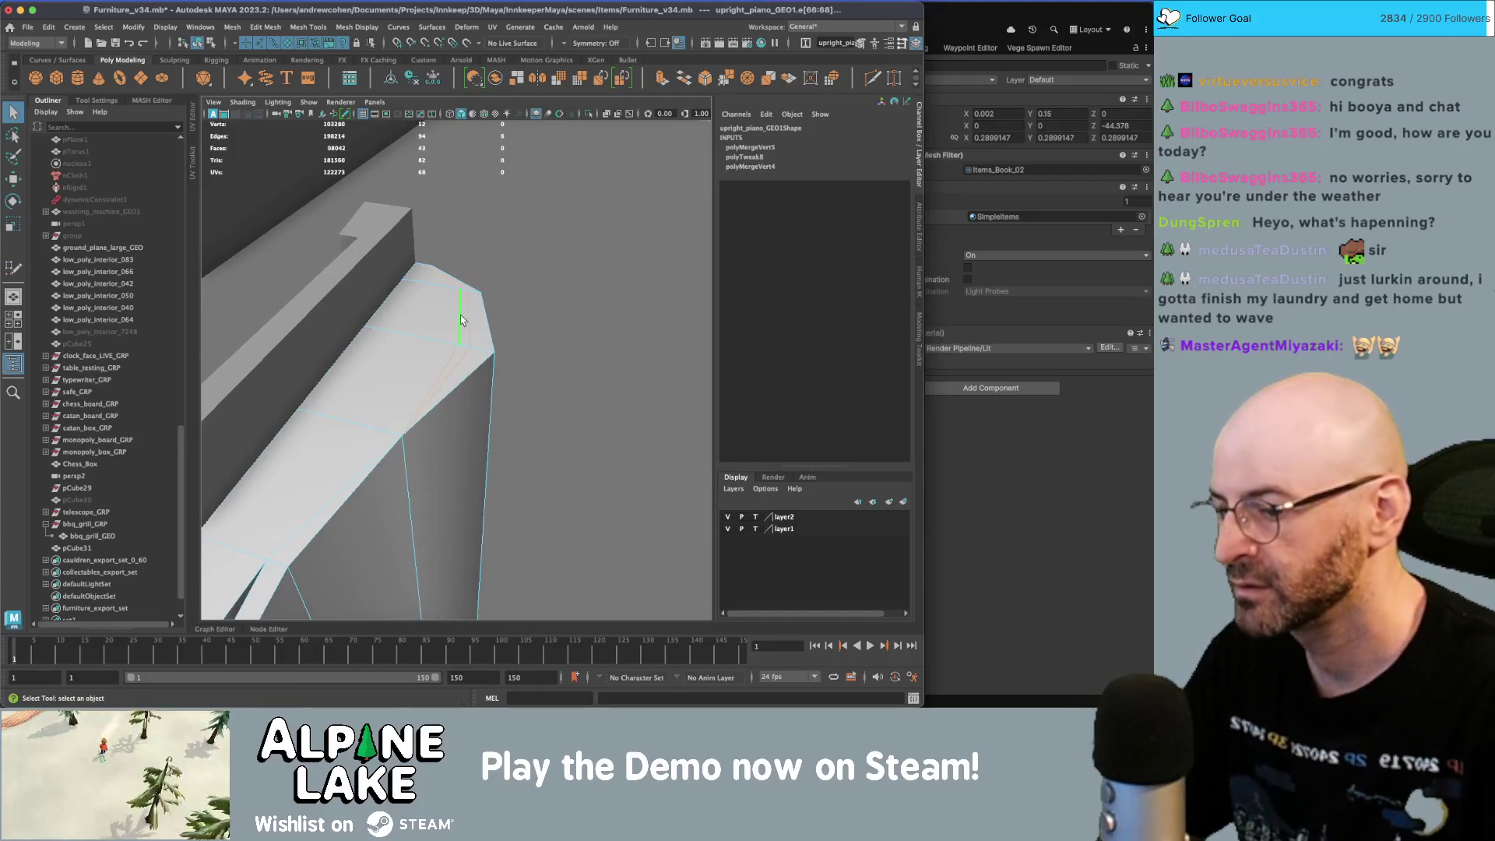
pyautogui.moveTo(460, 314)
pyautogui.keyDown('alt'); pyautogui.mouseDown()
pyautogui.moveTo(463, 451)
pyautogui.moveTo(421, 414)
pyautogui.moveTo(426, 352)
pyautogui.mouseUp(); pyautogui.keyUp('alt')
pyautogui.keyDown('shift'); pyautogui.moveTo(427, 352); pyautogui.dragTo(427, 335, button='right'); pyautogui.keyUp('shift')
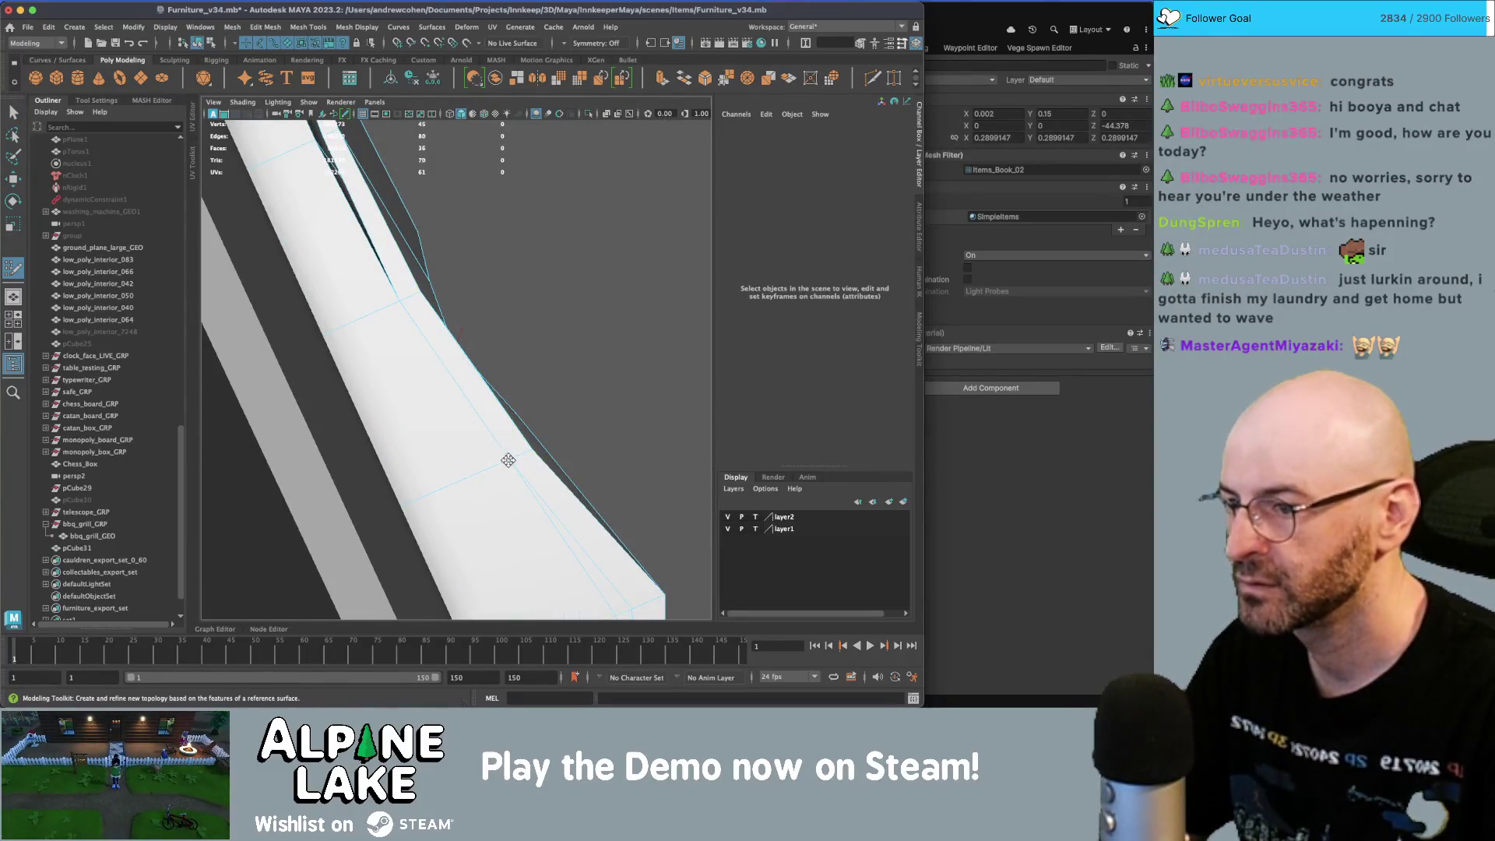
pyautogui.press('q')
pyautogui.moveTo(549, 334); pyautogui.dragTo(550, 376, button='right')
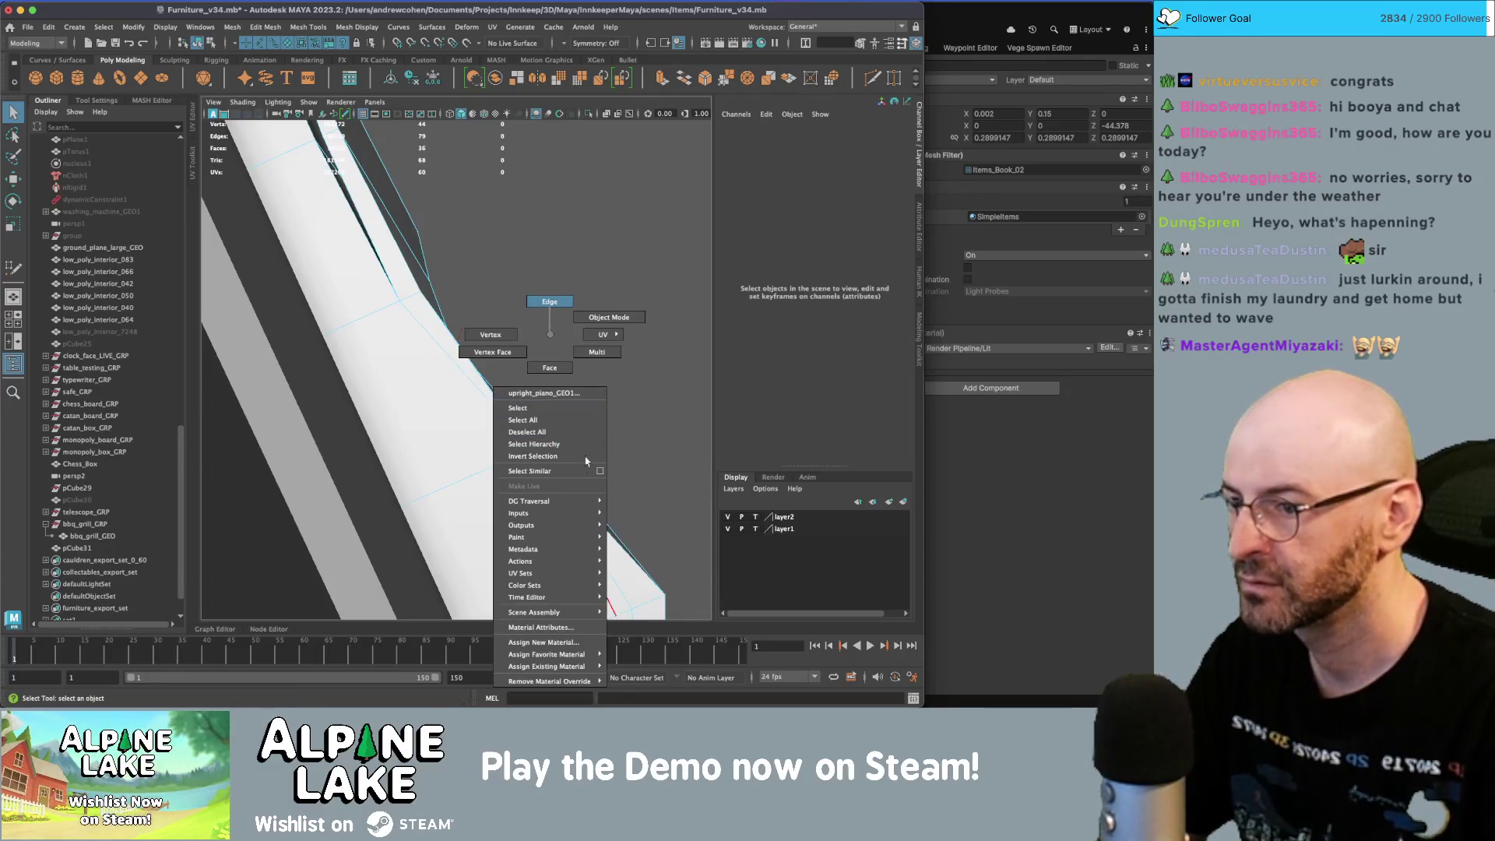
pyautogui.click(592, 530)
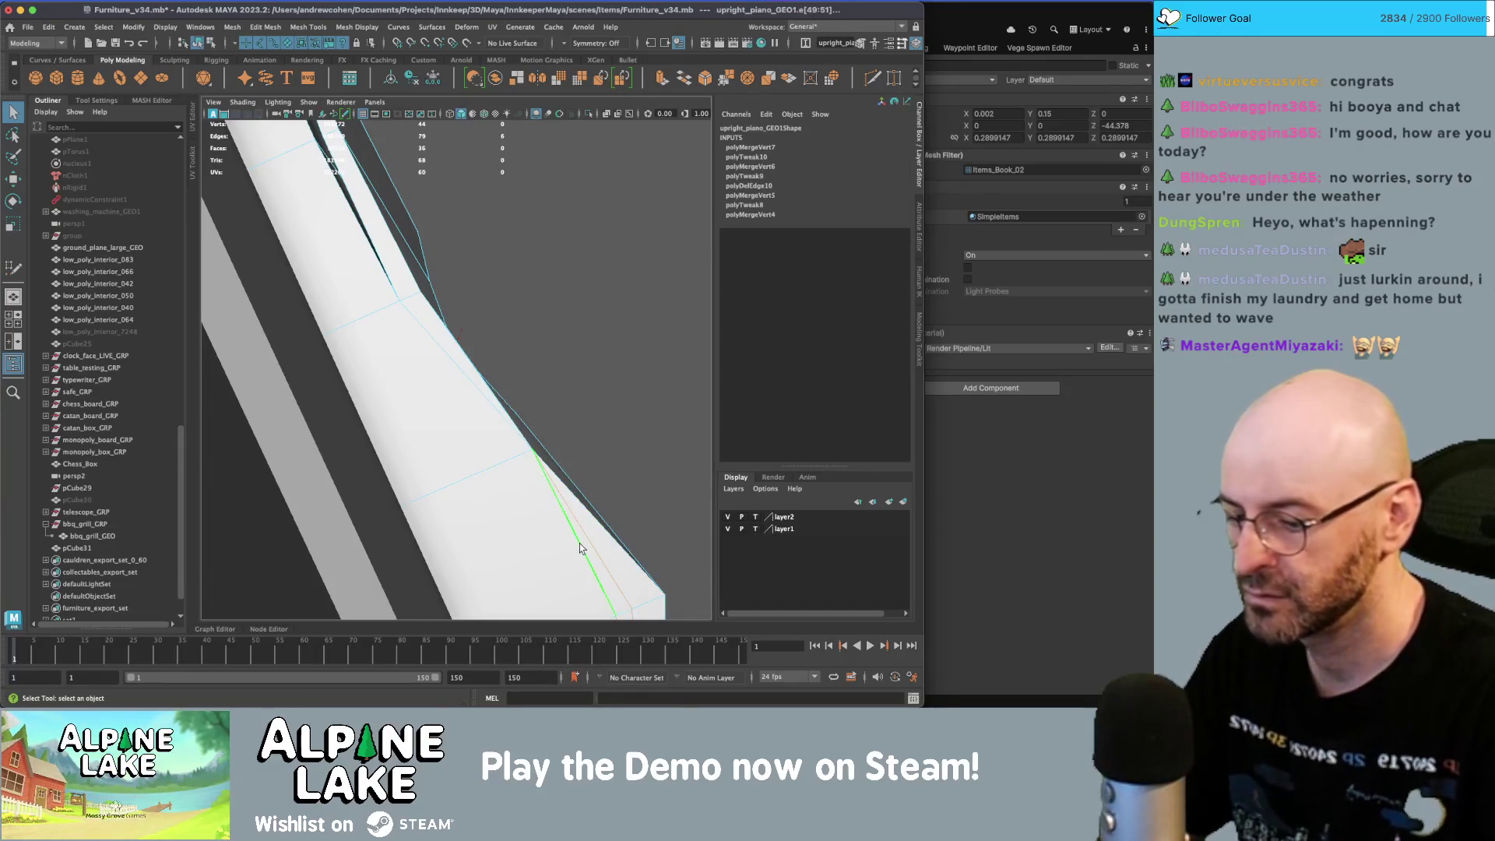
pyautogui.press('Delete')
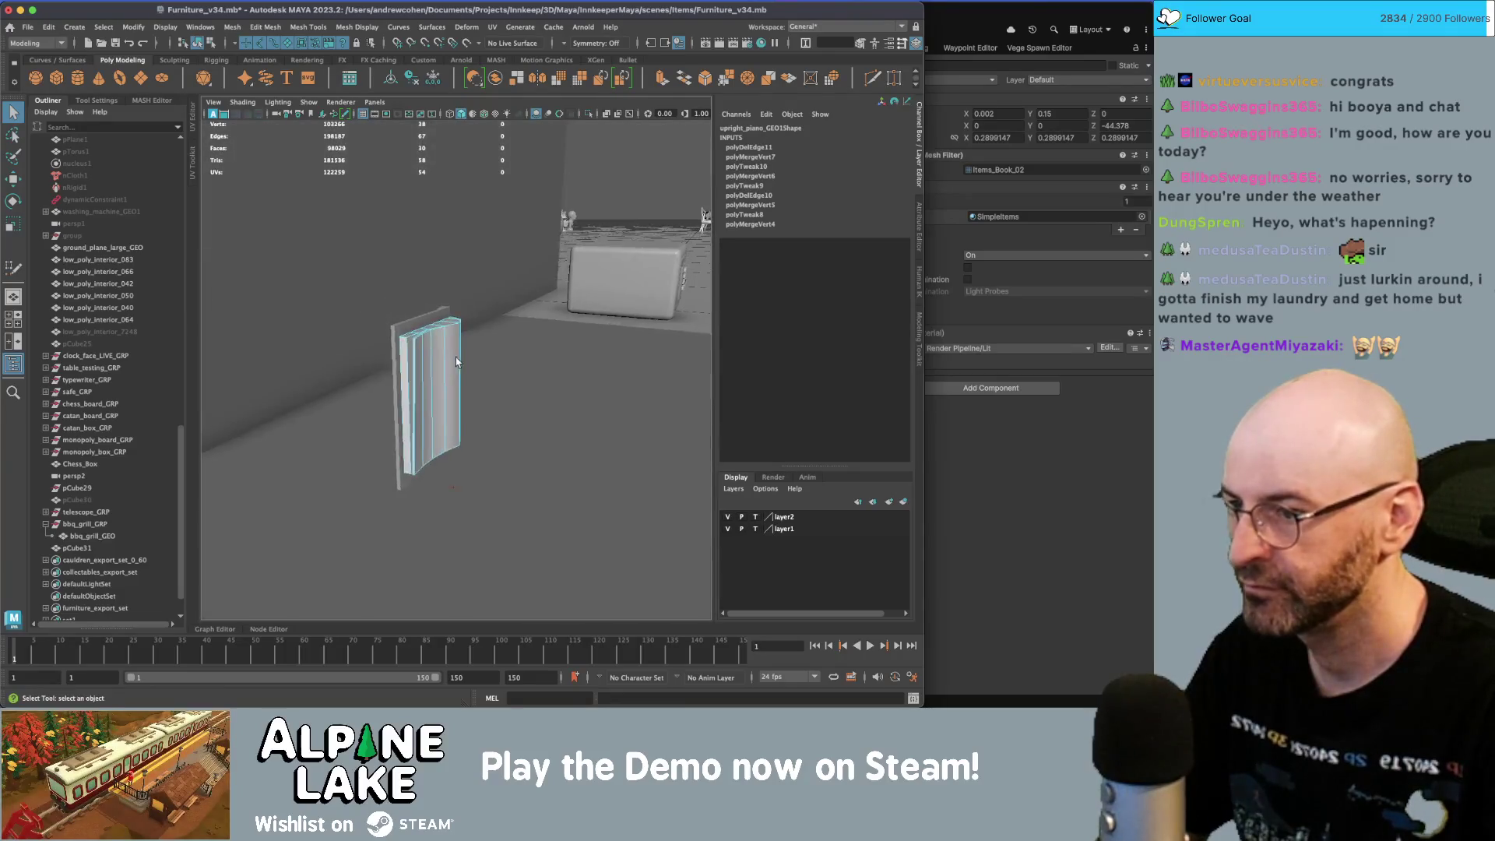
# - Scale the page panel taller against pCube31
pyautogui.press('f')
pyautogui.click(198, 43)
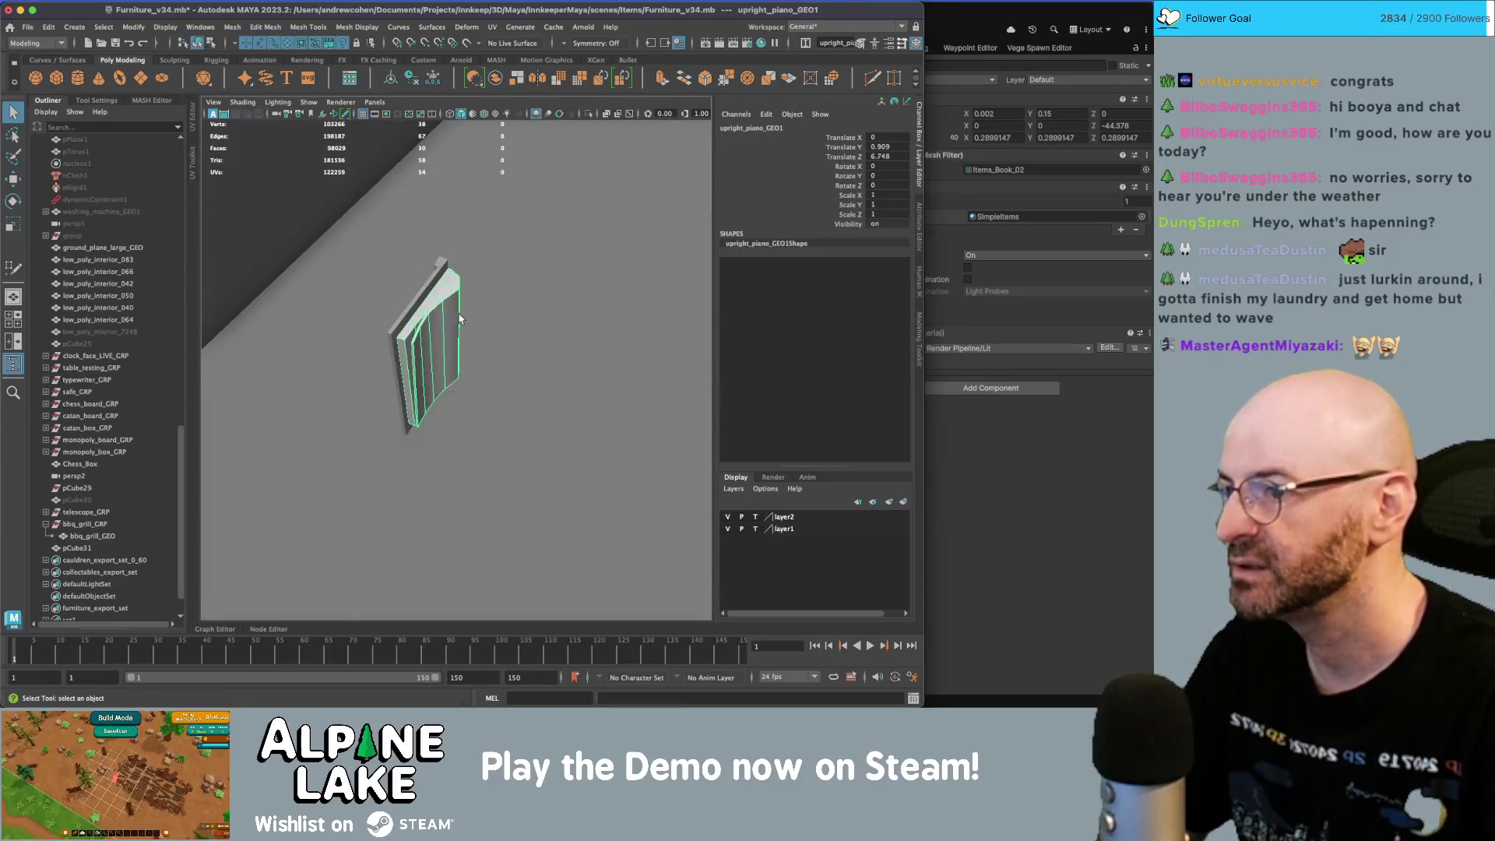
pyautogui.moveTo(466, 290)
pyautogui.keyDown('alt'); pyautogui.mouseDown()
pyautogui.moveTo(446, 383)
pyautogui.moveTo(514, 380)
pyautogui.mouseUp(); pyautogui.keyUp('alt')
pyautogui.click(505, 368)
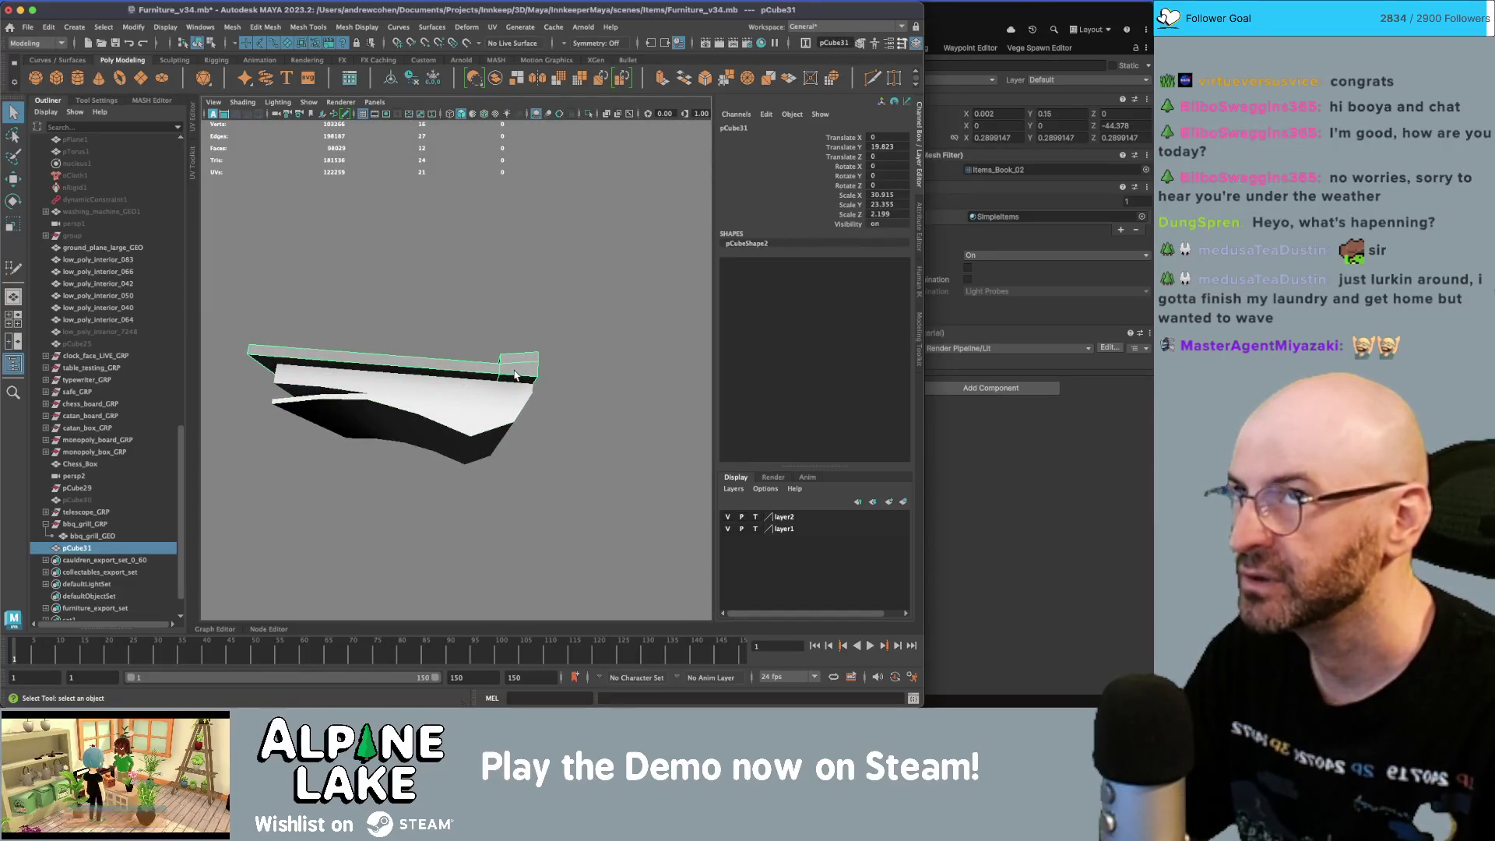
pyautogui.moveTo(514, 375)
pyautogui.keyDown('alt'); pyautogui.mouseDown()
pyautogui.moveTo(489, 420)
pyautogui.moveTo(419, 408)
pyautogui.moveTo(487, 398)
pyautogui.mouseUp(); pyautogui.keyUp('alt')
pyautogui.click(492, 409)
pyautogui.click(489, 421)
pyautogui.press('r')
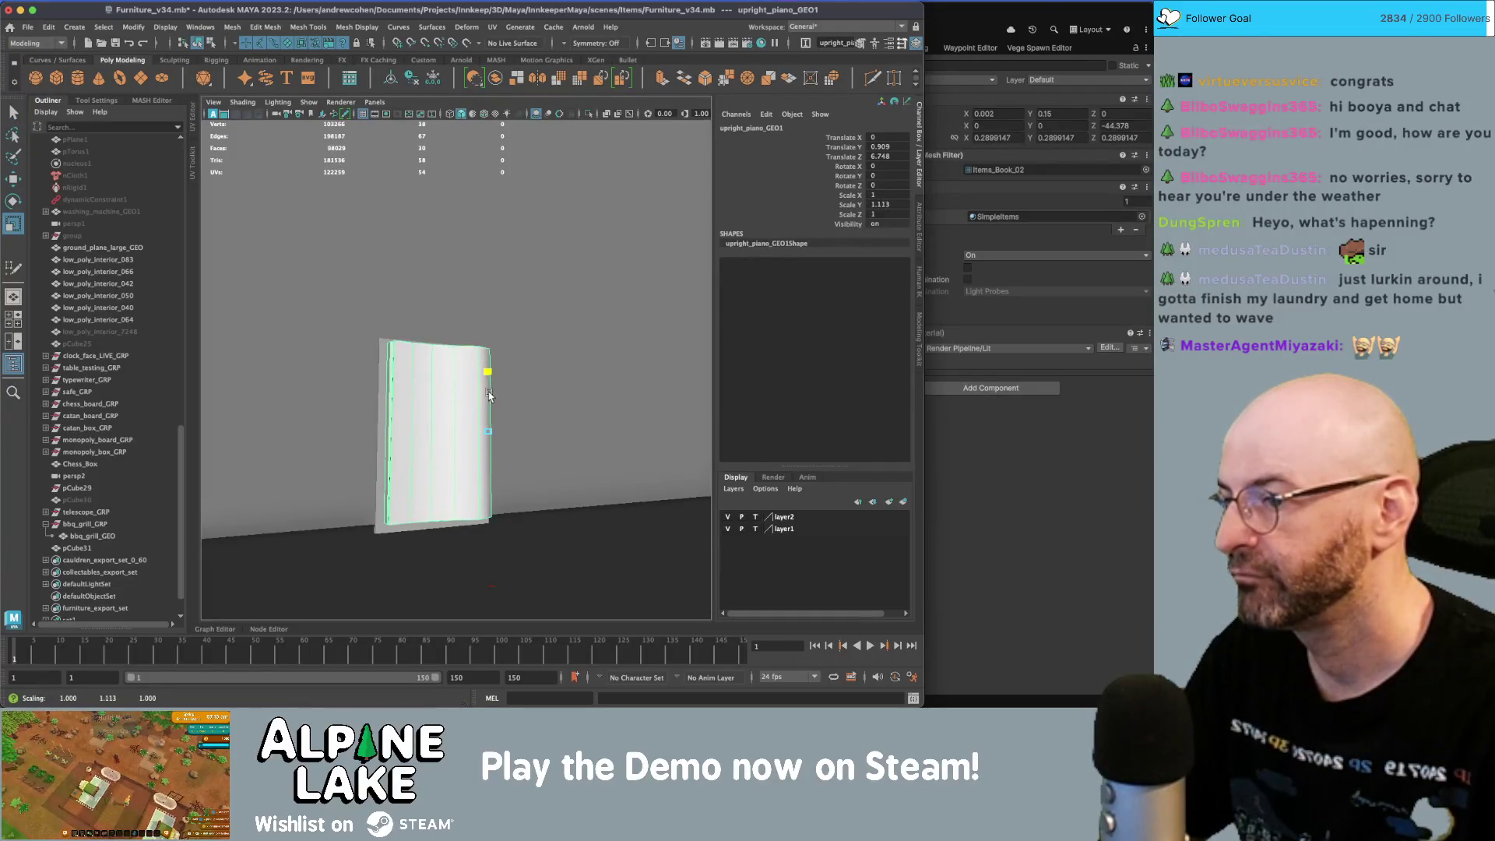
pyautogui.press('r')
pyautogui.moveTo(491, 397)
pyautogui.keyDown('alt'); pyautogui.mouseDown()
pyautogui.moveTo(441, 433)
pyautogui.moveTo(511, 387)
pyautogui.moveTo(454, 408)
pyautogui.mouseUp(); pyautogui.keyUp('alt')
pyautogui.press('w')
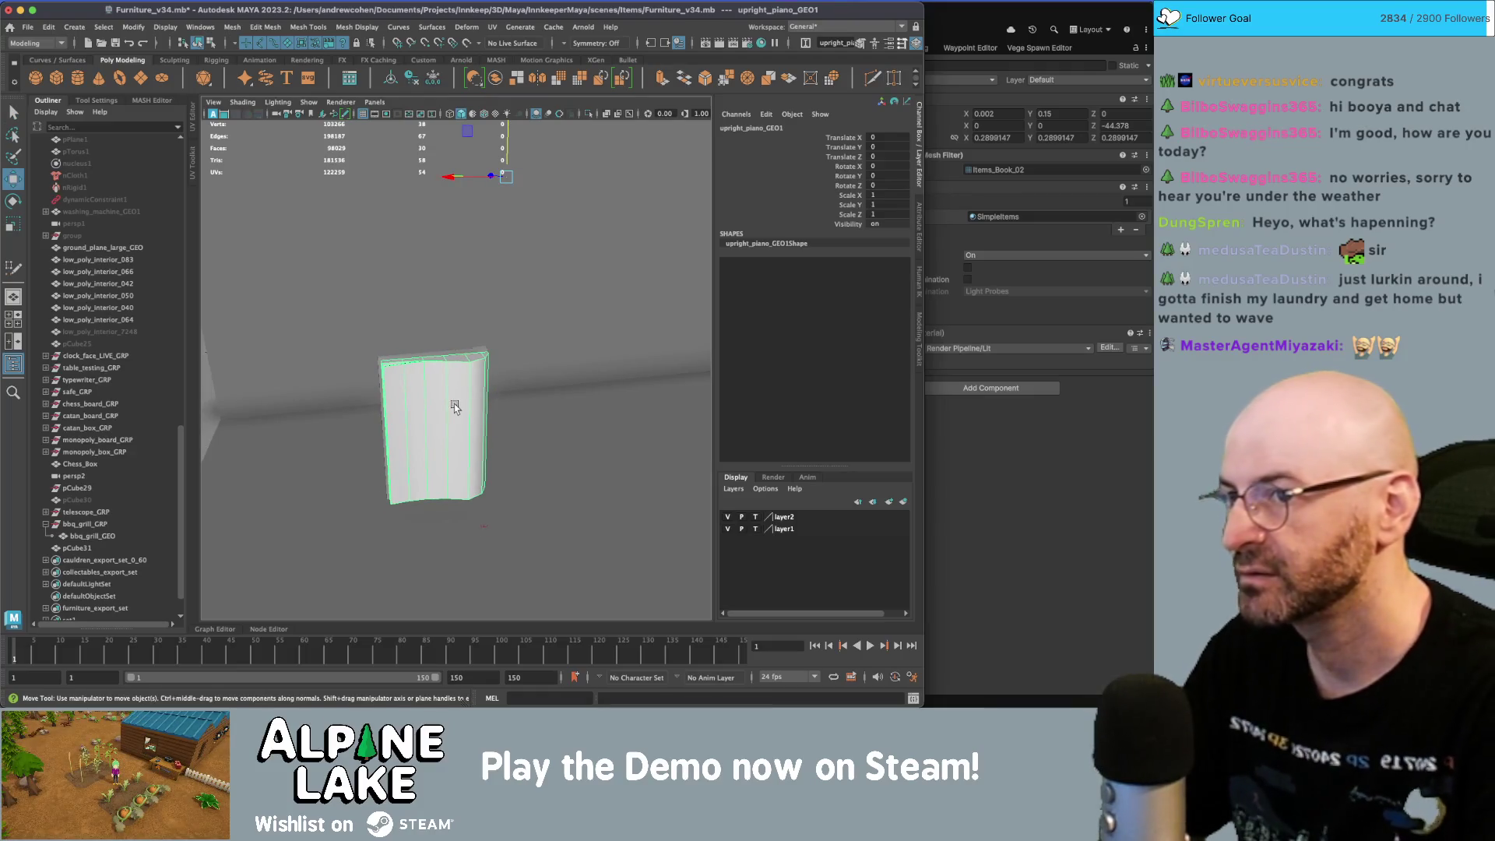
# - Unparent upright_piano_GEO1 with Shift+P and freeze its transforms
pyautogui.keyDown('alt'); pyautogui.moveTo(455, 404); pyautogui.dragTo(389, 436); pyautogui.keyUp('alt')
pyautogui.press('f')
pyautogui.hotkey('shift', 'p')
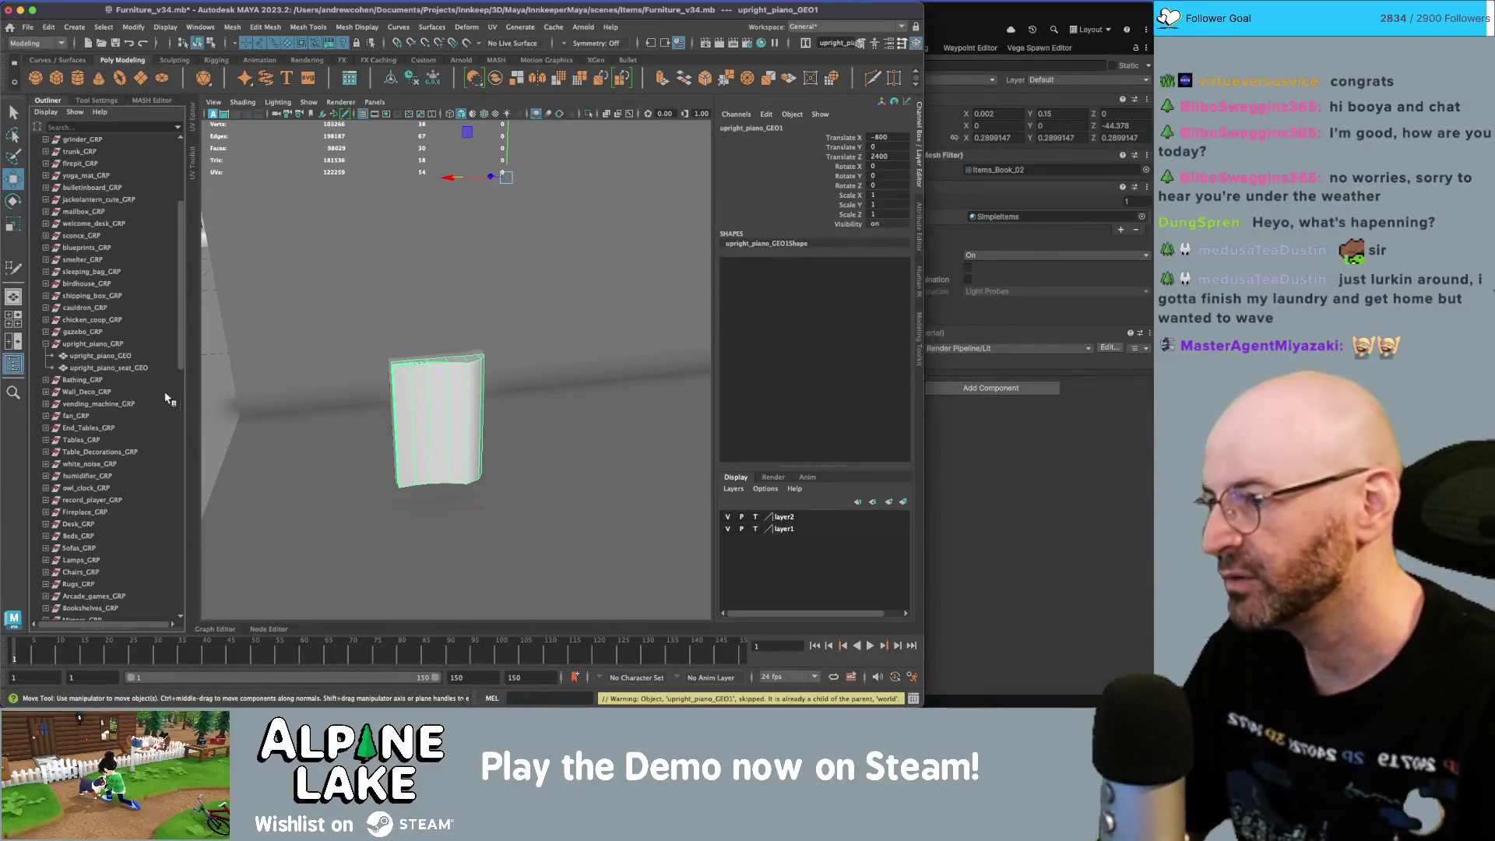
pyautogui.hotkey('ctrl', 'shift', 'f')
# - Check the upright_piano_GRP contents in the outliner and reselect upright_piano_GEO1
pyautogui.keyDown('alt'); pyautogui.moveTo(461, 399); pyautogui.dragTo(398, 410); pyautogui.keyUp('alt')
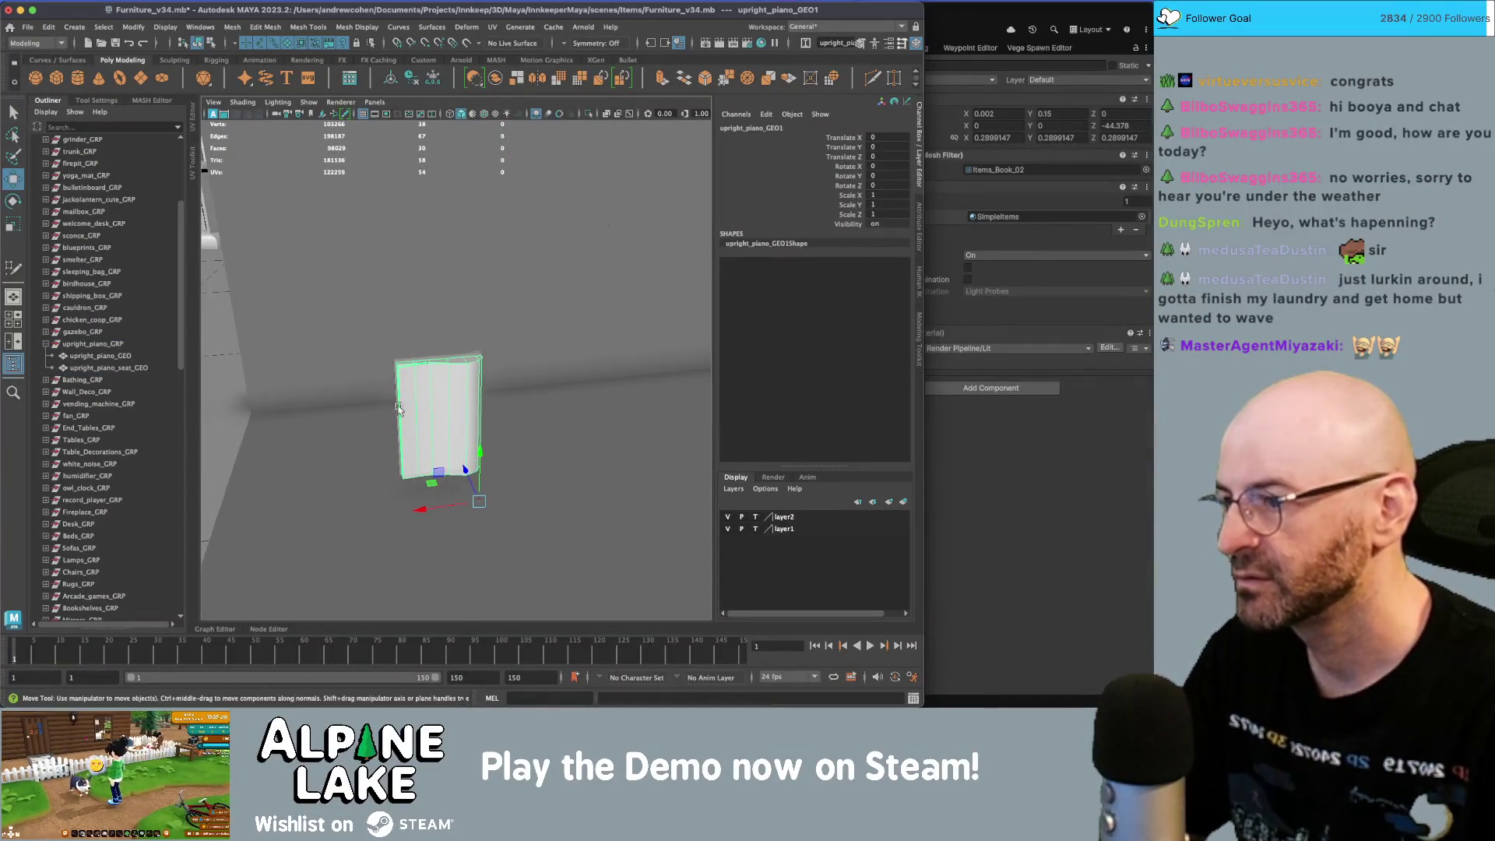
pyautogui.click(92, 343)
pyautogui.press('f')
pyautogui.keyDown('alt'); pyautogui.moveTo(589, 335); pyautogui.dragTo(479, 377); pyautogui.keyUp('alt')
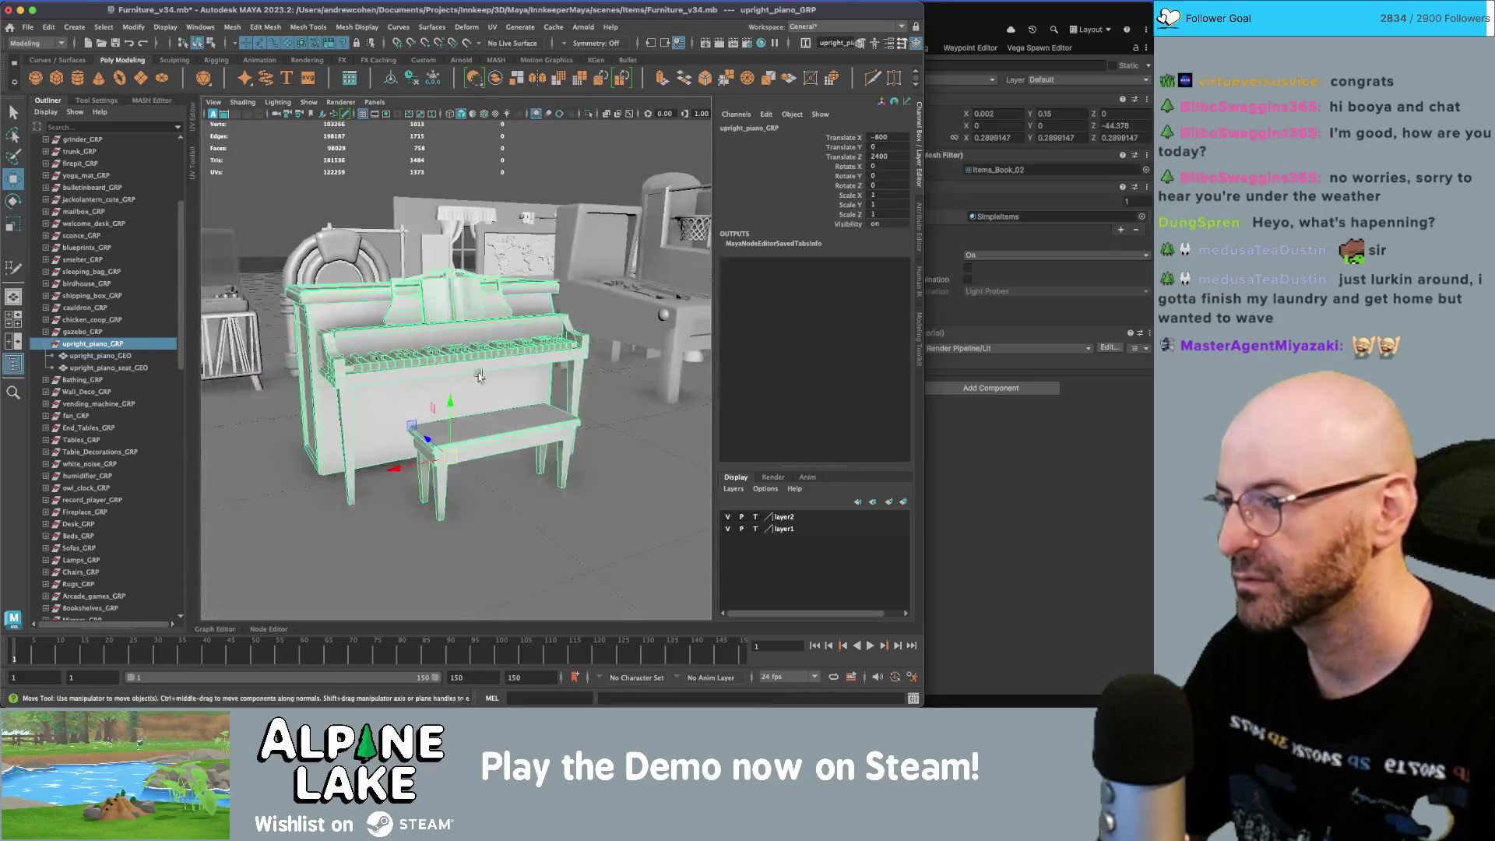
pyautogui.click(117, 355)
pyautogui.click(125, 368)
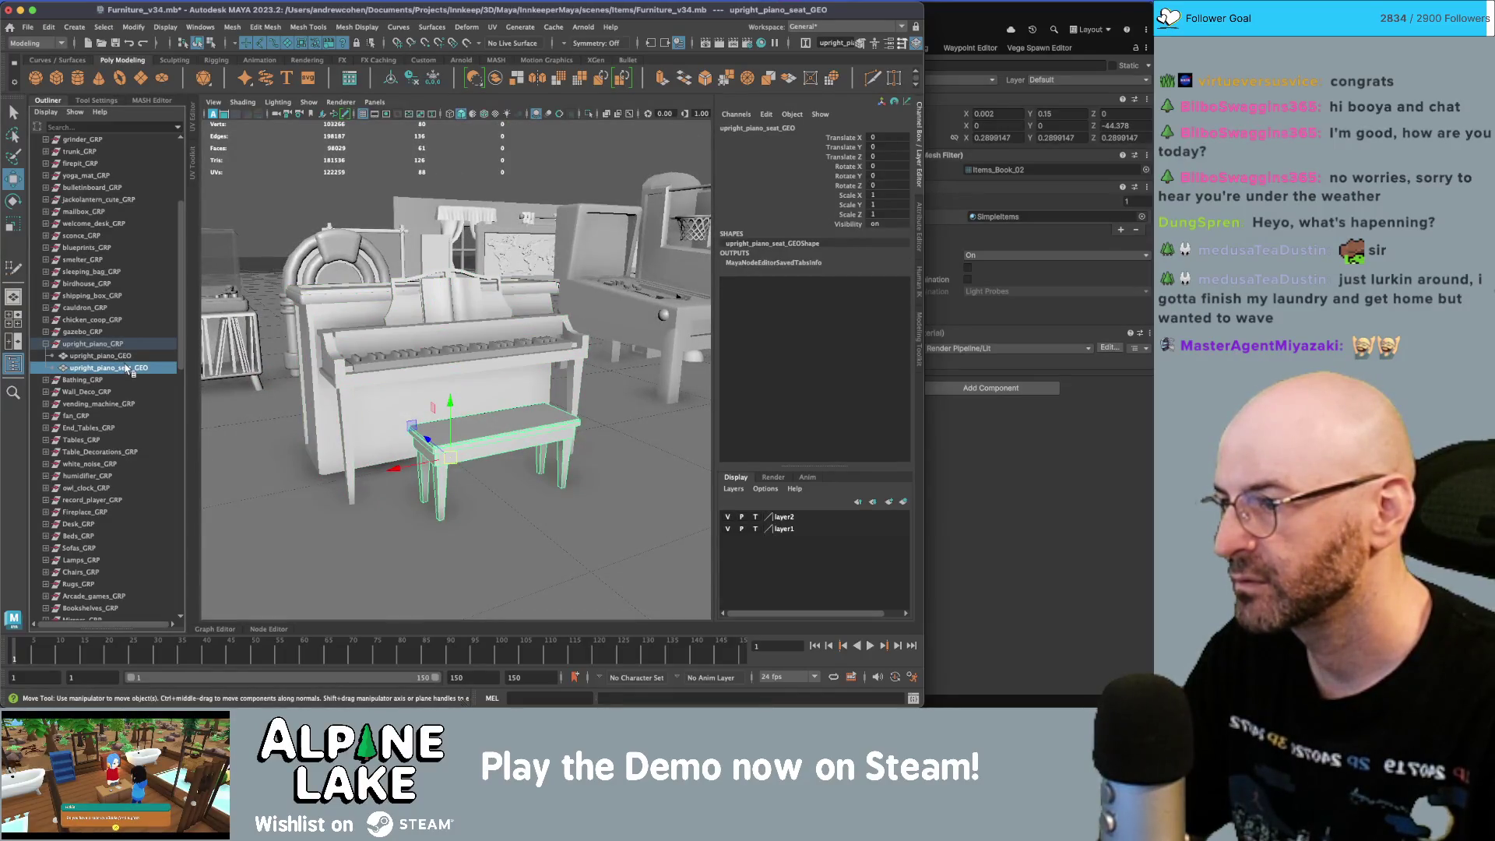
pyautogui.click(96, 356)
pyautogui.click(46, 344)
pyautogui.scroll(-15, 92, 452)
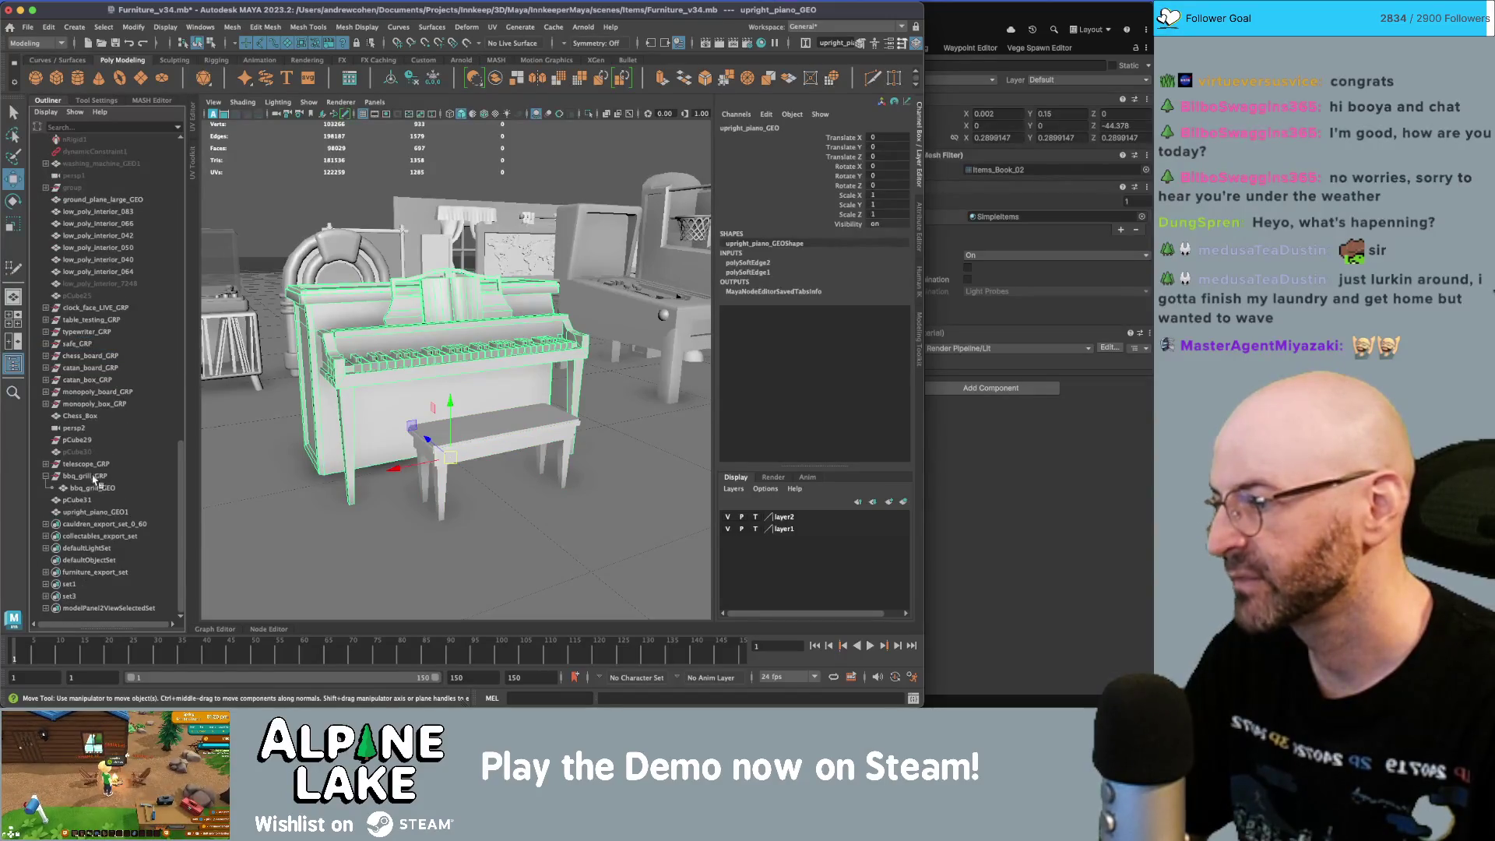
pyautogui.click(103, 506)
pyautogui.press('f')
pyautogui.moveTo(483, 405)
pyautogui.keyDown('alt'); pyautogui.mouseDown()
pyautogui.moveTo(558, 404)
pyautogui.moveTo(402, 352)
pyautogui.mouseUp(); pyautogui.keyUp('alt')
# - Select both upright_piano_GEO1 and pCube31 and zoom in
pyautogui.press('q')
pyautogui.moveTo(324, 240)
pyautogui.keyDown('alt'); pyautogui.mouseDown()
pyautogui.moveTo(390, 311)
pyautogui.moveTo(455, 348)
pyautogui.moveTo(568, 294)
pyautogui.moveTo(442, 305)
pyautogui.moveTo(469, 327)
pyautogui.moveTo(460, 359)
pyautogui.moveTo(451, 343)
pyautogui.moveTo(424, 351)
pyautogui.mouseUp(); pyautogui.keyUp('alt')
pyautogui.click(557, 310)
pyautogui.click(441, 305)
pyautogui.click(460, 360)
pyautogui.keyDown('shift'); pyautogui.click(479, 331); pyautogui.keyUp('shift')
pyautogui.press('w')
pyautogui.scroll(5, 417, 349)
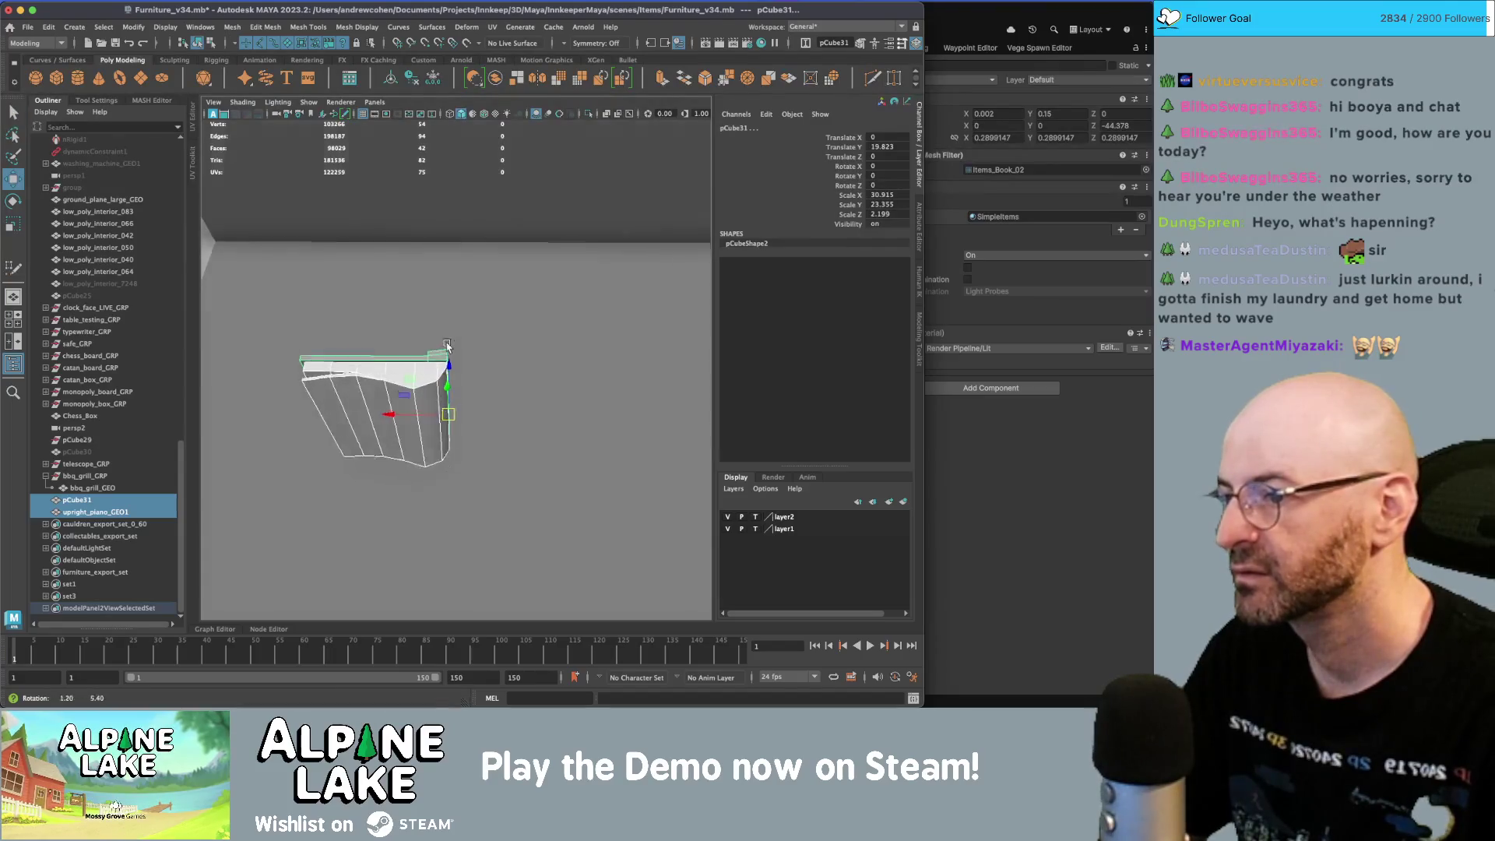
pyautogui.scroll(3, 403, 343)
pyautogui.press('q')
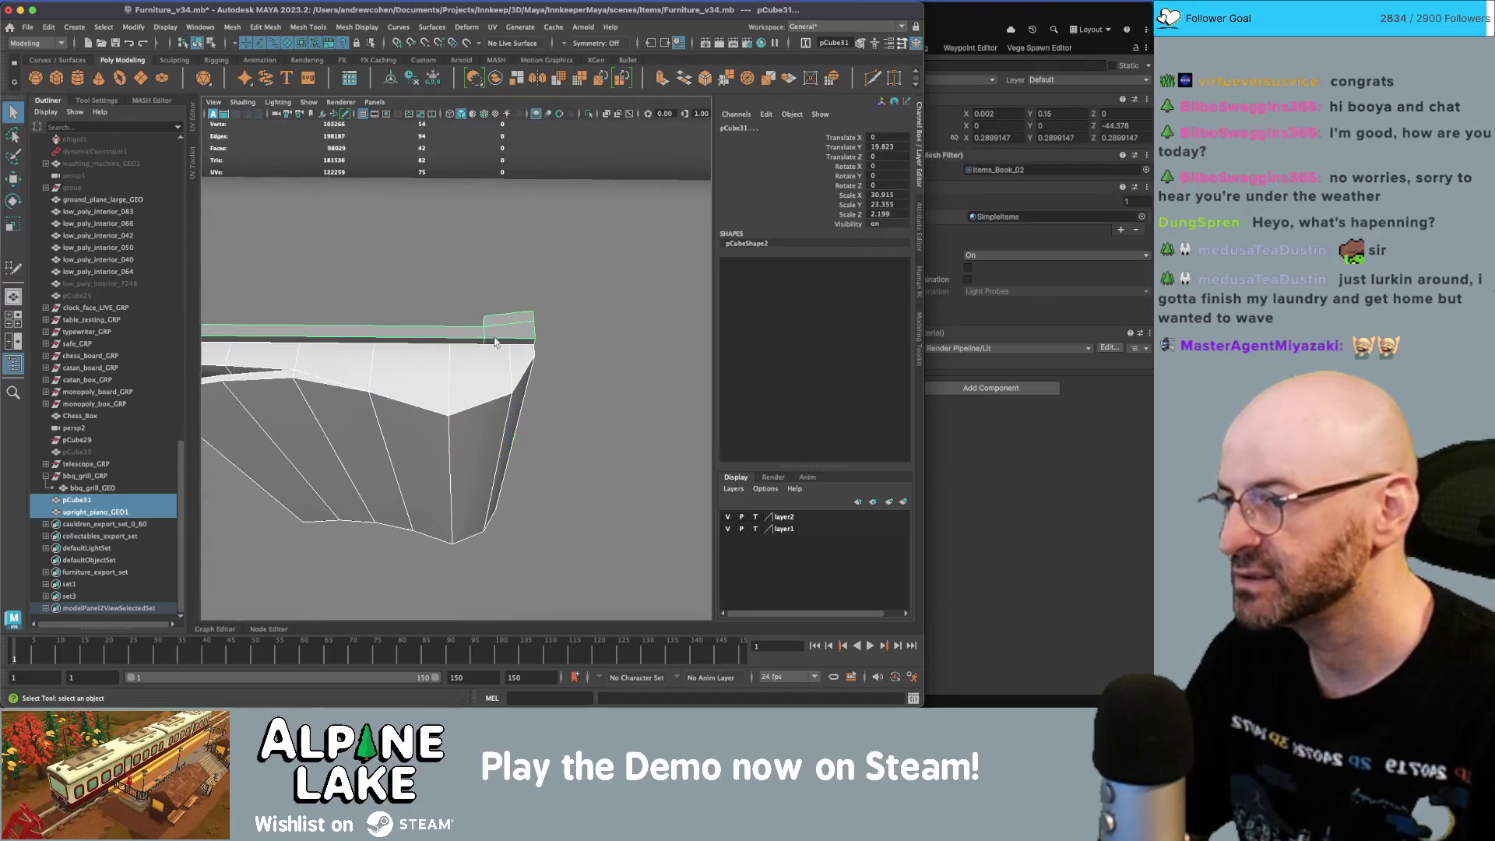
pyautogui.scroll(3, 492, 348)
# - Multi-Cut a new edge into the page and raise it upward
pyautogui.press('y')
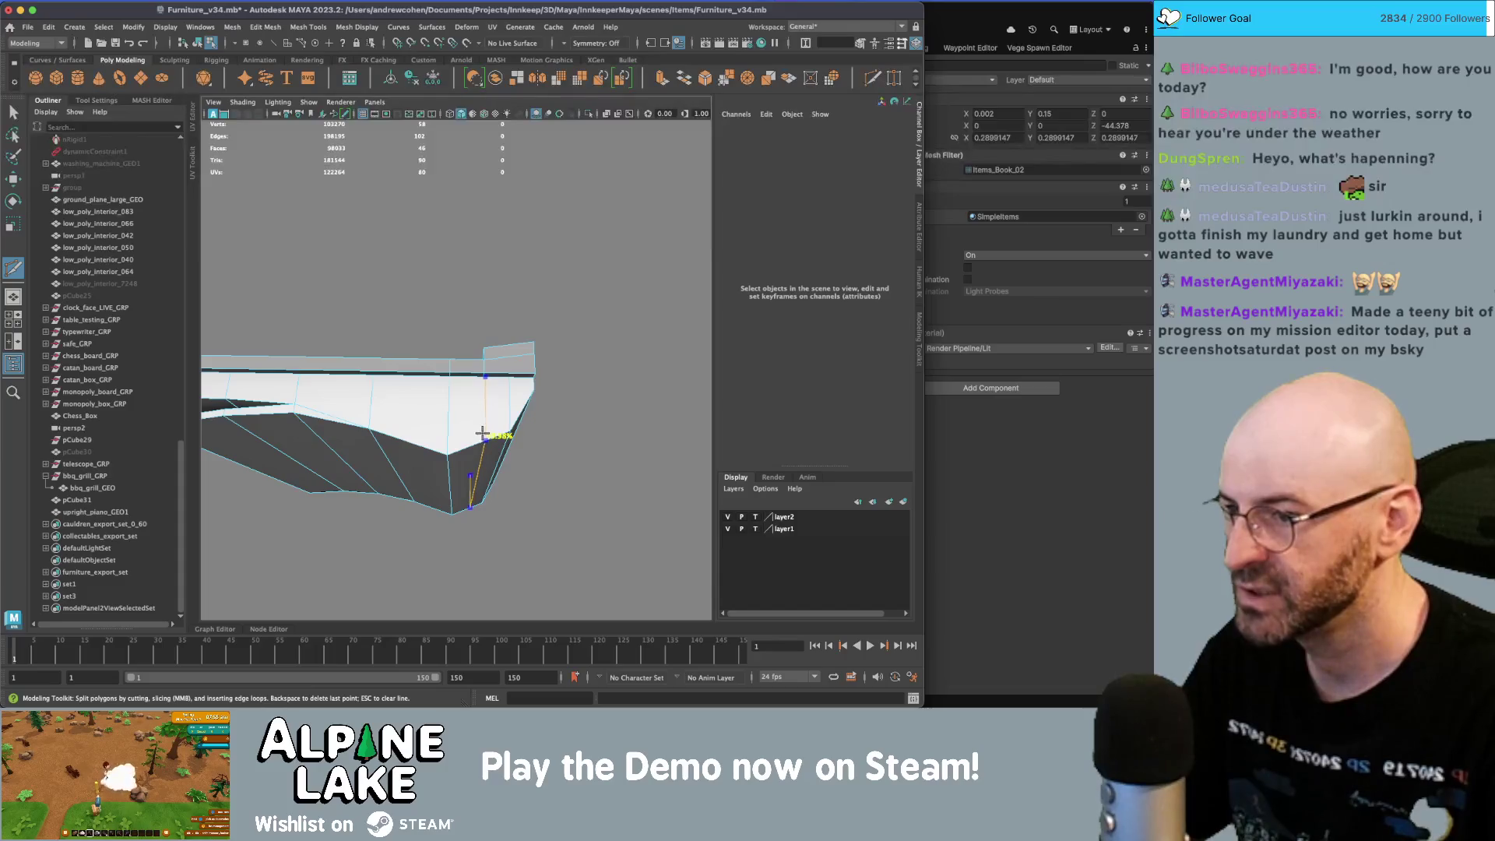
pyautogui.keyDown('alt'); pyautogui.moveTo(496, 401); pyautogui.dragTo(454, 451); pyautogui.keyUp('alt')
pyautogui.moveTo(441, 467)
pyautogui.mouseDown(button='right')
pyautogui.moveTo(432, 436)
pyautogui.moveTo(467, 459)
pyautogui.mouseUp(button='right')
pyautogui.click(478, 466)
pyautogui.press('w')
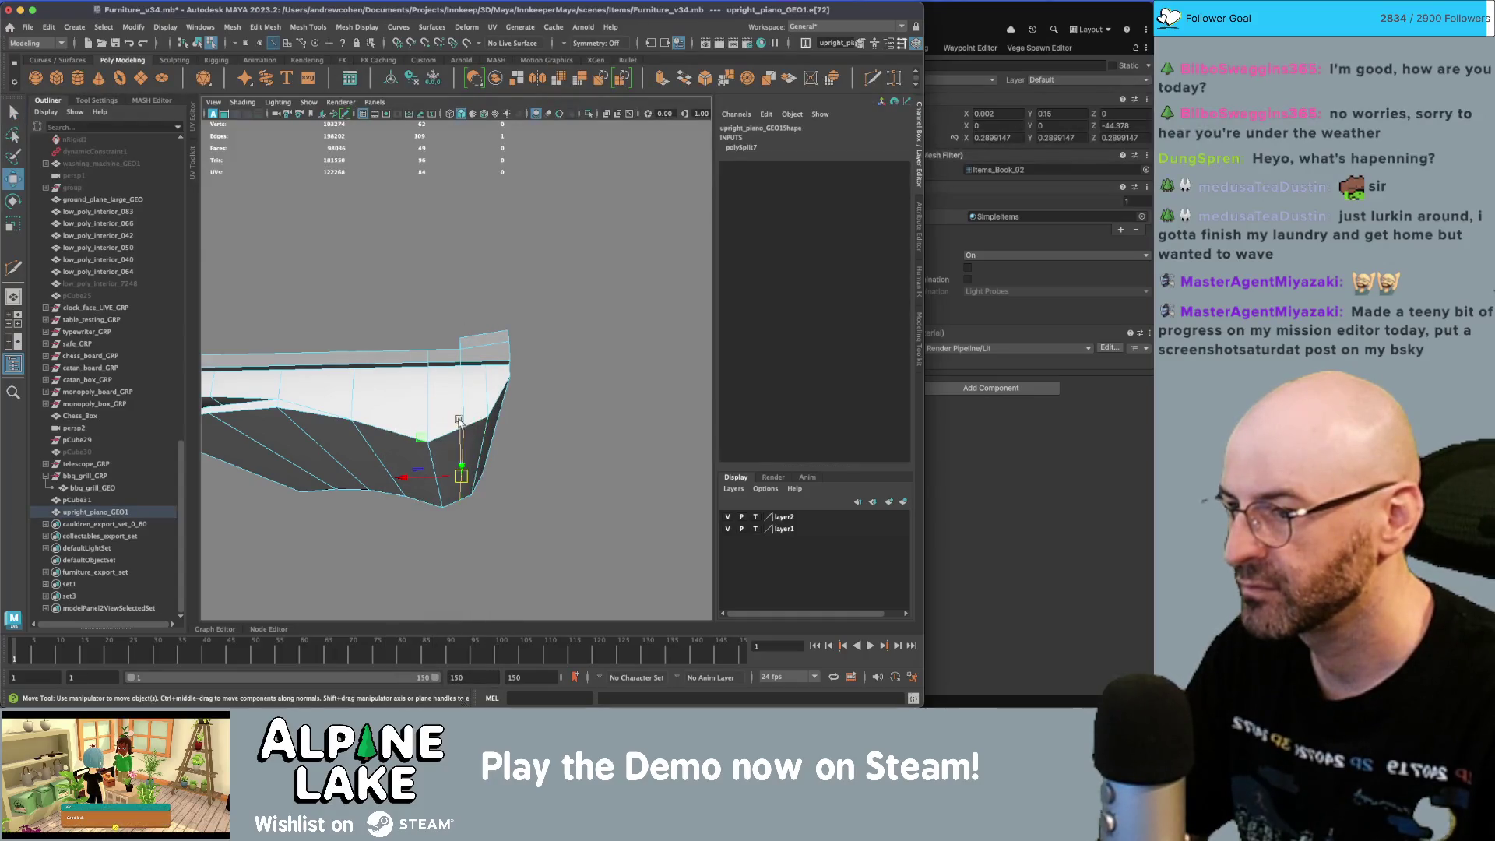
pyautogui.press('w')
pyautogui.moveTo(437, 450)
pyautogui.mouseDown()
pyautogui.moveTo(420, 405)
pyautogui.moveTo(436, 366)
pyautogui.moveTo(409, 370)
pyautogui.mouseUp()
pyautogui.press('q')
# - Box-select the strip's vertices and rotate them around a pivot at the strip's right end
pyautogui.rightClick(404, 368)
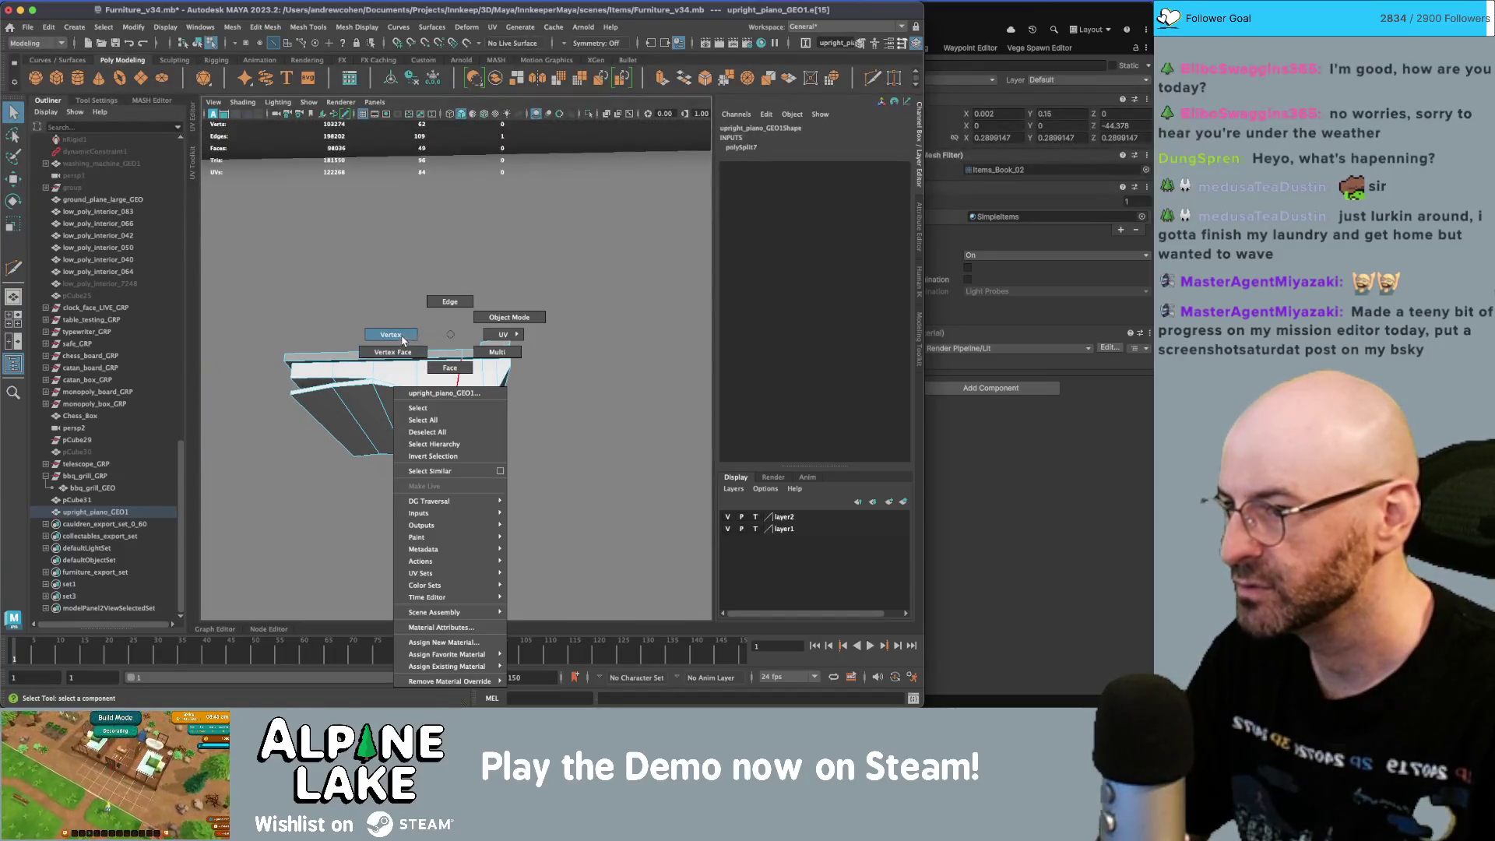
pyautogui.click(402, 340)
pyautogui.moveTo(244, 269); pyautogui.dragTo(467, 540)
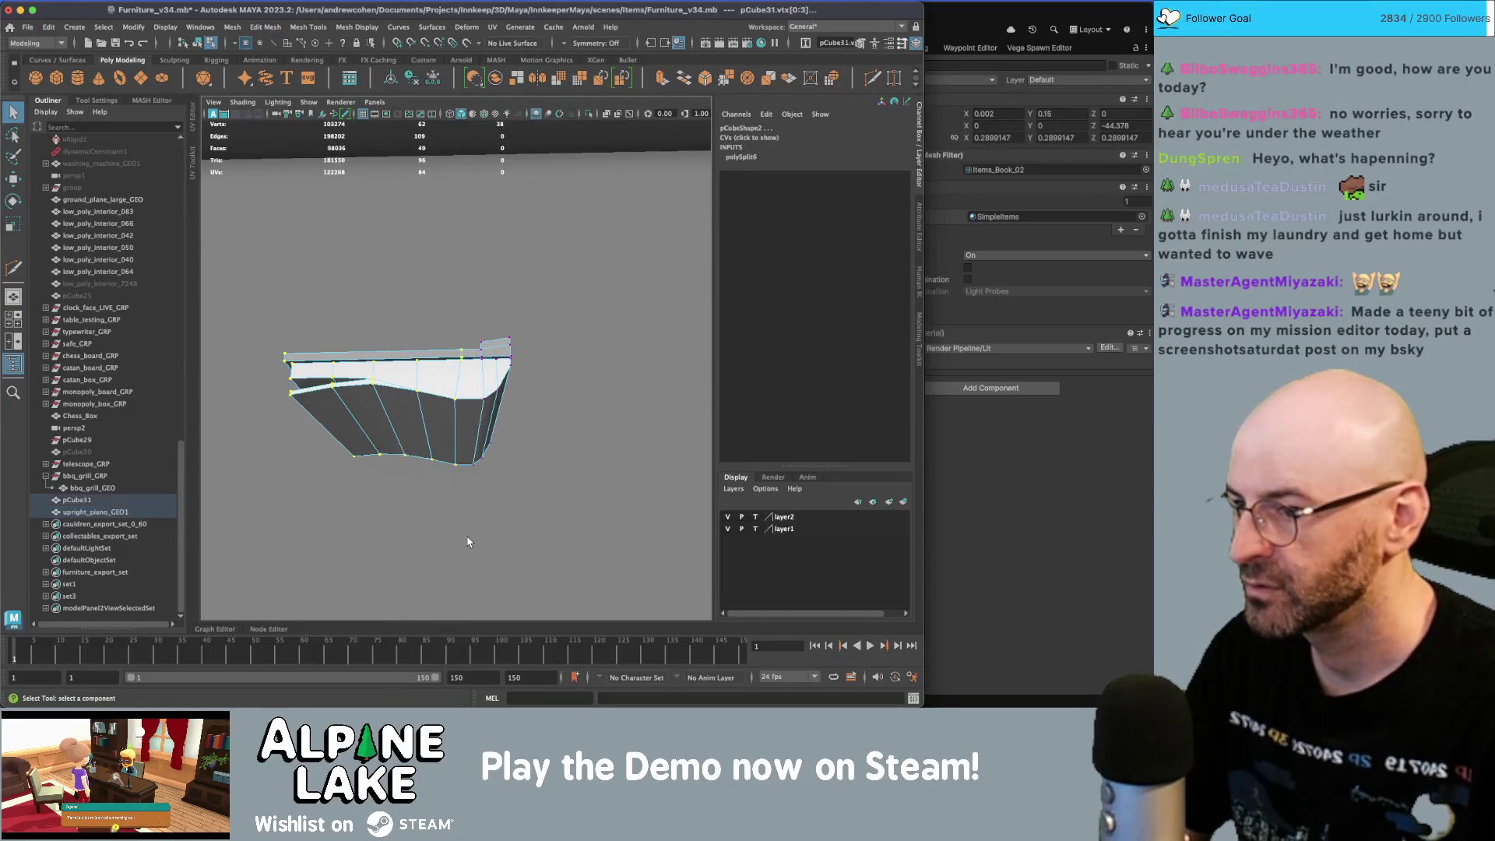
pyautogui.press('4')
pyautogui.press('5')
pyautogui.press('e')
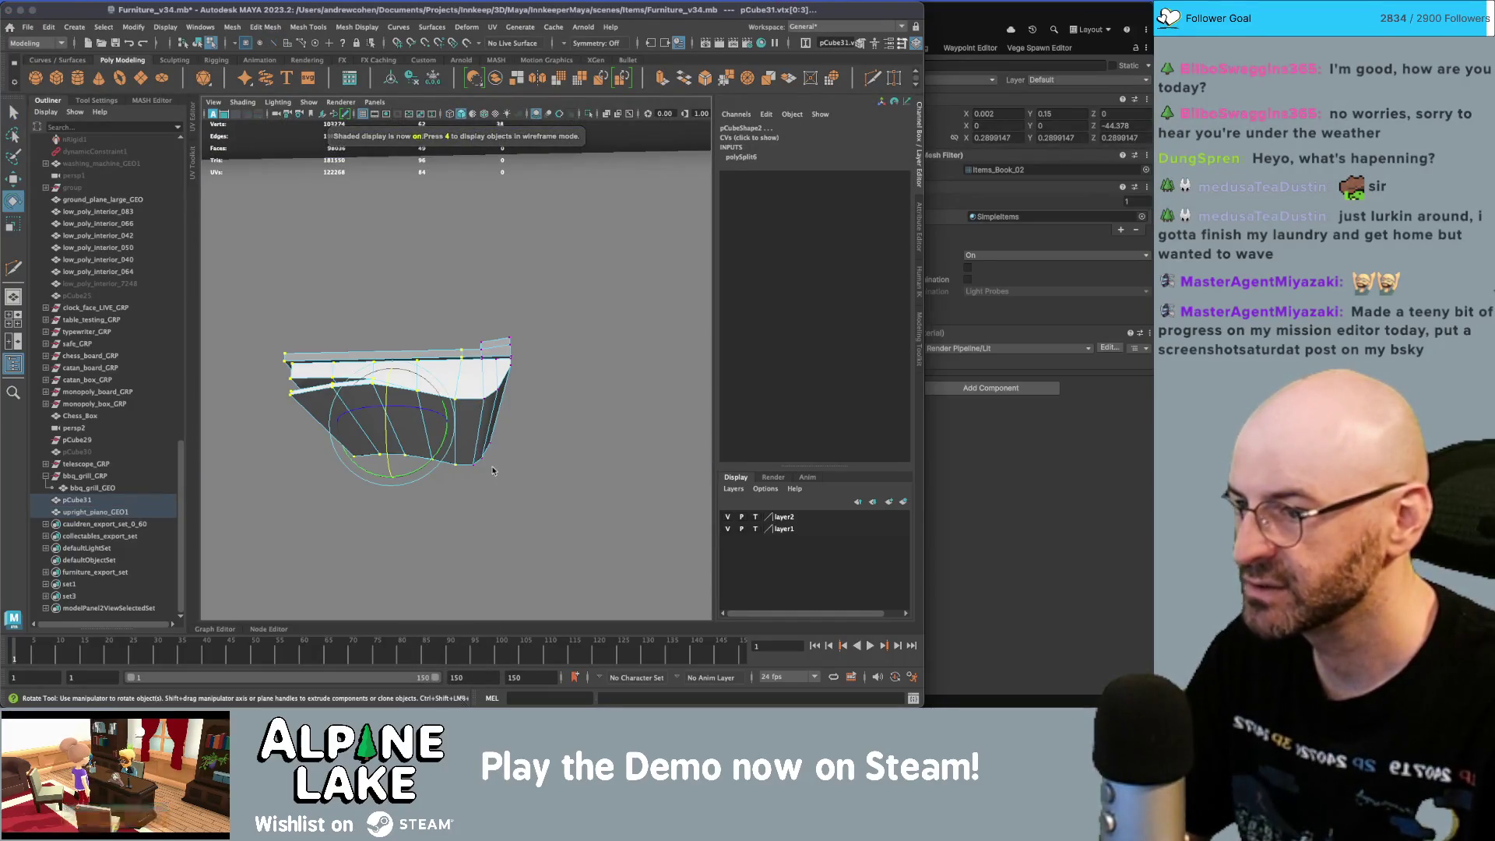
pyautogui.press('d')
pyautogui.moveTo(348, 420)
pyautogui.mouseDown()
pyautogui.moveTo(475, 417)
pyautogui.moveTo(467, 433)
pyautogui.moveTo(462, 373)
pyautogui.moveTo(487, 413)
pyautogui.moveTo(467, 427)
pyautogui.moveTo(481, 413)
pyautogui.mouseUp()
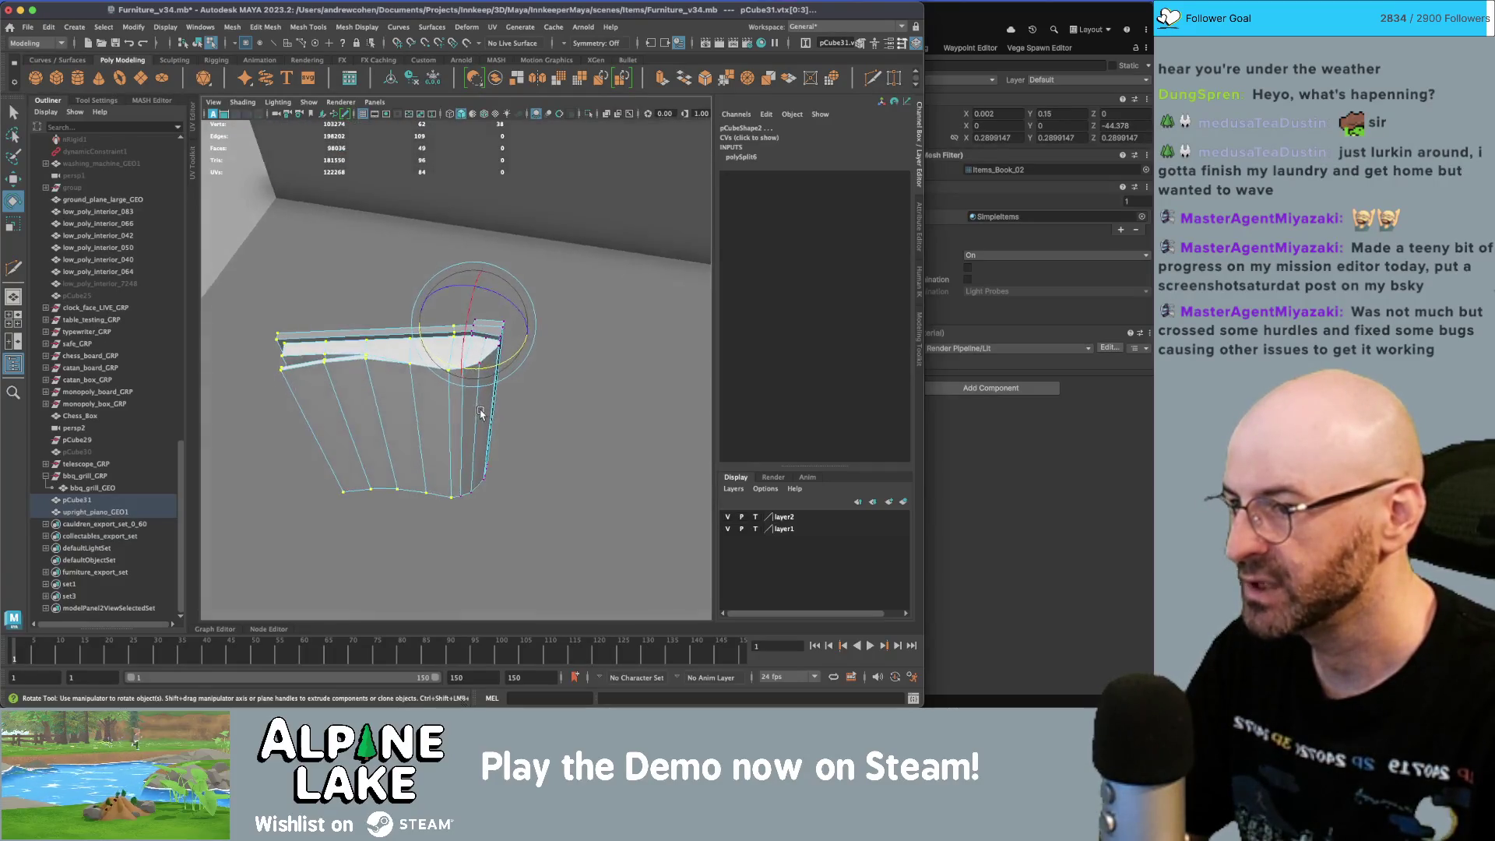
# - Move two page vertices to follow the curl, then reselect both meshes
pyautogui.click(441, 377)
pyautogui.moveTo(461, 493)
pyautogui.mouseDown()
pyautogui.moveTo(457, 506)
pyautogui.moveTo(467, 372)
pyautogui.mouseUp()
pyautogui.press('w')
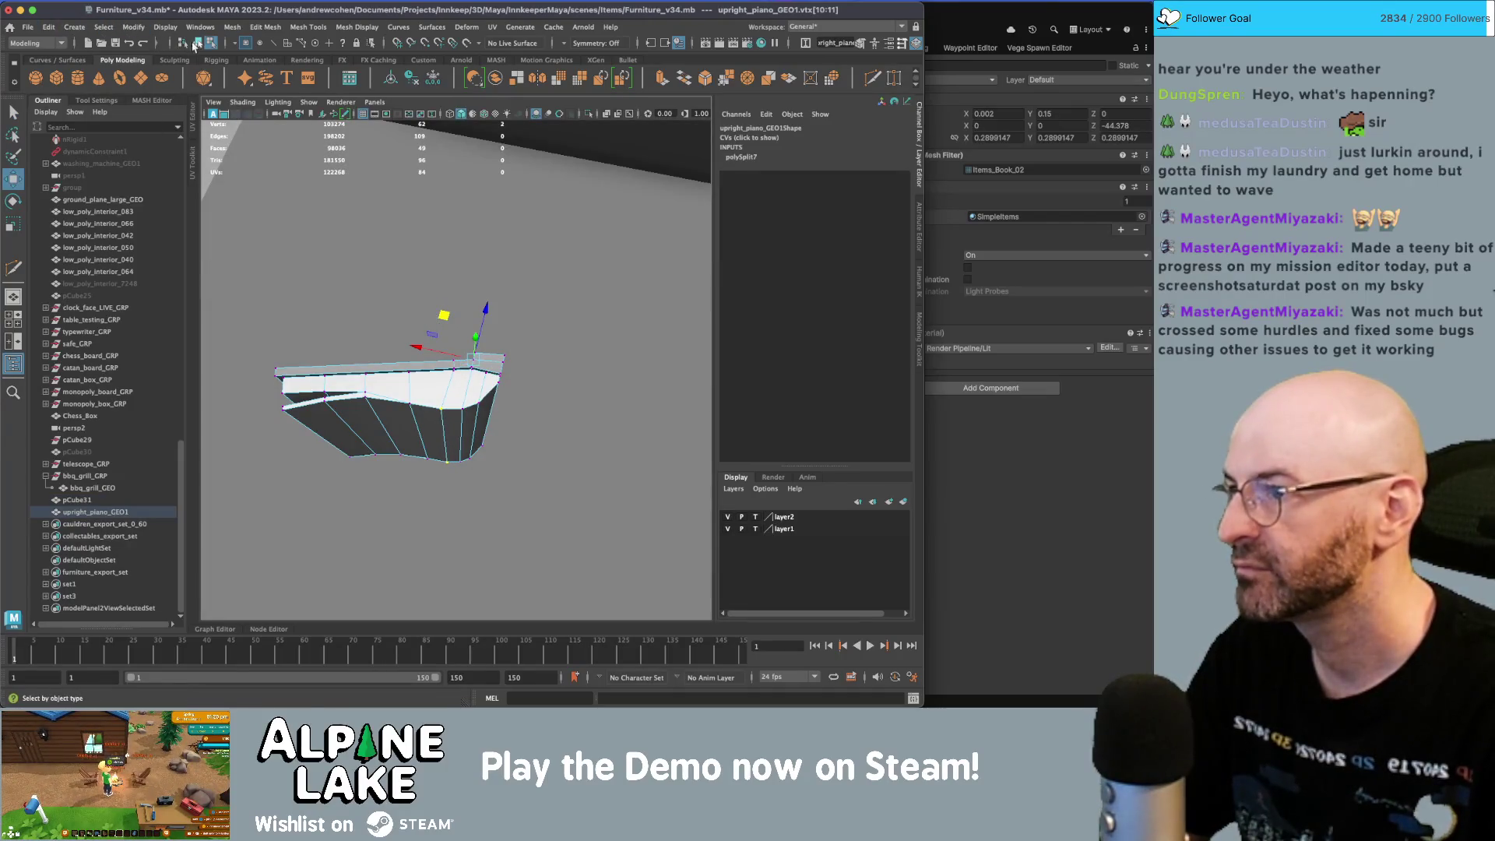
pyautogui.click(194, 45)
pyautogui.press('q')
pyautogui.keyDown('alt'); pyautogui.moveTo(374, 321); pyautogui.dragTo(431, 366); pyautogui.keyUp('alt')
pyautogui.click(459, 326)
pyautogui.keyDown('shift'); pyautogui.click(455, 313); pyautogui.keyUp('shift')
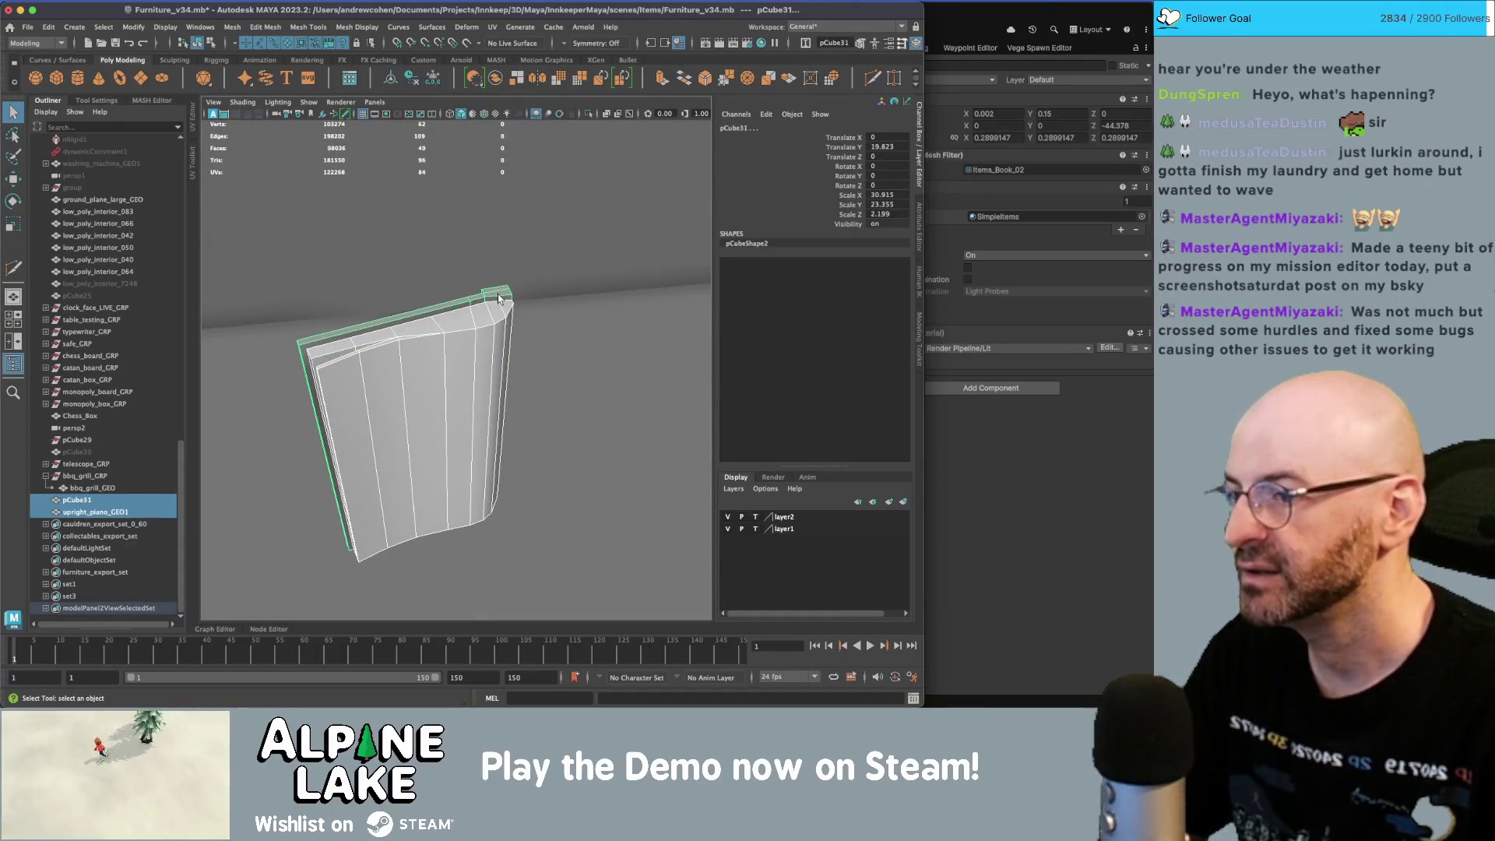
# - Duplicate the page and top strip and mirror the copy with Scale X -1
pyautogui.press('w')
pyautogui.keyDown('alt'); pyautogui.moveTo(497, 364); pyautogui.dragTo(475, 349); pyautogui.keyUp('alt')
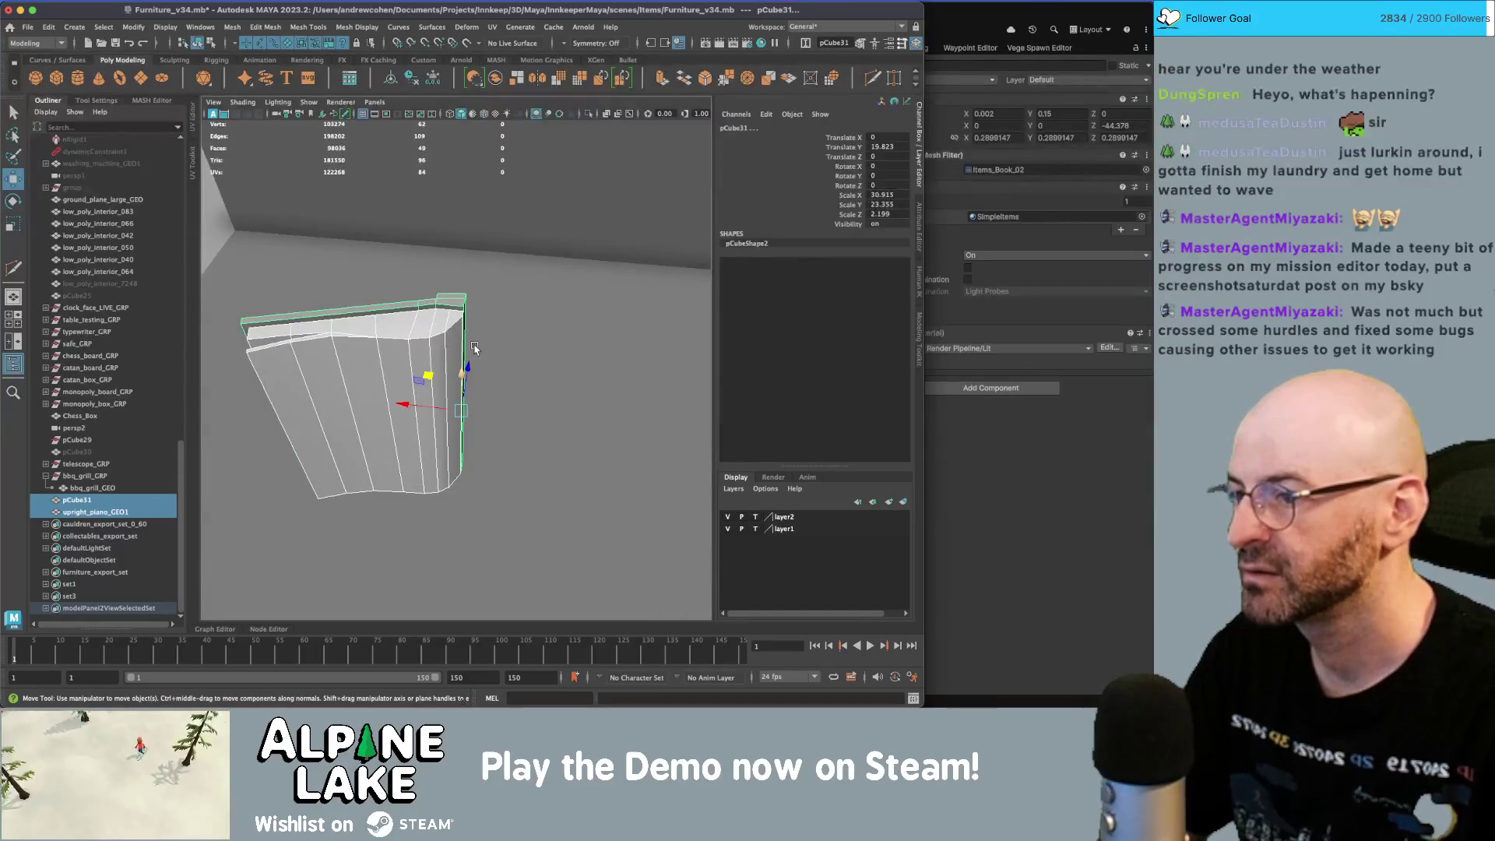
pyautogui.hotkey('ctrl', 'd')
pyautogui.press('r')
pyautogui.moveTo(415, 404); pyautogui.dragTo(663, 442)
pyautogui.hotkey('ctrl', 'z')
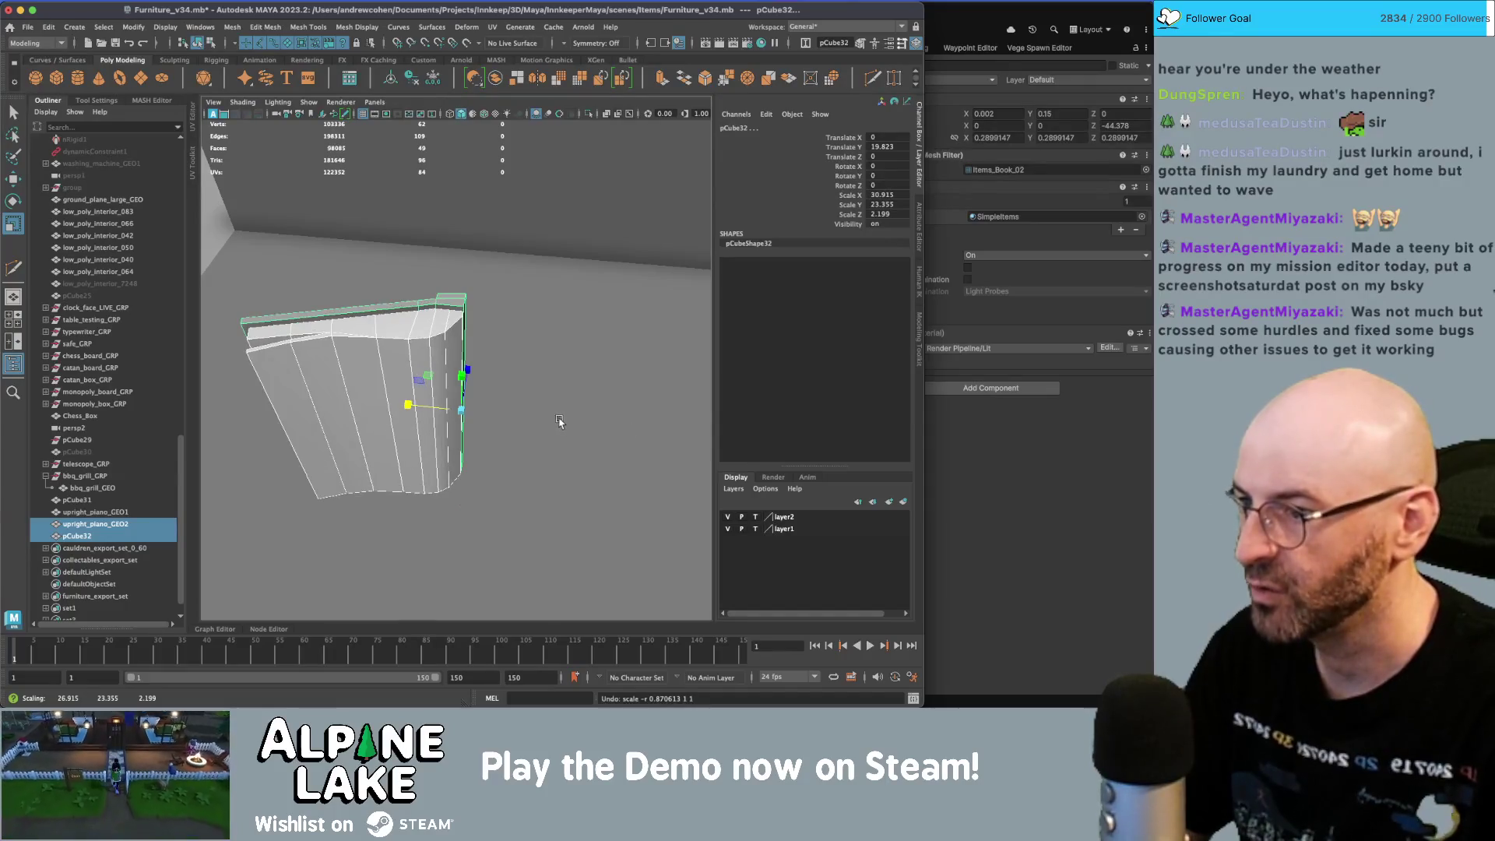
pyautogui.press('w')
pyautogui.press('r')
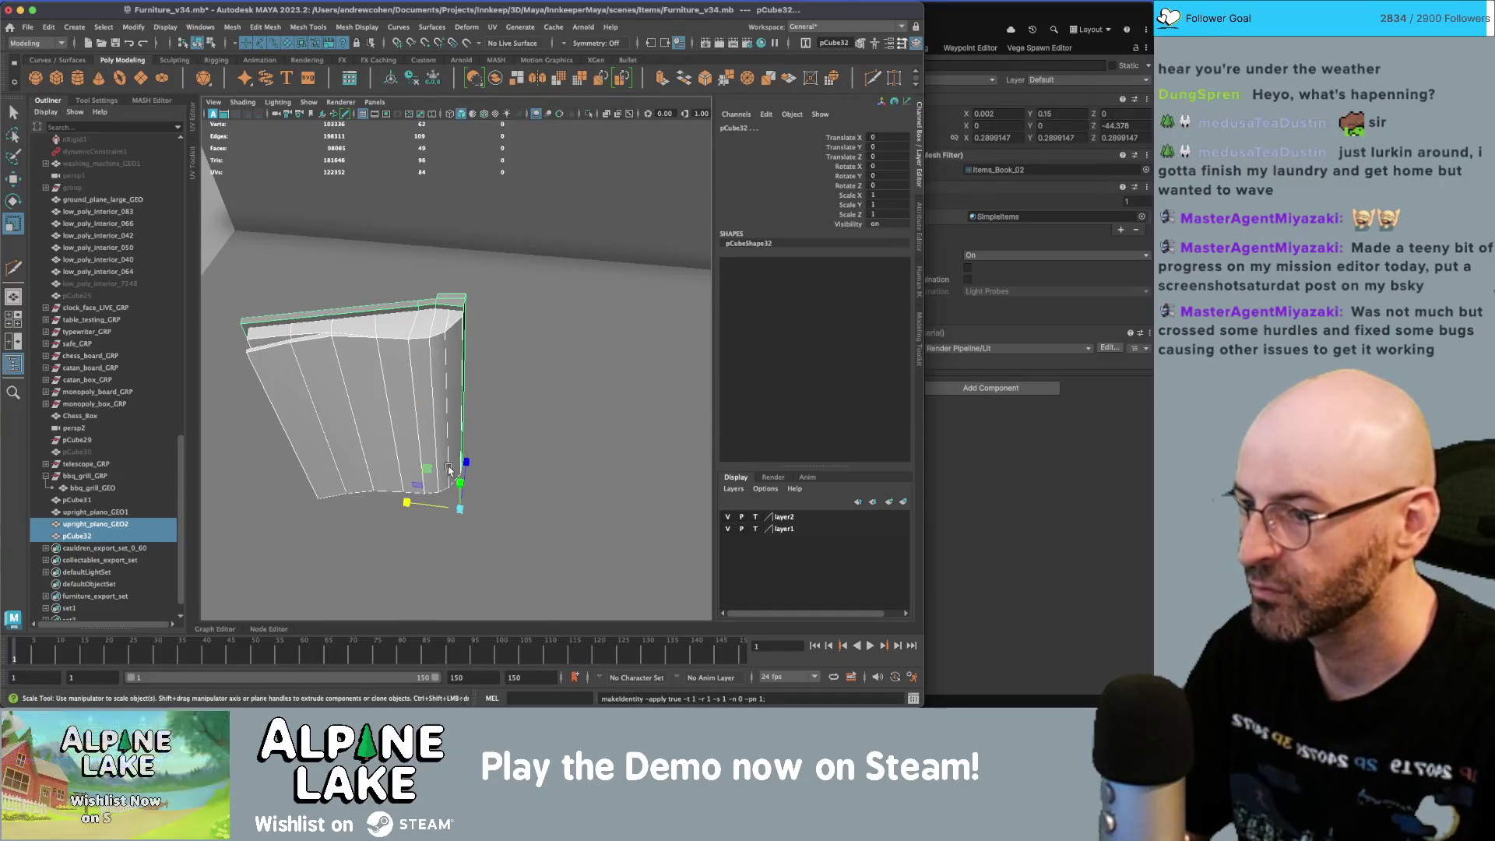
pyautogui.moveTo(461, 509); pyautogui.dragTo(537, 512)
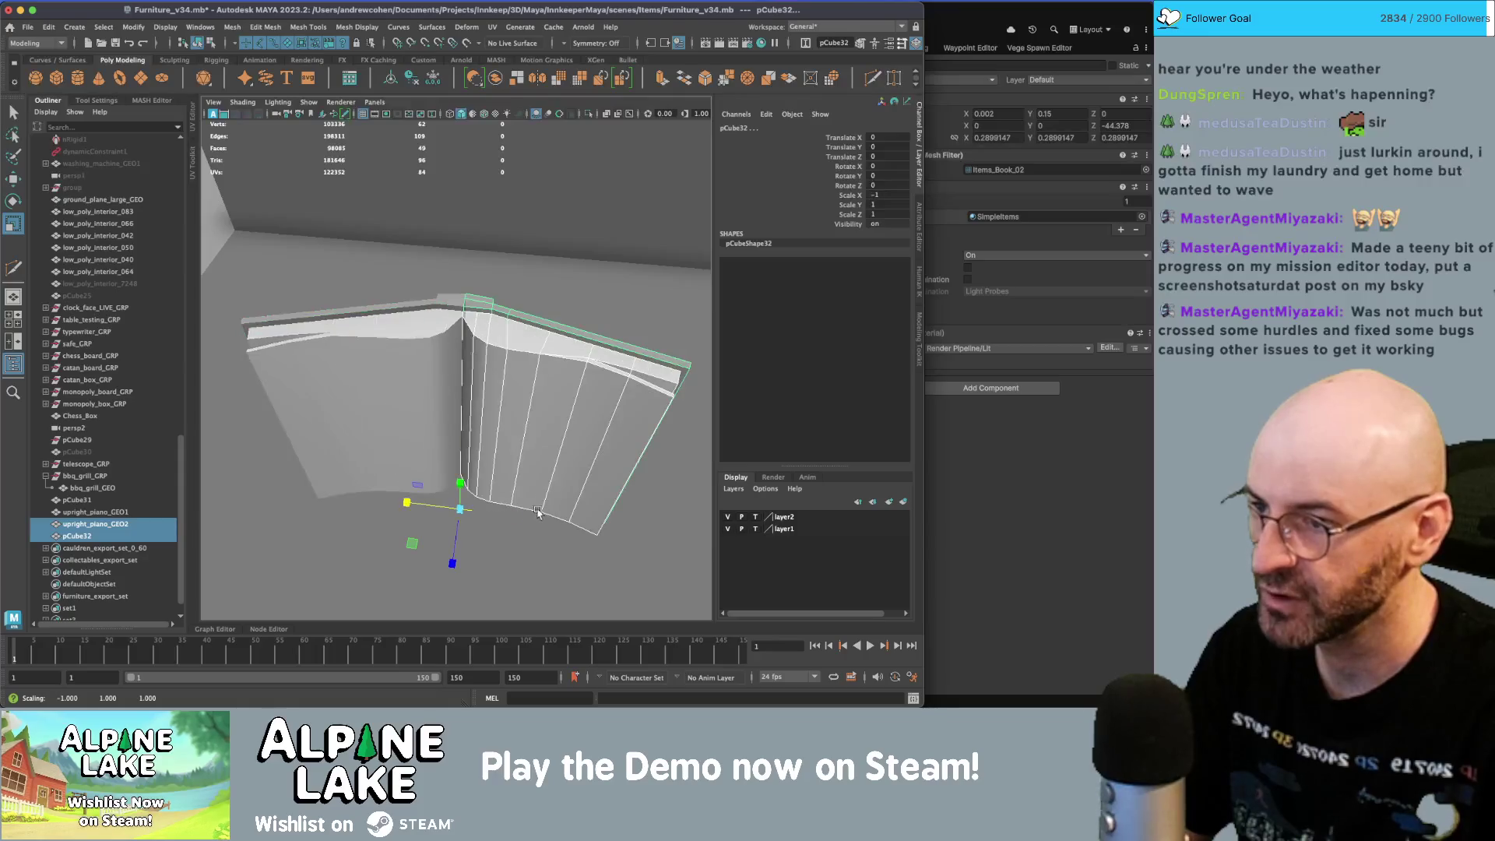
# - Review the finished open book and select the left page upright_piano_GEO1
pyautogui.moveTo(506, 337)
pyautogui.keyDown('alt'); pyautogui.mouseDown()
pyautogui.moveTo(416, 341)
pyautogui.moveTo(591, 337)
pyautogui.moveTo(591, 307)
pyautogui.mouseUp(); pyautogui.keyUp('alt')
pyautogui.moveTo(549, 228)
pyautogui.keyDown('alt'); pyautogui.mouseDown()
pyautogui.moveTo(367, 323)
pyautogui.moveTo(377, 281)
pyautogui.moveTo(455, 335)
pyautogui.moveTo(377, 374)
pyautogui.moveTo(468, 366)
pyautogui.moveTo(469, 384)
pyautogui.moveTo(531, 339)
pyautogui.moveTo(550, 342)
pyautogui.moveTo(326, 407)
pyautogui.moveTo(430, 380)
pyautogui.mouseUp(); pyautogui.keyUp('alt')
pyautogui.click(428, 346)
pyautogui.moveTo(428, 347)
pyautogui.mouseDown(button='right')
pyautogui.moveTo(393, 337)
pyautogui.moveTo(406, 332)
pyautogui.mouseUp(button='right')
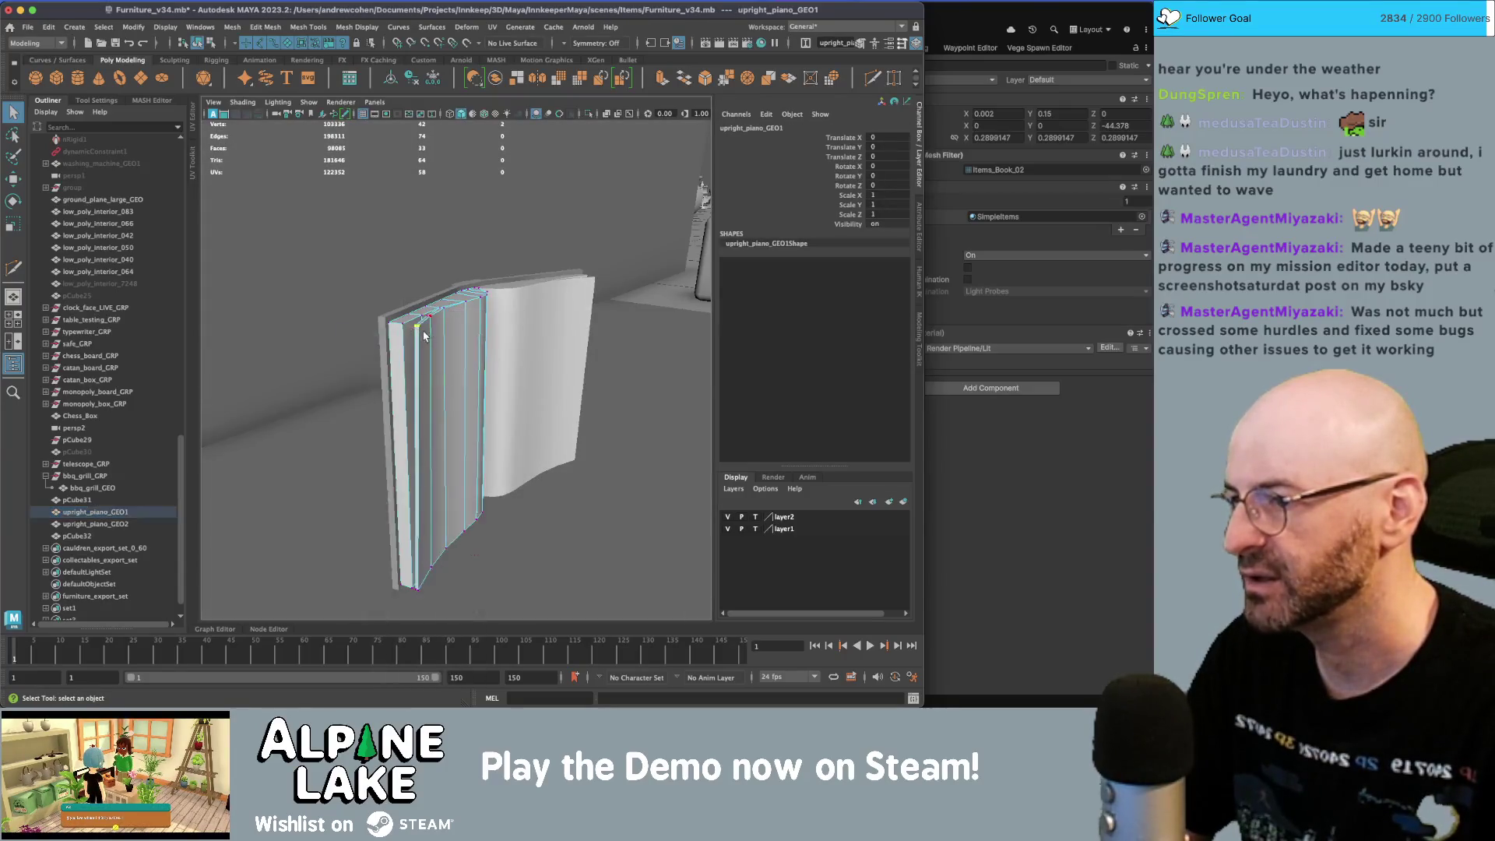
# - Try moving a vertex on the left page, reset the manipulator pivot, then undo the move
pyautogui.click(419, 329)
pyautogui.press('w')
pyautogui.keyDown('alt'); pyautogui.moveTo(415, 329); pyautogui.dragTo(455, 349); pyautogui.keyUp('alt')
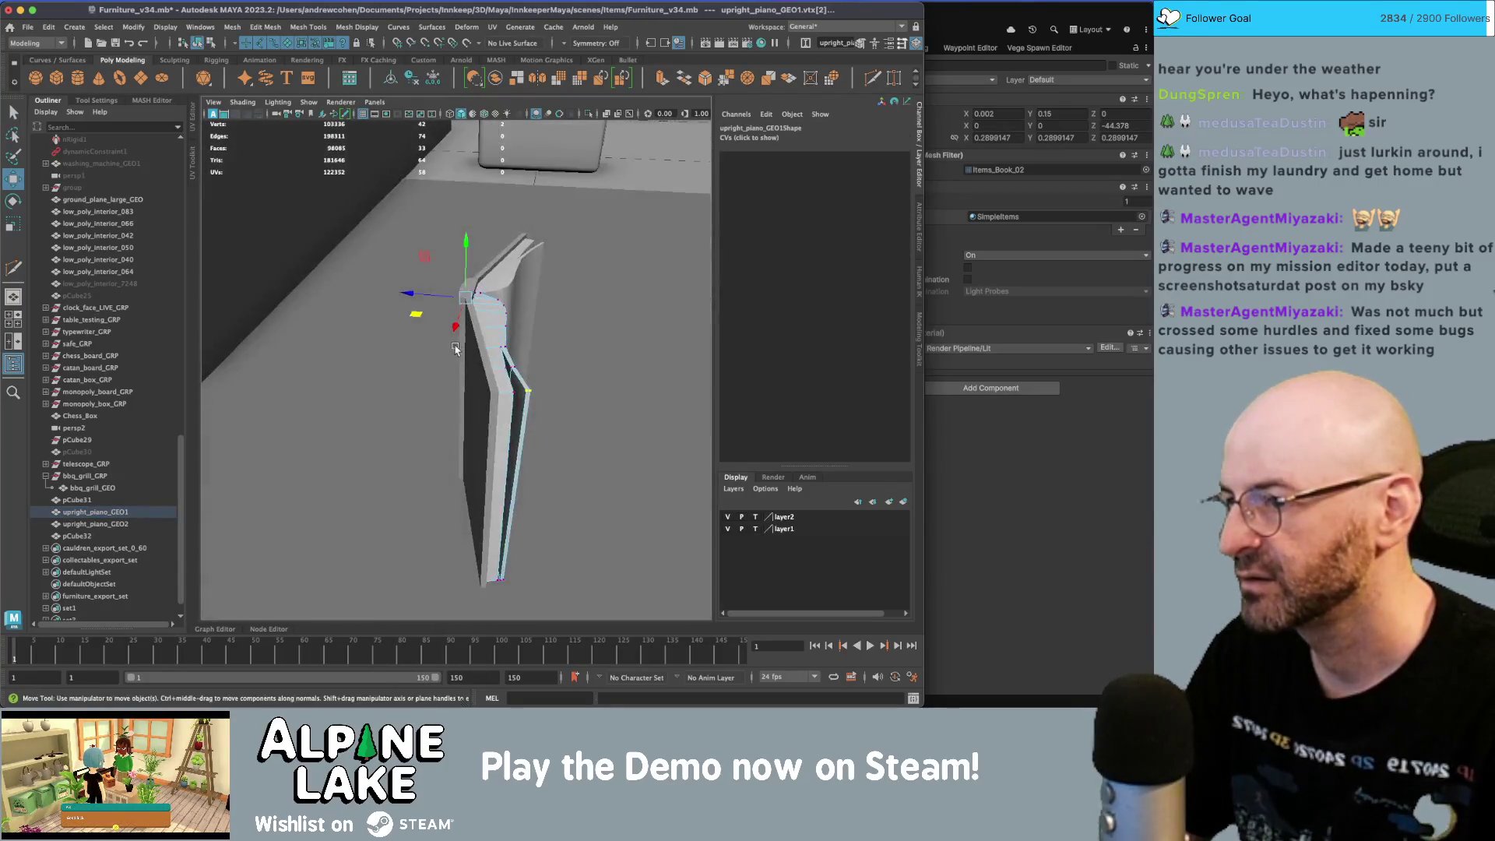
pyautogui.click(115, 101)
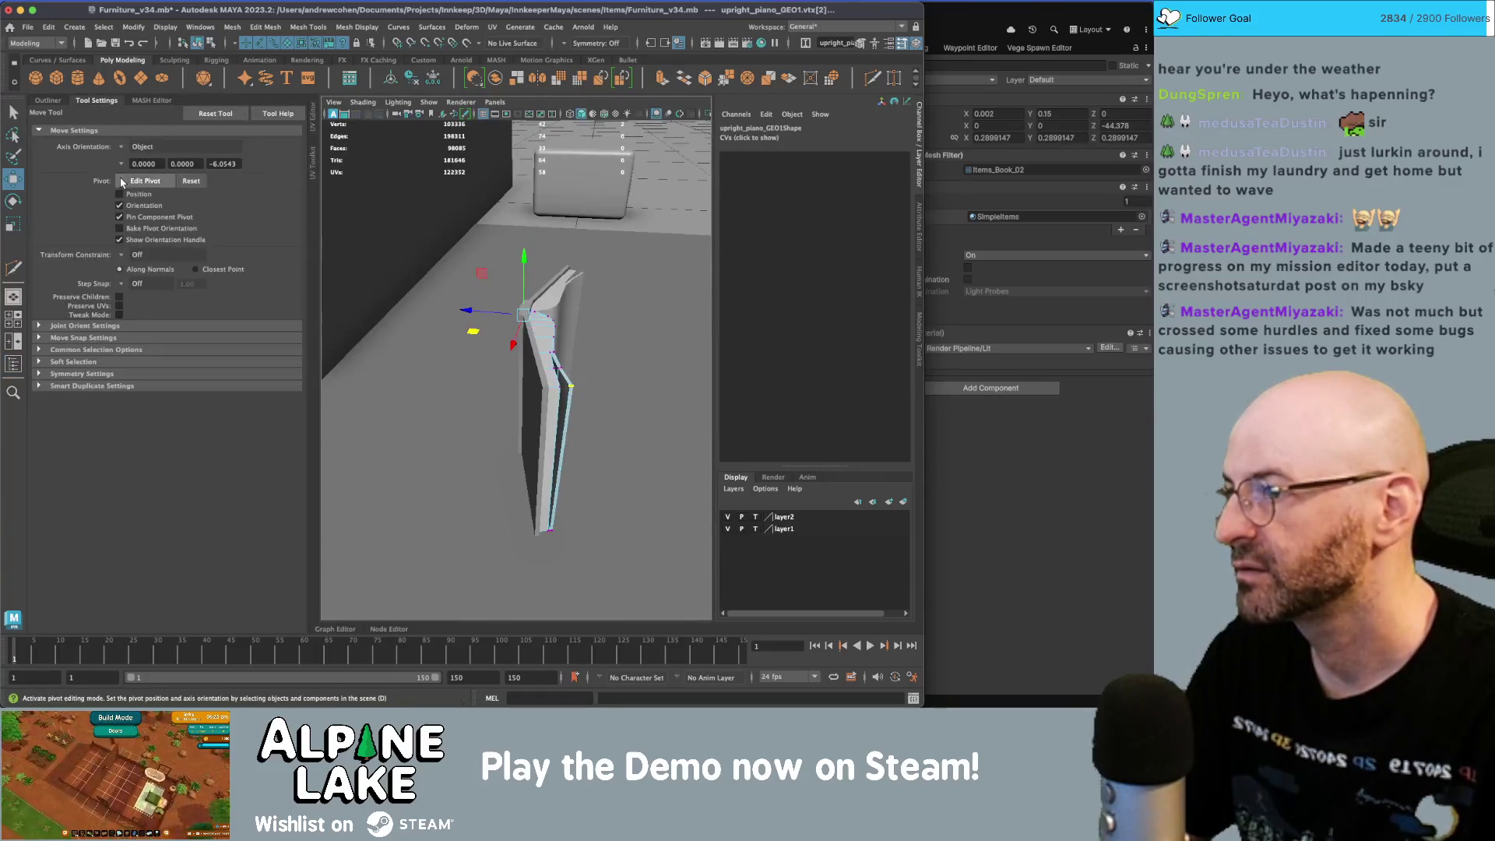
pyautogui.click(189, 183)
pyautogui.moveTo(420, 351)
pyautogui.keyDown('alt'); pyautogui.mouseDown()
pyautogui.moveTo(479, 351)
pyautogui.moveTo(437, 447)
pyautogui.mouseUp(); pyautogui.keyUp('alt')
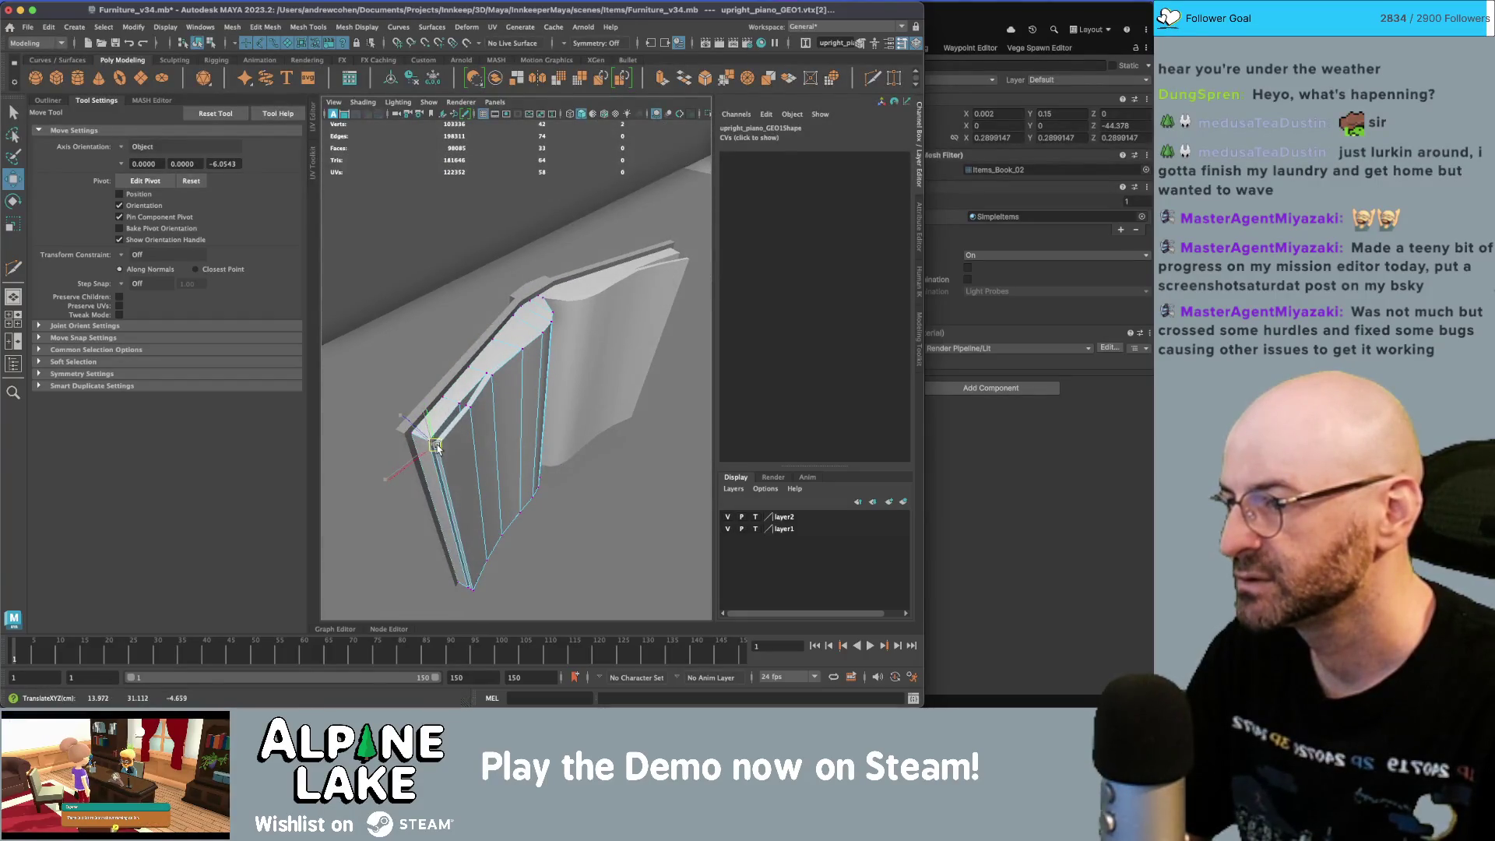
pyautogui.hotkey('ctrl', 'z')
pyautogui.hotkey('ctrl', 'z')
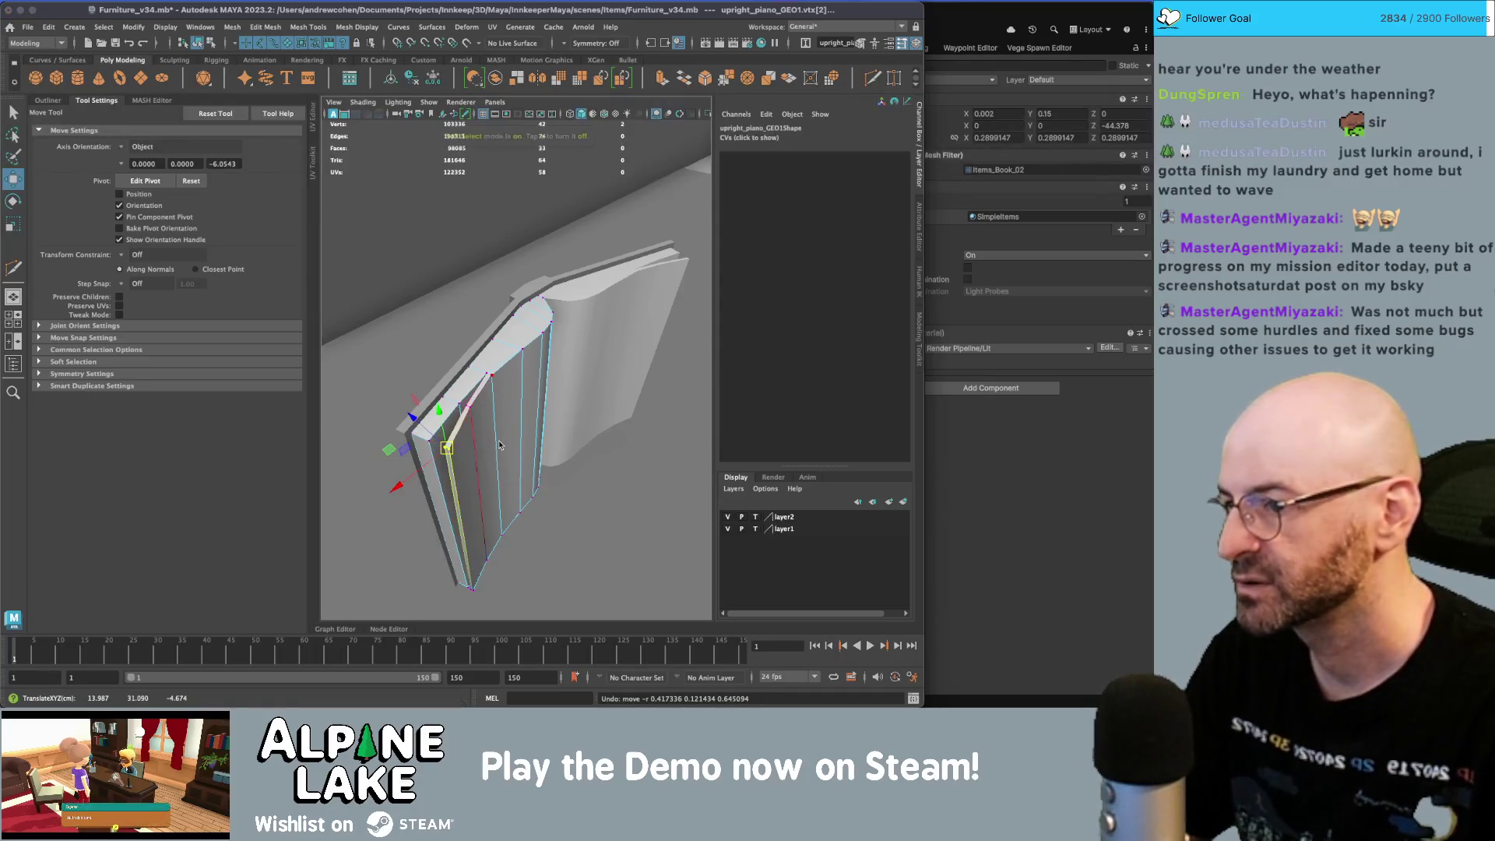
pyautogui.keyDown('alt'); pyautogui.moveTo(443, 452); pyautogui.dragTo(464, 449); pyautogui.keyUp('alt')
pyautogui.keyDown('alt'); pyautogui.moveTo(623, 336); pyautogui.dragTo(436, 234); pyautogui.keyUp('alt')
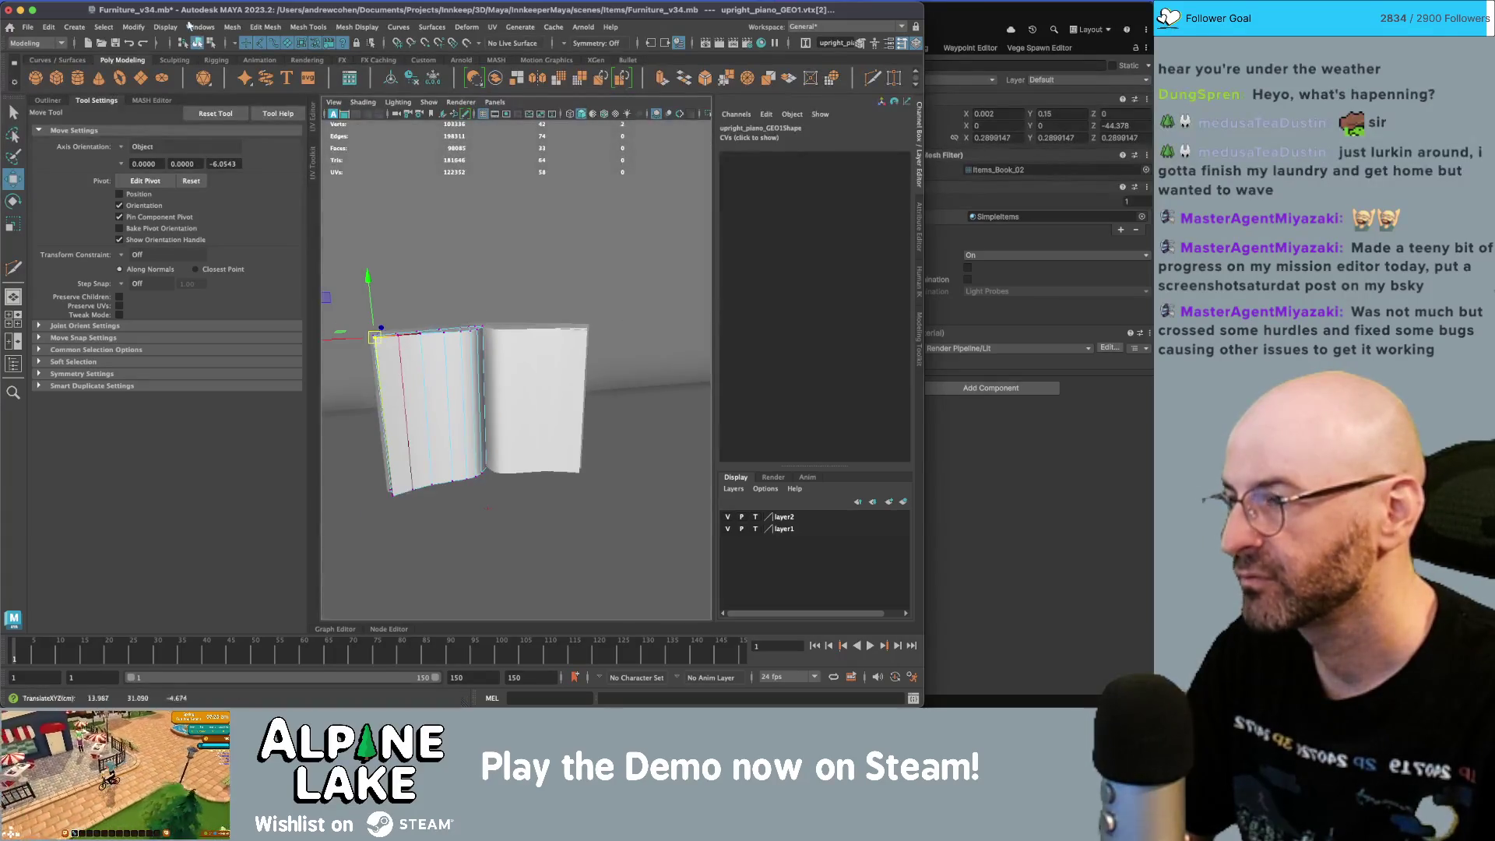
# - Frame the right page upright_piano_GEO2 and move one of its vertices
pyautogui.click(201, 44)
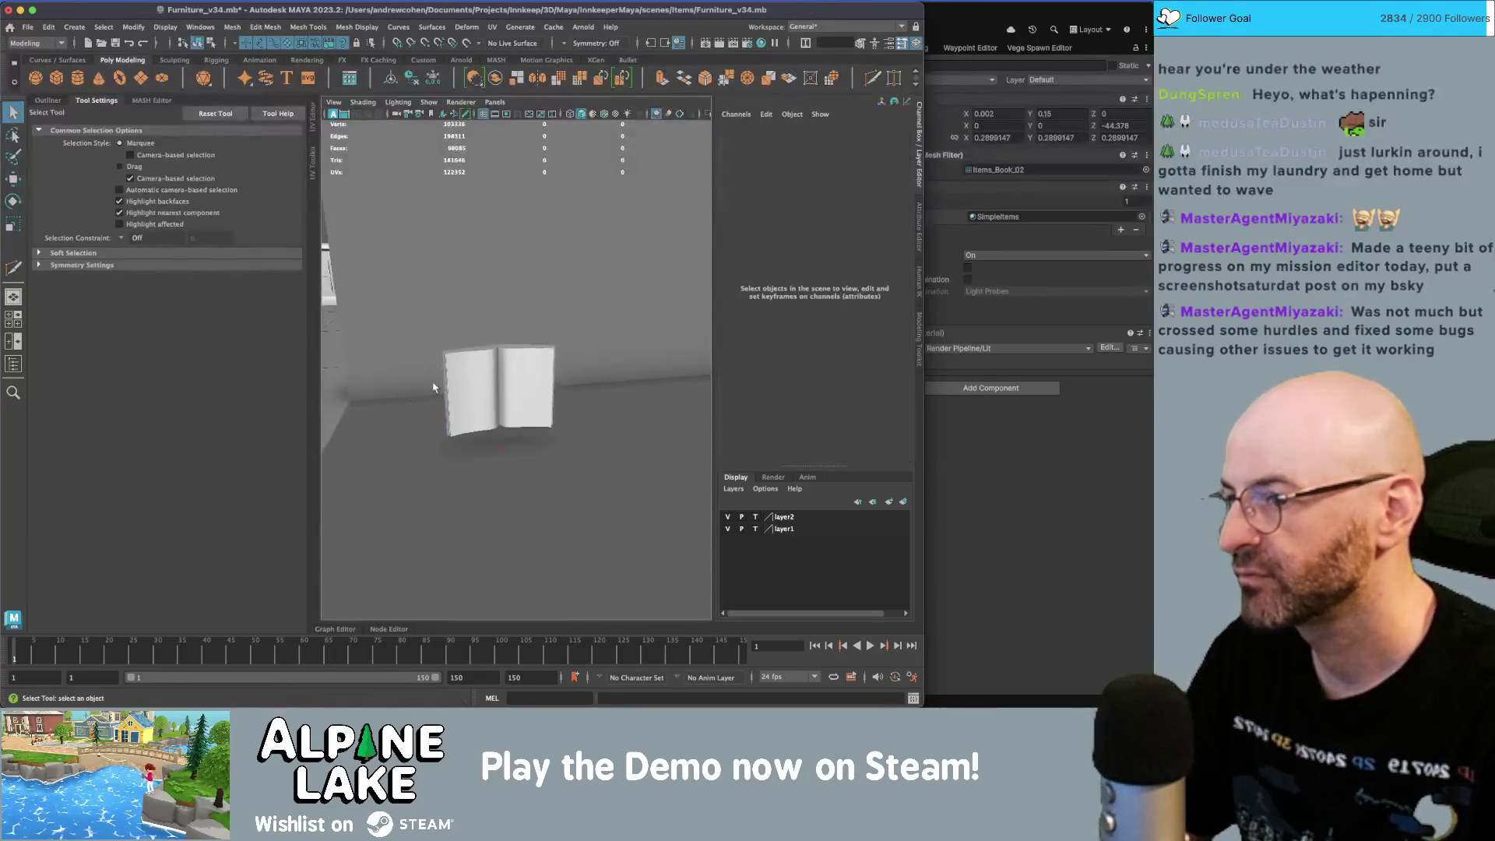
pyautogui.click(457, 360)
pyautogui.moveTo(551, 355)
pyautogui.keyDown('alt'); pyautogui.mouseDown()
pyautogui.moveTo(503, 379)
pyautogui.moveTo(651, 403)
pyautogui.moveTo(592, 390)
pyautogui.moveTo(568, 335)
pyautogui.mouseUp(); pyautogui.keyUp('alt')
pyautogui.click(539, 349)
pyautogui.press('f')
pyautogui.moveTo(568, 335)
pyautogui.mouseDown(button='right')
pyautogui.moveTo(531, 334)
pyautogui.moveTo(573, 367)
pyautogui.mouseUp(button='right')
pyautogui.click(553, 356)
pyautogui.press('w')
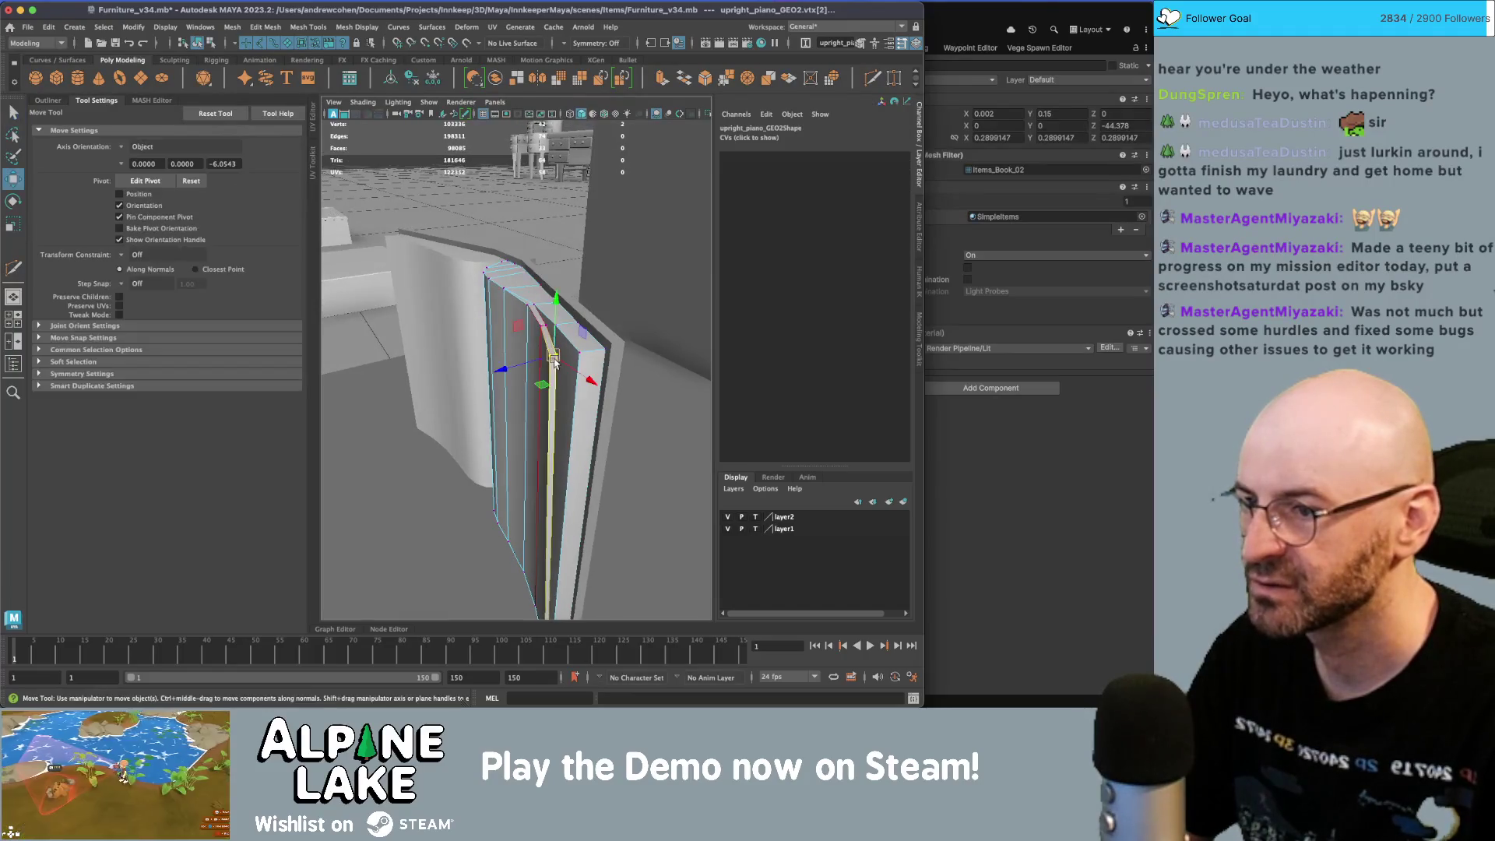
pyautogui.moveTo(554, 363)
pyautogui.keyDown('alt'); pyautogui.mouseDown()
pyautogui.moveTo(557, 338)
pyautogui.moveTo(516, 319)
pyautogui.mouseUp(); pyautogui.keyUp('alt')
pyautogui.press('4')
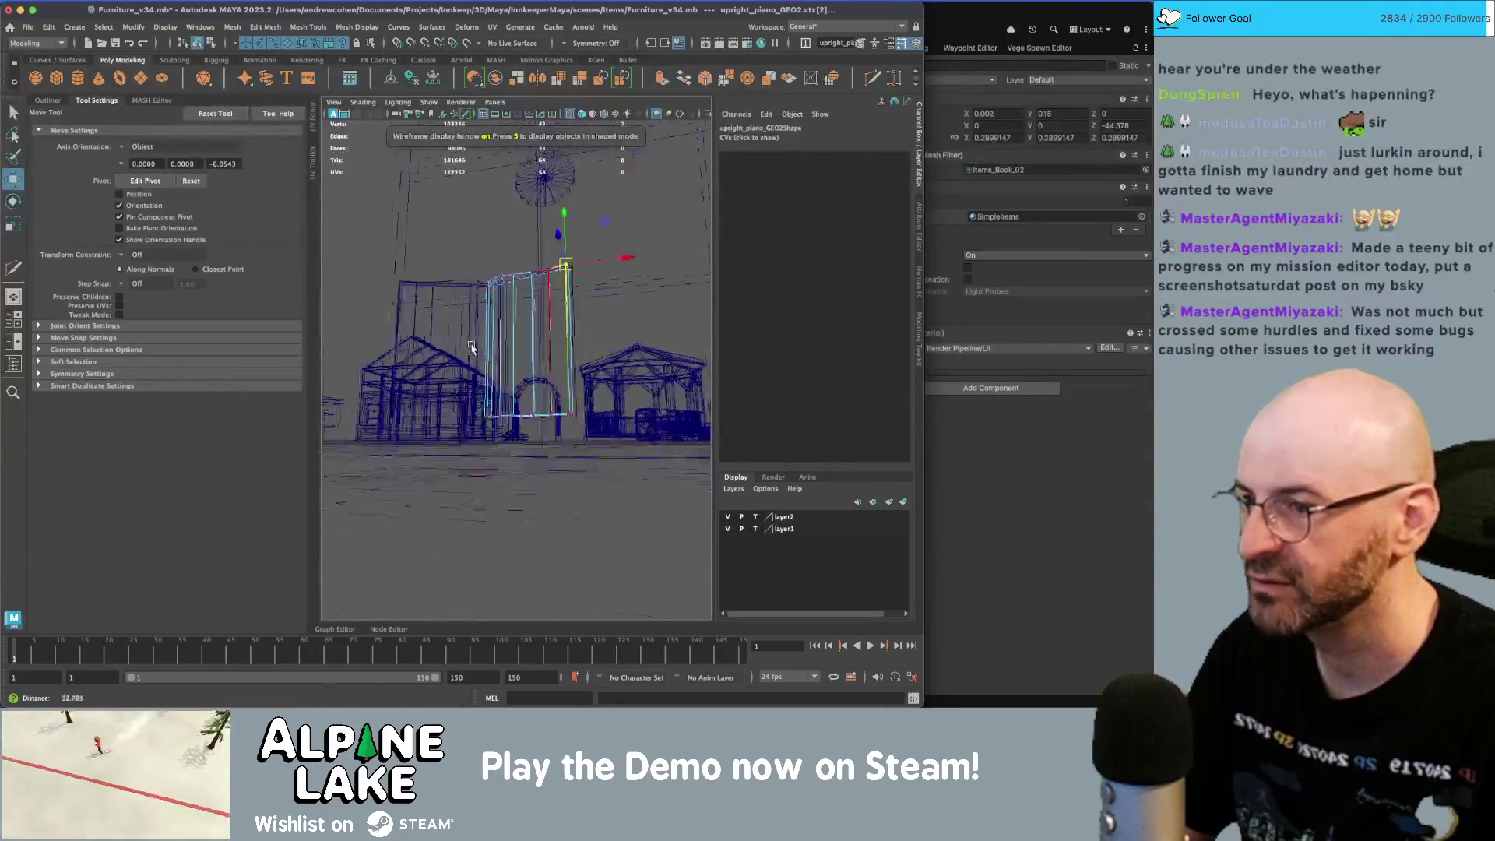
pyautogui.press('5')
pyautogui.keyDown('alt'); pyautogui.moveTo(514, 316); pyautogui.dragTo(423, 336); pyautogui.keyUp('alt')
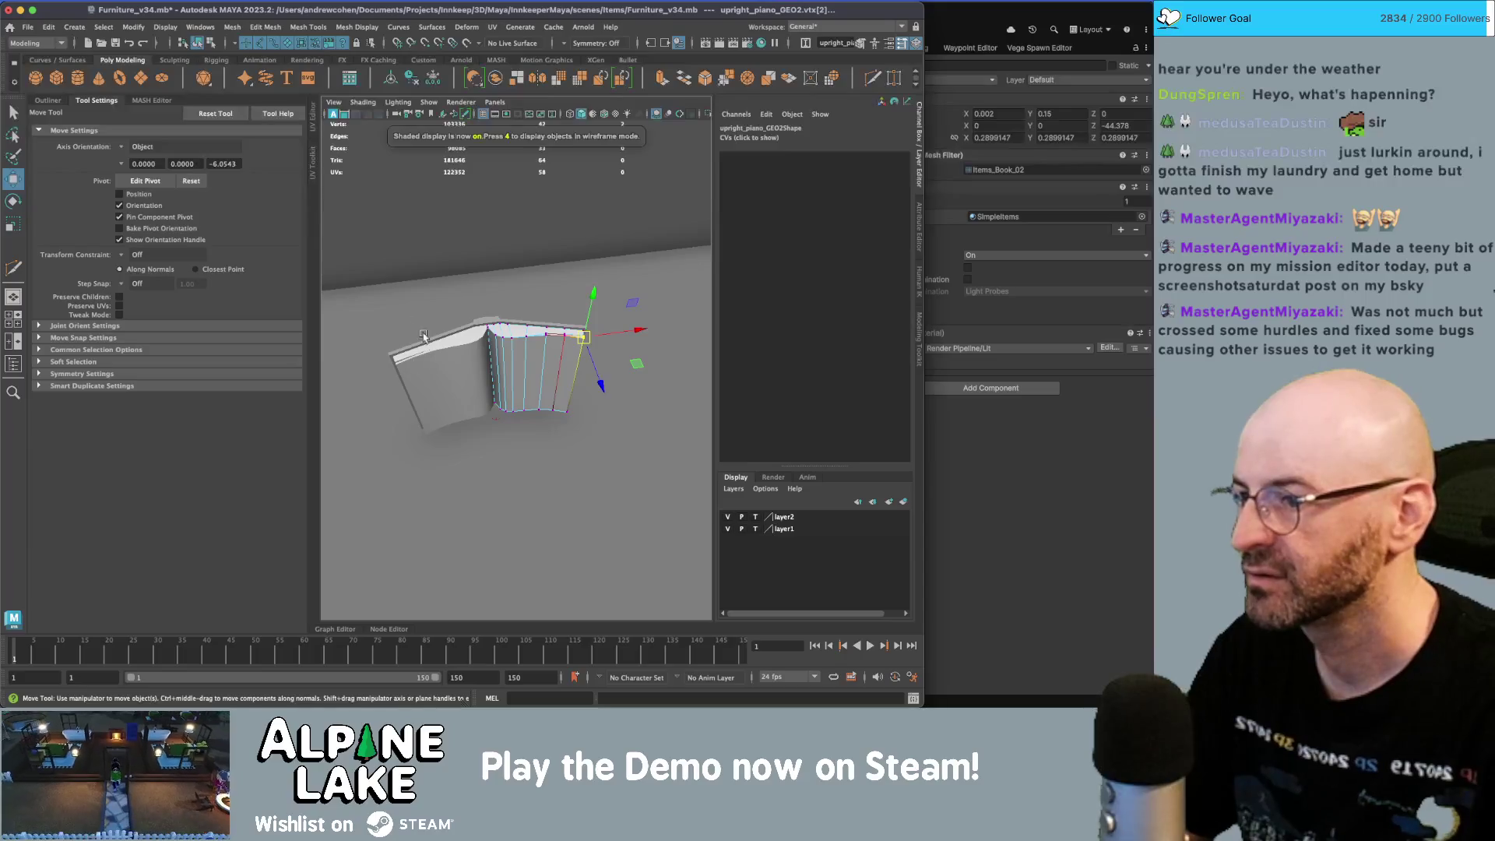
# - Reselect the left page and put it into edge mode
pyautogui.click(198, 43)
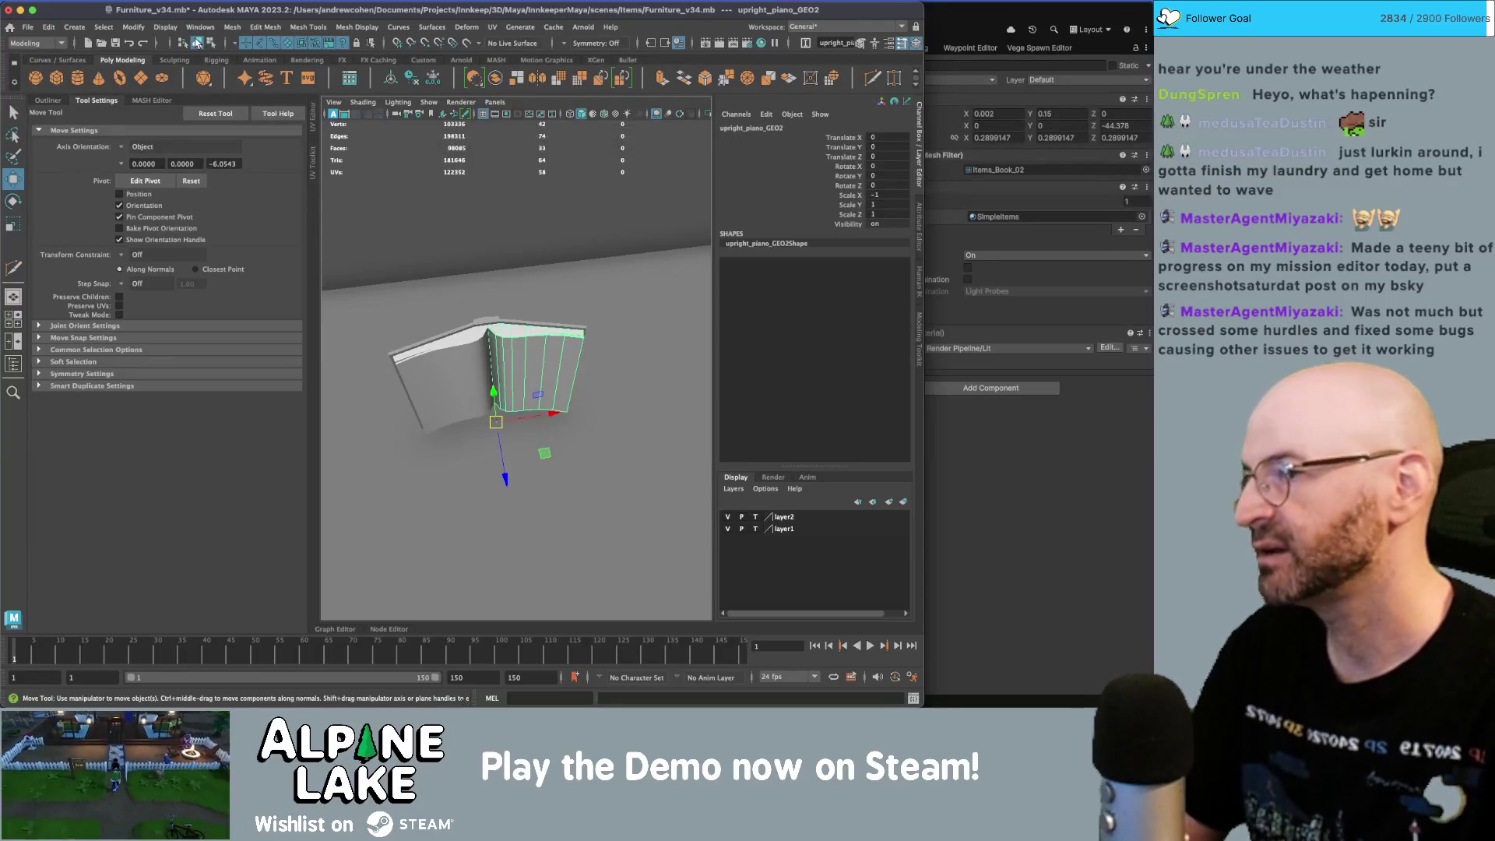
pyautogui.press('q')
pyautogui.click(503, 364)
pyautogui.keyDown('alt'); pyautogui.moveTo(502, 365); pyautogui.dragTo(500, 347); pyautogui.keyUp('alt')
pyautogui.press('4')
pyautogui.press('6')
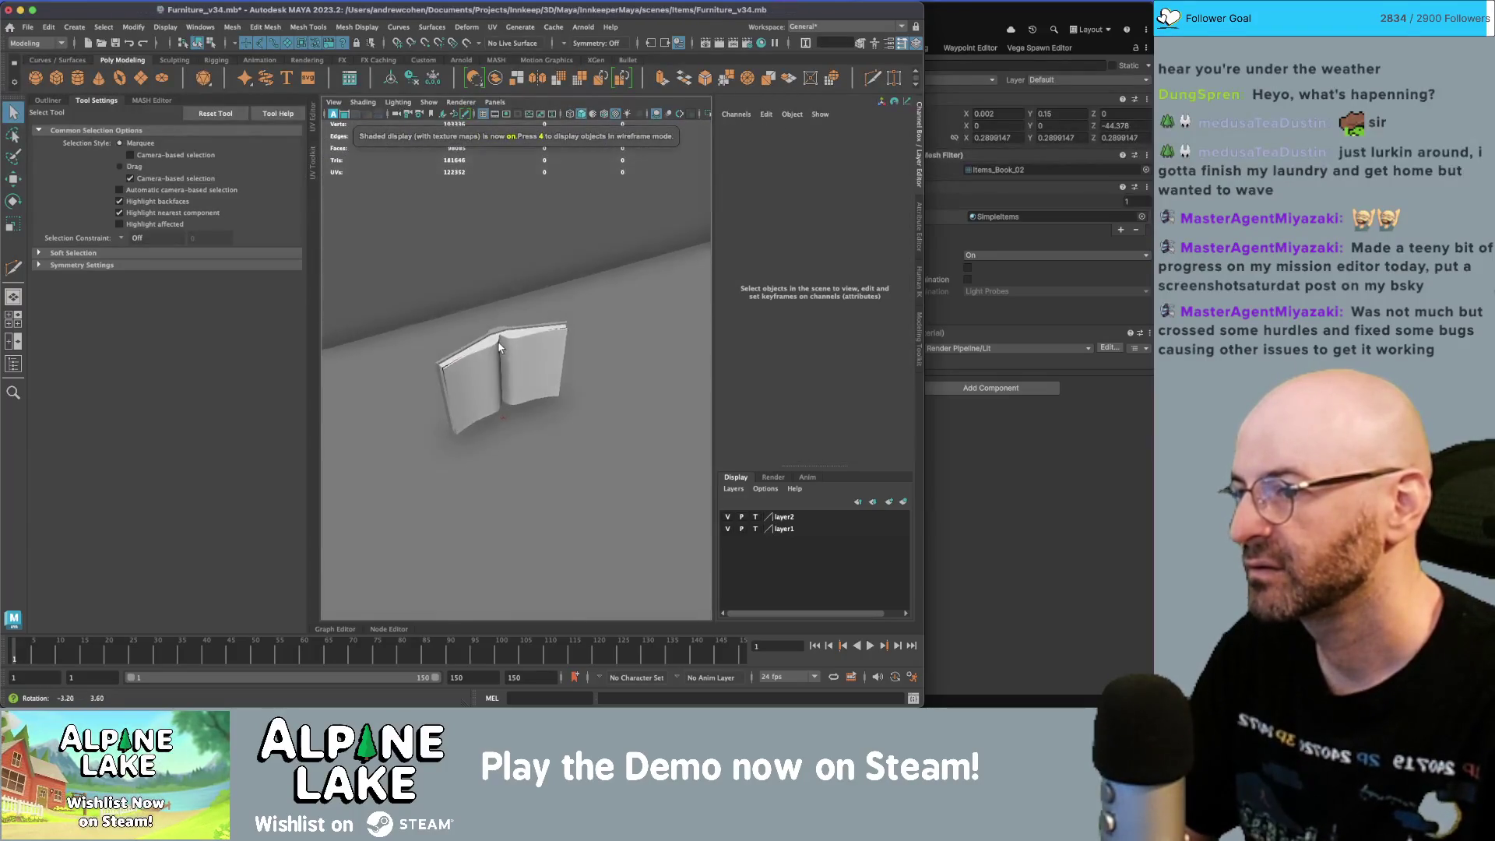
pyautogui.click(500, 347)
pyautogui.scroll(5, 529, 335)
pyautogui.moveTo(545, 334); pyautogui.dragTo(537, 308, button='right')
pyautogui.click(506, 384)
# - With soft selection on and a smaller falloff, move several page edges to bend the curl
pyautogui.press('b')
pyautogui.moveTo(547, 374); pyautogui.dragTo(521, 384)
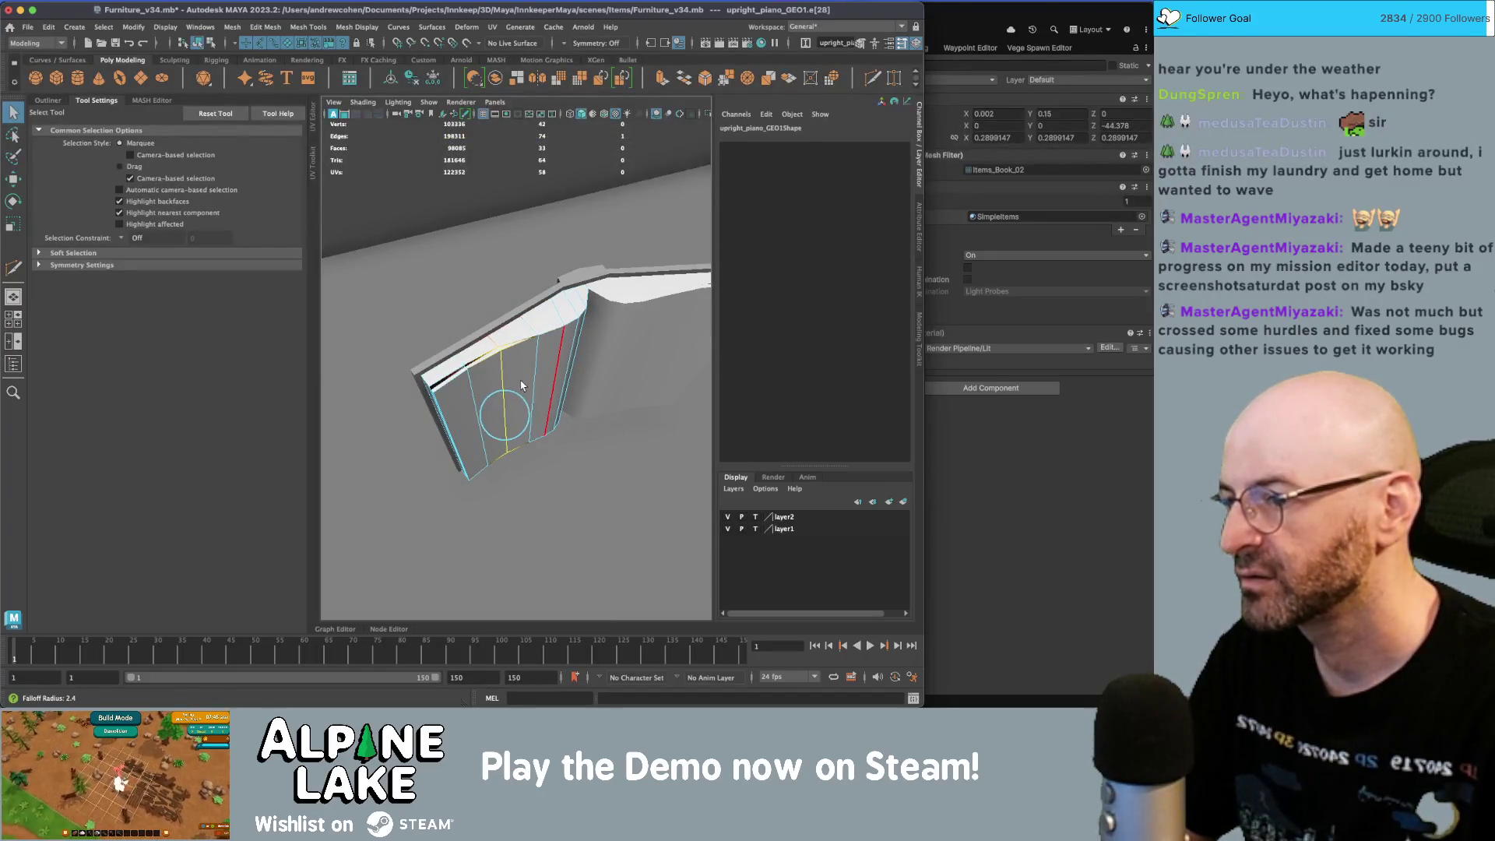
pyautogui.press('w')
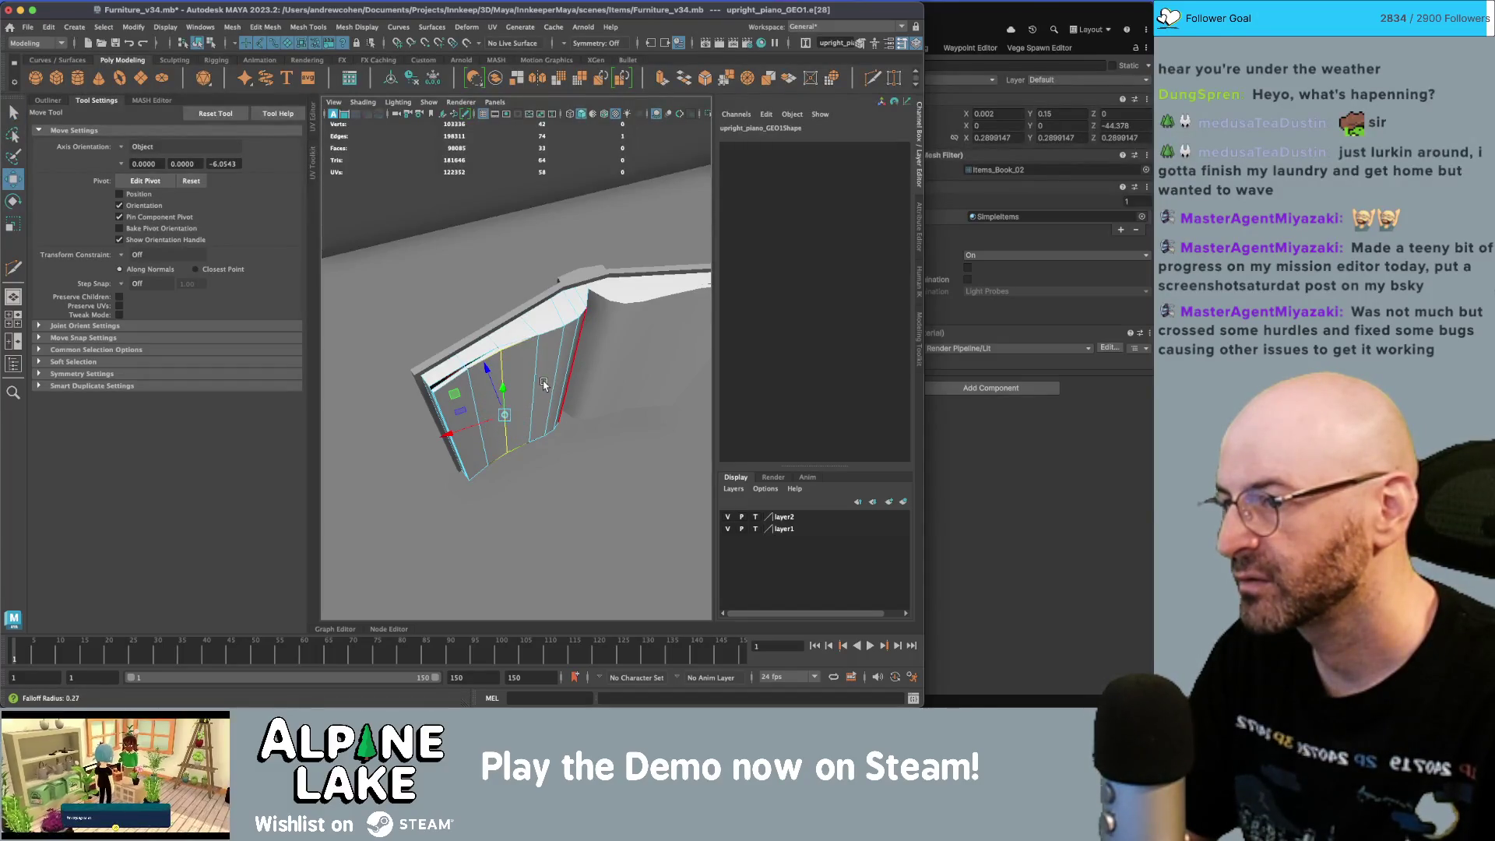
pyautogui.moveTo(457, 397); pyautogui.dragTo(461, 401)
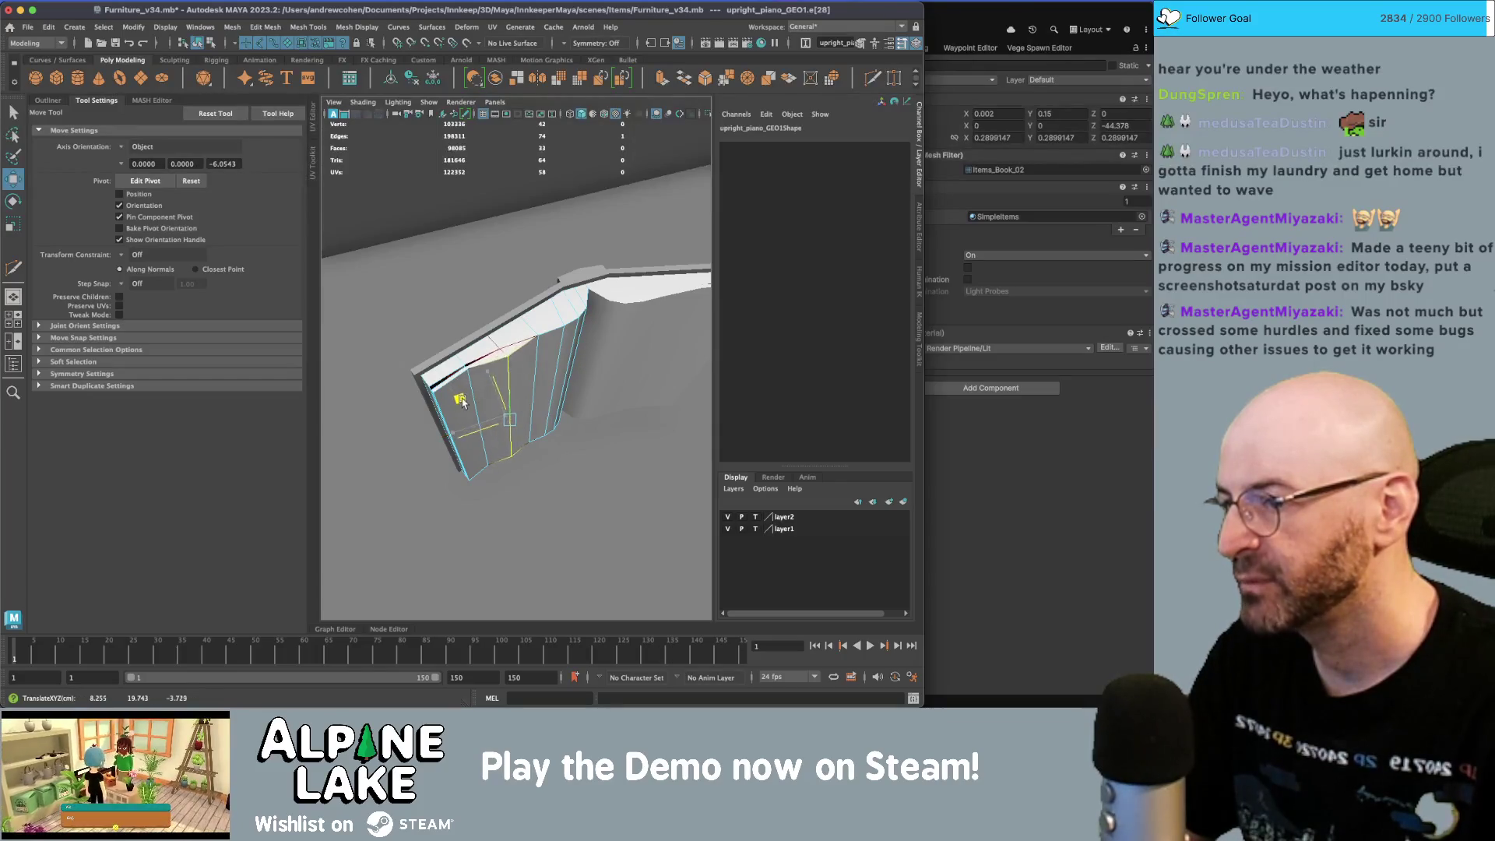
pyautogui.click(490, 391)
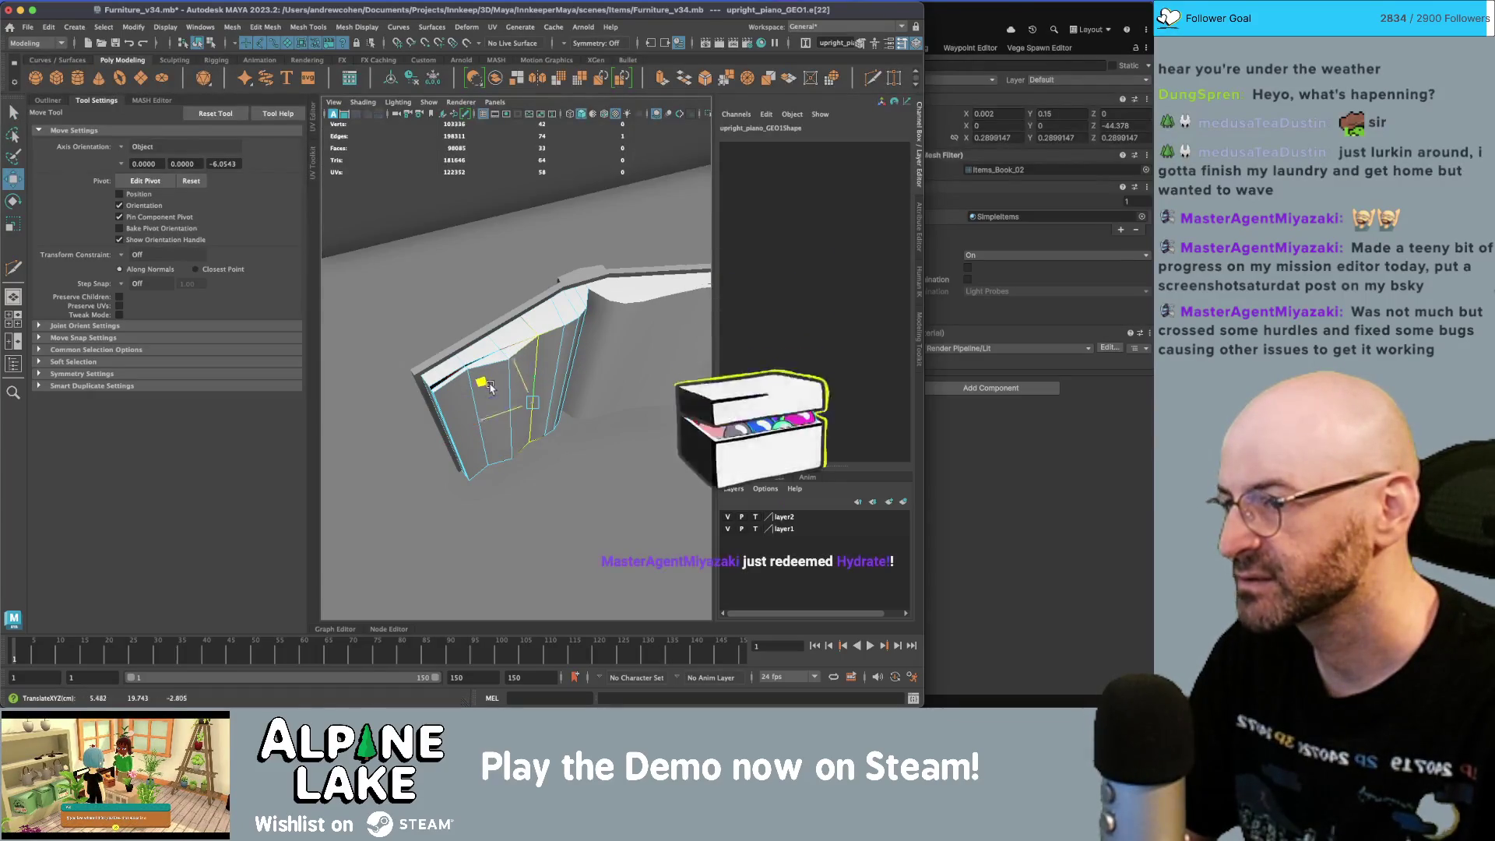
pyautogui.click(437, 409)
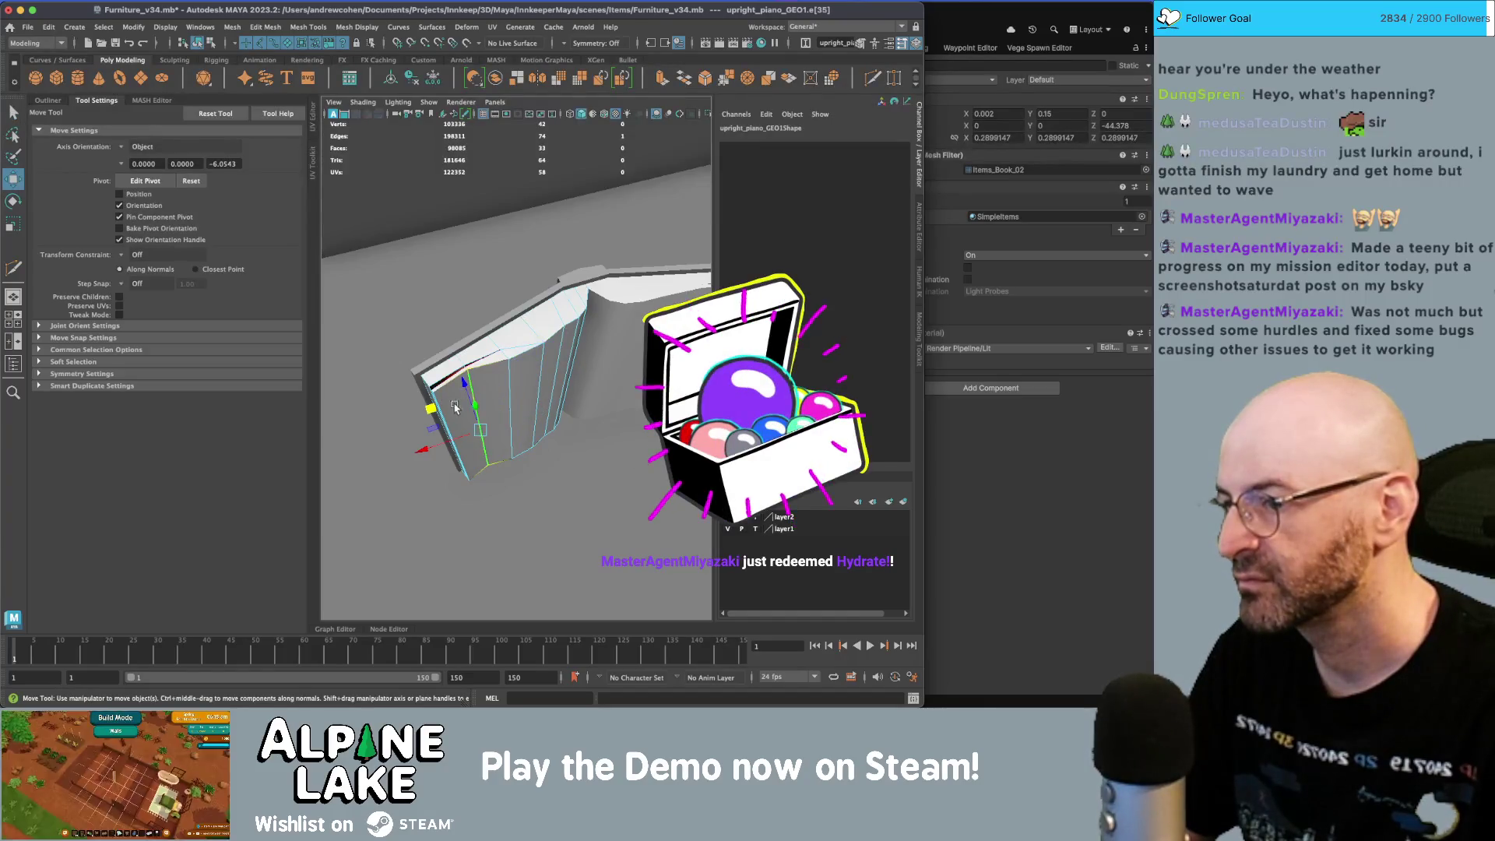
pyautogui.keyDown('shift'); pyautogui.click(440, 413); pyautogui.keyUp('shift')
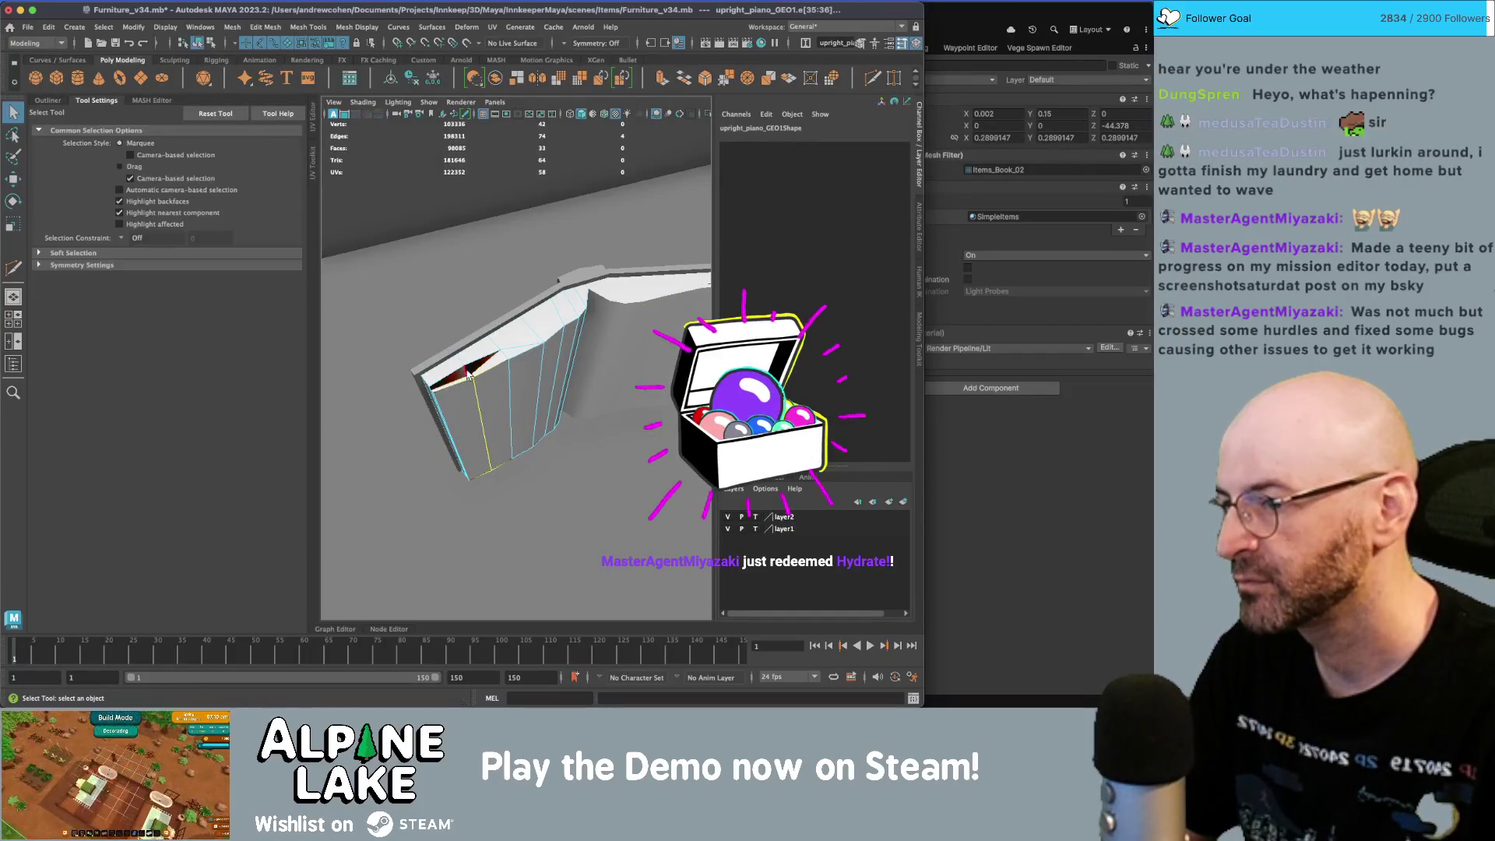
pyautogui.click(451, 392)
pyautogui.moveTo(451, 391); pyautogui.dragTo(491, 389)
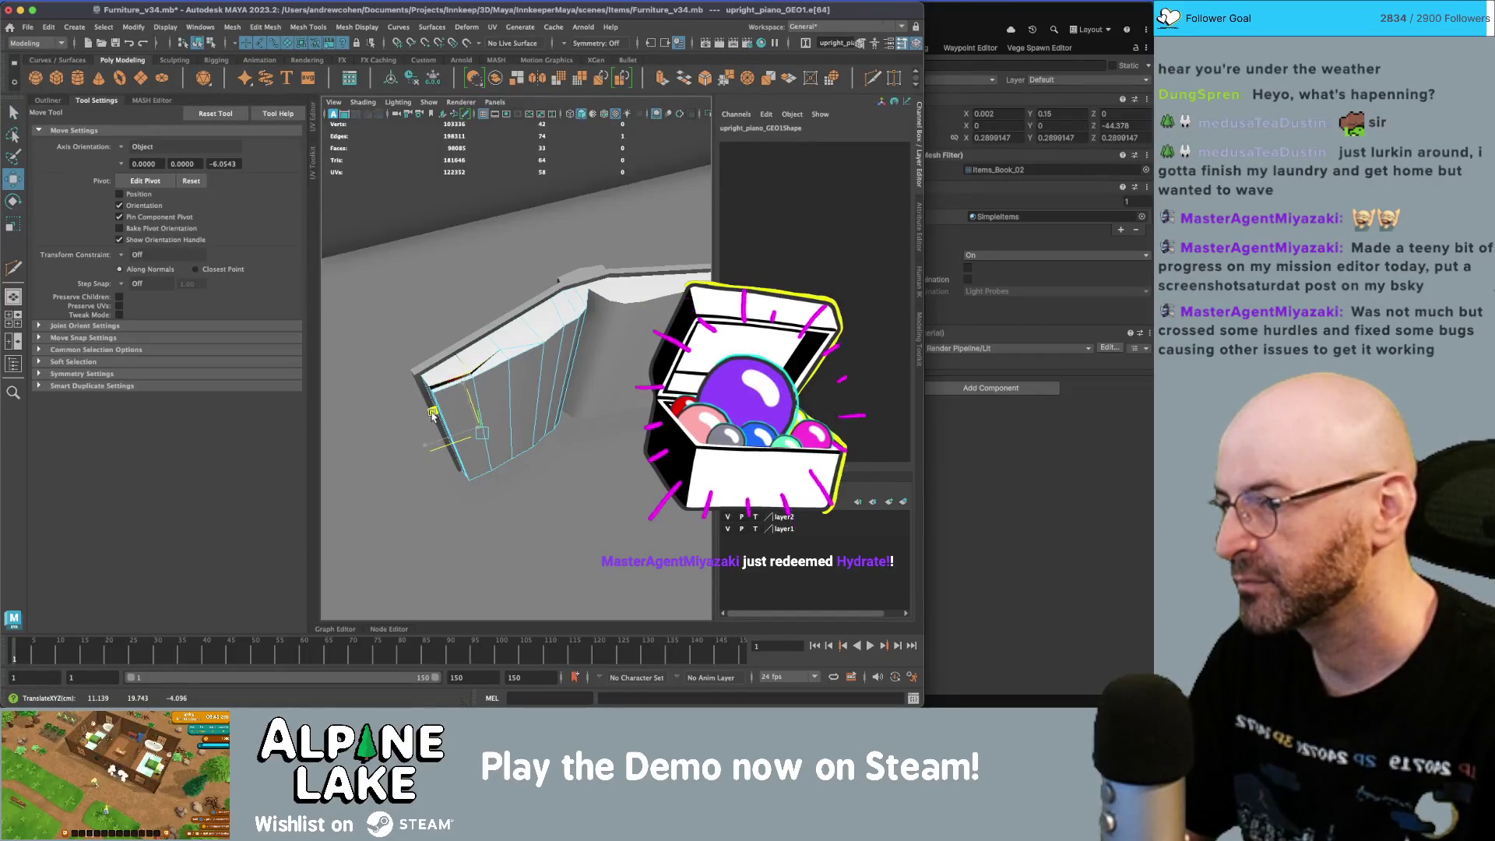
# - Switch the left page to vertex mode with the Move tool active
pyautogui.press('q')
pyautogui.moveTo(504, 334)
pyautogui.mouseDown(button='right')
pyautogui.moveTo(472, 355)
pyautogui.moveTo(467, 339)
pyautogui.mouseUp(button='right')
pyautogui.click(501, 400)
pyautogui.press('w')
pyautogui.moveTo(500, 400)
pyautogui.keyDown('alt'); pyautogui.mouseDown()
pyautogui.moveTo(541, 433)
pyautogui.moveTo(553, 397)
pyautogui.moveTo(460, 361)
pyautogui.mouseUp(); pyautogui.keyUp('alt')
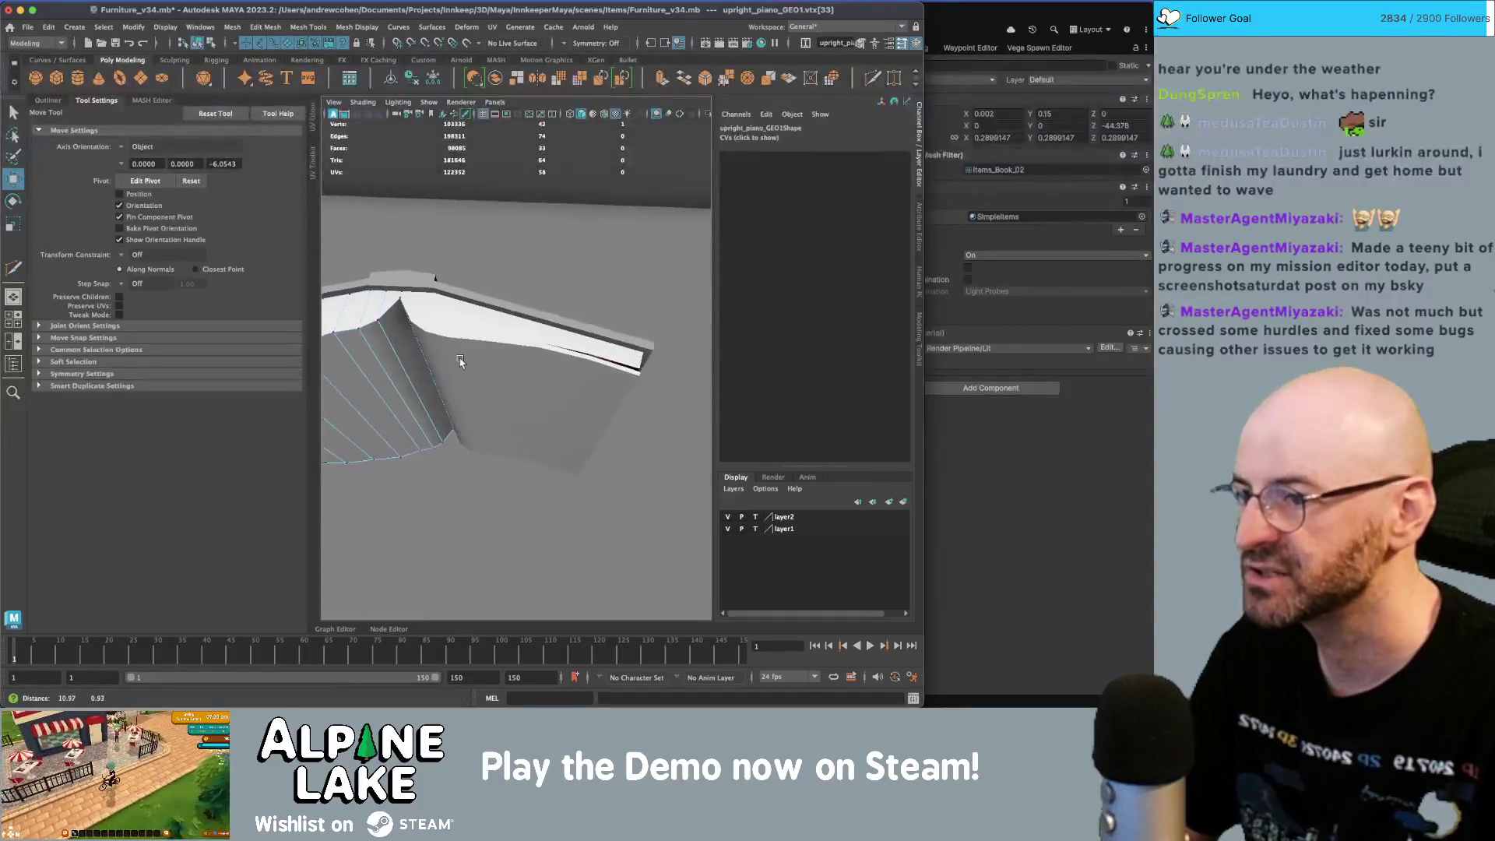
# - Shift the two vertices at the page's outer edge to reshape the curl
pyautogui.moveTo(568, 381)
pyautogui.keyDown('alt'); pyautogui.mouseDown()
pyautogui.moveTo(568, 365)
pyautogui.moveTo(498, 375)
pyautogui.mouseUp(); pyautogui.keyUp('alt')
pyautogui.moveTo(459, 253); pyautogui.dragTo(498, 440)
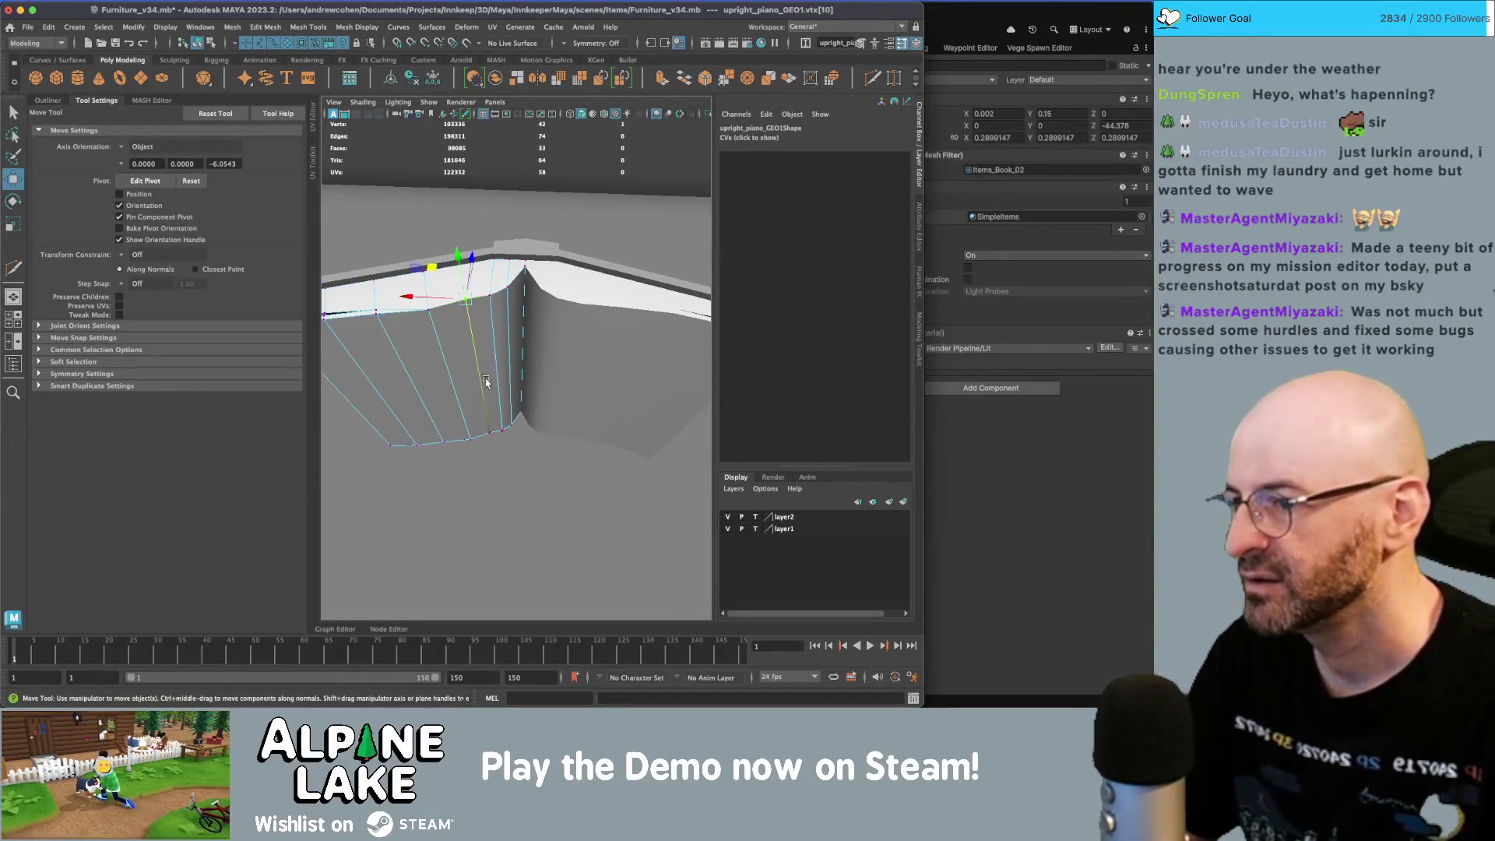
pyautogui.keyDown('alt'); pyautogui.moveTo(467, 381); pyautogui.dragTo(460, 380); pyautogui.keyUp('alt')
pyautogui.moveTo(447, 355); pyautogui.dragTo(445, 358, button='middle')
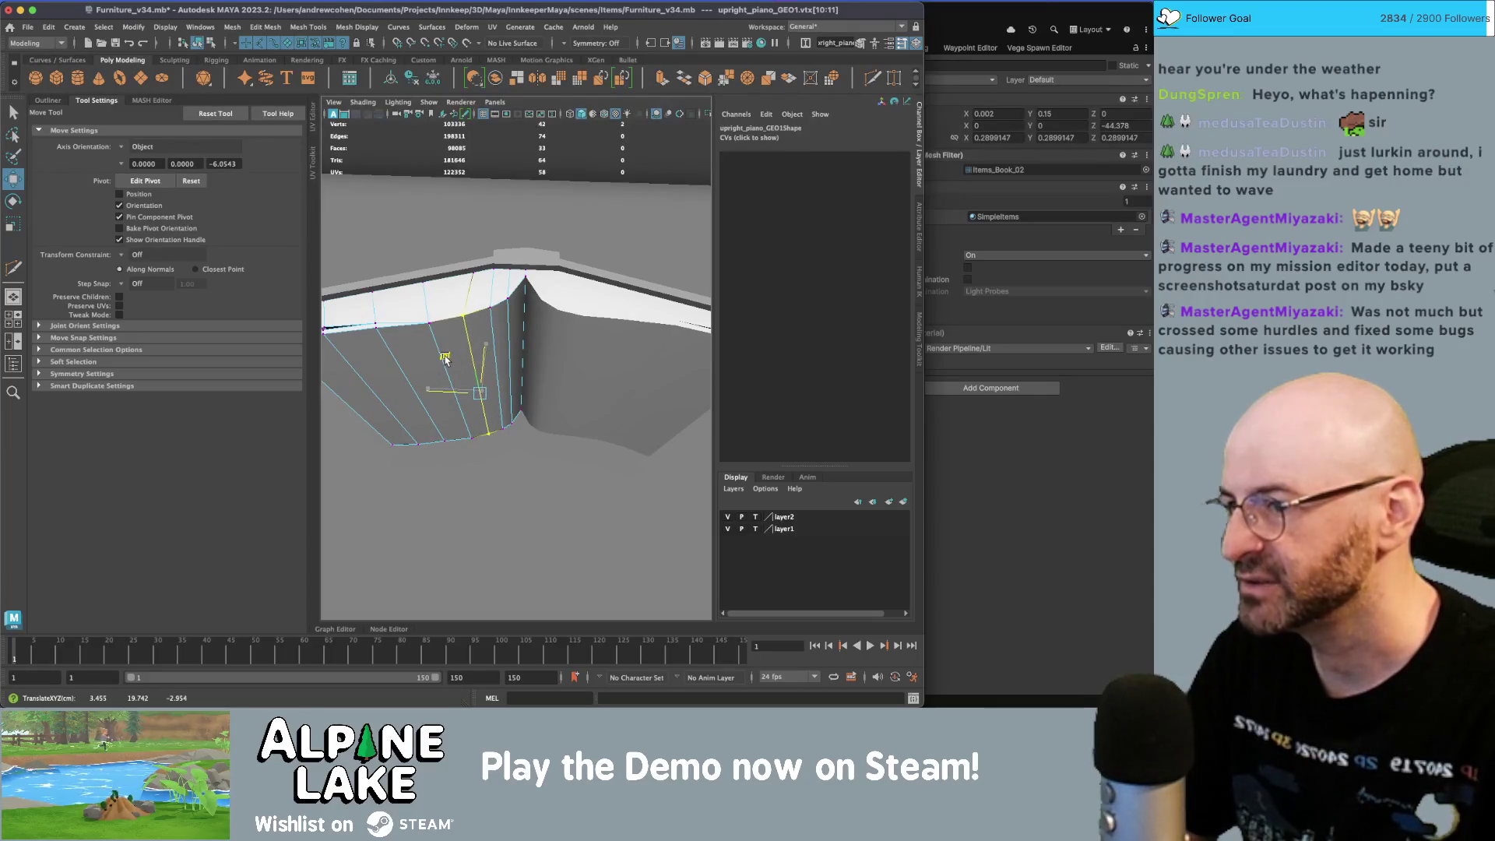
pyautogui.press('F8')
pyautogui.press('q')
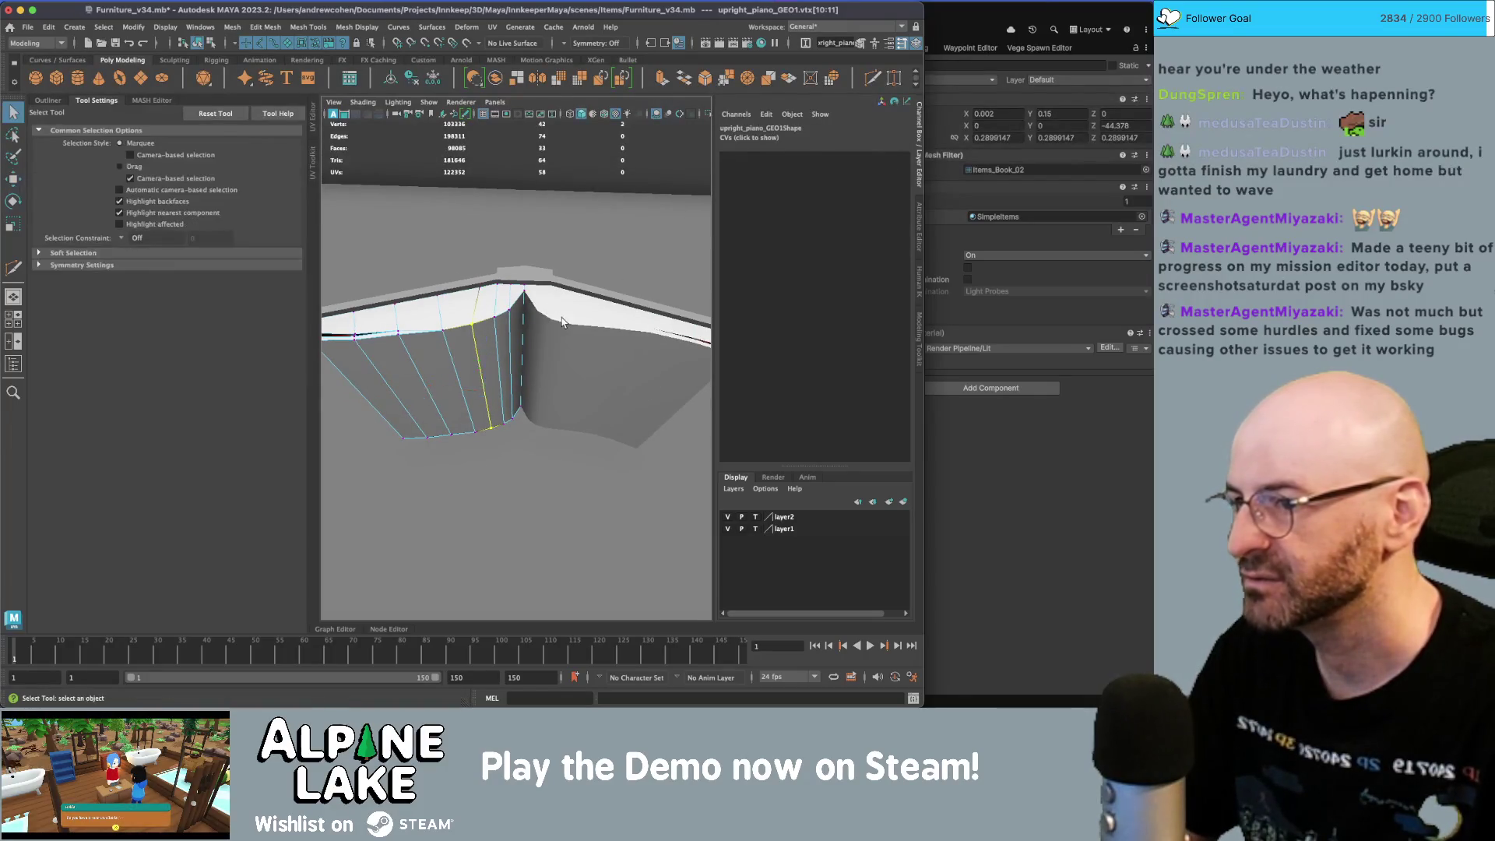
# - Reselect and frame the left page, then enter vertex mode
pyautogui.click(595, 321)
pyautogui.click(592, 318)
pyautogui.press('f')
pyautogui.moveTo(581, 337)
pyautogui.keyDown('alt'); pyautogui.mouseDown()
pyautogui.moveTo(496, 264)
pyautogui.moveTo(460, 341)
pyautogui.moveTo(529, 366)
pyautogui.mouseUp(); pyautogui.keyUp('alt')
pyautogui.keyDown('alt'); pyautogui.moveTo(529, 366); pyautogui.dragTo(529, 352, button='middle'); pyautogui.keyUp('alt')
pyautogui.keyDown('alt'); pyautogui.moveTo(529, 353); pyautogui.dragTo(533, 324); pyautogui.keyUp('alt')
pyautogui.moveTo(533, 324); pyautogui.dragTo(508, 314, button='right')
pyautogui.click(516, 330)
pyautogui.moveTo(525, 354)
pyautogui.keyDown('alt'); pyautogui.mouseDown()
pyautogui.moveTo(498, 387)
pyautogui.moveTo(461, 370)
pyautogui.moveTo(430, 348)
pyautogui.moveTo(450, 315)
pyautogui.mouseUp(); pyautogui.keyUp('alt')
# - Box-select the page's corner vertices in wireframe and pull them to reshape the page end
pyautogui.press('4')
pyautogui.keyDown('shift'); pyautogui.moveTo(486, 408); pyautogui.dragTo(486, 406); pyautogui.keyUp('shift')
pyautogui.press('w')
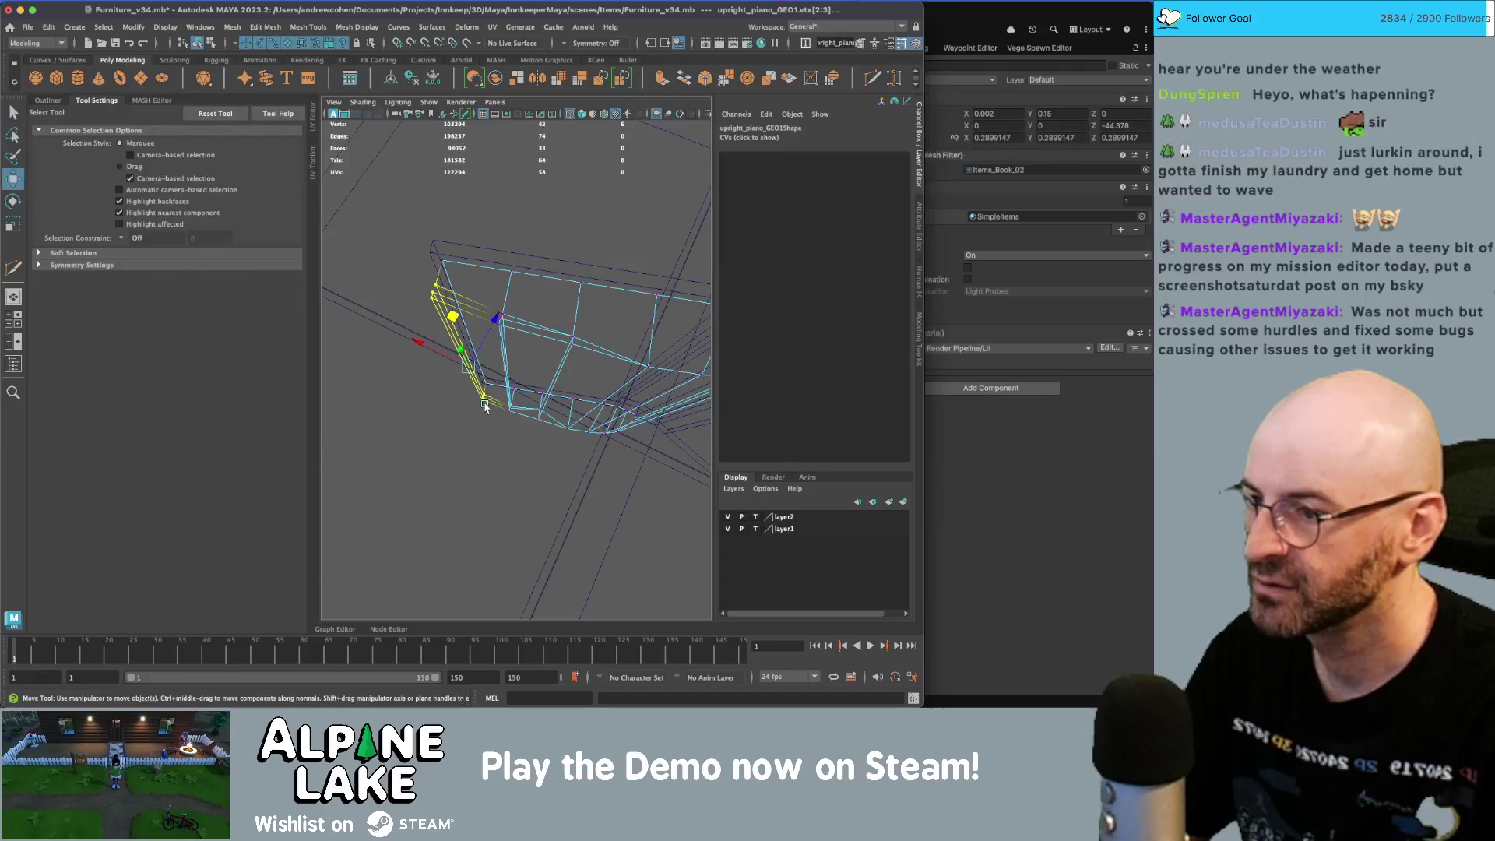
pyautogui.press('5')
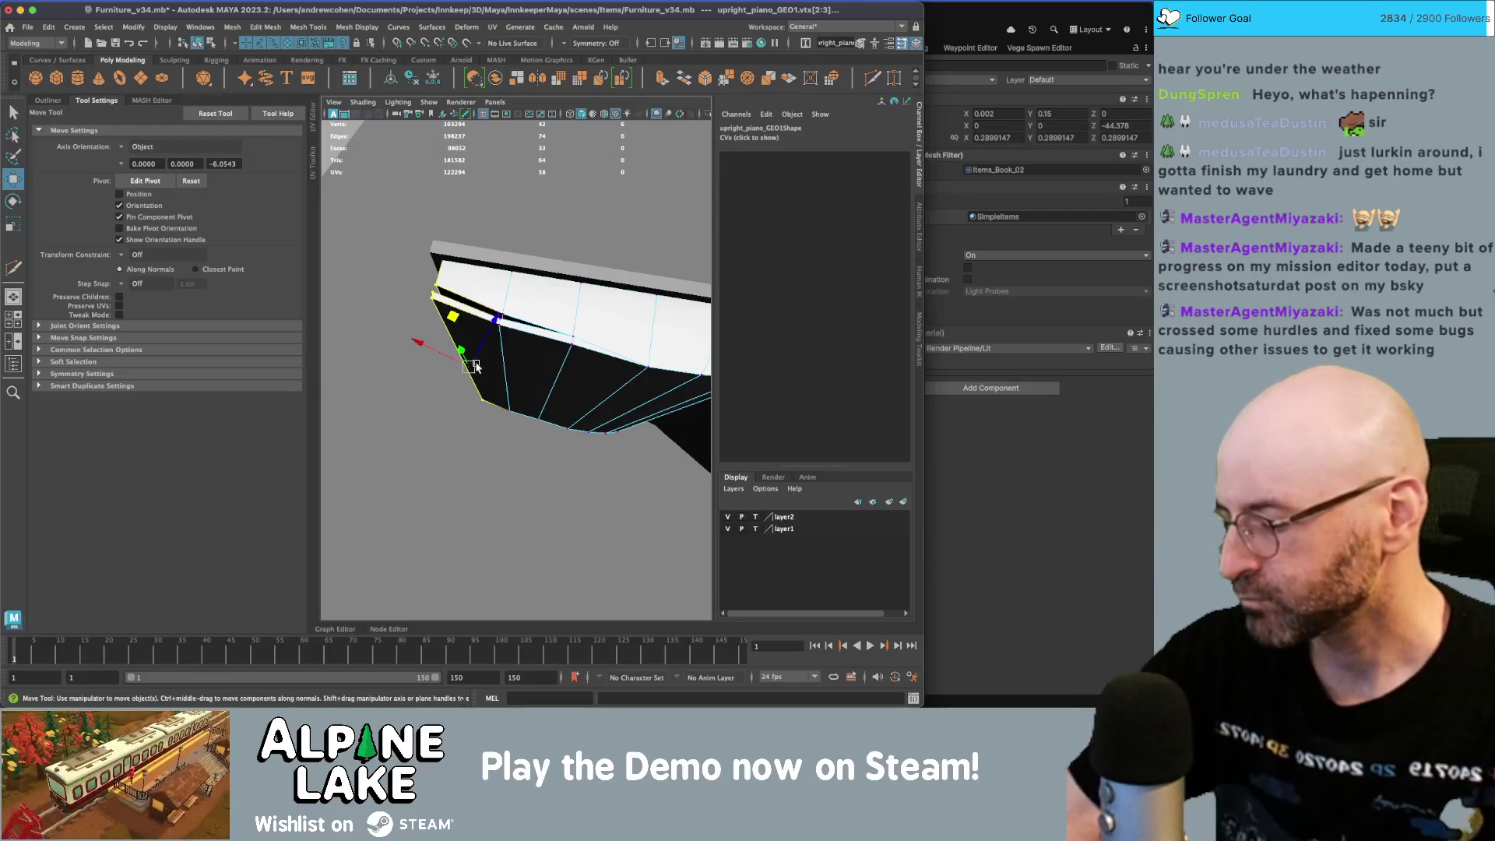
pyautogui.keyDown('alt'); pyautogui.moveTo(470, 349); pyautogui.dragTo(466, 337); pyautogui.keyUp('alt')
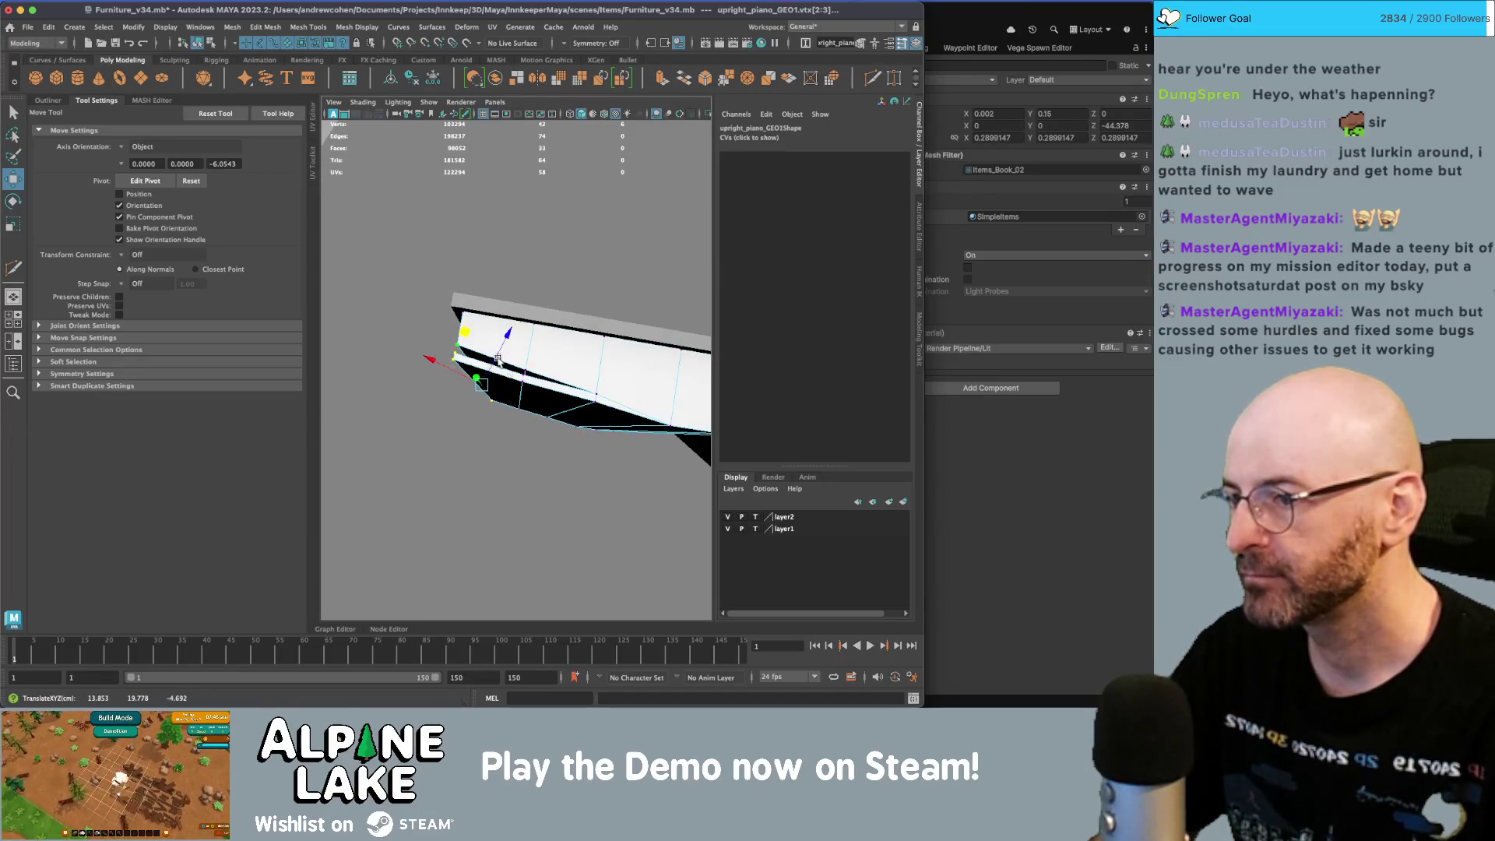
# - Slide a vertex on the page's lower edge down and outward
pyautogui.press('q')
pyautogui.press('4')
pyautogui.moveTo(517, 395)
pyautogui.keyDown('alt'); pyautogui.mouseDown()
pyautogui.moveTo(530, 431)
pyautogui.moveTo(518, 428)
pyautogui.moveTo(543, 401)
pyautogui.mouseUp(); pyautogui.keyUp('alt')
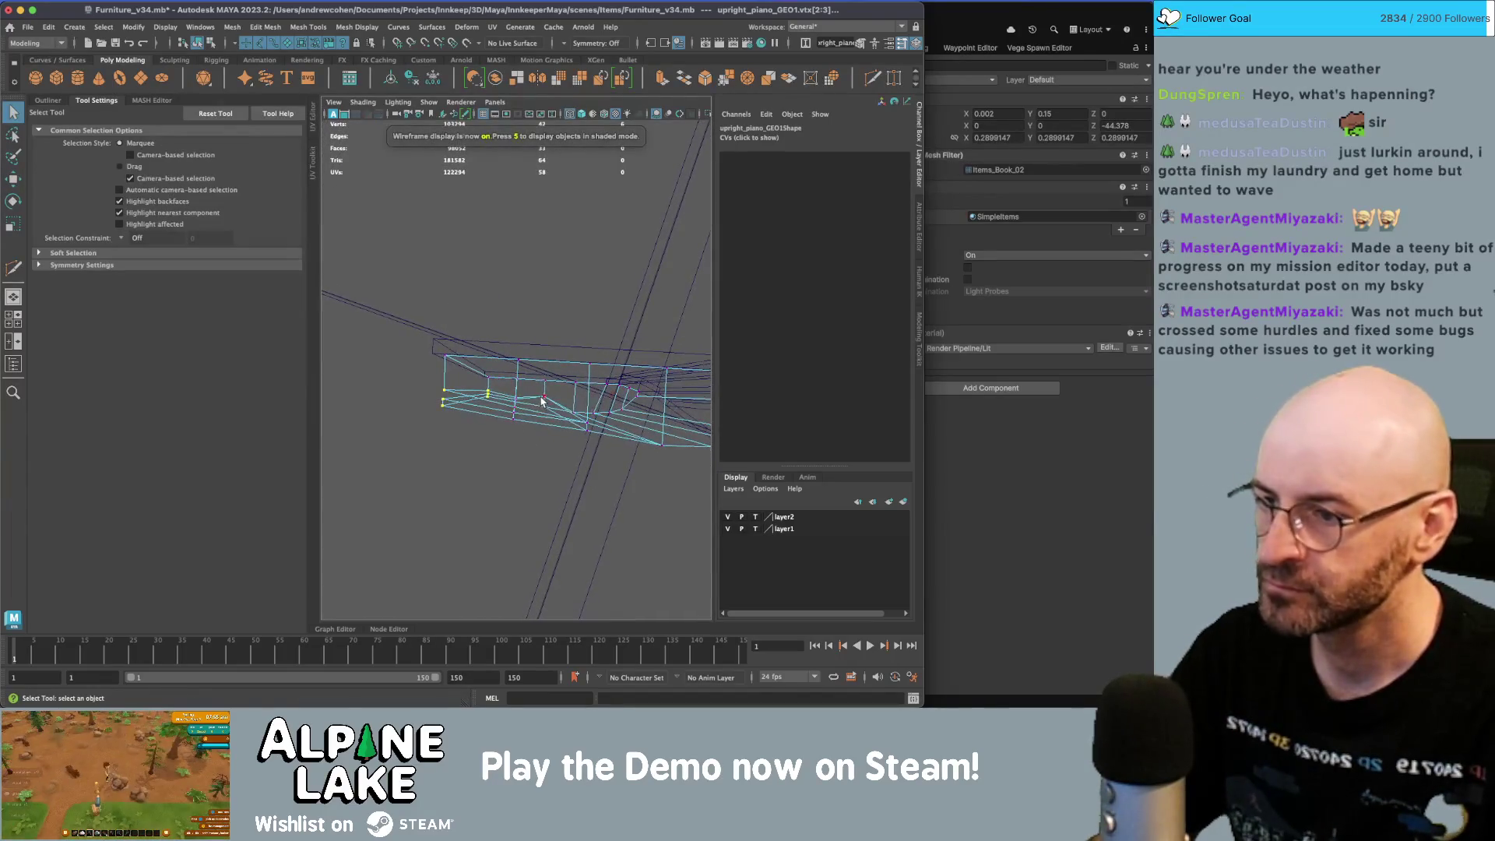
pyautogui.click(544, 399)
pyautogui.press('w')
pyautogui.moveTo(519, 349)
pyautogui.mouseDown()
pyautogui.moveTo(587, 422)
pyautogui.moveTo(545, 405)
pyautogui.moveTo(530, 422)
pyautogui.mouseUp()
# - Select an edge on the page and ready the Scale tool, back in textured display
pyautogui.press('q')
pyautogui.click(530, 422)
pyautogui.press('6')
pyautogui.scroll(5, 464, 423)
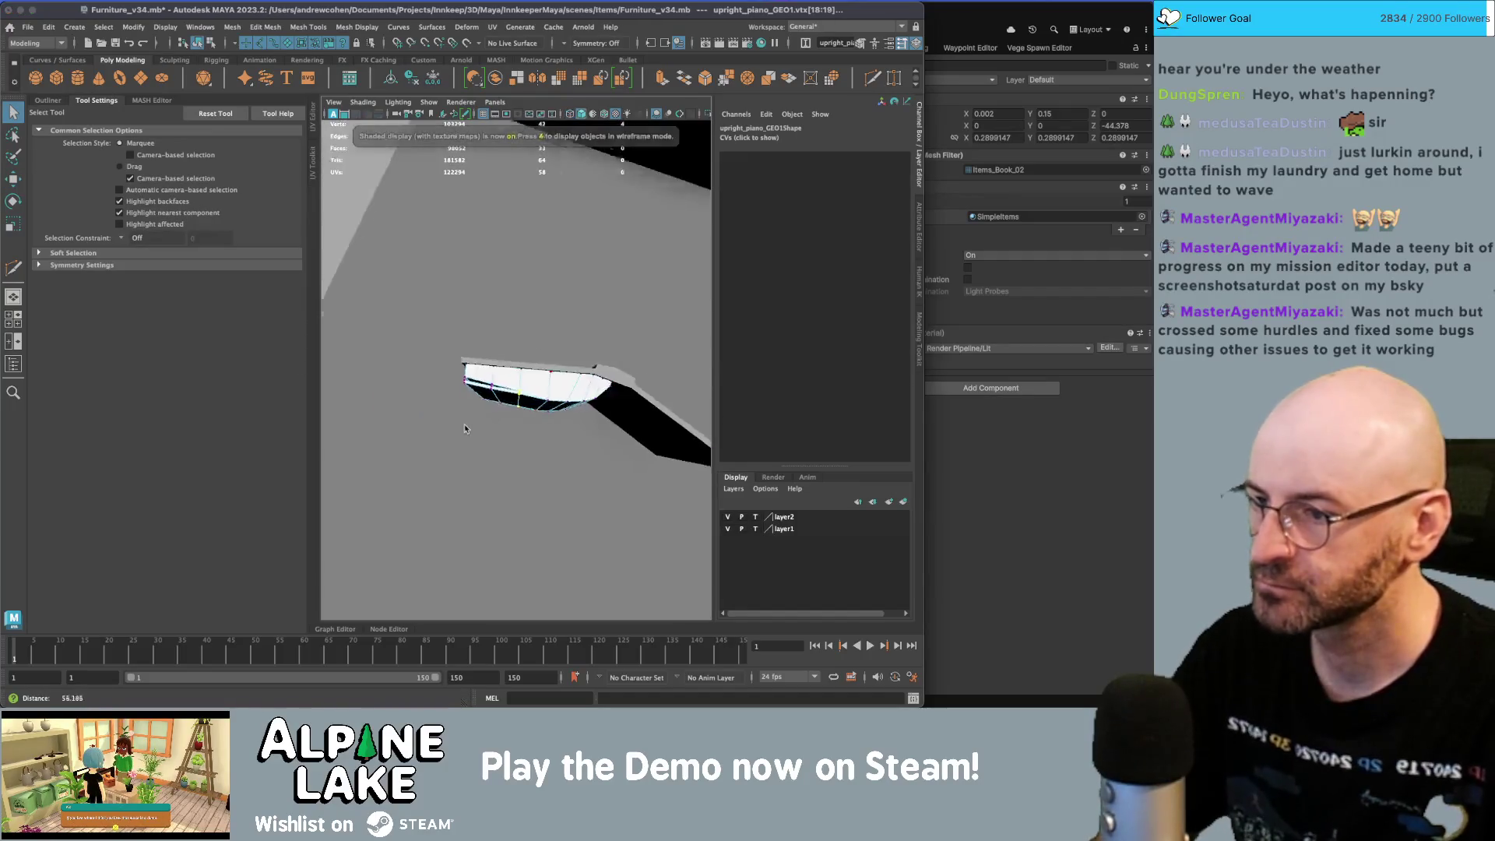
pyautogui.scroll(5, 591, 333)
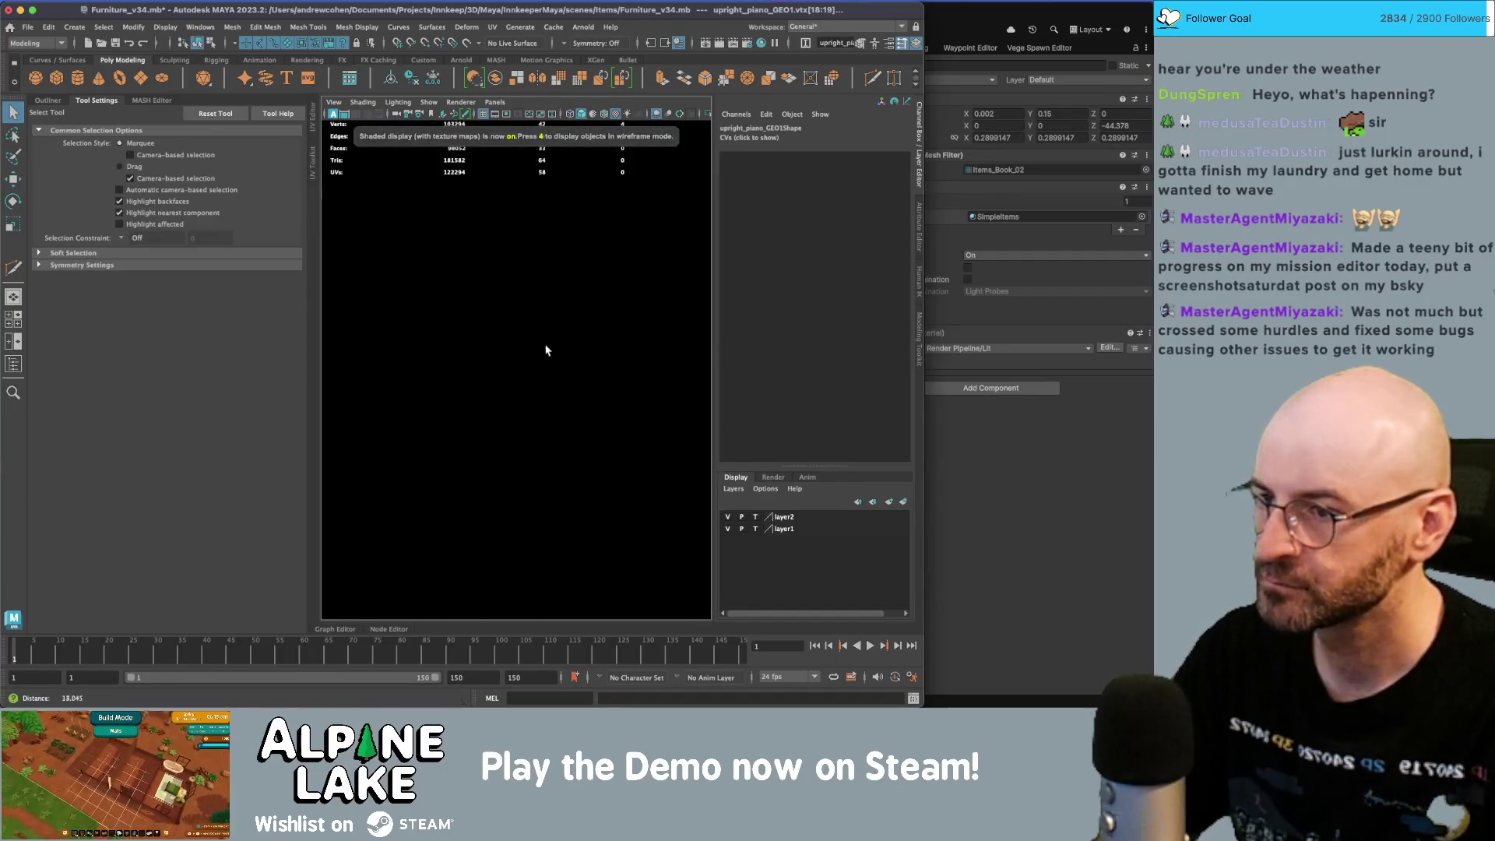
pyautogui.scroll(-5, 549, 407)
pyautogui.moveTo(557, 327); pyautogui.dragTo(554, 308, button='right')
pyautogui.click(549, 317)
pyautogui.scroll(-3, 485, 339)
pyautogui.press('r')
pyautogui.keyDown('alt'); pyautogui.moveTo(487, 340); pyautogui.dragTo(552, 457); pyautogui.keyUp('alt')
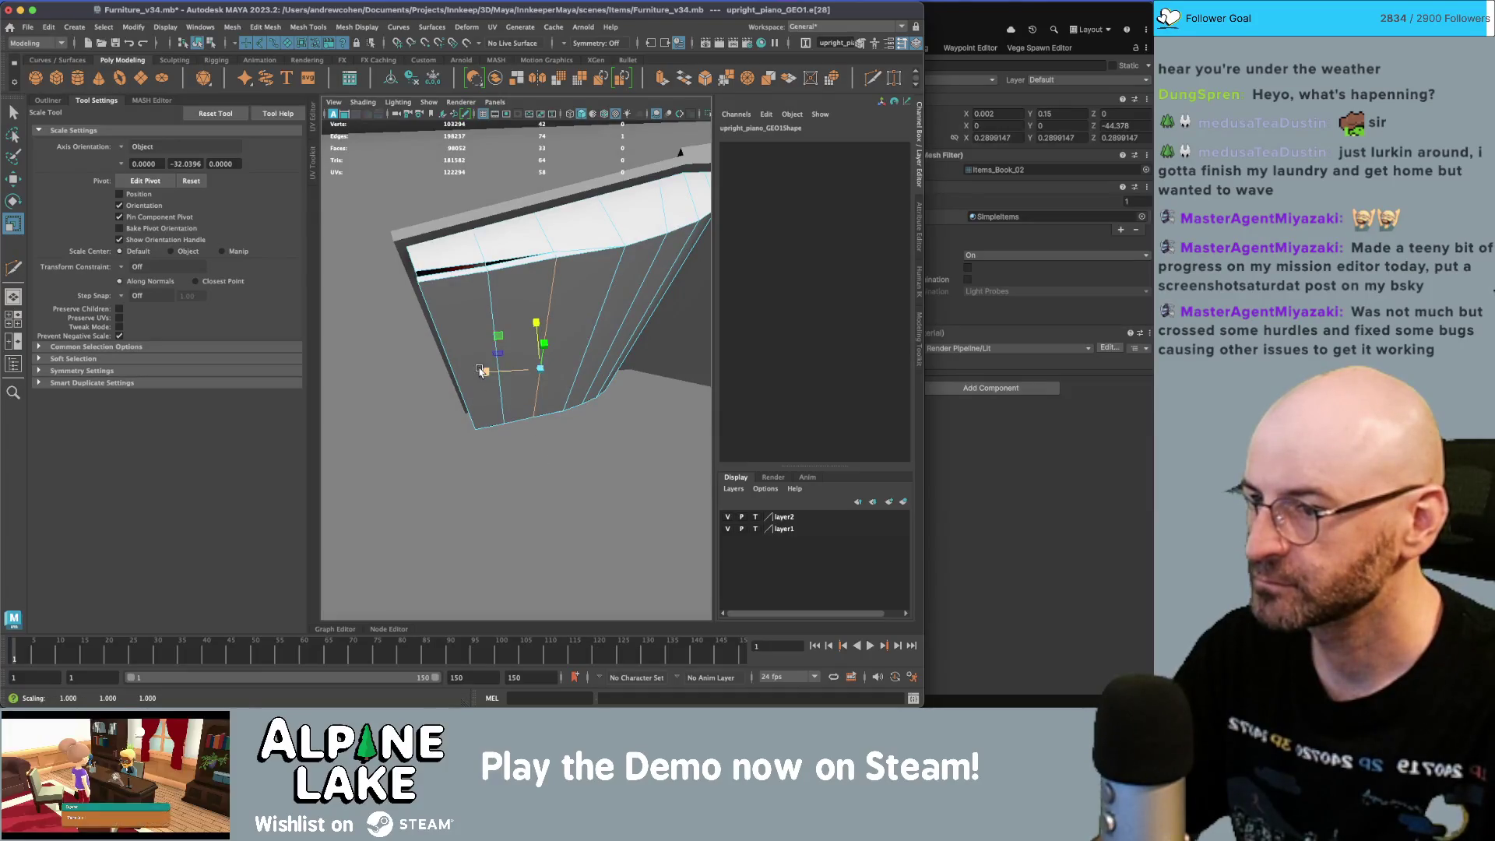
# - Scale the selected edge lines across the left page to tighten them
pyautogui.click(499, 350)
pyautogui.keyDown('alt'); pyautogui.moveTo(499, 352); pyautogui.dragTo(512, 431); pyautogui.keyUp('alt')
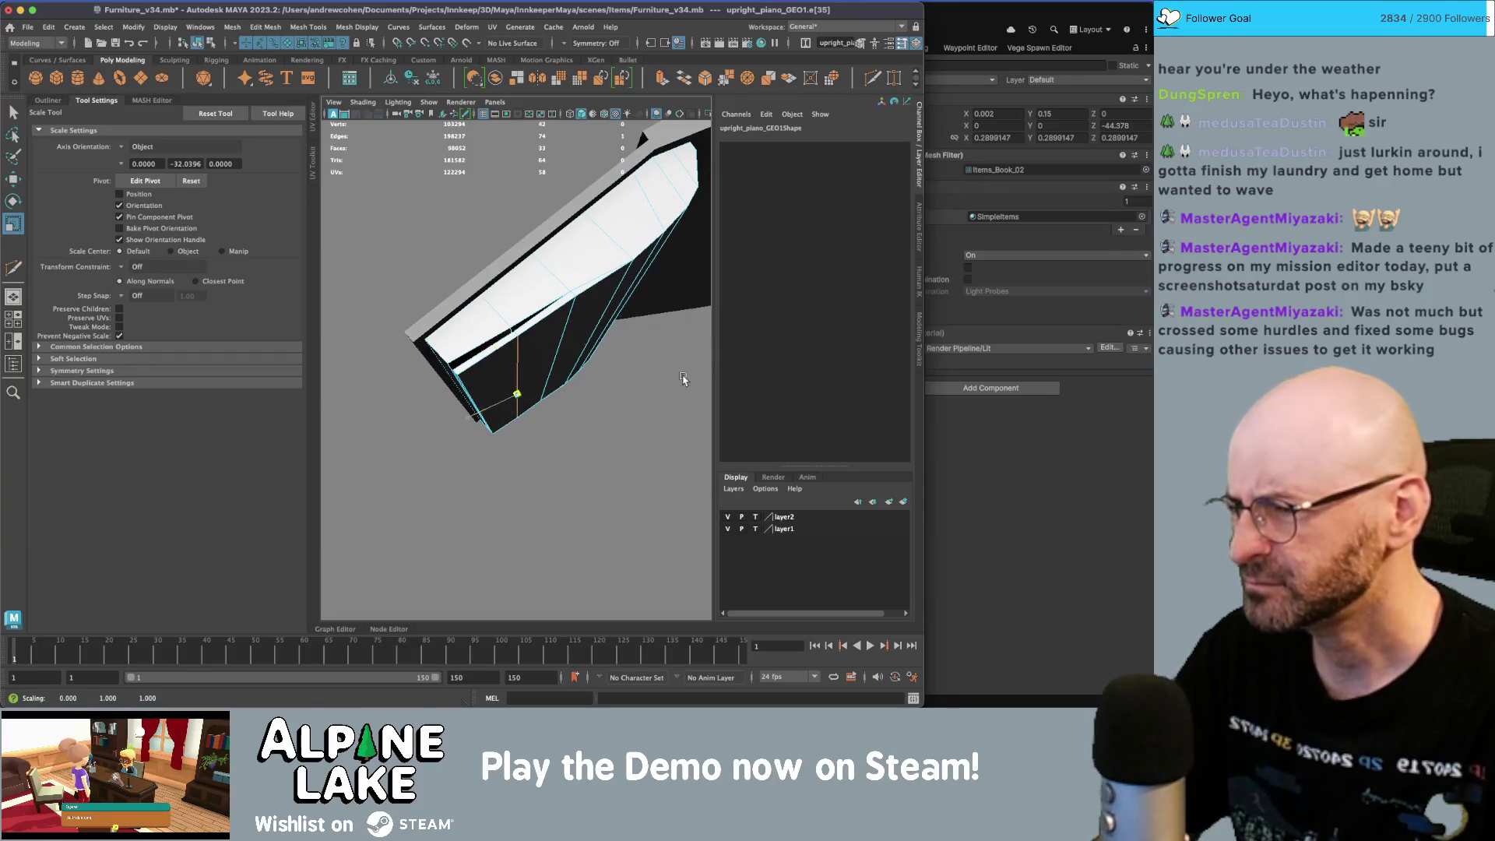
pyautogui.keyDown('alt'); pyautogui.moveTo(683, 379); pyautogui.dragTo(644, 360); pyautogui.keyUp('alt')
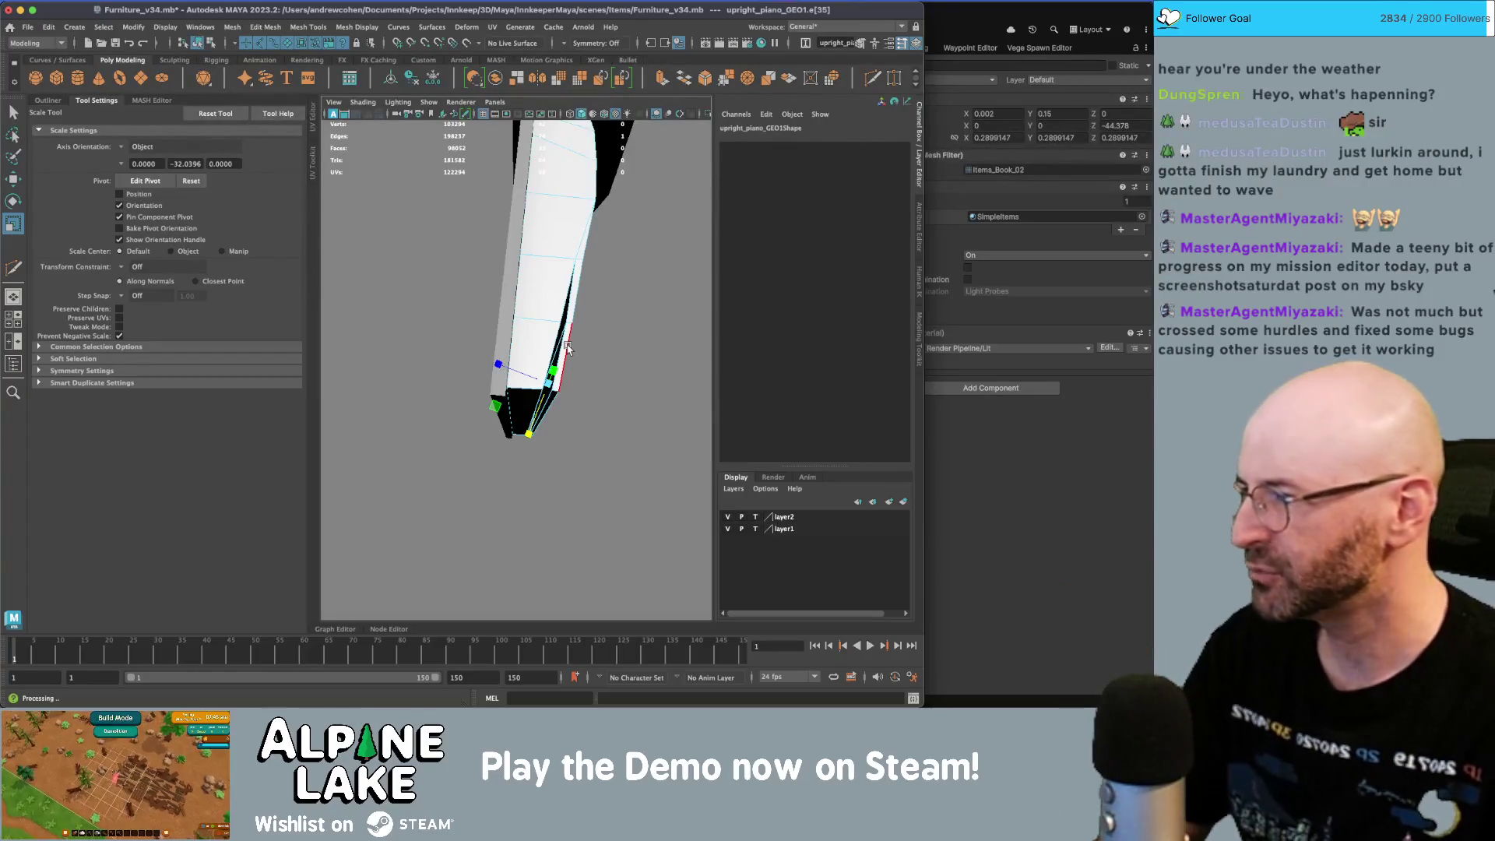
pyautogui.moveTo(573, 373)
pyautogui.keyDown('alt'); pyautogui.mouseDown()
pyautogui.moveTo(528, 388)
pyautogui.moveTo(464, 381)
pyautogui.mouseUp(); pyautogui.keyUp('alt')
pyautogui.press('q')
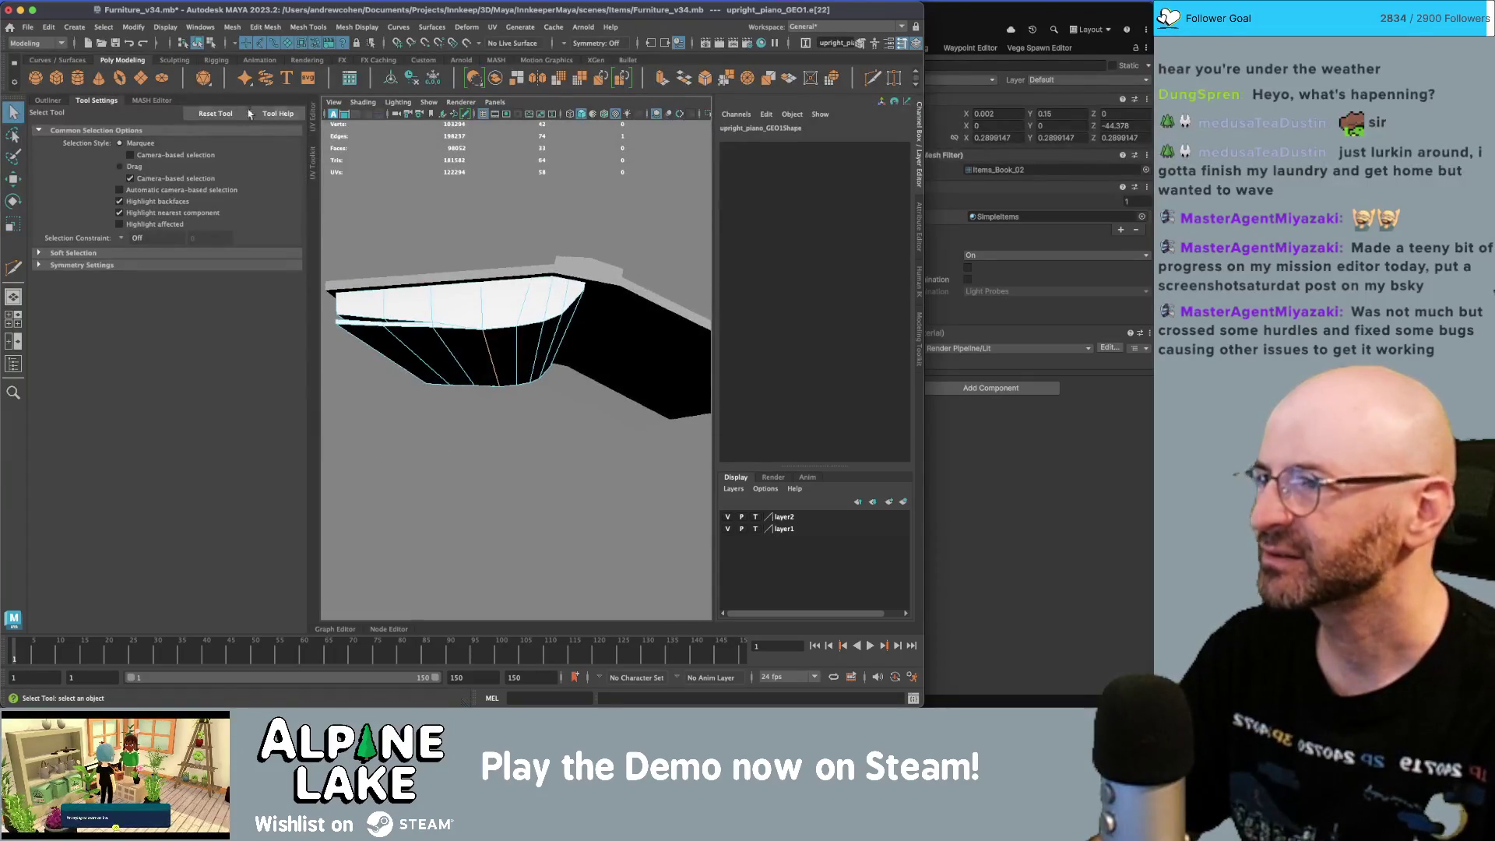
# - Mirror the page by scaling it to -1 in X to form the facing page
pyautogui.click(198, 43)
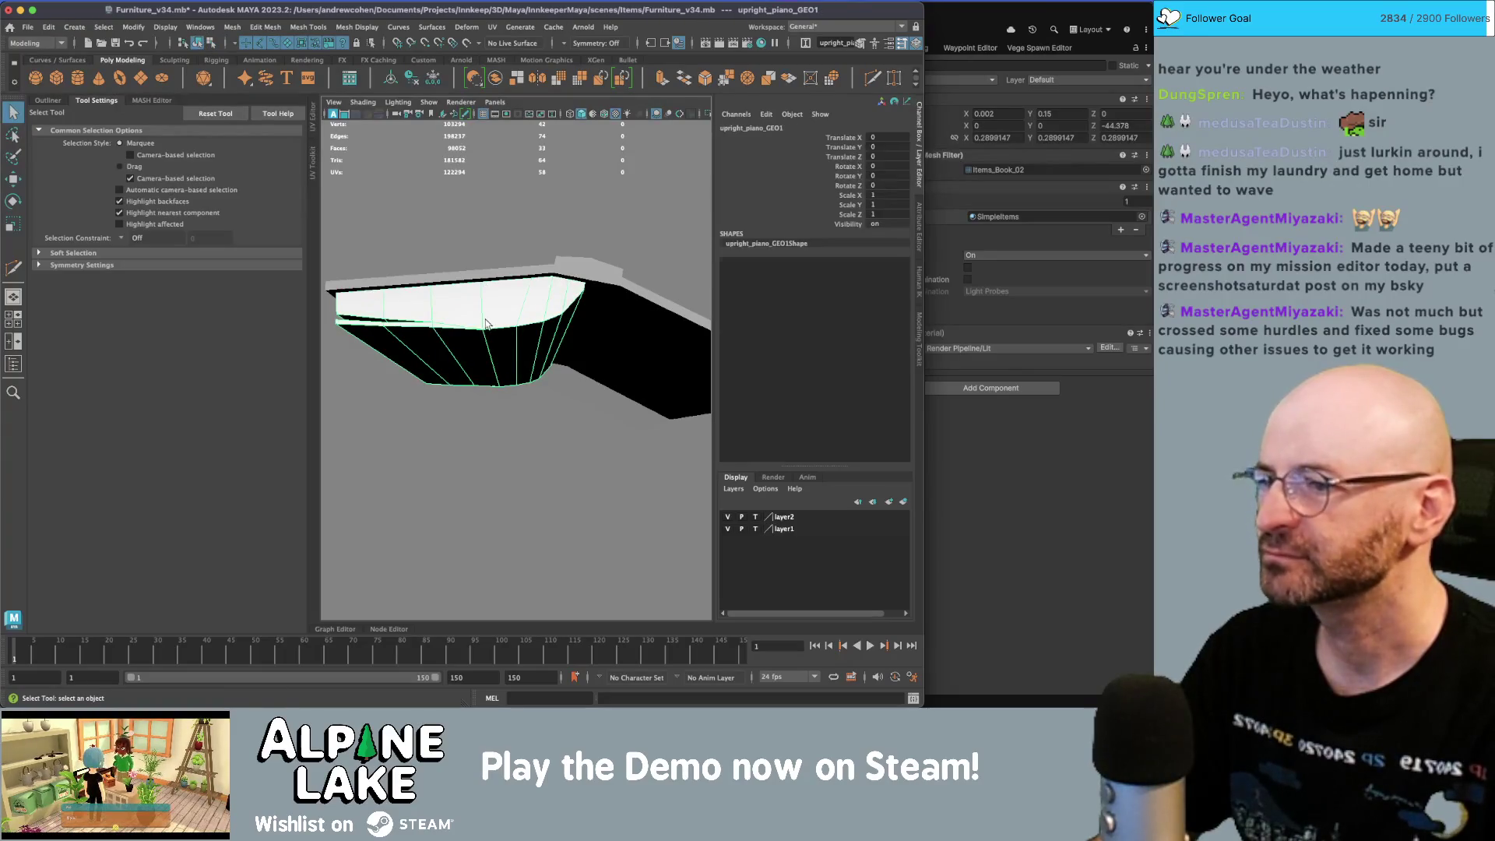
pyautogui.keyDown('alt'); pyautogui.moveTo(514, 288); pyautogui.dragTo(508, 302); pyautogui.keyUp('alt')
pyautogui.press('e')
pyautogui.press('r')
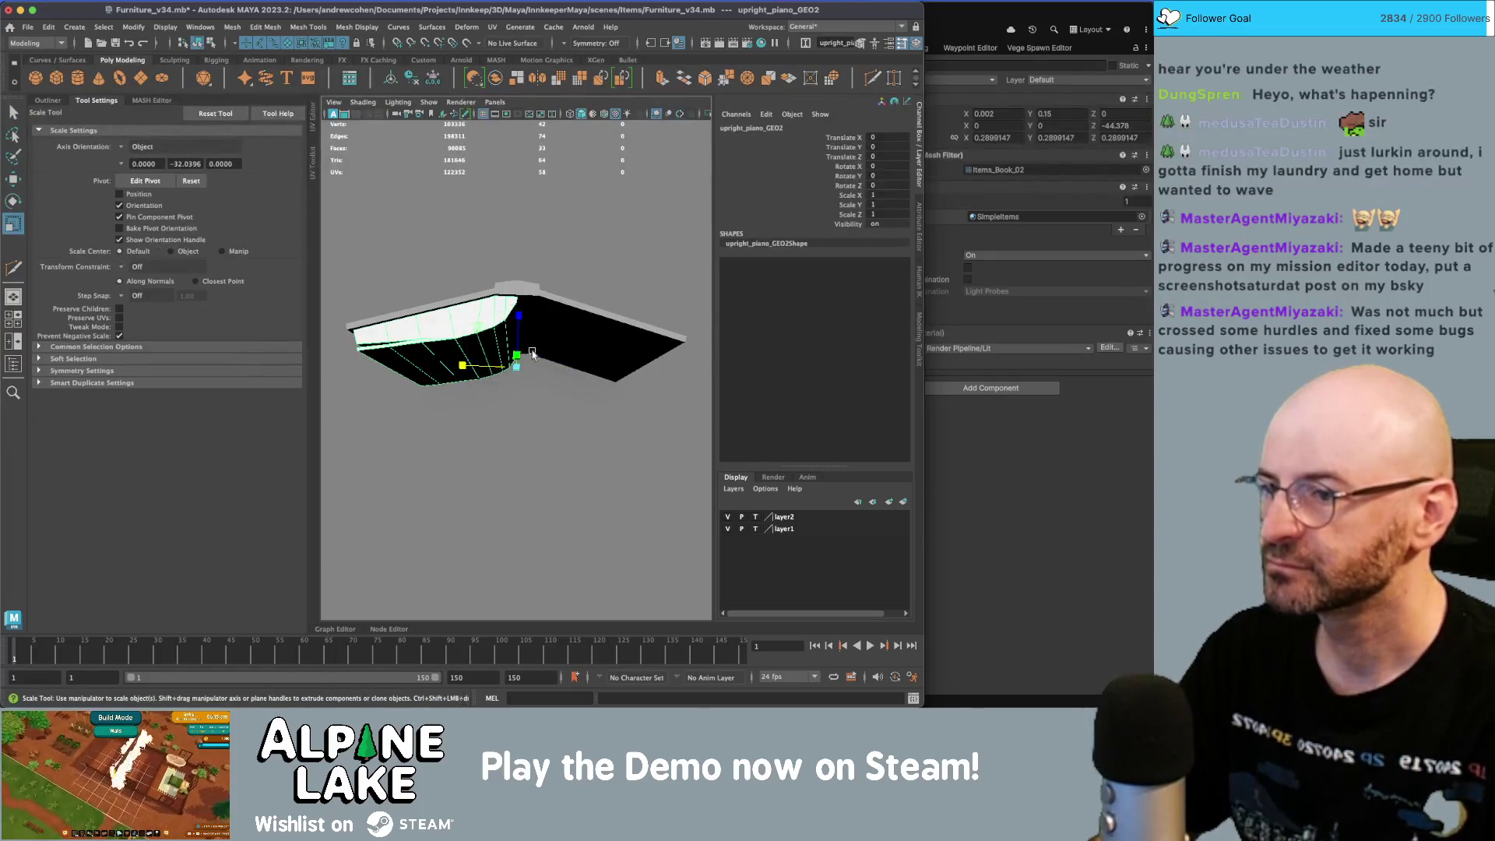
pyautogui.moveTo(467, 370)
pyautogui.mouseDown()
pyautogui.moveTo(559, 379)
pyautogui.moveTo(541, 302)
pyautogui.moveTo(667, 332)
pyautogui.moveTo(561, 320)
pyautogui.moveTo(494, 334)
pyautogui.mouseUp()
pyautogui.press('q')
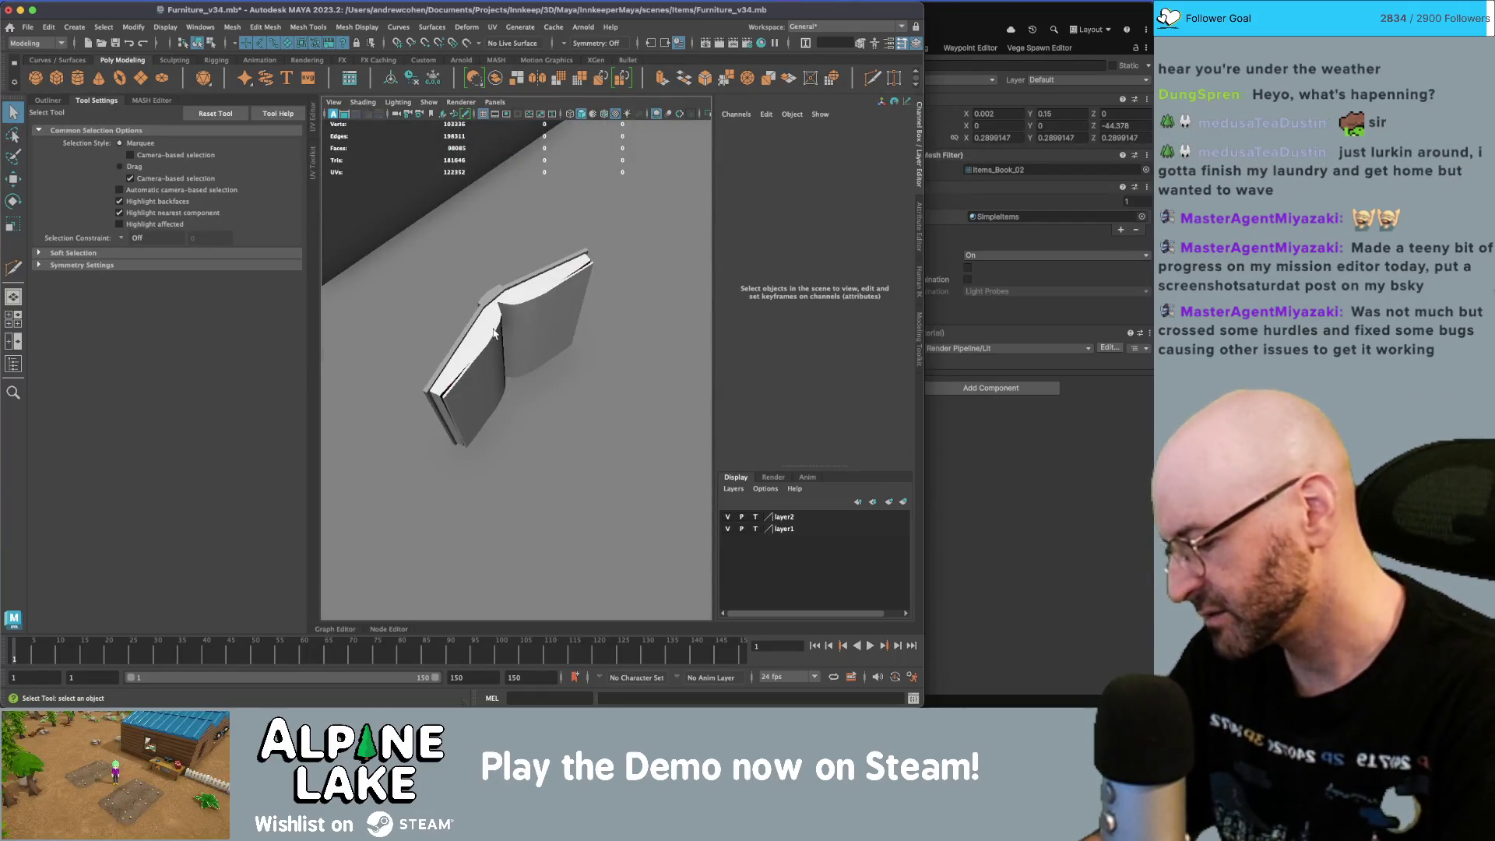
# - Undo back through the mirror, transformation reset and page duplication
pyautogui.click(494, 333)
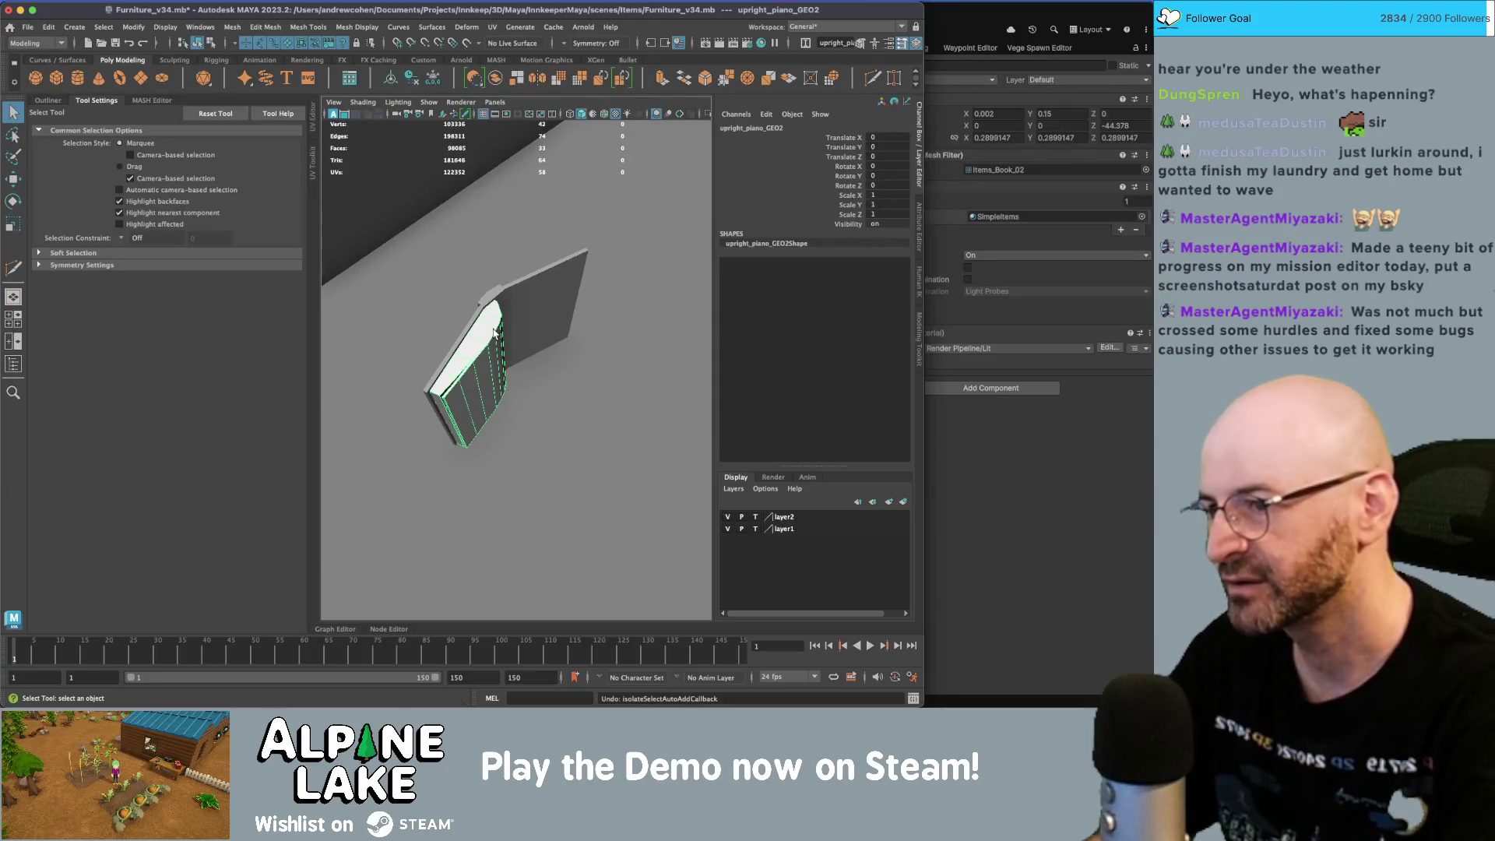
pyautogui.press('F10')
pyautogui.click(493, 333)
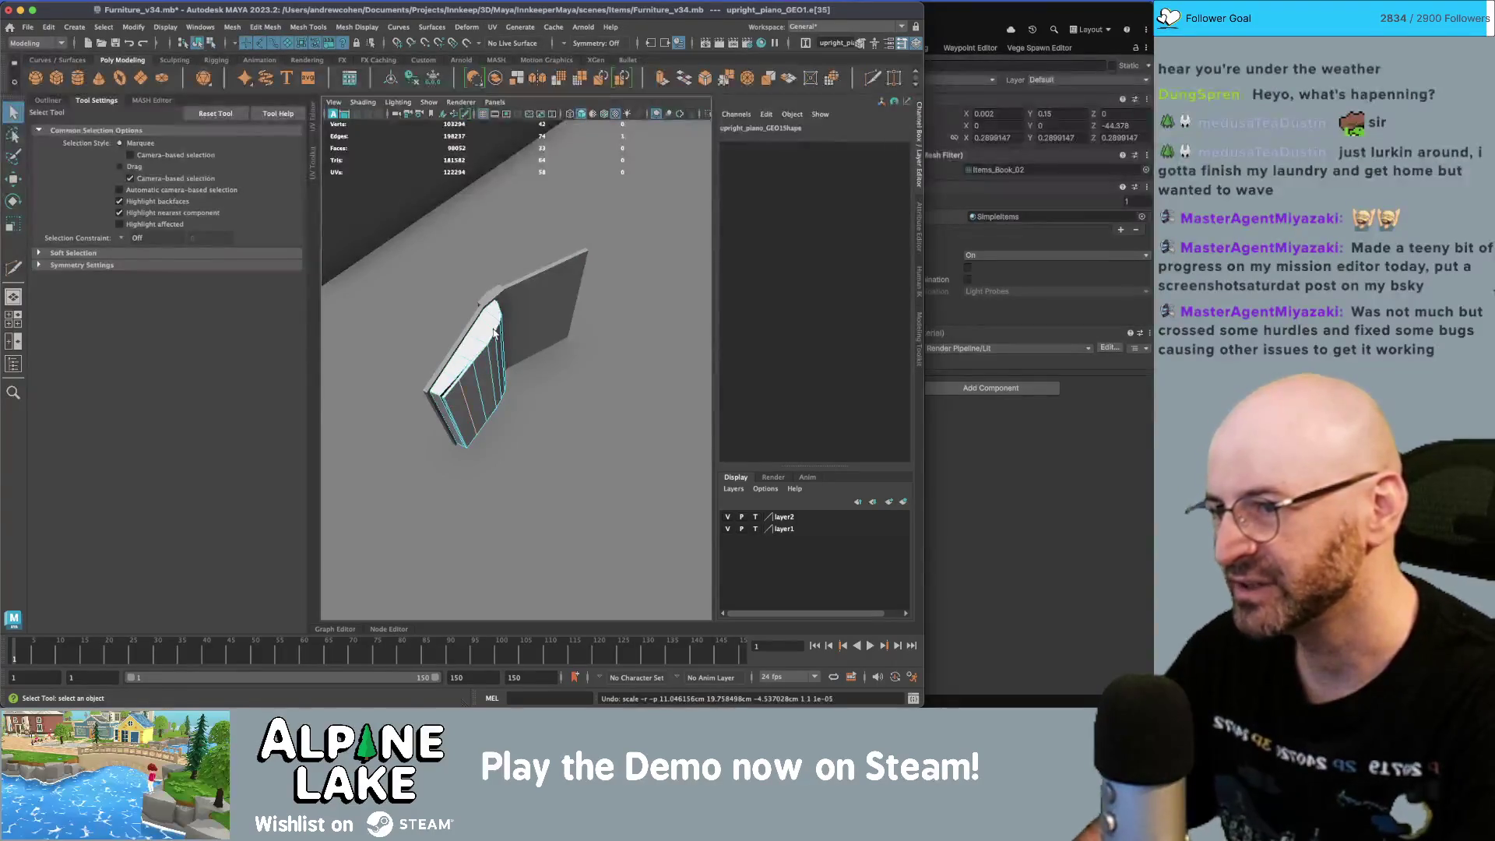
pyautogui.hotkey('ctrl', 'z')
pyautogui.hotkey('ctrl', 'z')
pyautogui.hotkey('ctrl', 'z')
pyautogui.hotkey('ctrl', 'z')
pyautogui.hotkey('ctrl', 'z')
pyautogui.hotkey('ctrl', 'z')
pyautogui.hotkey('ctrl', 'z')
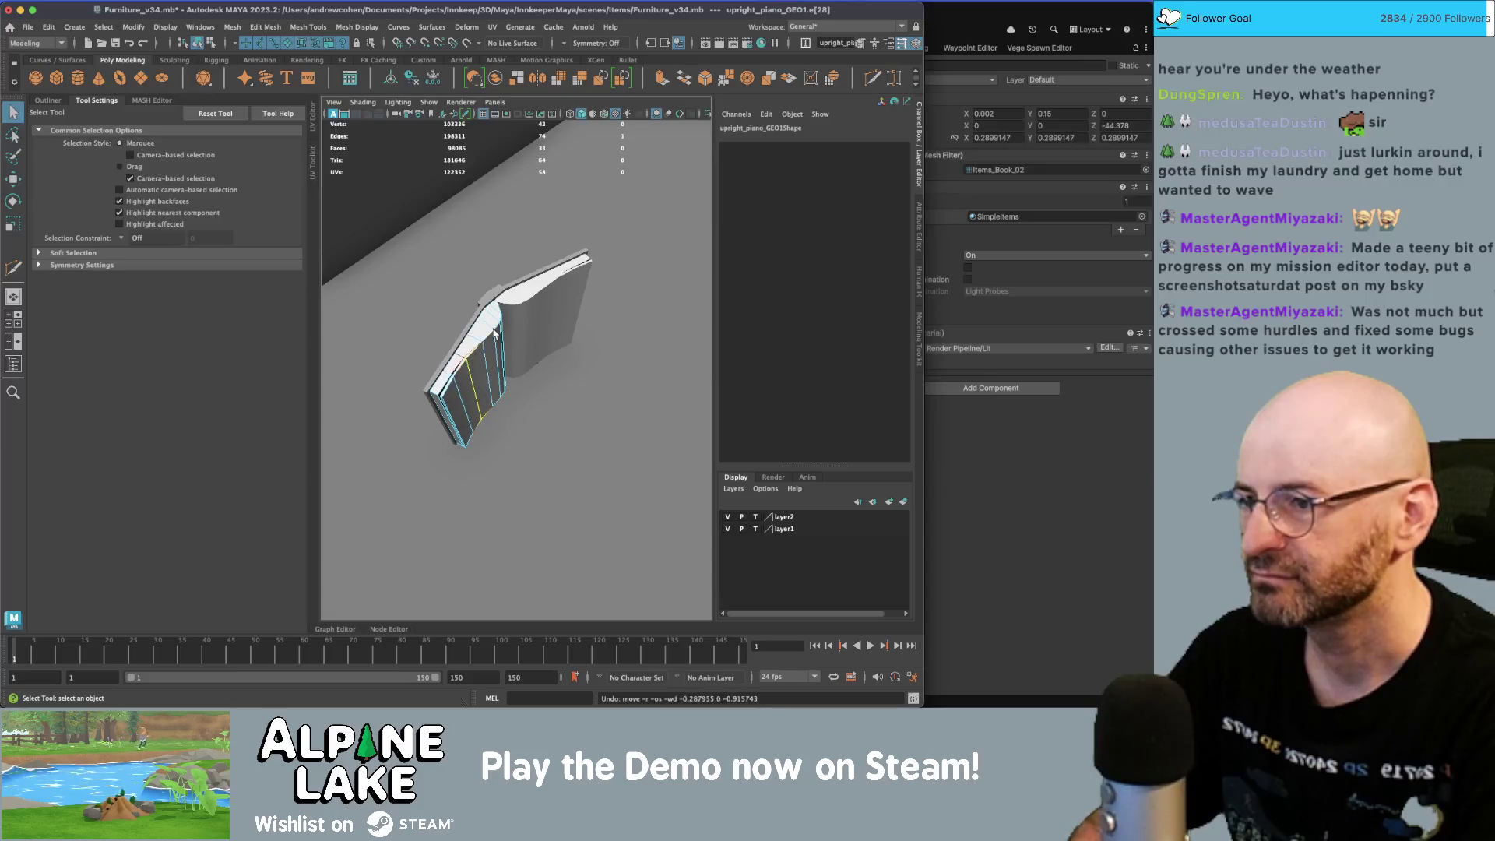
pyautogui.hotkey('ctrl', 'z')
pyautogui.hotkey('ctrl', 'z')
pyautogui.hotkey('ctrl', 'z')
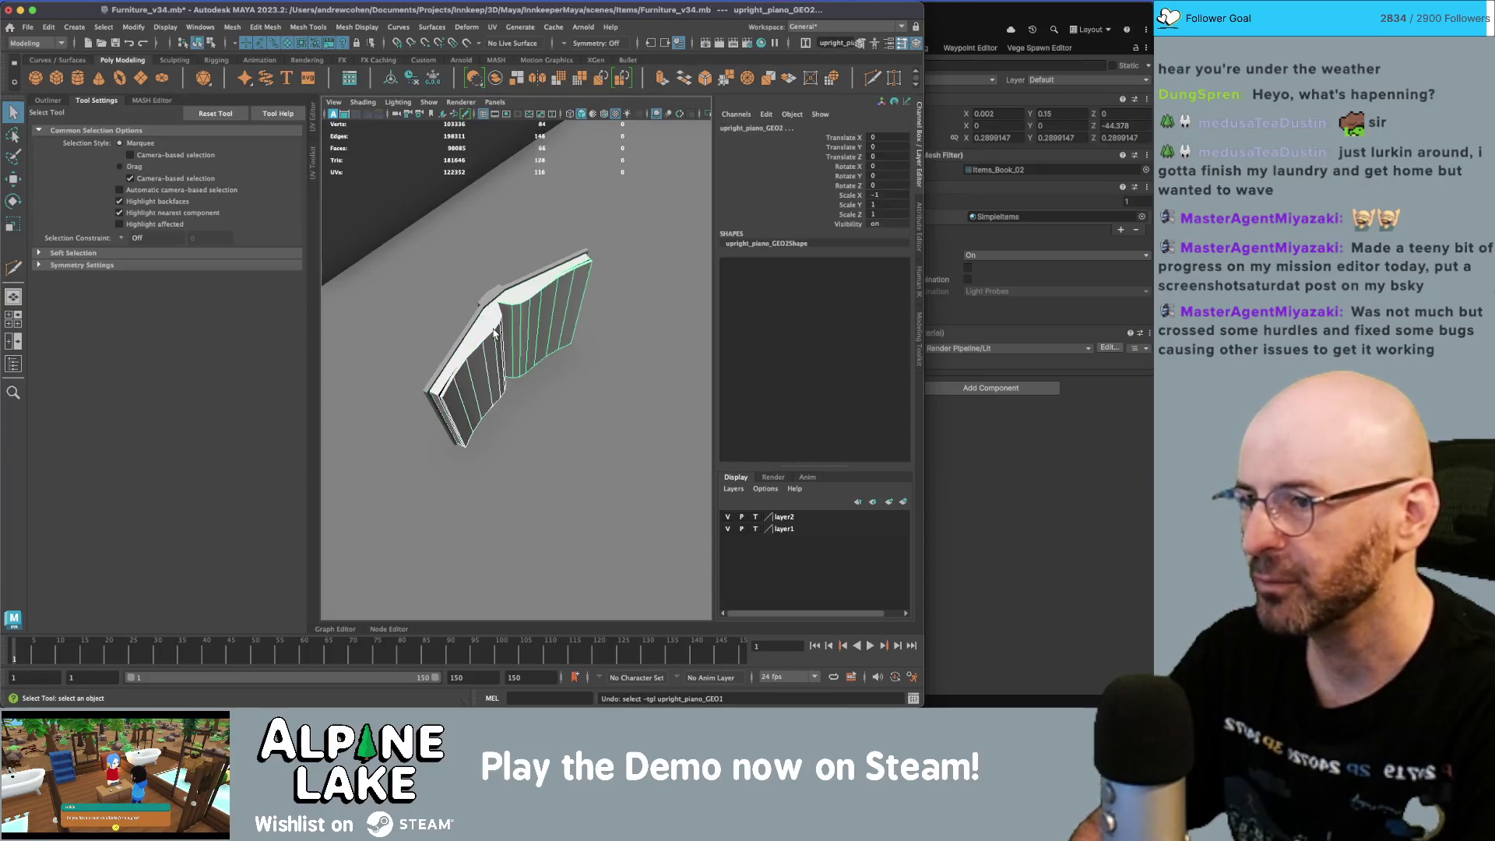
pyautogui.hotkey('ctrl', 'z')
pyautogui.hotkey('ctrl', 'z')
pyautogui.hotkey('ctrl', 'z')
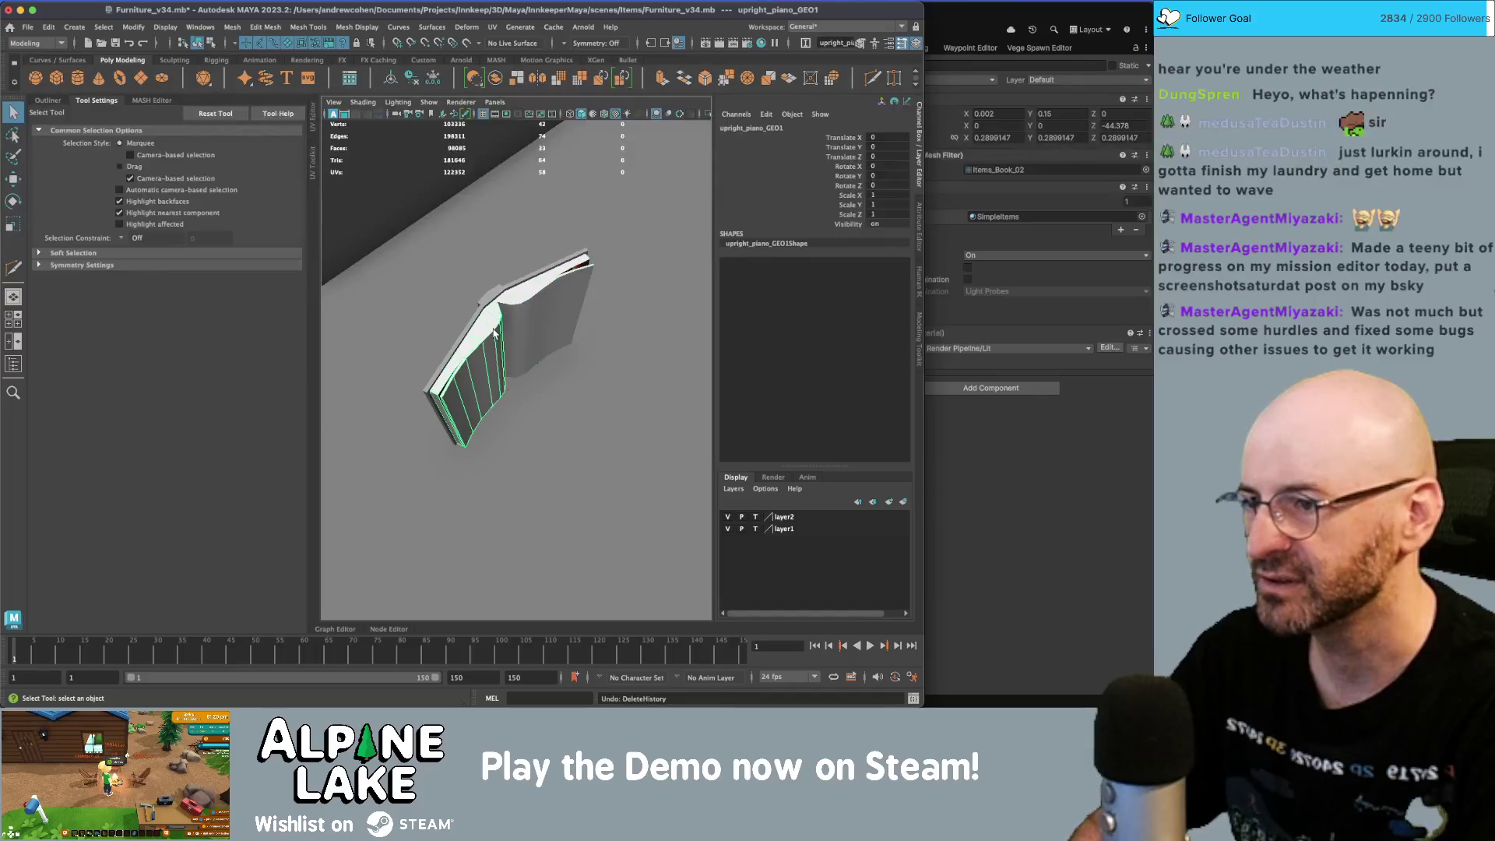
pyautogui.hotkey('ctrl', 'z')
pyautogui.hotkey('ctrl', 'z')
pyautogui.hotkey('ctrl', 'z')
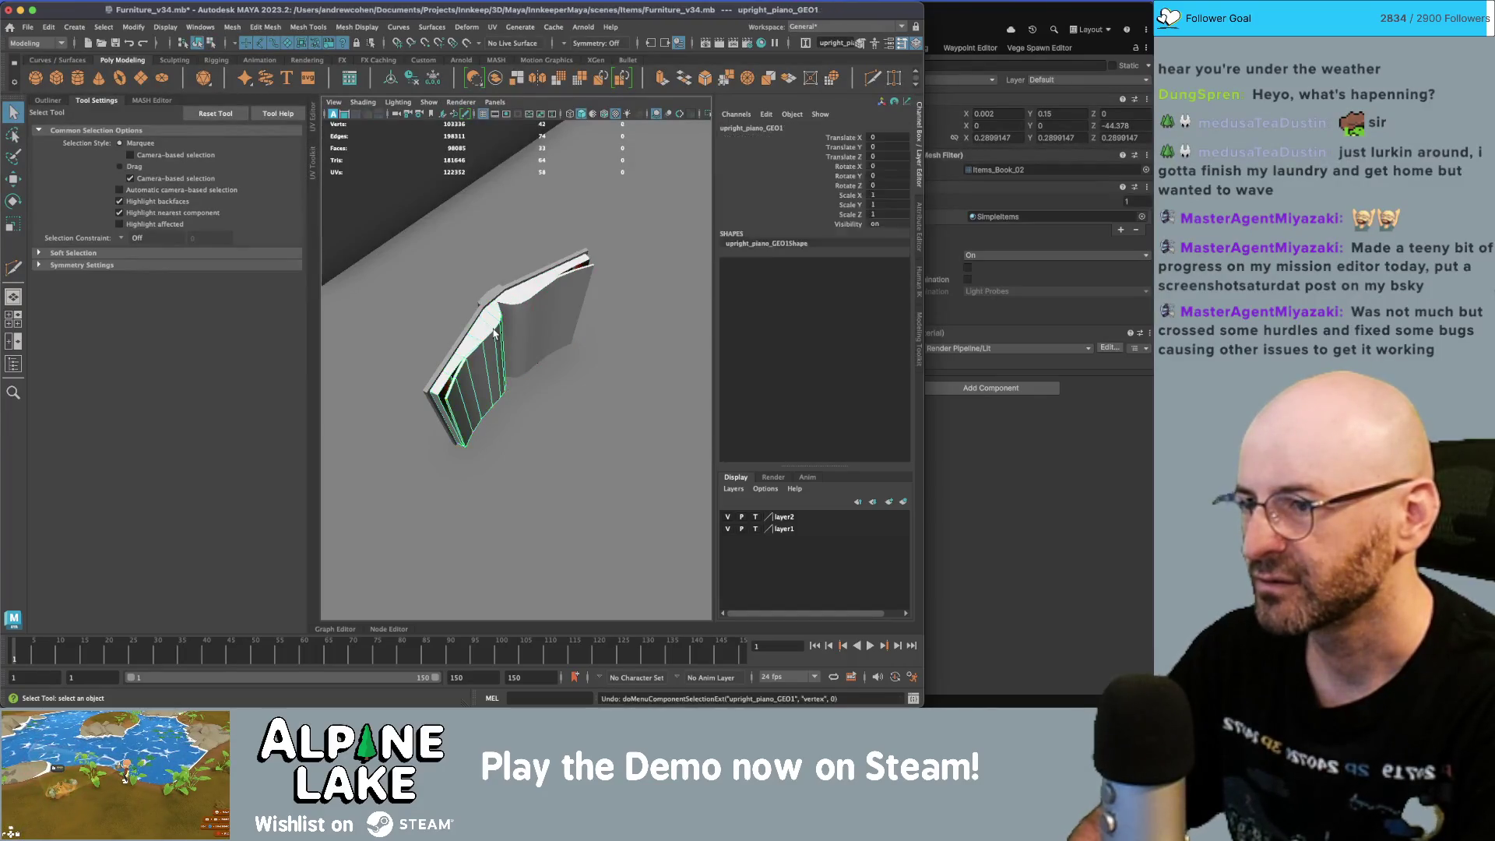
pyautogui.hotkey('ctrl', 'z')
pyautogui.hotkey('ctrl', 'z')
pyautogui.hotkey('ctrl', 'z')
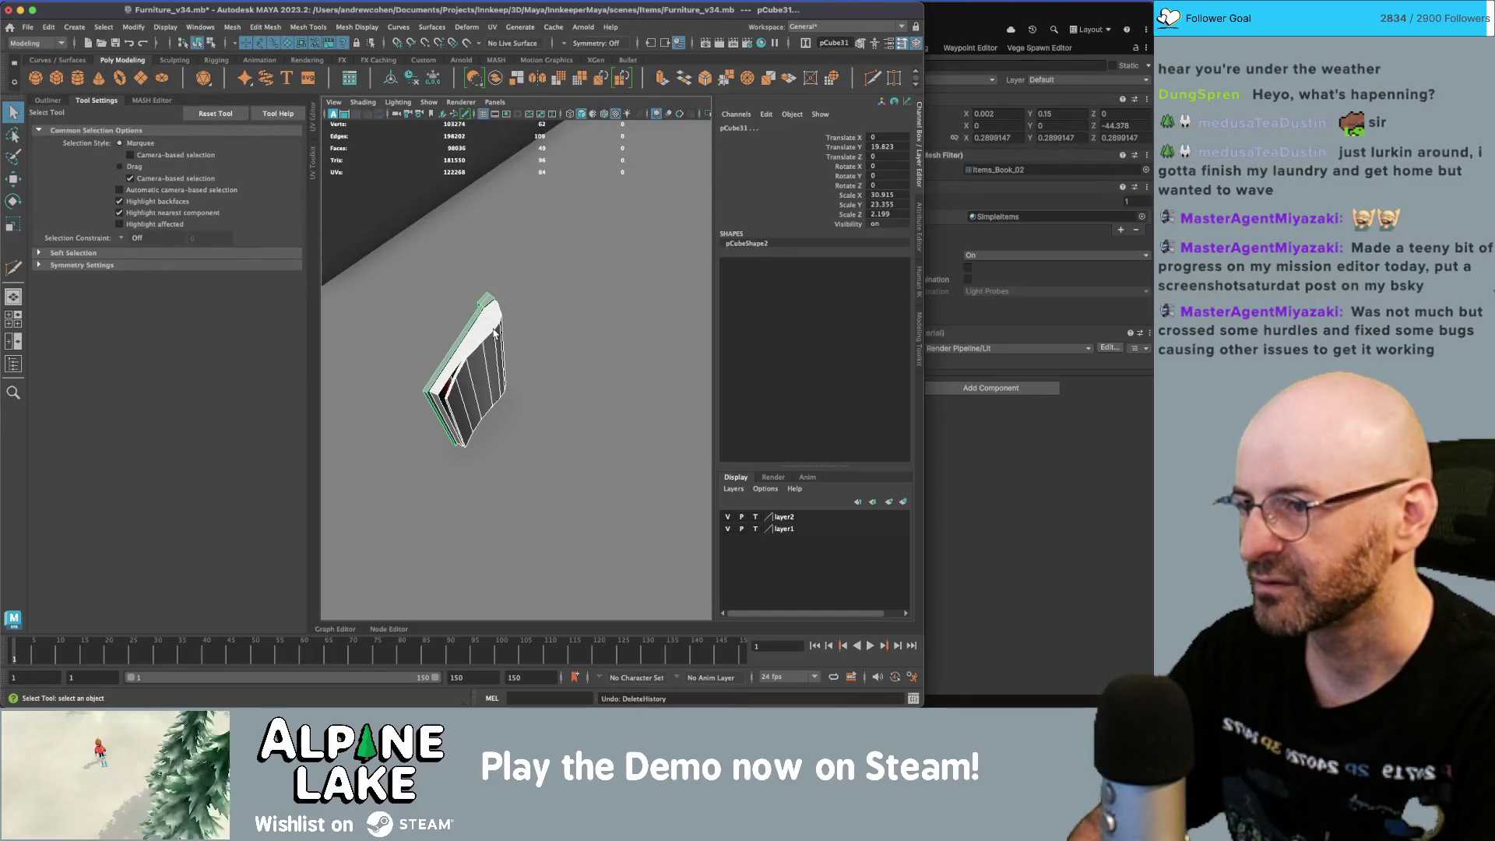
pyautogui.hotkey('ctrl', 'z')
pyautogui.hotkey('ctrl', 'z')
pyautogui.hotkey('ctrl', 'z')
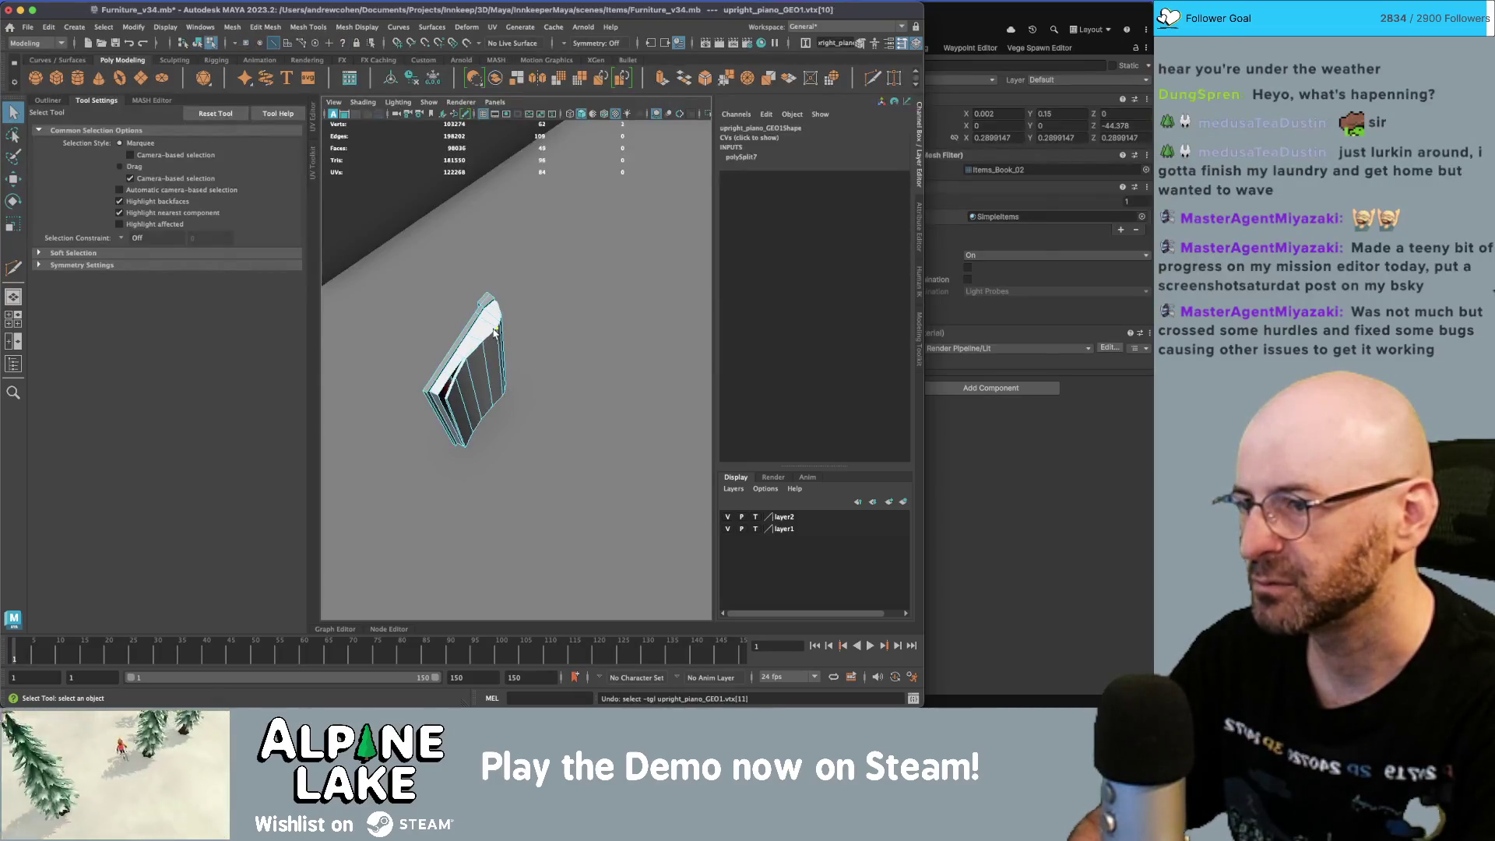
# - Select an edge on the curled page with the Move tool, then check 'open book in hand' reference images
pyautogui.moveTo(493, 334)
pyautogui.keyDown('alt'); pyautogui.mouseDown()
pyautogui.moveTo(553, 383)
pyautogui.moveTo(542, 348)
pyautogui.mouseUp(); pyautogui.keyUp('alt')
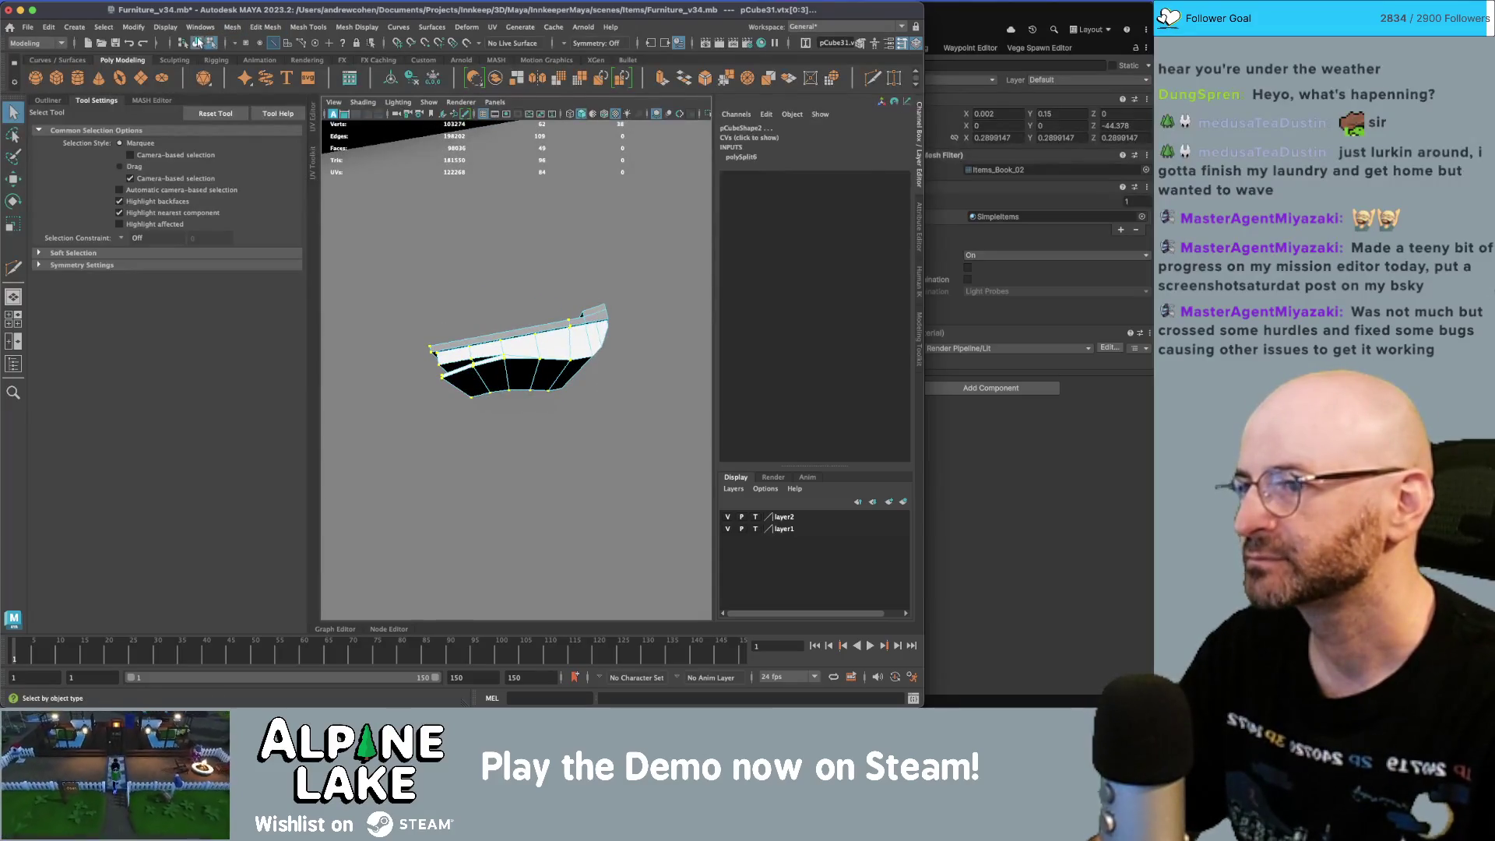
pyautogui.click(197, 42)
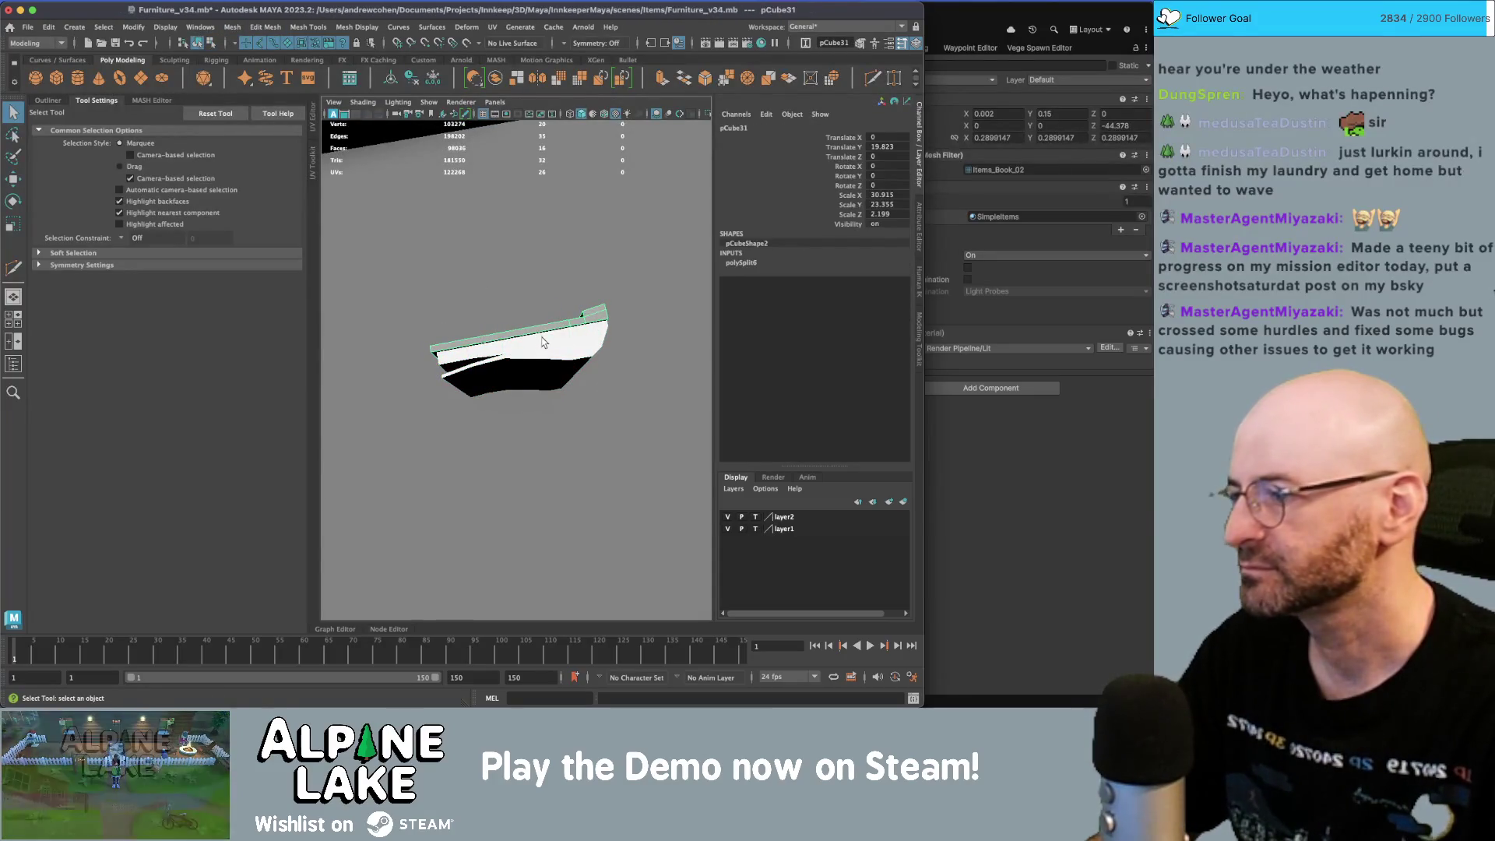
pyautogui.click(542, 342)
pyautogui.scroll(5, 543, 342)
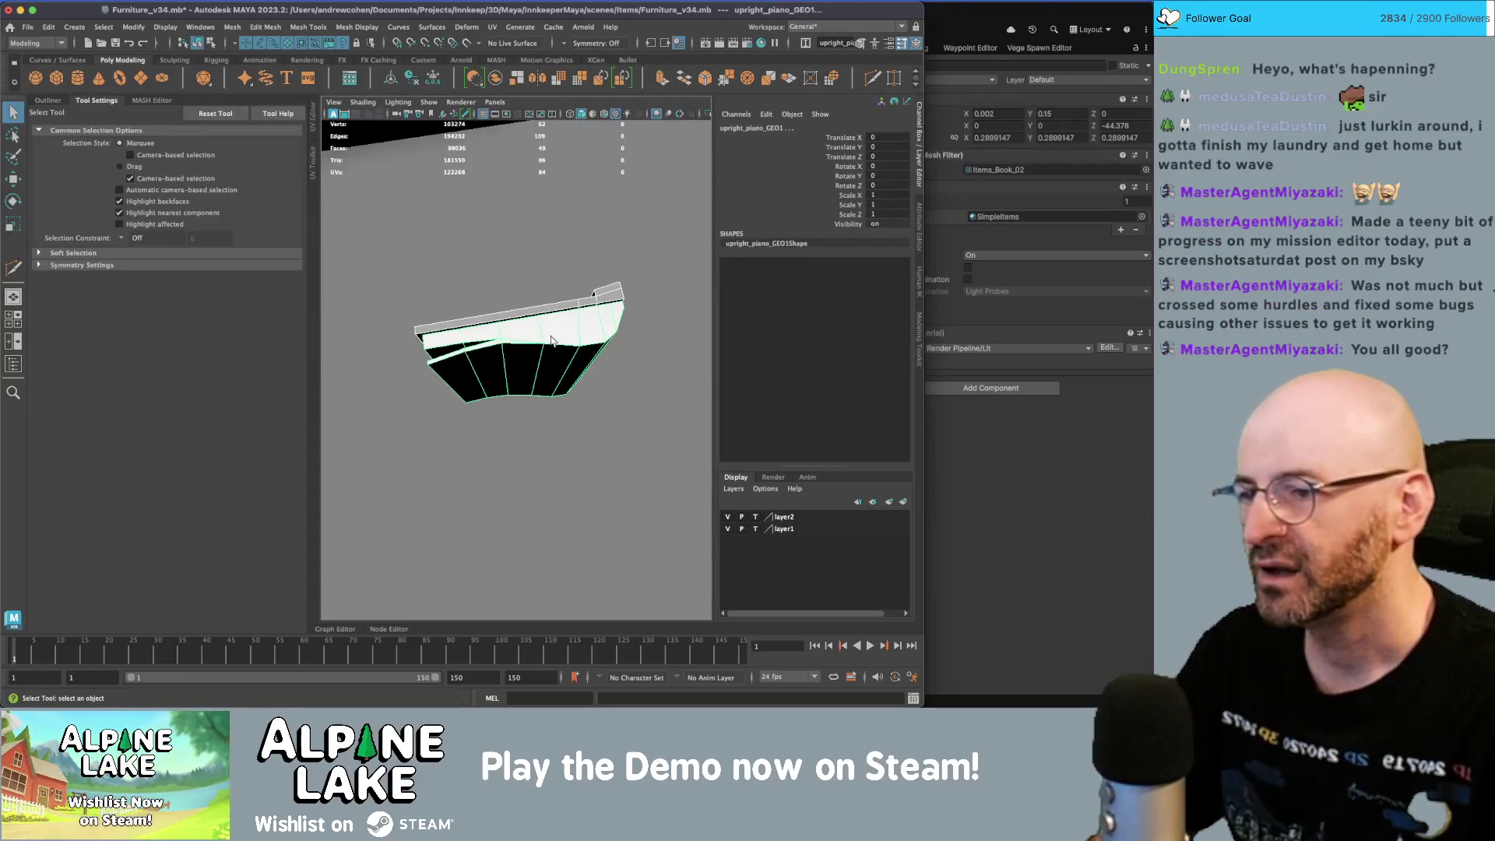
pyautogui.rightClick(541, 338)
pyautogui.click(537, 317)
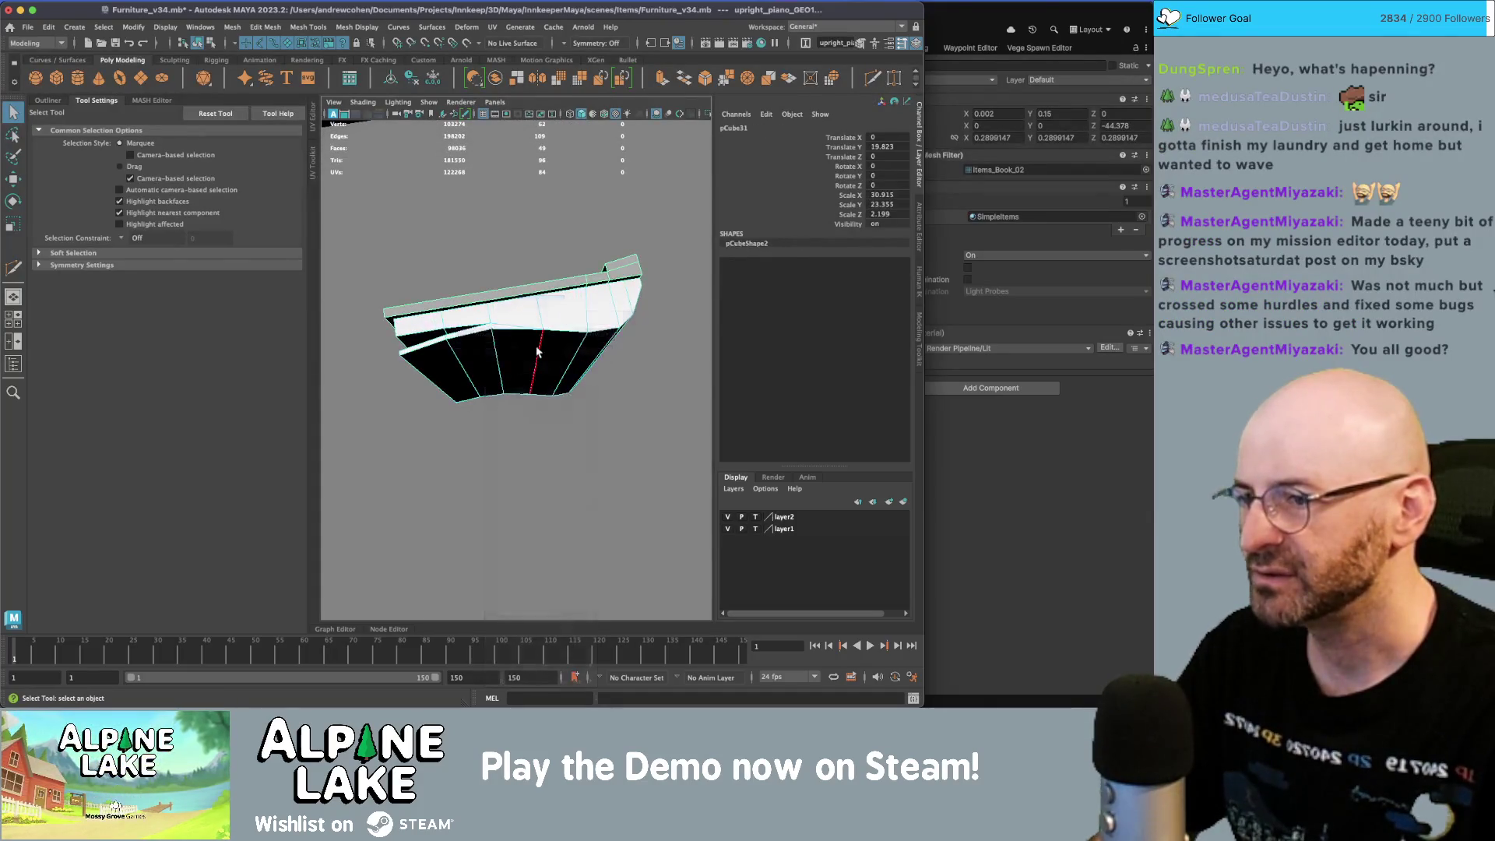
pyautogui.click(543, 336)
pyautogui.press('w')
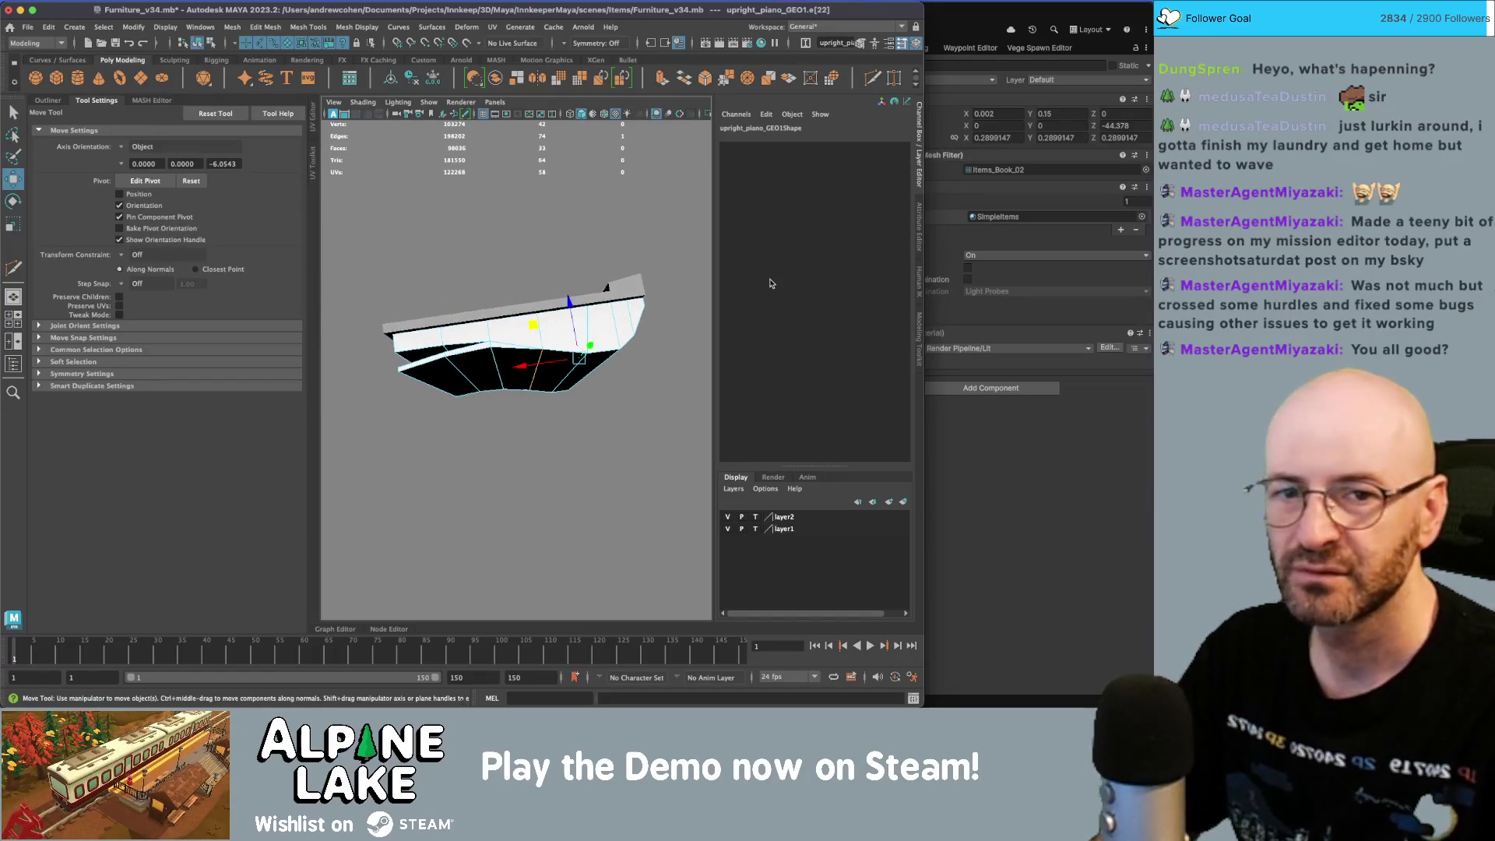
pyautogui.press('super+Tab')
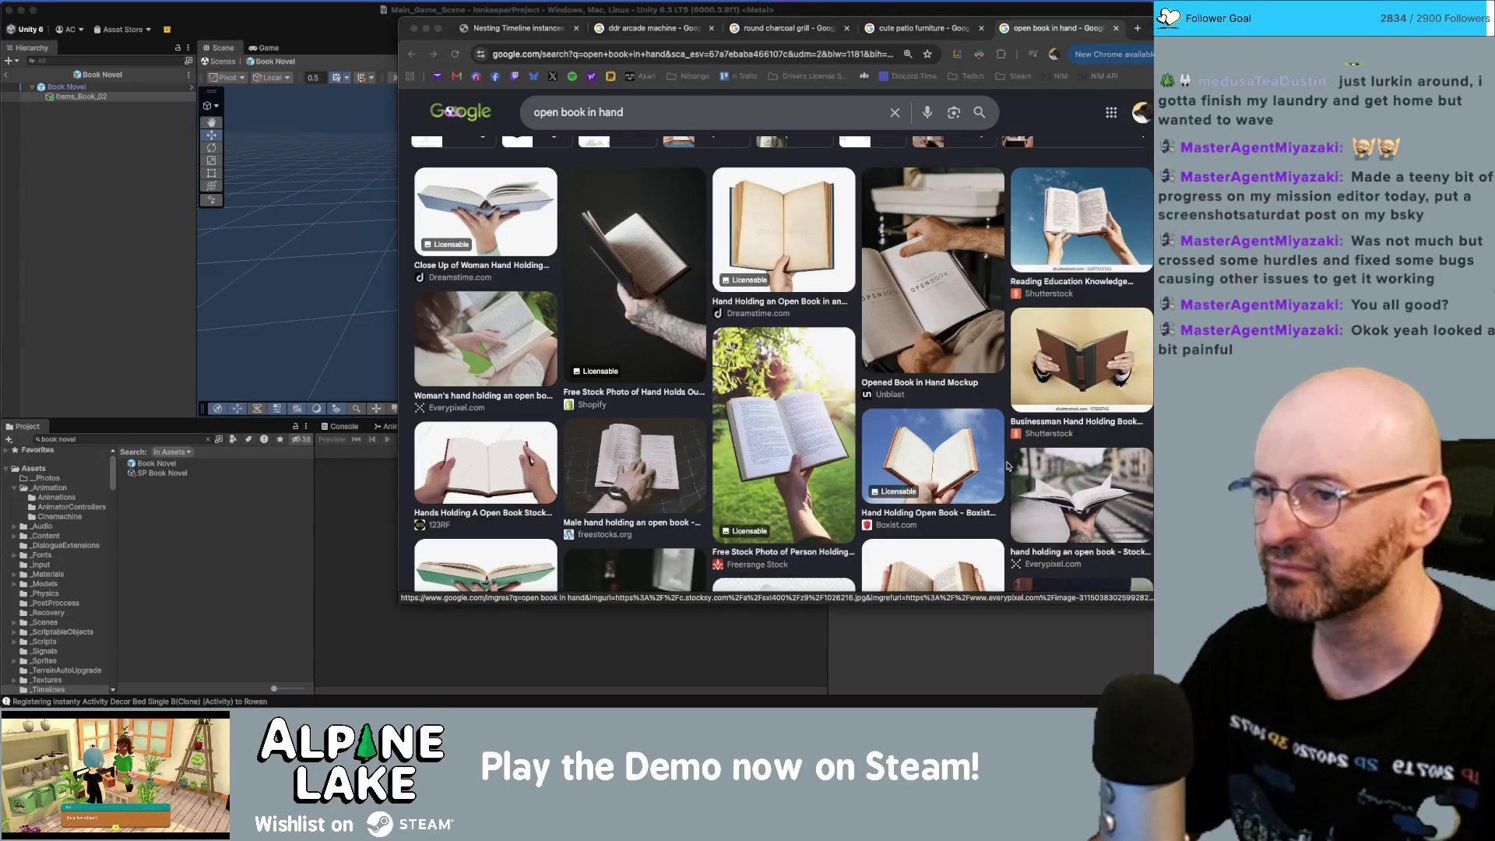
pyautogui.press('super+Tab')
pyautogui.press('super+Tab')
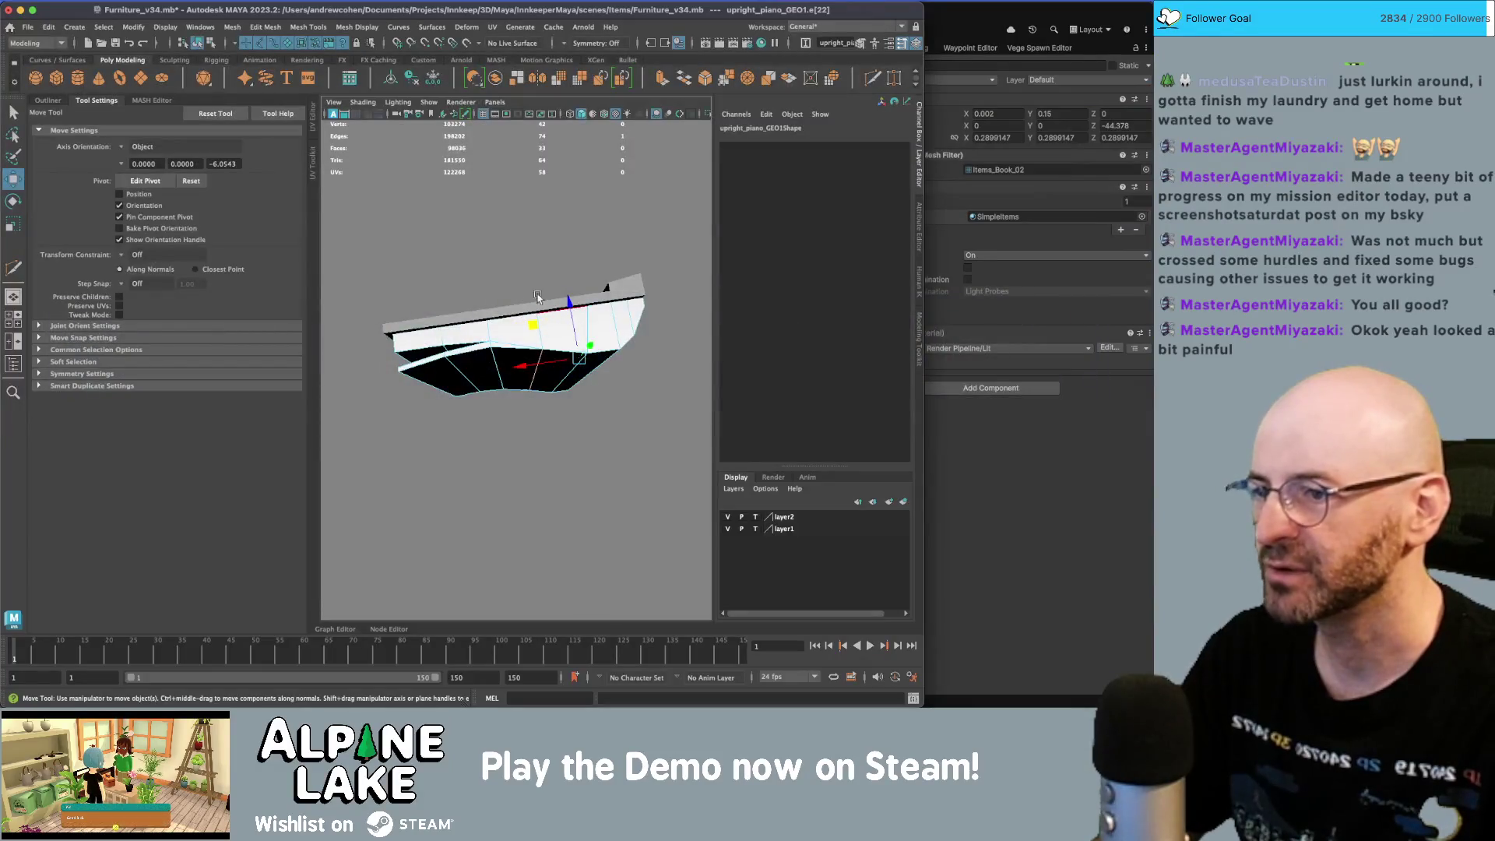
# - Undo an accidental edge dent, then lower the page's edge pair e[11:12] in Y
pyautogui.press('q')
pyautogui.keyDown('alt'); pyautogui.moveTo(537, 295); pyautogui.dragTo(543, 354); pyautogui.keyUp('alt')
pyautogui.press('w')
pyautogui.click(549, 342)
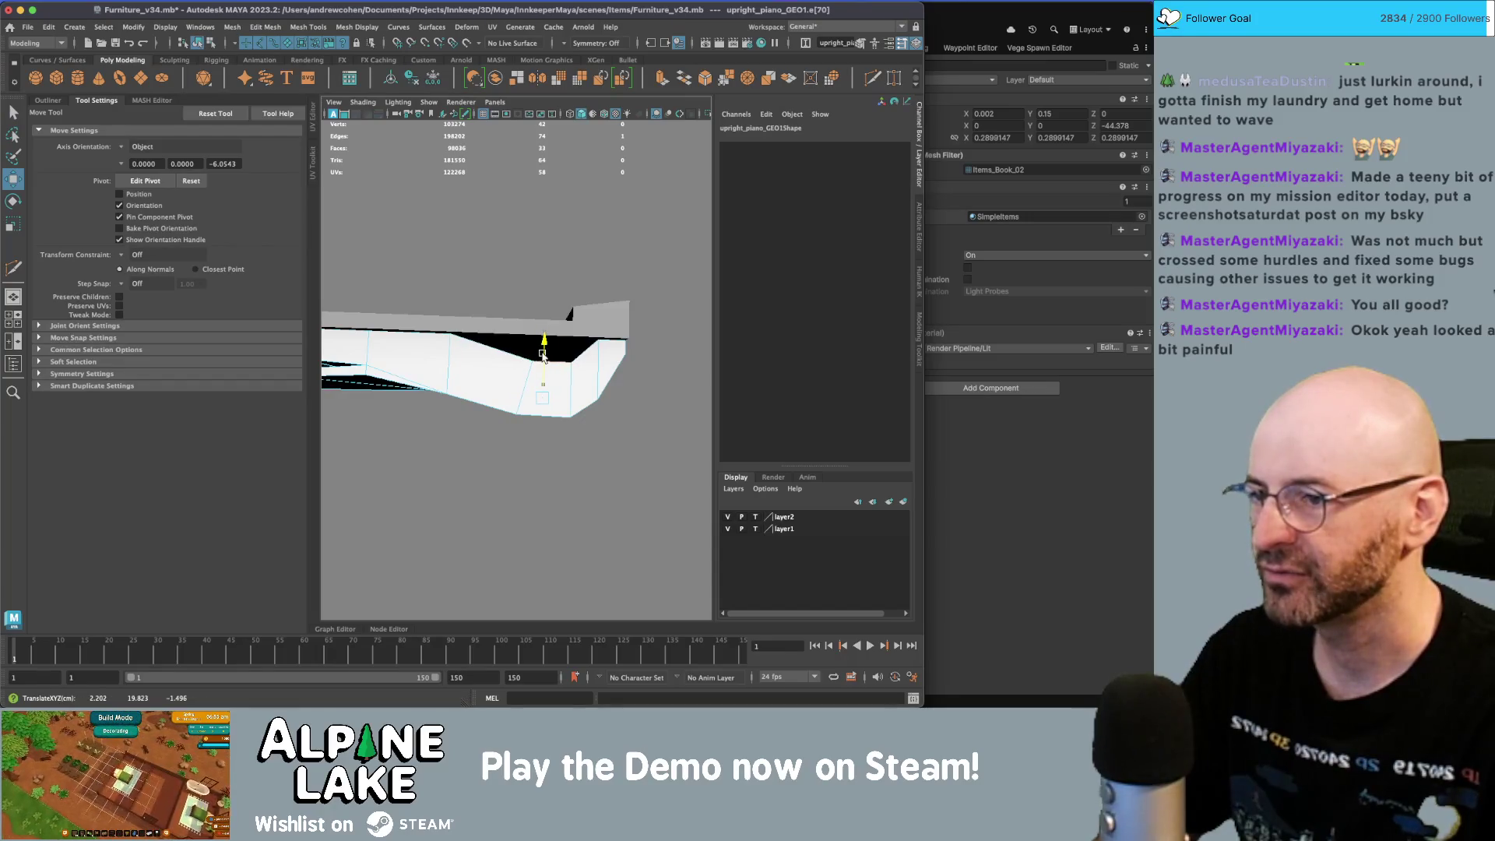
pyautogui.press('z')
pyautogui.press('z')
pyautogui.press('z')
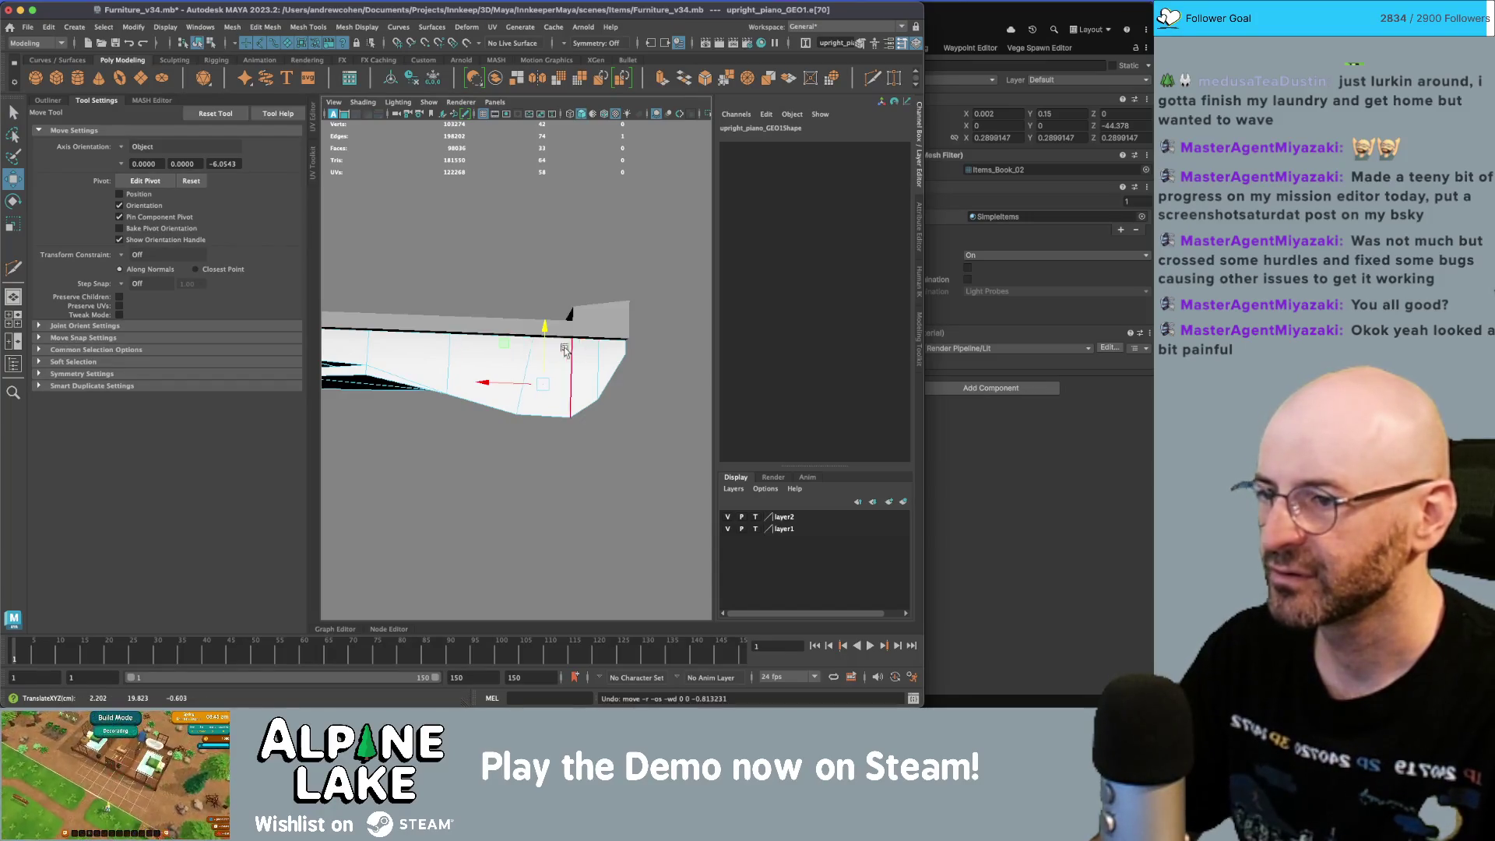
pyautogui.press('w')
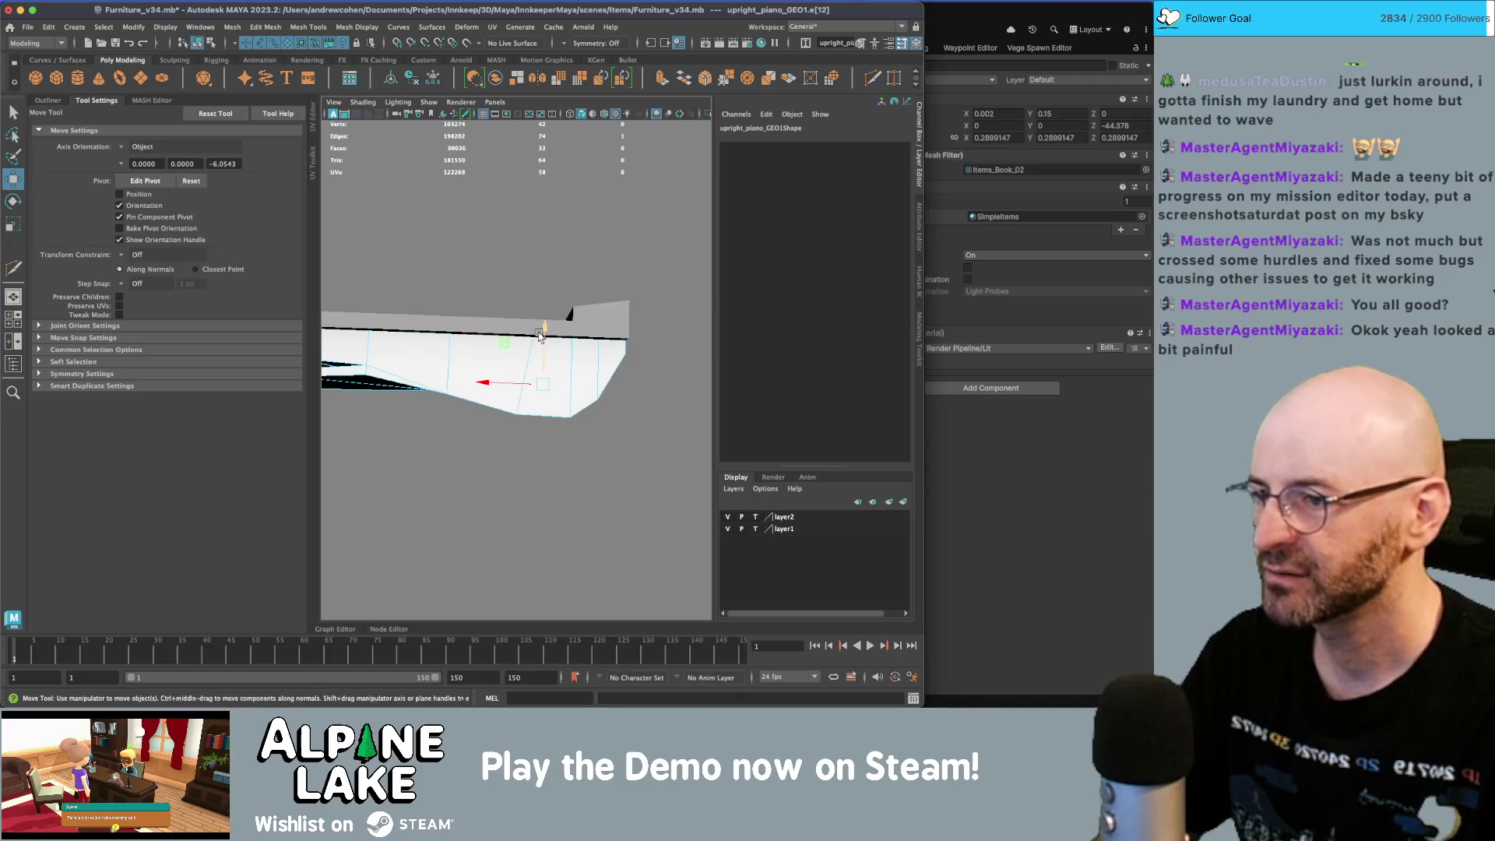
pyautogui.press('4')
pyautogui.press('q')
pyautogui.keyDown('shift'); pyautogui.click(507, 371); pyautogui.keyUp('shift')
pyautogui.press('w')
pyautogui.press('5')
pyautogui.moveTo(537, 346)
pyautogui.mouseDown()
pyautogui.moveTo(651, 323)
pyautogui.moveTo(506, 360)
pyautogui.mouseUp()
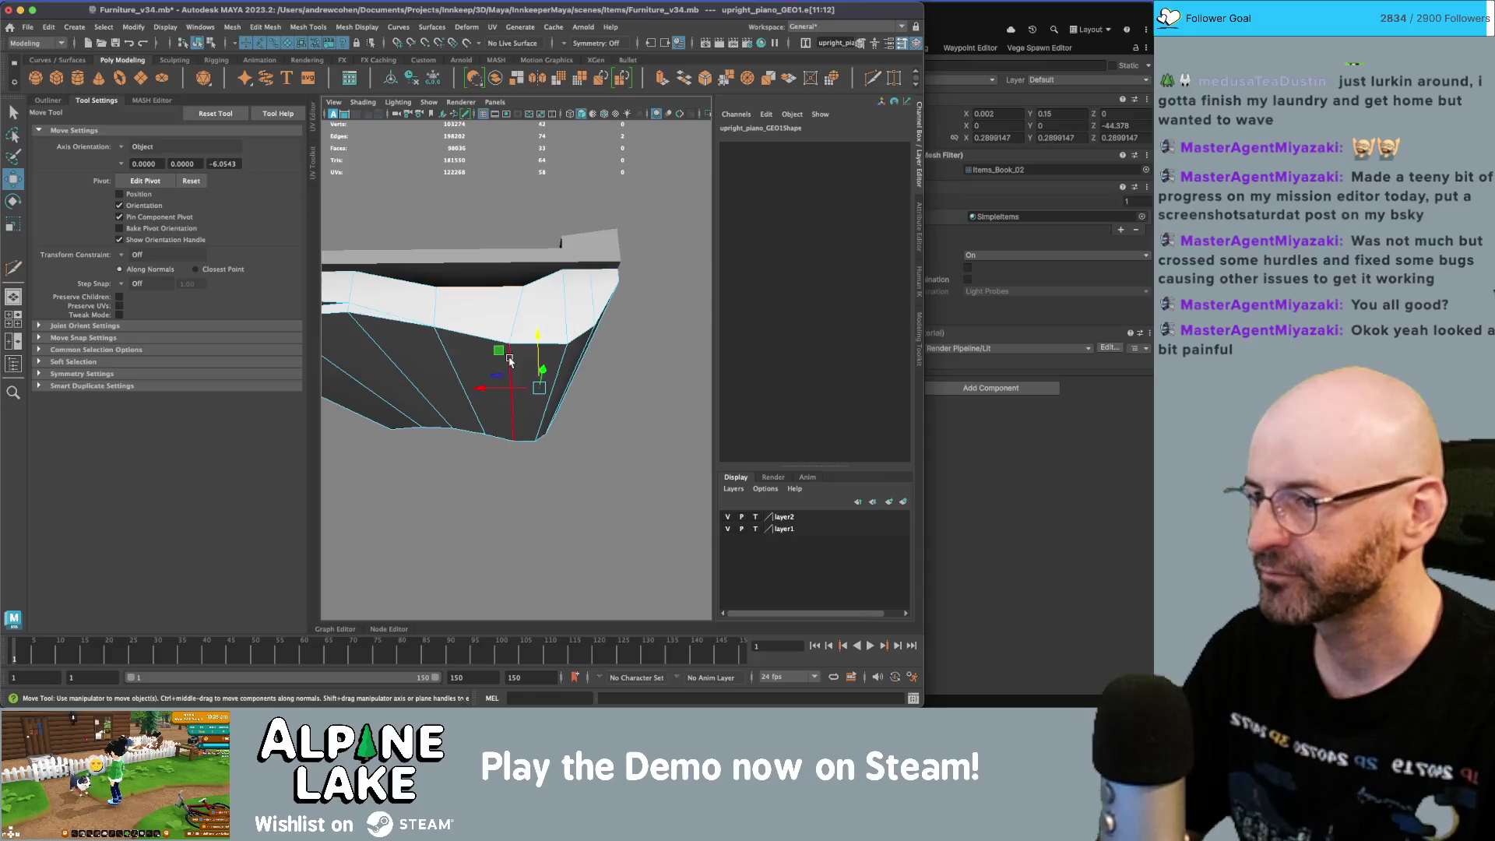
# - Reset the Move Tool's manipulator pivot and orbit in closer on the page
pyautogui.press('4')
pyautogui.click(152, 104)
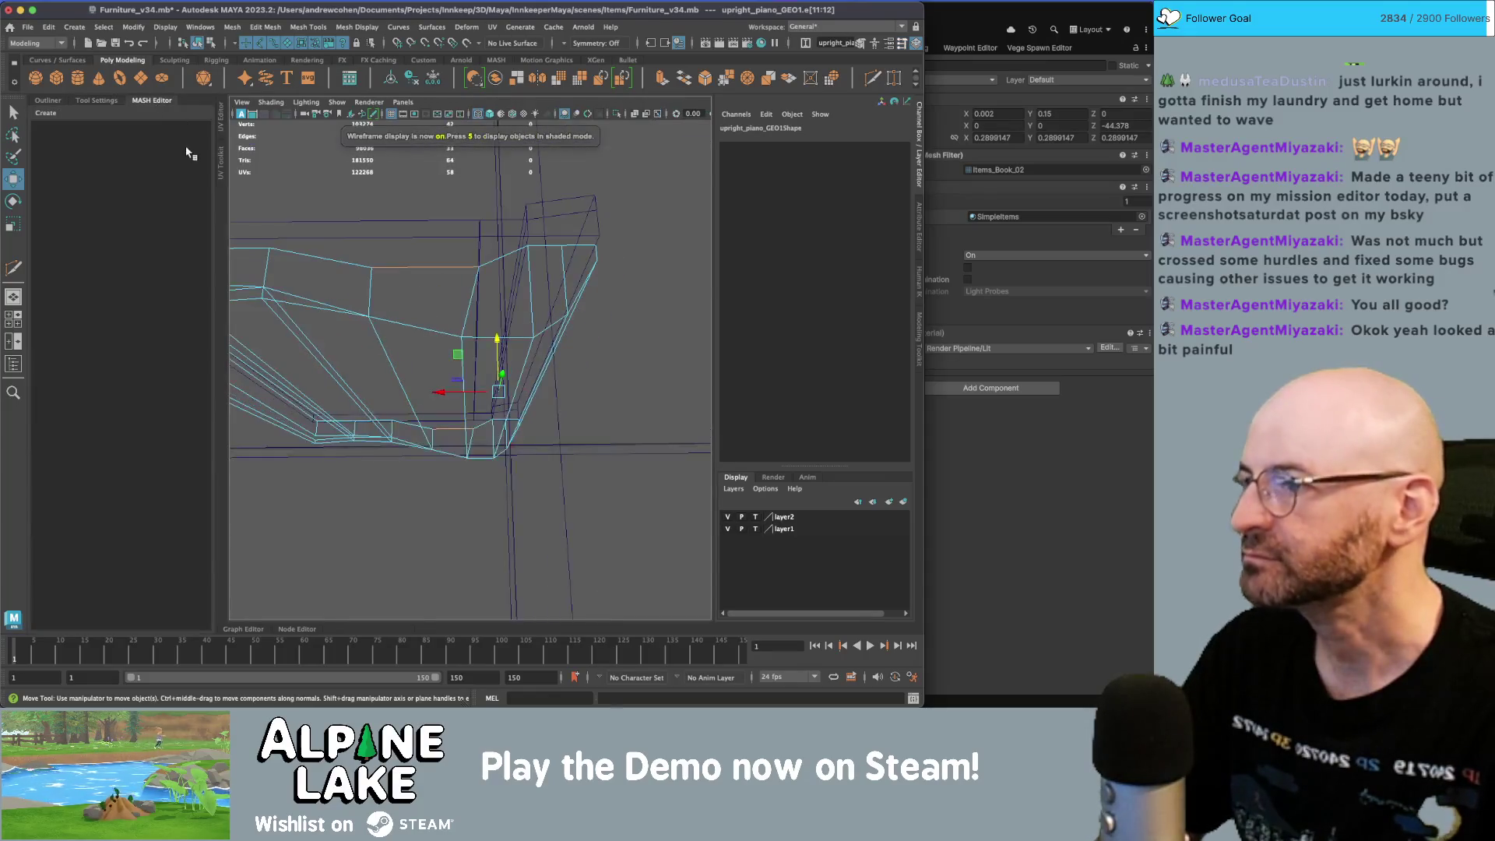
pyautogui.click(115, 101)
pyautogui.click(185, 182)
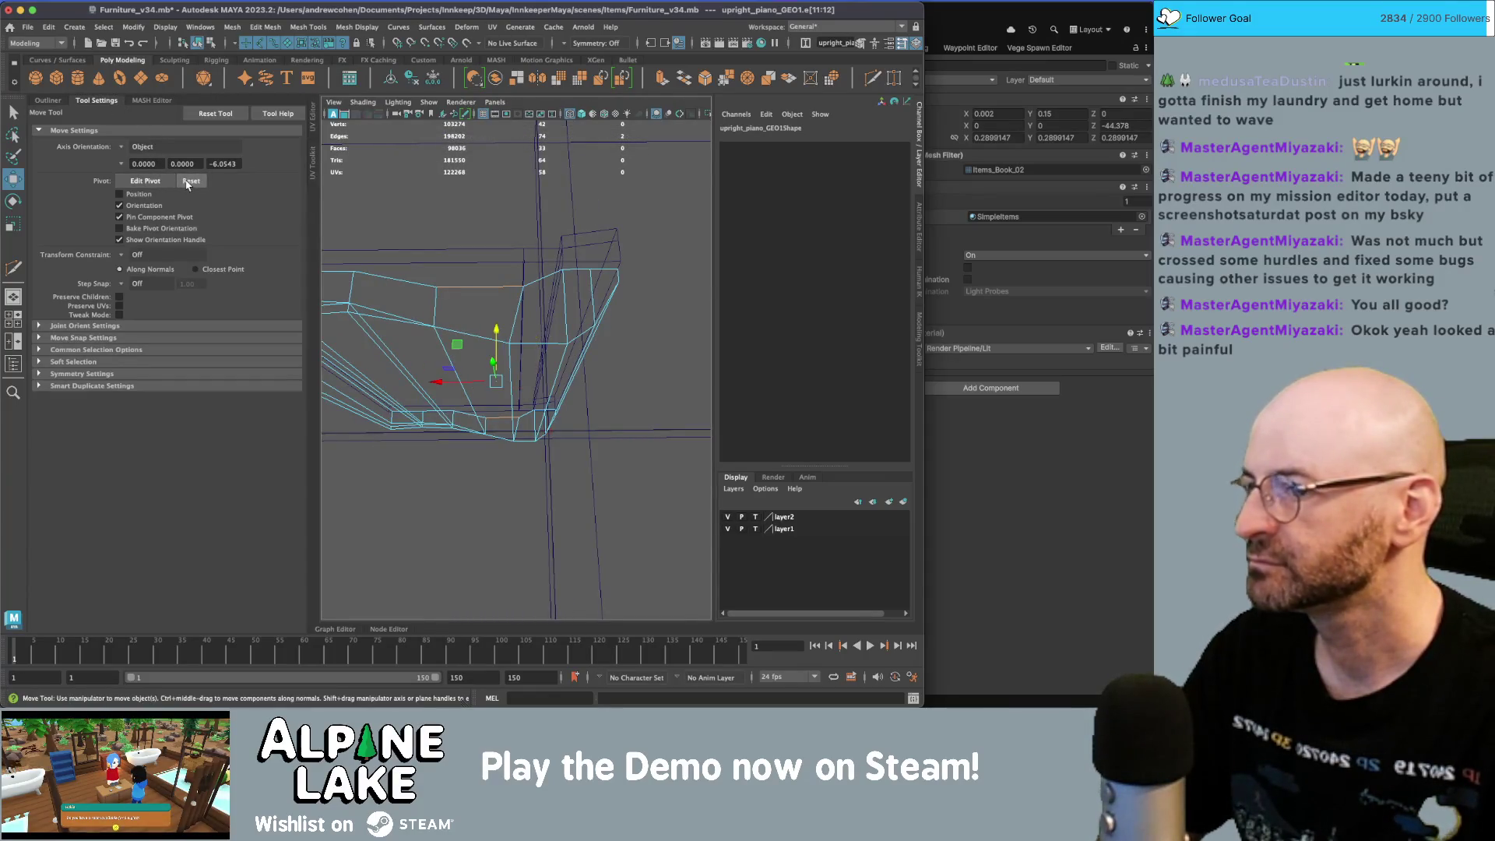
pyautogui.click(48, 101)
pyautogui.press('r')
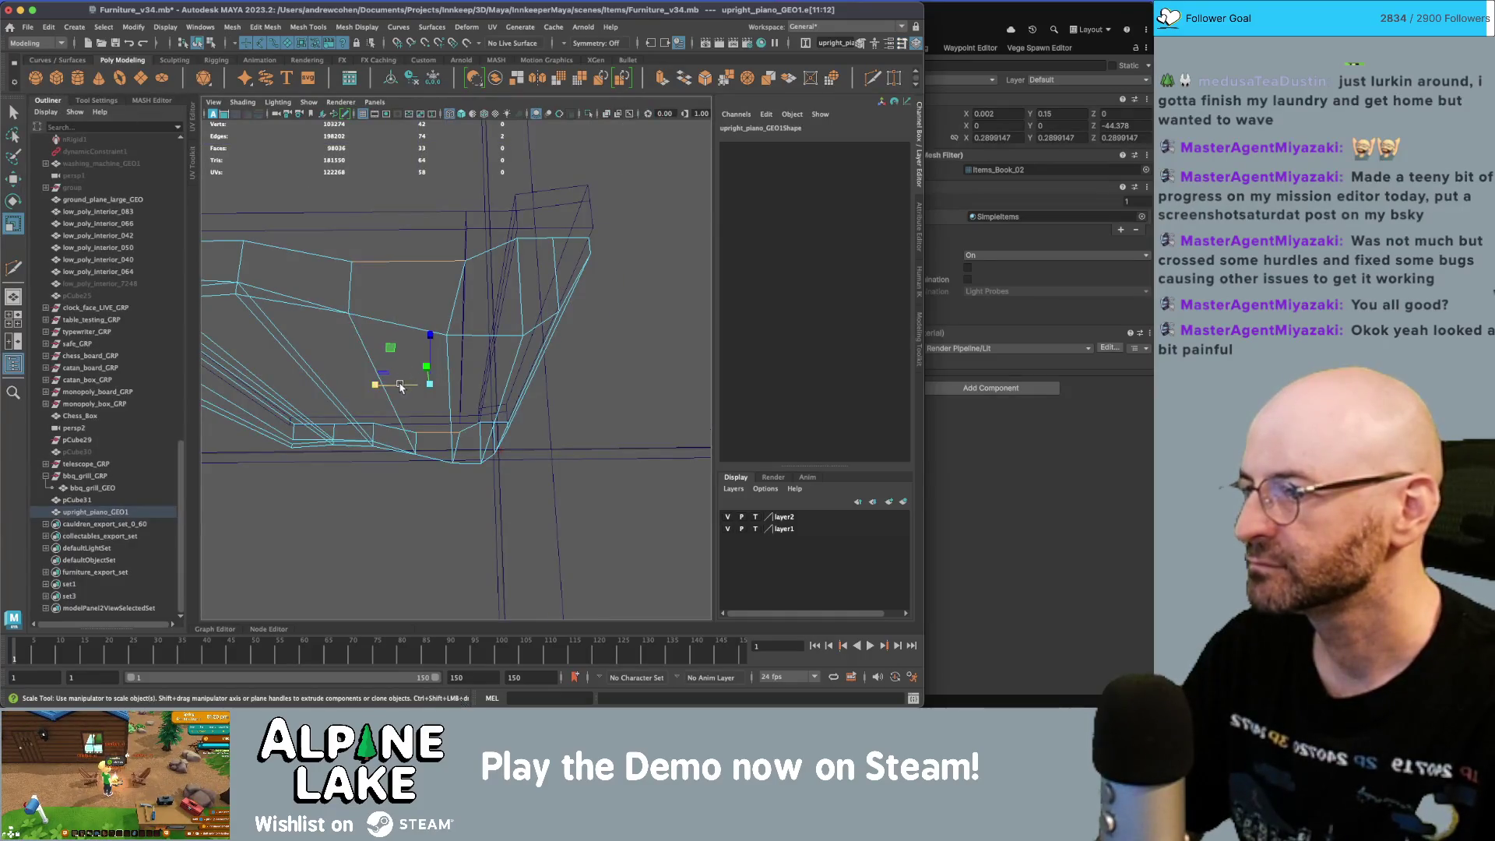
pyautogui.press('5')
pyautogui.moveTo(400, 388)
pyautogui.keyDown('alt'); pyautogui.mouseDown()
pyautogui.moveTo(488, 348)
pyautogui.moveTo(482, 366)
pyautogui.moveTo(525, 330)
pyautogui.moveTo(437, 288)
pyautogui.moveTo(404, 289)
pyautogui.moveTo(493, 335)
pyautogui.moveTo(448, 362)
pyautogui.moveTo(426, 333)
pyautogui.moveTo(479, 327)
pyautogui.mouseUp(); pyautogui.keyUp('alt')
pyautogui.keyDown('alt'); pyautogui.moveTo(367, 328); pyautogui.dragTo(495, 336, button='right'); pyautogui.keyUp('alt')
# - In Vertex mode, select an adjacent vertex pair on the page edge for moving
pyautogui.press('q')
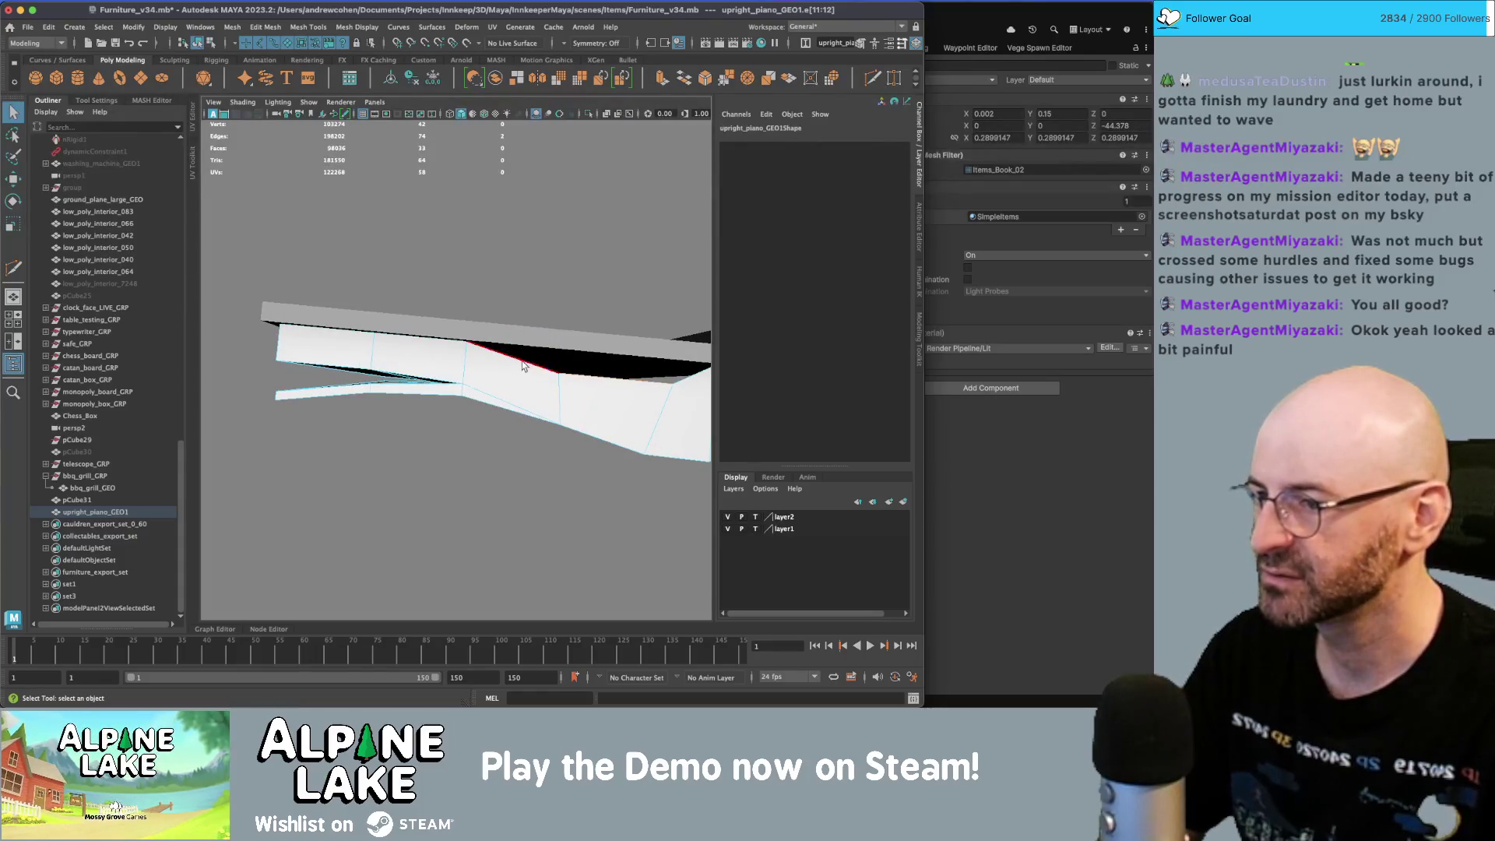
pyautogui.press('4')
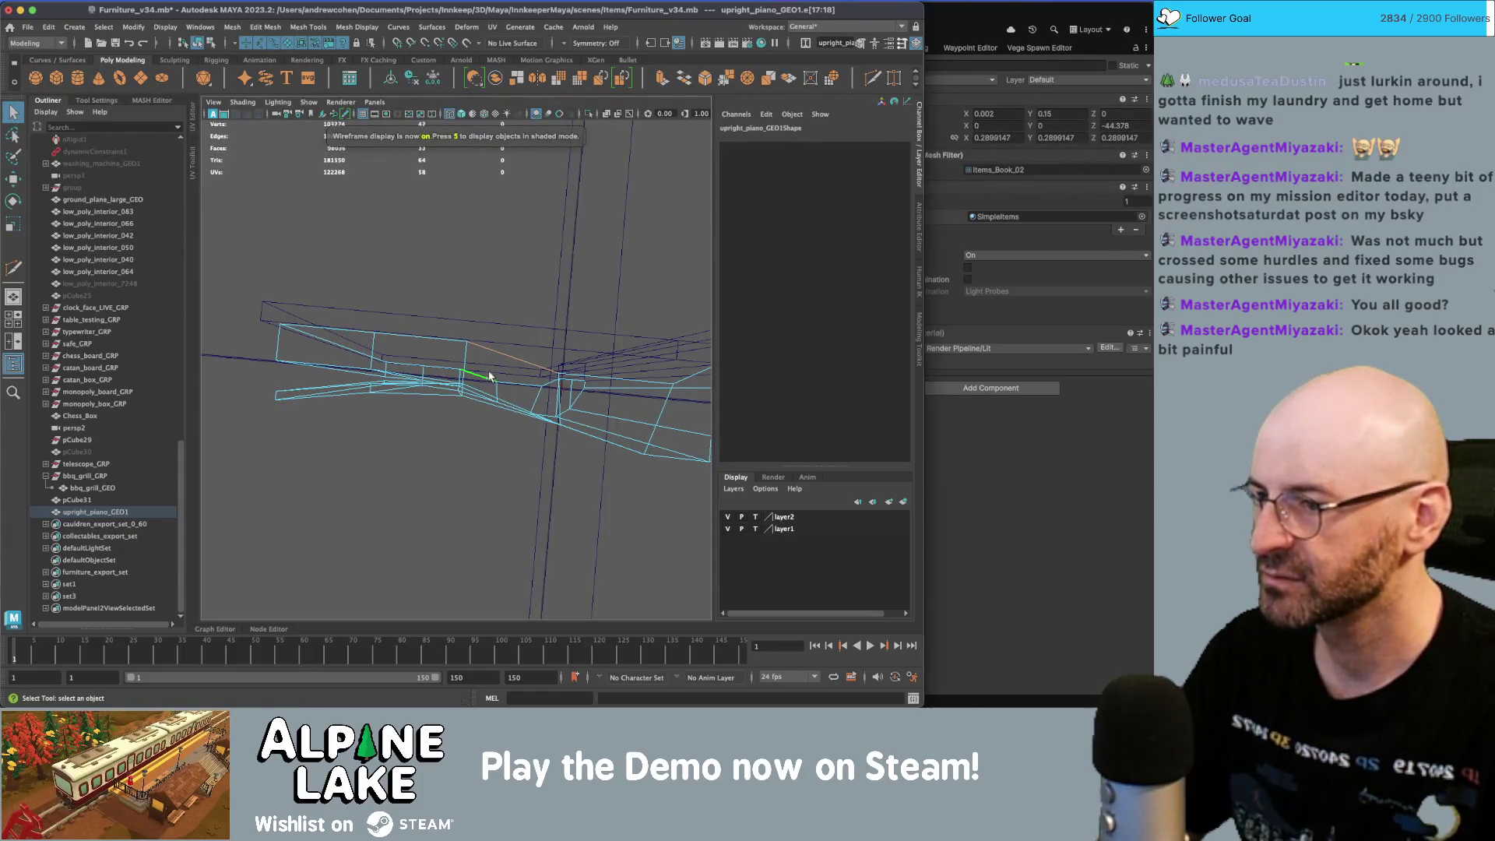
pyautogui.moveTo(468, 335)
pyautogui.mouseDown(button='right')
pyautogui.moveTo(468, 354)
pyautogui.moveTo(434, 338)
pyautogui.mouseUp(button='right')
pyautogui.click(466, 343)
pyautogui.keyDown('shift'); pyautogui.click(460, 371); pyautogui.keyUp('shift')
pyautogui.press('w')
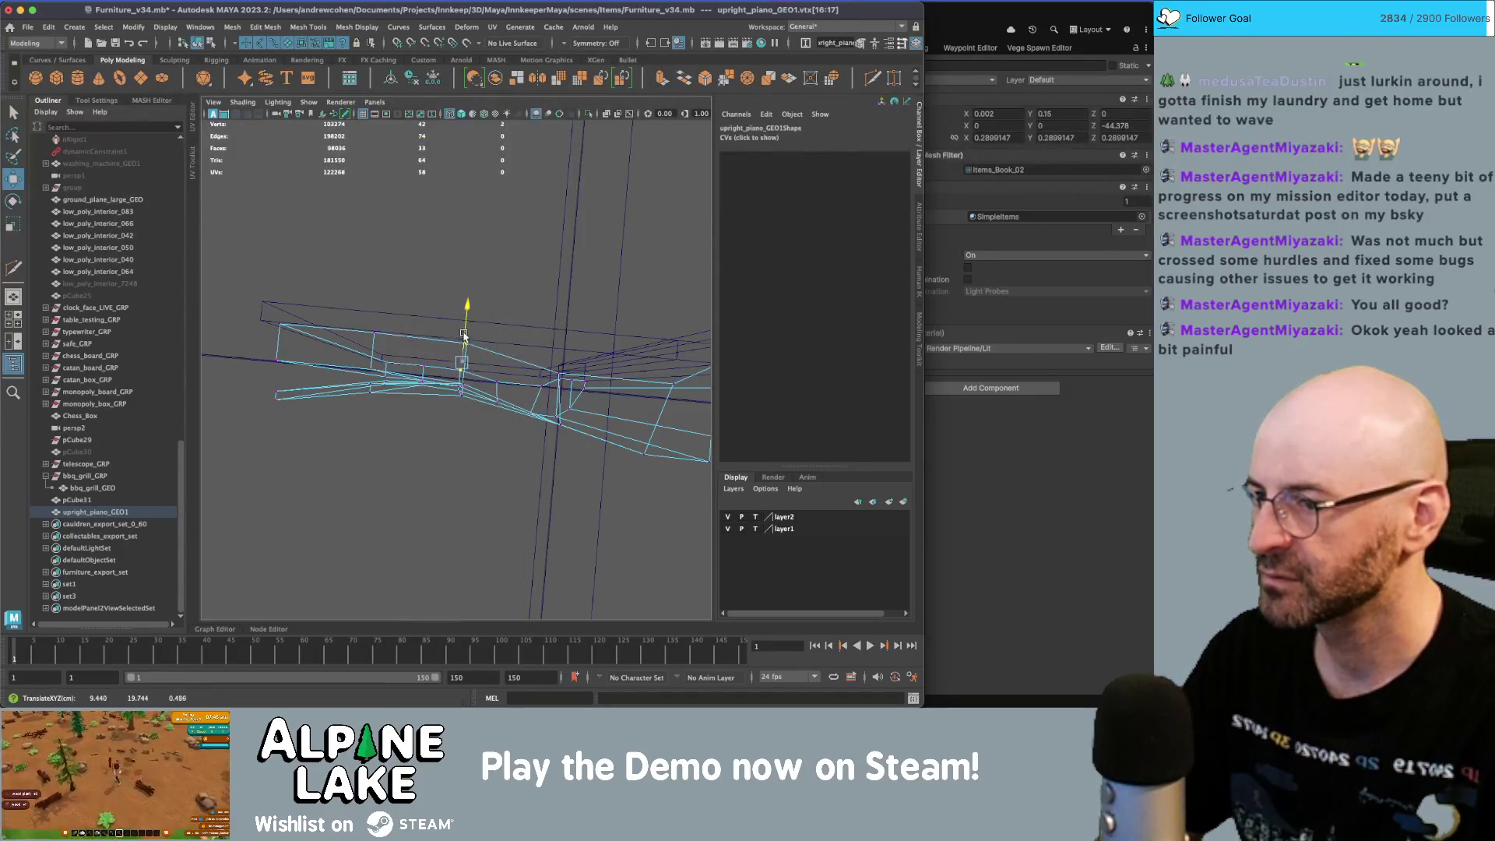
pyautogui.press('5')
pyautogui.moveTo(464, 337)
pyautogui.keyDown('alt'); pyautogui.mouseDown()
pyautogui.moveTo(502, 279)
pyautogui.moveTo(389, 343)
pyautogui.mouseUp(); pyautogui.keyUp('alt')
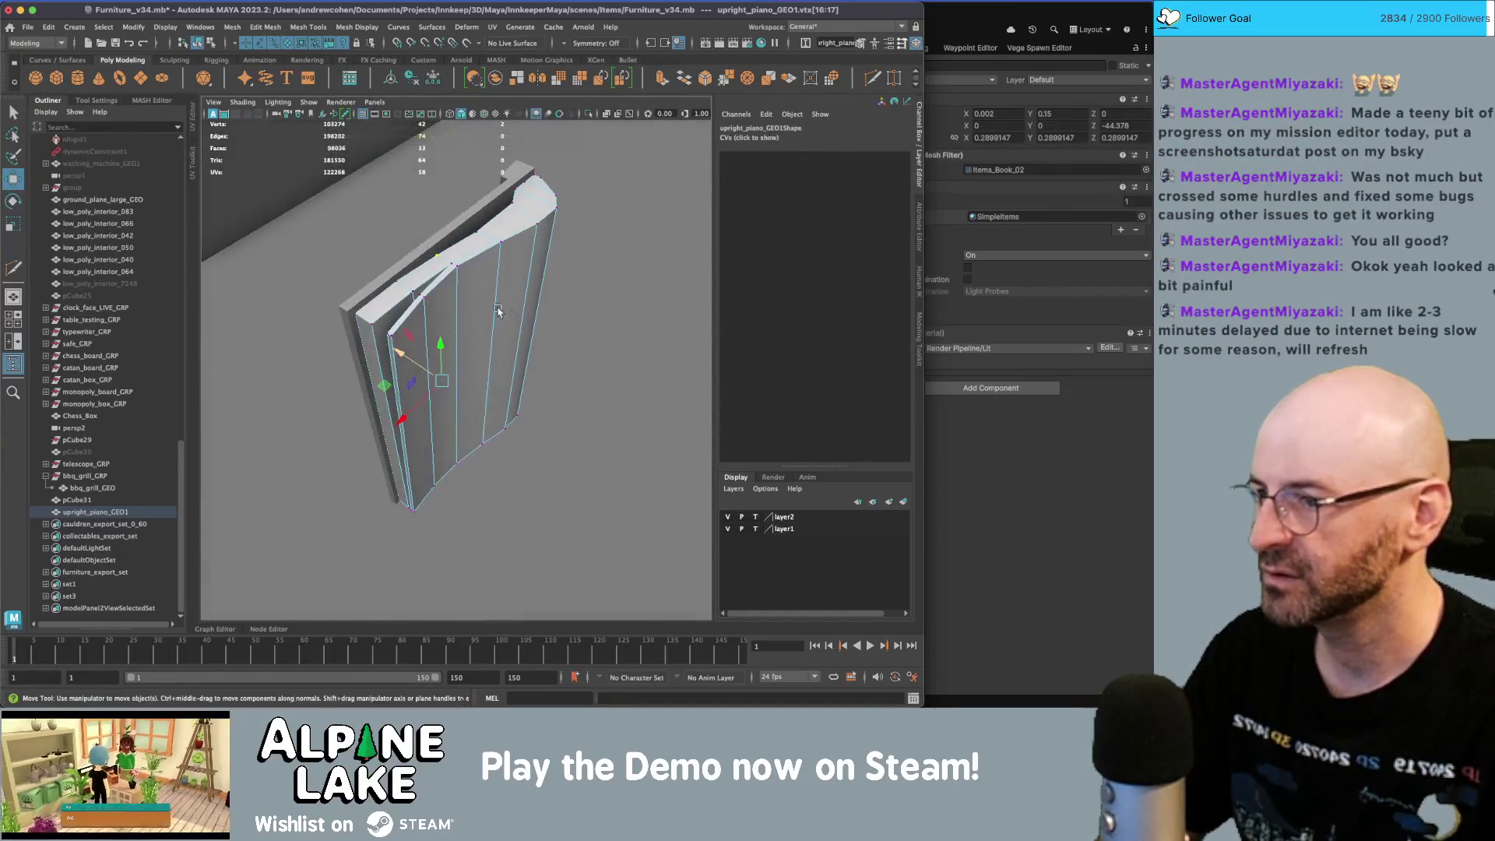
# - Nudge the page-corner vertex and a top vertex slightly sideways along X
pyautogui.press('q')
pyautogui.click(388, 335)
pyautogui.keyDown('alt'); pyautogui.moveTo(416, 352); pyautogui.dragTo(427, 325); pyautogui.keyUp('alt')
pyautogui.click(486, 285)
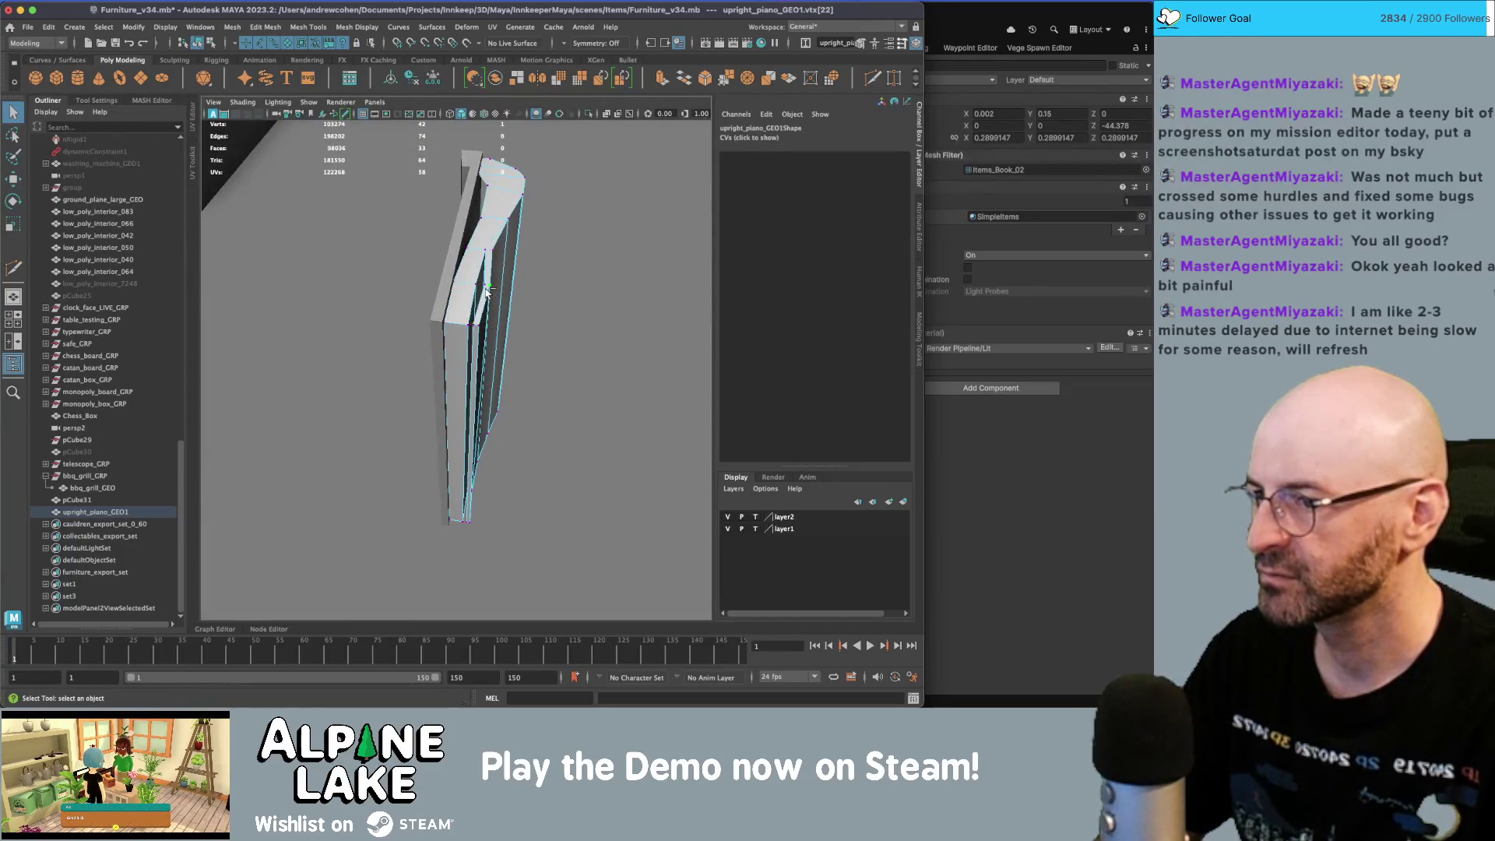
pyautogui.moveTo(464, 287)
pyautogui.mouseDown()
pyautogui.moveTo(489, 284)
pyautogui.moveTo(477, 334)
pyautogui.mouseUp()
# - Select another vertex pair, nudge it sideways along X, then undo that move
pyautogui.press('q')
pyautogui.click(491, 284)
pyautogui.press('4')
pyautogui.keyDown('shift'); pyautogui.click(459, 458); pyautogui.keyUp('shift')
pyautogui.press('w')
pyautogui.moveTo(435, 391)
pyautogui.mouseDown()
pyautogui.moveTo(460, 393)
pyautogui.moveTo(465, 364)
pyautogui.moveTo(506, 389)
pyautogui.mouseUp()
pyautogui.press('5')
pyautogui.hotkey('ctrl', 'z')
# - Select a lower vertex pair on the page, ready to move it
pyautogui.press('q')
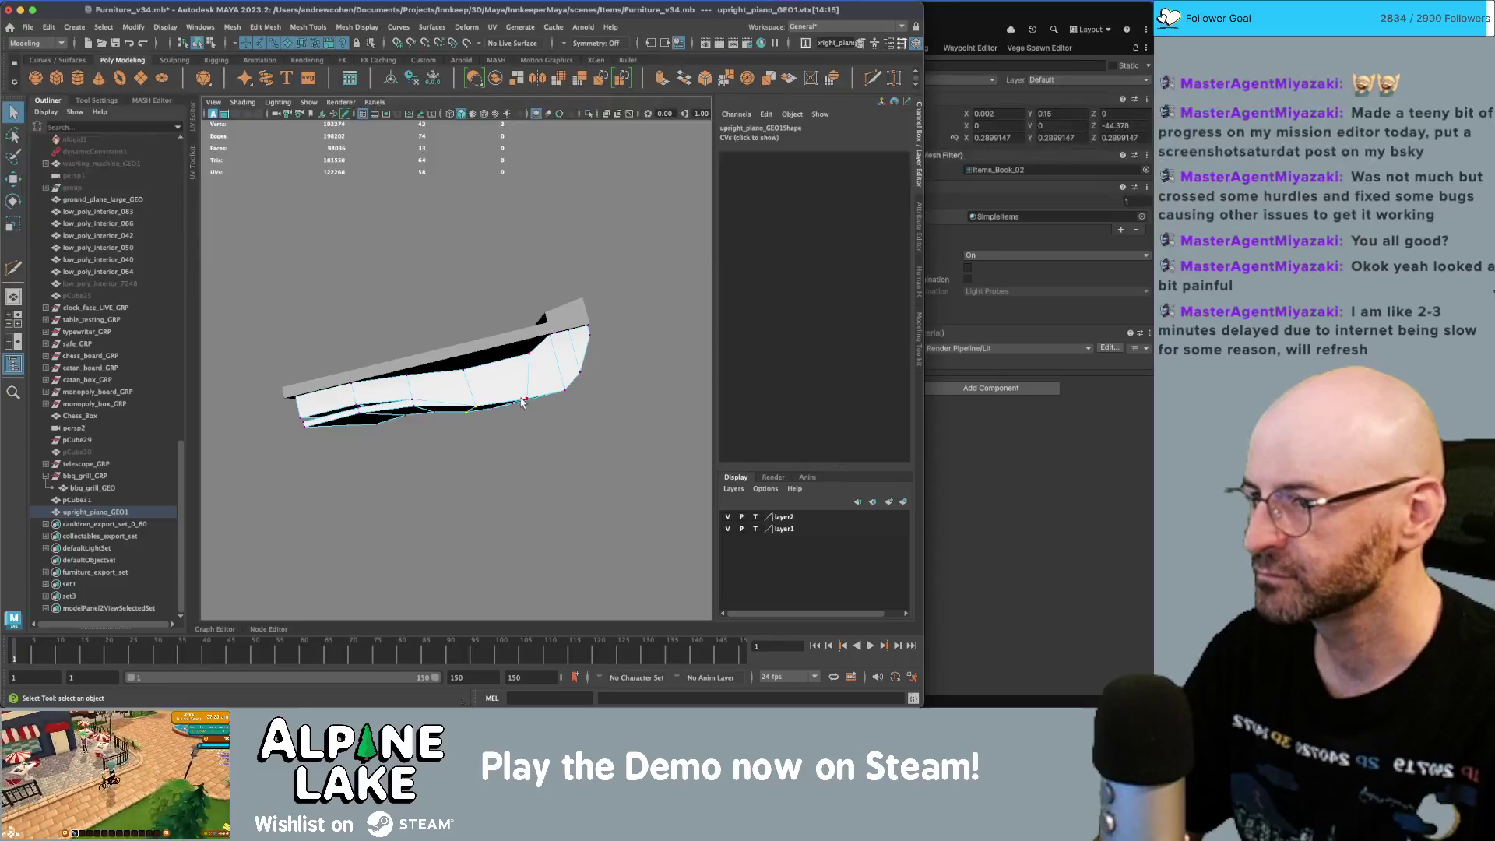
pyautogui.click(524, 398)
pyautogui.keyDown('shift'); pyautogui.click(499, 427); pyautogui.keyUp('shift')
pyautogui.press('w')
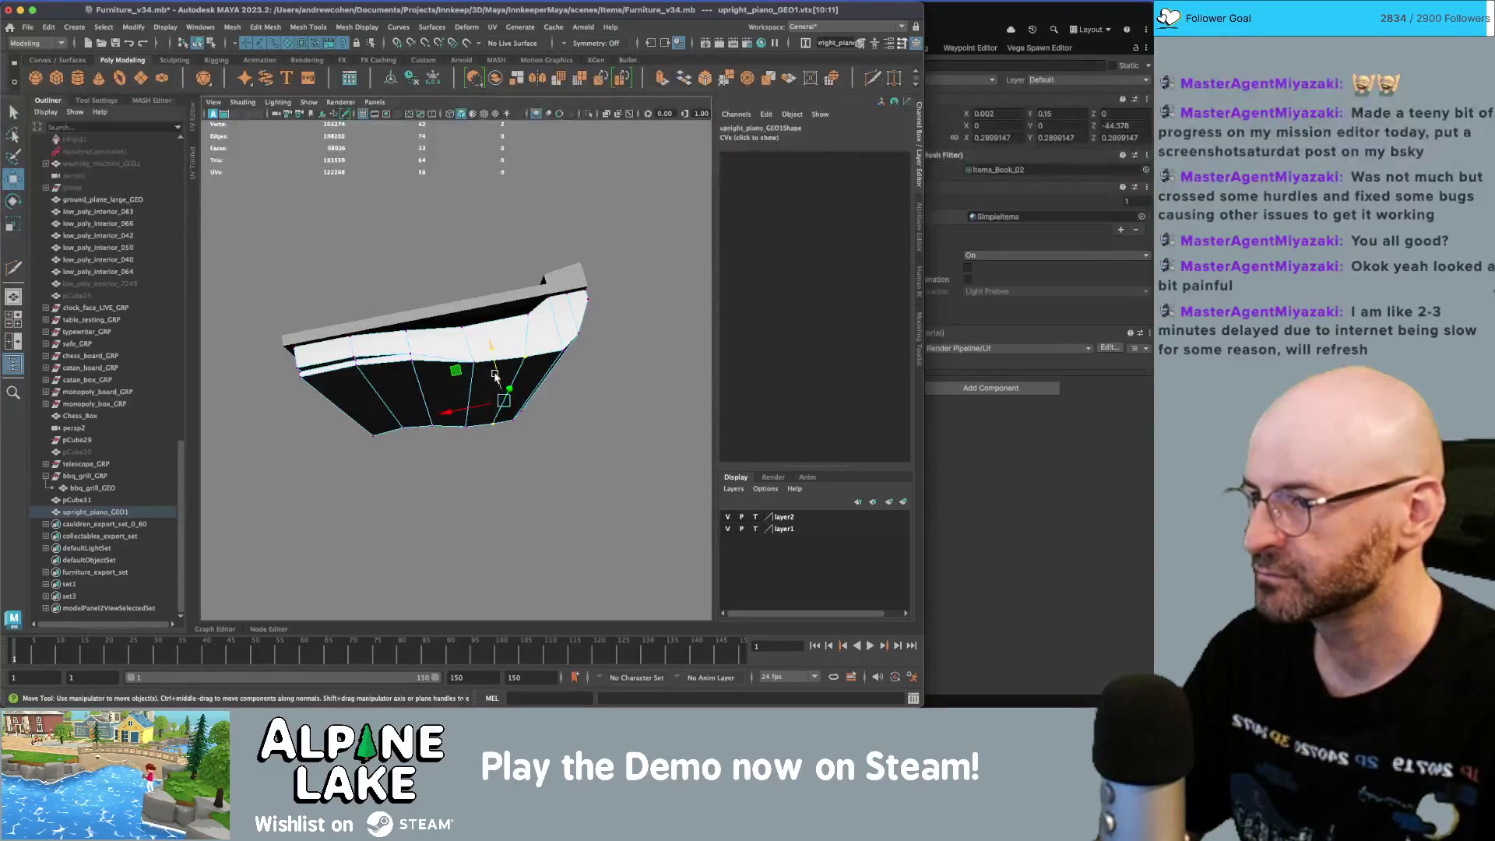
pyautogui.moveTo(494, 376)
pyautogui.keyDown('alt'); pyautogui.mouseDown()
pyautogui.moveTo(475, 327)
pyautogui.moveTo(443, 323)
pyautogui.moveTo(464, 322)
pyautogui.mouseUp(); pyautogui.keyUp('alt')
# - Duplicate upright_piano_GEO1 and pCube31 with Ctrl+D and scale the copy to -1 in X
pyautogui.click(197, 44)
pyautogui.press('q')
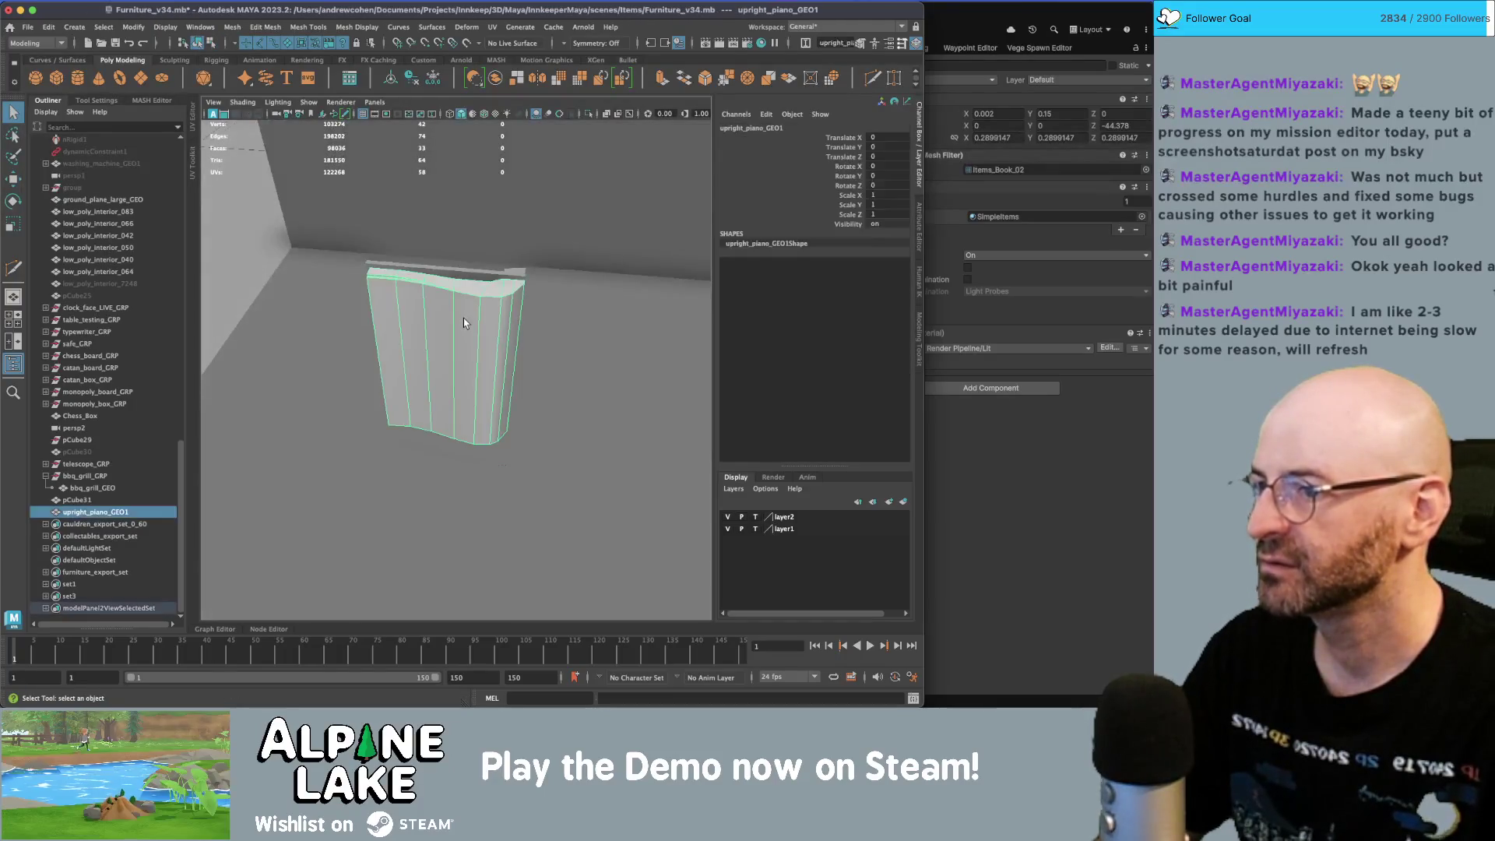
pyautogui.keyDown('shift'); pyautogui.click(513, 275); pyautogui.keyUp('shift')
pyautogui.keyDown('alt'); pyautogui.moveTo(514, 274); pyautogui.dragTo(509, 286); pyautogui.keyUp('alt')
pyautogui.press('w')
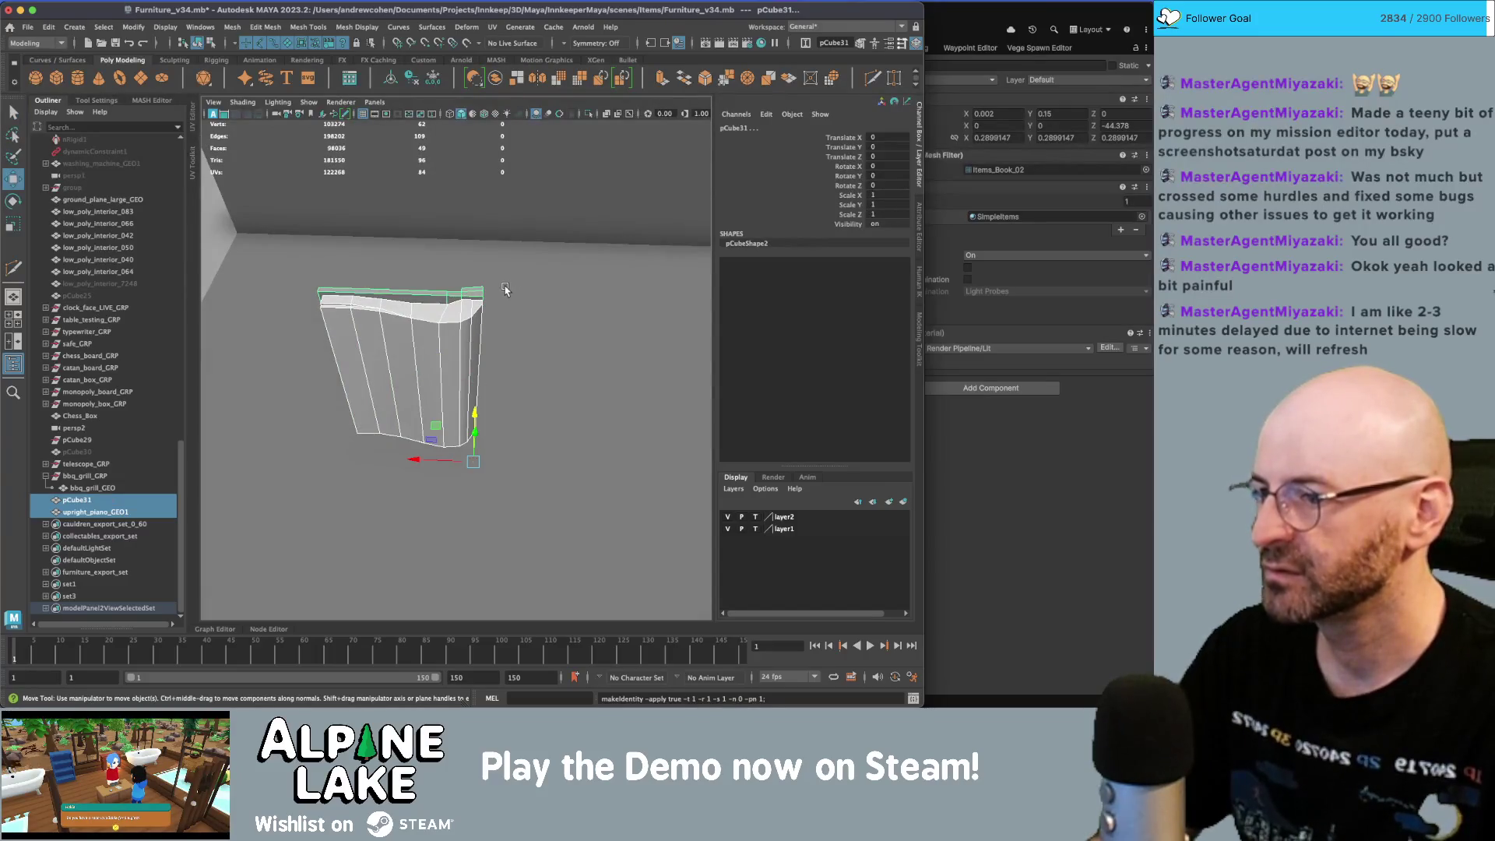
pyautogui.hotkey('ctrl', 'd')
pyautogui.press('r')
pyautogui.moveTo(419, 460)
pyautogui.mouseDown()
pyautogui.moveTo(366, 458)
pyautogui.moveTo(545, 442)
pyautogui.mouseUp()
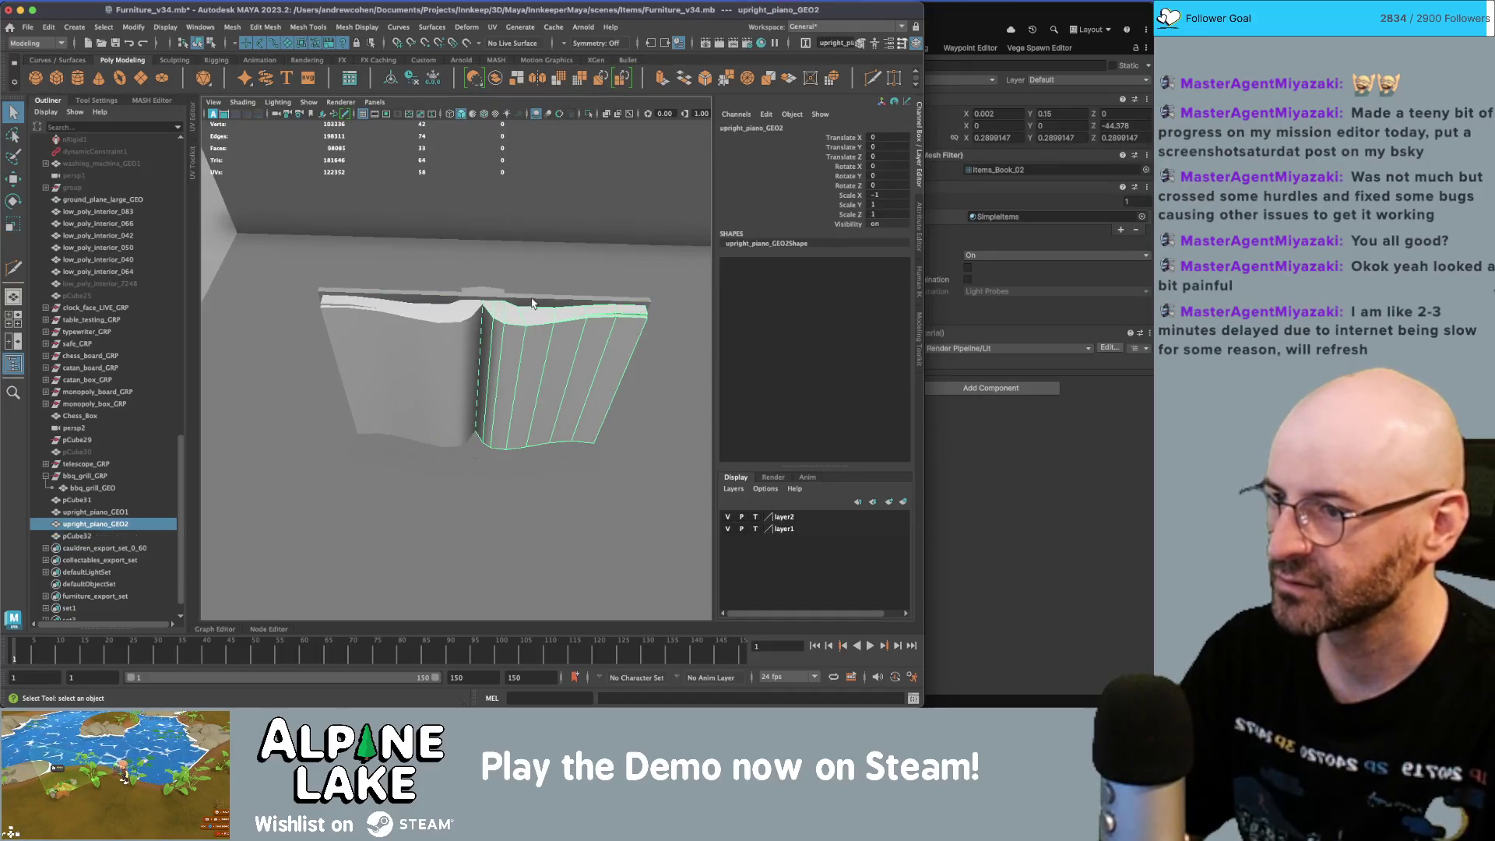
# - Deselect, orbit out to view the whole book, then bring up the reference images
pyautogui.scroll(-5, 592, 322)
pyautogui.click(580, 342)
pyautogui.moveTo(591, 327)
pyautogui.keyDown('alt'); pyautogui.mouseDown()
pyautogui.moveTo(578, 346)
pyautogui.moveTo(357, 361)
pyautogui.moveTo(524, 354)
pyautogui.moveTo(505, 336)
pyautogui.moveTo(520, 333)
pyautogui.mouseUp(); pyautogui.keyUp('alt')
pyautogui.press('super+Tab')
pyautogui.press('super+Tab')
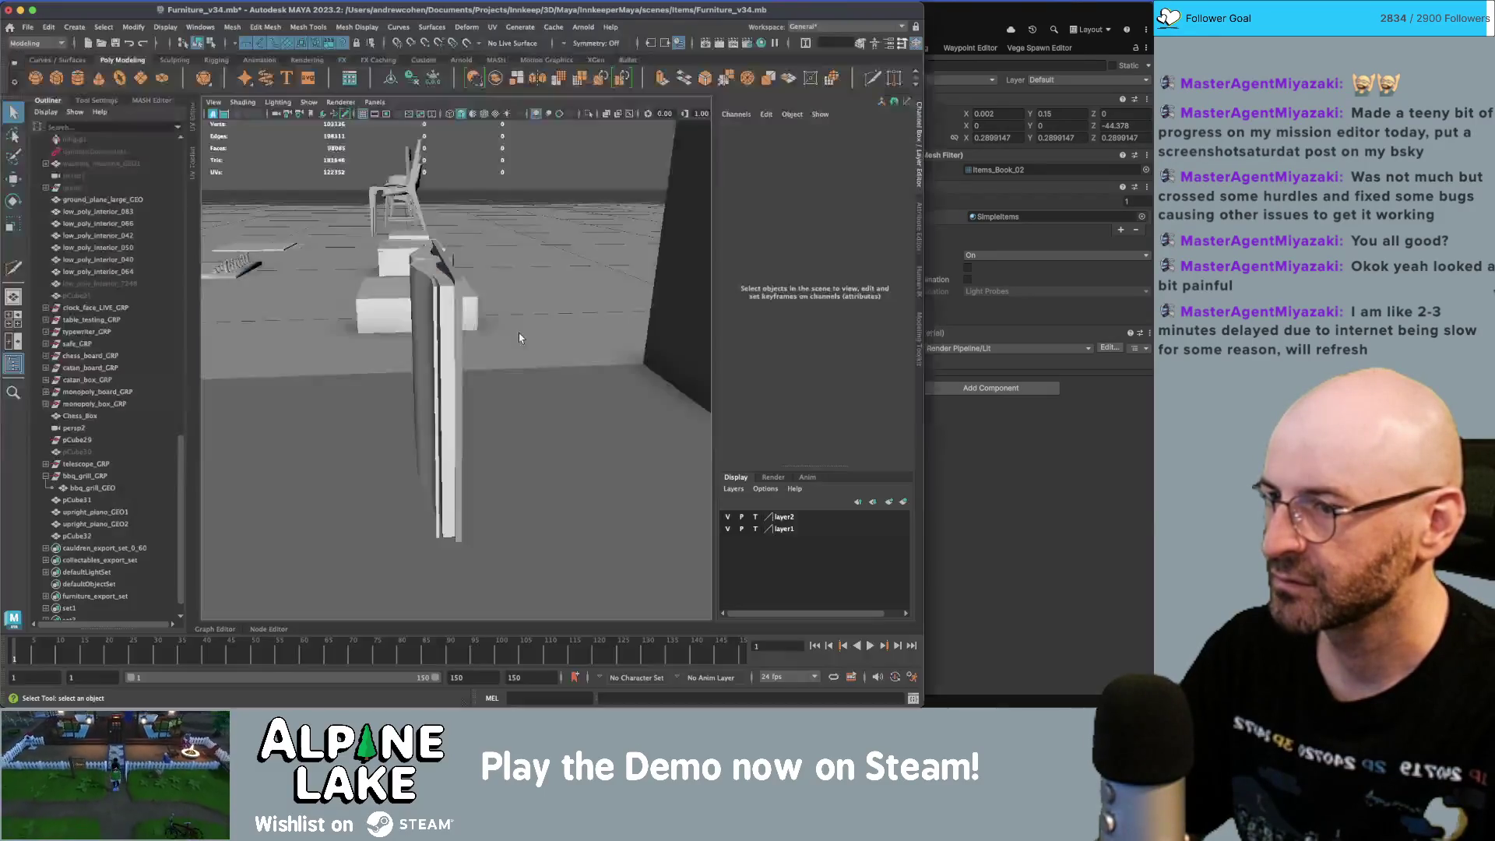
pyautogui.press('super+Tab')
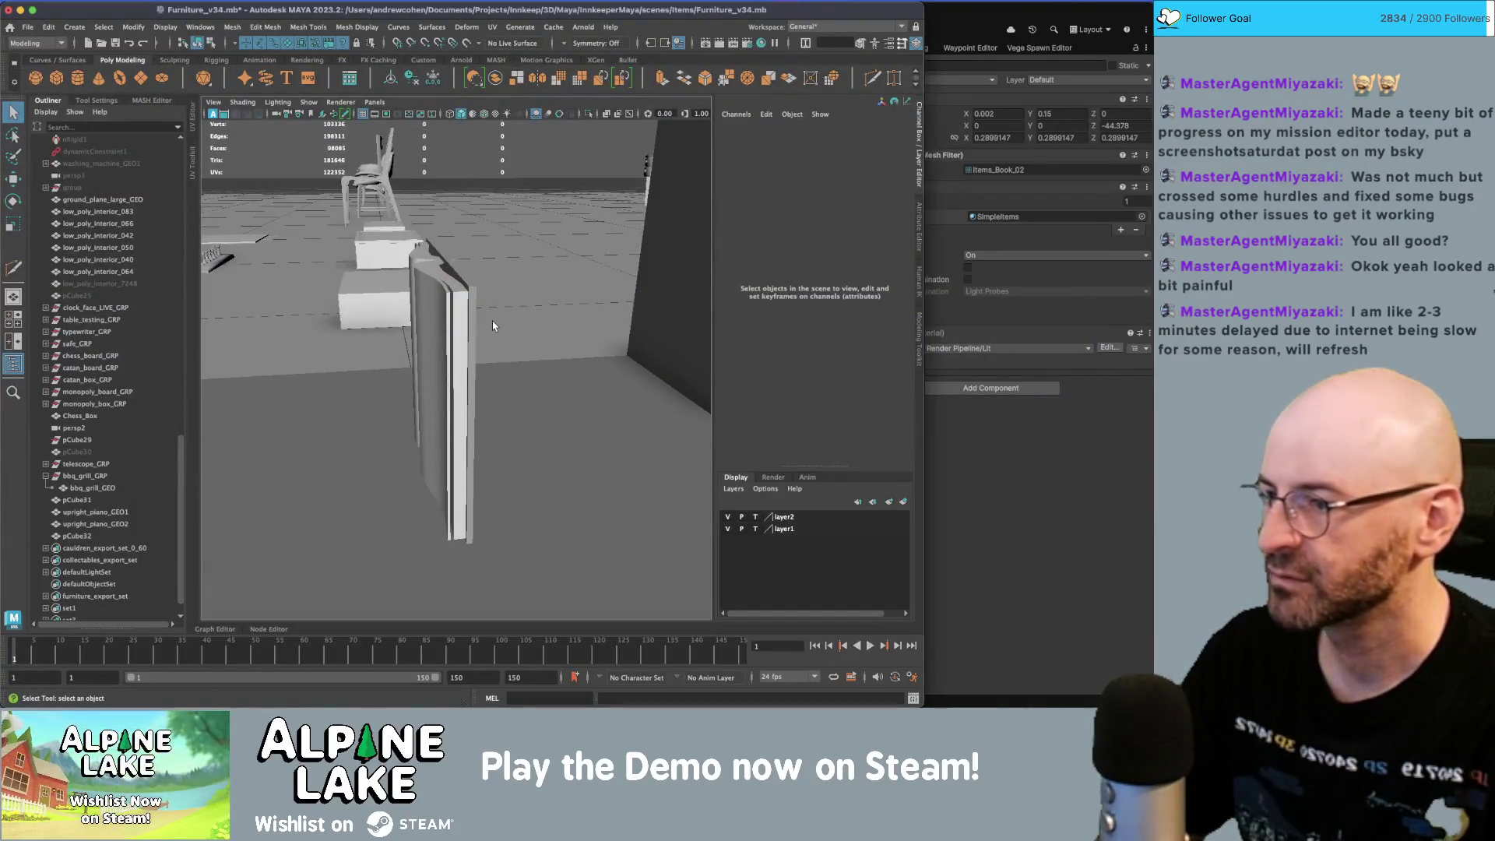
pyautogui.press('super+Tab')
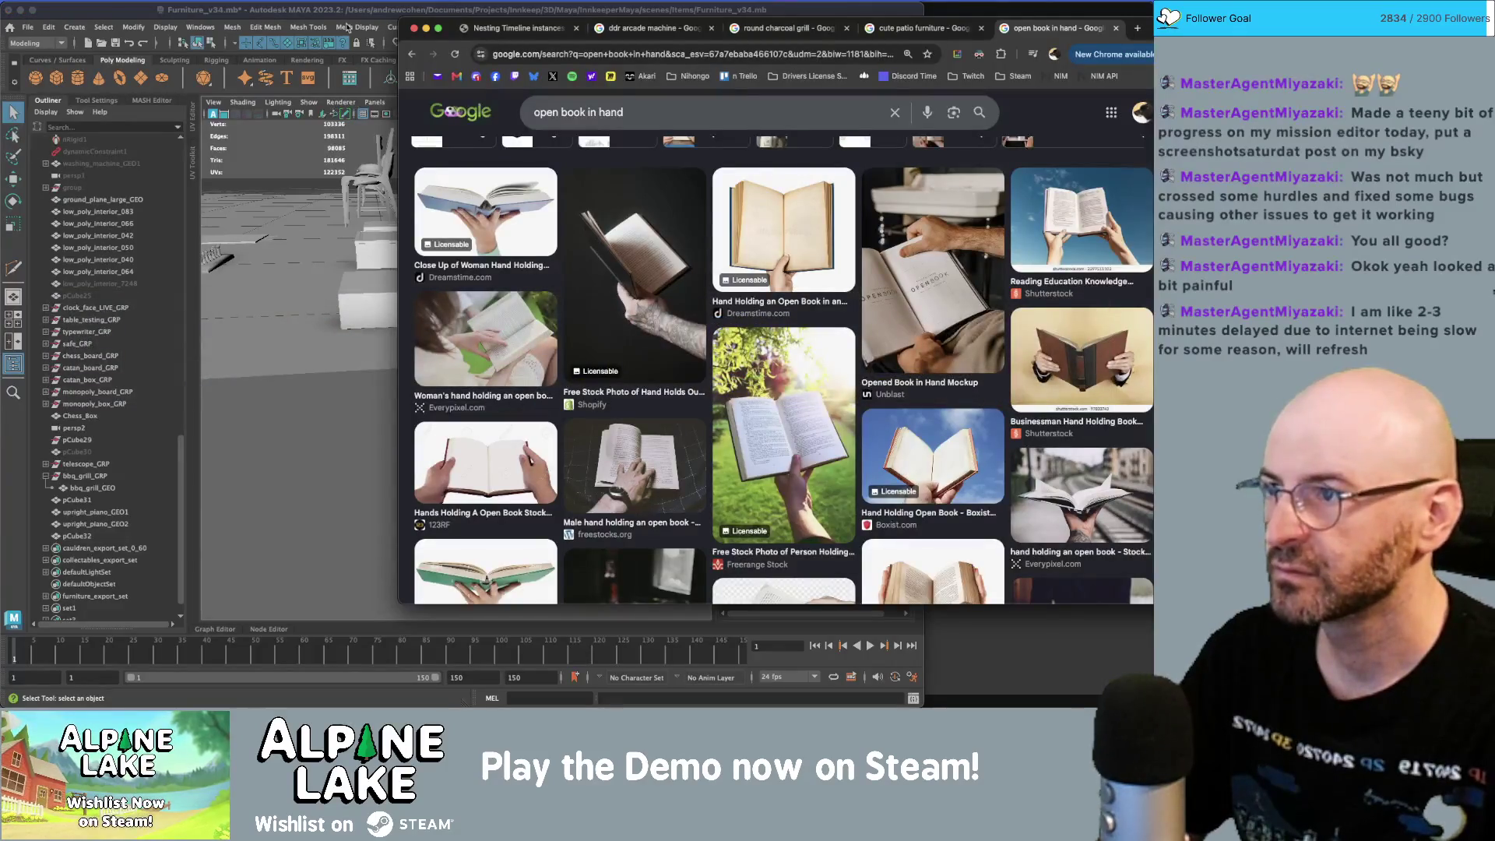
# - Back in Maya, select two page-edge vertices in Vertex mode and enable soft selection for moving
pyautogui.click(352, 12)
pyautogui.moveTo(436, 312)
pyautogui.keyDown('alt'); pyautogui.mouseDown()
pyautogui.moveTo(486, 339)
pyautogui.moveTo(419, 306)
pyautogui.moveTo(451, 285)
pyautogui.mouseUp(); pyautogui.keyUp('alt')
pyautogui.moveTo(451, 285)
pyautogui.mouseDown(button='right')
pyautogui.moveTo(426, 272)
pyautogui.moveTo(451, 302)
pyautogui.mouseUp(button='right')
pyautogui.click(450, 300)
pyautogui.keyDown('shift'); pyautogui.click(452, 517); pyautogui.keyUp('shift')
pyautogui.press('w')
pyautogui.press('b')
pyautogui.keyDown('alt'); pyautogui.moveTo(417, 432); pyautogui.dragTo(462, 441); pyautogui.keyUp('alt')
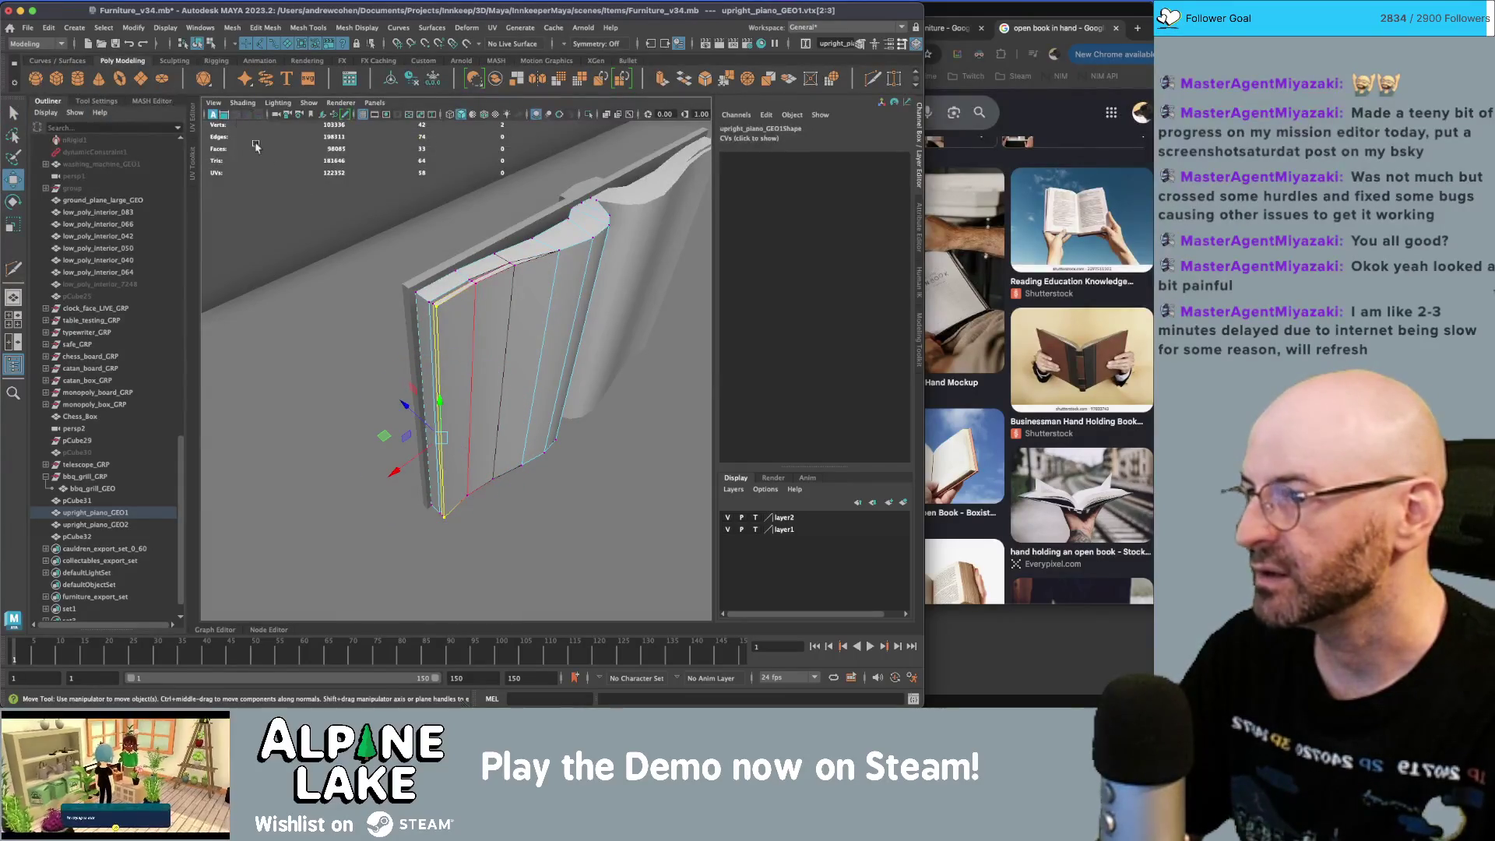
# - Select the page's outer-edge vertices and set the Soft Select falloff mode to Volume
pyautogui.moveTo(361, 269)
pyautogui.keyDown('alt'); pyautogui.mouseDown()
pyautogui.moveTo(333, 262)
pyautogui.moveTo(344, 196)
pyautogui.mouseUp(); pyautogui.keyUp('alt')
pyautogui.moveTo(371, 258); pyautogui.dragTo(372, 257)
pyautogui.keyDown('alt'); pyautogui.moveTo(311, 194); pyautogui.dragTo(259, 115); pyautogui.keyUp('alt')
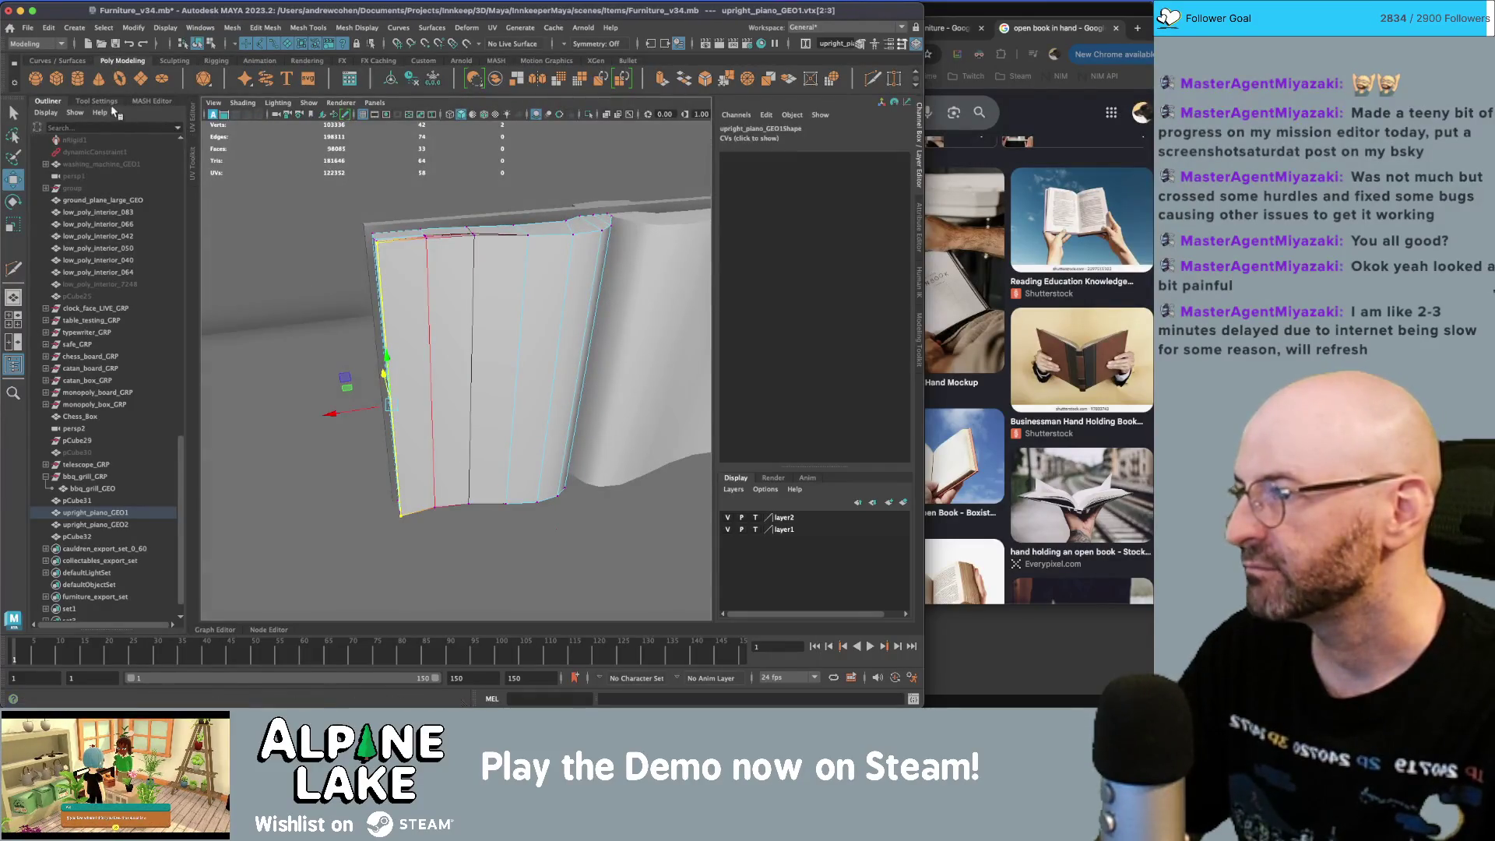
pyautogui.click(109, 102)
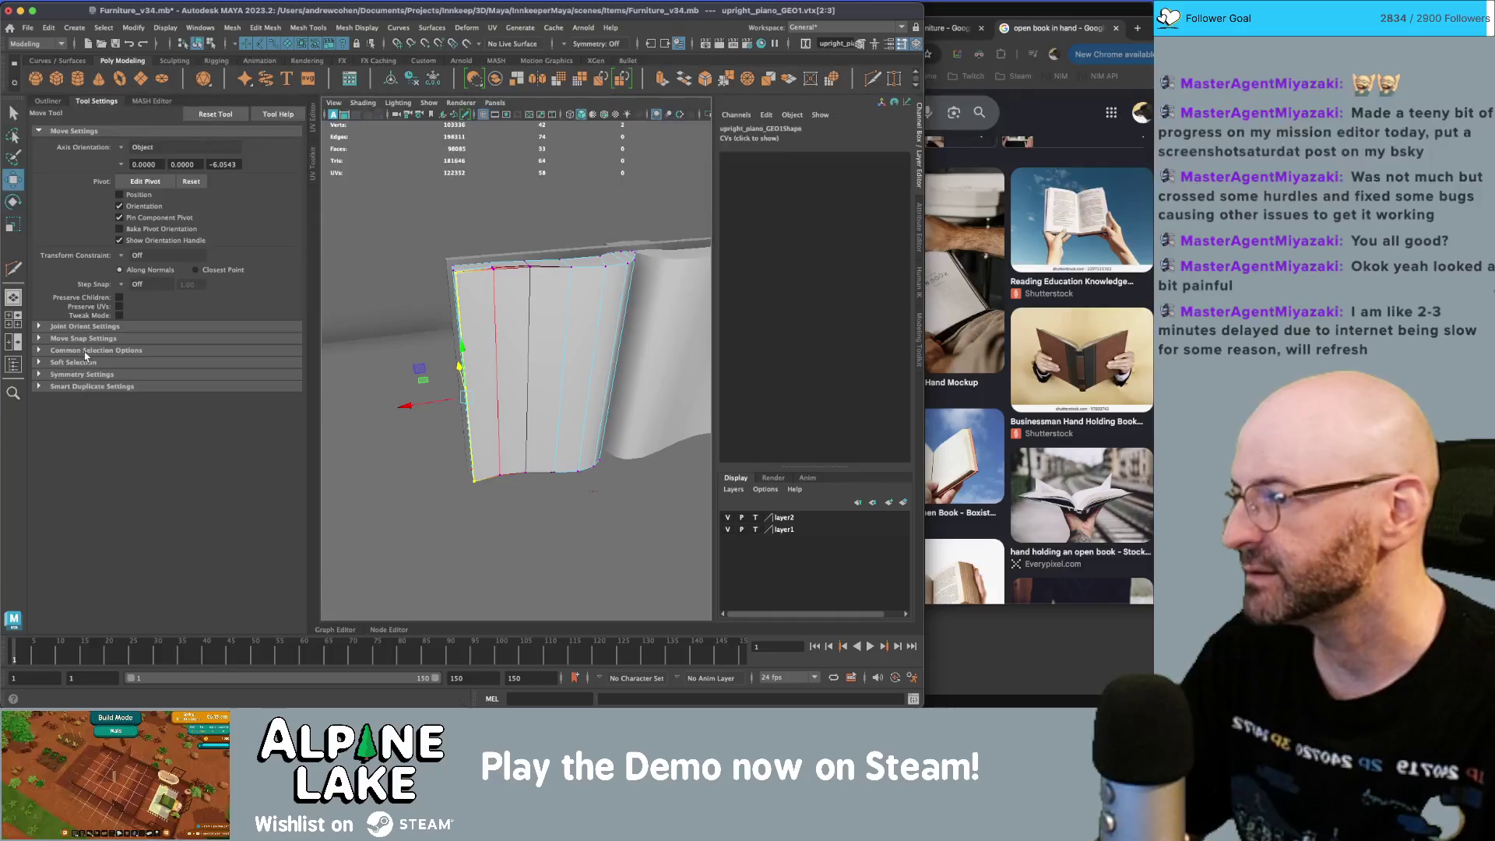
pyautogui.click(67, 374)
pyautogui.click(67, 374)
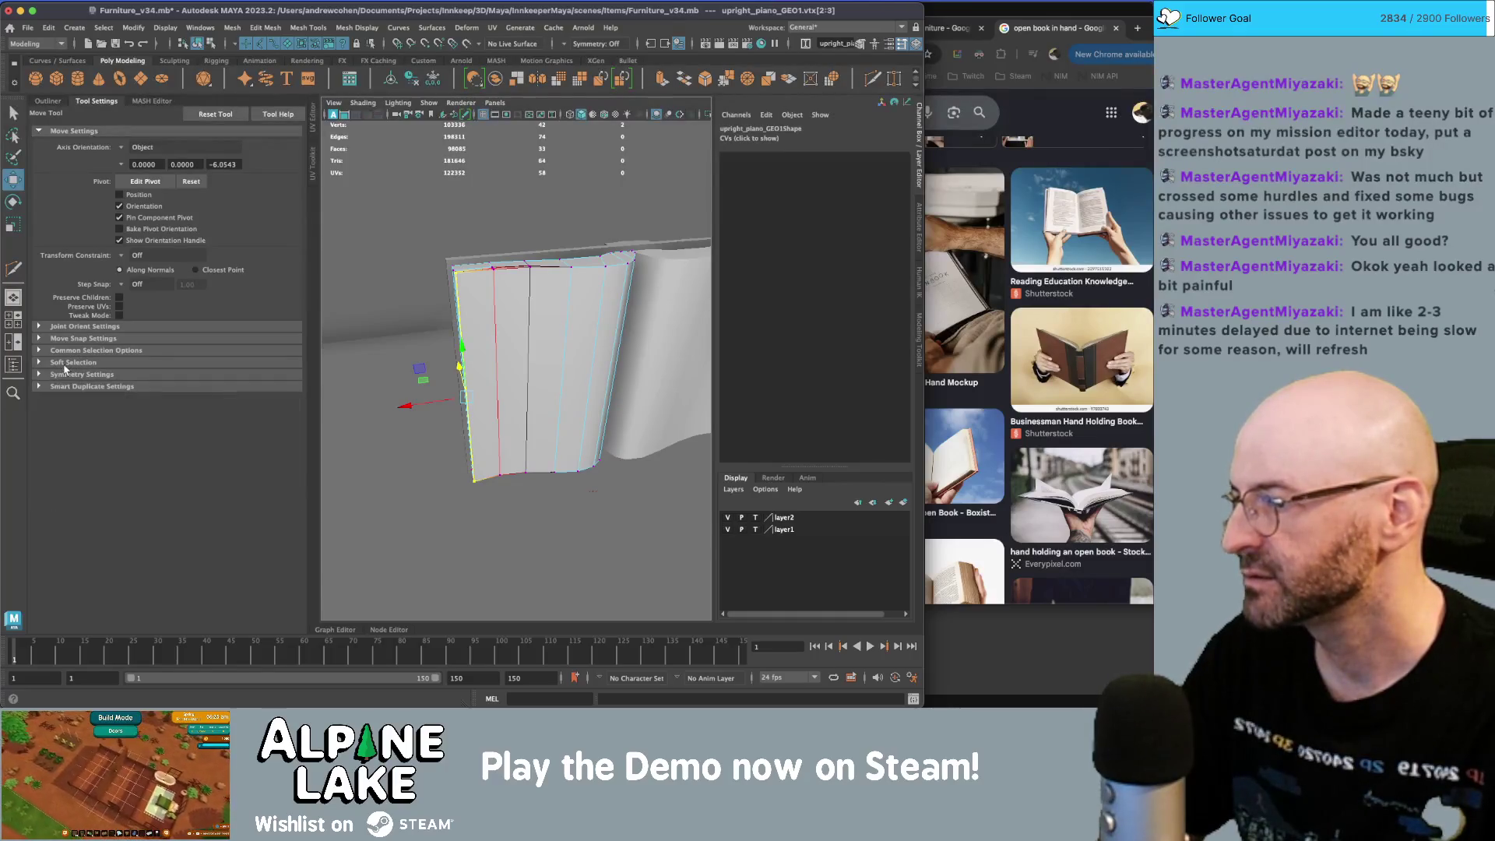
pyautogui.click(67, 363)
pyautogui.click(143, 390)
pyautogui.click(142, 404)
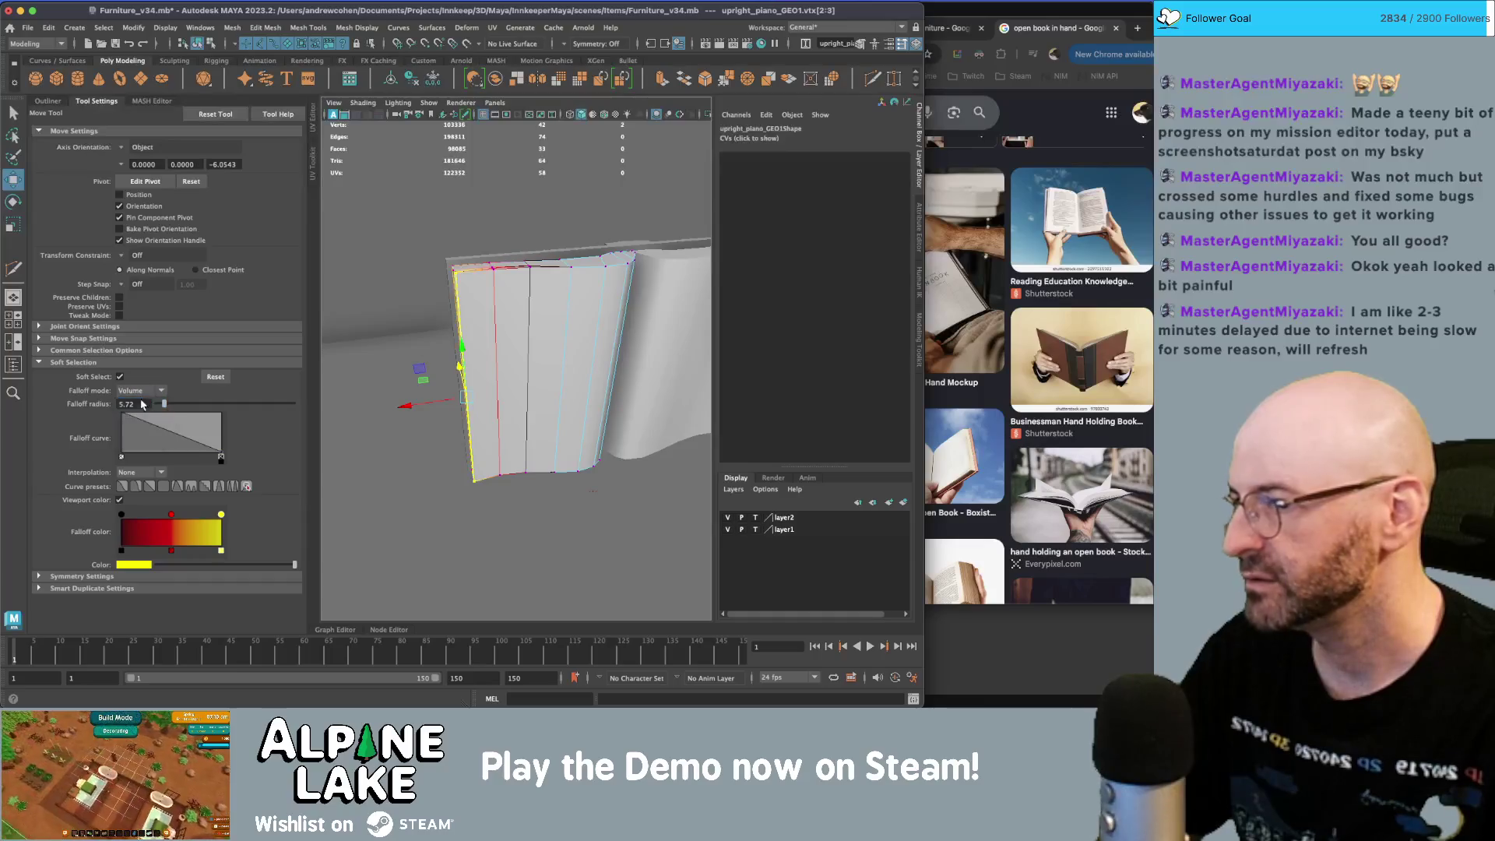
# - Shrink the soft falloff radius and pull the page's outer edge outward to curl it
pyautogui.keyDown('alt'); pyautogui.moveTo(498, 327); pyautogui.dragTo(483, 343); pyautogui.keyUp('alt')
pyautogui.moveTo(475, 405); pyautogui.dragTo(492, 339, button='middle')
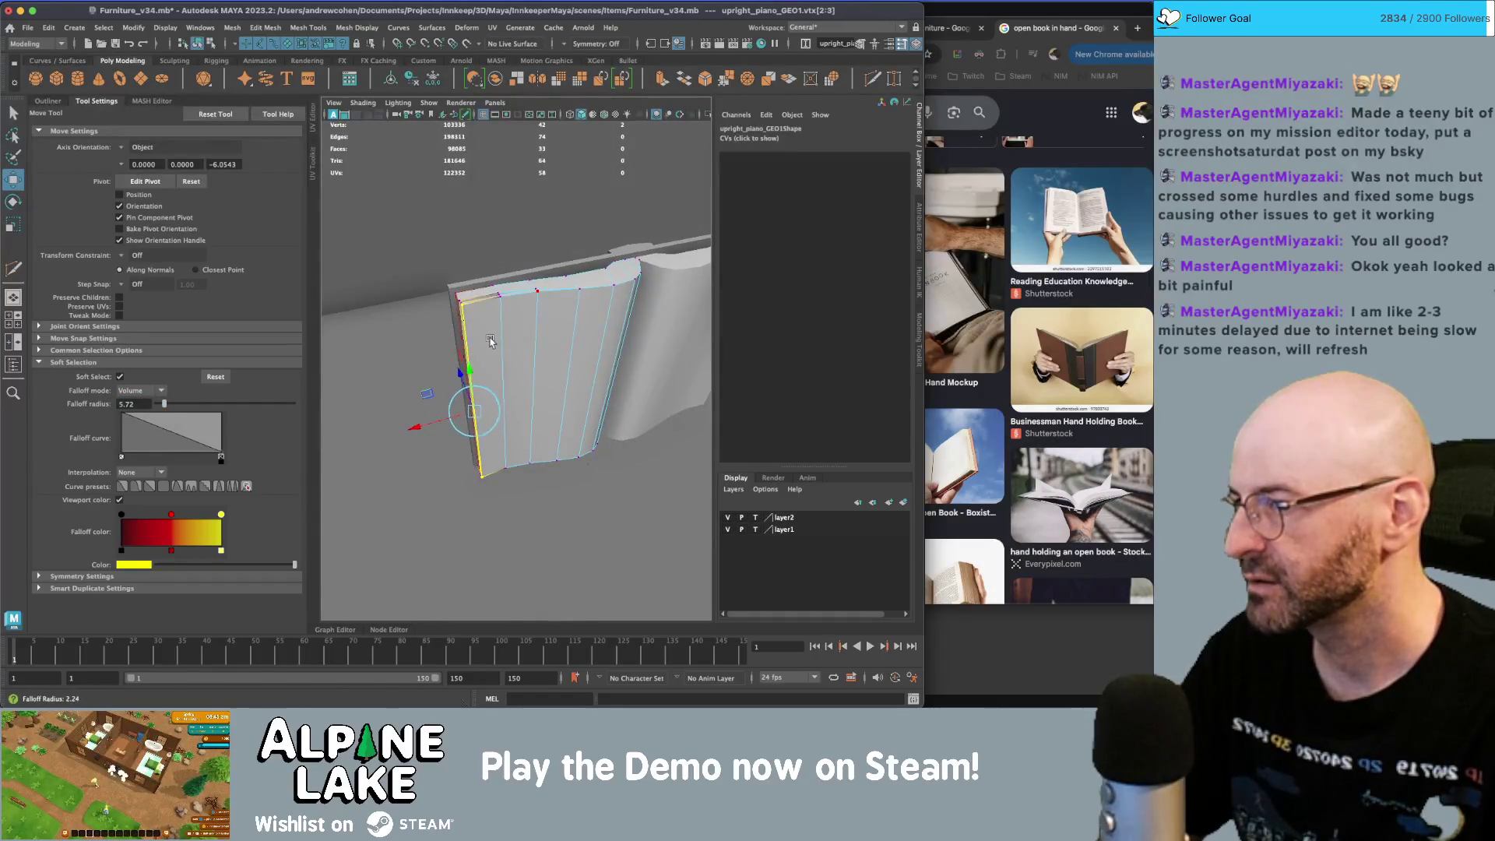
pyautogui.moveTo(415, 426)
pyautogui.mouseDown()
pyautogui.moveTo(435, 424)
pyautogui.moveTo(414, 357)
pyautogui.mouseUp()
pyautogui.press('q')
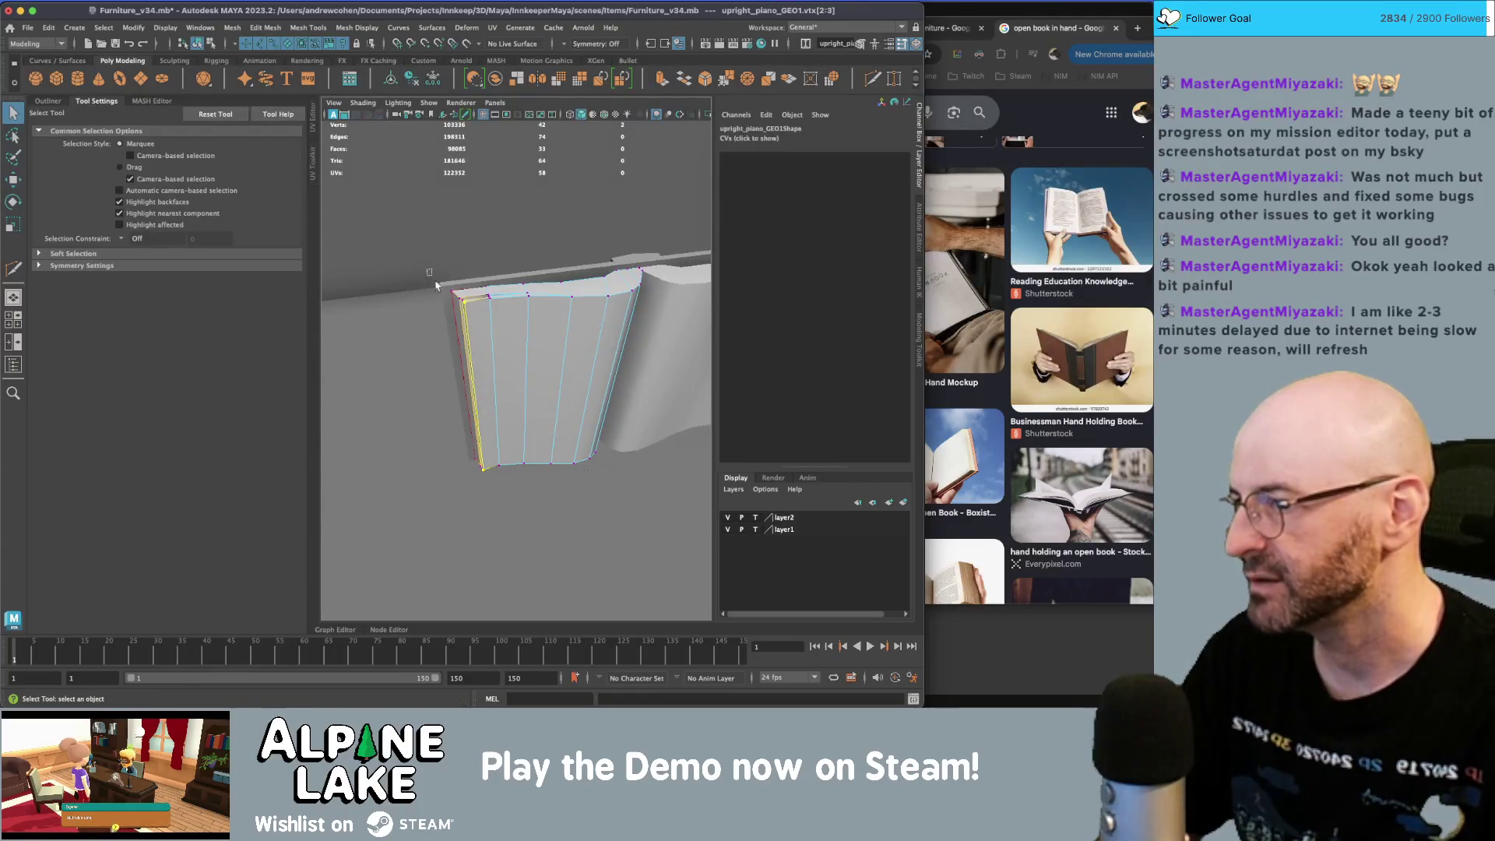
# - Scale the four page-edge vertices slightly wider along X
pyautogui.moveTo(468, 445); pyautogui.dragTo(468, 445)
pyautogui.moveTo(453, 421); pyautogui.dragTo(475, 437)
pyautogui.moveTo(489, 489); pyautogui.dragTo(489, 489)
pyautogui.press('r')
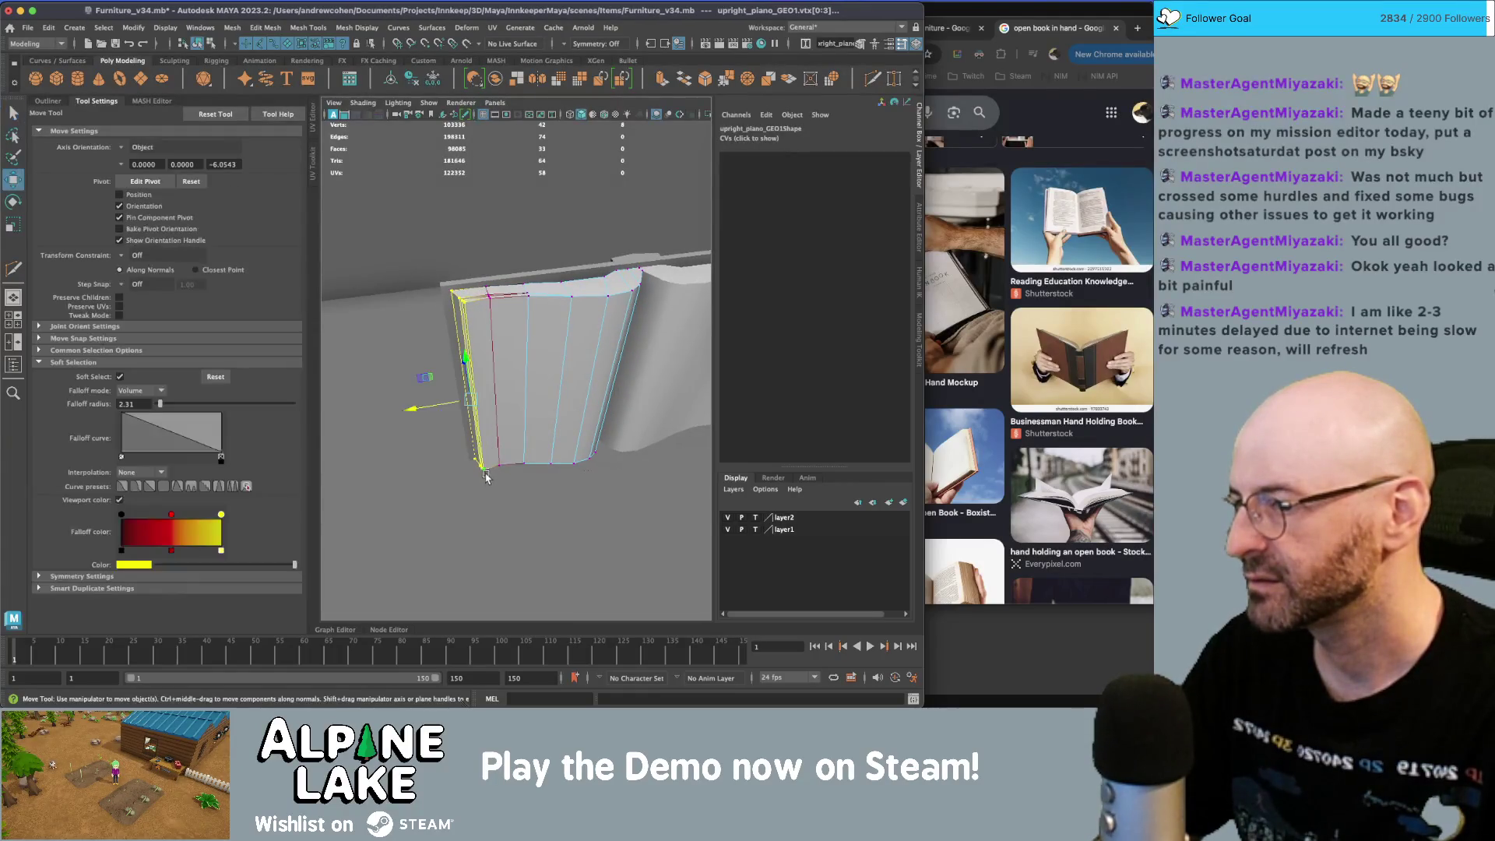
pyautogui.moveTo(411, 409)
pyautogui.mouseDown()
pyautogui.moveTo(438, 404)
pyautogui.moveTo(432, 386)
pyautogui.mouseUp()
pyautogui.press('w')
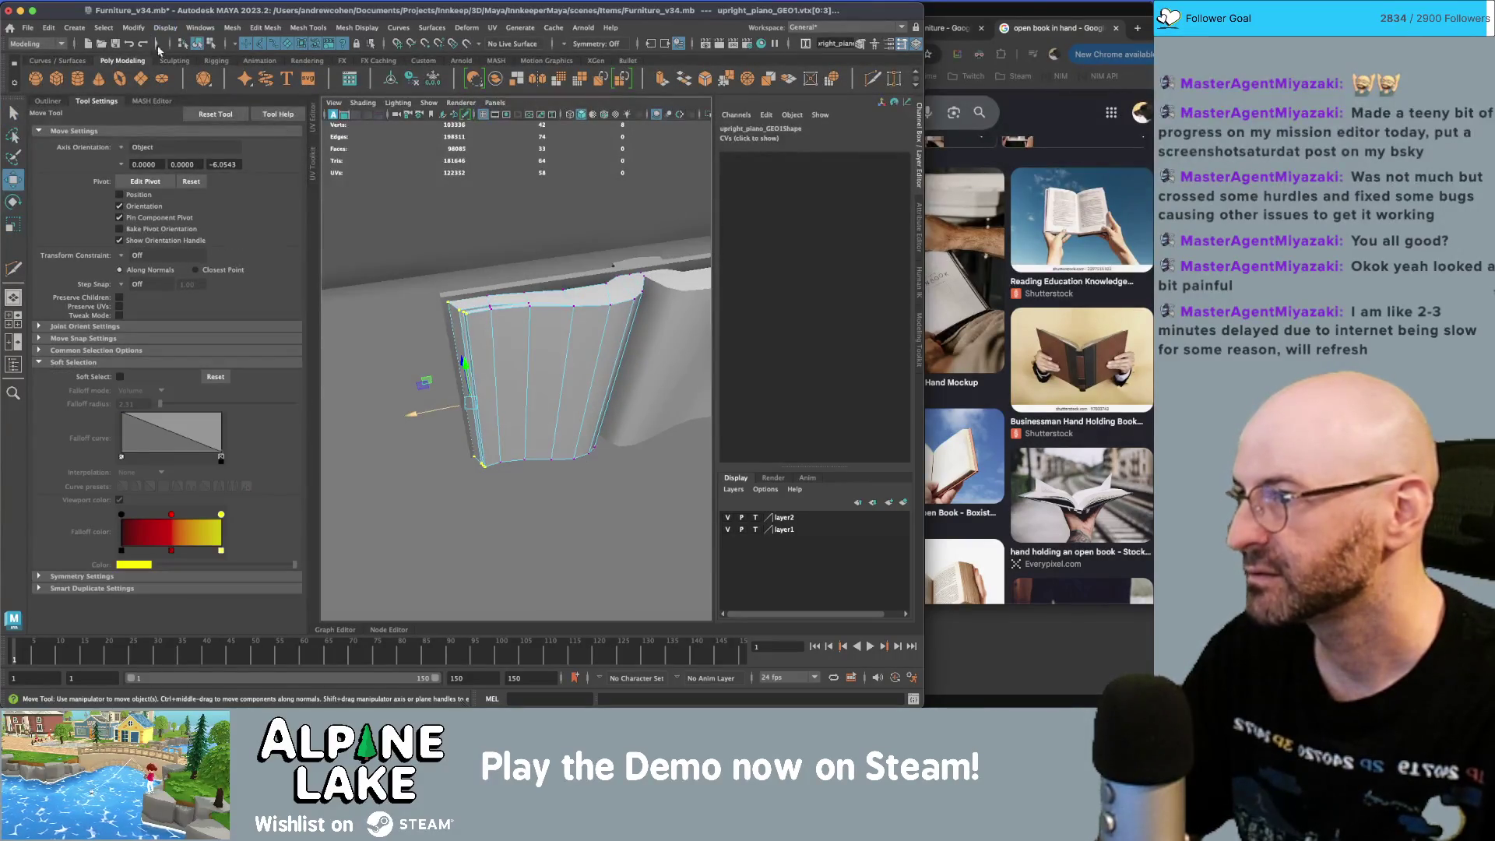
# - Return to object mode, select the page and frame the view on it
pyautogui.click(198, 43)
pyautogui.press('q')
pyautogui.moveTo(545, 366)
pyautogui.keyDown('alt'); pyautogui.mouseDown()
pyautogui.moveTo(588, 345)
pyautogui.moveTo(637, 351)
pyautogui.moveTo(552, 350)
pyautogui.moveTo(589, 354)
pyautogui.moveTo(449, 390)
pyautogui.moveTo(376, 384)
pyautogui.moveTo(545, 366)
pyautogui.mouseUp(); pyautogui.keyUp('alt')
pyautogui.click(621, 348)
pyautogui.click(544, 354)
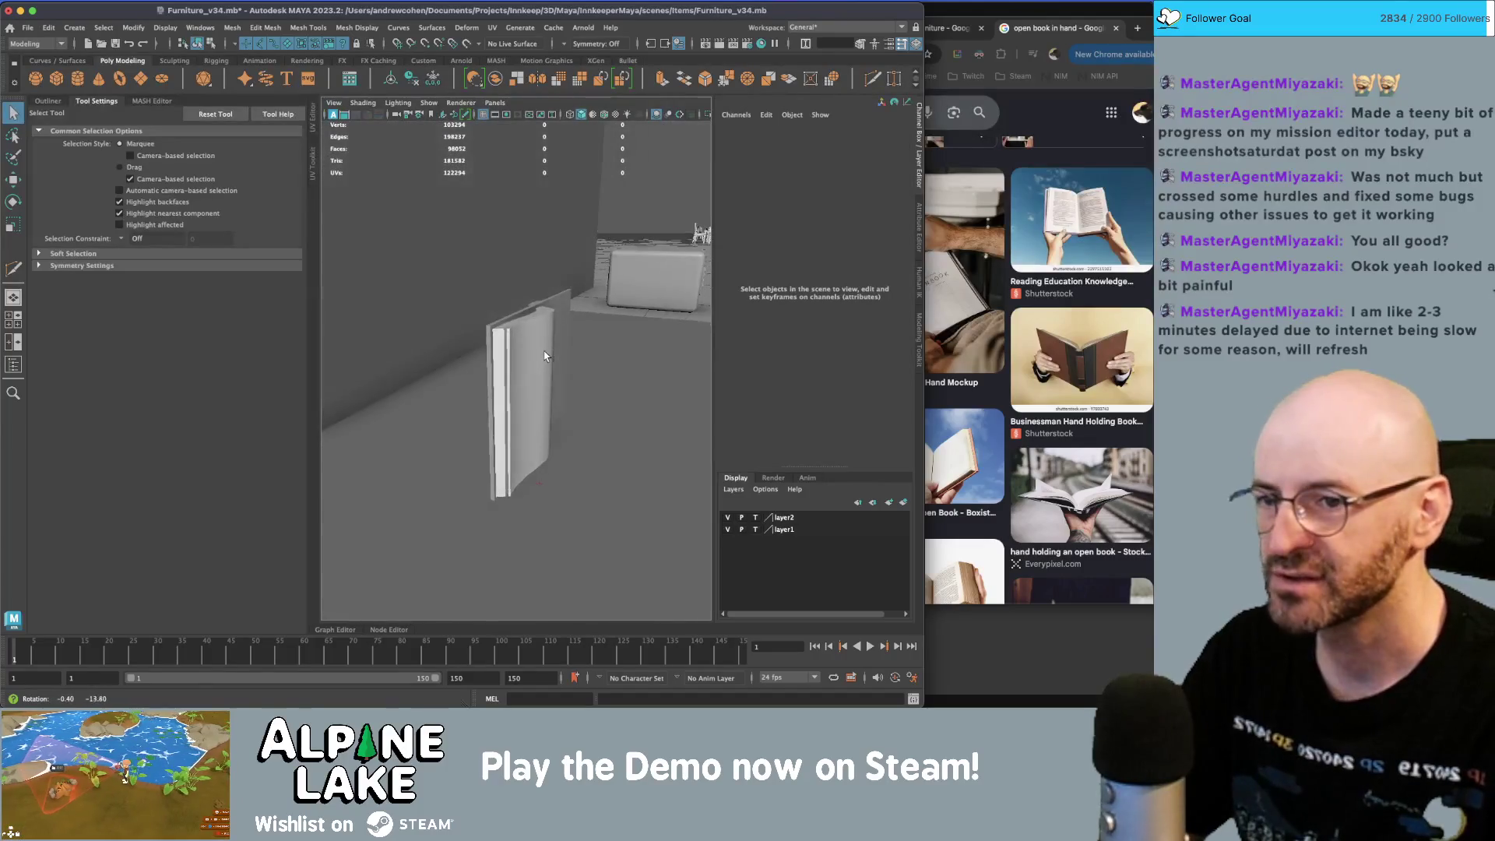
pyautogui.keyDown('alt'); pyautogui.moveTo(545, 366); pyautogui.dragTo(602, 362, button='right'); pyautogui.keyUp('alt')
pyautogui.moveTo(602, 363)
pyautogui.keyDown('alt'); pyautogui.mouseDown()
pyautogui.moveTo(557, 330)
pyautogui.moveTo(513, 335)
pyautogui.moveTo(563, 394)
pyautogui.moveTo(565, 378)
pyautogui.mouseUp(); pyautogui.keyUp('alt')
pyautogui.click(565, 378)
pyautogui.press('f')
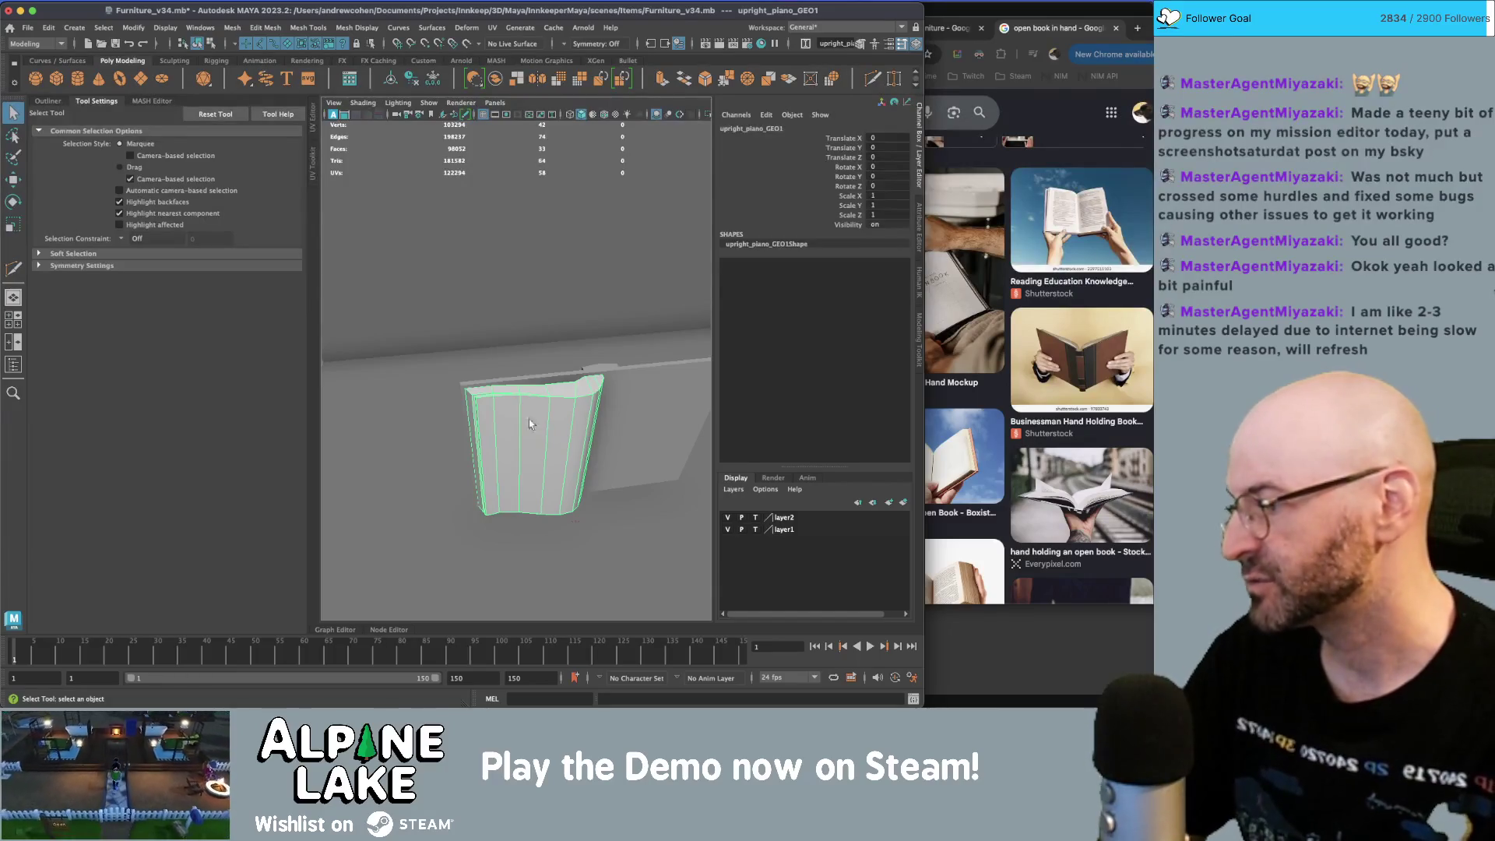
# - Duplicate the page, mirror the copy to -1 in X, and reselect the original
pyautogui.keyDown('alt'); pyautogui.moveTo(549, 409); pyautogui.dragTo(531, 423, button='right'); pyautogui.keyUp('alt')
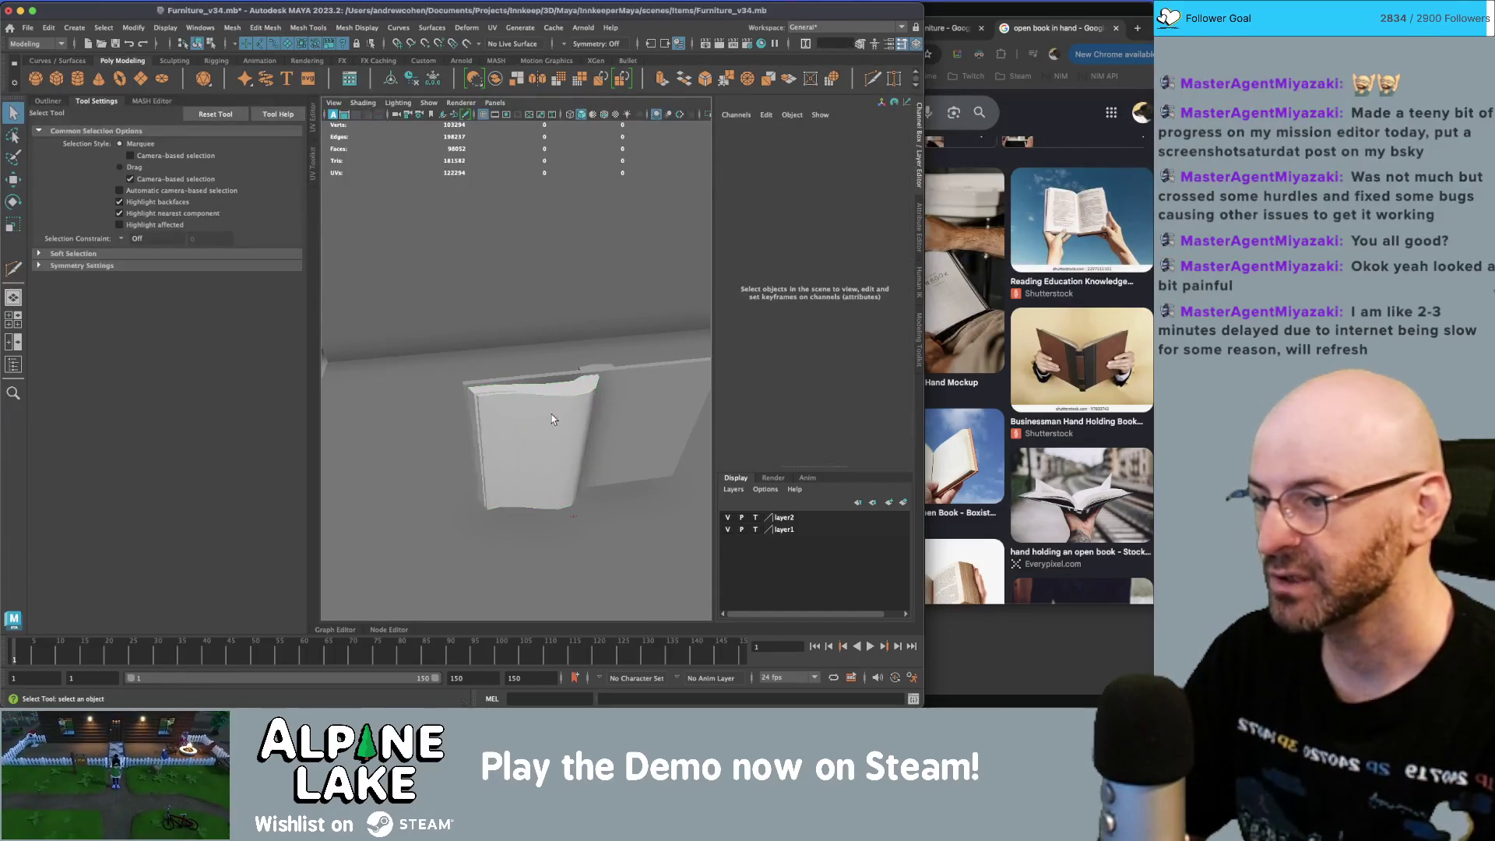
pyautogui.moveTo(553, 420)
pyautogui.keyDown('alt'); pyautogui.mouseDown()
pyautogui.moveTo(517, 427)
pyautogui.moveTo(548, 386)
pyautogui.moveTo(537, 415)
pyautogui.mouseUp(); pyautogui.keyUp('alt')
pyautogui.hotkey('ctrl', 'd')
pyautogui.press('r')
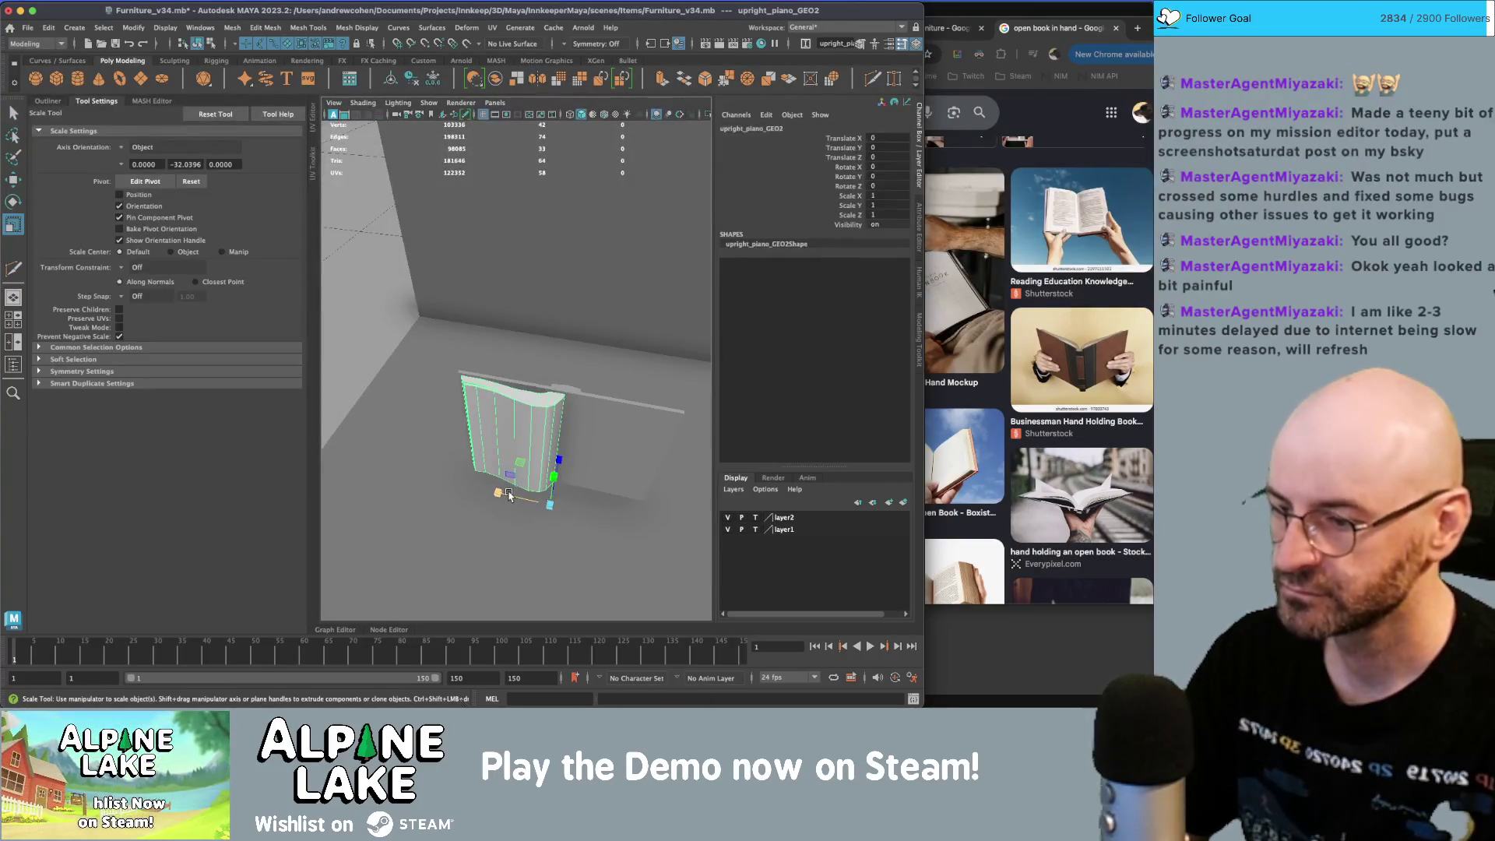
pyautogui.moveTo(507, 495)
pyautogui.mouseDown()
pyautogui.moveTo(622, 510)
pyautogui.moveTo(510, 431)
pyautogui.moveTo(628, 434)
pyautogui.moveTo(432, 467)
pyautogui.moveTo(349, 444)
pyautogui.moveTo(504, 420)
pyautogui.moveTo(483, 369)
pyautogui.moveTo(548, 413)
pyautogui.moveTo(540, 393)
pyautogui.moveTo(534, 411)
pyautogui.mouseUp()
pyautogui.press('q')
pyautogui.click(534, 410)
# - Enter Vertex mode on the page and select a row of bottom vertices
pyautogui.moveTo(545, 401)
pyautogui.keyDown('alt'); pyautogui.mouseDown(button='middle')
pyautogui.moveTo(490, 420)
pyautogui.moveTo(491, 406)
pyautogui.mouseUp(button='middle'); pyautogui.keyUp('alt')
pyautogui.moveTo(490, 406)
pyautogui.keyDown('alt'); pyautogui.mouseDown()
pyautogui.moveTo(554, 407)
pyautogui.moveTo(562, 430)
pyautogui.mouseUp(); pyautogui.keyUp('alt')
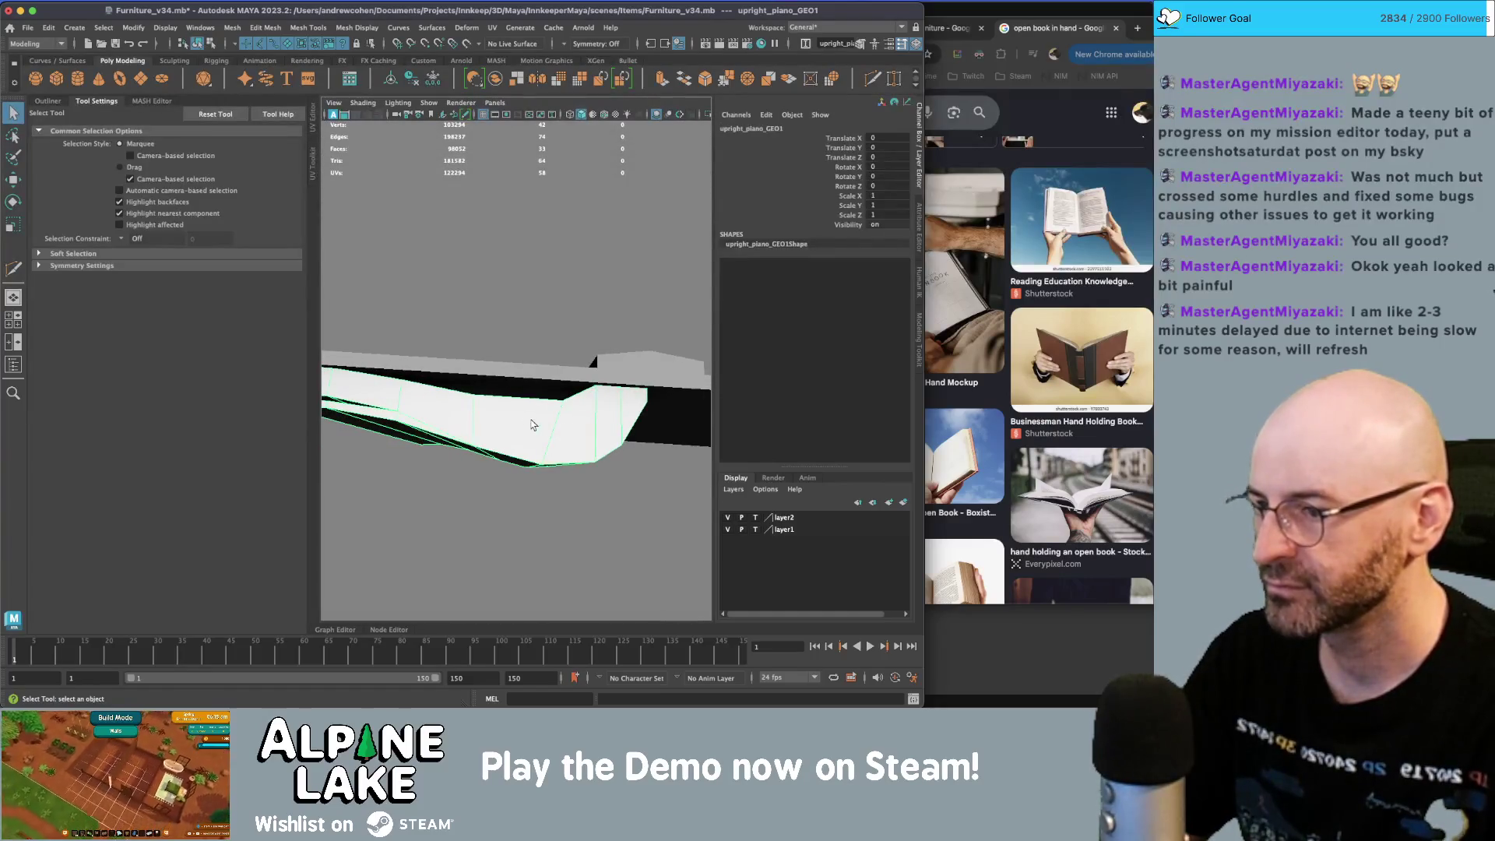
pyautogui.moveTo(504, 421); pyautogui.dragTo(460, 335, button='right')
pyautogui.keyDown('alt'); pyautogui.moveTo(463, 342); pyautogui.dragTo(499, 393); pyautogui.keyUp('alt')
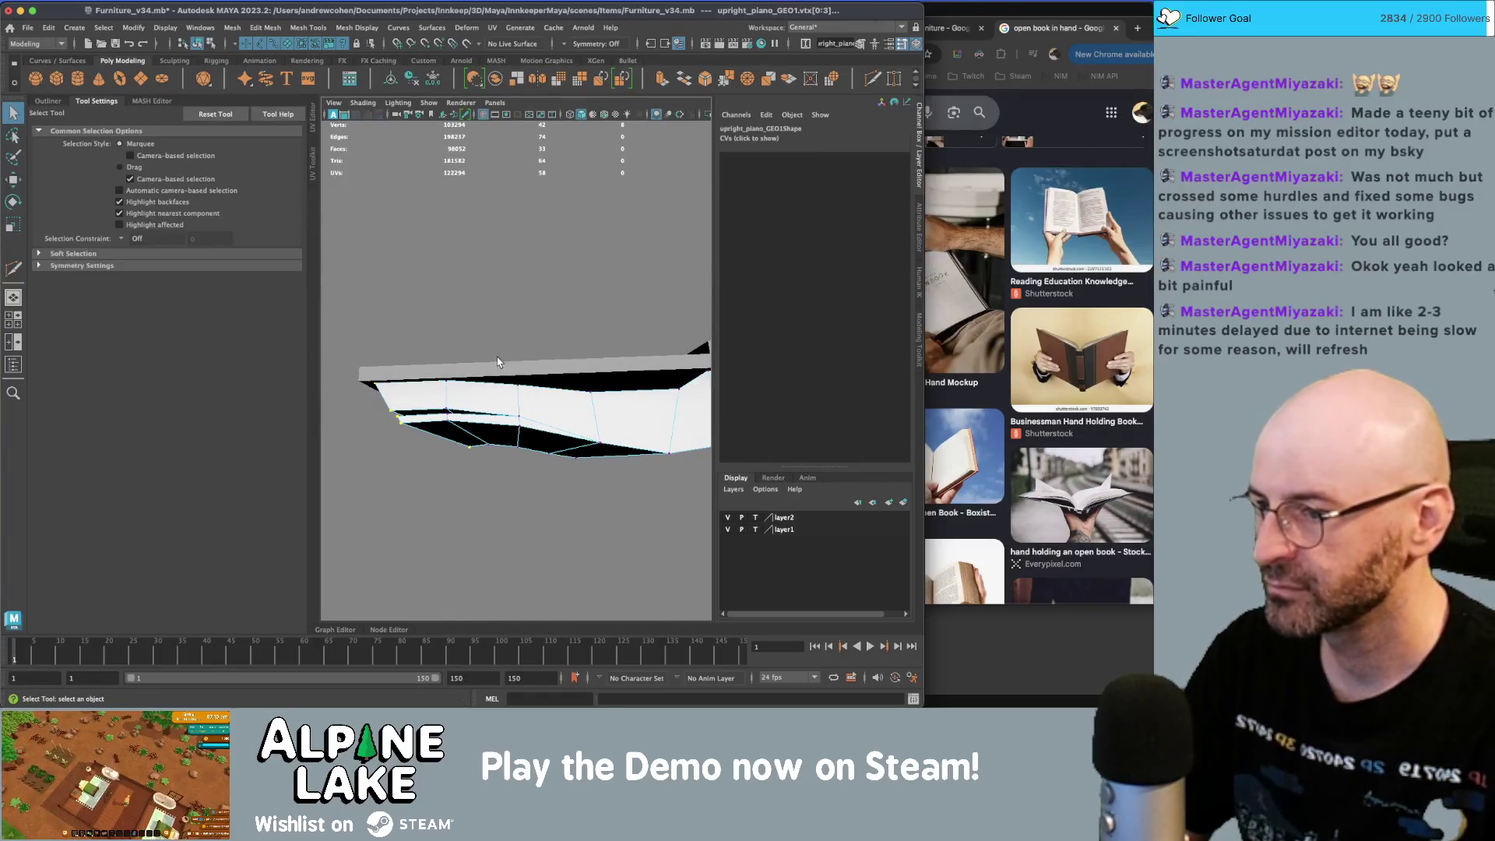
pyautogui.moveTo(524, 474)
pyautogui.mouseDown()
pyautogui.moveTo(508, 376)
pyautogui.moveTo(515, 405)
pyautogui.moveTo(503, 401)
pyautogui.moveTo(549, 436)
pyautogui.moveTo(541, 474)
pyautogui.moveTo(527, 467)
pyautogui.mouseUp()
pyautogui.press('w')
# - Select the next bottom vertex row in wireframe and move it along Y
pyautogui.press('4')
pyautogui.press('q')
pyautogui.moveTo(505, 396); pyautogui.dragTo(538, 484)
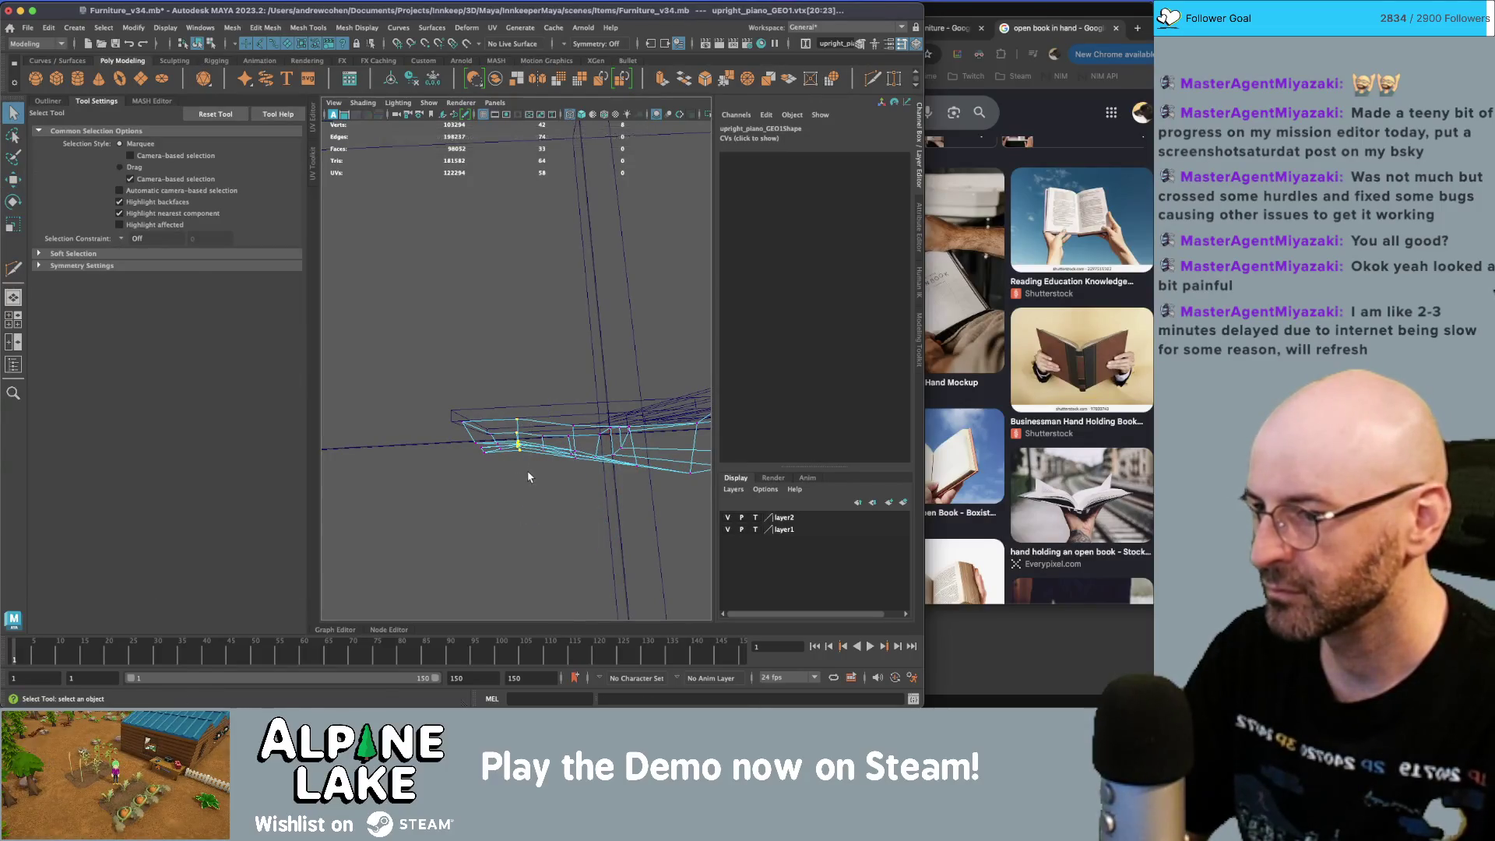
pyautogui.press('w')
pyautogui.press('5')
pyautogui.click(515, 420)
pyautogui.keyDown('alt'); pyautogui.moveTo(564, 399); pyautogui.dragTo(623, 343); pyautogui.keyUp('alt')
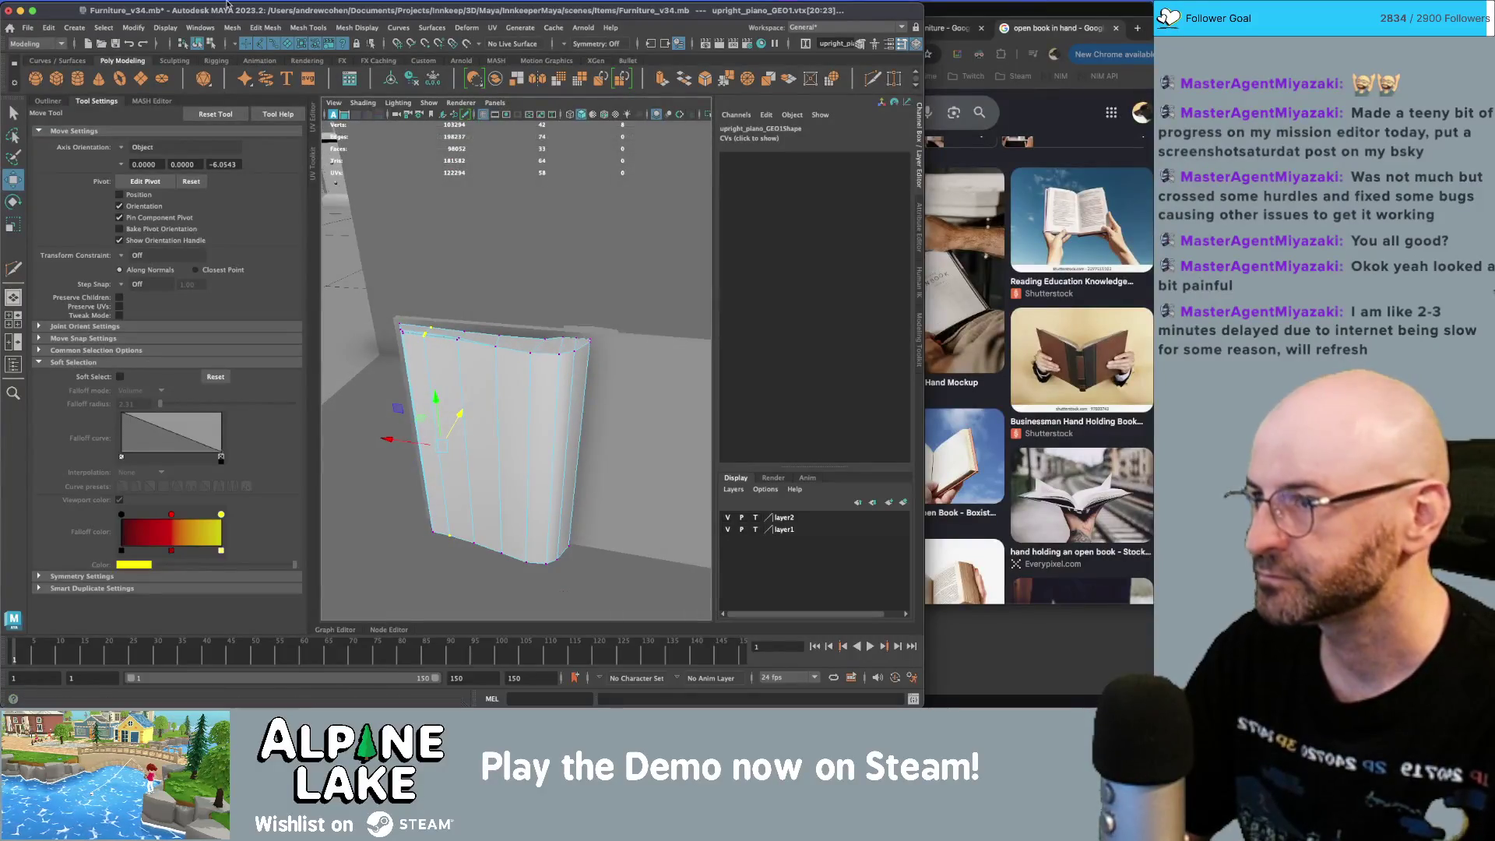
# - In object mode, duplicate the reshaped page again, mirror it to -1 X scale, then deselect
pyautogui.click(197, 43)
pyautogui.press('q')
pyautogui.click(436, 233)
pyautogui.moveTo(499, 327)
pyautogui.keyDown('alt'); pyautogui.mouseDown()
pyautogui.moveTo(536, 389)
pyautogui.moveTo(600, 403)
pyautogui.moveTo(549, 422)
pyautogui.moveTo(557, 410)
pyautogui.mouseUp(); pyautogui.keyUp('alt')
pyautogui.click(536, 387)
pyautogui.hotkey('ctrl', 'd')
pyautogui.press('r')
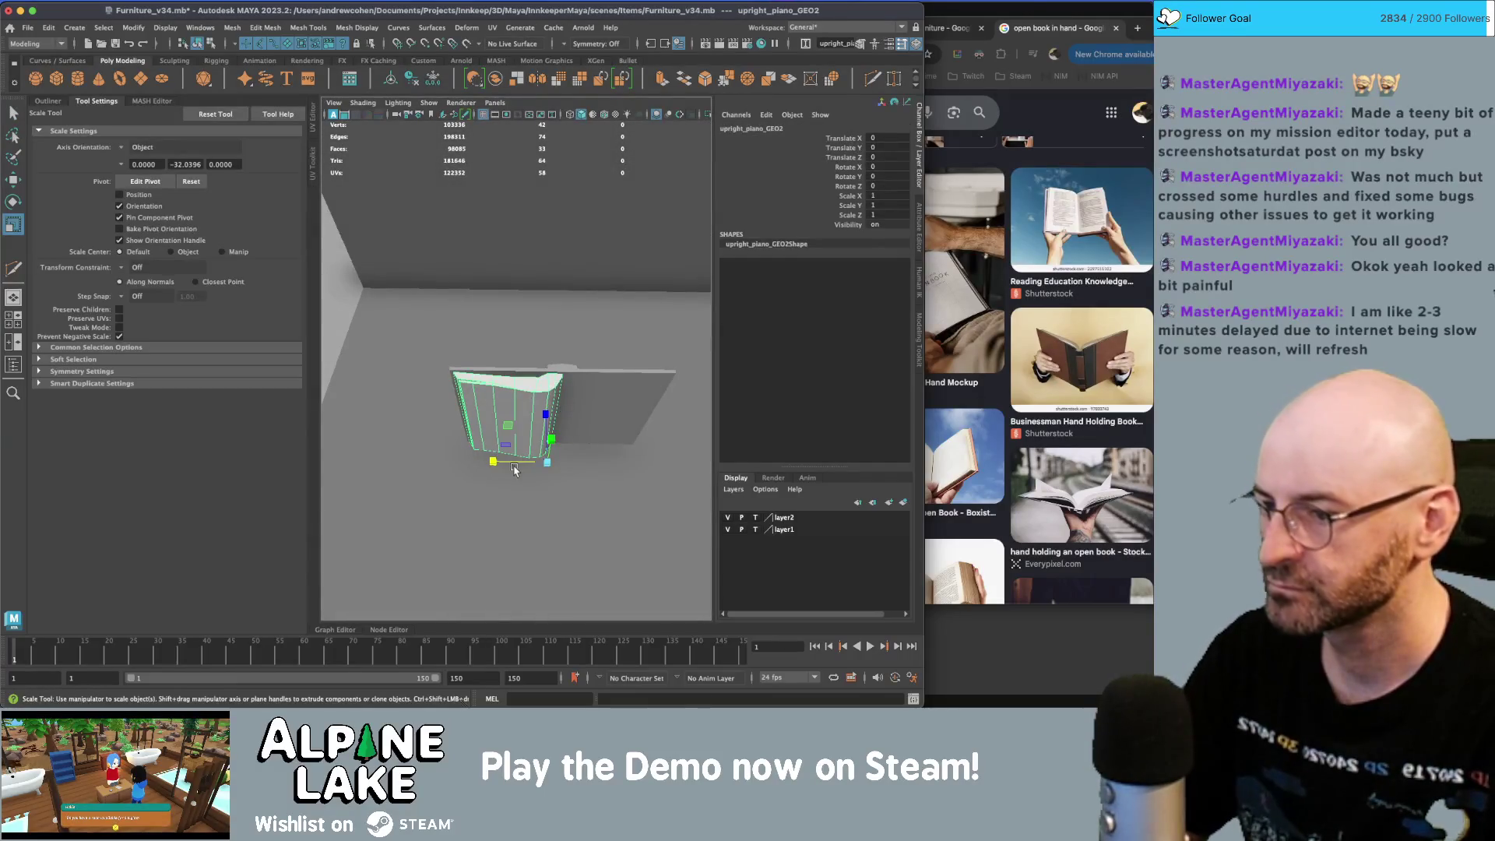
pyautogui.moveTo(492, 461)
pyautogui.keyDown('alt'); pyautogui.mouseDown()
pyautogui.moveTo(600, 417)
pyautogui.moveTo(517, 371)
pyautogui.moveTo(592, 420)
pyautogui.moveTo(634, 273)
pyautogui.moveTo(457, 347)
pyautogui.moveTo(540, 327)
pyautogui.moveTo(576, 366)
pyautogui.moveTo(540, 388)
pyautogui.mouseUp(); pyautogui.keyUp('alt')
pyautogui.press('q')
pyautogui.click(600, 417)
pyautogui.click(517, 372)
pyautogui.click(633, 273)
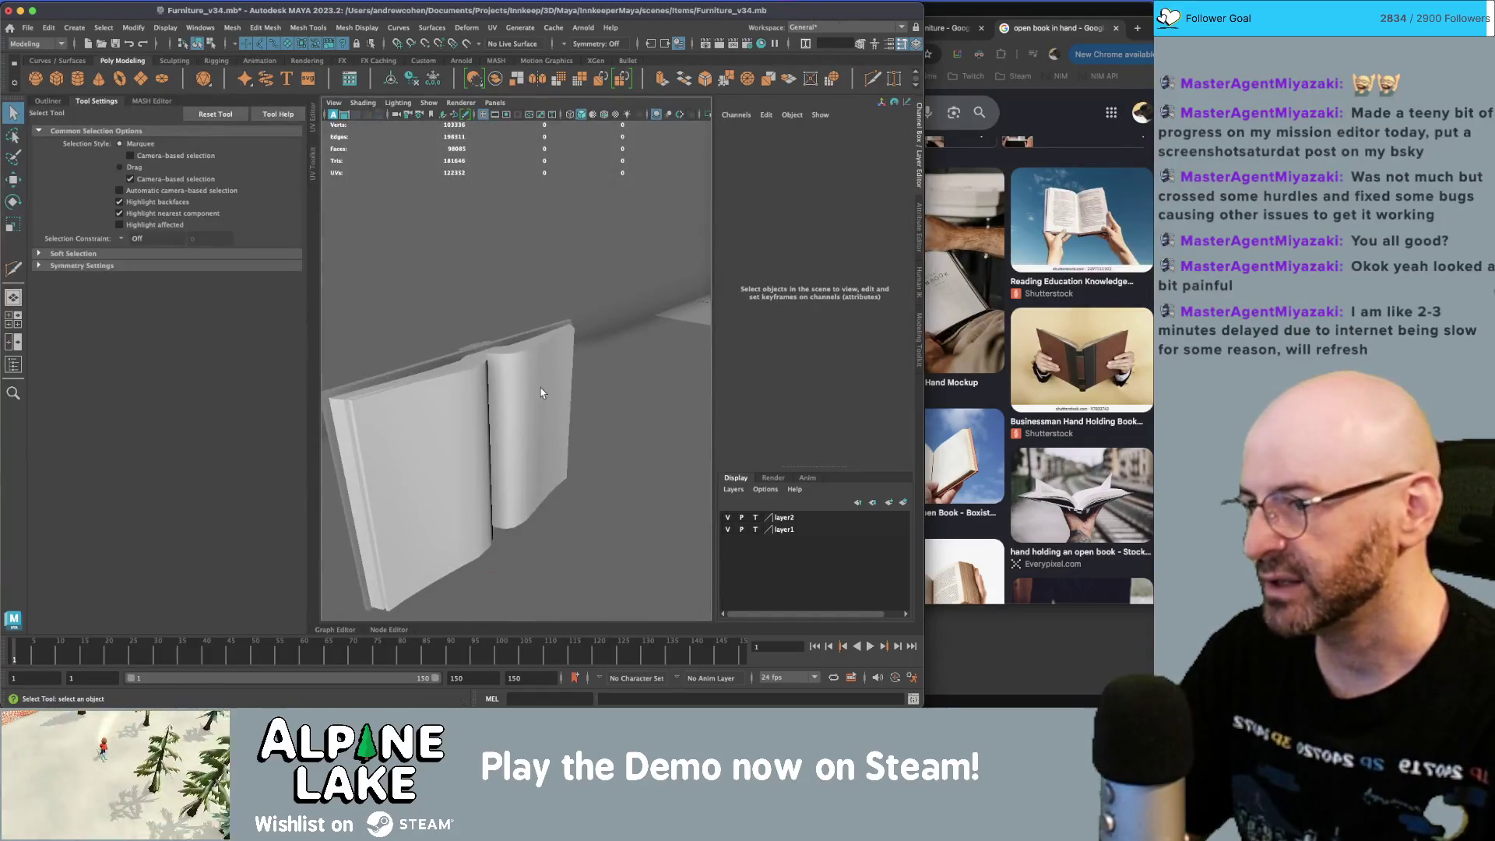
# - Delete the mirrored page copy and select the remaining page piece
pyautogui.click(537, 396)
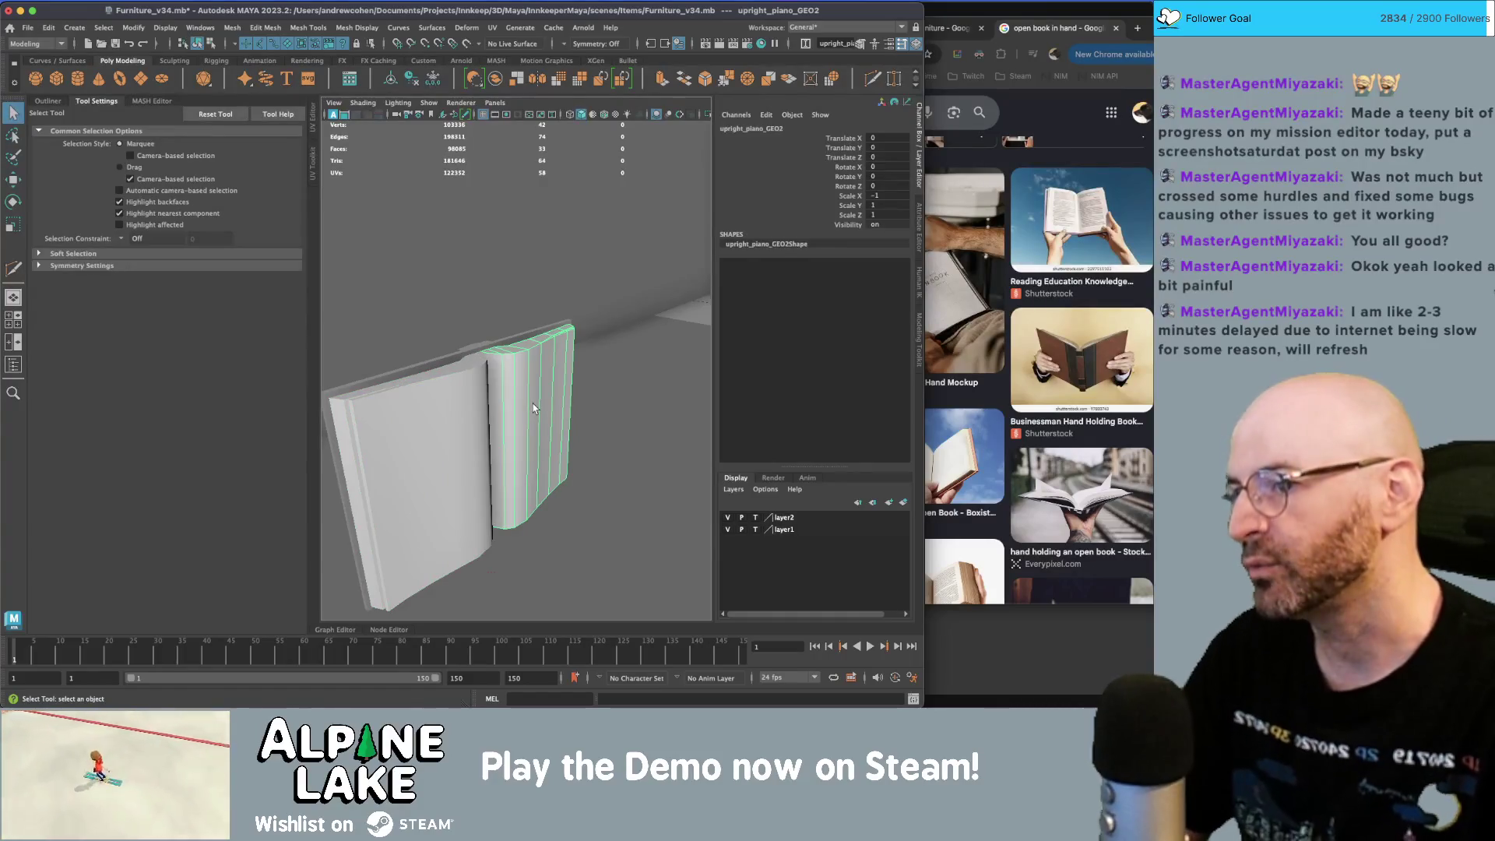
pyautogui.press('Delete')
pyautogui.click(477, 403)
pyautogui.keyDown('alt'); pyautogui.moveTo(476, 404); pyautogui.dragTo(532, 403); pyautogui.keyUp('alt')
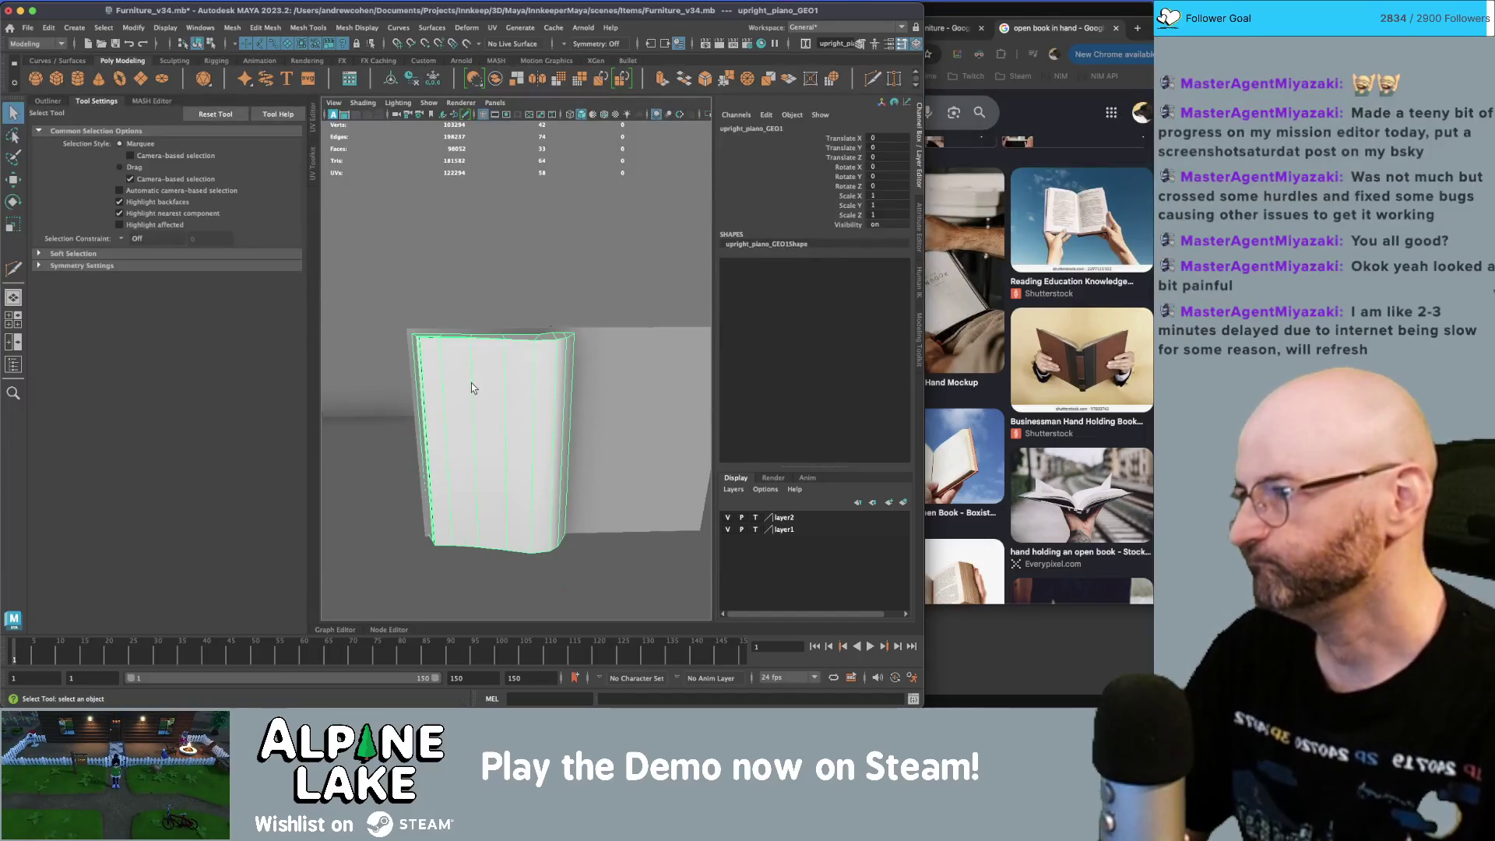
pyautogui.keyDown('alt'); pyautogui.moveTo(477, 434); pyautogui.dragTo(588, 379); pyautogui.keyUp('alt')
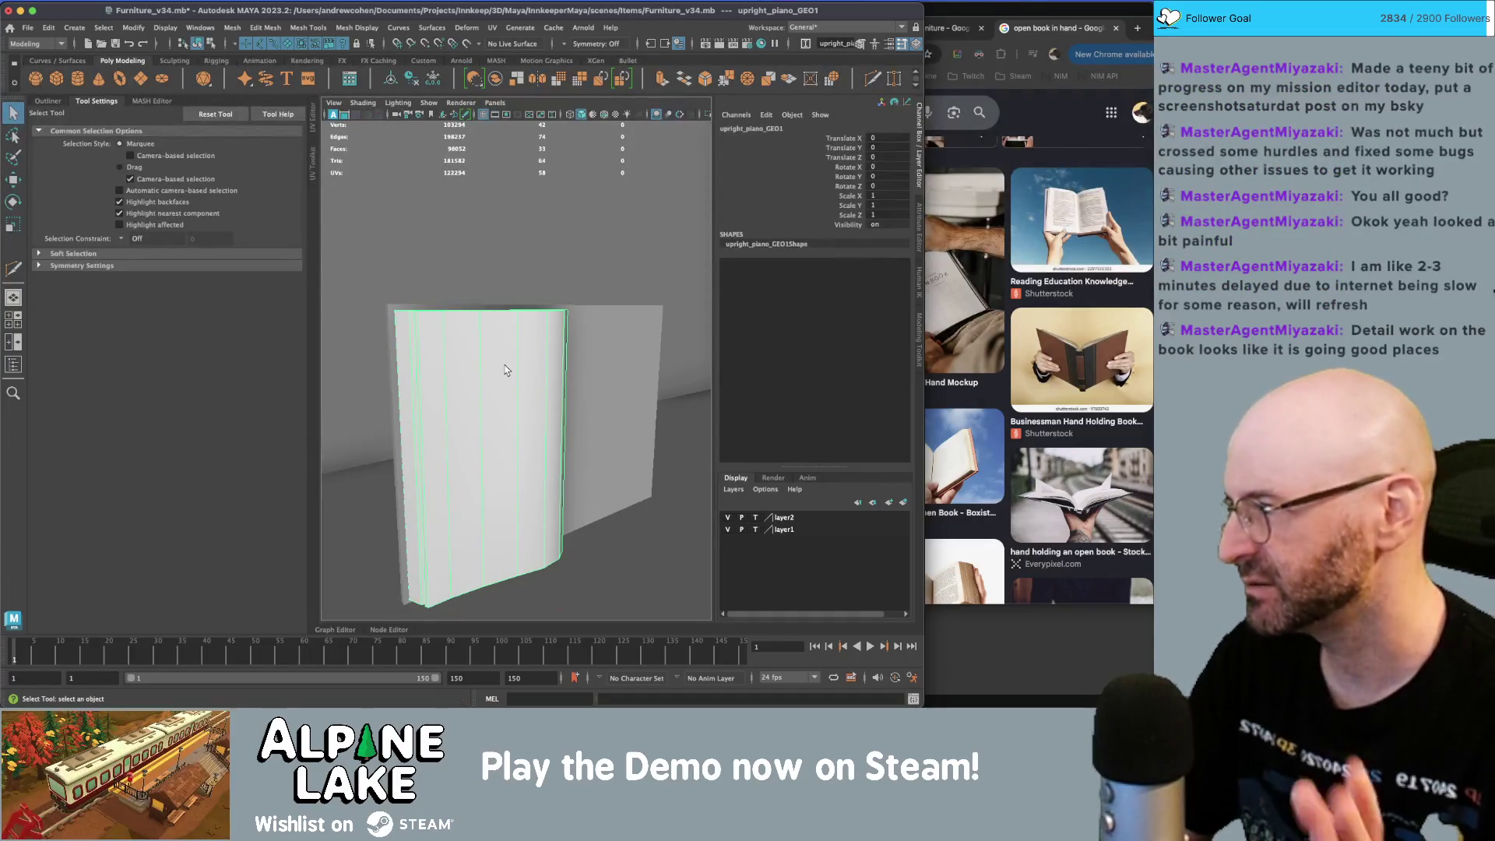
pyautogui.keyDown('alt'); pyautogui.moveTo(522, 367); pyautogui.dragTo(469, 385); pyautogui.keyUp('alt')
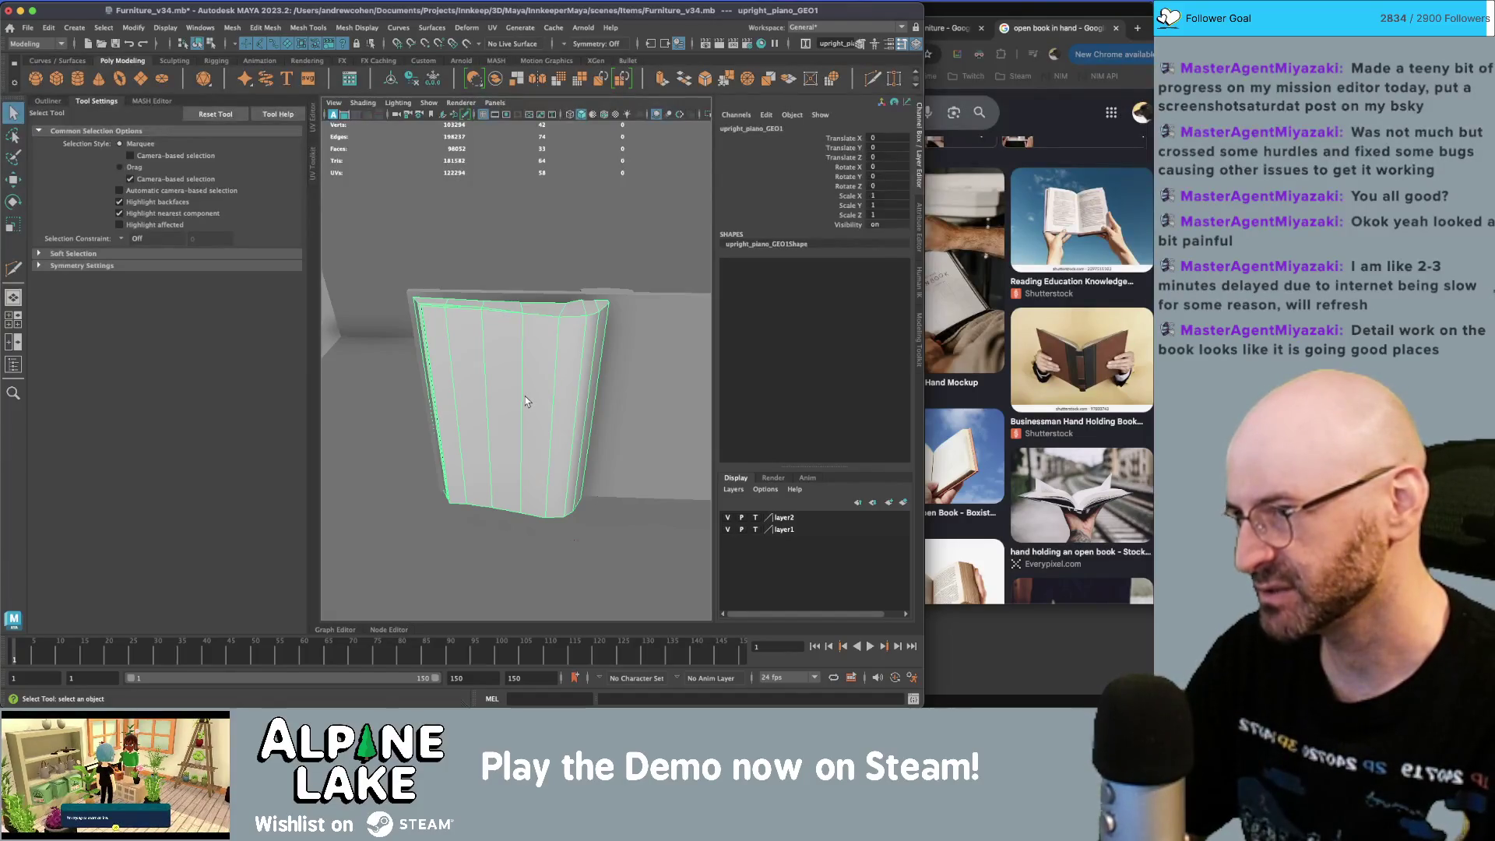
# - In face mode, select strips and loops of faces on the page
pyautogui.click(211, 43)
pyautogui.click(288, 43)
pyautogui.click(478, 342)
pyautogui.click(477, 342)
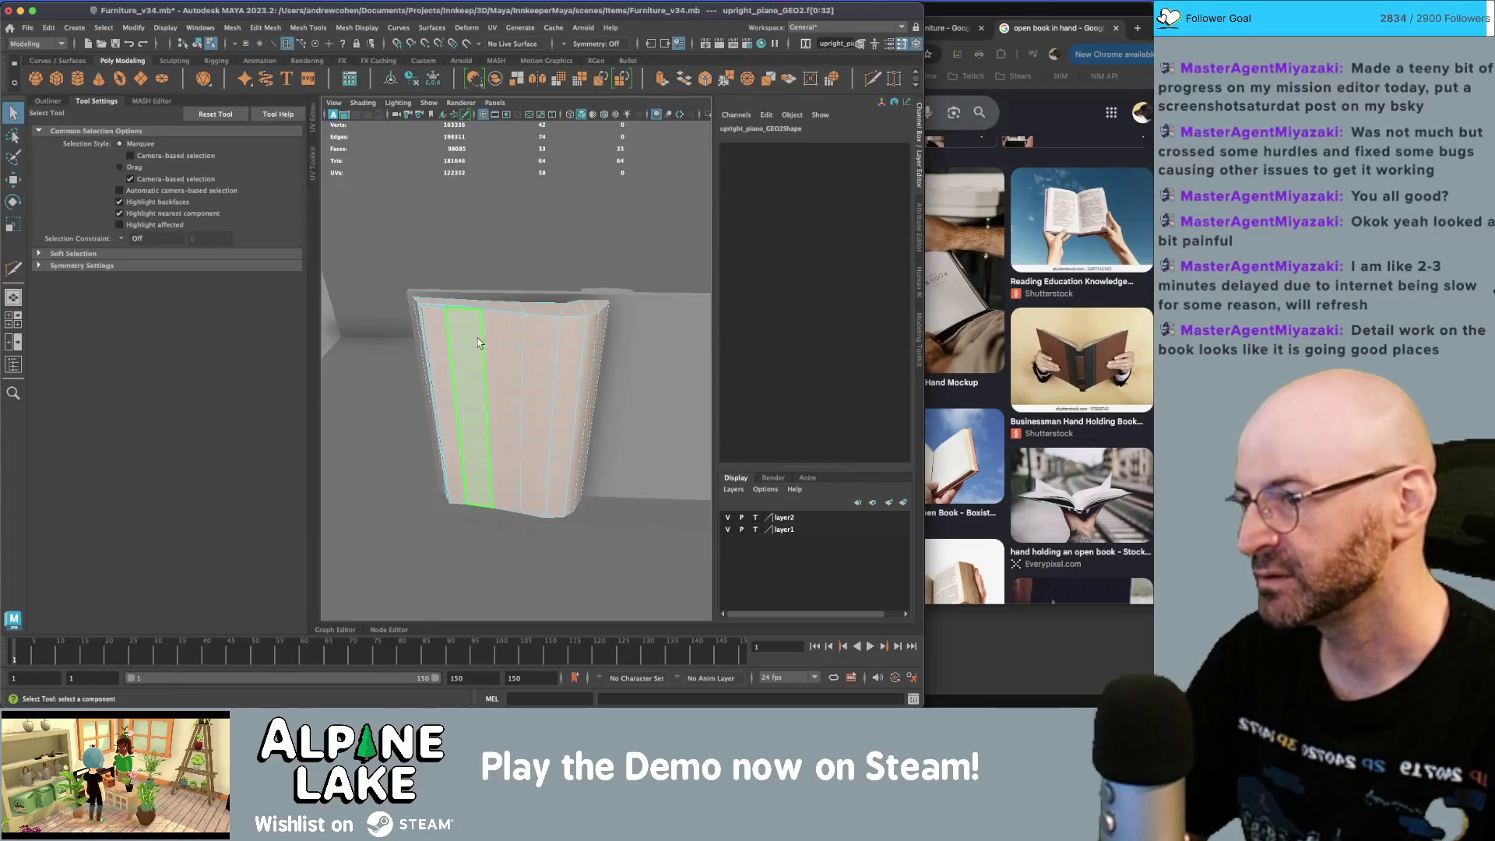
pyautogui.keyDown('alt'); pyautogui.moveTo(450, 356); pyautogui.dragTo(471, 374); pyautogui.keyUp('alt')
pyautogui.click(472, 379)
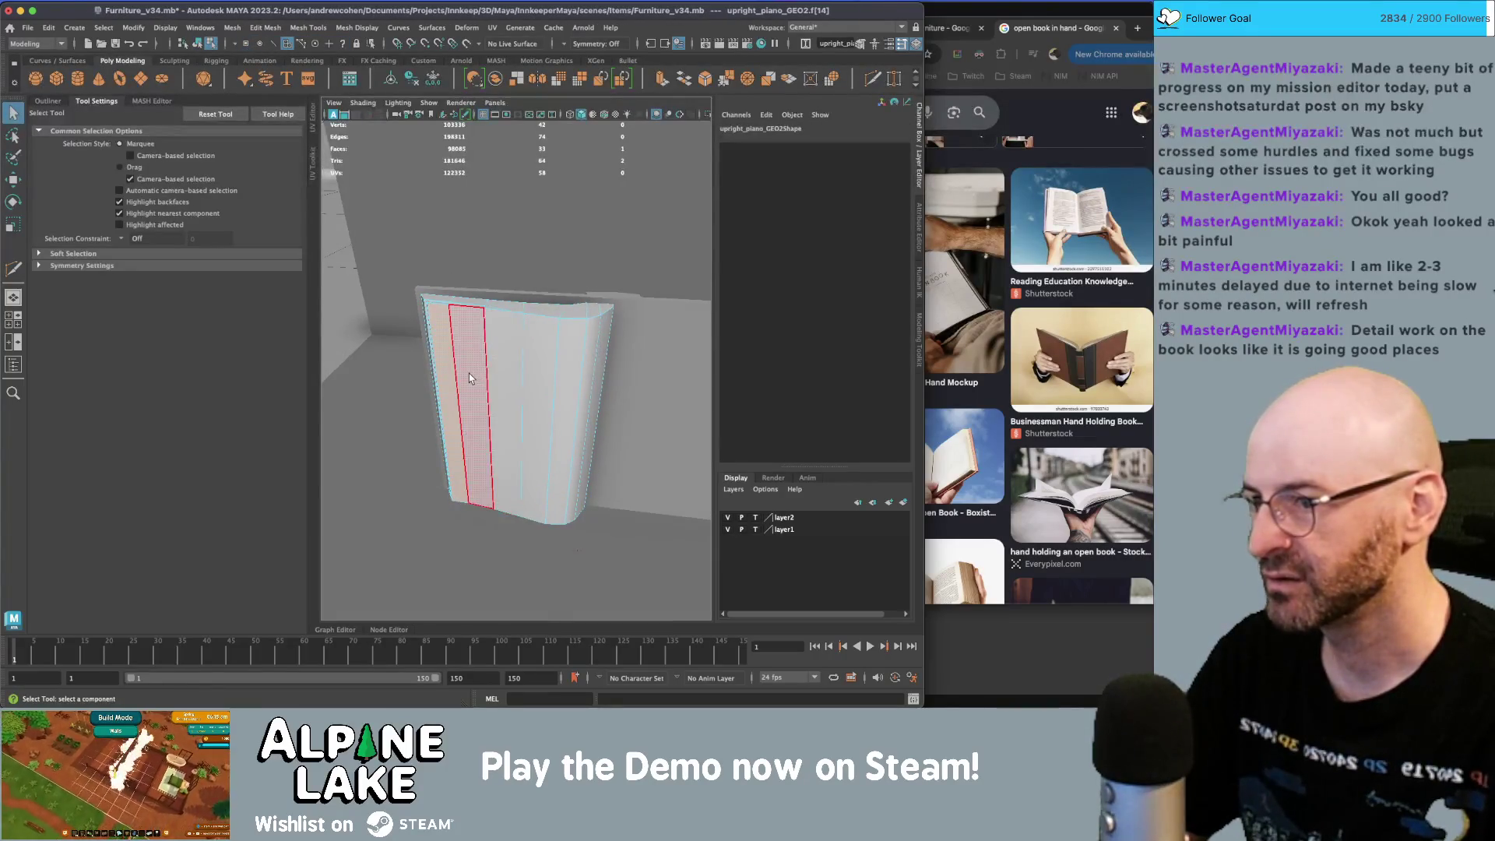
pyautogui.doubleClick(556, 393)
pyautogui.keyDown('alt'); pyautogui.moveTo(555, 393); pyautogui.dragTo(363, 250); pyautogui.keyUp('alt')
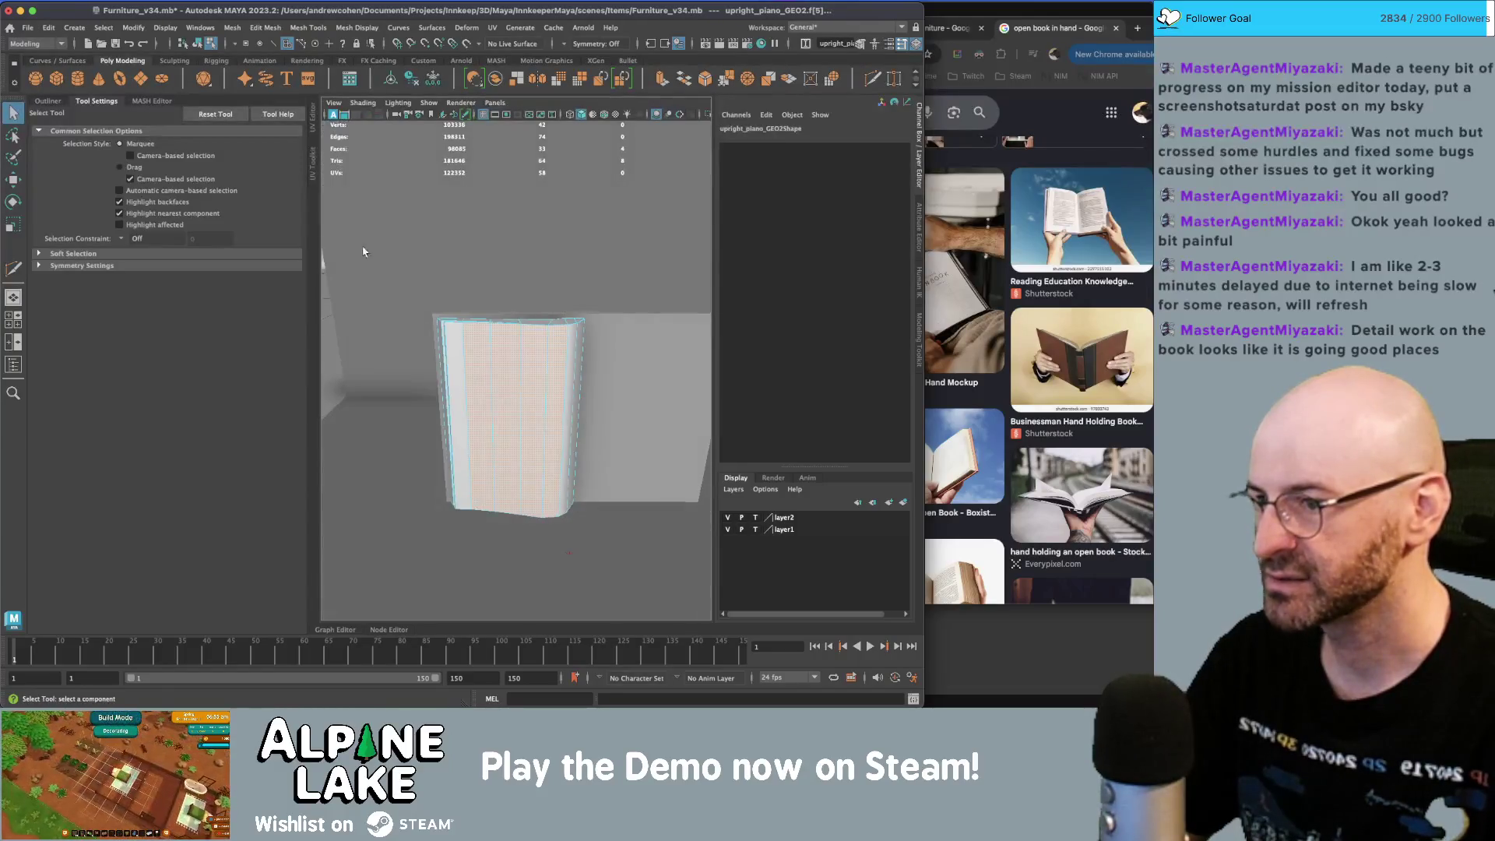
# - Squash a vertical strip of four block faces slightly in height
pyautogui.click(683, 594)
pyautogui.click(506, 389)
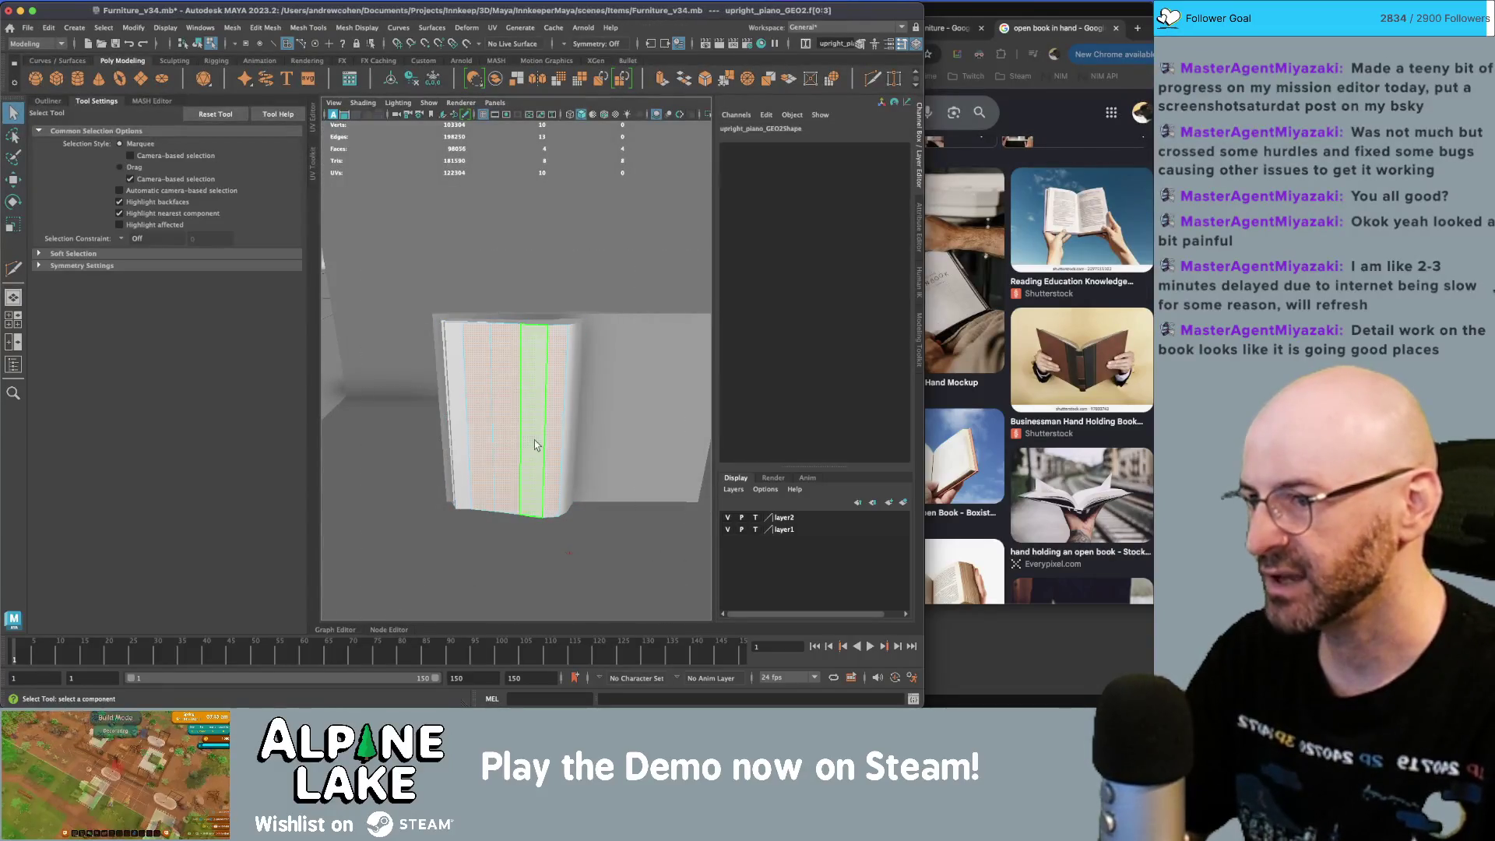
pyautogui.press('r')
pyautogui.moveTo(515, 381)
pyautogui.mouseDown()
pyautogui.moveTo(482, 397)
pyautogui.moveTo(499, 374)
pyautogui.mouseUp()
pyautogui.keyDown('shift'); pyautogui.moveTo(498, 374); pyautogui.dragTo(476, 435, button='right'); pyautogui.keyUp('shift')
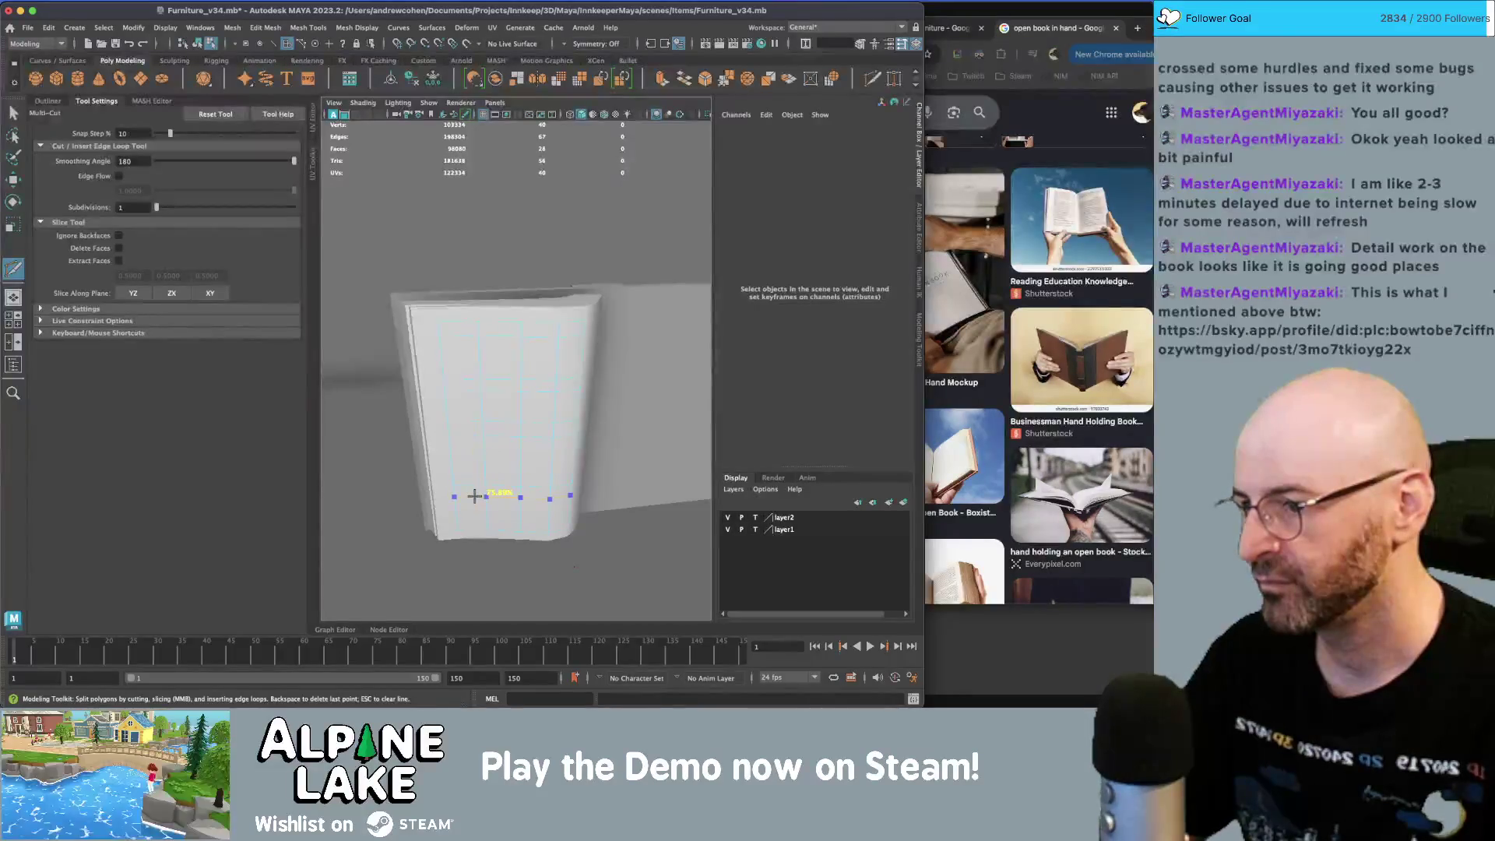
pyautogui.press('q')
# - Delete the leftover faces and strips so only two rectangular blocks remain
pyautogui.moveTo(501, 350)
pyautogui.keyDown('alt'); pyautogui.mouseDown()
pyautogui.moveTo(490, 269)
pyautogui.moveTo(459, 323)
pyautogui.mouseUp(); pyautogui.keyUp('alt')
pyautogui.click(463, 330)
pyautogui.press('Delete')
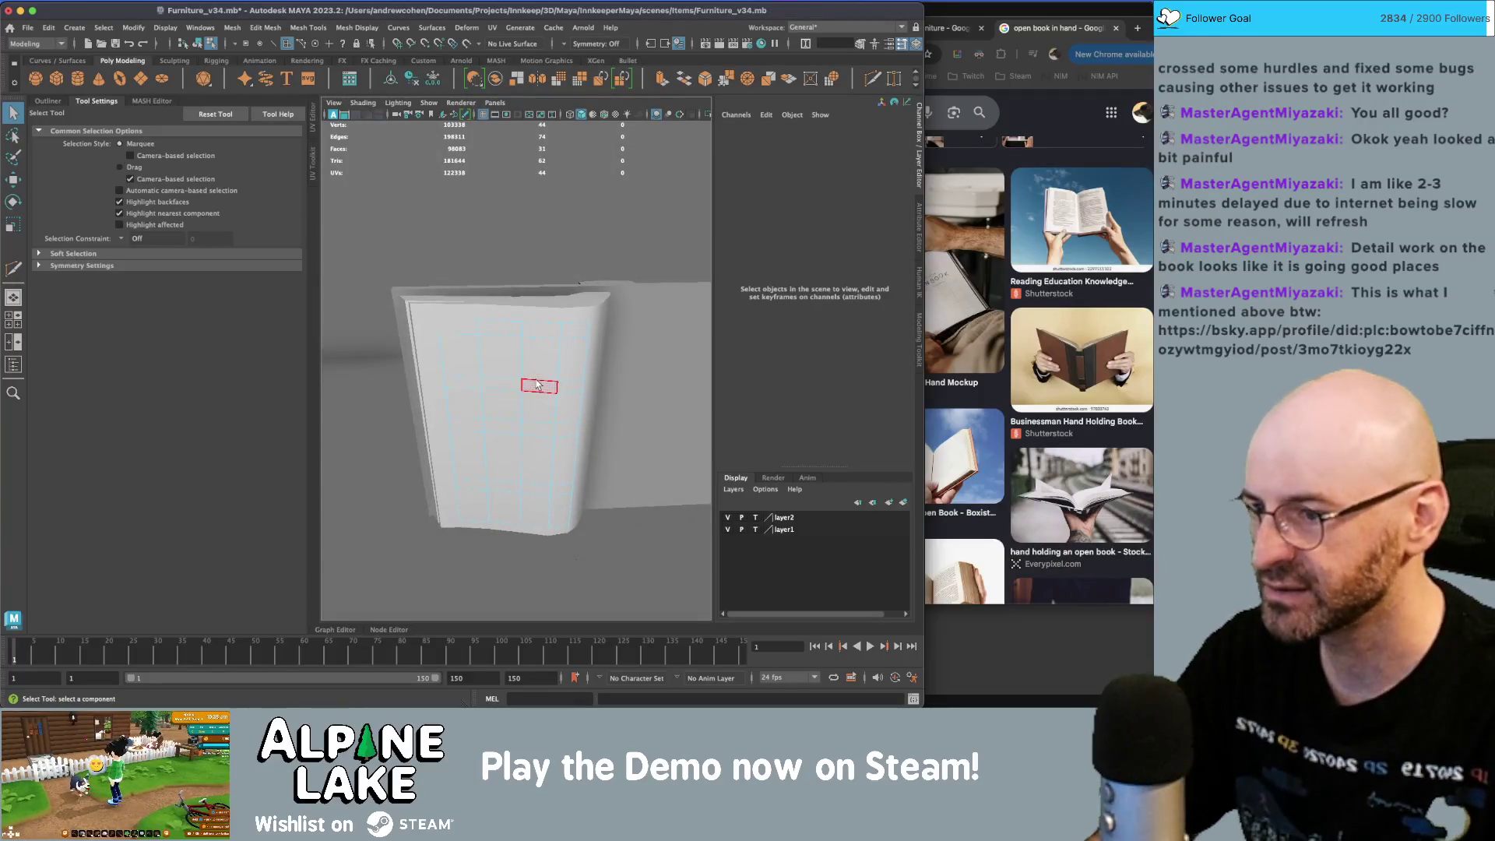
pyautogui.moveTo(523, 380); pyautogui.dragTo(560, 391)
pyautogui.press('Delete')
pyautogui.click(549, 405)
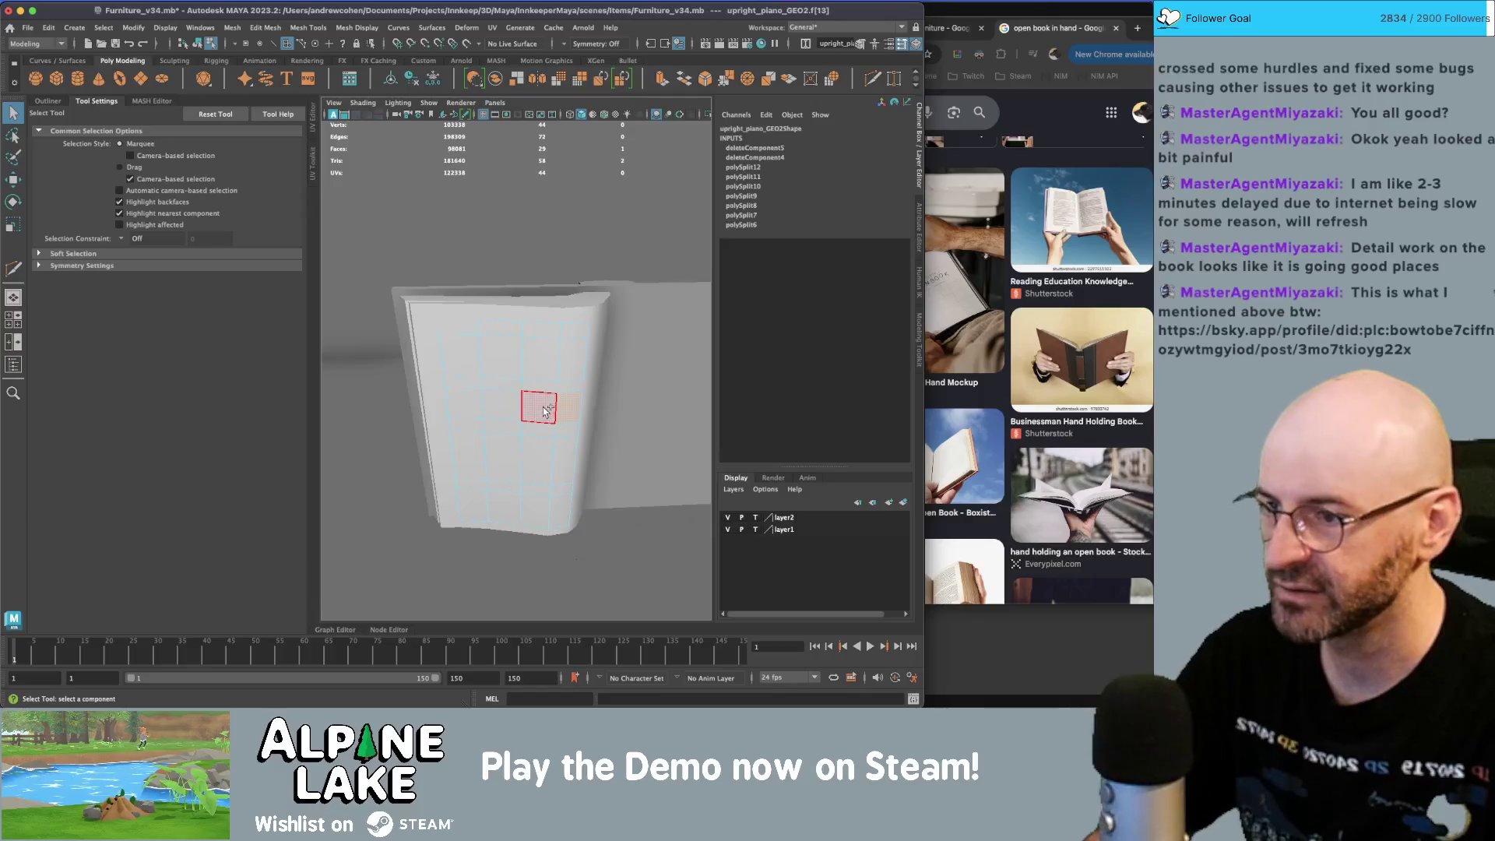
pyautogui.press('Delete')
pyautogui.press('Delete')
pyautogui.click(527, 481)
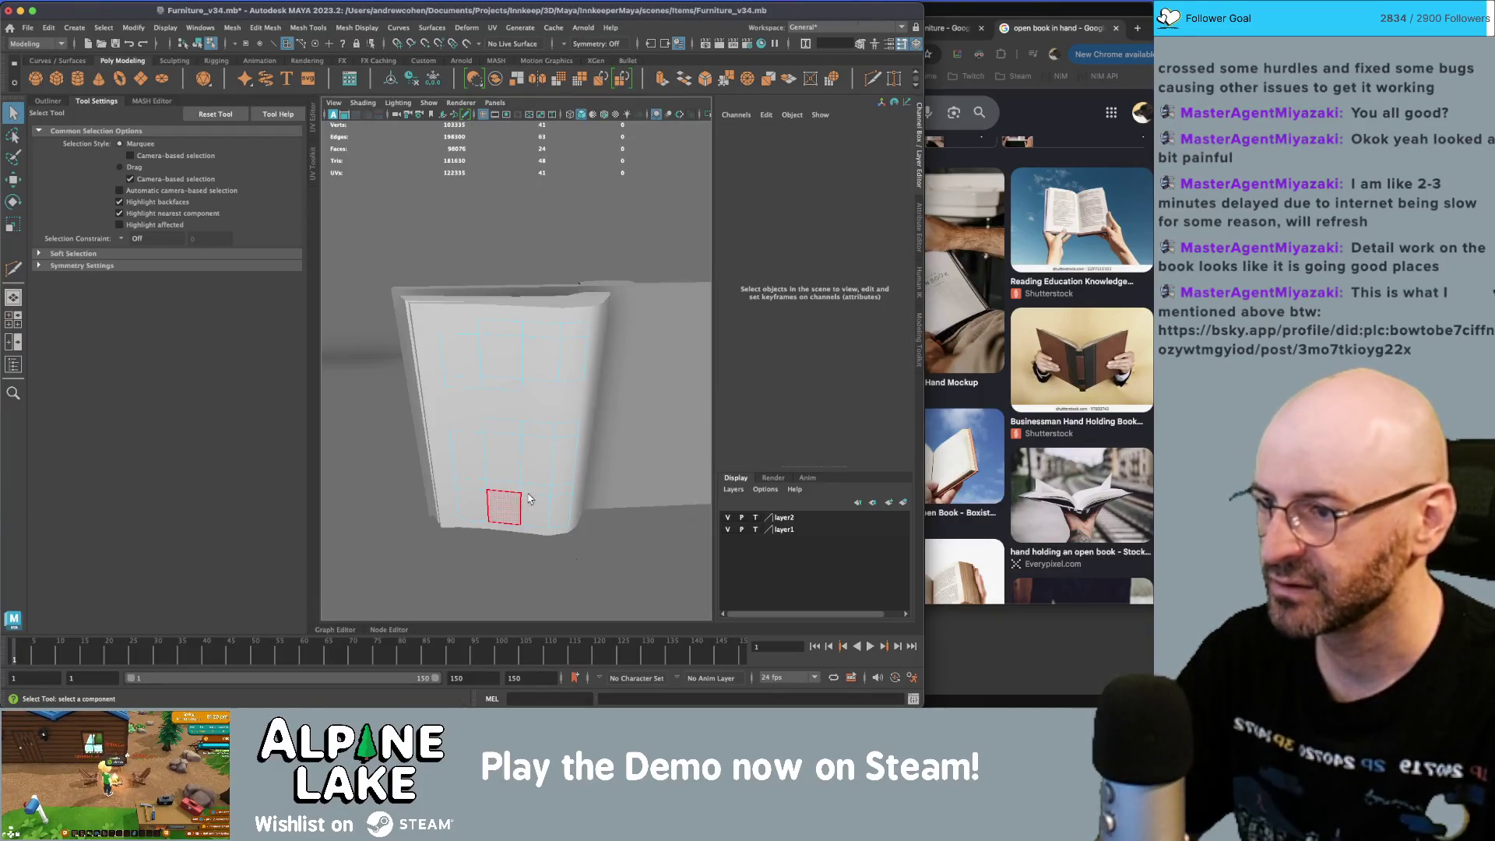
pyautogui.moveTo(504, 492); pyautogui.dragTo(528, 513)
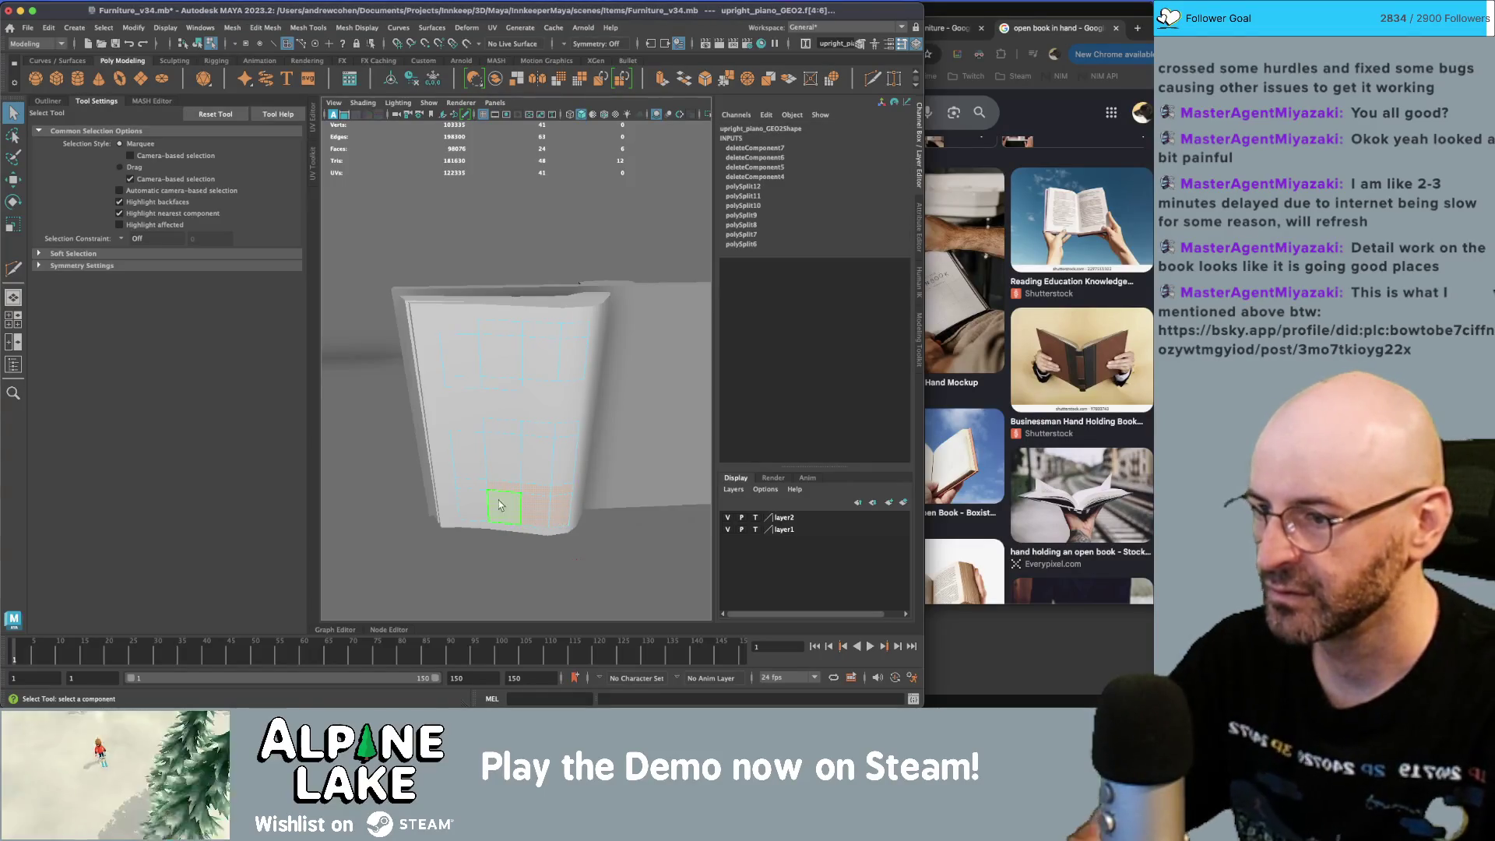
pyautogui.press('Delete')
pyautogui.click(473, 504)
pyautogui.press('Delete')
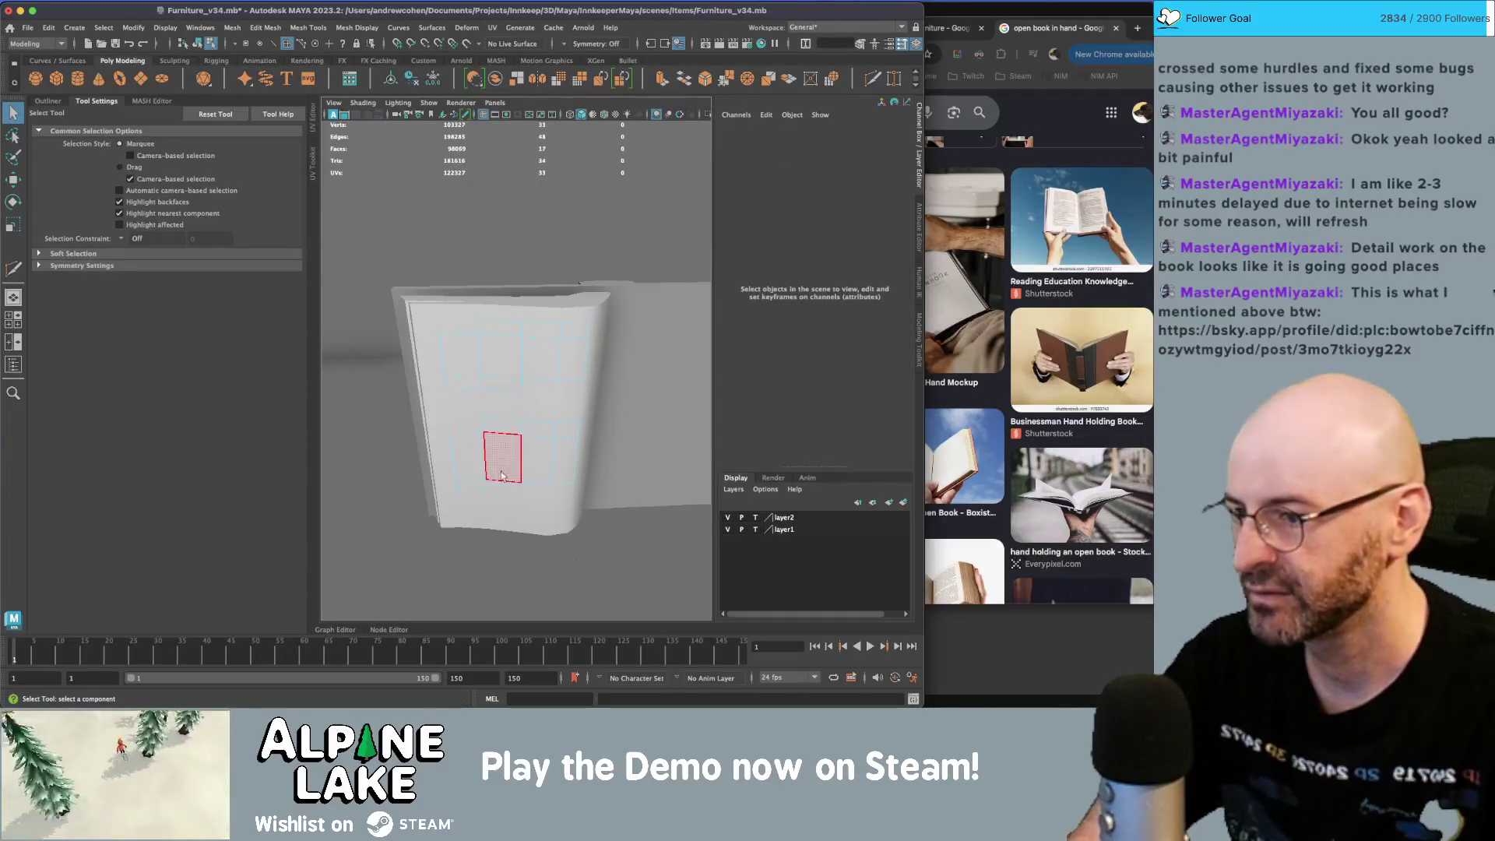
# - Lower the music-block object in Y onto the page
pyautogui.moveTo(456, 331)
pyautogui.mouseDown()
pyautogui.moveTo(545, 383)
pyautogui.moveTo(580, 486)
pyautogui.mouseUp()
pyautogui.press('w')
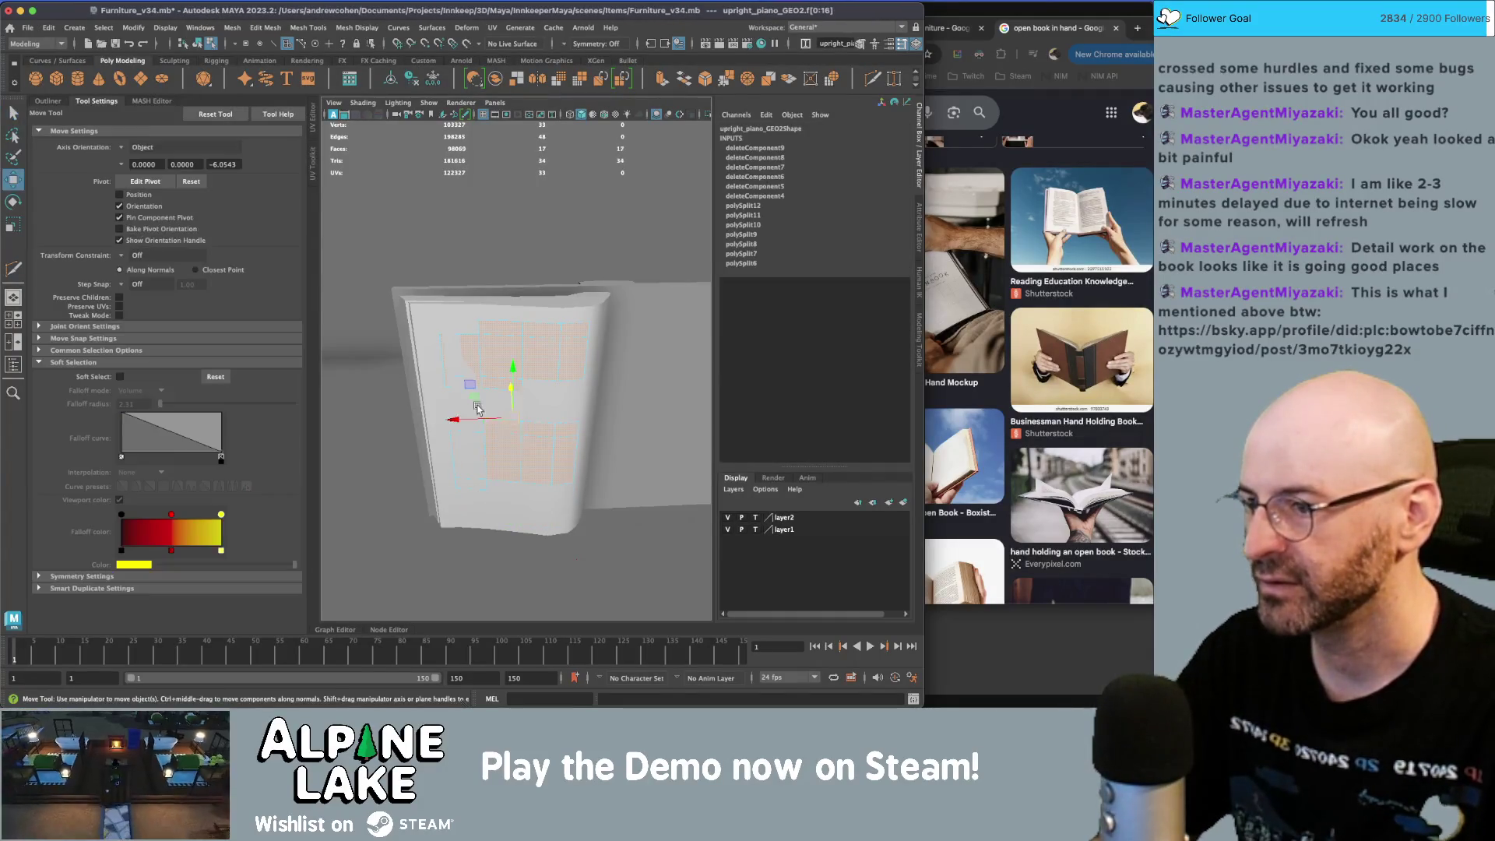
pyautogui.keyDown('alt'); pyautogui.moveTo(477, 410); pyautogui.dragTo(492, 352); pyautogui.keyUp('alt')
pyautogui.click(198, 42)
pyautogui.press('q')
pyautogui.click(495, 360)
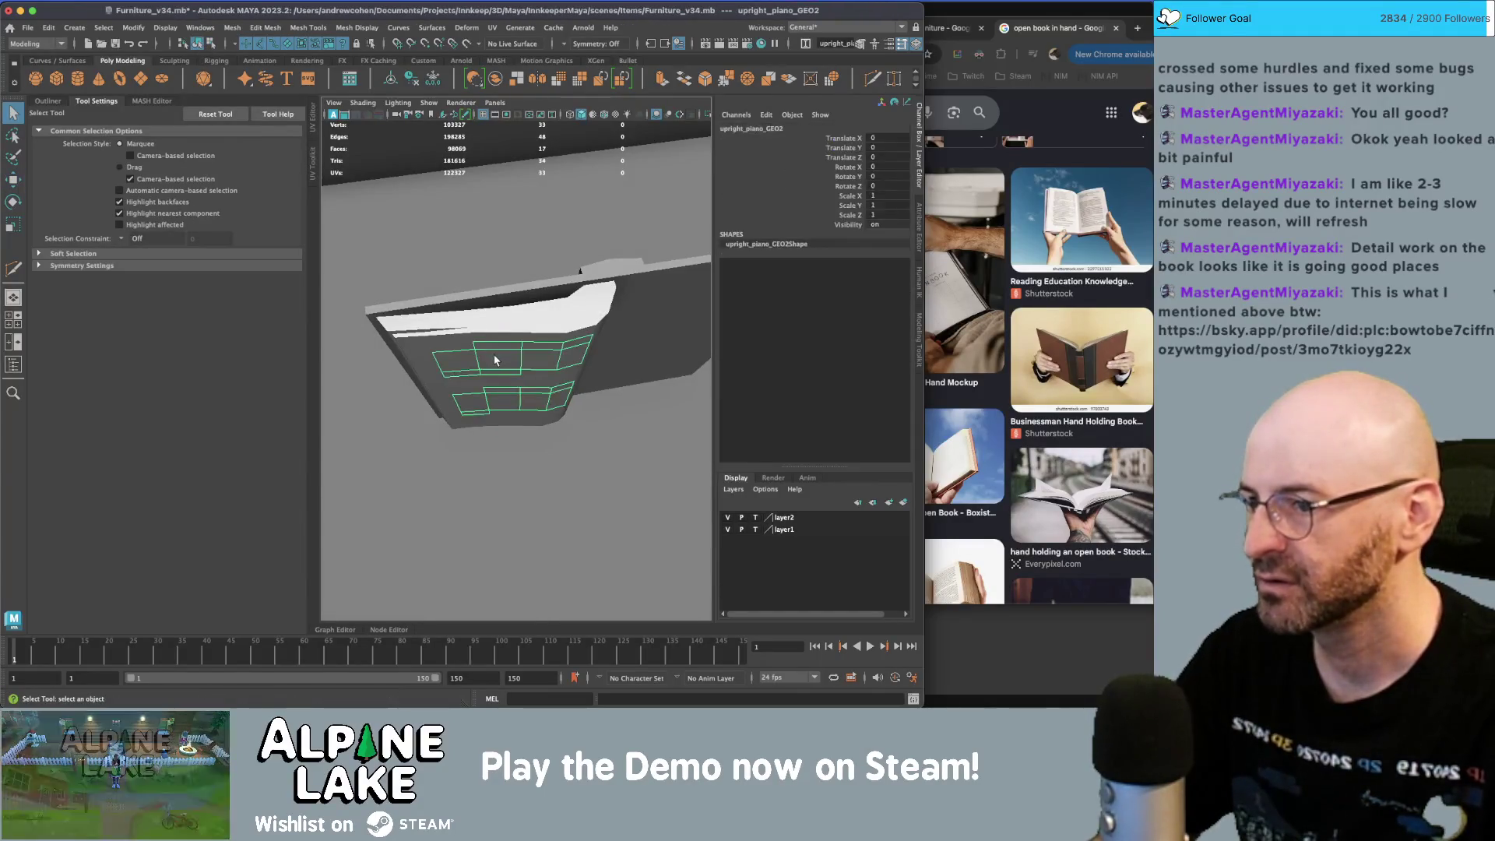
pyautogui.keyDown('alt'); pyautogui.moveTo(495, 360); pyautogui.dragTo(489, 285); pyautogui.keyUp('alt')
pyautogui.press('w')
pyautogui.moveTo(518, 418); pyautogui.dragTo(512, 382)
pyautogui.press('r')
pyautogui.hotkey('ctrl', 'z')
# - Squash the upper blocks' vertices vertically and move the lower block's bottom vertex row
pyautogui.press('q')
pyautogui.moveTo(483, 382); pyautogui.dragTo(433, 379, button='right')
pyautogui.moveTo(431, 358); pyautogui.dragTo(610, 415)
pyautogui.press('r')
pyautogui.moveTo(512, 362); pyautogui.dragTo(514, 342)
pyautogui.press('q')
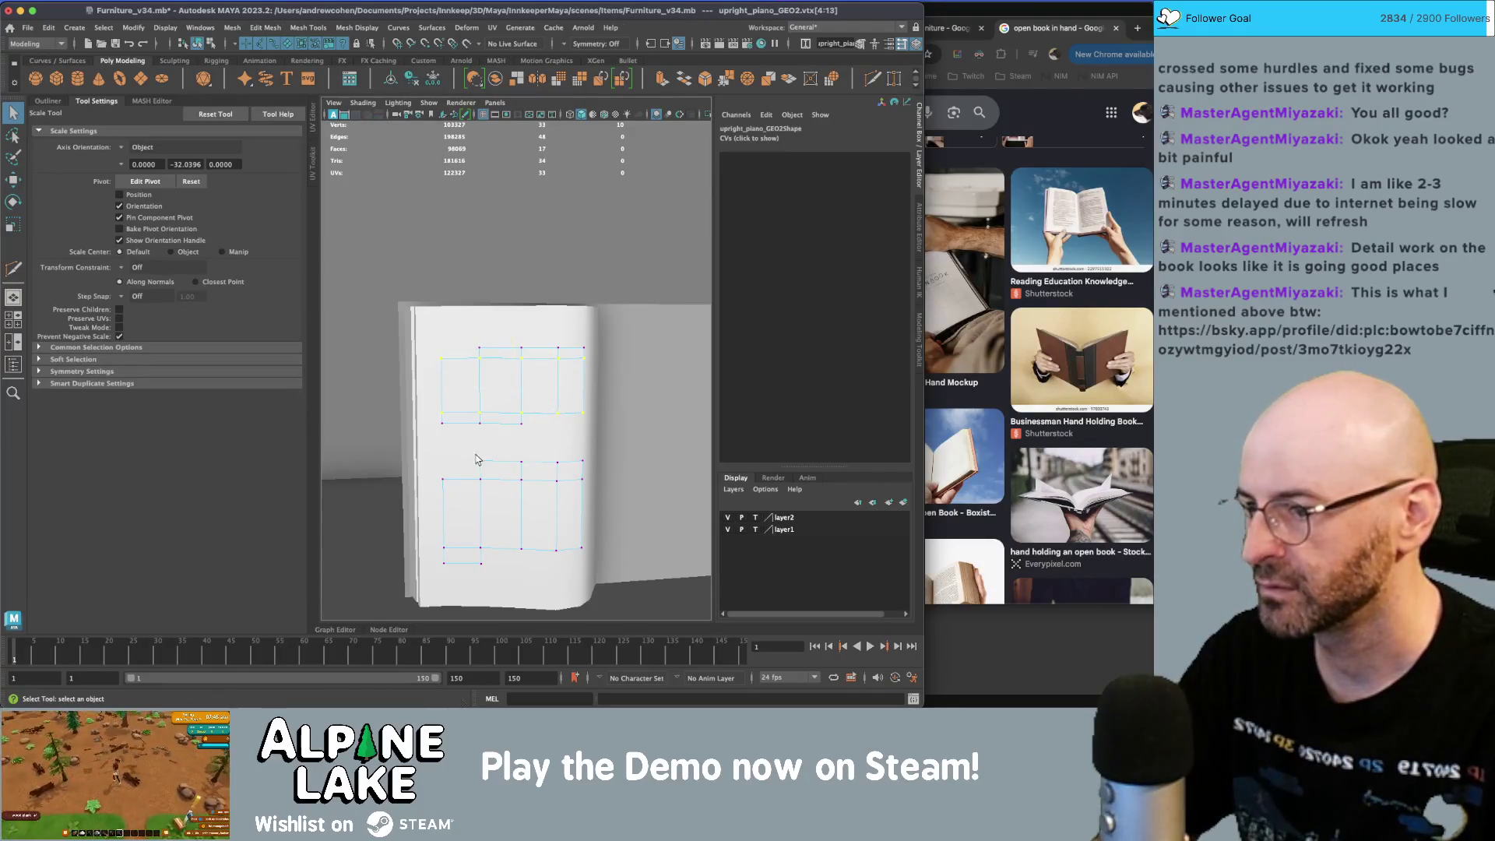
pyautogui.moveTo(621, 543); pyautogui.dragTo(622, 543)
pyautogui.press('w')
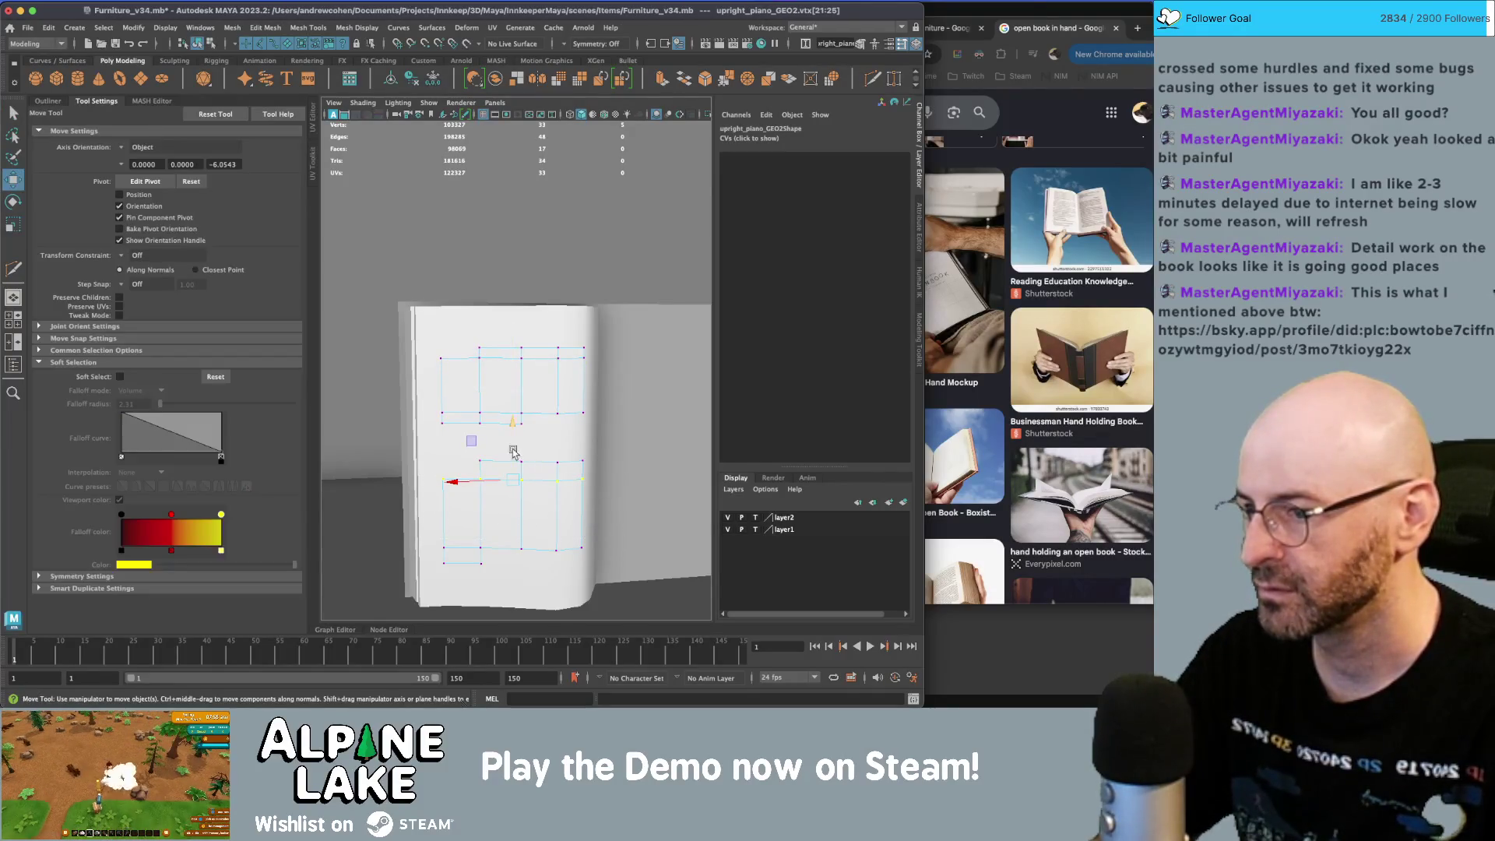
pyautogui.press('q')
pyautogui.moveTo(409, 533)
pyautogui.mouseDown()
pyautogui.moveTo(634, 540)
pyautogui.moveTo(635, 553)
pyautogui.mouseUp()
pyautogui.press('w')
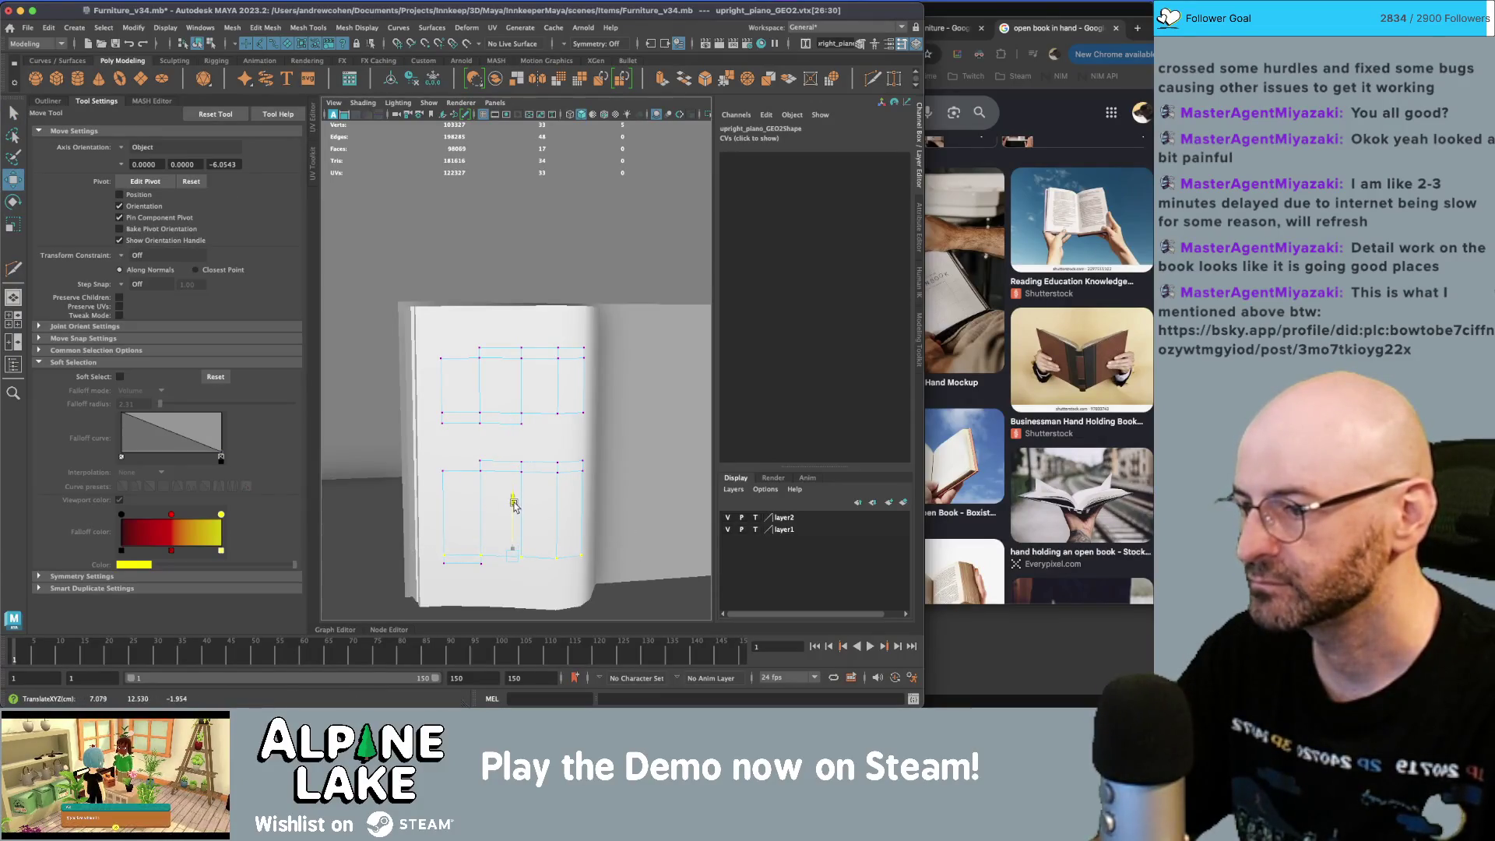
pyautogui.press('q')
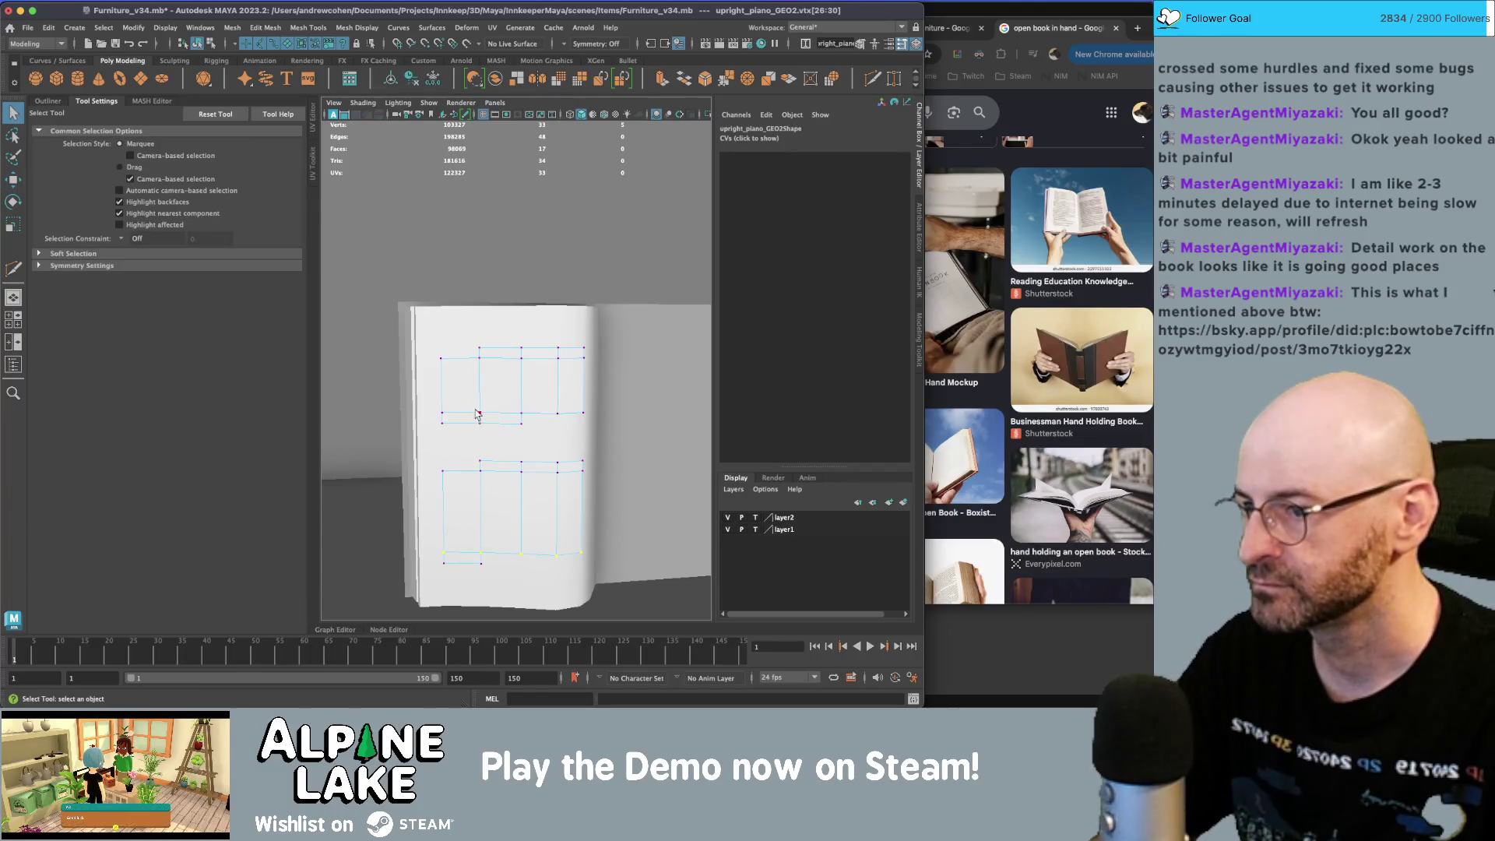
# - Select the music-block object and show its UV shells over the ColorPalette_Large texture
pyautogui.click(197, 44)
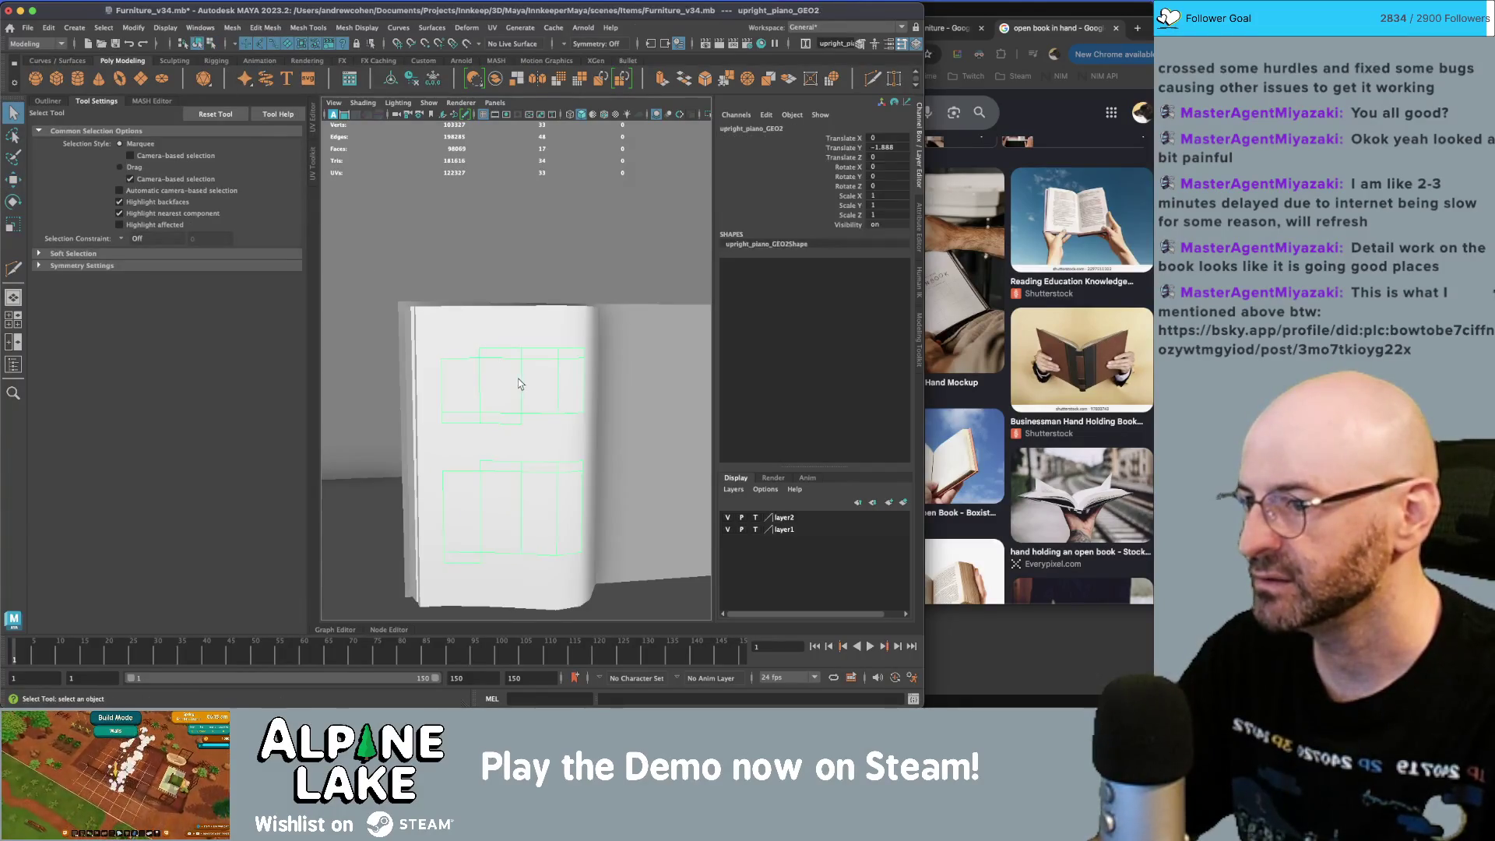
pyautogui.keyDown('alt'); pyautogui.moveTo(525, 384); pyautogui.dragTo(540, 391); pyautogui.keyUp('alt')
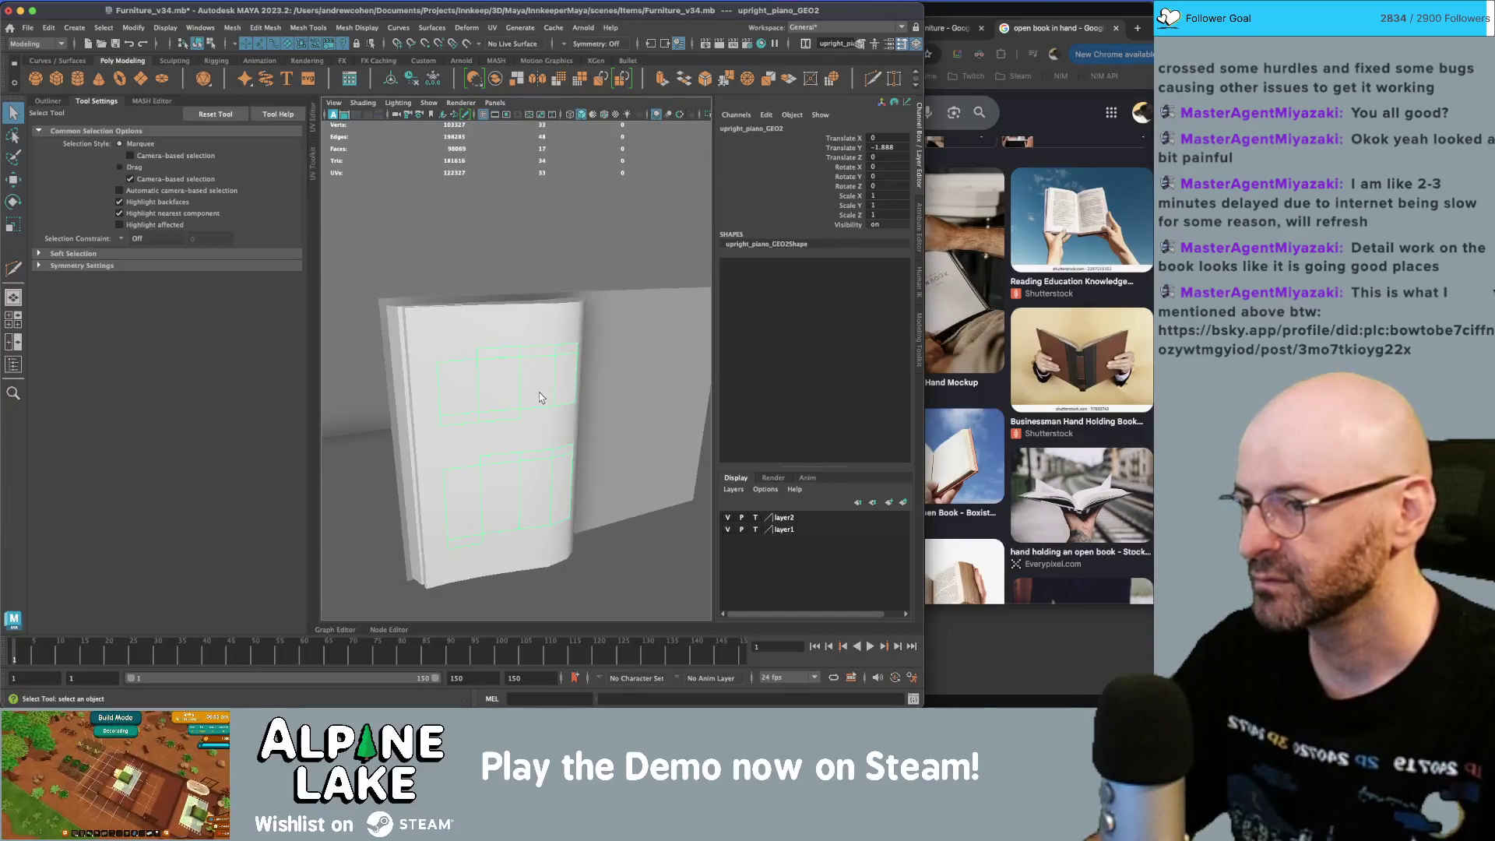
pyautogui.hotkey('ctrl', 'u')
pyautogui.moveTo(447, 435); pyautogui.dragTo(483, 295, button='right')
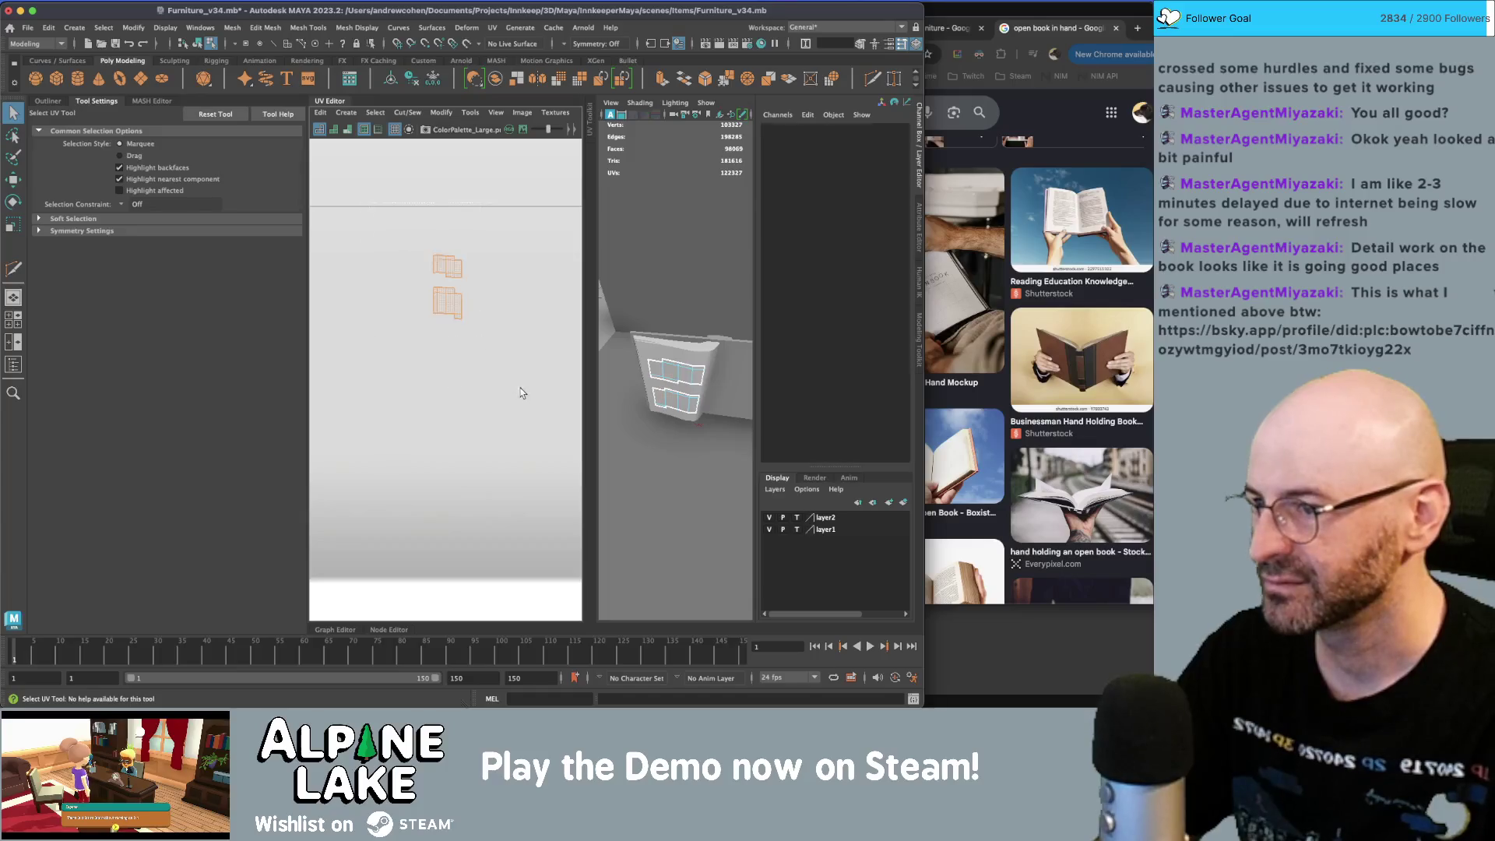
# - Move the block UVs onto a dark grey palette swatch and deselect
pyautogui.press('w')
pyautogui.click(457, 405)
pyautogui.click(197, 43)
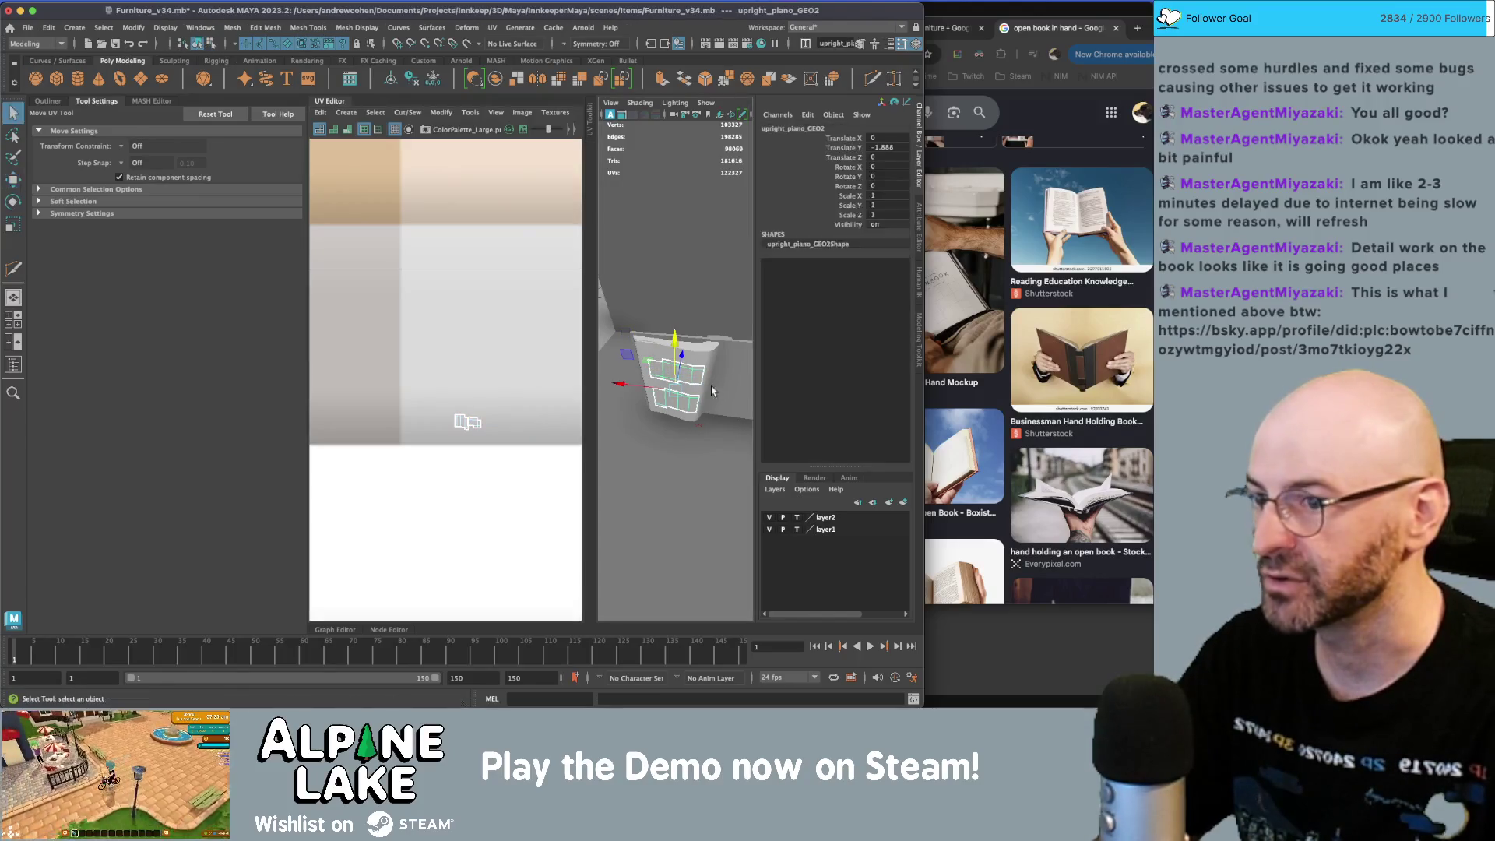
pyautogui.press('q')
pyautogui.click(674, 381)
# - Check the book in wireframe and lit shading, then close the UV Editor panel
pyautogui.keyDown('alt'); pyautogui.moveTo(674, 382); pyautogui.dragTo(670, 367); pyautogui.keyUp('alt')
pyautogui.press('4')
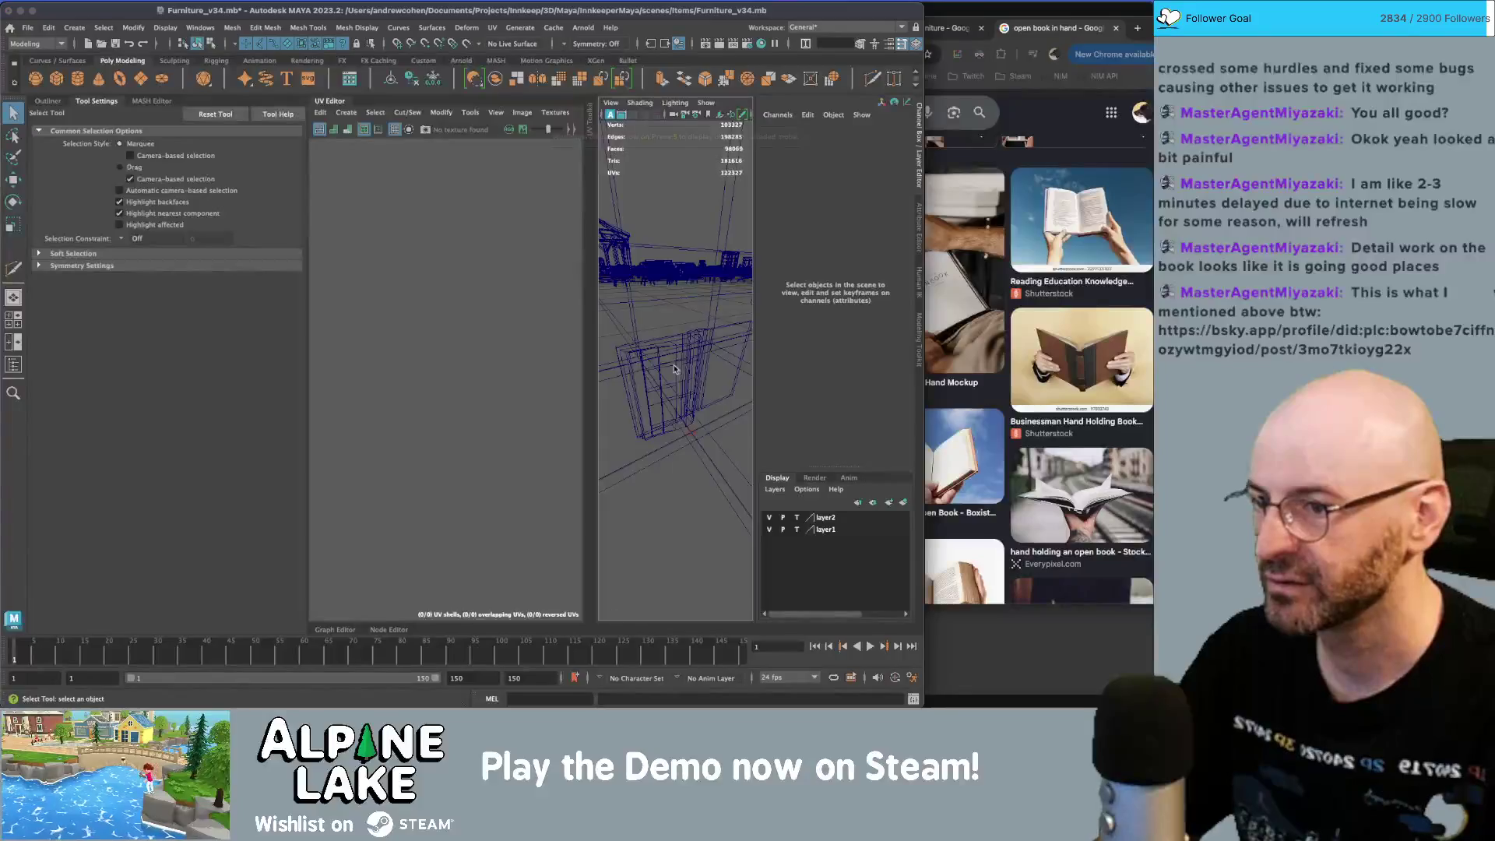
pyautogui.press('5')
pyautogui.press('7')
pyautogui.scroll(-5, 684, 360)
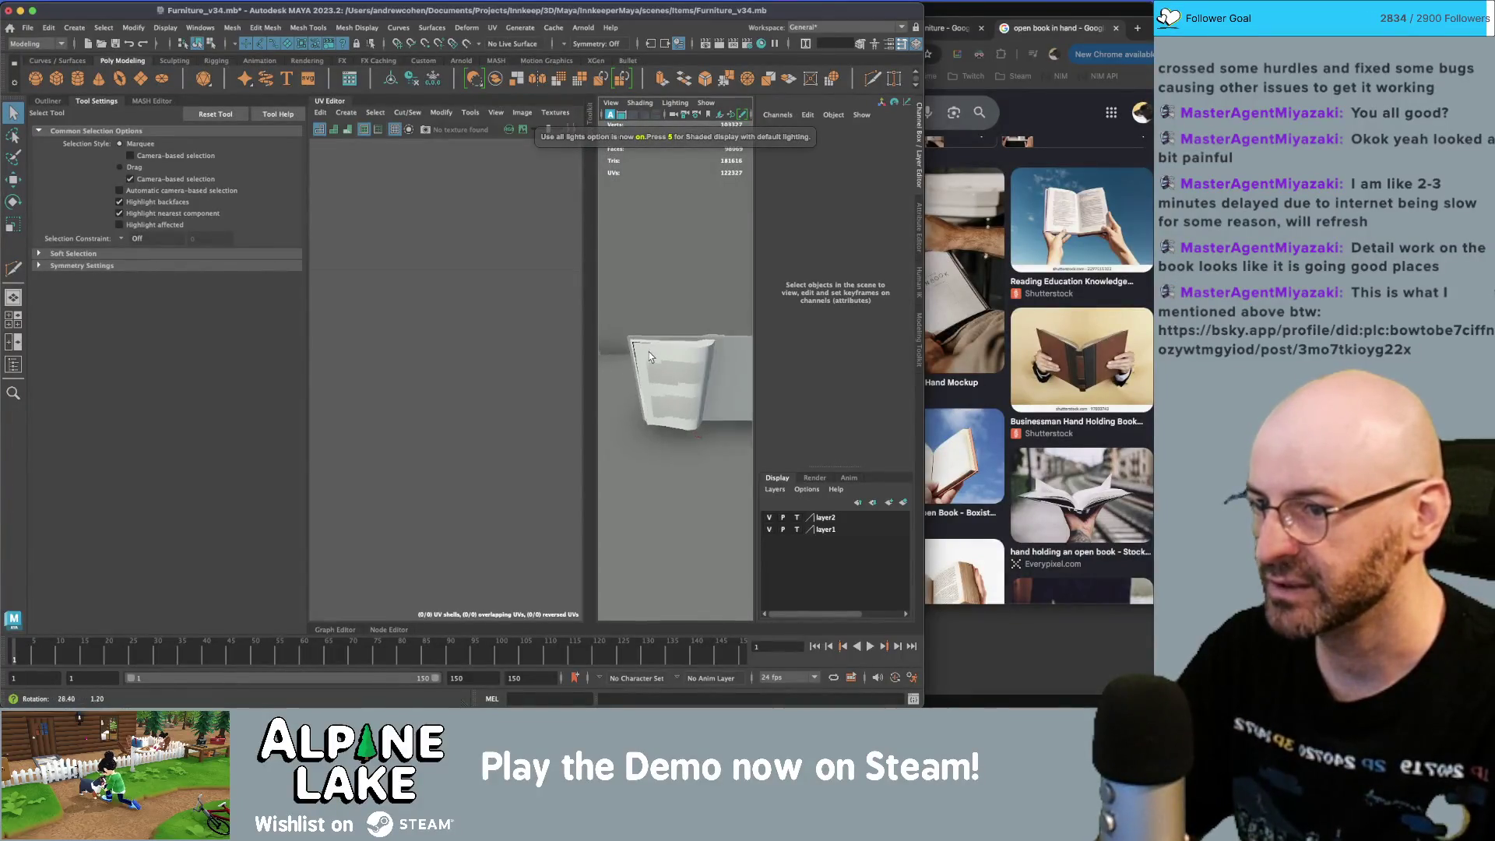
pyautogui.scroll(5, 687, 359)
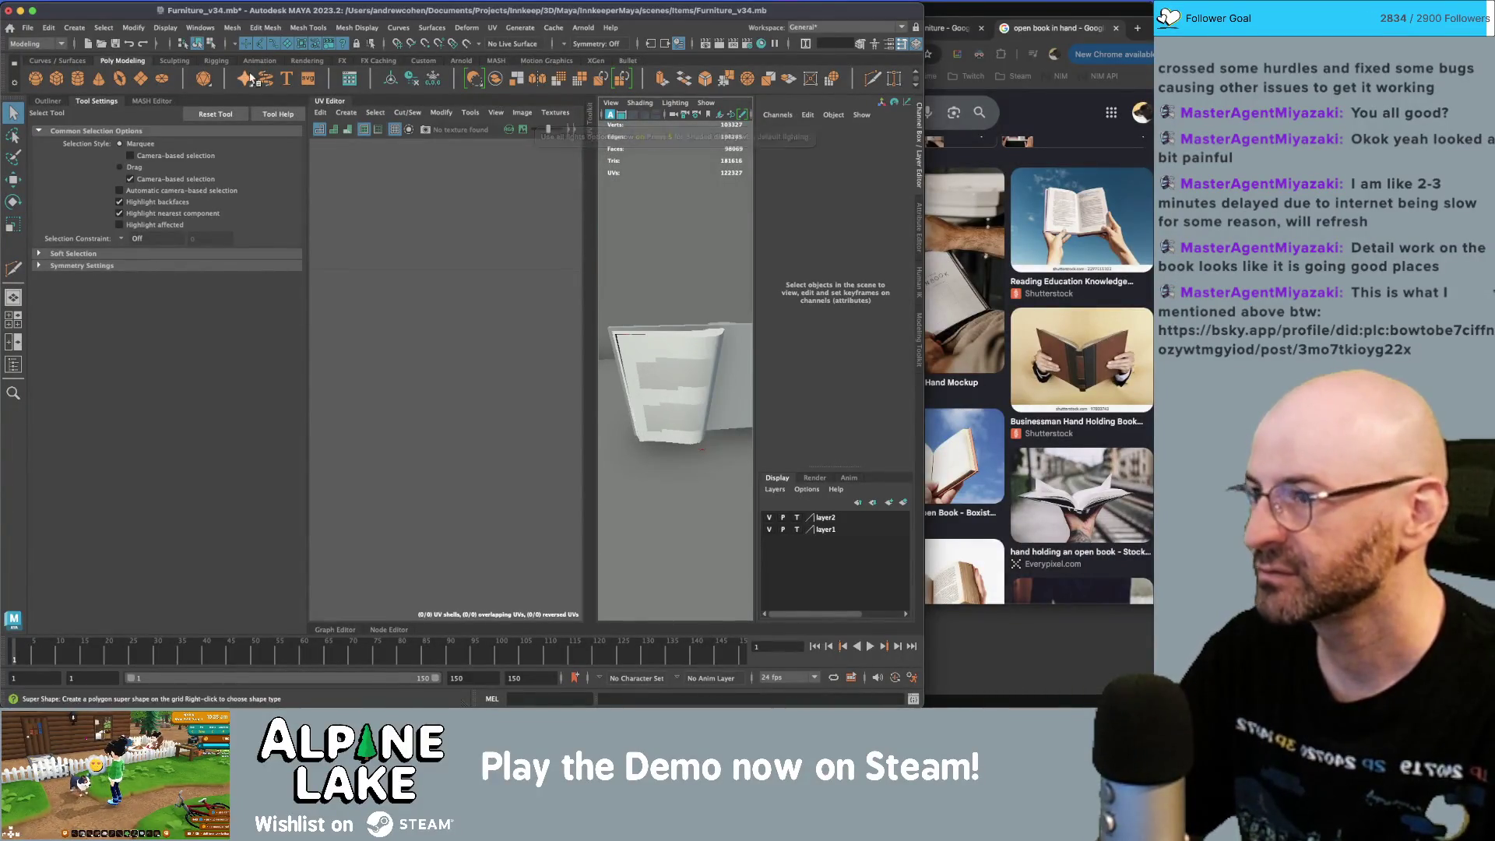
pyautogui.click(349, 108)
pyautogui.scroll(2, 484, 309)
pyautogui.scroll(-5, 484, 311)
pyautogui.keyDown('alt'); pyautogui.moveTo(498, 327); pyautogui.dragTo(545, 340); pyautogui.keyUp('alt')
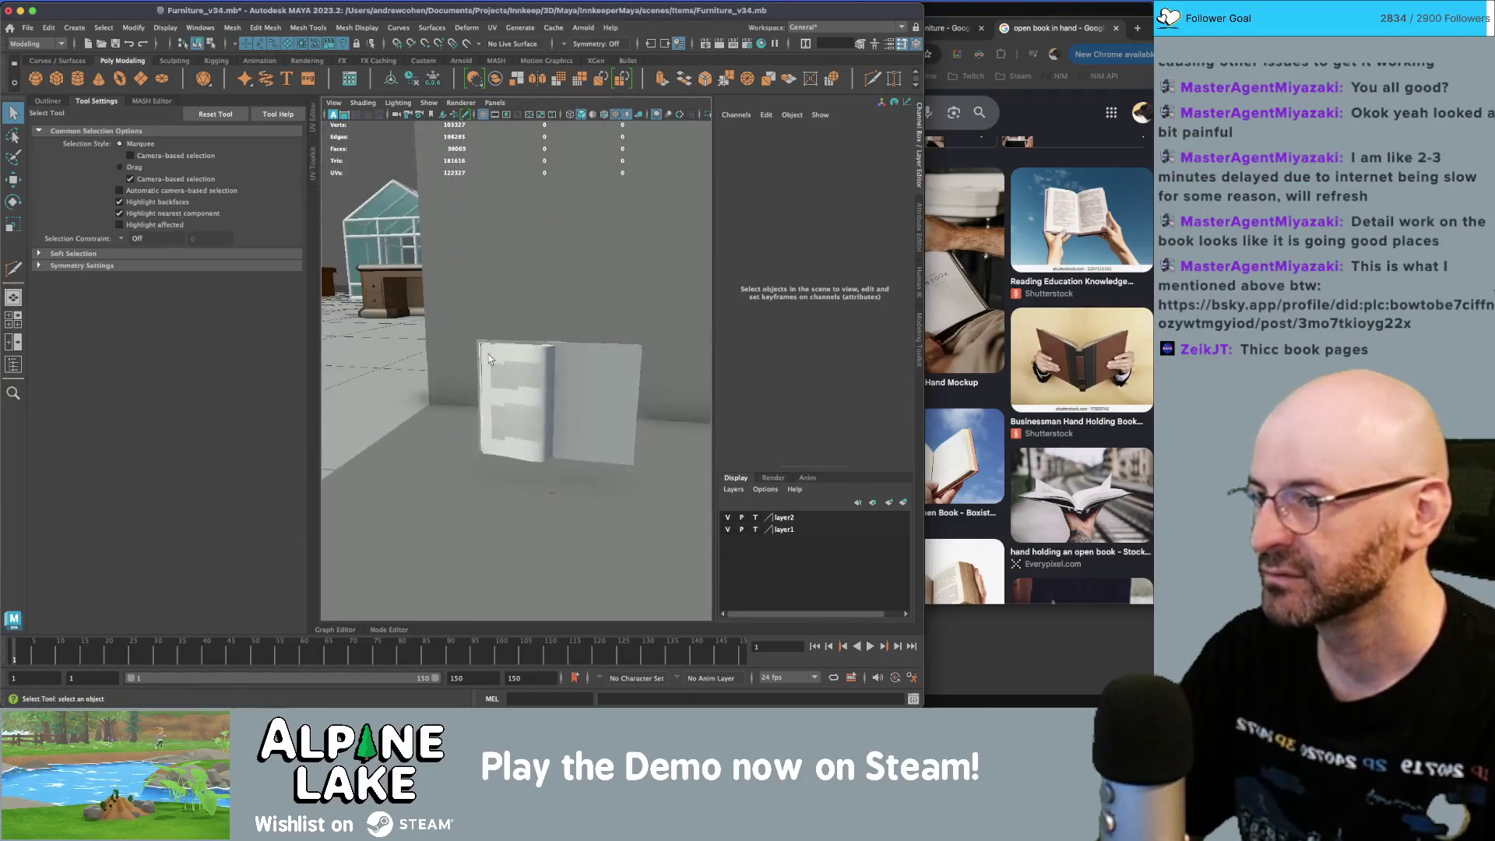
# - Select the book page together with its inner music-block piece
pyautogui.scroll(3, 548, 341)
pyautogui.click(515, 377)
pyautogui.click(521, 437)
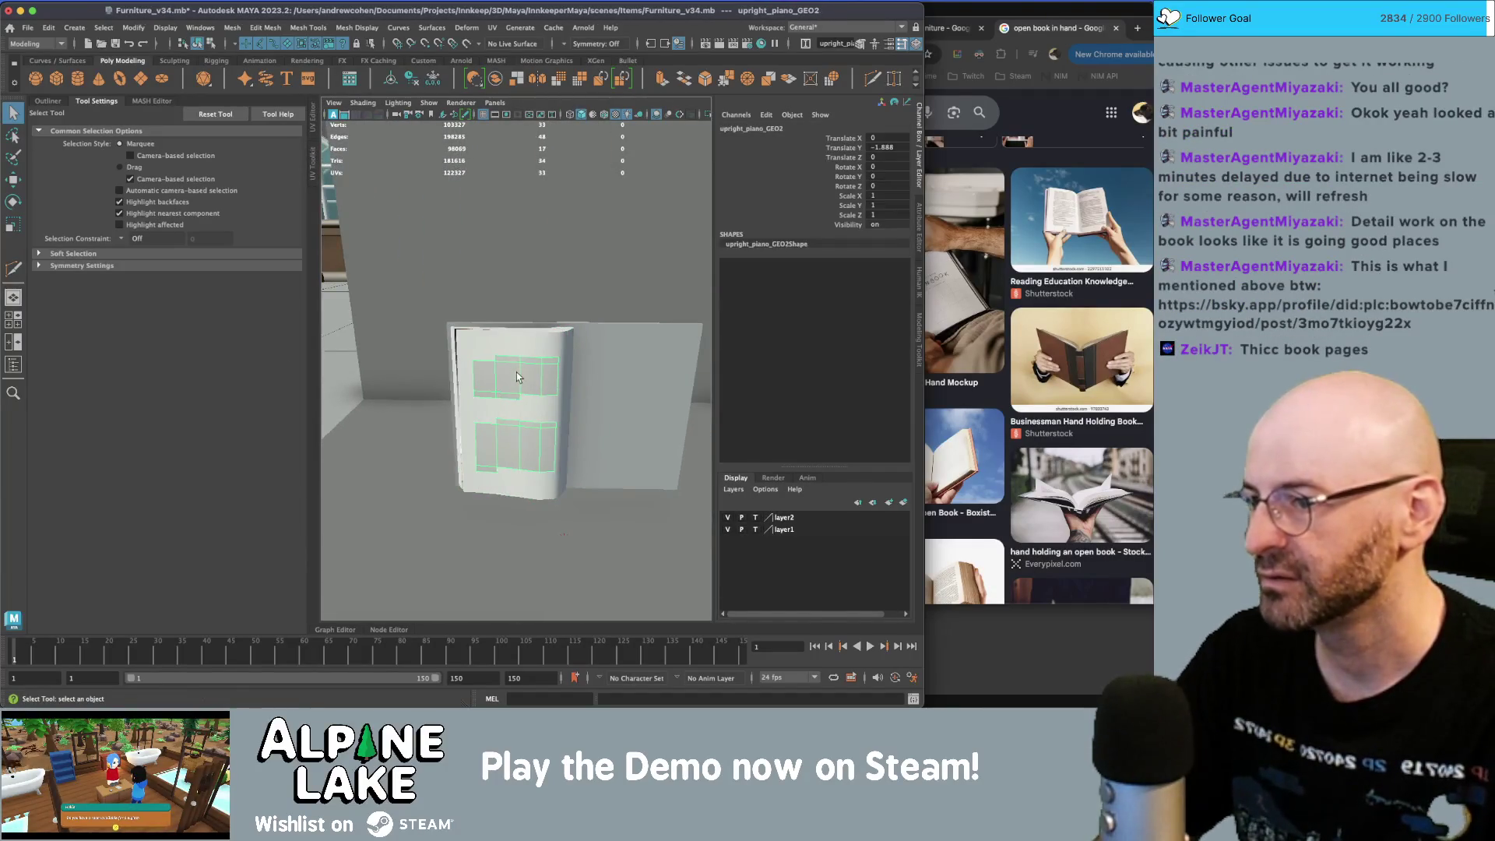
pyautogui.keyDown('shift'); pyautogui.click(526, 373); pyautogui.keyUp('shift')
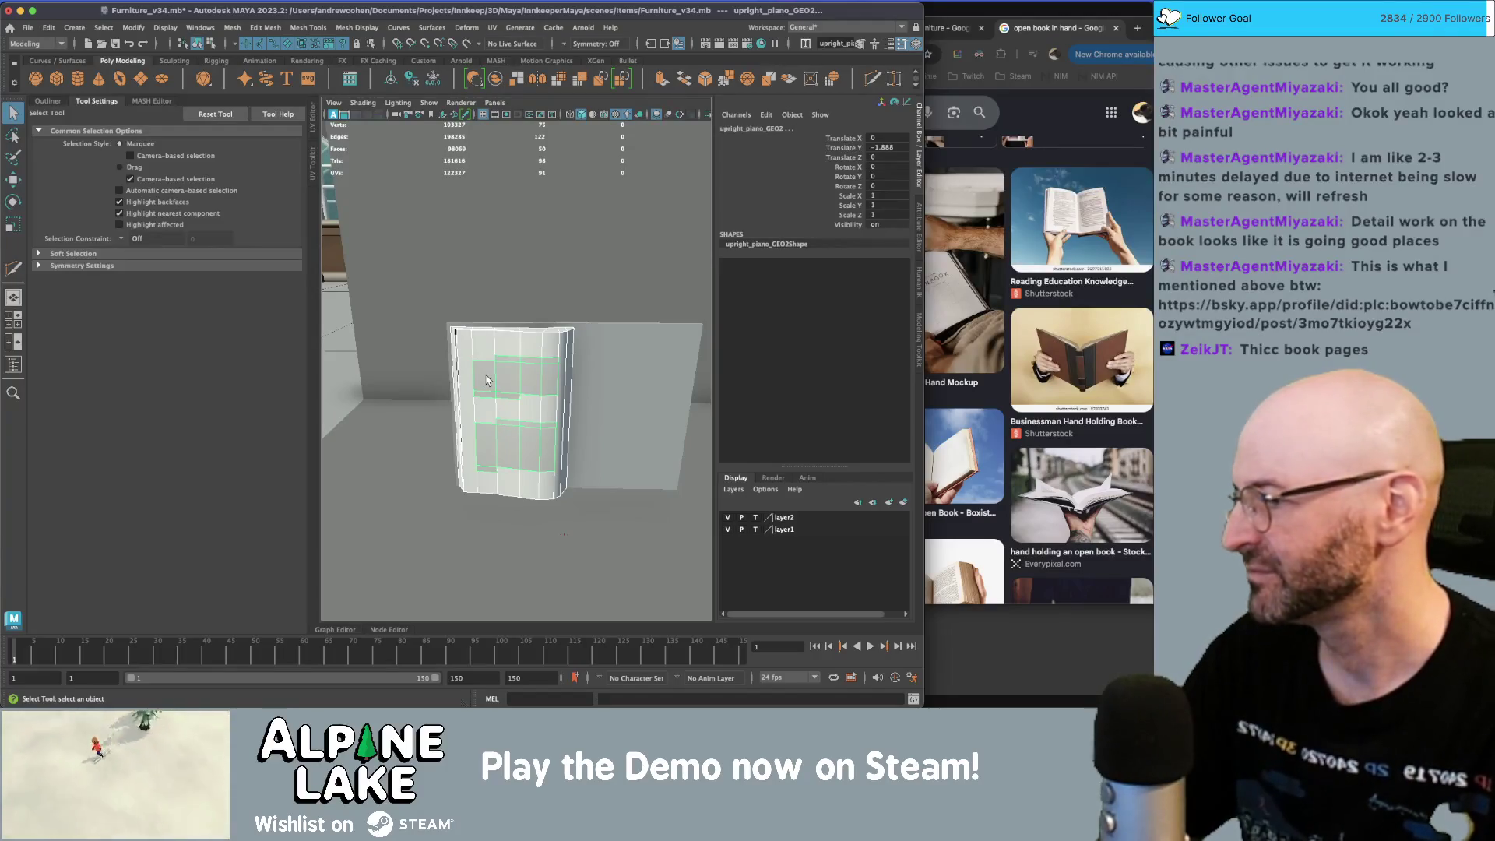
pyautogui.moveTo(506, 361)
pyautogui.keyDown('alt'); pyautogui.mouseDown()
pyautogui.moveTo(475, 367)
pyautogui.moveTo(516, 373)
pyautogui.mouseUp(); pyautogui.keyUp('alt')
pyautogui.press('w')
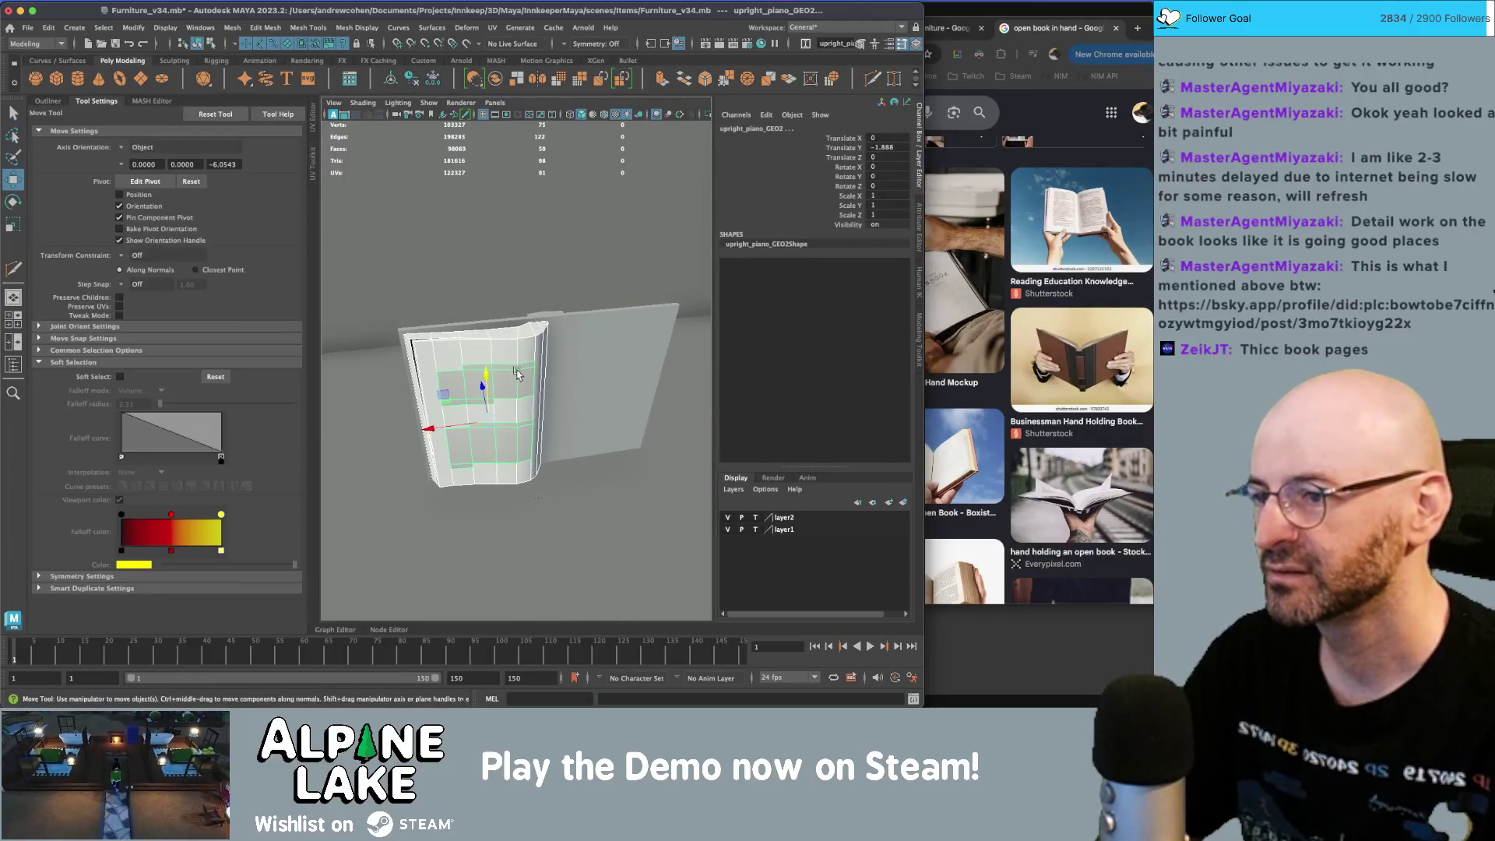
# - Freeze transforms, duplicate the pieces, and flip the copy to Scale X -1
pyautogui.hotkey('ctrl', 'shift', 'f')
pyautogui.hotkey('ctrl', 'd')
pyautogui.press('r')
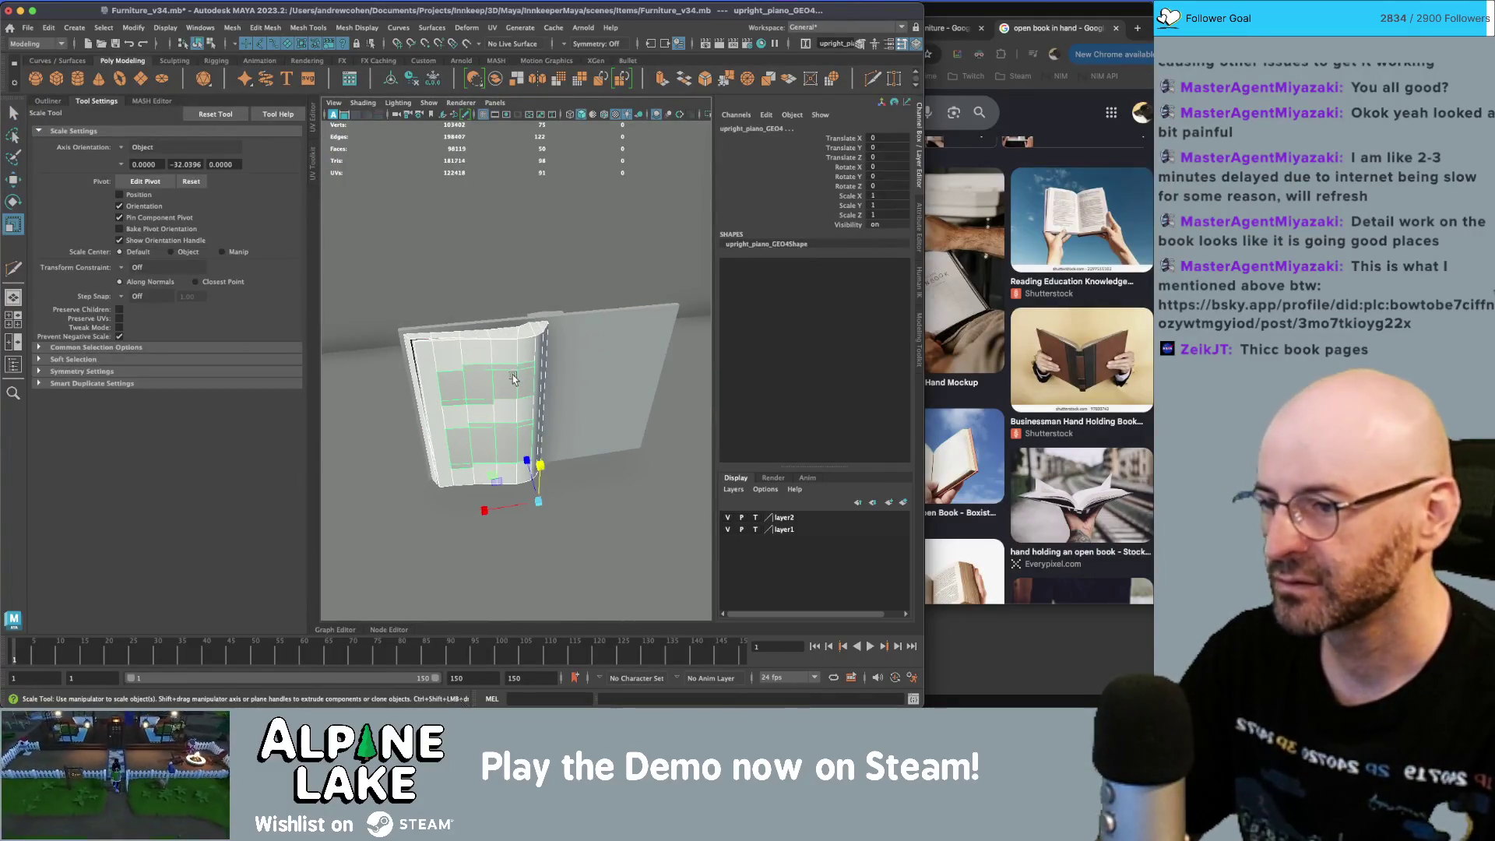
pyautogui.moveTo(543, 505); pyautogui.dragTo(436, 507)
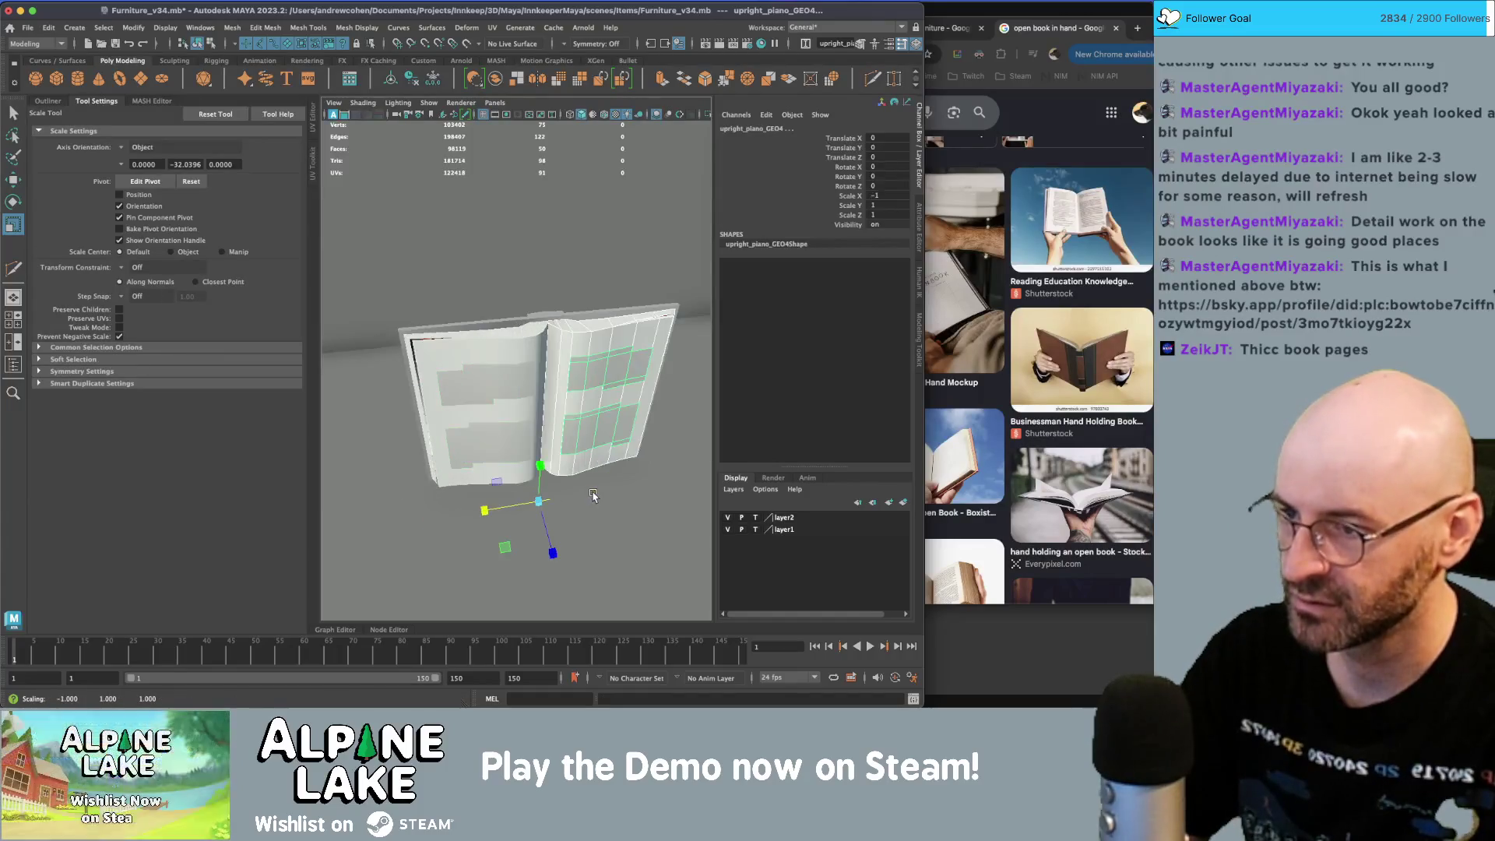
pyautogui.press('q')
pyautogui.keyDown('alt'); pyautogui.moveTo(545, 437); pyautogui.dragTo(568, 391); pyautogui.keyUp('alt')
pyautogui.scroll(5, 568, 392)
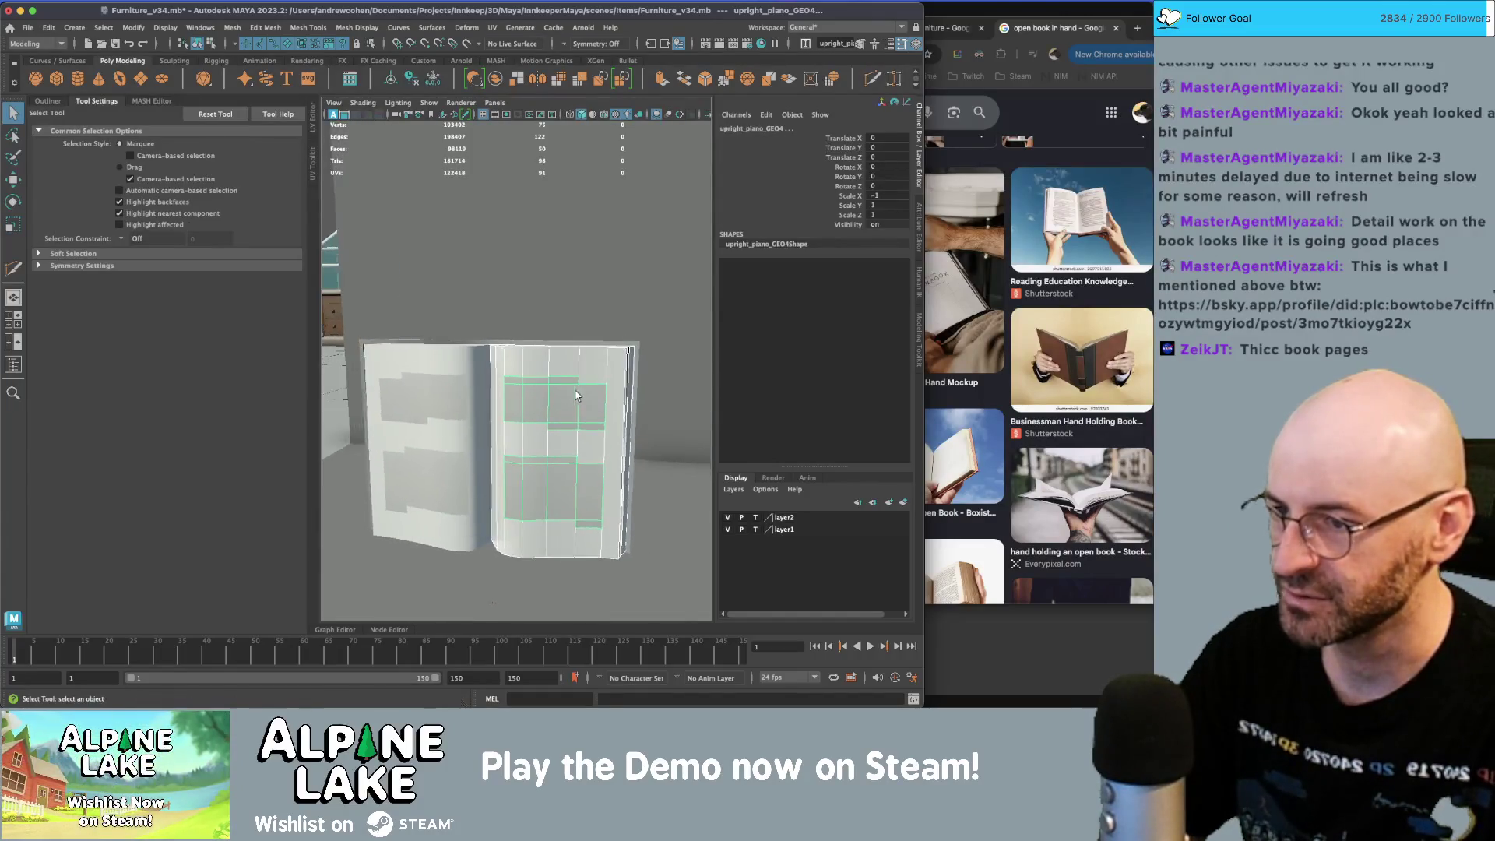
pyautogui.moveTo(583, 334)
pyautogui.mouseDown(button='right')
pyautogui.moveTo(586, 421)
pyautogui.moveTo(582, 368)
pyautogui.moveTo(633, 343)
pyautogui.moveTo(635, 395)
pyautogui.moveTo(632, 302)
pyautogui.moveTo(608, 432)
pyautogui.moveTo(606, 367)
pyautogui.mouseUp(button='right')
# - Delete unwanted faces from the music blocks on the right page
pyautogui.click(517, 520)
pyautogui.press('Delete')
pyautogui.click(635, 427)
pyautogui.press('Delete')
pyautogui.click(567, 424)
pyautogui.click(590, 461)
pyautogui.keyDown('shift'); pyautogui.click(631, 463); pyautogui.keyUp('shift')
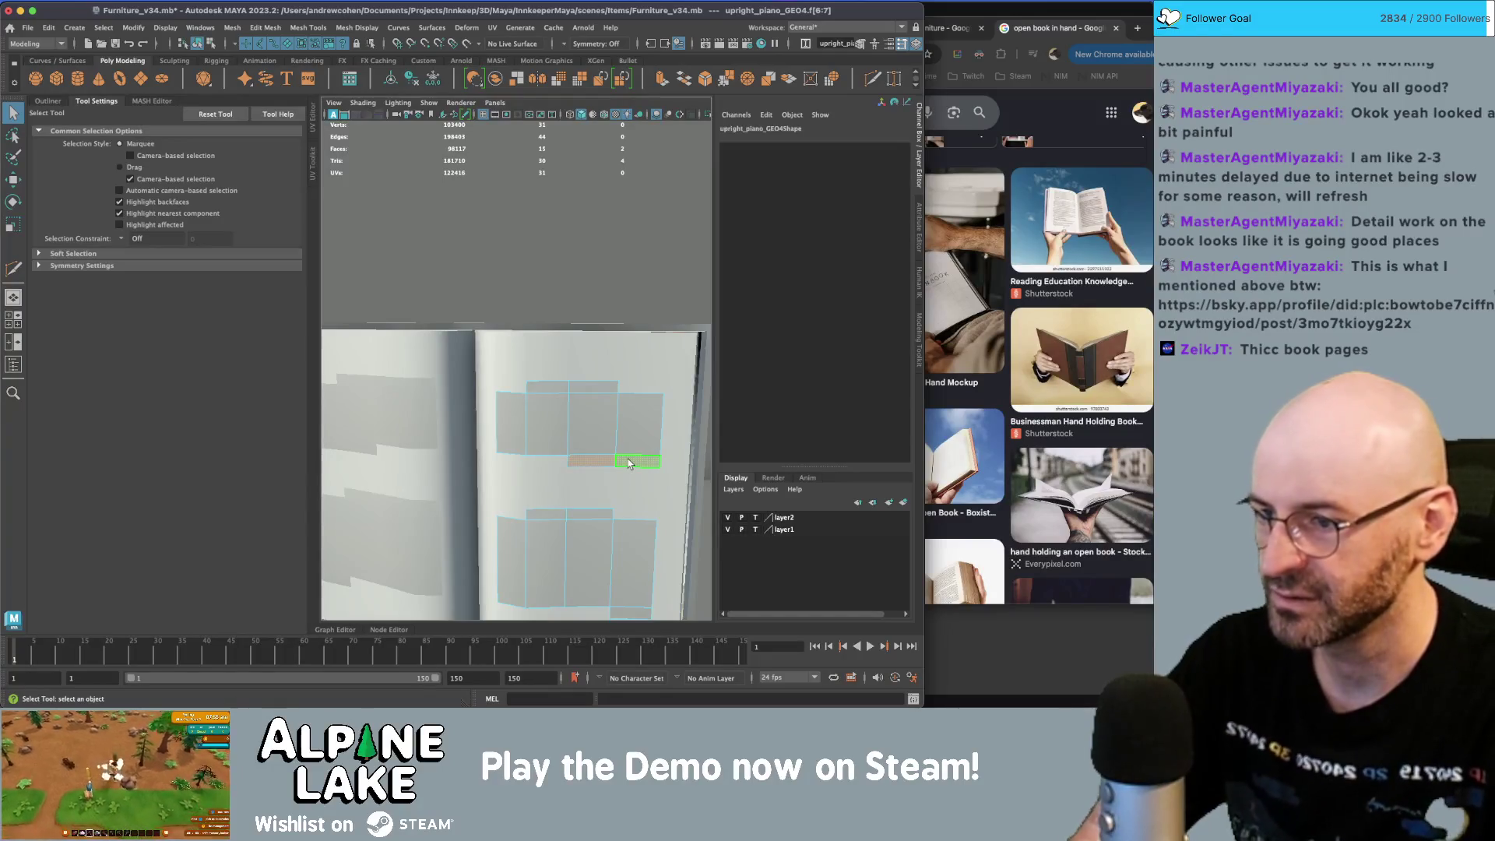
pyautogui.press('Delete')
pyautogui.keyDown('alt'); pyautogui.moveTo(627, 425); pyautogui.dragTo(619, 366, button='middle'); pyautogui.keyUp('alt')
# - Extrude the upper block's edges and place the new strip at the block top
pyautogui.moveTo(559, 364); pyautogui.dragTo(559, 304, button='right')
pyautogui.click(543, 398)
pyautogui.doubleClick(543, 398)
pyautogui.hotkey('ctrl', 'e')
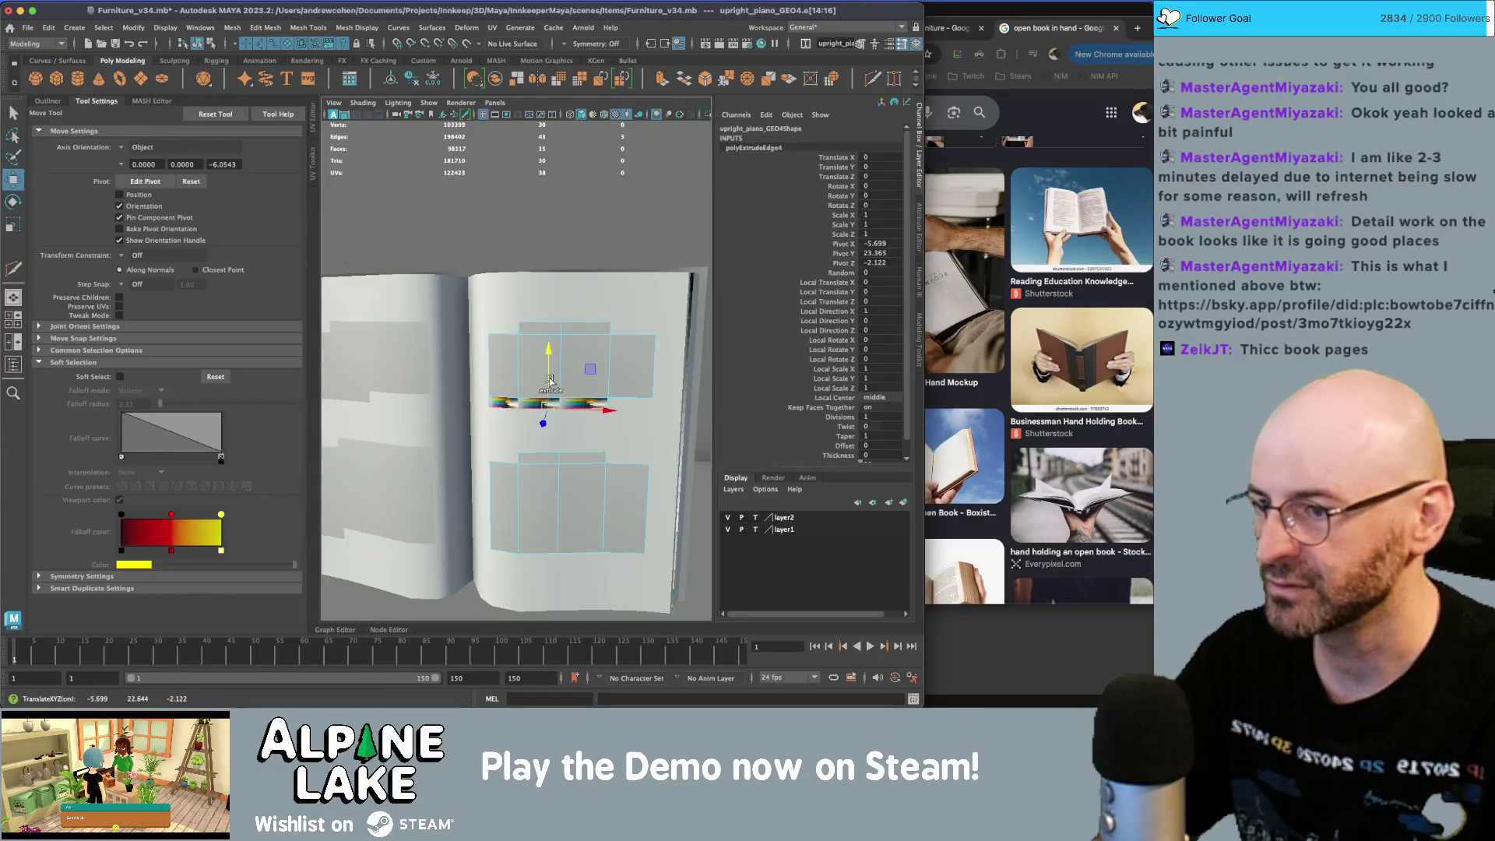
pyautogui.click(631, 335)
pyautogui.hotkey('ctrl', 'e')
pyautogui.moveTo(622, 321)
pyautogui.mouseDown()
pyautogui.moveTo(621, 537)
pyautogui.moveTo(623, 305)
pyautogui.mouseUp()
pyautogui.press('q')
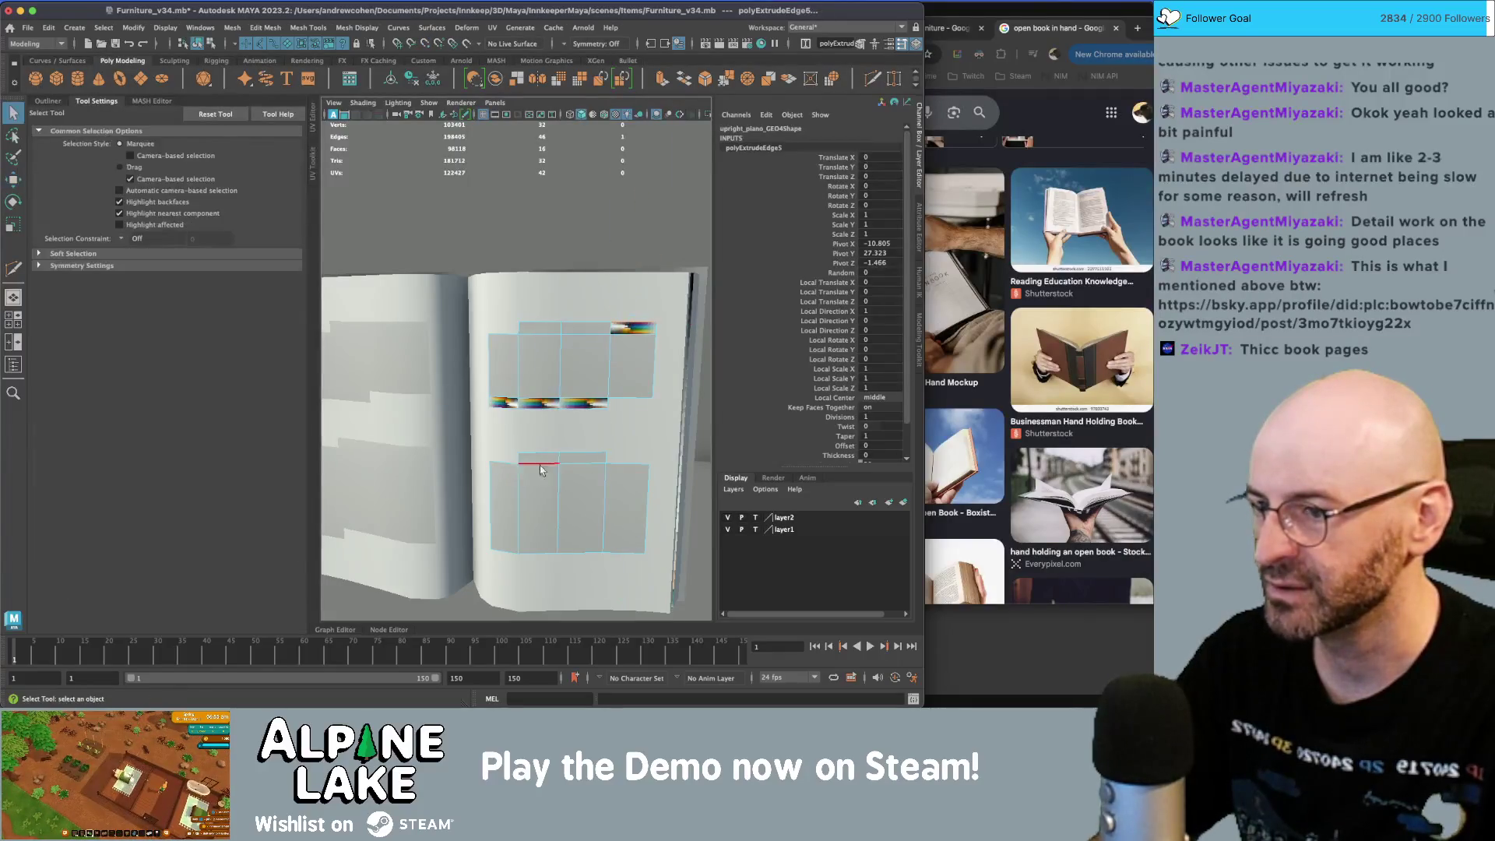
# - Adjust the lower block's edge, then reshape the quad patch's top-right corner with Quad Draw
pyautogui.click(632, 465)
pyautogui.press('w')
pyautogui.hotkey('ctrl', 'z')
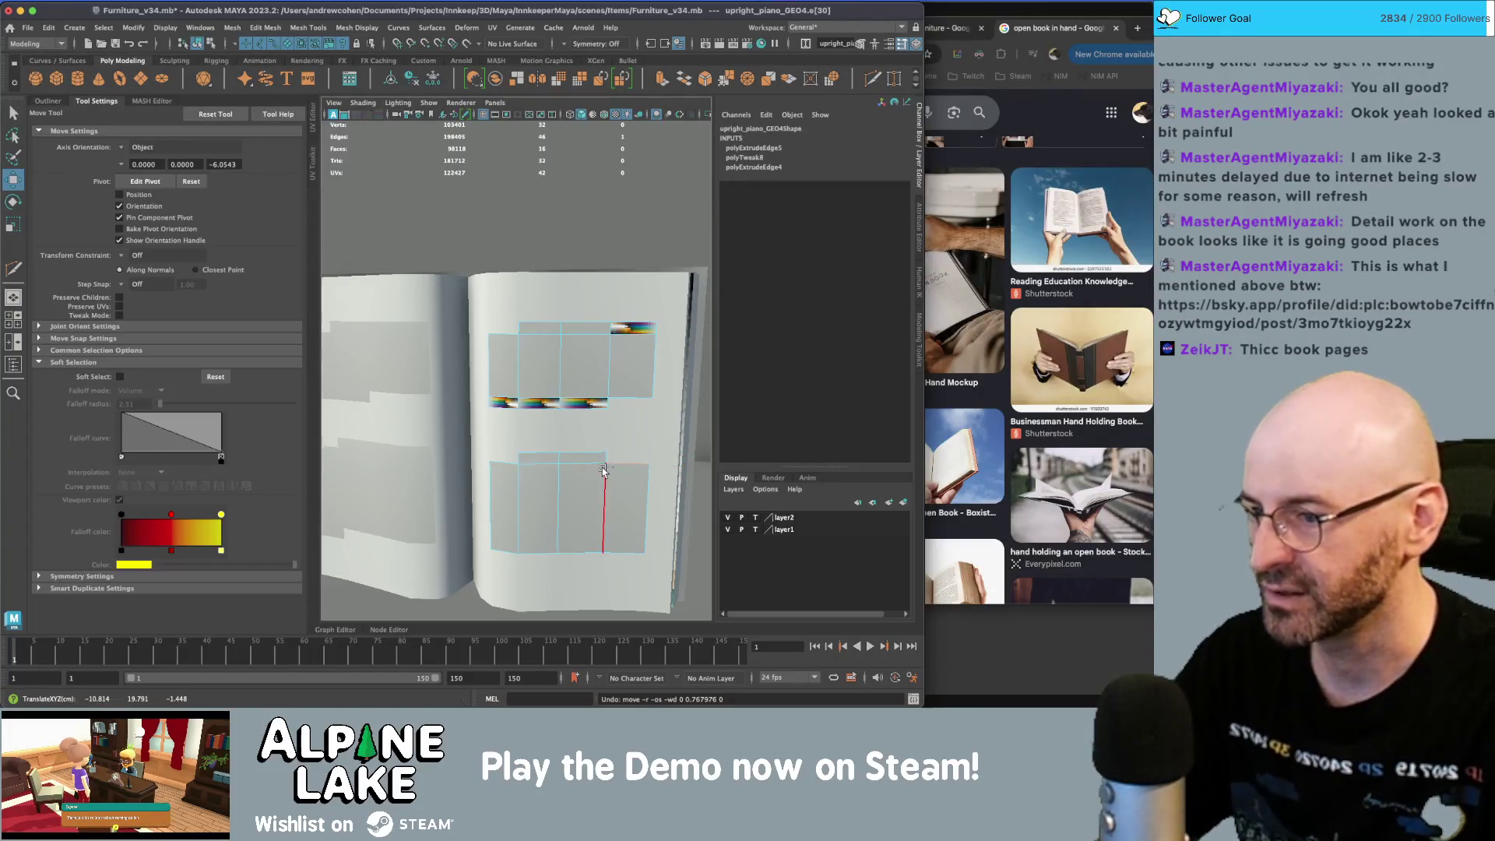
pyautogui.hotkey('ctrl', 'q')
pyautogui.press('q')
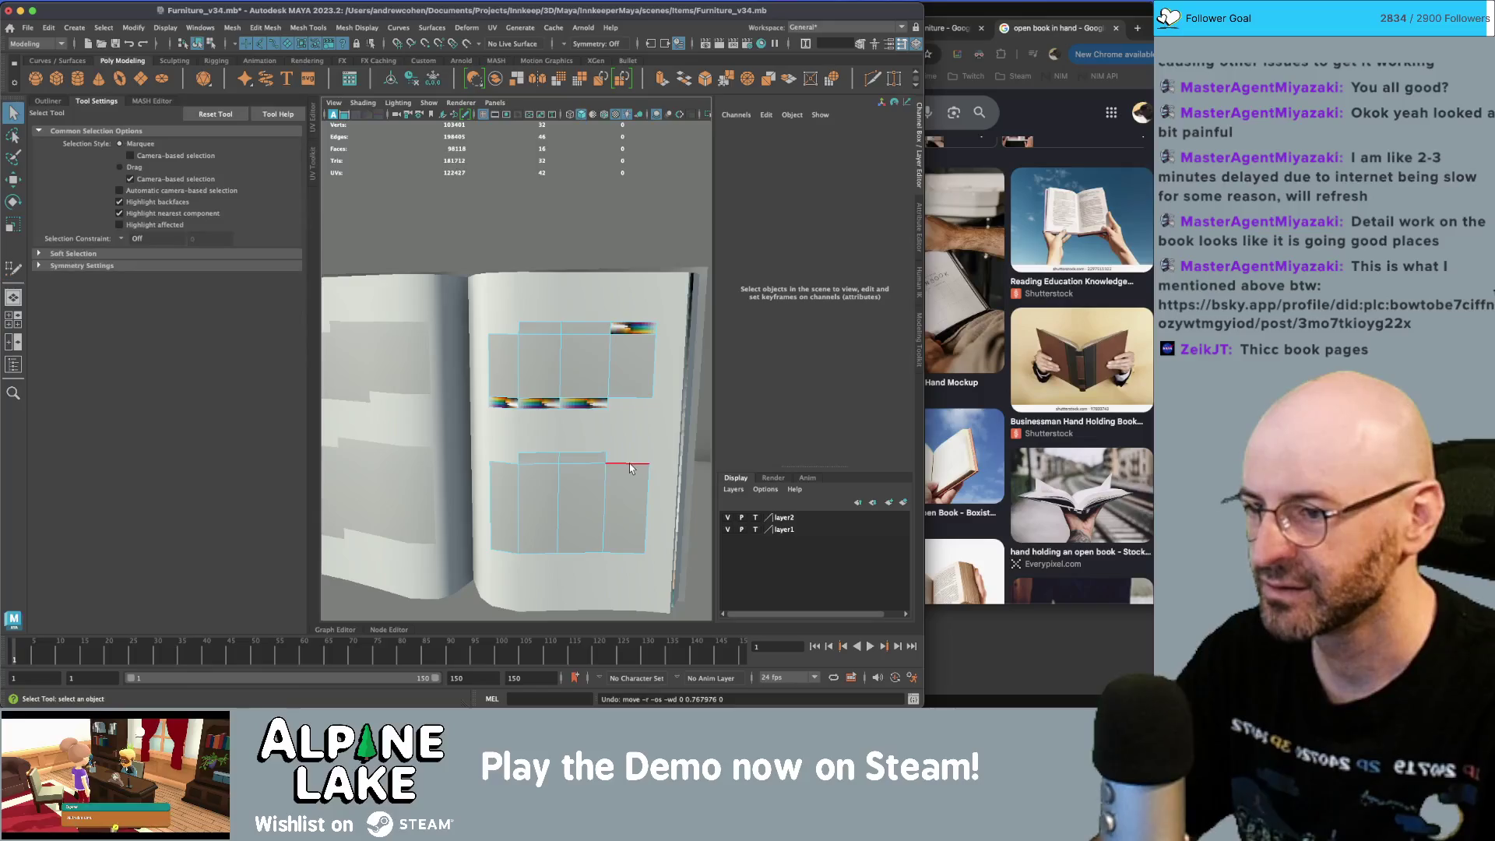
pyautogui.click(630, 461)
pyautogui.press('w')
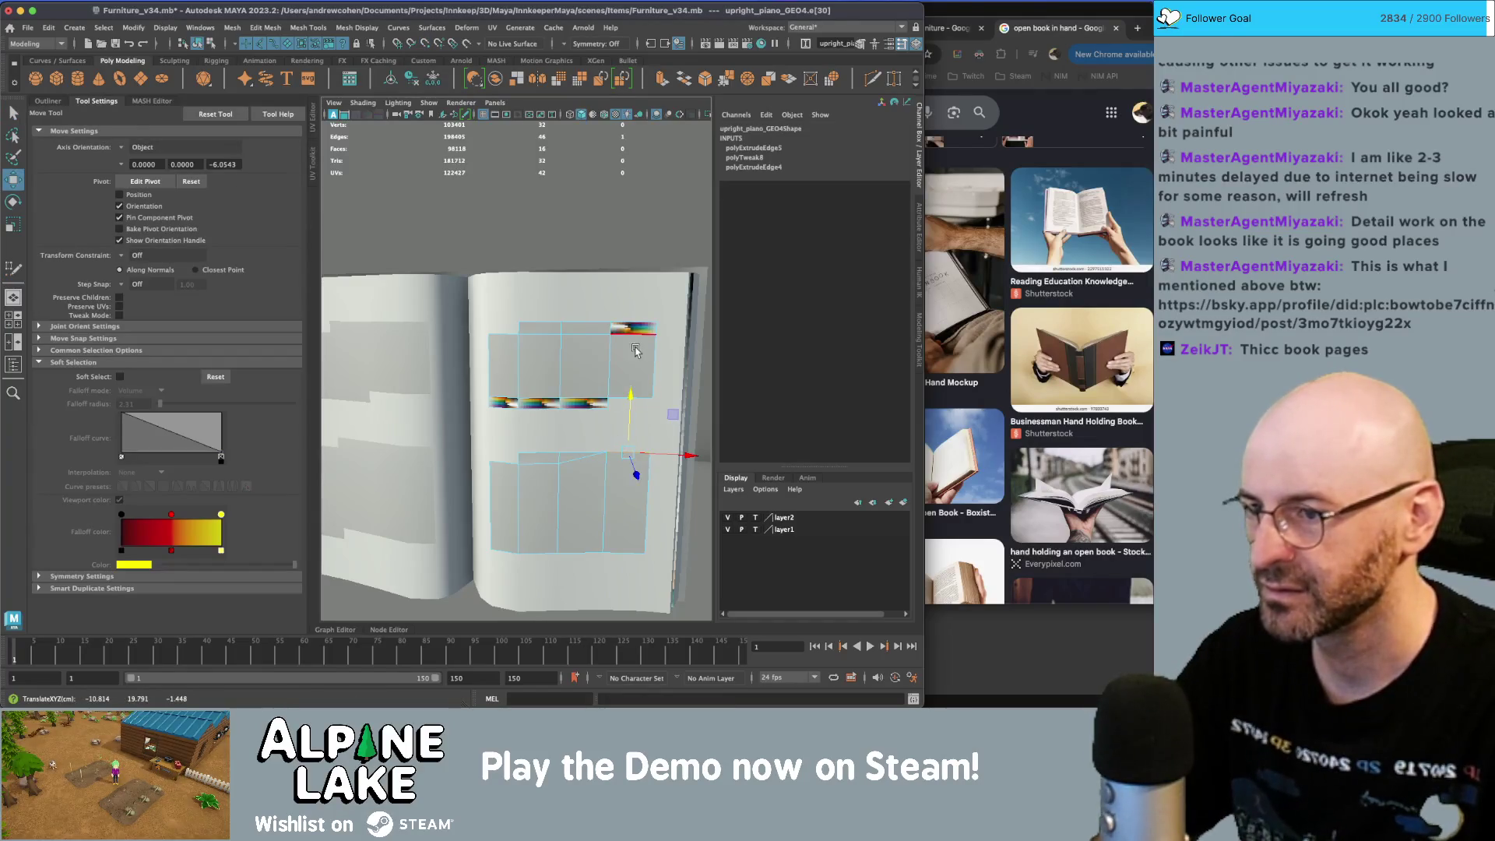
pyautogui.click(613, 325)
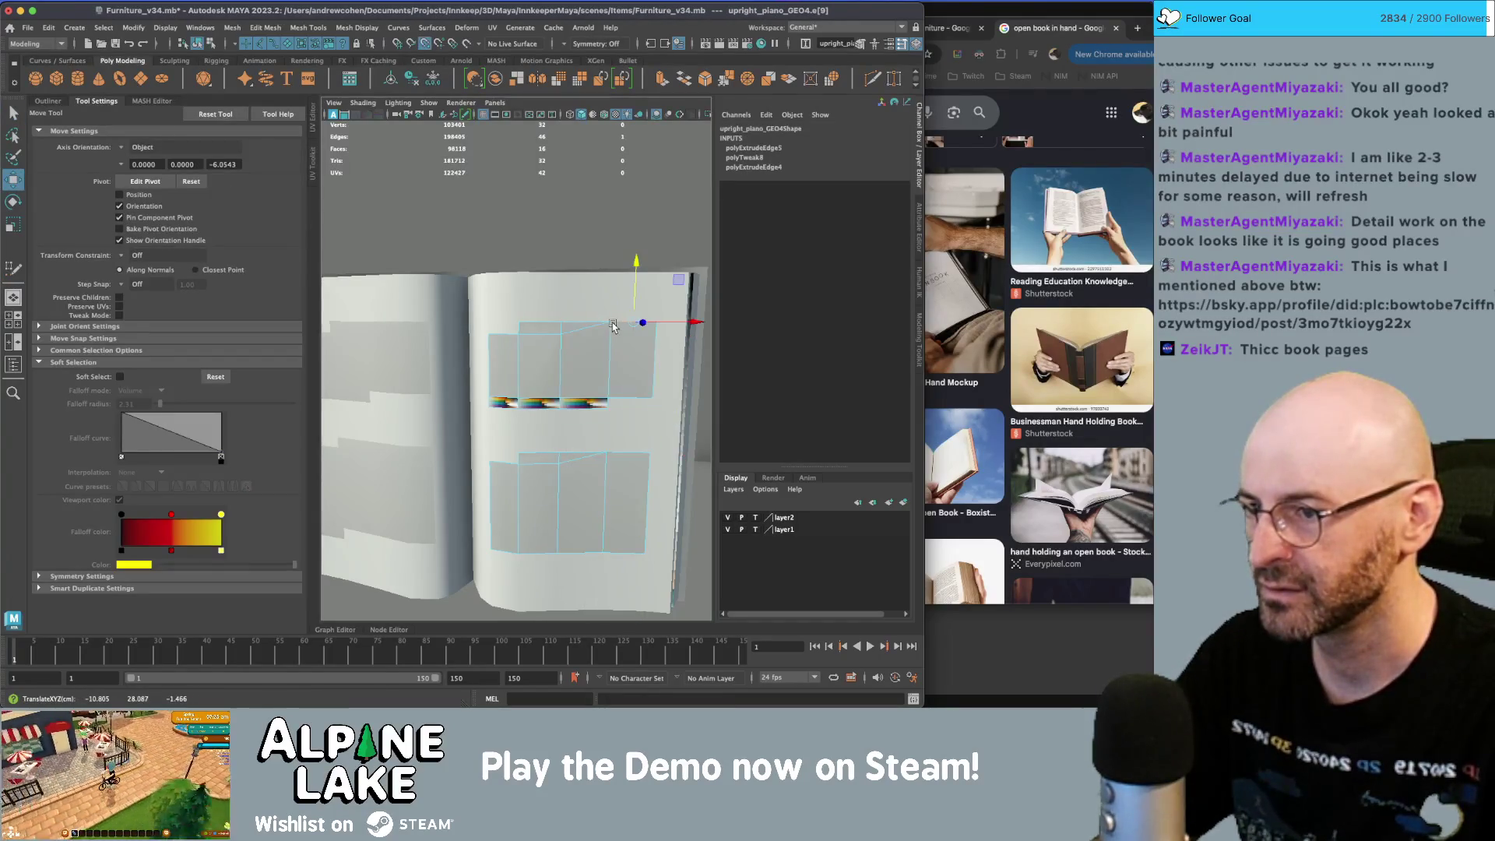
pyautogui.hotkey('ctrl', 'q')
pyautogui.moveTo(629, 453); pyautogui.dragTo(608, 466)
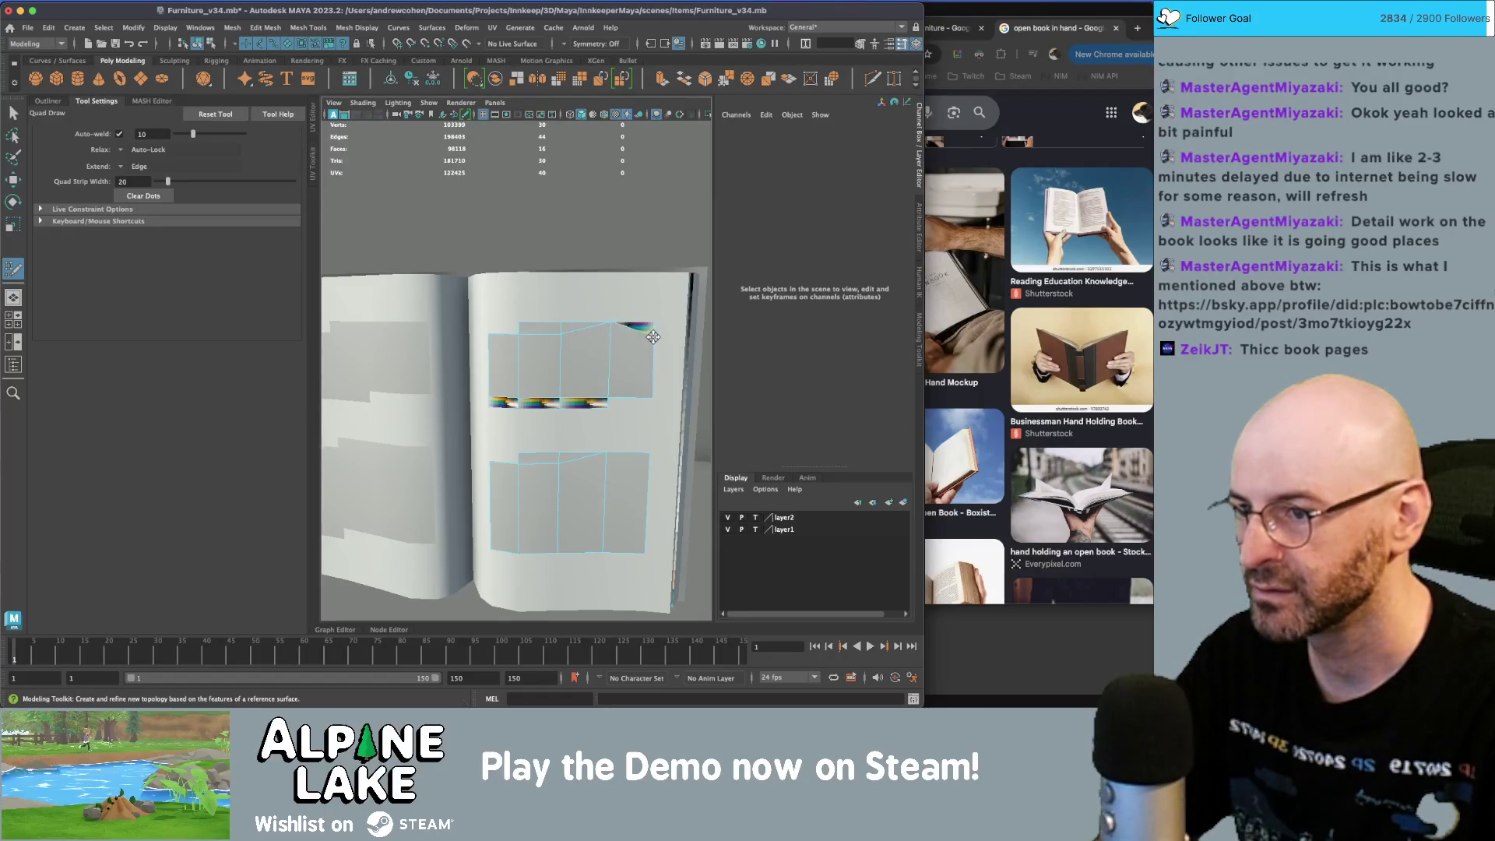
# - Remove an unwanted vertex and edge from the music block and undo a stray vertex tweak
pyautogui.keyDown('ctrl'); pyautogui.keyDown('shift'); pyautogui.click(632, 347); pyautogui.keyUp('shift'); pyautogui.keyUp('ctrl')
pyautogui.scroll(3, 615, 374)
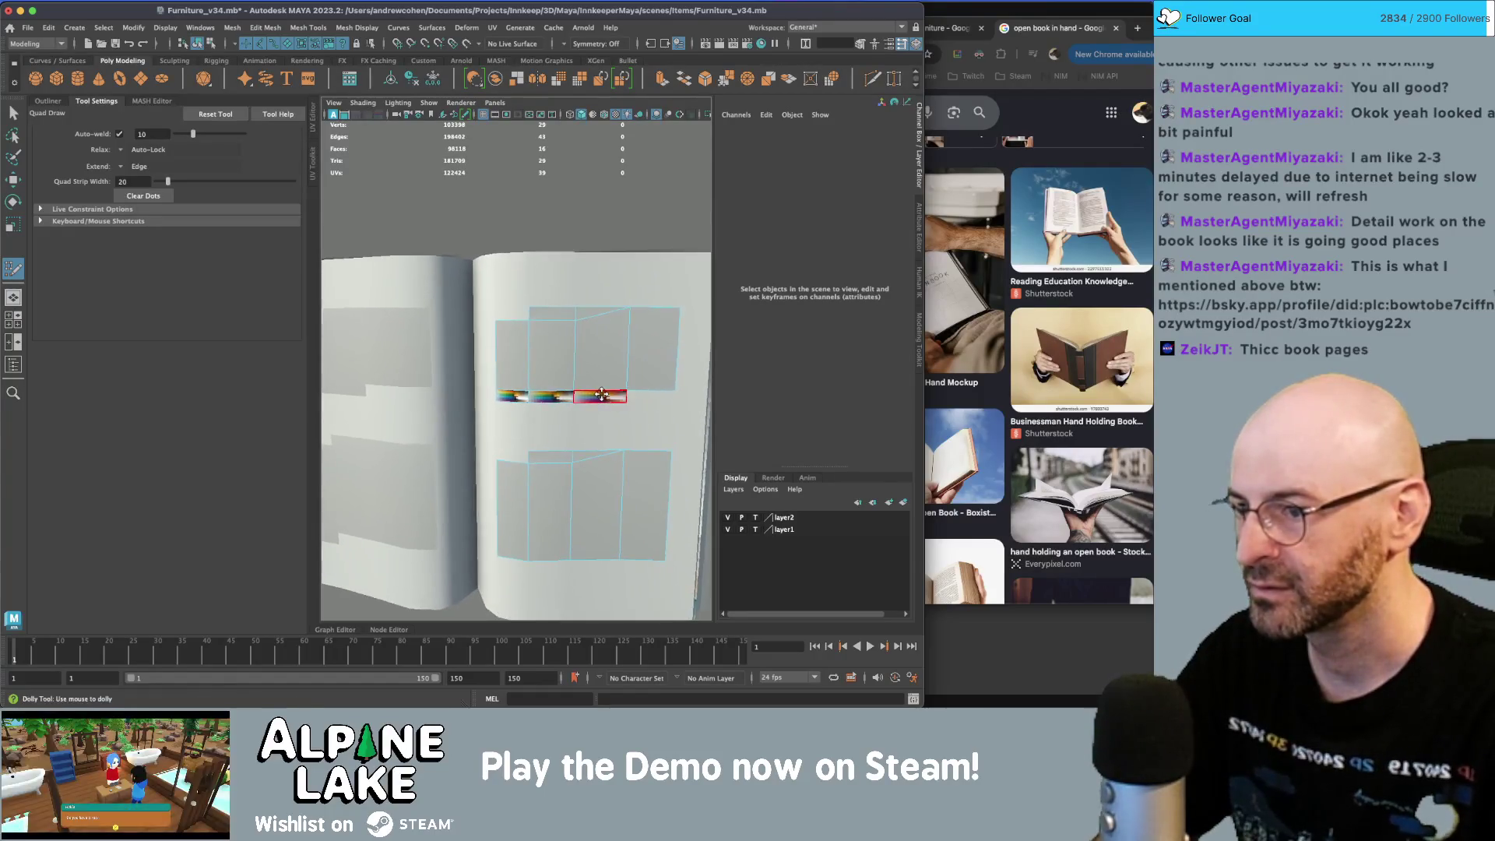
pyautogui.moveTo(571, 387); pyautogui.dragTo(572, 397)
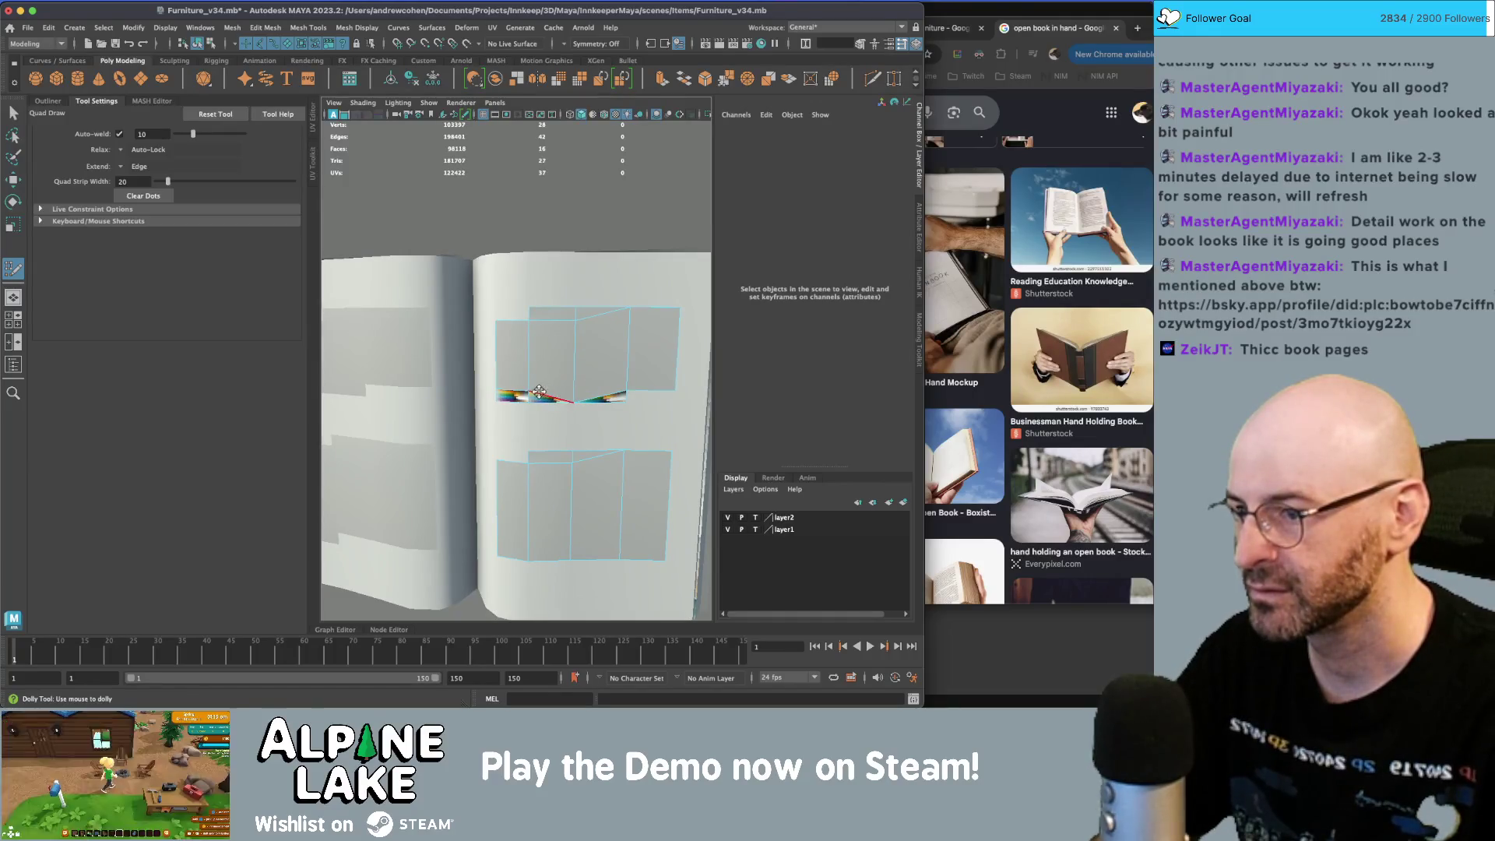
pyautogui.hotkey('ctrl', 'z')
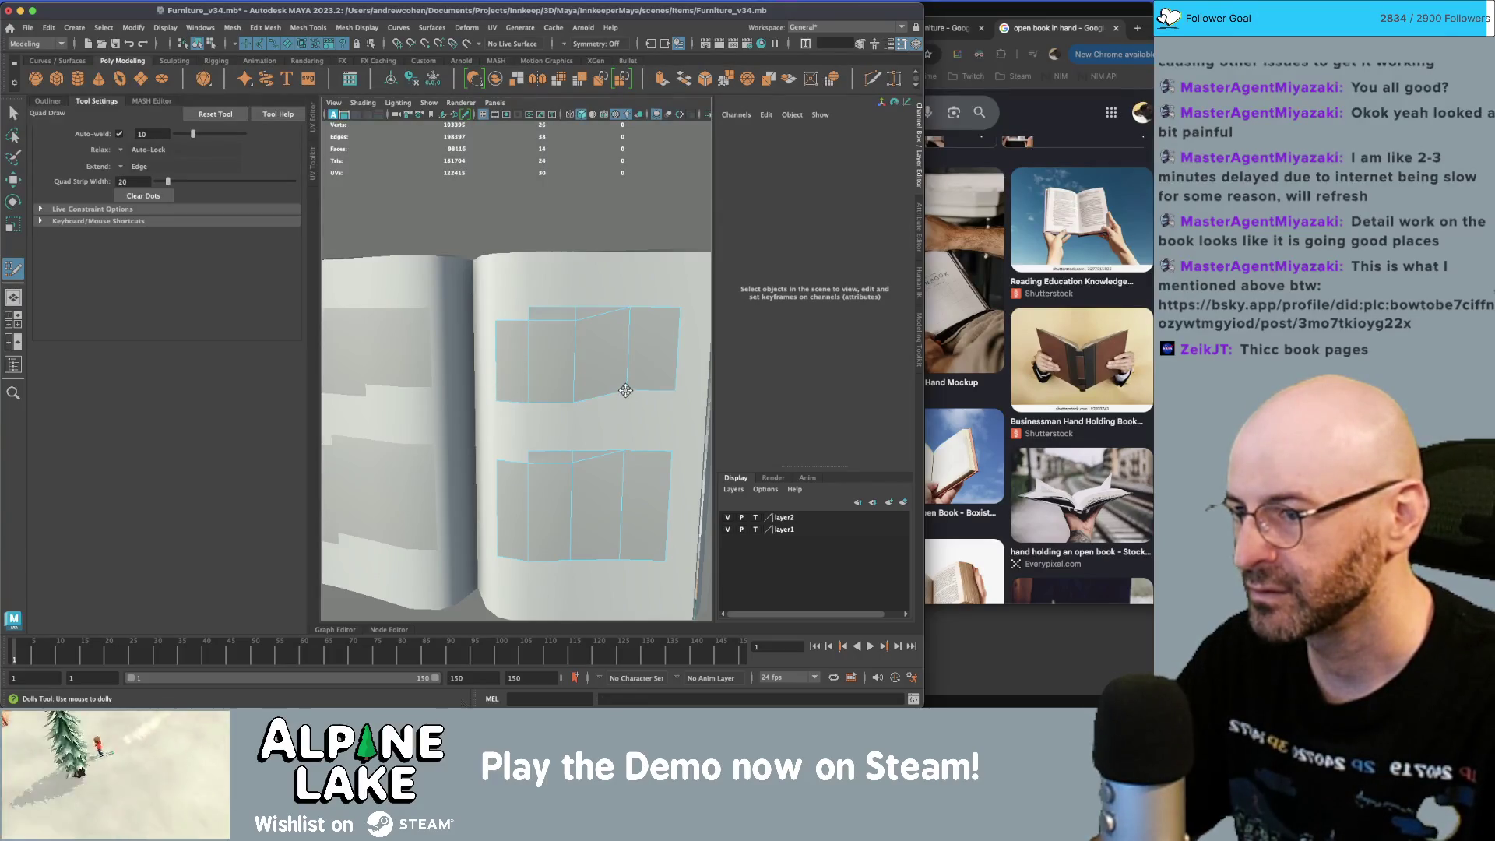
pyautogui.hotkey('ctrl', 'shift', 'x')
pyautogui.press('q')
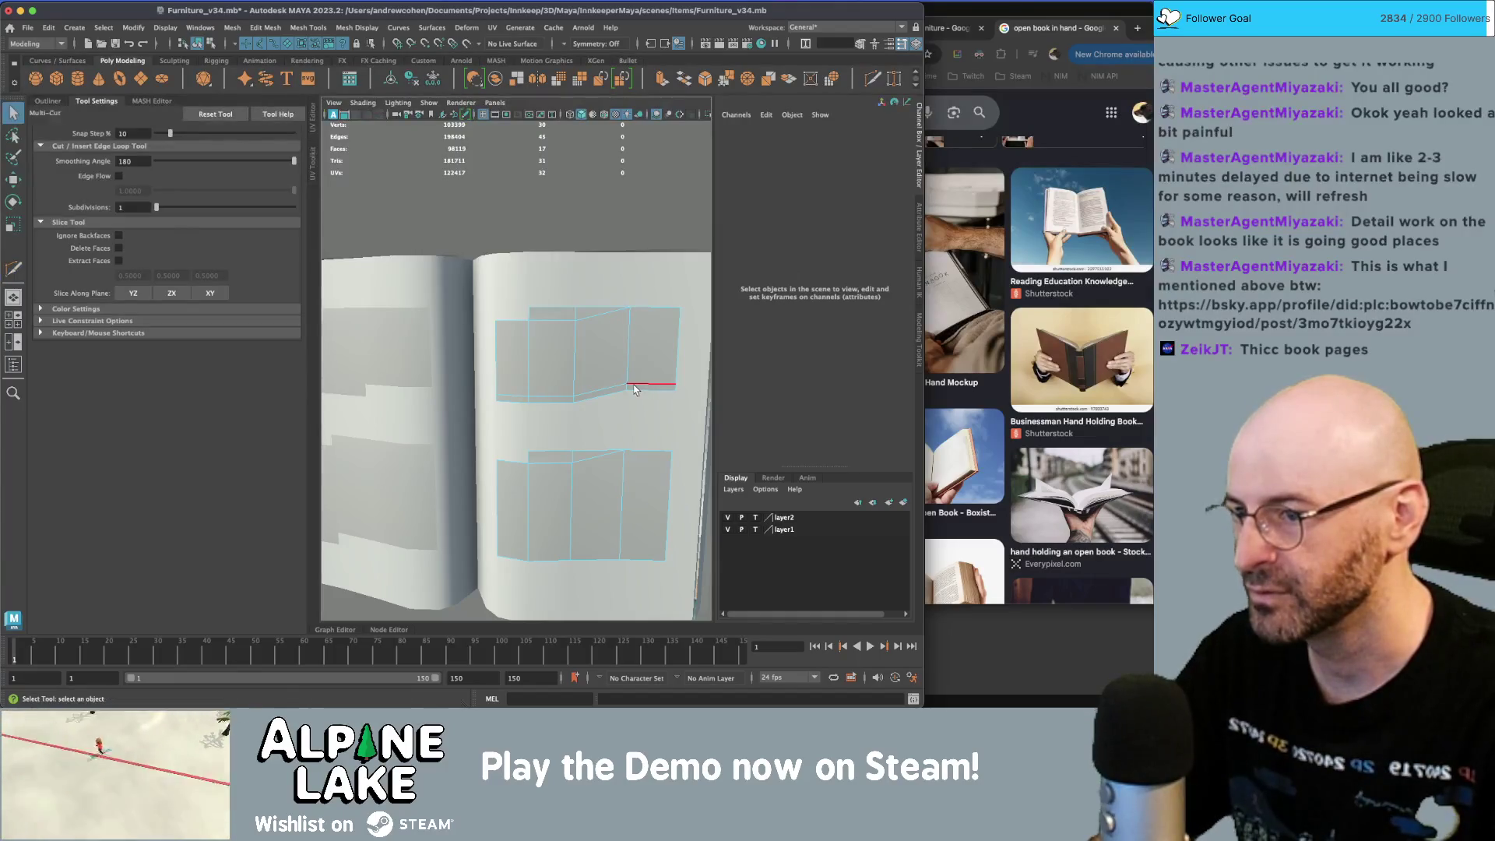
pyautogui.press('y')
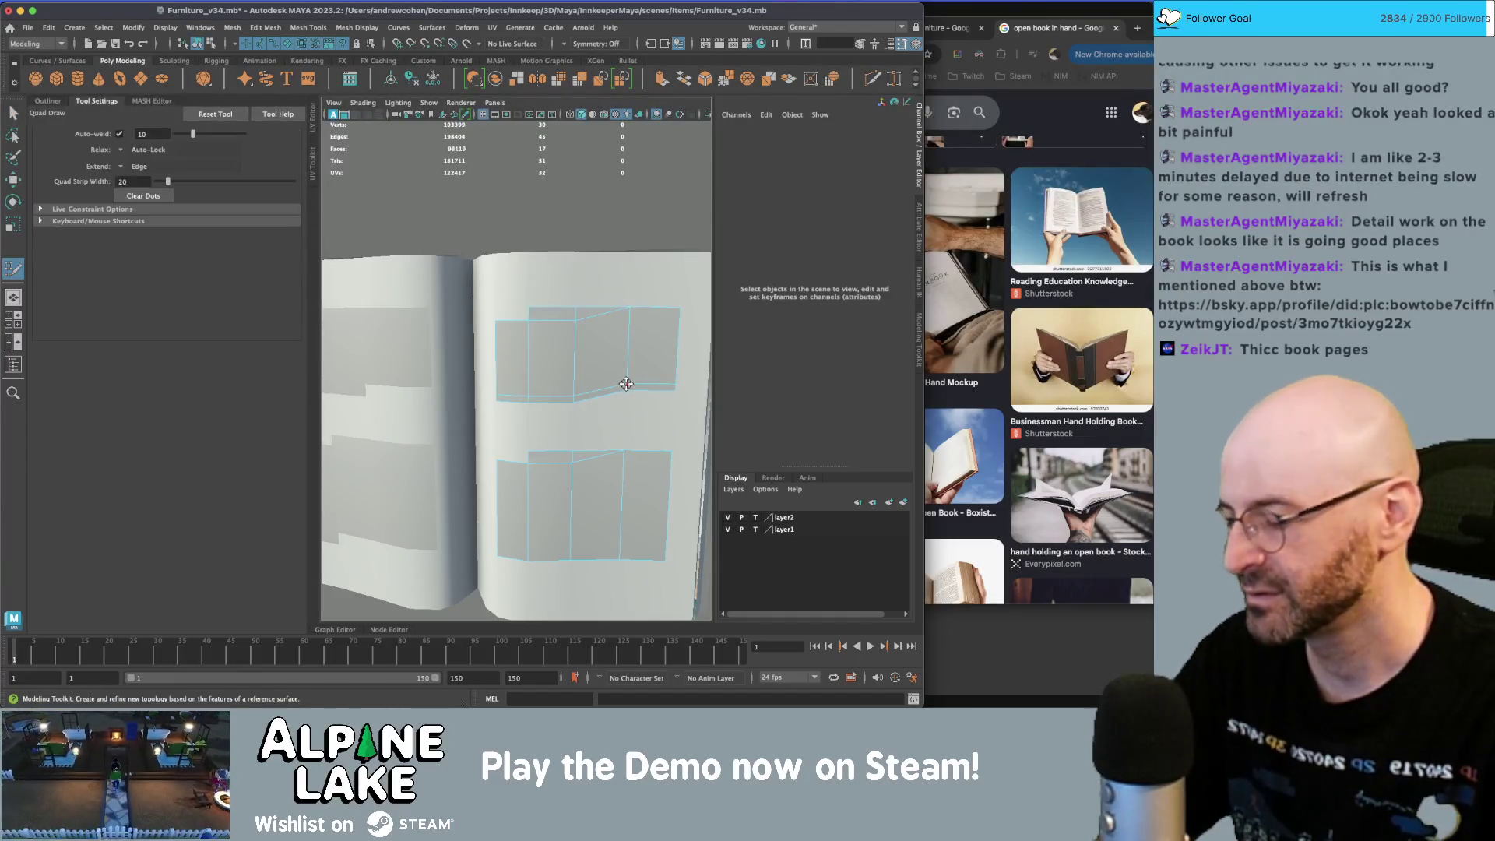
pyautogui.scroll(2, 615, 403)
pyautogui.scroll(1, 633, 390)
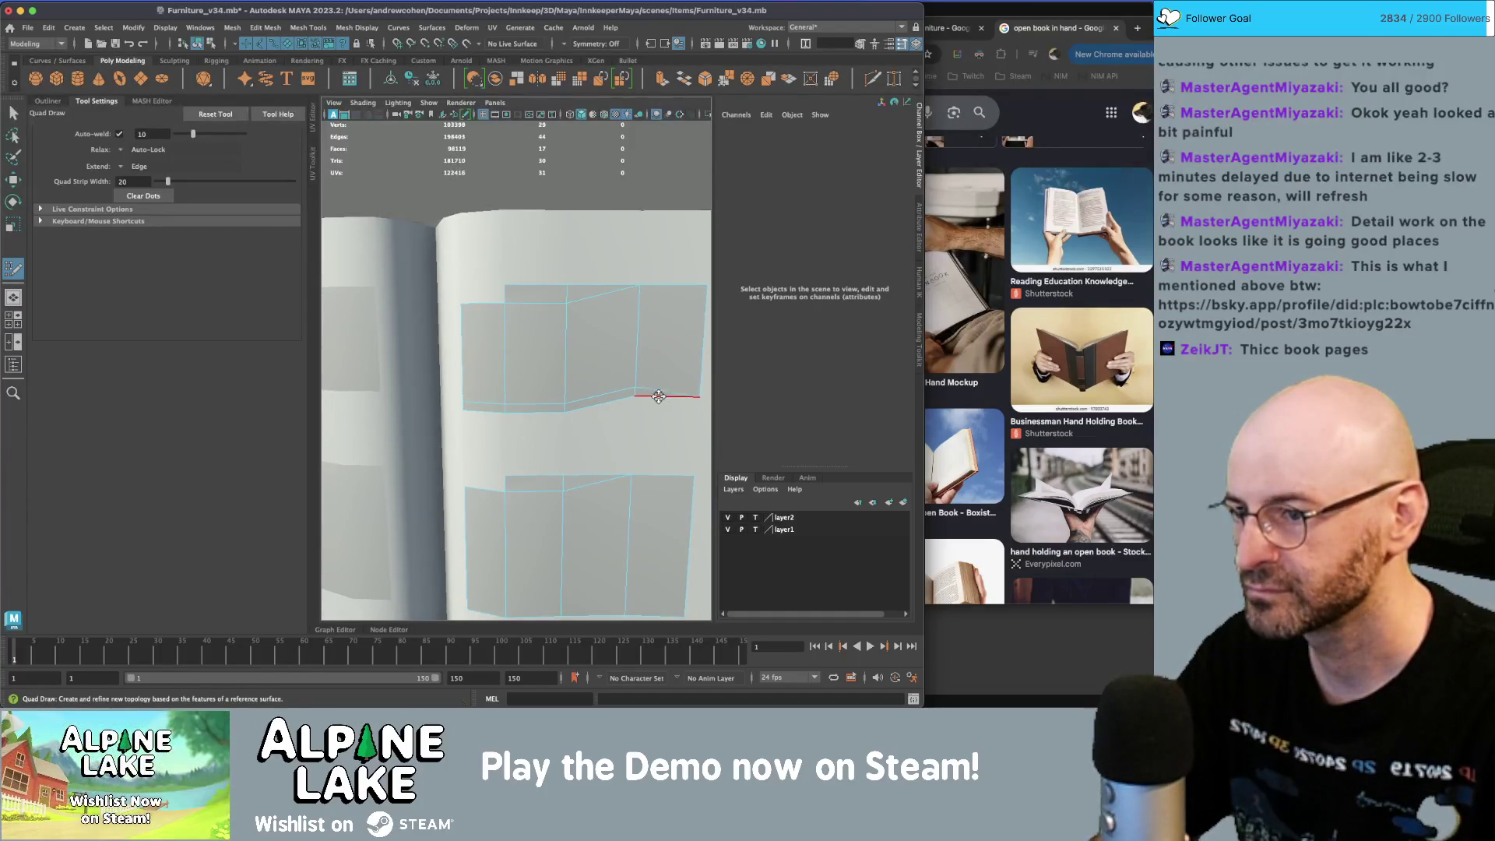
pyautogui.press('q')
# - Pull a vertex on the block's bottom edge down, then undo that move
pyautogui.moveTo(623, 358)
pyautogui.mouseDown(button='right')
pyautogui.moveTo(591, 354)
pyautogui.moveTo(595, 333)
pyautogui.mouseUp(button='right')
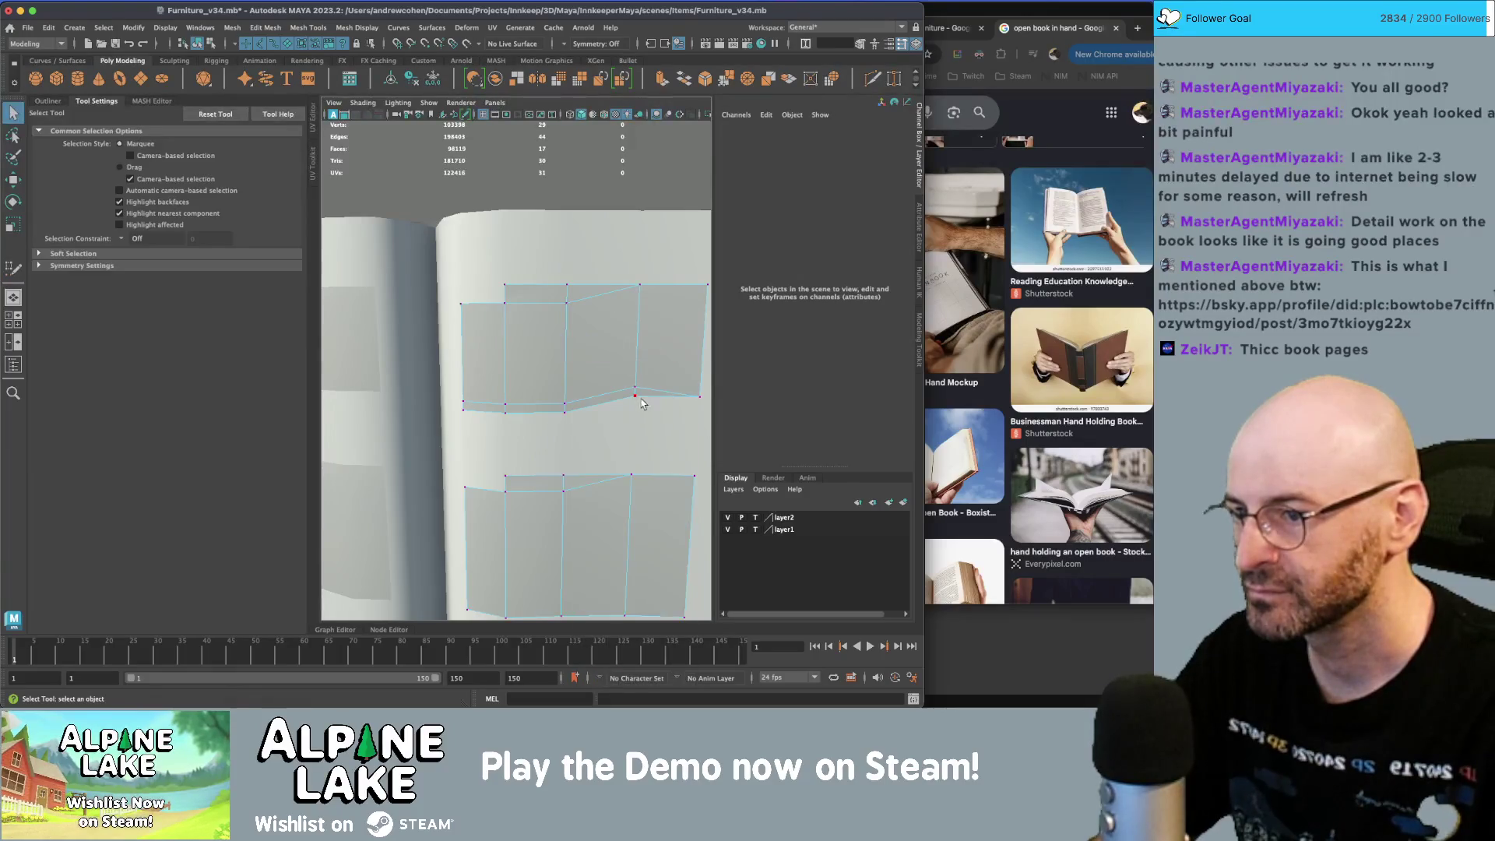
pyautogui.click(642, 402)
pyautogui.press('w')
pyautogui.moveTo(632, 362); pyautogui.dragTo(576, 412)
pyautogui.press('q')
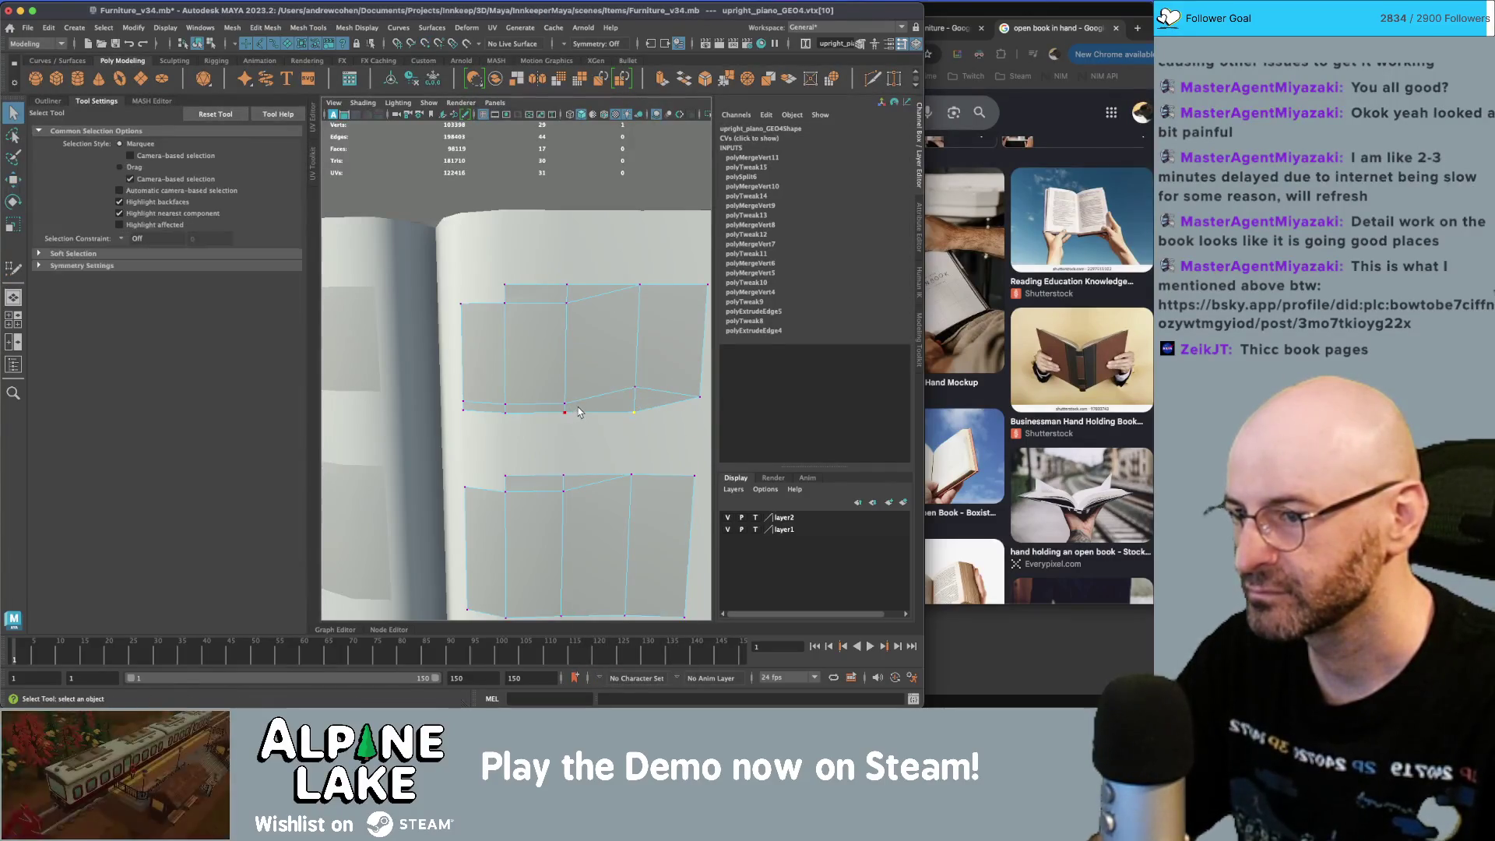
pyautogui.press('y')
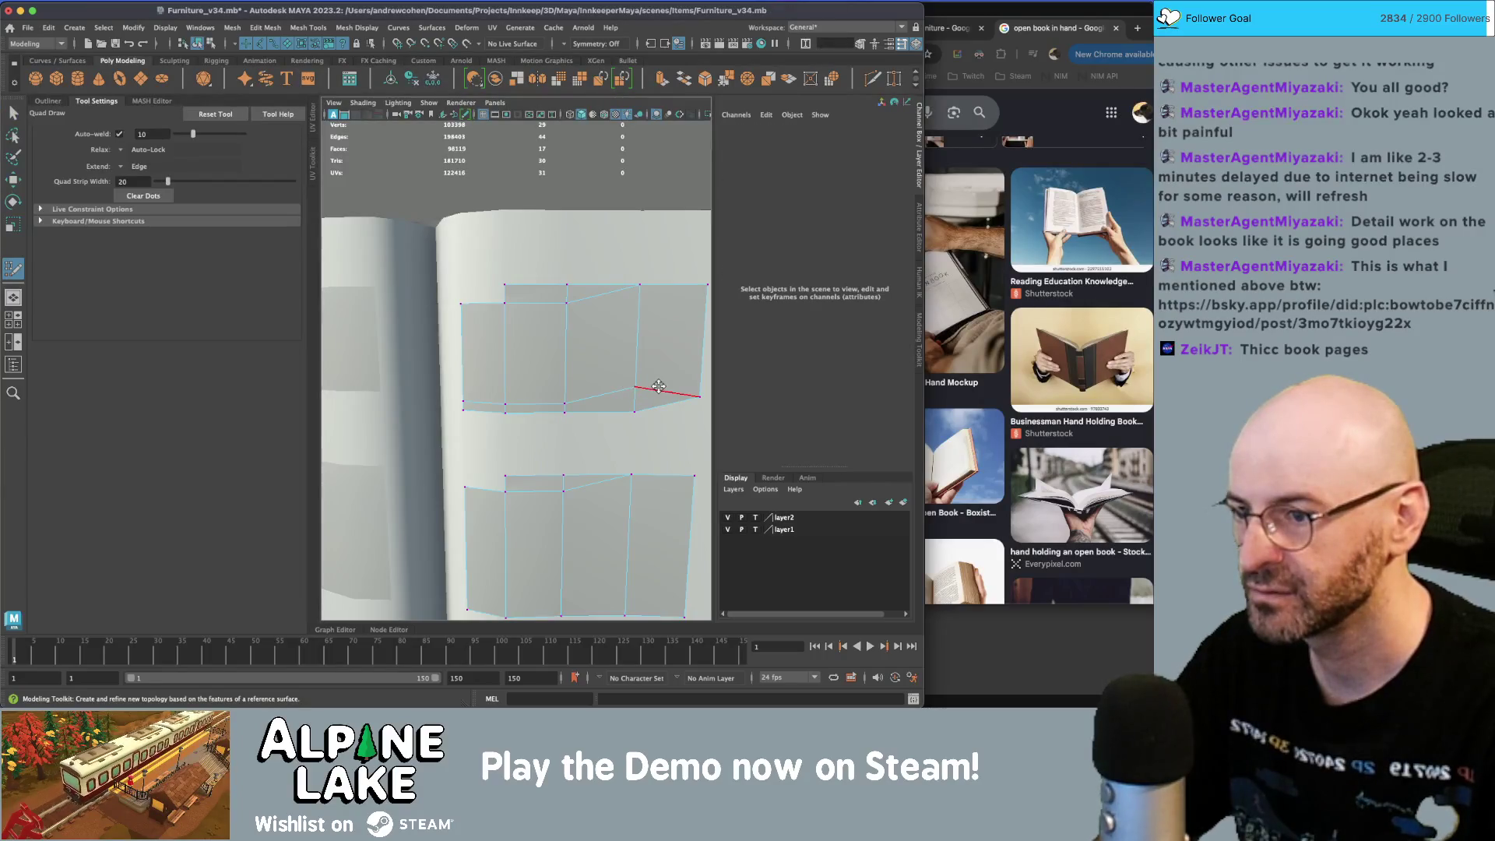
pyautogui.hotkey('ctrl', 'z')
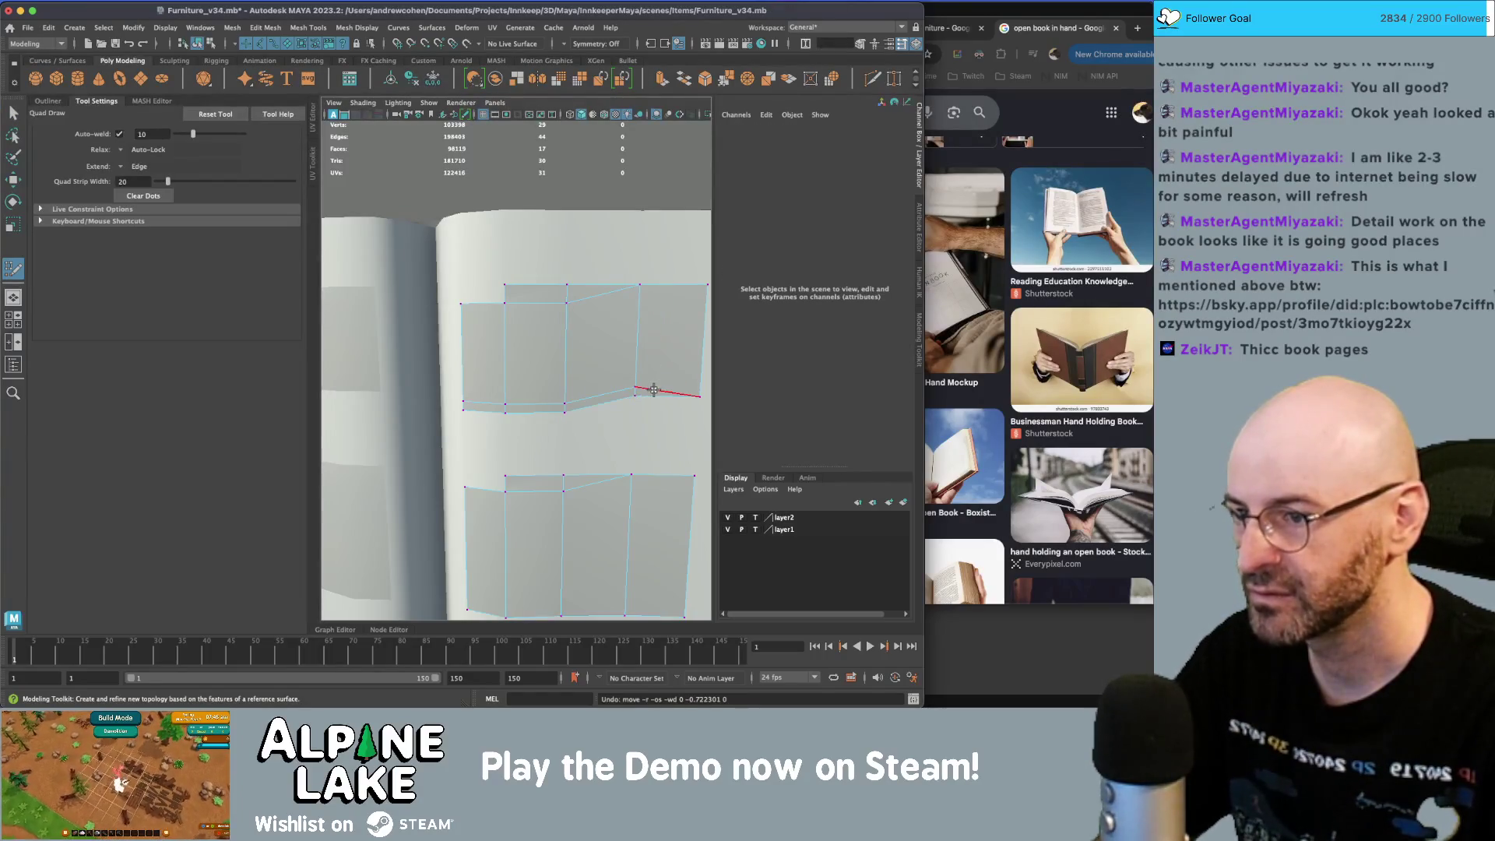
# - Select vertex vtx[10] and the vertex just above it on the upper block's edge
pyautogui.scroll(4, 637, 397)
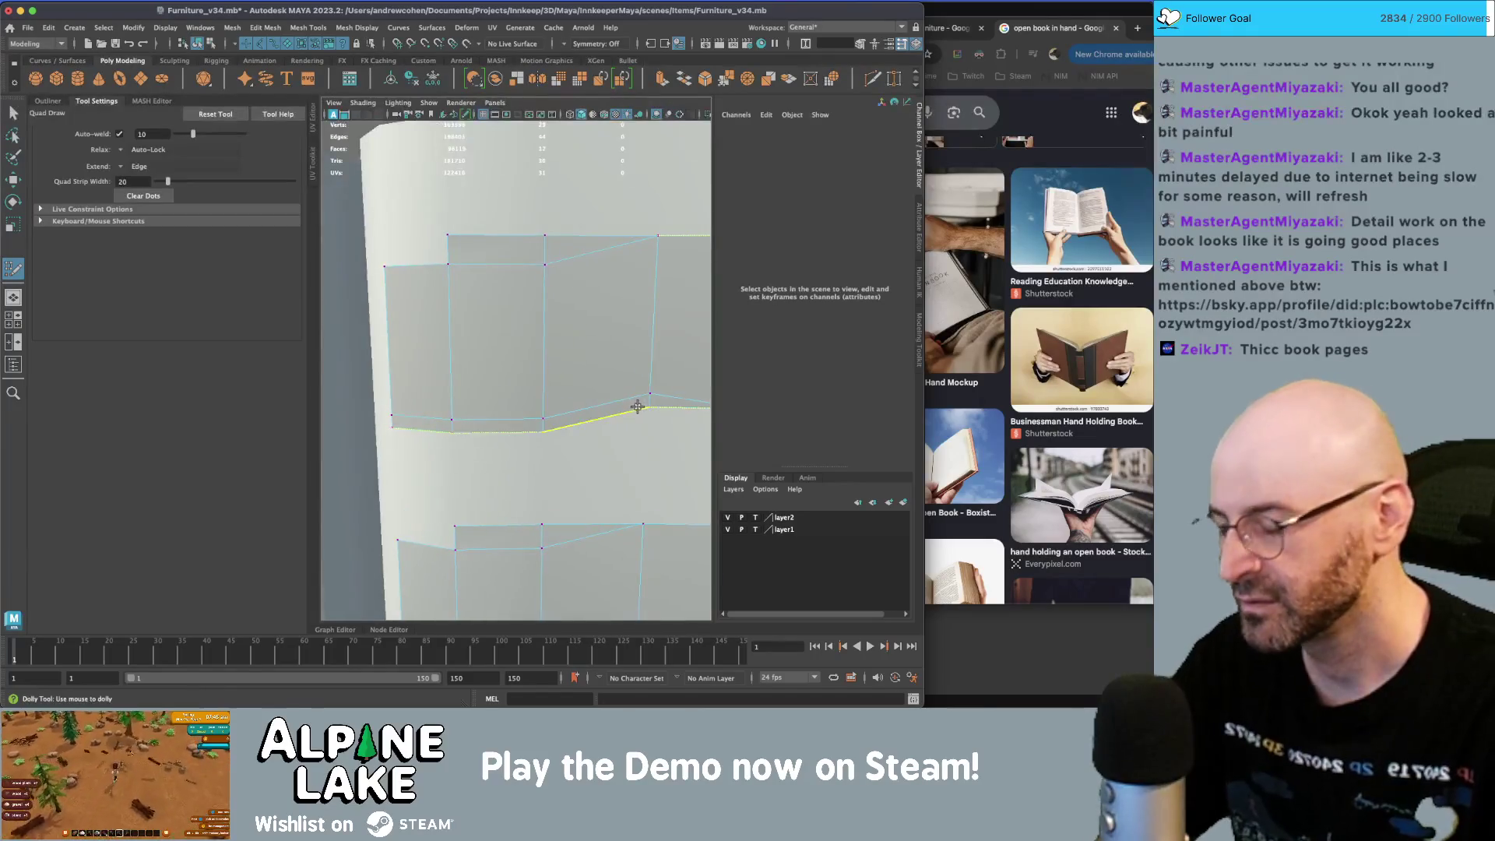
pyautogui.press('q')
pyautogui.hotkey('ctrl', 'shift', 'x')
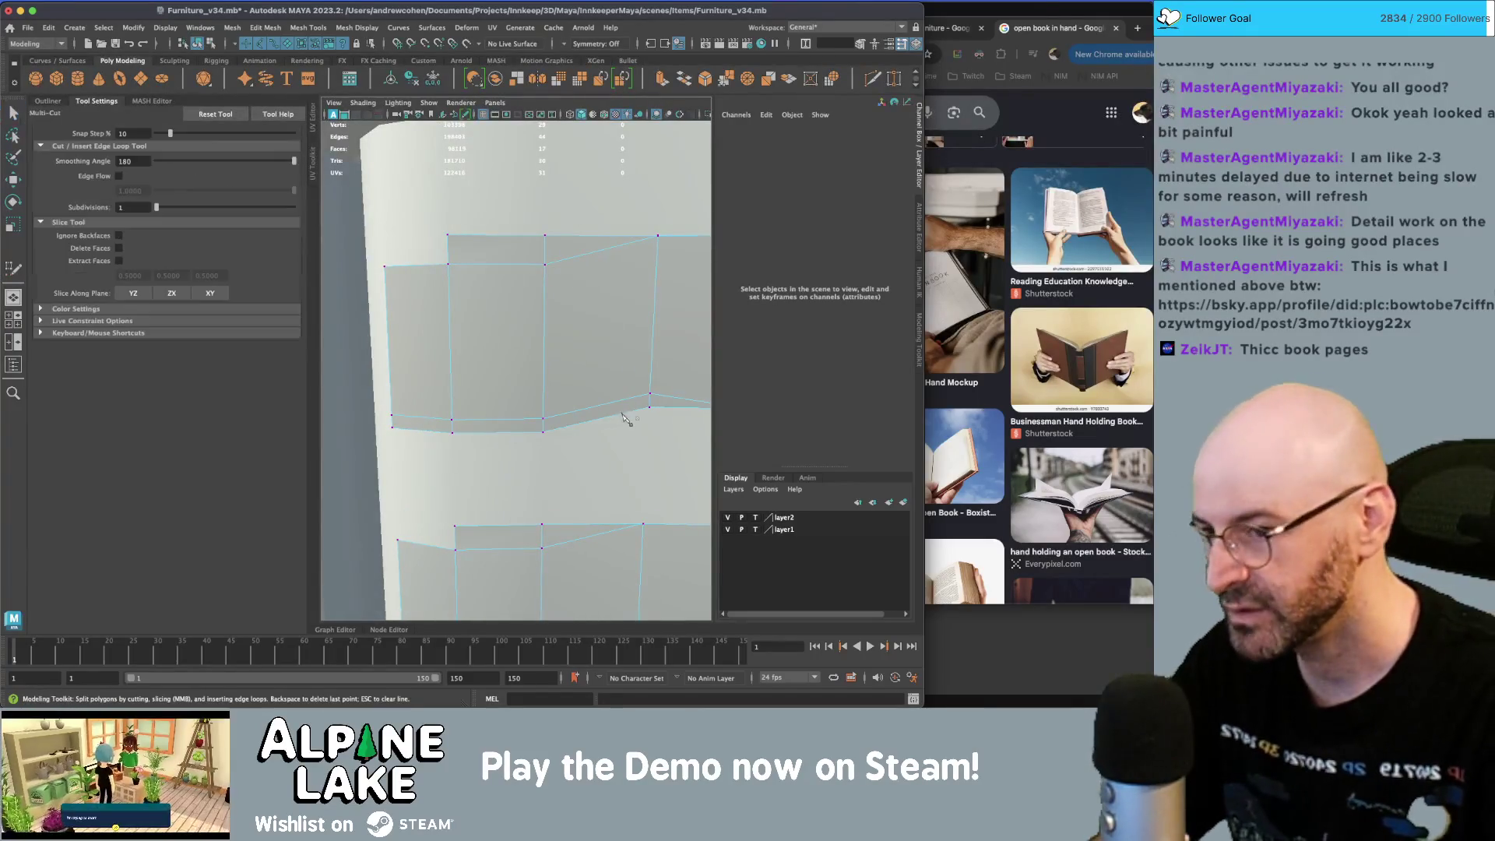
pyautogui.keyDown('alt'); pyautogui.moveTo(627, 416); pyautogui.dragTo(533, 431, button='middle'); pyautogui.keyUp('alt')
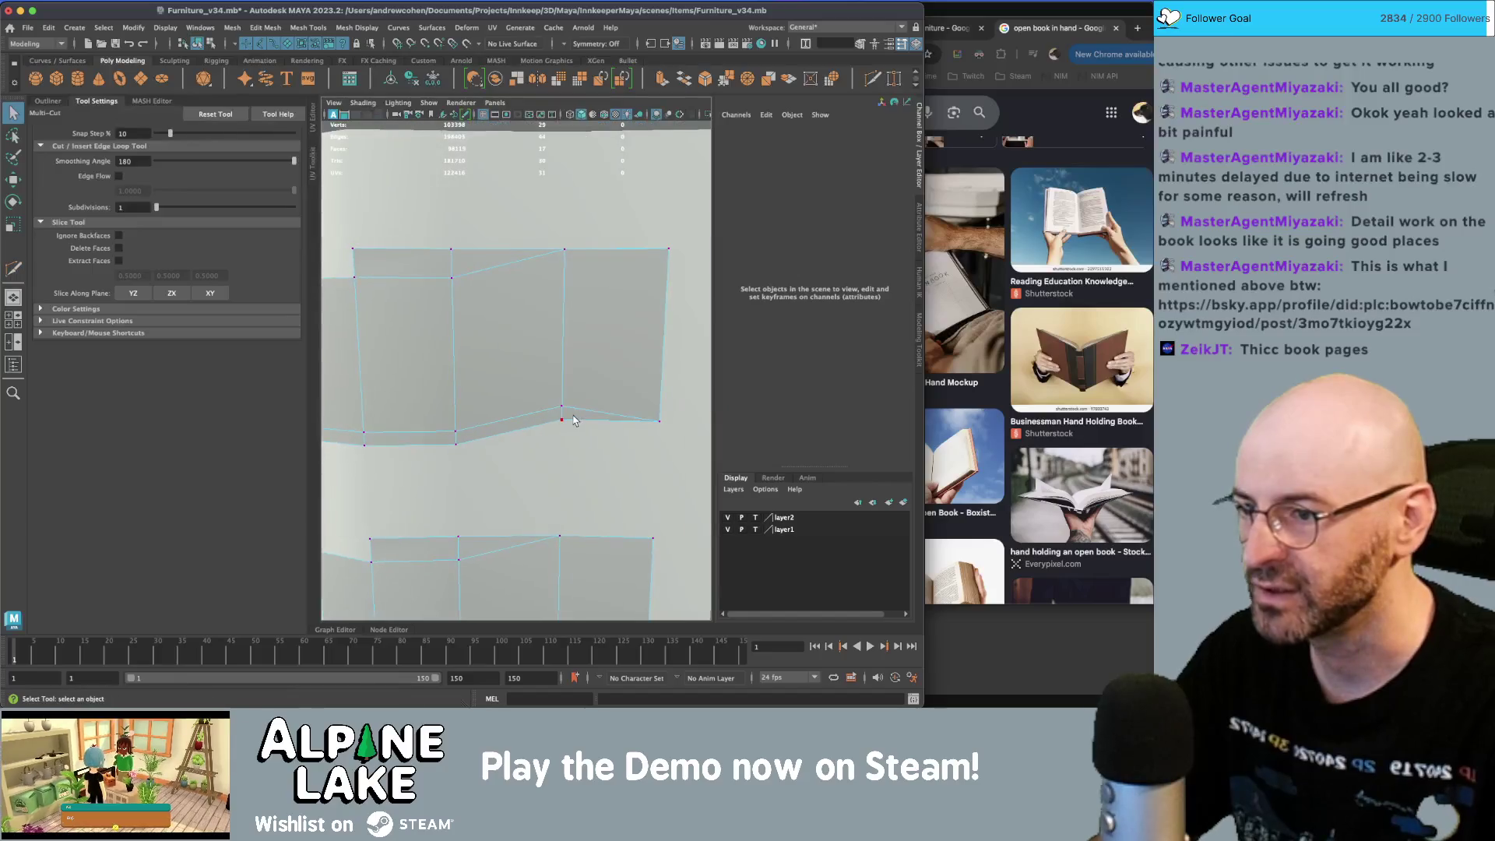
pyautogui.press('q')
pyautogui.moveTo(565, 335)
pyautogui.mouseDown(button='right')
pyautogui.moveTo(564, 384)
pyautogui.moveTo(554, 337)
pyautogui.moveTo(522, 341)
pyautogui.mouseUp(button='right')
pyautogui.click(561, 440)
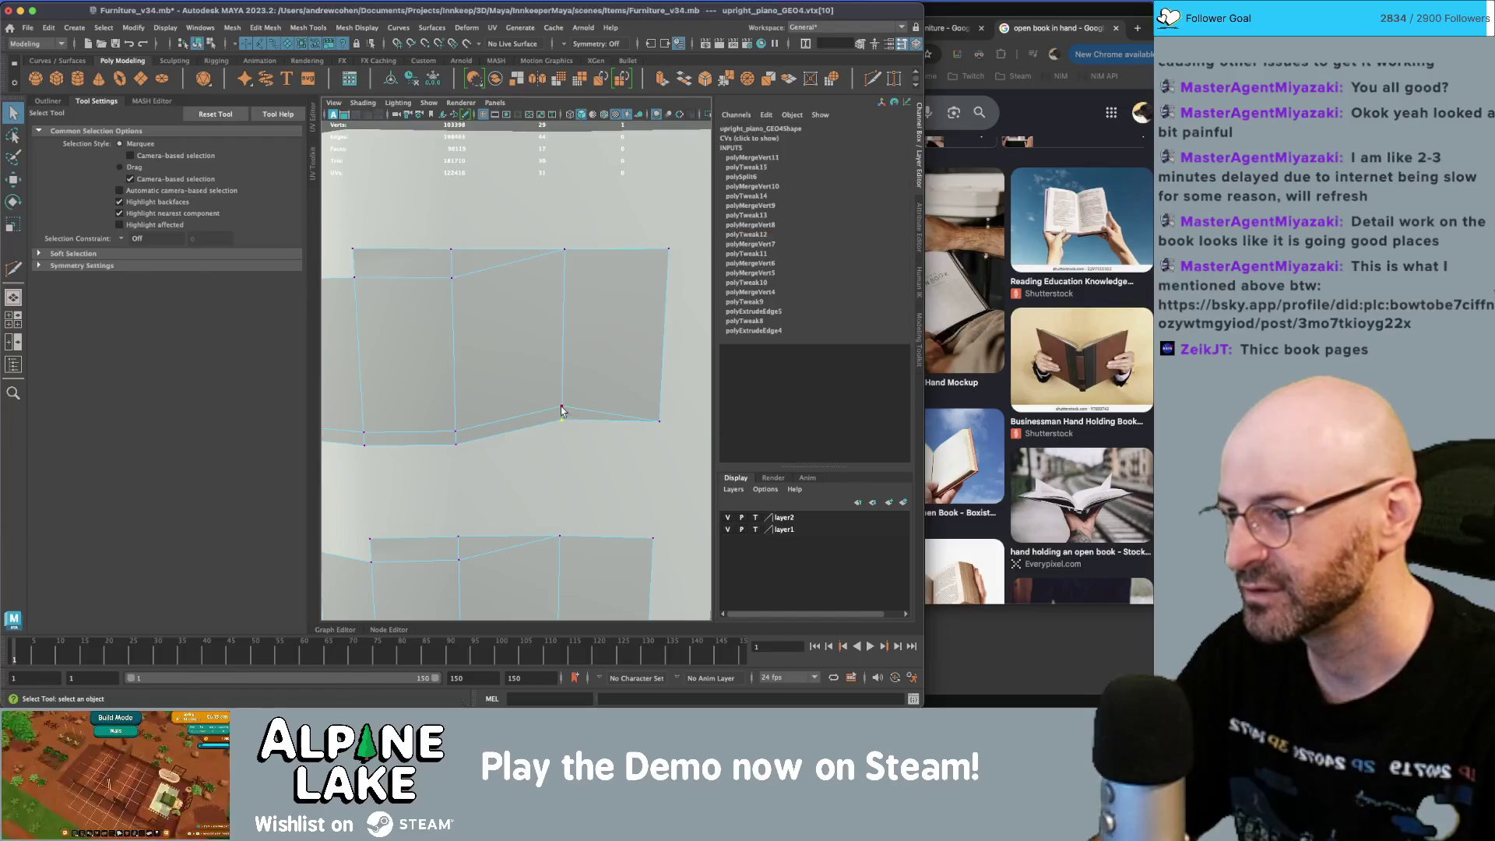
pyautogui.press('w')
pyautogui.press('q')
pyautogui.click(561, 430)
pyautogui.press('w')
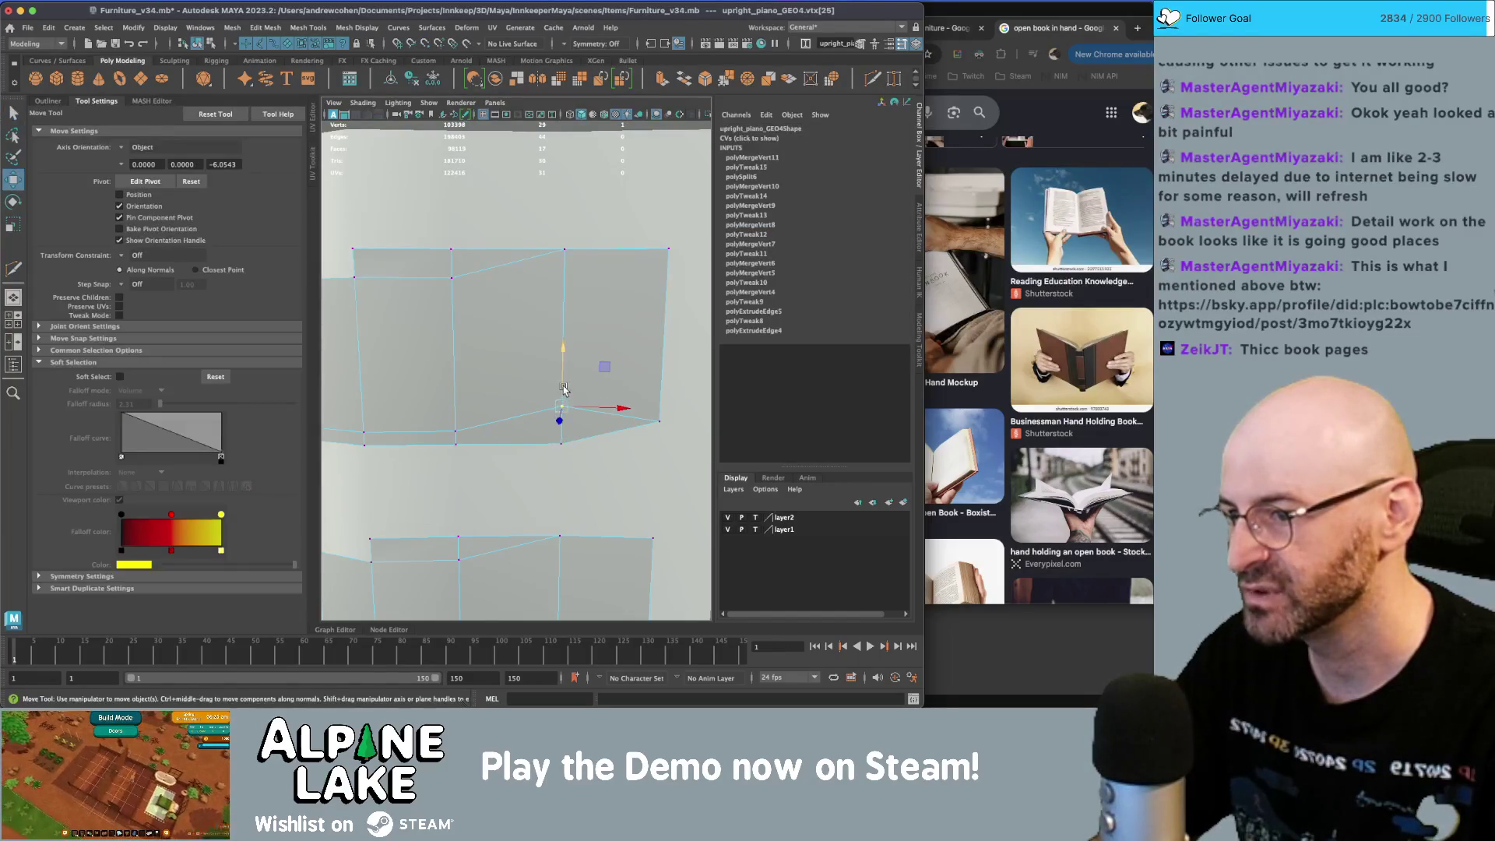
pyautogui.moveTo(592, 420)
pyautogui.mouseDown(button='right')
pyautogui.moveTo(615, 393)
pyautogui.moveTo(576, 349)
pyautogui.moveTo(522, 349)
pyautogui.mouseUp(button='right')
pyautogui.press('q')
pyautogui.click(589, 439)
# - Select vtx[11] and raise the block's selected edges slightly
pyautogui.press('w')
pyautogui.click(660, 426)
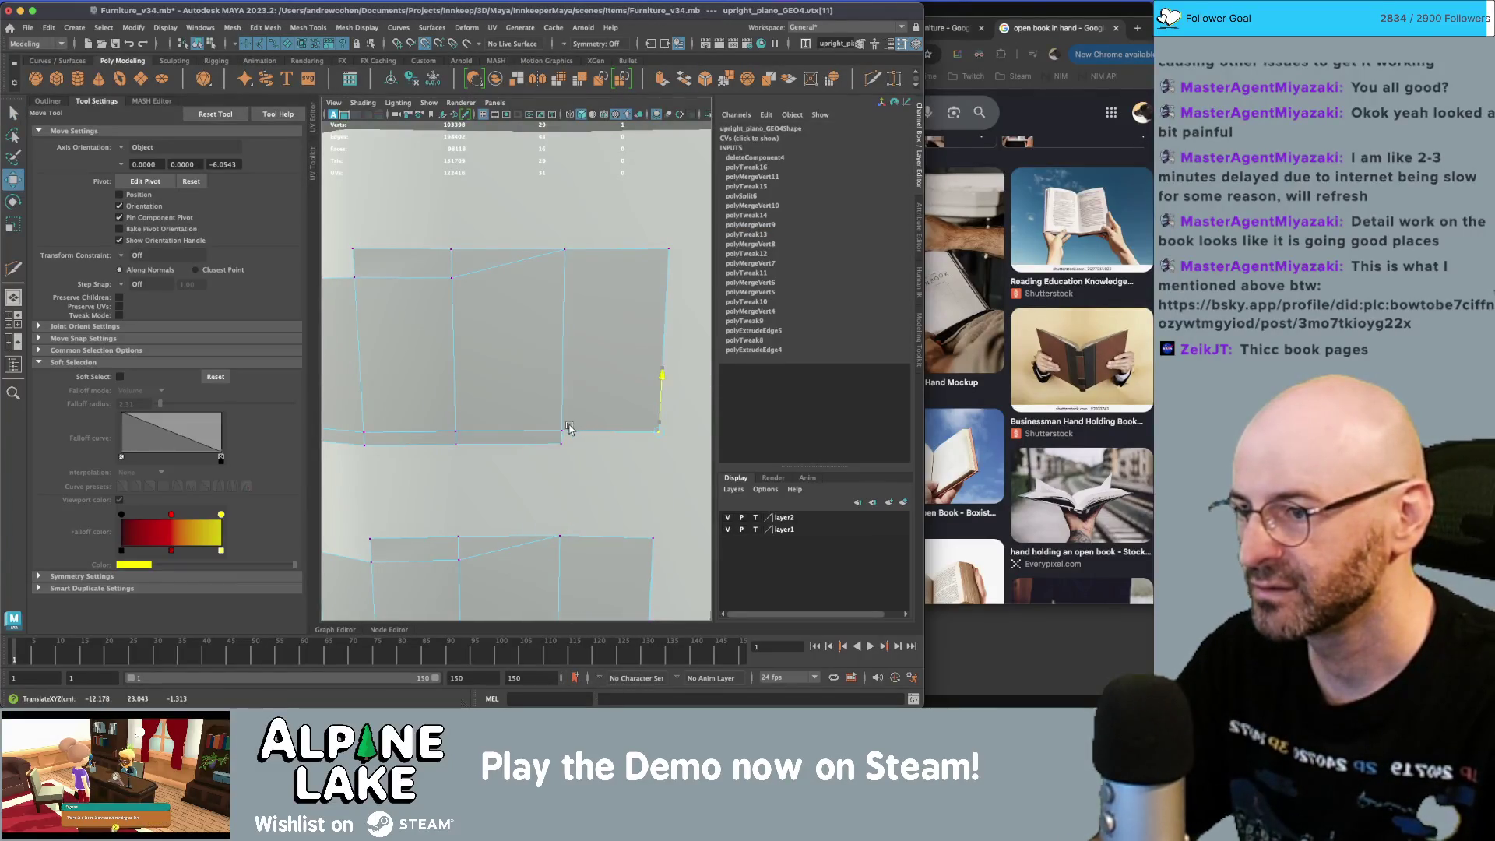
pyautogui.press('q')
pyautogui.scroll(-3, 496, 411)
pyautogui.moveTo(470, 333)
pyautogui.mouseDown(button='right')
pyautogui.moveTo(472, 366)
pyautogui.moveTo(472, 315)
pyautogui.moveTo(544, 383)
pyautogui.moveTo(469, 303)
pyautogui.mouseUp(button='right')
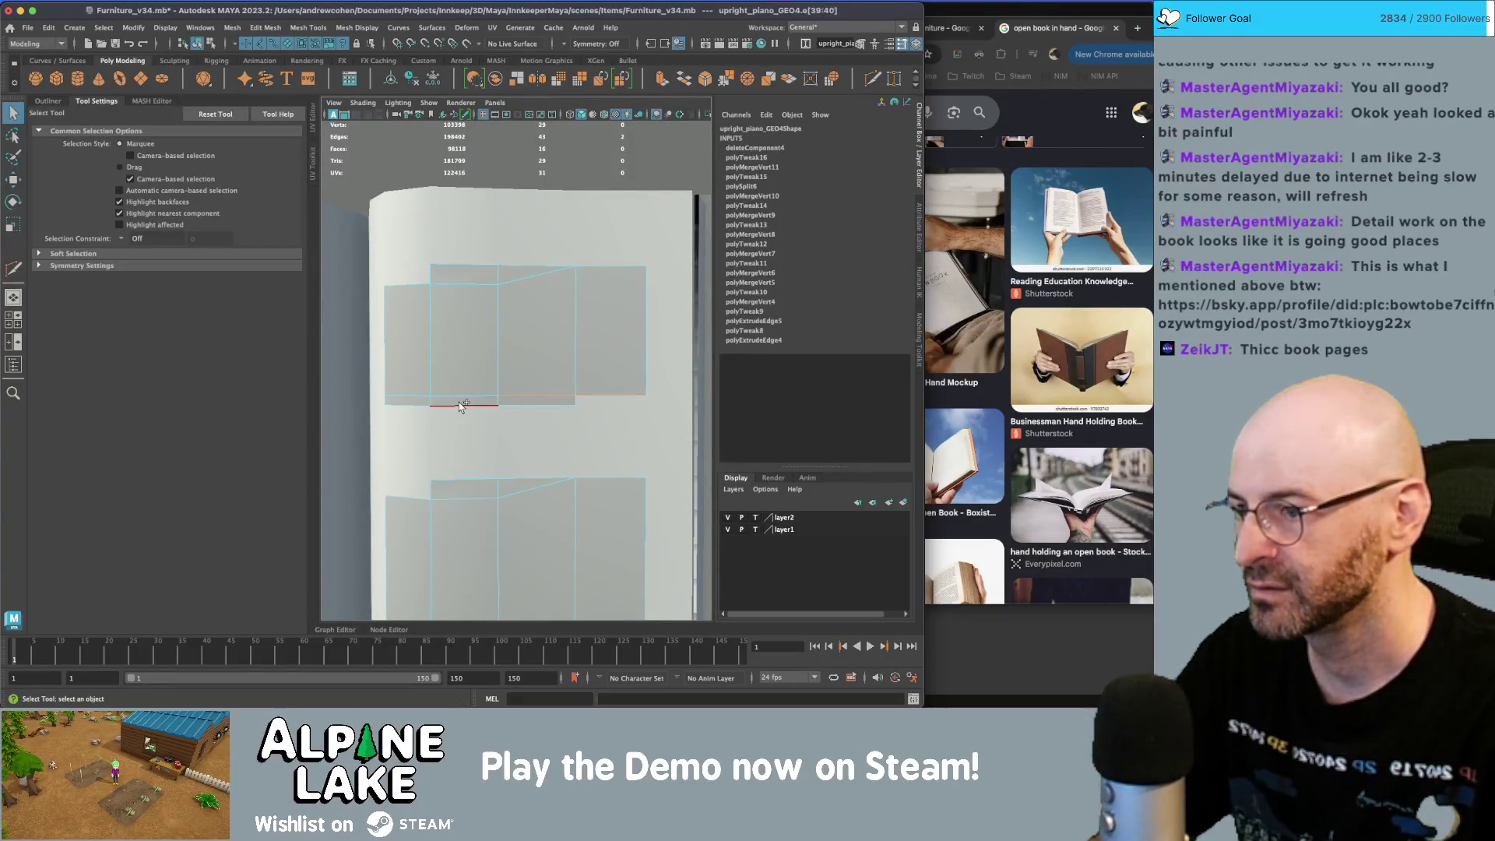
pyautogui.press('w')
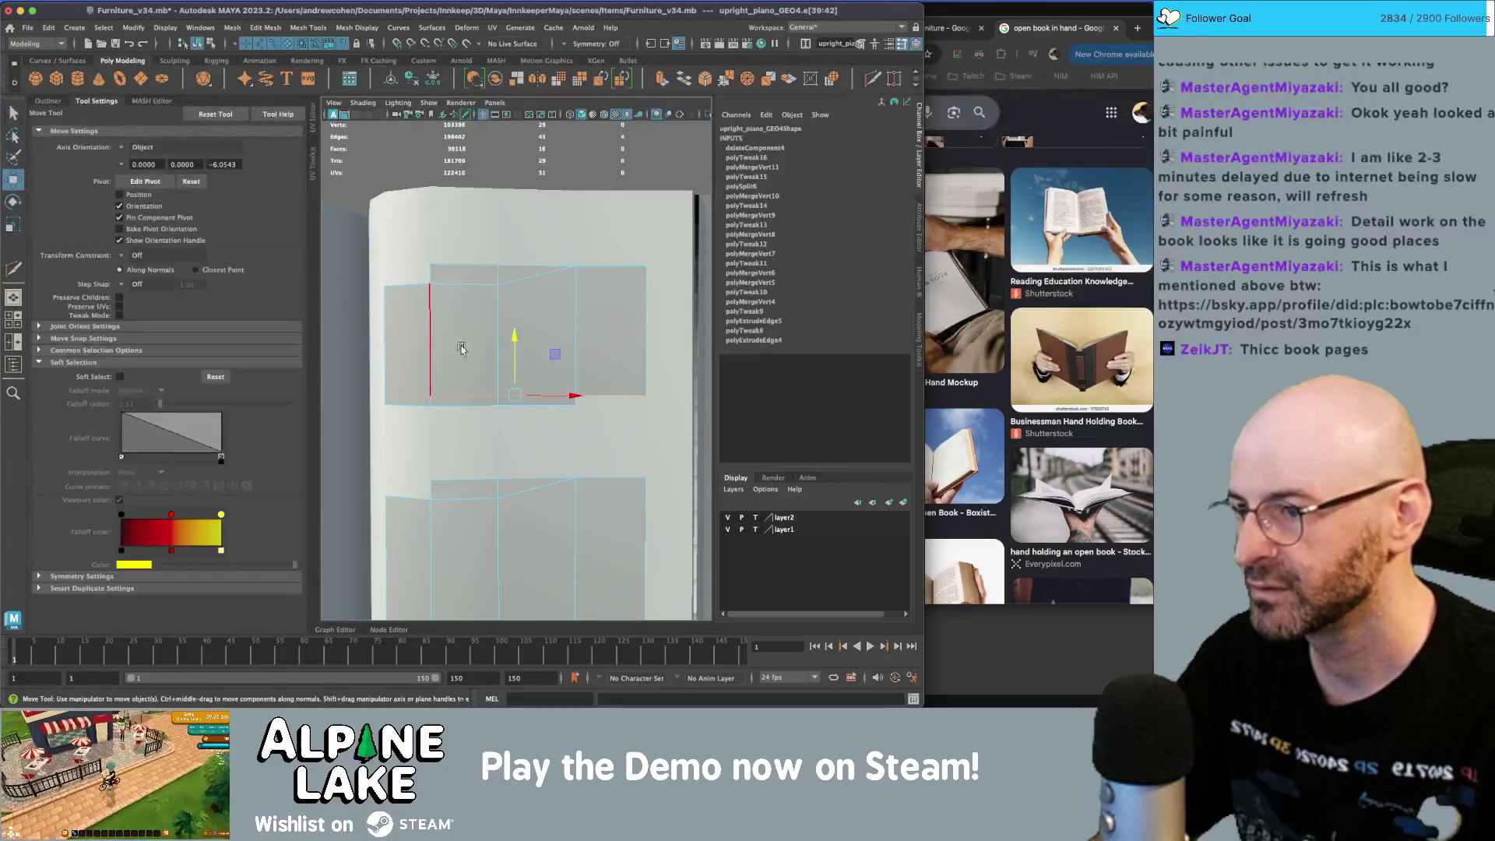
pyautogui.moveTo(512, 350); pyautogui.dragTo(513, 345)
# - Lower the two vertex rows dividing the right page's upper and lower music blocks
pyautogui.press('[')
pyautogui.press('[')
pyautogui.press('[')
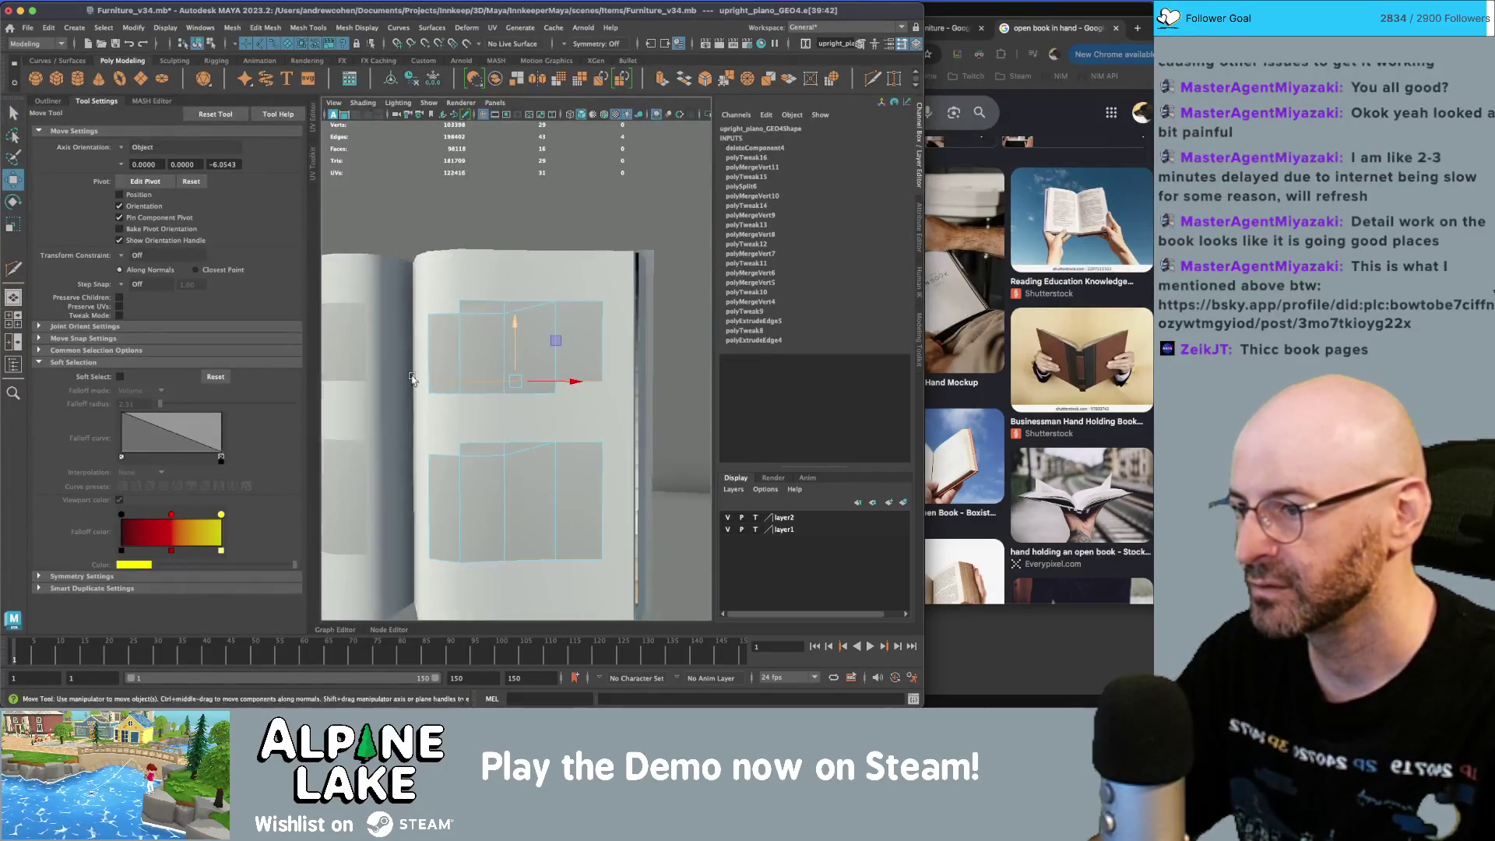
pyautogui.press('q')
pyautogui.rightClick(540, 338)
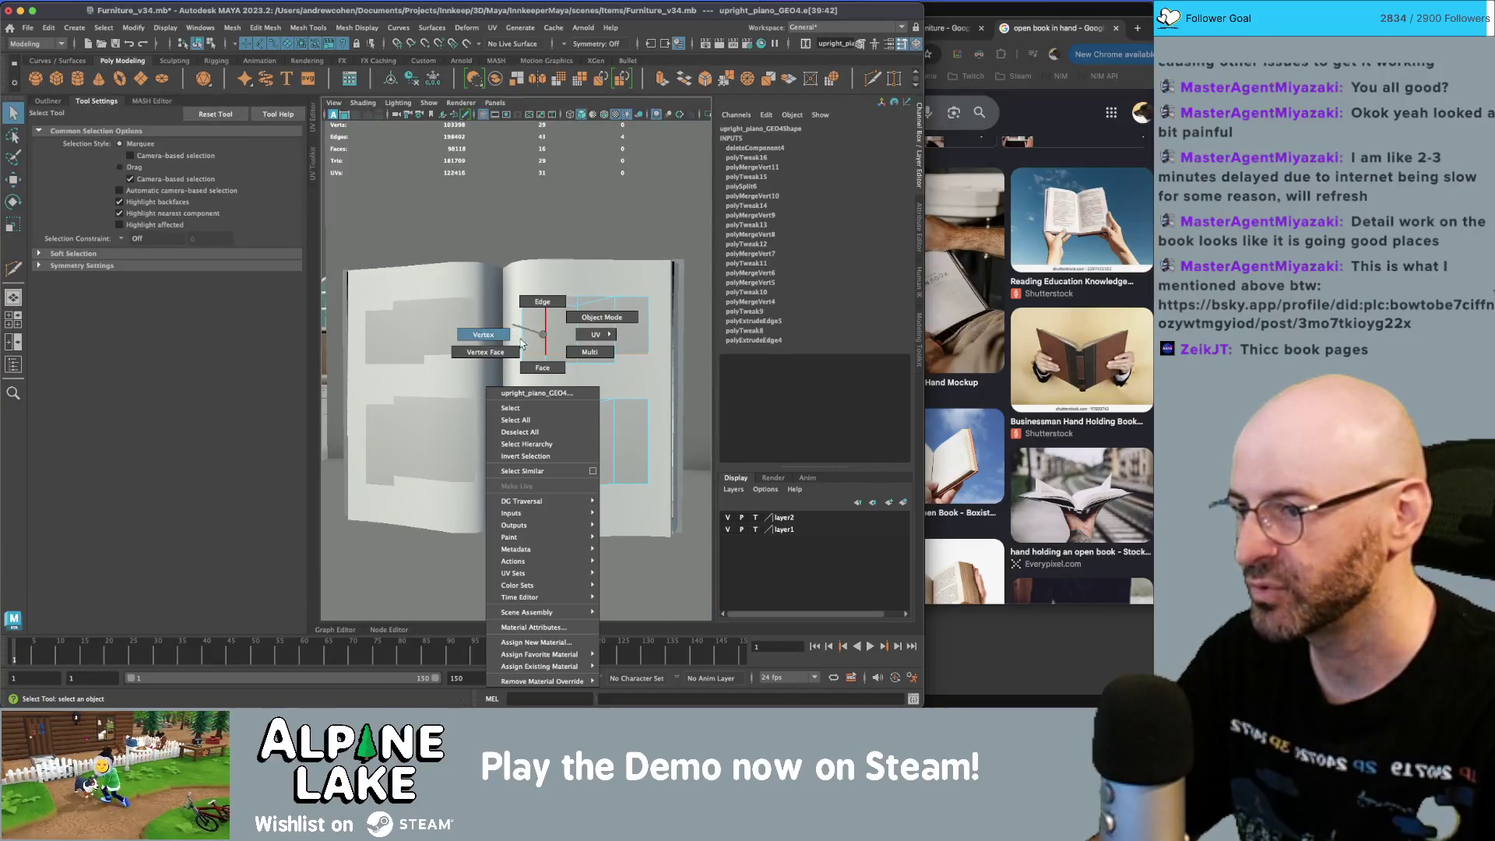
pyautogui.click(540, 339)
pyautogui.moveTo(485, 341)
pyautogui.mouseDown()
pyautogui.moveTo(460, 342)
pyautogui.moveTo(486, 341)
pyautogui.mouseUp()
pyautogui.moveTo(564, 334); pyautogui.dragTo(499, 355, button='right')
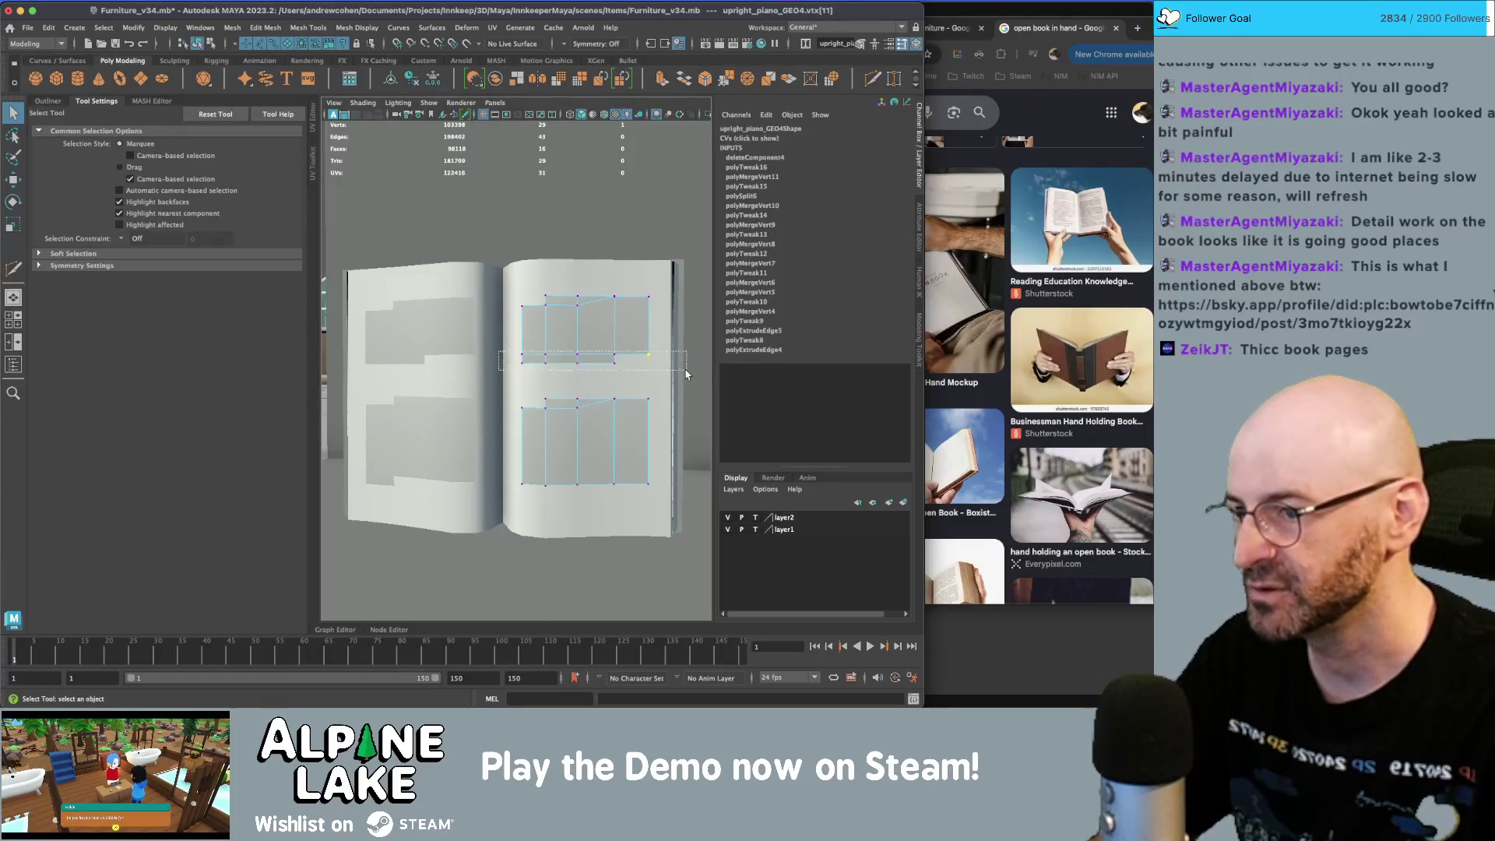
pyautogui.moveTo(510, 374); pyautogui.dragTo(623, 393)
pyautogui.press('w')
pyautogui.press('q')
pyautogui.keyDown('shift'); pyautogui.moveTo(498, 363); pyautogui.dragTo(662, 440); pyautogui.keyUp('shift')
pyautogui.press('w')
pyautogui.moveTo(585, 373); pyautogui.dragTo(585, 408)
# - Lower the bottom vertex row of the right page's lower music block
pyautogui.press('q')
pyautogui.moveTo(488, 398); pyautogui.dragTo(669, 433)
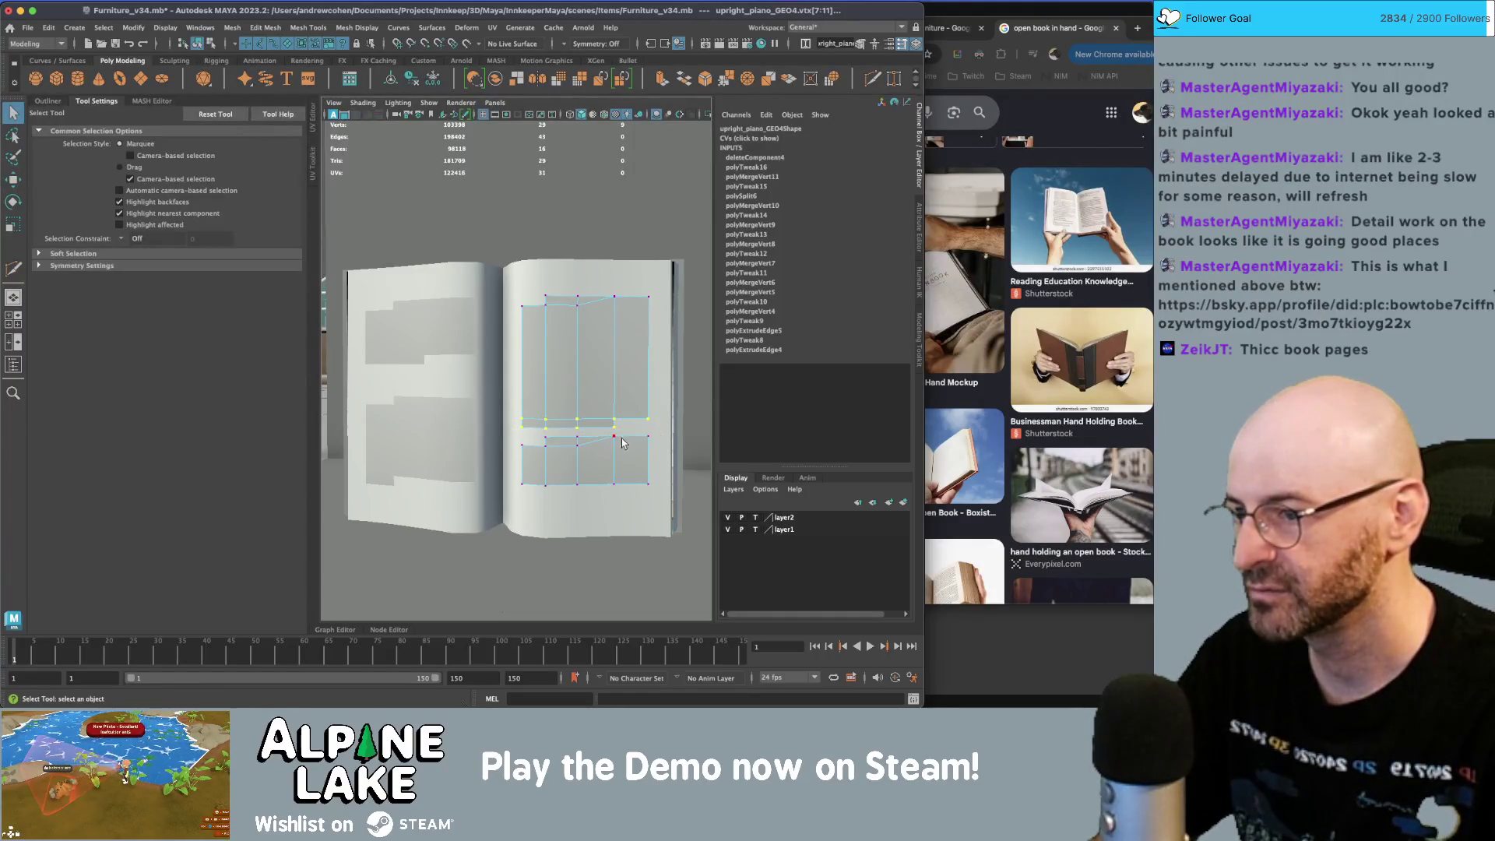
pyautogui.press('w')
pyautogui.moveTo(503, 467); pyautogui.dragTo(666, 498)
pyautogui.moveTo(584, 464); pyautogui.dragTo(584, 490)
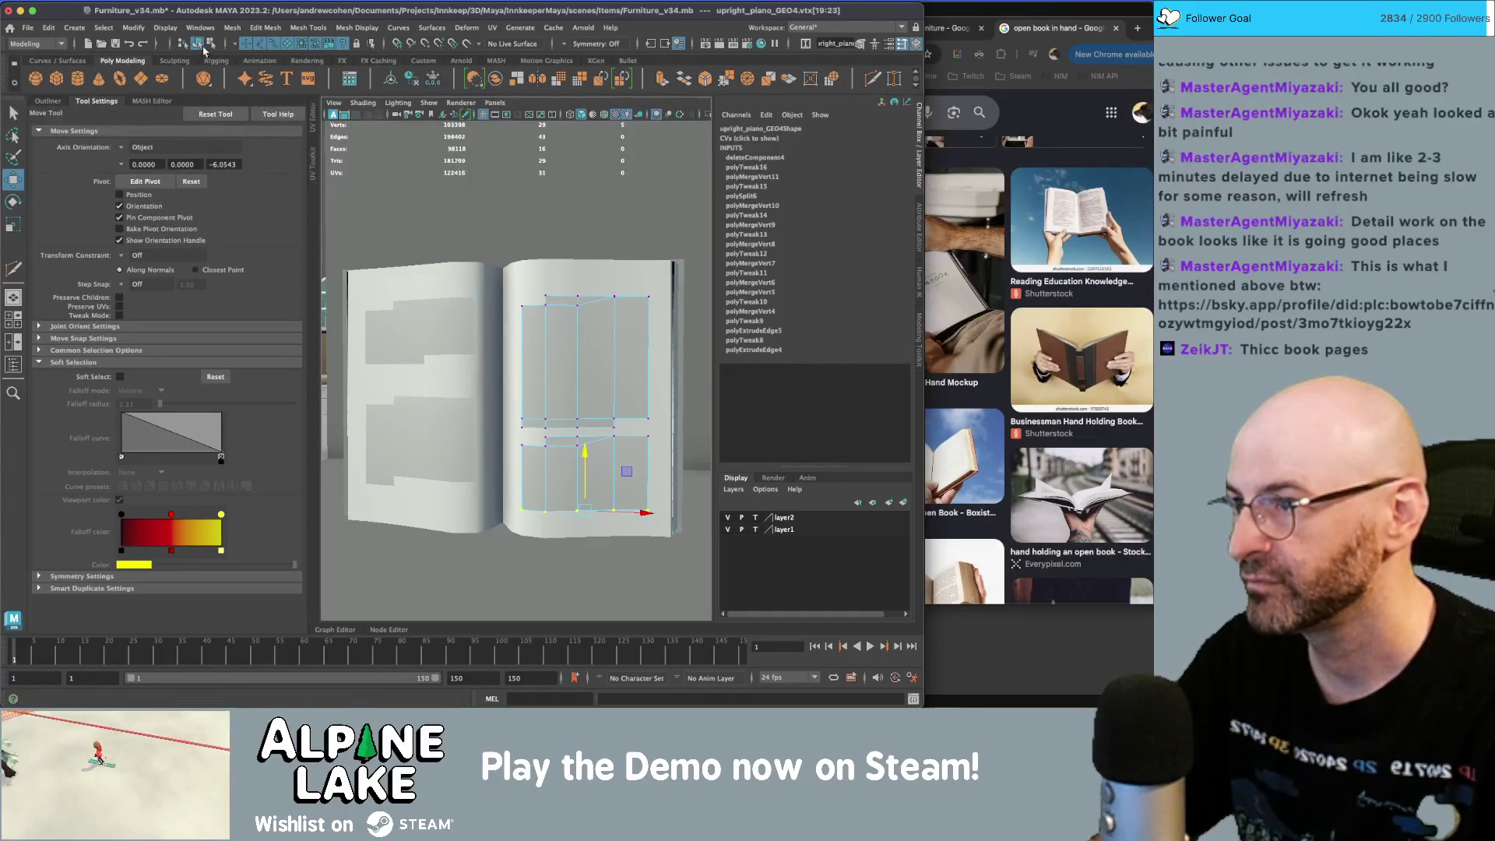
# - Lower the bottom vertex row of the left page's lower music block
pyautogui.click(382, 303)
pyautogui.moveTo(399, 335)
pyautogui.mouseDown(button='right')
pyautogui.moveTo(359, 360)
pyautogui.moveTo(373, 479)
pyautogui.mouseUp(button='right')
pyautogui.press('q')
pyautogui.moveTo(325, 454); pyautogui.dragTo(465, 517)
pyautogui.press('w')
pyautogui.moveTo(419, 447); pyautogui.dragTo(421, 467)
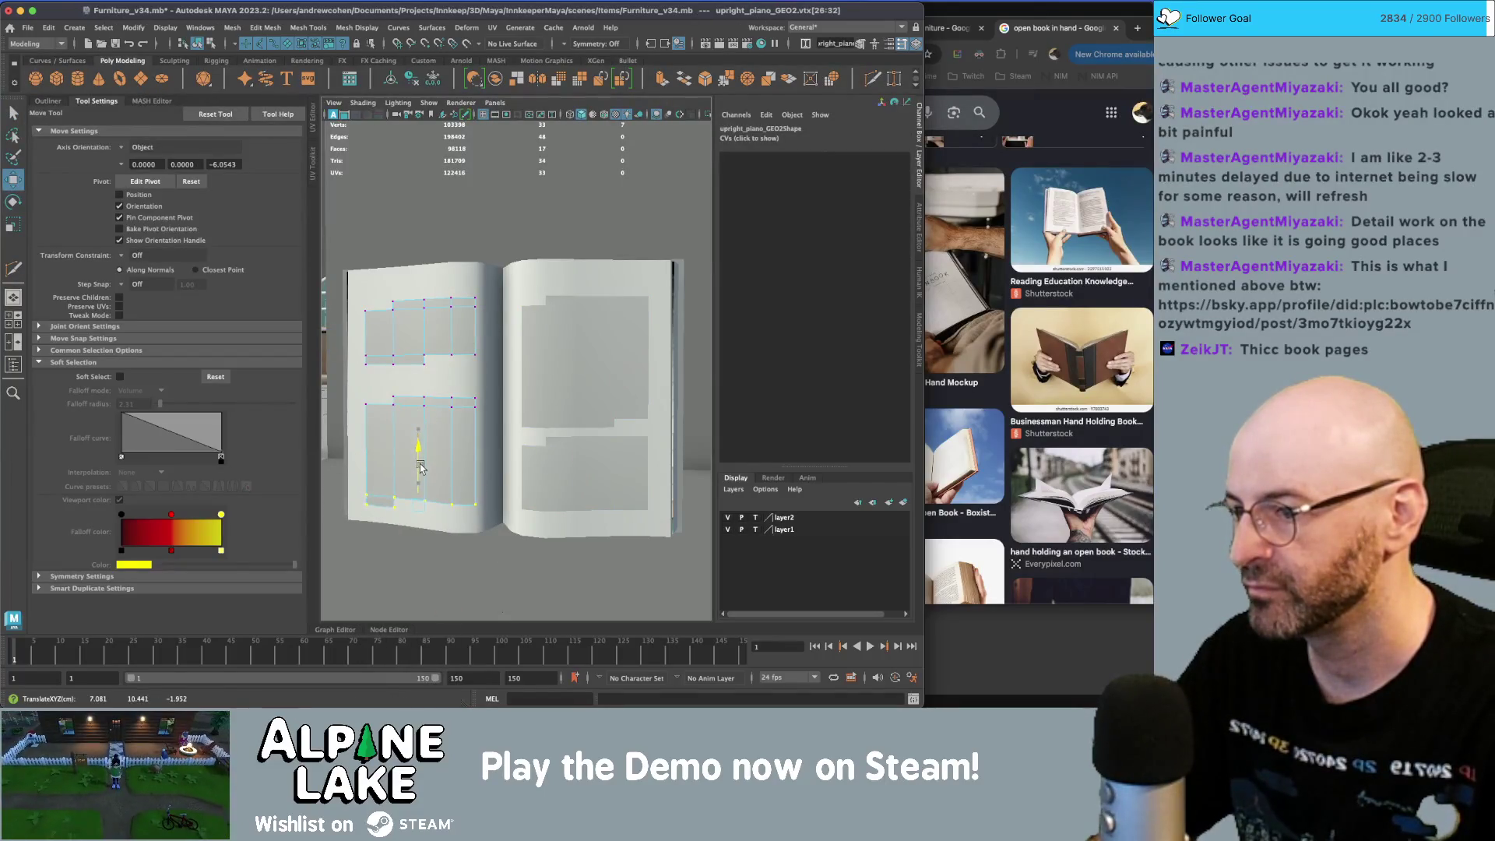
# - Raise a dividing vertex row of the left page's blocks slightly, then return to object selection
pyautogui.press('q')
pyautogui.moveTo(352, 334)
pyautogui.mouseDown()
pyautogui.moveTo(487, 377)
pyautogui.moveTo(517, 432)
pyautogui.mouseUp()
pyautogui.press('w')
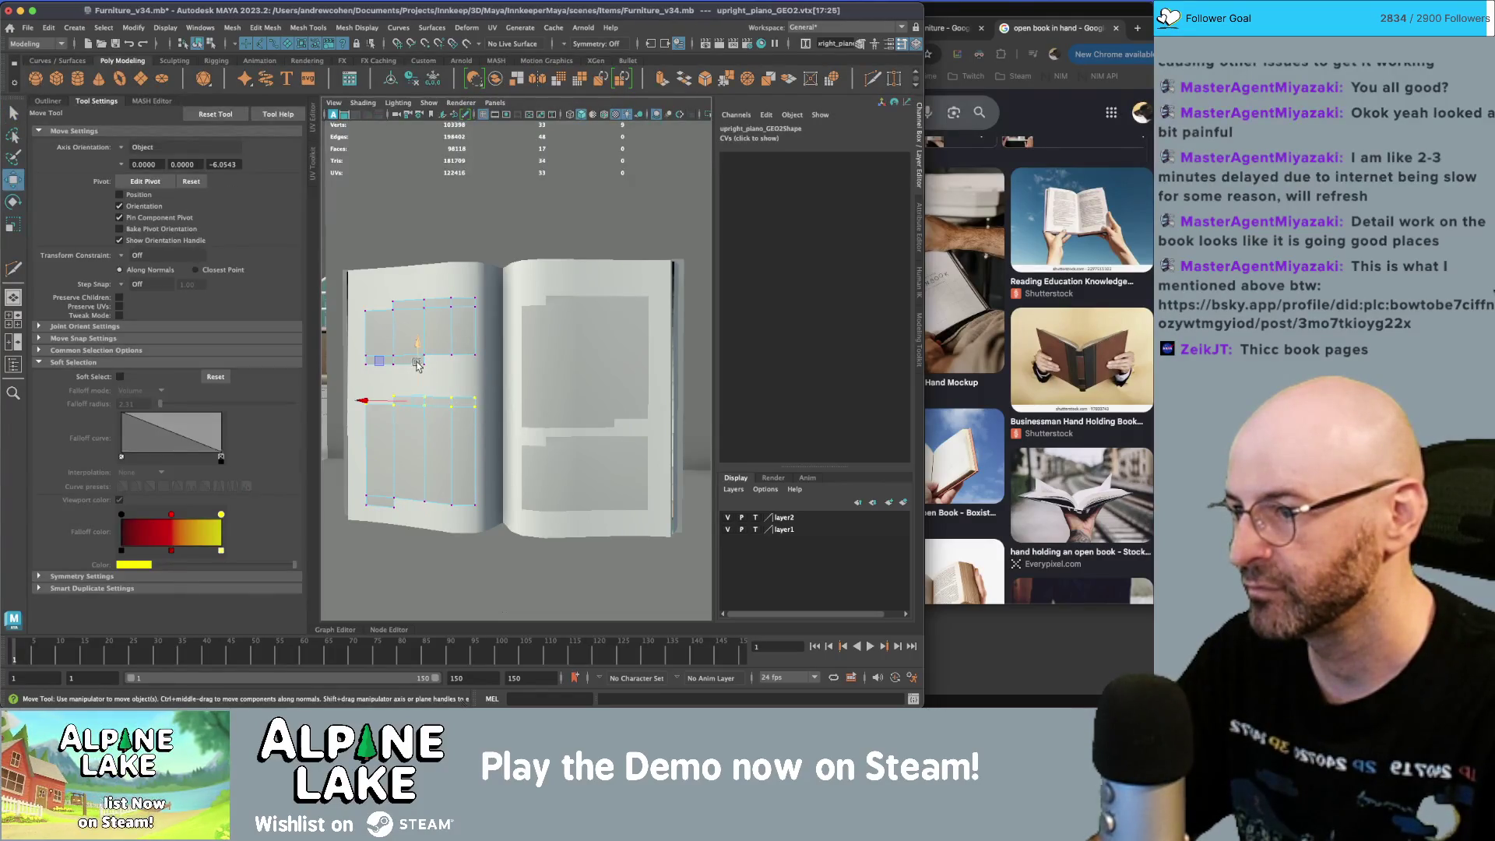
pyautogui.moveTo(418, 365); pyautogui.dragTo(419, 348)
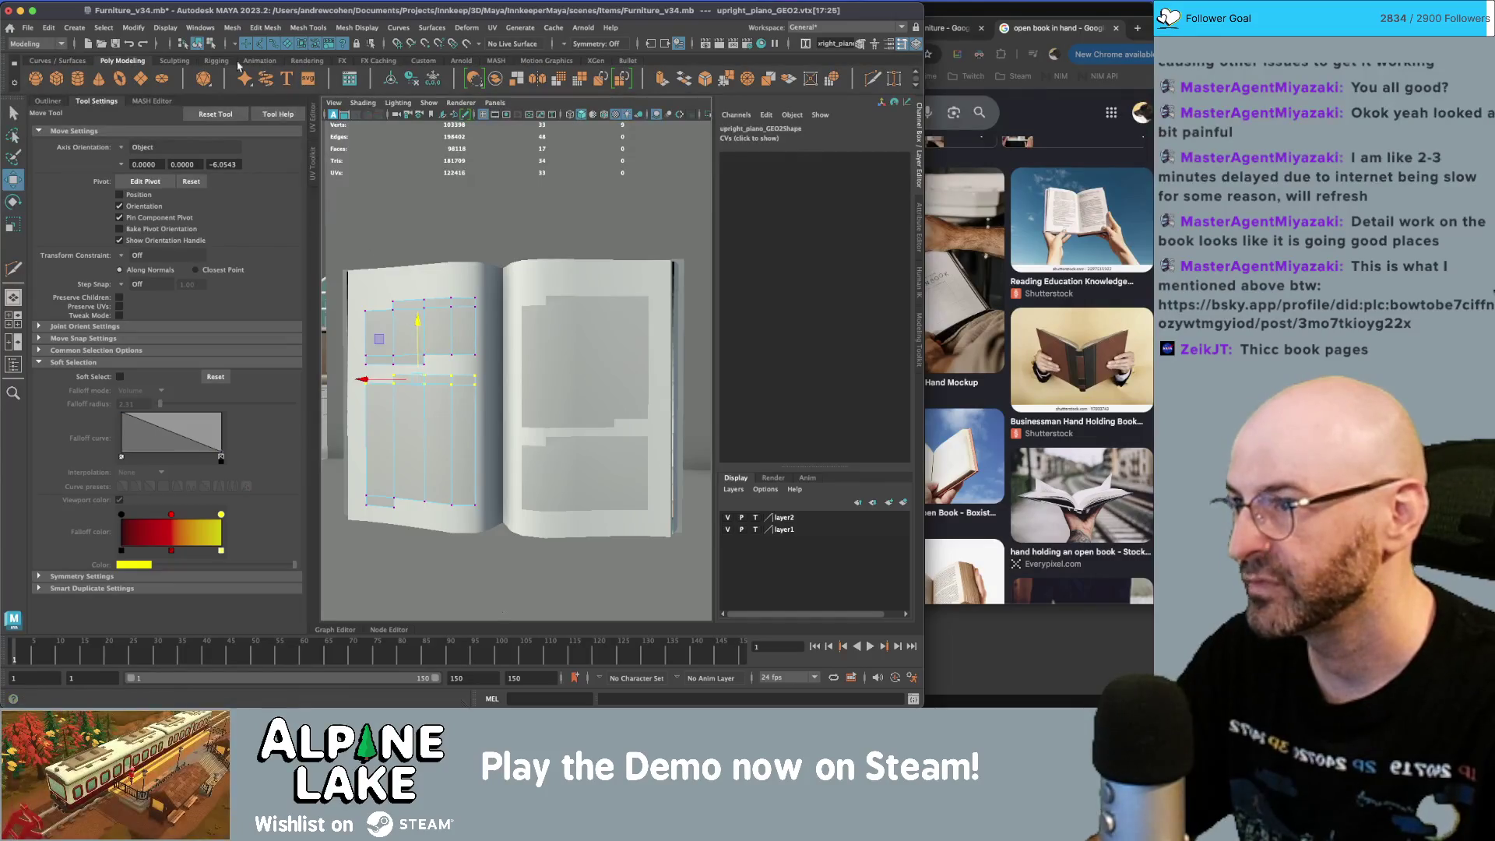
pyautogui.click(211, 44)
pyautogui.click(200, 46)
# - Frame the book and nudge the left page slightly upward
pyautogui.press('q')
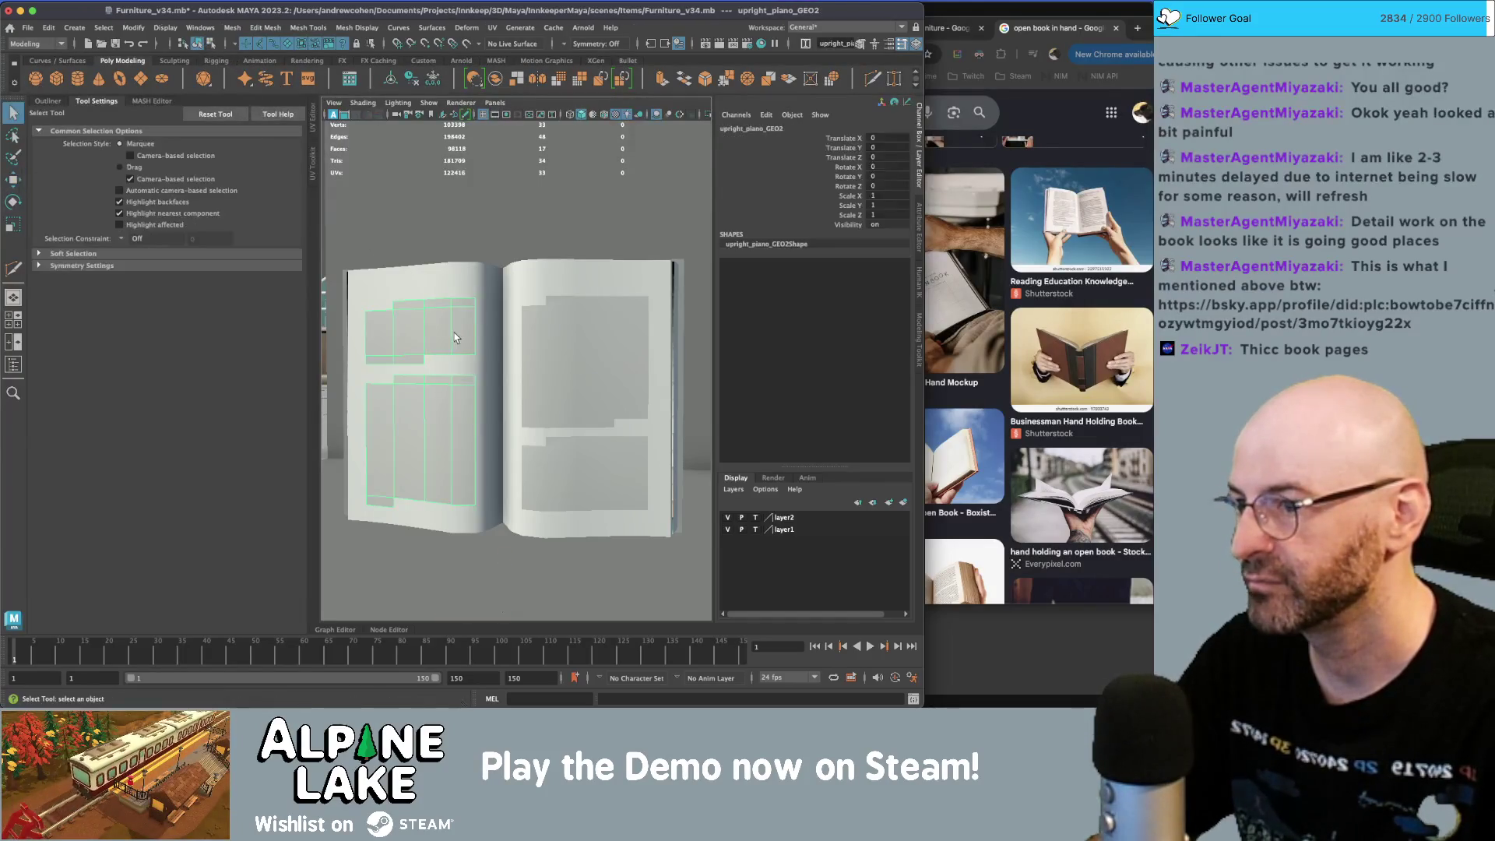
pyautogui.press('f')
pyautogui.click(480, 356)
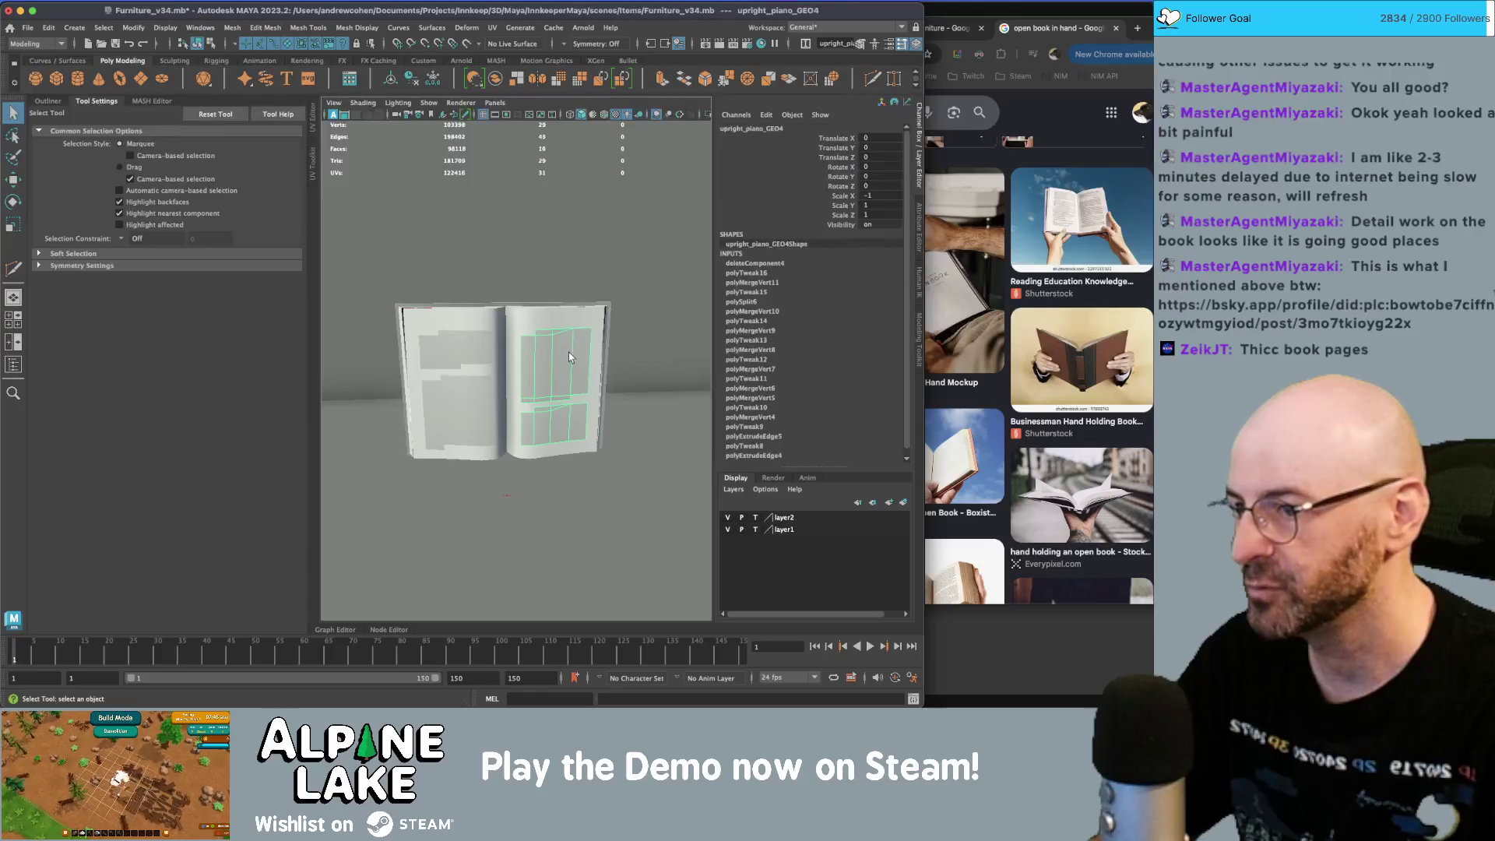
pyautogui.moveTo(500, 352)
pyautogui.keyDown('alt'); pyautogui.mouseDown()
pyautogui.moveTo(479, 354)
pyautogui.moveTo(523, 349)
pyautogui.moveTo(517, 338)
pyautogui.mouseUp(); pyautogui.keyUp('alt')
pyautogui.press('w')
pyautogui.moveTo(511, 457); pyautogui.dragTo(506, 458)
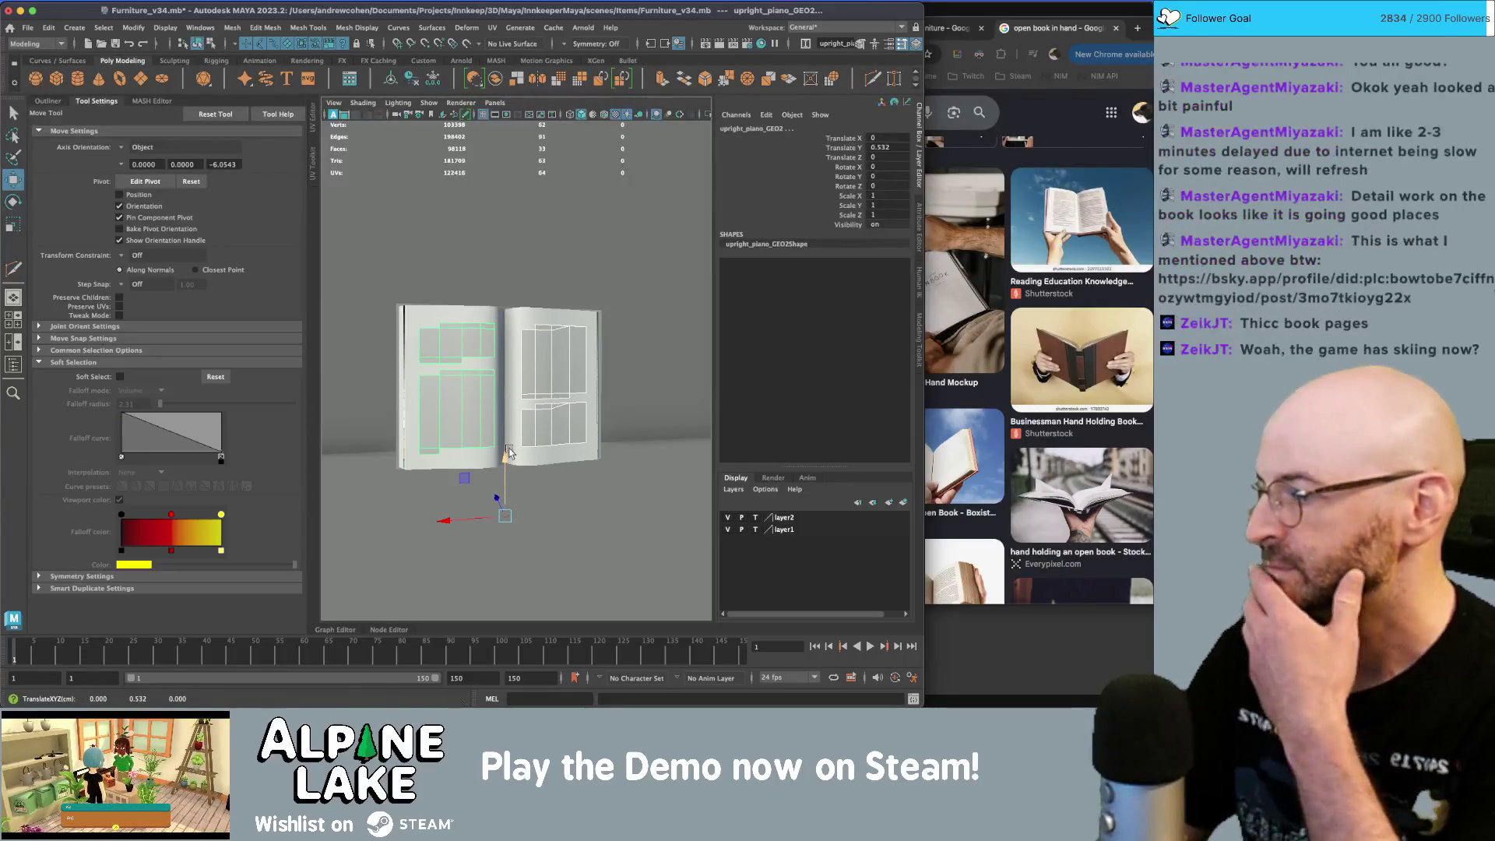
# - Select upright_piano_GEO1 and show its UVs in the UV Editor
pyautogui.moveTo(504, 427)
pyautogui.keyDown('alt'); pyautogui.mouseDown()
pyautogui.moveTo(592, 405)
pyautogui.moveTo(490, 324)
pyautogui.mouseUp(); pyautogui.keyUp('alt')
pyautogui.press('q')
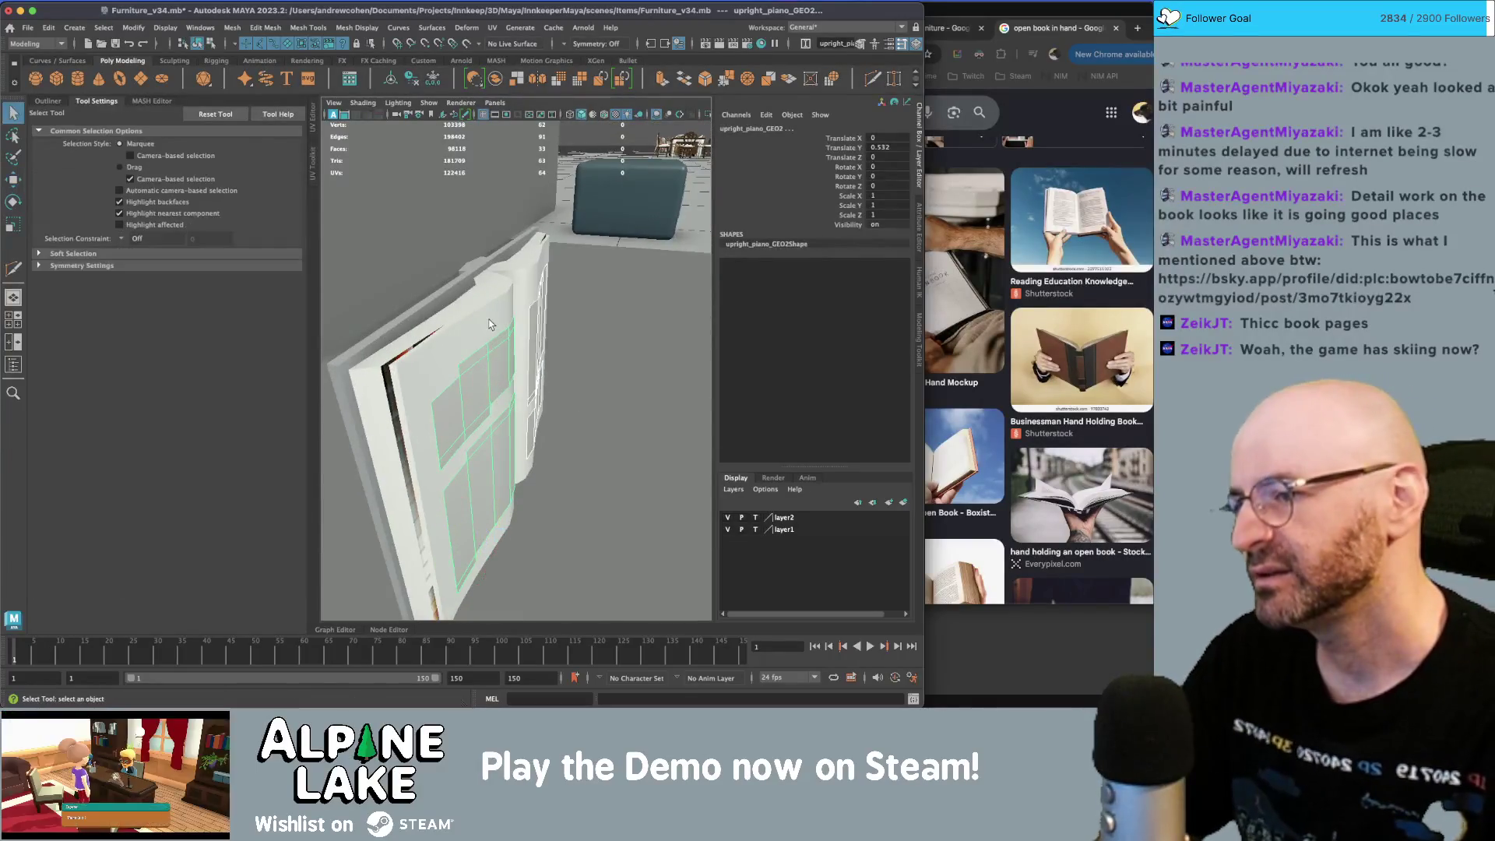
pyautogui.click(490, 324)
pyautogui.hotkey('ctrl', 'u')
pyautogui.moveTo(455, 337); pyautogui.dragTo(403, 320, button='right')
# - Planar-map the page faces and move the UV shell onto the palette's pale top-right swatch
pyautogui.click(346, 113)
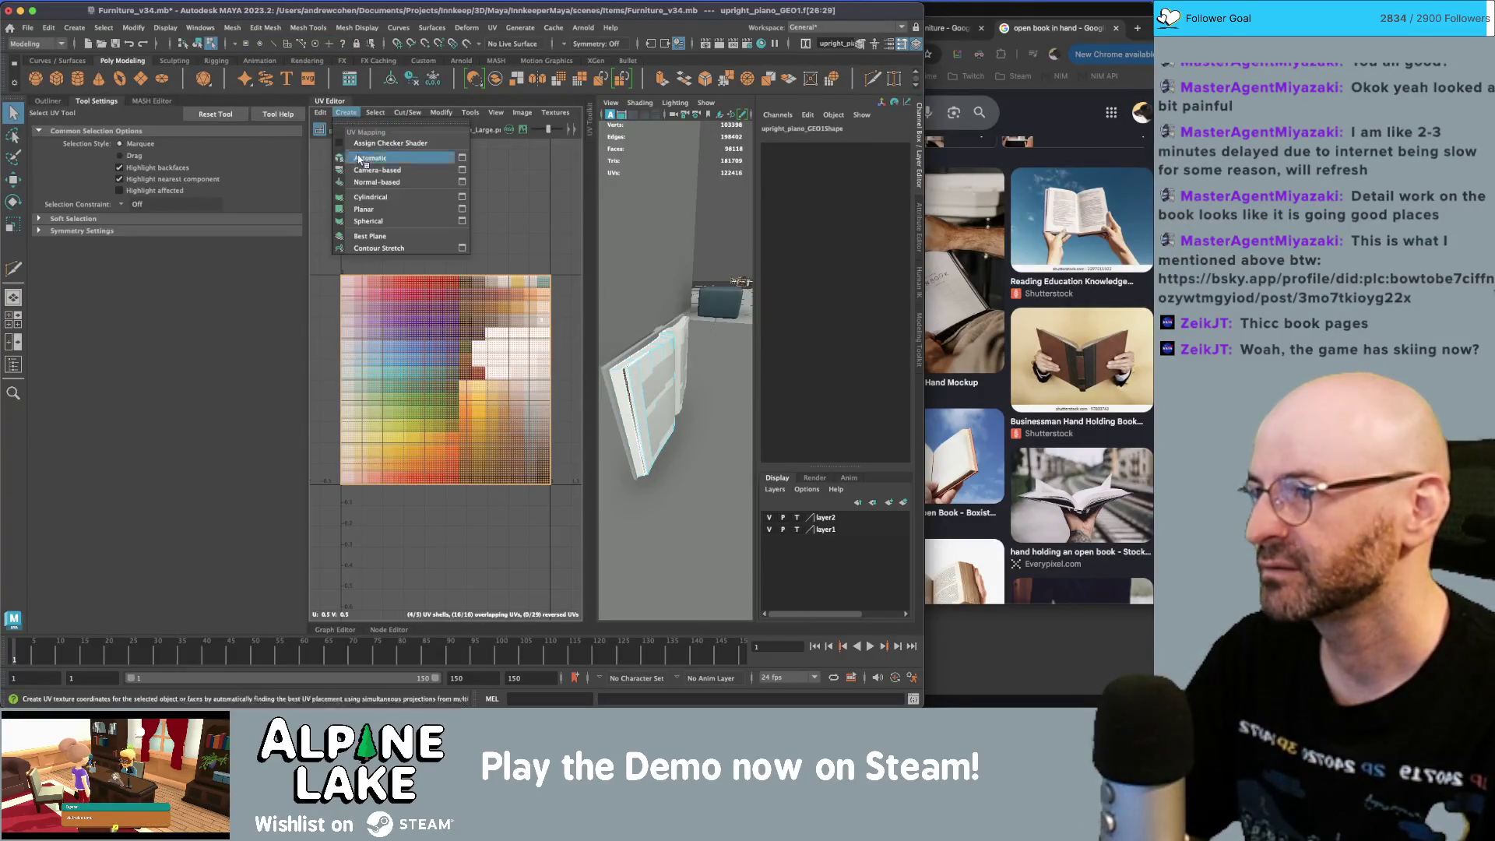
pyautogui.click(364, 209)
pyautogui.press('w')
pyautogui.moveTo(445, 380)
pyautogui.mouseDown()
pyautogui.moveTo(544, 318)
pyautogui.moveTo(533, 339)
pyautogui.mouseUp()
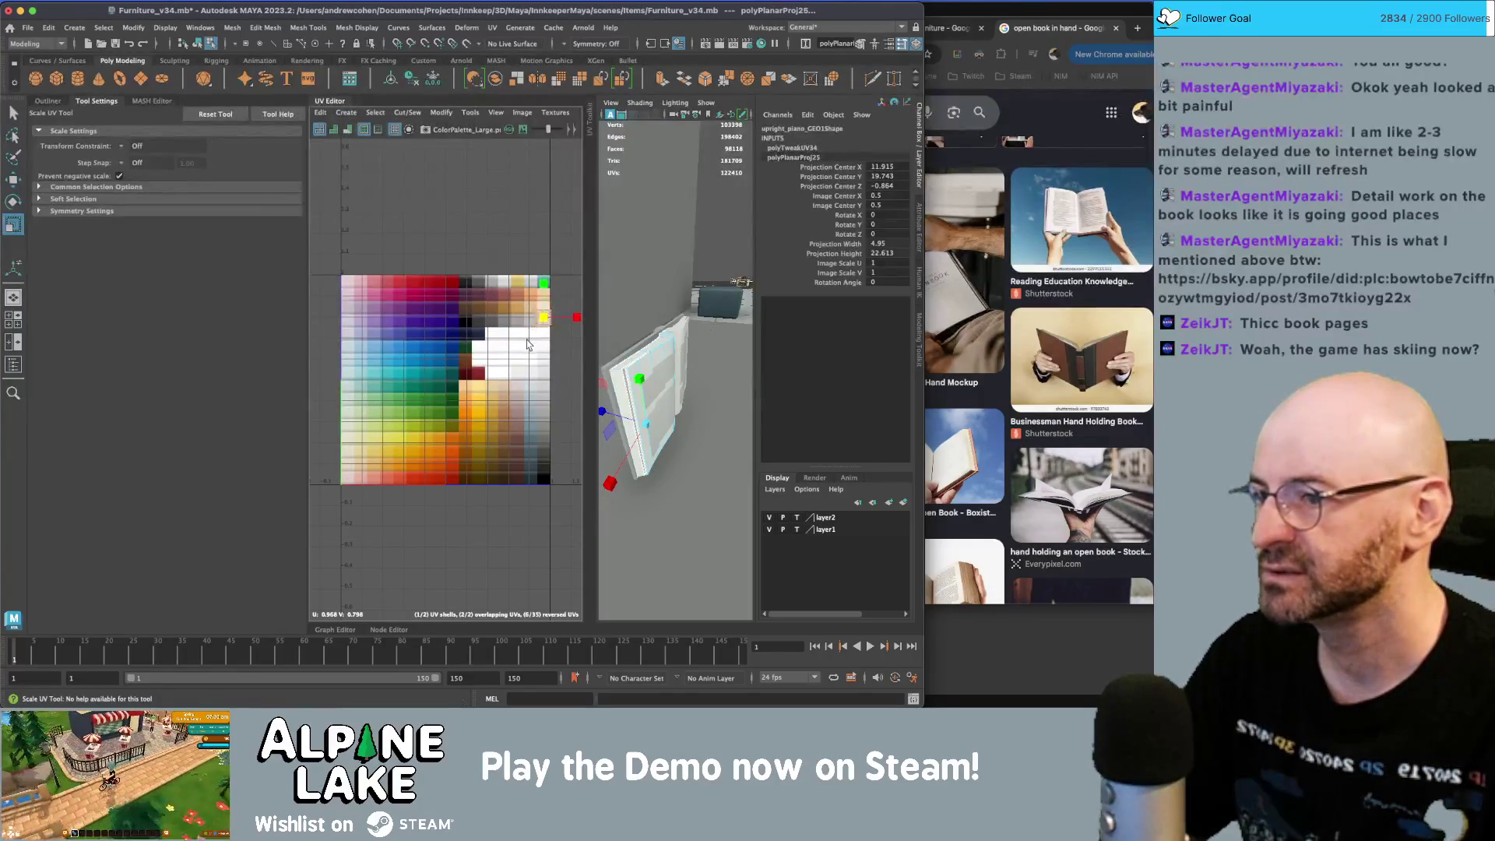
pyautogui.press('f')
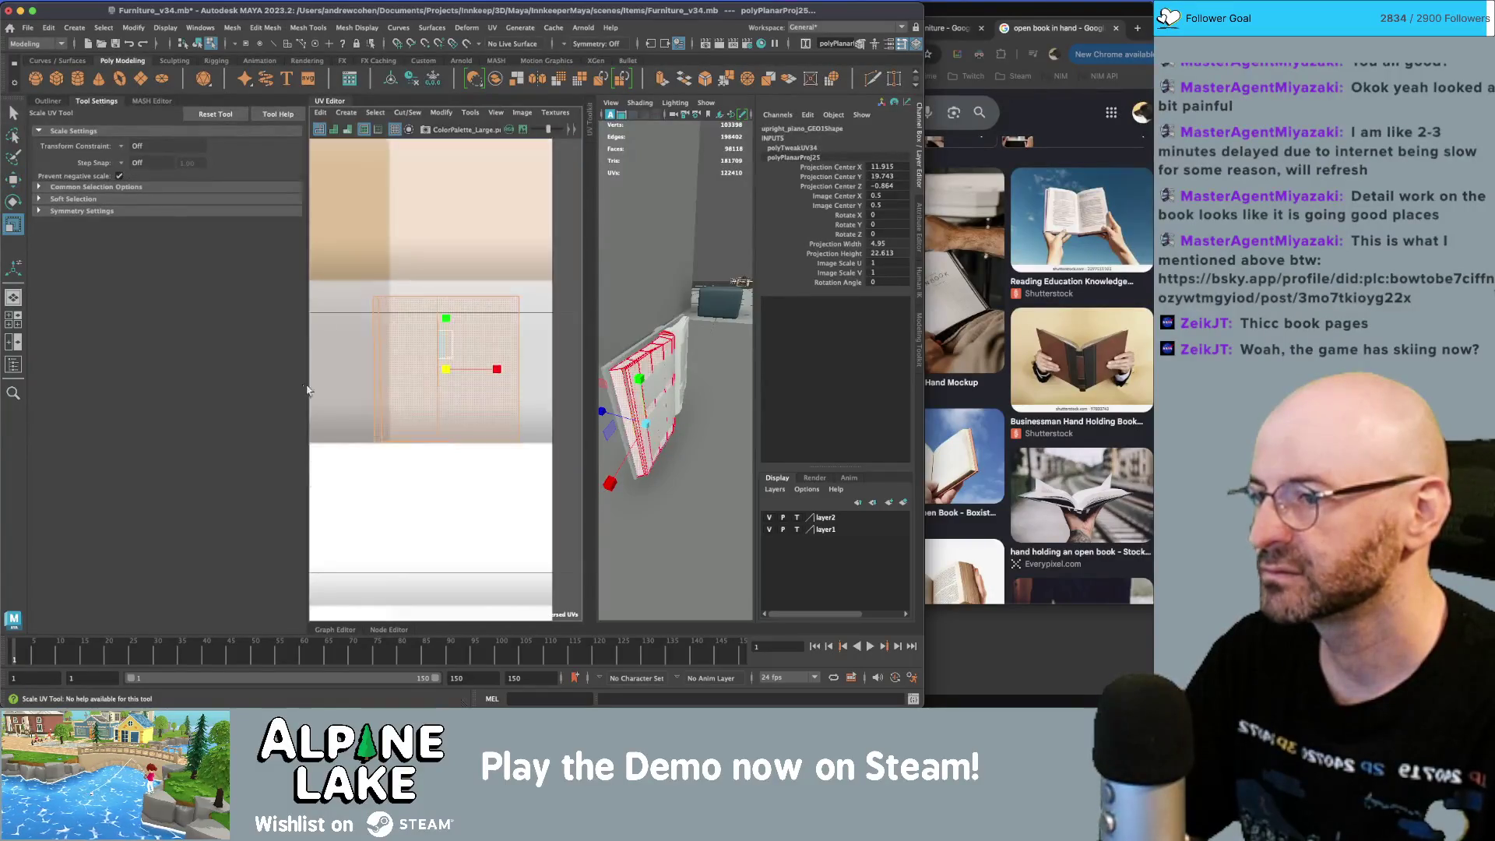
pyautogui.press('w')
pyautogui.press('r')
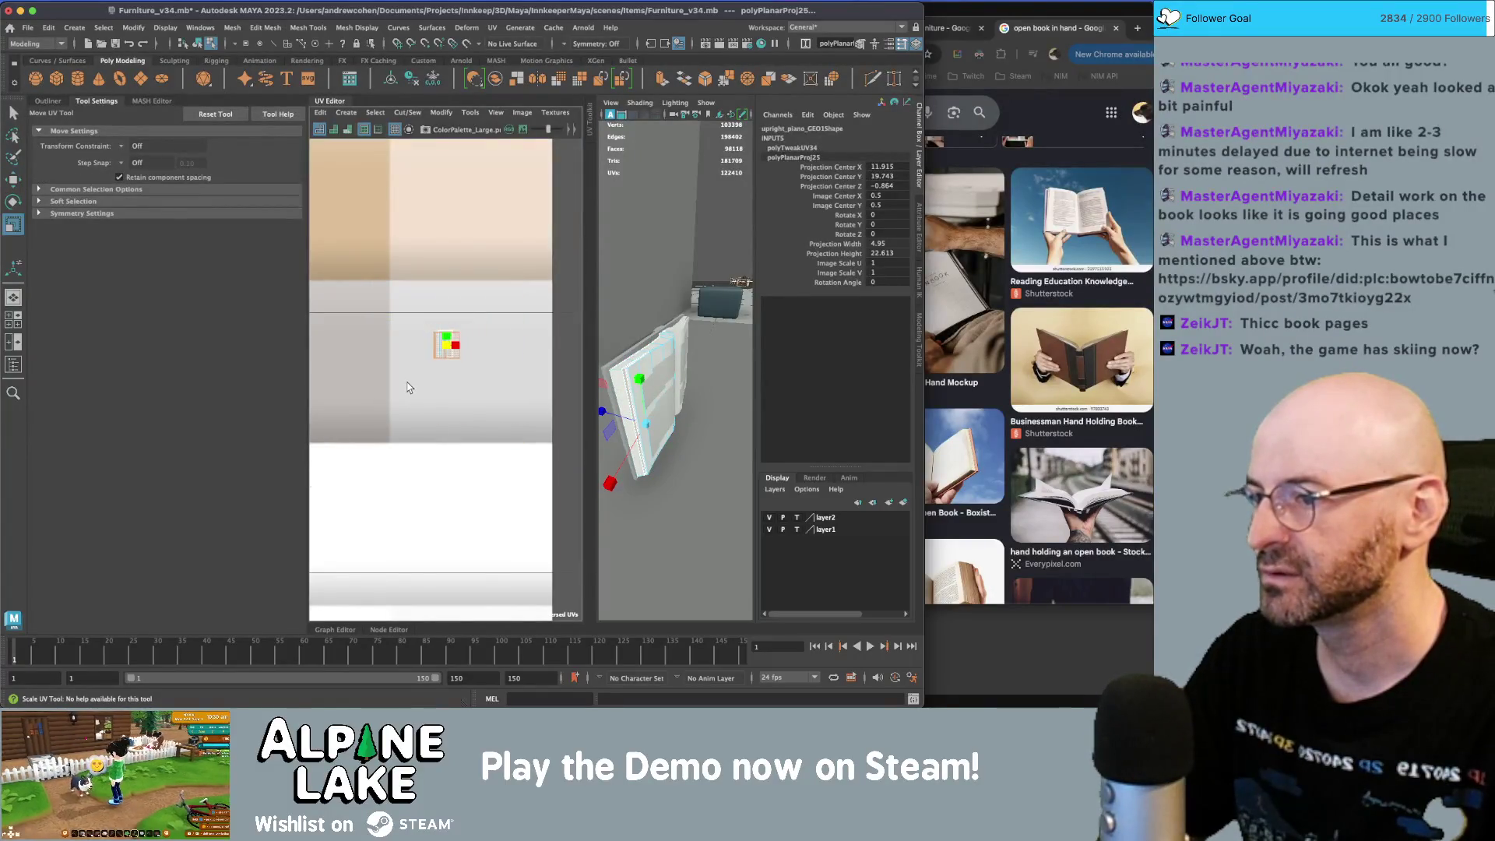
pyautogui.scroll(-5, 408, 387)
pyautogui.press('q')
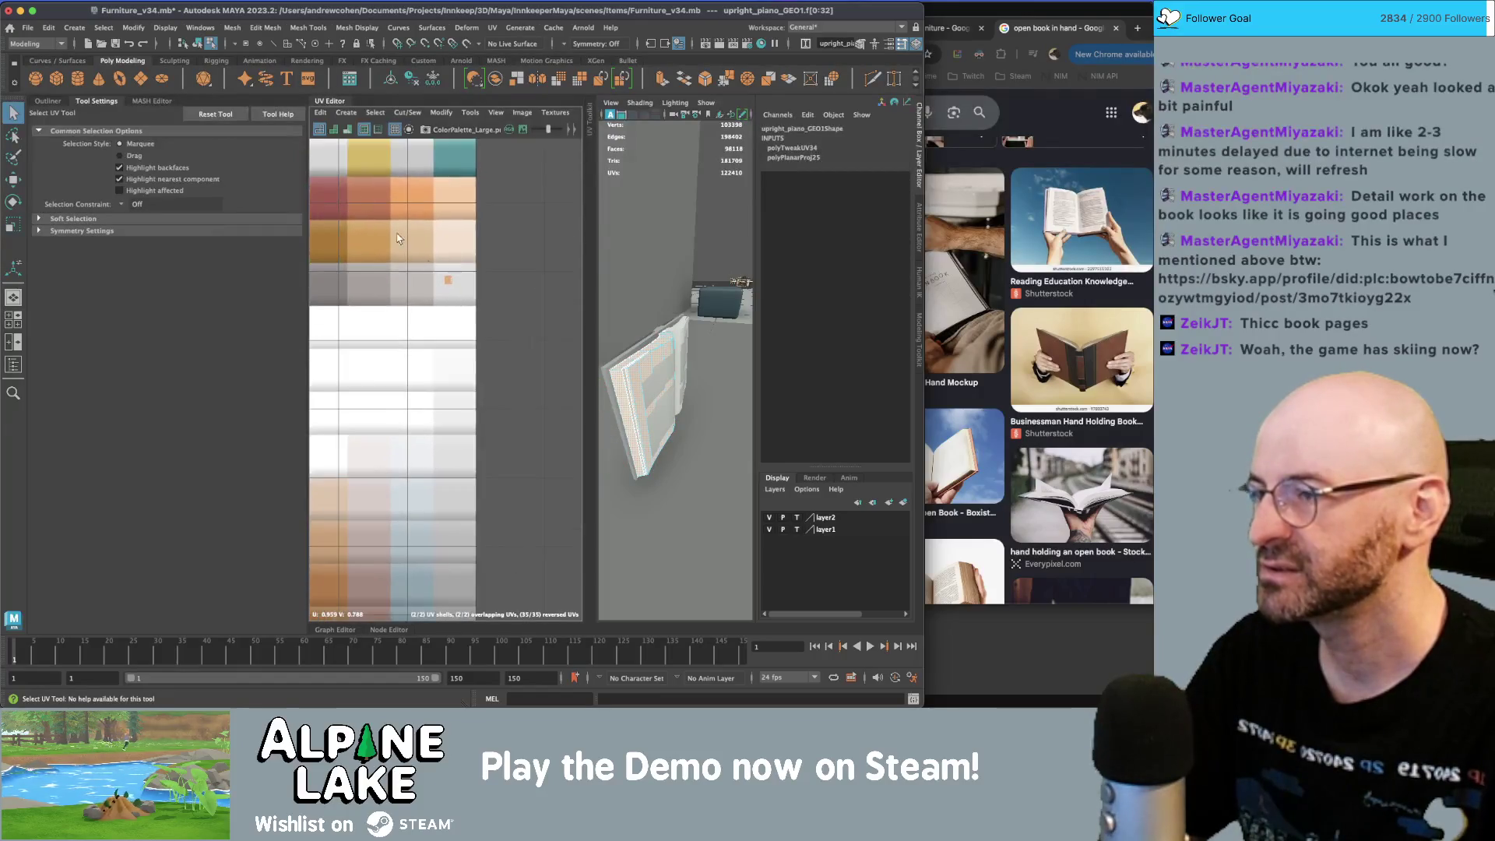
pyautogui.click(196, 42)
pyautogui.scroll(-3, 434, 345)
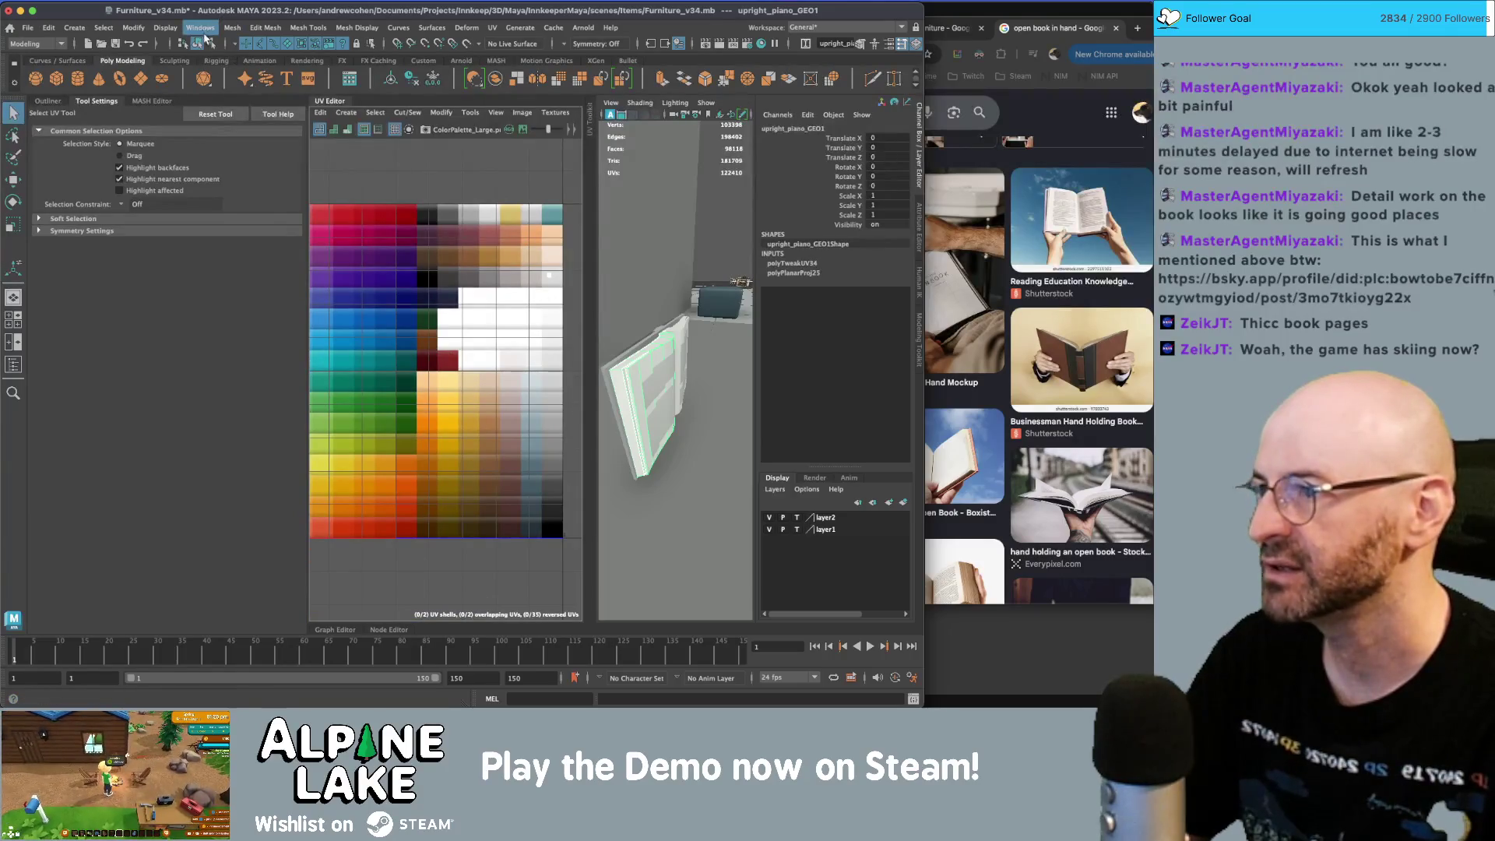
# - Locate the stray triangle on upright_piano_GEO4 and delete it with Quad Draw
pyautogui.click(654, 362)
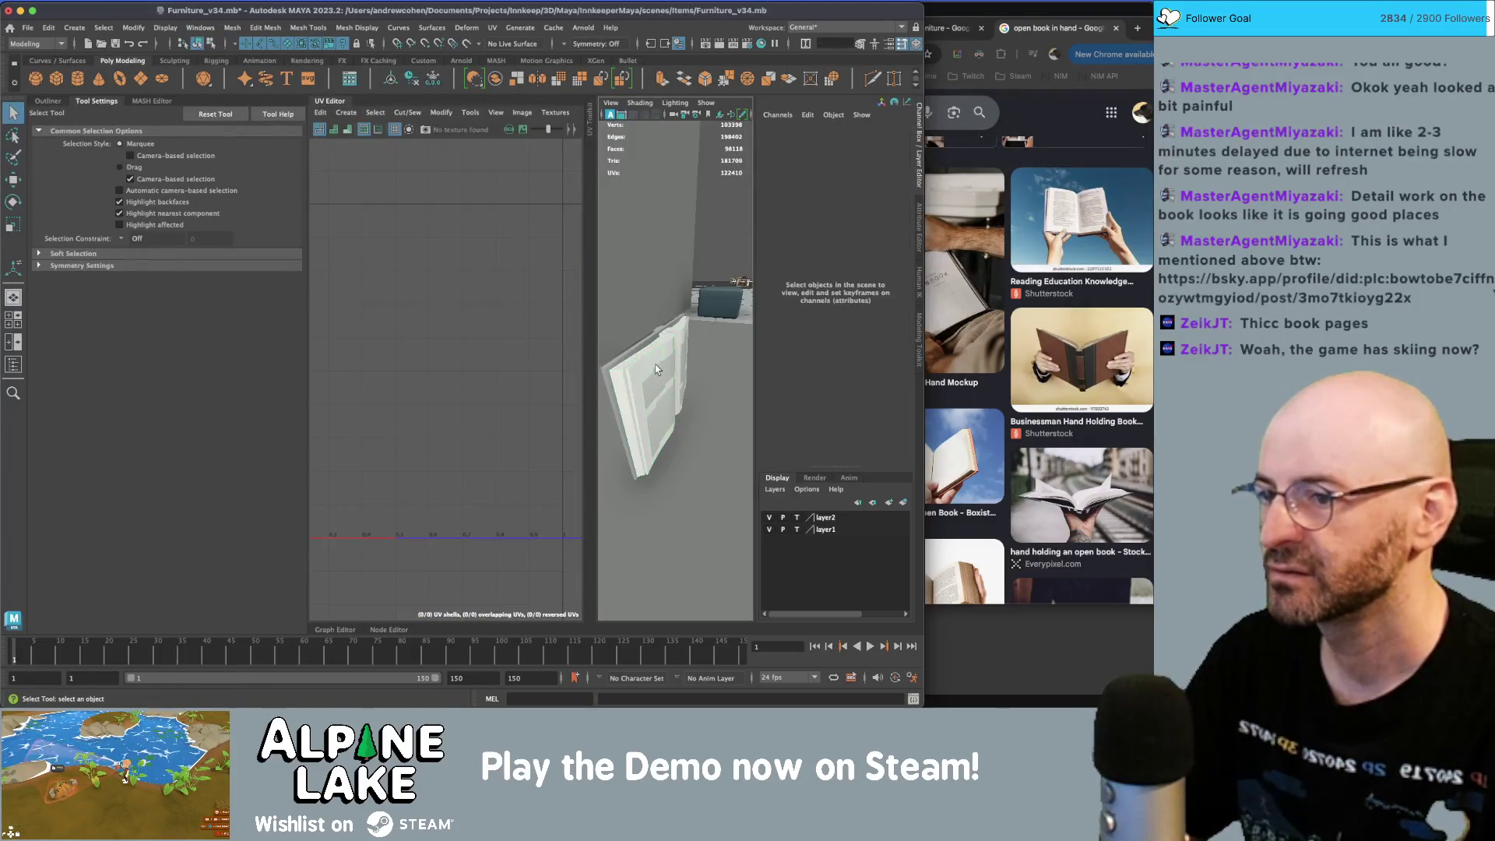
pyautogui.click(683, 363)
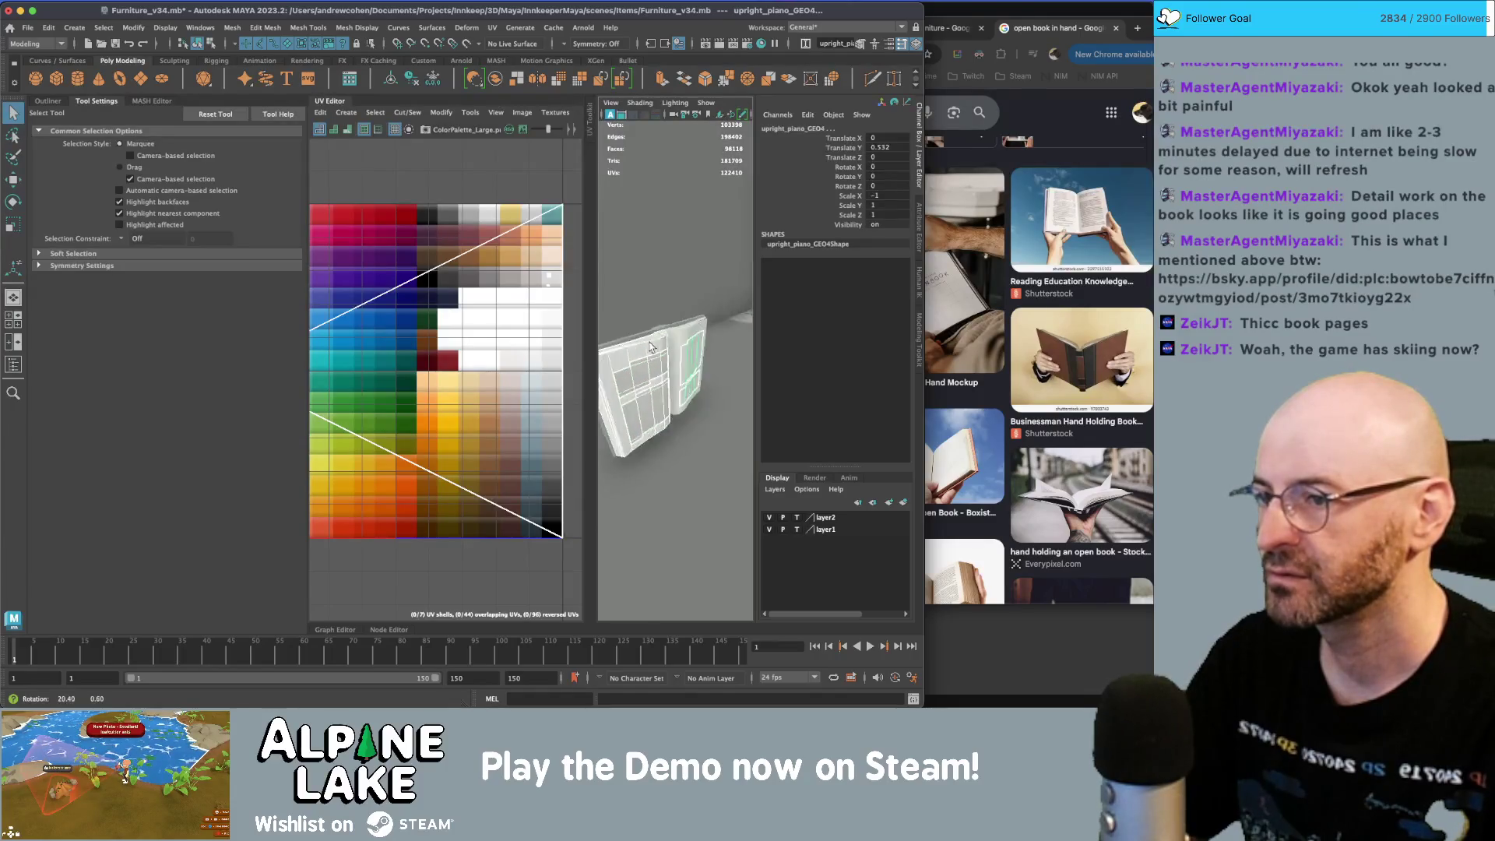
pyautogui.keyDown('alt'); pyautogui.moveTo(684, 364); pyautogui.dragTo(654, 345); pyautogui.keyUp('alt')
pyautogui.moveTo(405, 331); pyautogui.dragTo(407, 312, button='right')
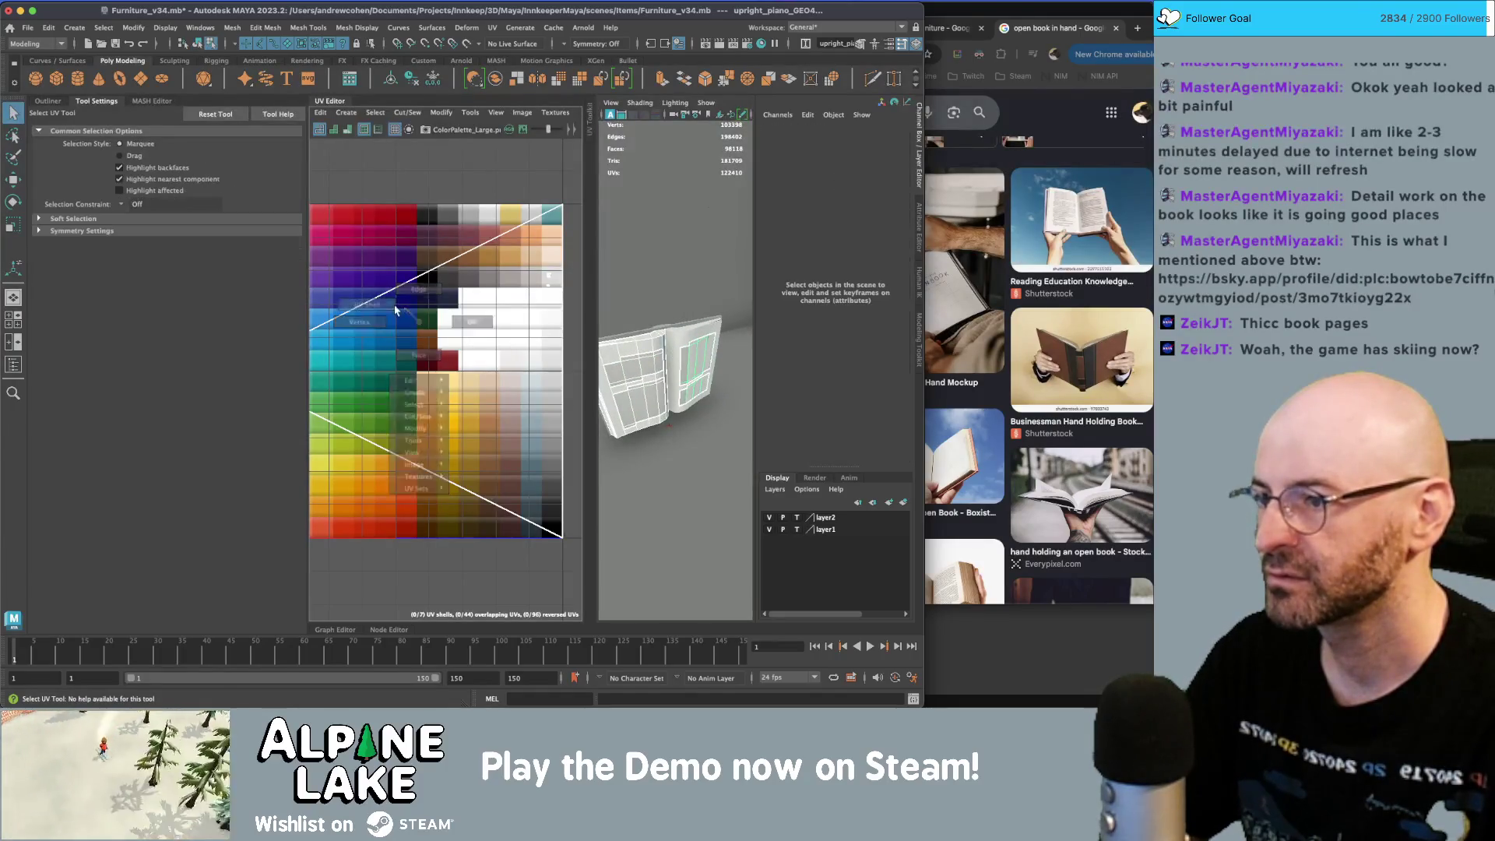
pyautogui.click(403, 332)
pyautogui.press('f')
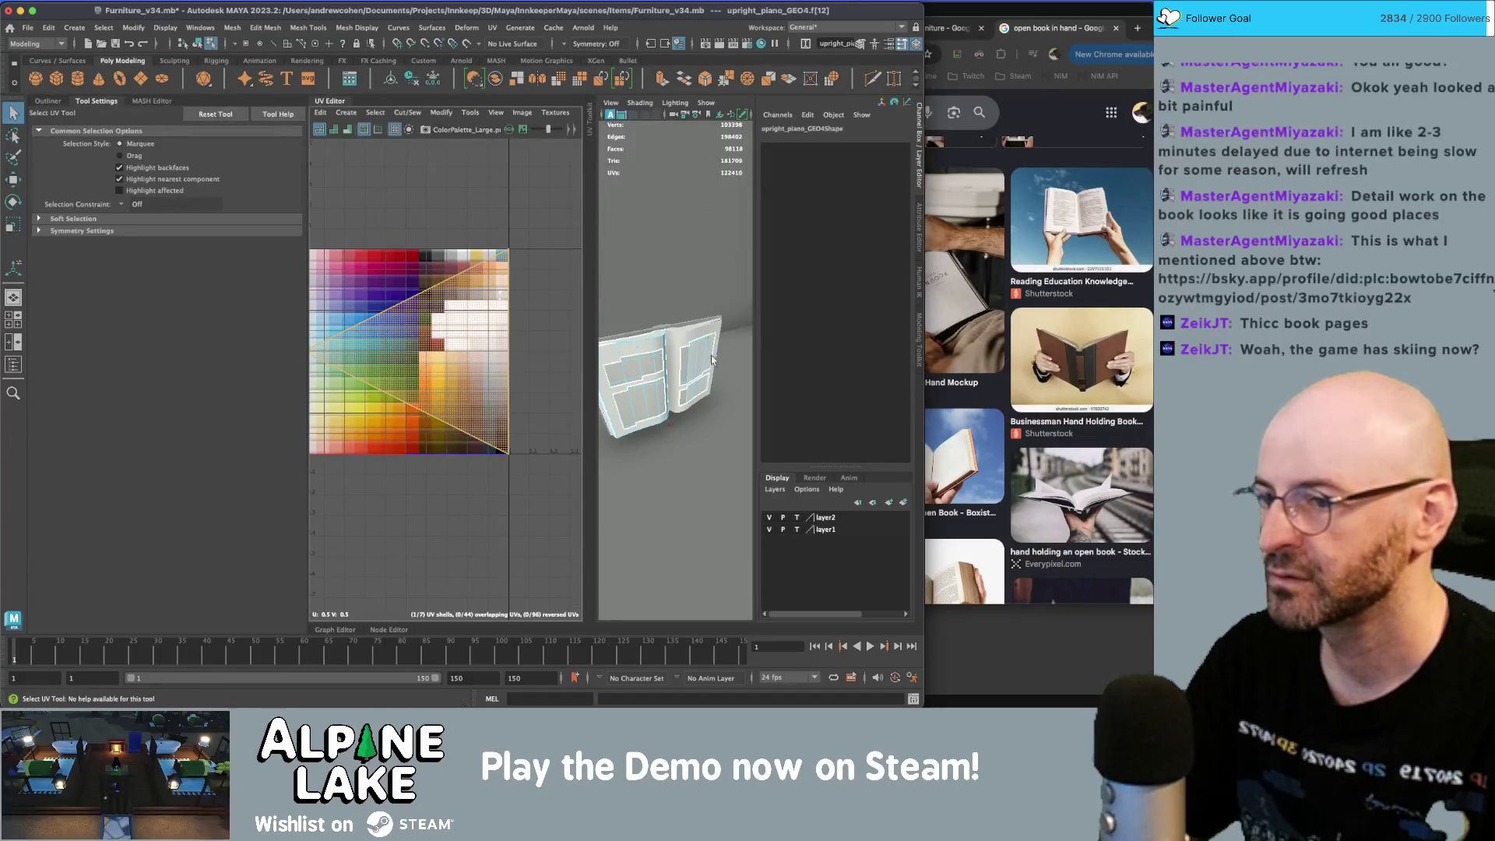
pyautogui.press('f')
pyautogui.moveTo(715, 344)
pyautogui.keyDown('alt'); pyautogui.mouseDown()
pyautogui.moveTo(673, 327)
pyautogui.moveTo(698, 362)
pyautogui.moveTo(675, 362)
pyautogui.mouseUp(); pyautogui.keyUp('alt')
pyautogui.press('y')
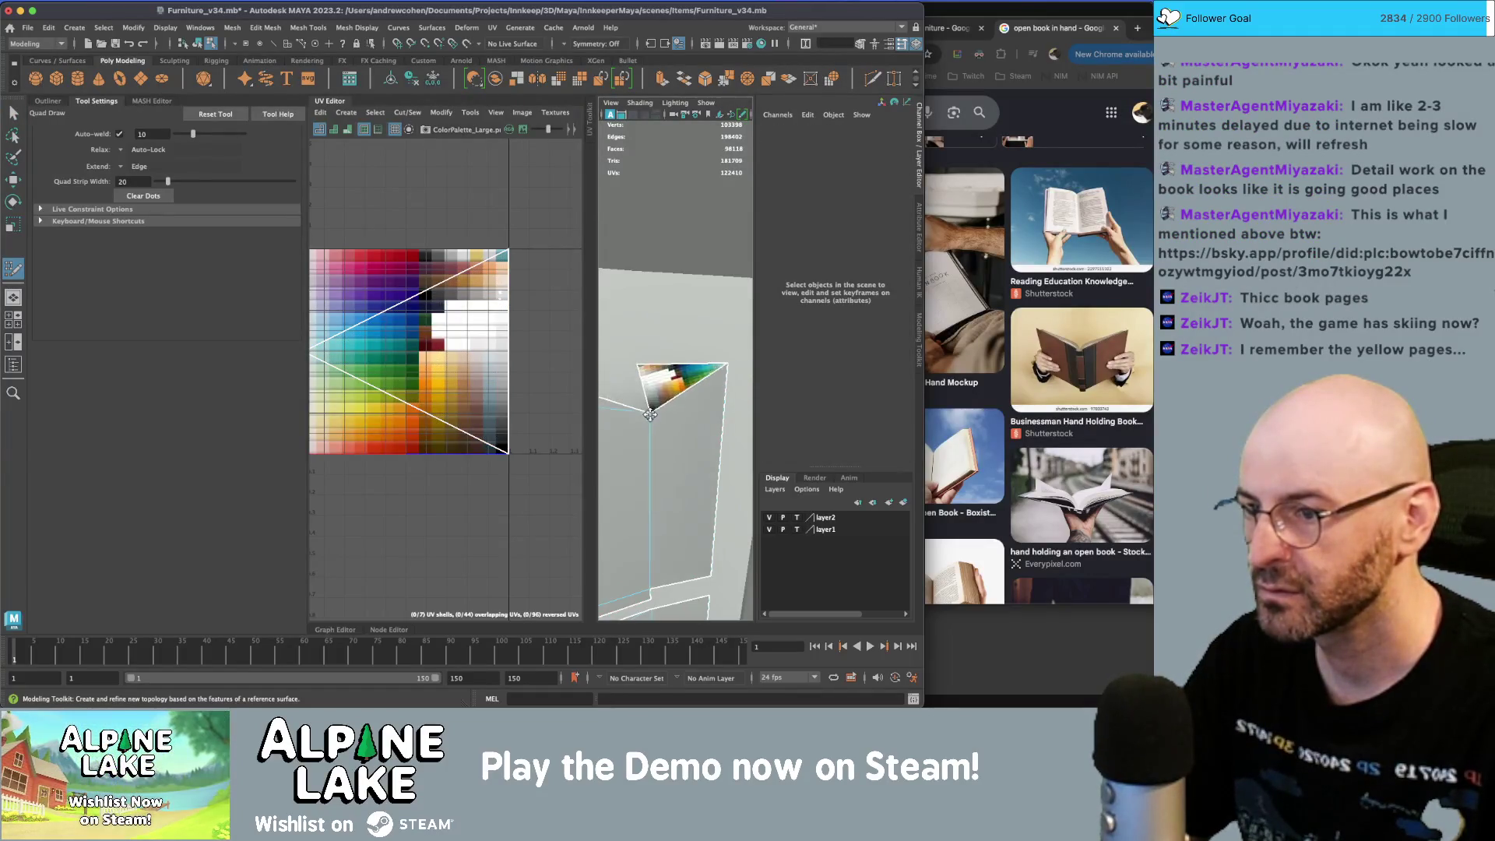
pyautogui.keyDown('ctrl'); pyautogui.keyDown('shift'); pyautogui.click(640, 369); pyautogui.keyUp('shift'); pyautogui.keyUp('ctrl')
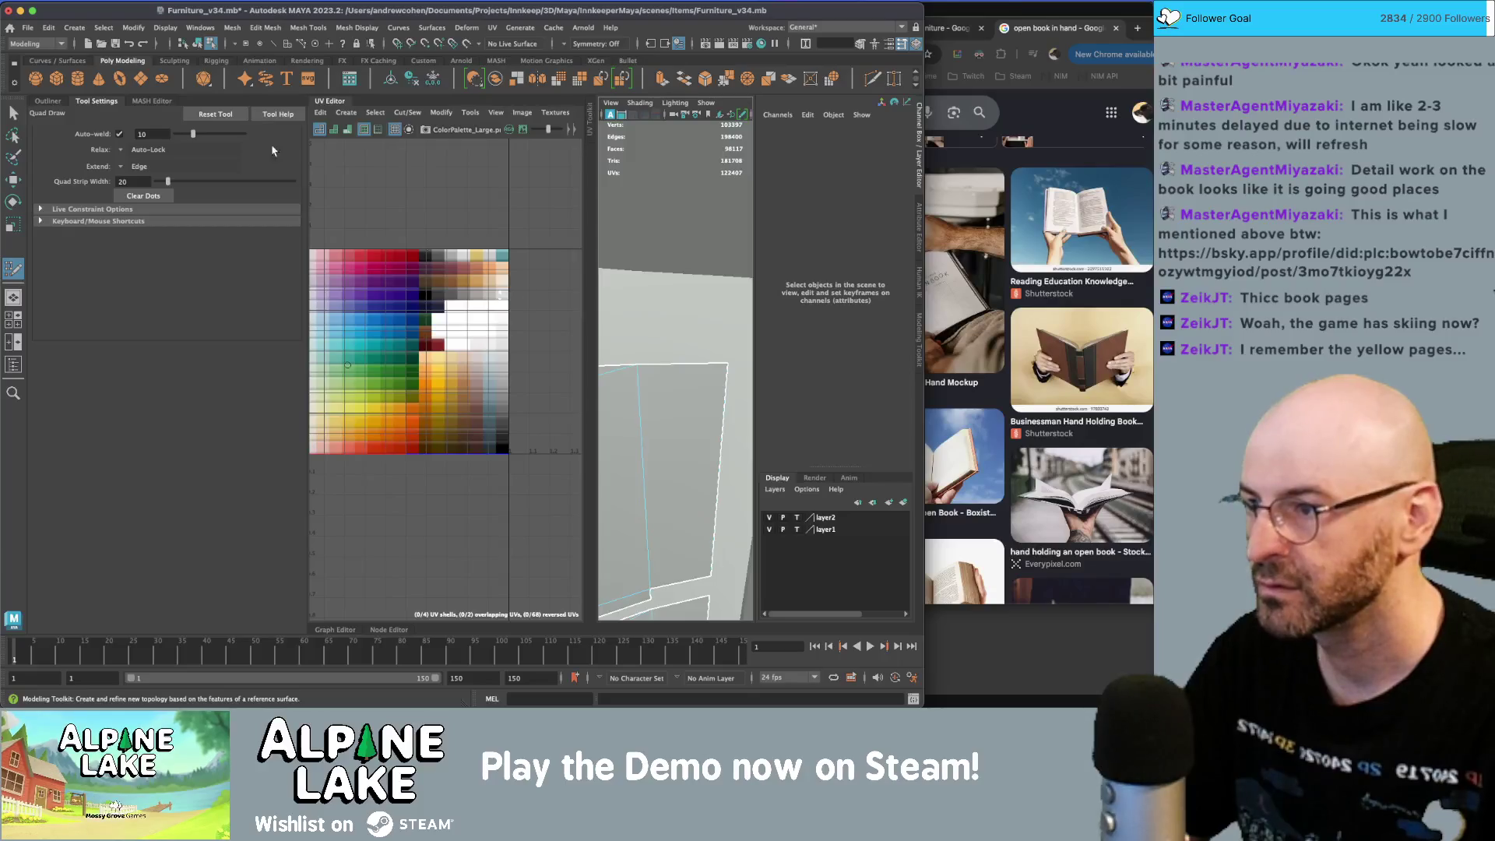
pyautogui.click(197, 42)
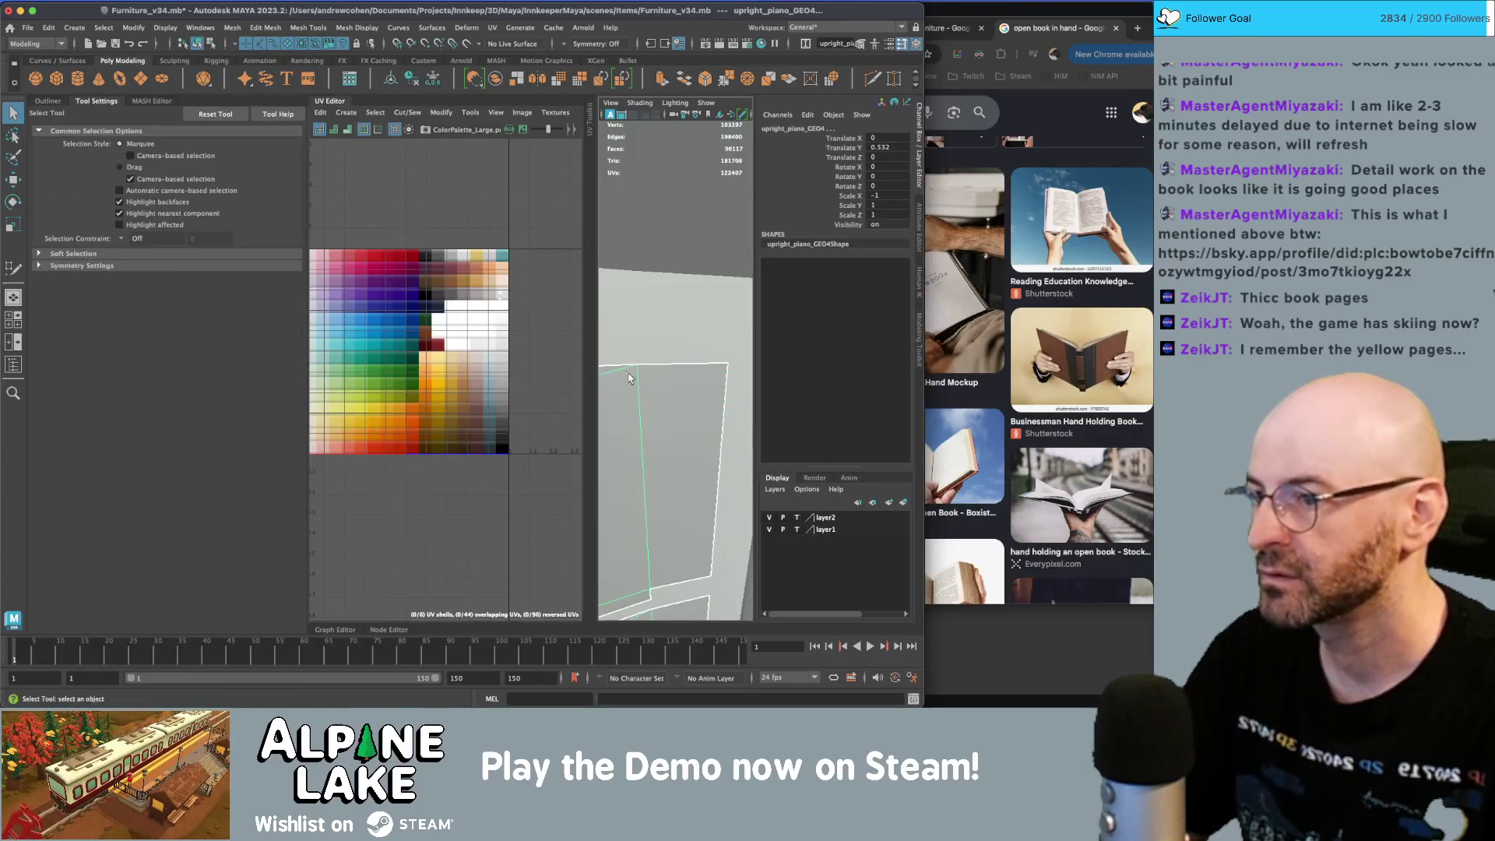
pyautogui.click(314, 99)
# - Show the Outliner, frame the book and select the whole left page piece
pyautogui.click(48, 101)
pyautogui.press('f')
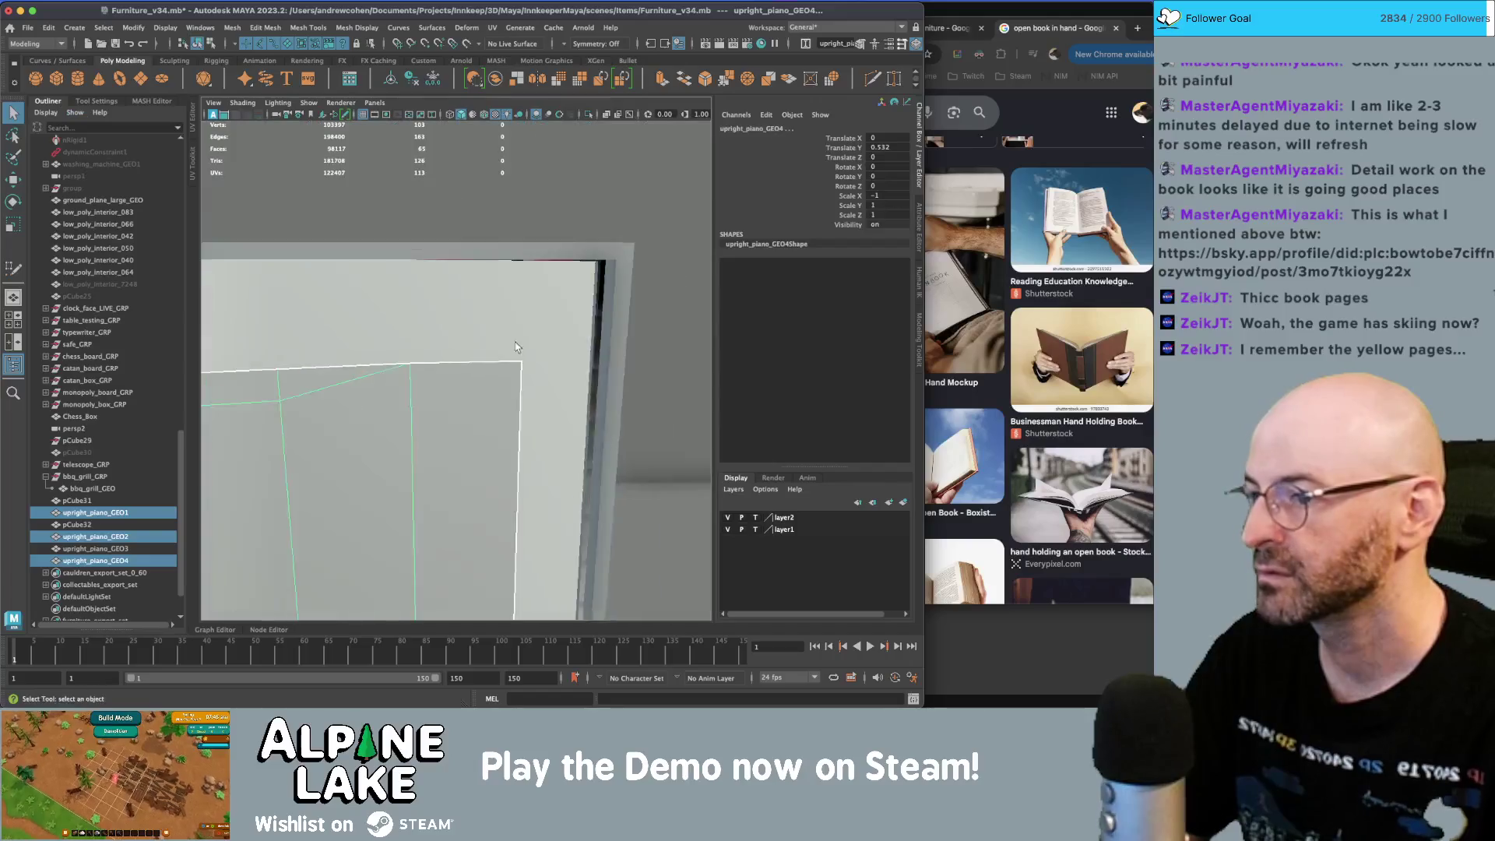
pyautogui.scroll(10, 479, 366)
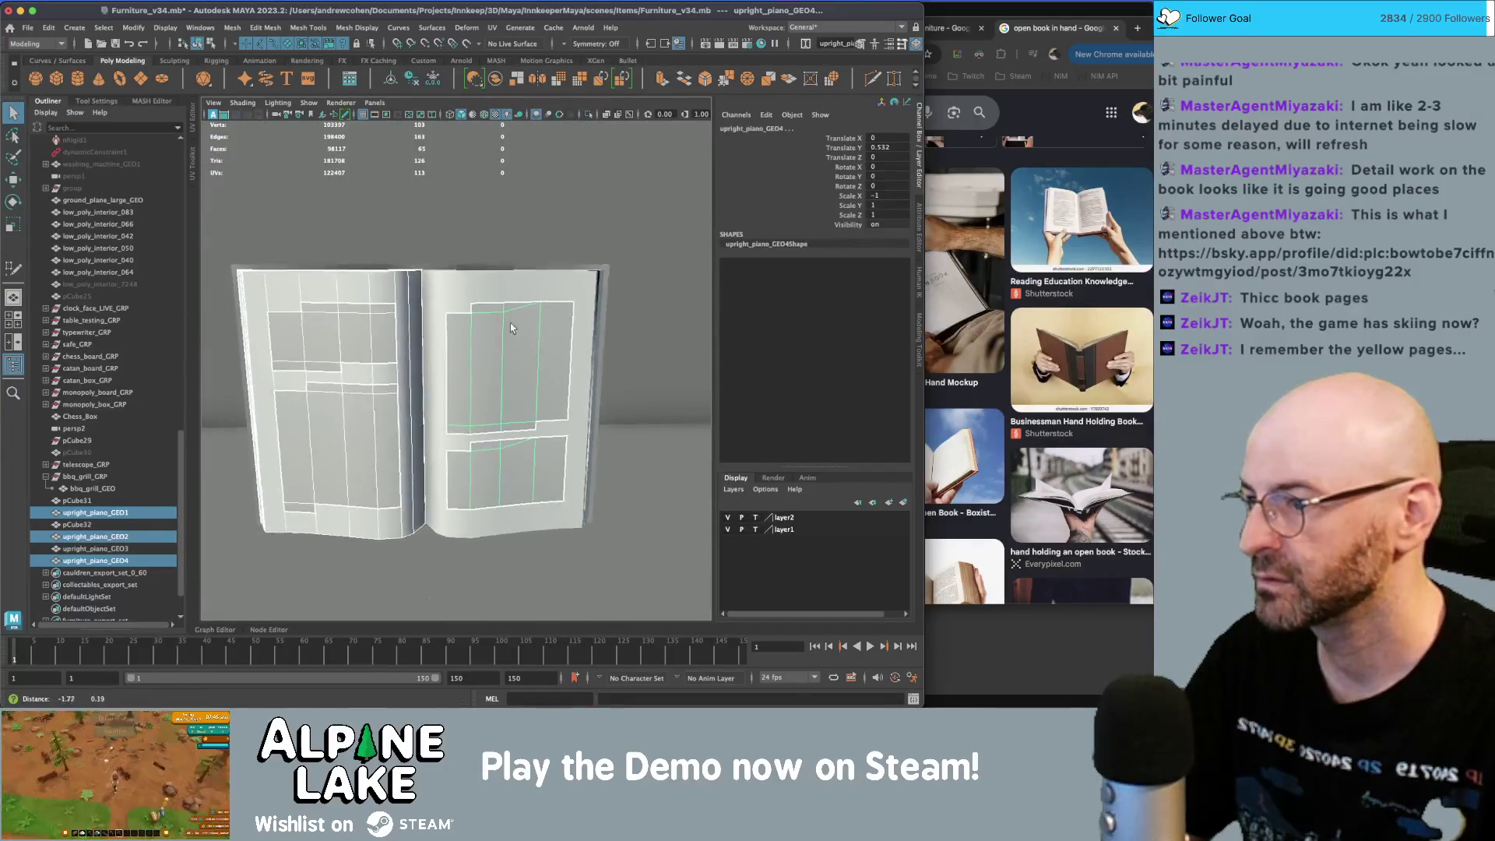
pyautogui.press('y')
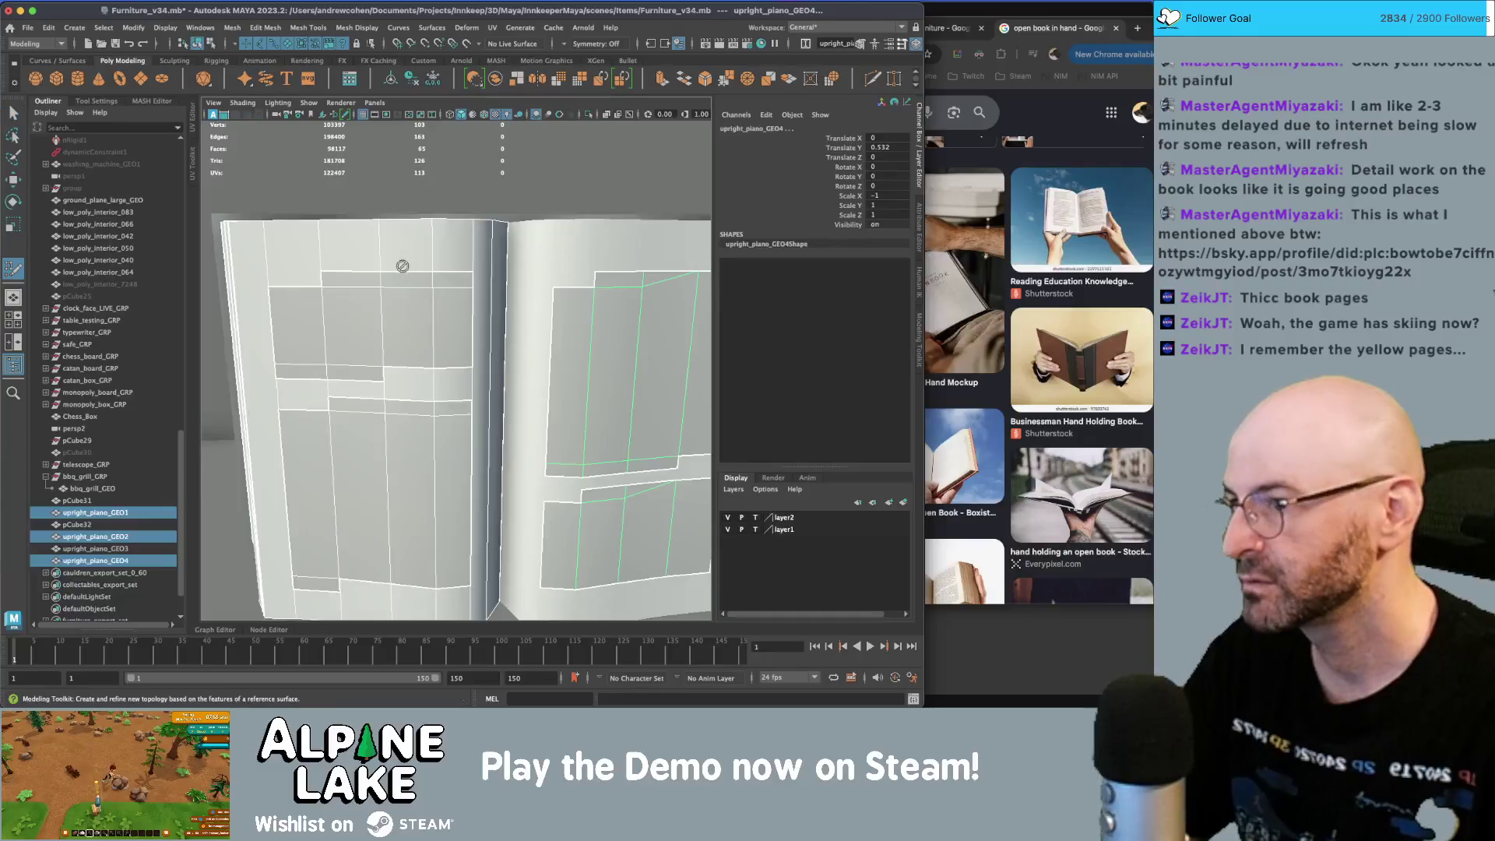
pyautogui.press('q')
pyautogui.click(378, 282)
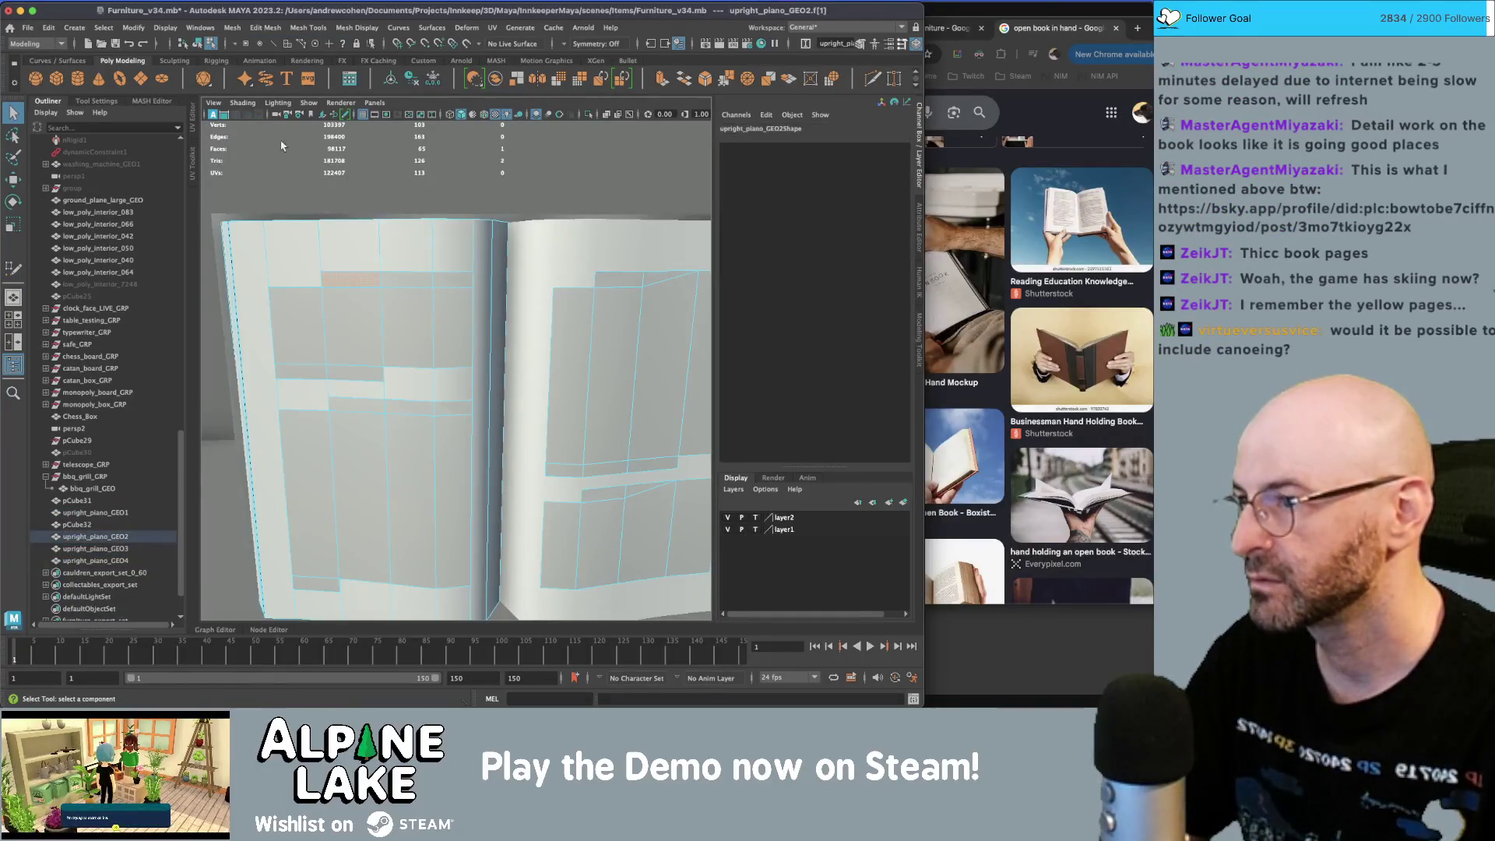
pyautogui.click(200, 41)
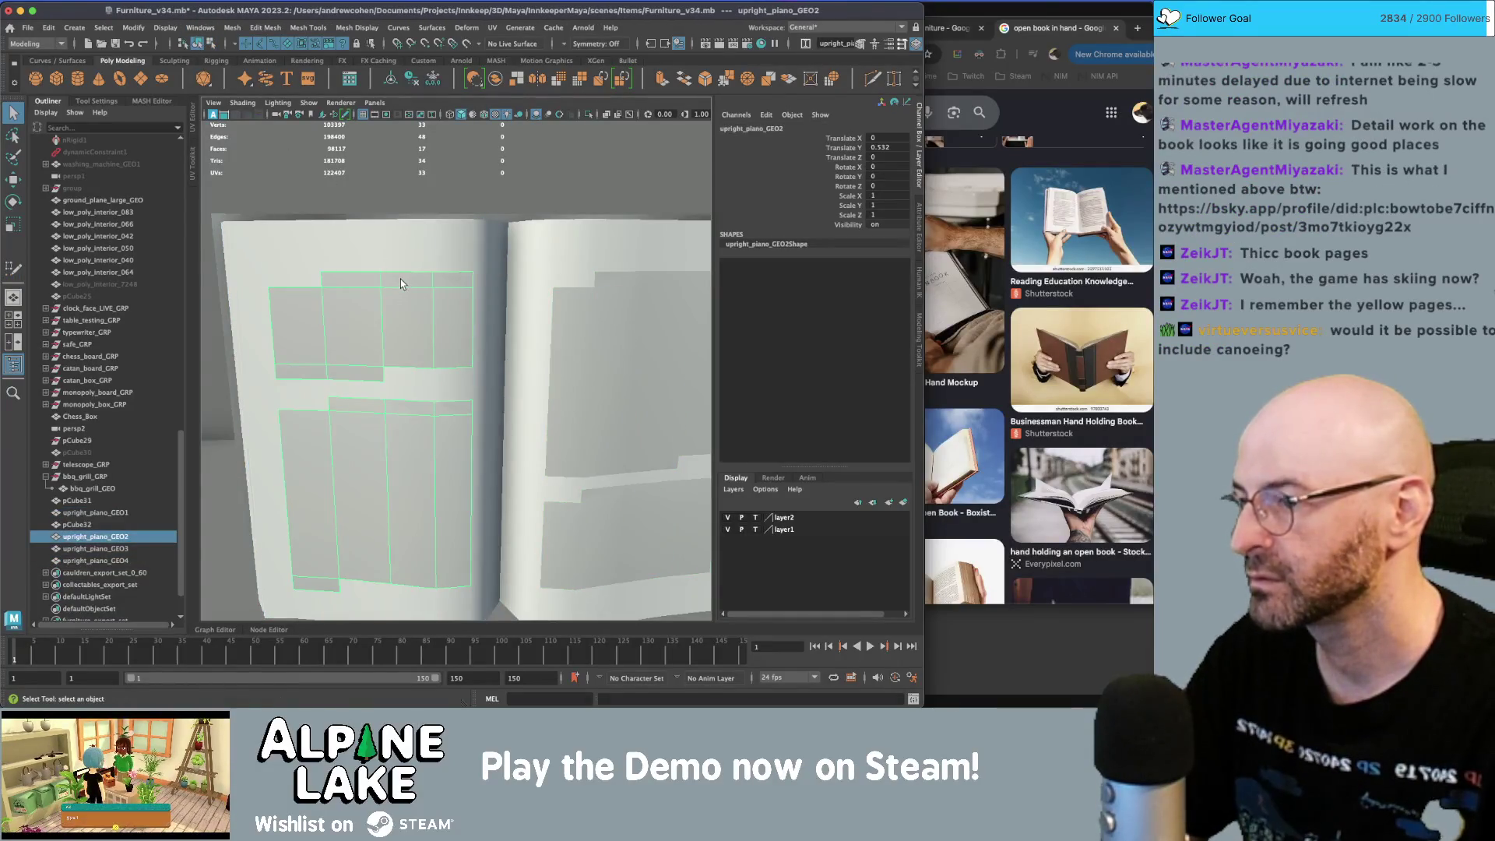
# - Delete the extra vertical edge in the right page's upper music block with Quad Draw
pyautogui.press('y')
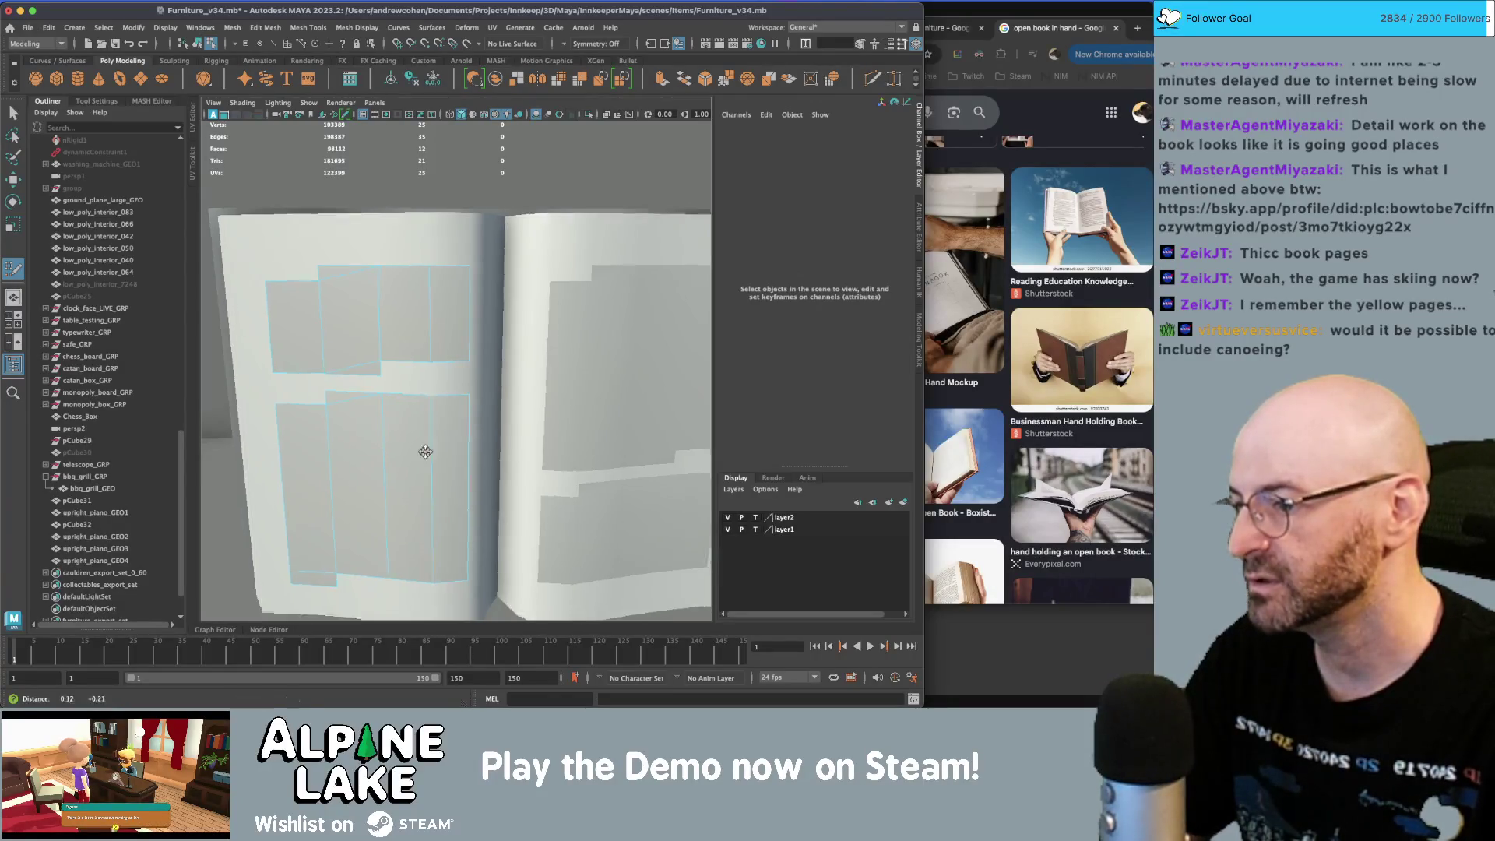
pyautogui.scroll(-2, 468, 402)
pyautogui.keyDown('alt'); pyautogui.moveTo(468, 402); pyautogui.dragTo(408, 396, button='middle'); pyautogui.keyUp('alt')
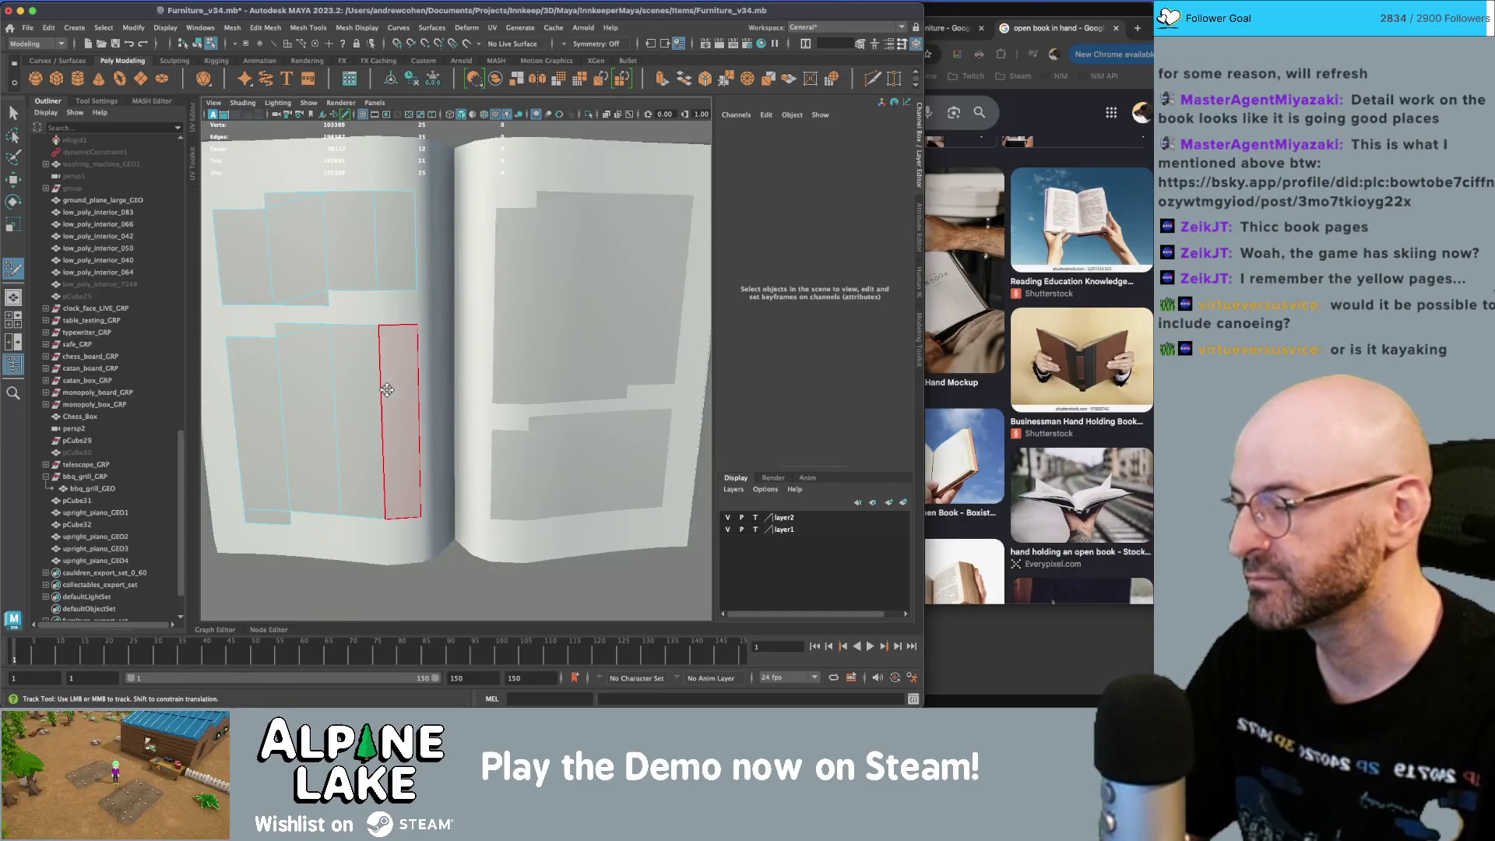
pyautogui.keyDown('alt'); pyautogui.moveTo(517, 437); pyautogui.dragTo(505, 441, button='right'); pyautogui.keyUp('alt')
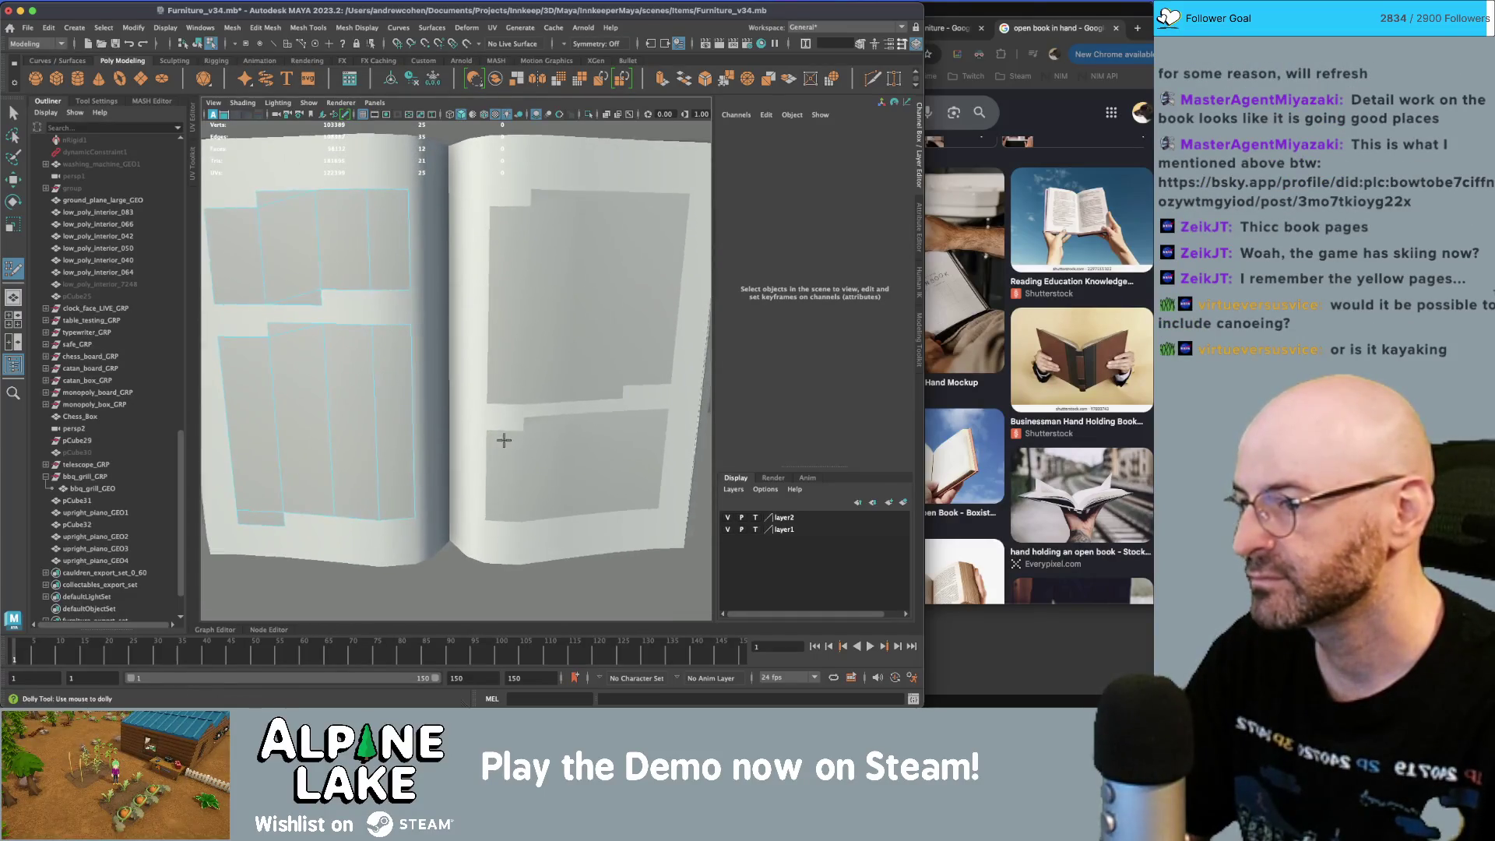
pyautogui.press('q')
pyautogui.click(526, 246)
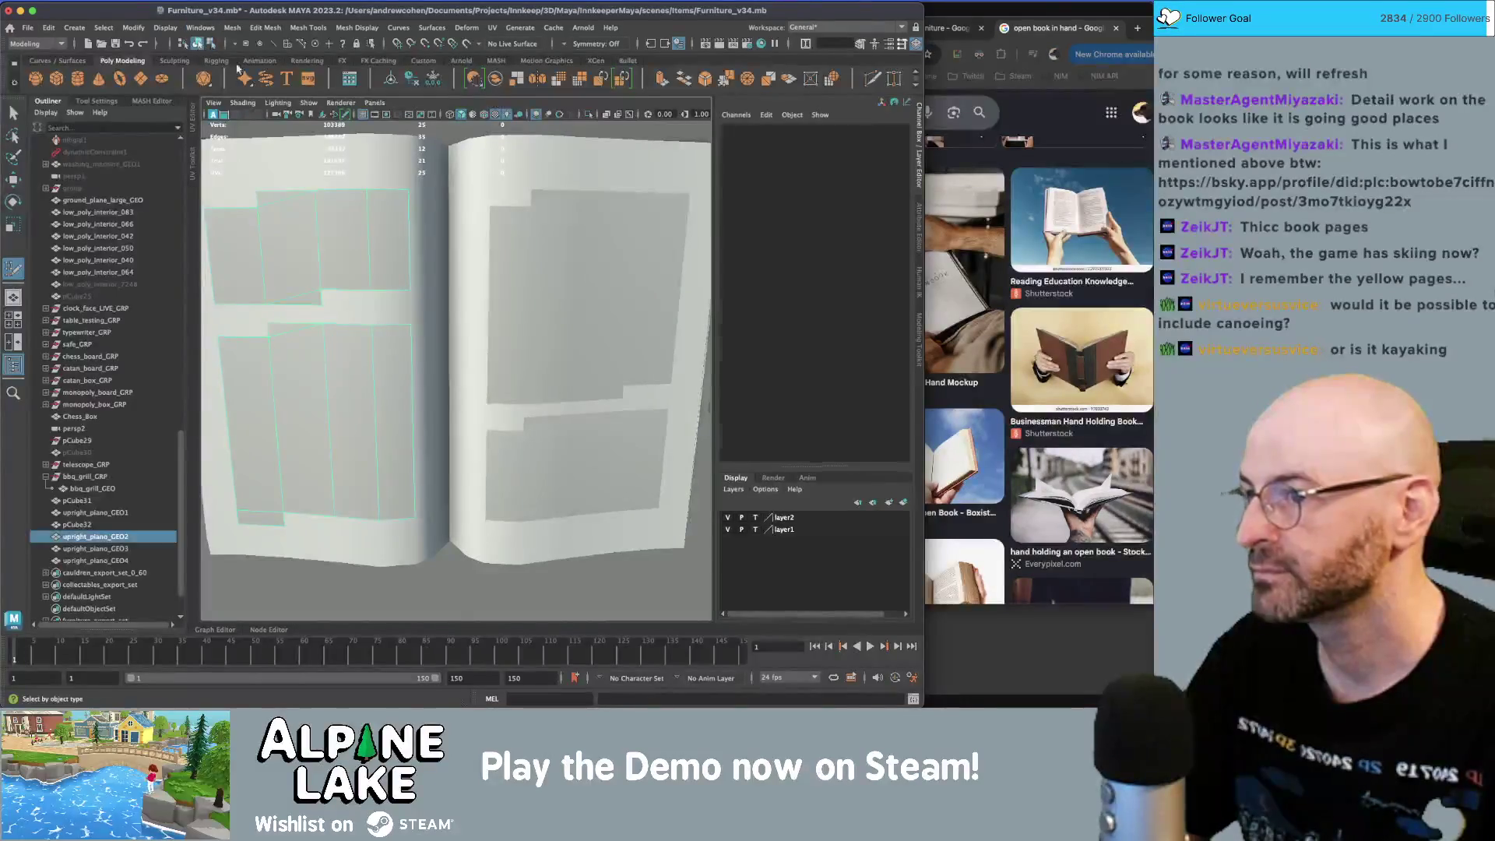
pyautogui.press('y')
pyautogui.keyDown('ctrl'); pyautogui.keyDown('shift'); pyautogui.click(580, 201); pyautogui.keyUp('shift'); pyautogui.keyUp('ctrl')
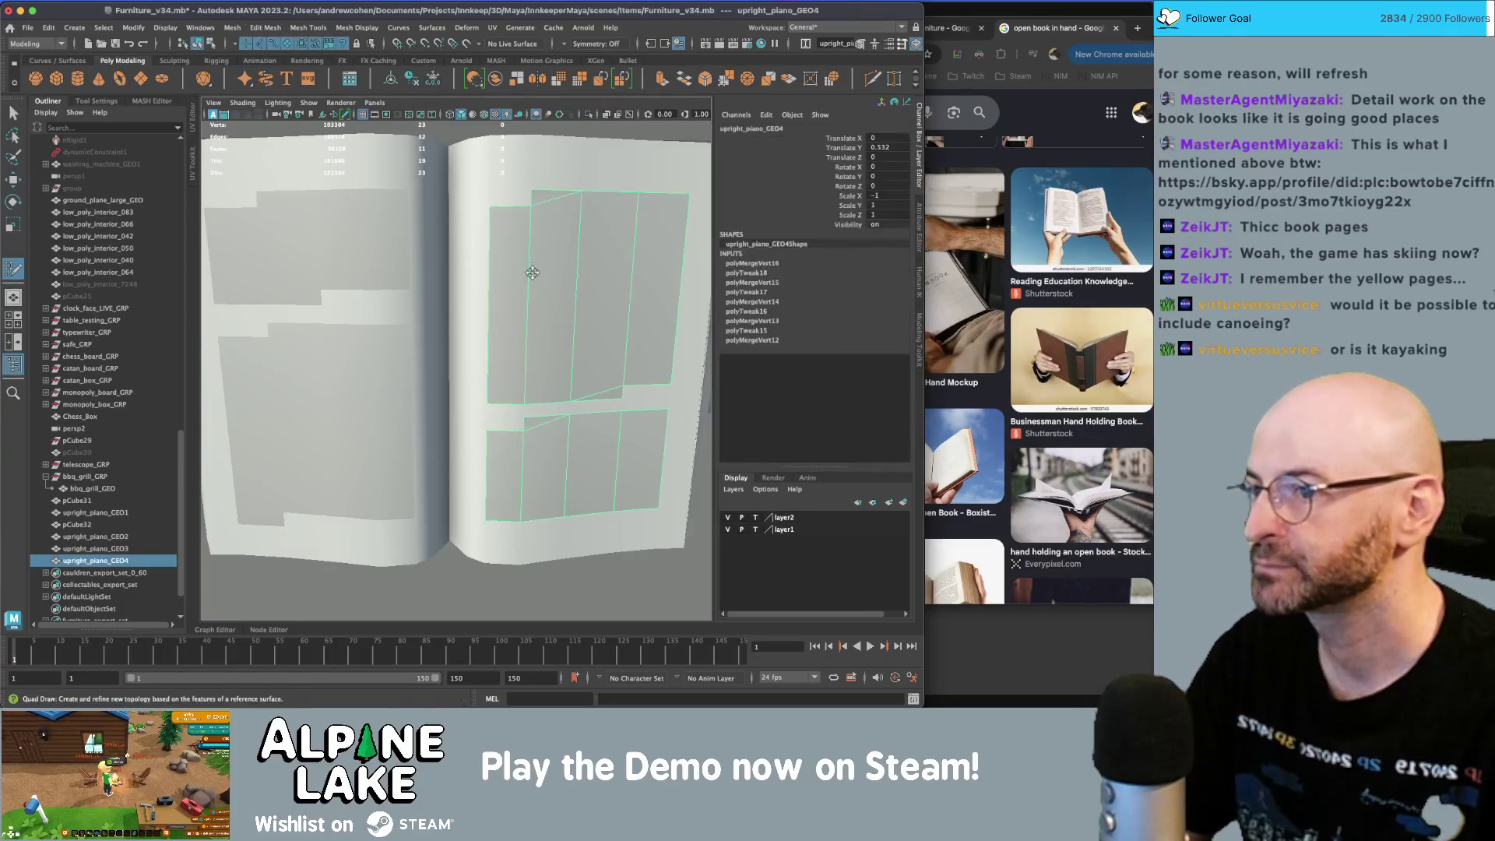
# - Select both the left and right page meshes as whole objects
pyautogui.press('q')
pyautogui.click(457, 359)
pyautogui.keyDown('shift'); pyautogui.click(567, 299); pyautogui.keyUp('shift')
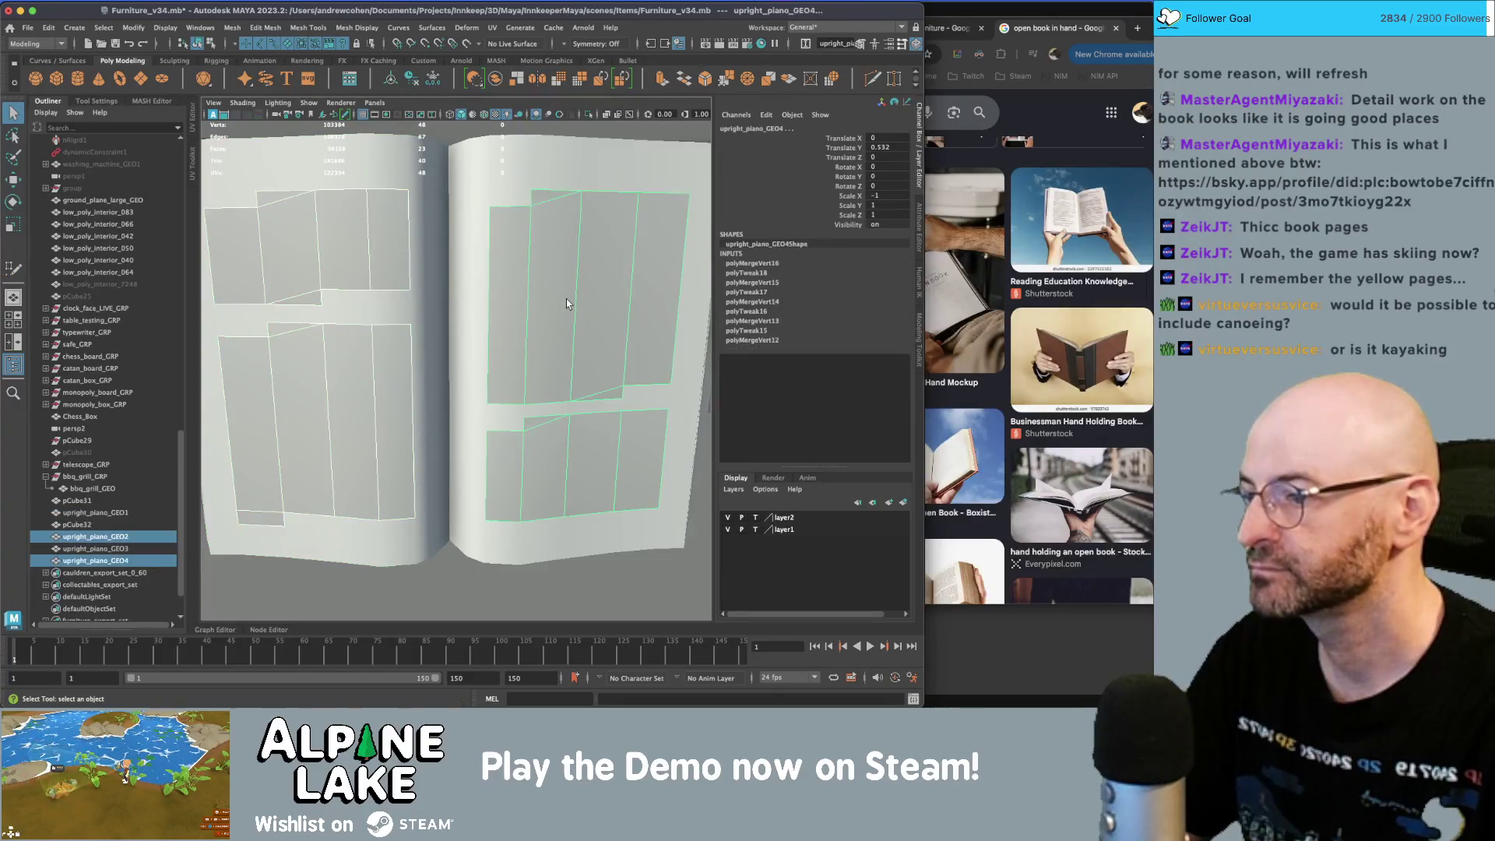
pyautogui.press('y')
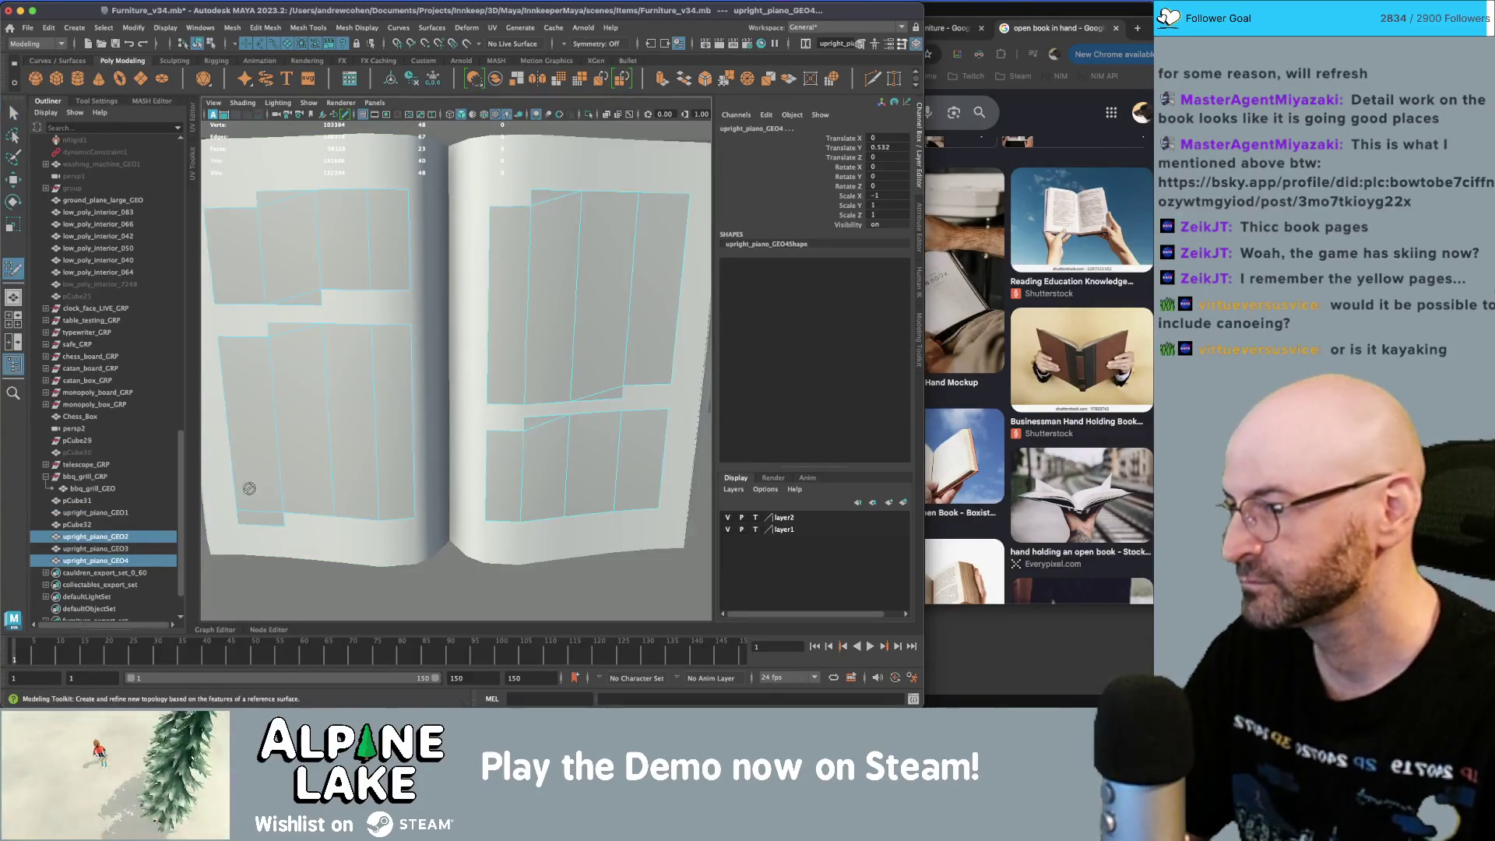
pyautogui.press('q')
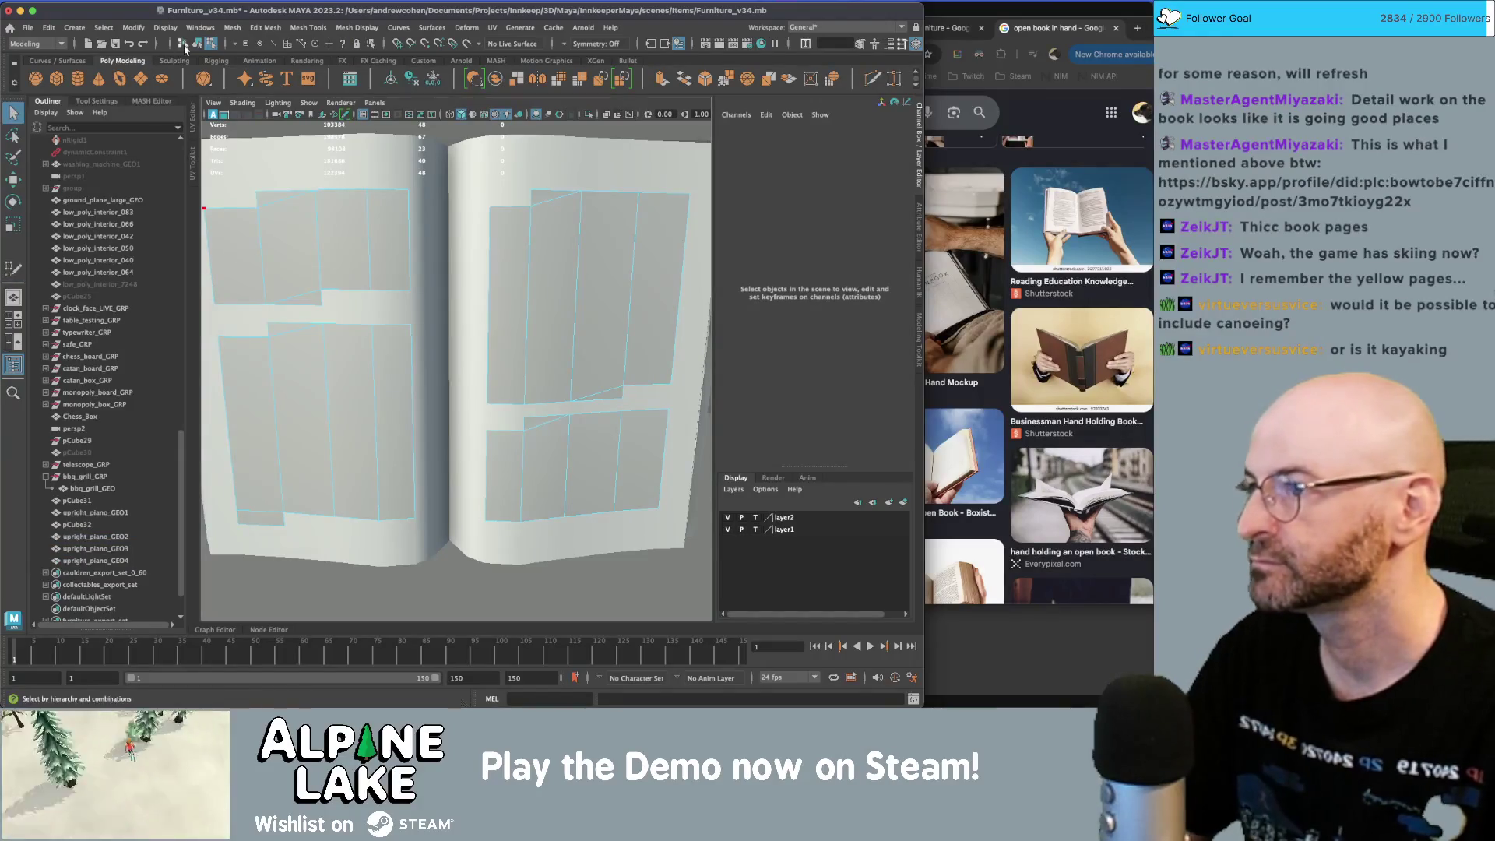
pyautogui.click(197, 45)
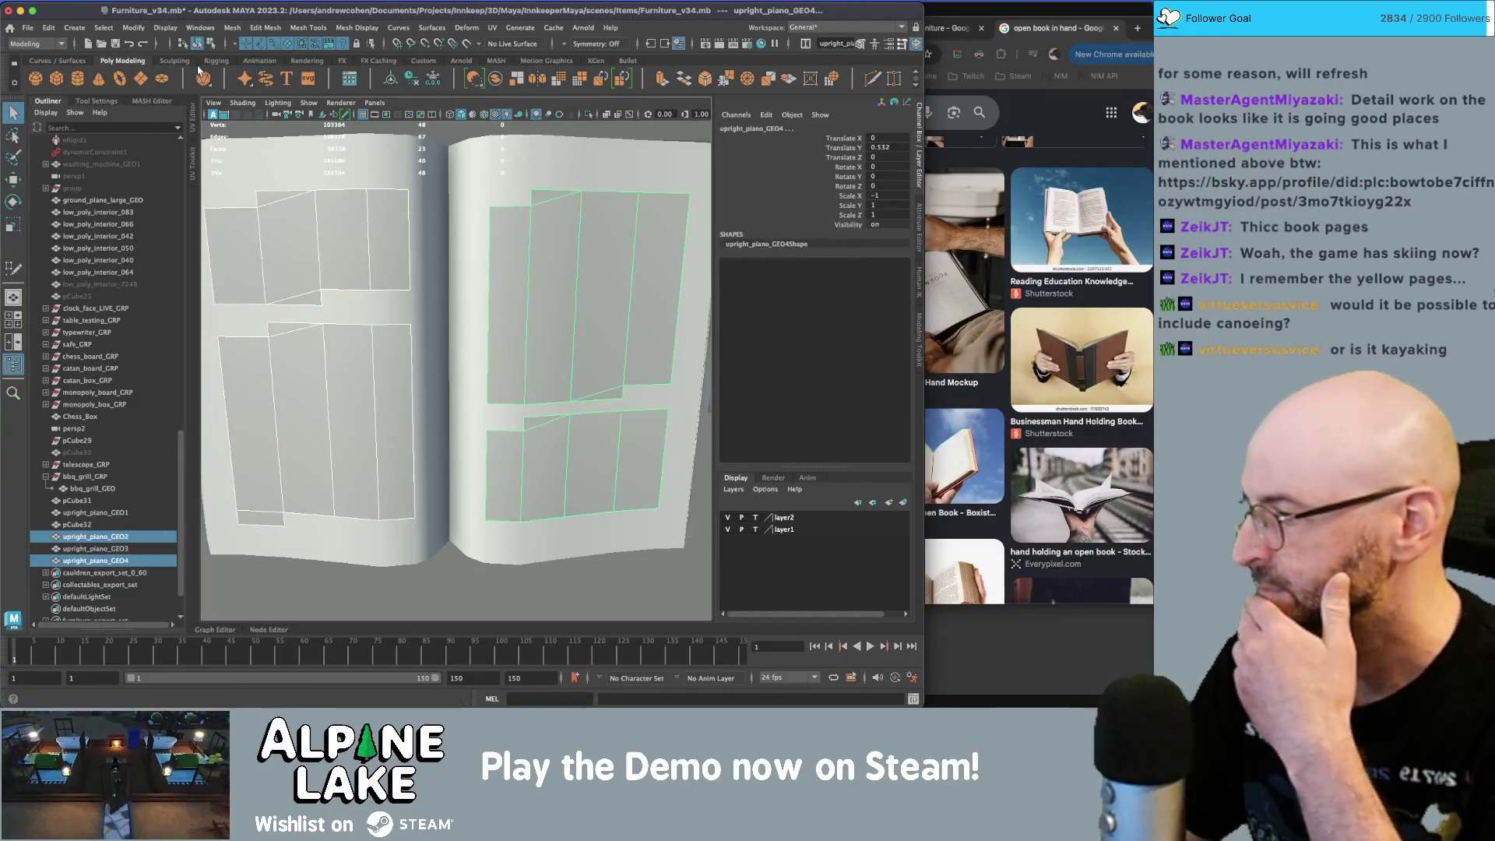
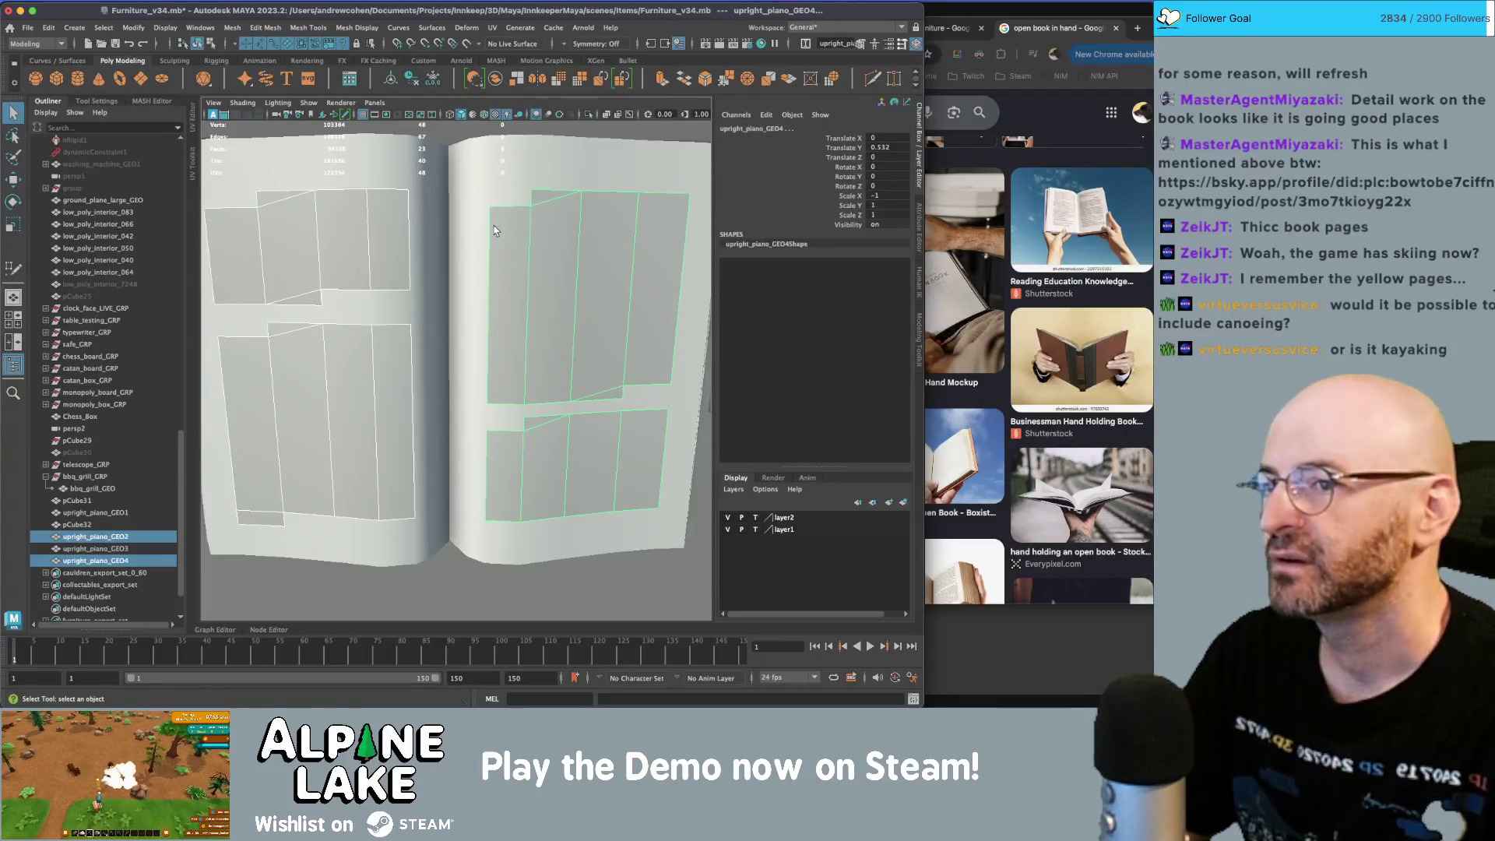
# - Center and orbit the view around the open book in object mode
pyautogui.scroll(-5, 385, 270)
pyautogui.keyDown('alt'); pyautogui.moveTo(385, 265); pyautogui.dragTo(433, 227, button='middle'); pyautogui.keyUp('alt')
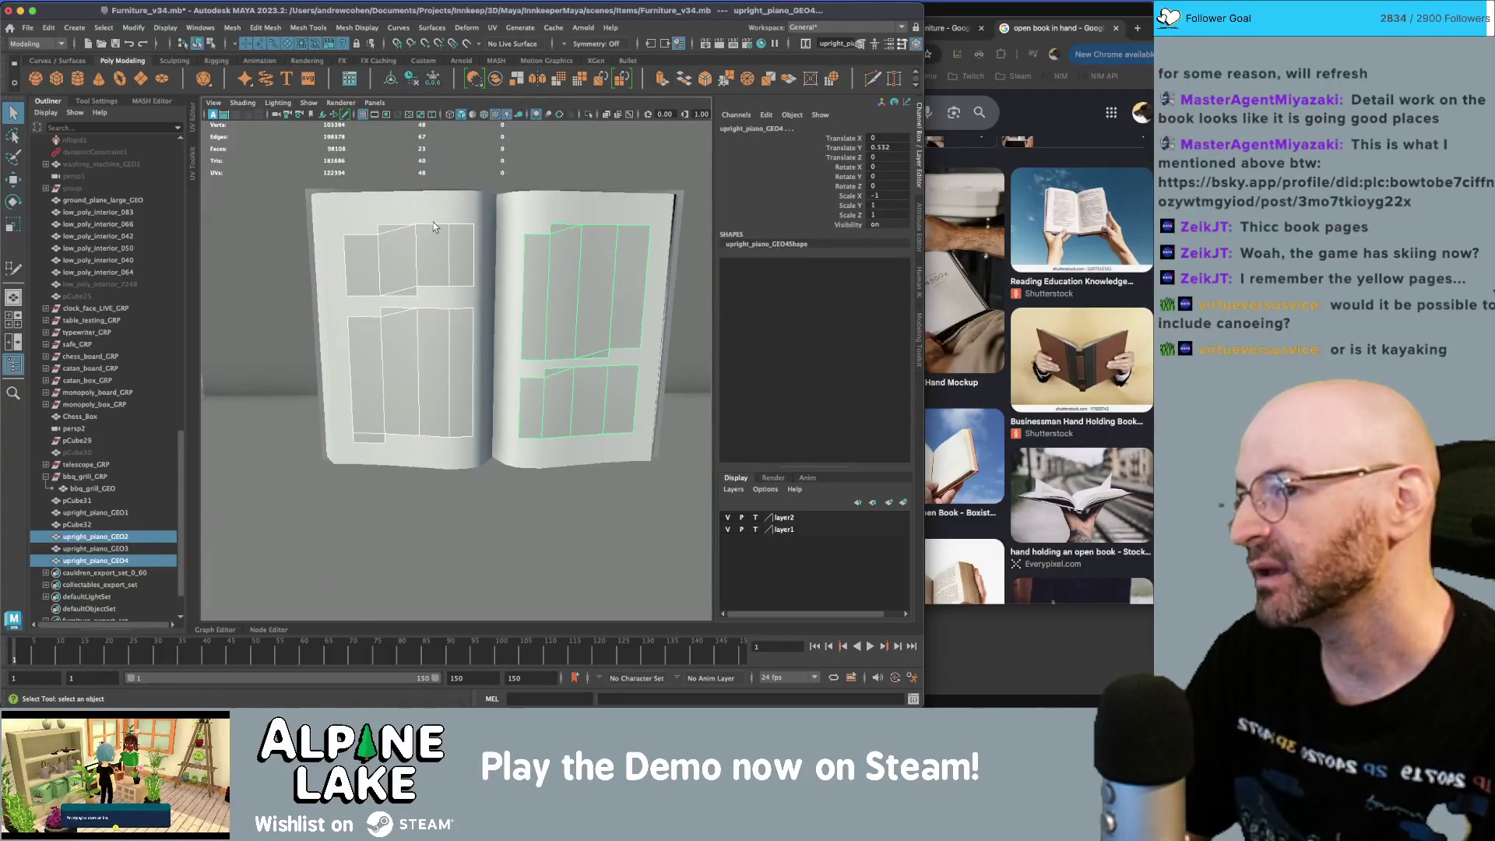
pyautogui.scroll(2, 444, 224)
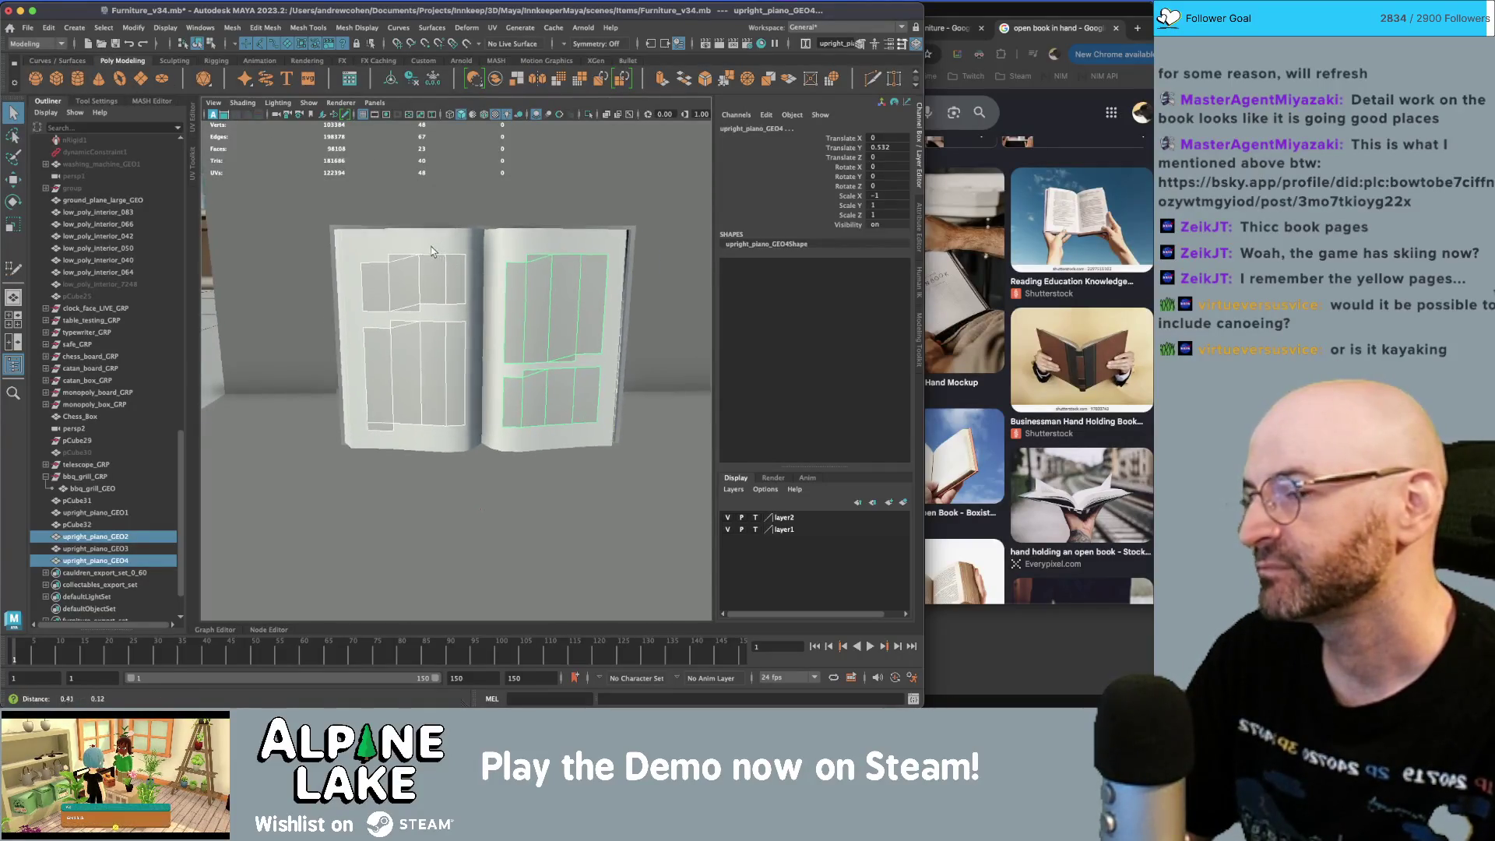
pyautogui.keyDown('alt'); pyautogui.moveTo(456, 265); pyautogui.dragTo(458, 280); pyautogui.keyUp('alt')
pyautogui.scroll(1, 463, 278)
pyautogui.scroll(1, 481, 272)
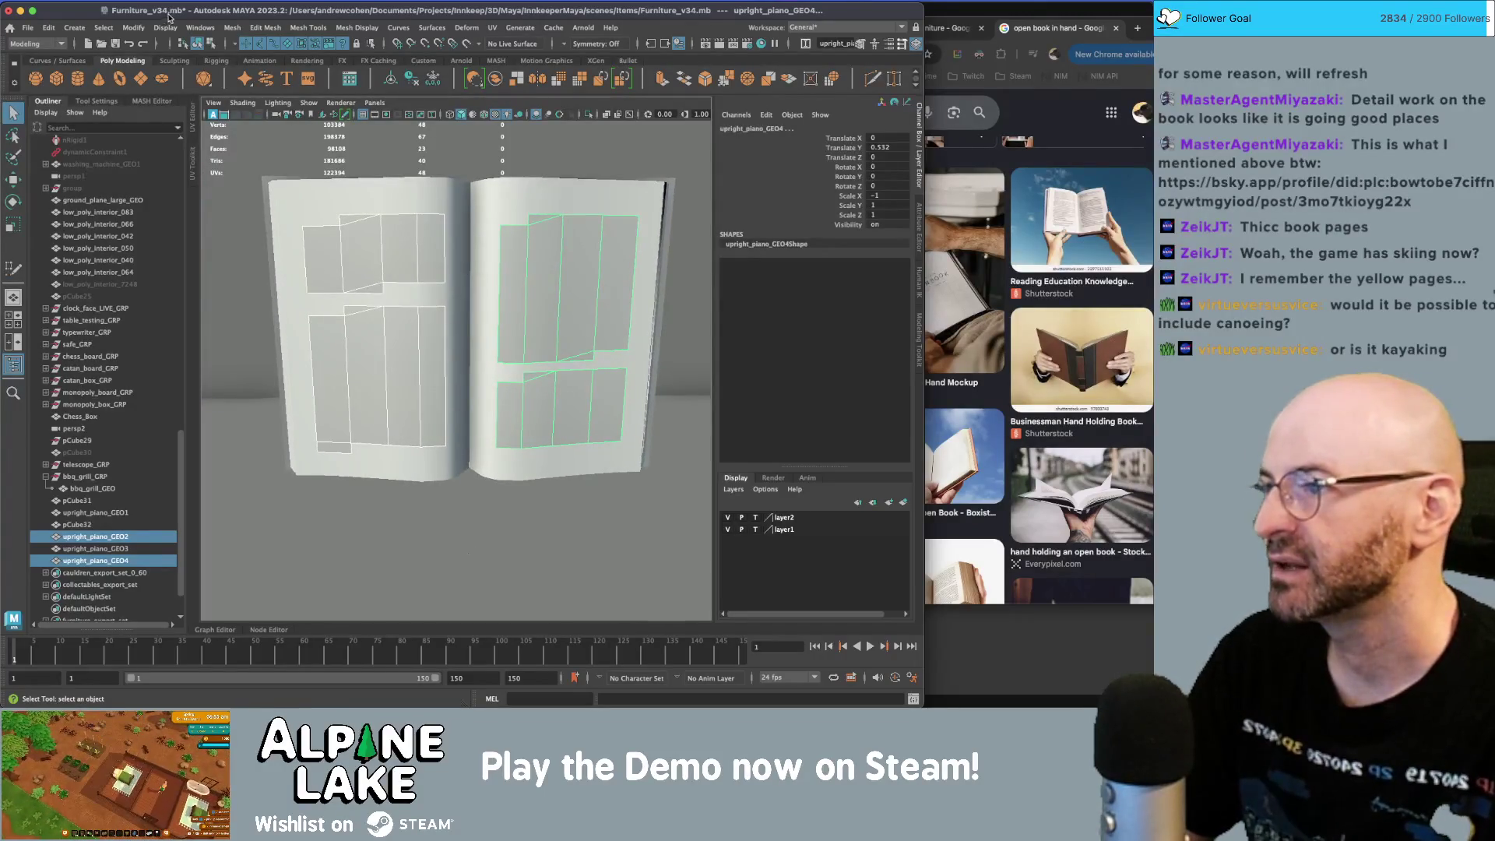
pyautogui.click(217, 48)
pyautogui.click(200, 46)
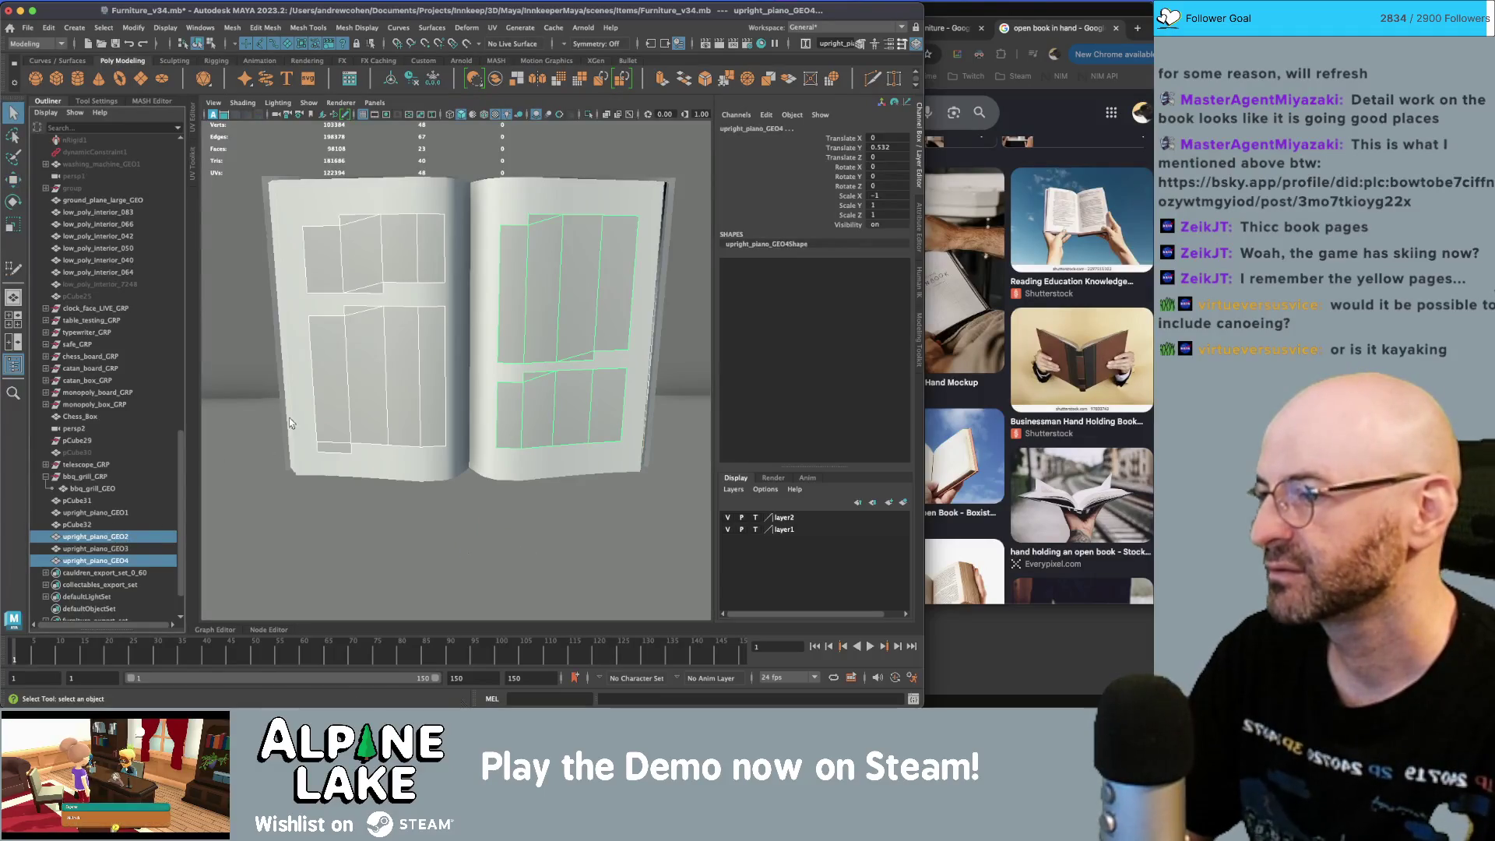
# - Select the book pieces, including pCube31 and pCube32, and combine them into one mesh
pyautogui.keyDown('shift'); pyautogui.click(427, 207); pyautogui.keyUp('shift')
pyautogui.keyDown('shift'); pyautogui.click(507, 198); pyautogui.keyUp('shift')
pyautogui.keyDown('alt'); pyautogui.moveTo(507, 198); pyautogui.dragTo(461, 257); pyautogui.keyUp('alt')
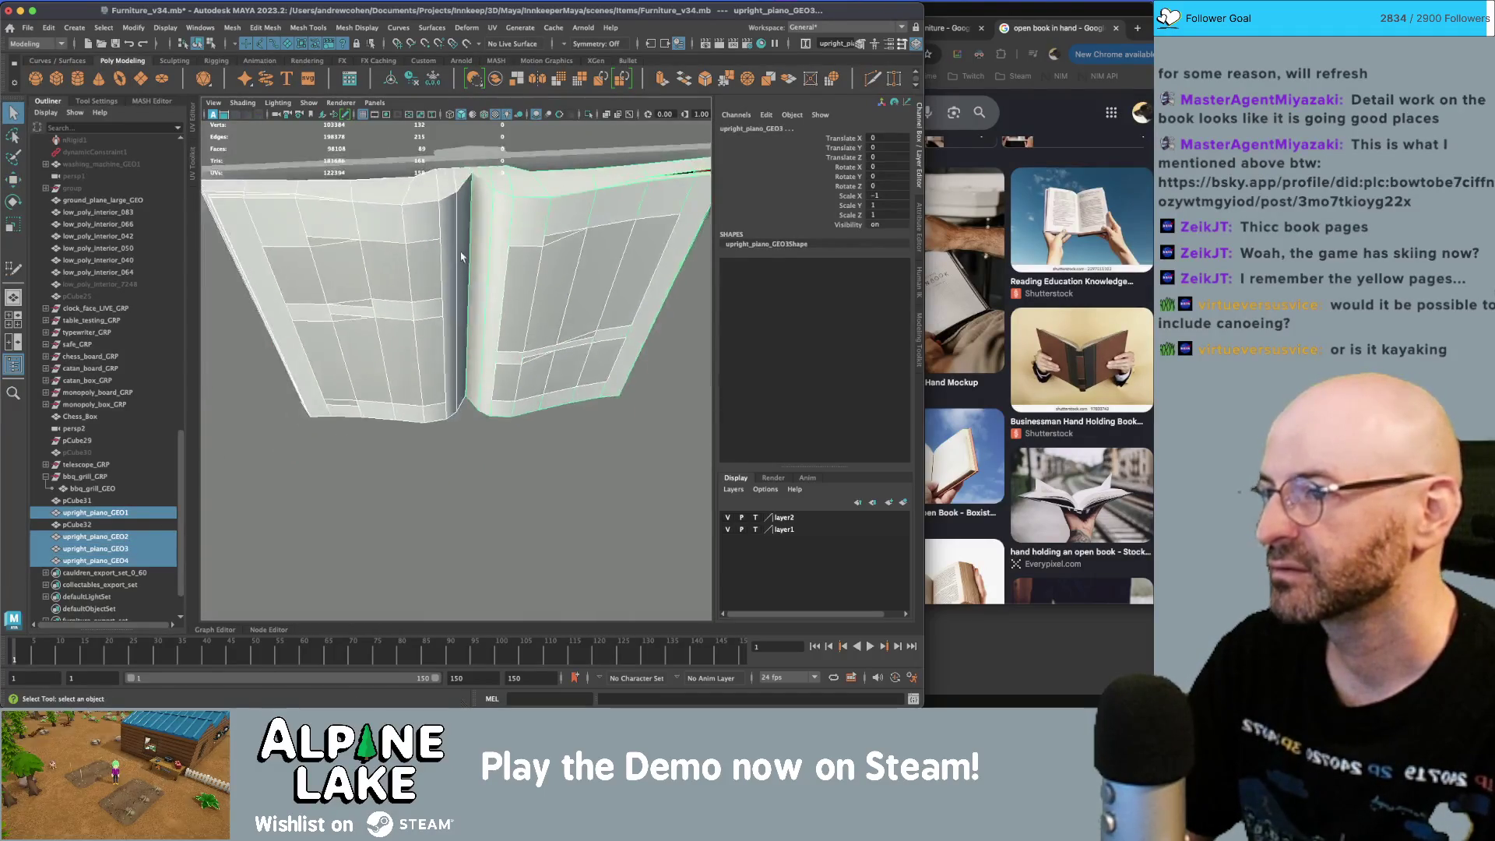
pyautogui.keyDown('shift'); pyautogui.click(456, 156); pyautogui.keyUp('shift')
pyautogui.keyDown('shift'); pyautogui.click(477, 161); pyautogui.keyUp('shift')
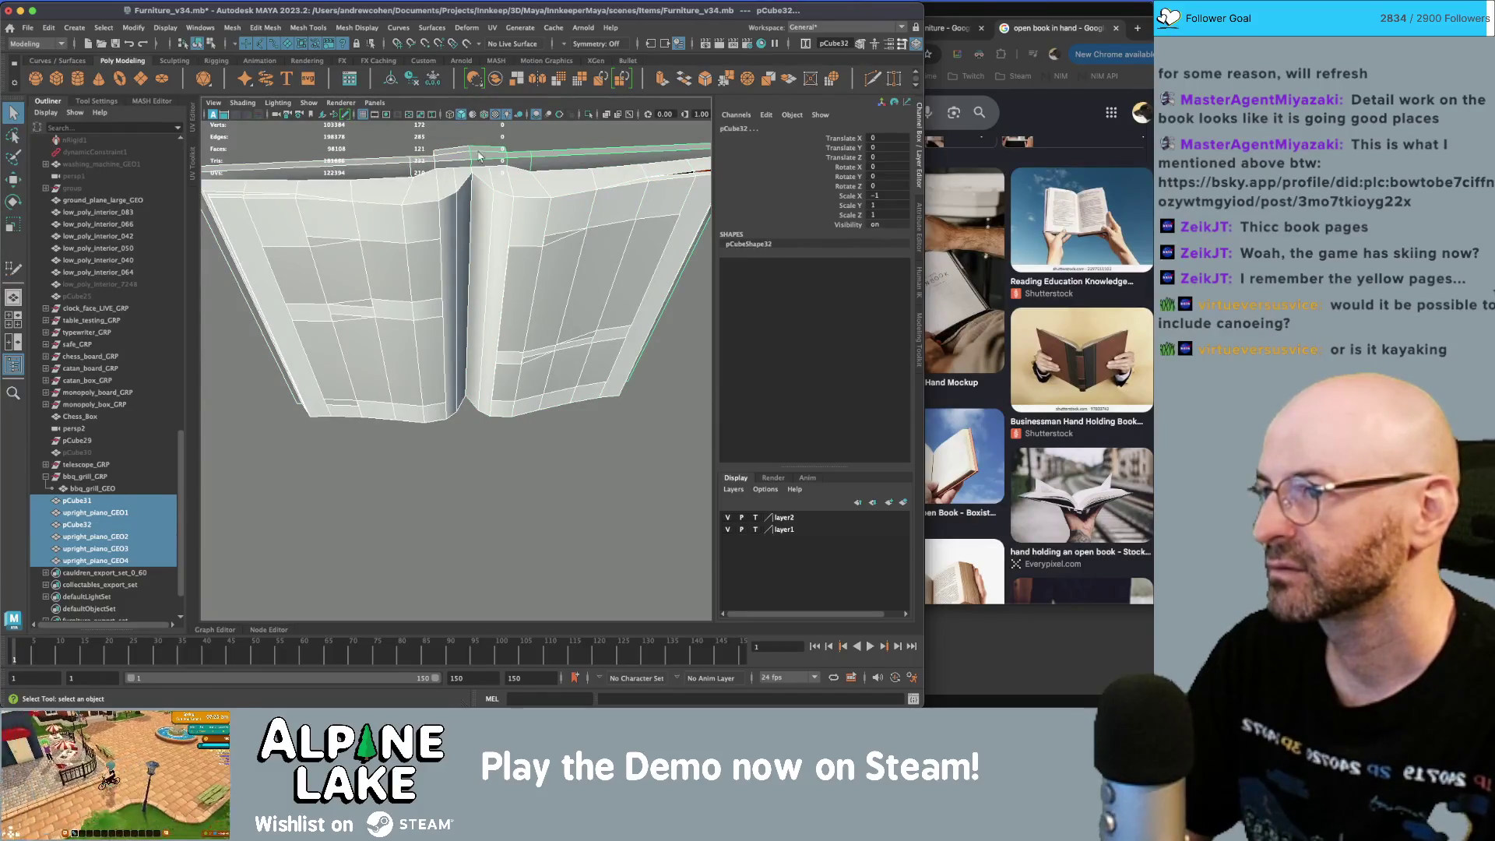
pyautogui.click(474, 78)
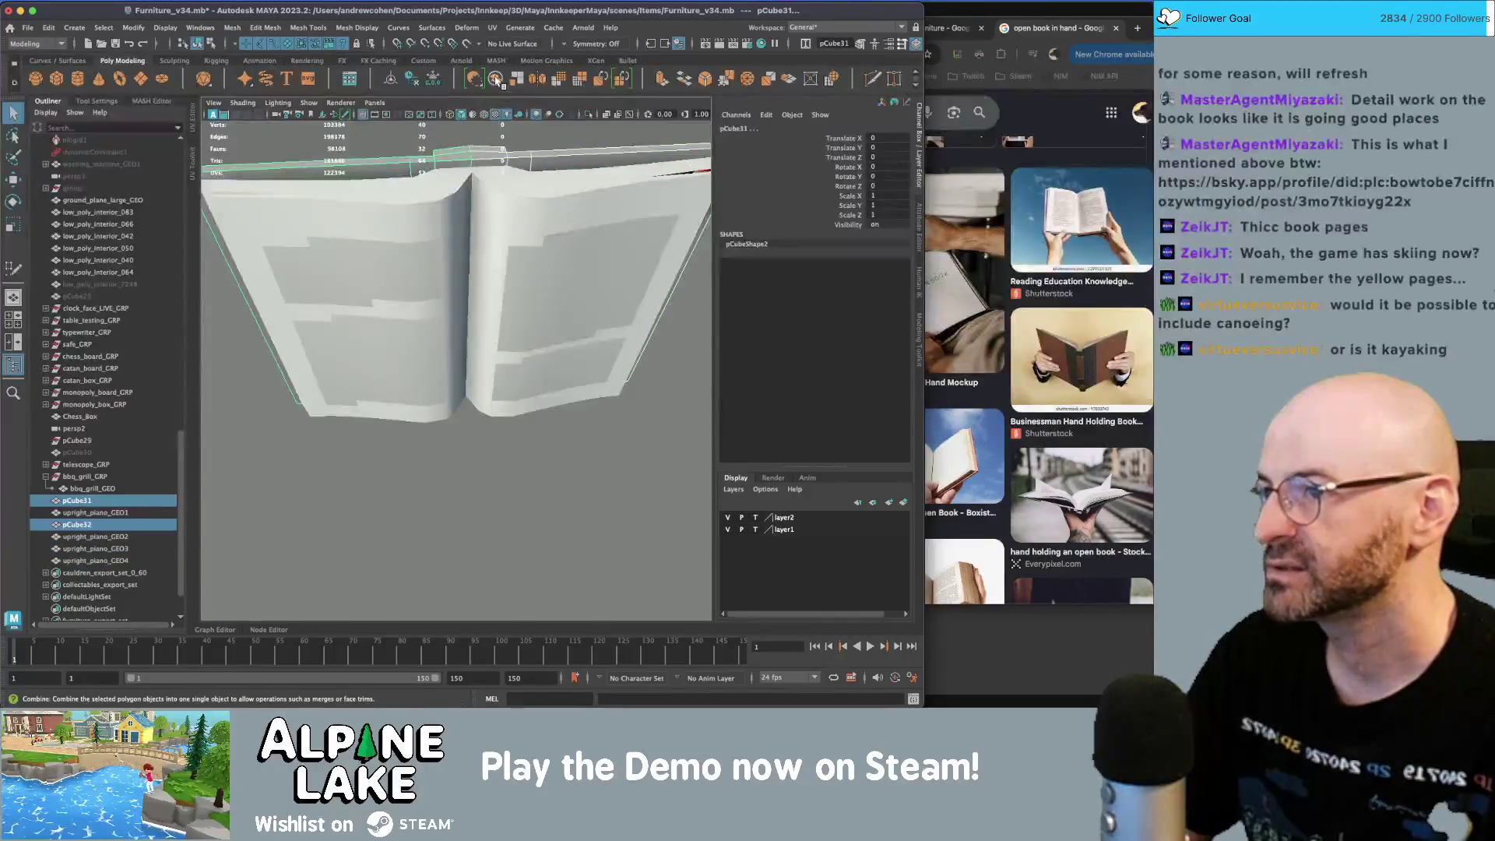
# - Merge the overlapping seam vertices along the combined book's top edge
pyautogui.press('w')
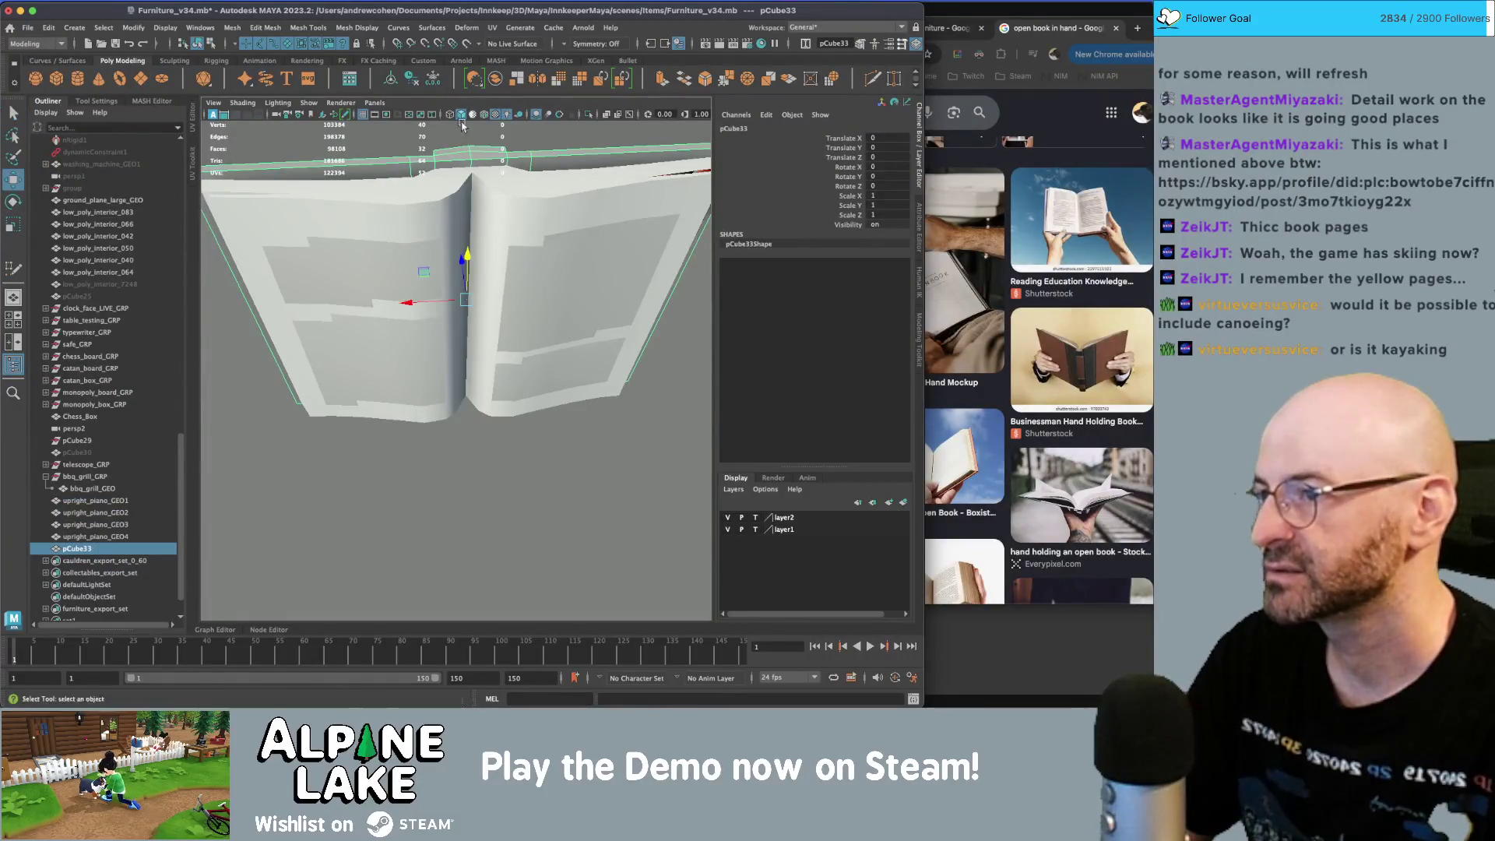
pyautogui.click(294, 28)
pyautogui.moveTo(265, 28)
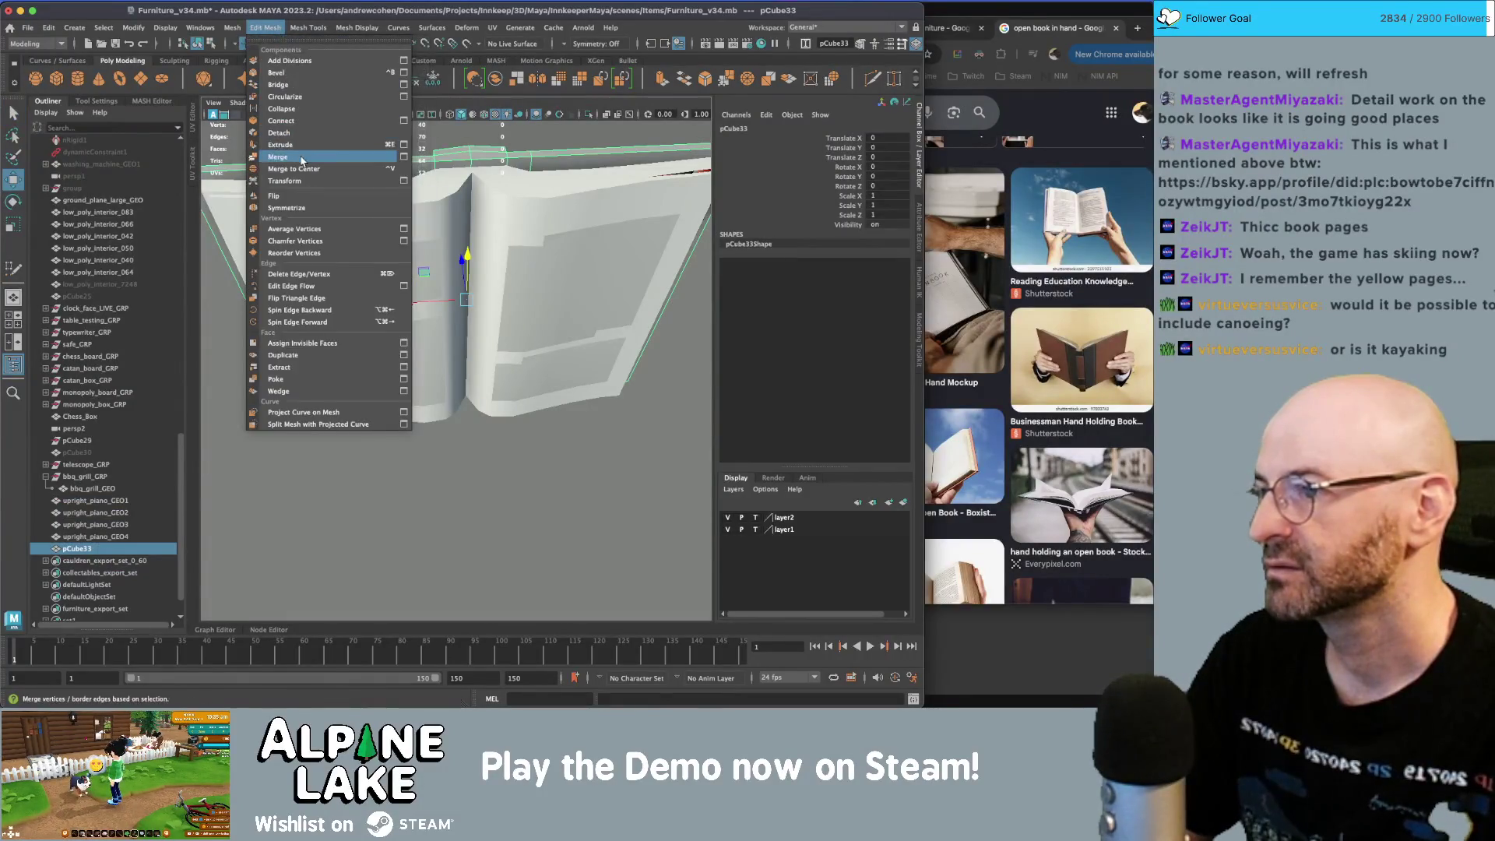
pyautogui.click(342, 157)
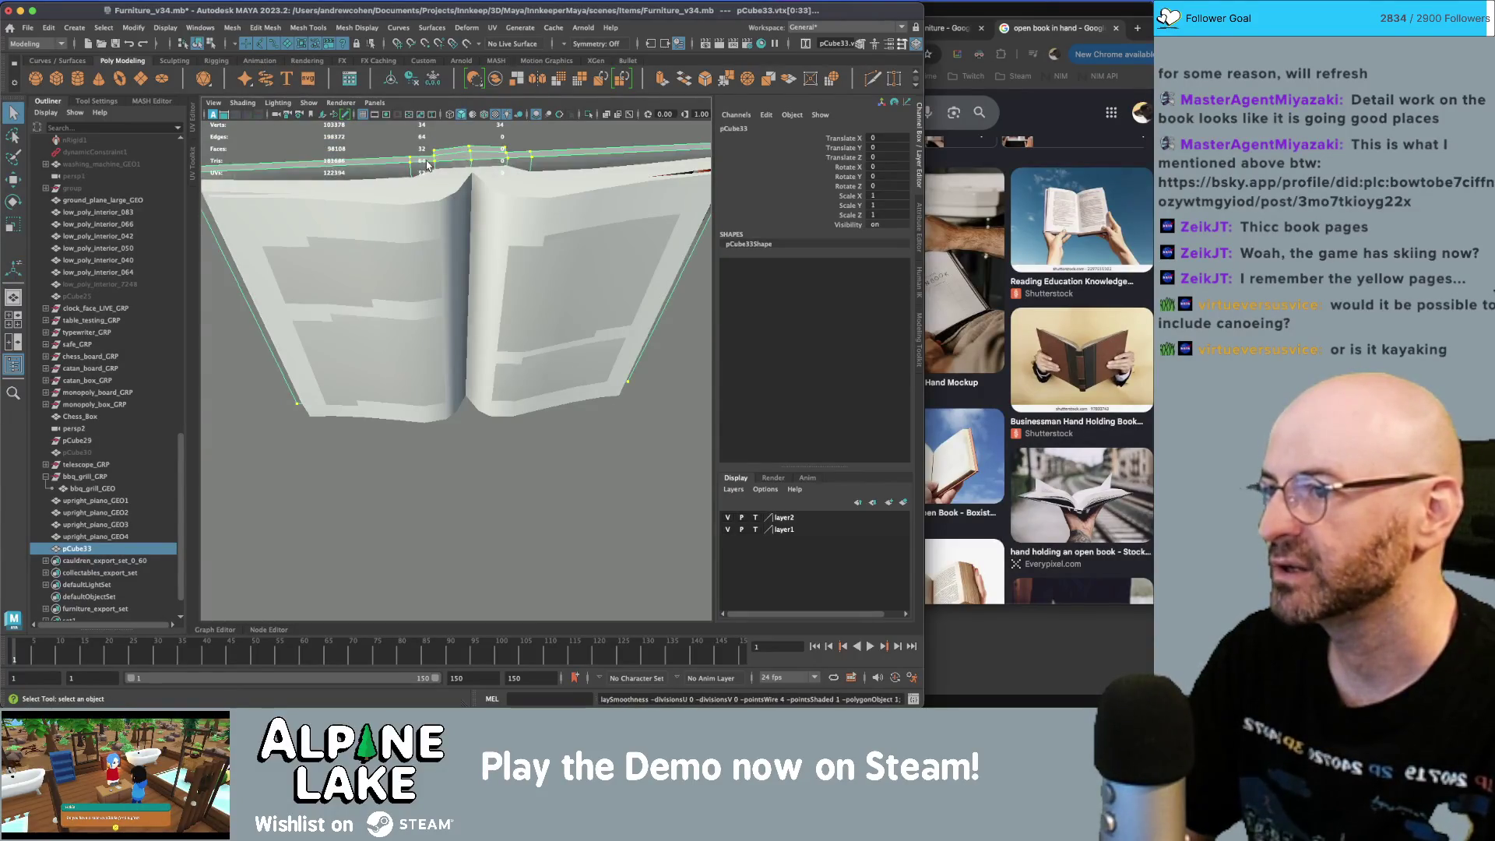
pyautogui.press('f')
pyautogui.click(197, 43)
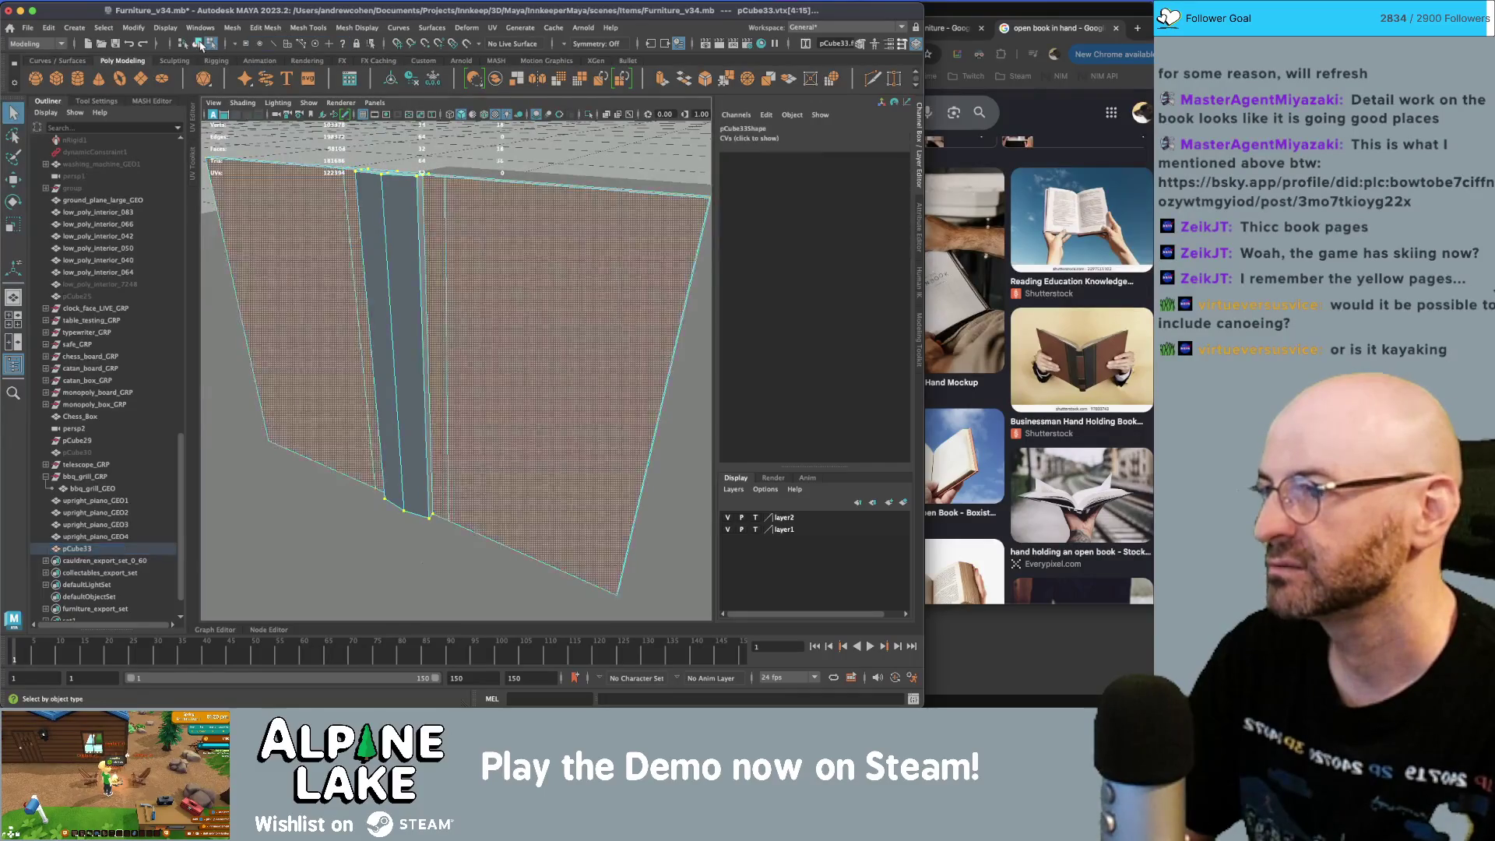
pyautogui.press('[')
pyautogui.scroll(5, 469, 322)
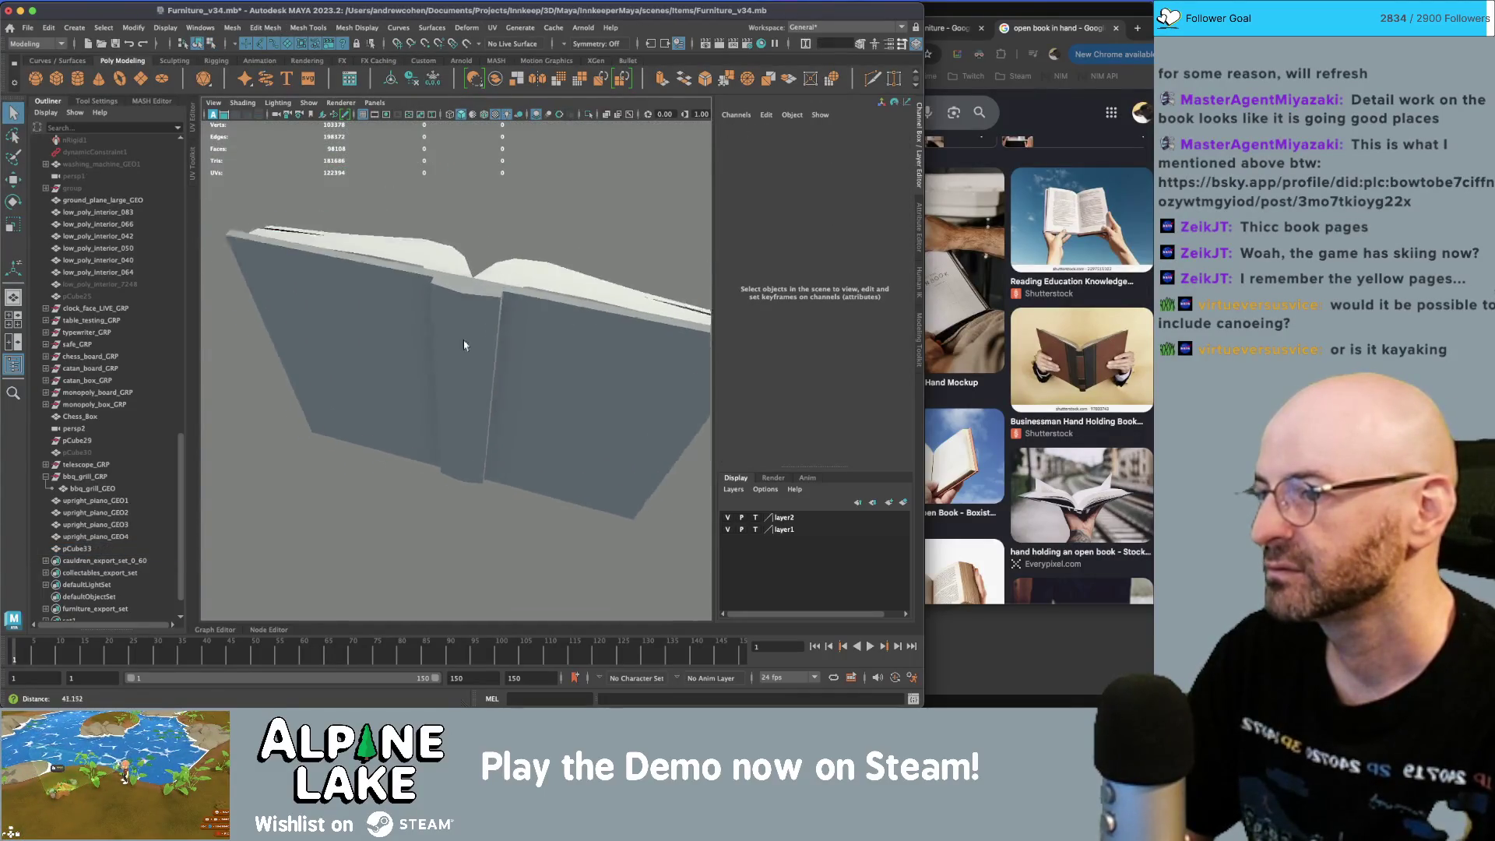
# - Soften the edge normals across the combined book mesh pCube33
pyautogui.click(469, 284)
pyautogui.moveTo(469, 284); pyautogui.dragTo(469, 257, button='right')
pyautogui.click(467, 311)
pyautogui.keyDown('alt'); pyautogui.moveTo(467, 312); pyautogui.dragTo(528, 278); pyautogui.keyUp('alt')
pyautogui.click(528, 279)
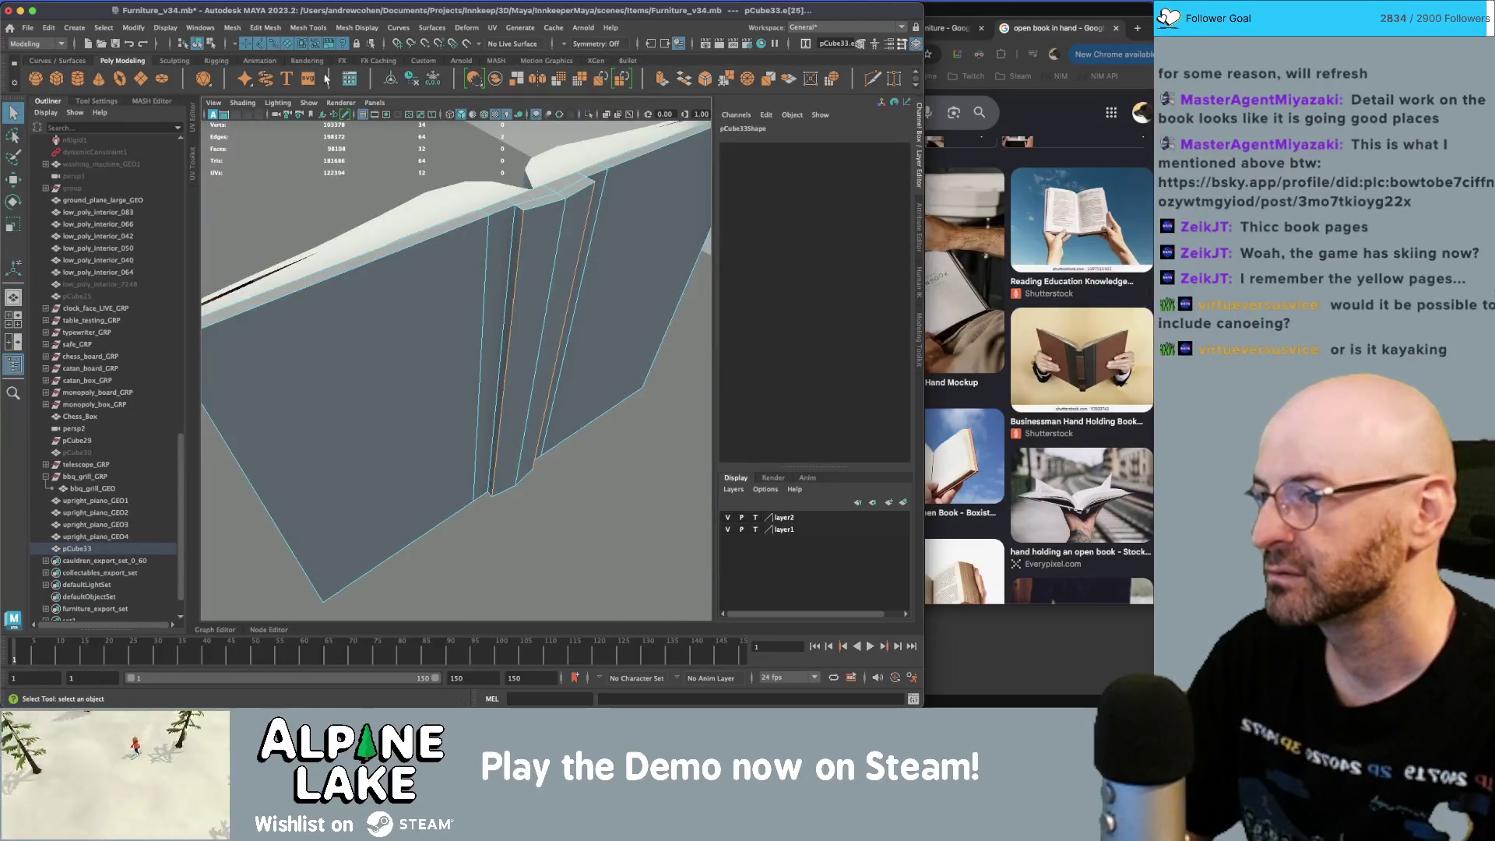
pyautogui.click(198, 44)
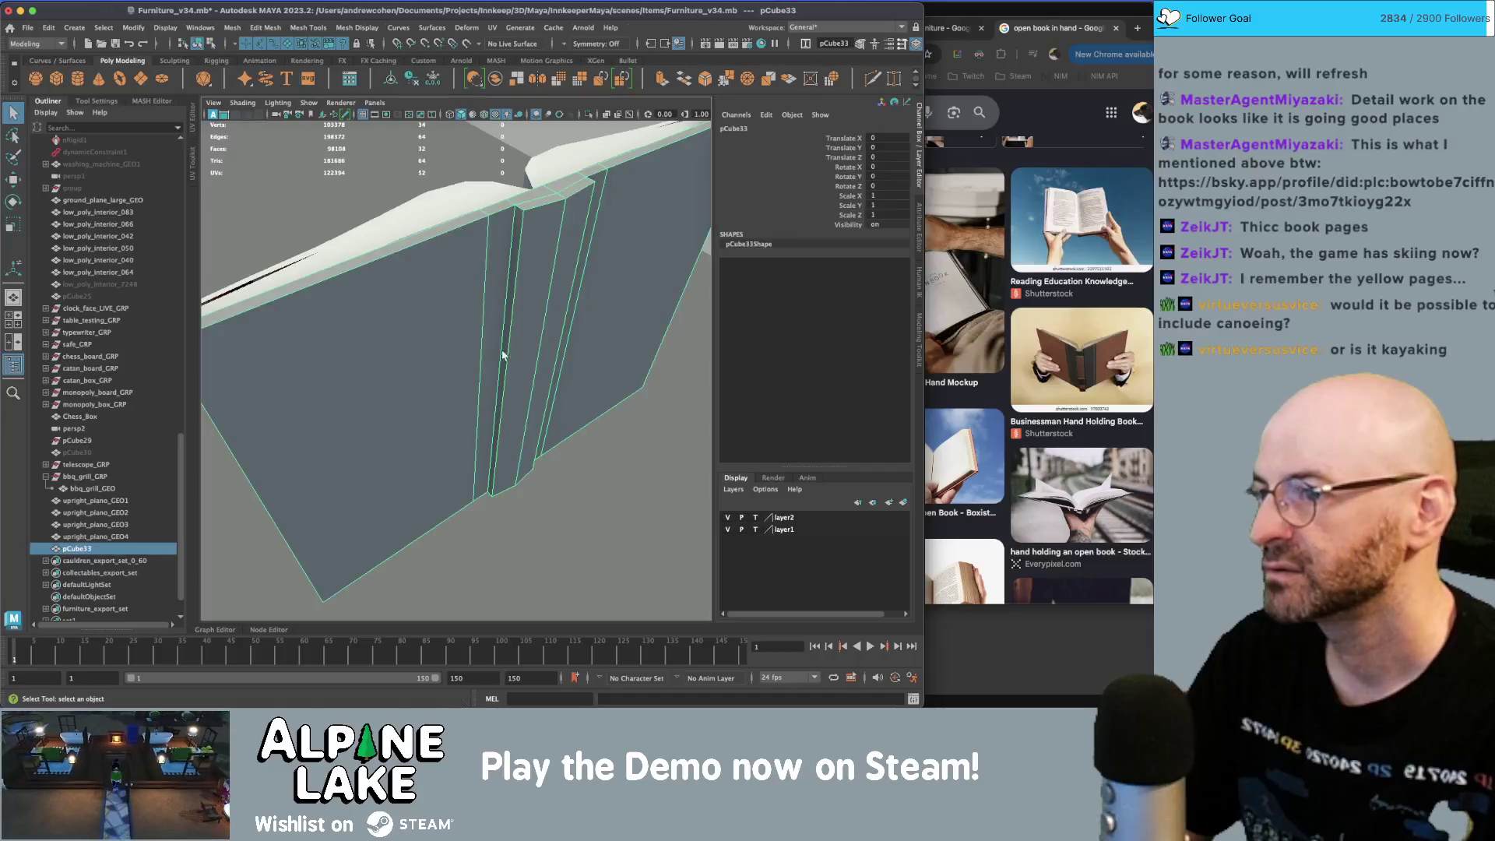
pyautogui.click(347, 28)
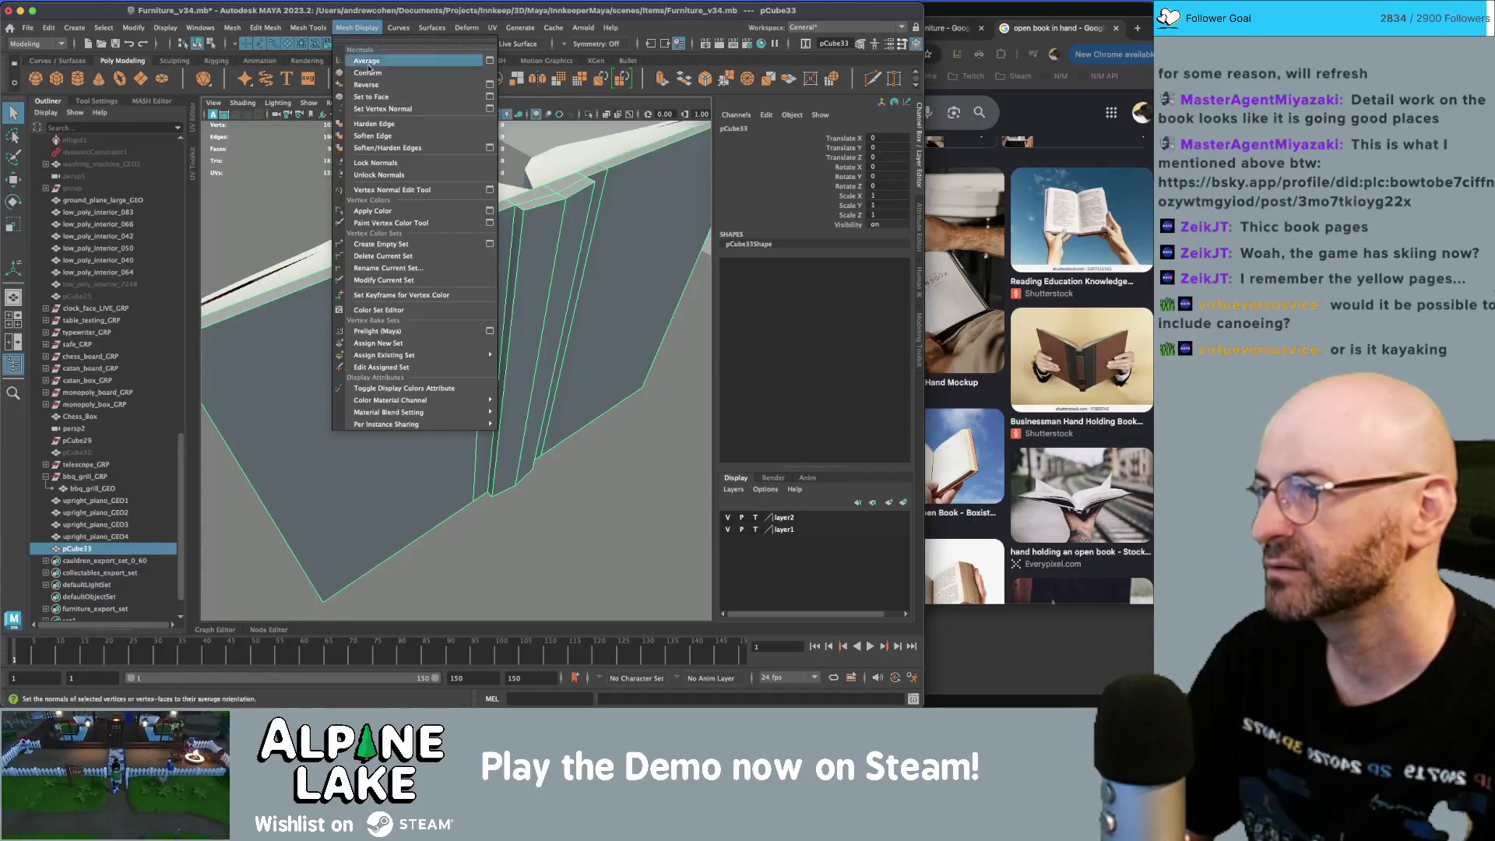
pyautogui.click(390, 136)
# - Select two neighbouring vertical spine edges and light the scene with all lights
pyautogui.moveTo(473, 259); pyautogui.dragTo(473, 233, button='right')
pyautogui.click(469, 265)
pyautogui.keyDown('alt'); pyautogui.moveTo(470, 265); pyautogui.dragTo(482, 252); pyautogui.keyUp('alt')
pyautogui.keyDown('shift'); pyautogui.click(482, 249); pyautogui.keyUp('shift')
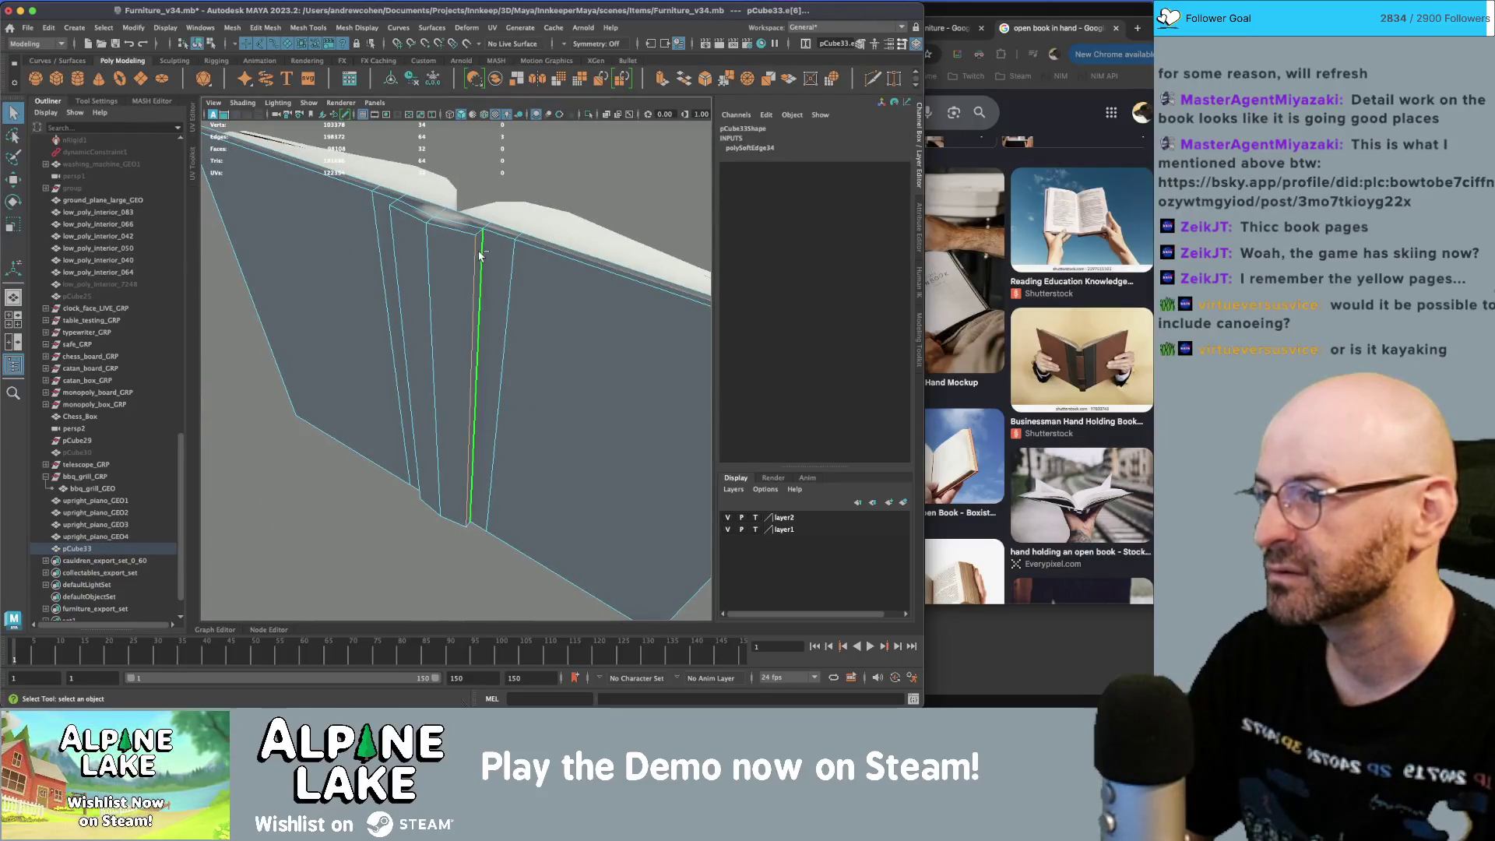
pyautogui.click(505, 115)
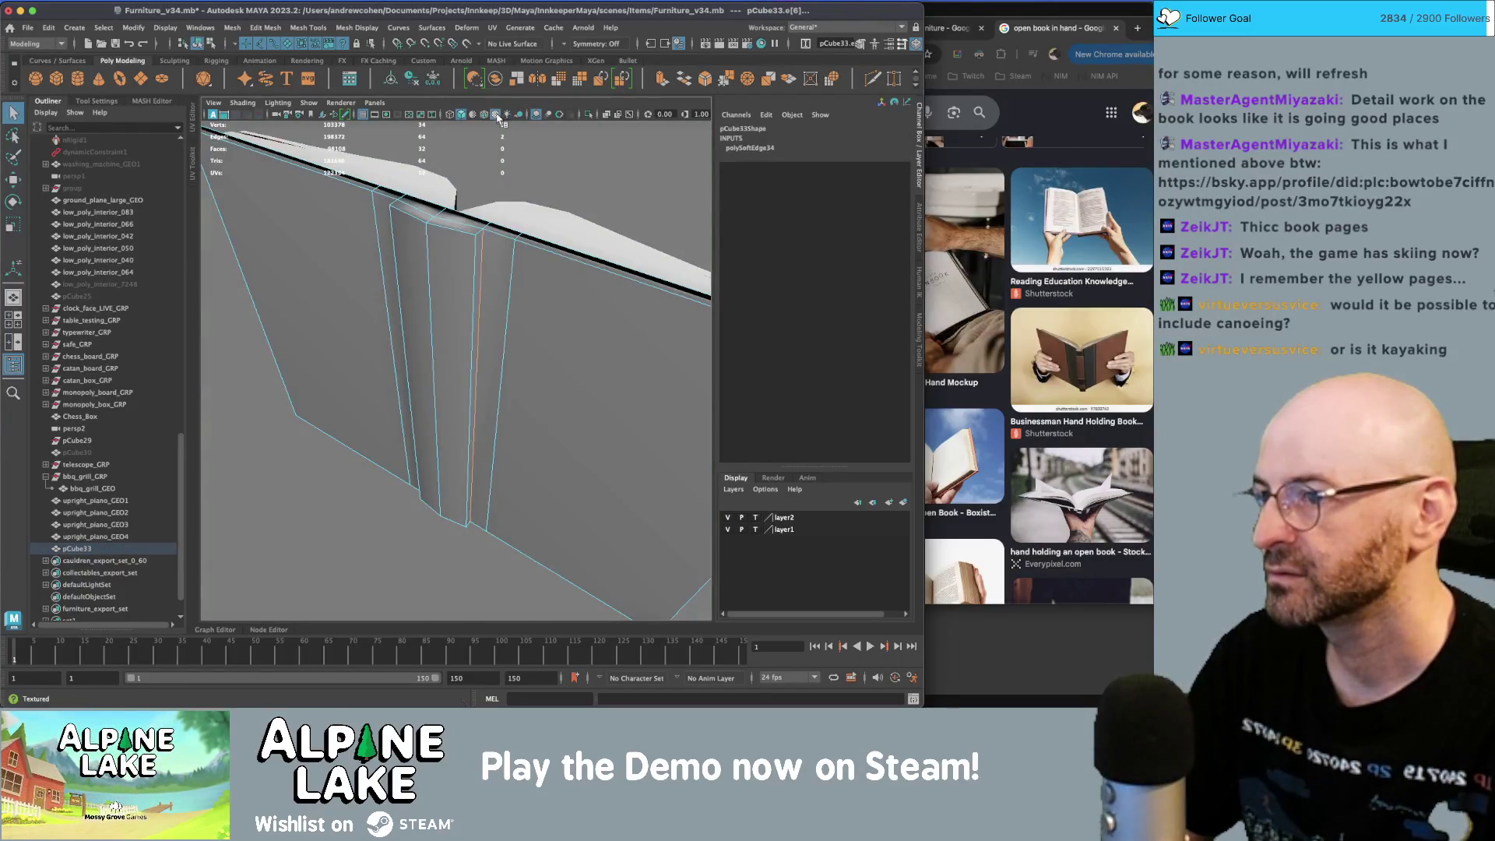
pyautogui.click(343, 28)
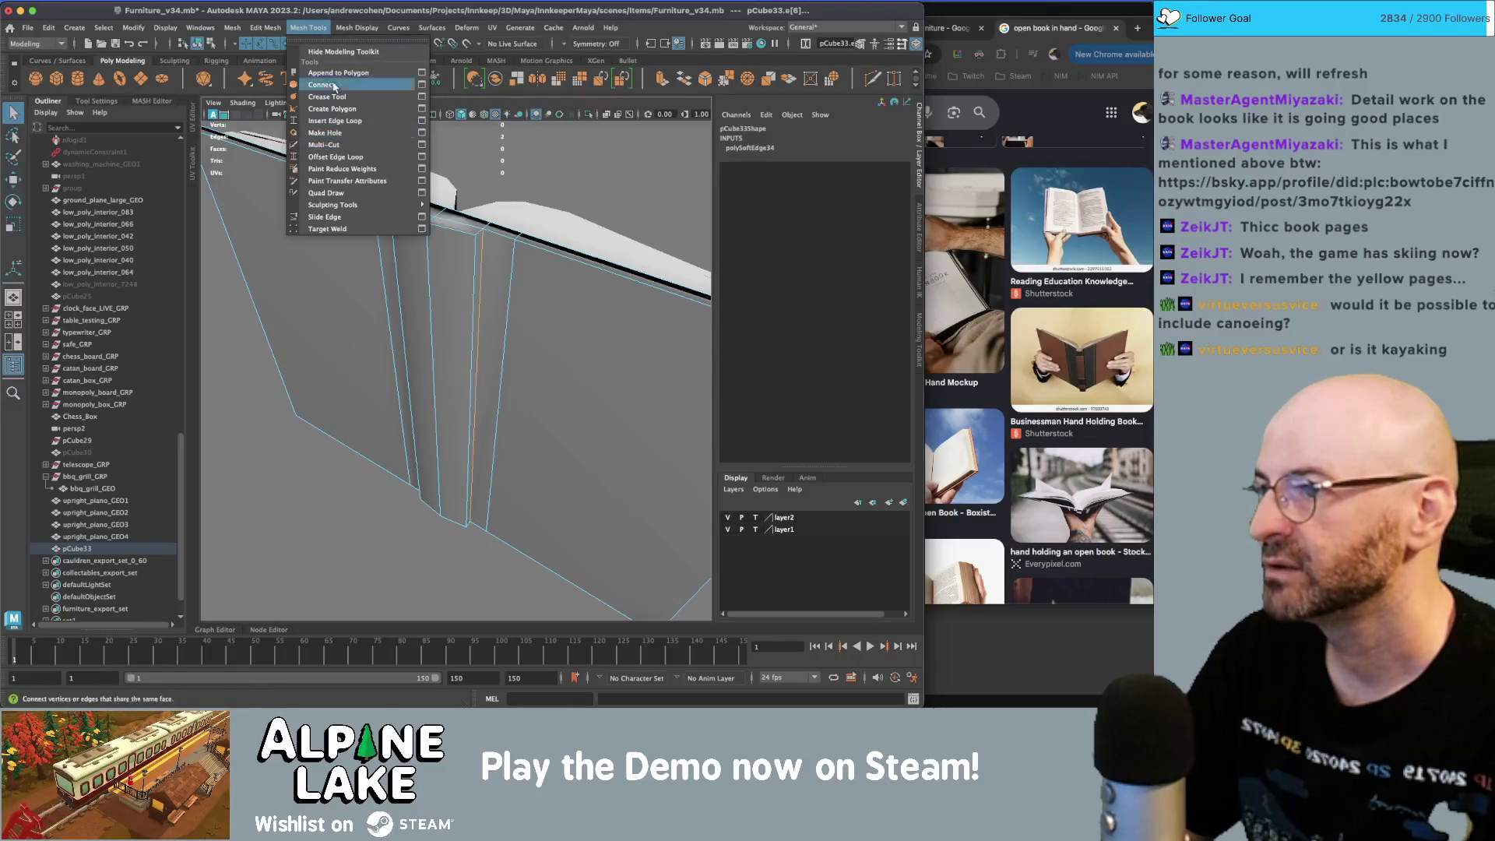
# - Soften the two selected spine edges, then reselect the book mesh
pyautogui.click(372, 135)
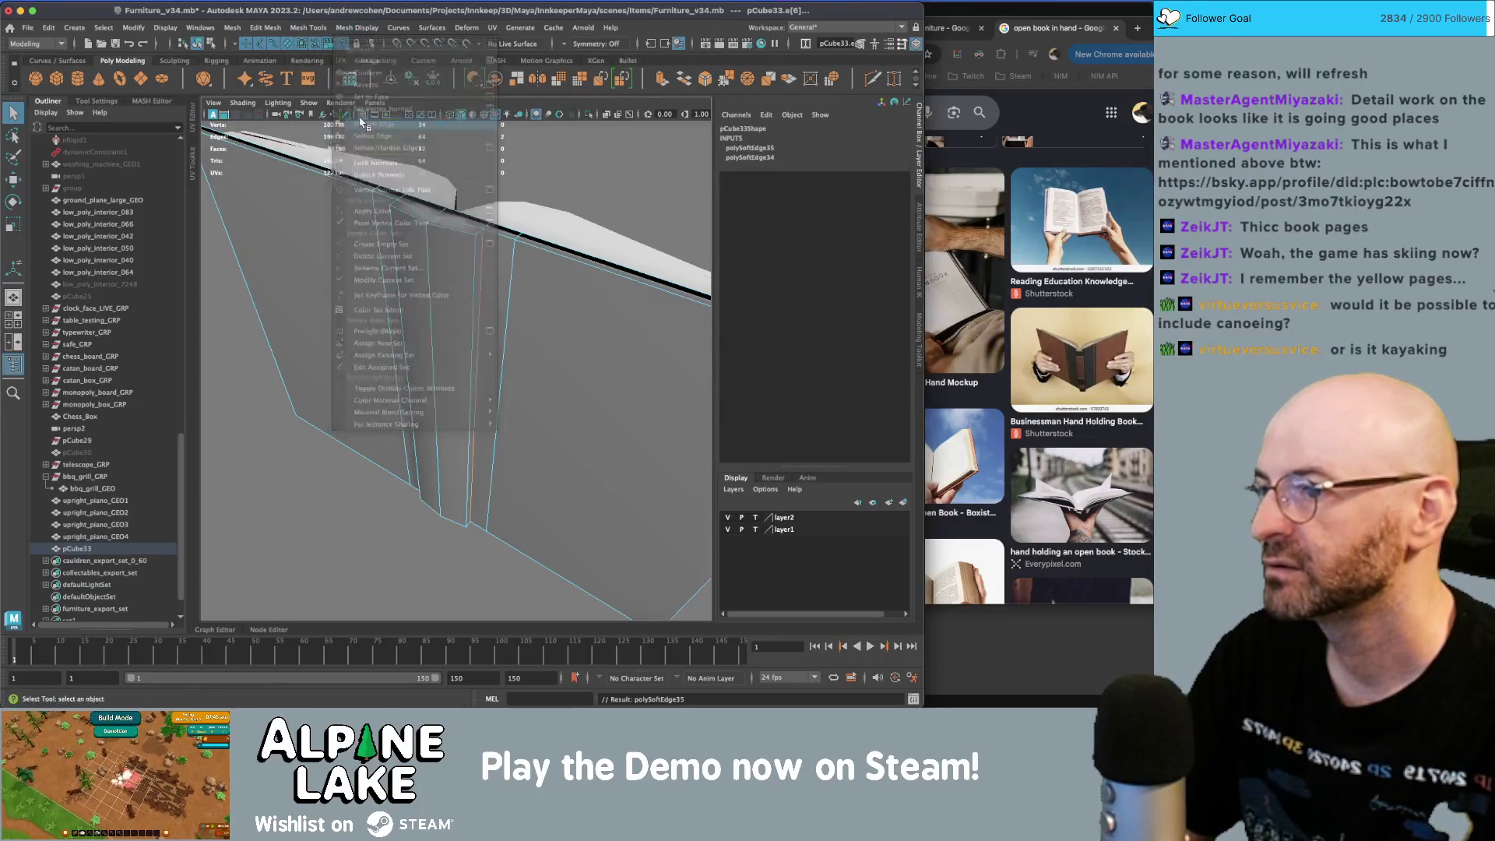
pyautogui.click(211, 43)
pyautogui.click(479, 274)
pyautogui.moveTo(478, 274)
pyautogui.keyDown('alt'); pyautogui.mouseDown()
pyautogui.moveTo(413, 311)
pyautogui.moveTo(458, 282)
pyautogui.moveTo(425, 316)
pyautogui.moveTo(467, 304)
pyautogui.mouseUp(); pyautogui.keyUp('alt')
pyautogui.click(424, 315)
pyautogui.keyDown('shift'); pyautogui.moveTo(467, 304); pyautogui.dragTo(467, 334, button='right'); pyautogui.keyUp('shift')
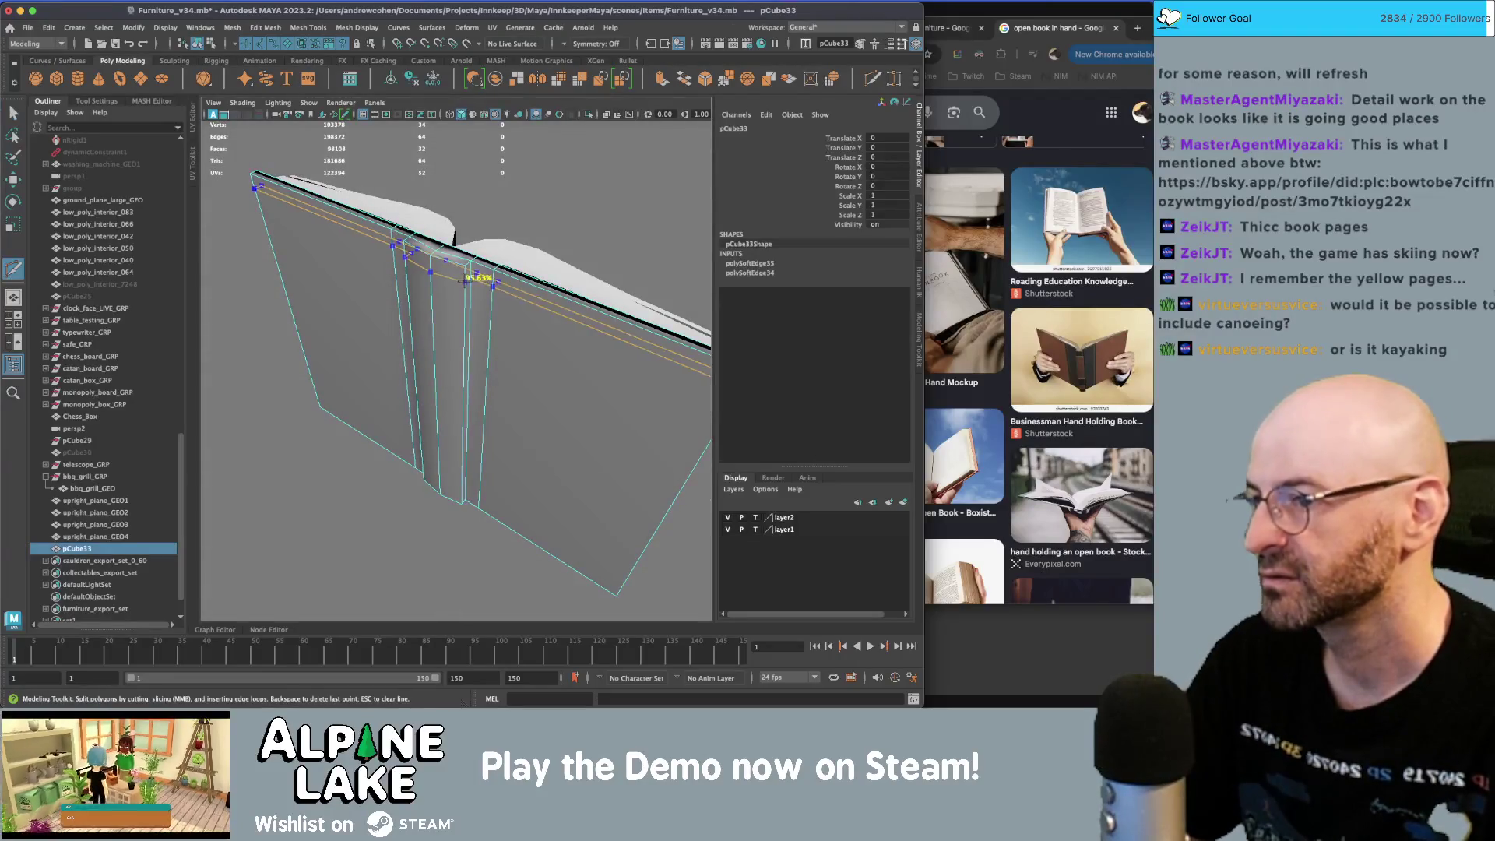
# - Cut a vertical edge line down the spine and select the spine and cover faces
pyautogui.click(492, 288)
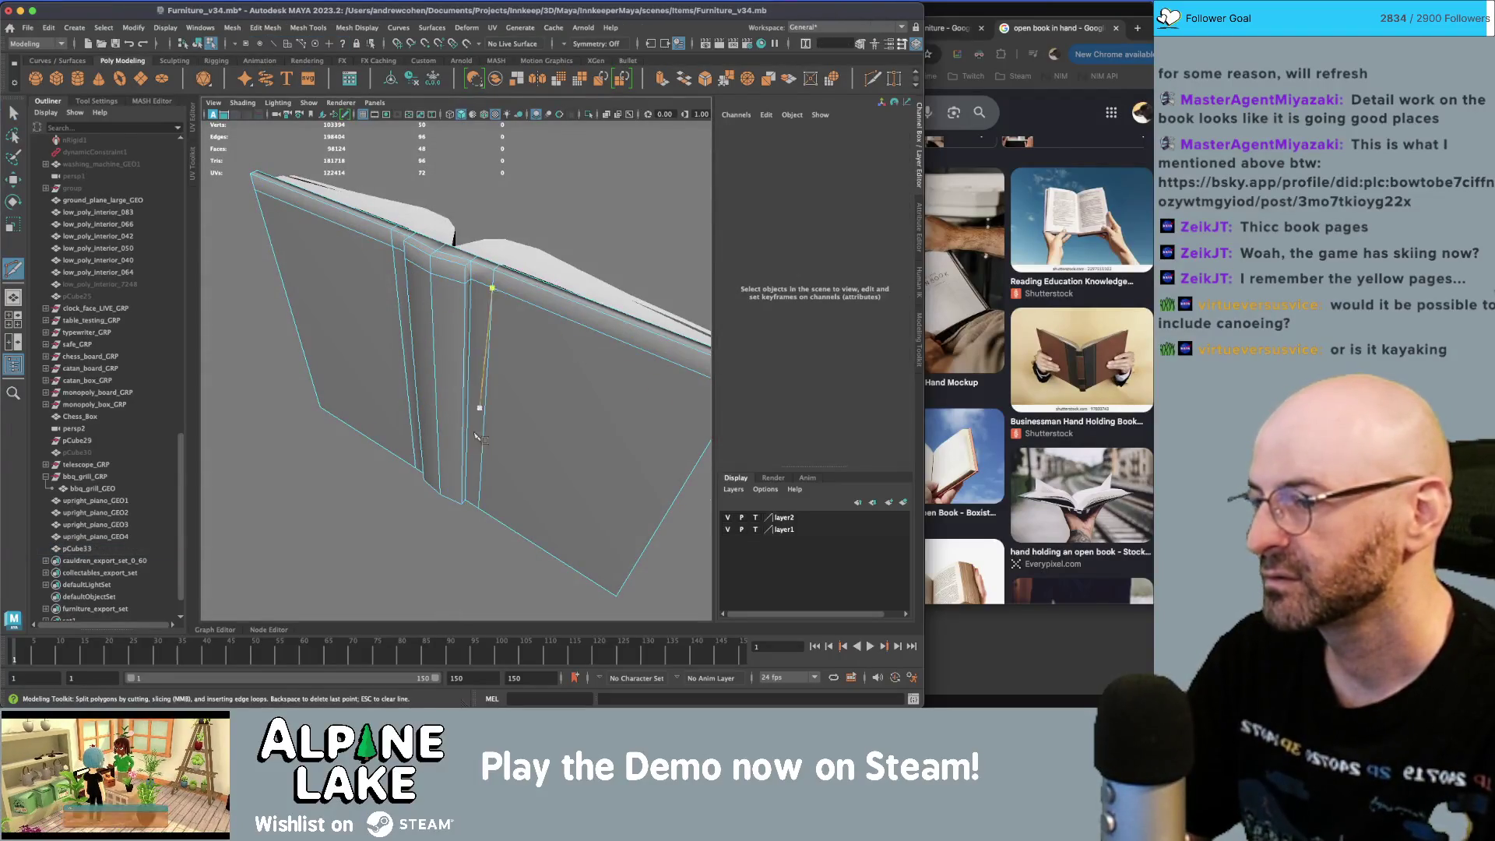
pyautogui.keyDown('ctrl'); pyautogui.click(459, 471); pyautogui.keyUp('ctrl')
pyautogui.press('q')
pyautogui.click(457, 432)
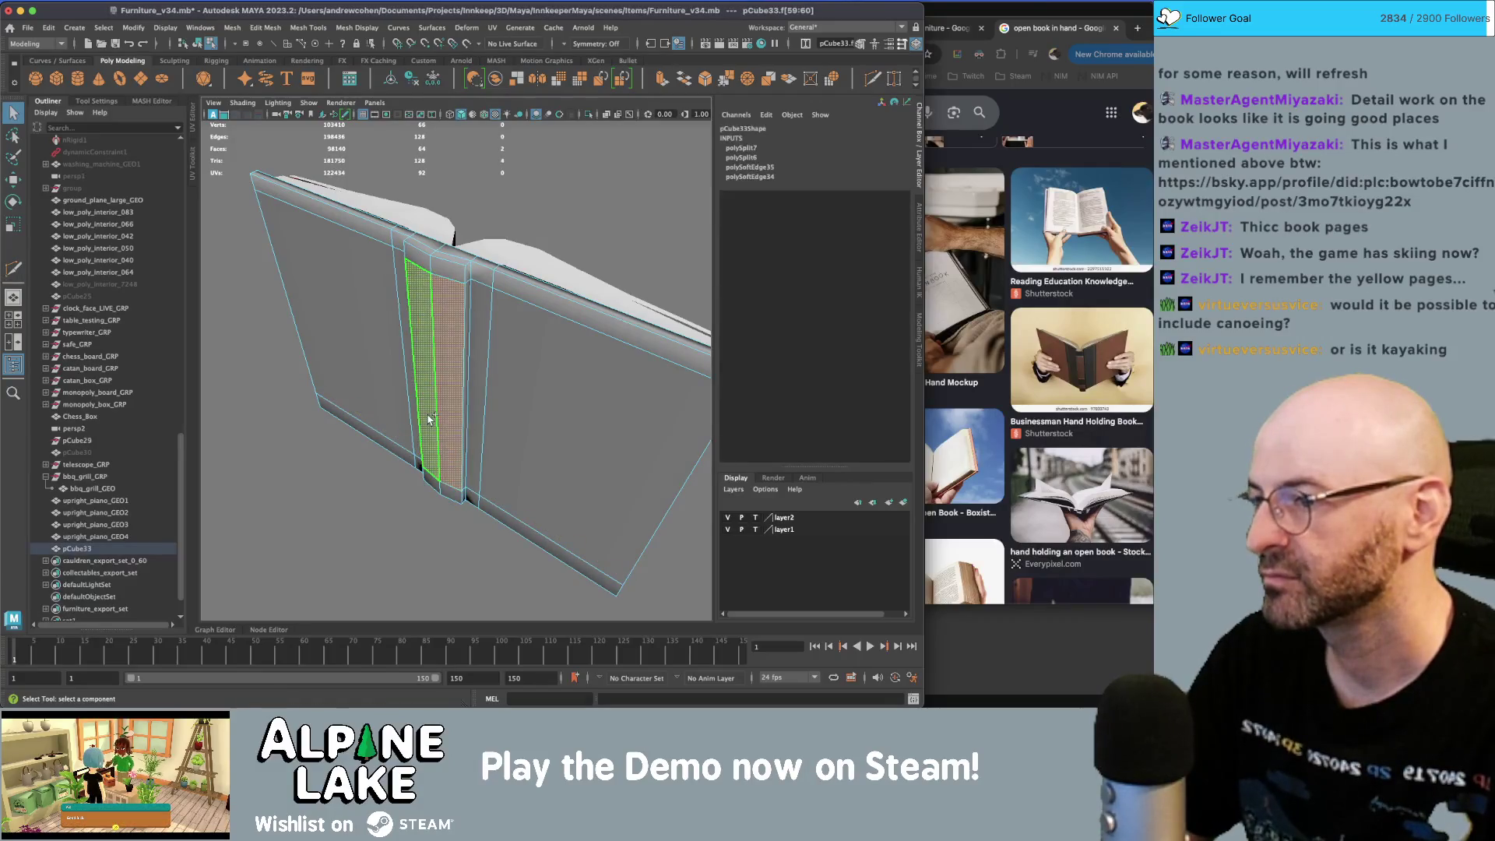
pyautogui.keyDown('shift'); pyautogui.click(487, 400); pyautogui.keyUp('shift')
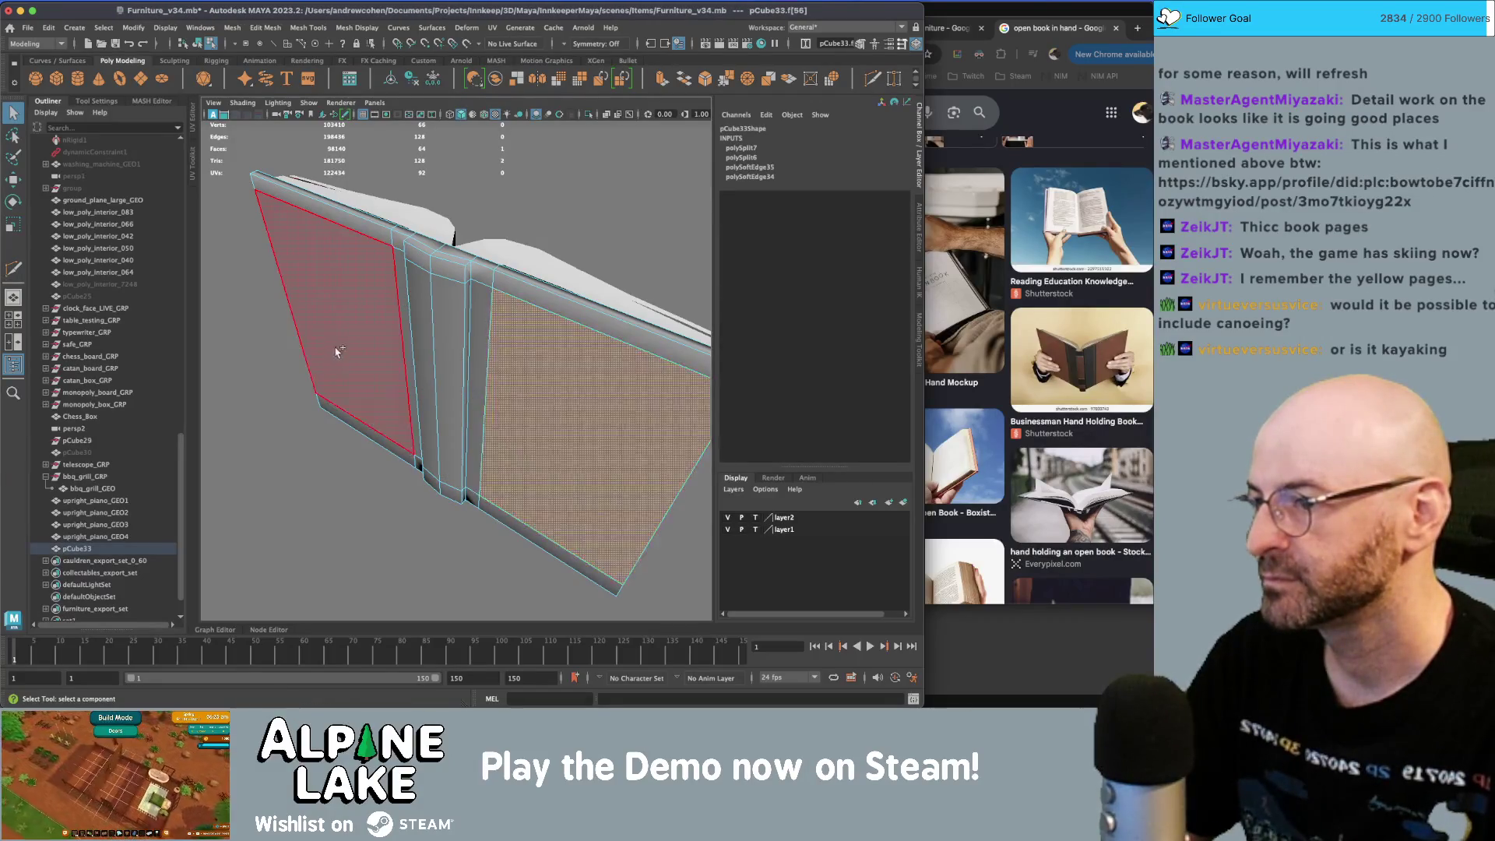
pyautogui.press('w')
pyautogui.keyDown('shift'); pyautogui.click(339, 352); pyautogui.keyUp('shift')
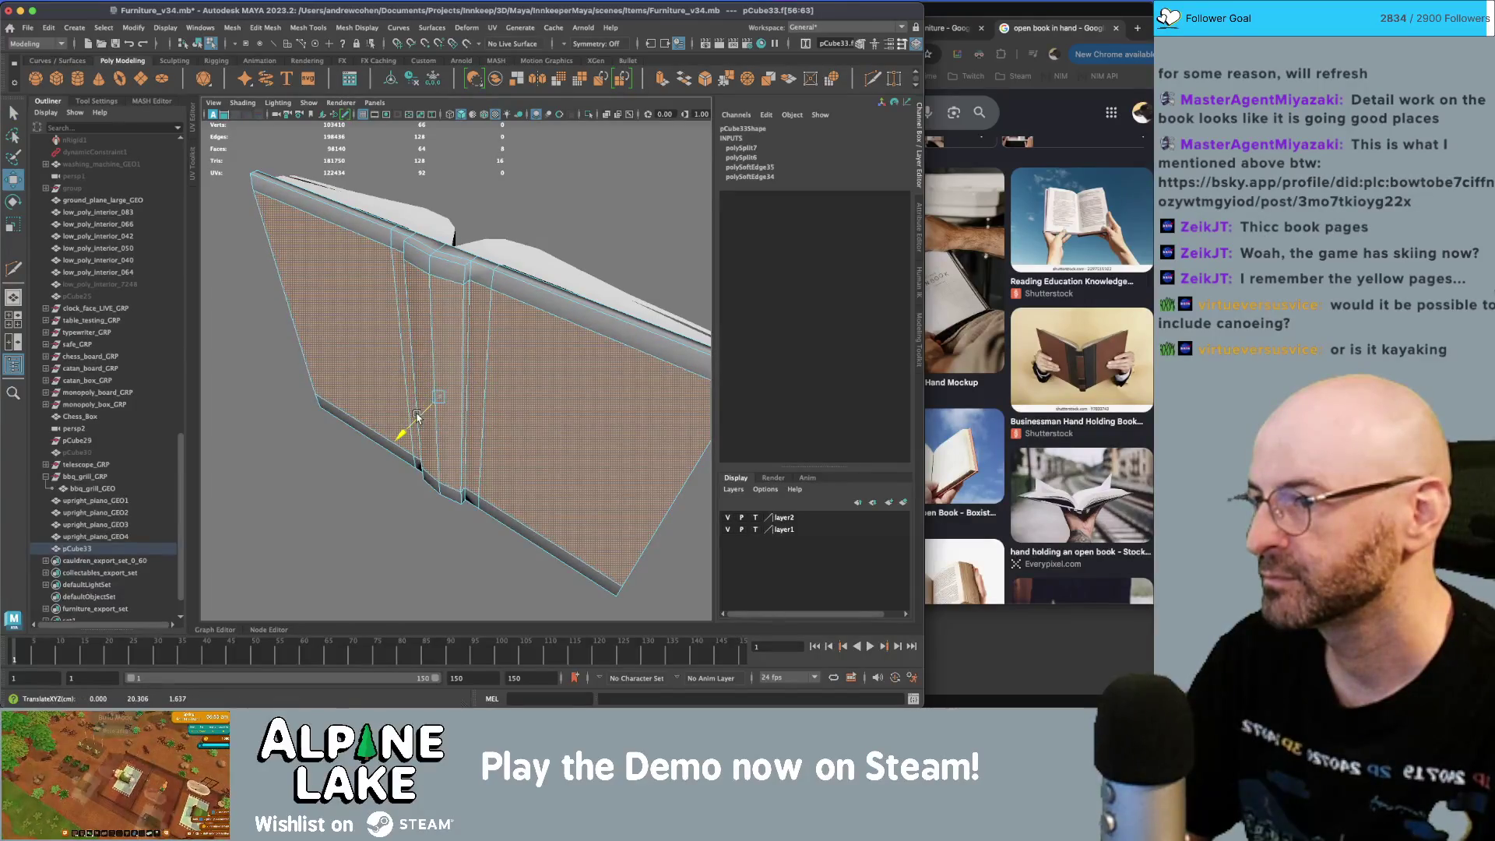
pyautogui.press('q')
# - Return the book to object mode and clear its selection
pyautogui.click(466, 354)
pyautogui.keyDown('alt'); pyautogui.moveTo(466, 354); pyautogui.dragTo(466, 353); pyautogui.keyUp('alt')
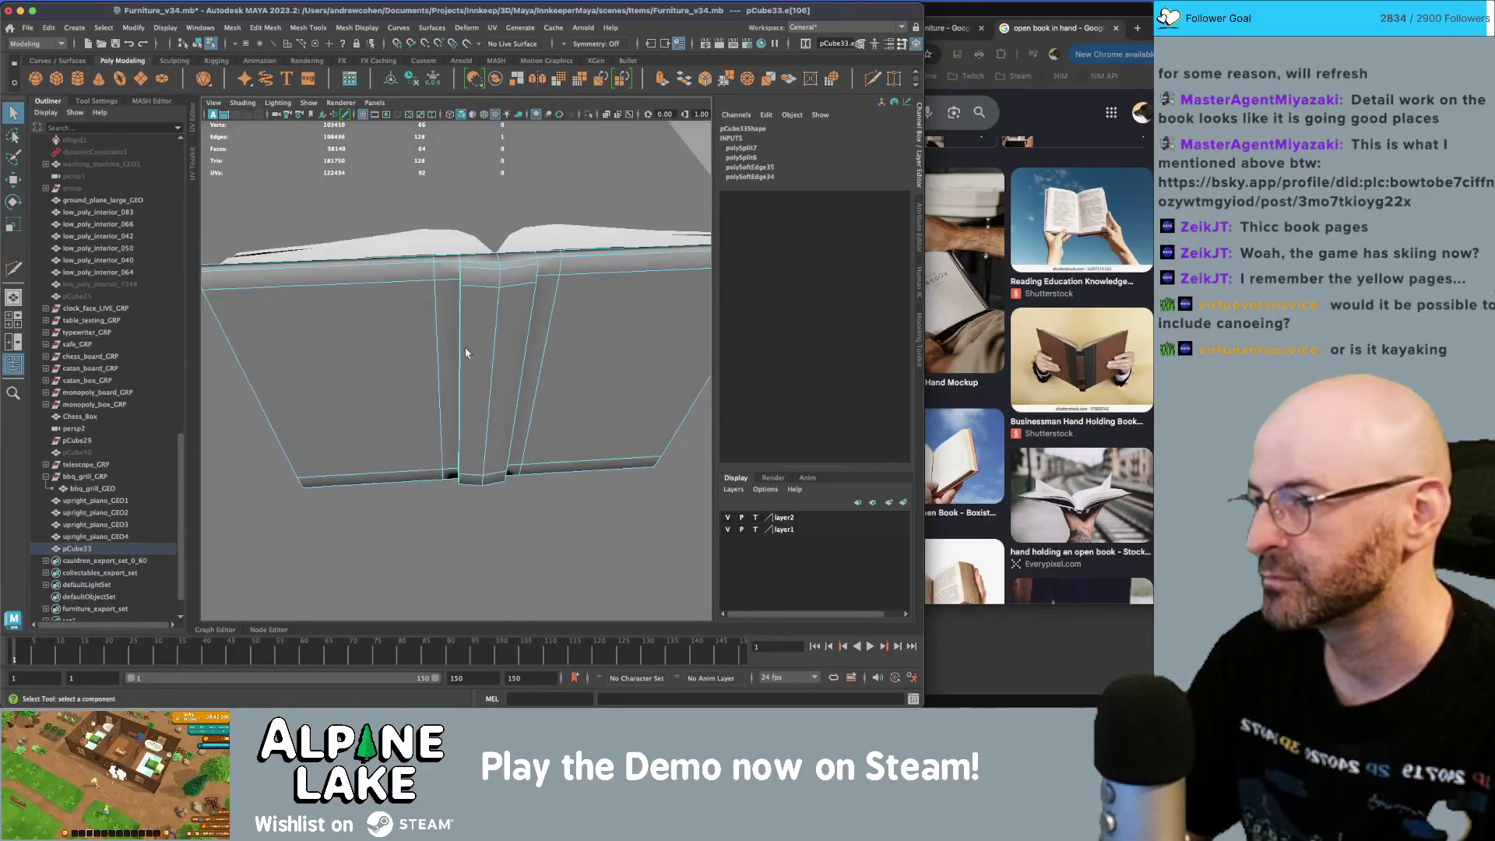
pyautogui.press('F8')
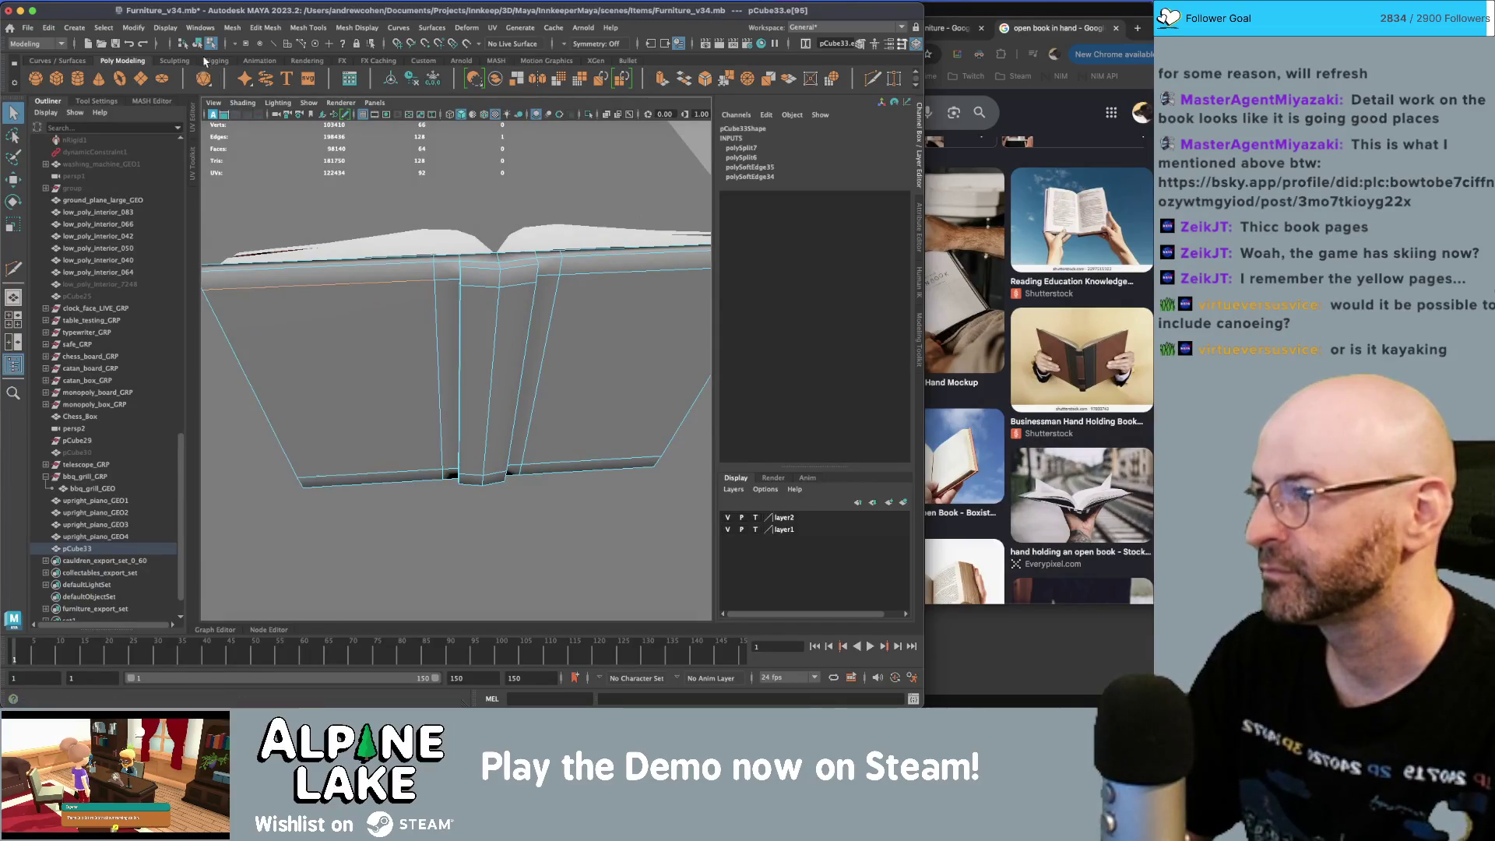
pyautogui.moveTo(394, 337)
pyautogui.keyDown('alt'); pyautogui.mouseDown()
pyautogui.moveTo(214, 364)
pyautogui.moveTo(472, 323)
pyautogui.moveTo(402, 319)
pyautogui.mouseUp(); pyautogui.keyUp('alt')
pyautogui.click(214, 364)
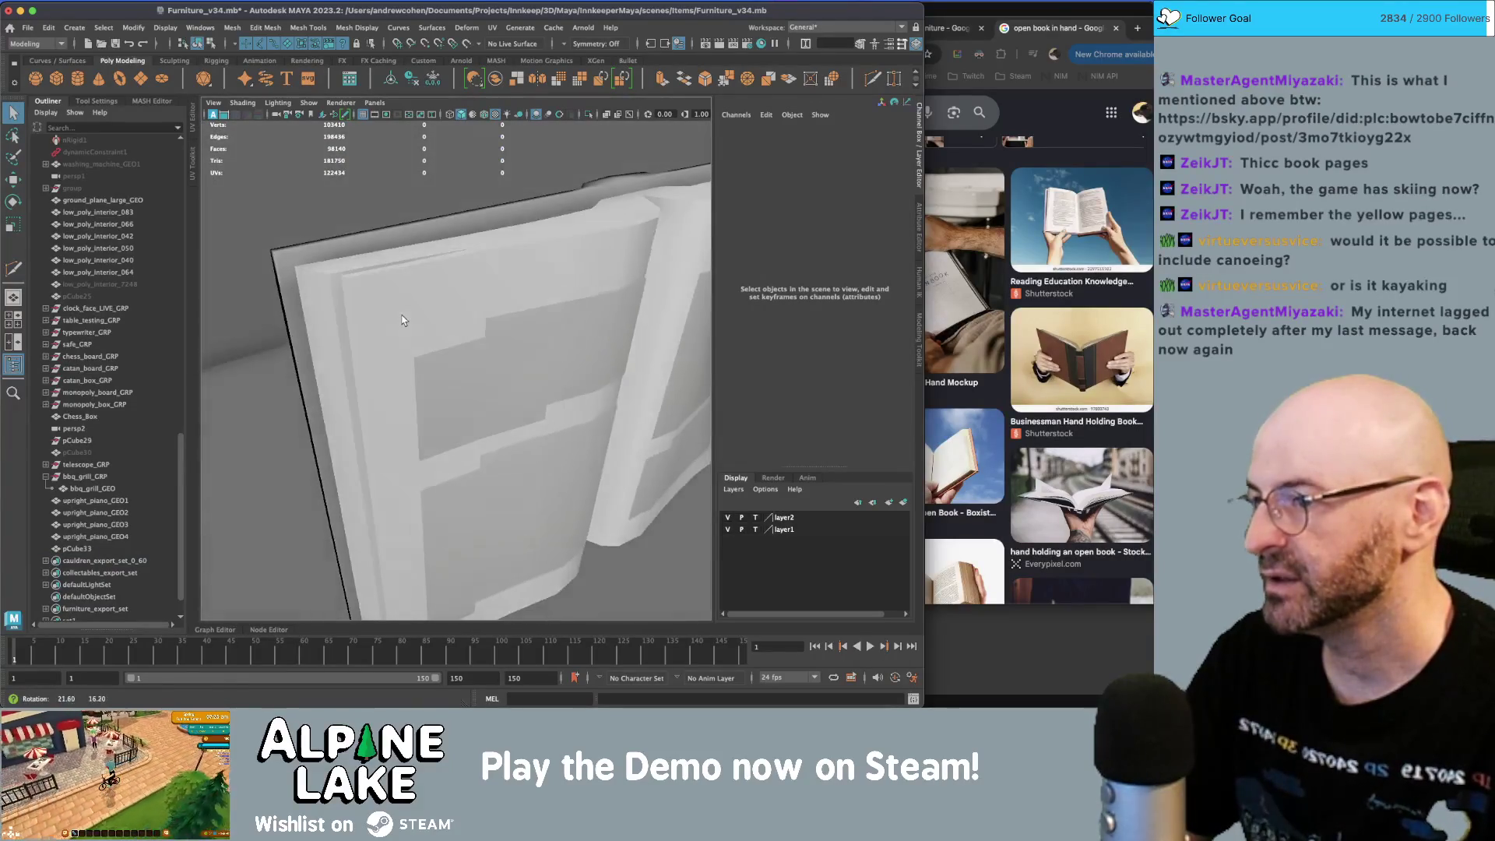
# - Frame the book and select edges on its cover in edge mode
pyautogui.click(381, 236)
pyautogui.press('f')
pyautogui.moveTo(512, 278)
pyautogui.keyDown('alt'); pyautogui.mouseDown()
pyautogui.moveTo(598, 265)
pyautogui.moveTo(535, 249)
pyautogui.moveTo(489, 260)
pyautogui.moveTo(482, 277)
pyautogui.mouseUp(); pyautogui.keyUp('alt')
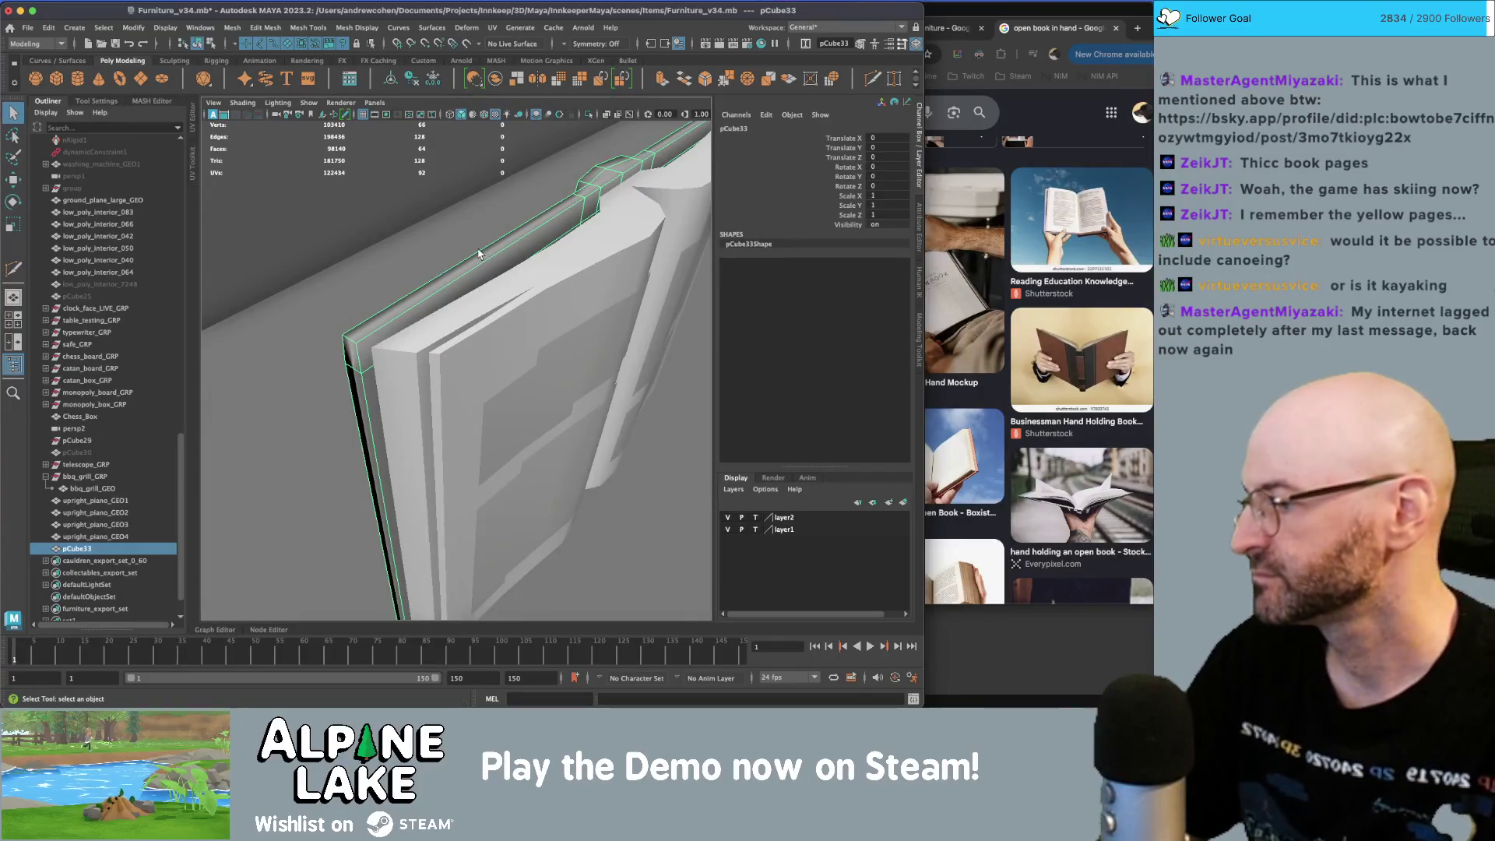
pyautogui.moveTo(510, 245)
pyautogui.keyDown('alt'); pyautogui.mouseDown()
pyautogui.moveTo(537, 280)
pyautogui.moveTo(487, 274)
pyautogui.moveTo(521, 358)
pyautogui.moveTo(509, 351)
pyautogui.mouseUp(); pyautogui.keyUp('alt')
pyautogui.moveTo(509, 350); pyautogui.dragTo(516, 312, button='right')
pyautogui.click(520, 335)
pyautogui.click(235, 286)
pyautogui.press('w')
pyautogui.keyDown('alt'); pyautogui.moveTo(235, 286); pyautogui.dragTo(372, 361); pyautogui.keyUp('alt')
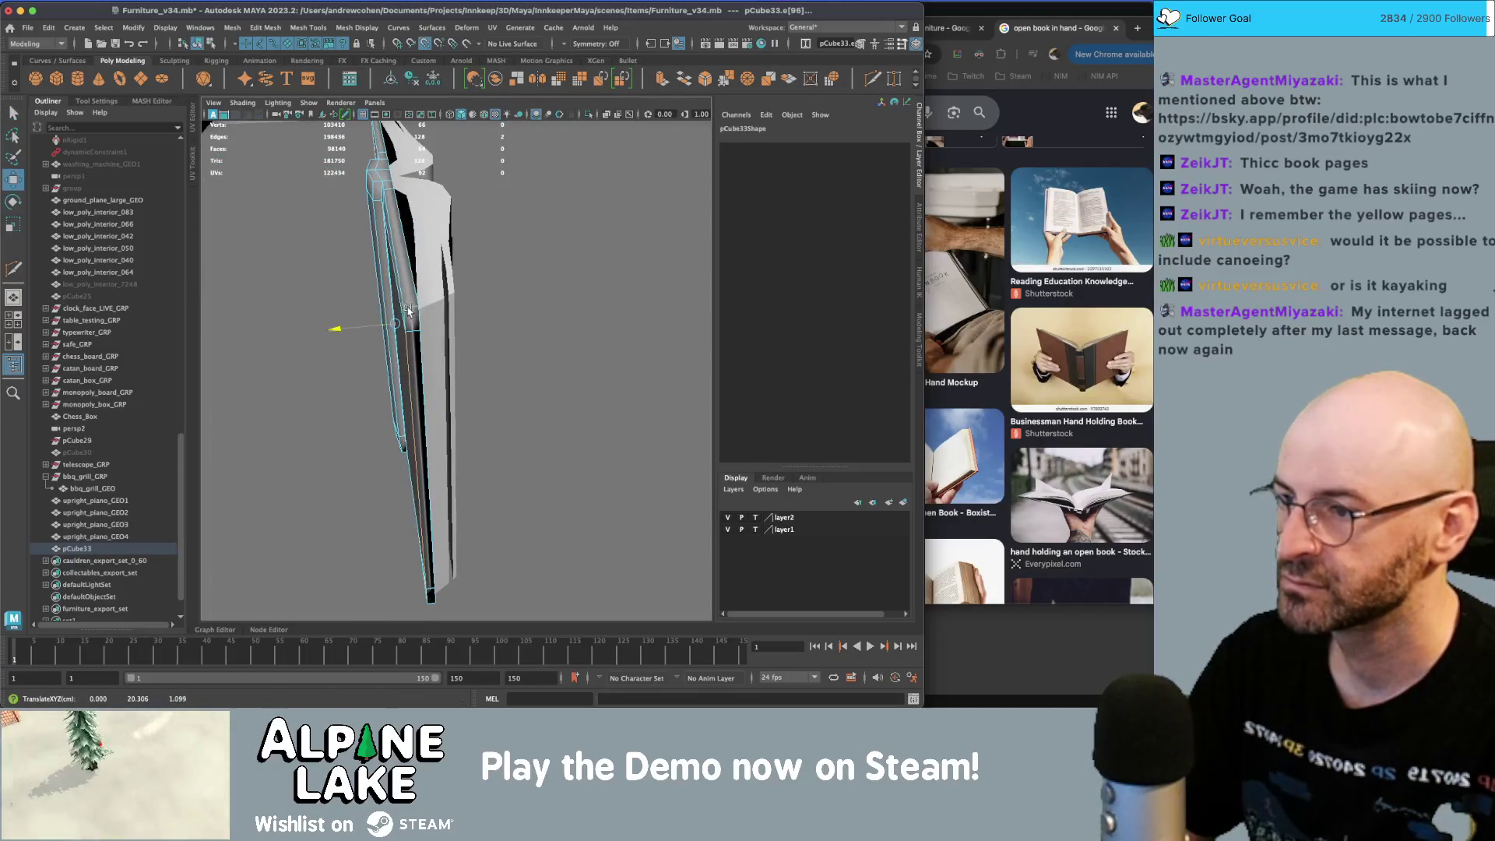
# - Go back to object mode and select the book cover pCube33
pyautogui.click(206, 44)
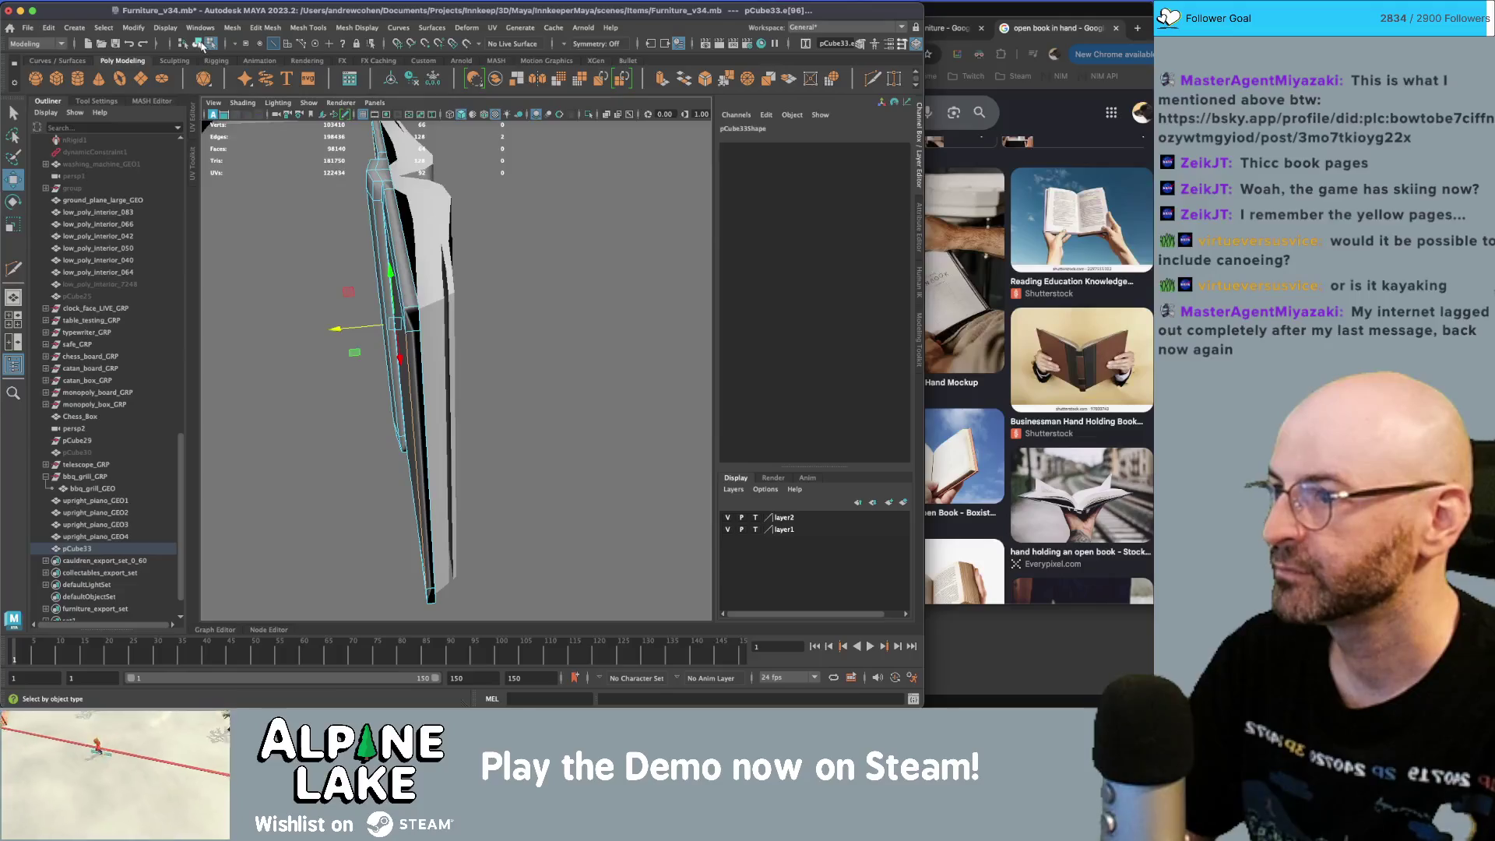
pyautogui.click(200, 45)
pyautogui.press('q')
pyautogui.click(394, 241)
pyautogui.moveTo(394, 240)
pyautogui.keyDown('alt'); pyautogui.mouseDown()
pyautogui.moveTo(571, 331)
pyautogui.moveTo(614, 293)
pyautogui.moveTo(454, 343)
pyautogui.moveTo(545, 282)
pyautogui.moveTo(502, 319)
pyautogui.moveTo(543, 315)
pyautogui.moveTo(494, 311)
pyautogui.moveTo(523, 325)
pyautogui.moveTo(471, 300)
pyautogui.mouseUp(); pyautogui.keyUp('alt')
pyautogui.press('w')
pyautogui.scroll(5, 546, 280)
pyautogui.scroll(-5, 543, 315)
pyautogui.scroll(5, 523, 326)
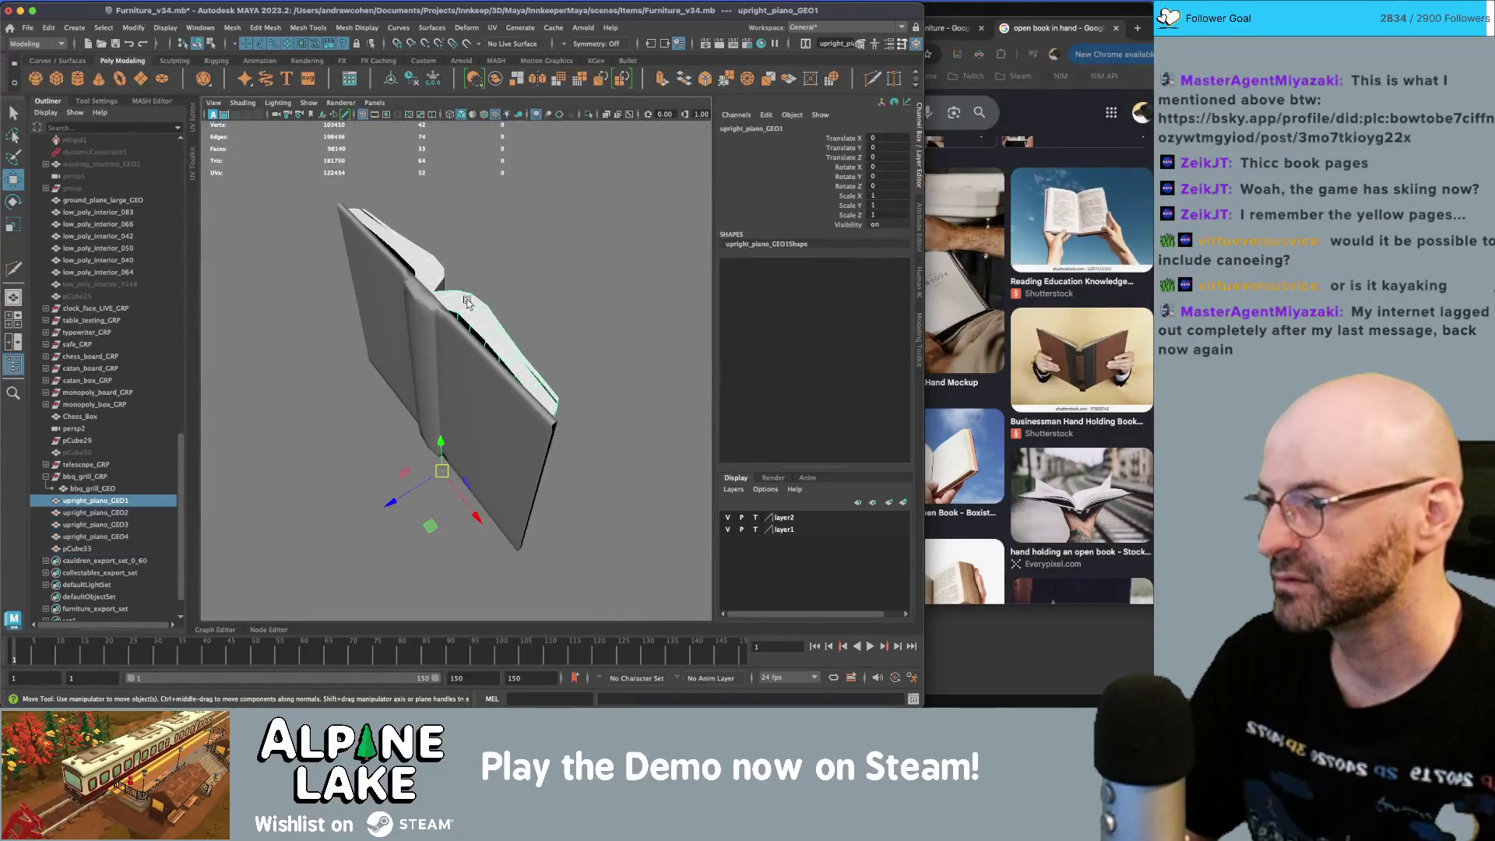
# - Select the top edges of the upright_piano_GEO1 and GEO3 page blocks
pyautogui.click(445, 297)
pyautogui.click(450, 265)
pyautogui.keyDown('shift'); pyautogui.click(471, 318); pyautogui.keyUp('shift')
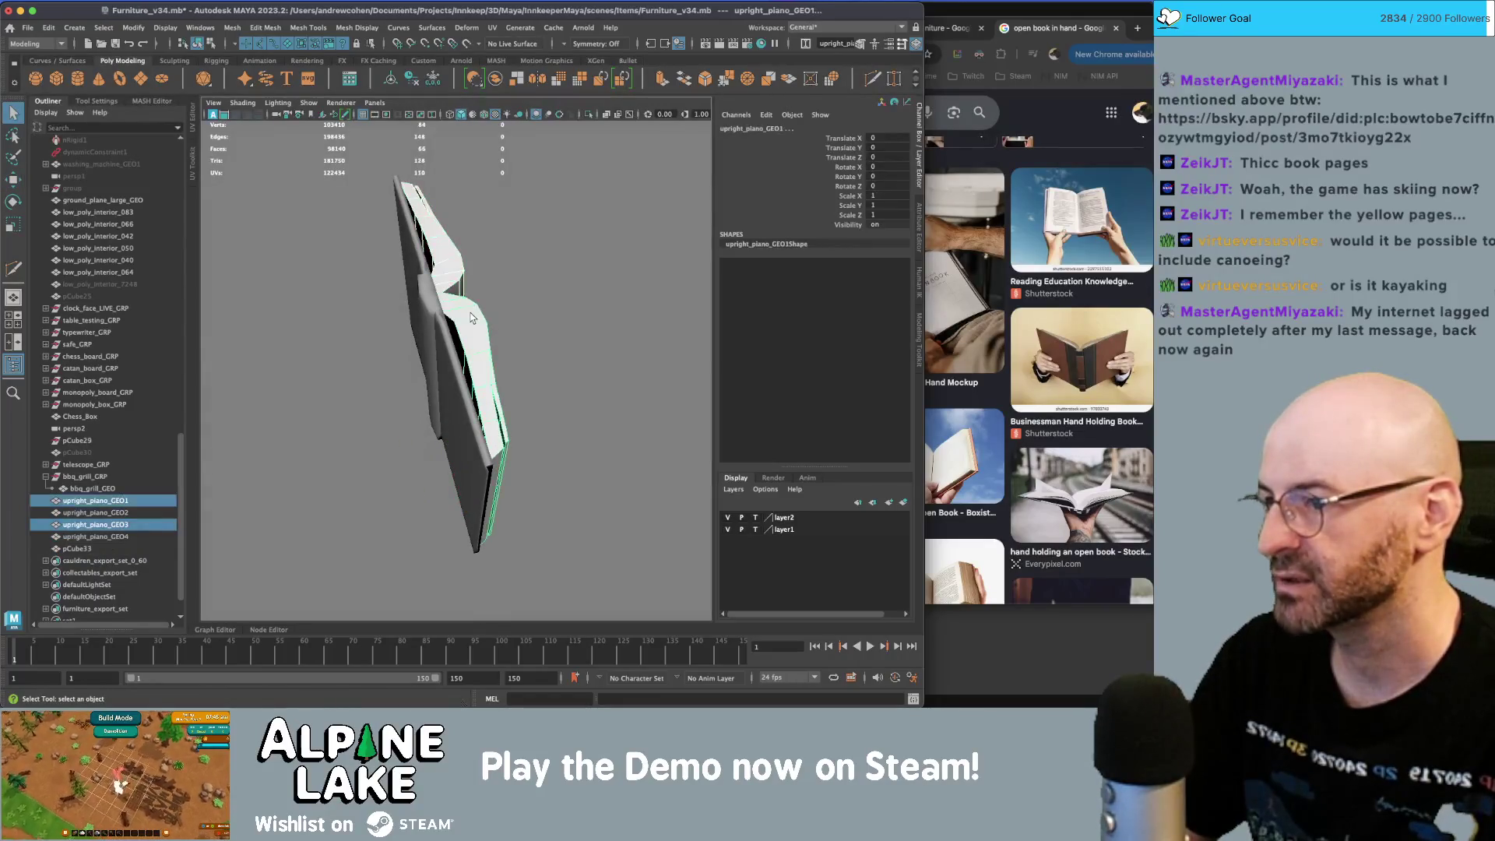
pyautogui.moveTo(471, 317)
pyautogui.keyDown('alt'); pyautogui.mouseDown()
pyautogui.moveTo(507, 319)
pyautogui.moveTo(417, 253)
pyautogui.mouseUp(); pyautogui.keyUp('alt')
pyautogui.press('F8')
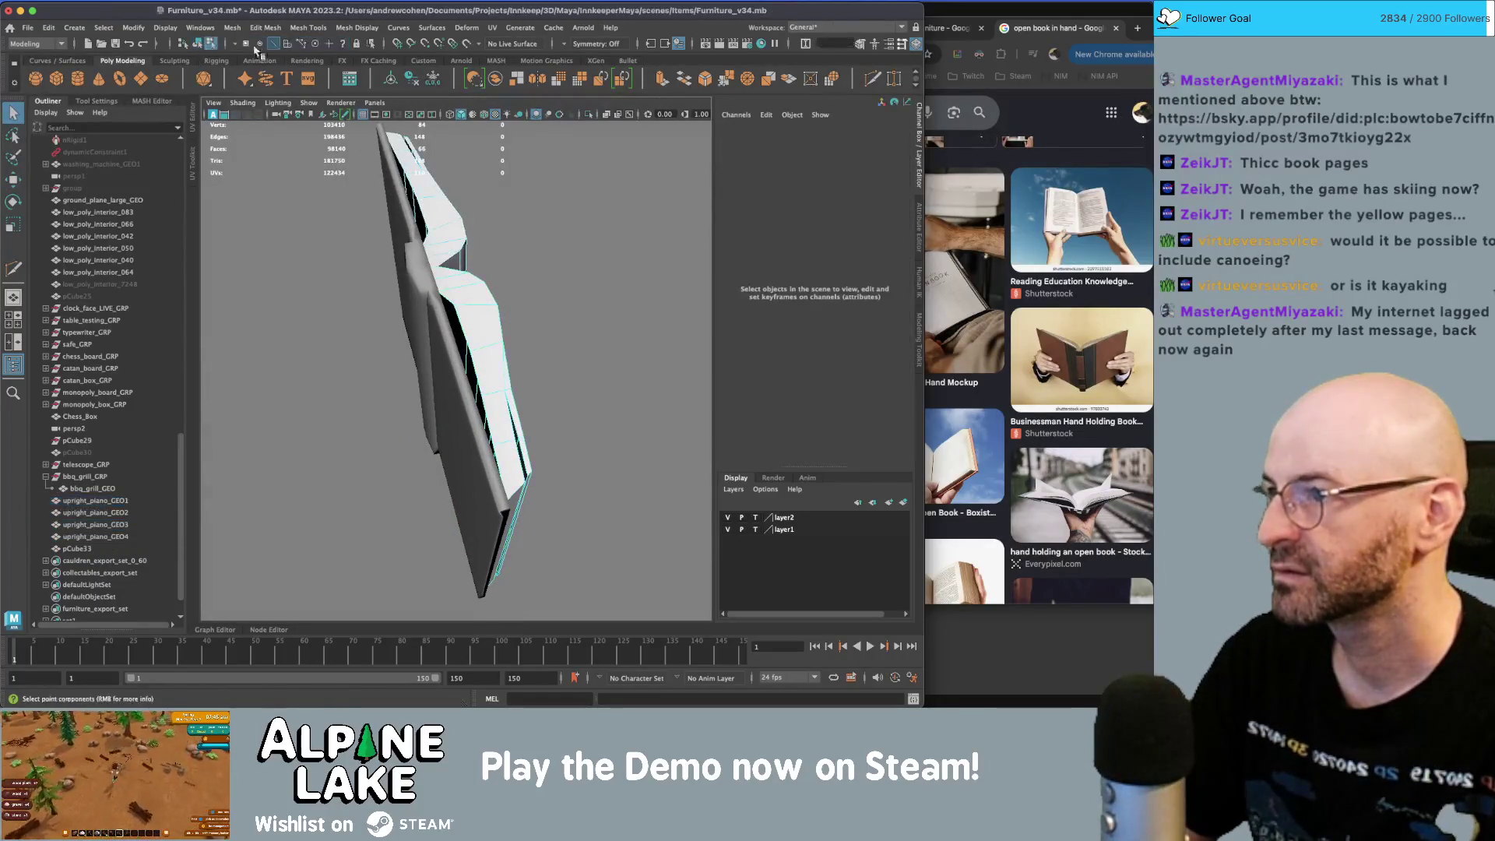
pyautogui.click(450, 302)
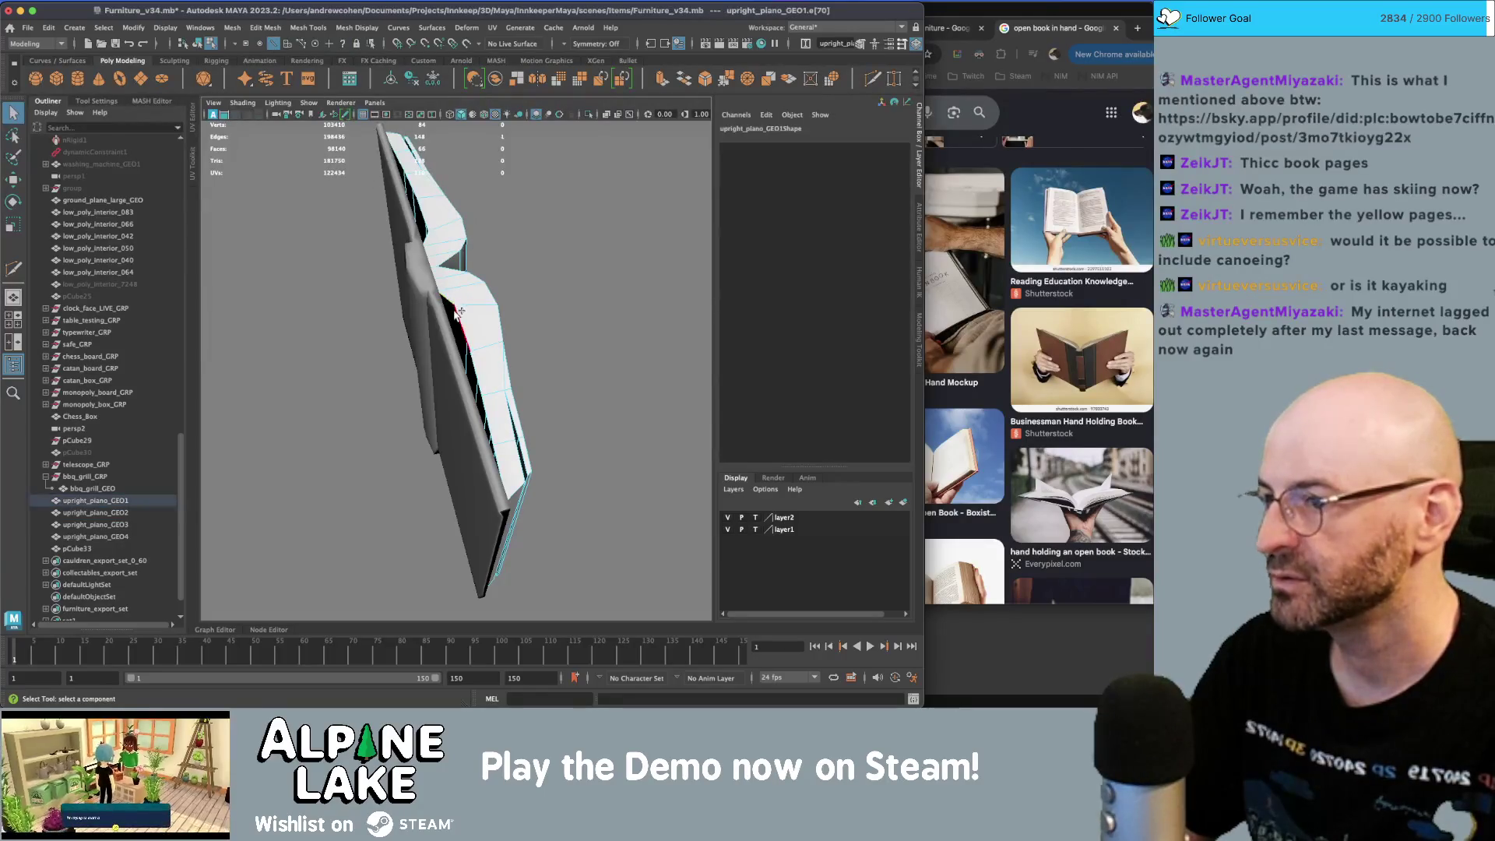
pyautogui.keyDown('alt'); pyautogui.moveTo(418, 331); pyautogui.dragTo(360, 372); pyautogui.keyUp('alt')
pyautogui.keyDown('shift'); pyautogui.click(314, 380); pyautogui.keyUp('shift')
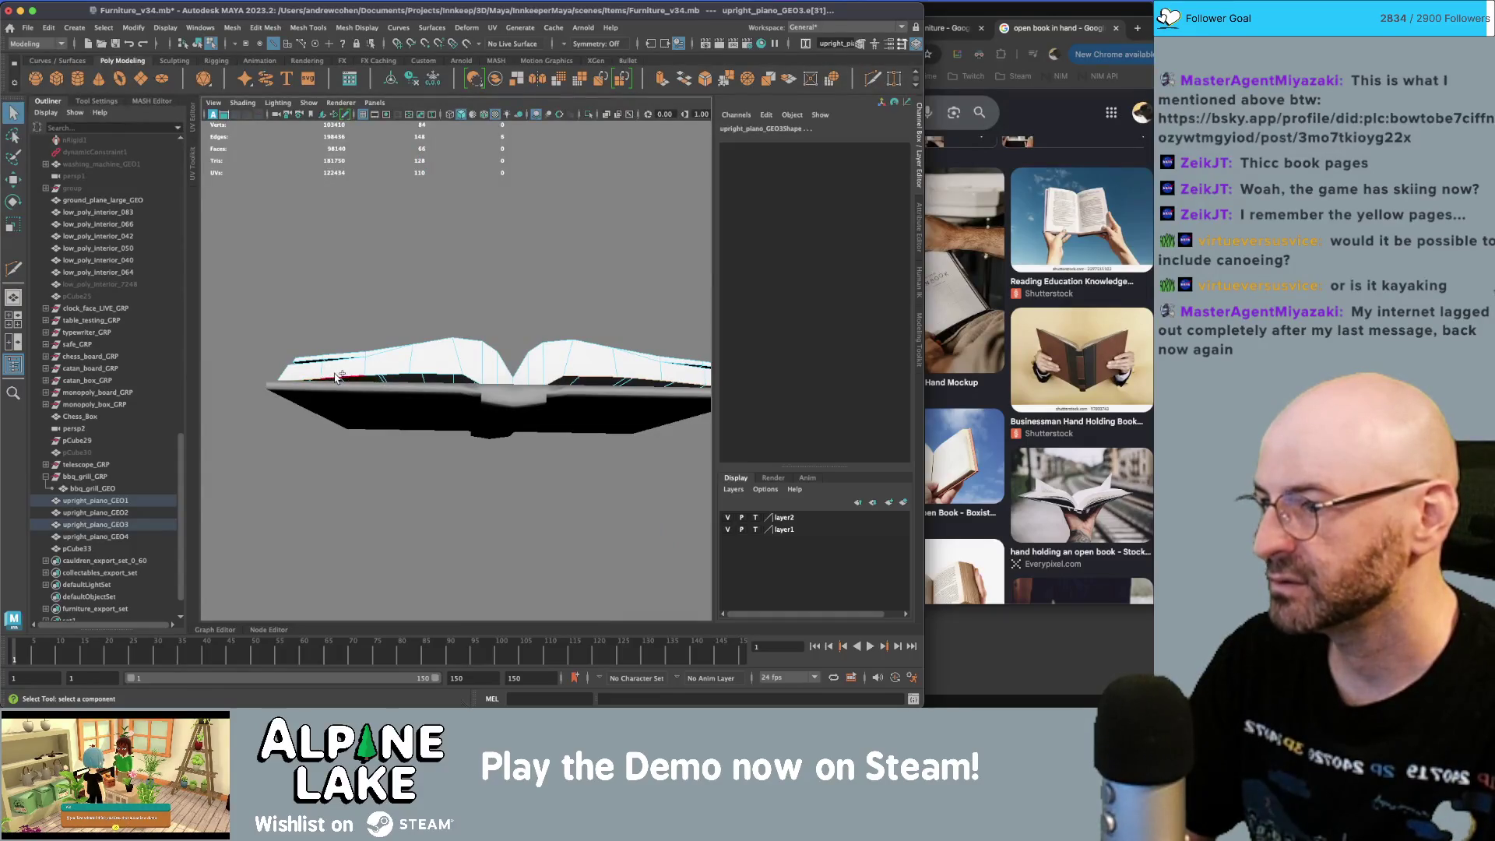
pyautogui.press('w')
pyautogui.moveTo(476, 372)
pyautogui.keyDown('alt'); pyautogui.mouseDown()
pyautogui.moveTo(495, 272)
pyautogui.moveTo(502, 337)
pyautogui.moveTo(465, 516)
pyautogui.mouseUp(); pyautogui.keyUp('alt')
# - Extrude and scale the top page edges, then show textured shading
pyautogui.press('4')
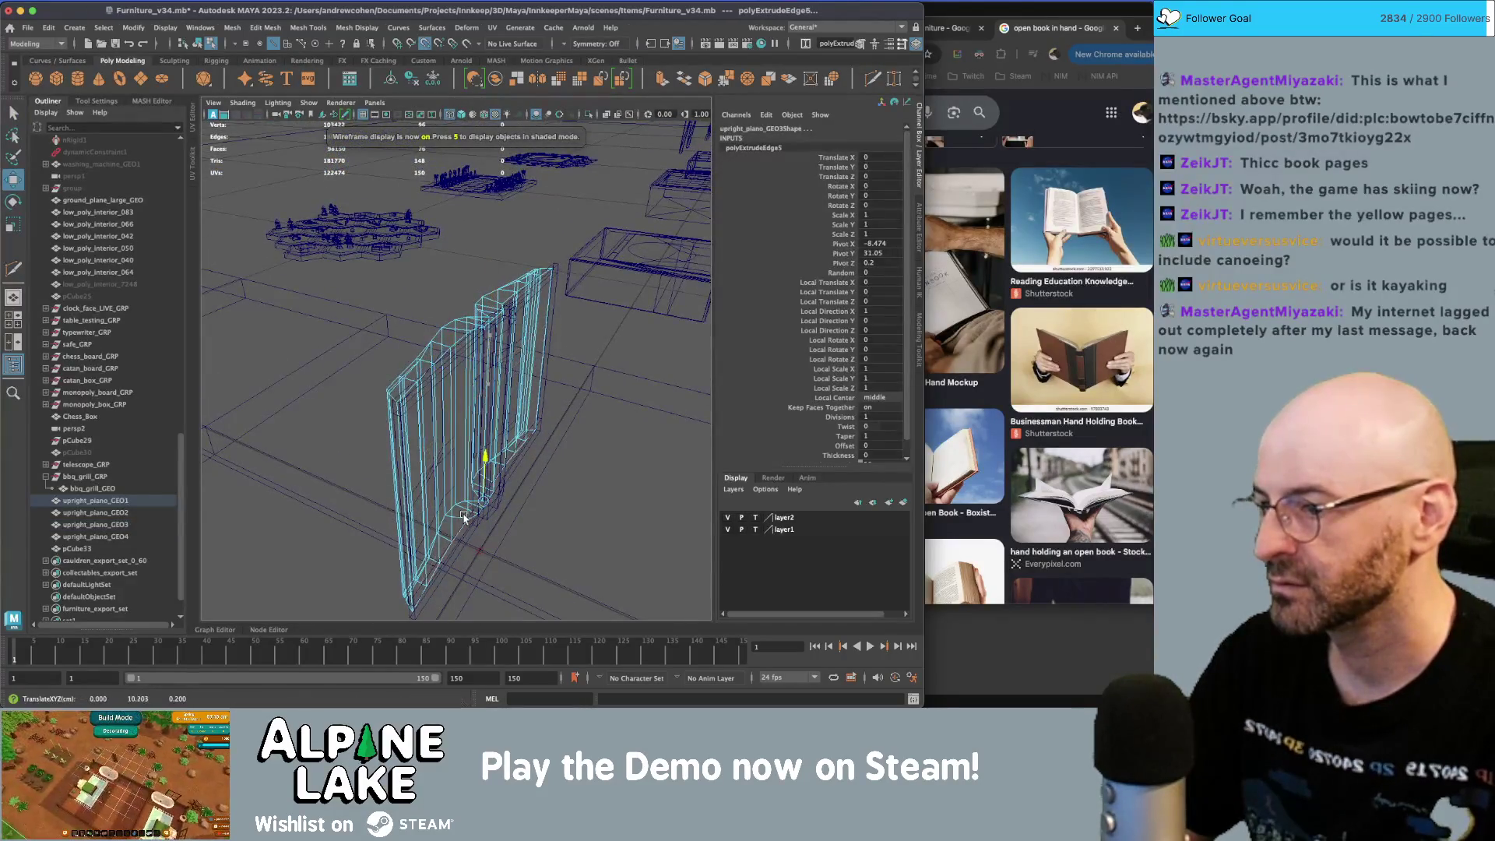
pyautogui.press('r')
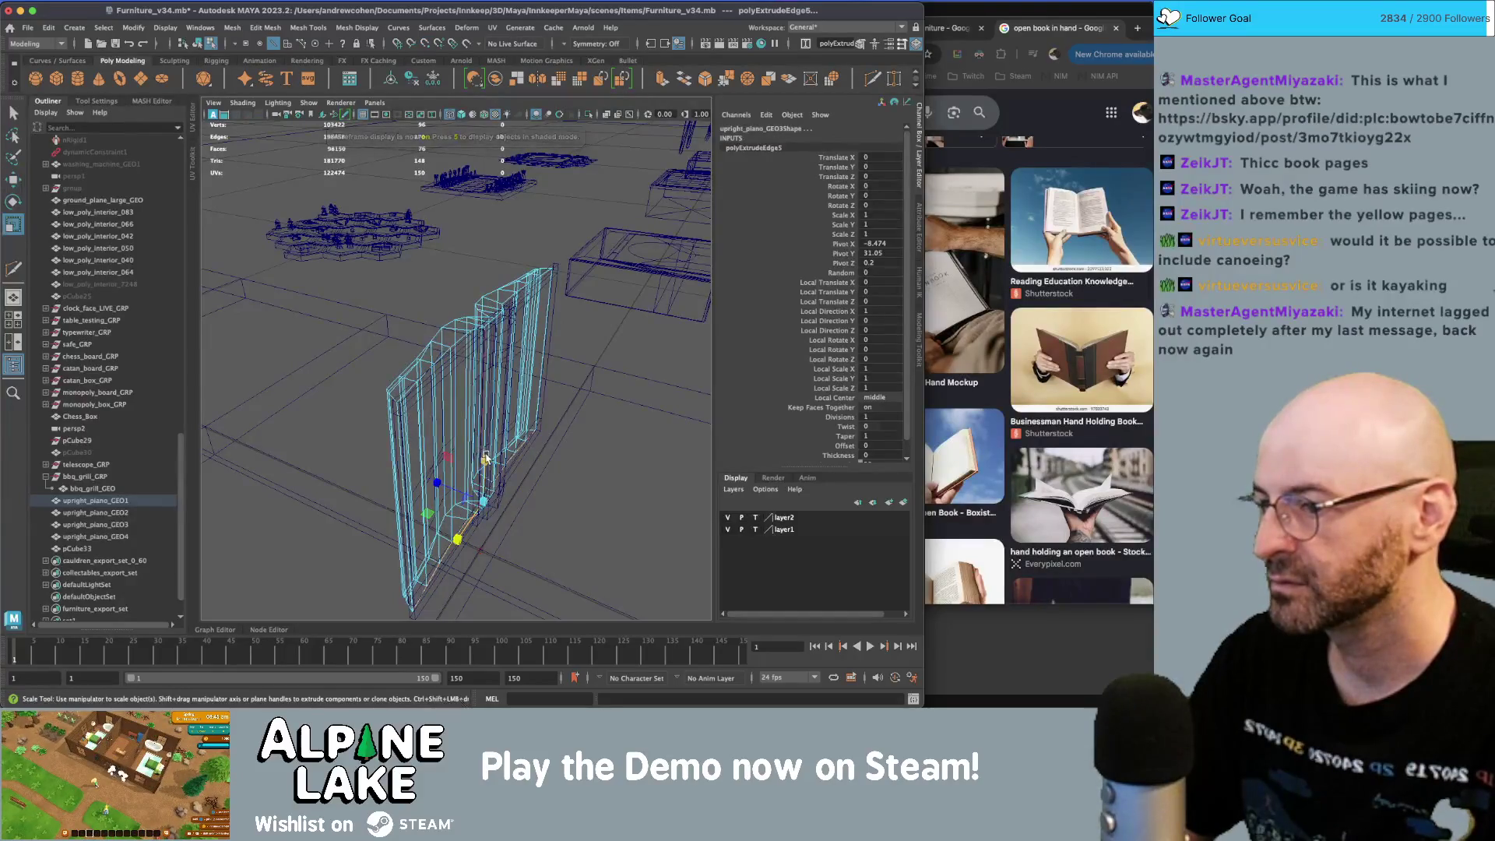
pyautogui.click(201, 45)
pyautogui.press('q')
pyautogui.press('6')
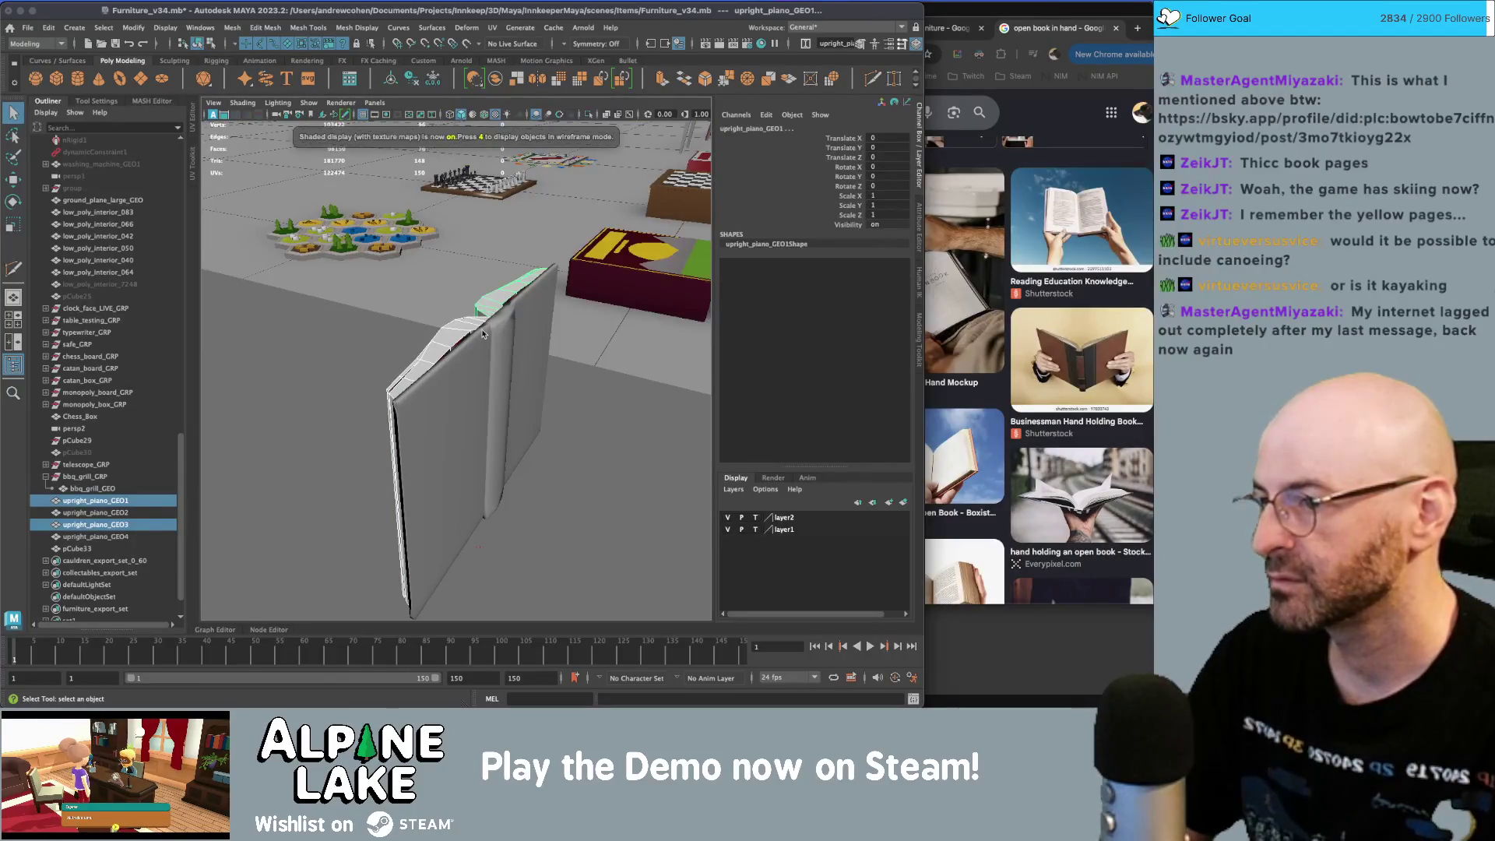
# - In the UV Editor, select the pages' UVs and shrink them onto one palette colour
pyautogui.hotkey('ctrl', 'u')
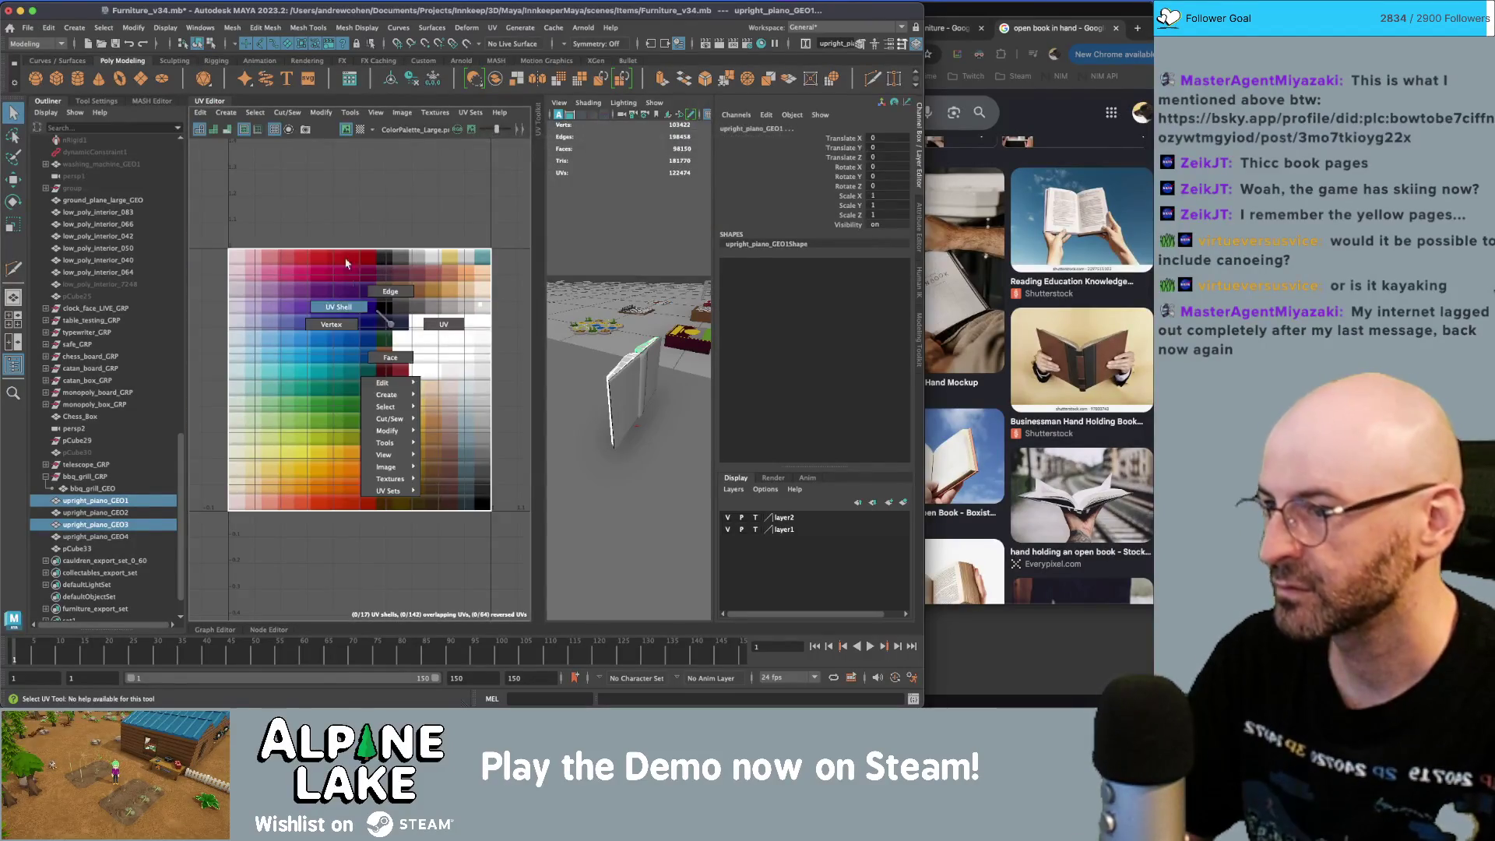
pyautogui.hotkey('ctrl', 'F12')
pyautogui.press('w')
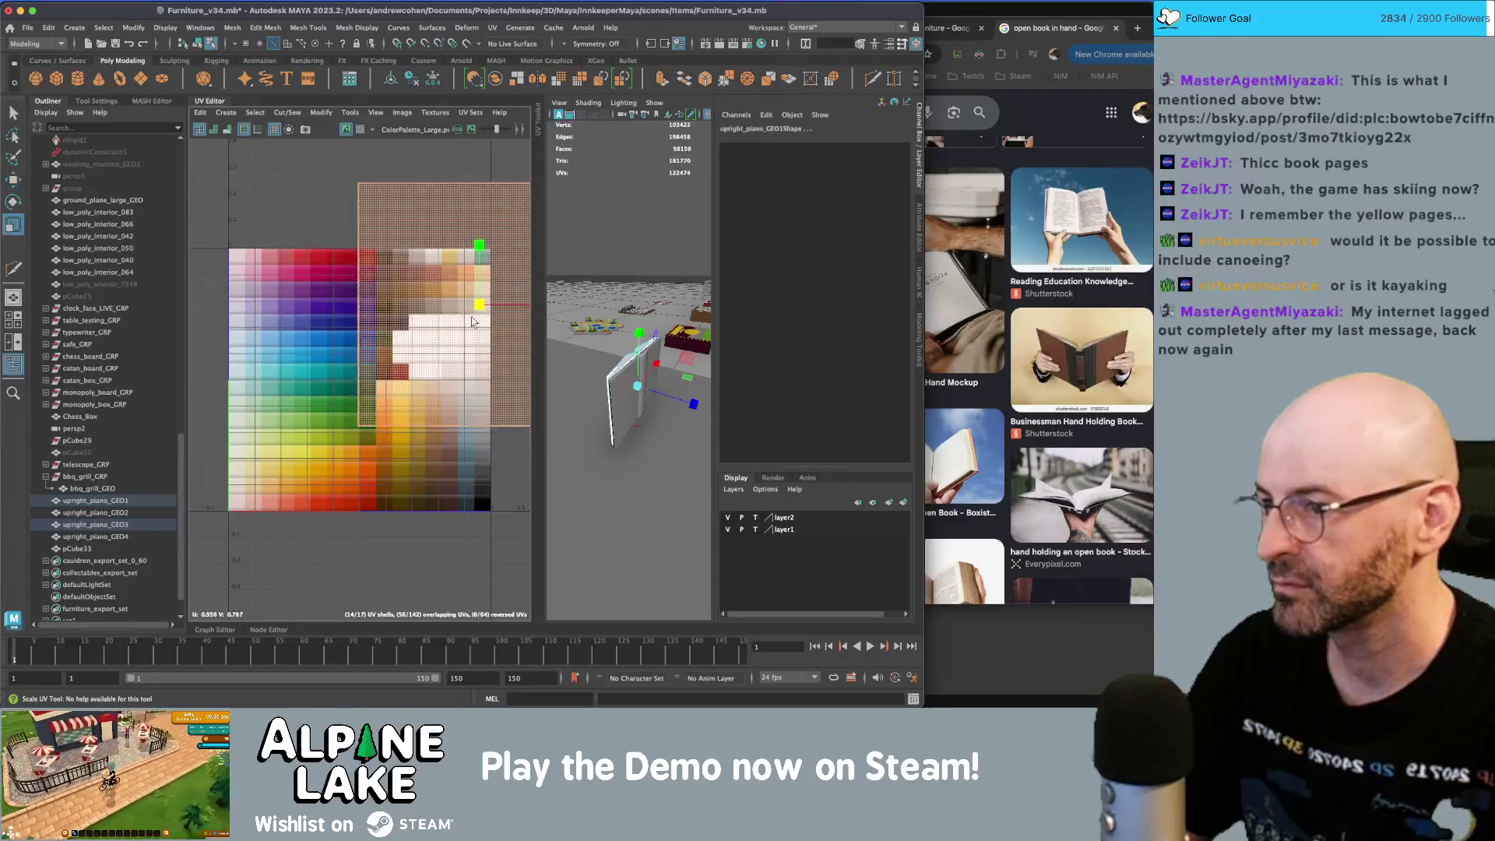
pyautogui.press('r')
pyautogui.moveTo(358, 380); pyautogui.dragTo(303, 431)
# - Close the UV Editor and select upright_piano_GEO1 through pCube33 in the Outliner
pyautogui.click(193, 43)
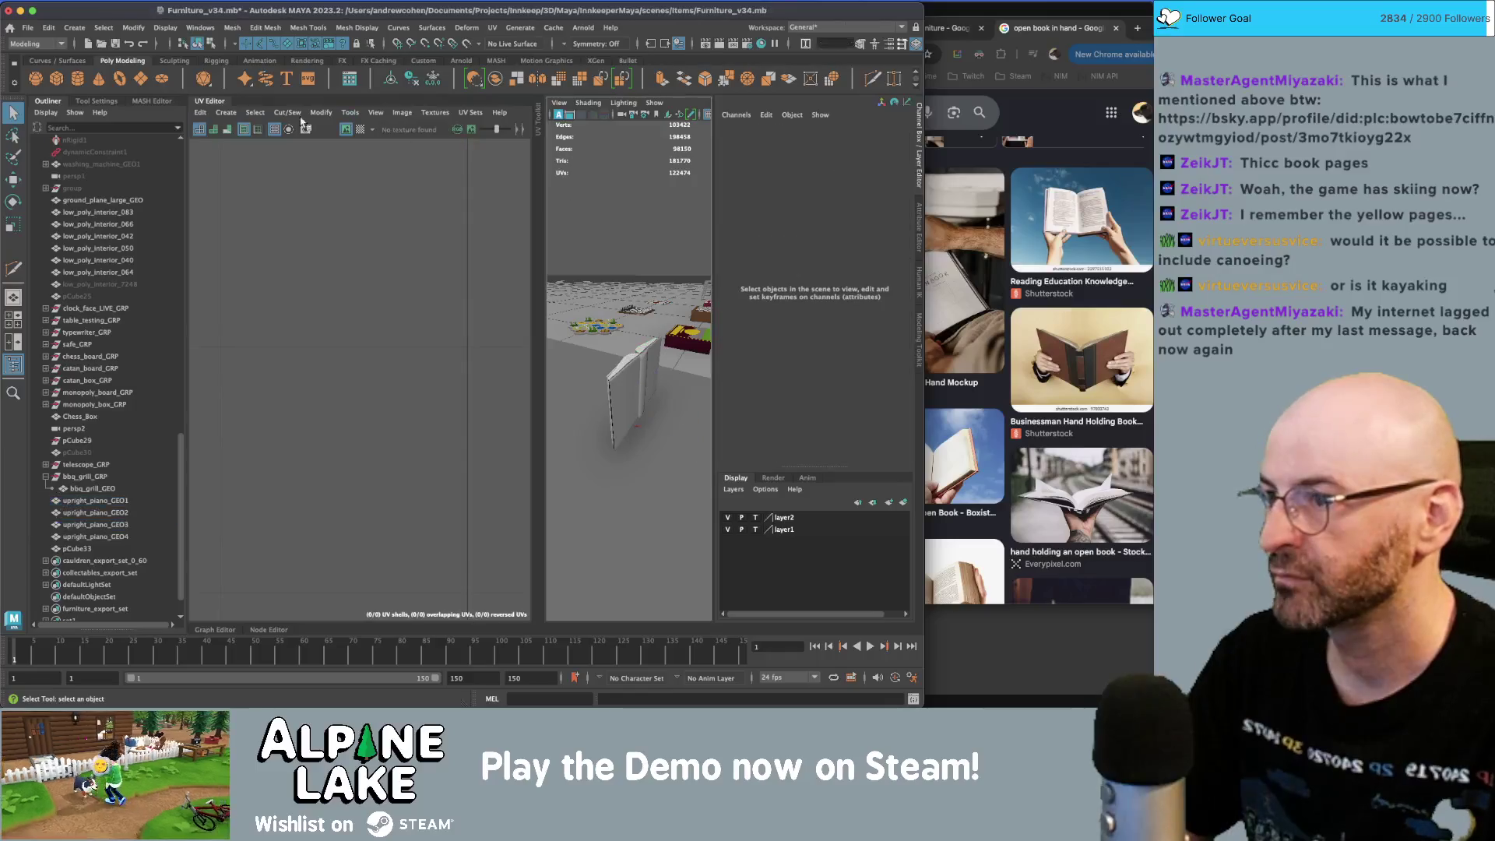
pyautogui.click(211, 101)
pyautogui.keyDown('alt'); pyautogui.moveTo(436, 351); pyautogui.dragTo(485, 344); pyautogui.keyUp('alt')
pyautogui.click(485, 345)
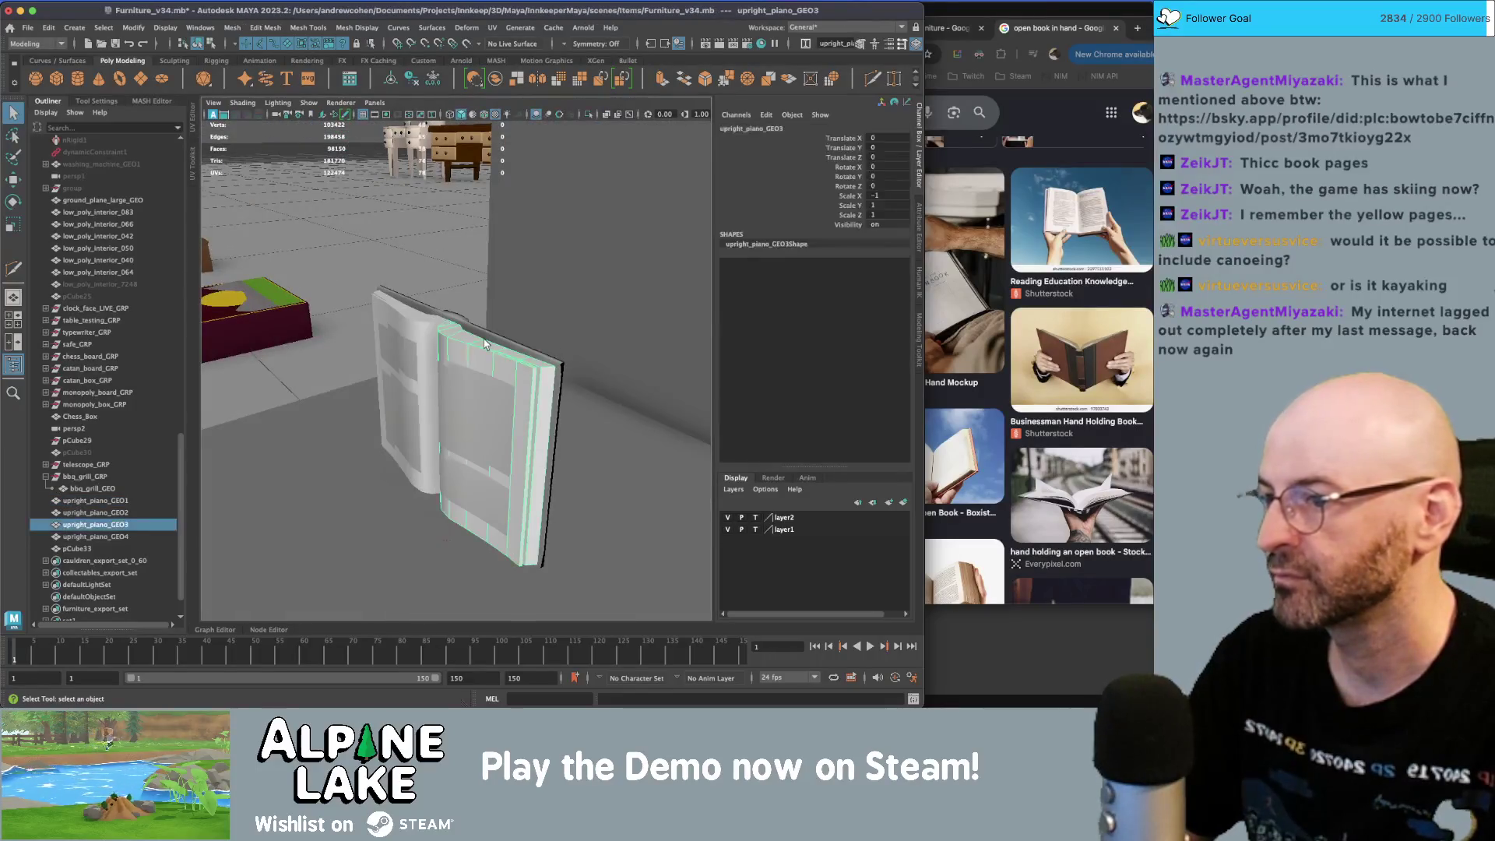
pyautogui.click(95, 501)
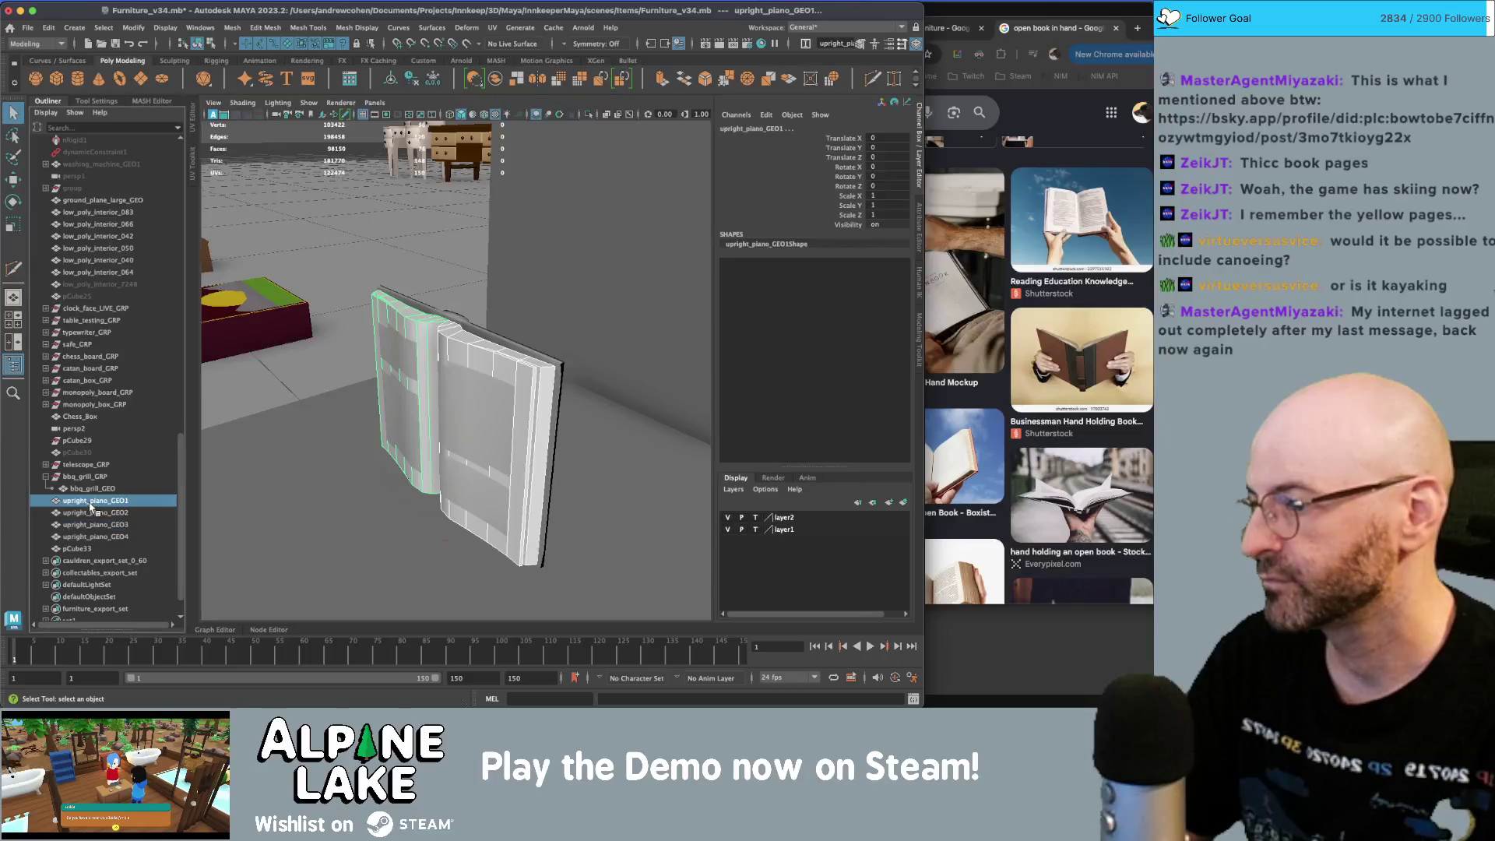
pyautogui.keyDown('shift'); pyautogui.click(87, 547); pyautogui.keyUp('shift')
pyautogui.press('w')
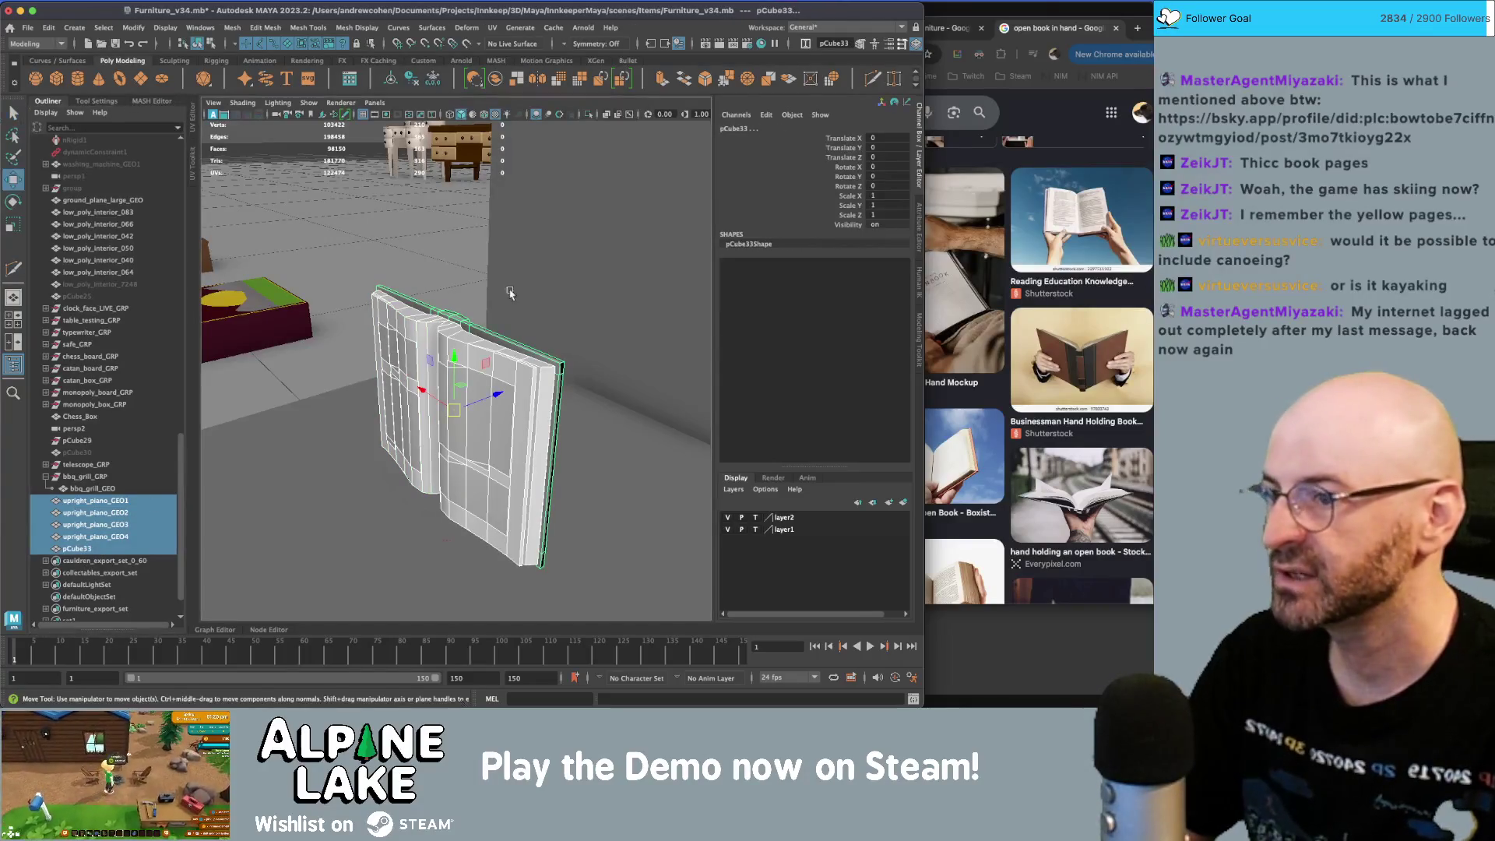
# - Select the book cover and both page blocks and frame them
pyautogui.keyDown('alt'); pyautogui.moveTo(426, 327); pyautogui.dragTo(494, 348); pyautogui.keyUp('alt')
pyautogui.press('q')
pyautogui.click(445, 349)
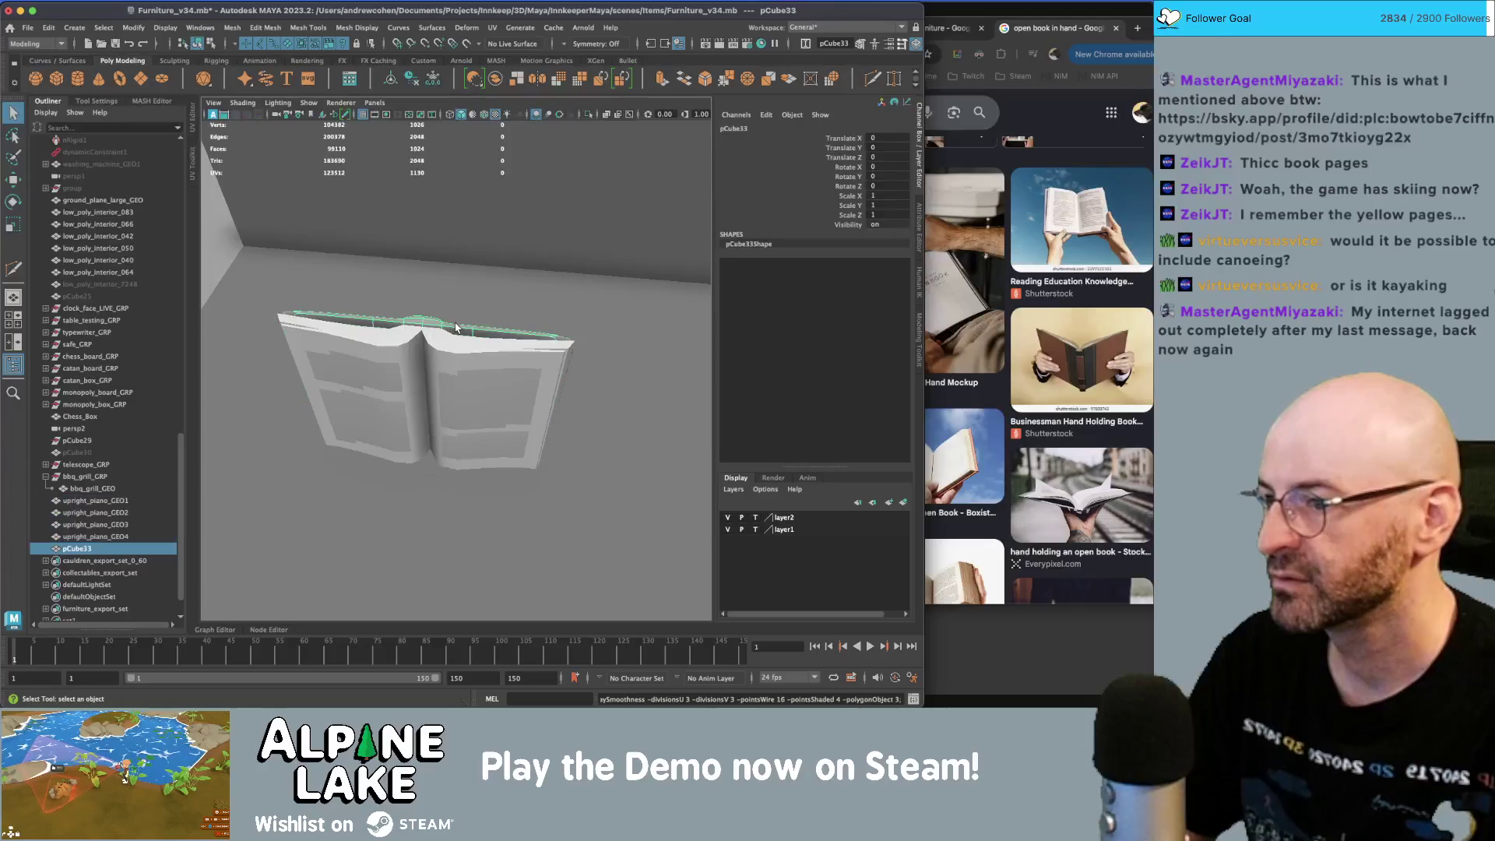
pyautogui.click(452, 355)
pyautogui.keyDown('shift'); pyautogui.click(364, 388); pyautogui.keyUp('shift')
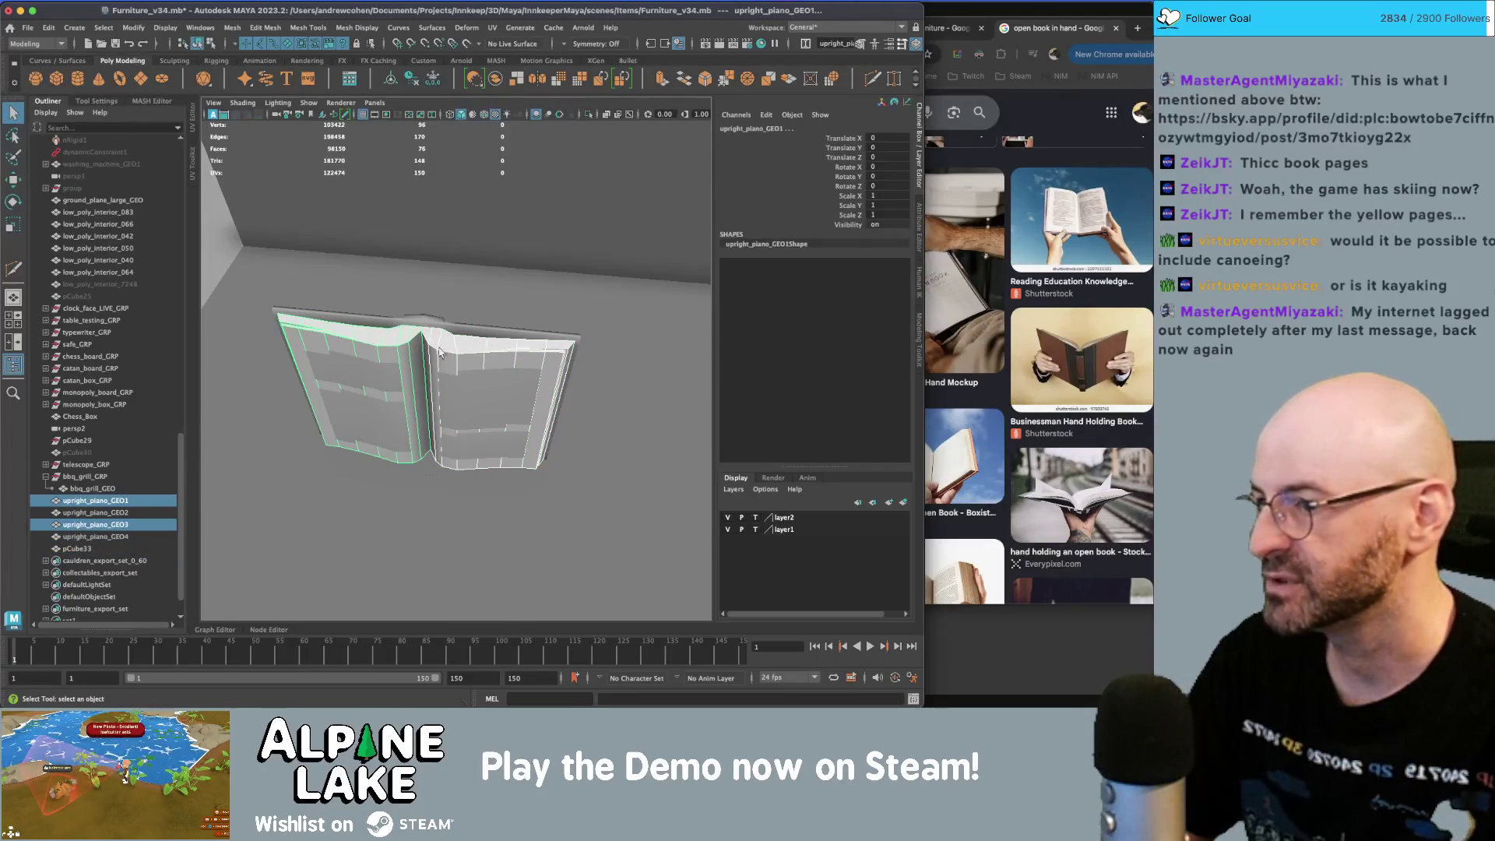
pyautogui.press('f')
pyautogui.scroll(3, 526, 358)
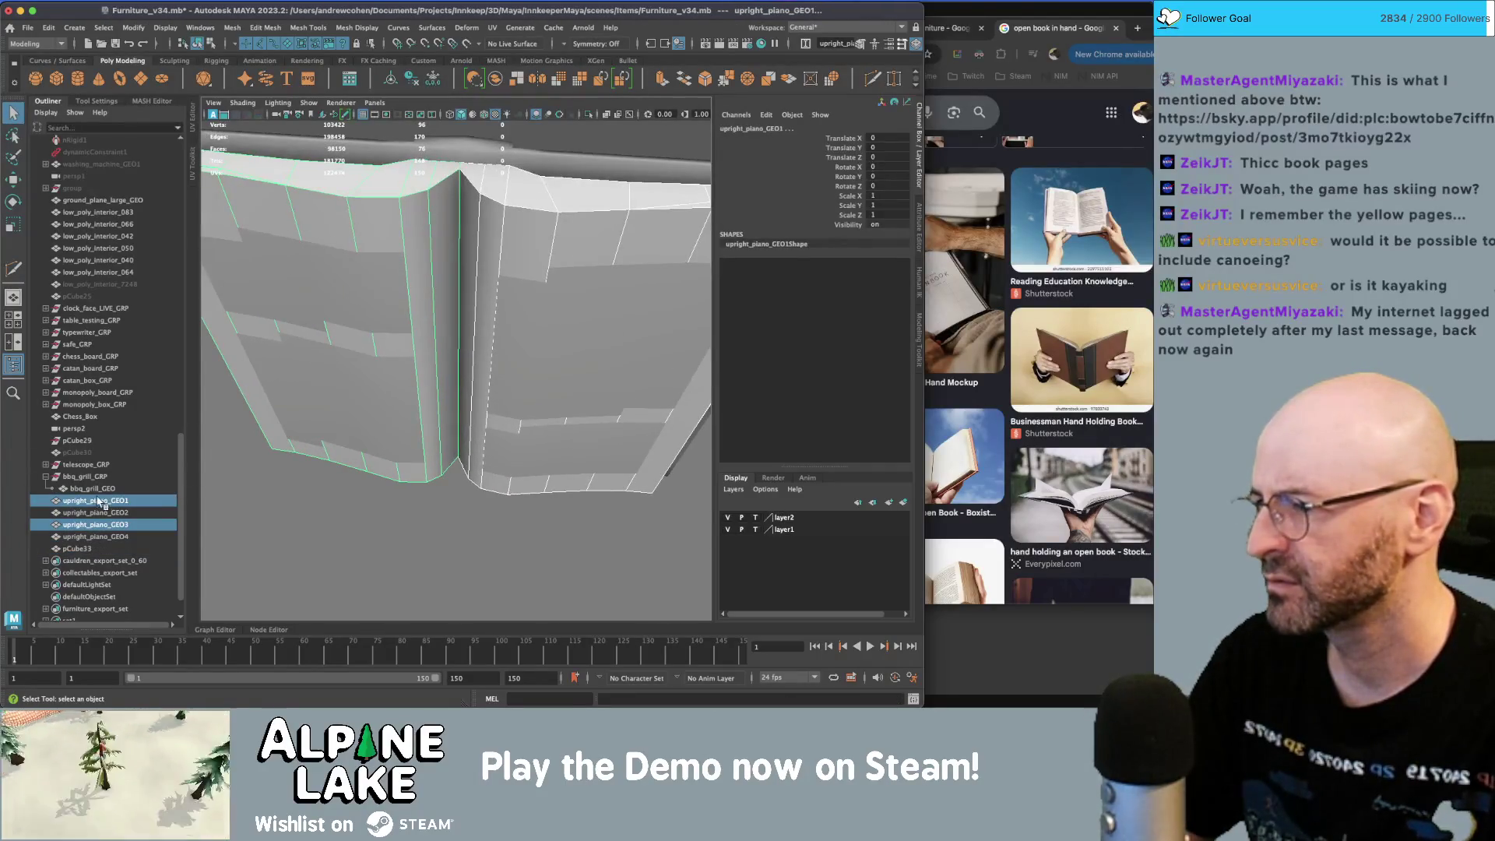
# - Select all book parts through pCube33 and duplicate the whole book
pyautogui.keyDown('shift'); pyautogui.click(77, 549); pyautogui.keyUp('shift')
pyautogui.press('f')
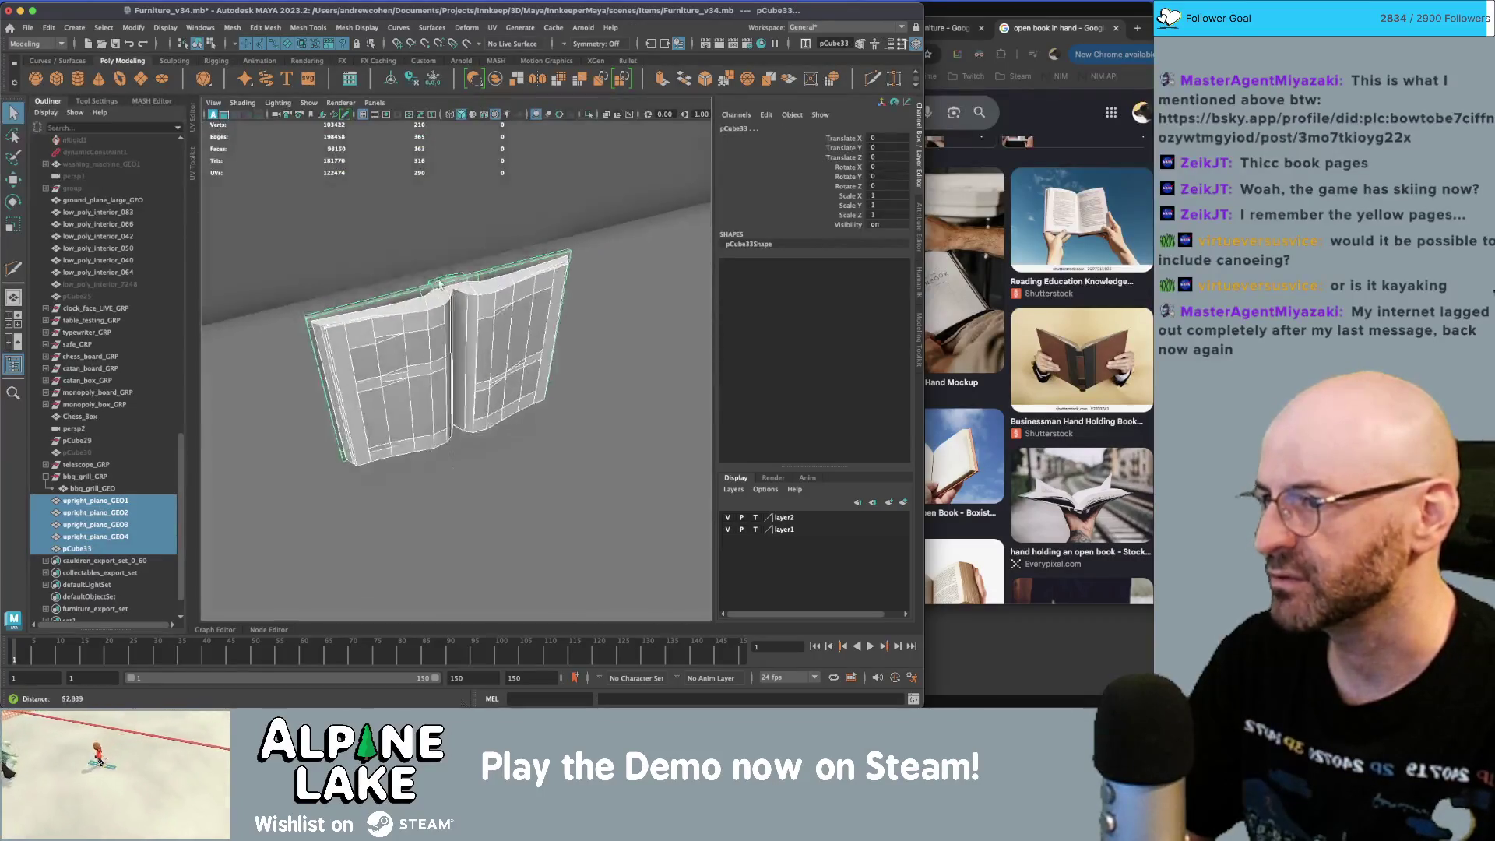
pyautogui.scroll(-3, 440, 285)
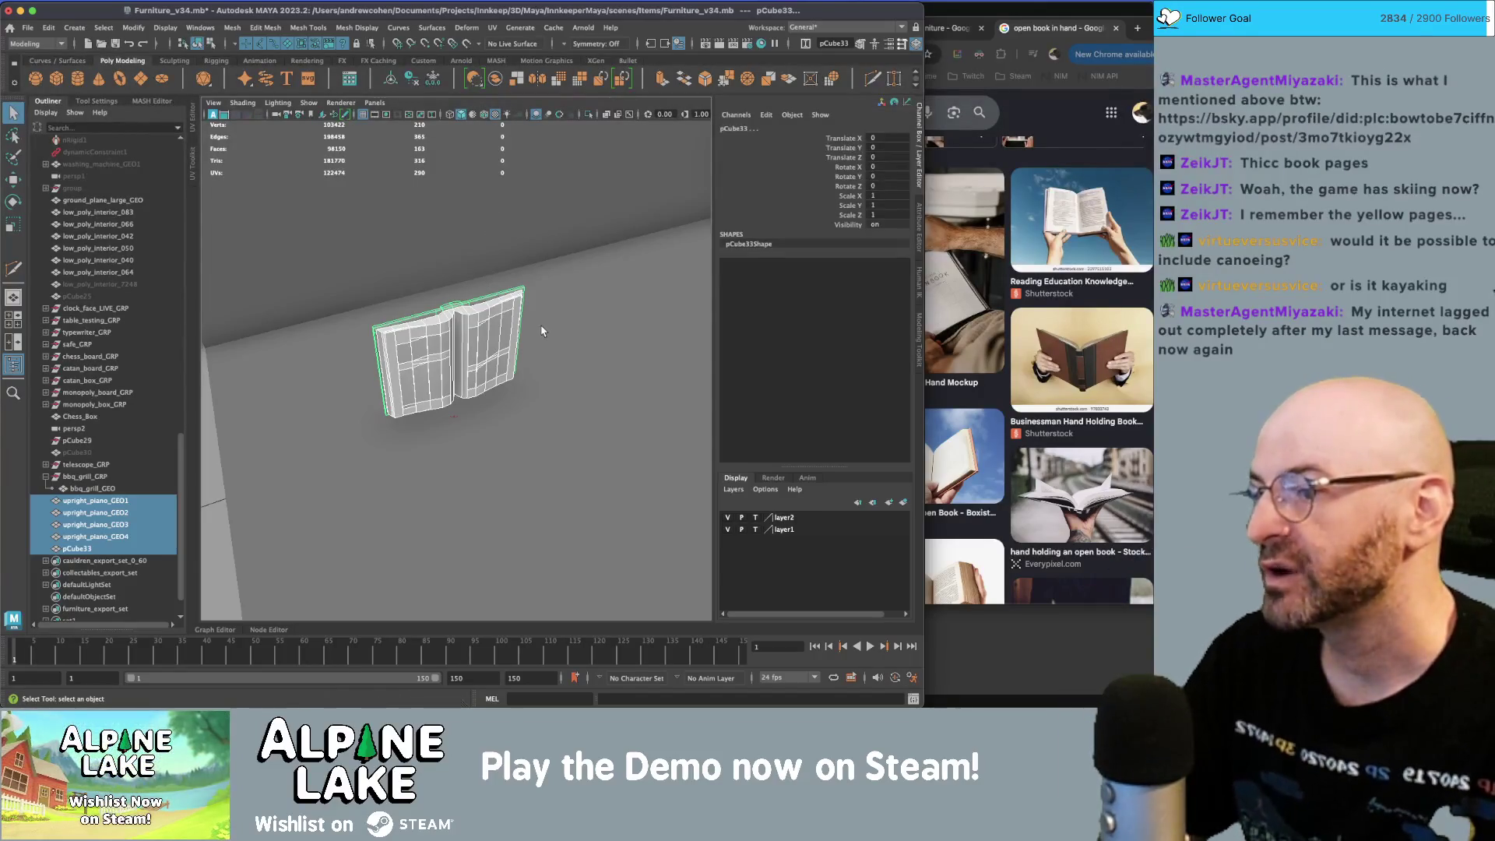
pyautogui.keyDown('alt'); pyautogui.moveTo(542, 331); pyautogui.dragTo(514, 337); pyautogui.keyUp('alt')
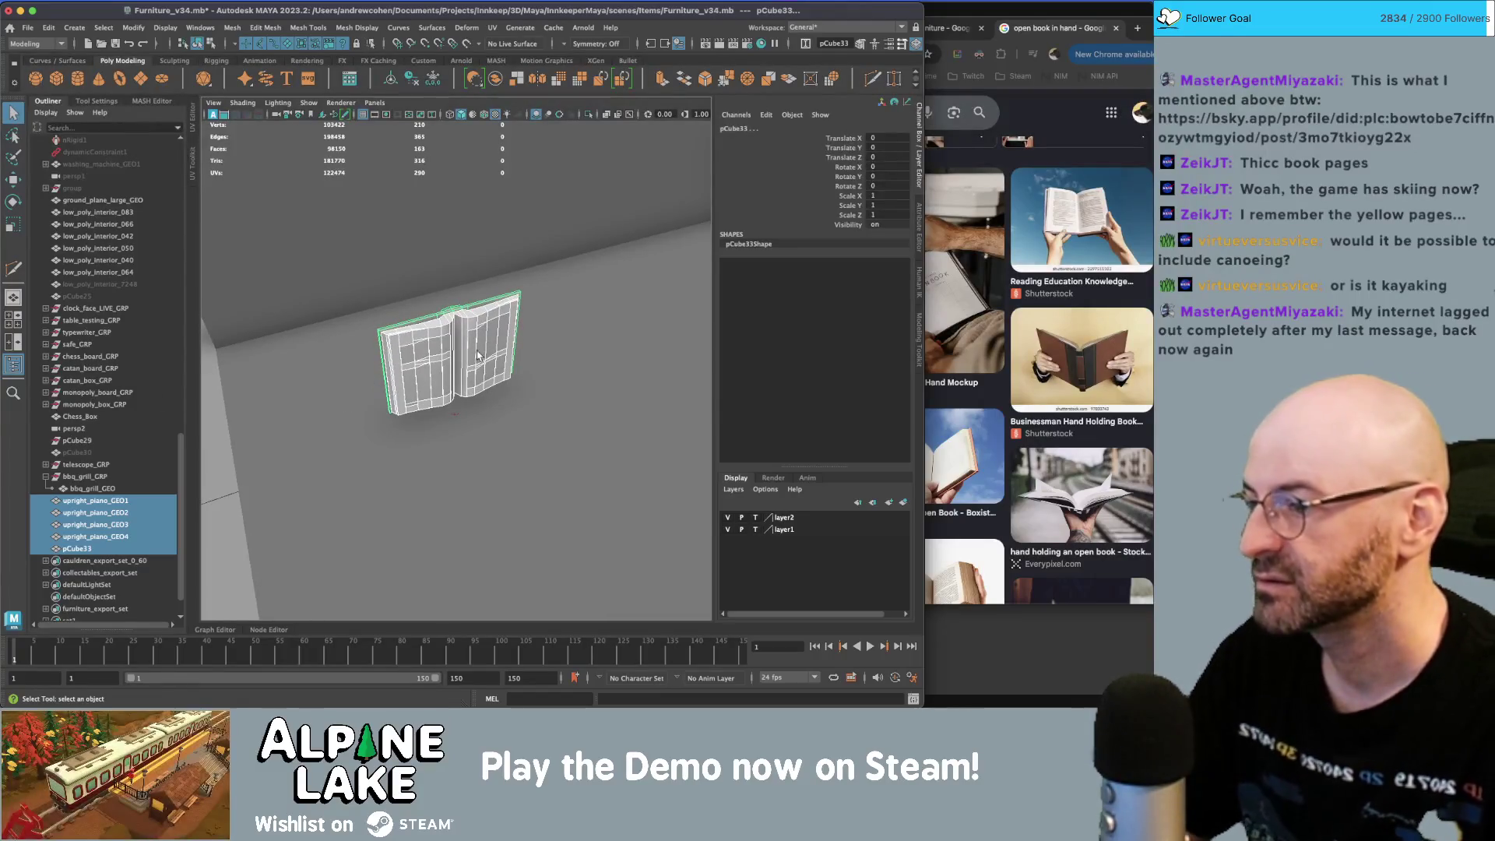
pyautogui.hotkey('ctrl', 'd')
# - Place the duplicate book beside the original
pyautogui.press('w')
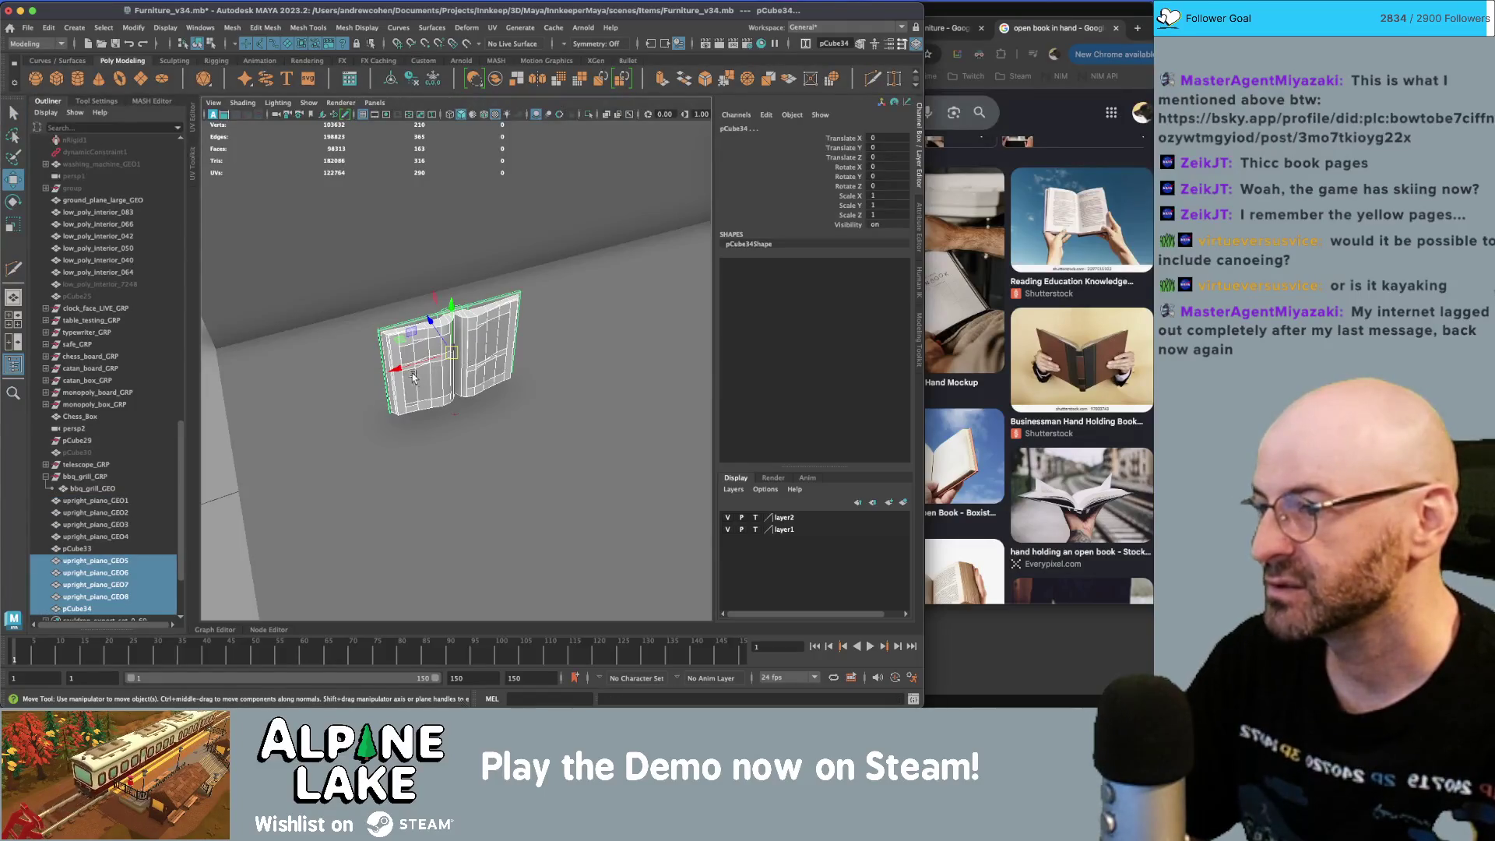
pyautogui.moveTo(414, 377); pyautogui.dragTo(315, 378)
pyautogui.hotkey('ctrl', 'z')
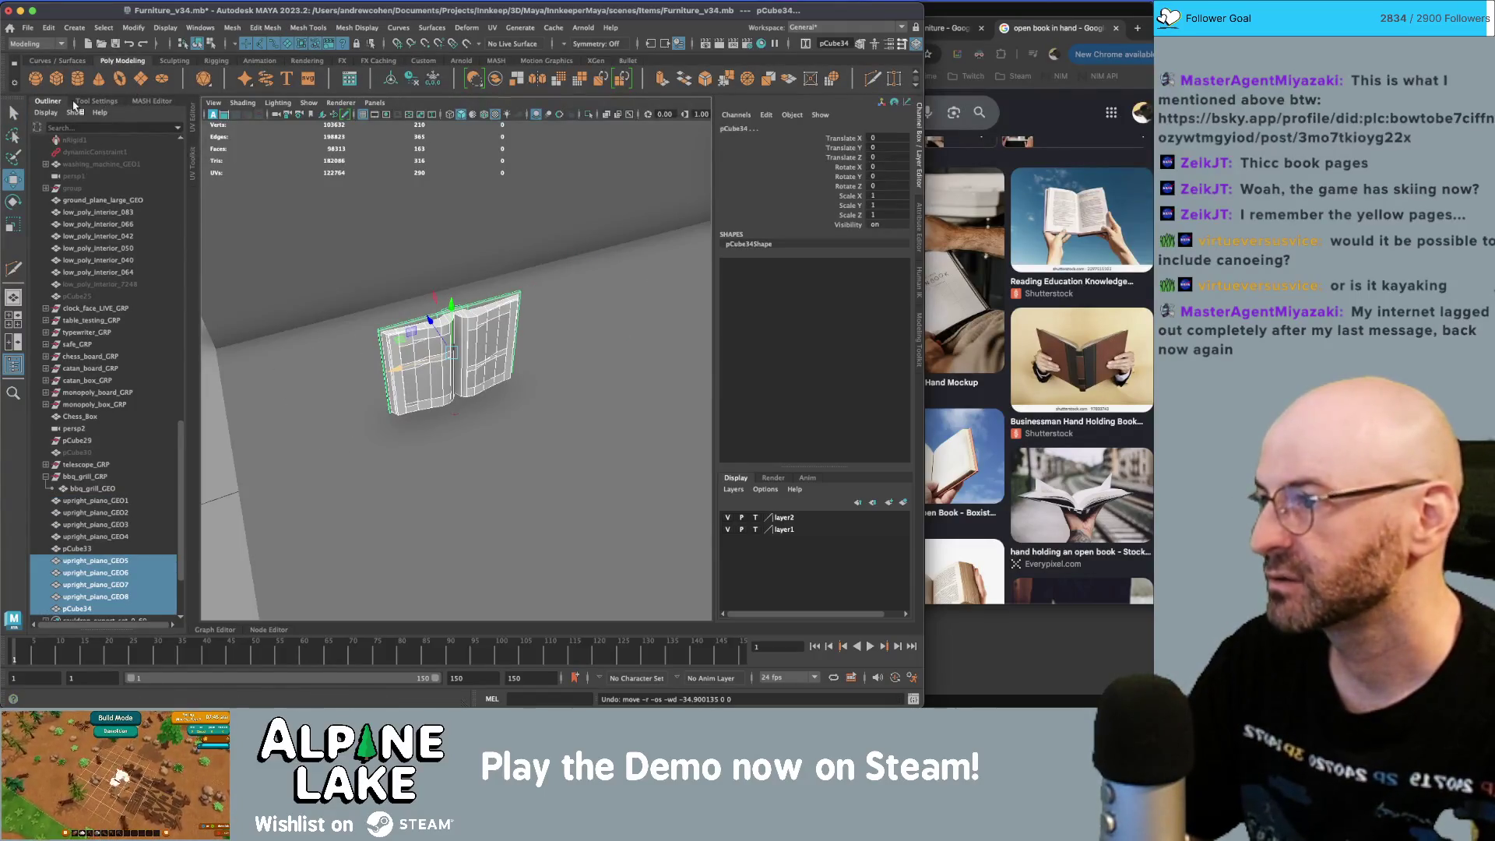
pyautogui.hotkey('ctrl', 'f')
pyautogui.moveTo(403, 439); pyautogui.dragTo(539, 371)
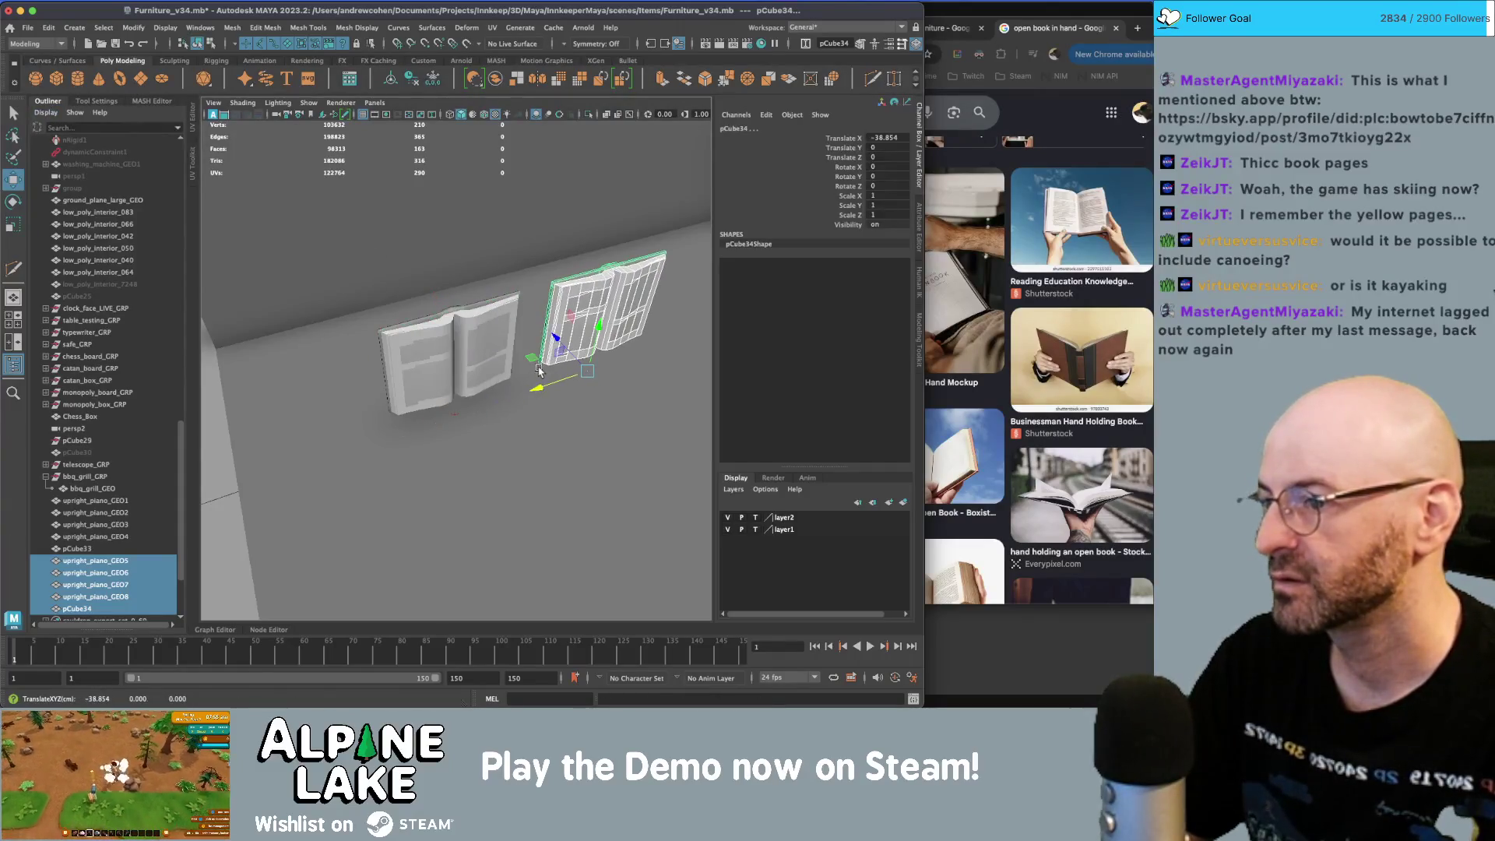
# - Combine the original book parts into one mesh, rotate it flat and lower it
pyautogui.click(85, 500)
pyautogui.keyDown('shift'); pyautogui.click(82, 549); pyautogui.keyUp('shift')
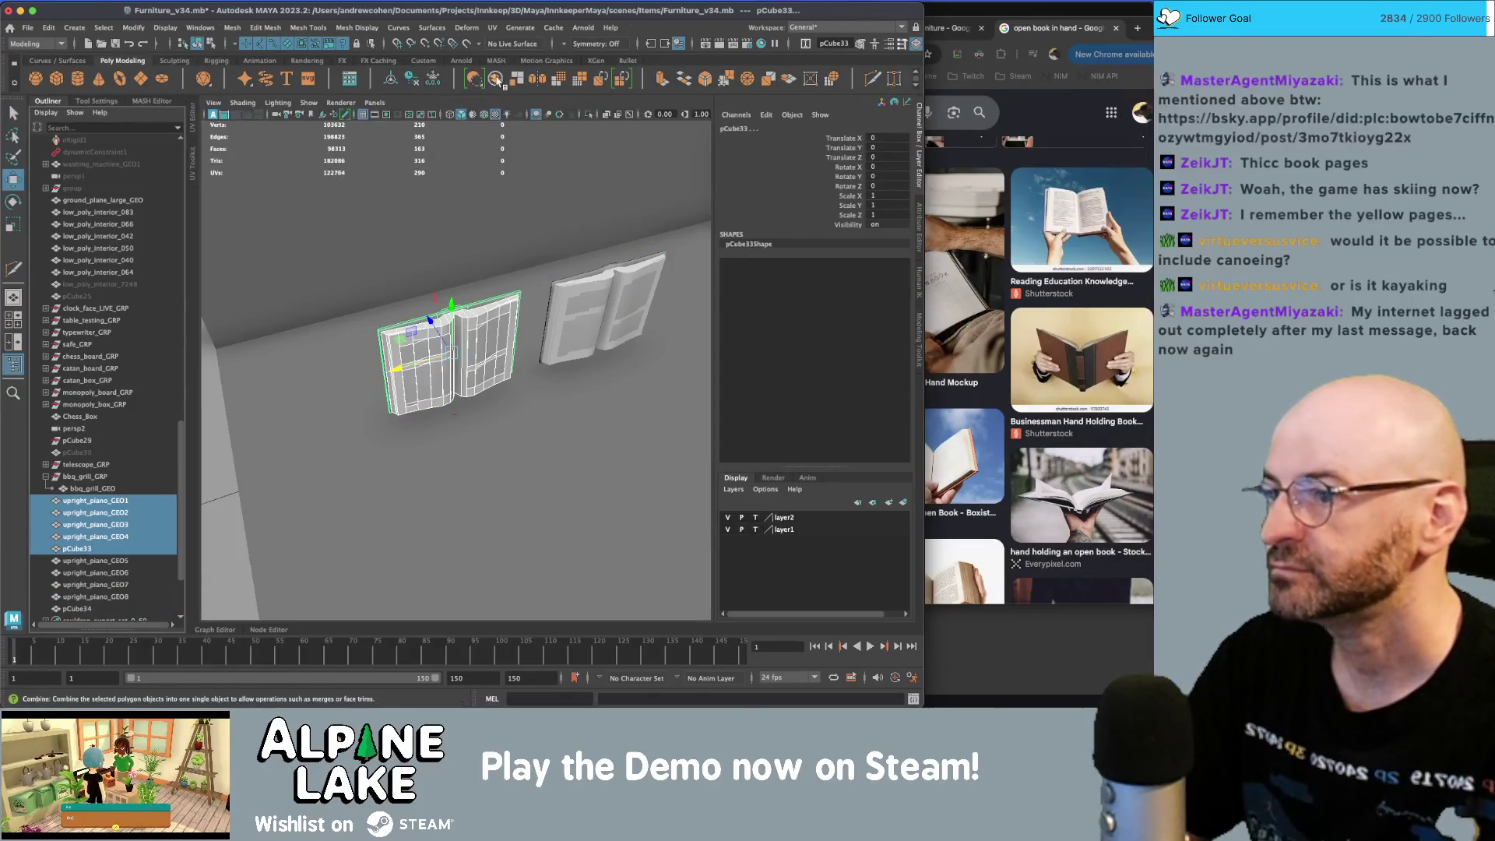
pyautogui.click(495, 79)
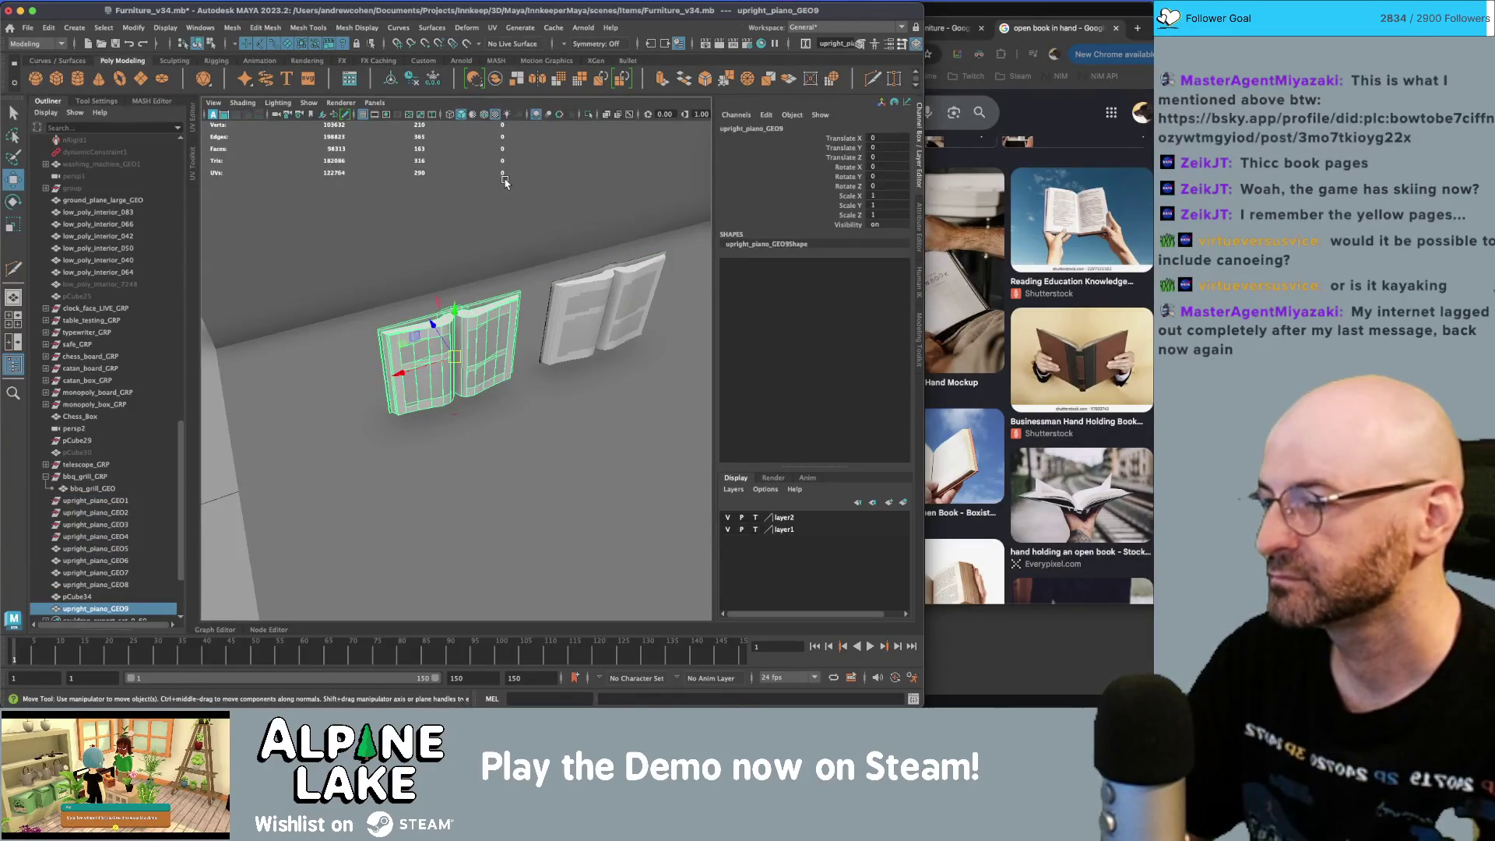
pyautogui.press('e')
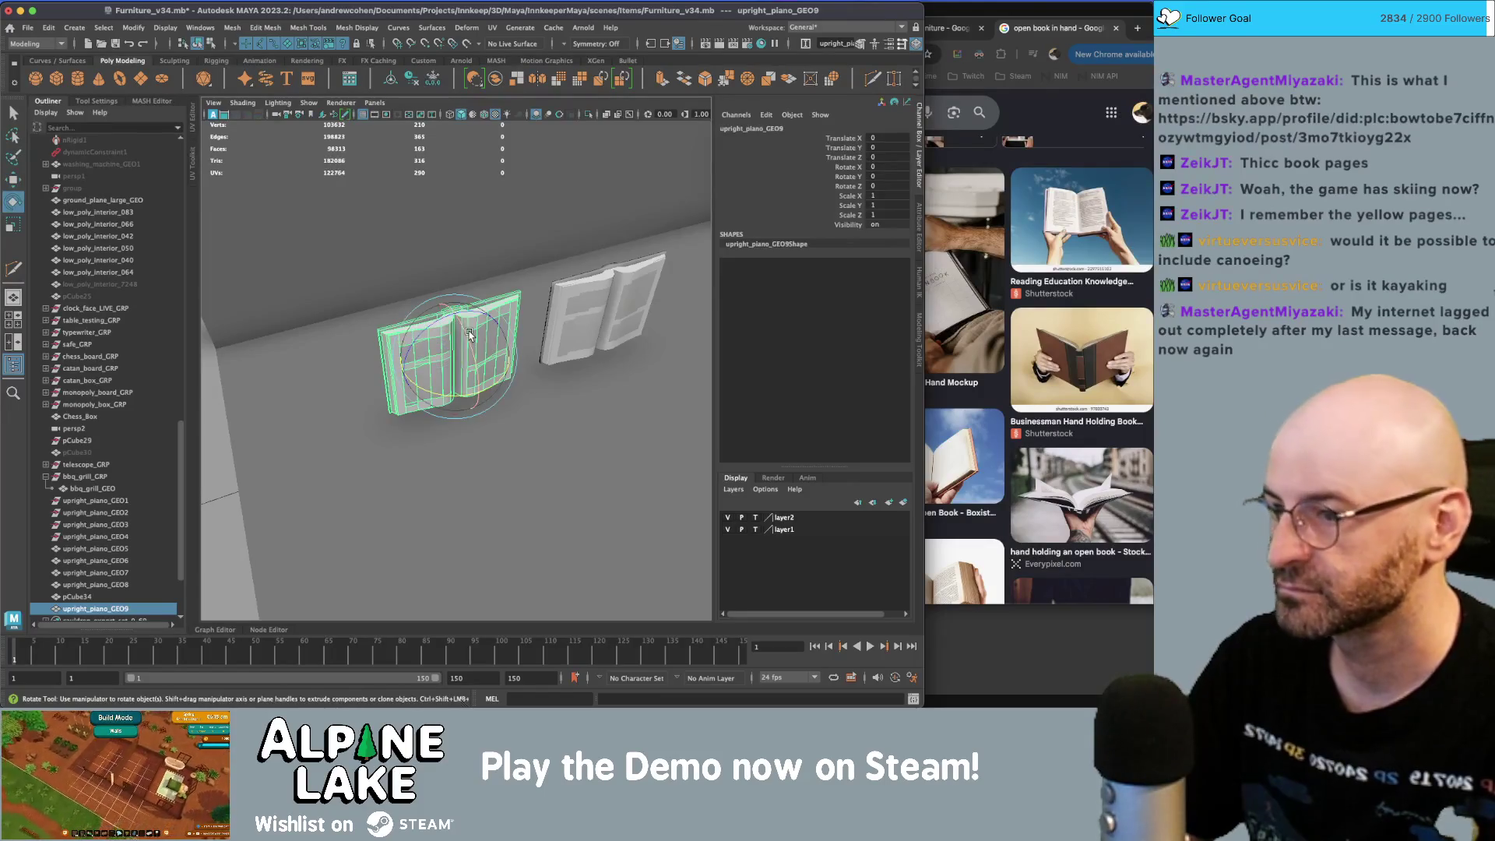
pyautogui.moveTo(469, 335); pyautogui.dragTo(444, 269)
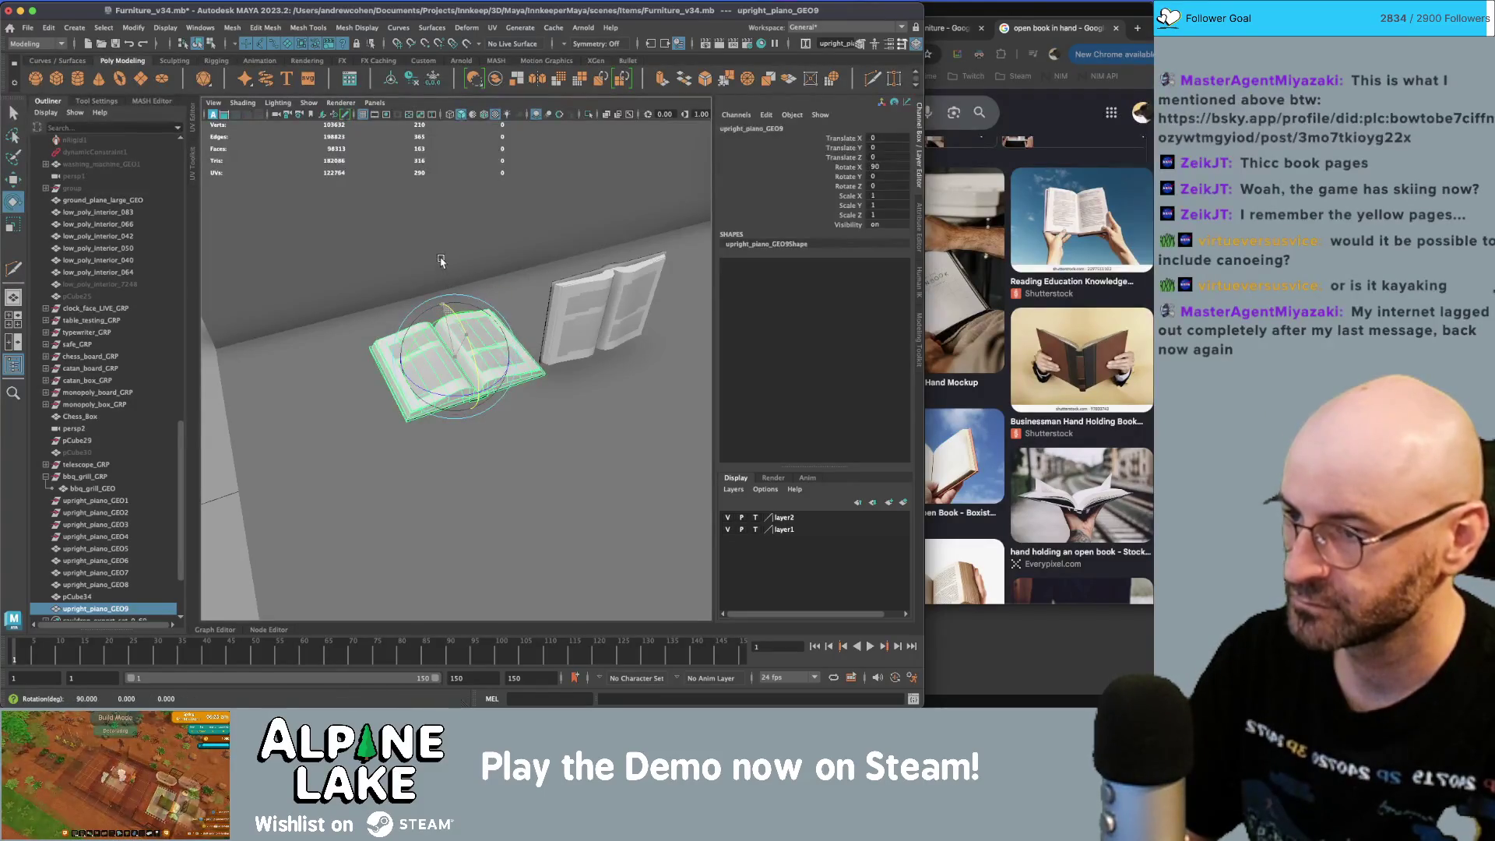
pyautogui.press('z')
pyautogui.press('z')
pyautogui.press('z')
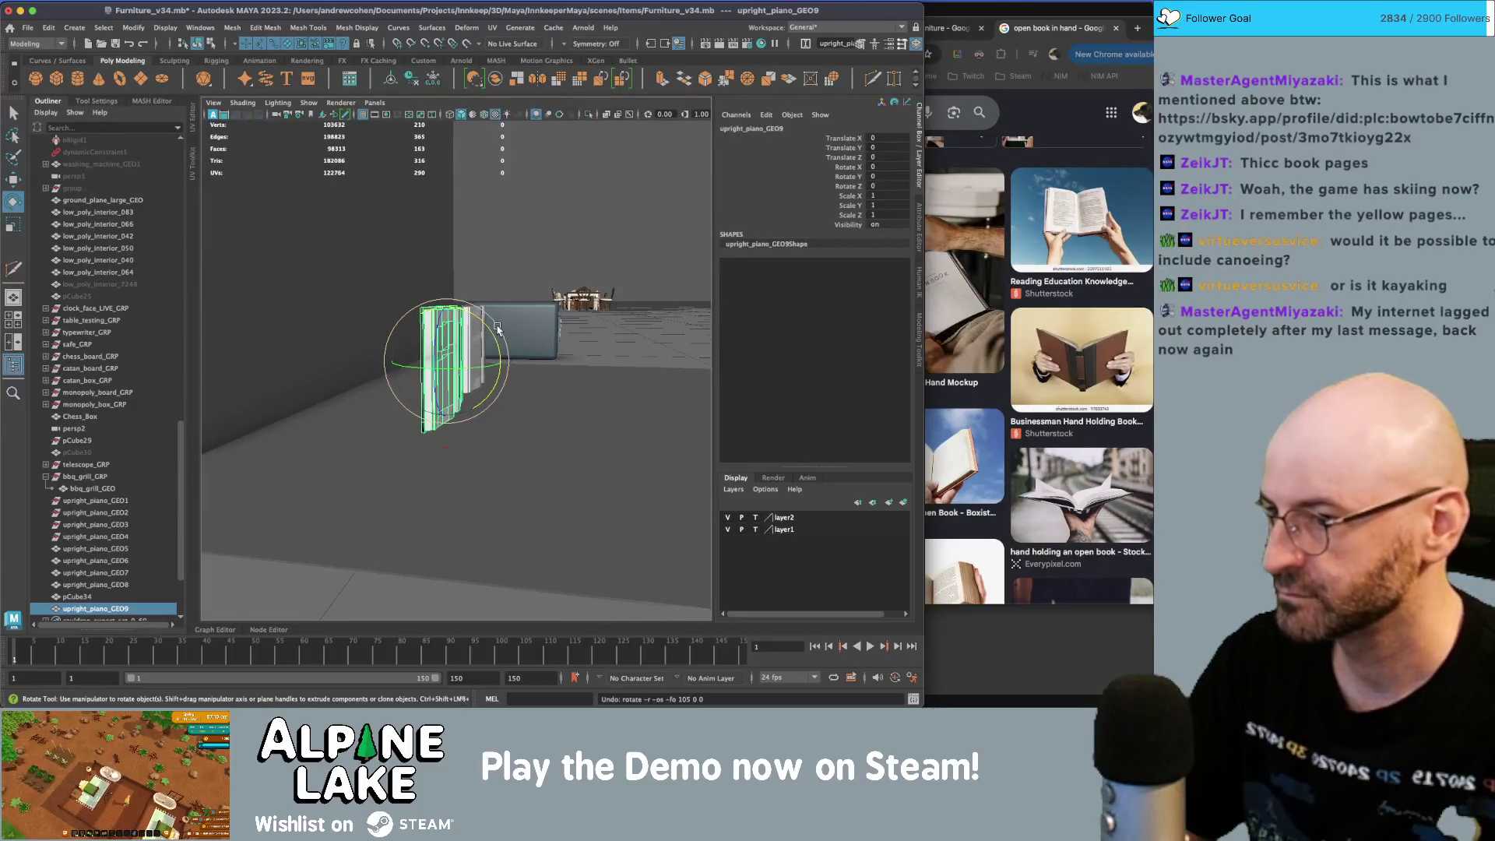
pyautogui.moveTo(491, 334); pyautogui.dragTo(462, 275)
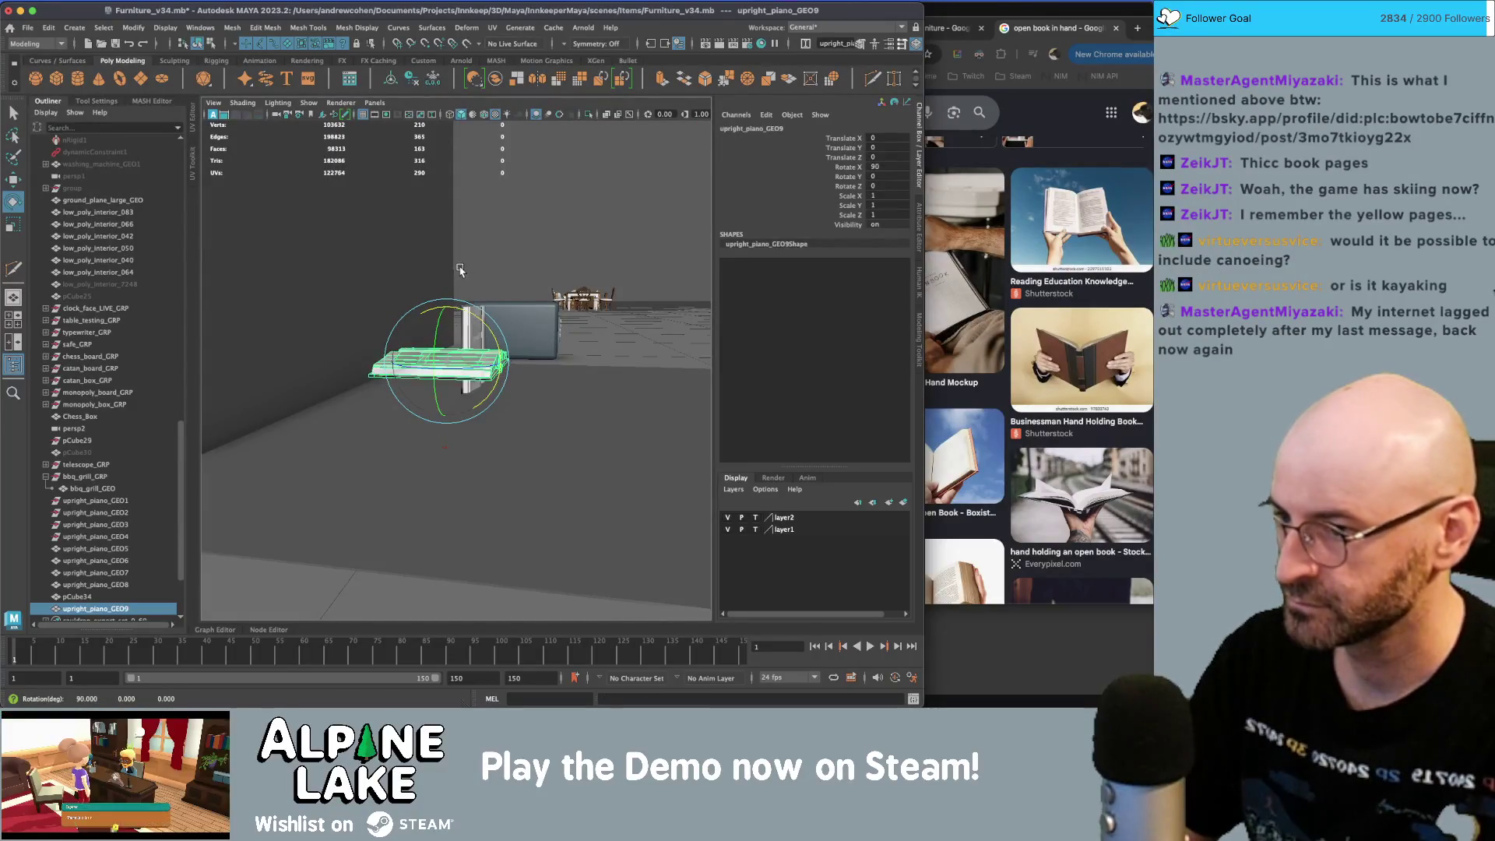
pyautogui.press('w')
pyautogui.moveTo(449, 384); pyautogui.dragTo(447, 462)
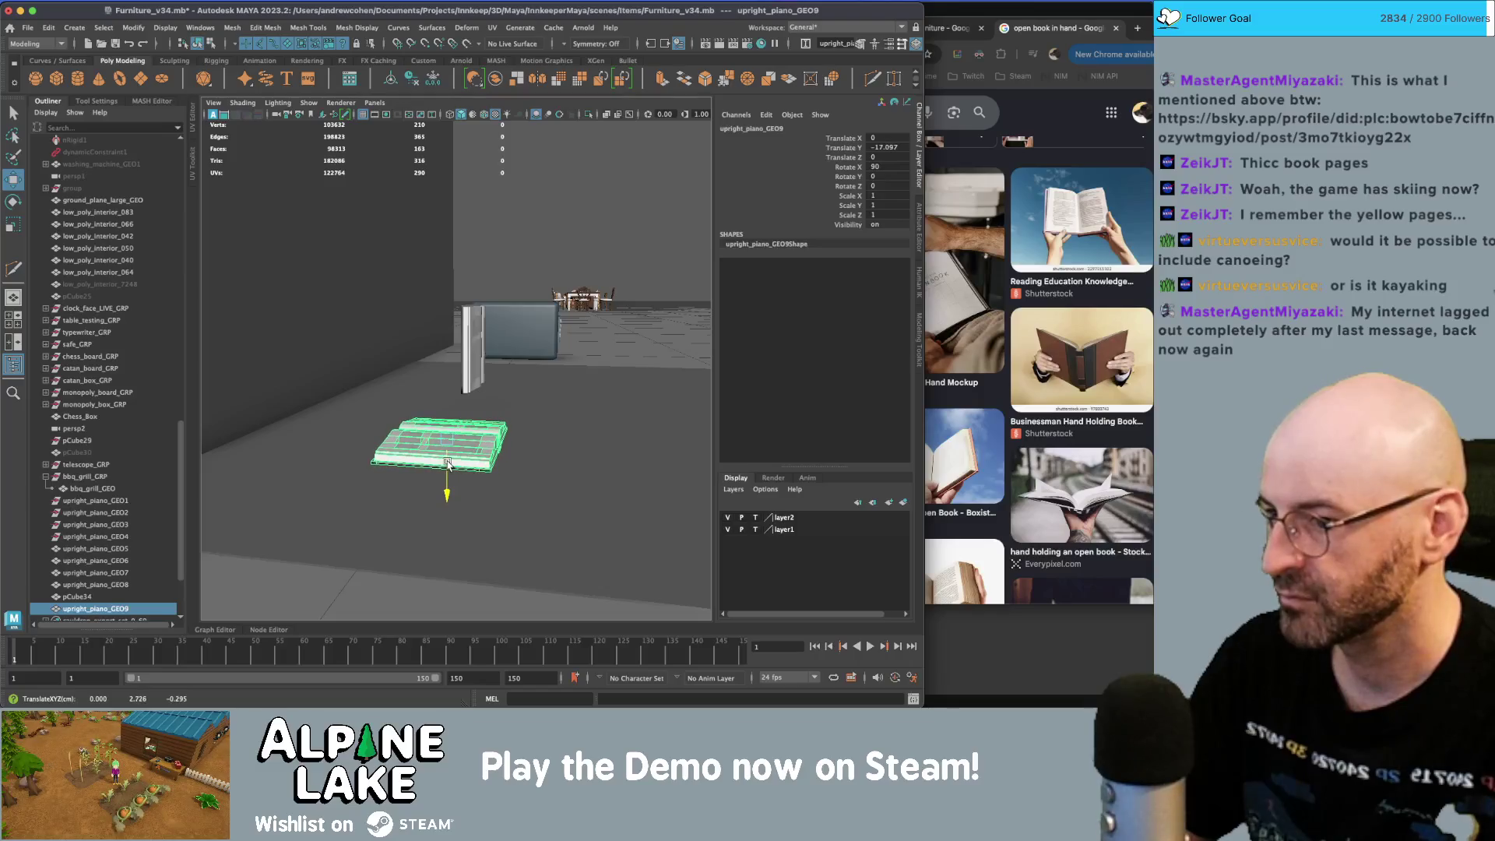
# - Freeze the book's transforms and delete upright_piano_GEO1 to GEO4
pyautogui.hotkey('ctrl', 'shift', 'f')
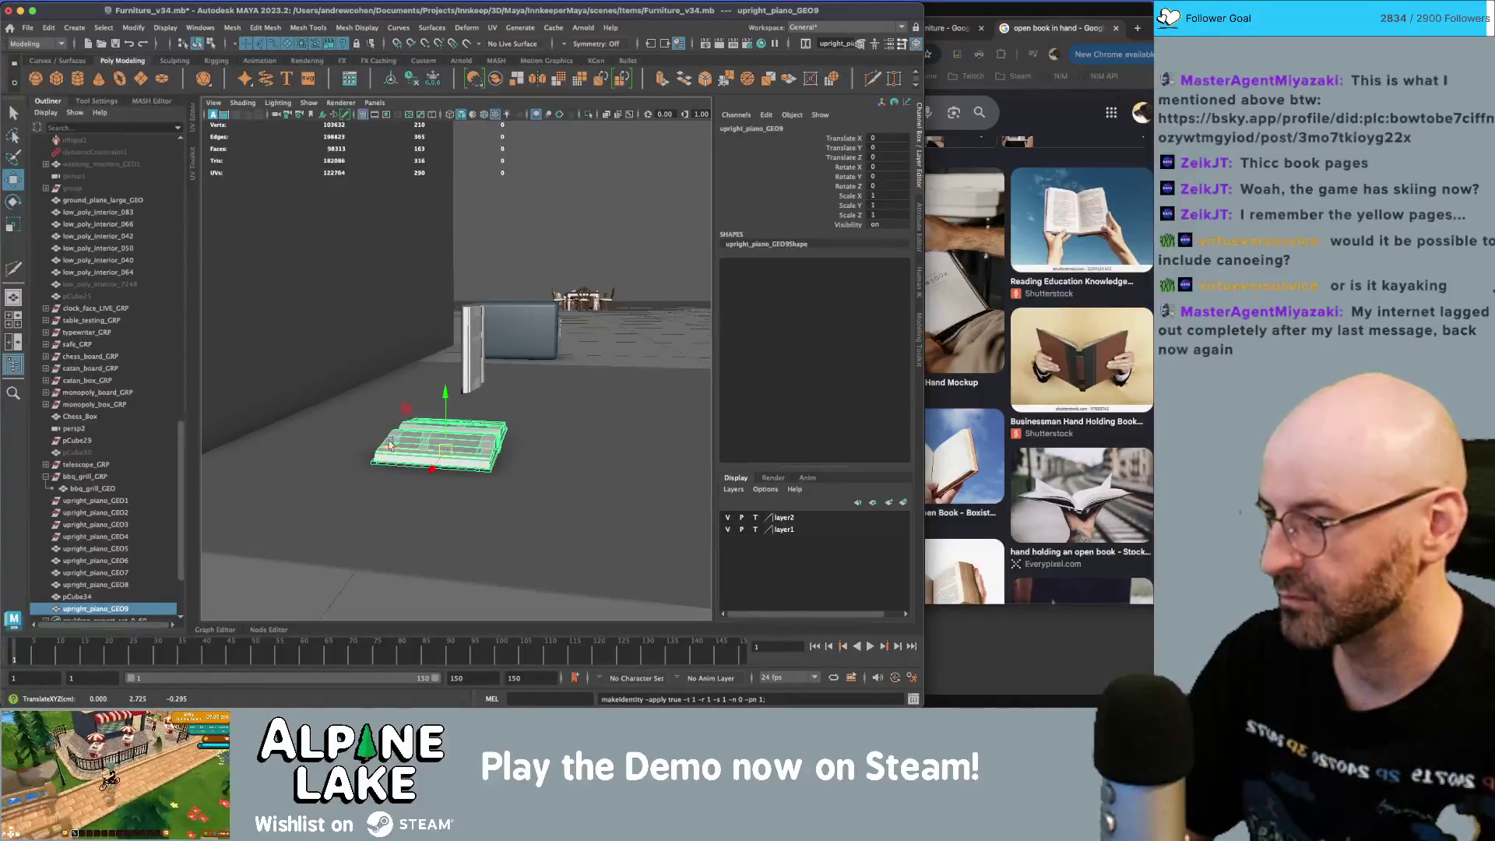
pyautogui.moveTo(84, 539); pyautogui.dragTo(78, 500)
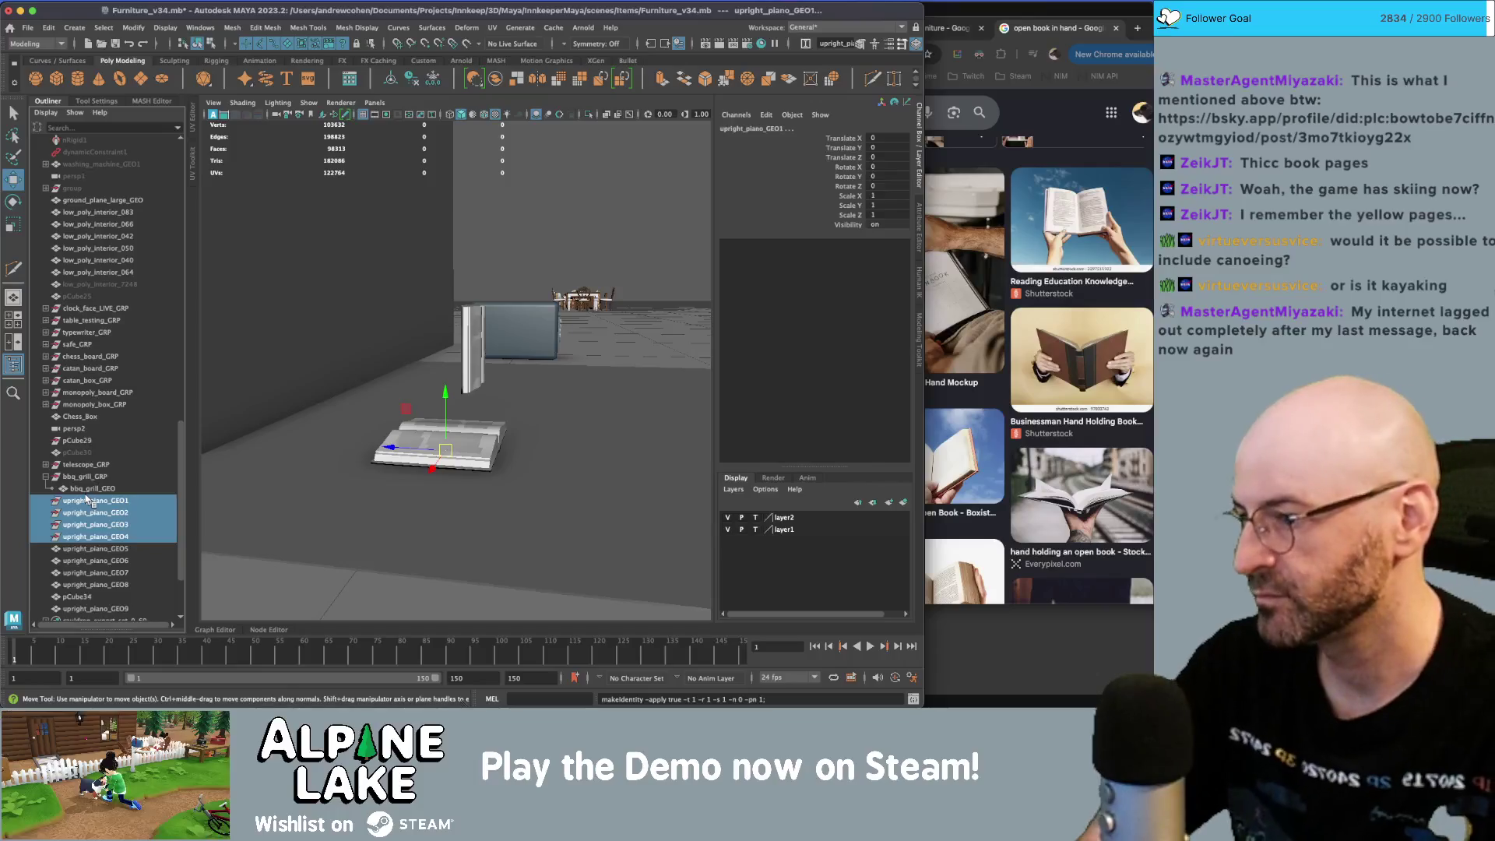
pyautogui.press('Delete')
# - Inspect the books by selecting upright_piano_GEO9, GEO6 and the GEO5–pCube34 parts
pyautogui.click(461, 450)
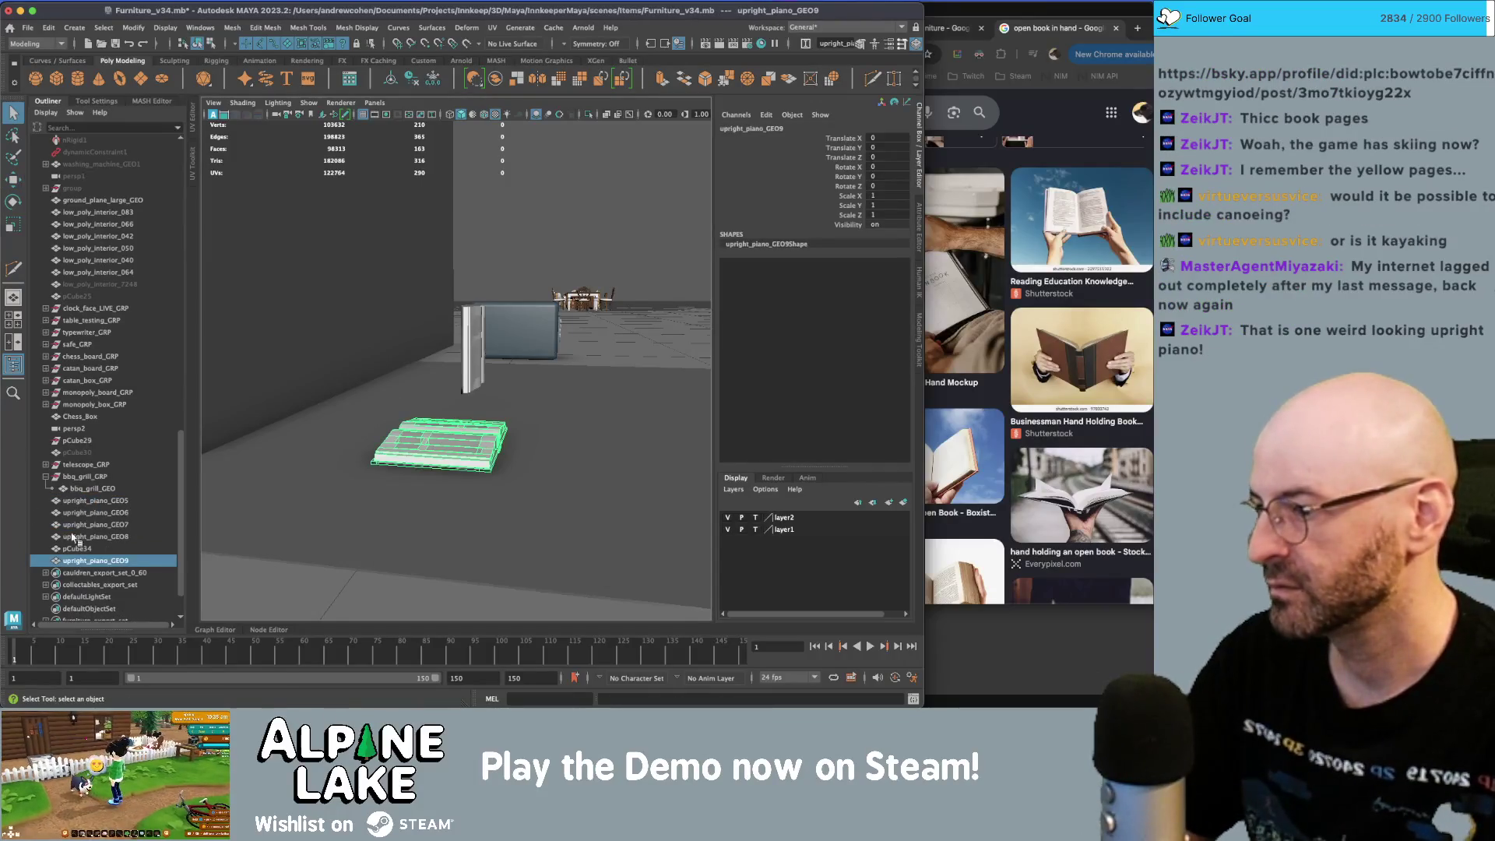
pyautogui.moveTo(448, 475)
pyautogui.keyDown('alt'); pyautogui.mouseDown()
pyautogui.moveTo(469, 433)
pyautogui.moveTo(379, 437)
pyautogui.moveTo(495, 383)
pyautogui.moveTo(443, 441)
pyautogui.mouseUp(); pyautogui.keyUp('alt')
pyautogui.click(467, 422)
pyautogui.click(443, 441)
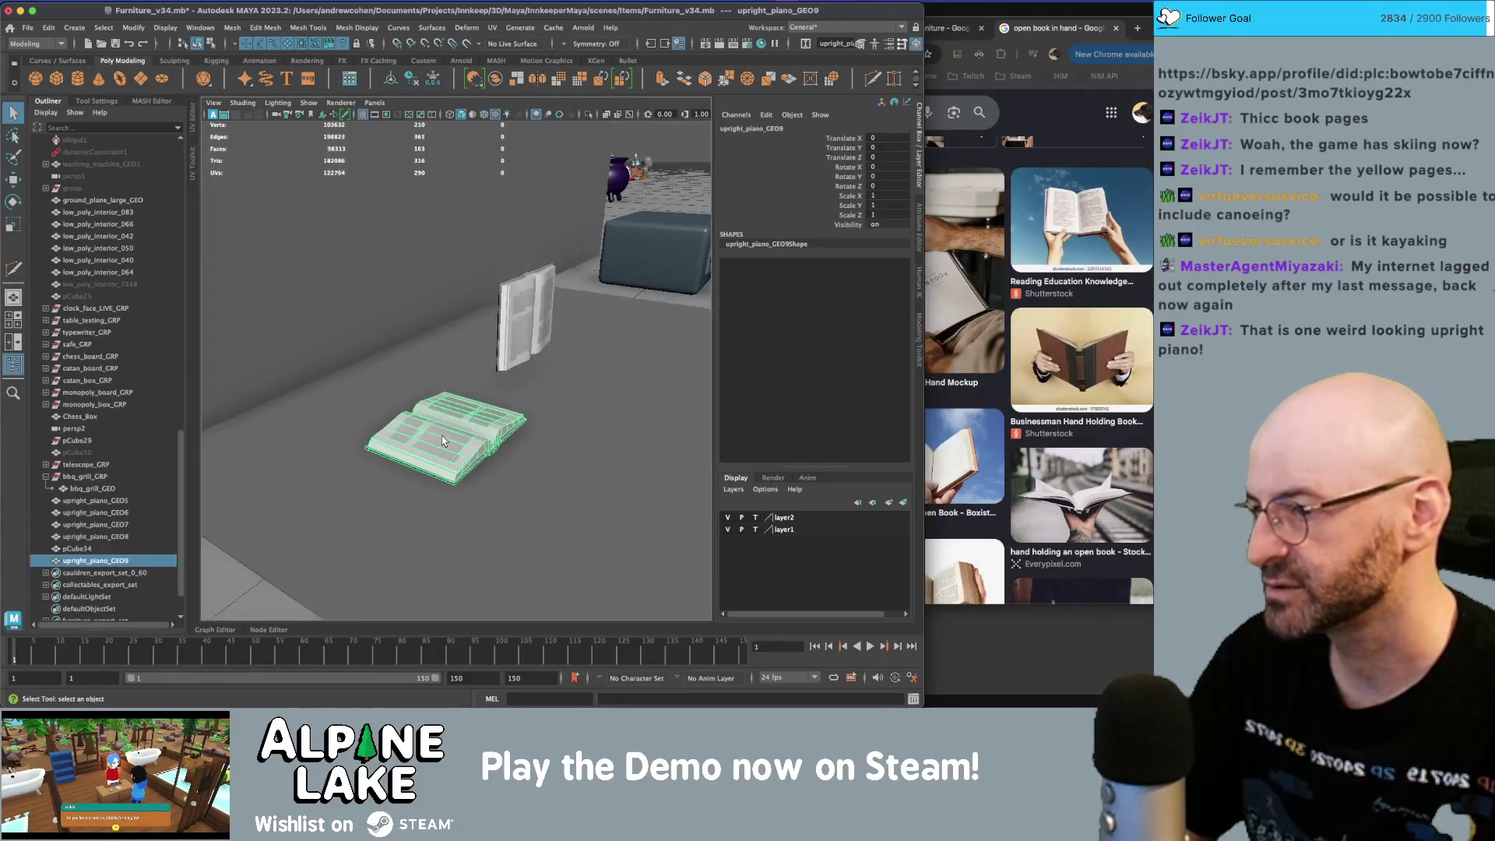
pyautogui.click(529, 306)
pyautogui.moveTo(94, 498); pyautogui.dragTo(91, 553)
pyautogui.click(224, 492)
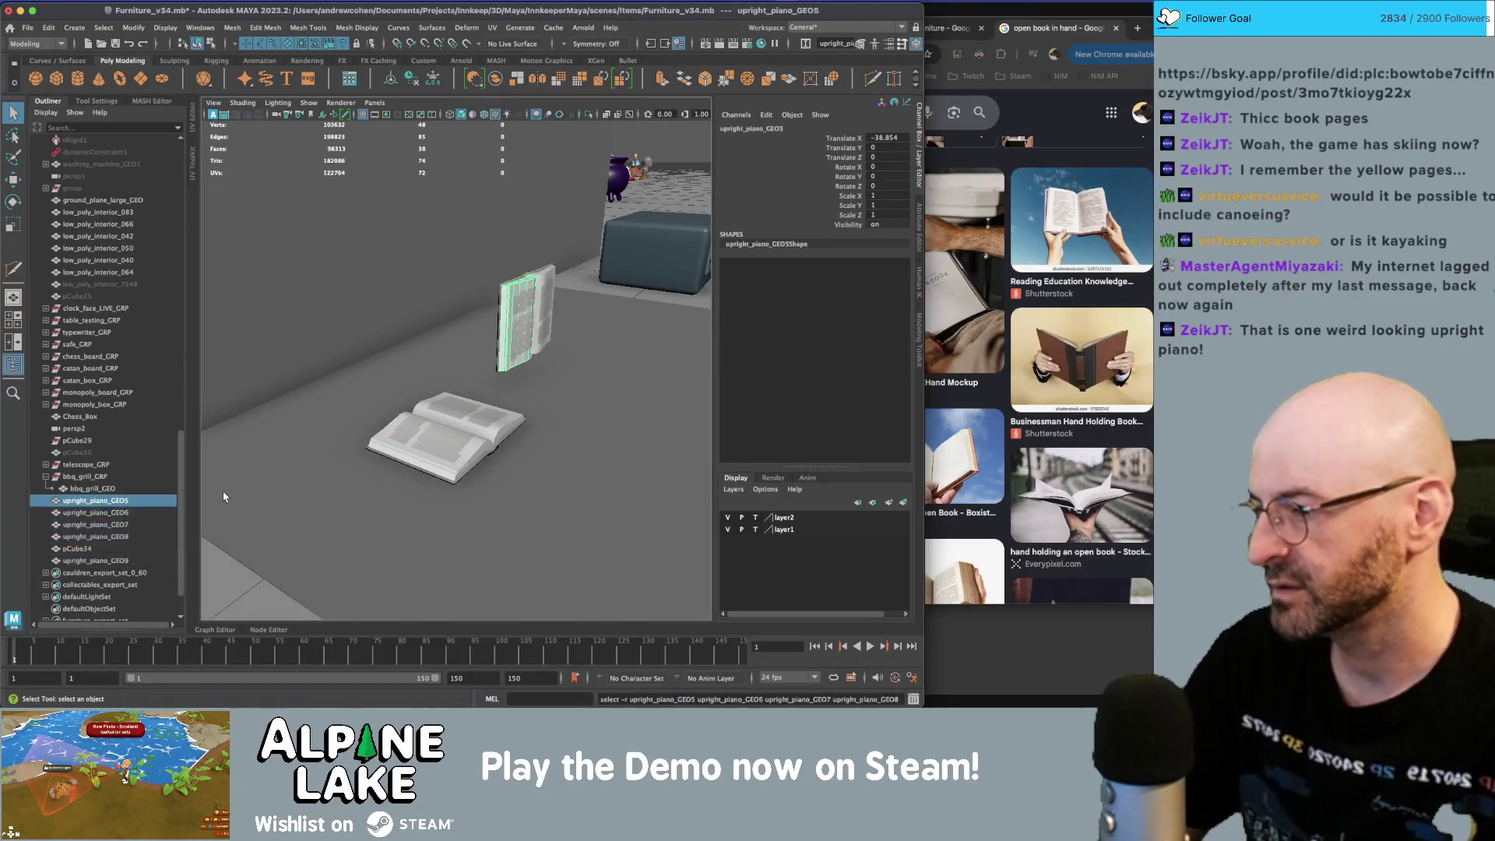
# - Undo three times to restore the standing open book and its parts
pyautogui.hotkey('ctrl', 'z')
pyautogui.hotkey('ctrl', 'z')
pyautogui.hotkey('ctrl', 'z')
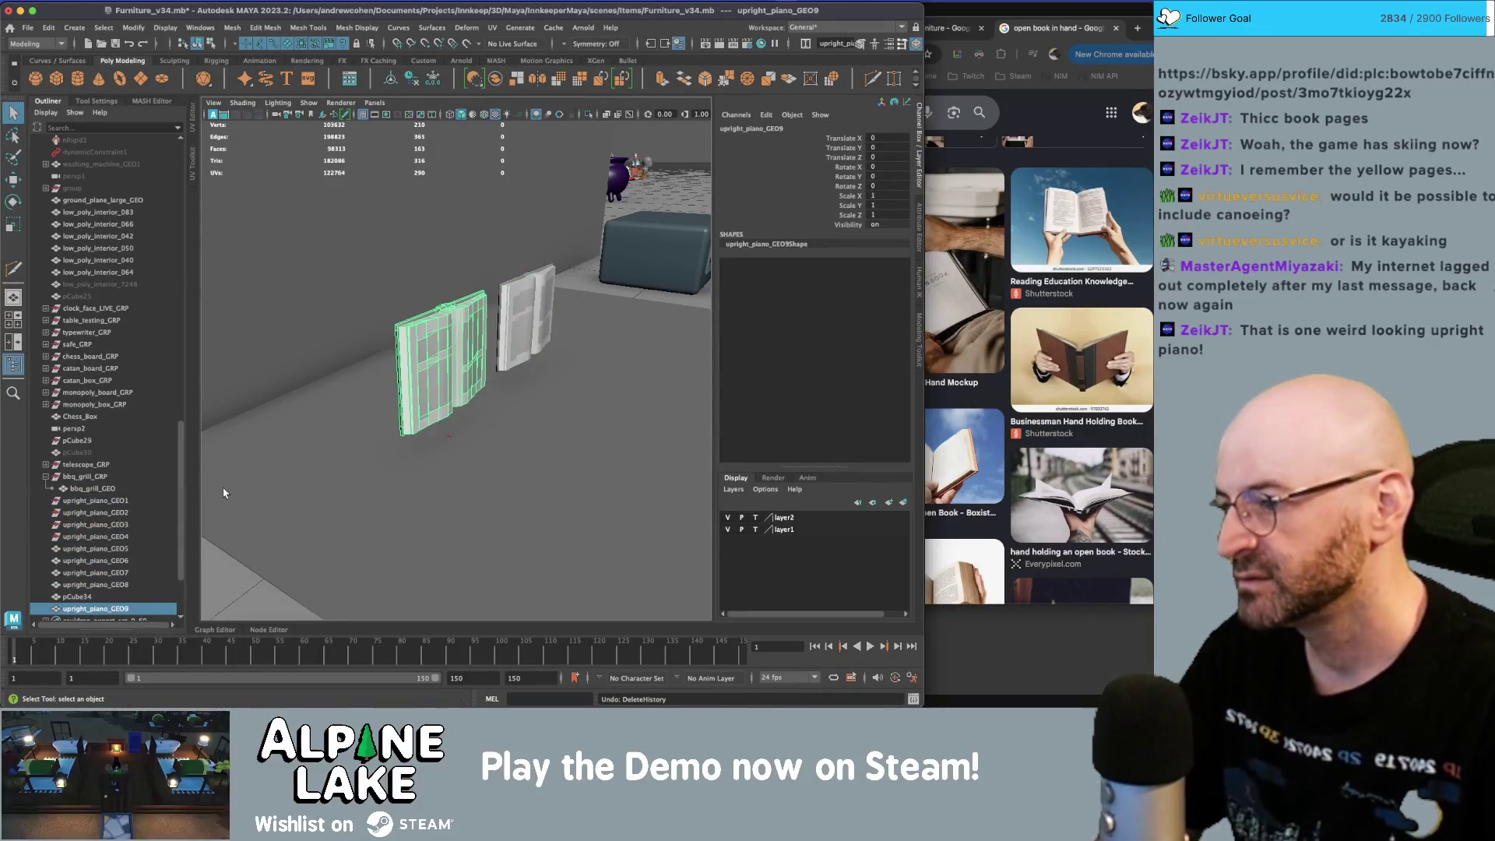
pyautogui.hotkey('ctrl', 'z')
pyautogui.hotkey('ctrl', 'z')
pyautogui.hotkey('ctrl', 'z')
pyautogui.hotkey('ctrl', 'z')
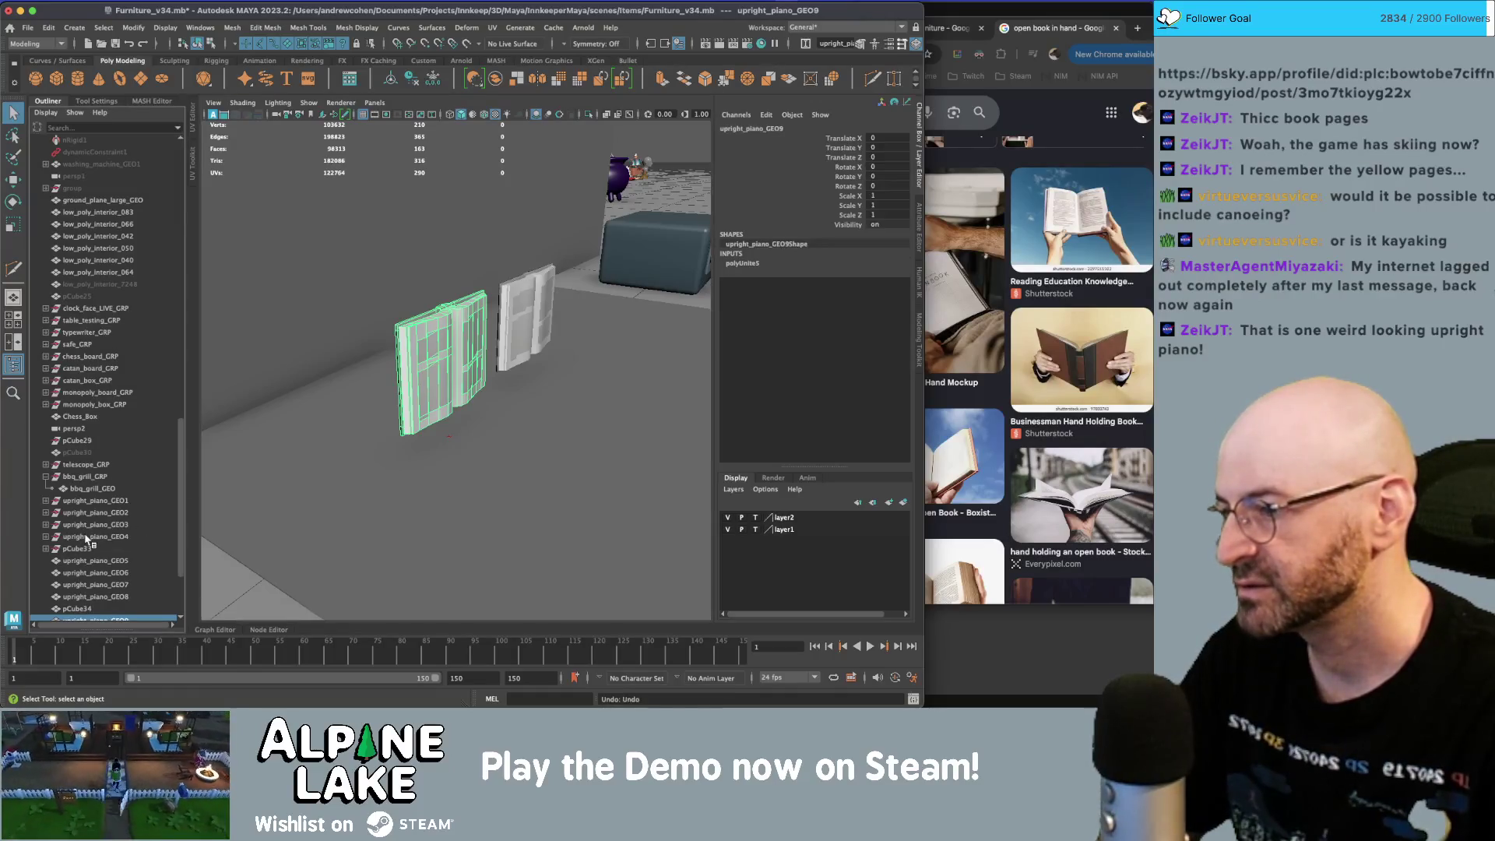
pyautogui.hotkey('ctrl', 'z')
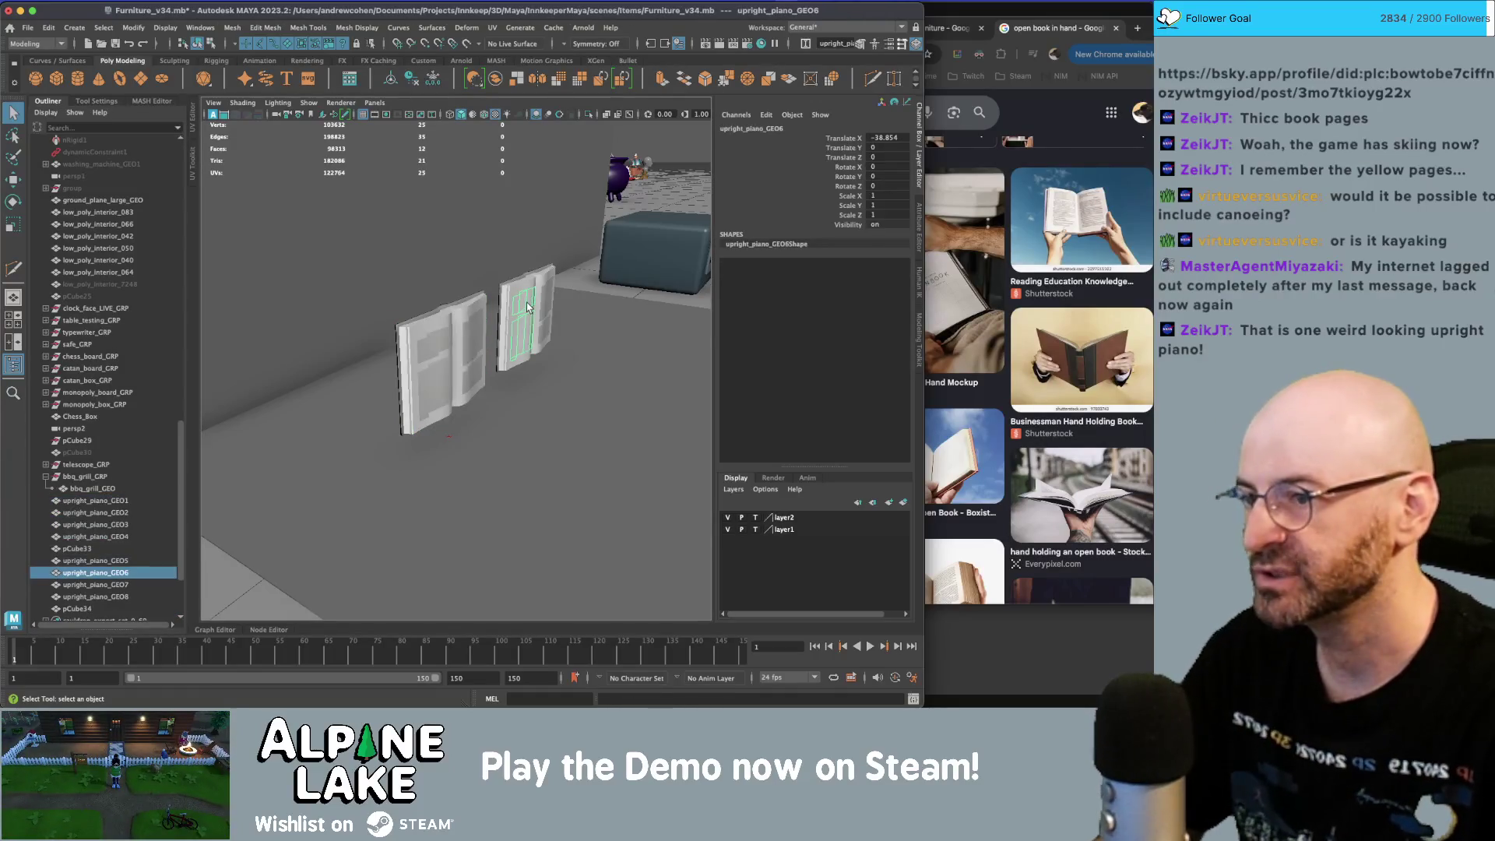
pyautogui.click(117, 560)
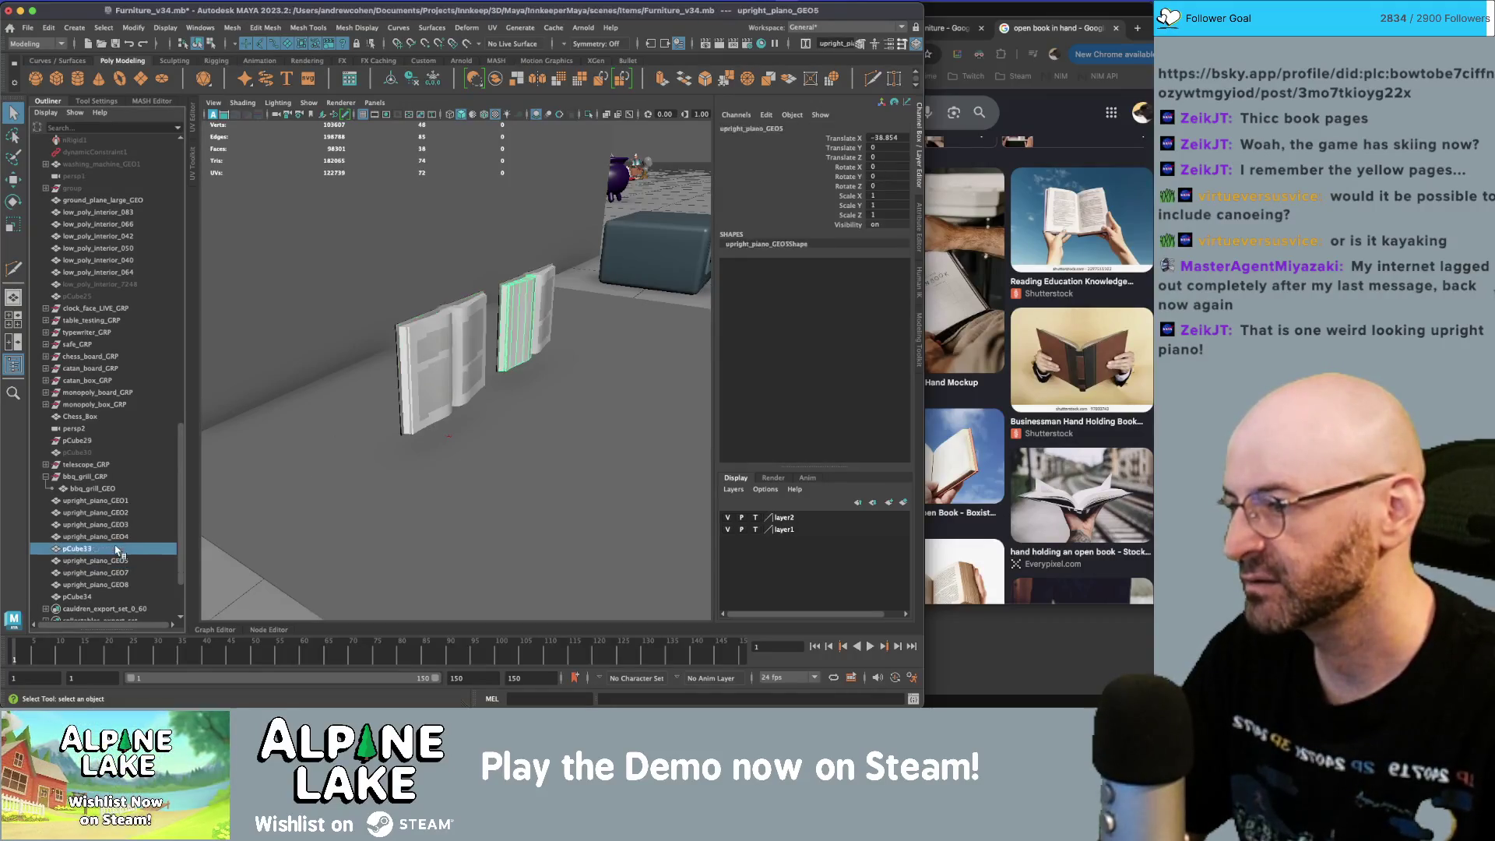
# - Delete the leftover copies GEO5, GEO7, GEO8 and pCube34, then select the book pCube33
pyautogui.keyDown('shift'); pyautogui.click(98, 597); pyautogui.keyUp('shift')
pyautogui.press('Delete')
pyautogui.click(451, 335)
pyautogui.press('f')
pyautogui.moveTo(450, 335)
pyautogui.keyDown('alt'); pyautogui.mouseDown()
pyautogui.moveTo(509, 312)
pyautogui.moveTo(476, 287)
pyautogui.moveTo(483, 301)
pyautogui.mouseUp(); pyautogui.keyUp('alt')
pyautogui.click(485, 282)
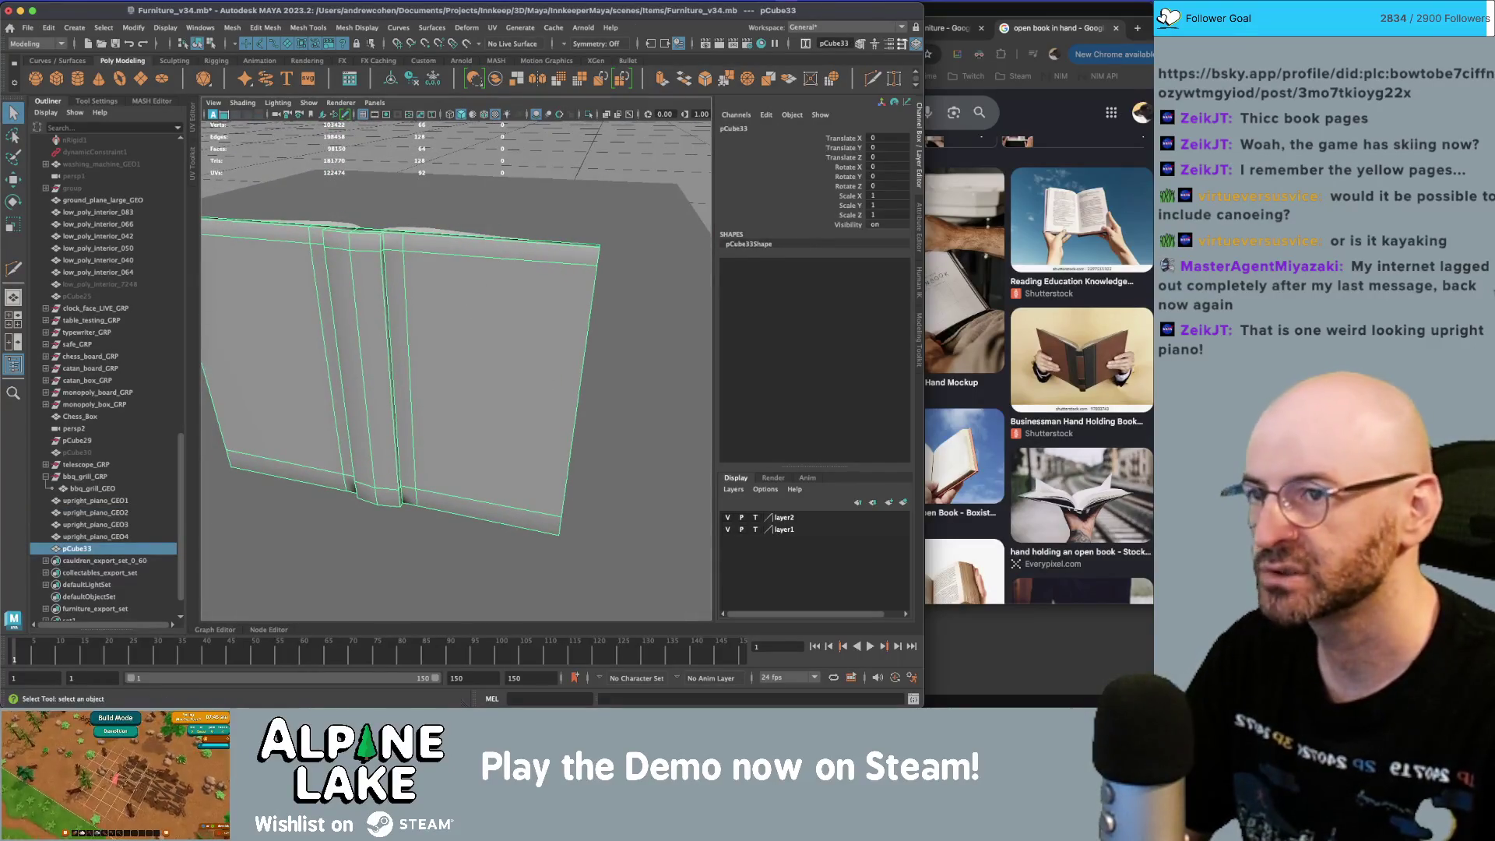
# - Multi-Cut three horizontal edge loops across the book pCube33
pyautogui.press('y')
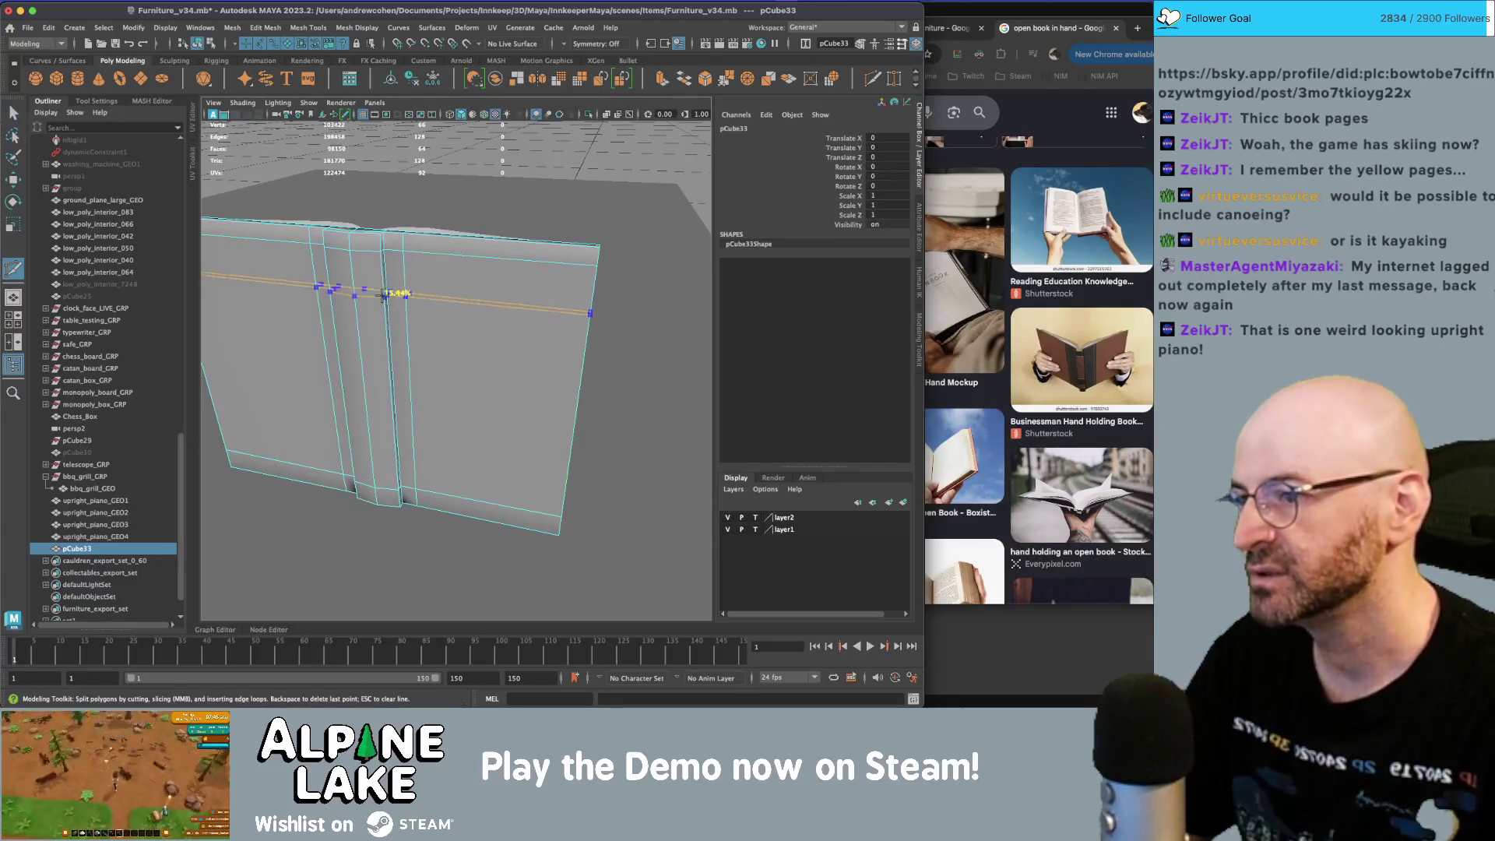
pyautogui.keyDown('ctrl'); pyautogui.click(375, 379); pyautogui.keyUp('ctrl')
pyautogui.moveTo(377, 384)
pyautogui.keyDown('alt'); pyautogui.mouseDown()
pyautogui.moveTo(411, 324)
pyautogui.moveTo(478, 330)
pyautogui.moveTo(437, 305)
pyautogui.mouseUp(); pyautogui.keyUp('alt')
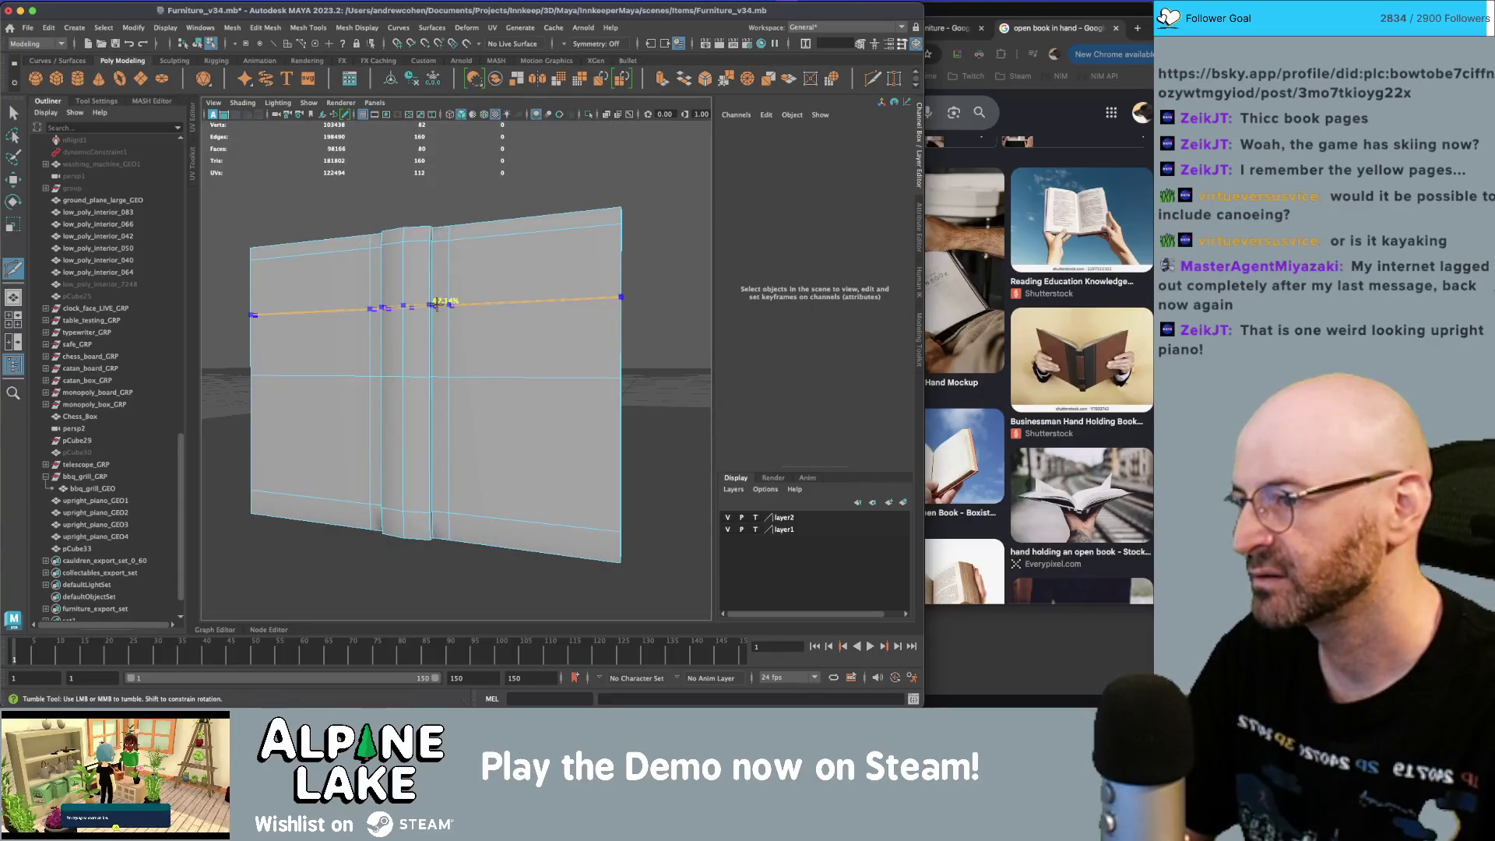
pyautogui.keyDown('ctrl'); pyautogui.click(438, 299); pyautogui.keyUp('ctrl')
pyautogui.keyDown('ctrl'); pyautogui.click(431, 451); pyautogui.keyUp('ctrl')
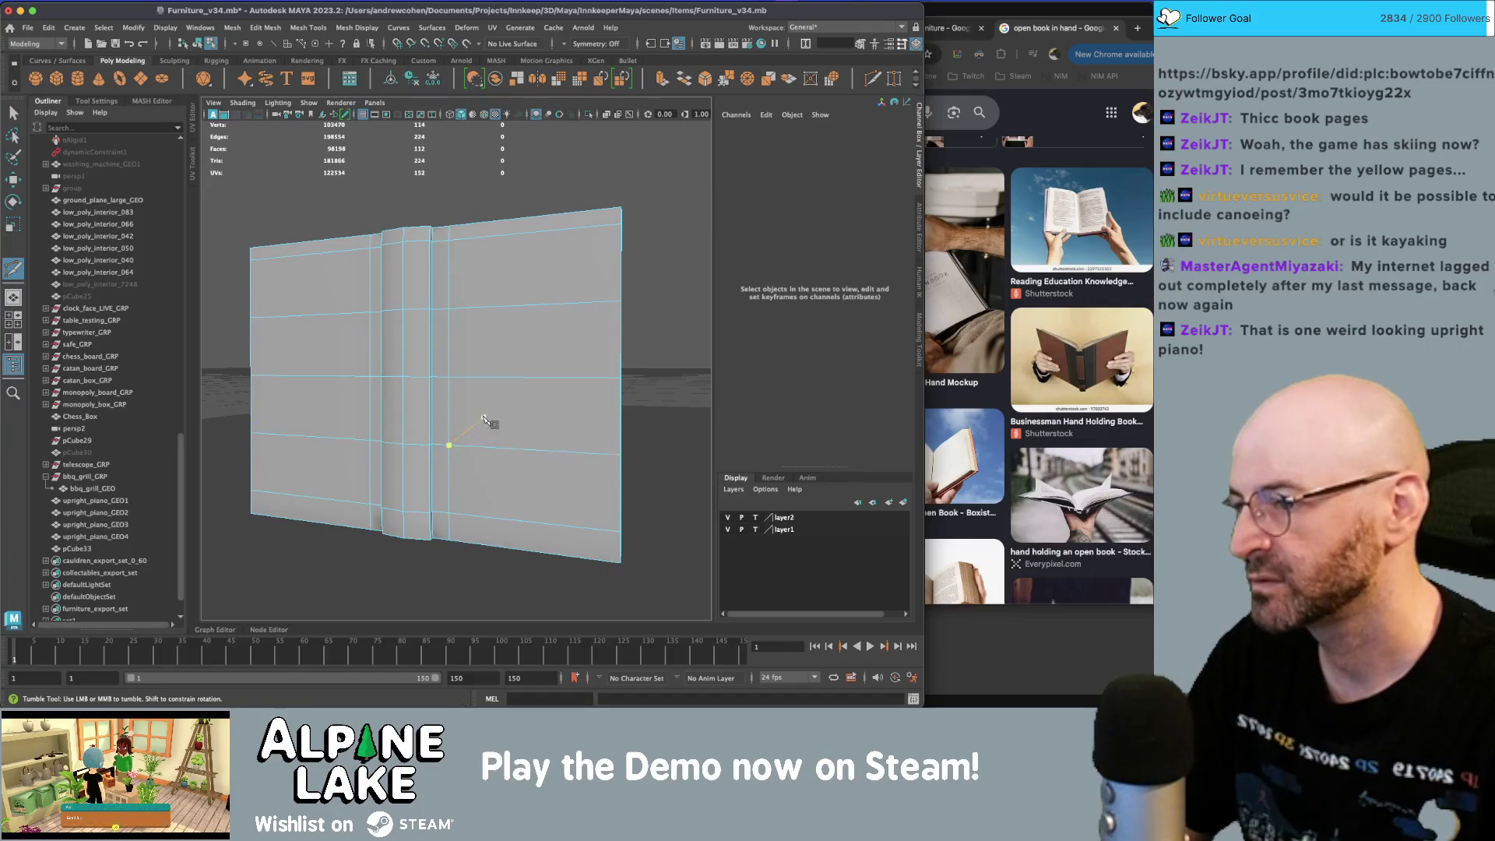
pyautogui.press('q')
# - Bevel the upper and lower horizontal edge loops with Fraction 0.3
pyautogui.doubleClick(479, 306)
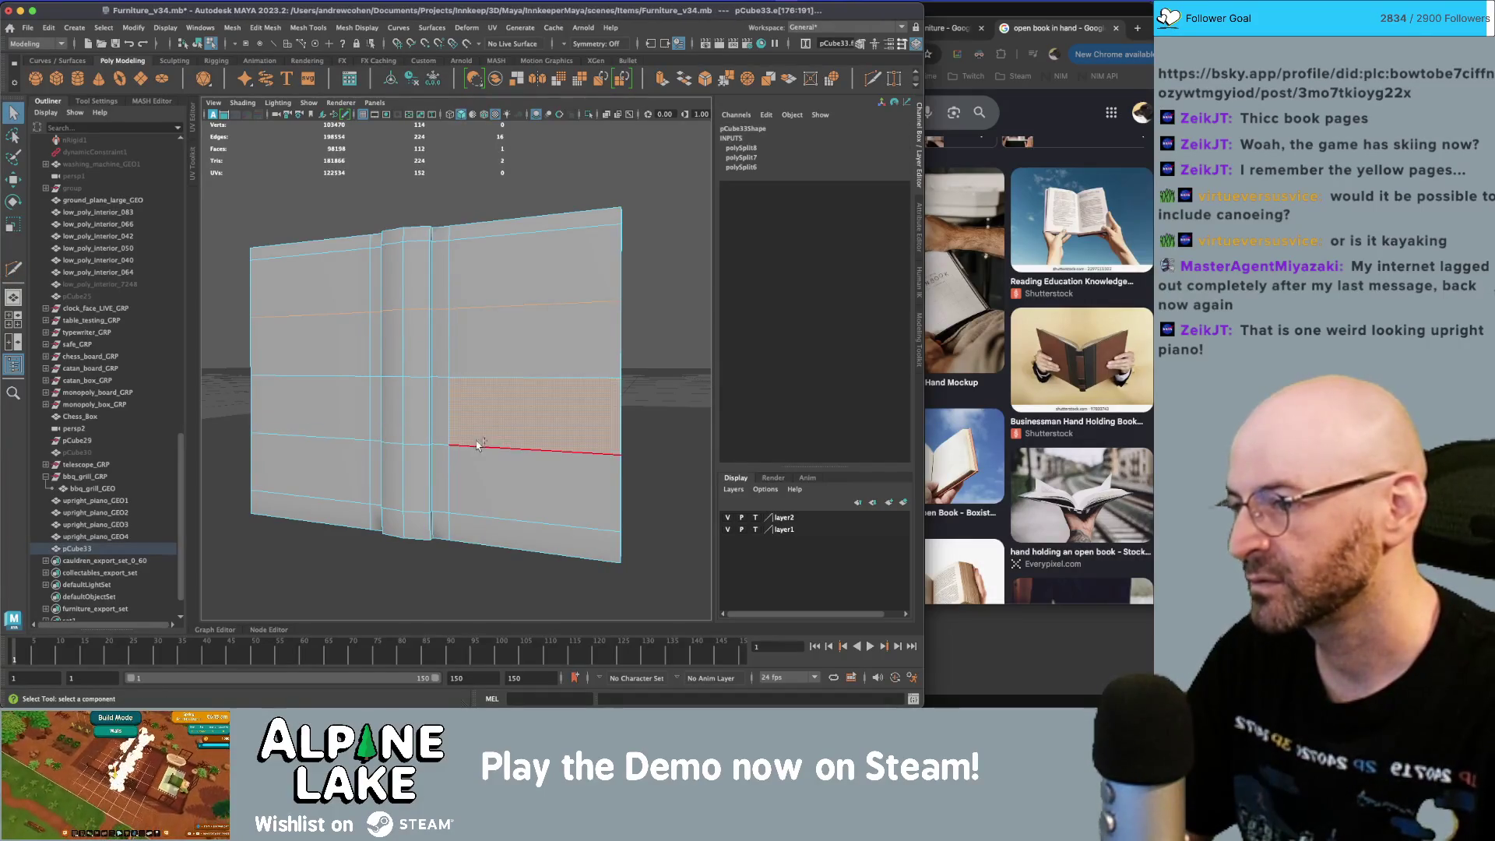
pyautogui.doubleClick(477, 444)
pyautogui.keyDown('shift'); pyautogui.doubleClick(491, 306); pyautogui.keyUp('shift')
pyautogui.hotkey('ctrl', 'b')
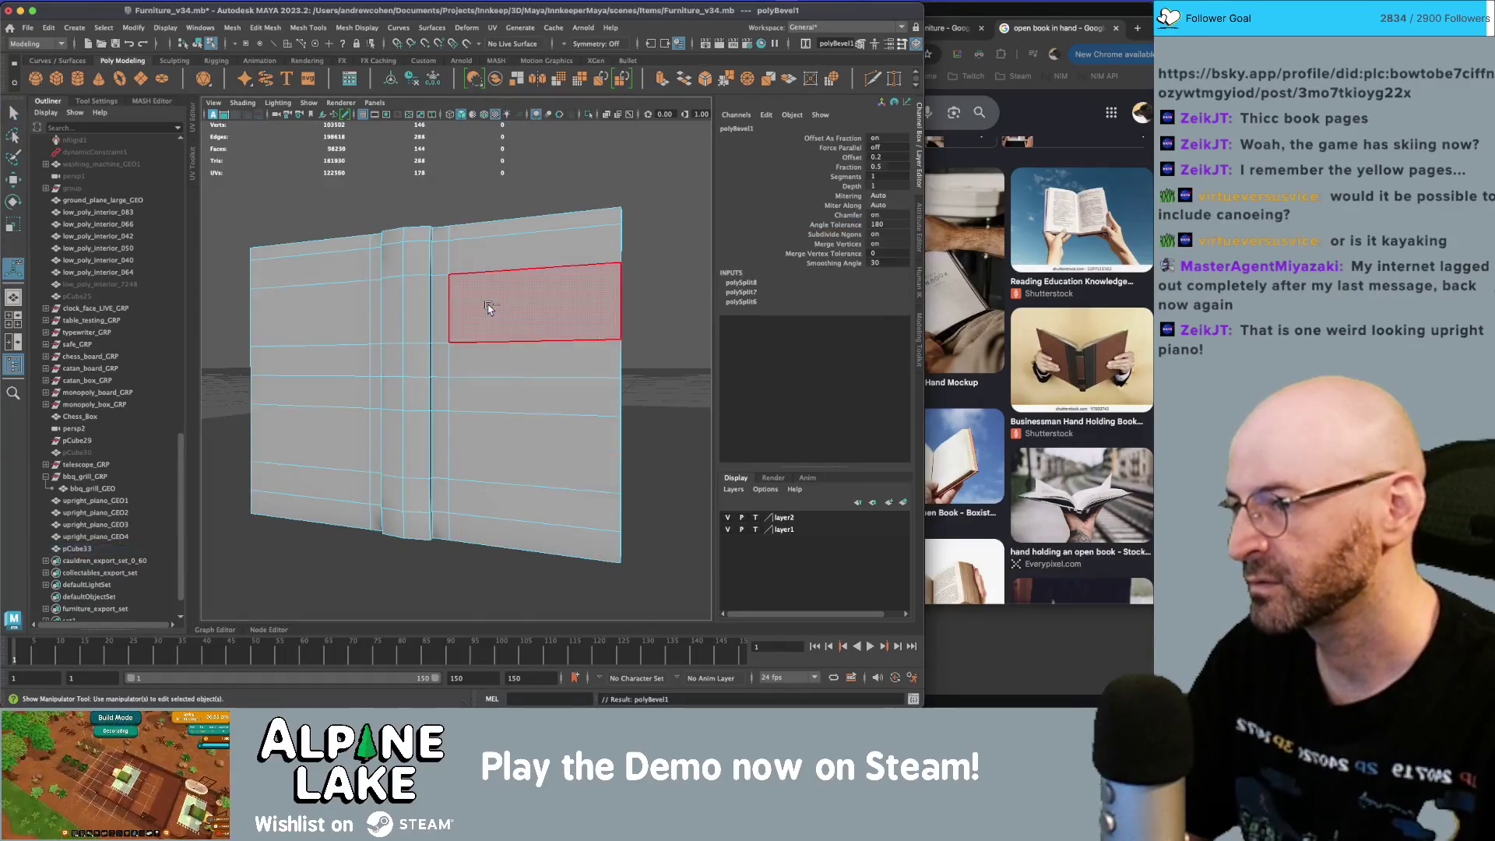
pyautogui.click(849, 167)
pyautogui.moveTo(560, 241); pyautogui.dragTo(493, 241, button='middle')
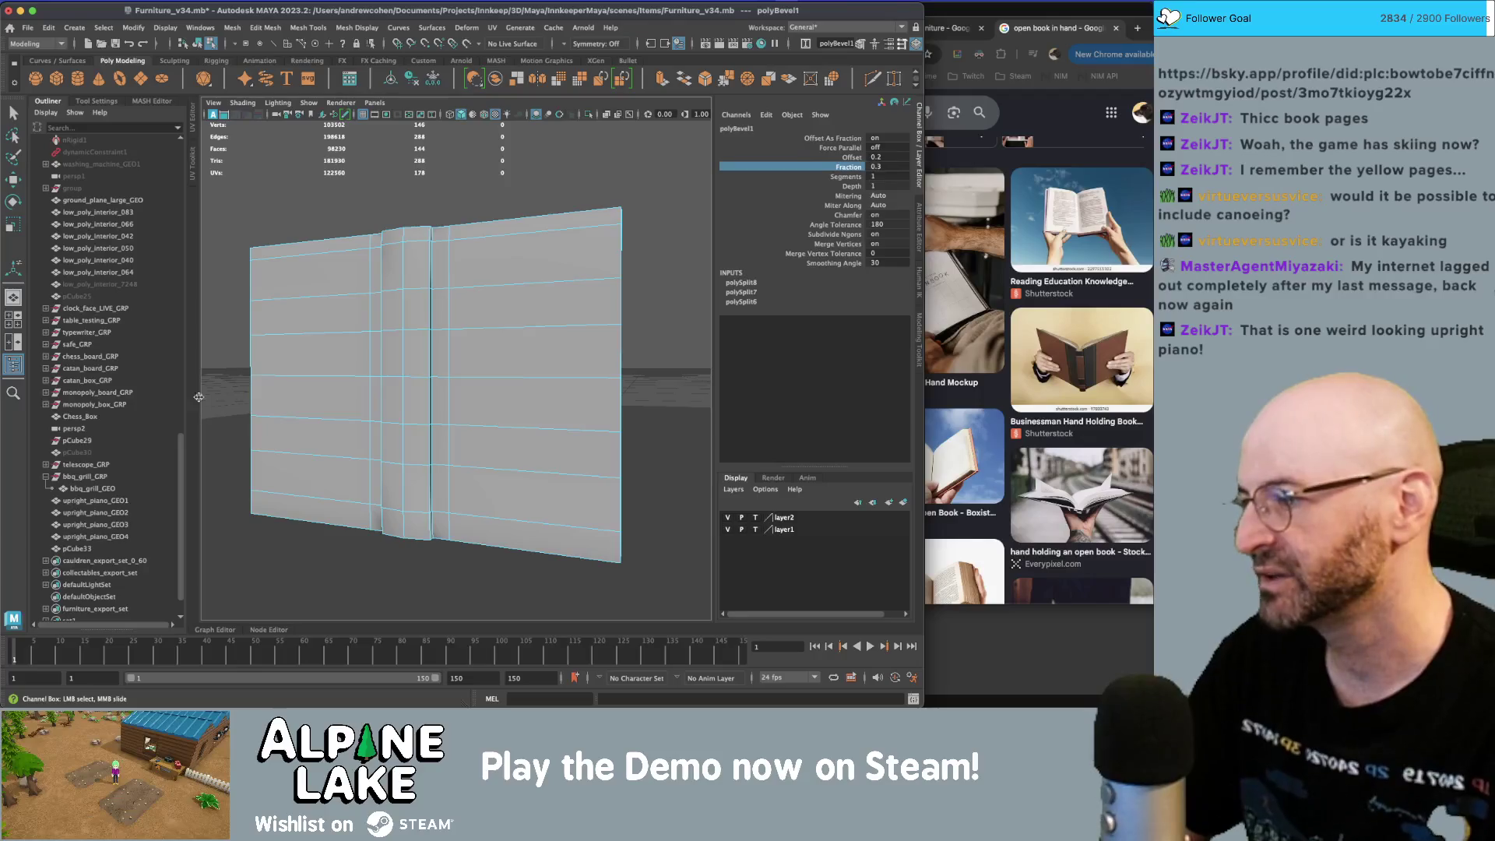
# - Rename the book cover pCube33 to book_spine_GEO
pyautogui.click(107, 501)
pyautogui.keyDown('shift'); pyautogui.click(106, 547); pyautogui.keyUp('shift')
pyautogui.moveTo(284, 377)
pyautogui.keyDown('alt'); pyautogui.mouseDown()
pyautogui.moveTo(482, 269)
pyautogui.moveTo(447, 304)
pyautogui.moveTo(500, 293)
pyautogui.moveTo(517, 310)
pyautogui.moveTo(448, 358)
pyautogui.moveTo(456, 335)
pyautogui.mouseUp(); pyautogui.keyUp('alt')
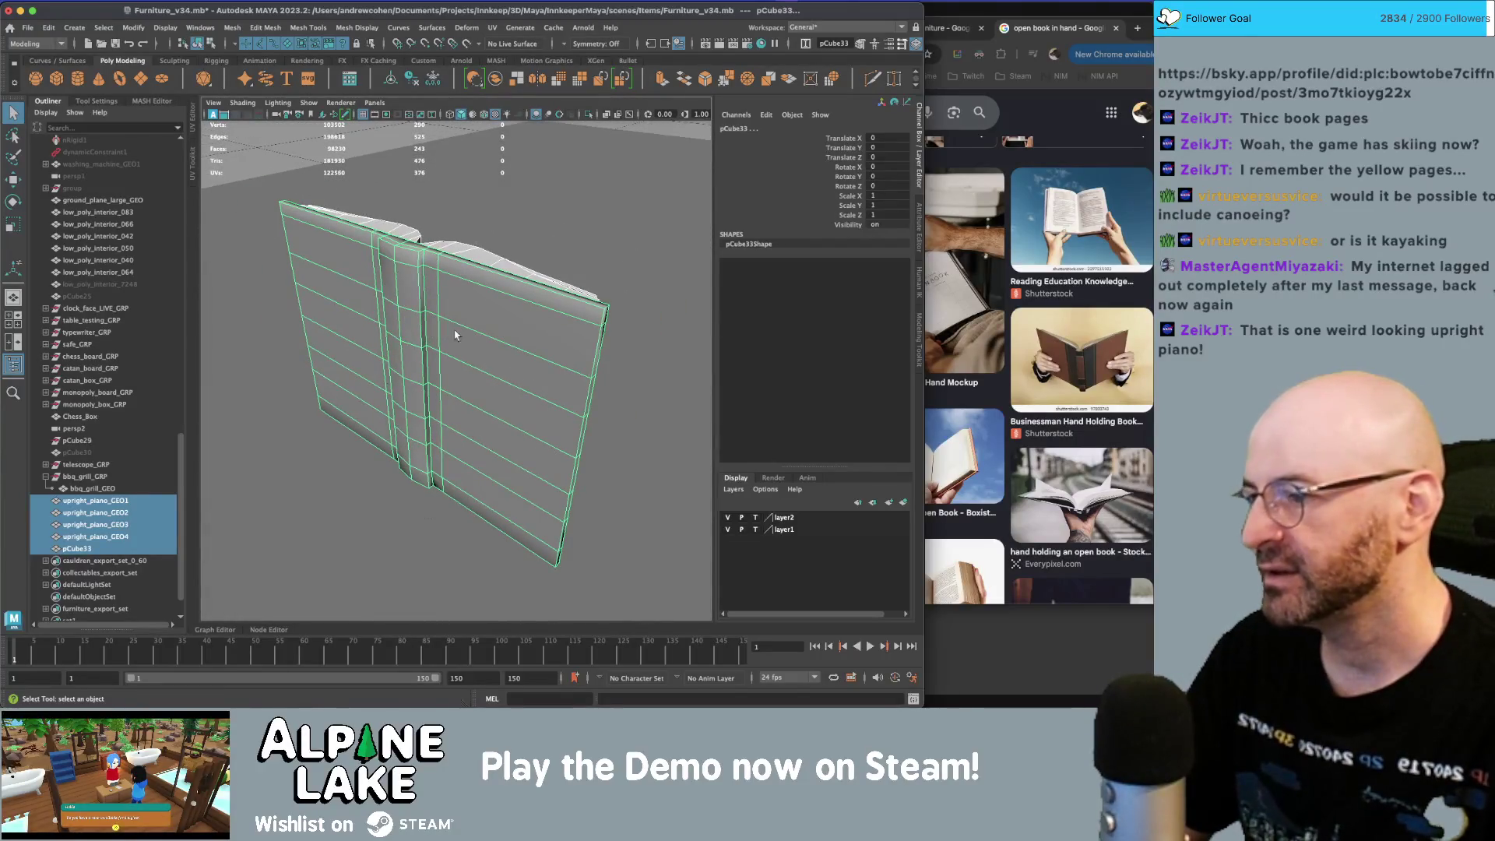
pyautogui.click(496, 307)
pyautogui.doubleClick(141, 546)
pyautogui.write('book_spine_GEO')
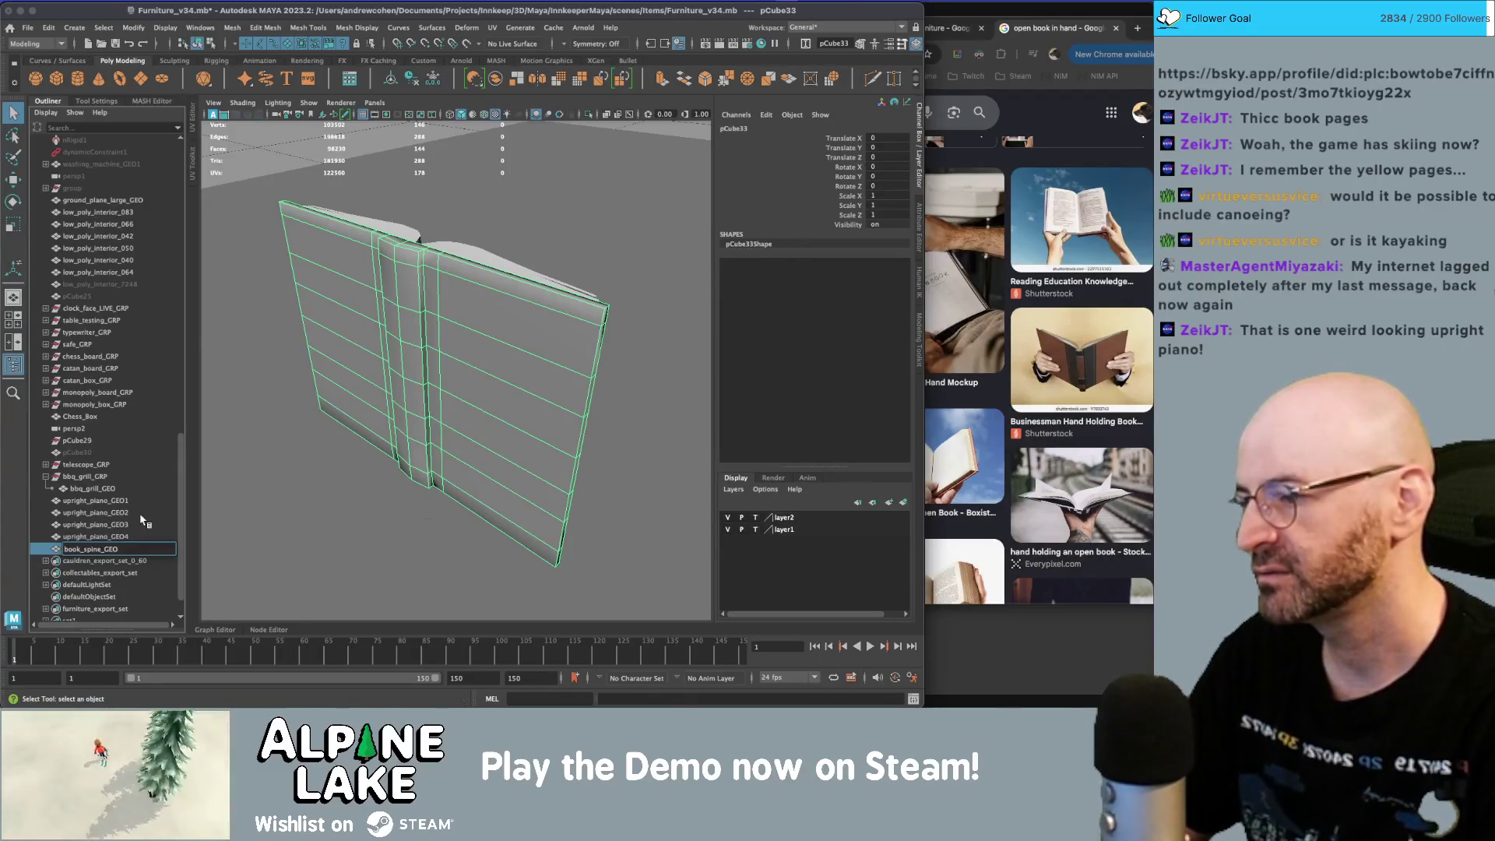
pyautogui.press('Return')
# - Combine upright_piano_GEO1–GEO4 into one page mesh and delete the leftover piano entries
pyautogui.click(130, 532)
pyautogui.keyDown('shift'); pyautogui.click(117, 501); pyautogui.keyUp('shift')
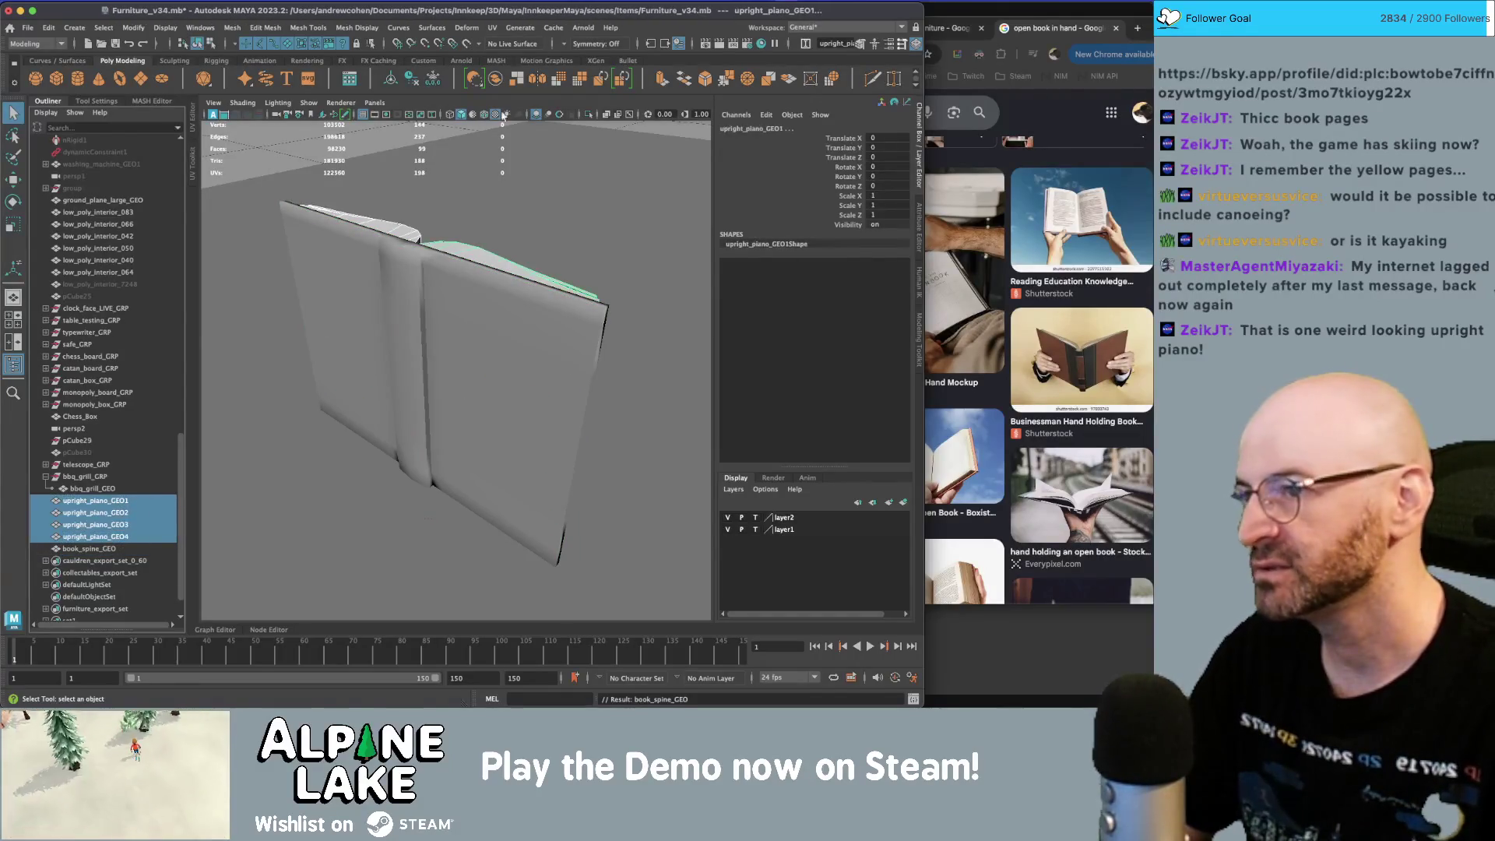
pyautogui.click(495, 79)
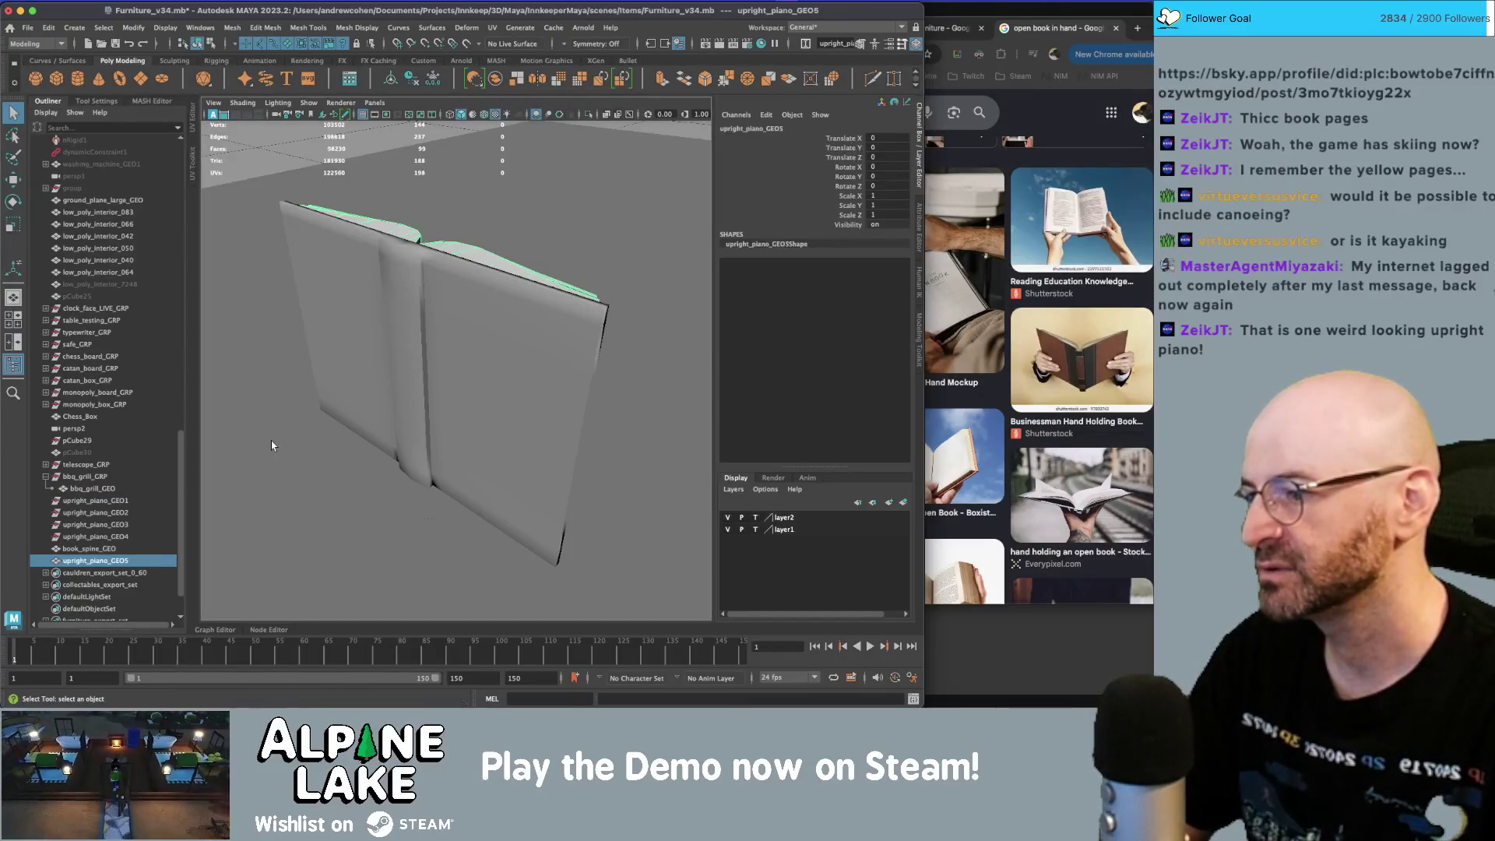
pyautogui.click(76, 536)
pyautogui.keyDown('shift'); pyautogui.click(78, 502); pyautogui.keyUp('shift')
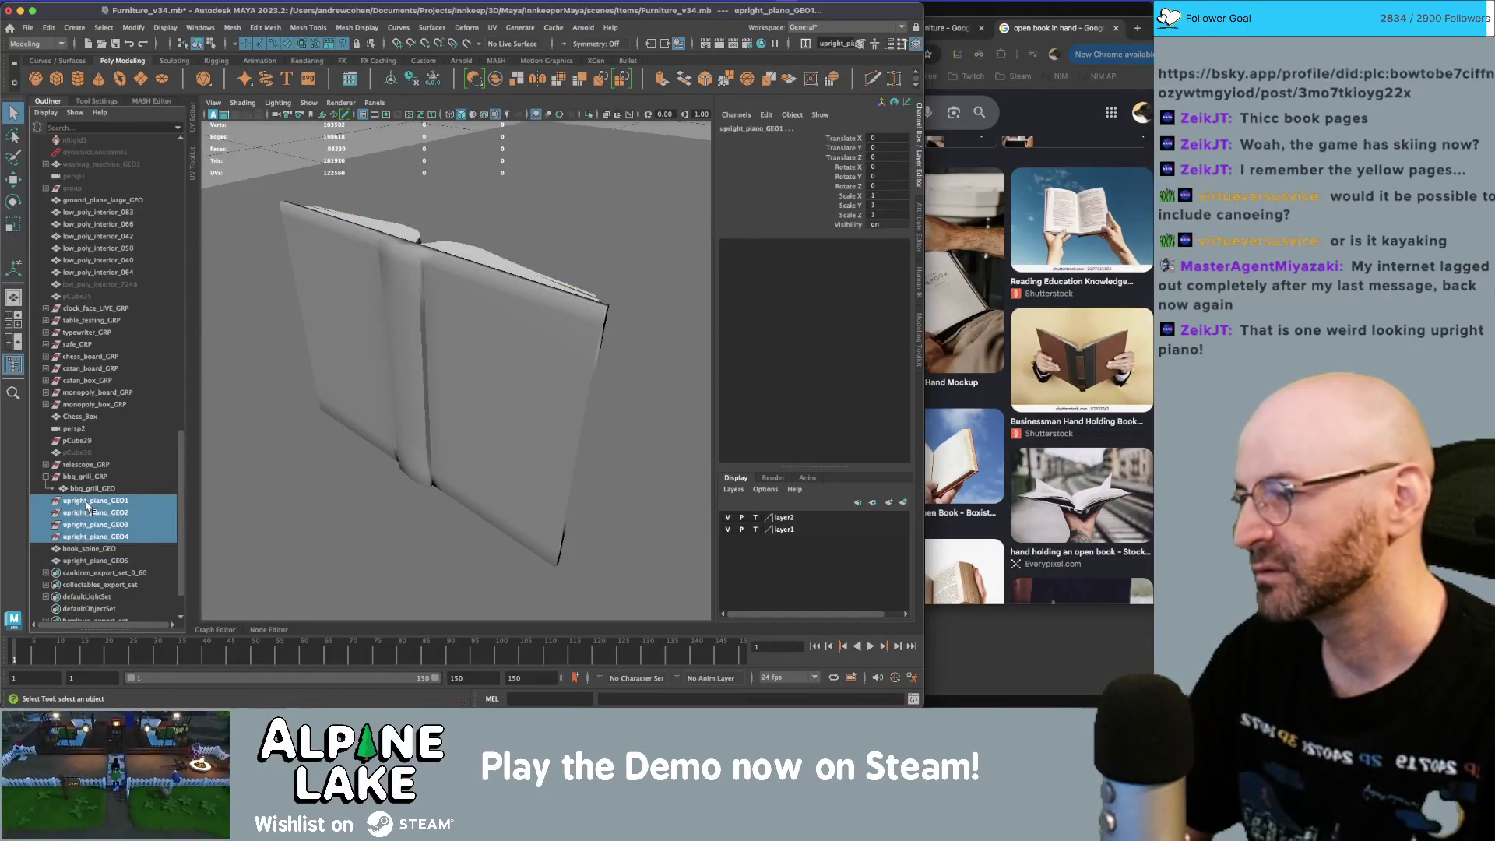
pyautogui.press('Delete')
pyautogui.doubleClick(86, 511)
pyautogui.write('book_pages_GEO')
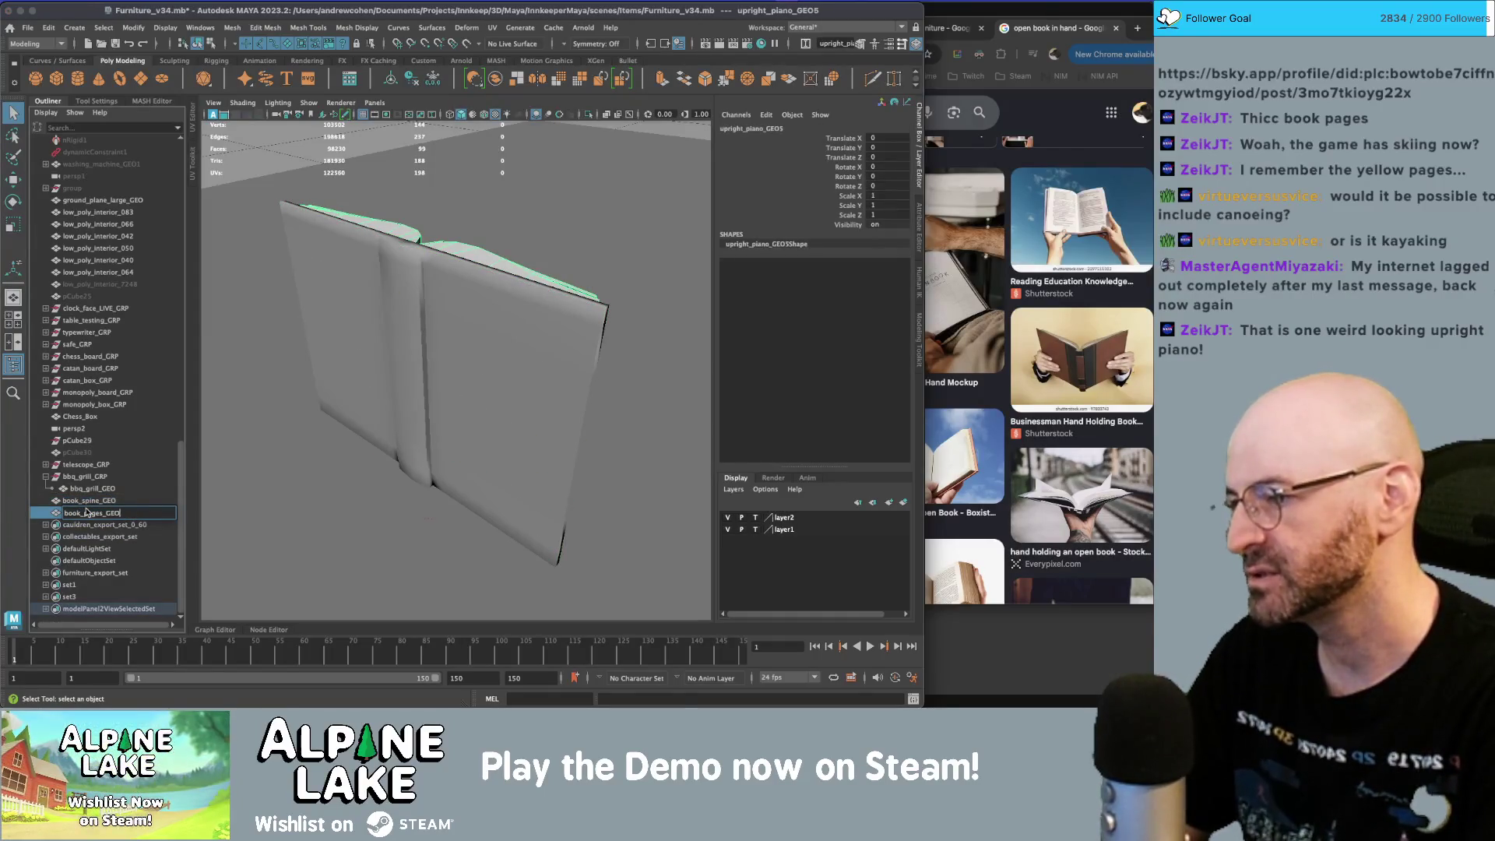
# - Name the merged pages book_pages_GEO and select book_spine_GEO
pyautogui.press('Return')
pyautogui.keyDown('alt'); pyautogui.moveTo(374, 335); pyautogui.dragTo(468, 334); pyautogui.keyUp('alt')
pyautogui.keyDown('alt'); pyautogui.moveTo(468, 335); pyautogui.dragTo(432, 338, button='right'); pyautogui.keyUp('alt')
pyautogui.press('f')
pyautogui.click(450, 356)
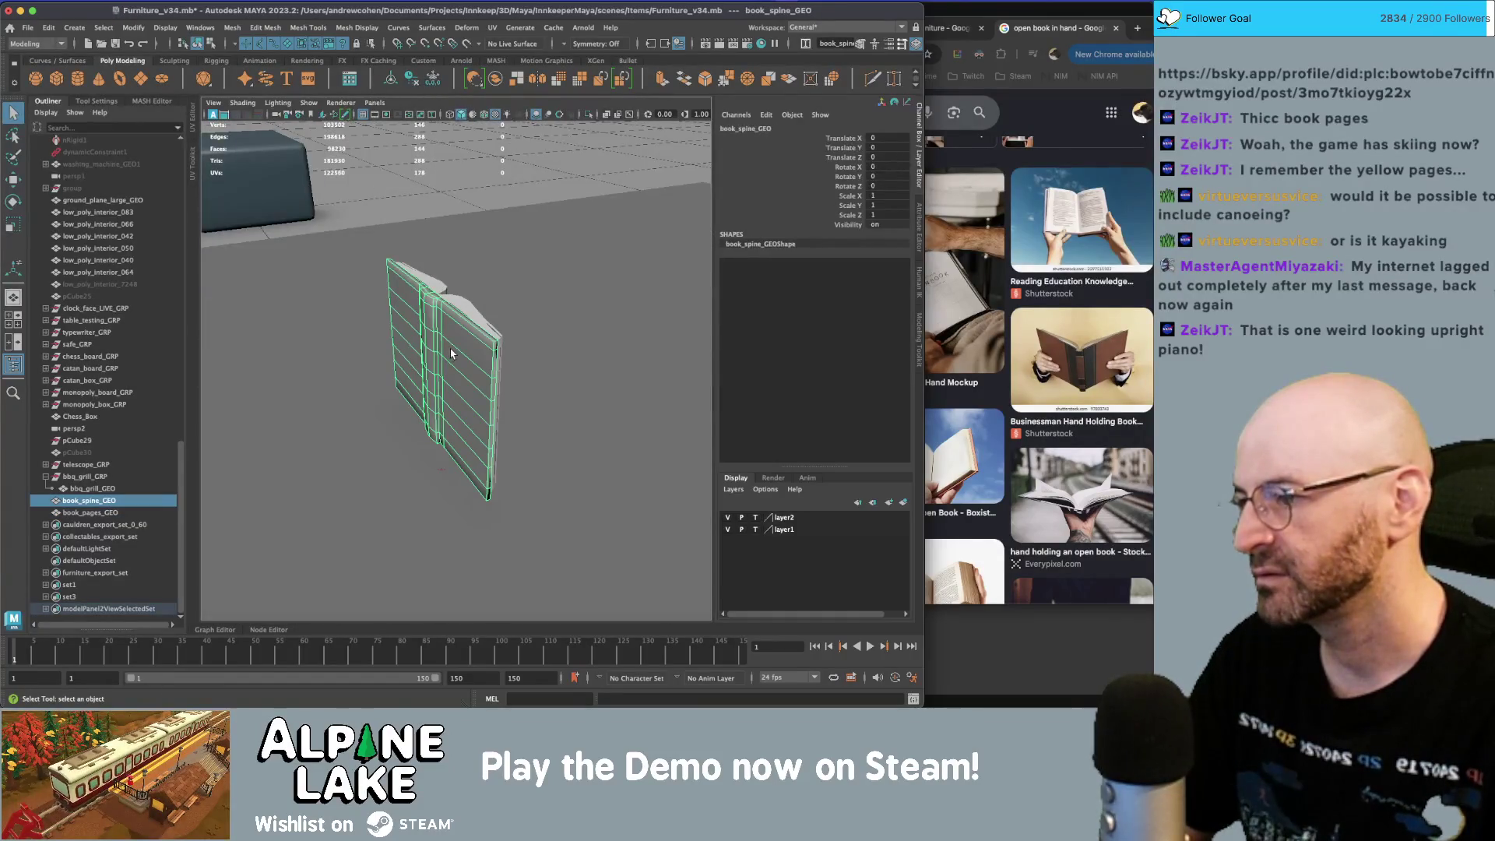
pyautogui.moveTo(454, 353)
pyautogui.keyDown('alt'); pyautogui.mouseDown()
pyautogui.moveTo(436, 354)
pyautogui.moveTo(436, 327)
pyautogui.moveTo(416, 377)
pyautogui.moveTo(421, 285)
pyautogui.mouseUp(); pyautogui.keyUp('alt')
# - Duplicate the book spine and offset the copy sideways to X -34.861
pyautogui.hotkey('ctrl', 'd')
pyautogui.press('w')
pyautogui.hotkey('ctrl', 'z')
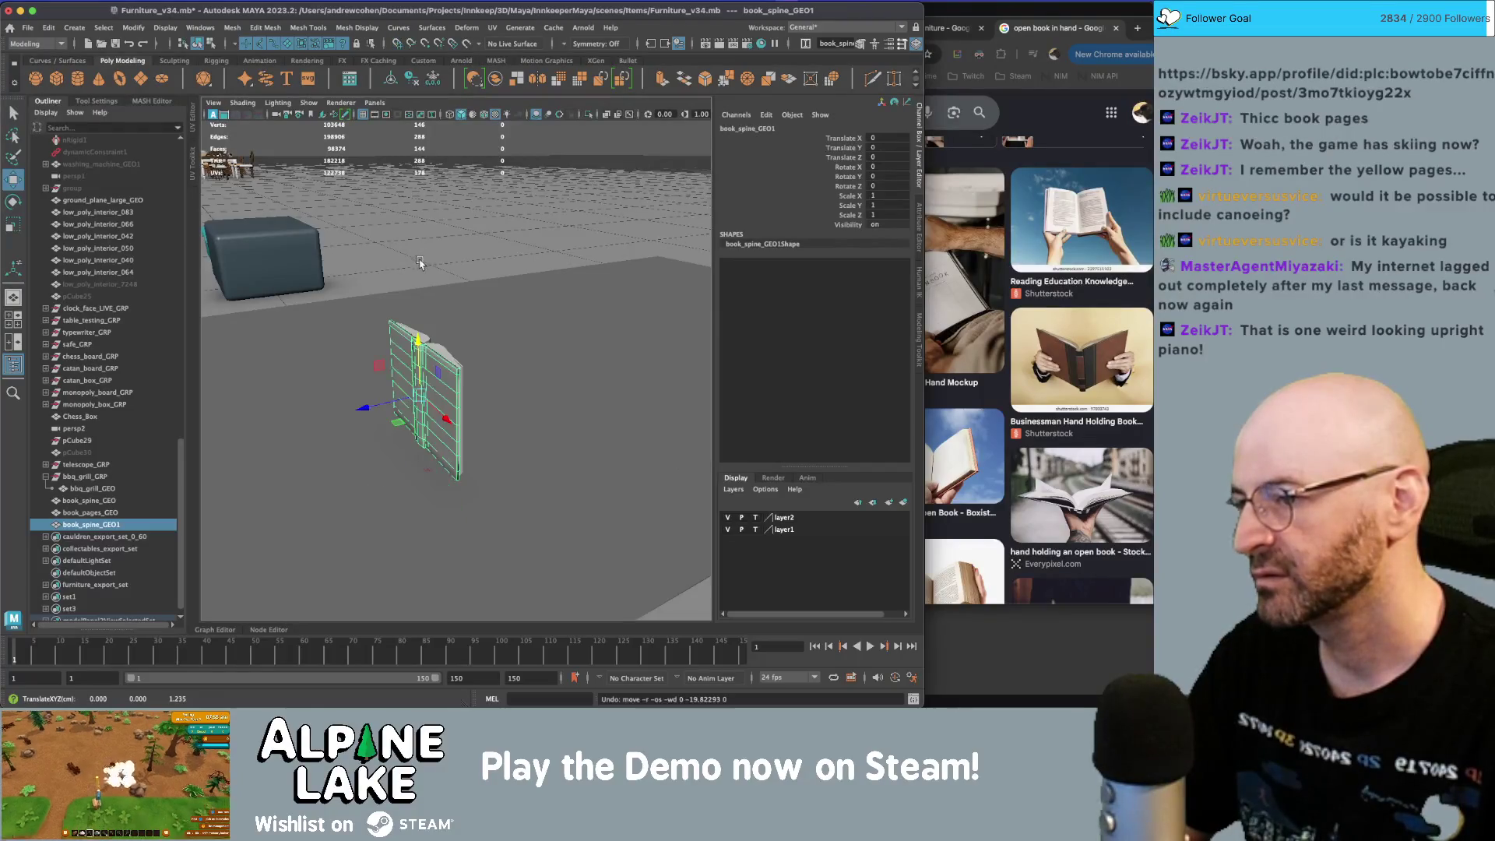
pyautogui.moveTo(418, 352); pyautogui.dragTo(427, 204)
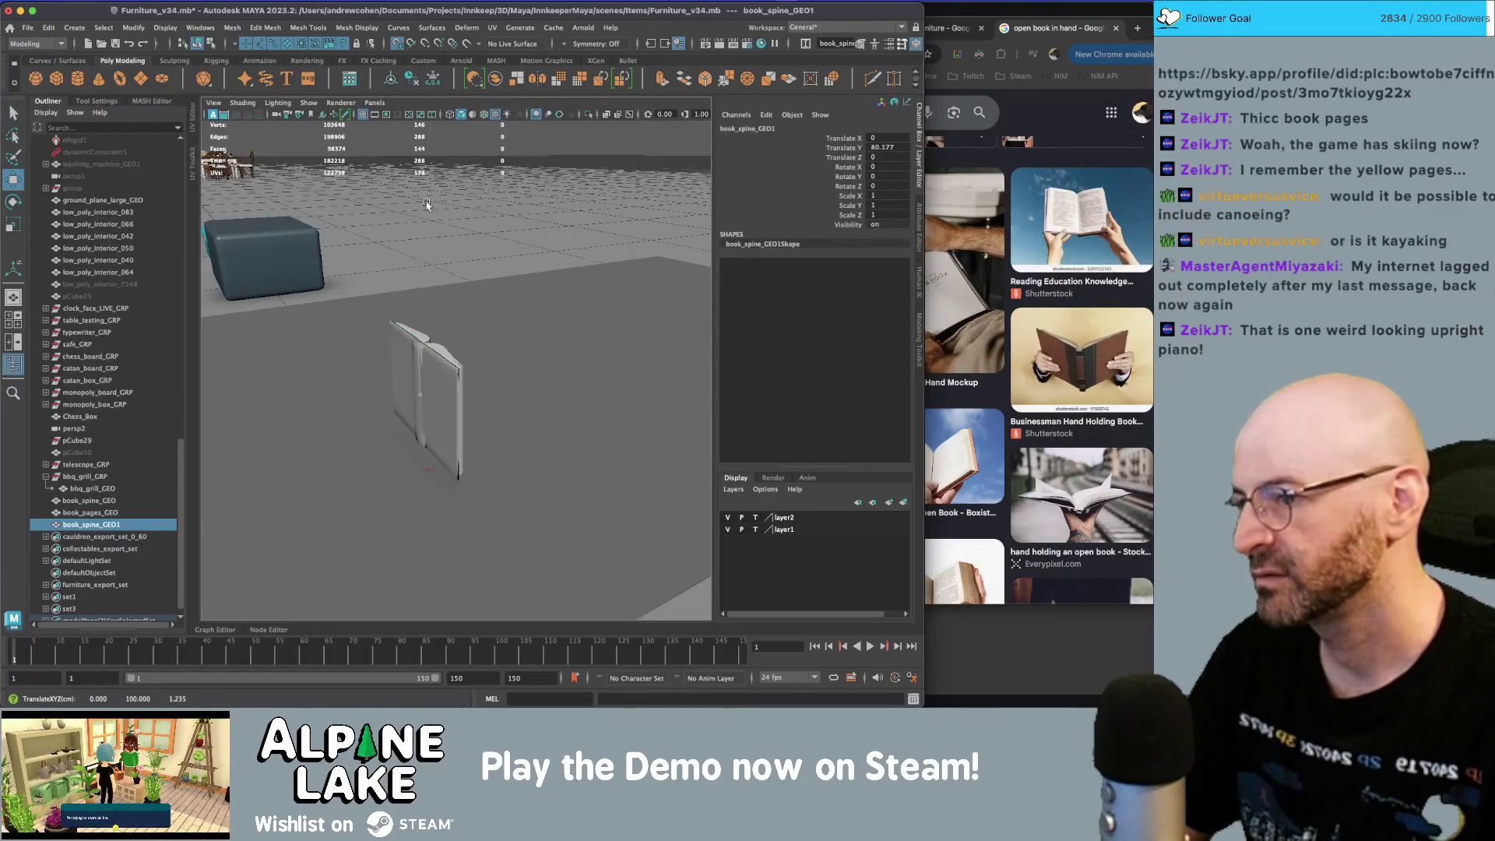
pyautogui.hotkey('ctrl', 'z')
pyautogui.moveTo(423, 331); pyautogui.dragTo(434, 206)
pyautogui.hotkey('ctrl', 'z')
pyautogui.moveTo(422, 413)
pyautogui.mouseDown()
pyautogui.moveTo(363, 365)
pyautogui.moveTo(398, 314)
pyautogui.mouseUp()
# - Repeat offset duplicates along the row and lift copies into a second row of books
pyautogui.hotkey('shift', 'd')
pyautogui.hotkey('shift', 'd')
pyautogui.press('q')
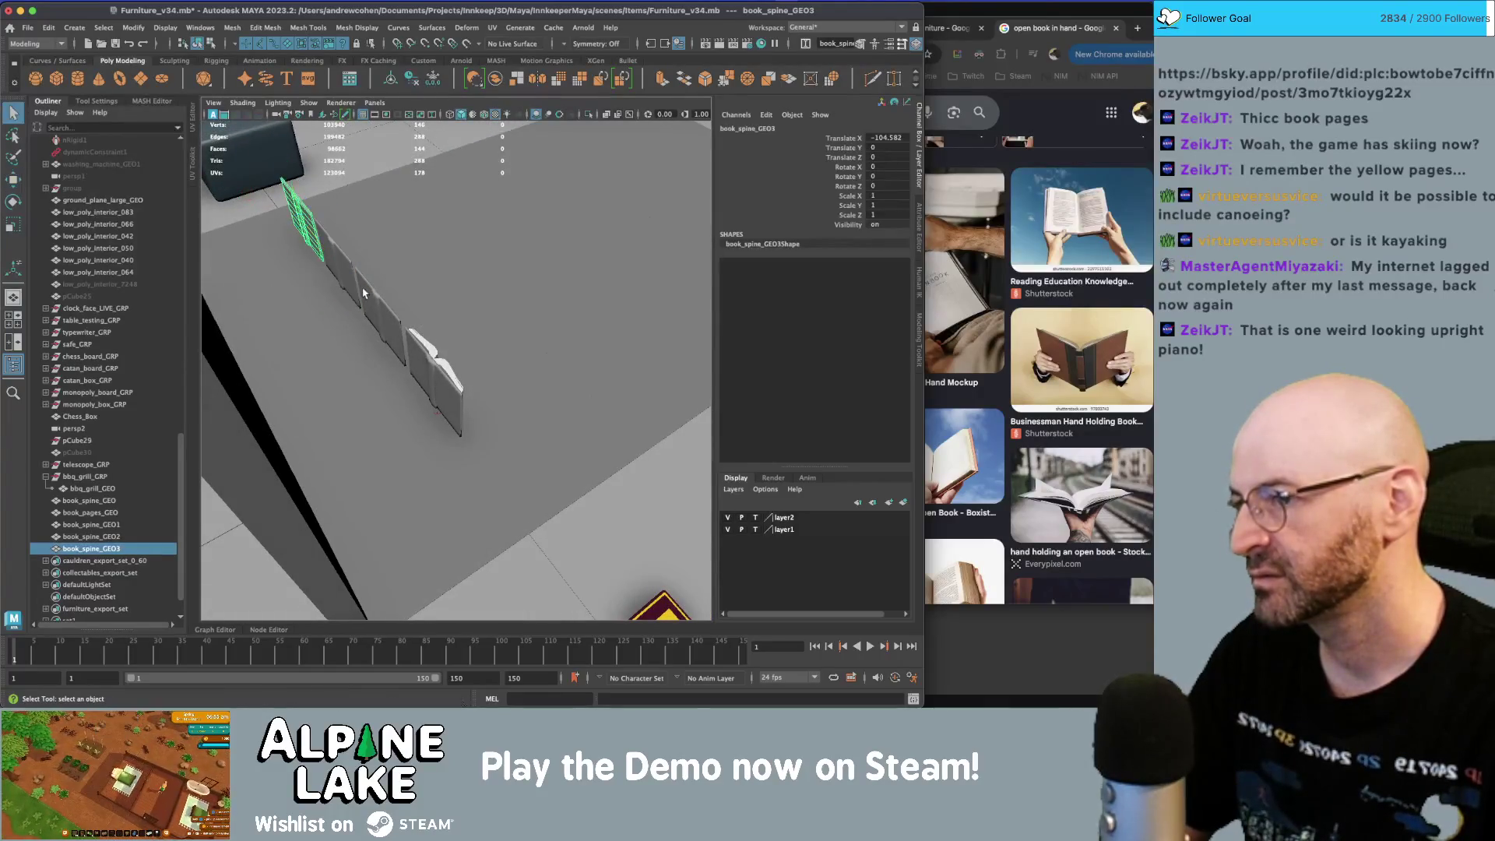
pyautogui.keyDown('shift'); pyautogui.click(364, 306); pyautogui.keyUp('shift')
pyautogui.hotkey('shift', 'd')
pyautogui.hotkey('shift', 'd')
pyautogui.press('w')
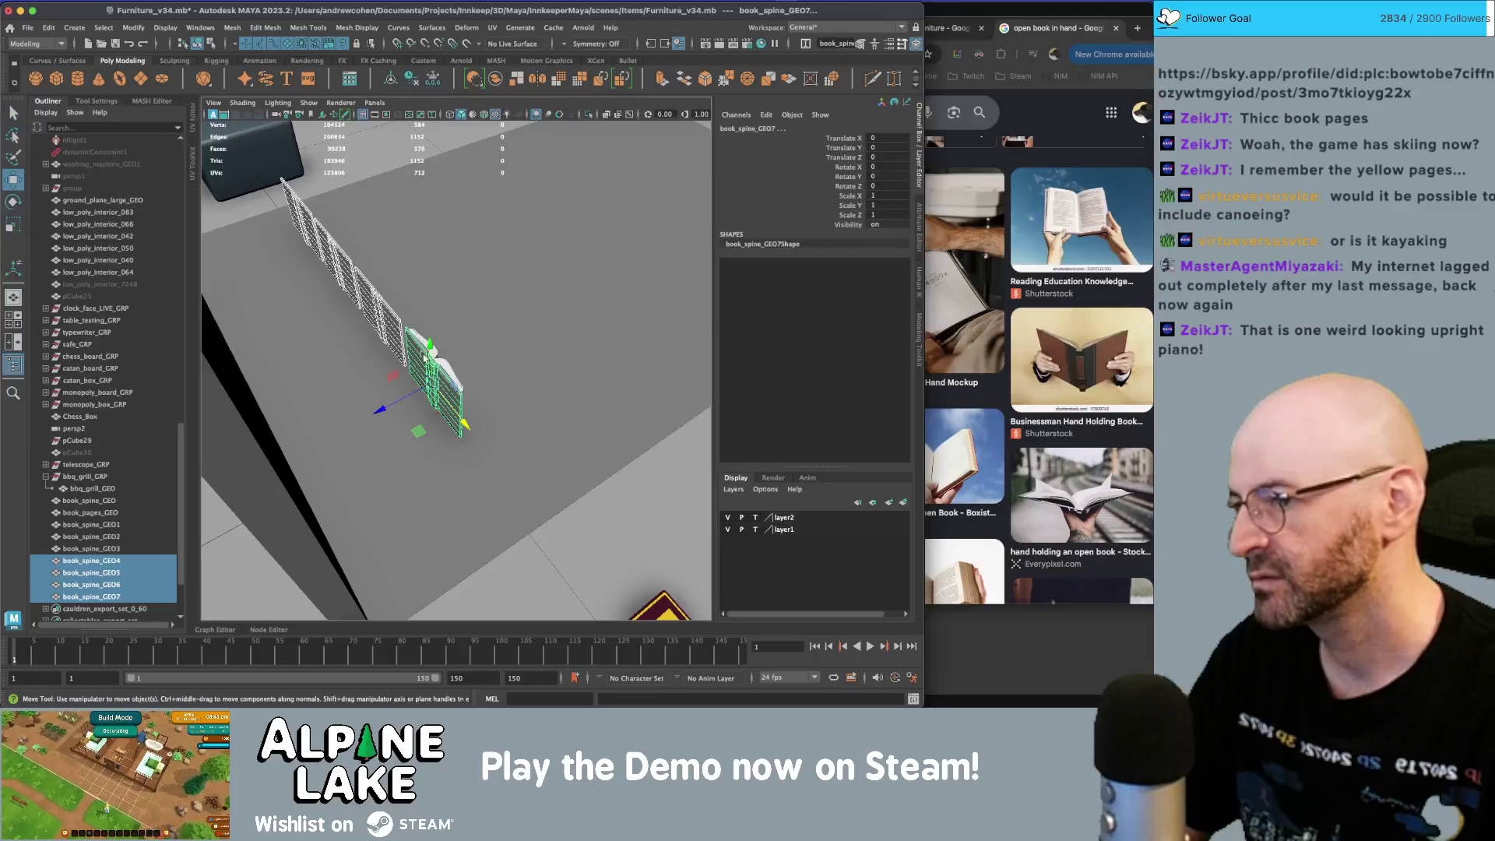
pyautogui.hotkey('shift', 'd')
pyautogui.moveTo(425, 342); pyautogui.dragTo(425, 202)
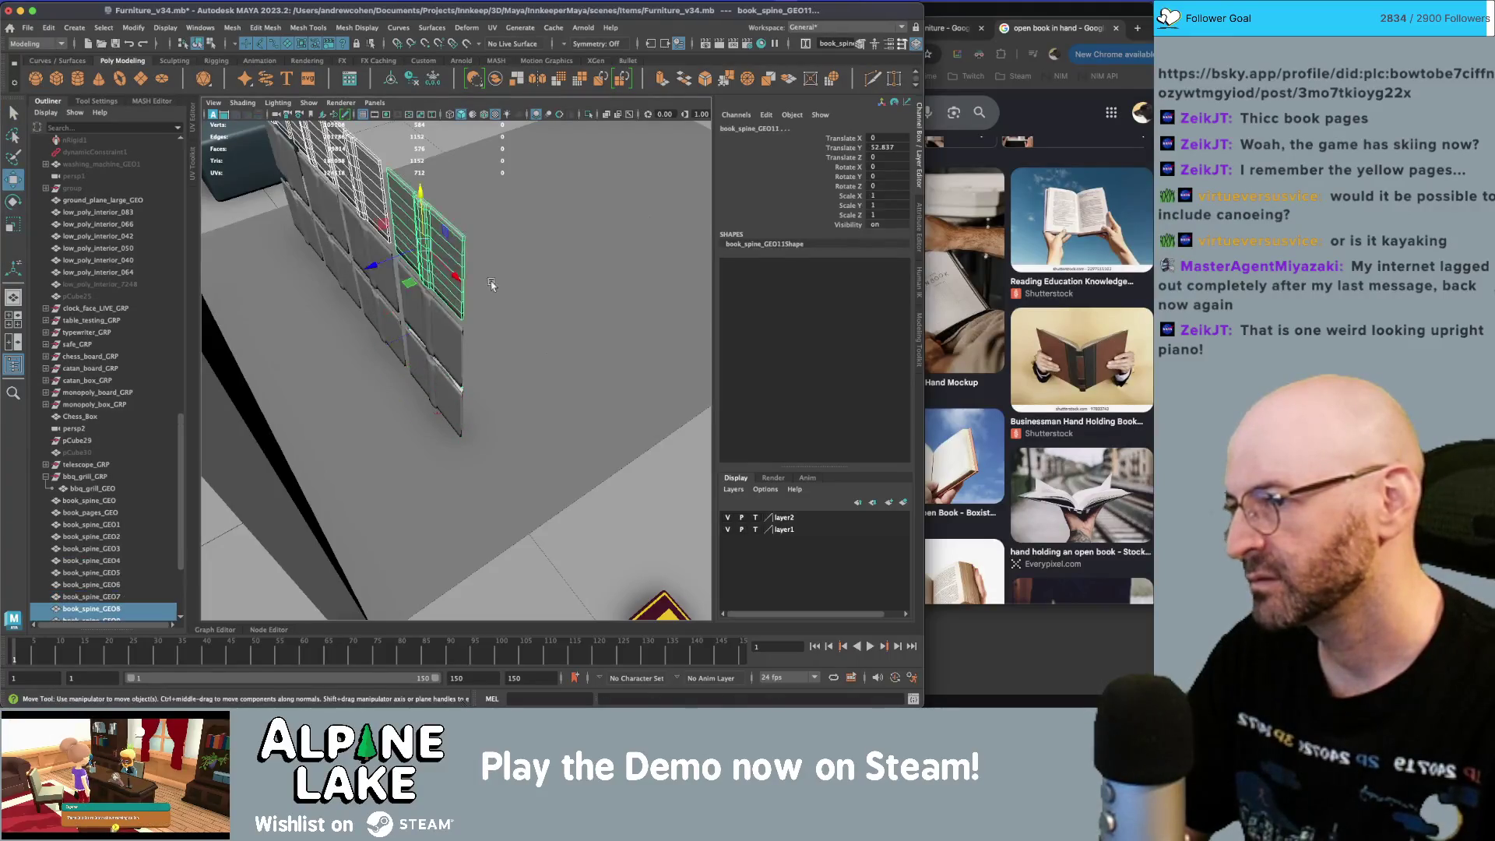
# - Isolate book_spine_GEO through GEO8 and open their UVs in the UV Editor
pyautogui.keyDown('shift'); pyautogui.click(81, 502); pyautogui.keyUp('shift')
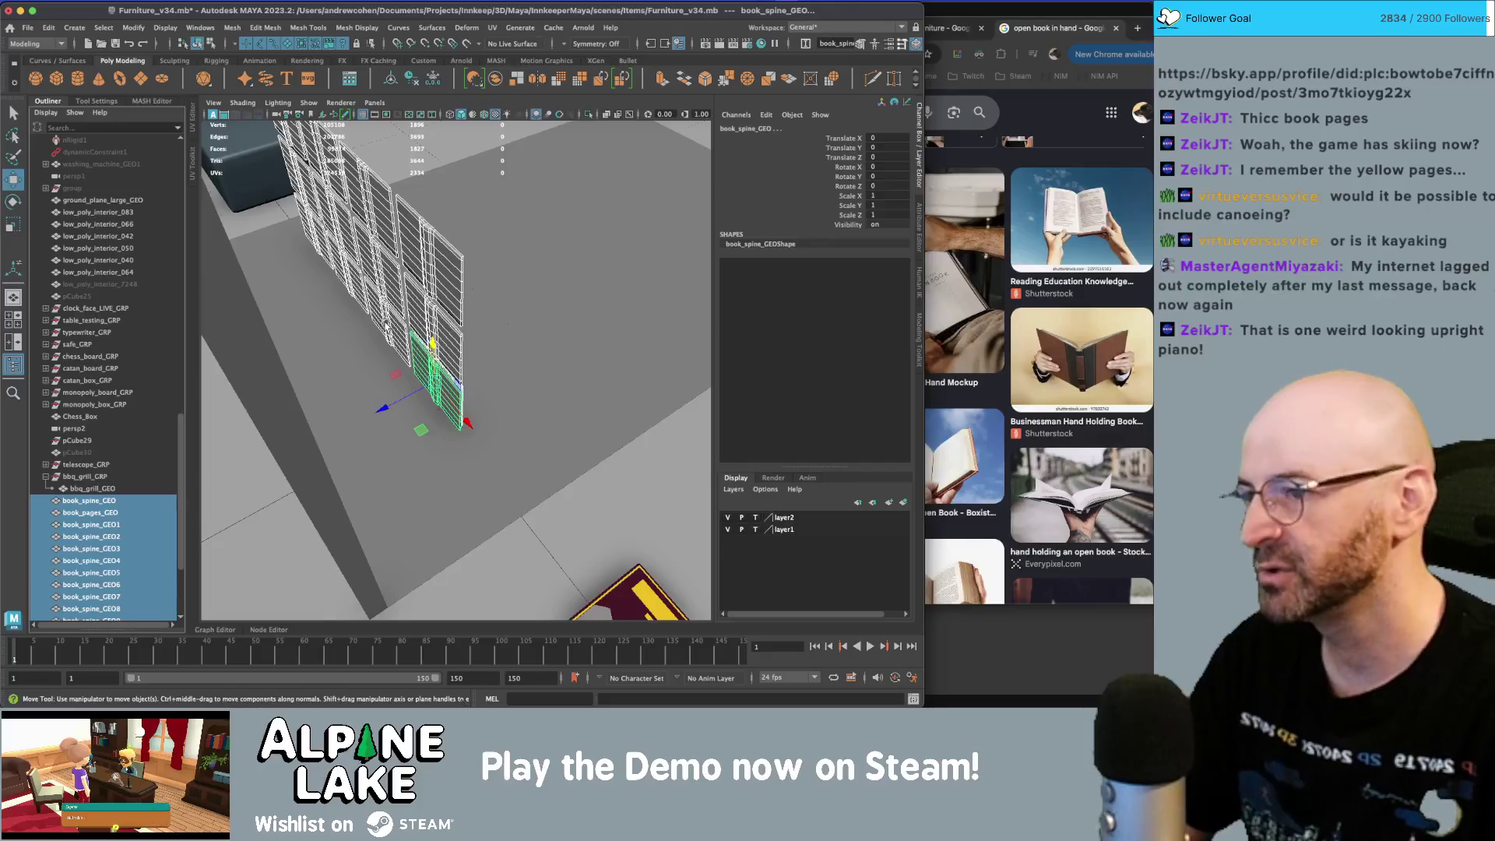
pyautogui.hotkey('ctrl', '1')
pyautogui.moveTo(381, 324)
pyautogui.keyDown('alt'); pyautogui.mouseDown()
pyautogui.moveTo(561, 281)
pyautogui.moveTo(394, 239)
pyautogui.mouseUp(); pyautogui.keyUp('alt')
pyautogui.click(560, 280)
pyautogui.hotkey('ctrl', 'z')
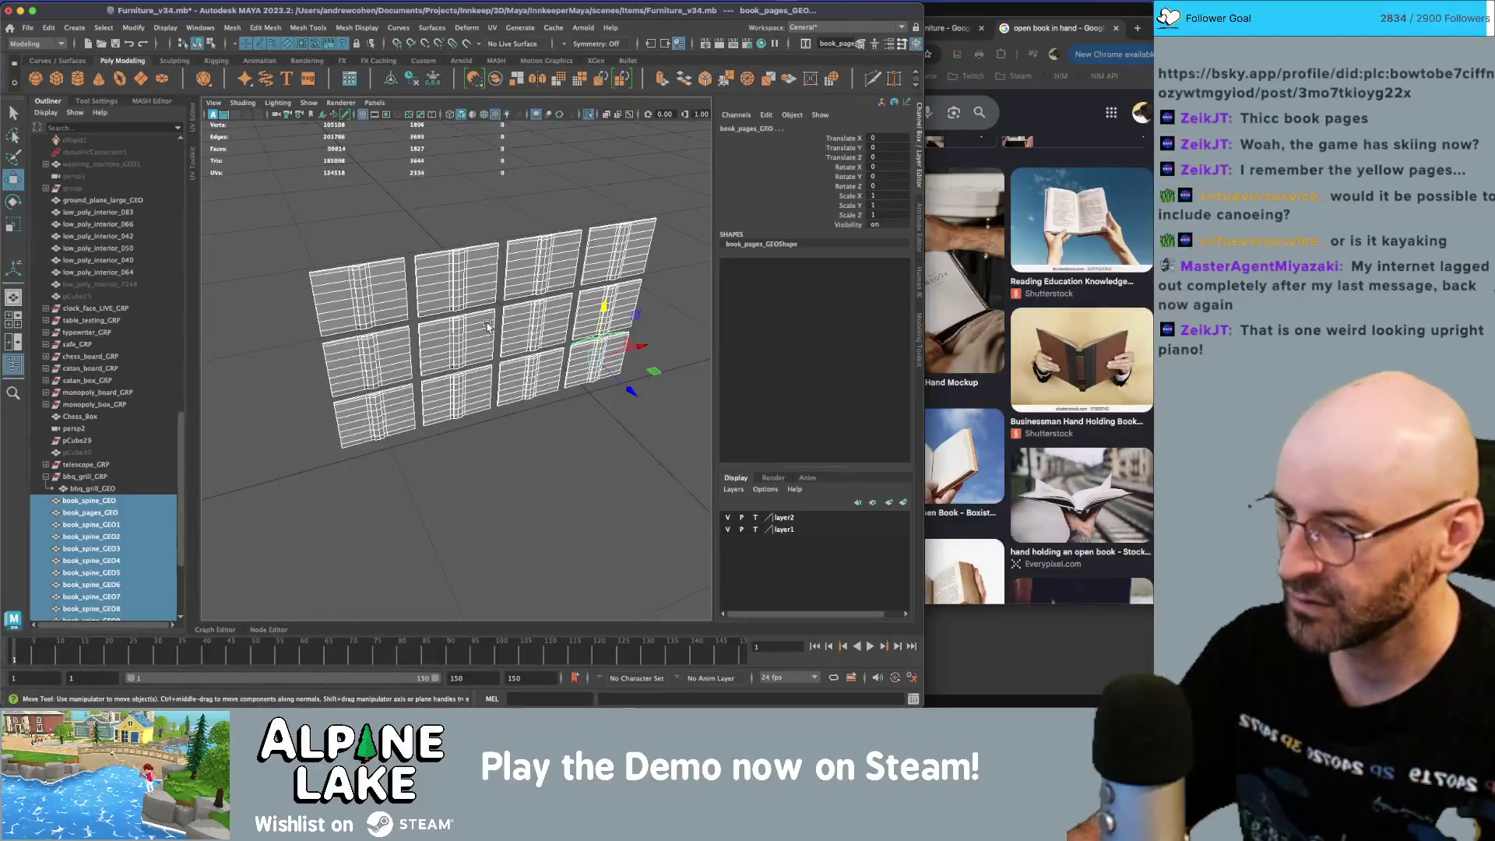
pyautogui.hotkey('ctrl', 'u')
pyautogui.keyDown('alt'); pyautogui.moveTo(601, 335); pyautogui.dragTo(607, 315); pyautogui.keyUp('alt')
# - Delete the duplicated book copies and select the remaining original book
pyautogui.press('q')
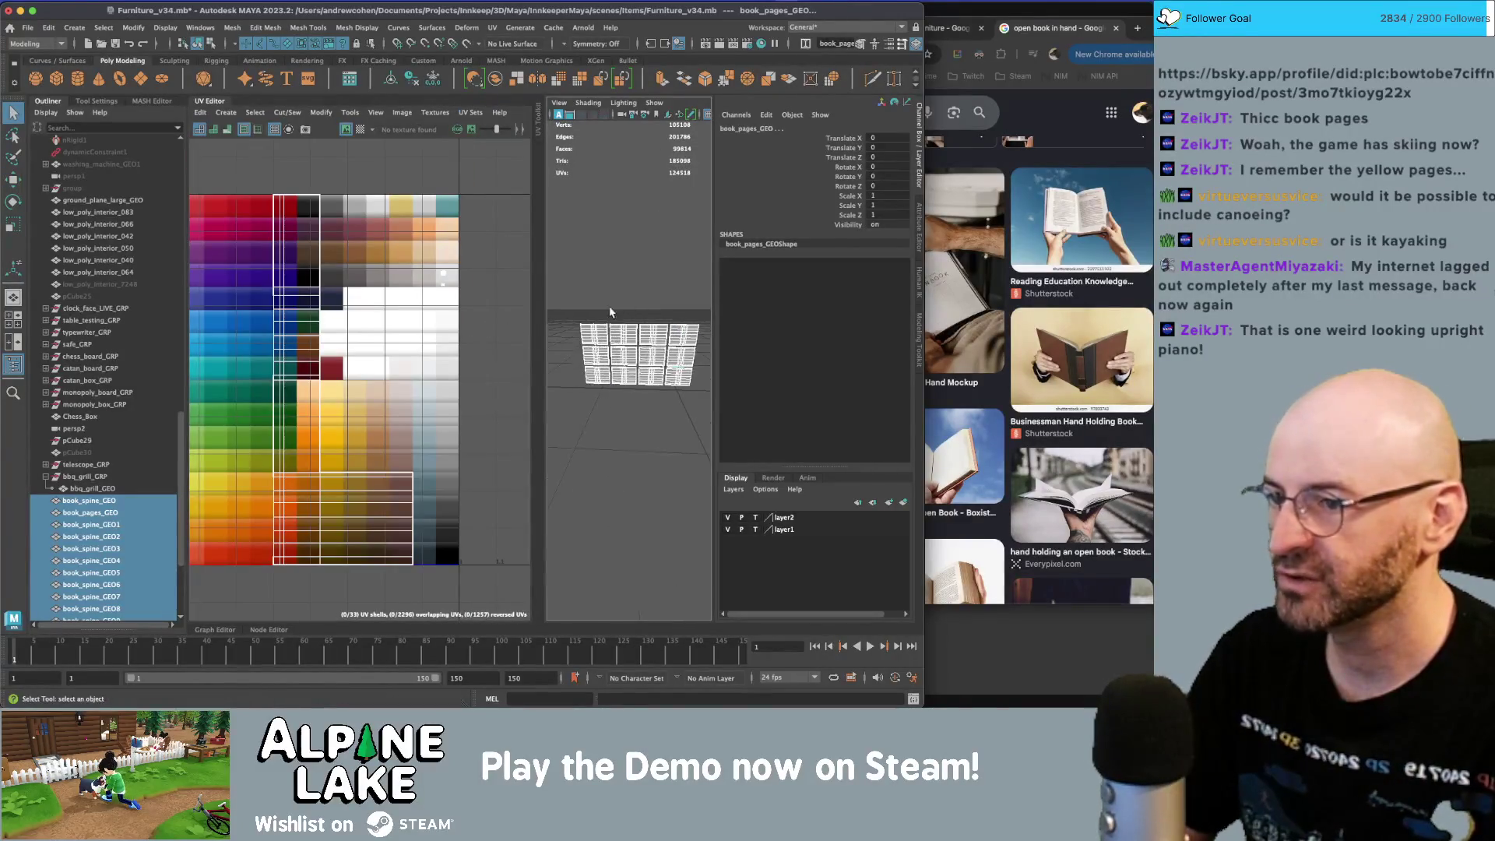
pyautogui.press('Delete')
pyautogui.click(622, 350)
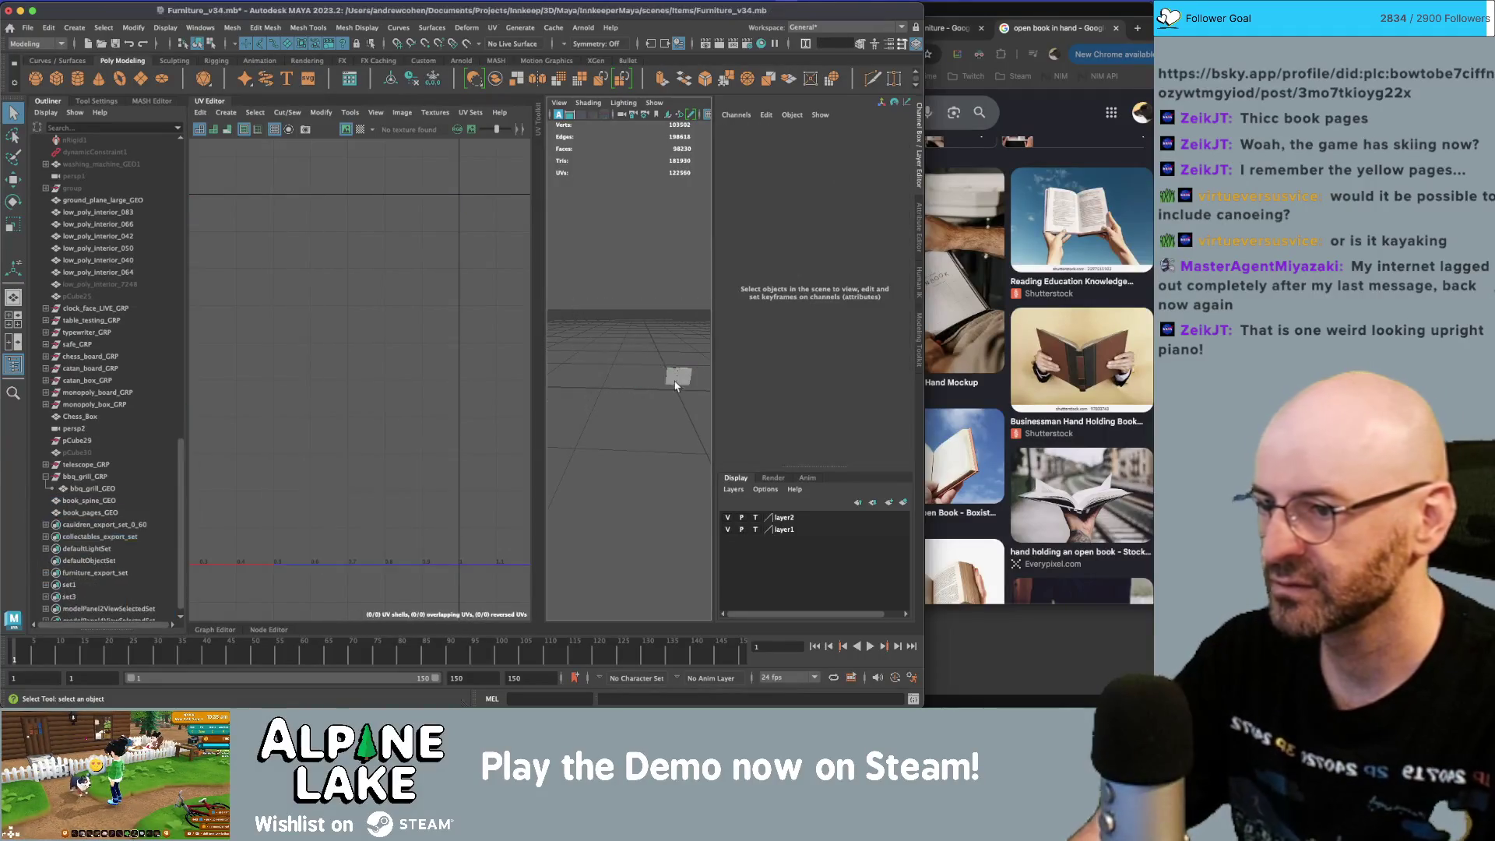
# - Select all the book's UV faces and apply a planar projection onto the colour palette
pyautogui.moveTo(347, 358); pyautogui.dragTo(362, 276, button='right')
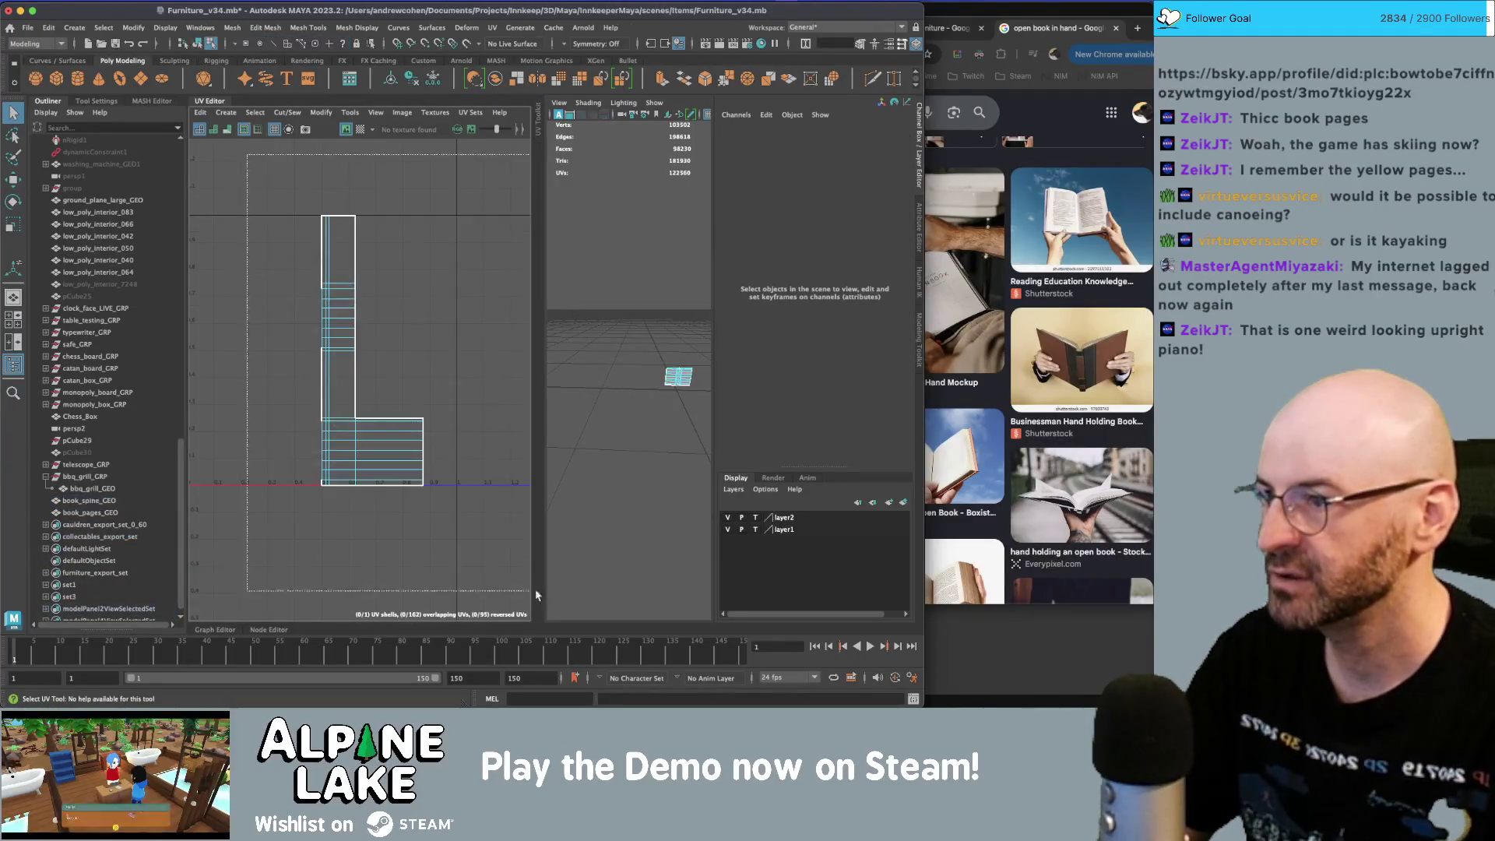
pyautogui.moveTo(452, 514); pyautogui.dragTo(232, 162)
pyautogui.click(226, 112)
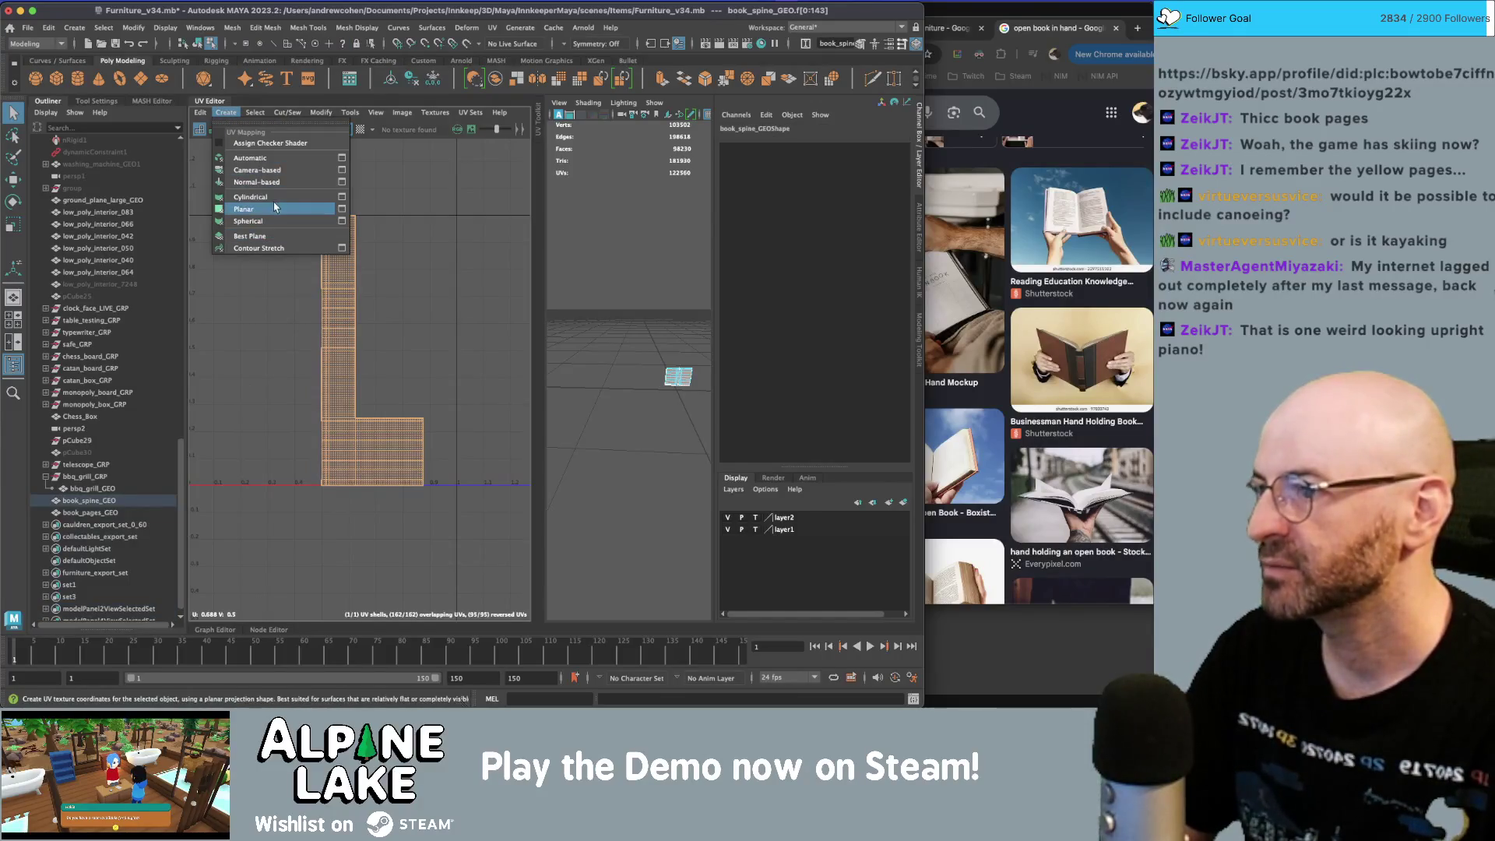
pyautogui.click(323, 214)
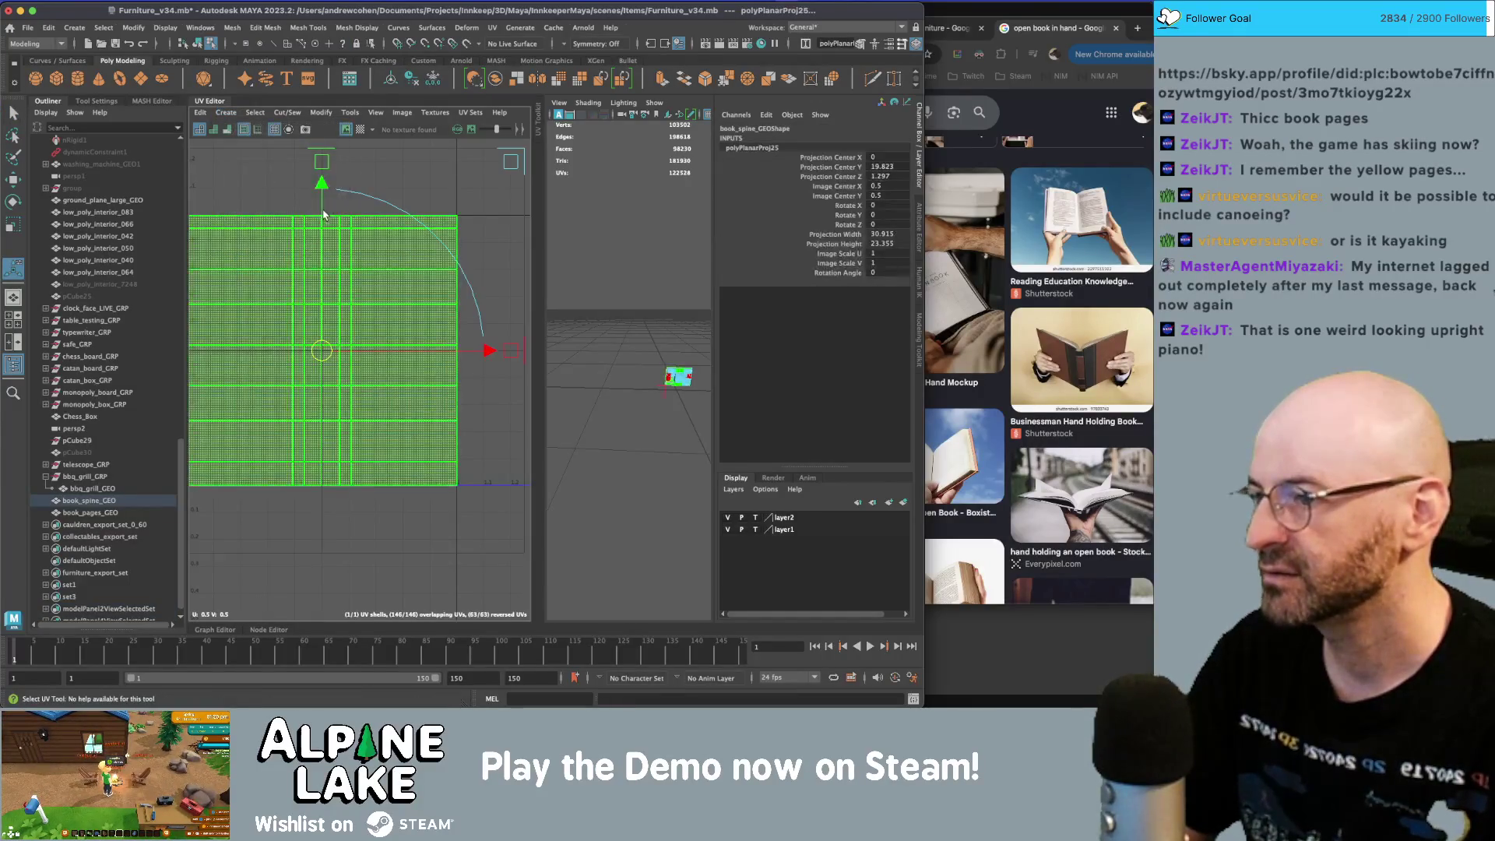
pyautogui.keyDown('alt'); pyautogui.moveTo(549, 348); pyautogui.dragTo(568, 352); pyautogui.keyUp('alt')
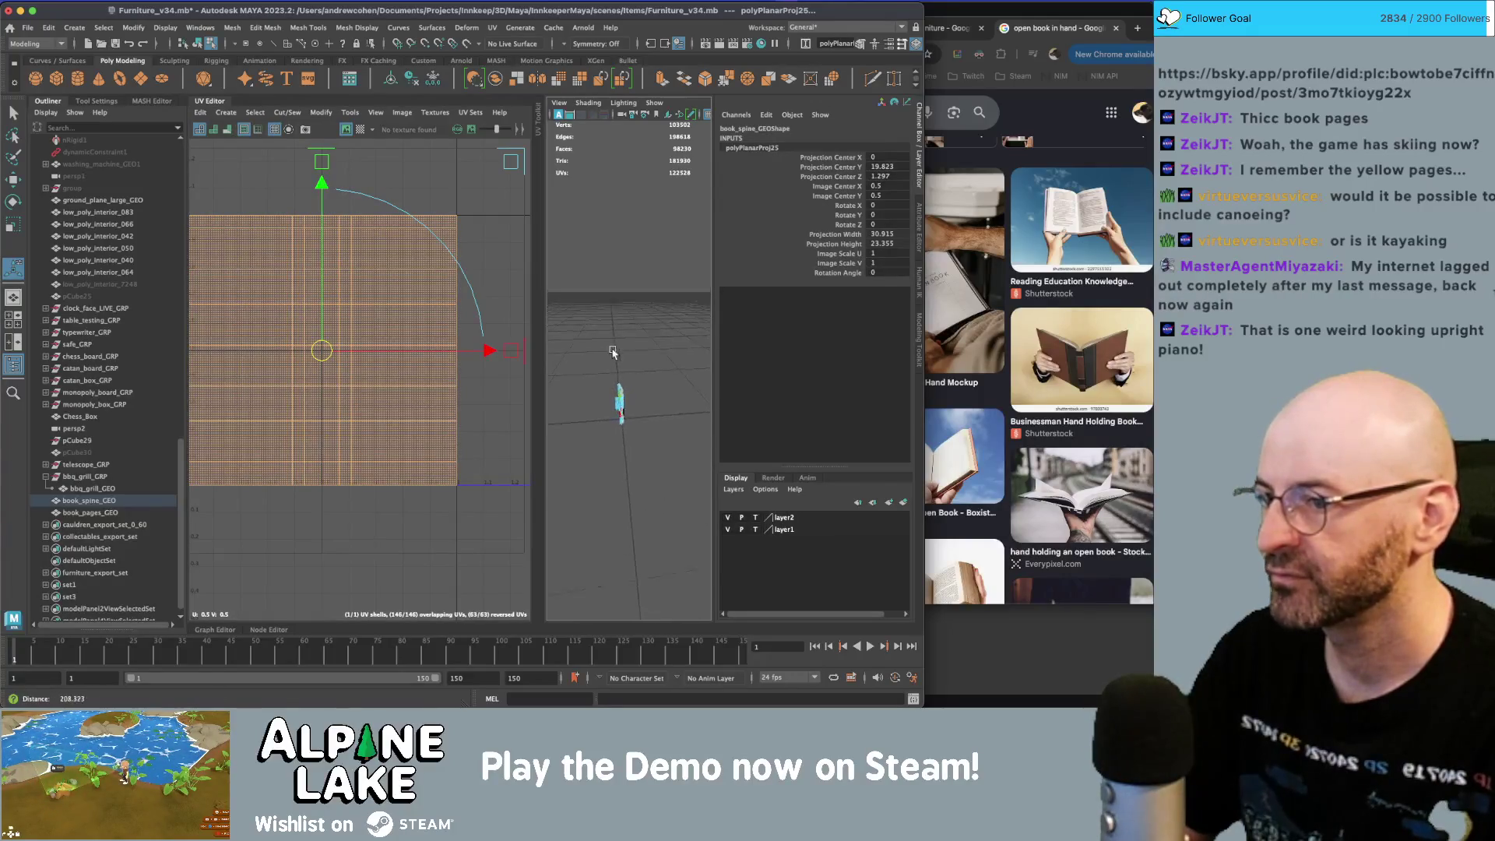
pyautogui.scroll(10, 658, 344)
pyautogui.press('q')
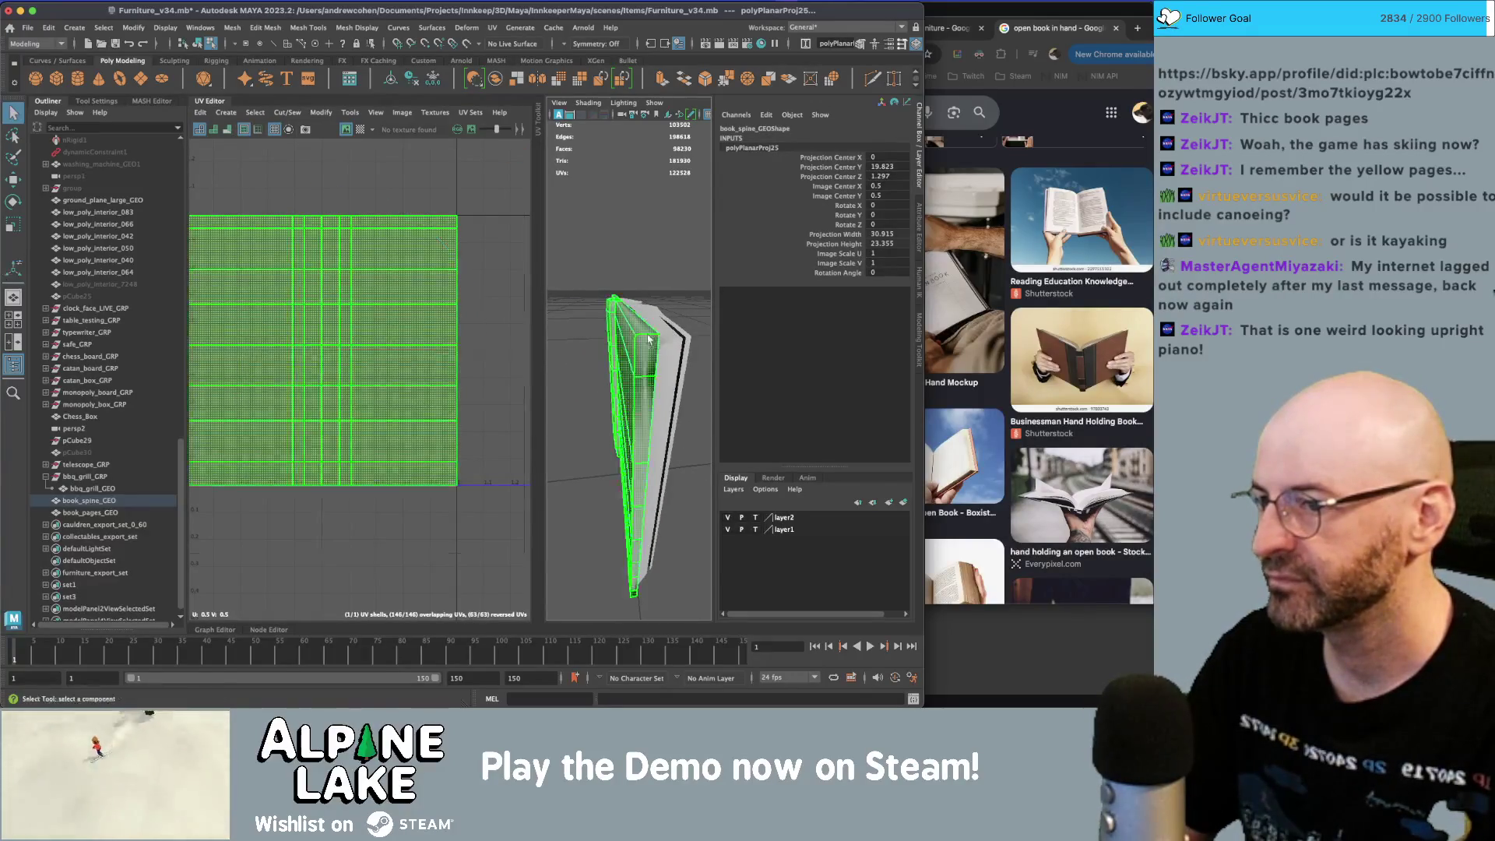
pyautogui.scroll(3, 644, 335)
# - Switch the book to face selection and hide the UV Editor for a larger viewport
pyautogui.rightClick(654, 335)
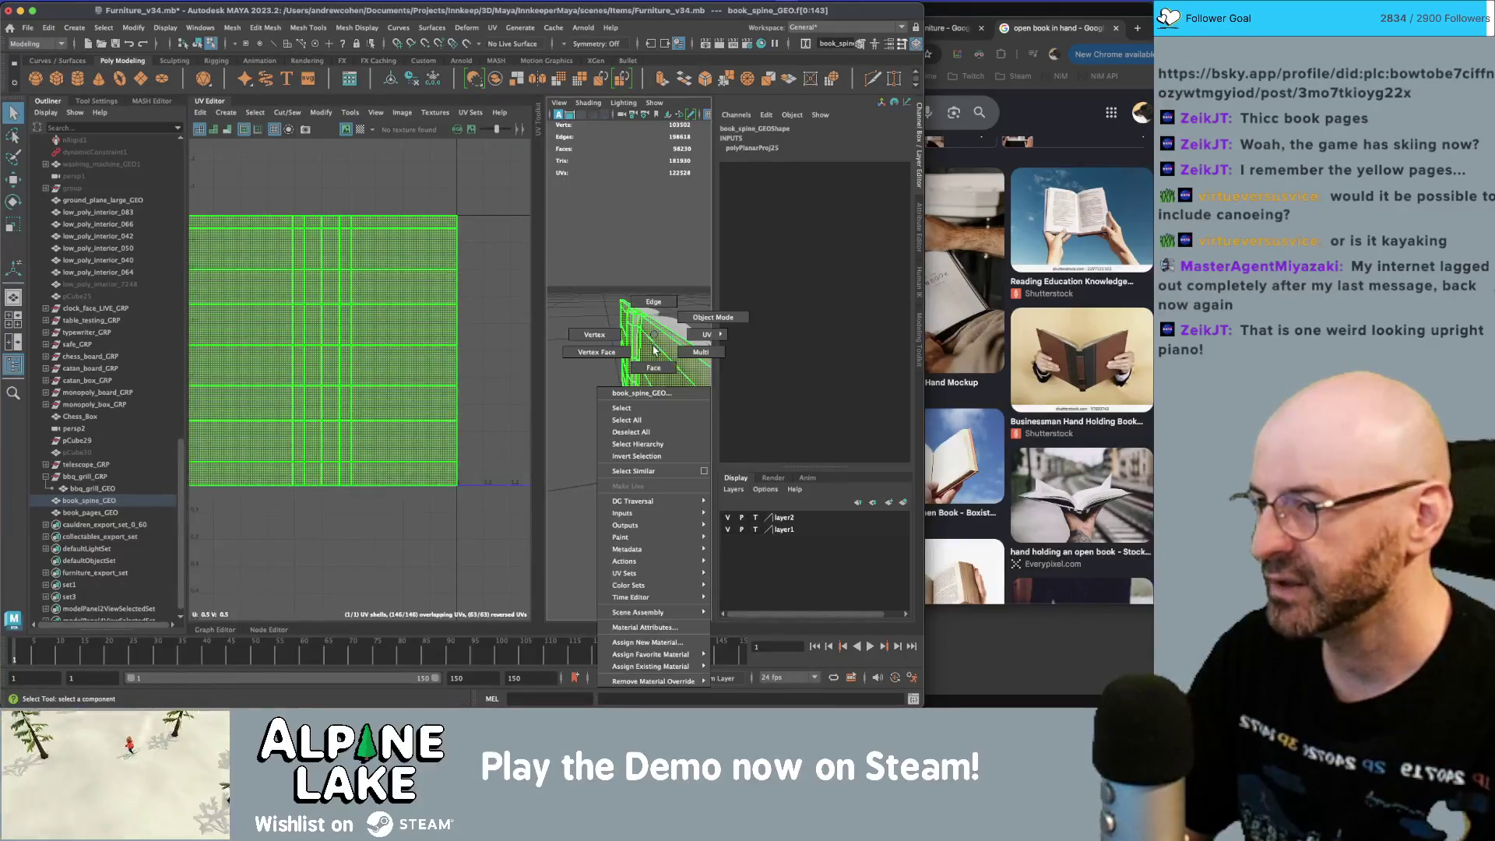
pyautogui.click(652, 363)
pyautogui.moveTo(653, 363)
pyautogui.keyDown('alt'); pyautogui.mouseDown()
pyautogui.moveTo(635, 353)
pyautogui.moveTo(655, 343)
pyautogui.mouseUp(); pyautogui.keyUp('alt')
pyautogui.click(646, 354)
pyautogui.click(655, 343)
pyautogui.click(207, 103)
# - Select faces in the book's top row and lower band, including a full horizontal row
pyautogui.keyDown('alt'); pyautogui.moveTo(491, 281); pyautogui.dragTo(503, 294); pyautogui.keyUp('alt')
pyautogui.click(503, 295)
pyautogui.click(510, 286)
pyautogui.keyDown('shift'); pyautogui.click(592, 293); pyautogui.keyUp('shift')
pyautogui.keyDown('shift'); pyautogui.click(497, 325); pyautogui.keyUp('shift')
pyautogui.keyDown('shift'); pyautogui.doubleClick(562, 336); pyautogui.keyUp('shift')
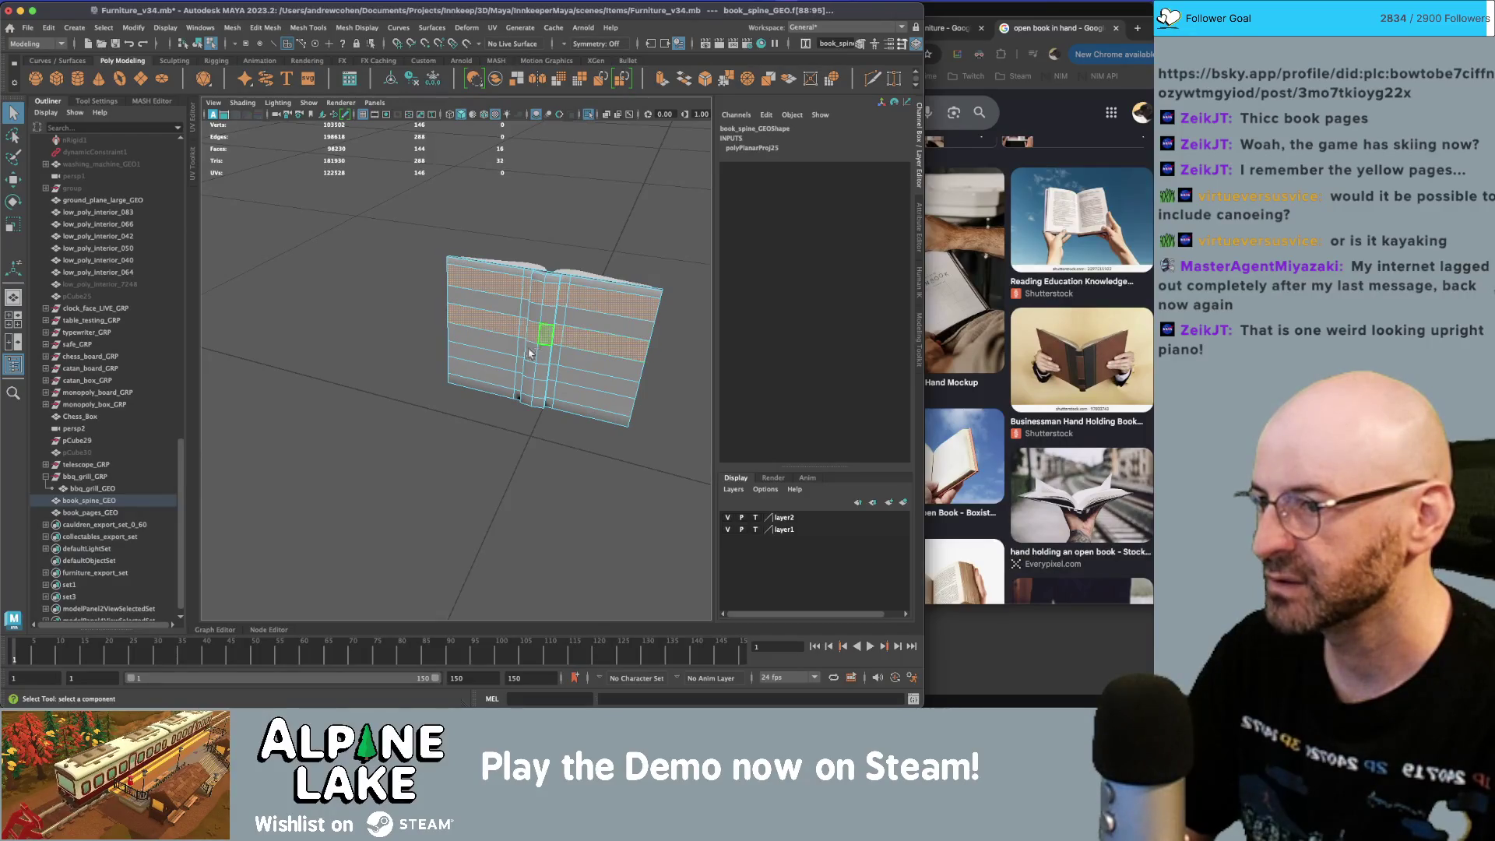
# - Add the bottom face row and planar-project the selected strips in the UV Editor
pyautogui.moveTo(535, 361)
pyautogui.keyDown('alt'); pyautogui.mouseDown()
pyautogui.moveTo(523, 347)
pyautogui.moveTo(484, 355)
pyautogui.mouseUp(); pyautogui.keyUp('alt')
pyautogui.keyDown('shift'); pyautogui.doubleClick(555, 364); pyautogui.keyUp('shift')
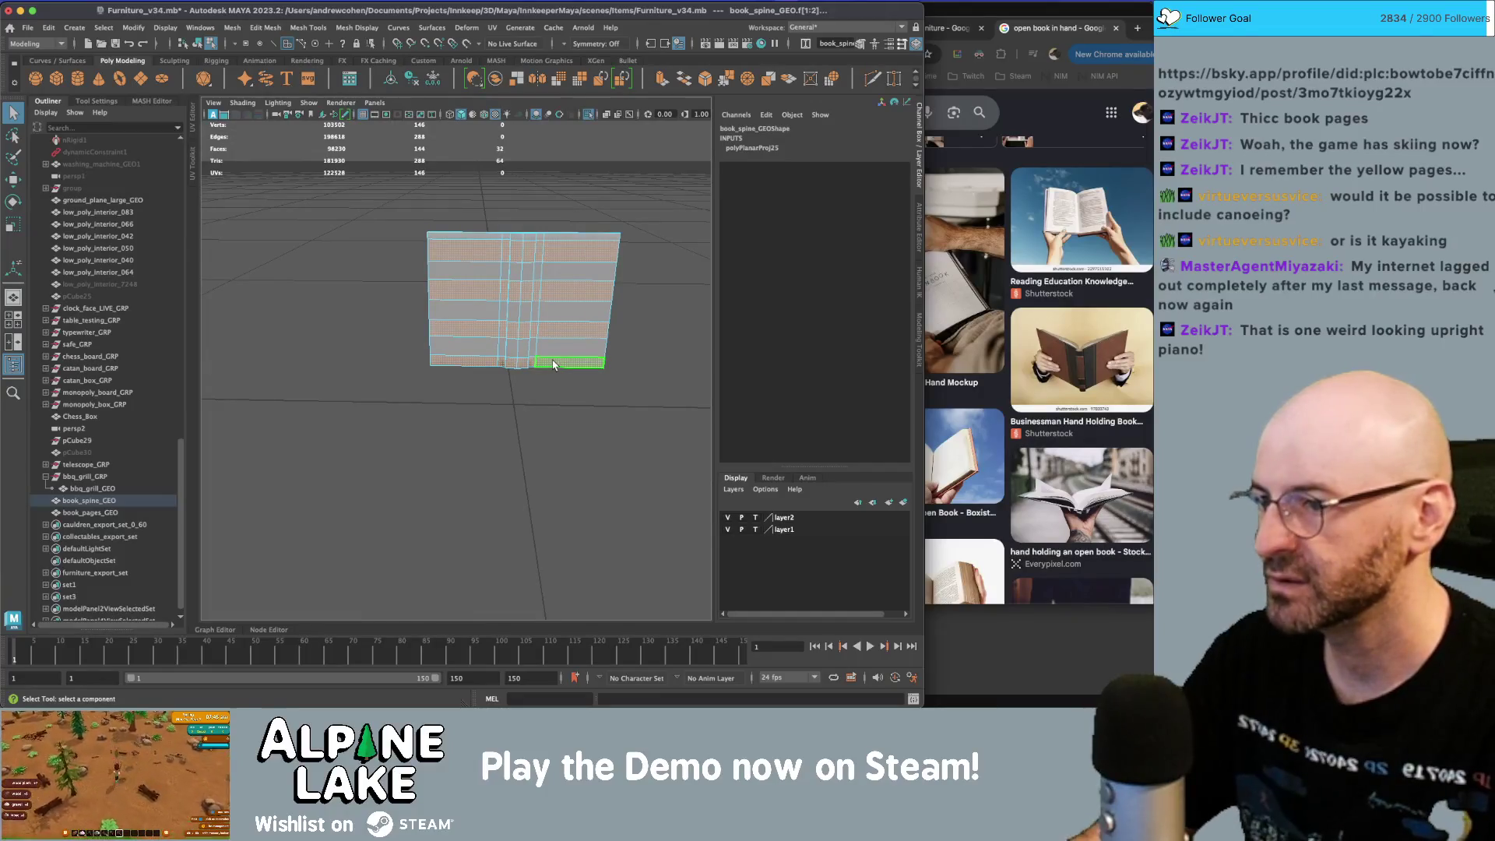
pyautogui.hotkey('ctrl', 'u')
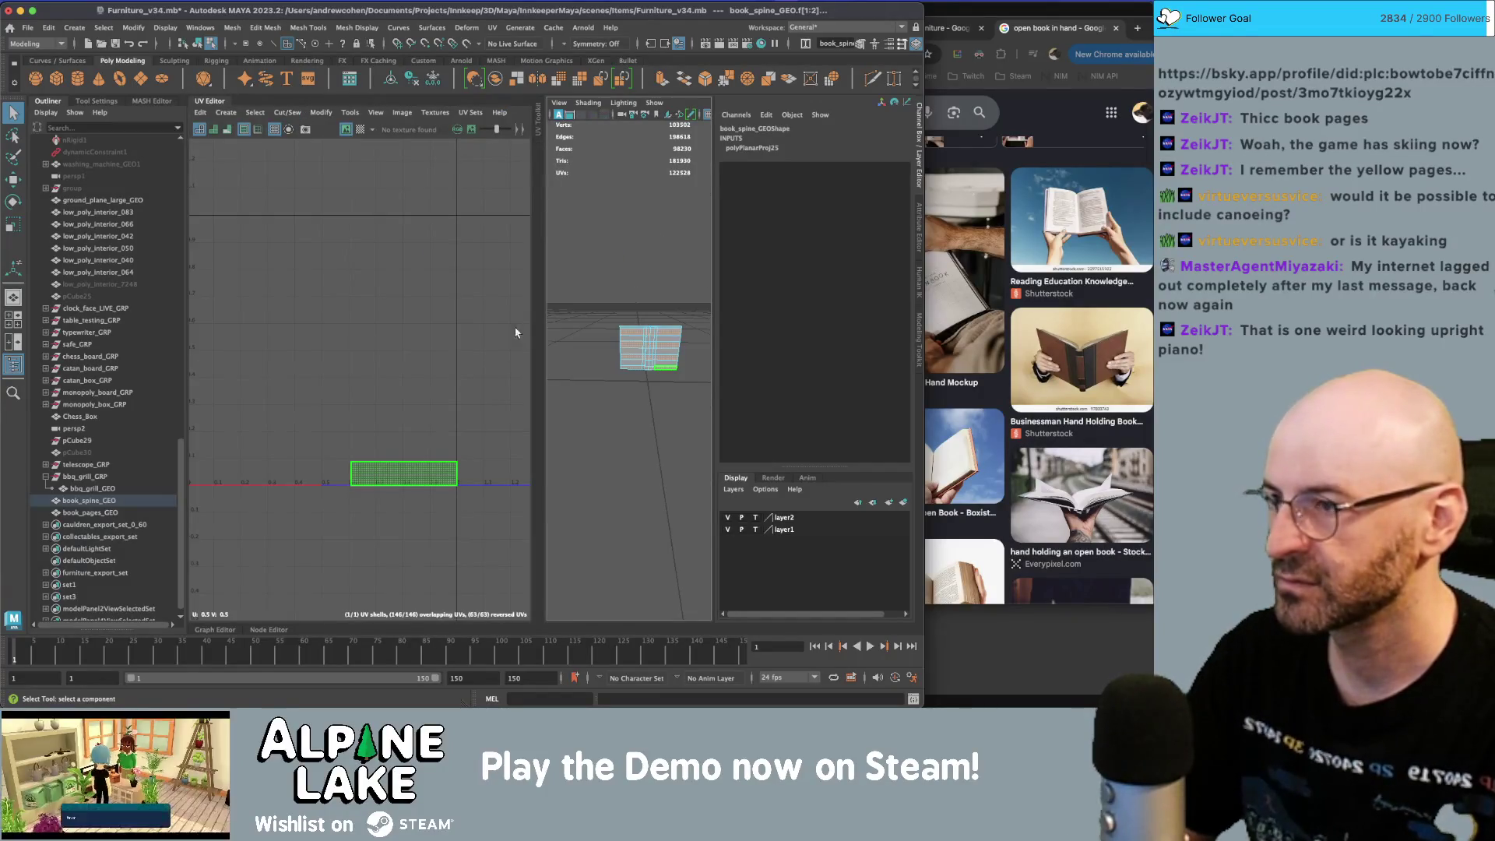
pyautogui.hotkey('ctrl', 'z')
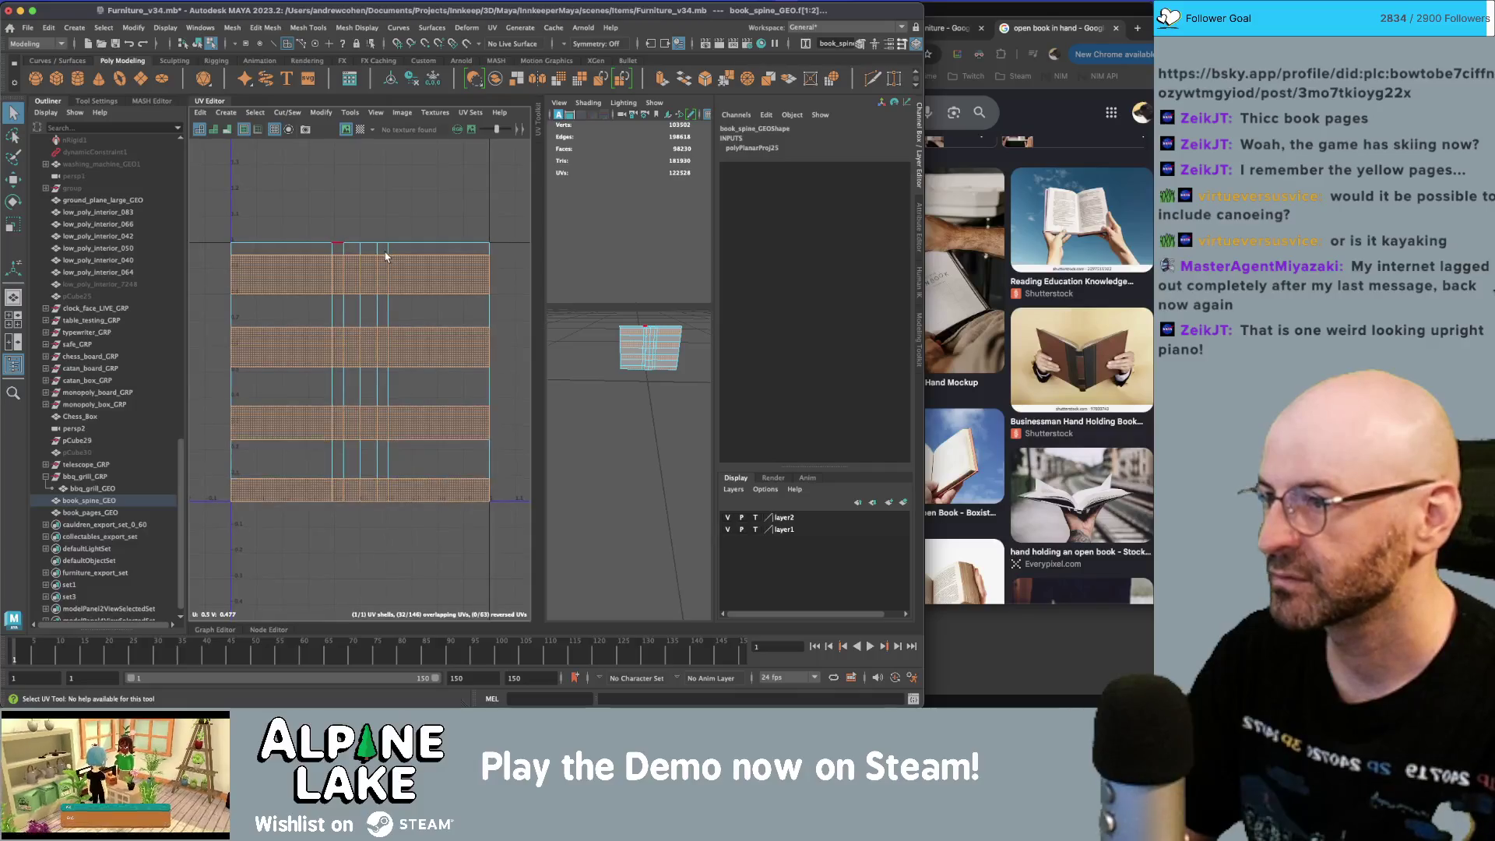
pyautogui.moveTo(272, 206); pyautogui.dragTo(271, 185, button='right')
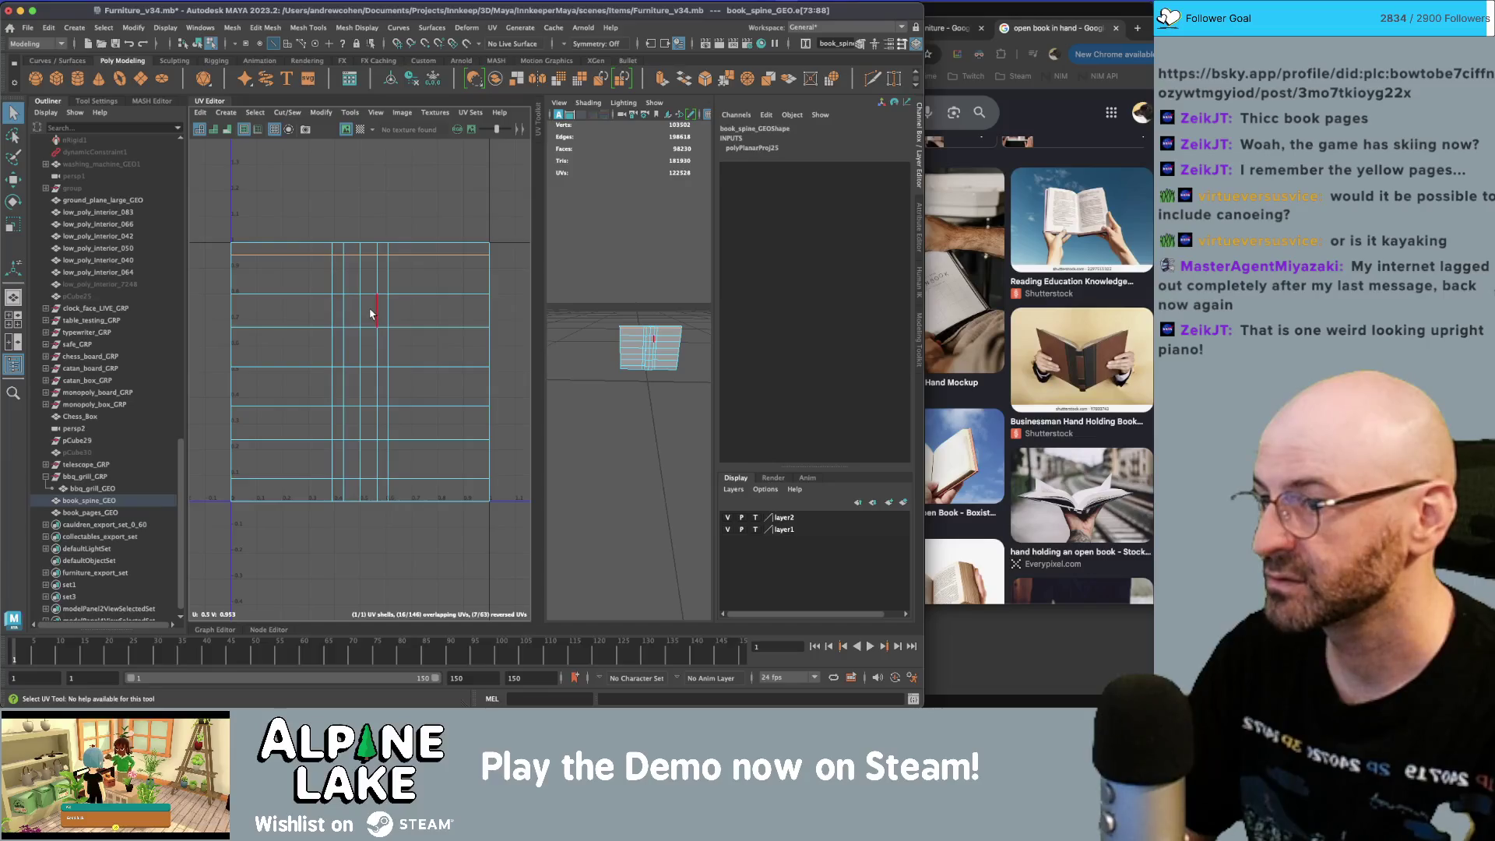
pyautogui.hotkey('ctrl', 'z')
pyautogui.click(226, 113)
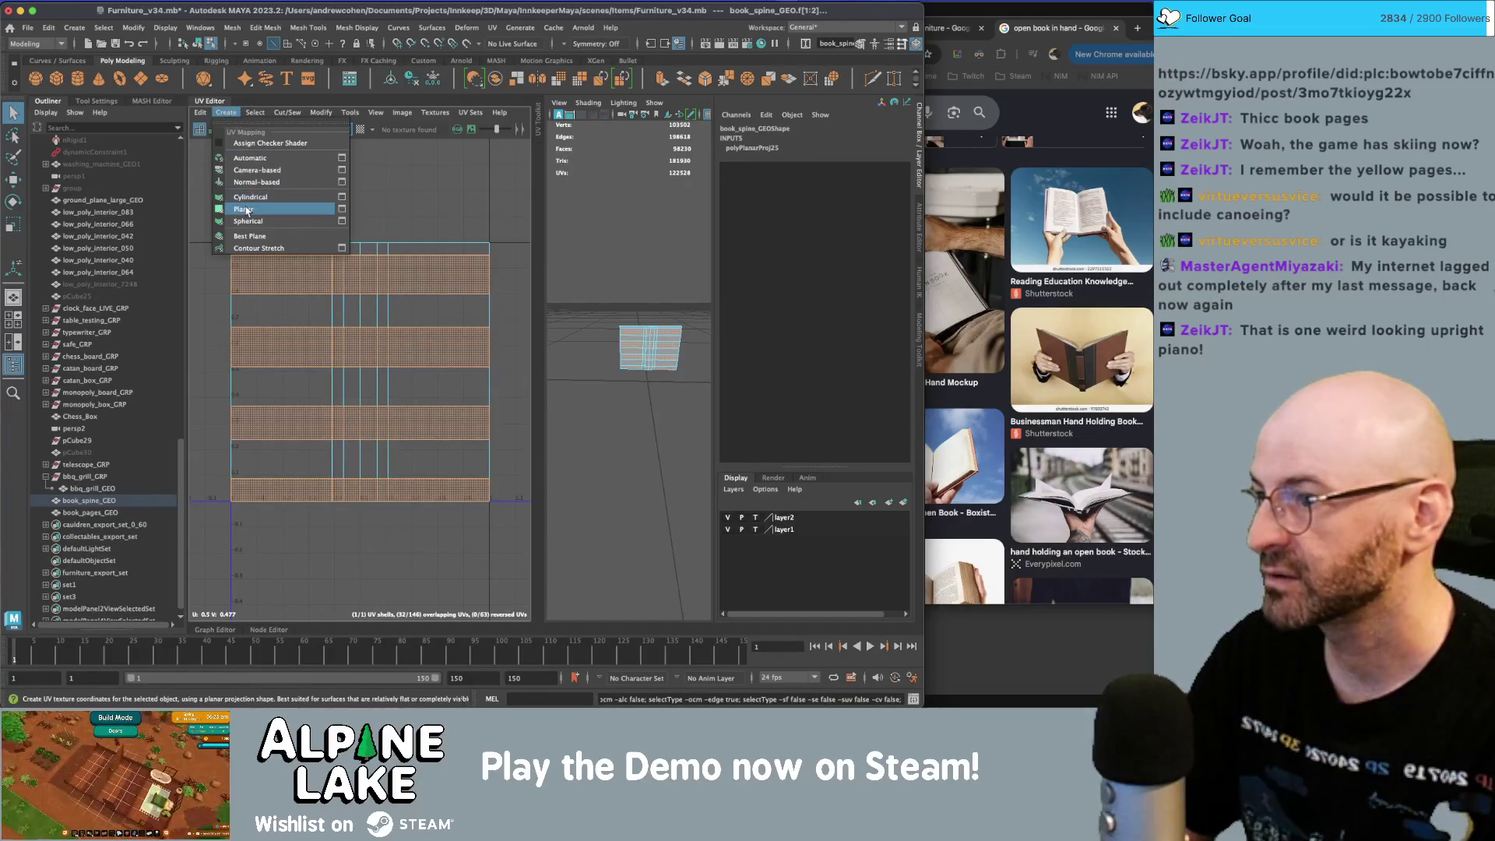
pyautogui.click(265, 209)
# - Shift the projected strips up and right in UV space, then pick the top-right UV face
pyautogui.moveTo(361, 374)
pyautogui.mouseDown()
pyautogui.moveTo(481, 280)
pyautogui.moveTo(651, 274)
pyautogui.mouseUp()
pyautogui.press('q')
pyautogui.scroll(3, 623, 331)
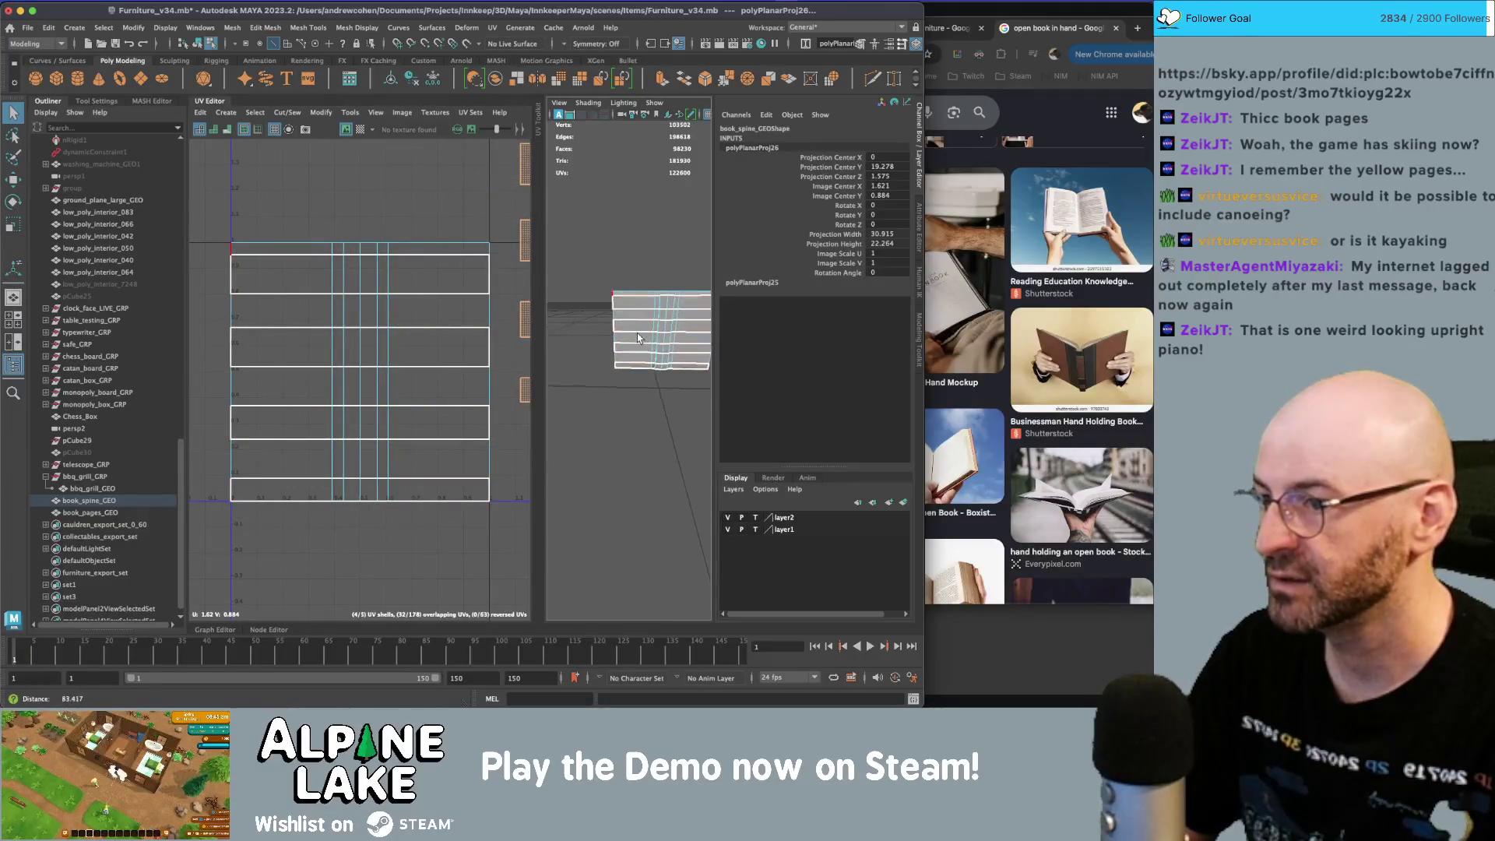
pyautogui.click(296, 254)
pyautogui.rightClick(295, 254)
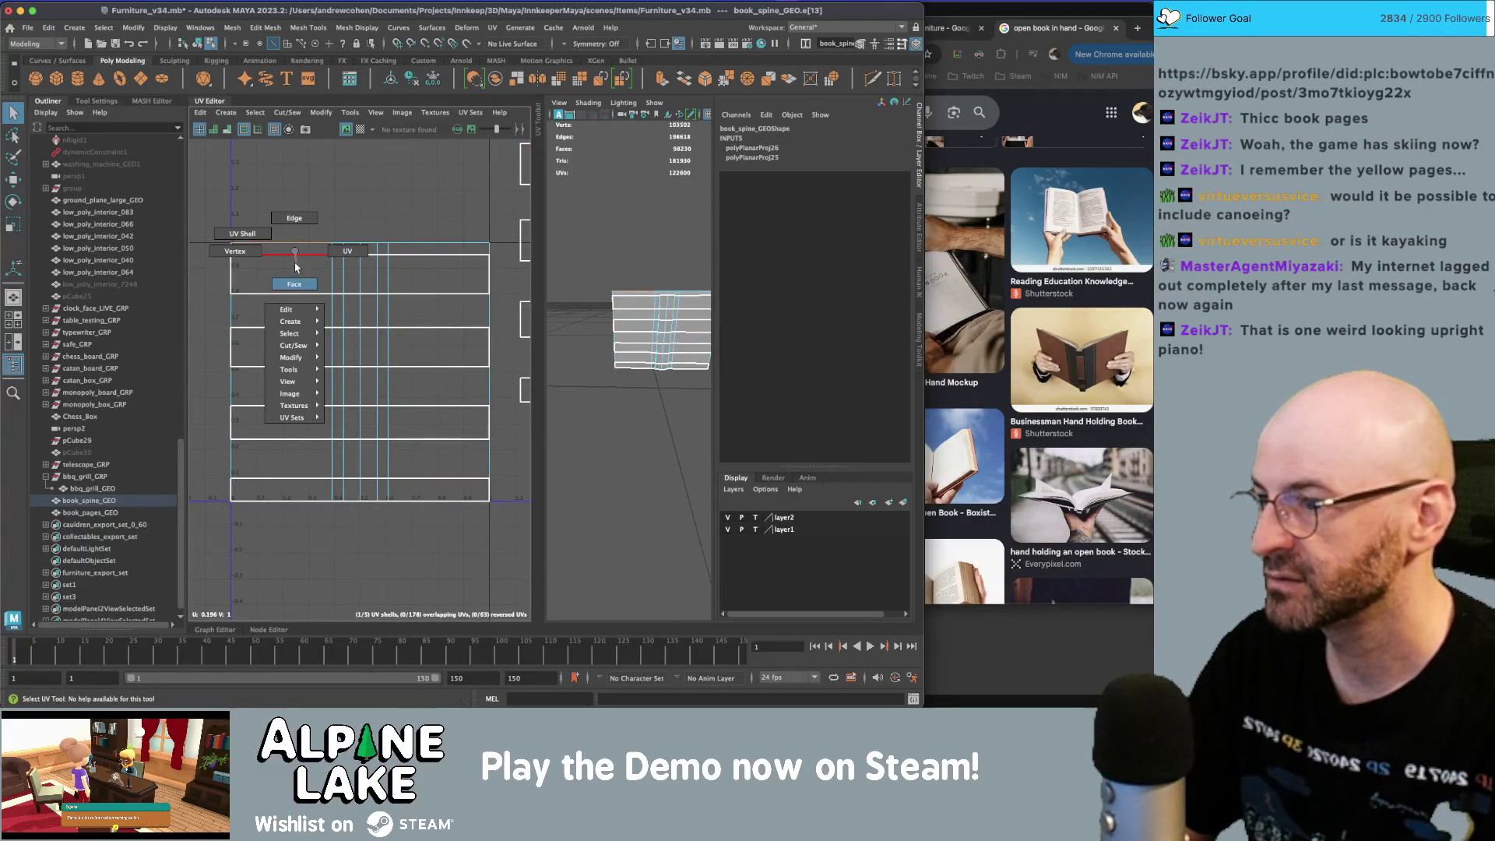
pyautogui.moveTo(296, 267); pyautogui.dragTo(294, 284, button='right')
pyautogui.click(296, 254)
pyautogui.click(429, 486)
pyautogui.click(429, 530)
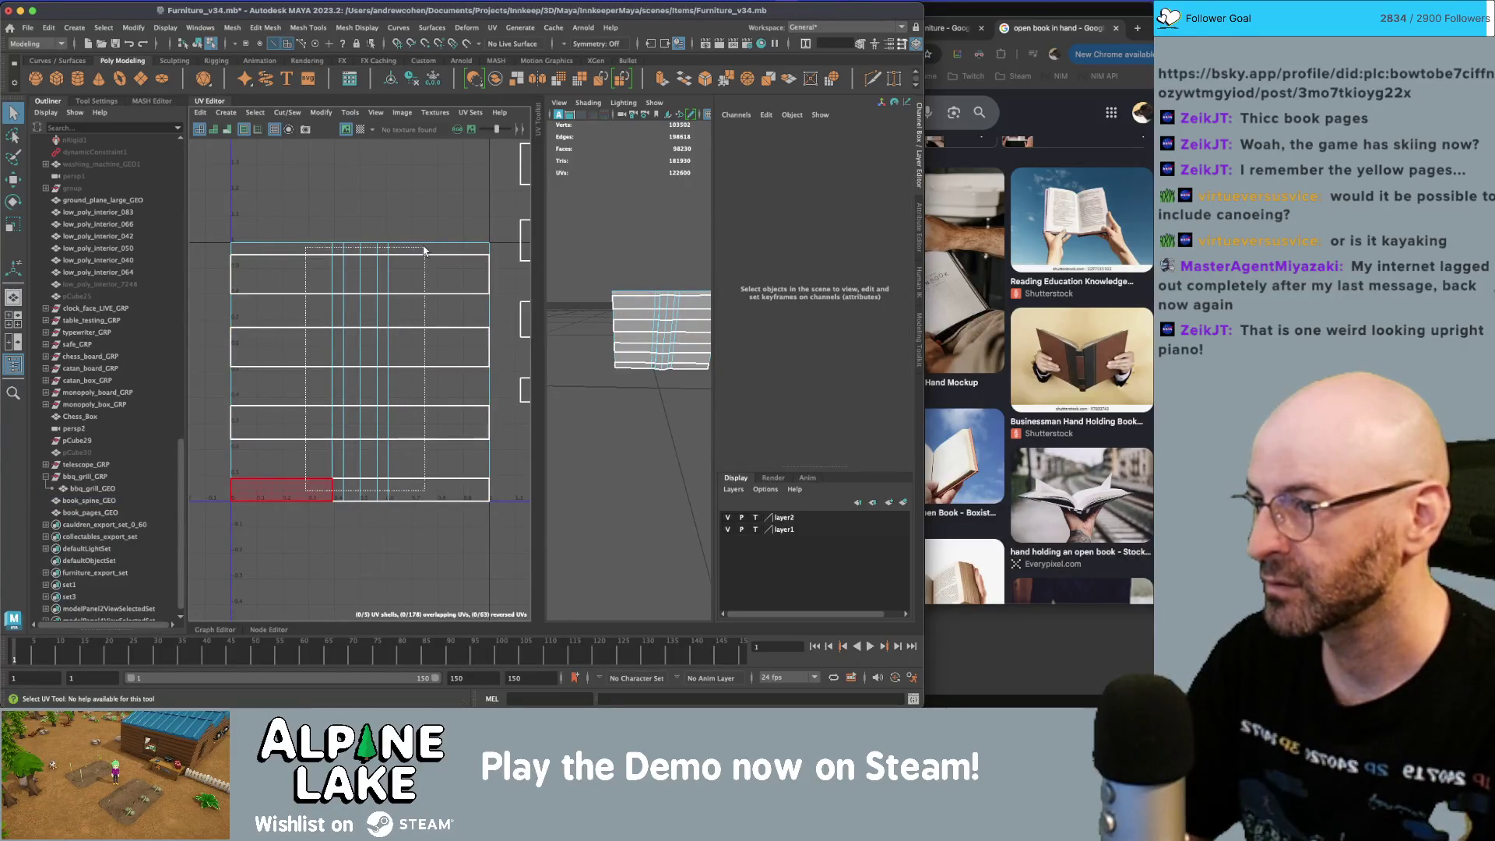
pyautogui.moveTo(424, 250); pyautogui.dragTo(424, 249)
# - Select the book's four horizontal face strips, from the thin top strip to the bottom
pyautogui.click(683, 296)
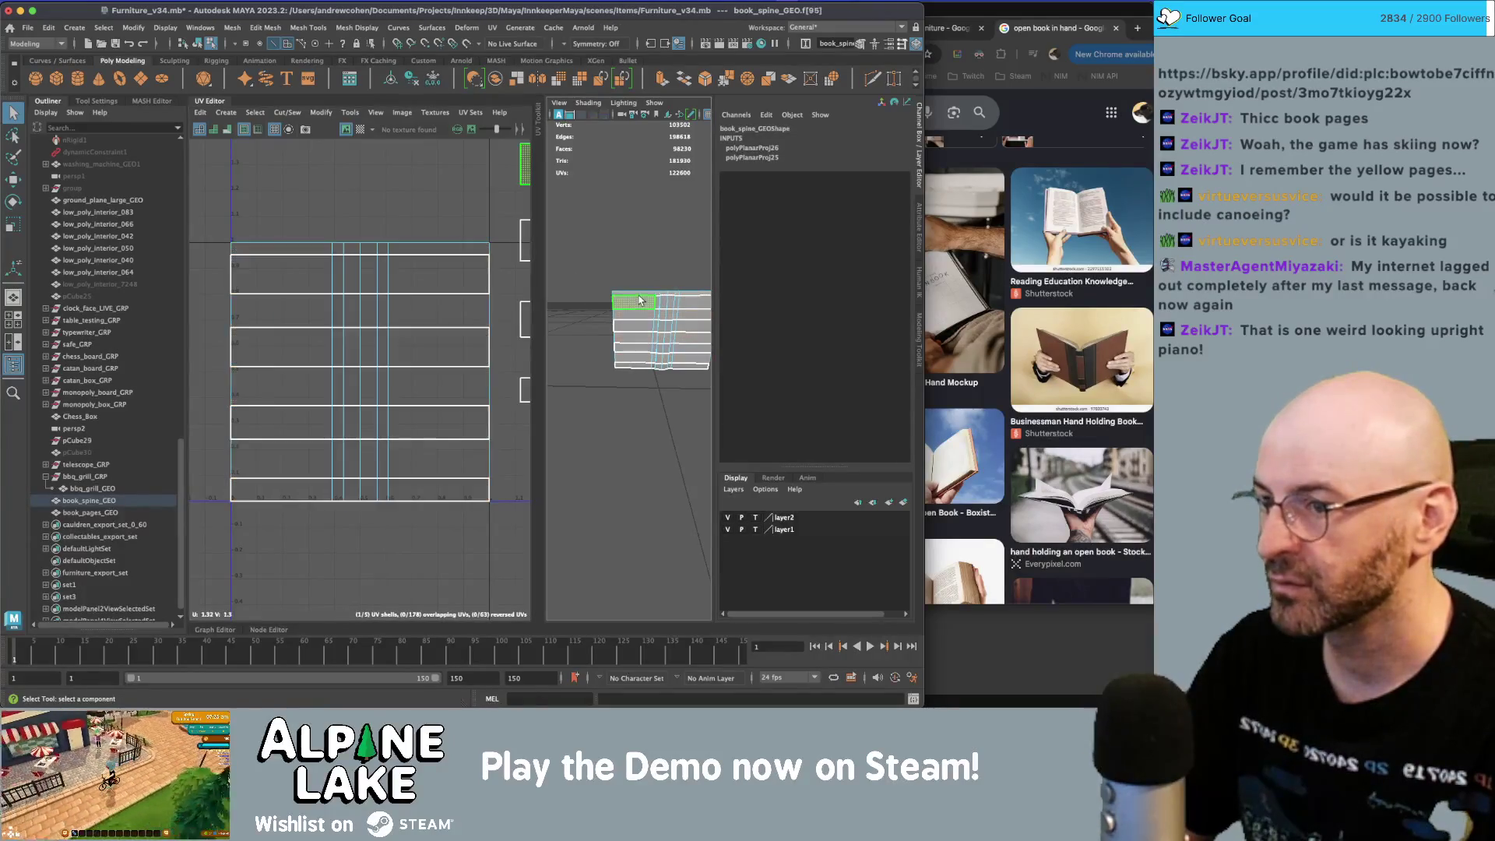
pyautogui.click(673, 315)
pyautogui.click(661, 405)
pyautogui.keyDown('alt'); pyautogui.moveTo(662, 405); pyautogui.dragTo(566, 296); pyautogui.keyUp('alt')
pyautogui.click(582, 290)
pyautogui.keyDown('shift'); pyautogui.doubleClick(643, 288); pyautogui.keyUp('shift')
pyautogui.keyDown('shift'); pyautogui.click(582, 327); pyautogui.keyUp('shift')
pyautogui.keyDown('shift'); pyautogui.doubleClick(658, 323); pyautogui.keyUp('shift')
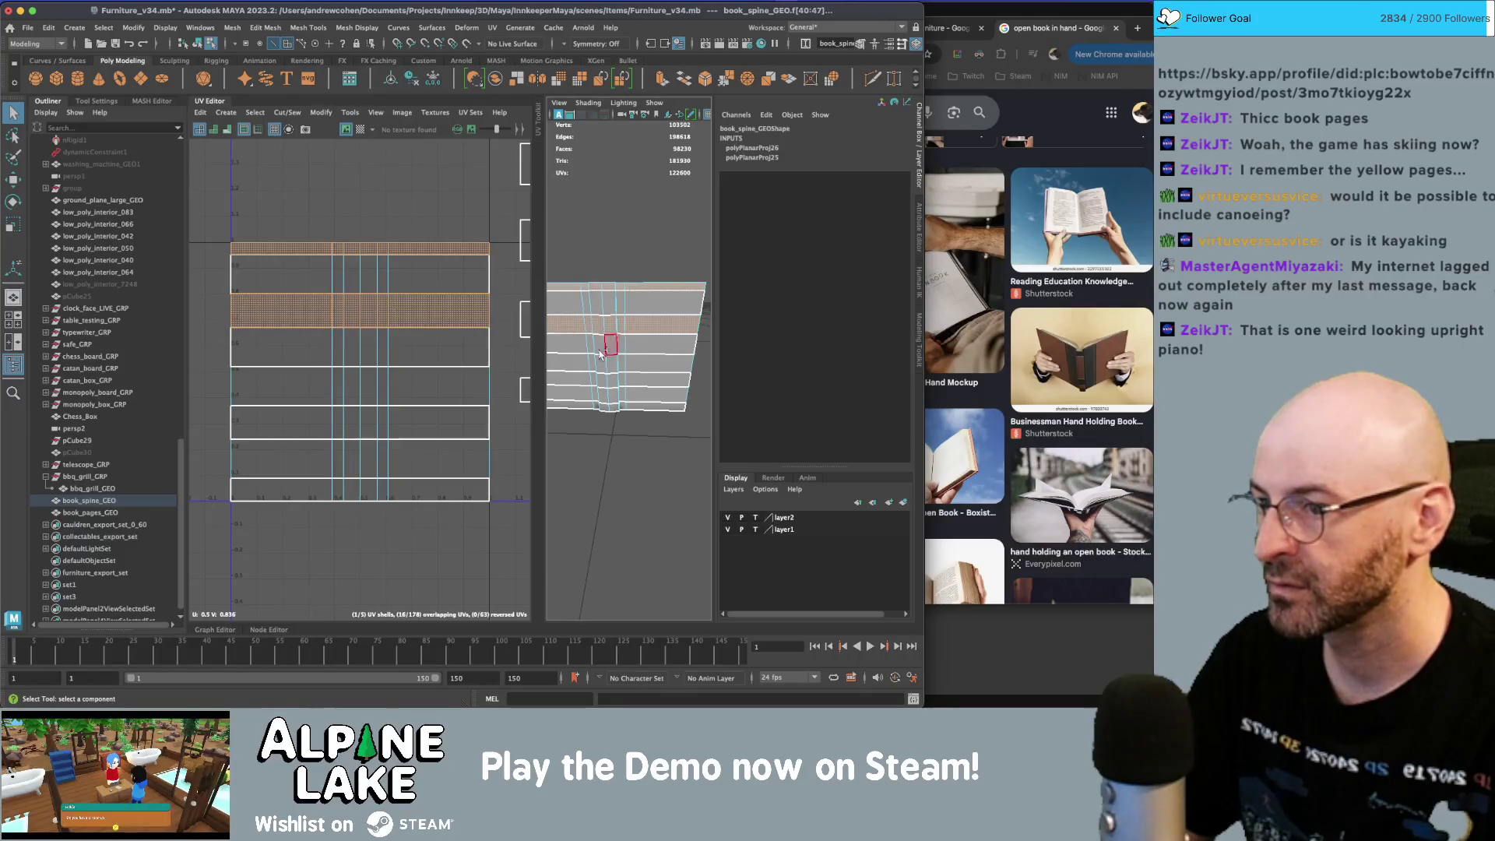
pyautogui.keyDown('shift'); pyautogui.click(568, 364); pyautogui.keyUp('shift')
pyautogui.keyDown('shift'); pyautogui.doubleClick(635, 368); pyautogui.keyUp('shift')
pyautogui.keyDown('shift'); pyautogui.click(572, 401); pyautogui.keyUp('shift')
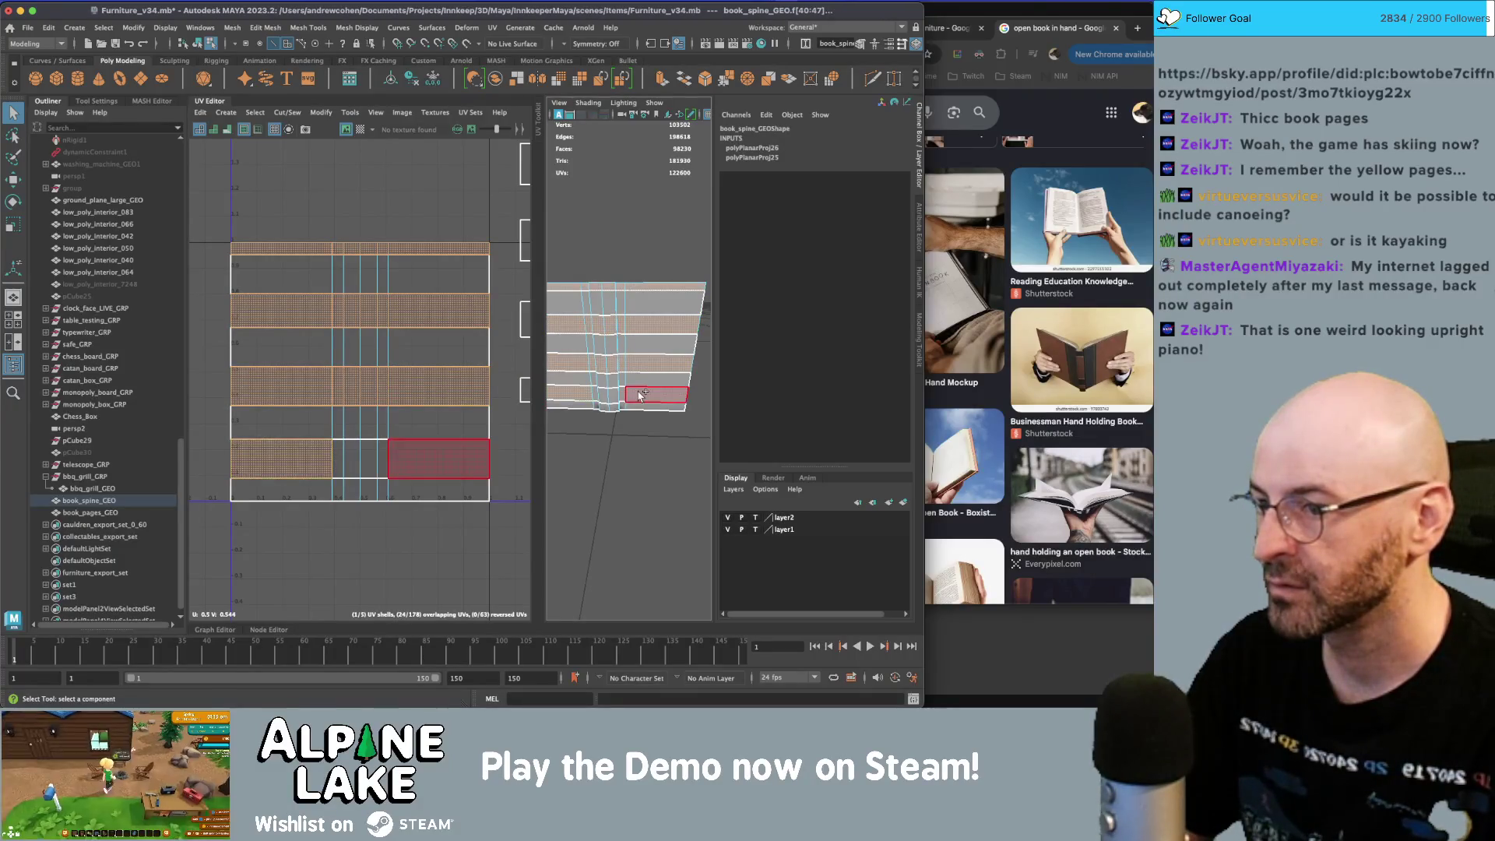
pyautogui.keyDown('shift'); pyautogui.doubleClick(650, 394); pyautogui.keyUp('shift')
# - Planar-project those four strips and move their UVs up in the texture
pyautogui.click(226, 113)
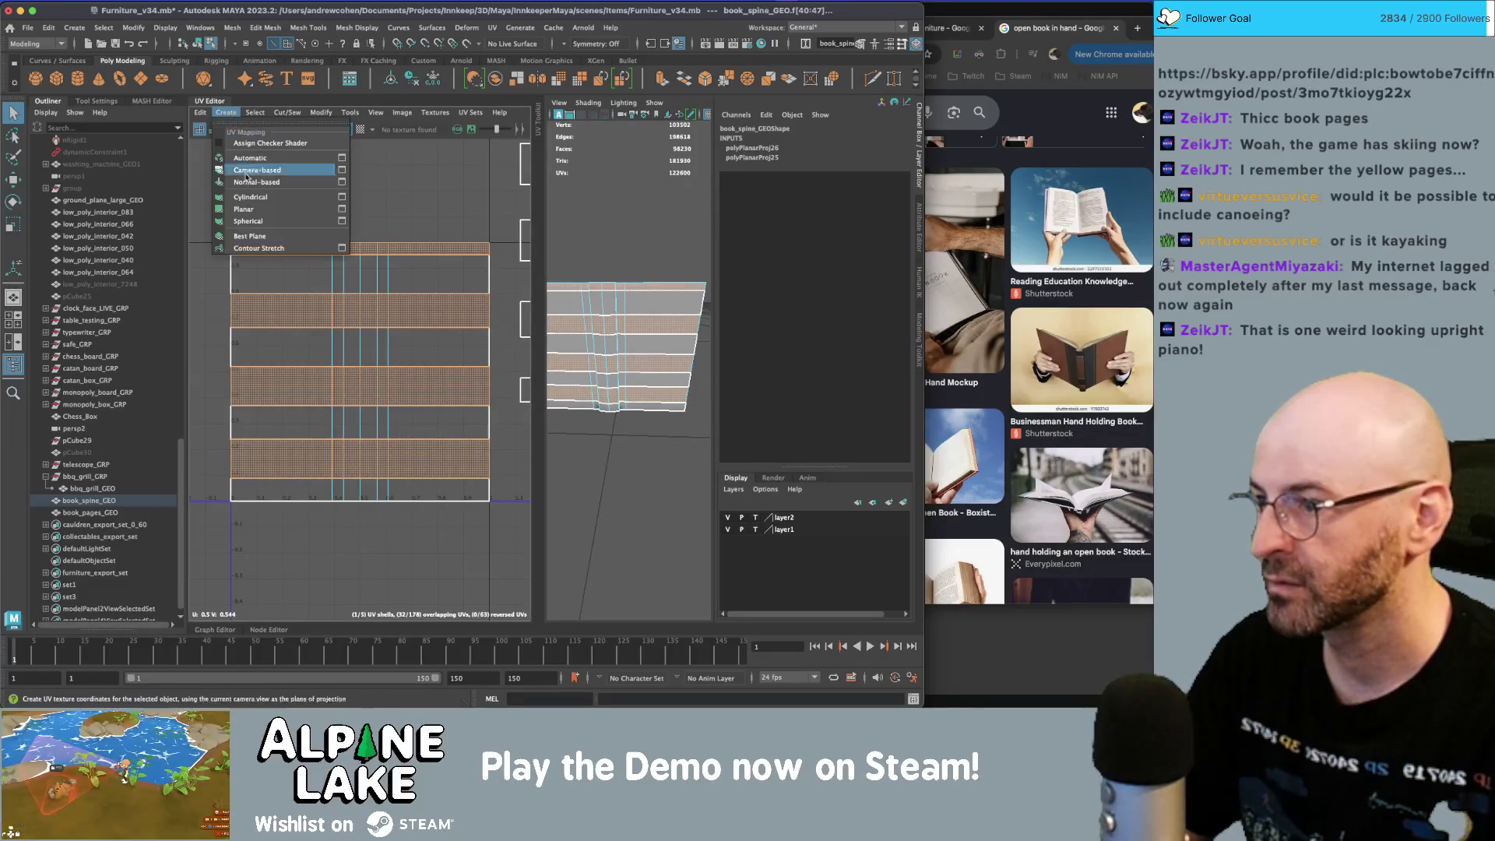
pyautogui.click(265, 245)
pyautogui.scroll(-1, 415, 370)
pyautogui.moveTo(365, 345); pyautogui.dragTo(341, 78)
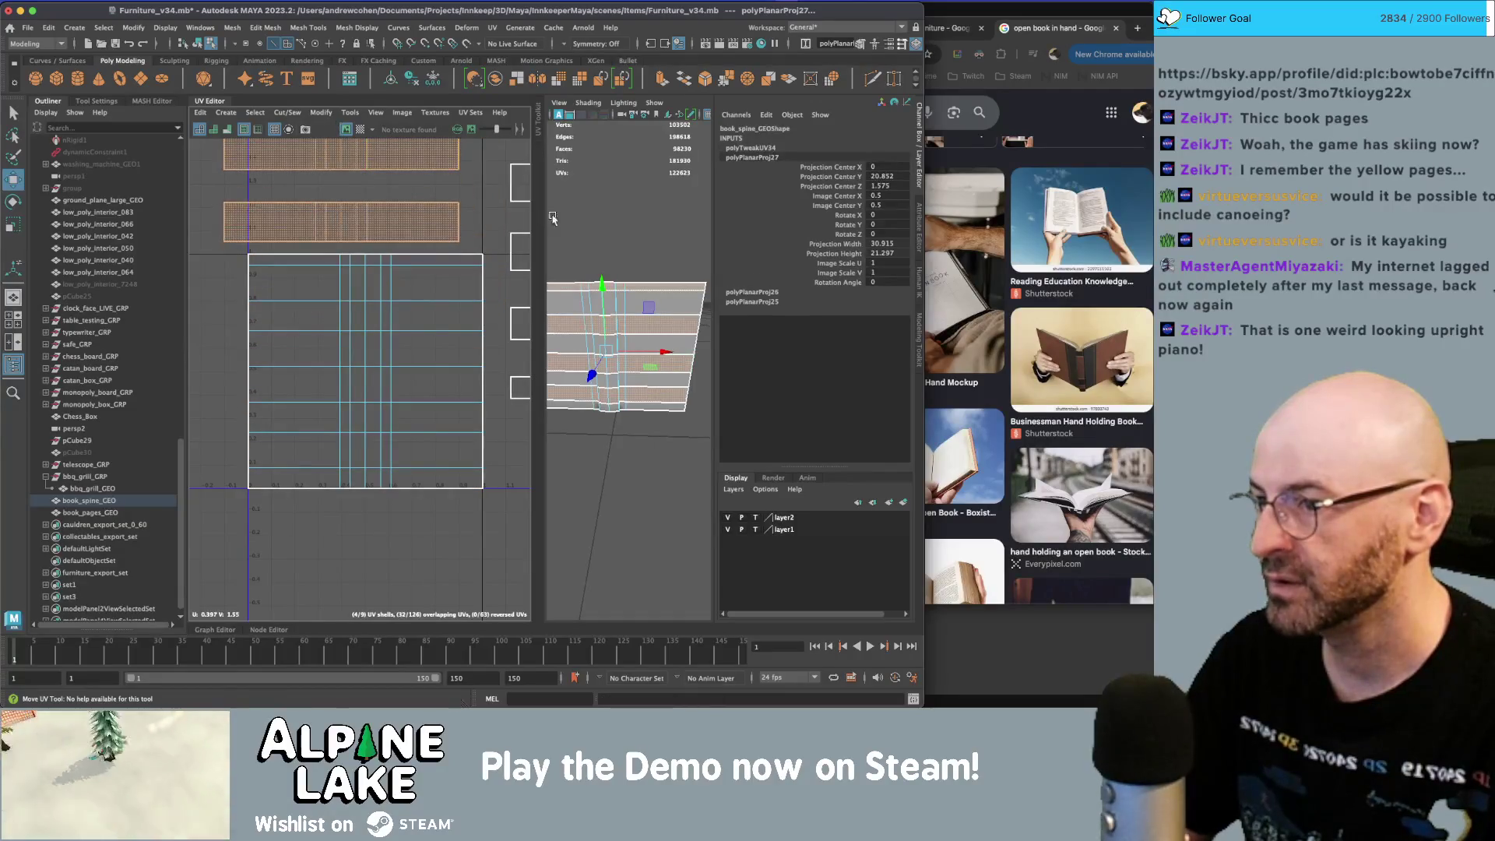
# - Return to object selection and orbit around the book in the full viewport
pyautogui.click(196, 45)
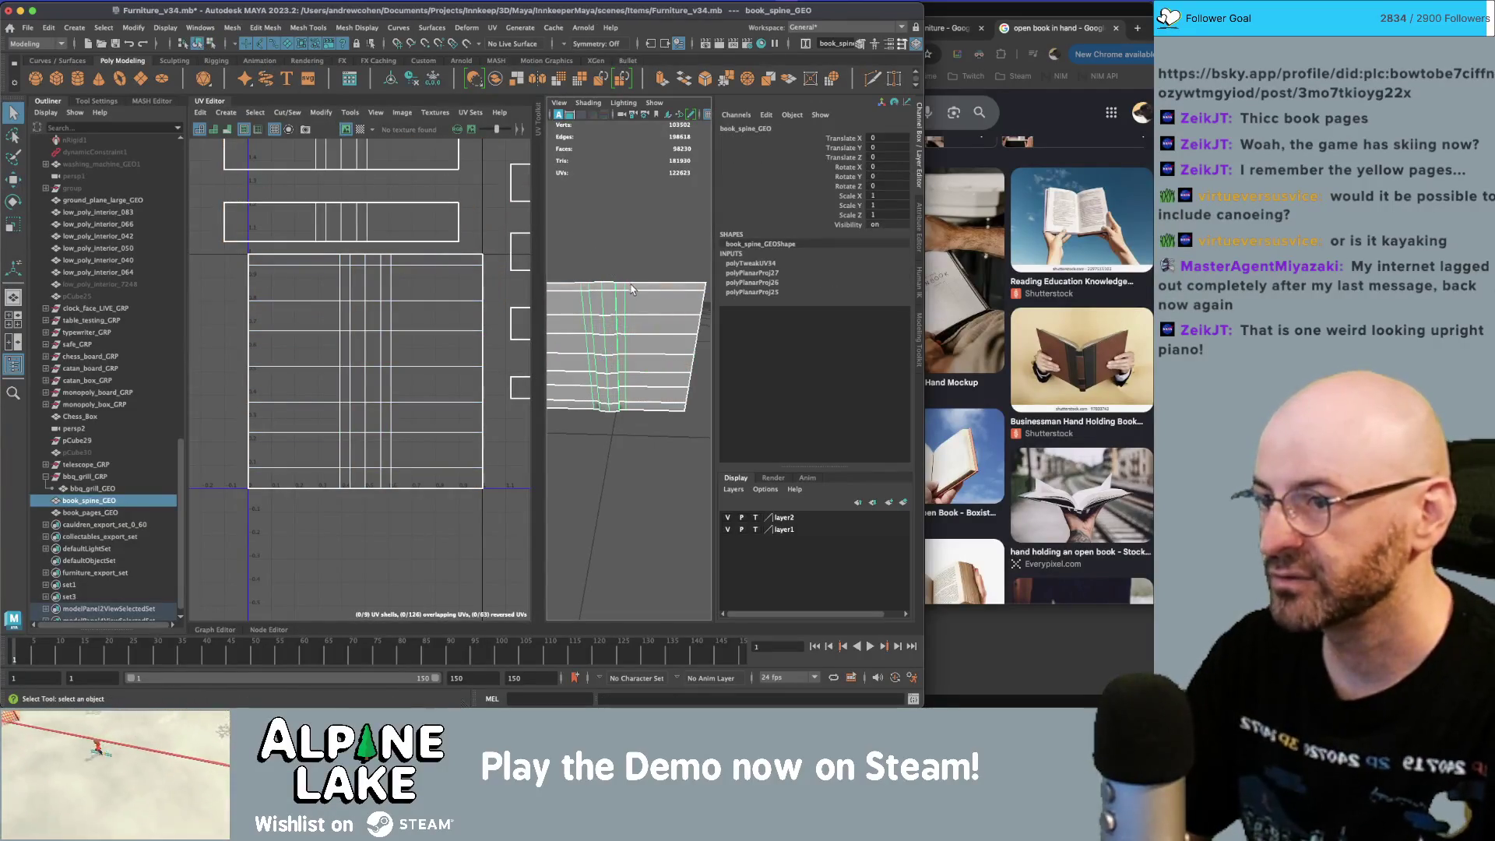
pyautogui.moveTo(467, 296)
pyautogui.keyDown('alt'); pyautogui.mouseDown()
pyautogui.moveTo(618, 264)
pyautogui.moveTo(536, 286)
pyautogui.mouseUp(); pyautogui.keyUp('alt')
pyautogui.rightClick(522, 270)
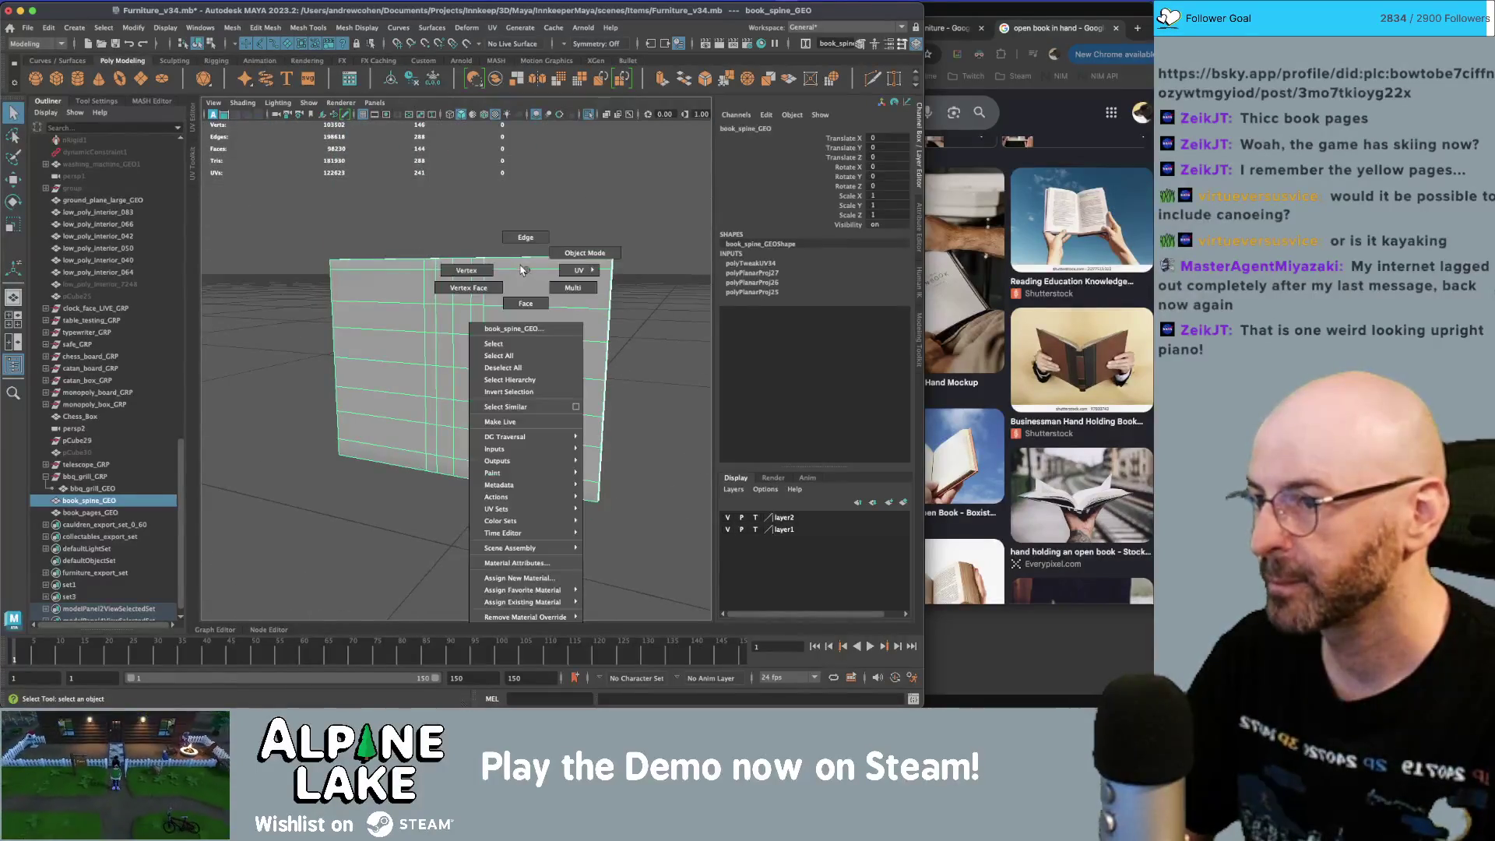
# - Select the right and left columns of vertical spine edges and merge each into one vertex
pyautogui.click(515, 251)
pyautogui.click(492, 291)
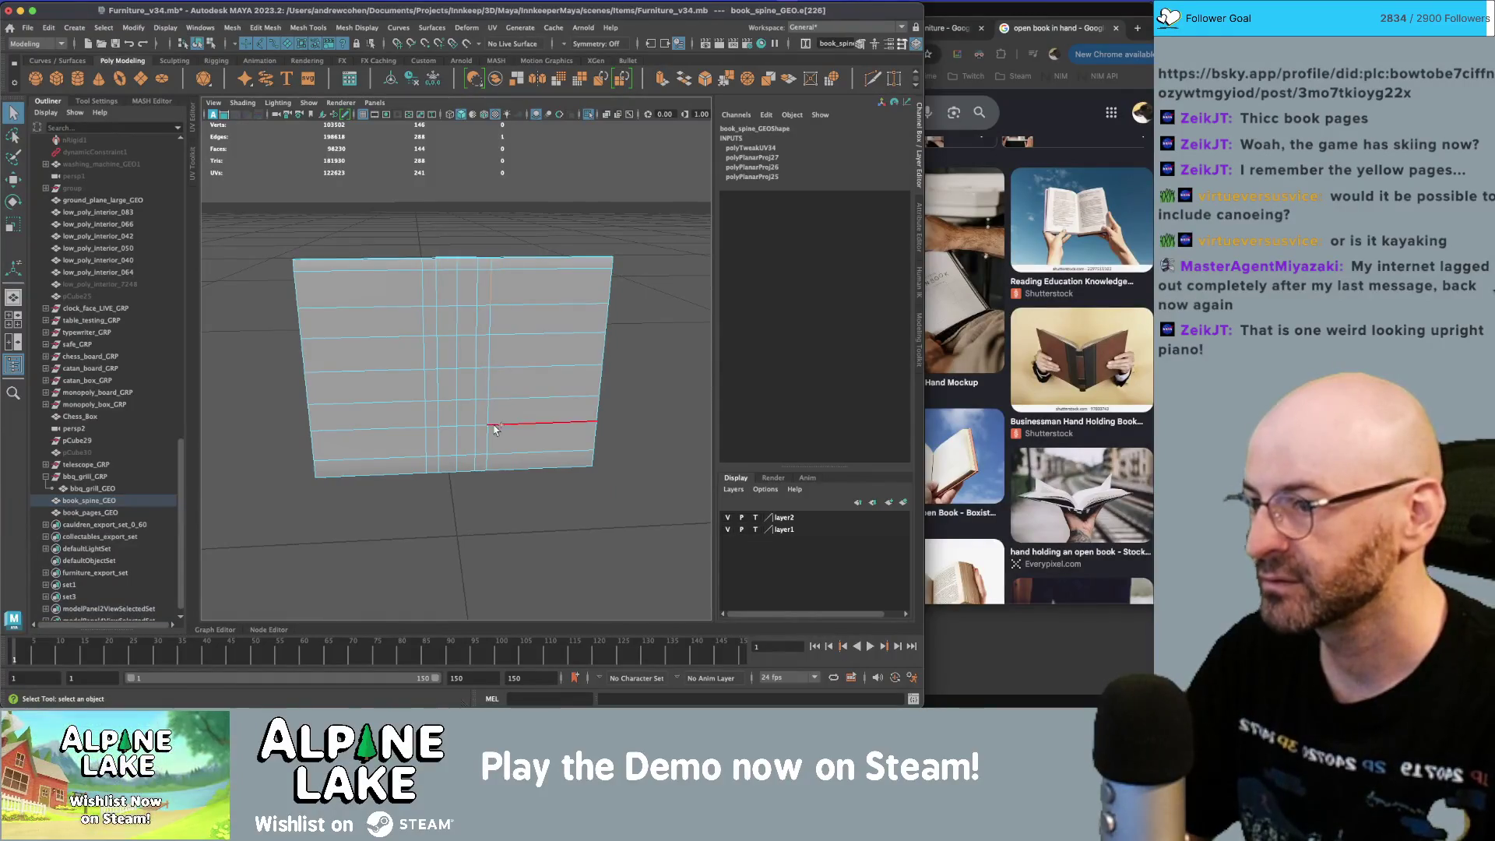
pyautogui.keyDown('shift'); pyautogui.click(492, 436); pyautogui.keyUp('shift')
pyautogui.hotkey('ctrl', 'shift', 'm')
pyautogui.moveTo(395, 287); pyautogui.dragTo(421, 295, button='right')
pyautogui.click(428, 400)
pyautogui.keyDown('shift'); pyautogui.click(428, 433); pyautogui.keyUp('shift')
pyautogui.hotkey('ctrl', 'shift', 'm')
# - Weld the spine-top vertices into the neighbouring left and right edge columns
pyautogui.moveTo(433, 367)
pyautogui.keyDown('alt'); pyautogui.mouseDown()
pyautogui.moveTo(472, 337)
pyautogui.moveTo(453, 277)
pyautogui.mouseUp(); pyautogui.keyUp('alt')
pyautogui.press('4')
pyautogui.press('5')
pyautogui.moveTo(453, 277)
pyautogui.mouseDown(button='right')
pyautogui.moveTo(455, 248)
pyautogui.moveTo(471, 294)
pyautogui.mouseUp(button='right')
pyautogui.click(487, 273)
pyautogui.keyDown('alt'); pyautogui.moveTo(469, 290); pyautogui.dragTo(455, 280); pyautogui.keyUp('alt')
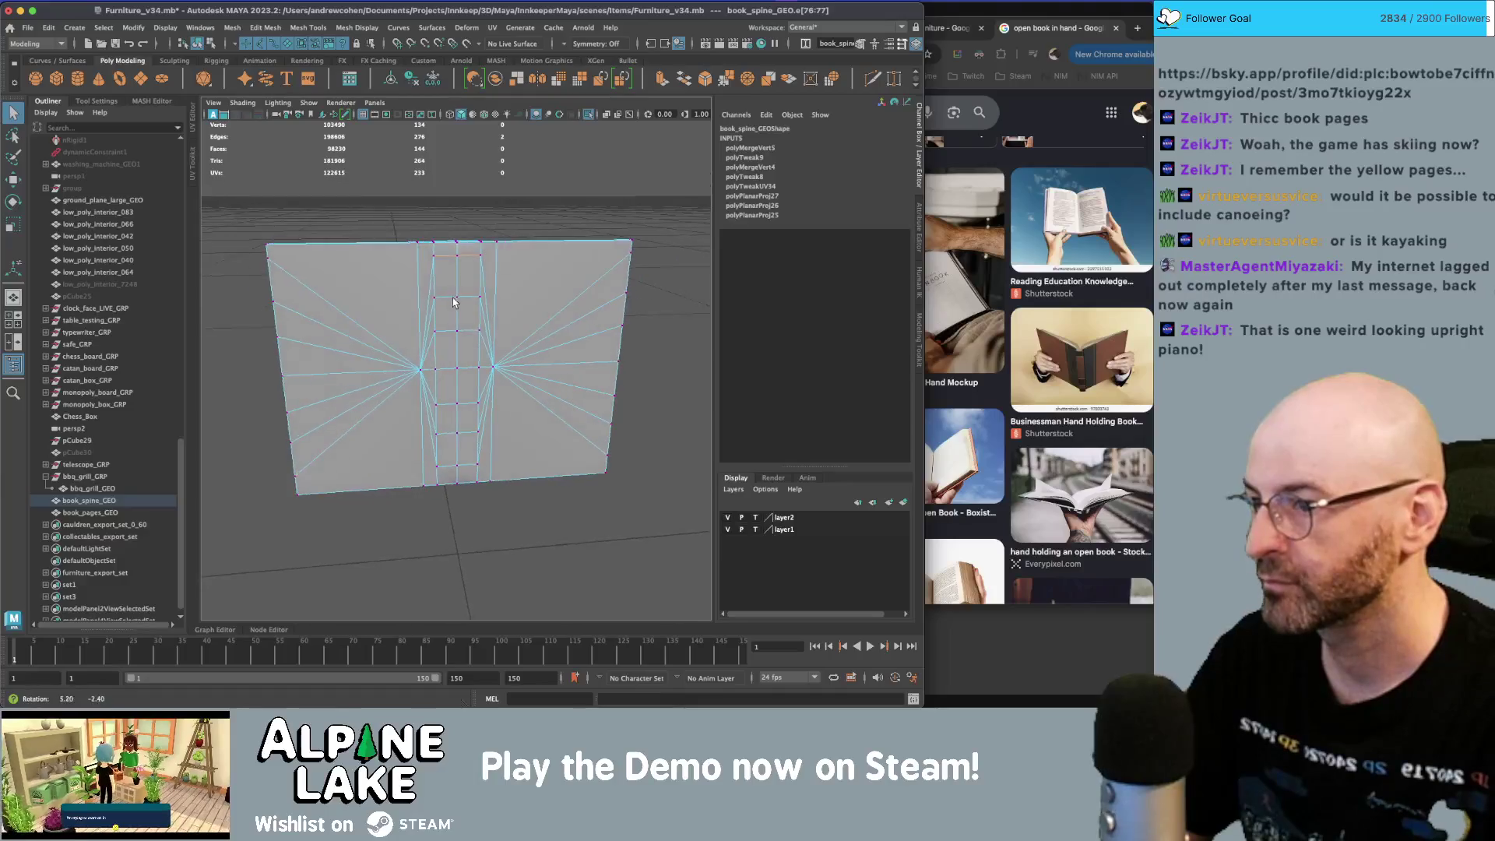
pyautogui.click(434, 255)
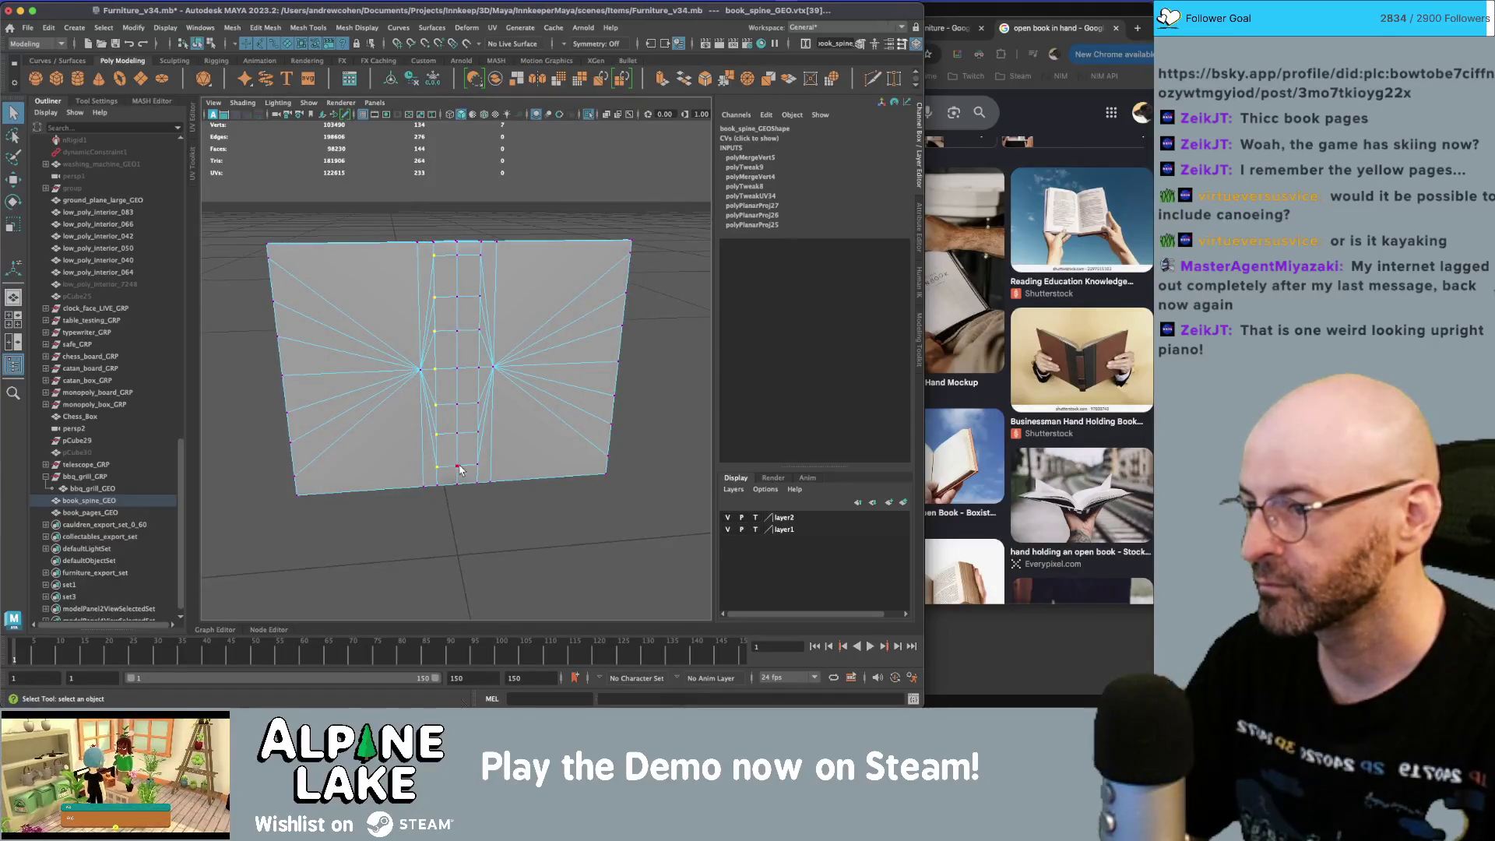
pyautogui.moveTo(438, 465); pyautogui.dragTo(460, 471)
pyautogui.moveTo(461, 259); pyautogui.dragTo(481, 261)
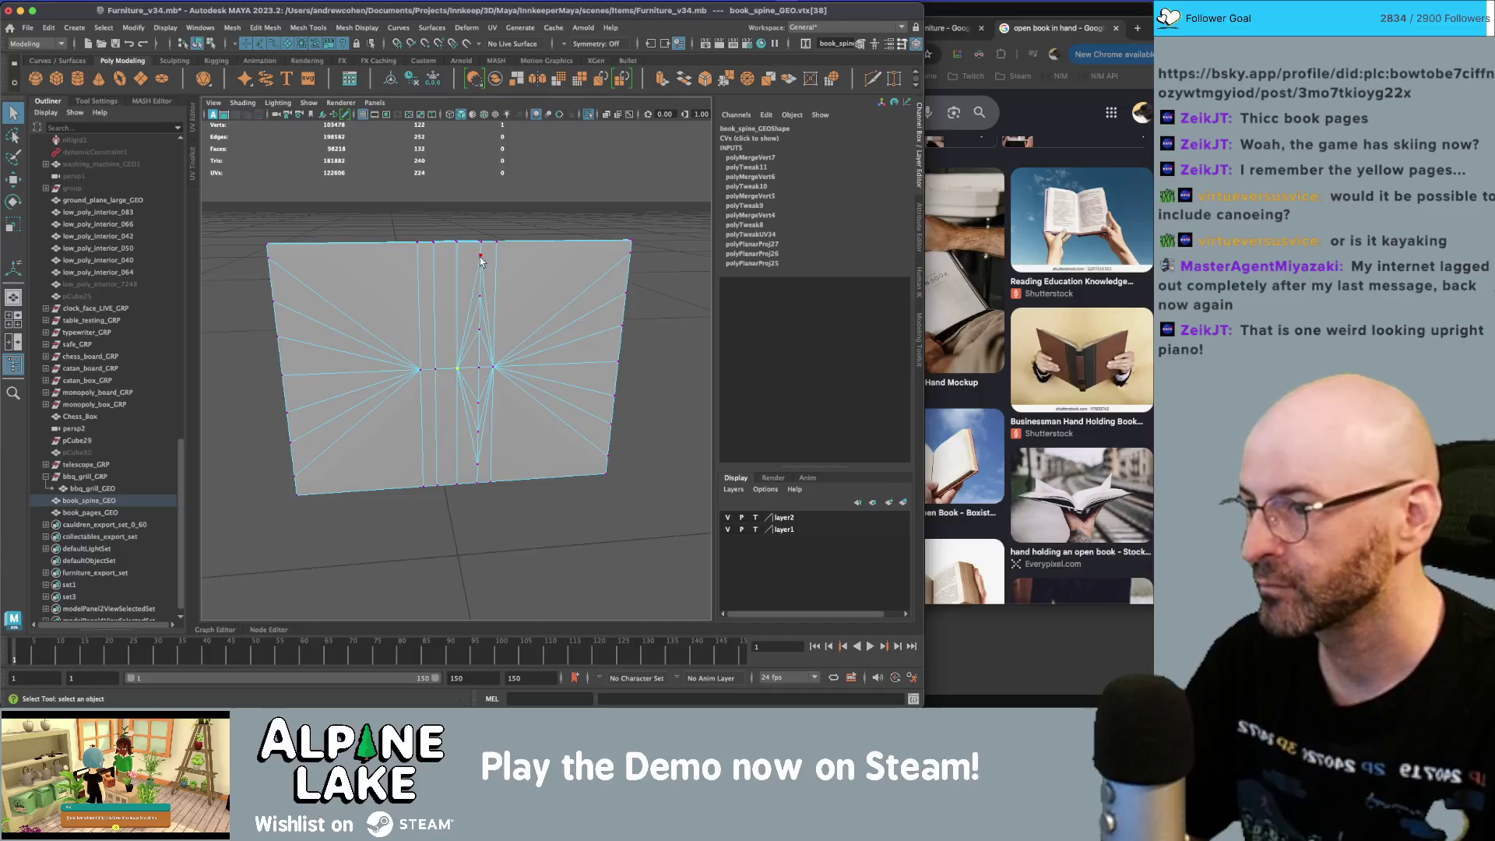
pyautogui.moveTo(482, 453)
pyautogui.mouseDown()
pyautogui.moveTo(490, 469)
pyautogui.moveTo(488, 382)
pyautogui.moveTo(507, 330)
pyautogui.moveTo(534, 338)
pyautogui.moveTo(357, 257)
pyautogui.mouseUp()
# - Try merging the left-edge vertices into one, then undo that merge
pyautogui.click(198, 44)
pyautogui.rightClick(322, 253)
pyautogui.moveTo(322, 252); pyautogui.dragTo(285, 243, button='right')
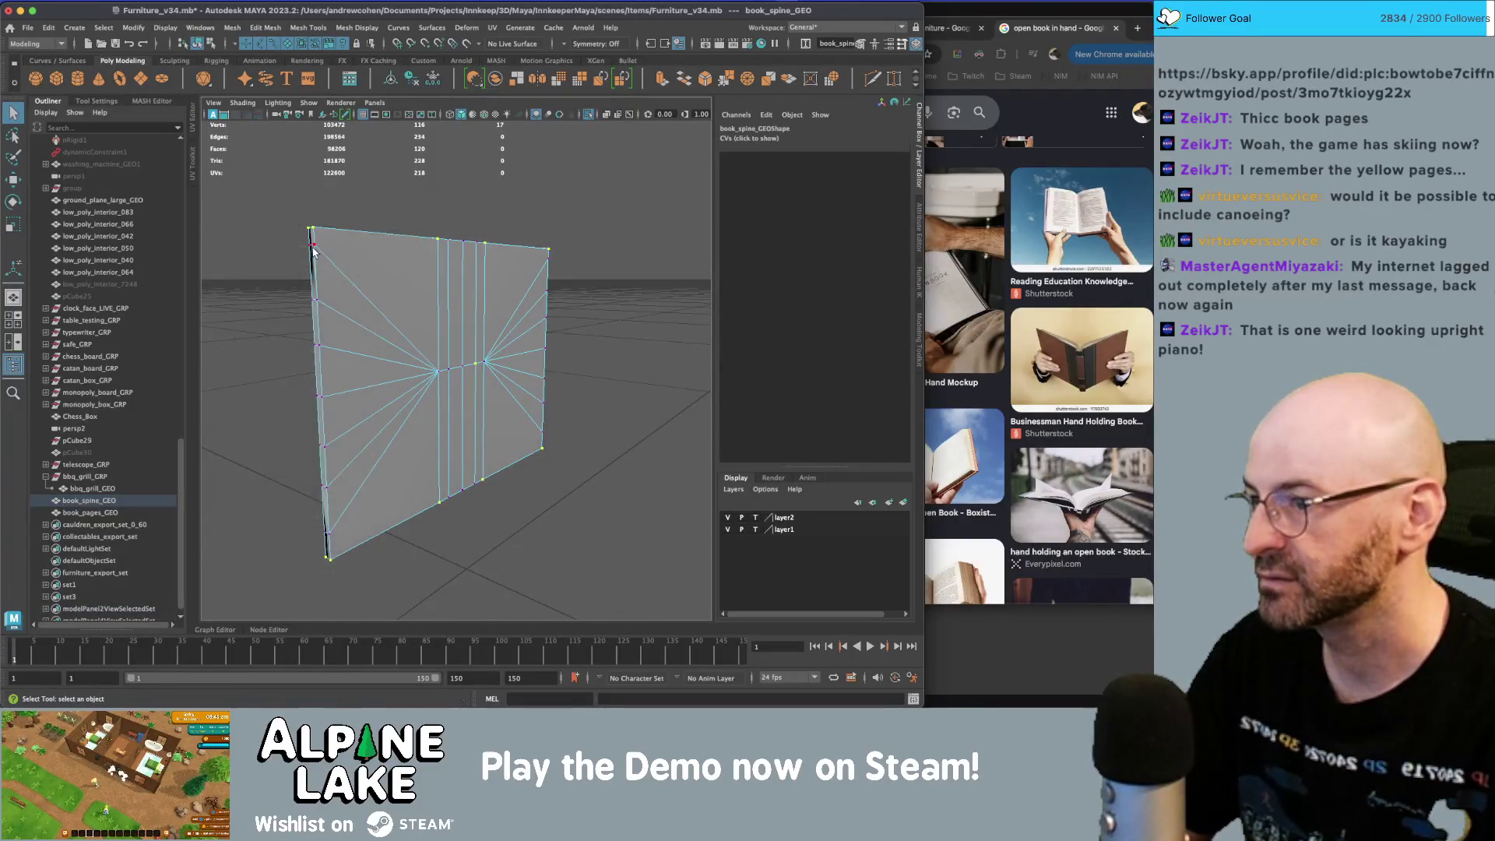
pyautogui.keyDown('shift'); pyautogui.doubleClick(328, 536); pyautogui.keyUp('shift')
pyautogui.keyDown('alt'); pyautogui.moveTo(436, 350); pyautogui.dragTo(583, 350); pyautogui.keyUp('alt')
pyautogui.moveTo(488, 326)
pyautogui.keyDown('alt'); pyautogui.mouseDown()
pyautogui.moveTo(400, 272)
pyautogui.moveTo(427, 291)
pyautogui.moveTo(400, 334)
pyautogui.moveTo(390, 288)
pyautogui.mouseUp(); pyautogui.keyUp('alt')
pyautogui.hotkey('ctrl', 'z')
# - Clear the selection, reselect book_spine_GEO and check an edge along its spine
pyautogui.click(197, 45)
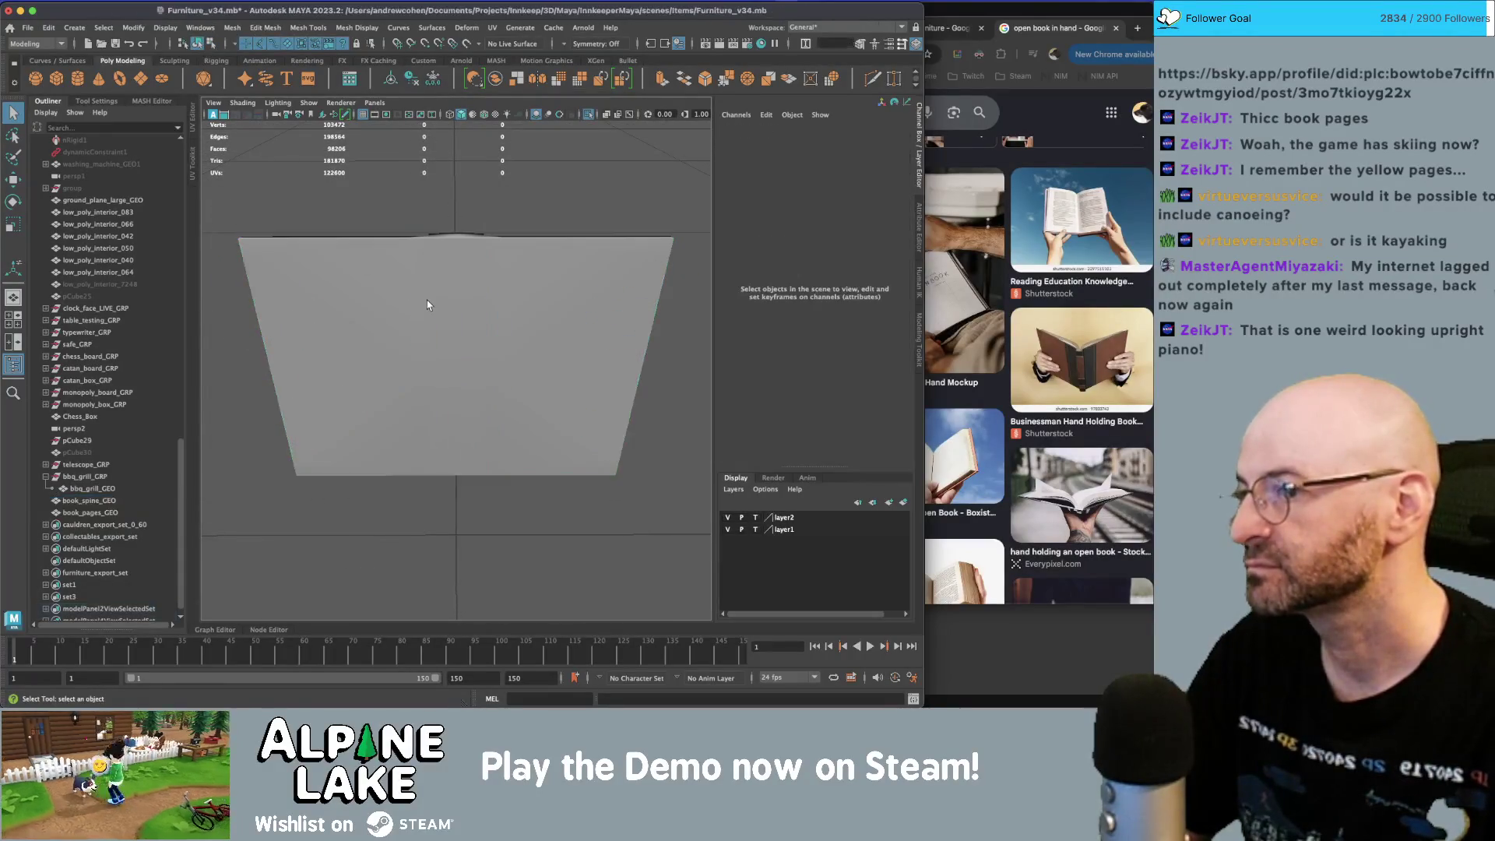
pyautogui.click(426, 300)
pyautogui.click(487, 190)
pyautogui.scroll(-3, 488, 195)
pyautogui.moveTo(488, 195)
pyautogui.keyDown('alt'); pyautogui.mouseDown()
pyautogui.moveTo(617, 280)
pyautogui.moveTo(503, 294)
pyautogui.moveTo(545, 327)
pyautogui.moveTo(511, 423)
pyautogui.mouseUp(); pyautogui.keyUp('alt')
pyautogui.click(503, 294)
pyautogui.scroll(3, 567, 345)
pyautogui.moveTo(553, 350)
pyautogui.keyDown('alt'); pyautogui.mouseDown()
pyautogui.moveTo(531, 318)
pyautogui.moveTo(473, 327)
pyautogui.mouseUp(); pyautogui.keyUp('alt')
pyautogui.rightClick(462, 254)
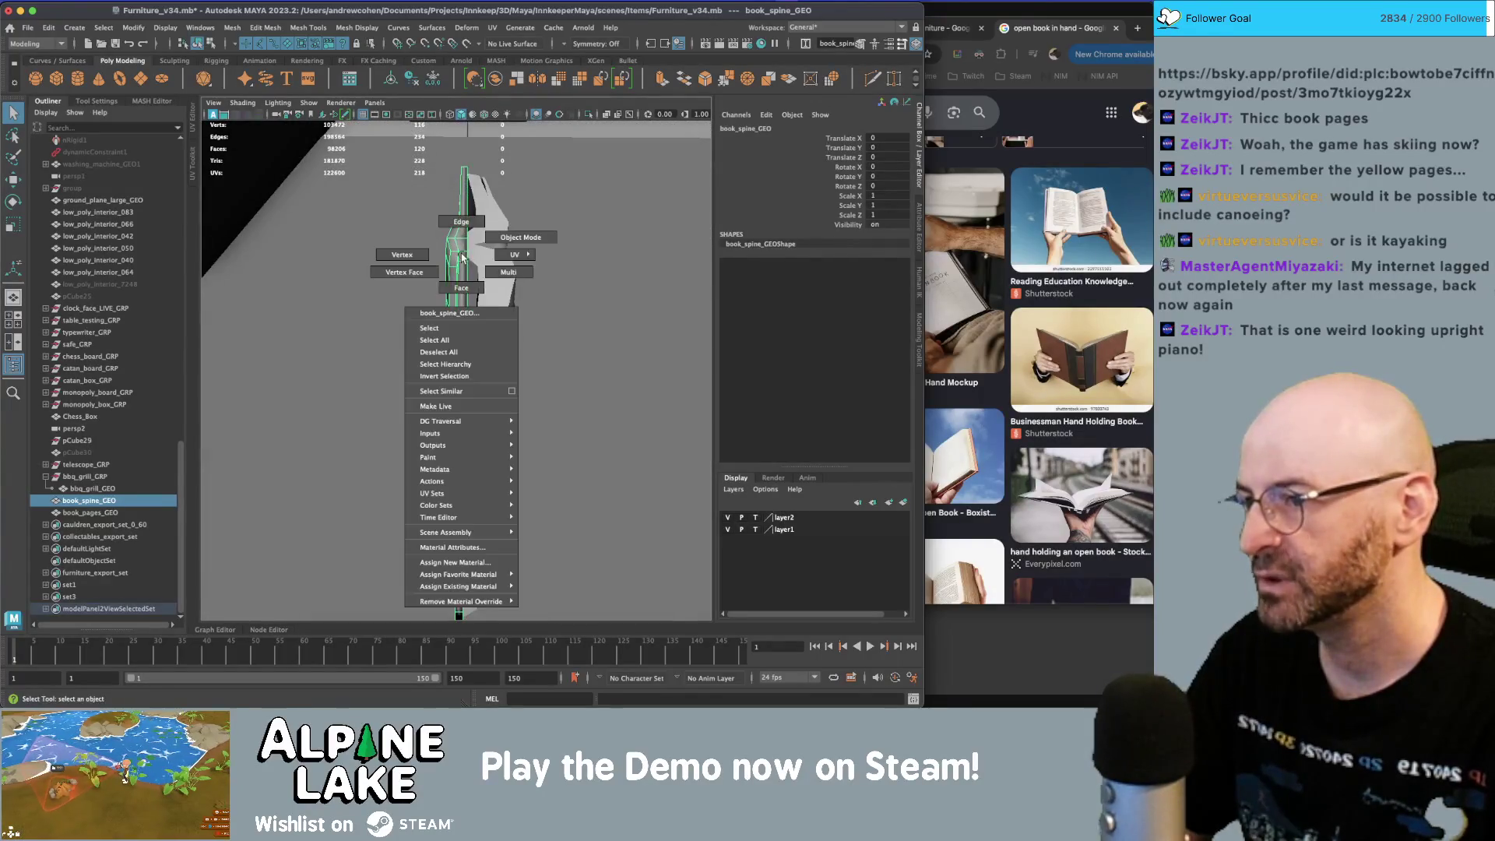
pyautogui.click(461, 222)
pyautogui.click(458, 269)
pyautogui.keyDown('alt'); pyautogui.moveTo(458, 269); pyautogui.dragTo(455, 277); pyautogui.keyUp('alt')
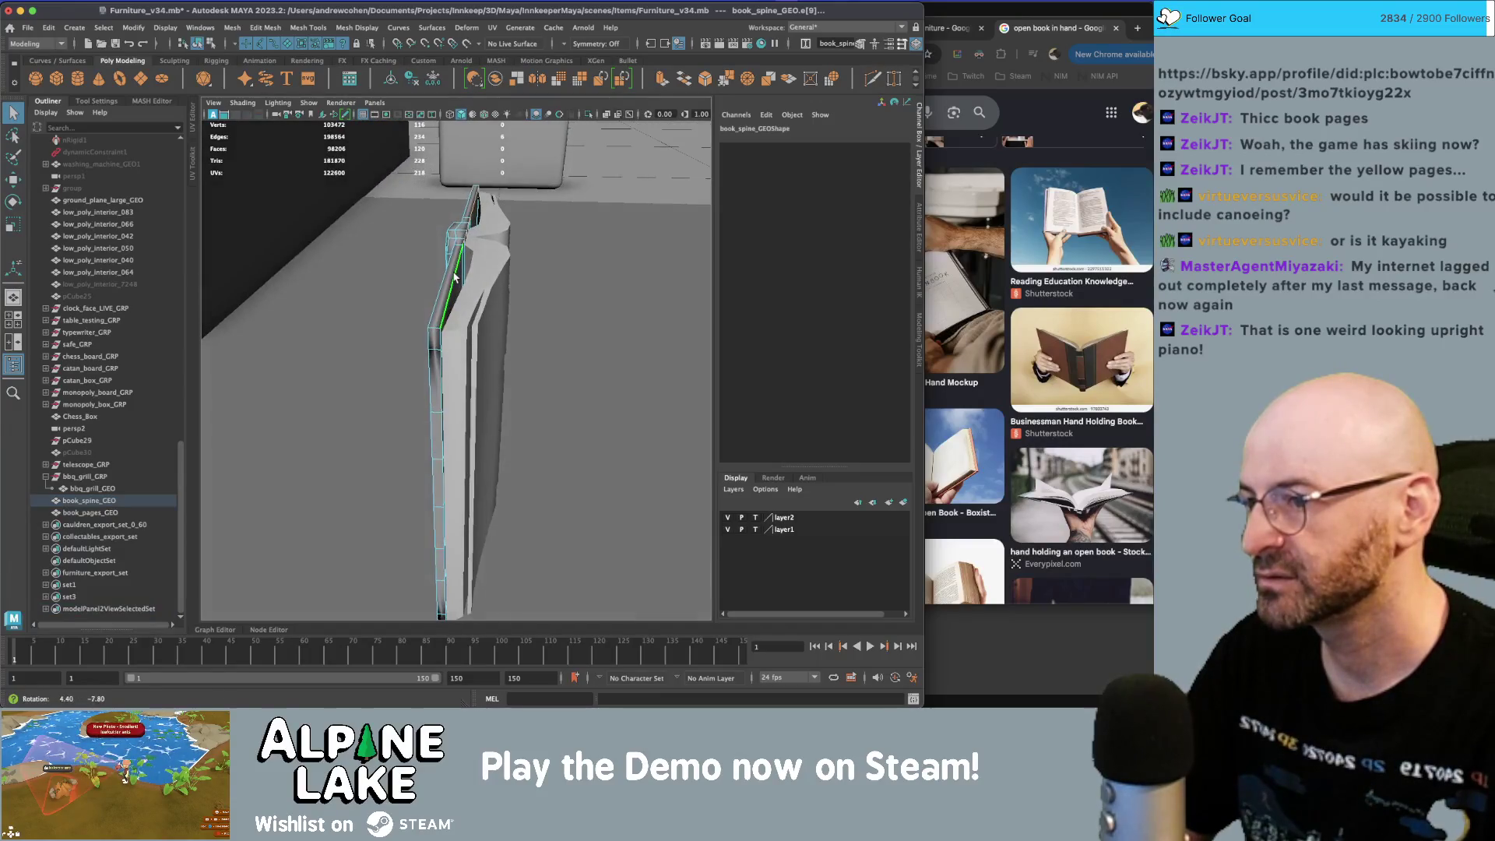
pyautogui.click(199, 46)
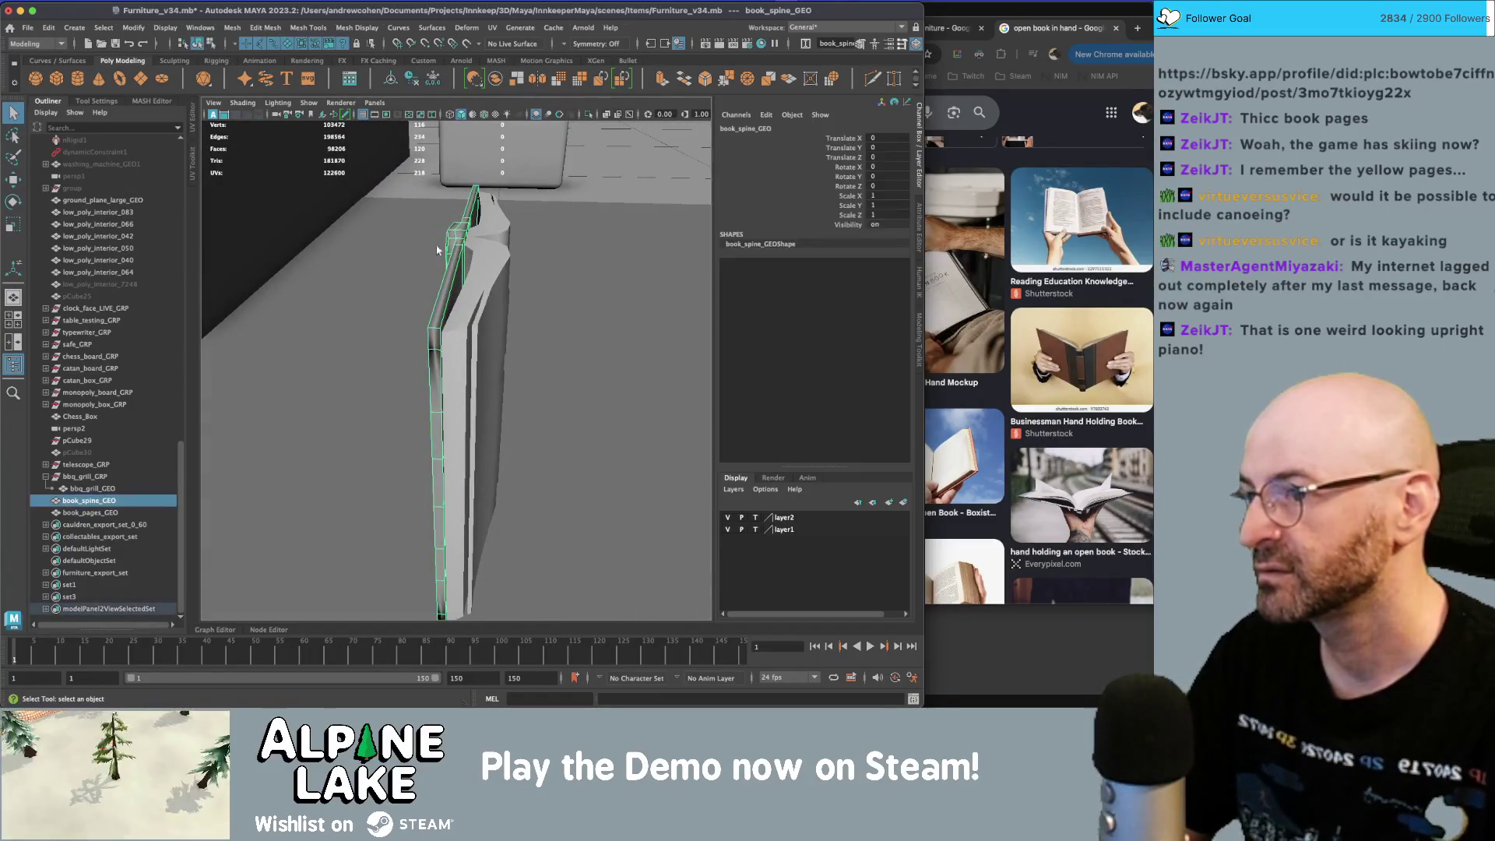
# - Isolate book_spine_GEO and pick four spine edges, ready for scaling with R
pyautogui.hotkey('ctrl', '1')
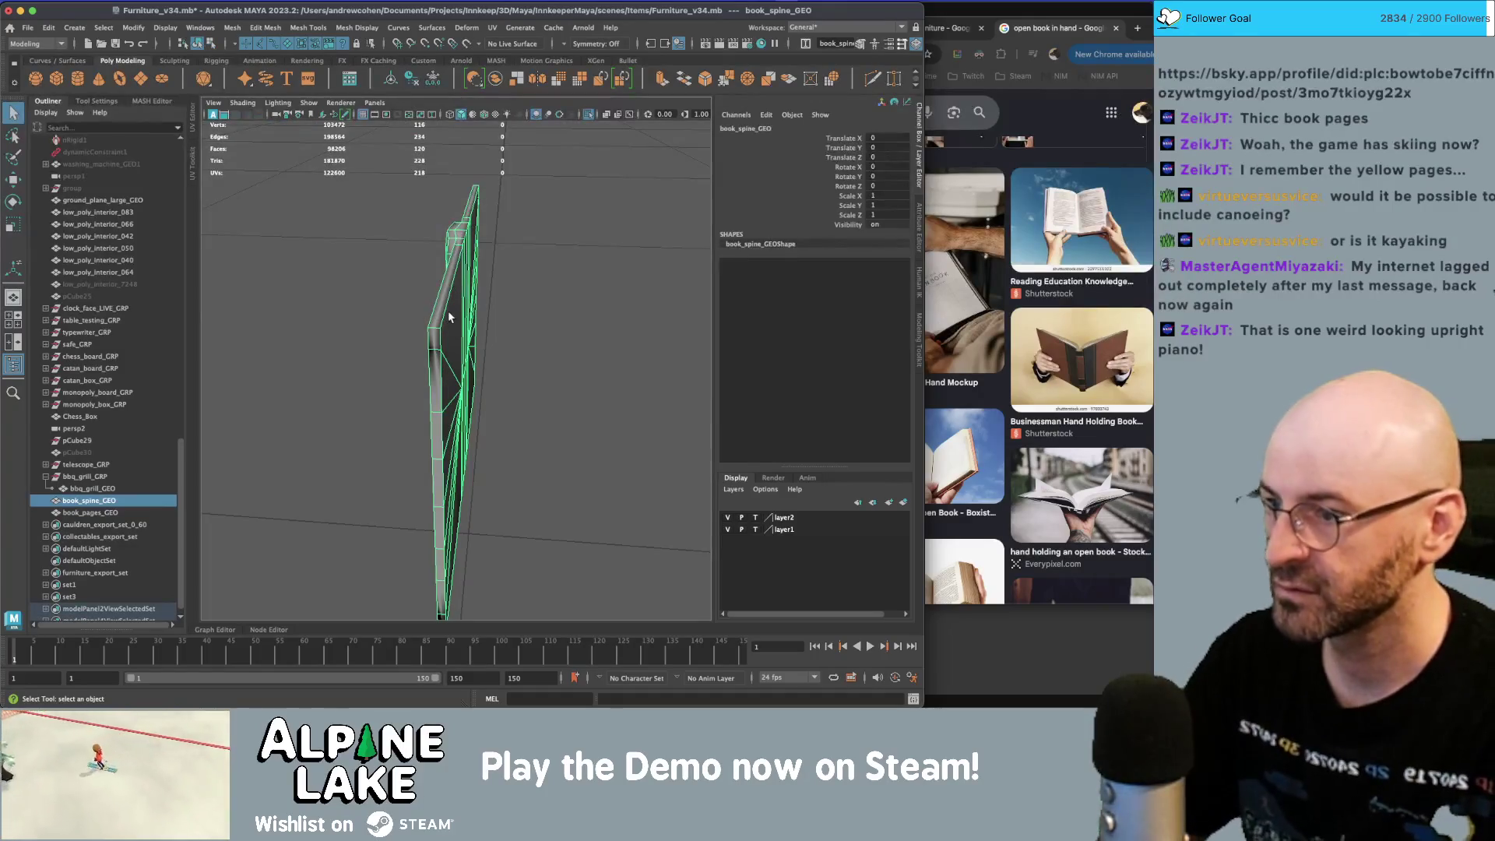
pyautogui.rightClick(449, 317)
pyautogui.click(449, 285)
pyautogui.click(454, 284)
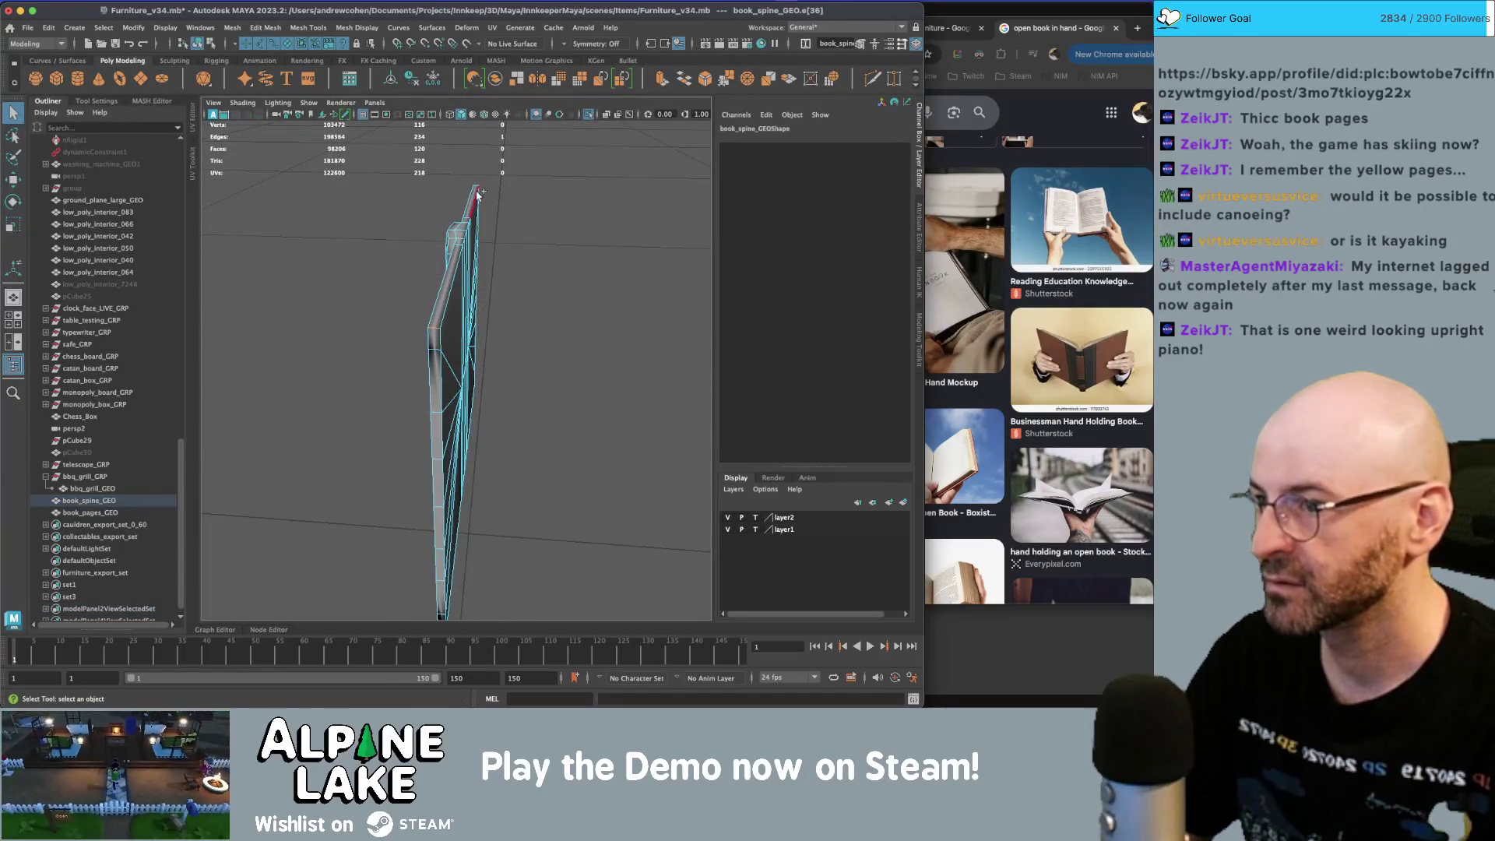
pyautogui.moveTo(456, 265)
pyautogui.keyDown('alt'); pyautogui.mouseDown()
pyautogui.moveTo(445, 492)
pyautogui.moveTo(413, 501)
pyautogui.moveTo(548, 374)
pyautogui.moveTo(433, 417)
pyautogui.moveTo(426, 387)
pyautogui.moveTo(433, 551)
pyautogui.moveTo(561, 464)
pyautogui.moveTo(480, 404)
pyautogui.moveTo(420, 407)
pyautogui.moveTo(448, 401)
pyautogui.mouseUp(); pyautogui.keyUp('alt')
pyautogui.keyDown('shift'); pyautogui.click(426, 387); pyautogui.keyUp('shift')
pyautogui.keyDown('shift'); pyautogui.click(426, 388); pyautogui.keyUp('shift')
pyautogui.keyDown('shift'); pyautogui.click(458, 399); pyautogui.keyUp('shift')
pyautogui.press('r')
# - Harden the selected border edges with Mesh Display > Harden Edge, then the outer and lower cover edges
pyautogui.click(308, 27)
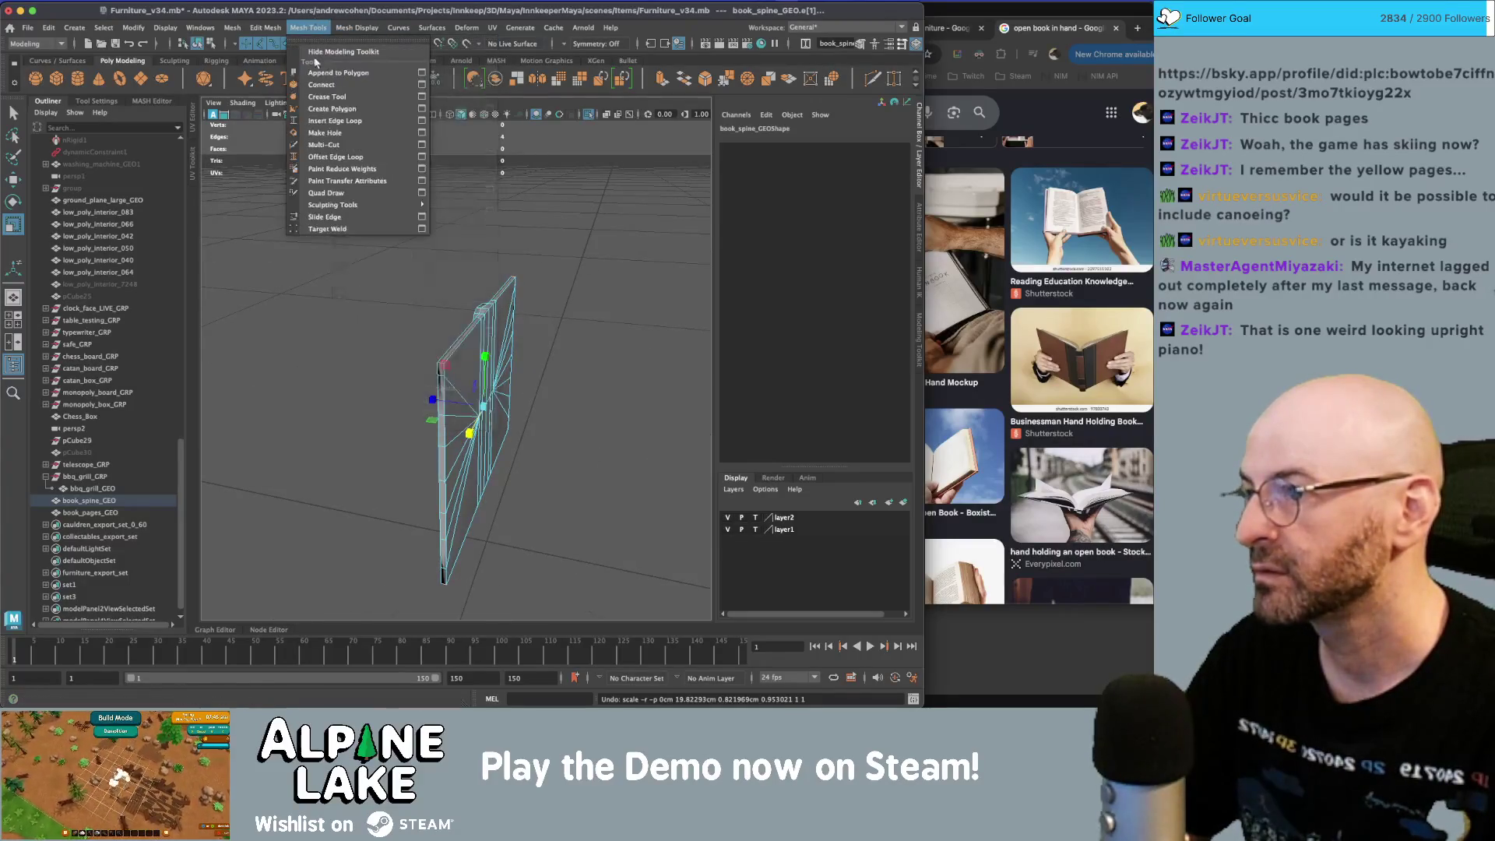
pyautogui.moveTo(356, 28)
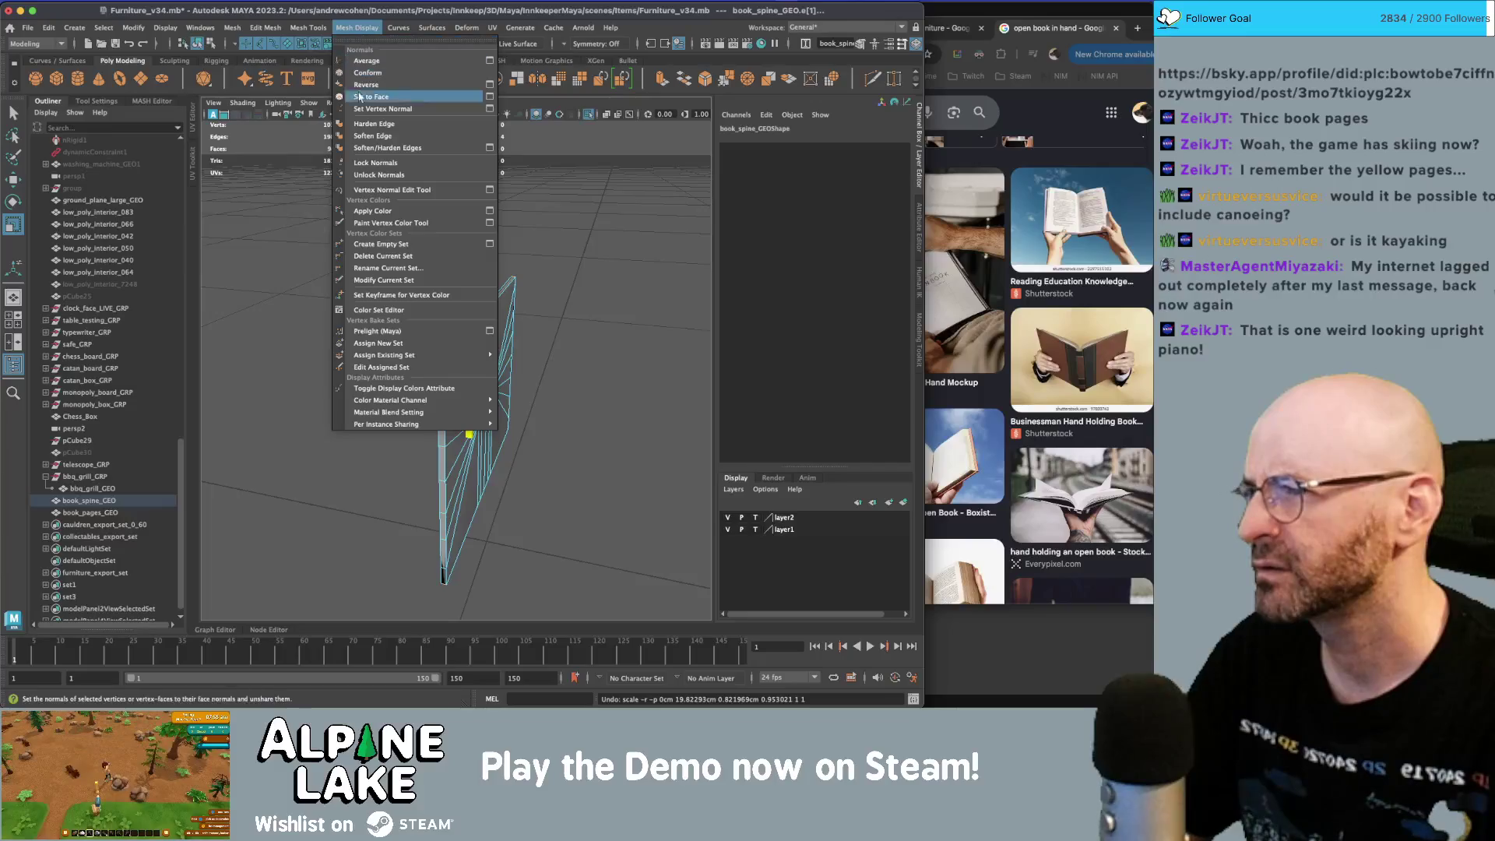
pyautogui.click(362, 126)
pyautogui.moveTo(410, 294)
pyautogui.keyDown('alt'); pyautogui.mouseDown()
pyautogui.moveTo(450, 414)
pyautogui.moveTo(544, 339)
pyautogui.moveTo(577, 359)
pyautogui.mouseUp(); pyautogui.keyUp('alt')
pyautogui.press('q')
pyautogui.click(567, 339)
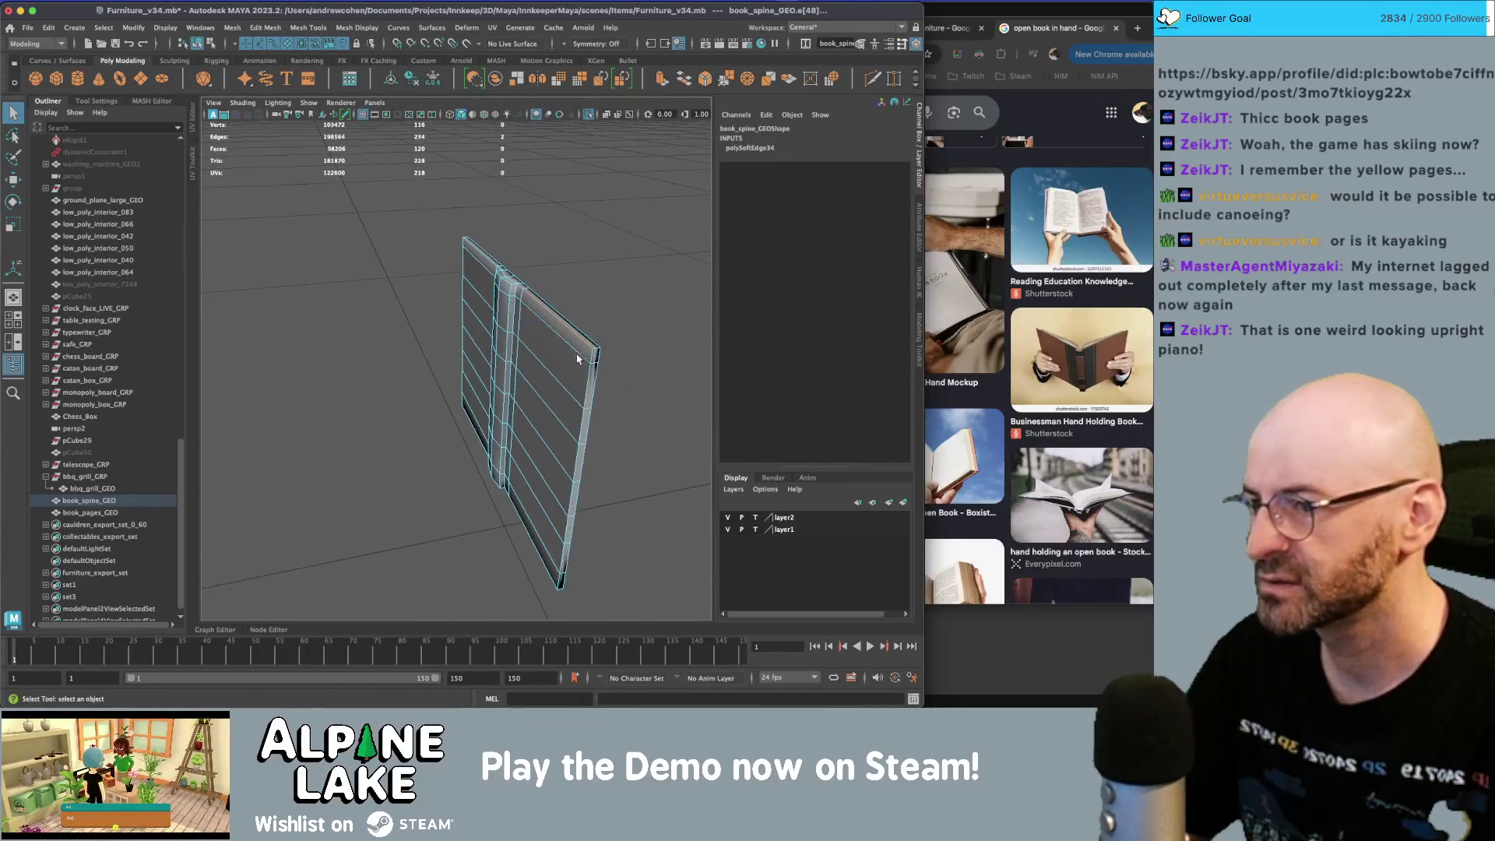
pyautogui.press('g')
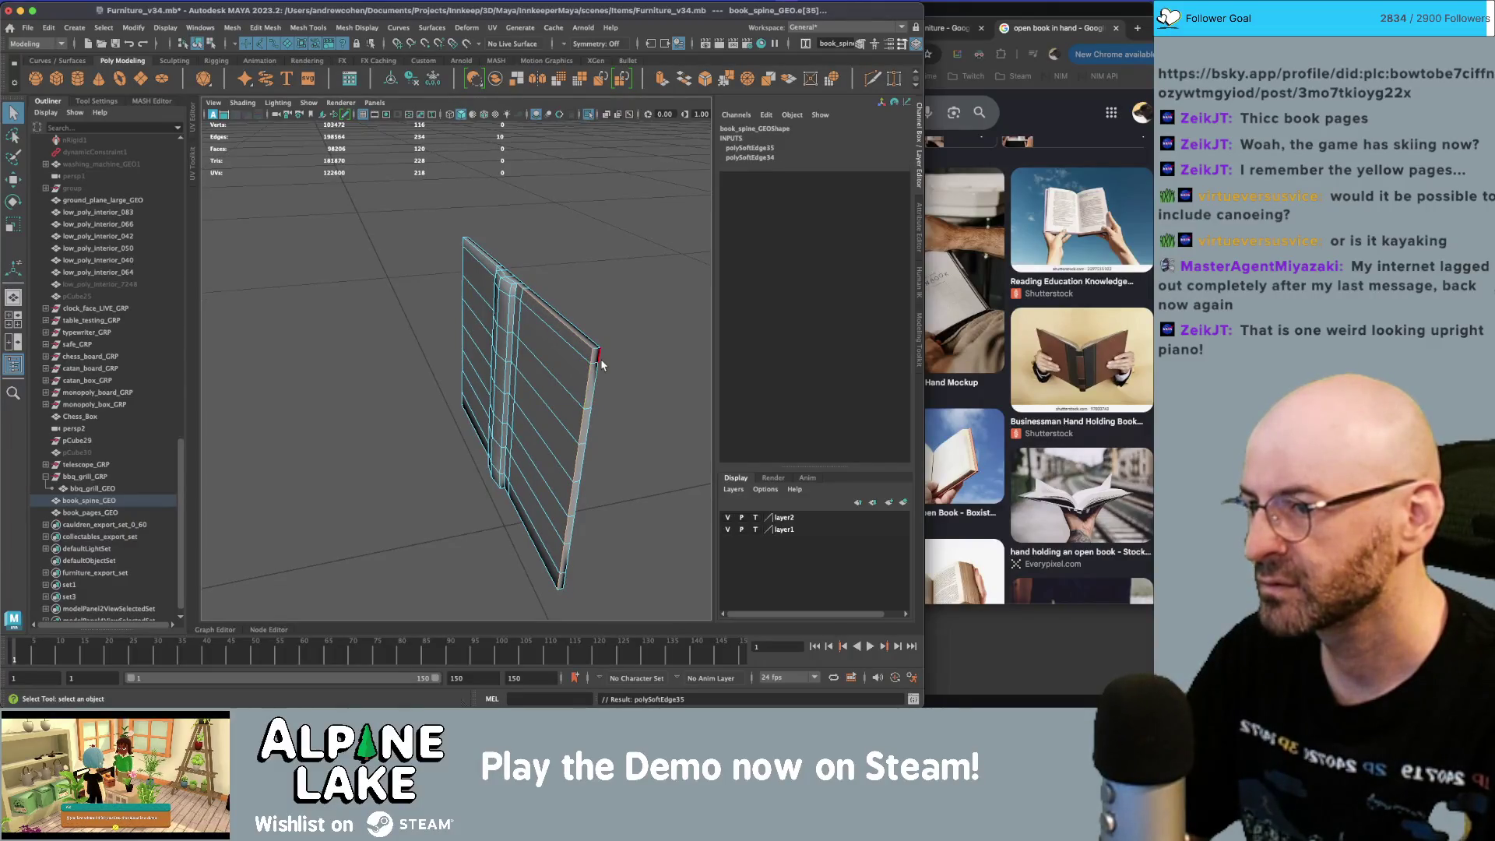
pyautogui.press('g')
pyautogui.click(575, 347)
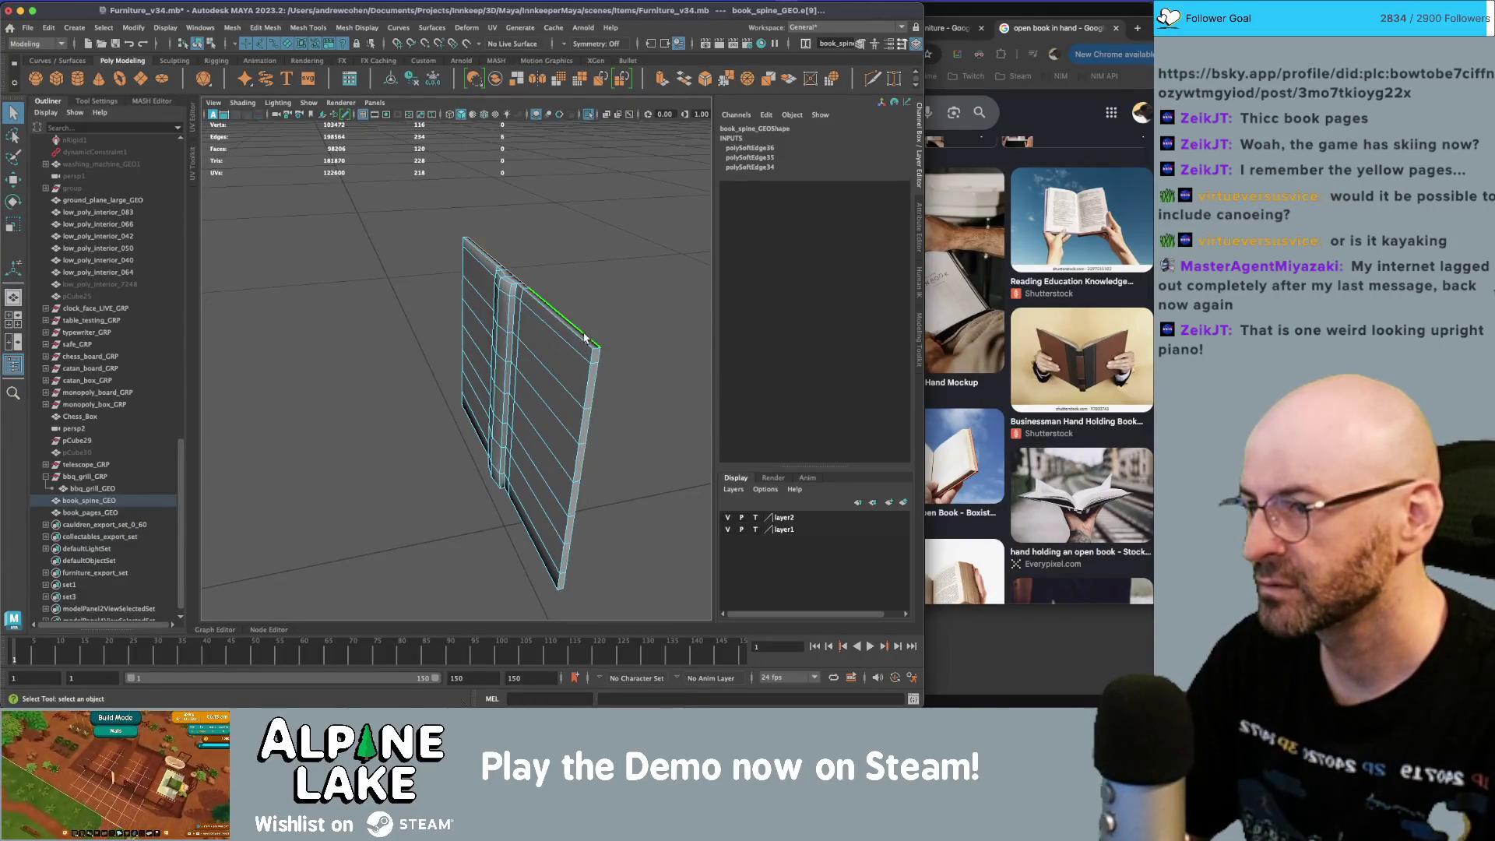
pyautogui.press('g')
# - Harden the remaining left, bottom and bottom-left cover border edges, repeating with G
pyautogui.keyDown('alt'); pyautogui.moveTo(543, 543); pyautogui.dragTo(532, 484); pyautogui.keyUp('alt')
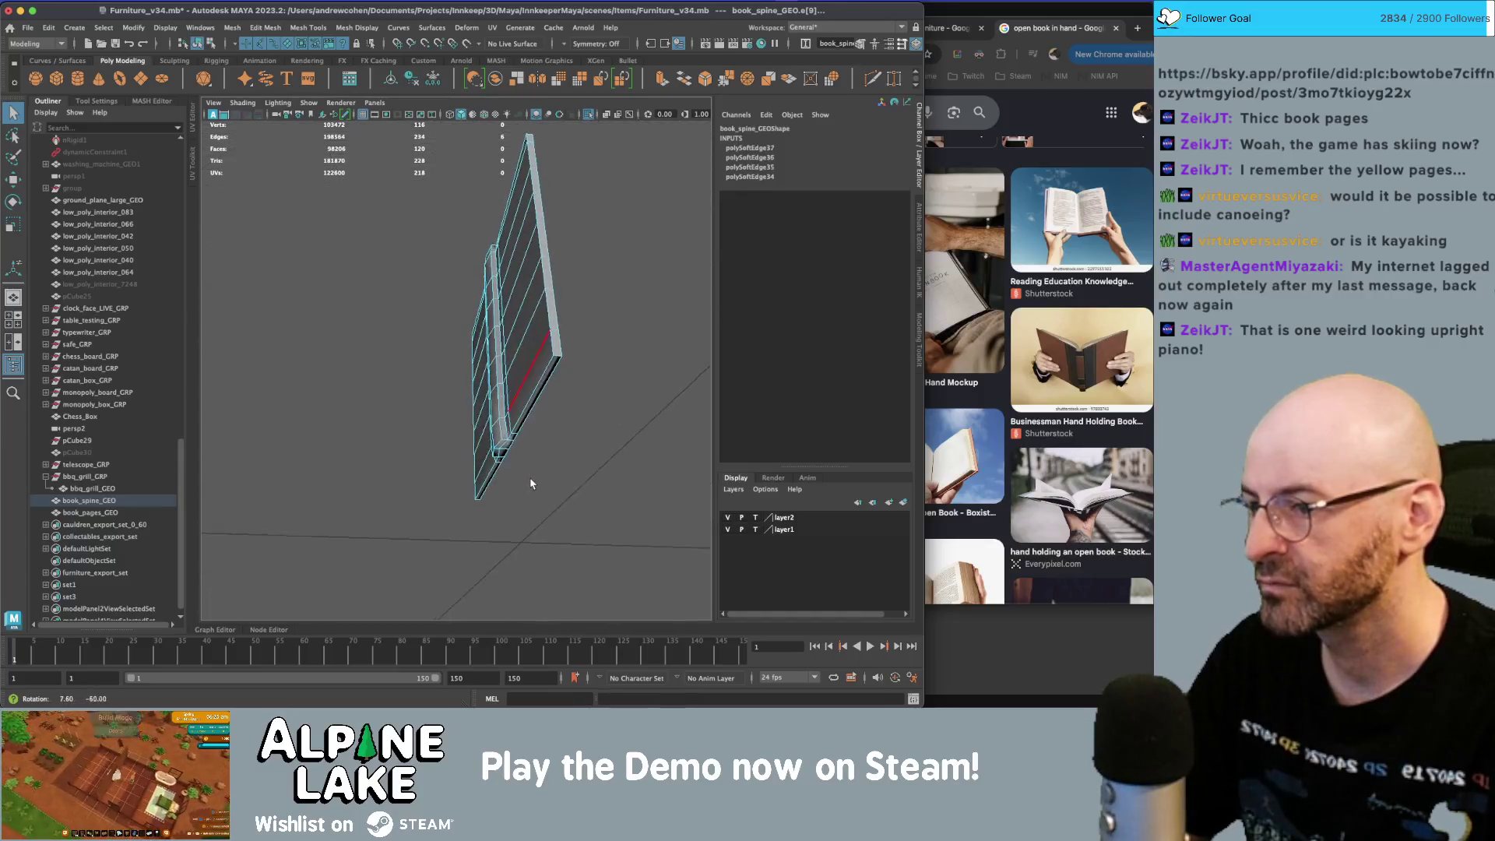
pyautogui.click(539, 388)
pyautogui.press('g')
pyautogui.press('g')
pyautogui.keyDown('alt'); pyautogui.moveTo(539, 388); pyautogui.dragTo(467, 434); pyautogui.keyUp('alt')
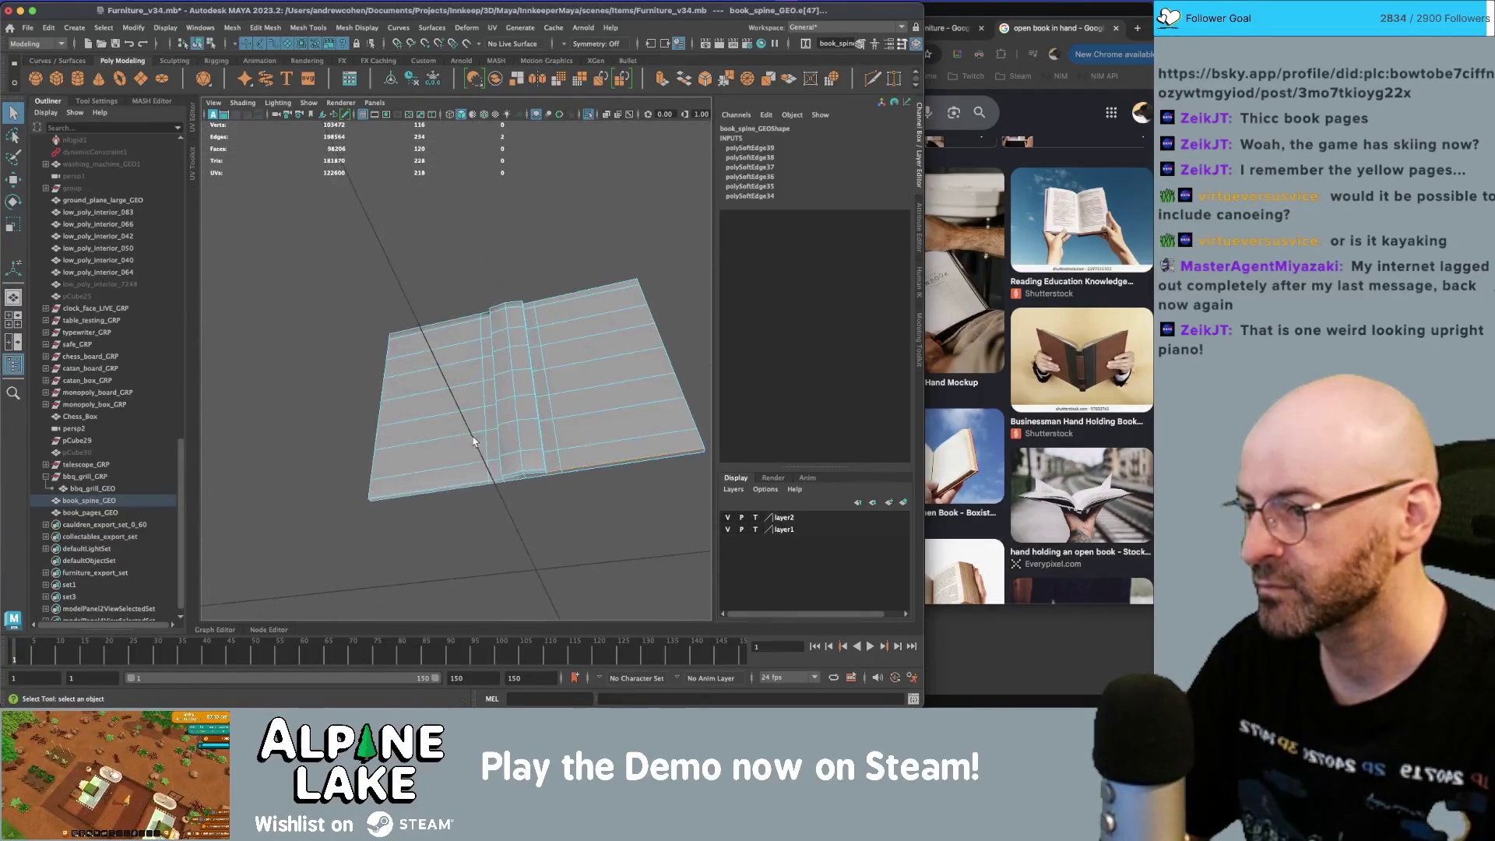
pyautogui.click(372, 491)
pyautogui.press('g')
pyautogui.keyDown('alt'); pyautogui.moveTo(375, 492); pyautogui.dragTo(458, 491); pyautogui.keyUp('alt')
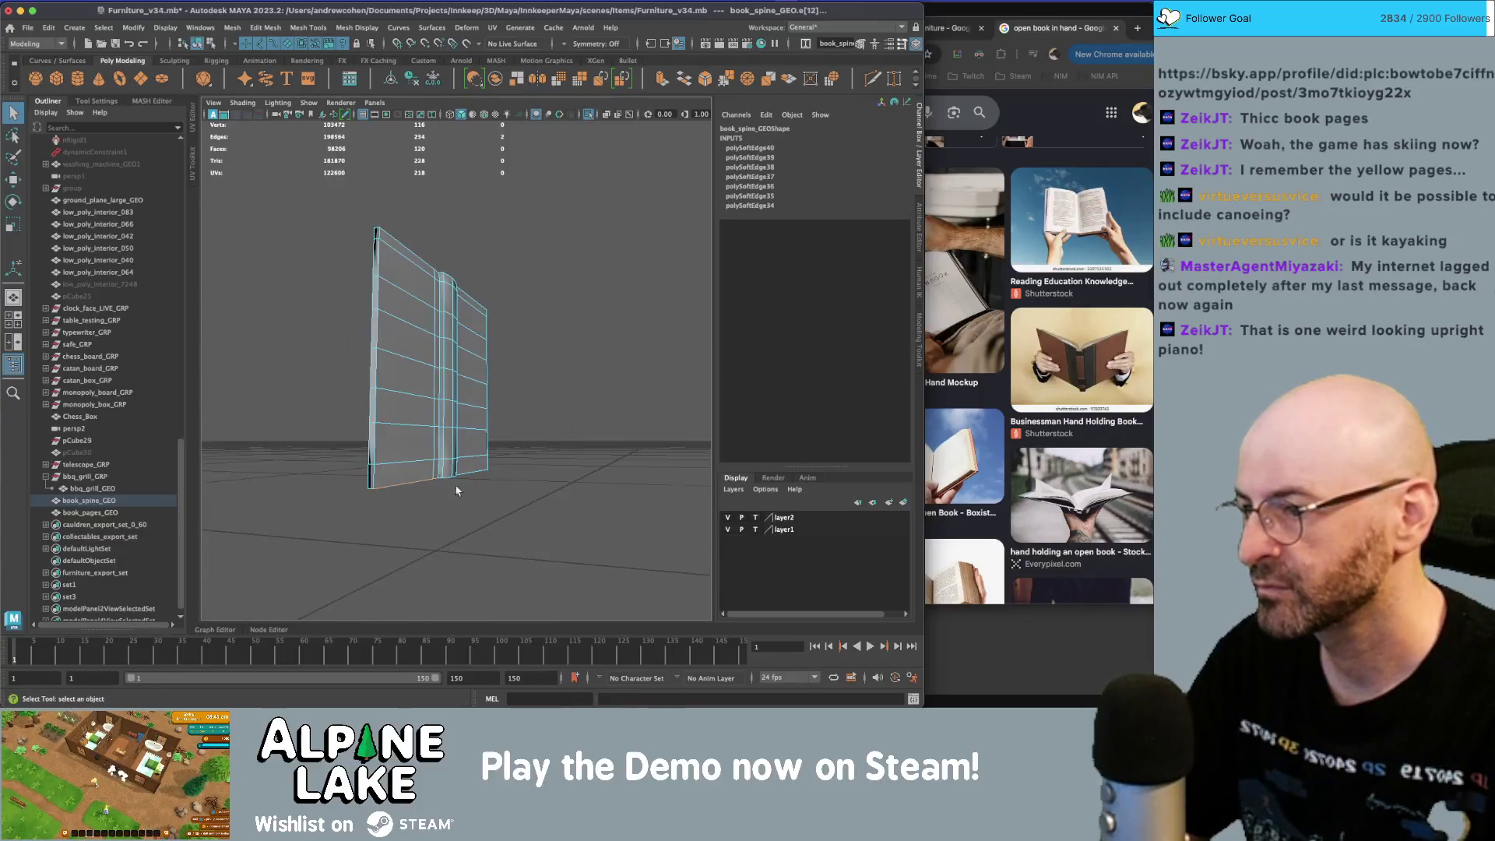
pyautogui.click(367, 411)
pyautogui.press('g')
pyautogui.click(386, 488)
pyautogui.press('g')
pyautogui.click(372, 493)
pyautogui.press('g')
pyautogui.moveTo(371, 493)
pyautogui.keyDown('alt'); pyautogui.mouseDown()
pyautogui.moveTo(425, 359)
pyautogui.moveTo(471, 364)
pyautogui.mouseUp(); pyautogui.keyUp('alt')
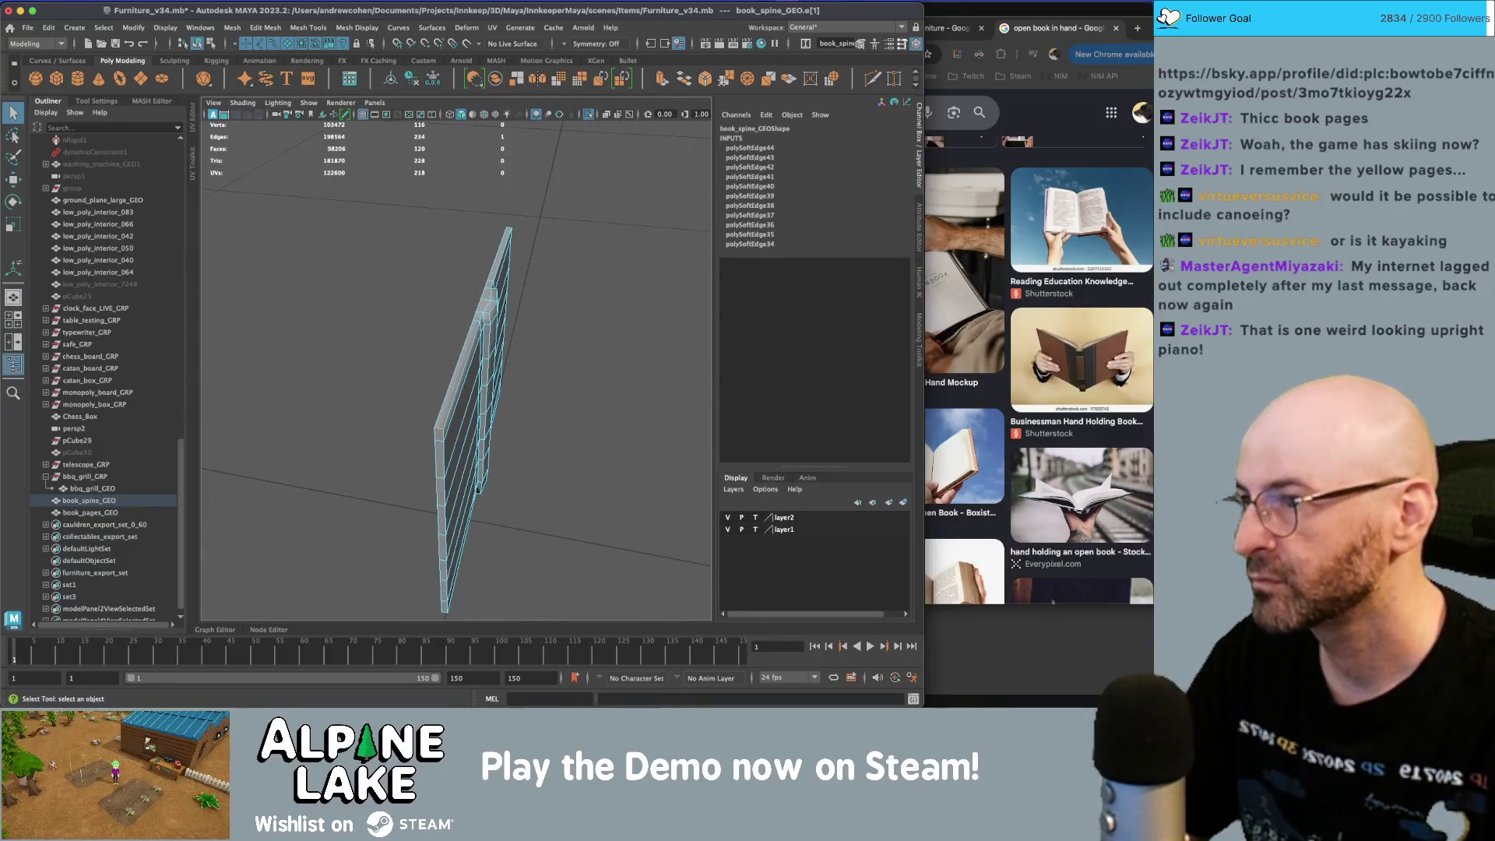
# - Return to object mode and reselect the book spine mesh from a low angle
pyautogui.click(197, 43)
pyautogui.keyDown('alt'); pyautogui.moveTo(234, 234); pyautogui.dragTo(498, 324); pyautogui.keyUp('alt')
pyautogui.click(534, 360)
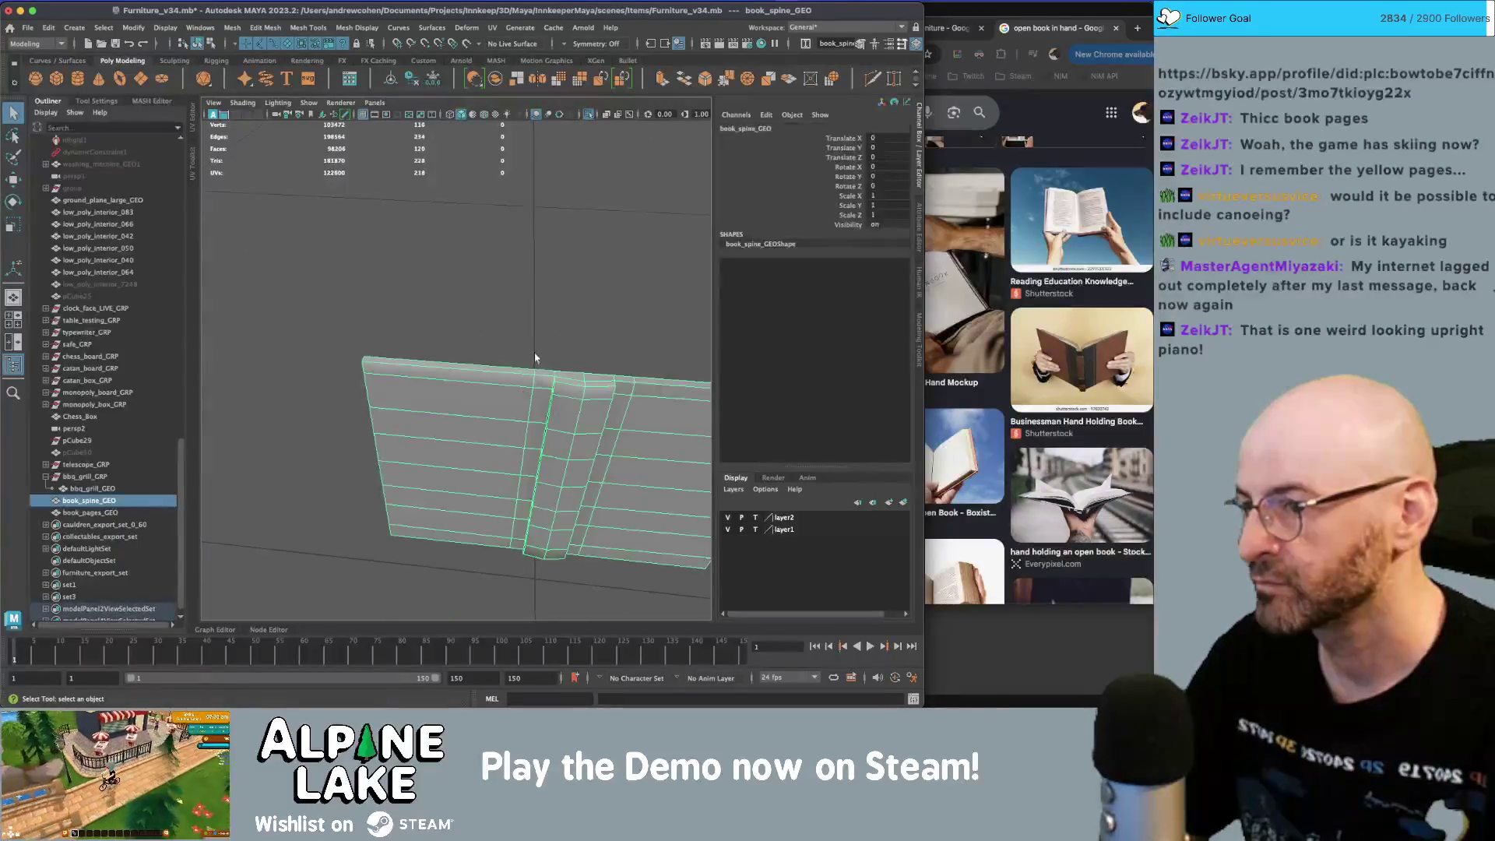
pyautogui.click(548, 301)
pyautogui.scroll(-3, 548, 302)
pyautogui.moveTo(494, 307)
pyautogui.keyDown('alt'); pyautogui.mouseDown()
pyautogui.moveTo(464, 324)
pyautogui.moveTo(562, 327)
pyautogui.moveTo(501, 333)
pyautogui.moveTo(574, 367)
pyautogui.moveTo(651, 333)
pyautogui.mouseUp(); pyautogui.keyUp('alt')
pyautogui.scroll(3, 481, 318)
pyautogui.click(481, 318)
pyautogui.rightClick(481, 317)
# - Soften the curved spine edges and its bottom edges with Mesh Display > Soften Edge
pyautogui.click(483, 302)
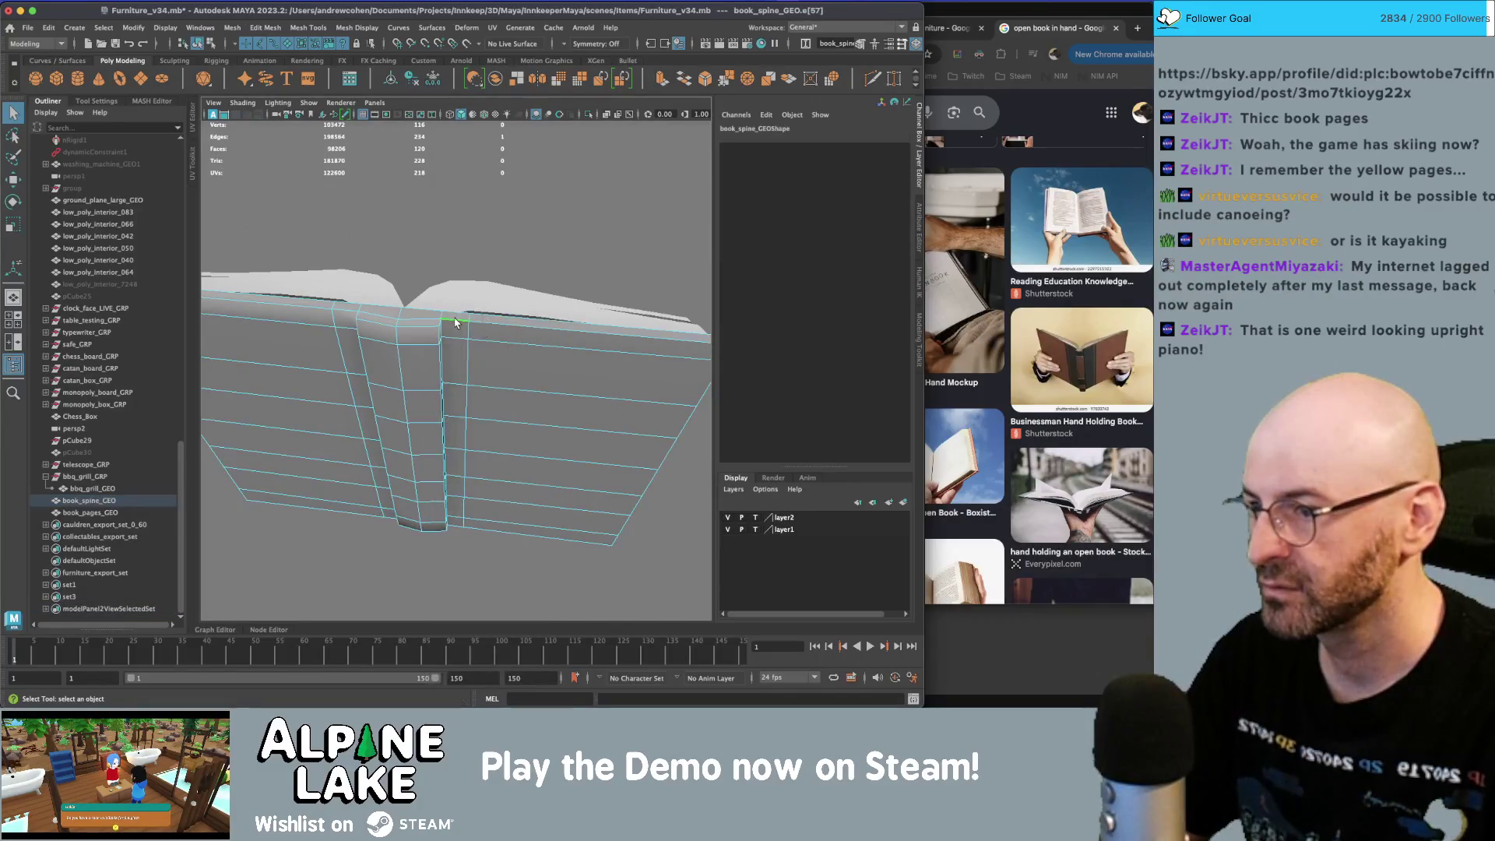
pyautogui.keyDown('alt'); pyautogui.moveTo(484, 301); pyautogui.dragTo(405, 340); pyautogui.keyUp('alt')
pyautogui.click(521, 344)
pyautogui.click(356, 27)
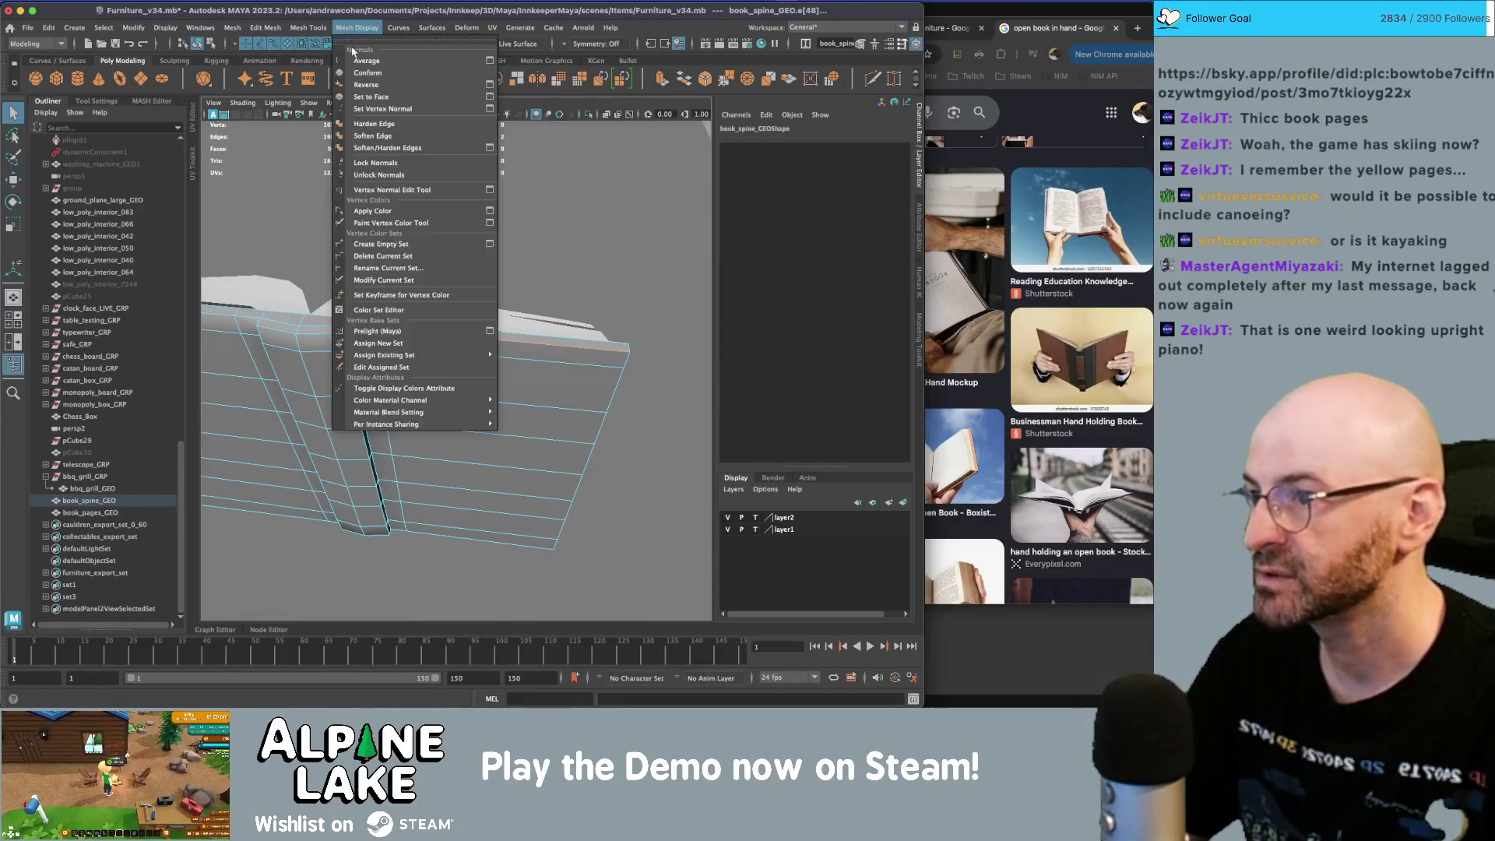
pyautogui.click(373, 136)
pyautogui.keyDown('alt'); pyautogui.moveTo(349, 315); pyautogui.dragTo(455, 428); pyautogui.keyUp('alt')
pyautogui.scroll(5, 455, 428)
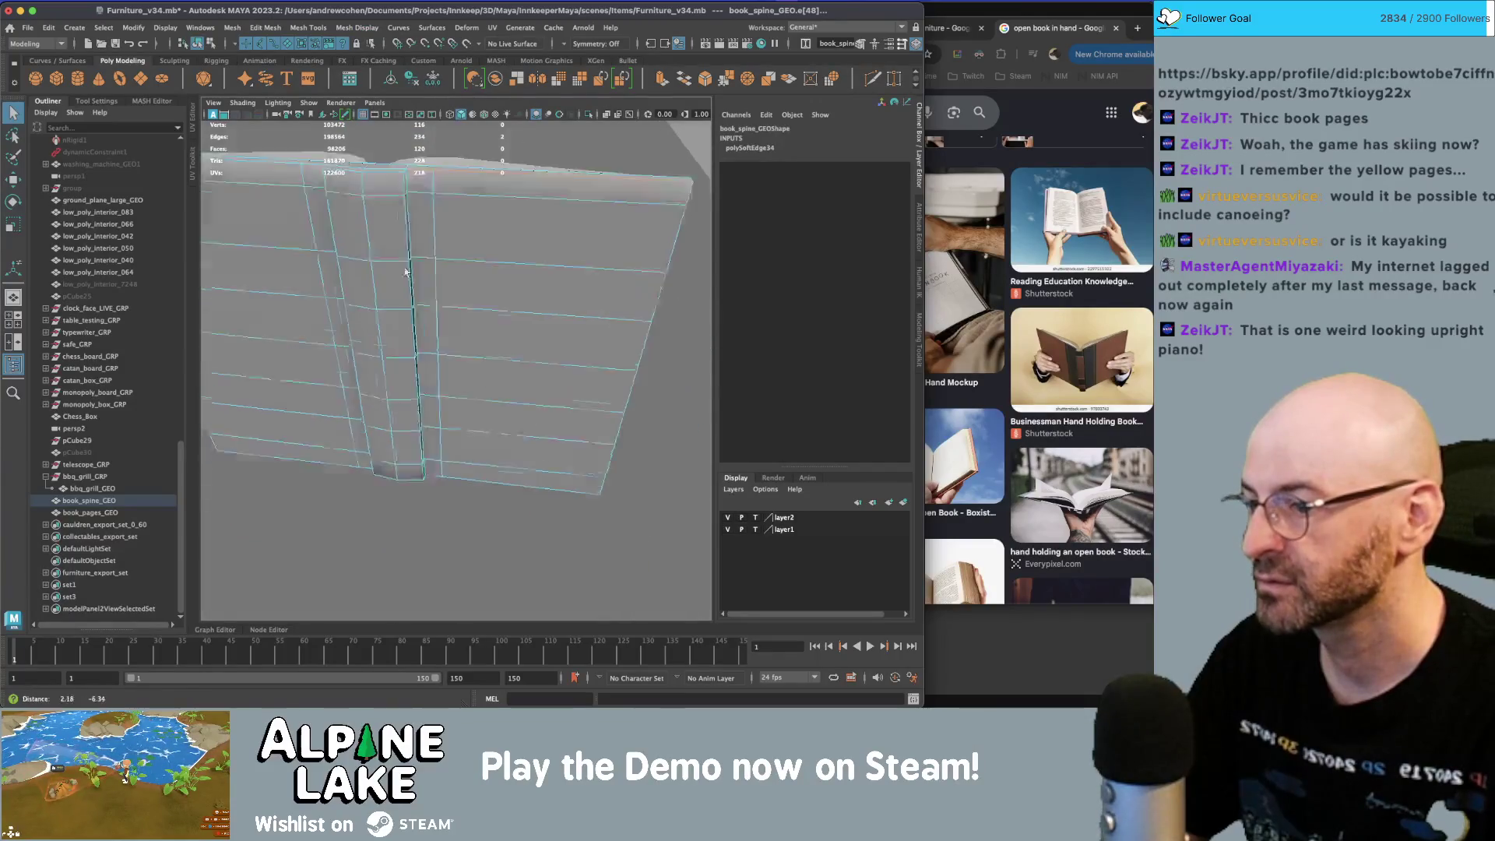
pyautogui.keyDown('shift'); pyautogui.click(337, 420); pyautogui.keyUp('shift')
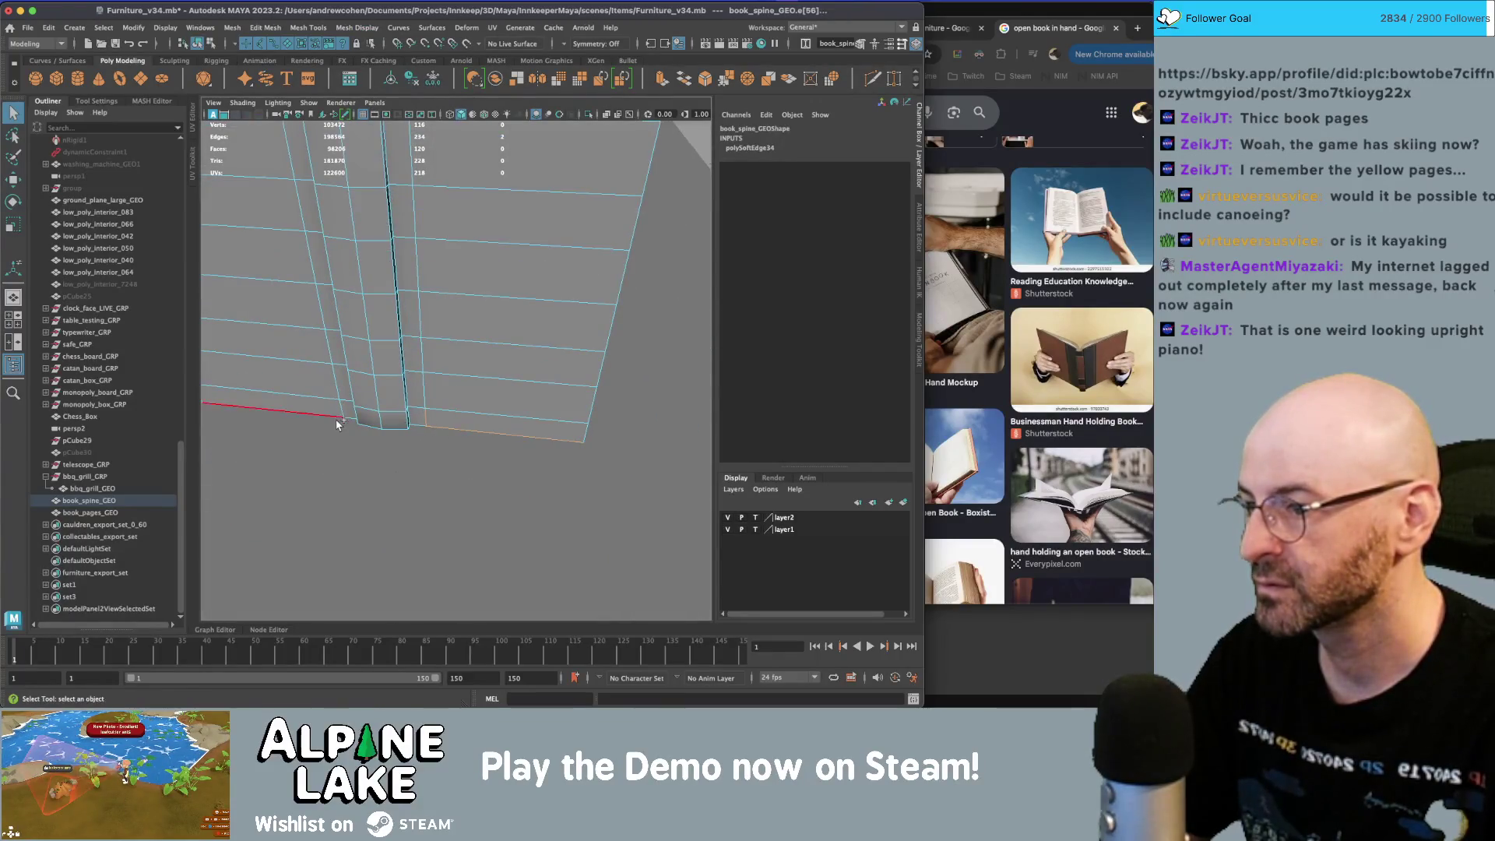
pyautogui.keyDown('shift'); pyautogui.click(457, 426); pyautogui.keyUp('shift')
pyautogui.press('g')
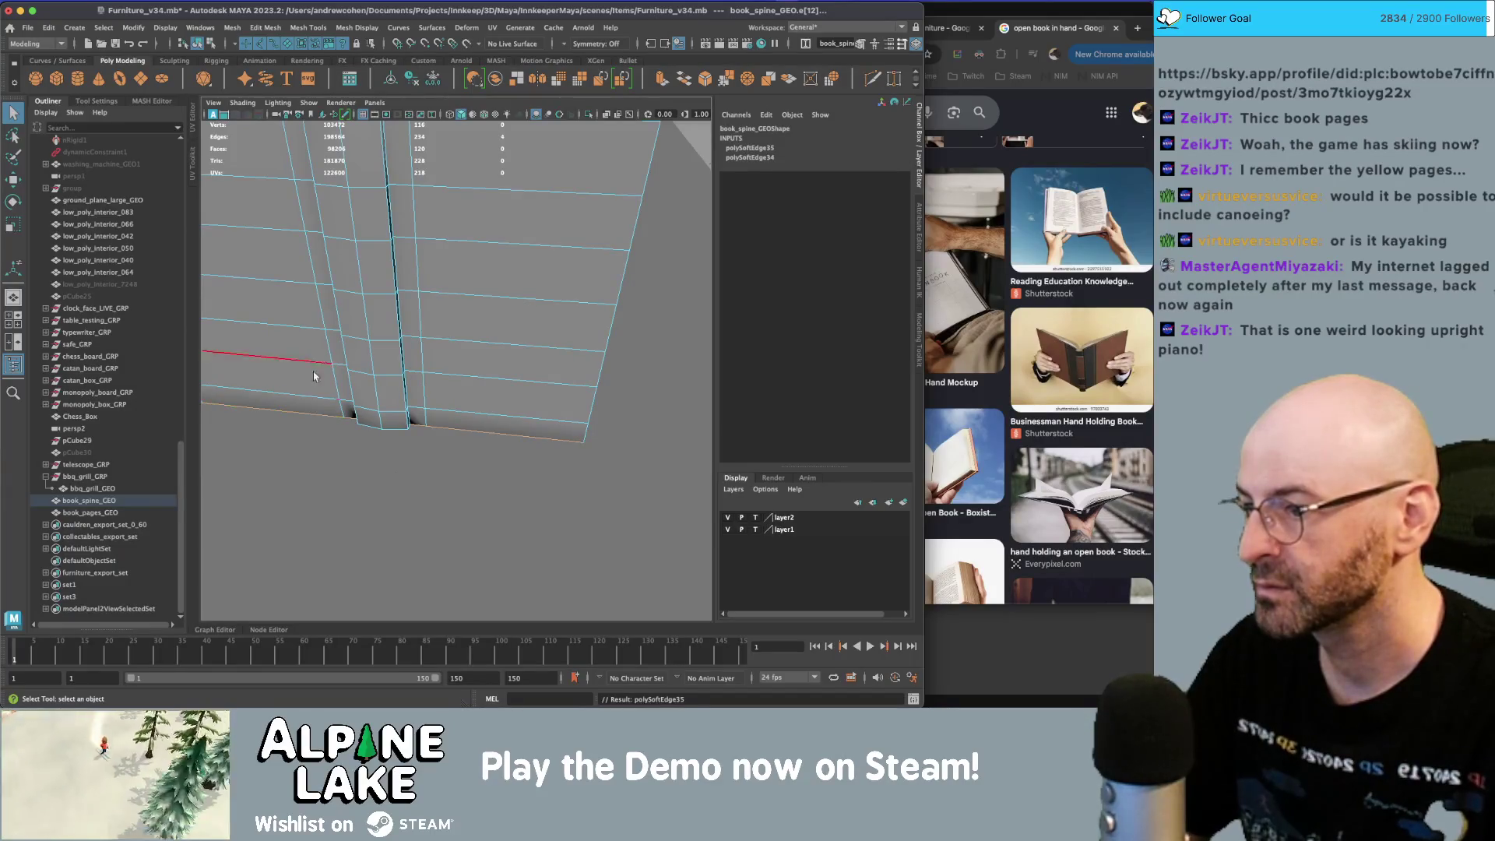
# - Inspect the spine shading from several angles, selecting and deselecting the mesh
pyautogui.moveTo(382, 241)
pyautogui.keyDown('alt'); pyautogui.mouseDown()
pyautogui.moveTo(389, 277)
pyautogui.moveTo(393, 257)
pyautogui.moveTo(490, 354)
pyautogui.moveTo(501, 344)
pyautogui.mouseUp(); pyautogui.keyUp('alt')
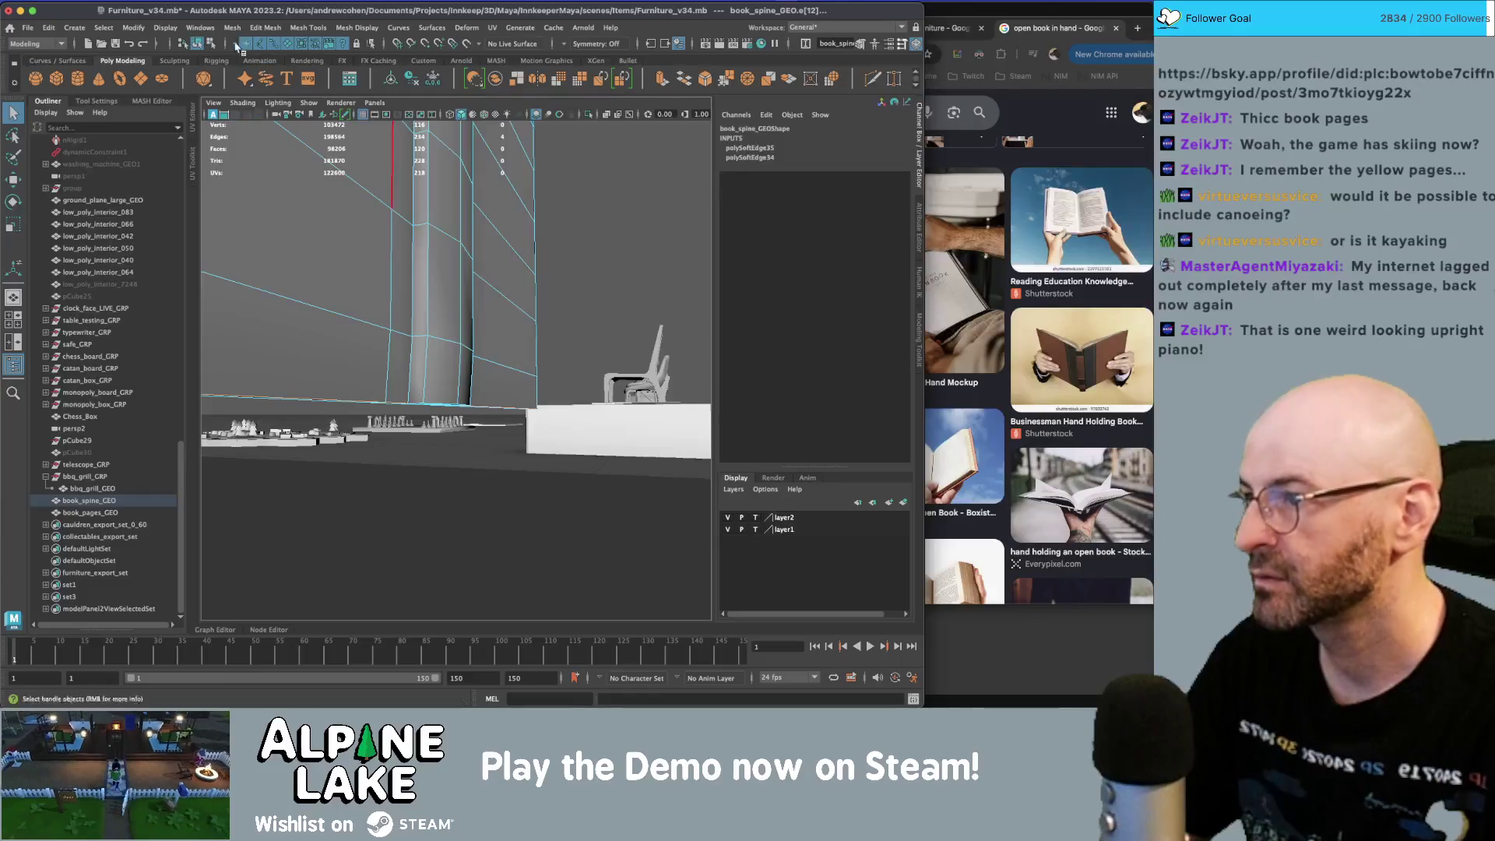
pyautogui.click(592, 234)
pyautogui.keyDown('alt'); pyautogui.moveTo(592, 234); pyautogui.dragTo(440, 297); pyautogui.keyUp('alt')
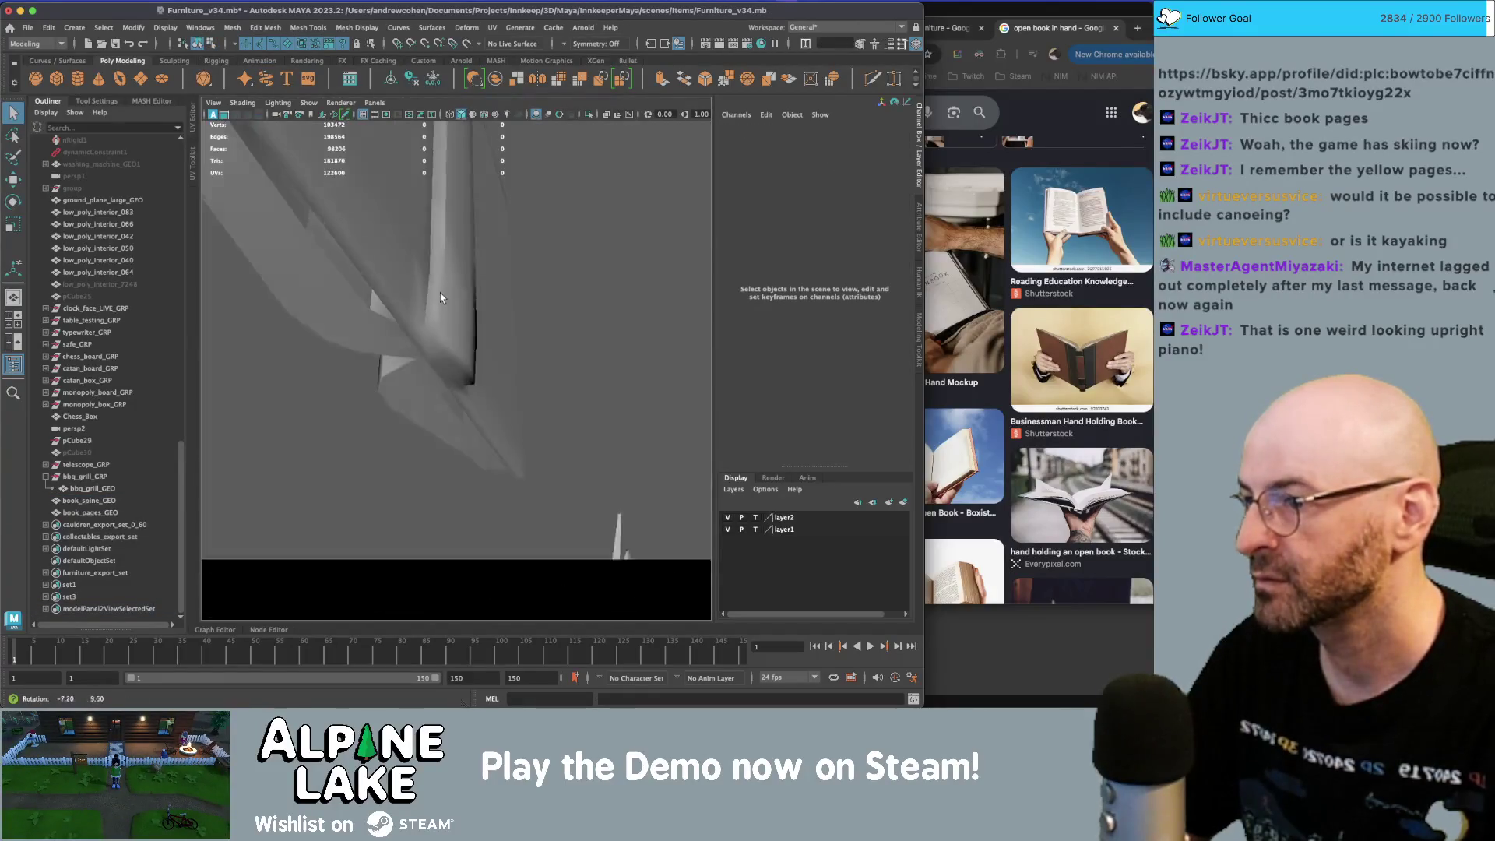
pyautogui.click(424, 274)
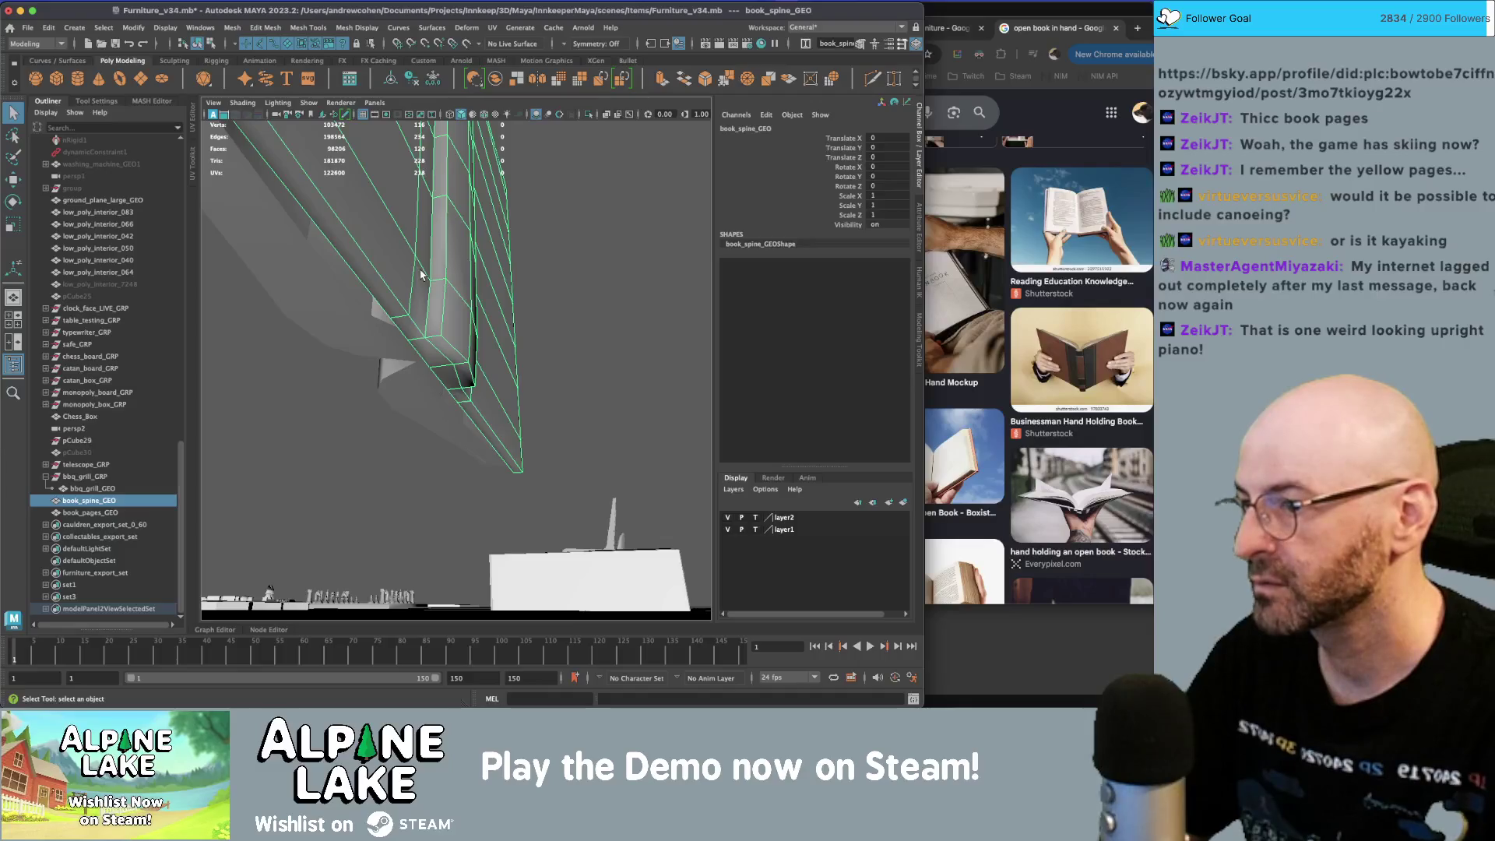
pyautogui.click(396, 256)
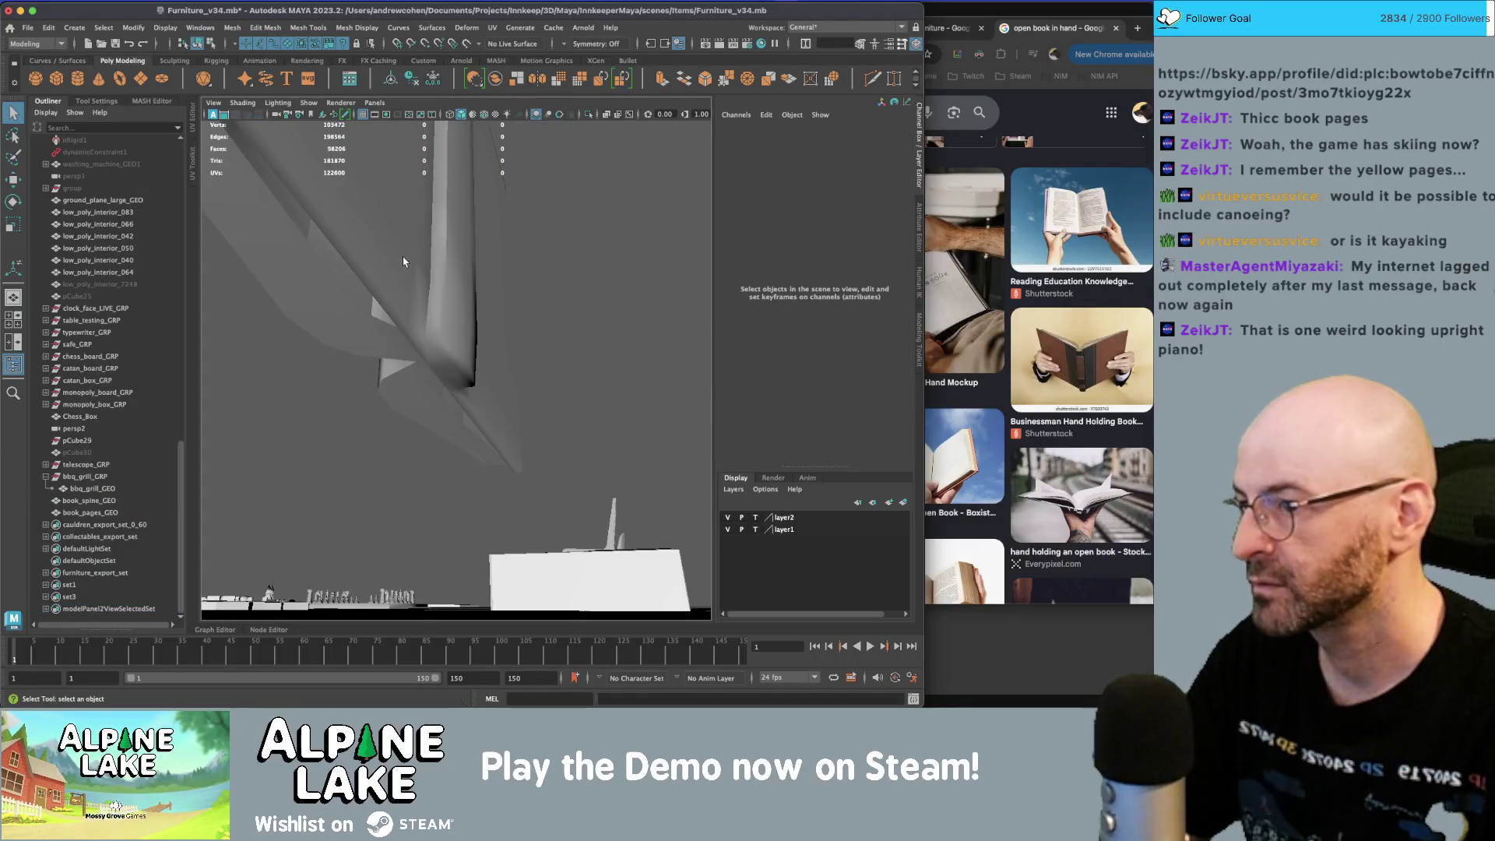
pyautogui.moveTo(408, 268)
pyautogui.keyDown('alt'); pyautogui.mouseDown()
pyautogui.moveTo(412, 317)
pyautogui.moveTo(461, 310)
pyautogui.moveTo(381, 264)
pyautogui.moveTo(444, 281)
pyautogui.moveTo(410, 322)
pyautogui.mouseUp(); pyautogui.keyUp('alt')
pyautogui.click(461, 310)
pyautogui.click(383, 270)
pyautogui.moveTo(420, 538)
pyautogui.keyDown('alt'); pyautogui.mouseDown()
pyautogui.moveTo(481, 421)
pyautogui.moveTo(490, 302)
pyautogui.mouseUp(); pyautogui.keyUp('alt')
# - Harden the crease edge where the spine meets the cover
pyautogui.click(483, 342)
pyautogui.moveTo(490, 302); pyautogui.dragTo(485, 233, button='right')
pyautogui.click(484, 226)
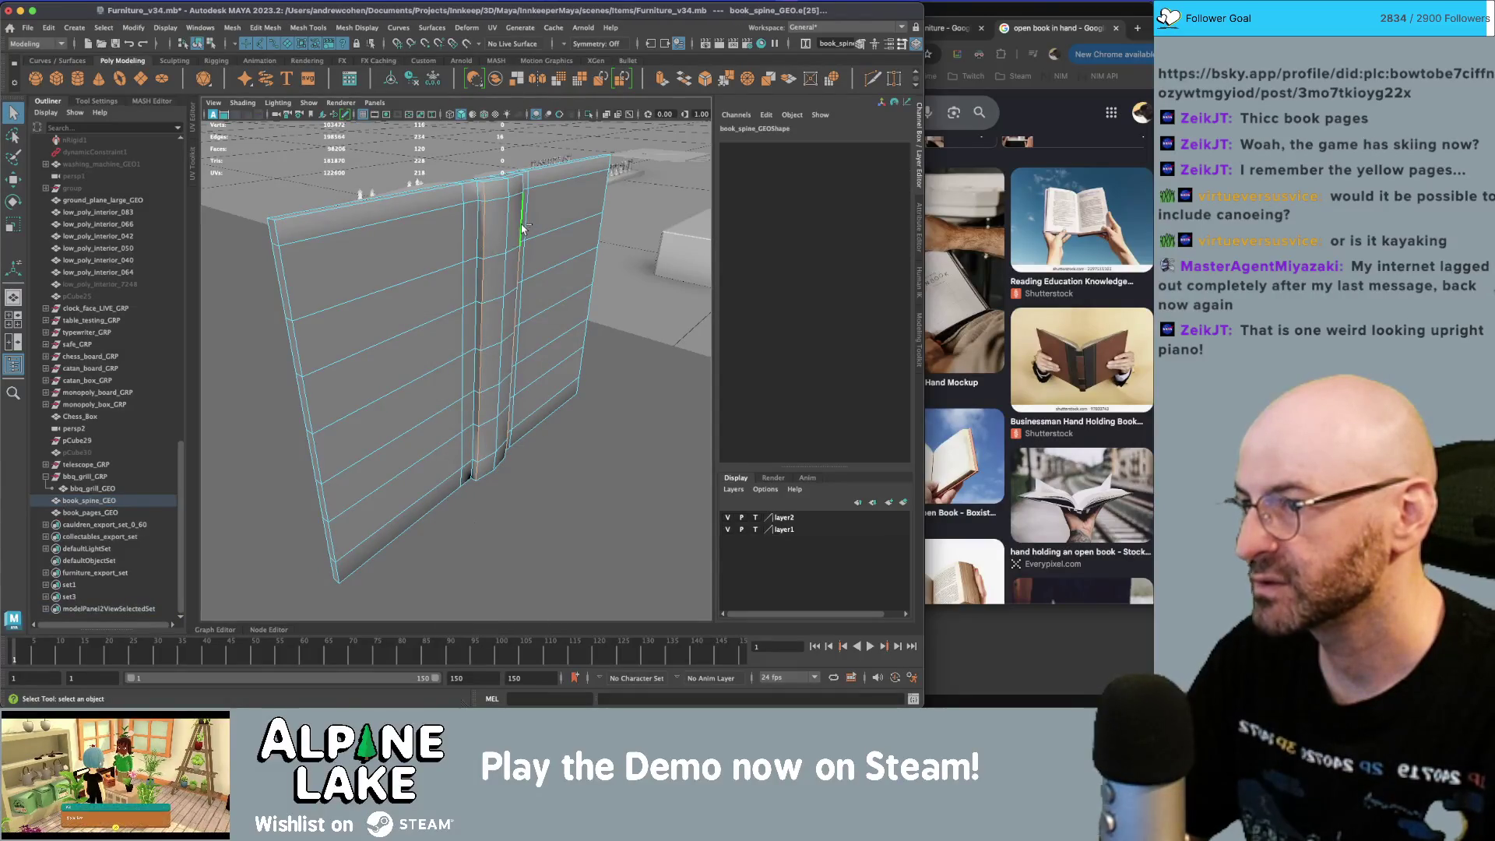
pyautogui.click(356, 27)
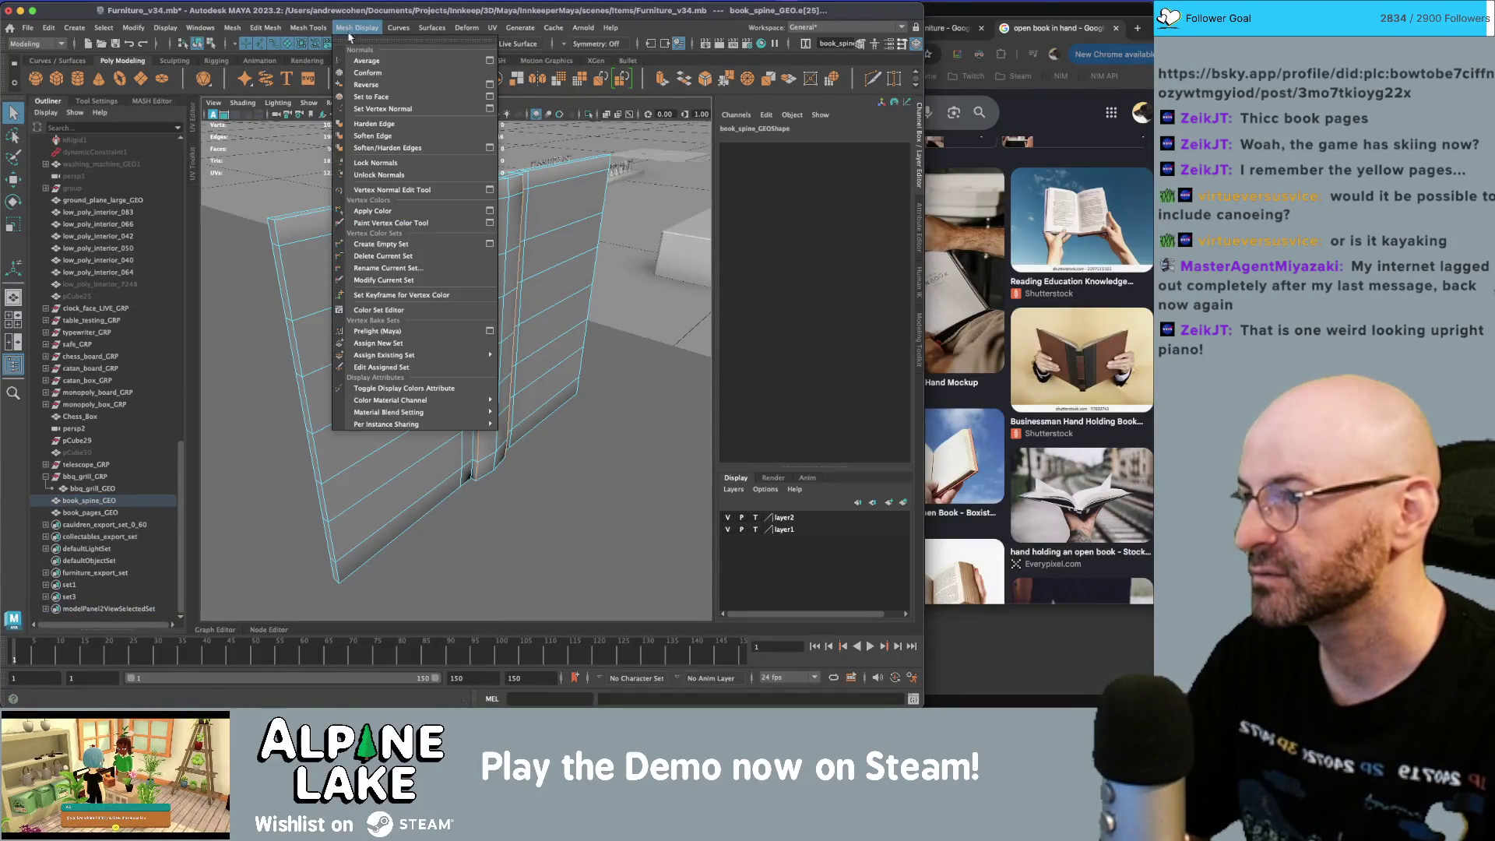
pyautogui.click(378, 129)
# - Select and frame book_spine_GEO, then show its UV Editor beside the viewport
pyautogui.click(219, 47)
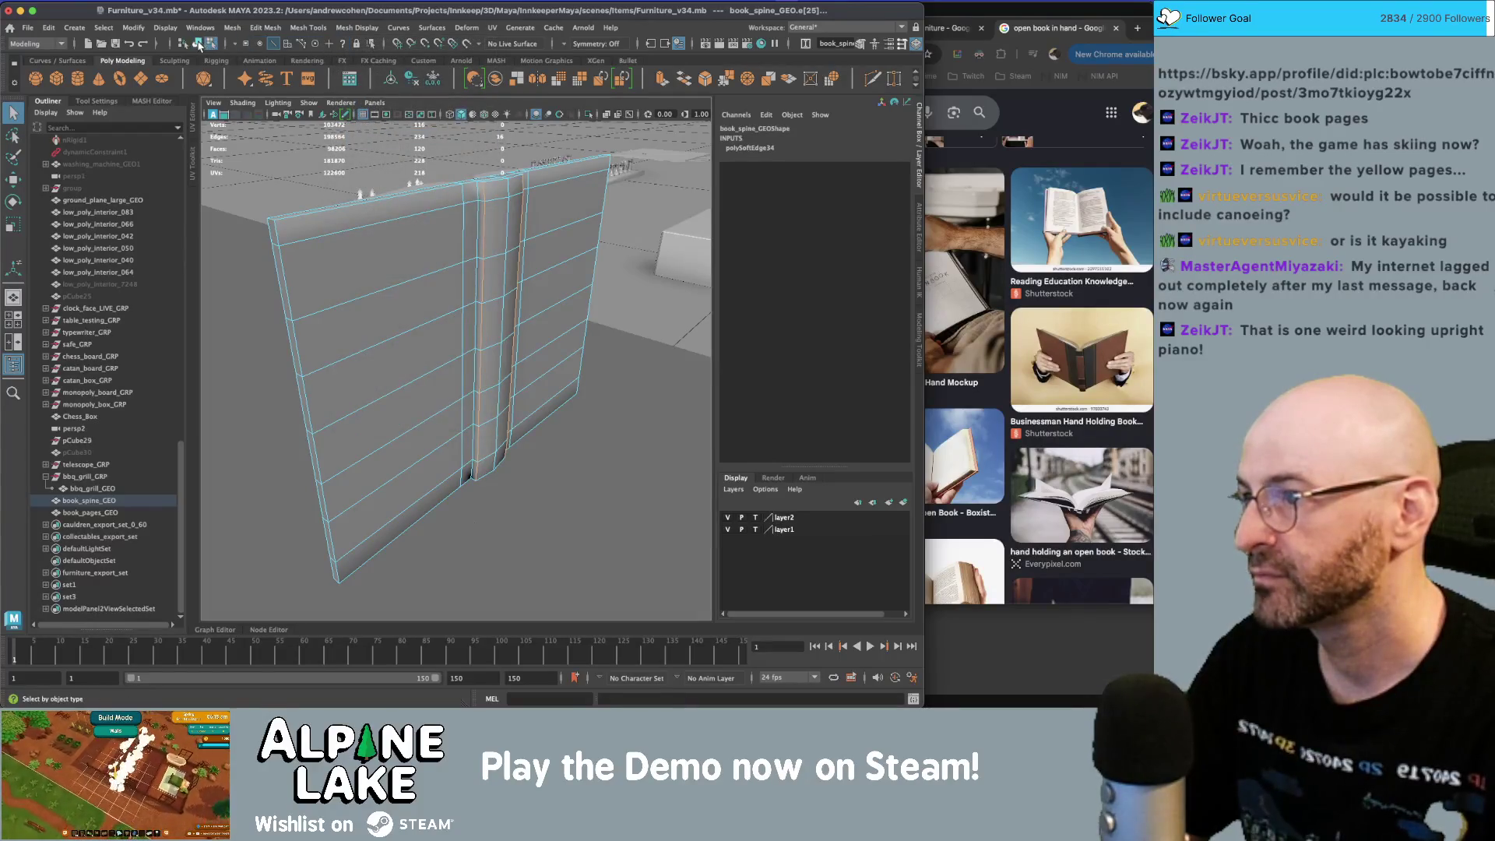
pyautogui.click(429, 305)
pyautogui.moveTo(429, 305)
pyautogui.keyDown('alt'); pyautogui.mouseDown()
pyautogui.moveTo(457, 300)
pyautogui.moveTo(448, 327)
pyautogui.moveTo(481, 310)
pyautogui.mouseUp(); pyautogui.keyUp('alt')
pyautogui.click(434, 320)
pyautogui.press('f')
pyautogui.hotkey('ctrl', 'u')
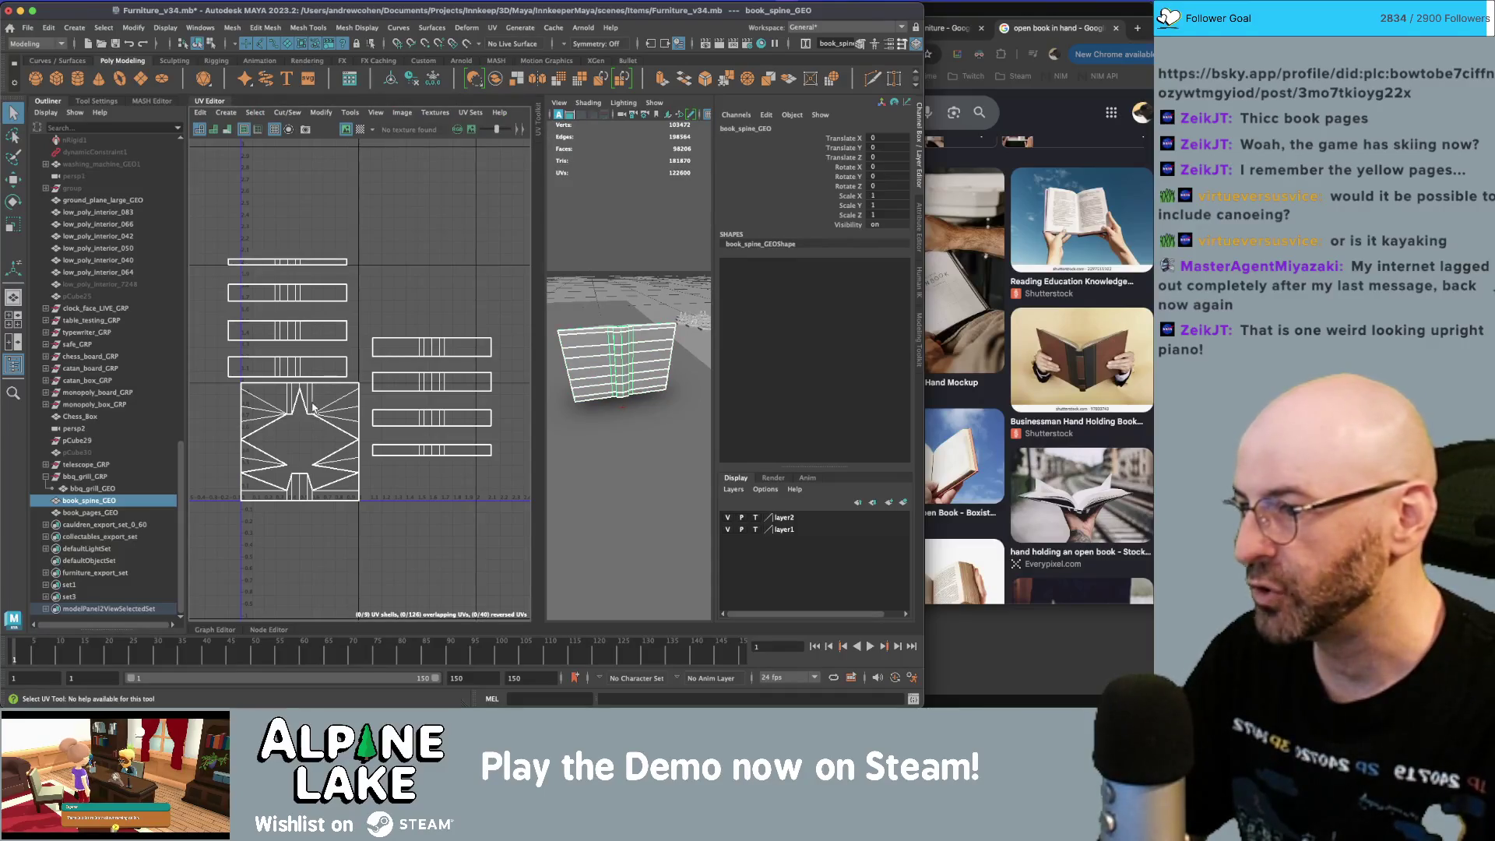
# - Select the end face, apply a Planar UV projection and scale the new square shell down
pyautogui.moveTo(309, 409); pyautogui.dragTo(309, 438, button='right')
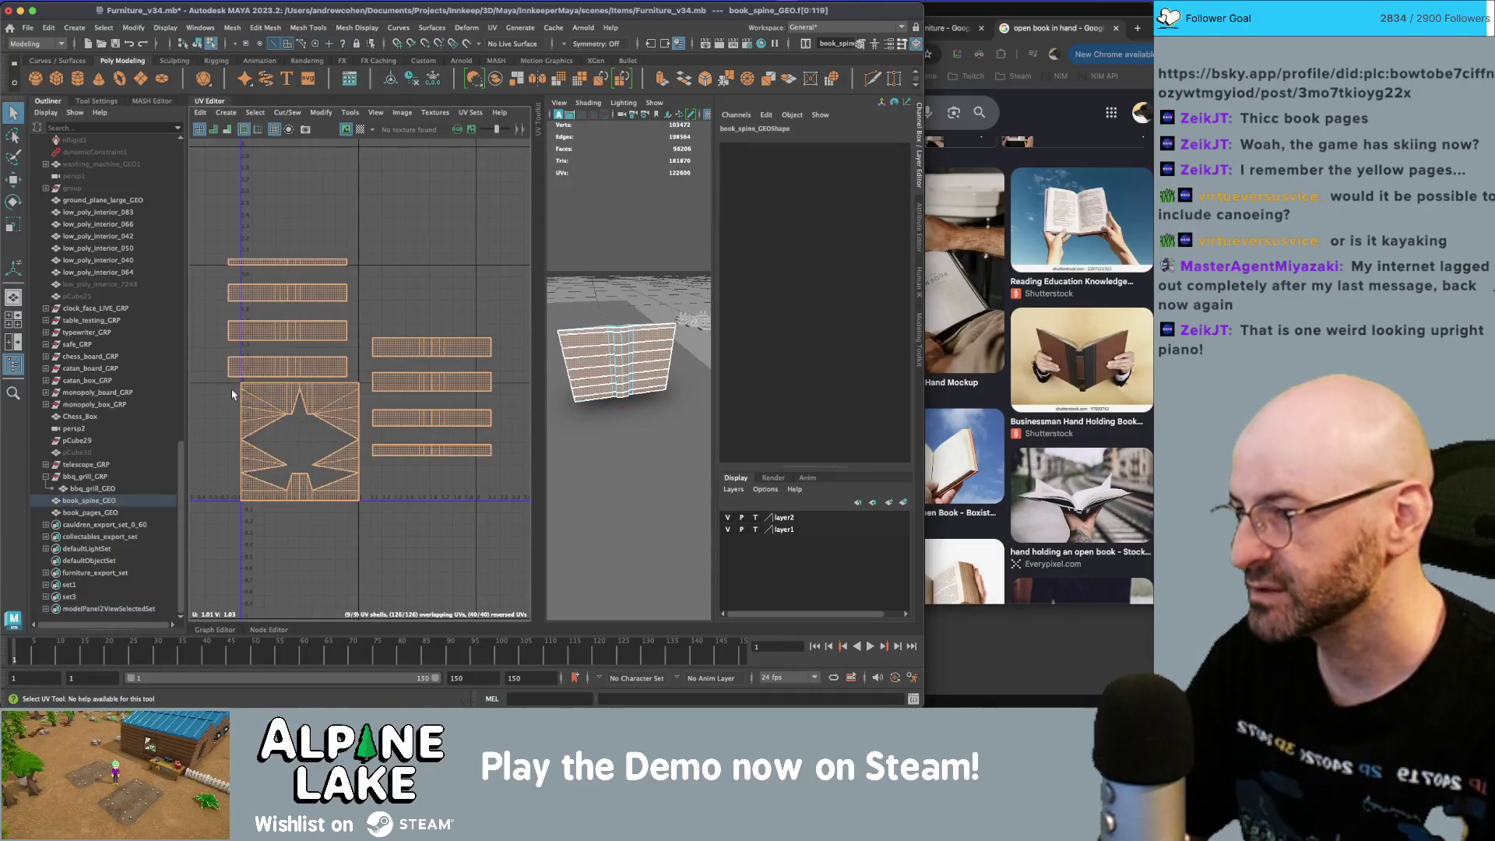
pyautogui.moveTo(361, 480); pyautogui.dragTo(362, 483)
pyautogui.moveTo(362, 482); pyautogui.dragTo(351, 467, button='right')
pyautogui.click(609, 348)
pyautogui.press('w')
pyautogui.moveTo(609, 348)
pyautogui.keyDown('alt'); pyautogui.mouseDown()
pyautogui.moveTo(650, 376)
pyautogui.moveTo(632, 381)
pyautogui.mouseUp(); pyautogui.keyUp('alt')
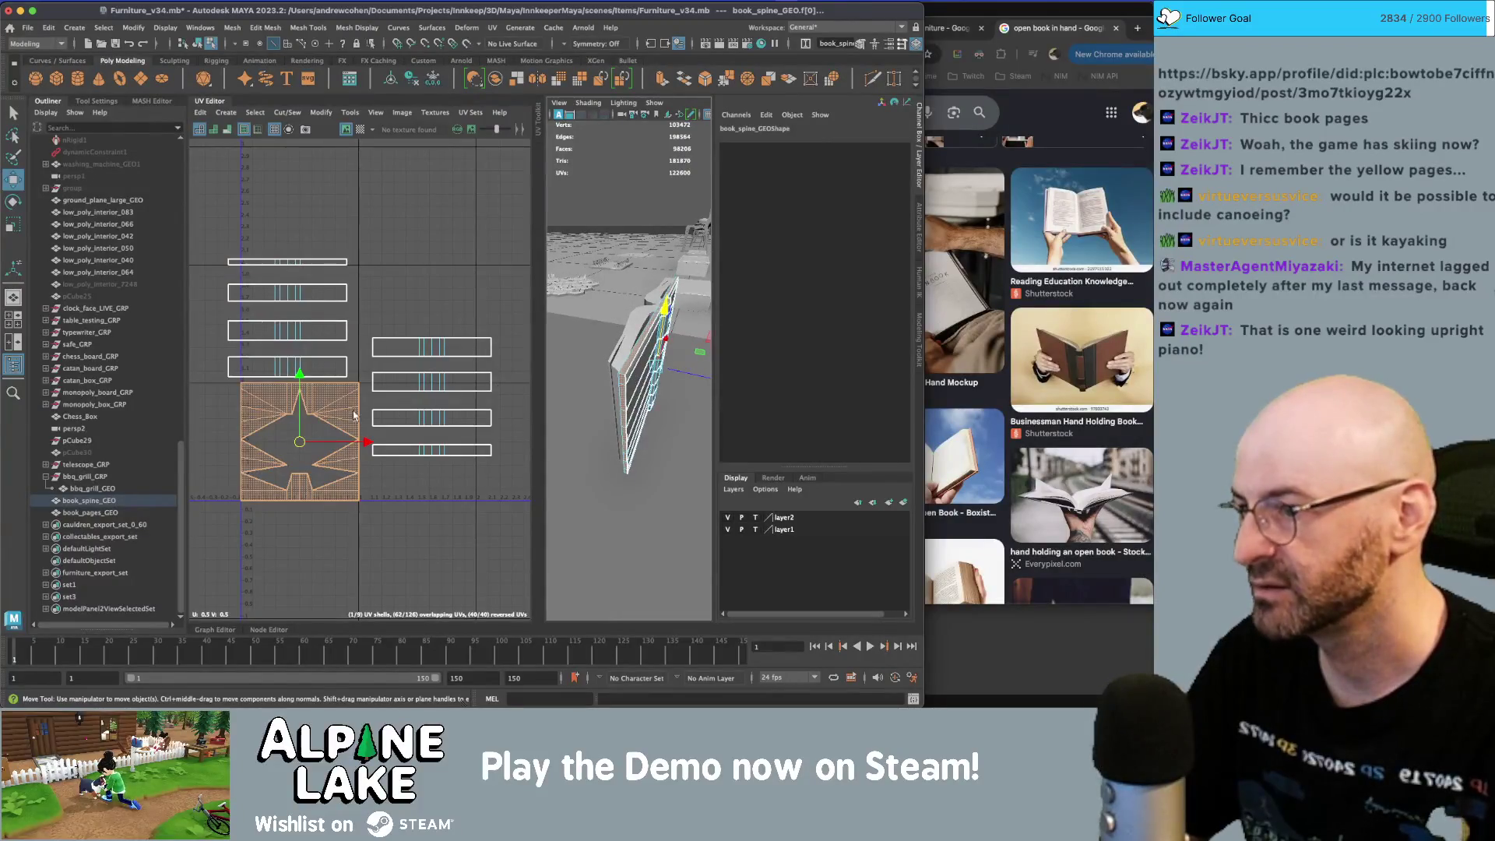
pyautogui.click(227, 113)
pyautogui.click(257, 211)
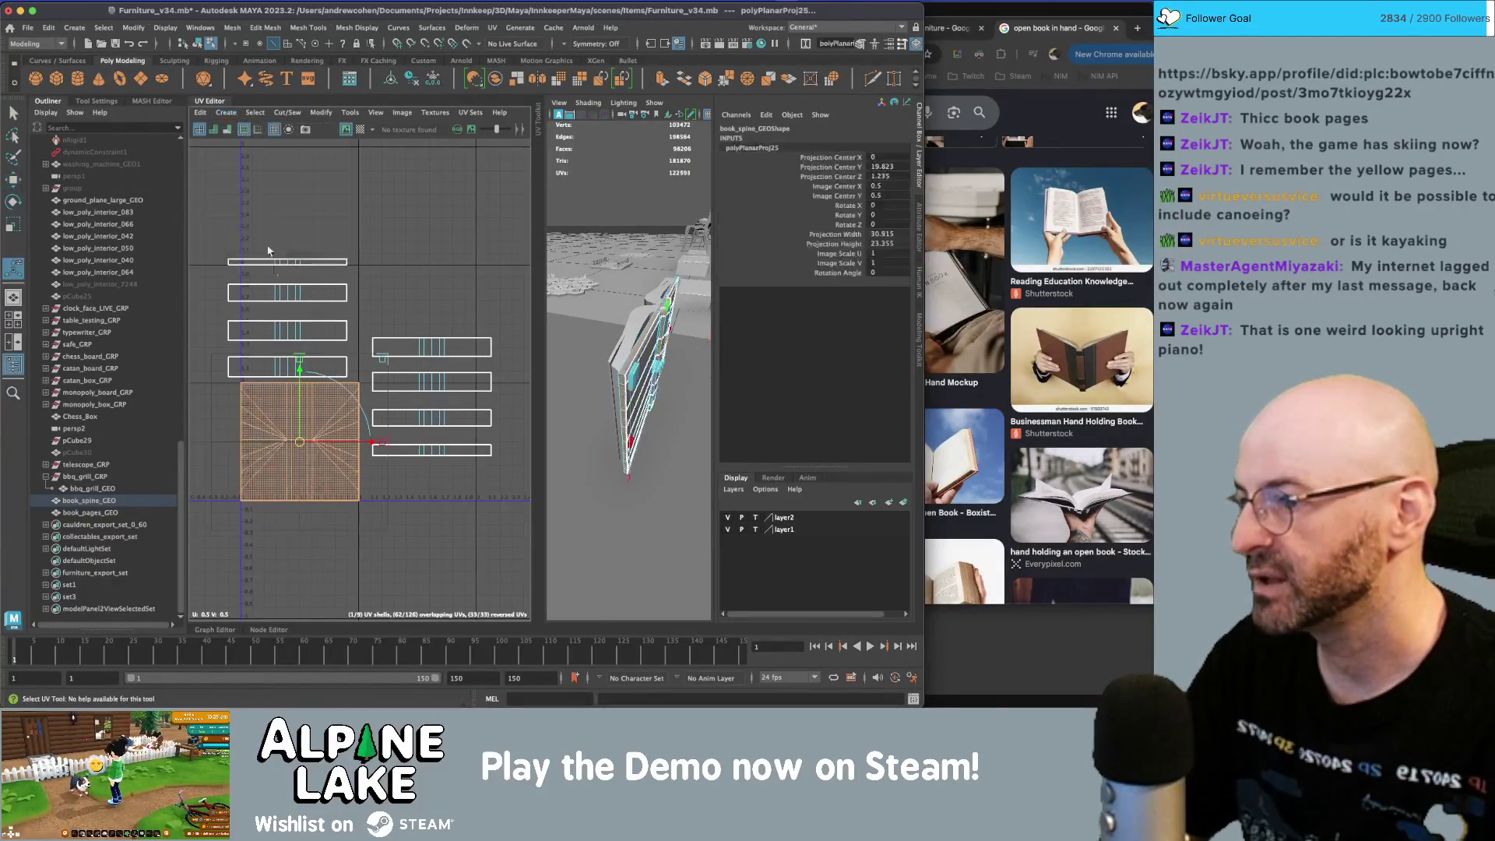
pyautogui.press('r')
pyautogui.moveTo(300, 438); pyautogui.dragTo(289, 441)
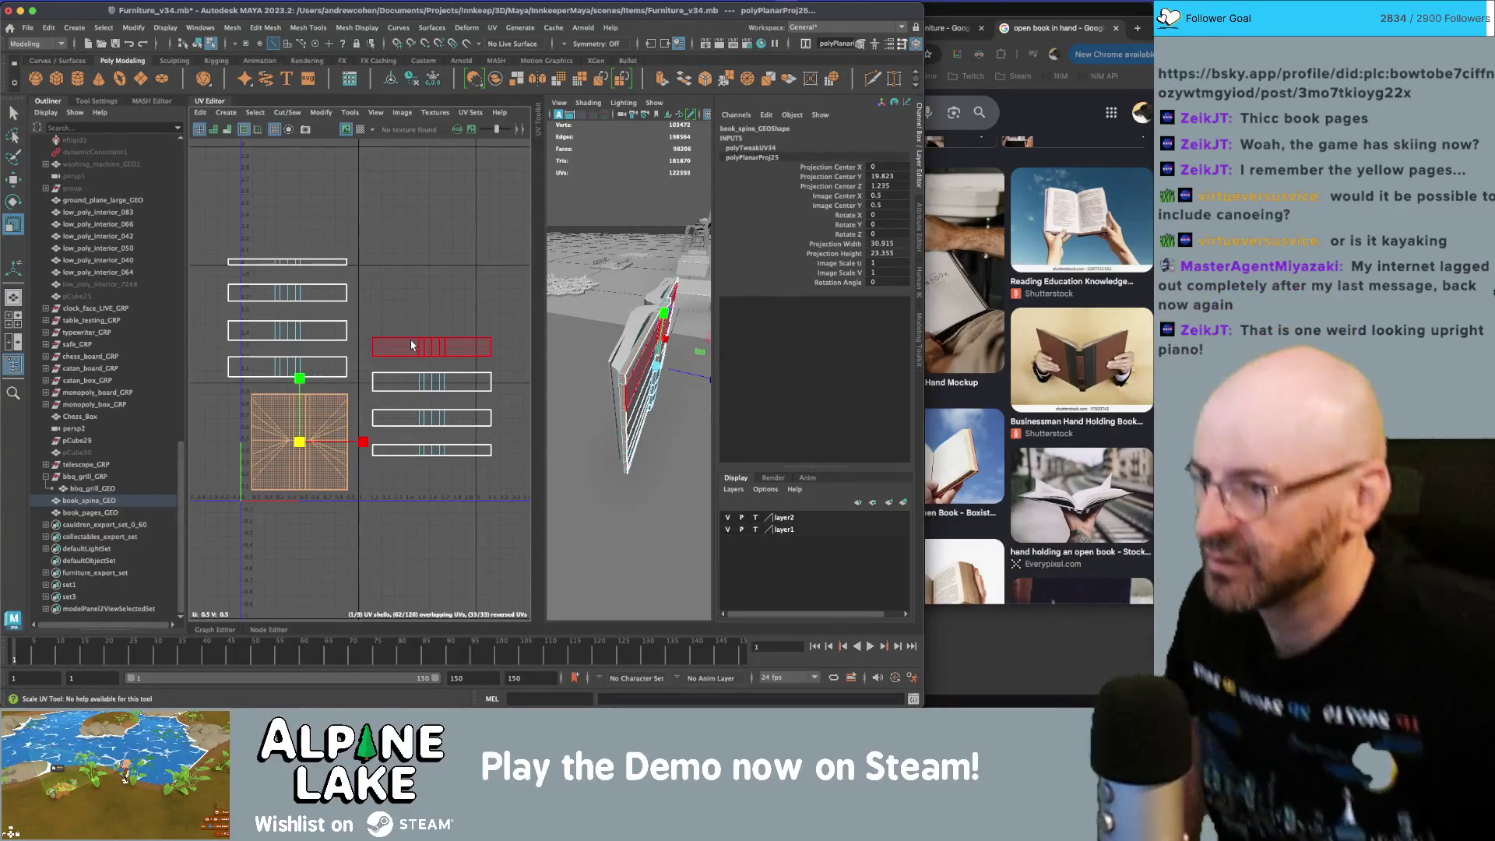
# - Check an edge at the top of the book spine, then return to object mode
pyautogui.scroll(5, 615, 311)
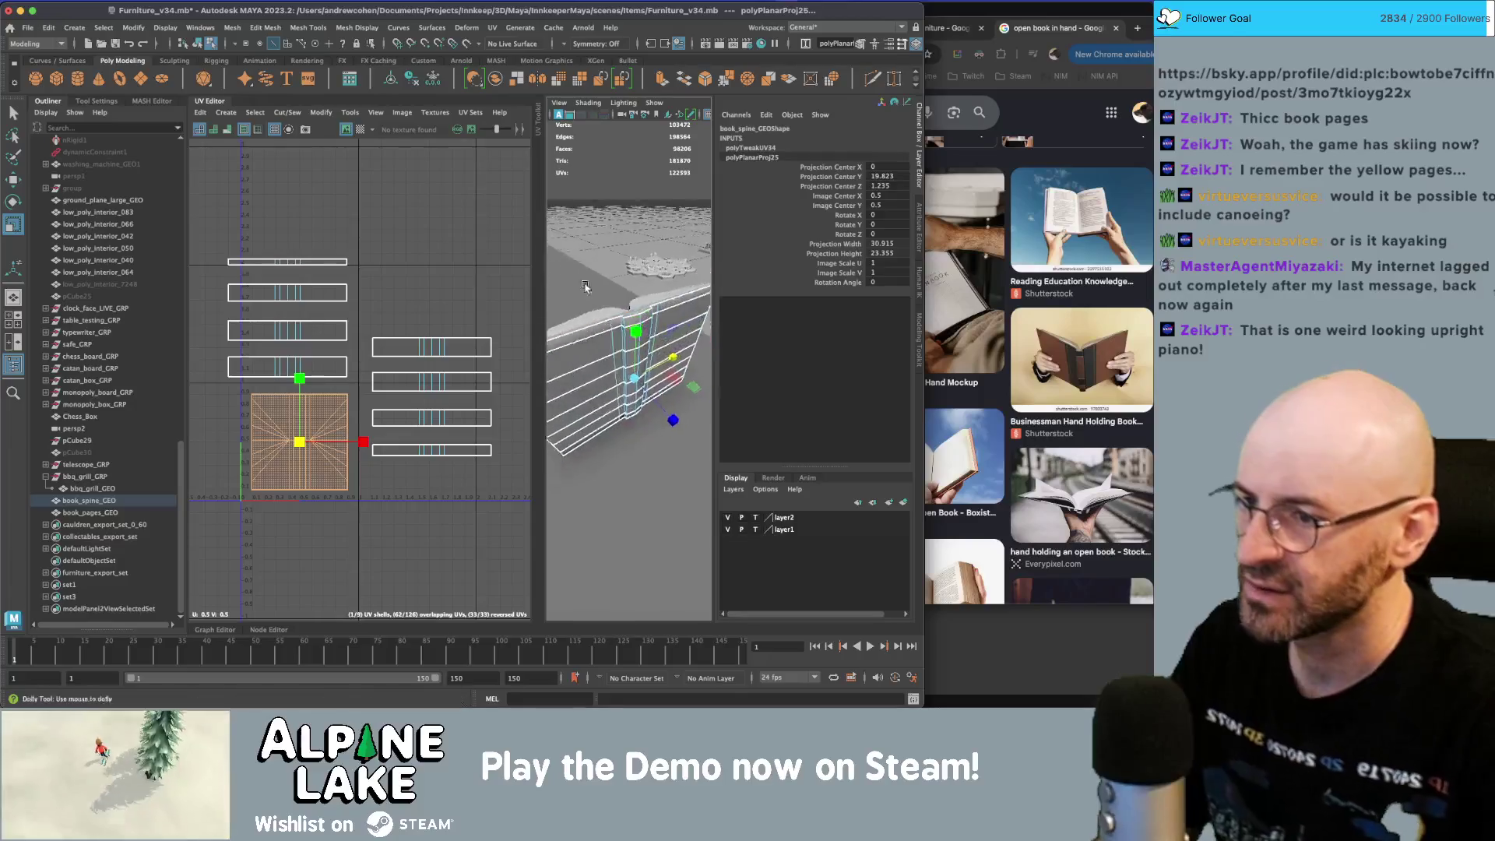
pyautogui.press('q')
pyautogui.rightClick(629, 272)
pyautogui.click(626, 253)
pyautogui.click(623, 250)
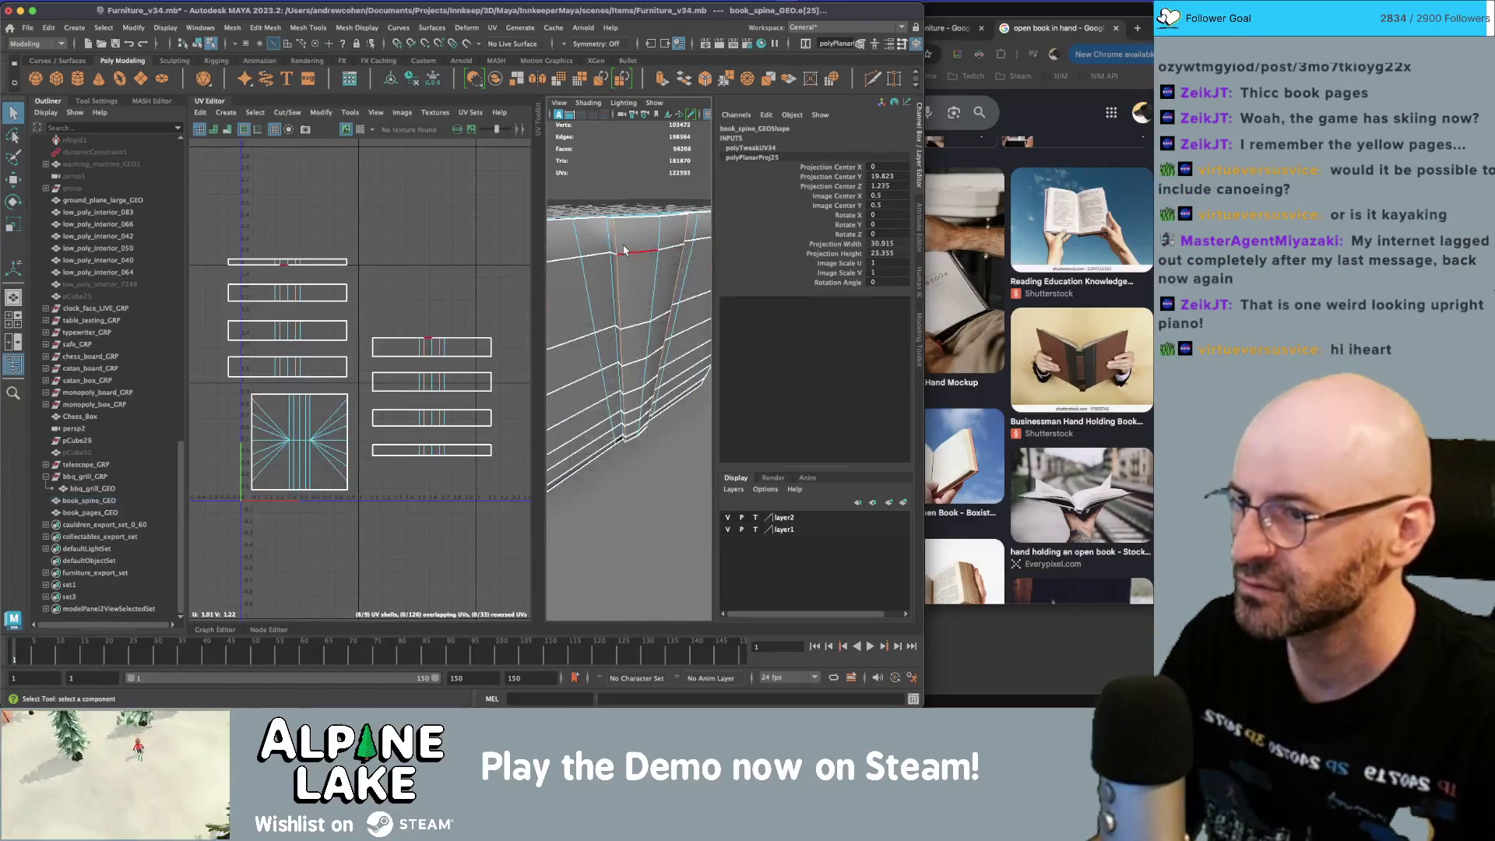
pyautogui.keyDown('alt'); pyautogui.moveTo(608, 288); pyautogui.dragTo(590, 273); pyautogui.keyUp('alt')
pyautogui.click(197, 44)
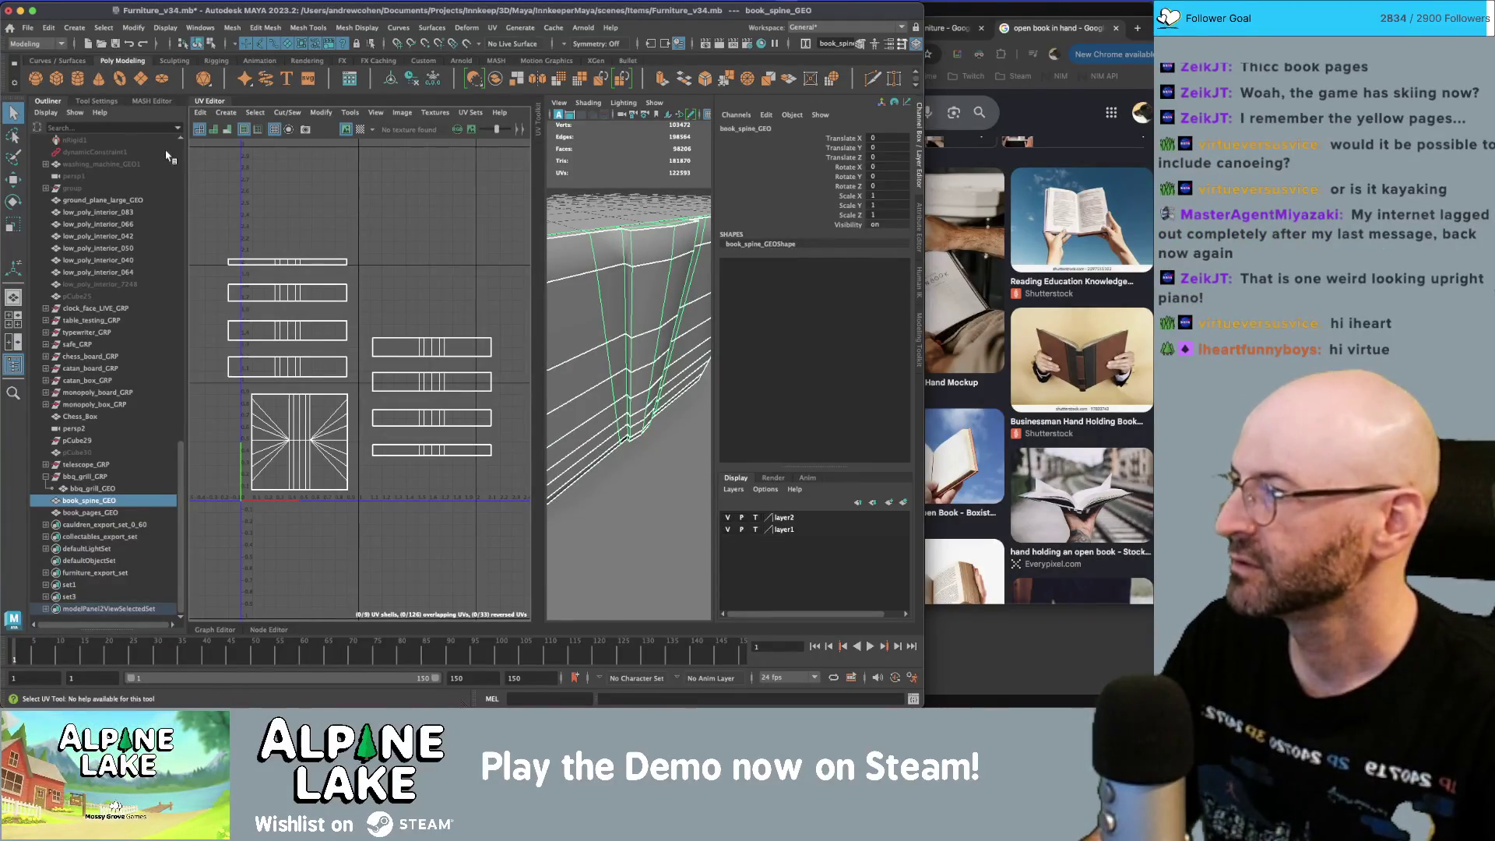
# - Widen the 3D view and compare the spine against the open-book reference images
pyautogui.moveTo(545, 158); pyautogui.dragTo(491, 159)
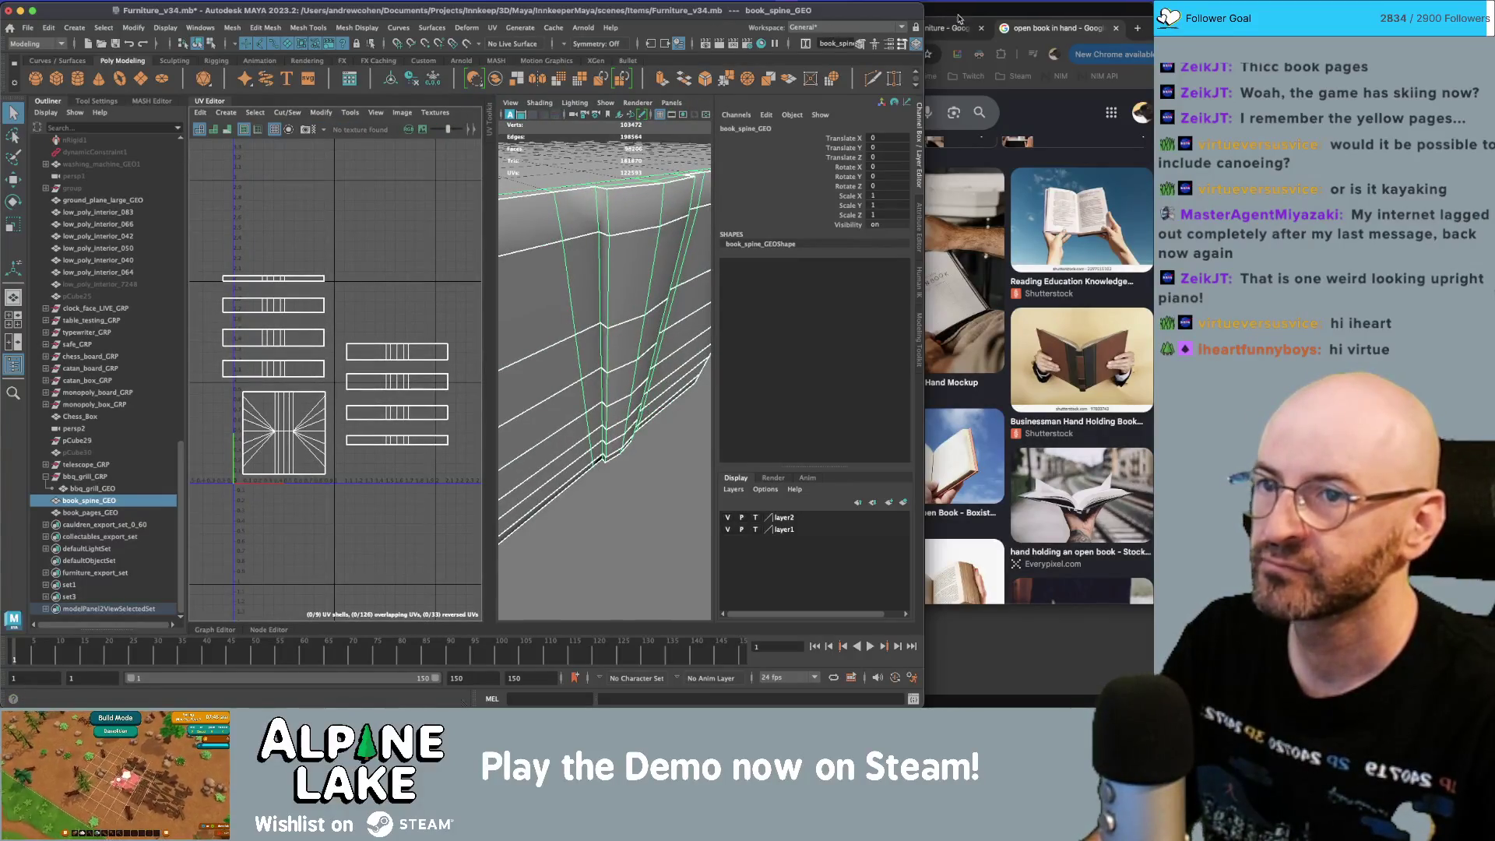
pyautogui.click(1041, 29)
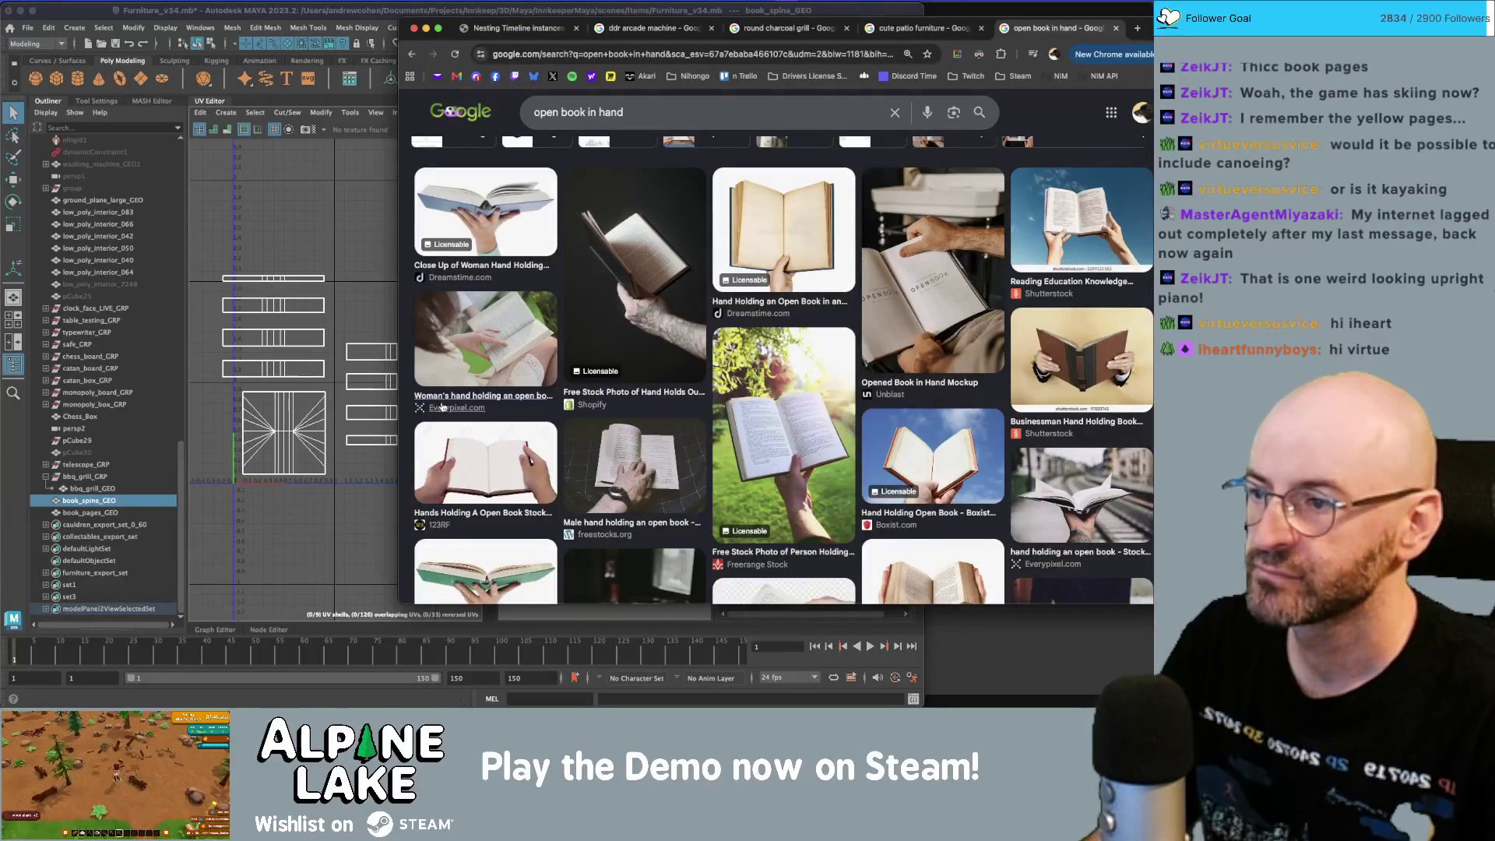
pyautogui.click(331, 217)
pyautogui.keyDown('alt'); pyautogui.moveTo(650, 257); pyautogui.dragTo(568, 256); pyautogui.keyUp('alt')
pyautogui.moveTo(667, 335)
pyautogui.keyDown('alt'); pyautogui.mouseDown()
pyautogui.moveTo(620, 333)
pyautogui.moveTo(623, 319)
pyautogui.mouseUp(); pyautogui.keyUp('alt')
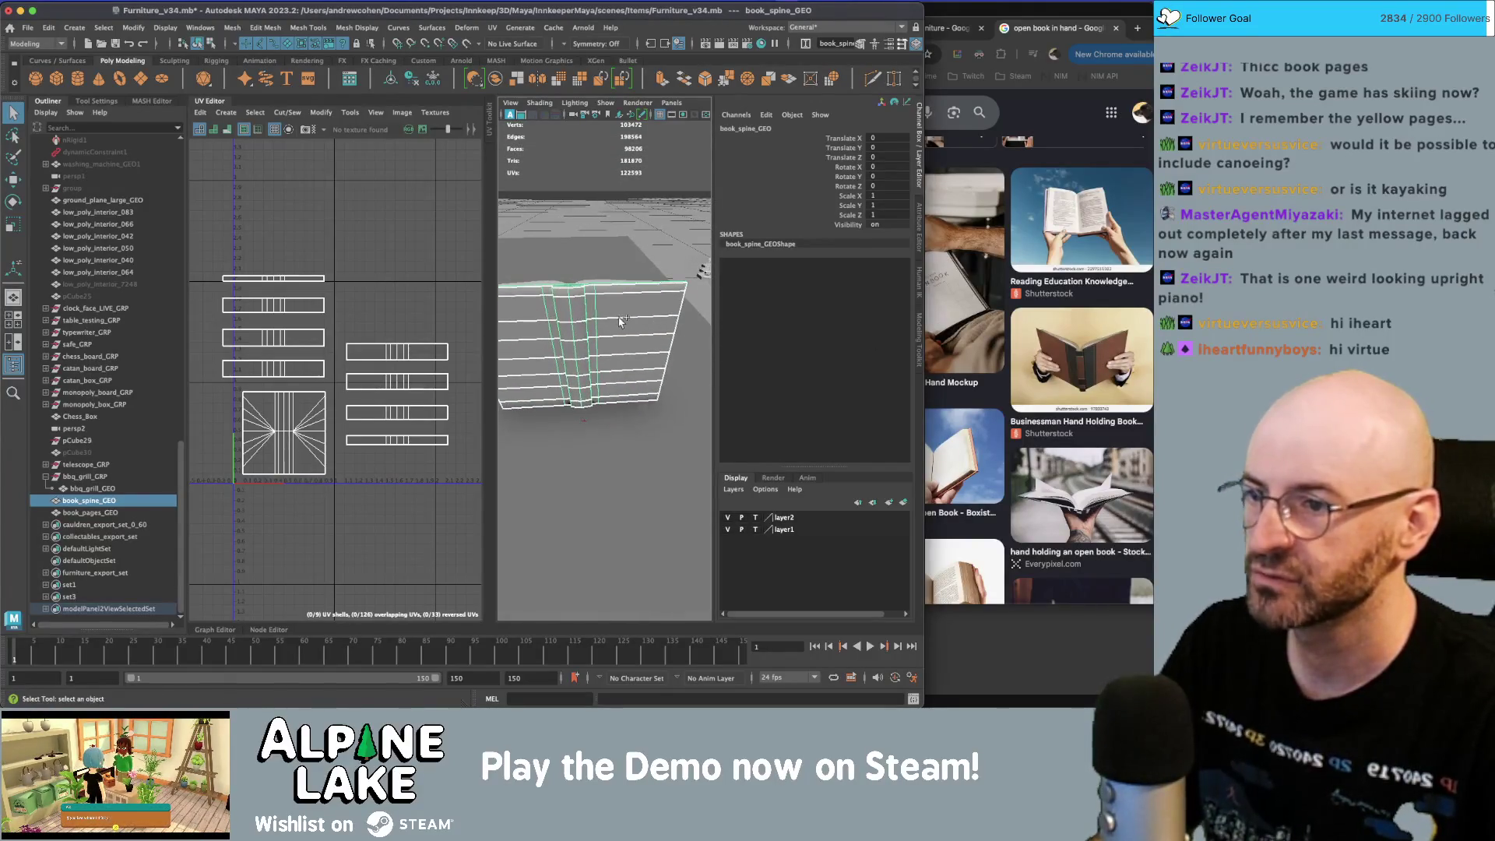
# - Insert two vertical edge loops across the spine with Multi-Cut, the second at about 70%
pyautogui.hotkey('ctrl', 'shift', 'x')
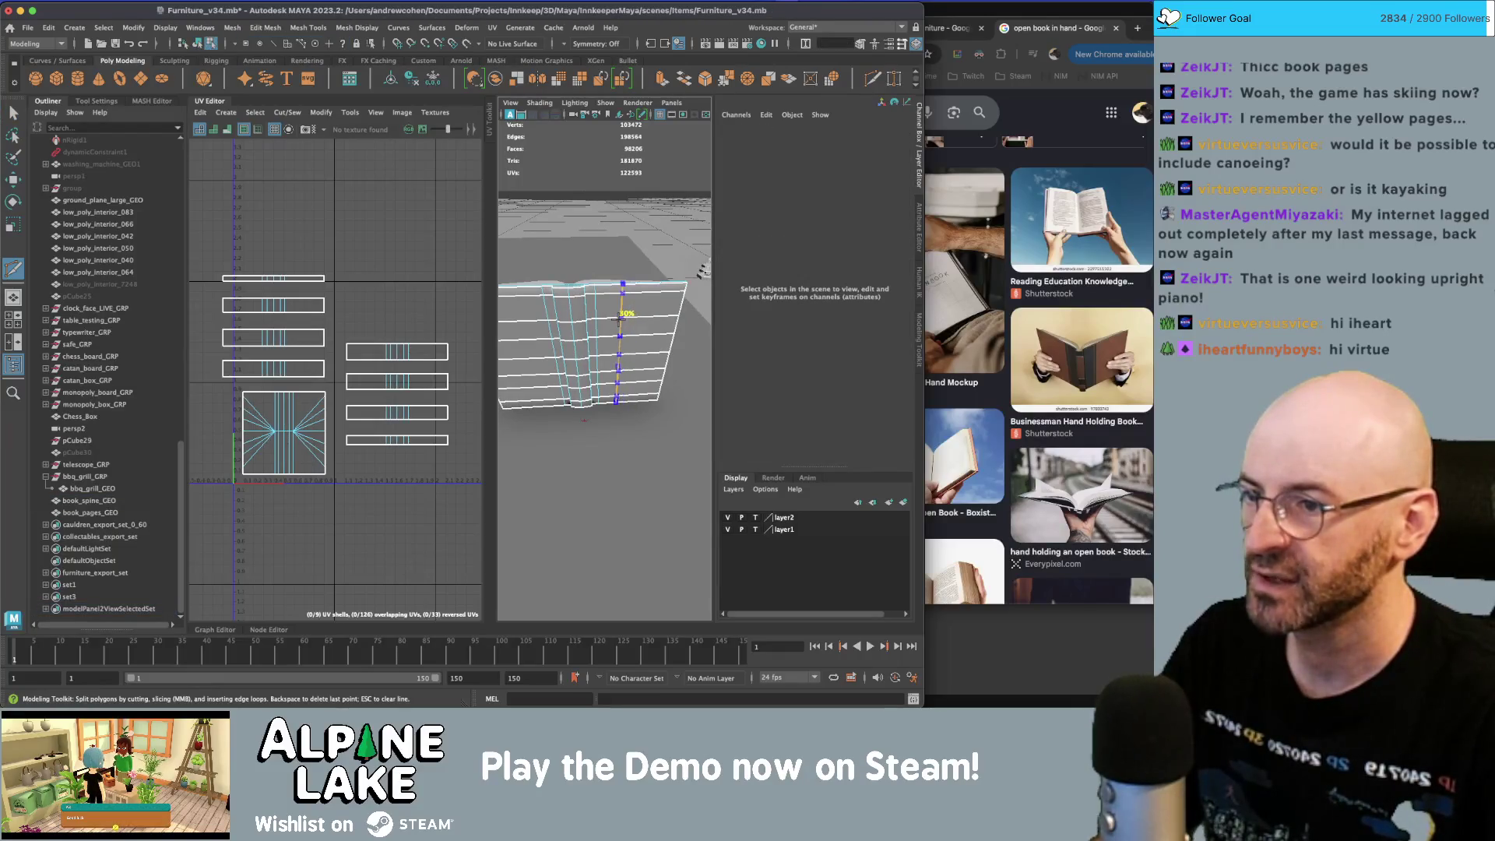
pyautogui.keyDown('ctrl'); pyautogui.click(621, 317); pyautogui.keyUp('ctrl')
pyautogui.keyDown('alt'); pyautogui.moveTo(621, 317); pyautogui.dragTo(537, 316); pyautogui.keyUp('alt')
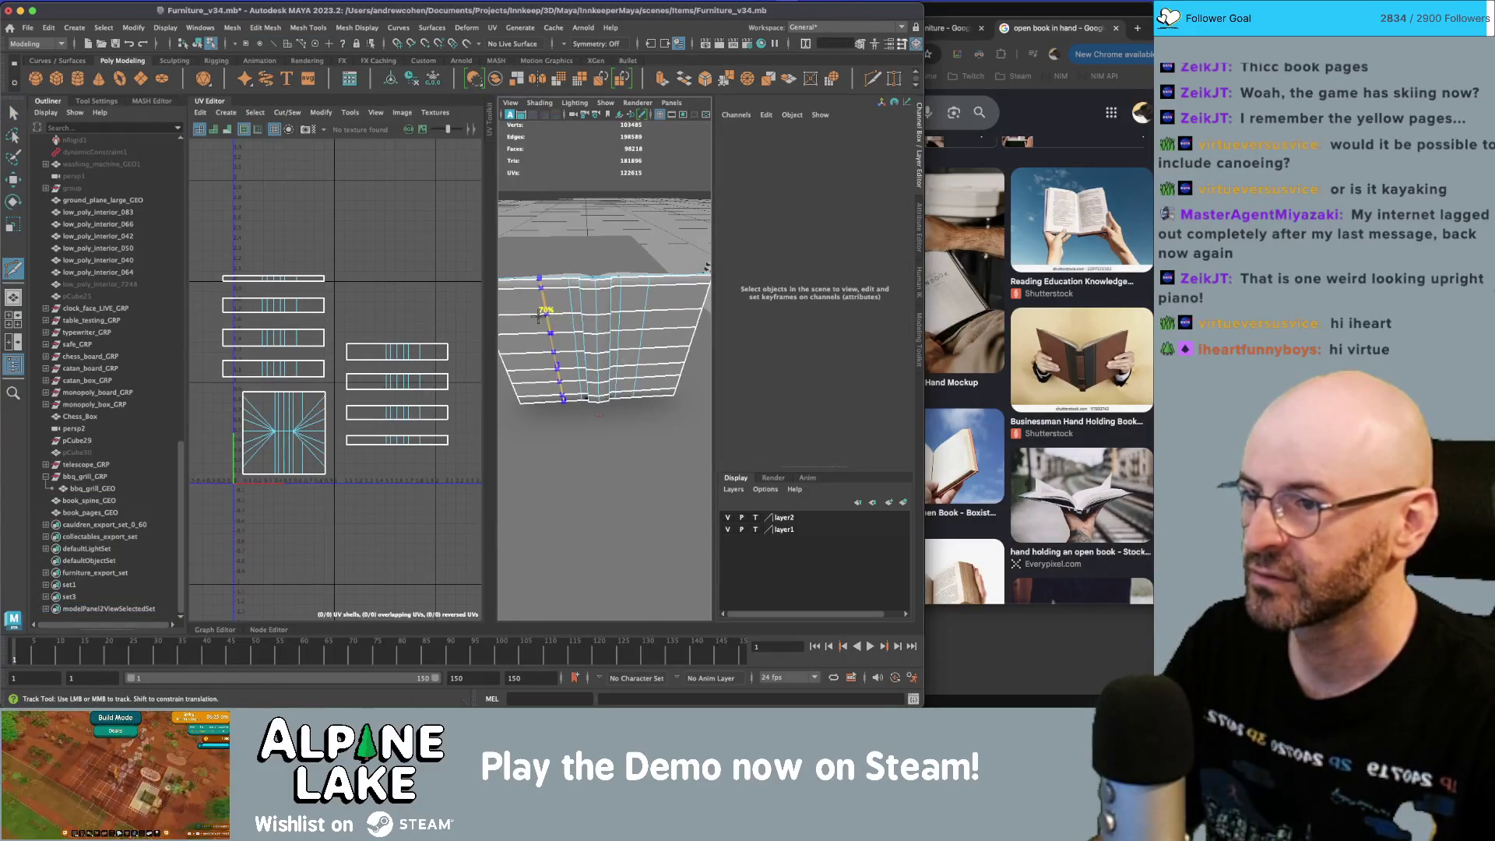
pyautogui.keyDown('ctrl'); pyautogui.click(539, 315); pyautogui.keyUp('ctrl')
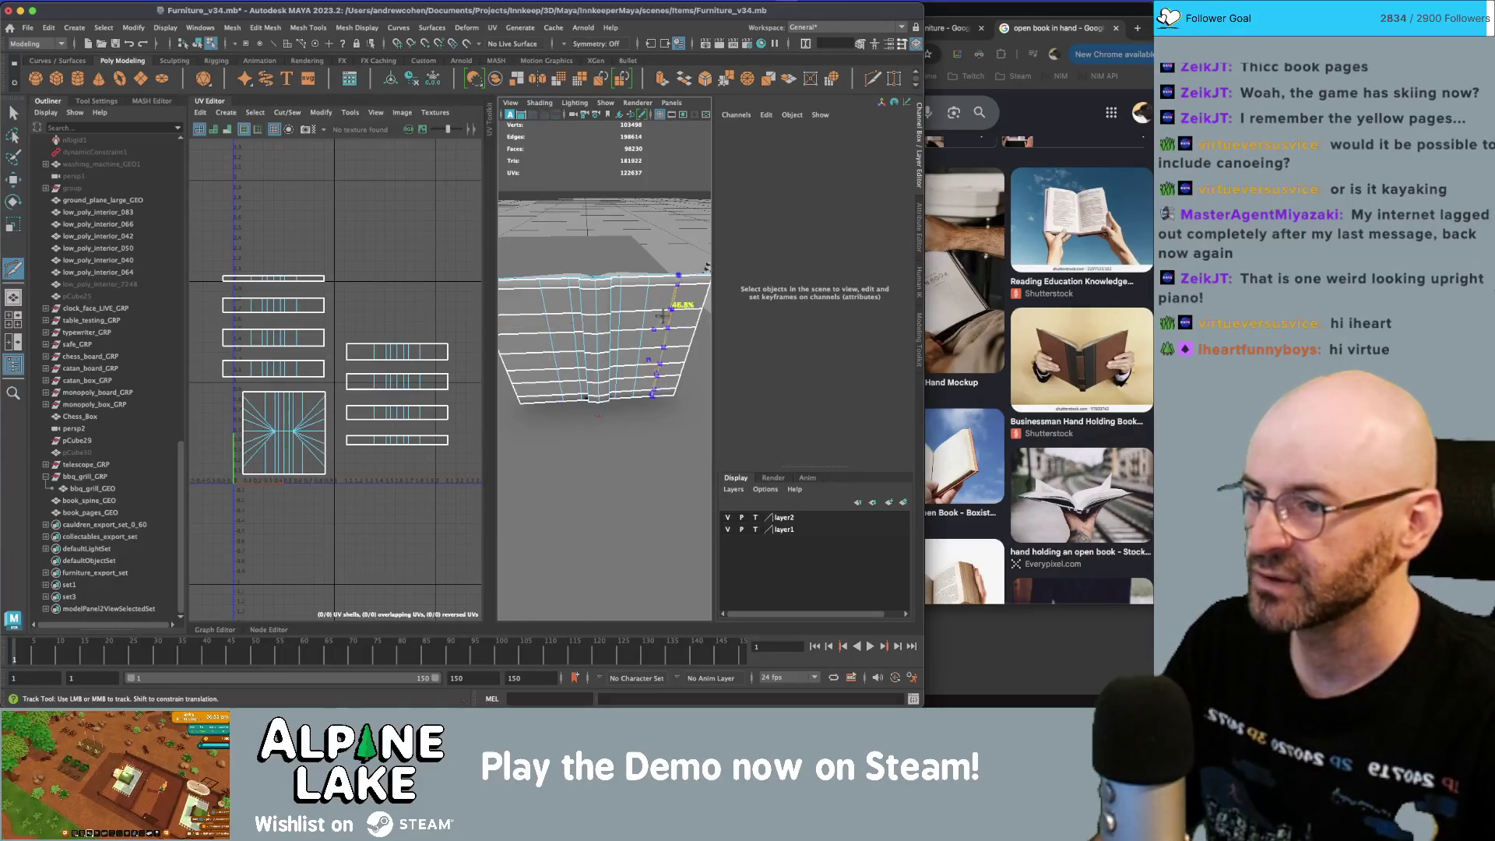
# - Switch to edge selection and select the whole new edge loop
pyautogui.press('q')
pyautogui.rightClick(556, 300)
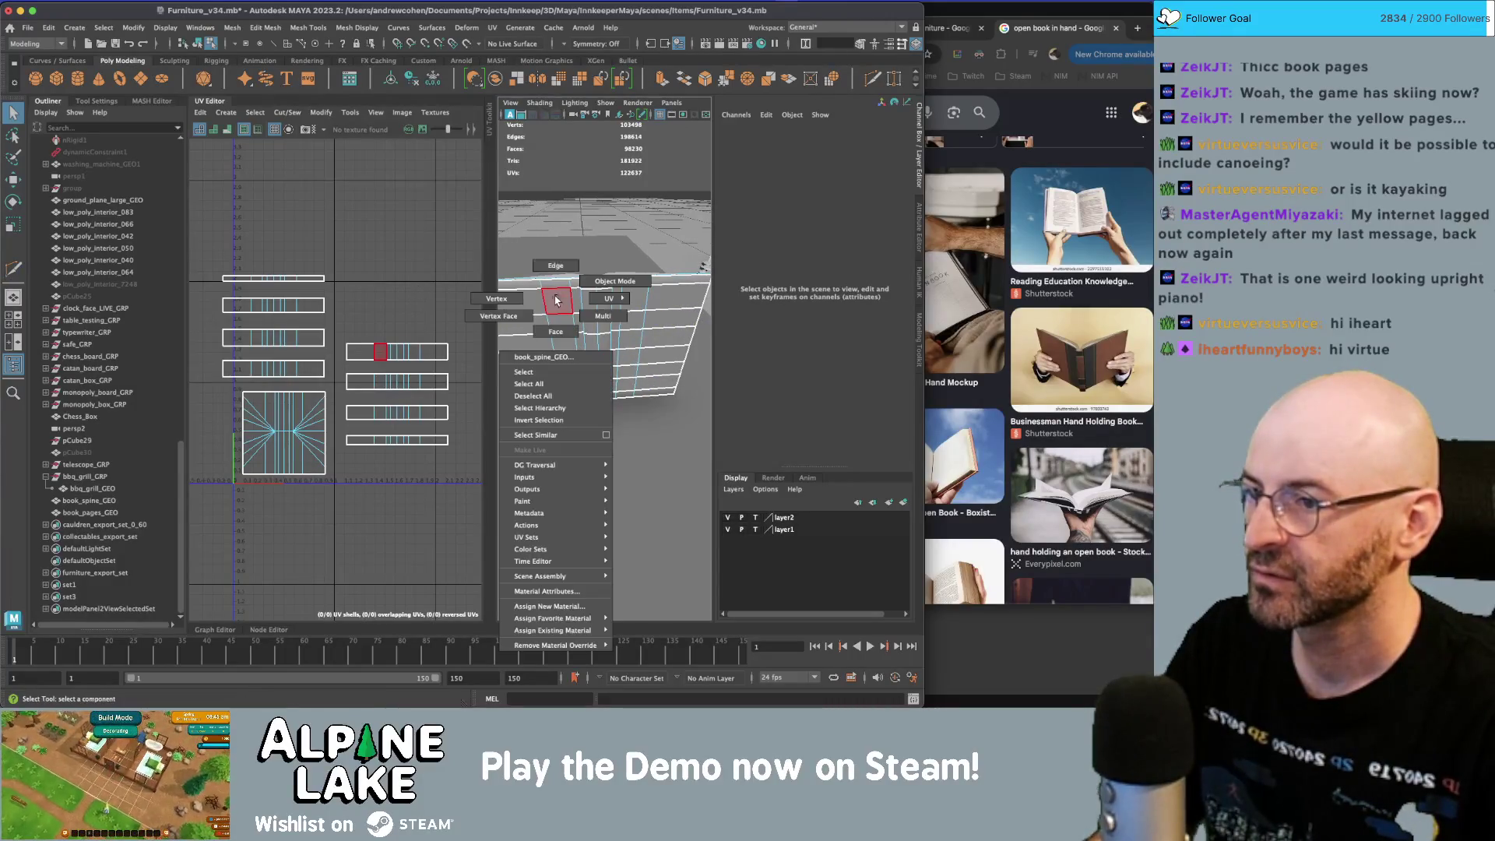
pyautogui.click(555, 266)
pyautogui.doubleClick(656, 297)
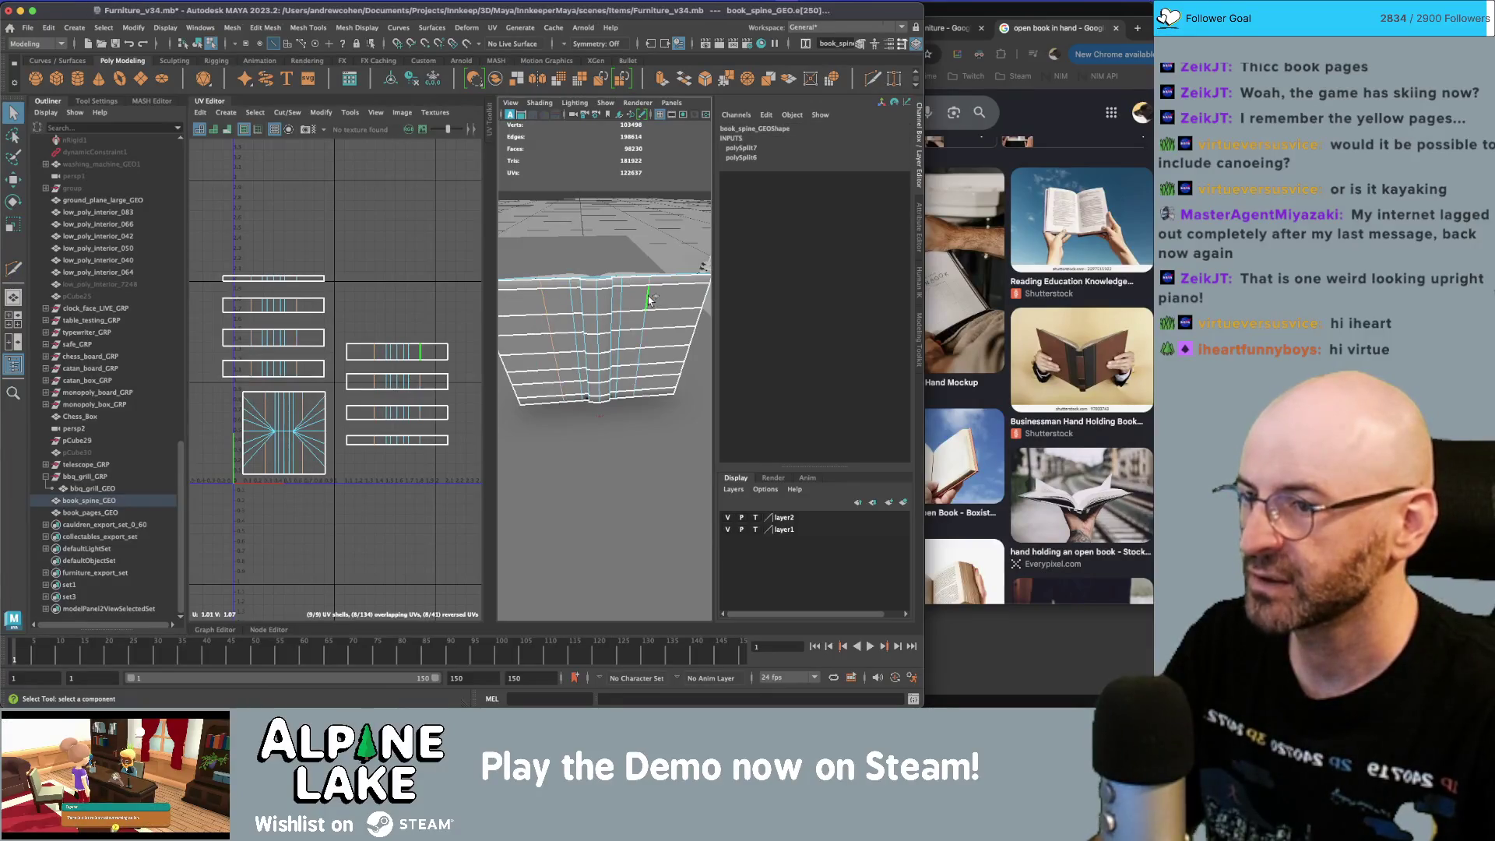
pyautogui.click(285, 112)
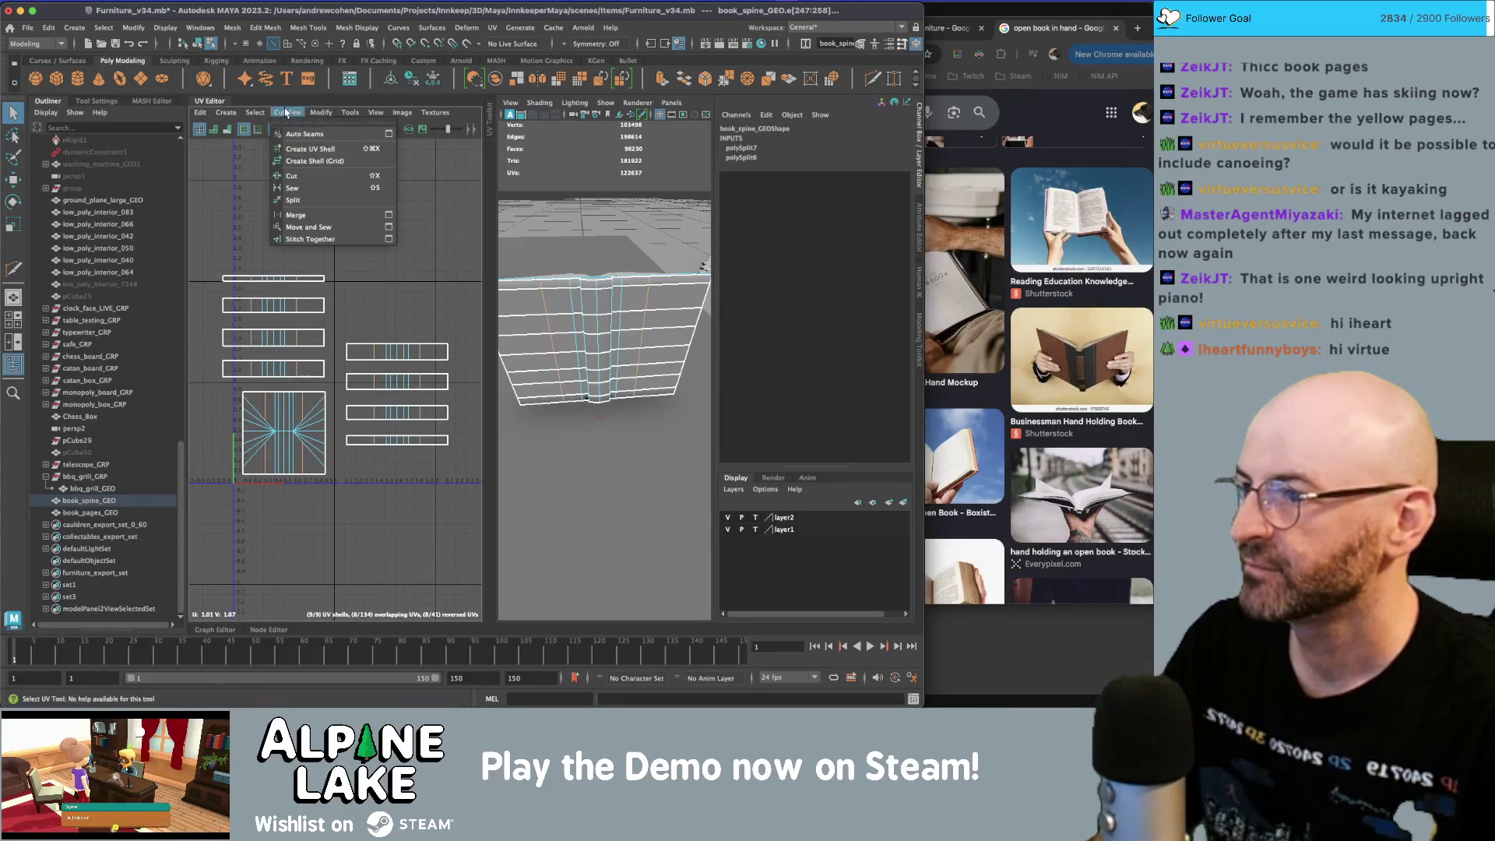
# - Cut the UVs along the new edge loop and several vertical spine edges
pyautogui.click(298, 176)
pyautogui.keyDown('alt'); pyautogui.moveTo(598, 319); pyautogui.dragTo(615, 288); pyautogui.keyUp('alt')
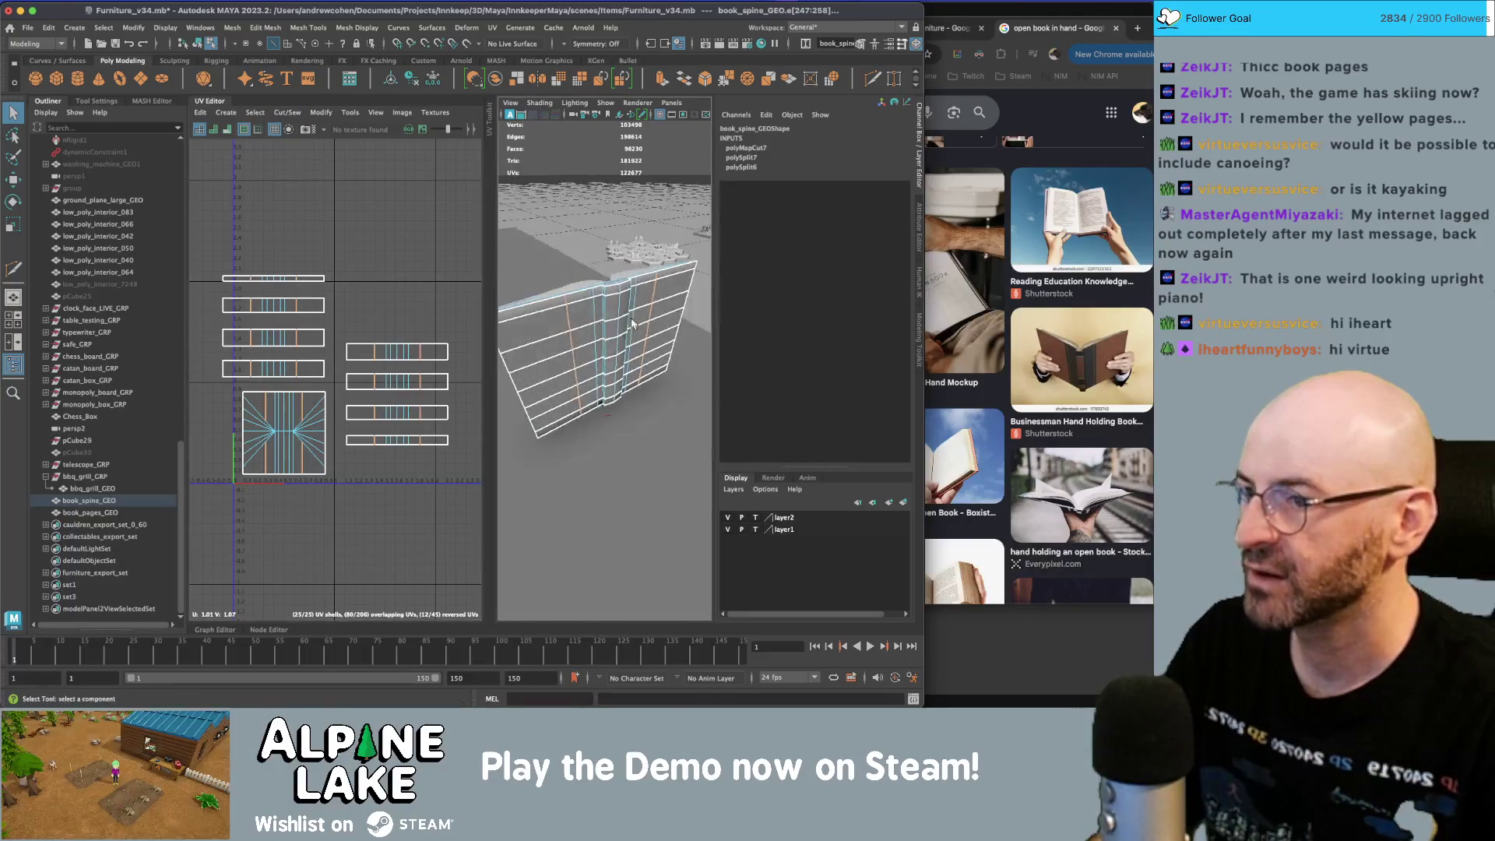
pyautogui.scroll(5, 615, 257)
pyautogui.click(612, 224)
pyautogui.click(610, 211)
pyautogui.press('g')
pyautogui.moveTo(610, 212)
pyautogui.keyDown('alt'); pyautogui.mouseDown()
pyautogui.moveTo(541, 221)
pyautogui.moveTo(597, 205)
pyautogui.moveTo(587, 260)
pyautogui.moveTo(674, 261)
pyautogui.moveTo(611, 251)
pyautogui.mouseUp(); pyautogui.keyUp('alt')
pyautogui.click(553, 216)
pyautogui.press('g')
pyautogui.click(611, 251)
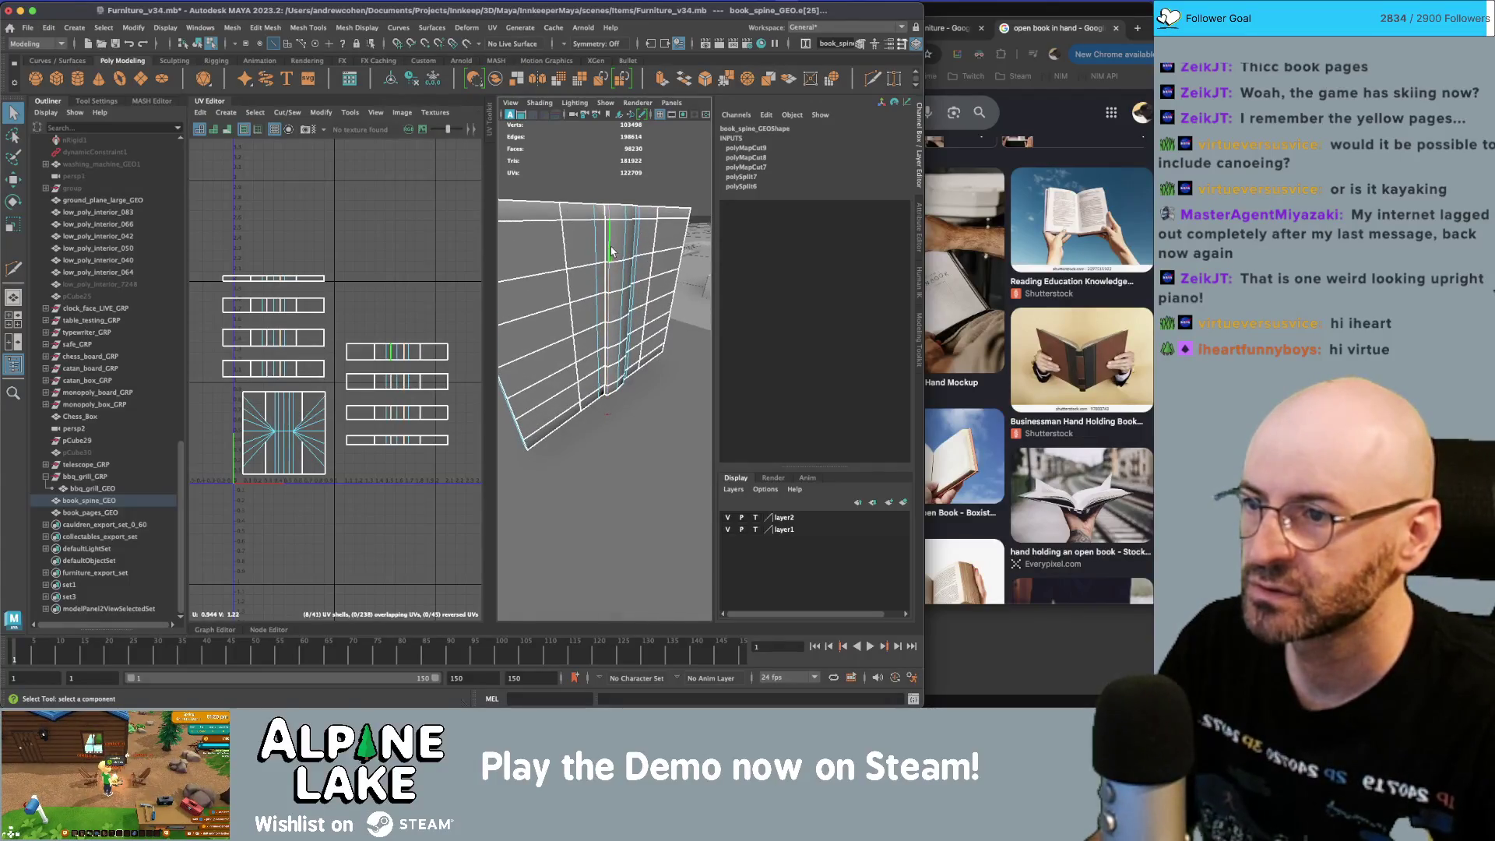
# - Return to object mode, delete the spine's construction history, and duplicate it
pyautogui.click(197, 43)
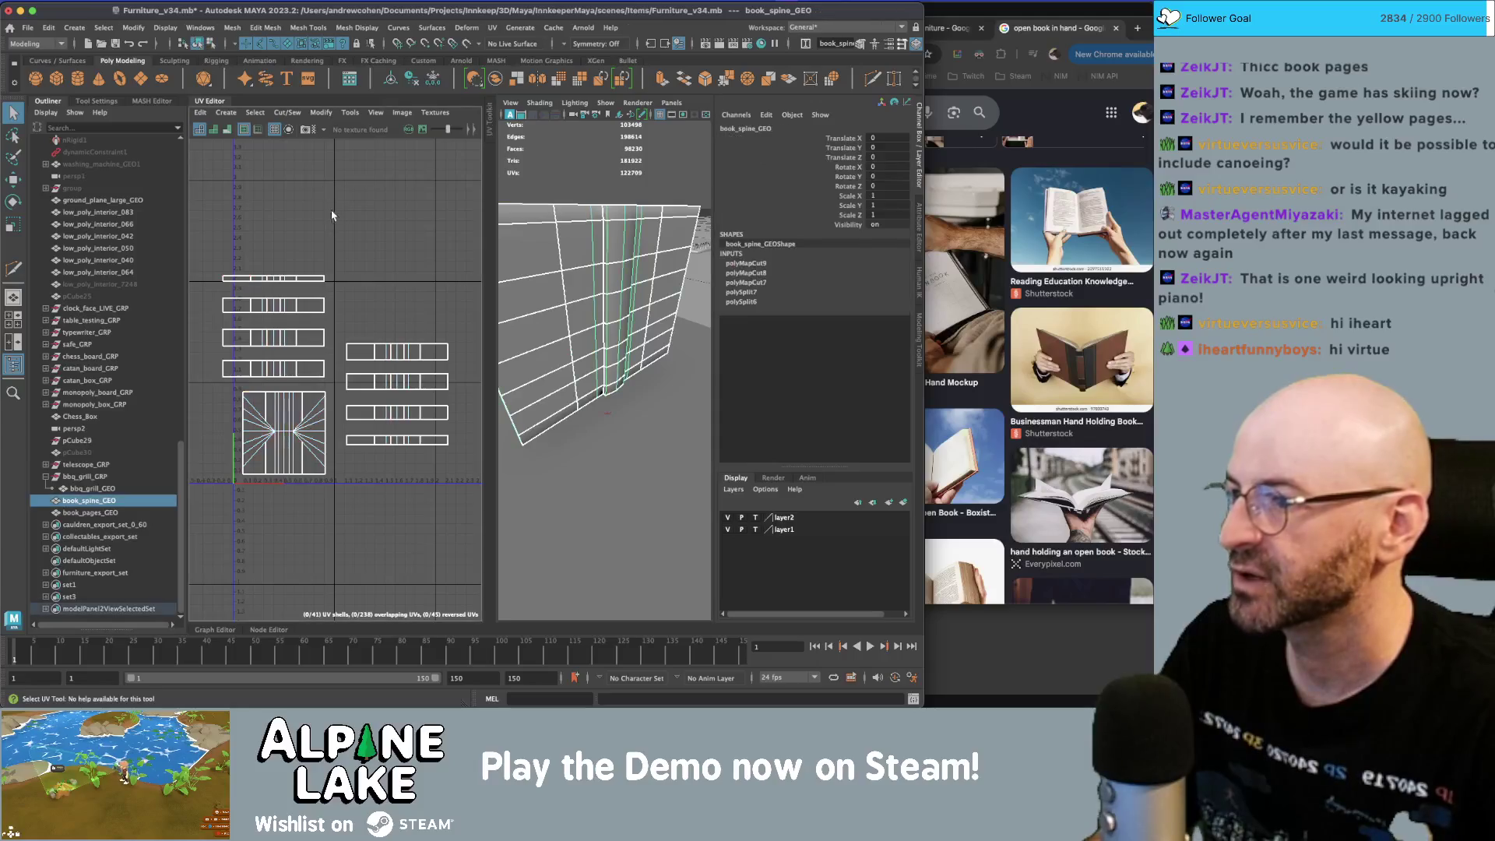
pyautogui.scroll(-1, 330, 209)
pyautogui.hotkey('alt', 'shift', 'd')
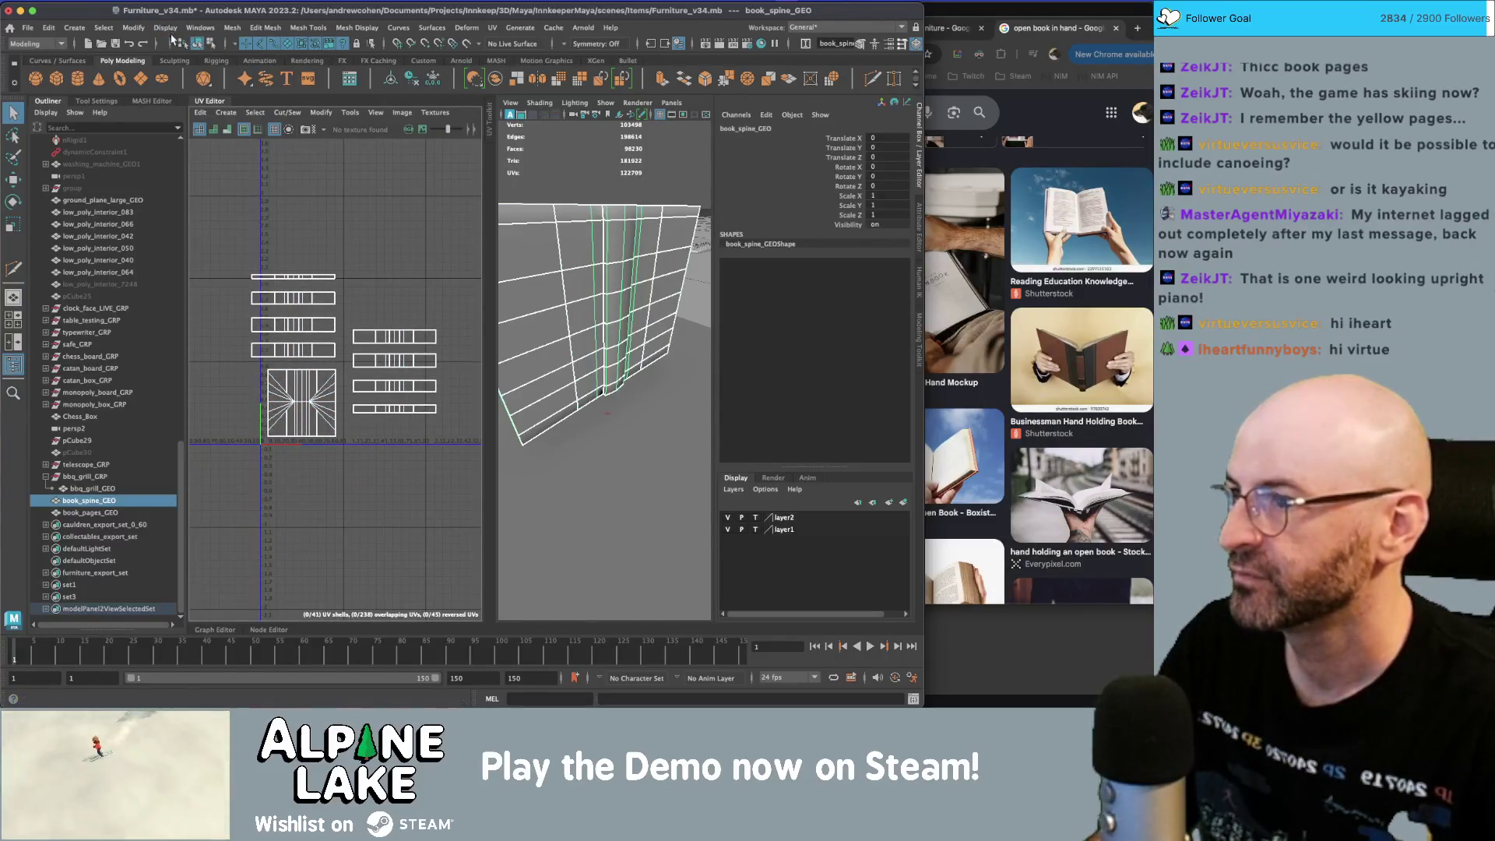
pyautogui.moveTo(589, 233)
pyautogui.keyDown('alt'); pyautogui.mouseDown()
pyautogui.moveTo(590, 341)
pyautogui.moveTo(572, 337)
pyautogui.moveTo(609, 360)
pyautogui.mouseUp(); pyautogui.keyUp('alt')
pyautogui.press('f')
pyautogui.hotkey('ctrl', 'd')
# - Duplicate the spine into rows of five and stack three rows into a grid
pyautogui.press('w')
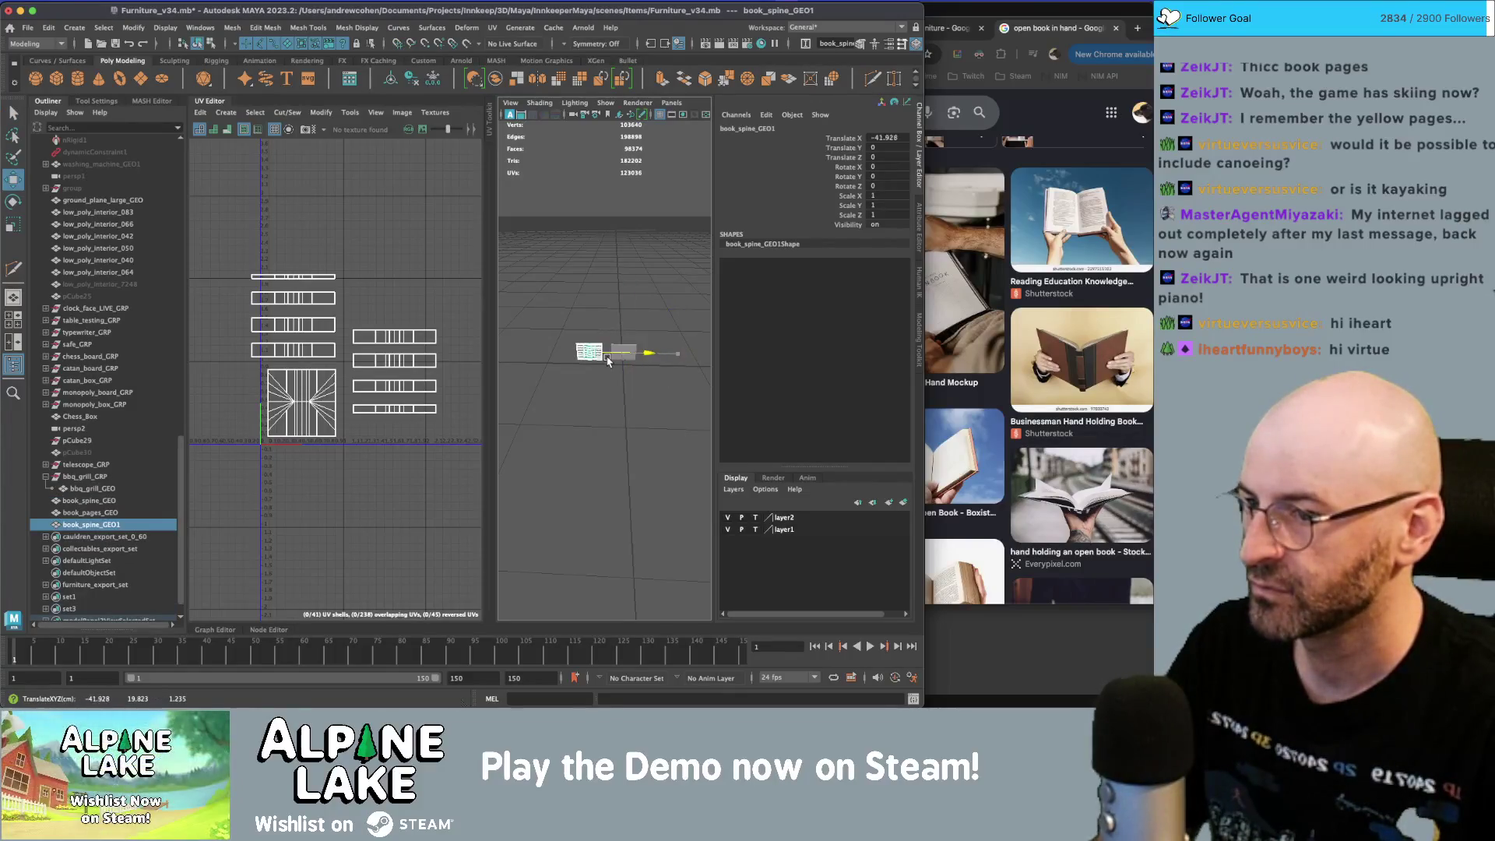
pyautogui.hotkey('shift', 'd')
pyautogui.hotkey('shift', 'd')
pyautogui.hotkey('shift', 'd')
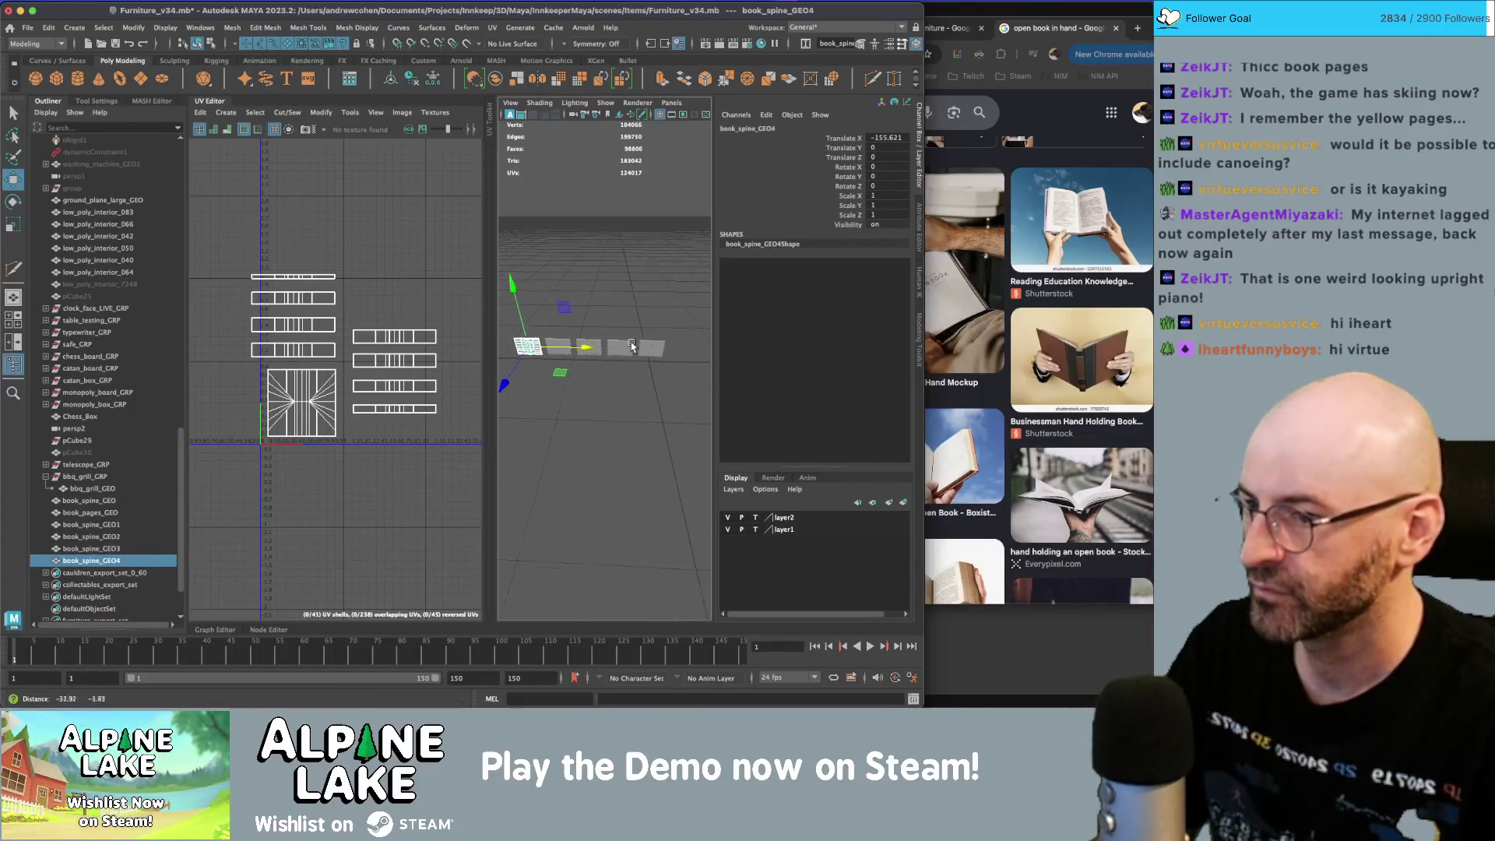
pyautogui.press('q')
pyautogui.moveTo(670, 356); pyautogui.dragTo(657, 277)
pyautogui.hotkey('ctrl', 'd')
pyautogui.press('w')
pyautogui.hotkey('ctrl', 'd')
pyautogui.keyDown('alt'); pyautogui.moveTo(529, 257); pyautogui.dragTo(542, 241); pyautogui.keyUp('alt')
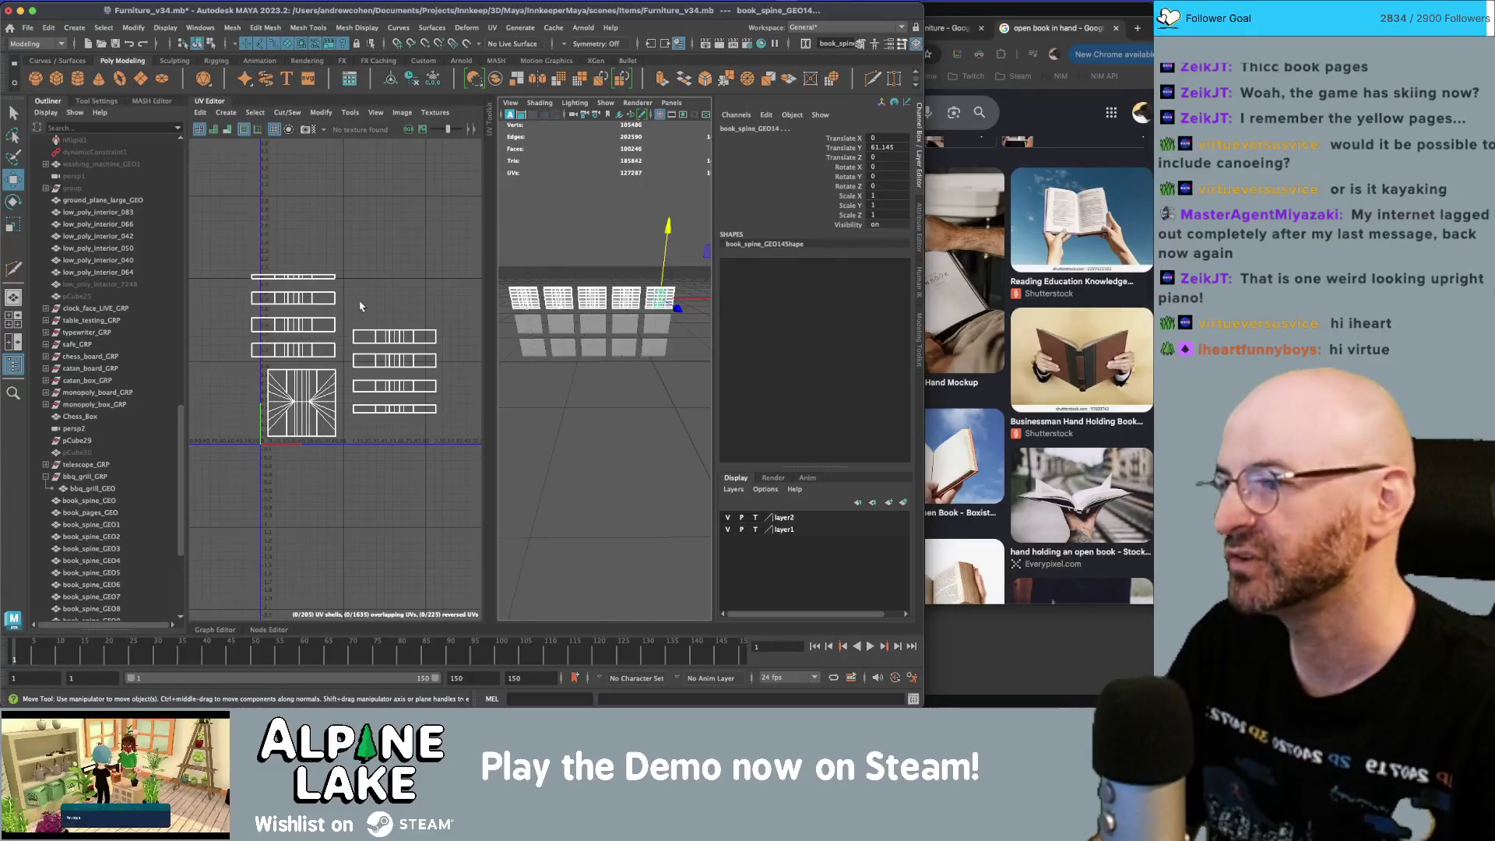
# - Select all the spine copies and assign them the existing maya_MATTE_mat palette material
pyautogui.press('q')
pyautogui.moveTo(246, 350)
pyautogui.mouseDown(button='right')
pyautogui.moveTo(210, 261)
pyautogui.moveTo(225, 249)
pyautogui.mouseUp(button='right')
pyautogui.moveTo(227, 238); pyautogui.dragTo(448, 472)
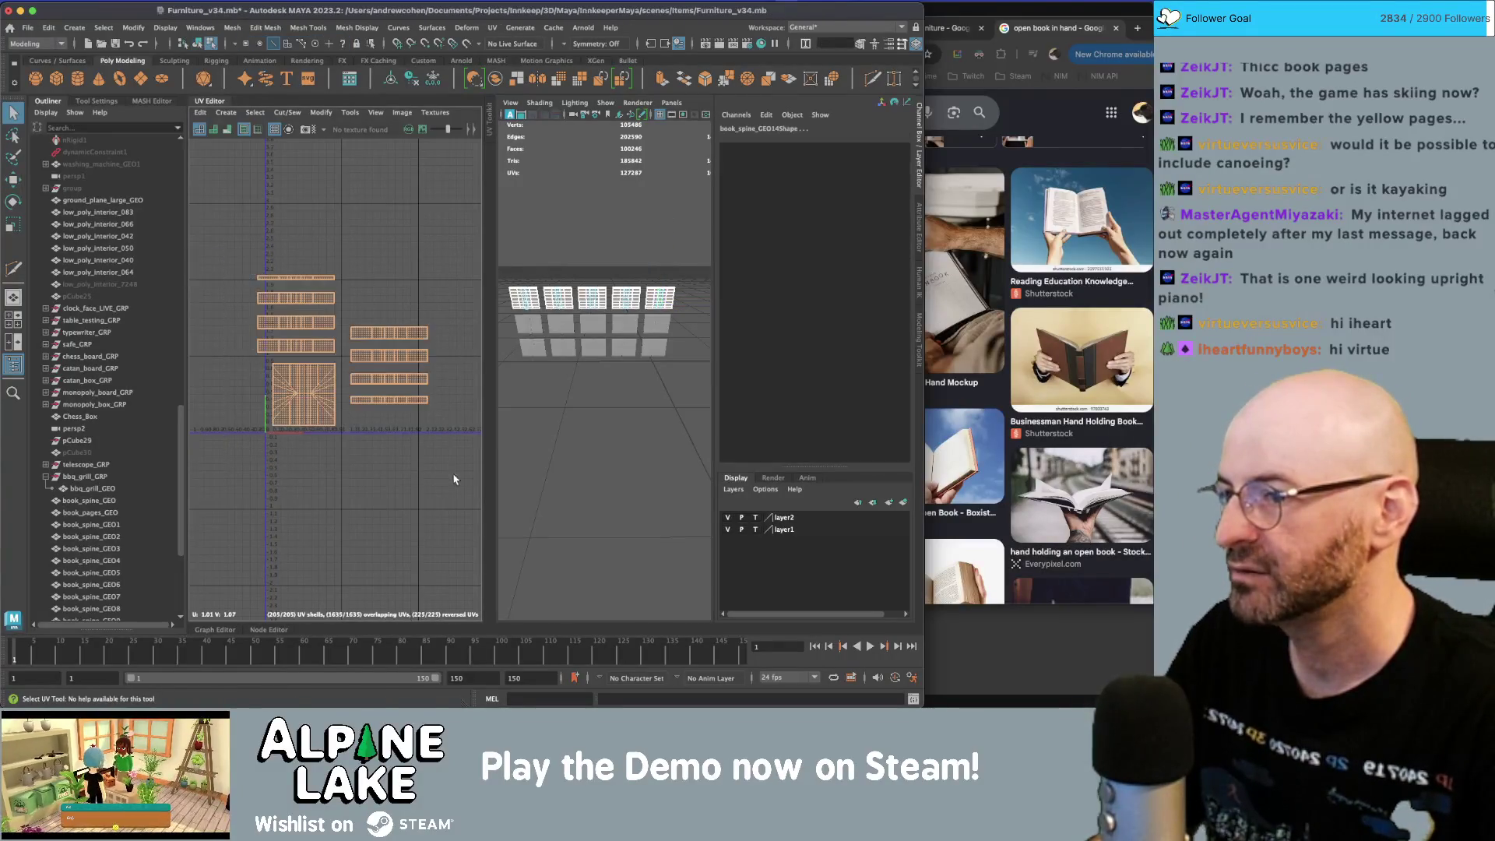
pyautogui.click(199, 42)
pyautogui.moveTo(190, 282)
pyautogui.mouseDown(button='right')
pyautogui.moveTo(177, 278)
pyautogui.moveTo(238, 273)
pyautogui.mouseUp(button='right')
pyautogui.press('r')
pyautogui.click(197, 43)
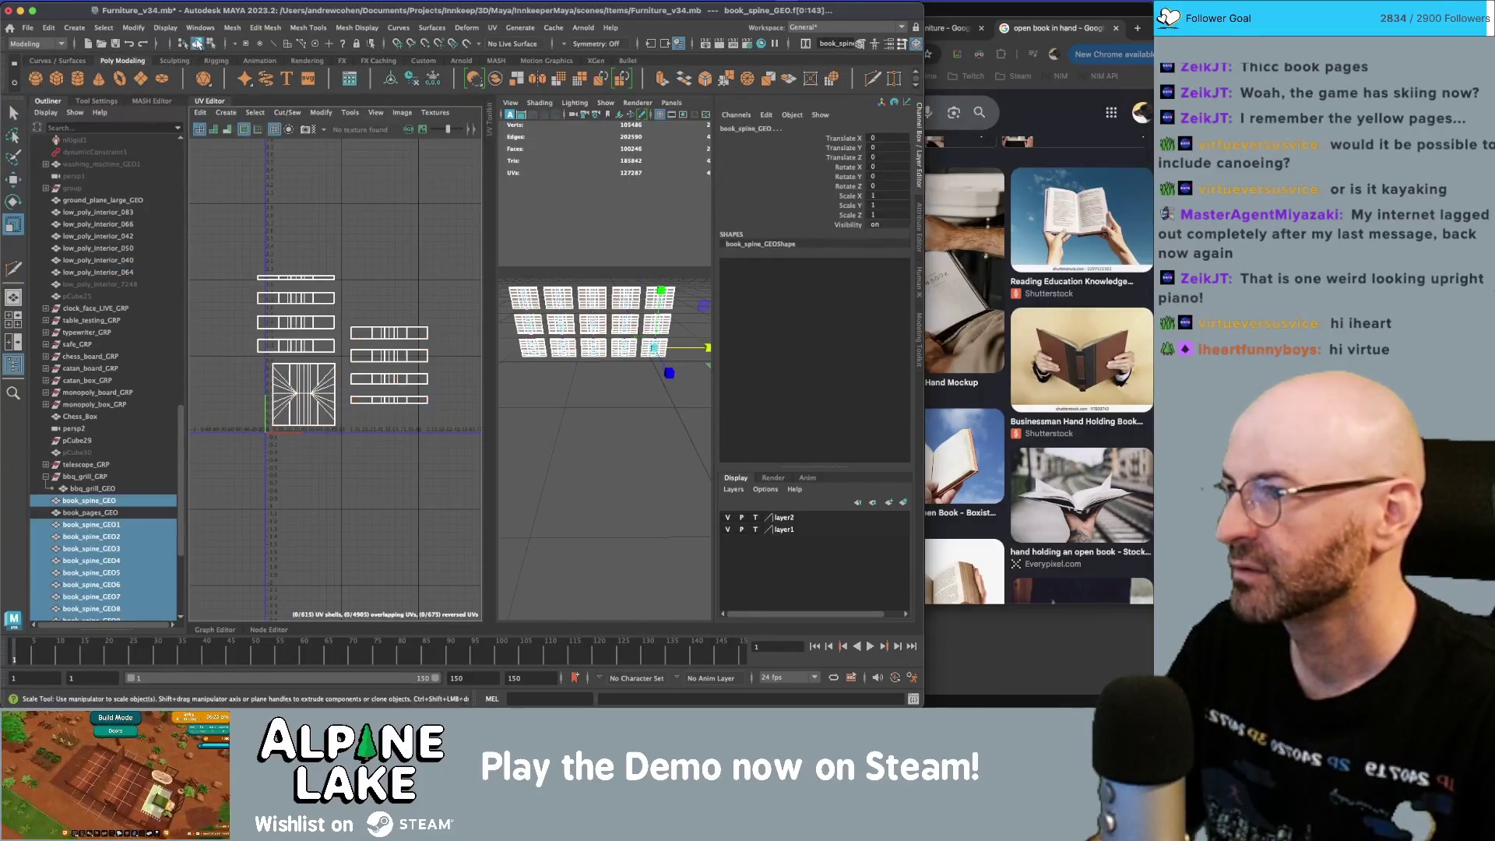
pyautogui.moveTo(594, 308)
pyautogui.mouseDown(button='right')
pyautogui.moveTo(608, 643)
pyautogui.moveTo(734, 394)
pyautogui.mouseUp(button='right')
pyautogui.moveTo(208, 341); pyautogui.dragTo(151, 320, button='right')
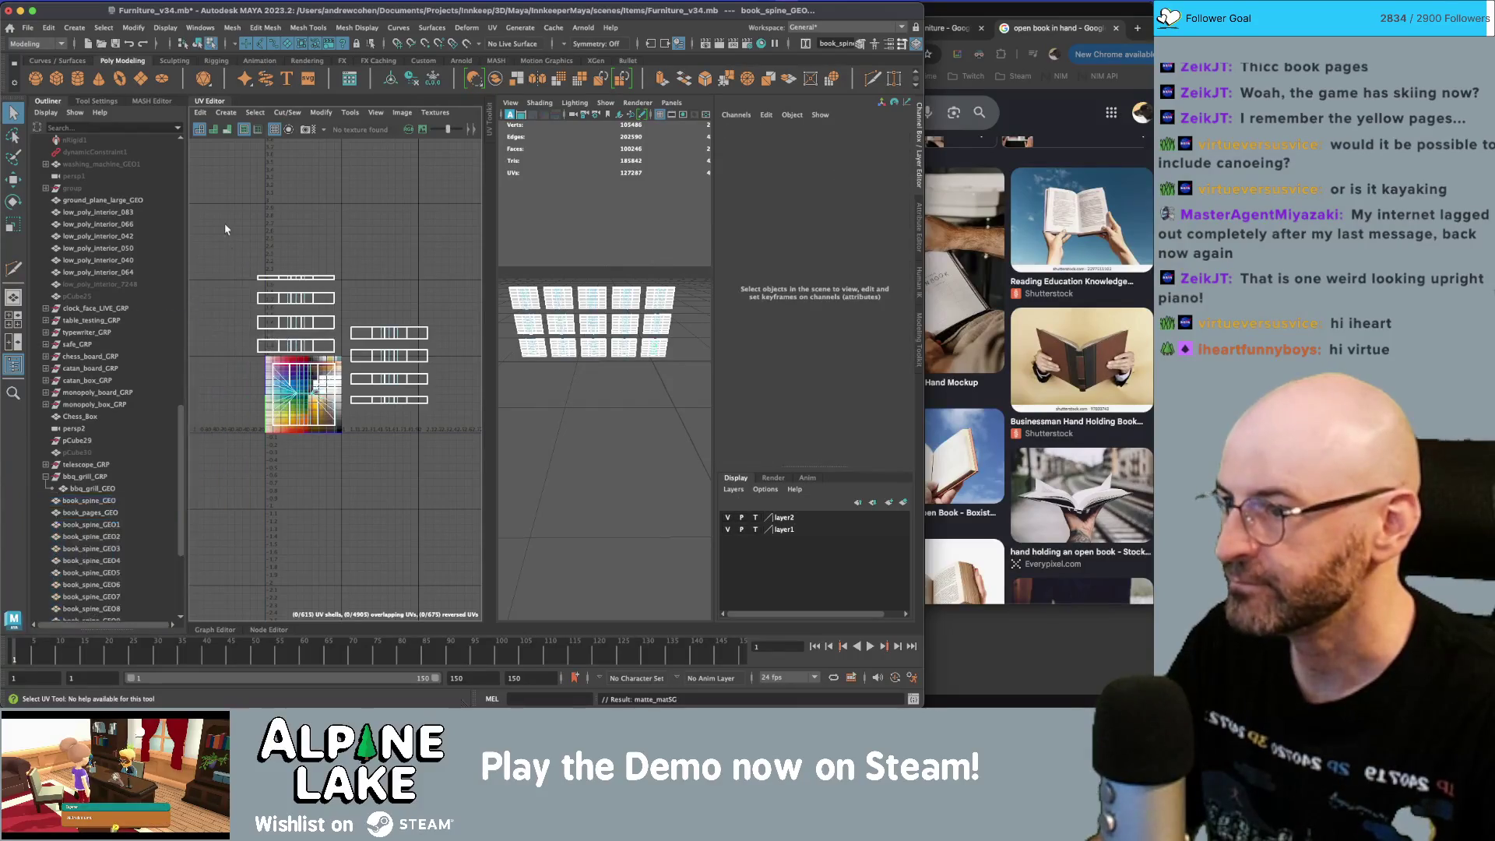
# - Move and scale all the spines' UV shells onto the palette texture
pyautogui.moveTo(224, 223); pyautogui.dragTo(448, 467)
pyautogui.press('w')
pyautogui.moveTo(348, 355)
pyautogui.mouseDown()
pyautogui.moveTo(304, 386)
pyautogui.moveTo(317, 390)
pyautogui.mouseUp()
pyautogui.press('r')
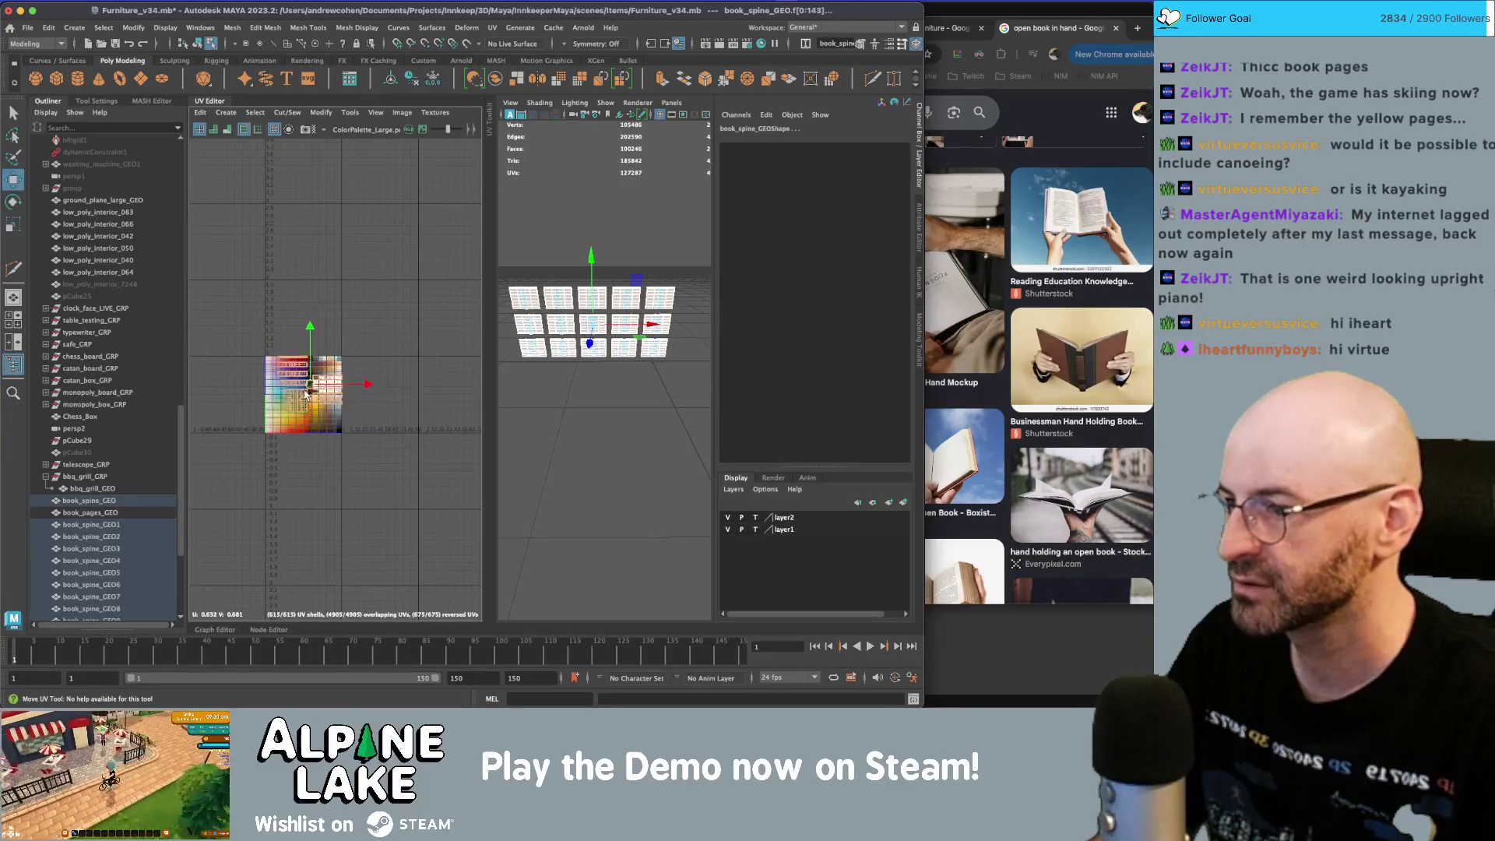
pyautogui.press('f')
pyautogui.press('w')
pyautogui.moveTo(376, 388)
pyautogui.mouseDown()
pyautogui.moveTo(453, 347)
pyautogui.moveTo(372, 375)
pyautogui.moveTo(406, 343)
pyautogui.mouseUp()
pyautogui.press('r')
pyautogui.press('w')
pyautogui.press('r')
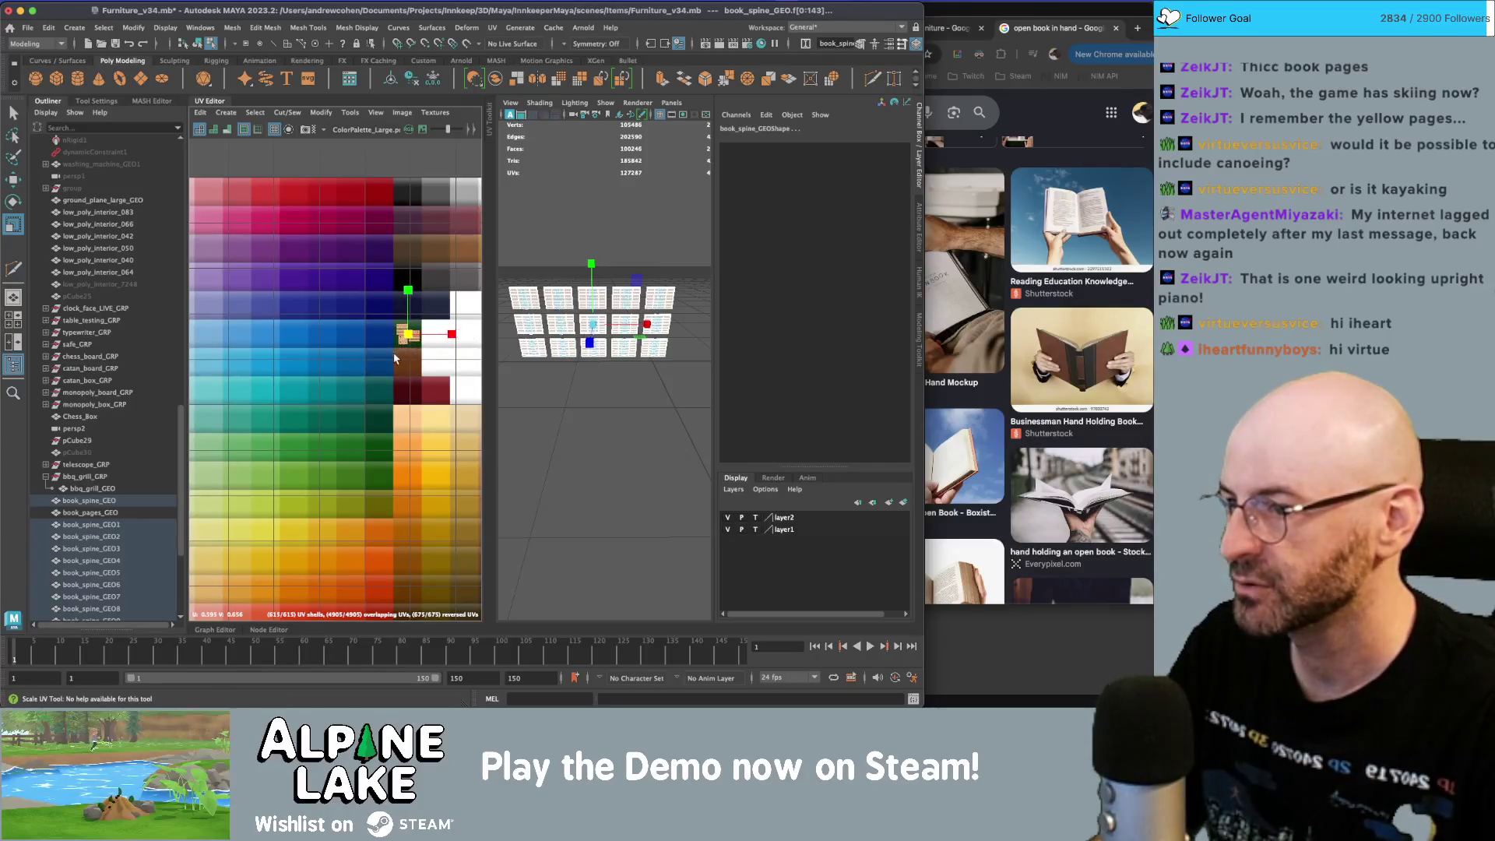
pyautogui.click(623, 234)
# - Zoom into the UV Editor and select the spine strip's UV faces
pyautogui.scroll(5, 623, 231)
pyautogui.scroll(2, 623, 230)
pyautogui.scroll(4, 354, 288)
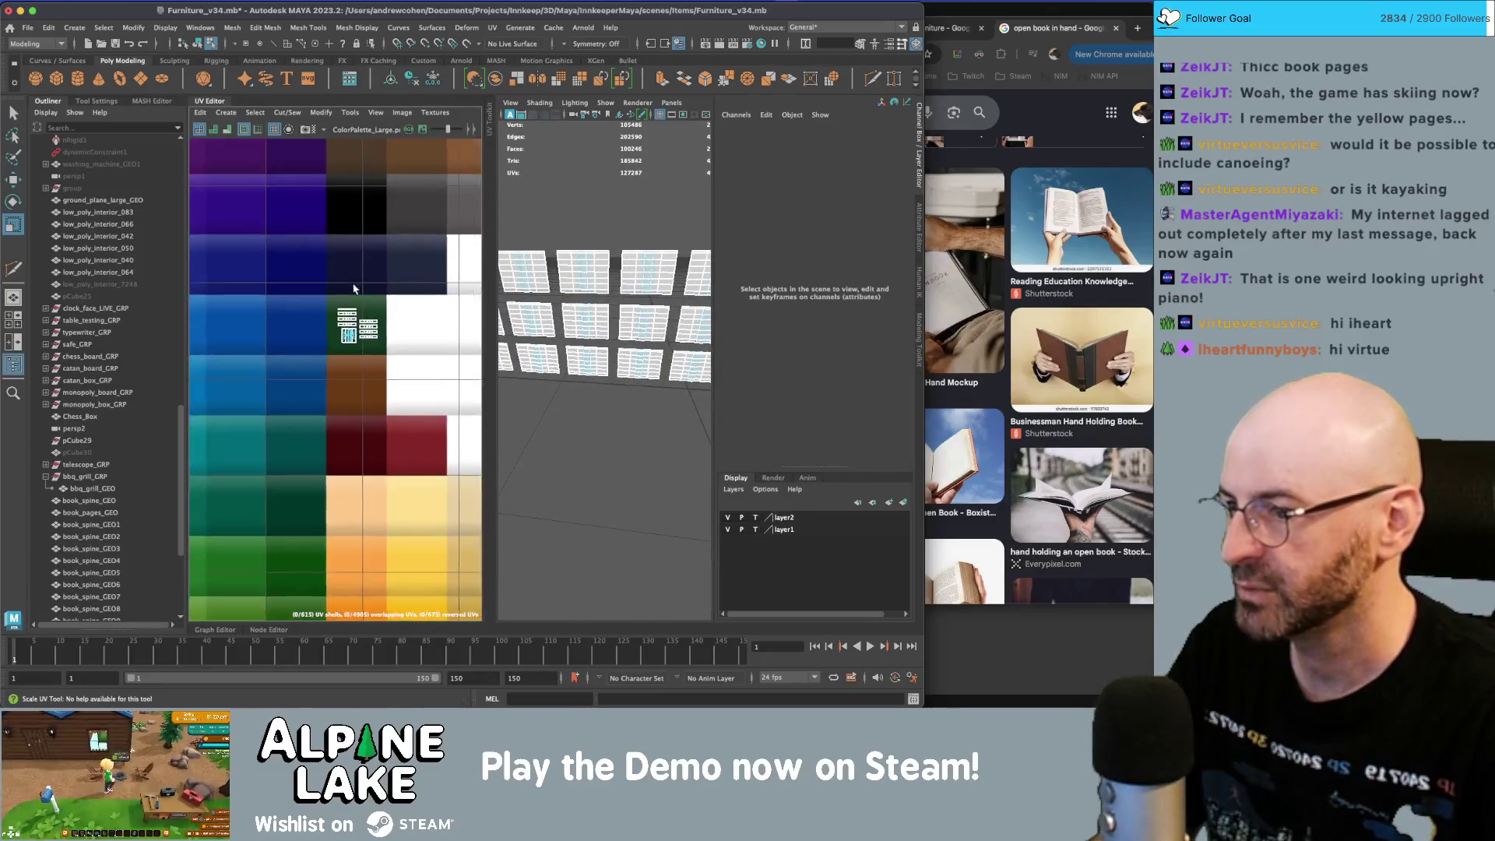
pyautogui.scroll(6, 354, 289)
pyautogui.press('q')
pyautogui.rightClick(294, 274)
pyautogui.keyDown('alt'); pyautogui.moveTo(435, 342); pyautogui.dragTo(374, 343, button='middle'); pyautogui.keyUp('alt')
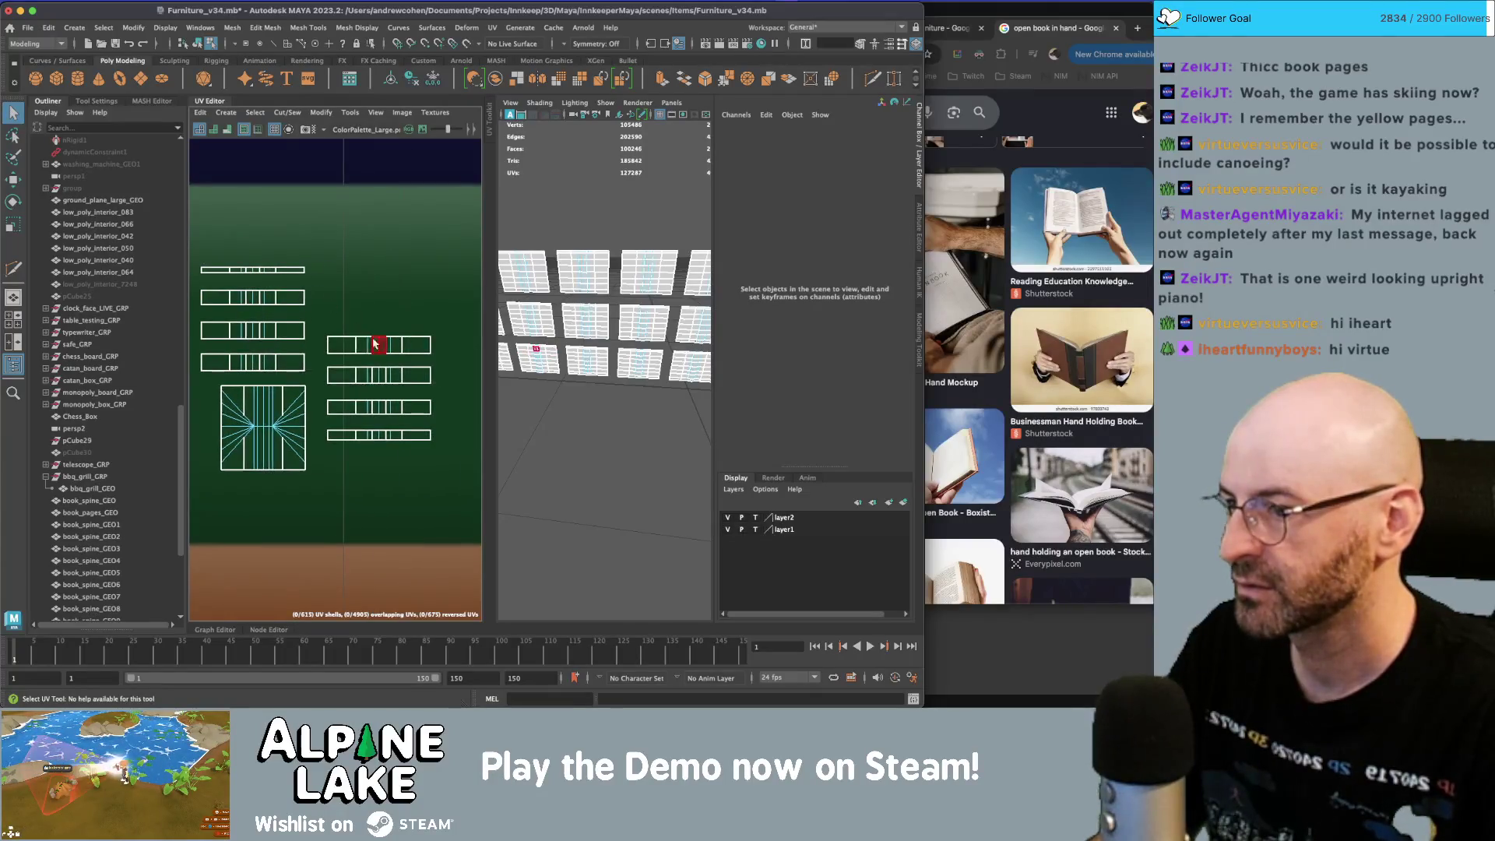
pyautogui.click(374, 343)
pyautogui.moveTo(326, 320); pyautogui.dragTo(437, 349)
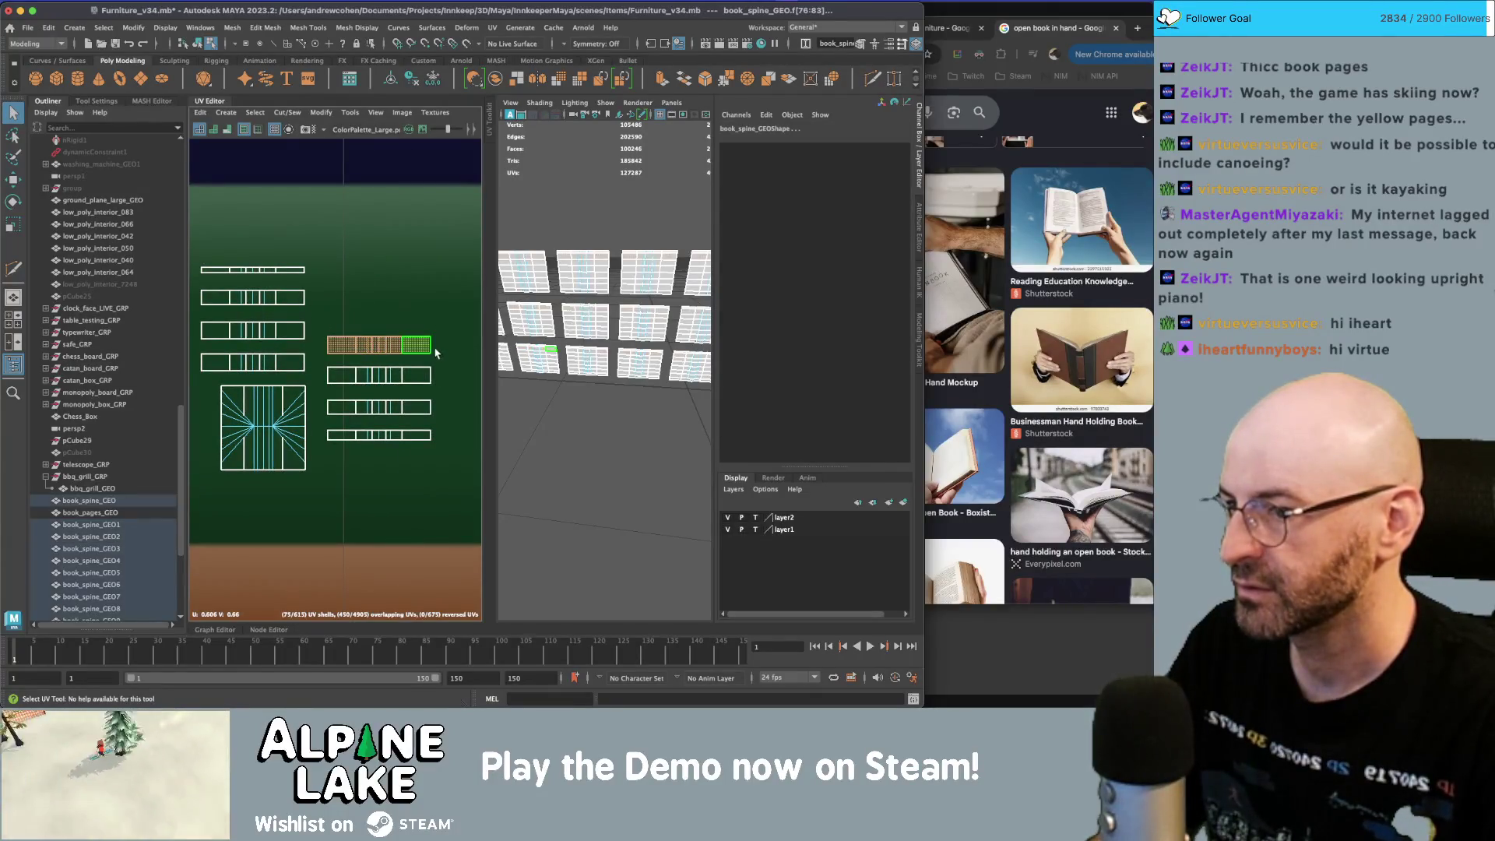
# - Move the spine's lower-left UV shell onto a dark green swatch, then return to object mode
pyautogui.scroll(3, 597, 290)
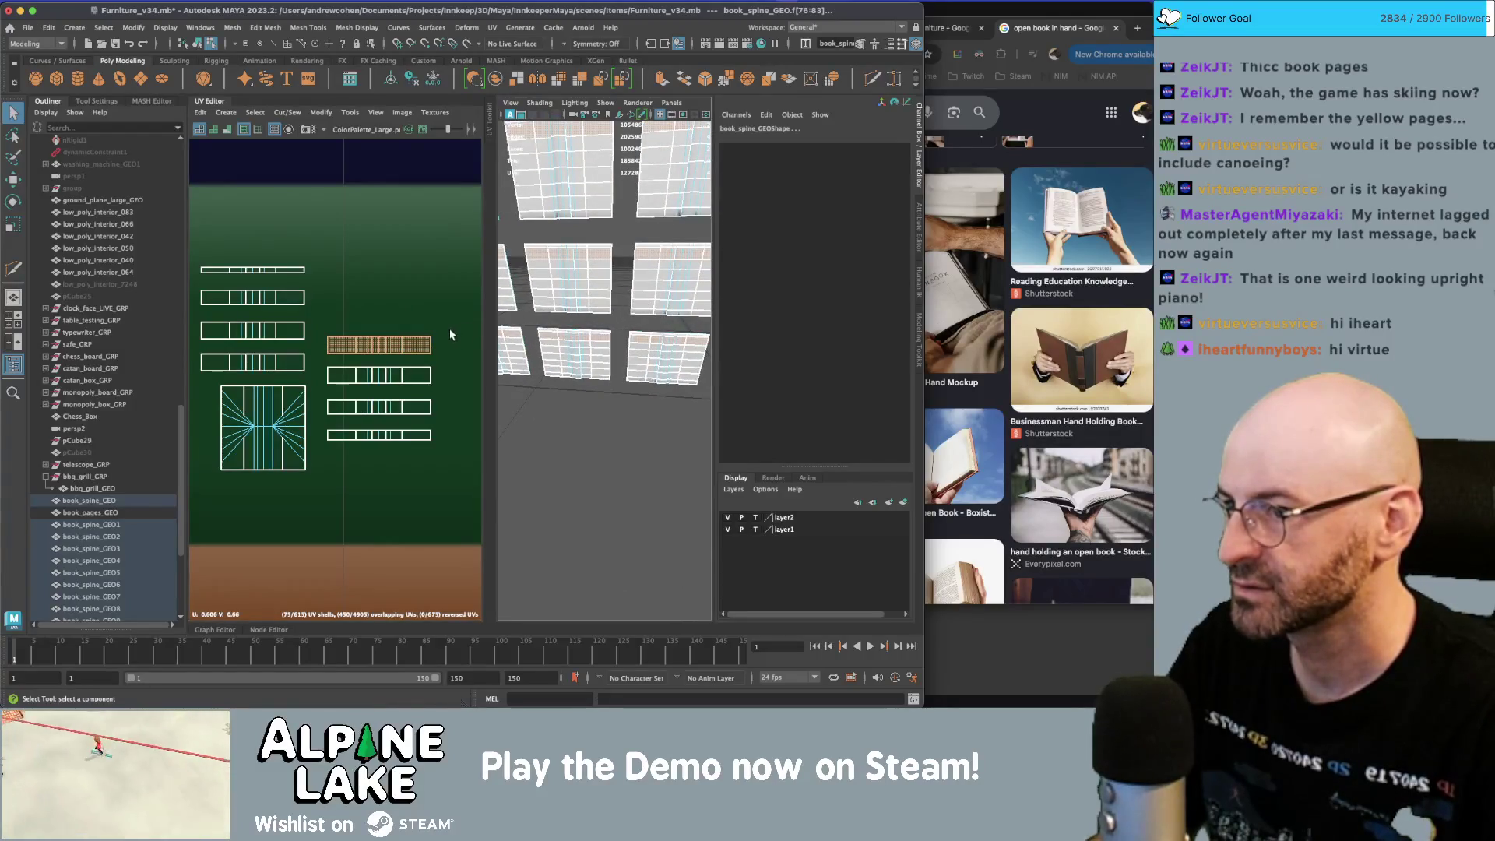
pyautogui.moveTo(299, 357); pyautogui.dragTo(185, 380)
pyautogui.scroll(-5, 375, 301)
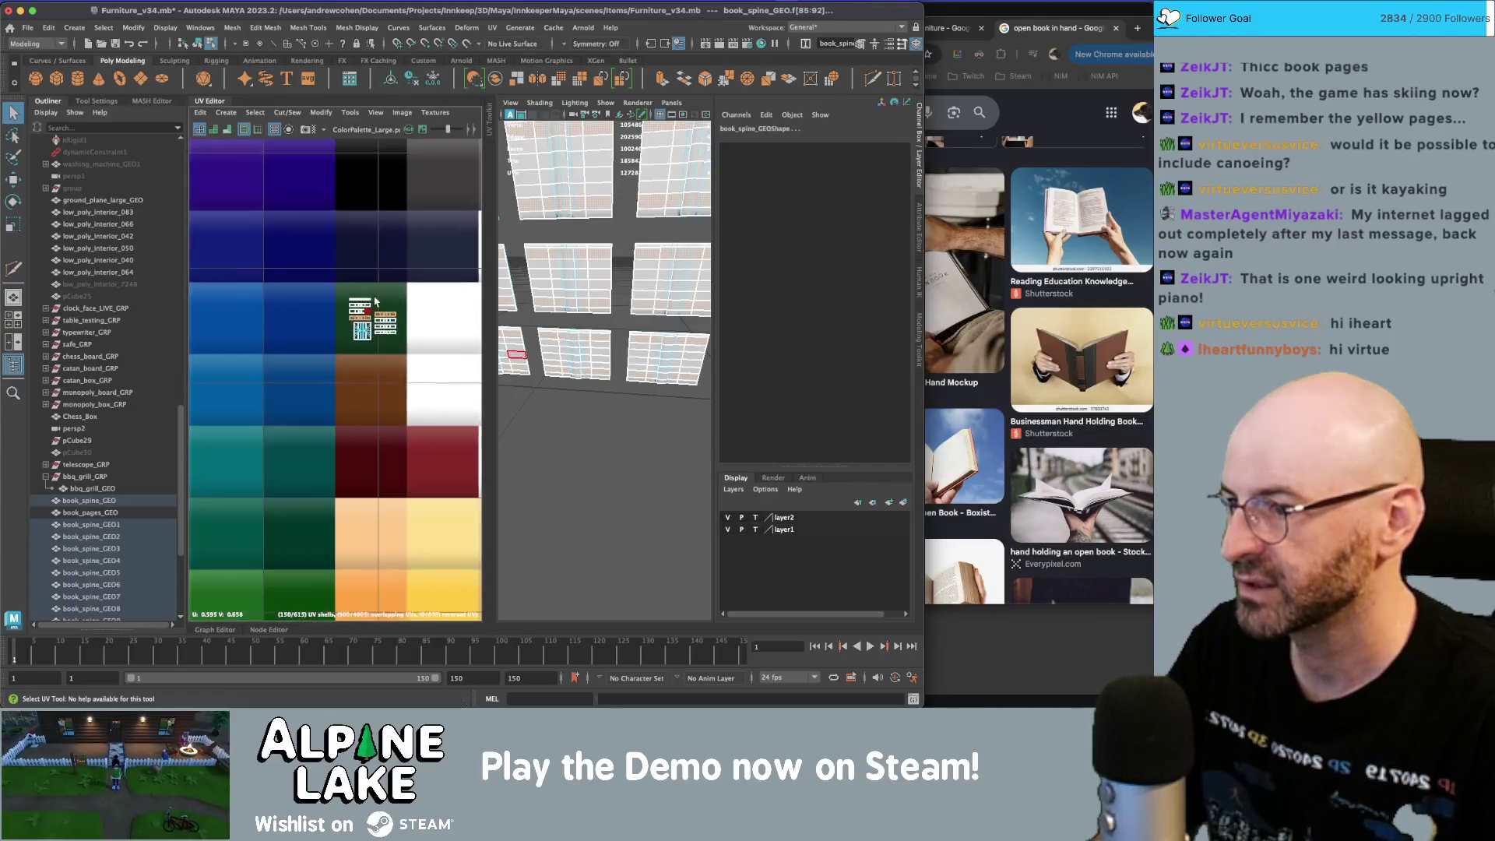
pyautogui.press('w')
pyautogui.moveTo(372, 308); pyautogui.dragTo(388, 347)
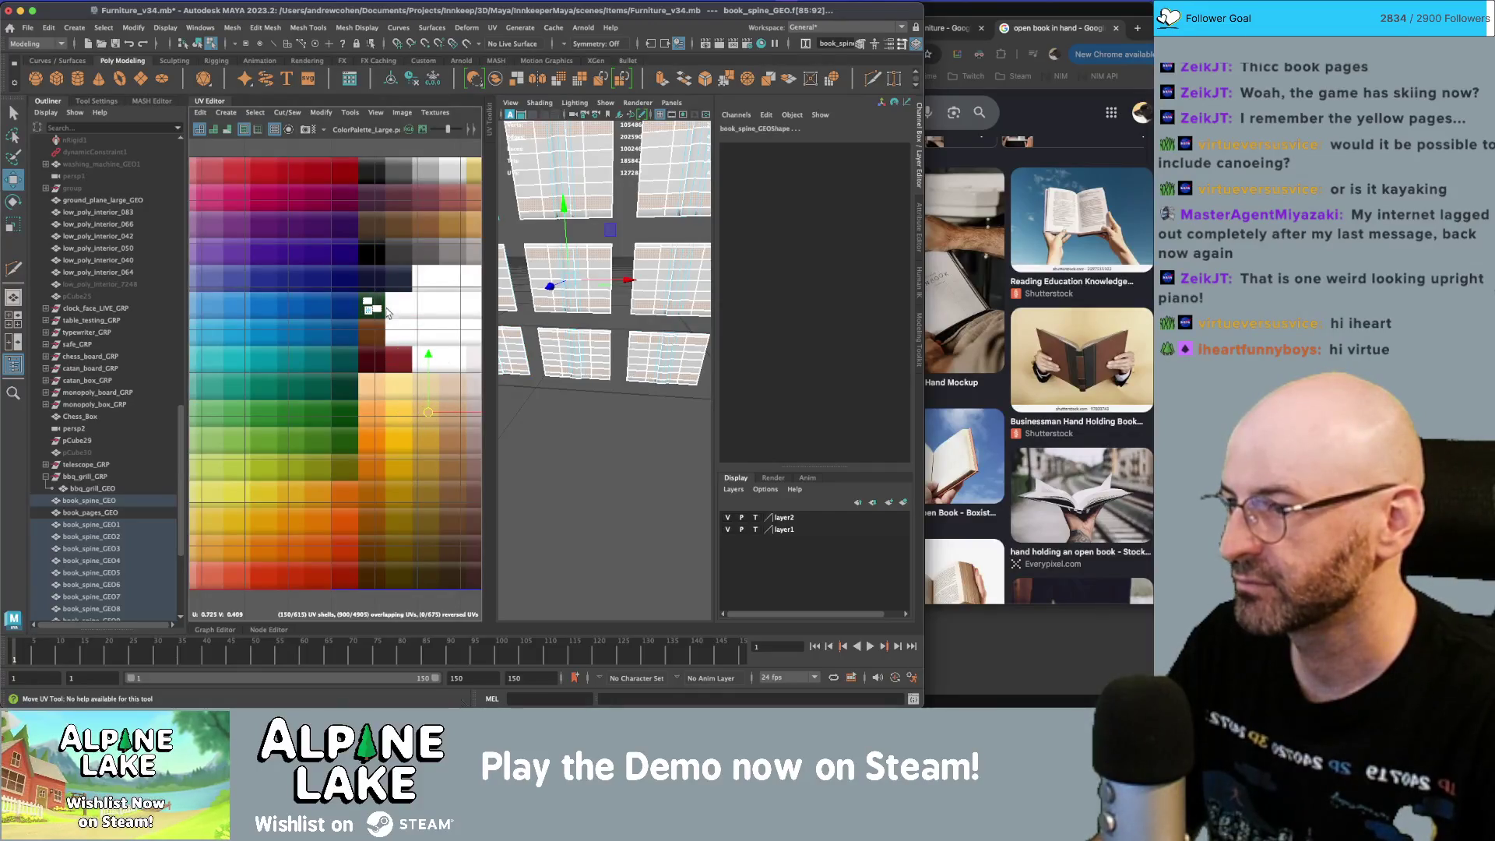
pyautogui.click(194, 45)
pyautogui.click(621, 444)
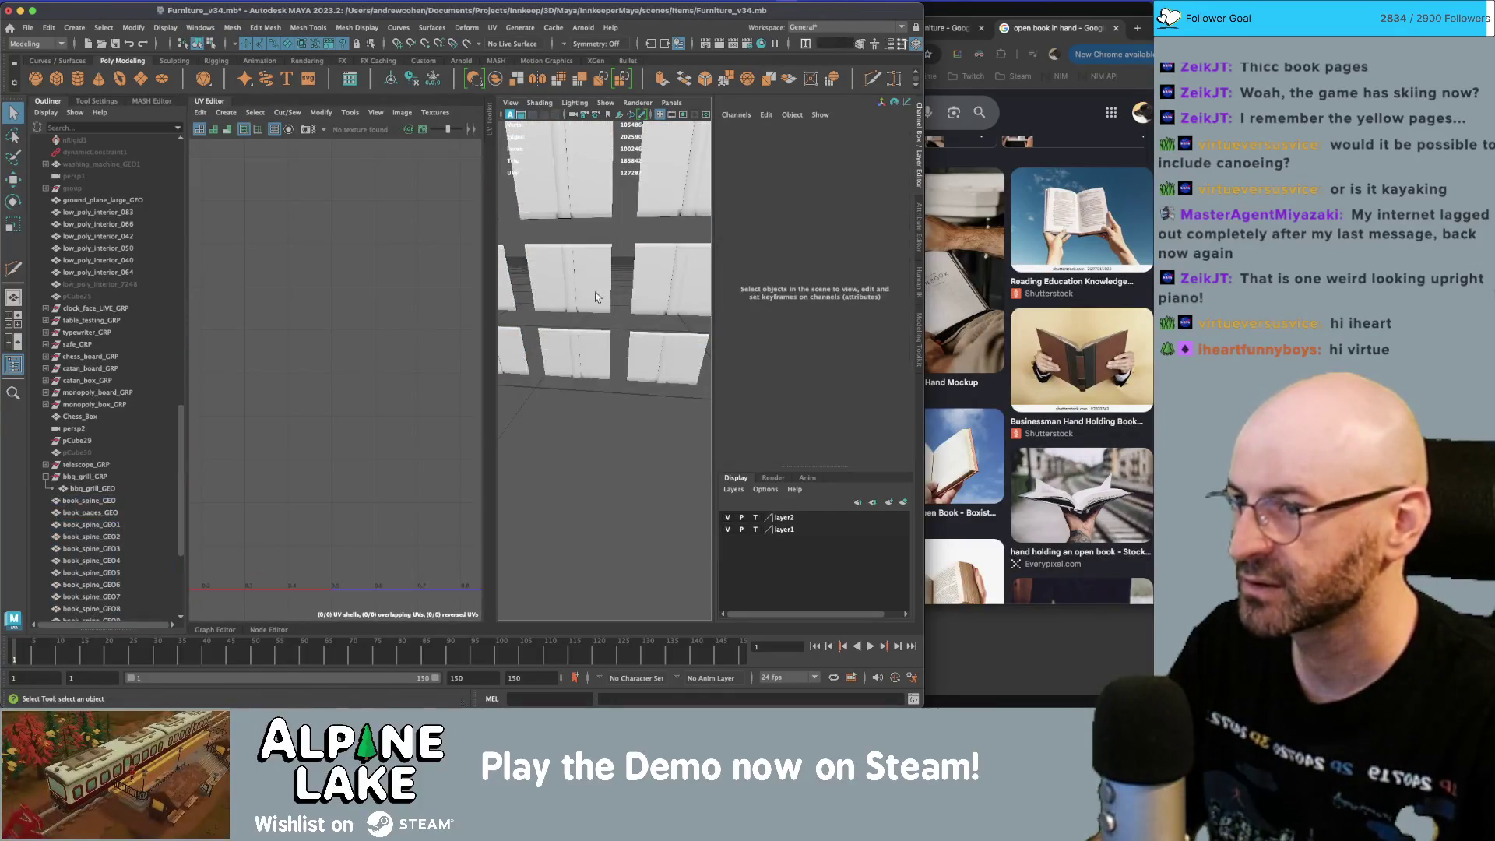
# - Turn on textured display (6) and move the spines' UVs onto the green swatch
pyautogui.press('6')
pyautogui.moveTo(657, 291)
pyautogui.keyDown('alt'); pyautogui.mouseDown()
pyautogui.moveTo(621, 336)
pyautogui.moveTo(591, 335)
pyautogui.moveTo(666, 447)
pyautogui.mouseUp(); pyautogui.keyUp('alt')
pyautogui.scroll(-5, 548, 327)
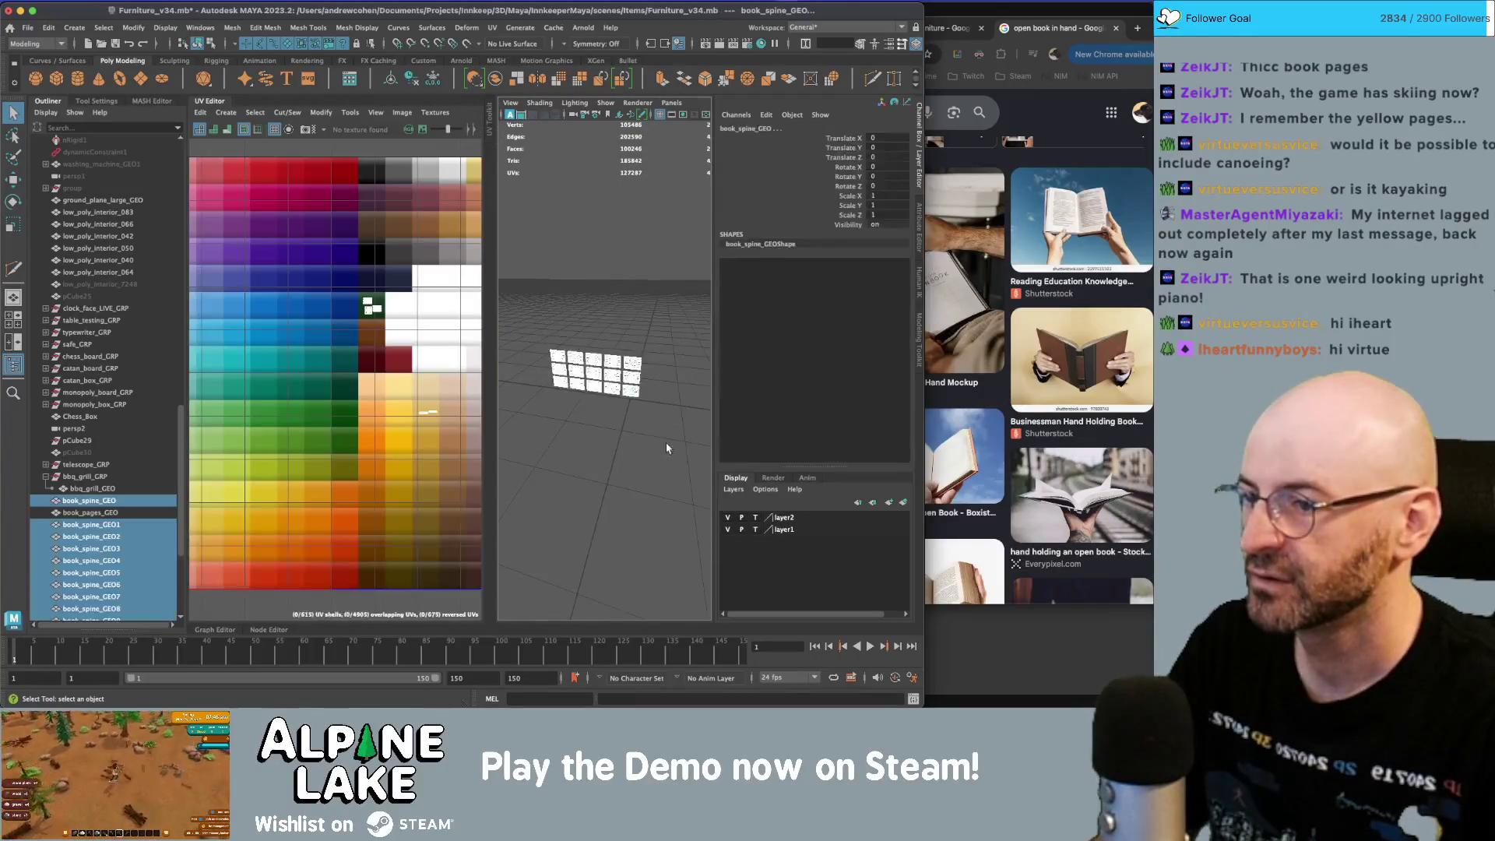
pyautogui.scroll(4, 391, 302)
pyautogui.moveTo(344, 309); pyautogui.dragTo(340, 253, button='right')
pyautogui.press('w')
pyautogui.moveTo(340, 253); pyautogui.dragTo(264, 460)
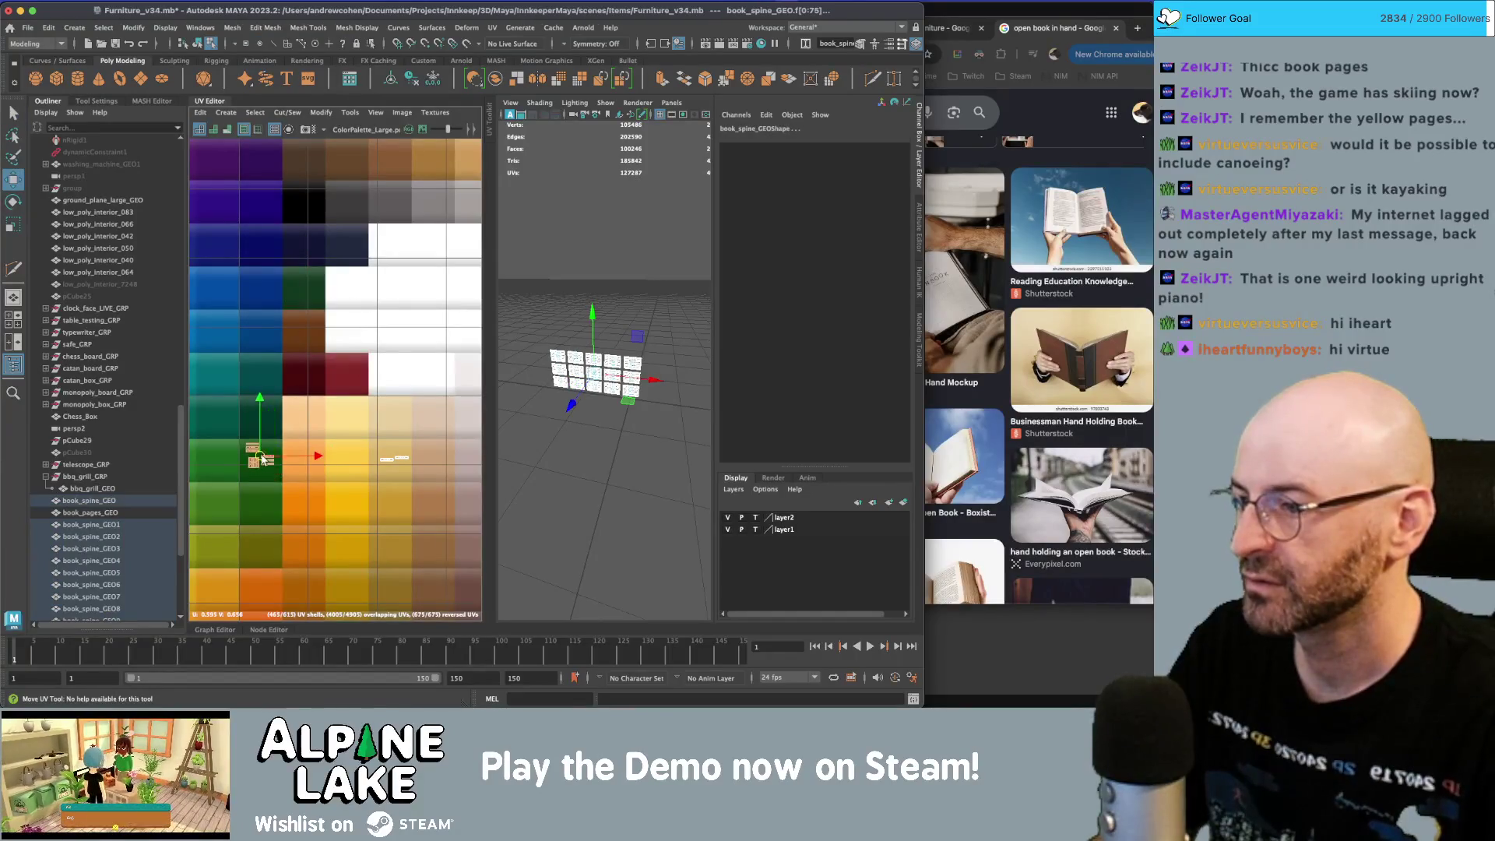
pyautogui.click(198, 43)
pyautogui.click(685, 234)
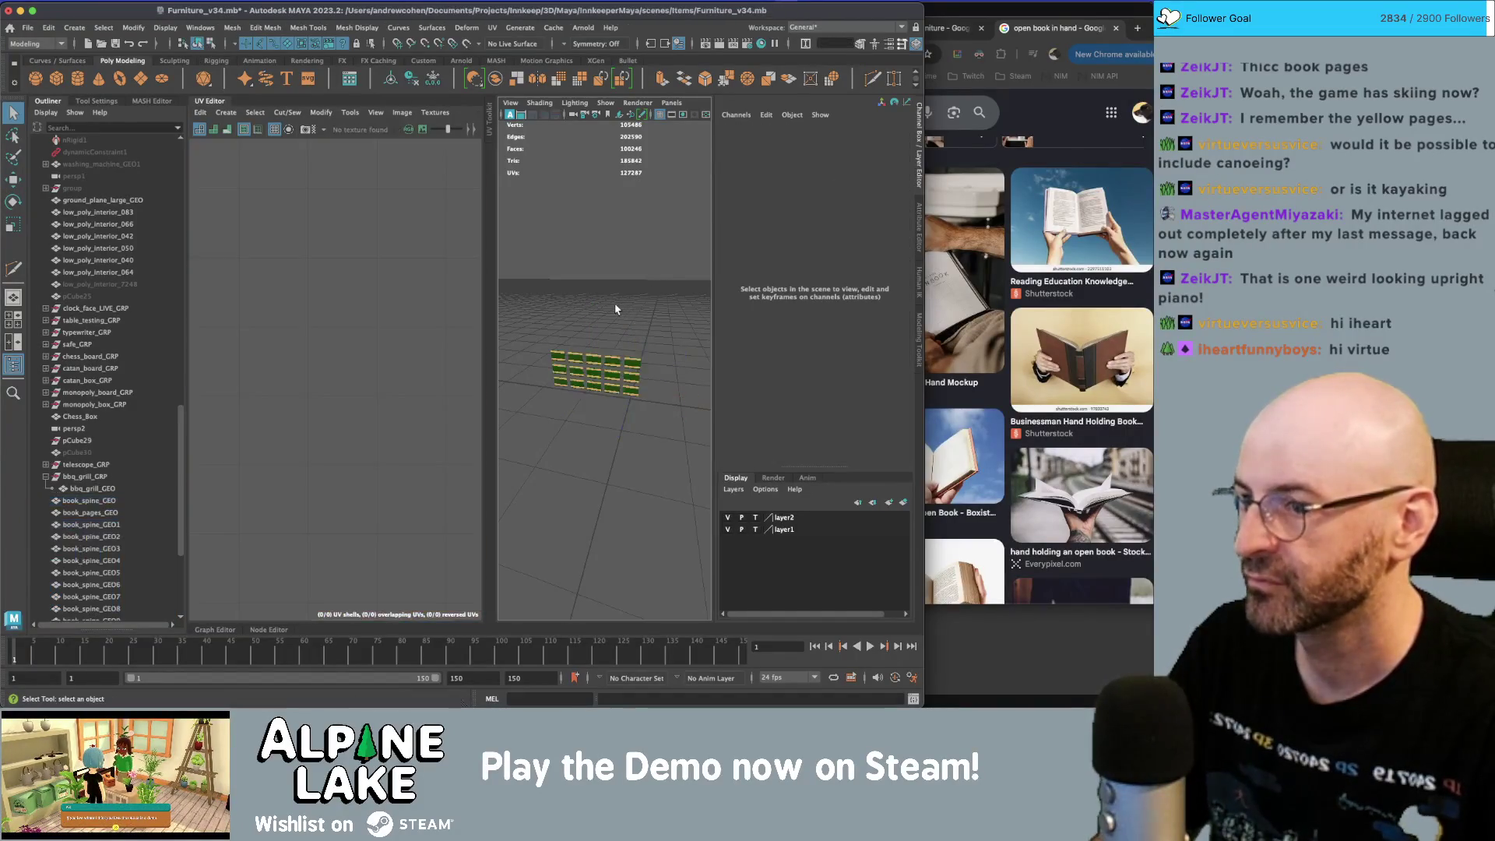
# - Reselect all the book spines and switch to face selection
pyautogui.scroll(5, 712, 314)
pyautogui.scroll(-3, 712, 314)
pyautogui.scroll(5, 645, 333)
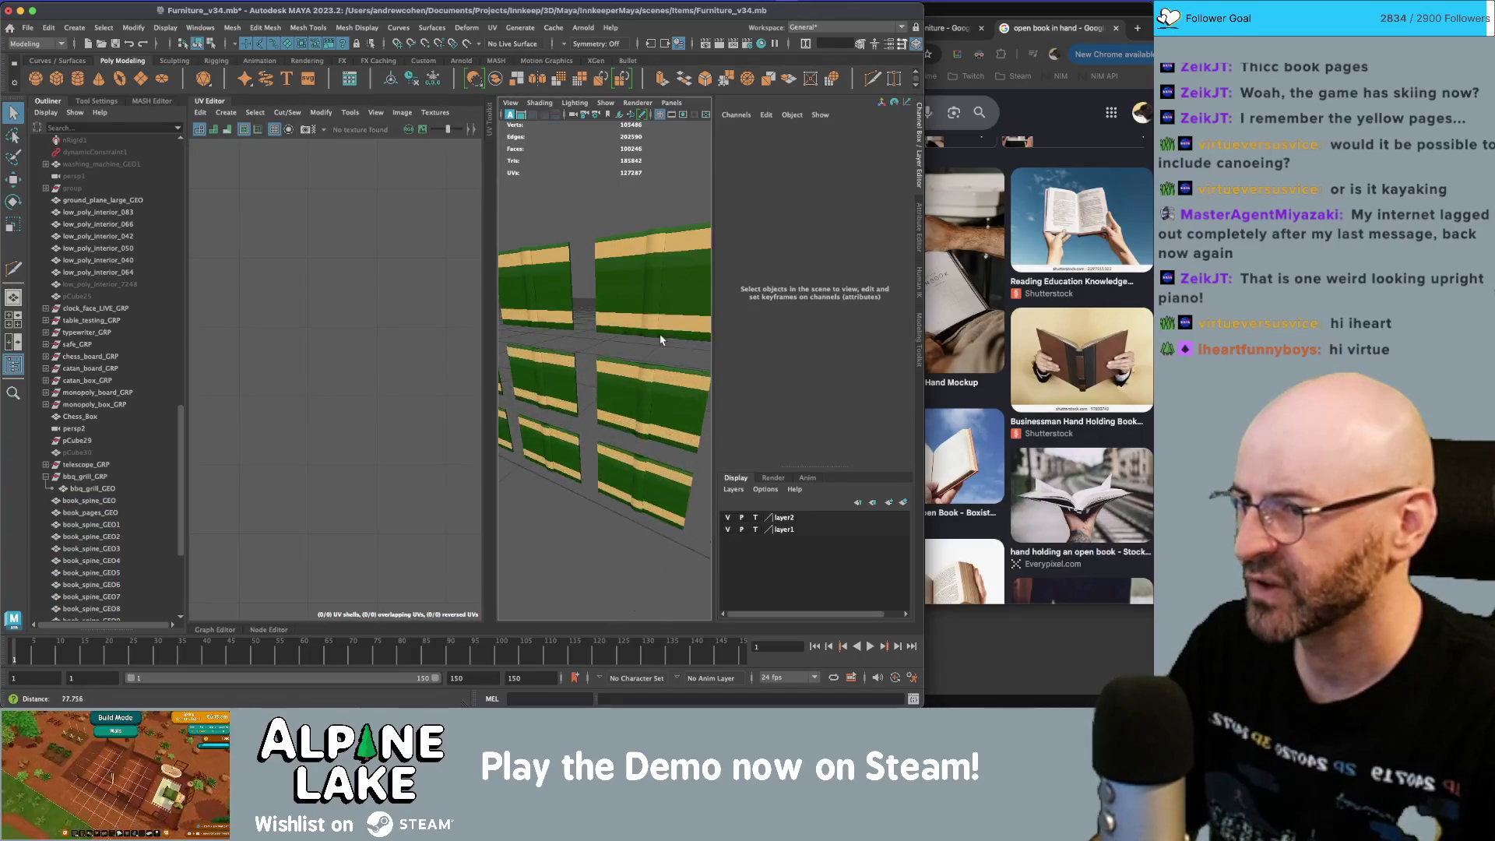
pyautogui.hotkey('ctrl', 'z')
pyautogui.scroll(-6, 637, 324)
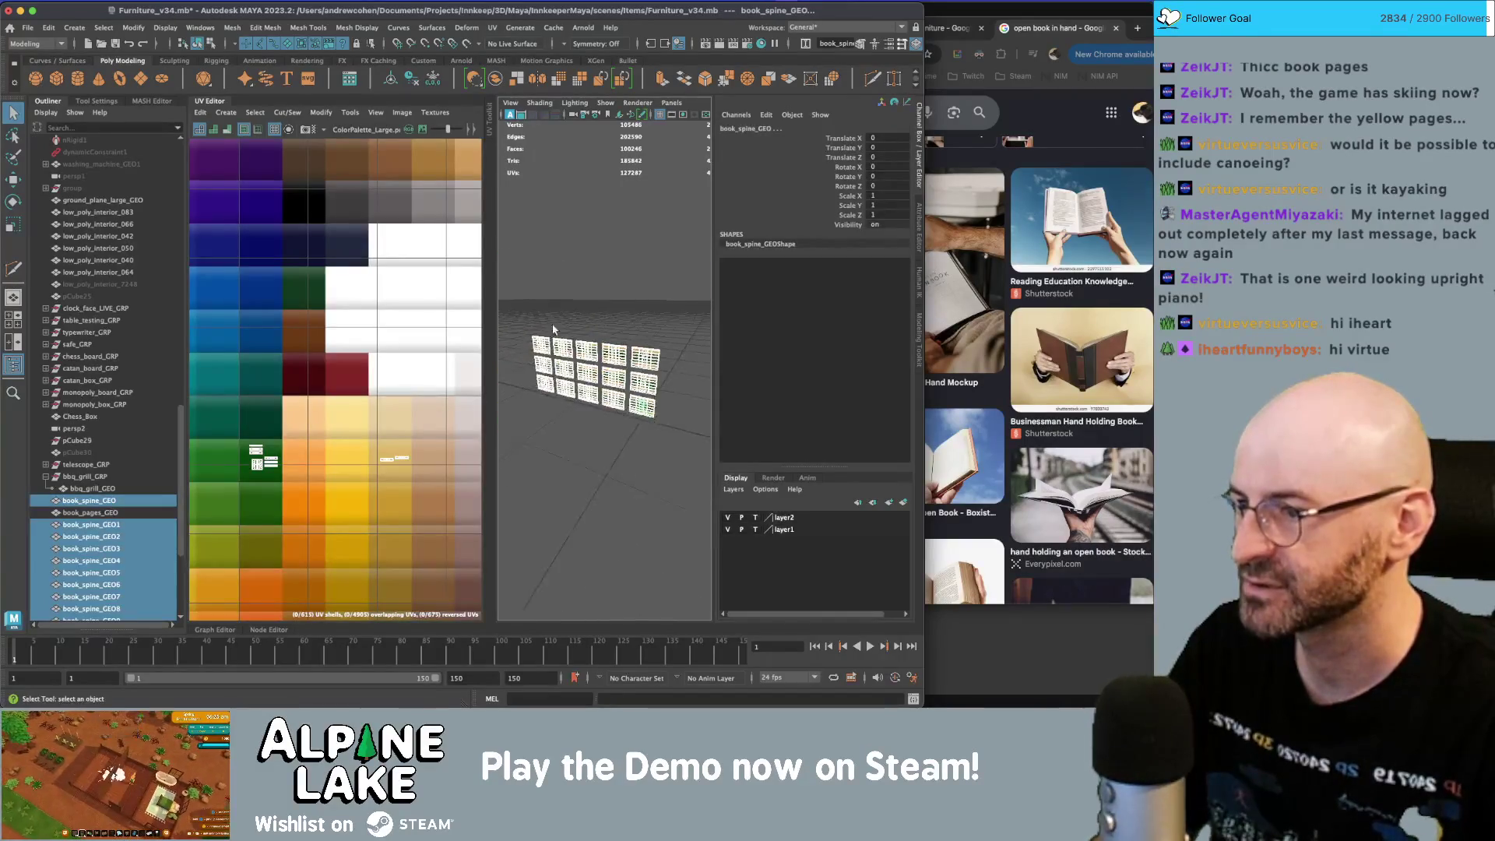
pyautogui.moveTo(522, 314); pyautogui.dragTo(685, 421)
pyautogui.rightClick(265, 404)
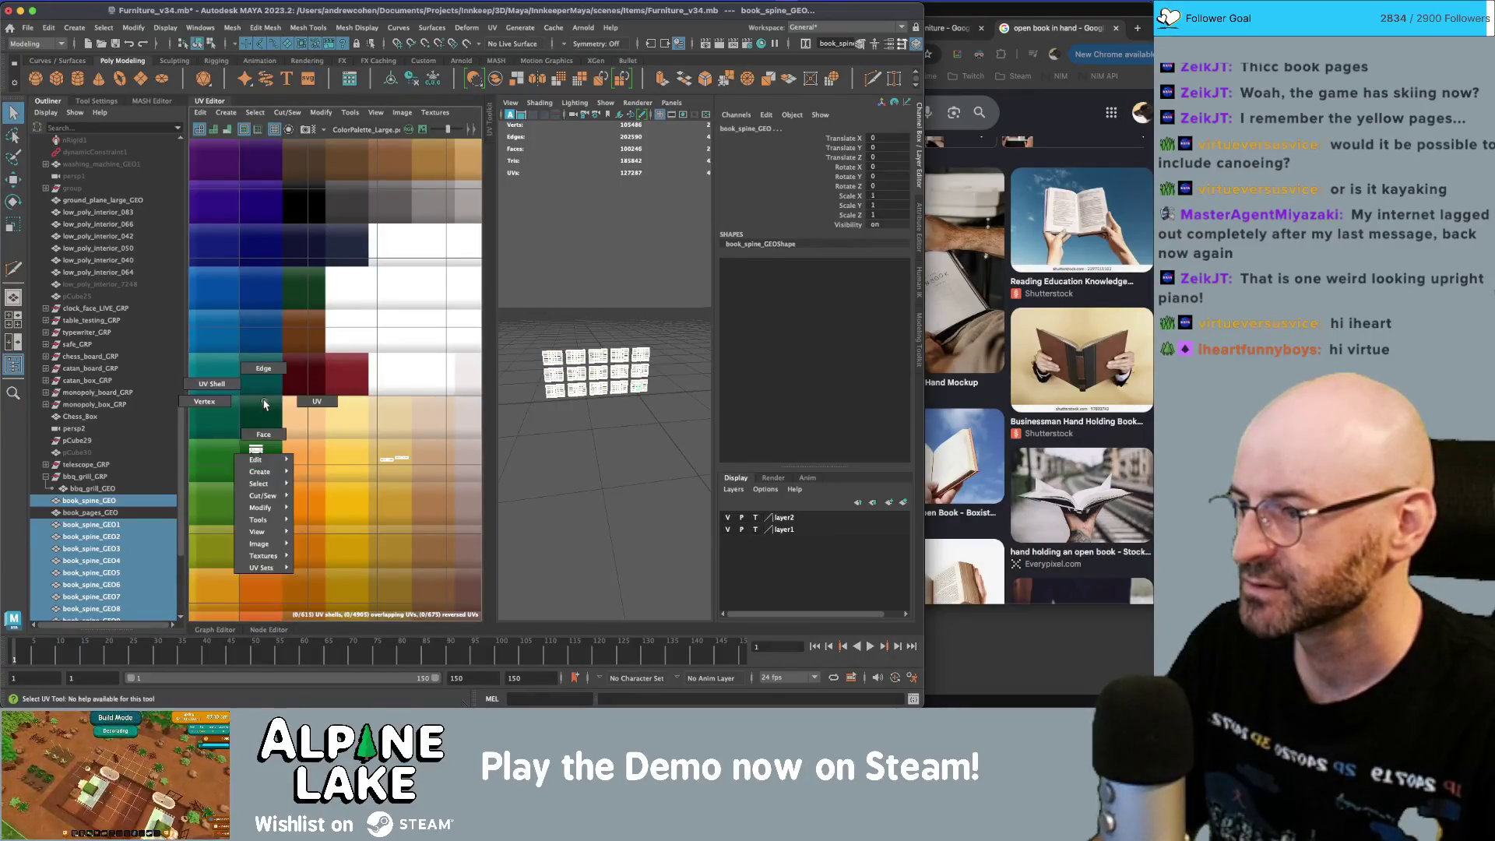
pyautogui.click(263, 434)
# - Move the cover UVs onto the dark green swatch and the band UVs onto yellow
pyautogui.press('w')
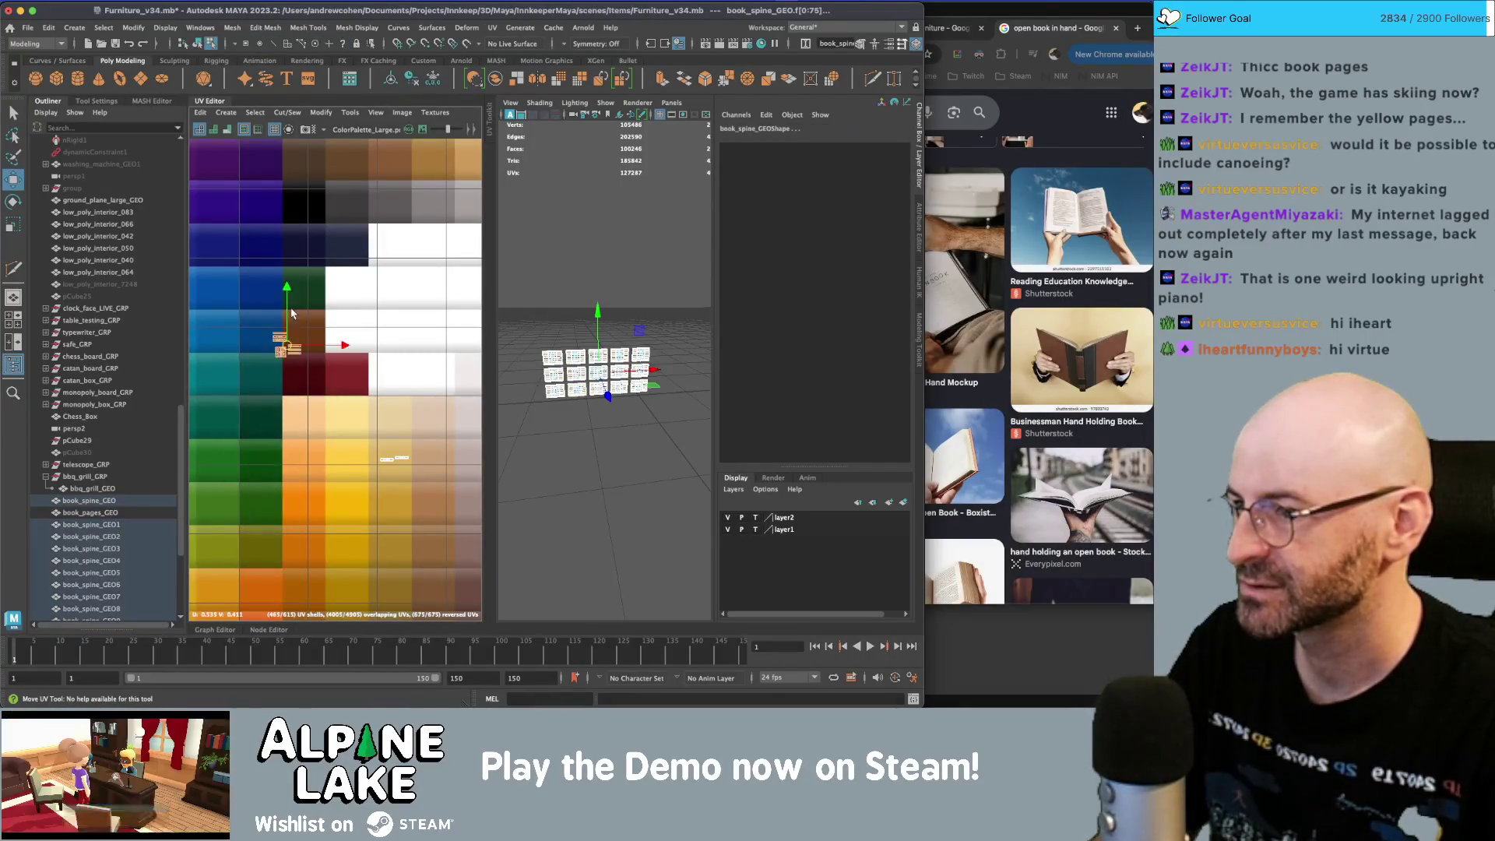
pyautogui.moveTo(263, 440); pyautogui.dragTo(303, 296)
pyautogui.press('r')
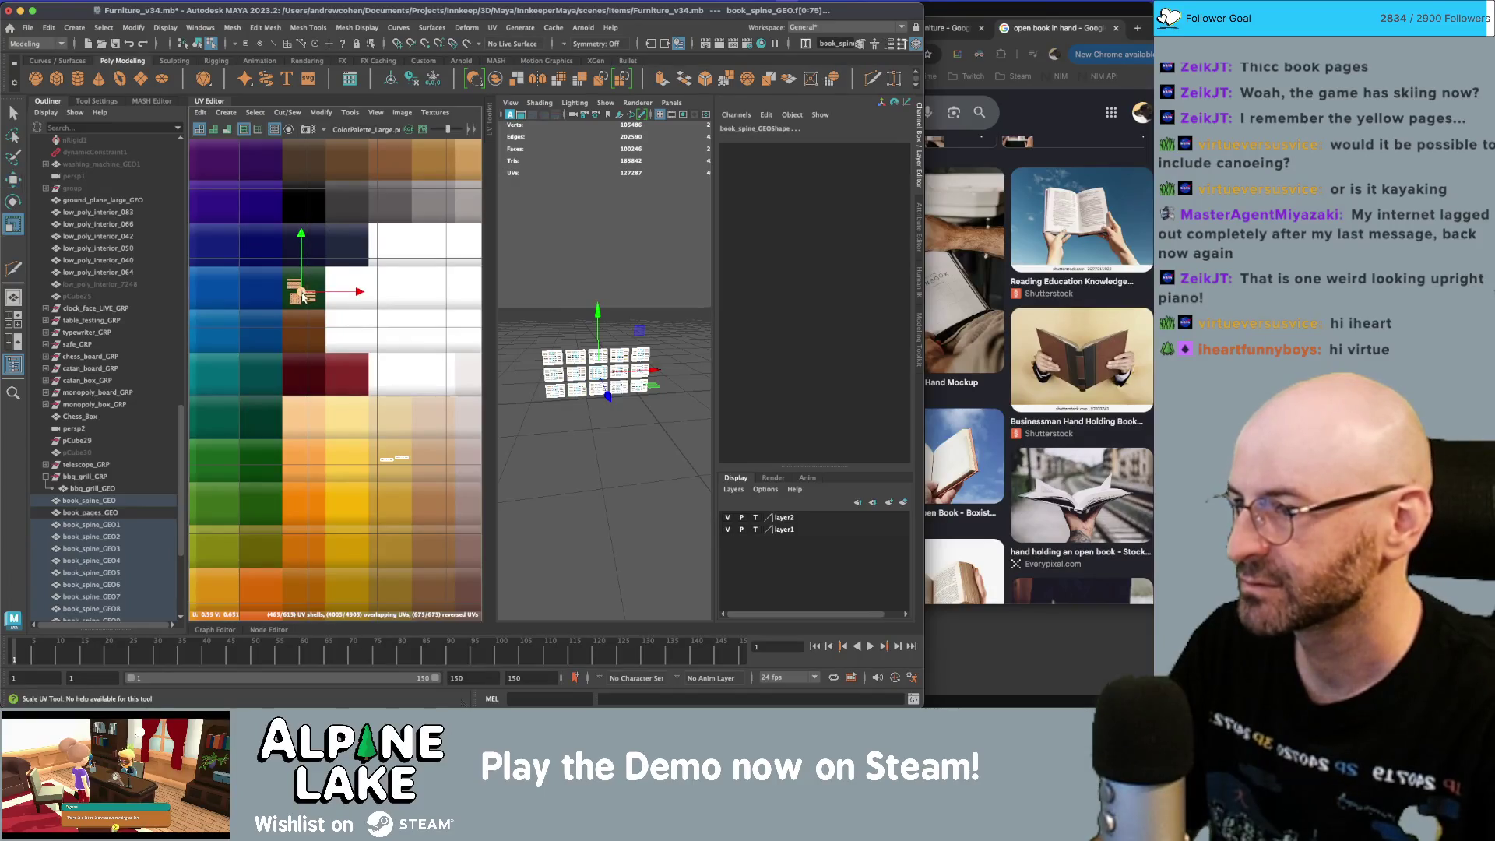
pyautogui.press('w')
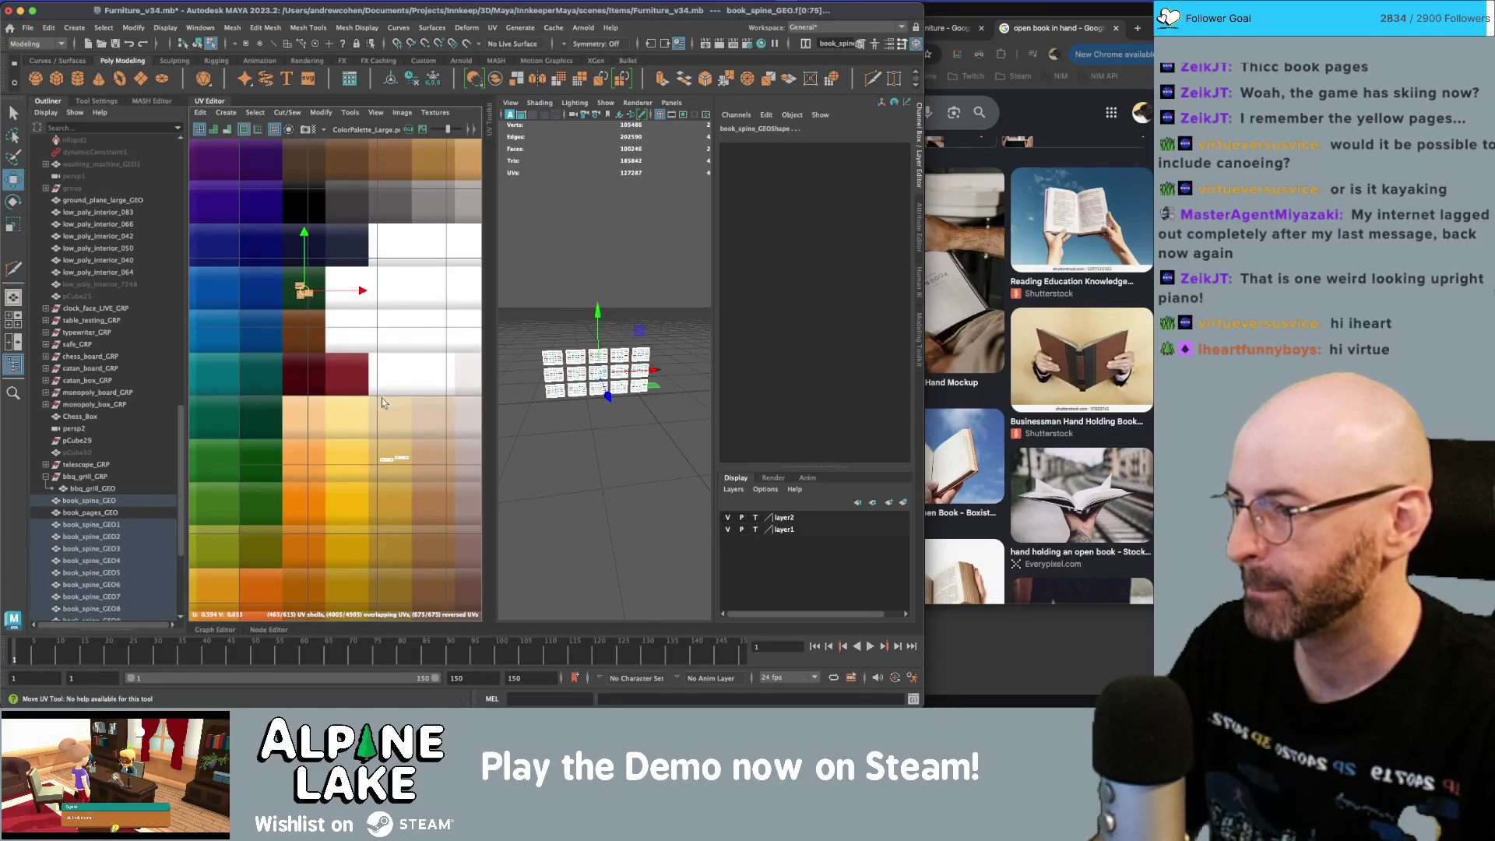
pyautogui.click(394, 461)
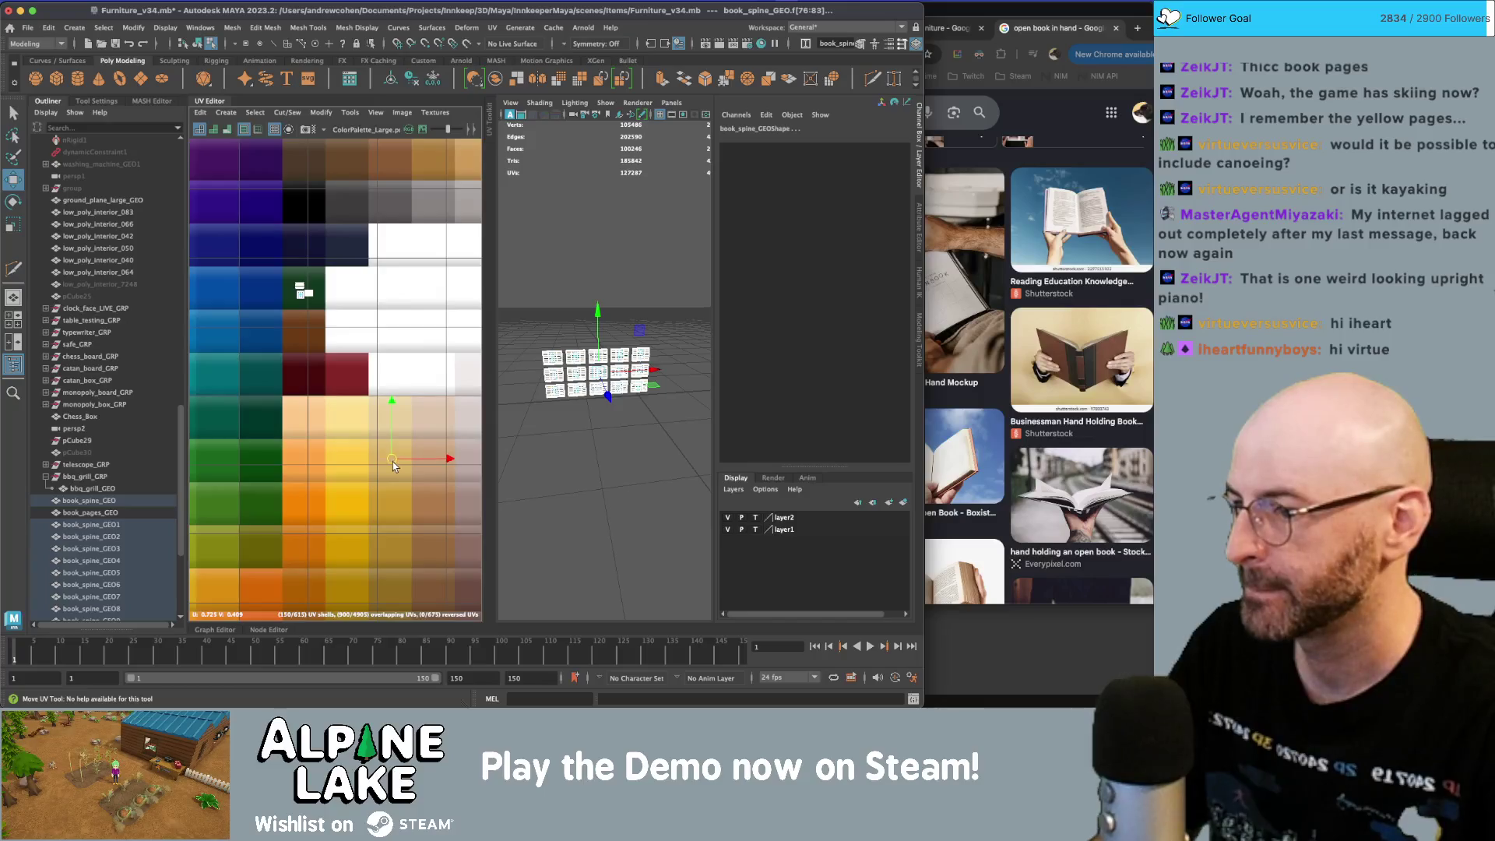
pyautogui.moveTo(392, 464); pyautogui.dragTo(393, 504)
pyautogui.click(198, 43)
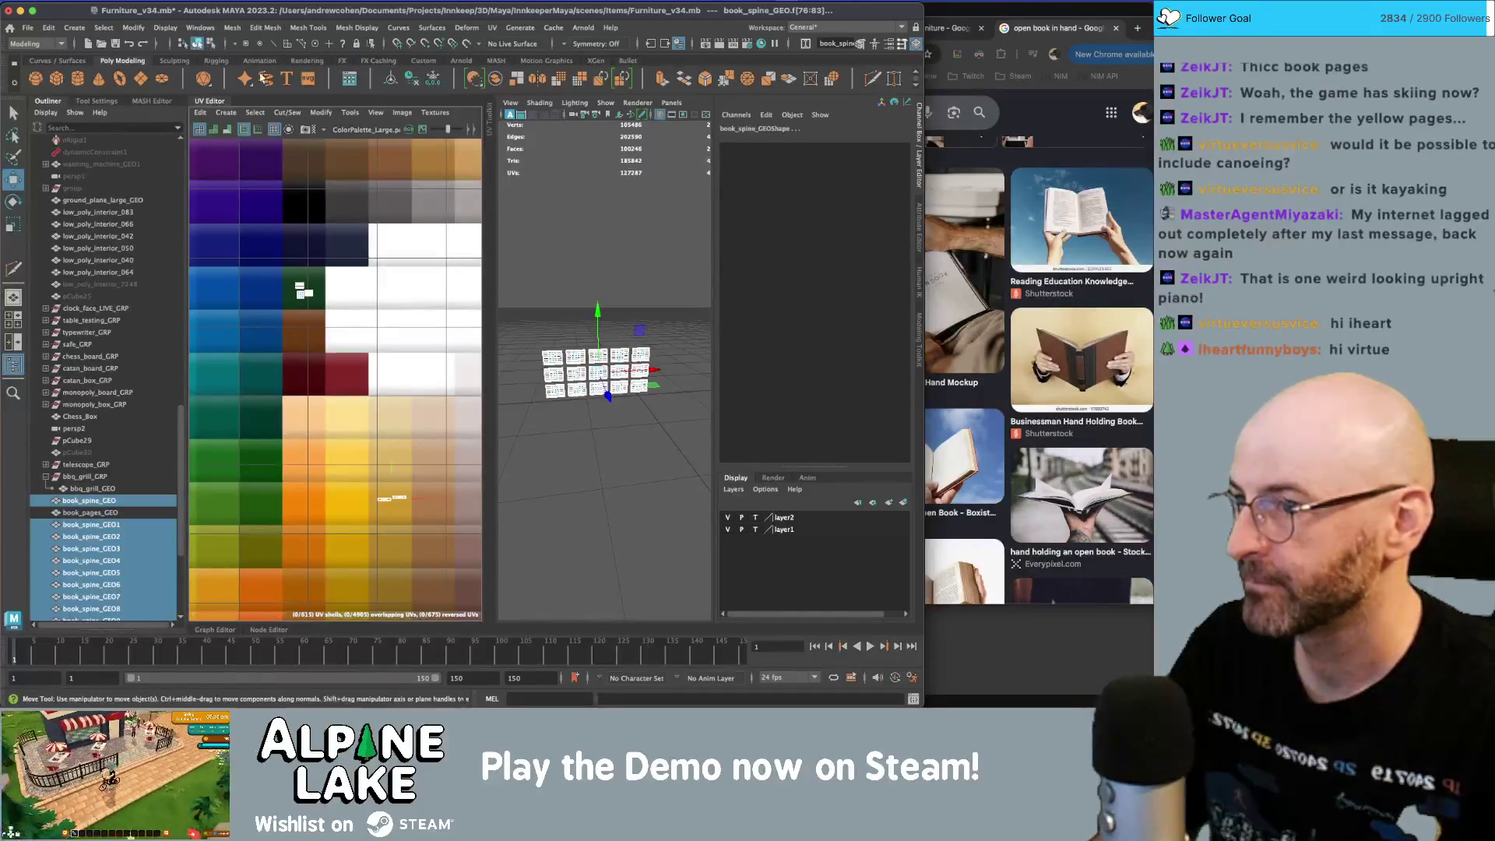
# - Select a single book and switch to UV selection for editing
pyautogui.scroll(5, 656, 301)
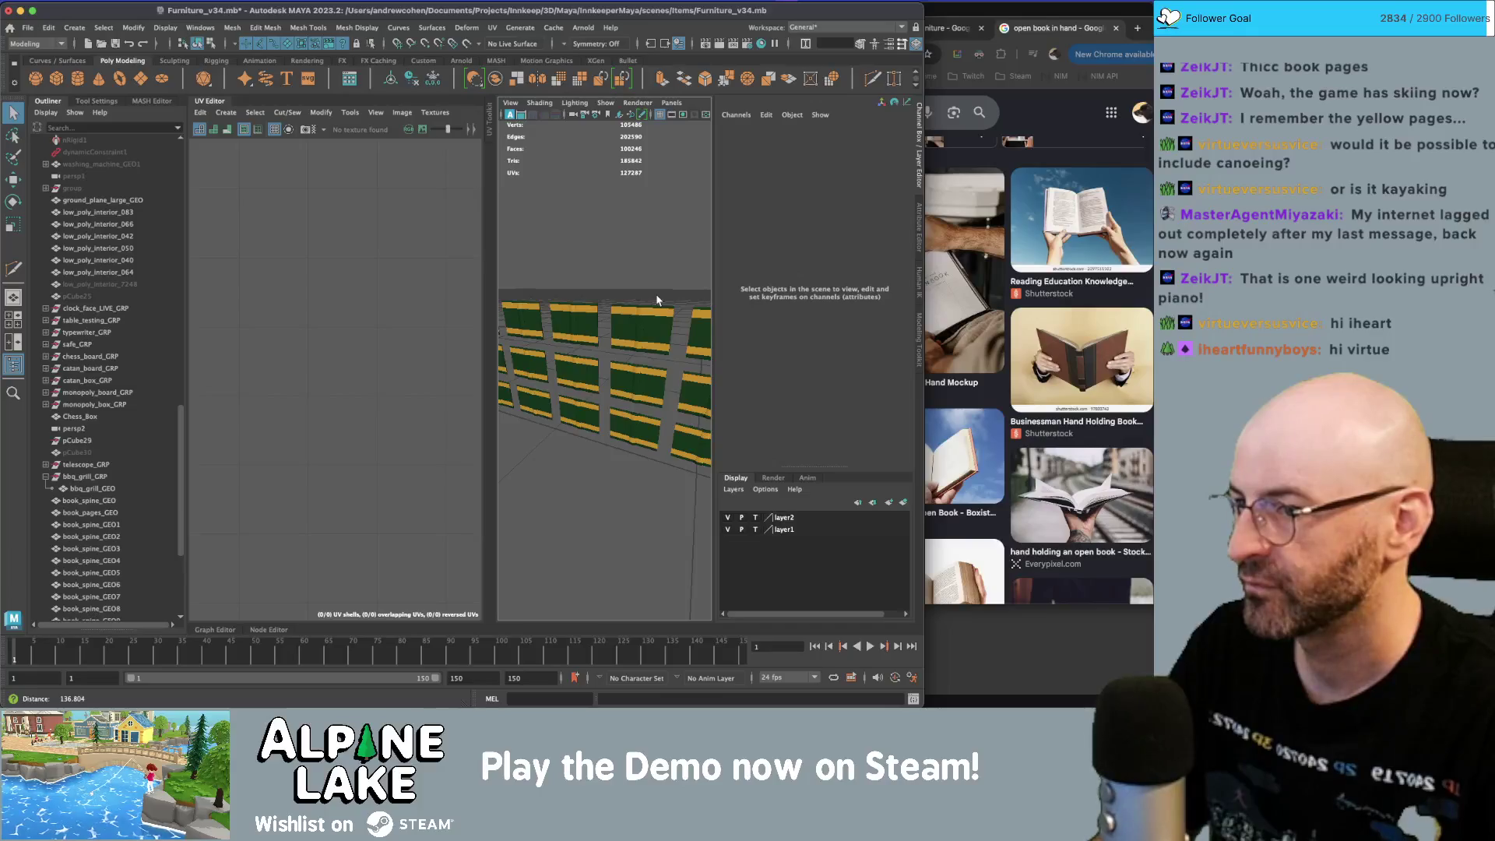
pyautogui.scroll(-4, 657, 301)
pyautogui.scroll(6, 588, 319)
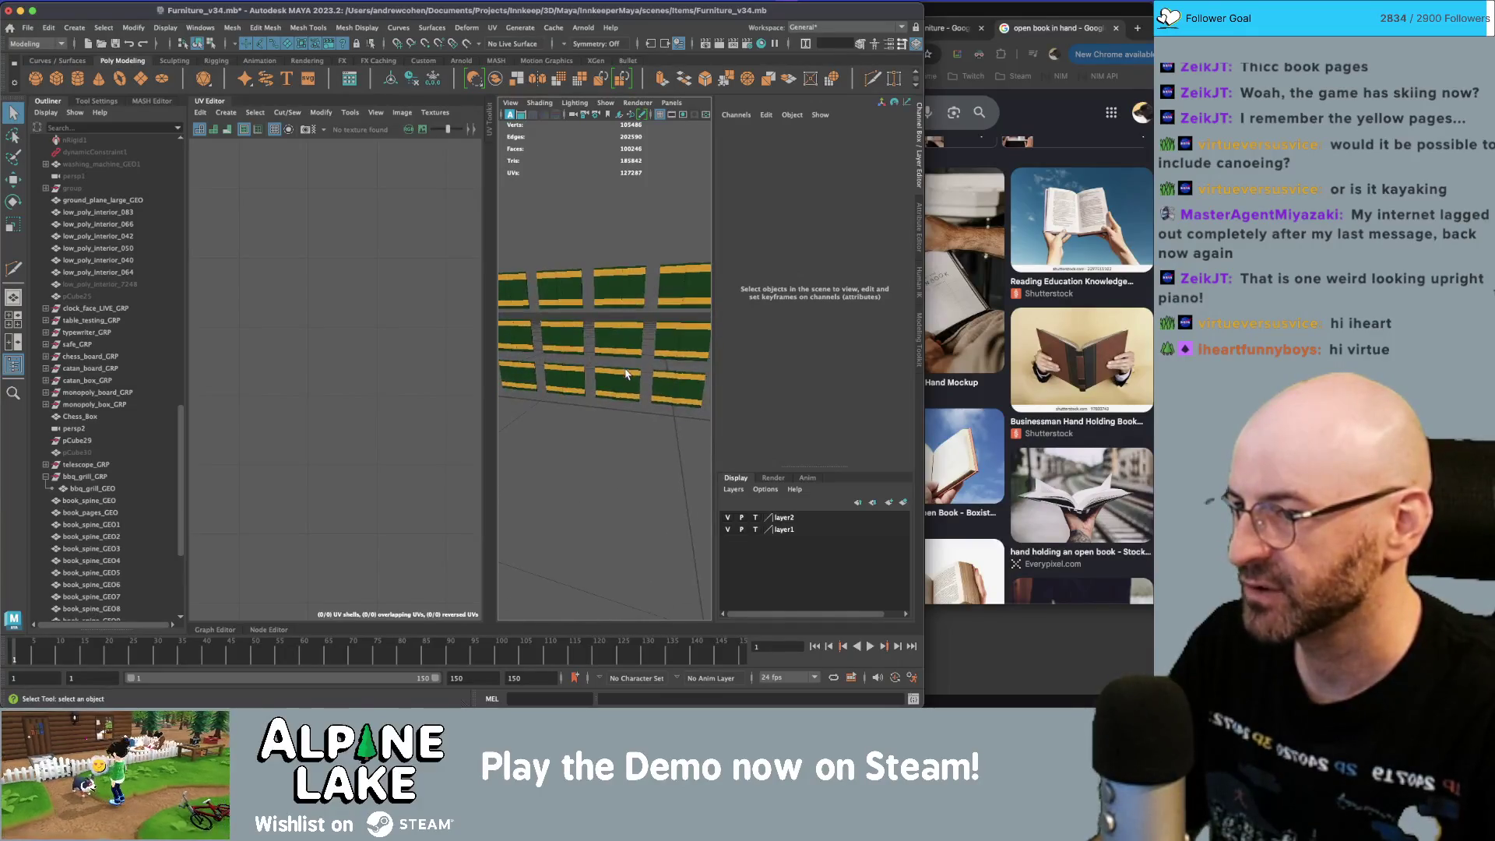
pyautogui.click(625, 374)
pyautogui.moveTo(327, 311); pyautogui.dragTo(315, 278, button='right')
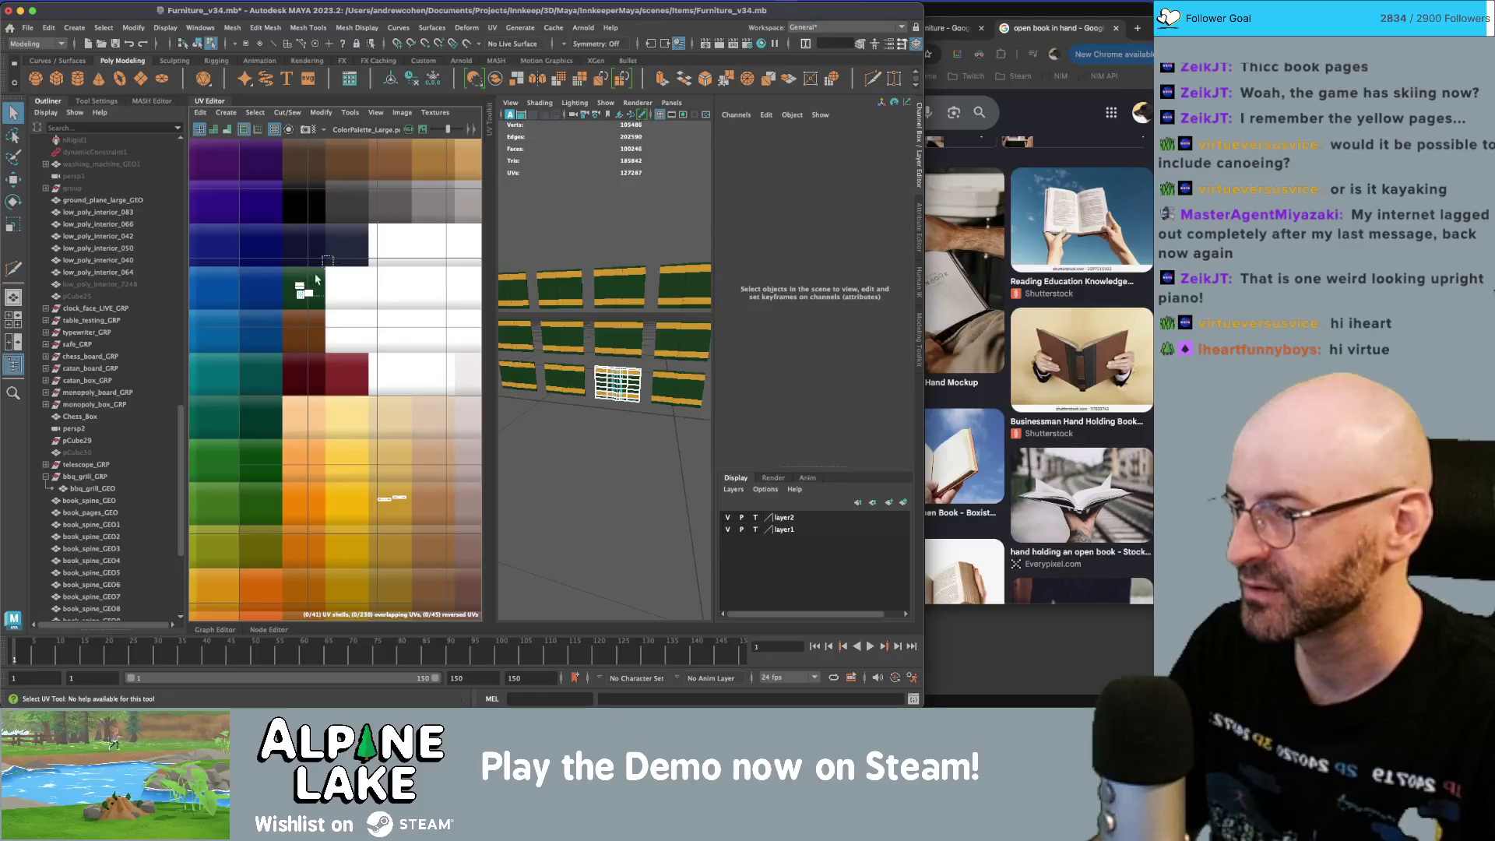
# - Move the first book's cover UVs onto dark red and its band UVs onto a darker swatch
pyautogui.click(306, 290)
pyautogui.press('w')
pyautogui.moveTo(305, 291); pyautogui.dragTo(312, 365)
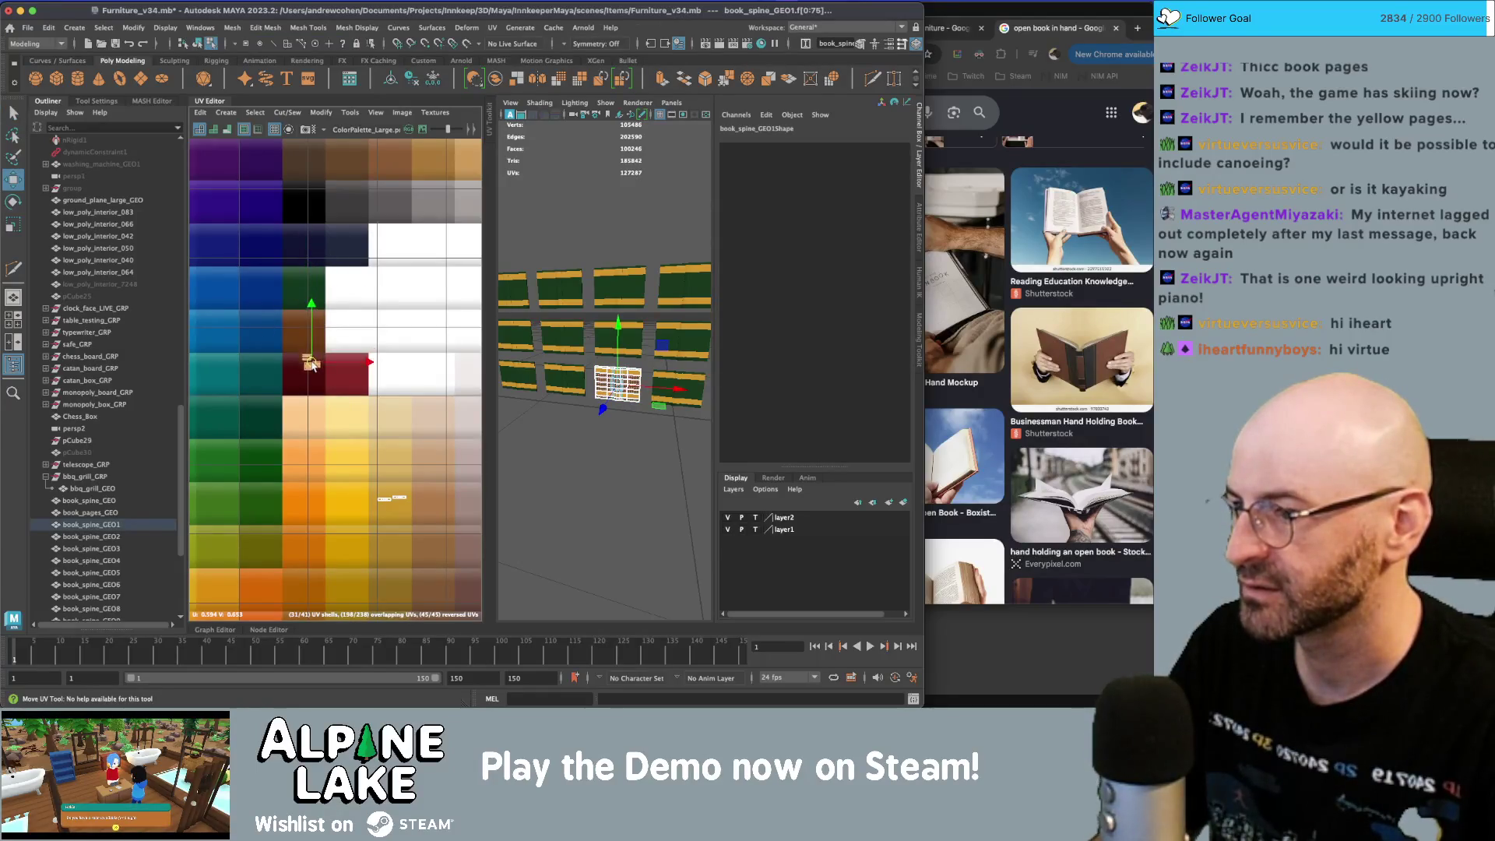
pyautogui.click(392, 499)
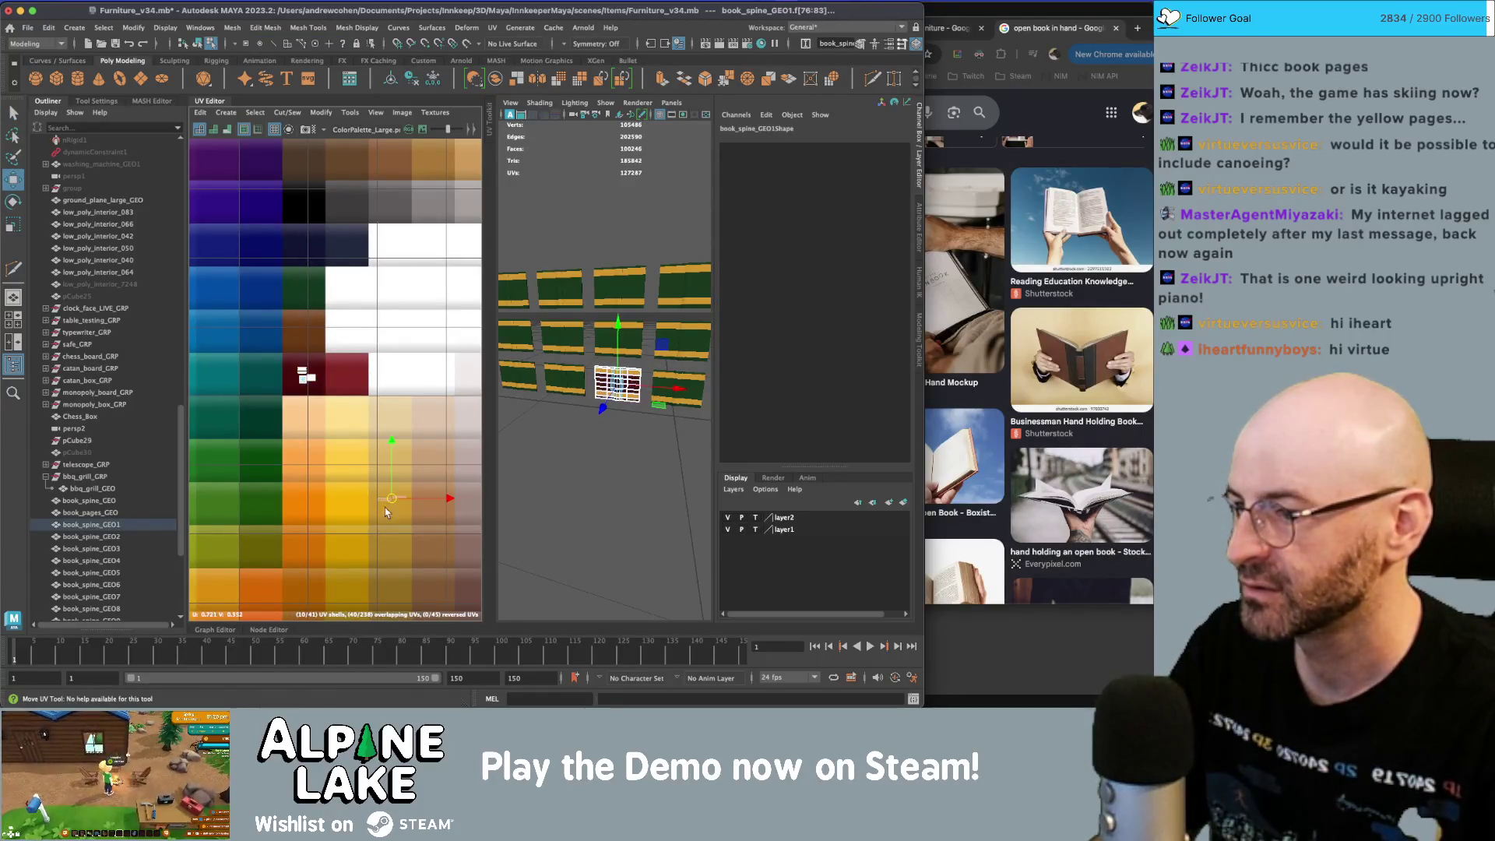
pyautogui.moveTo(377, 478); pyautogui.dragTo(266, 297)
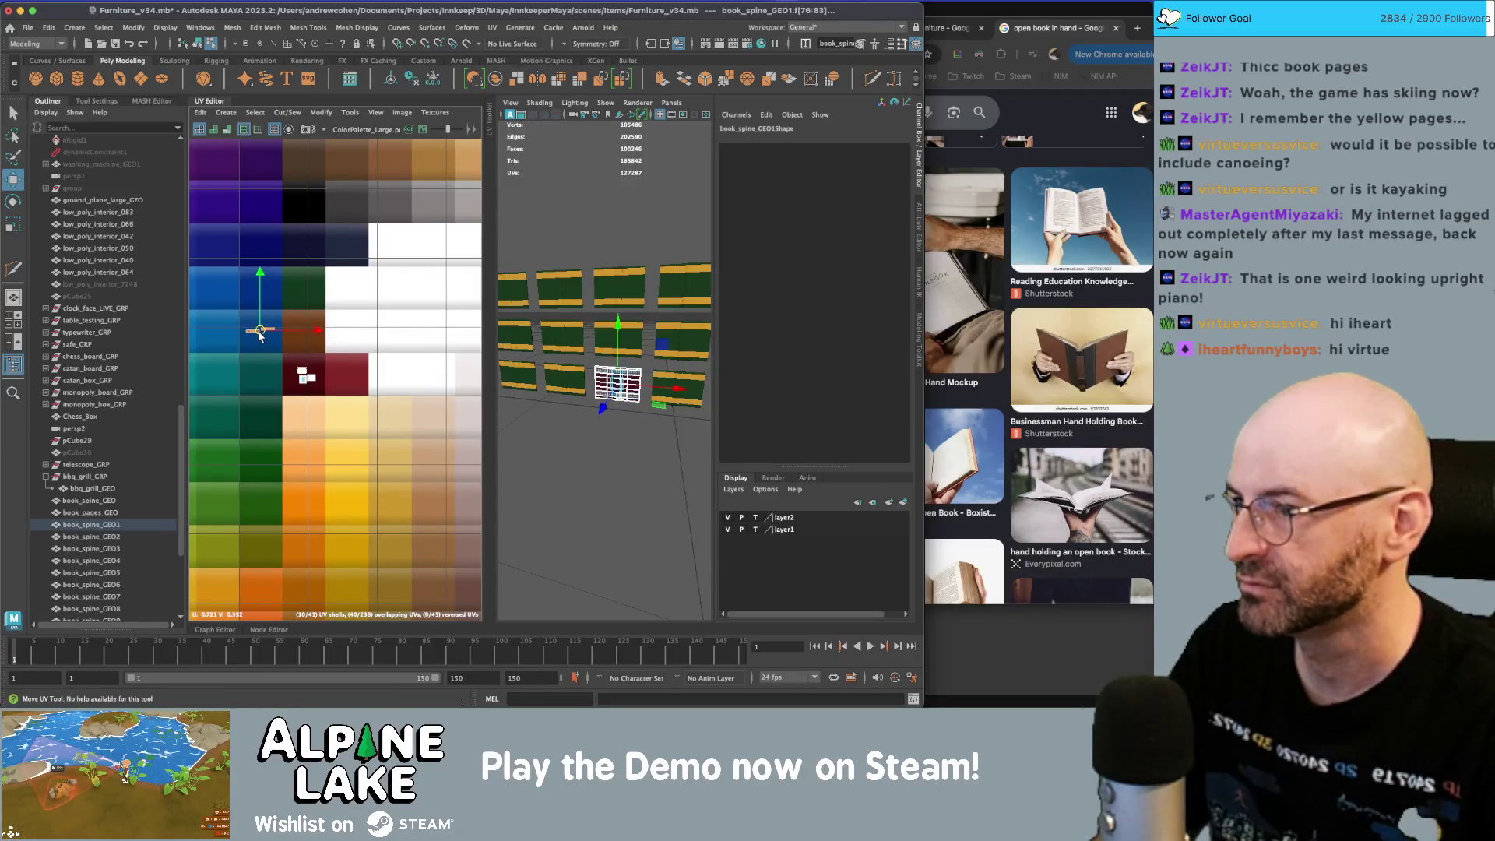
pyautogui.click(198, 44)
pyautogui.moveTo(563, 306)
pyautogui.keyDown('alt'); pyautogui.mouseDown(button='middle')
pyautogui.moveTo(570, 294)
pyautogui.moveTo(592, 316)
pyautogui.moveTo(591, 343)
pyautogui.mouseUp(button='middle'); pyautogui.keyUp('alt')
# - Give book_spine_GEO2 a green cover and brown bands by moving its UV shells
pyautogui.click(592, 345)
pyautogui.moveTo(307, 304)
pyautogui.mouseDown(button='right')
pyautogui.moveTo(298, 257)
pyautogui.moveTo(306, 292)
pyautogui.moveTo(339, 268)
pyautogui.mouseUp(button='right')
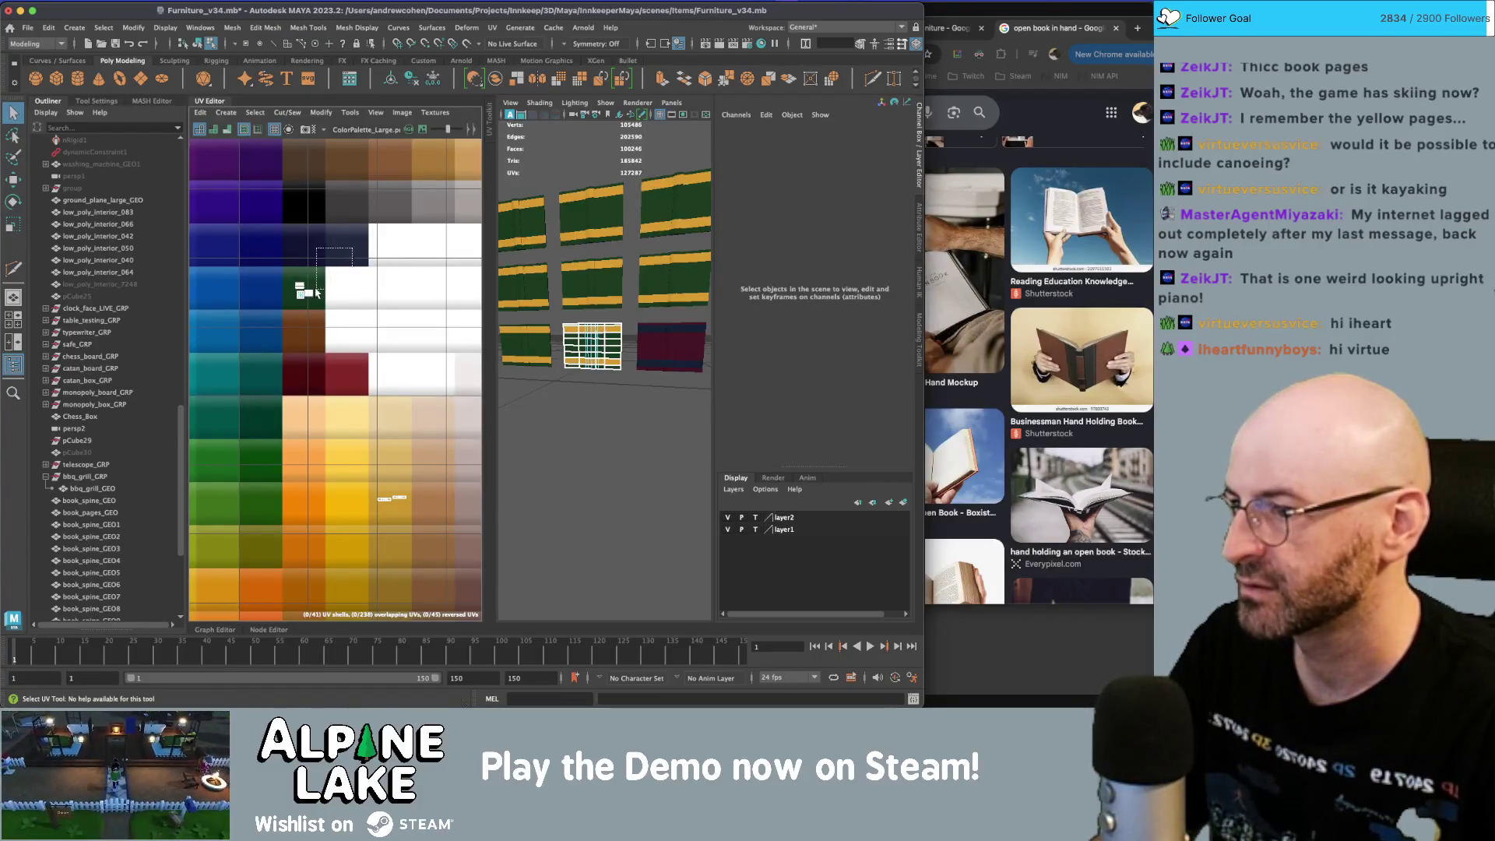
pyautogui.click(315, 292)
pyautogui.press('w')
pyautogui.keyDown('alt'); pyautogui.moveTo(301, 309); pyautogui.dragTo(370, 311, button='middle'); pyautogui.keyUp('alt')
pyautogui.moveTo(392, 288)
pyautogui.mouseDown()
pyautogui.moveTo(284, 253)
pyautogui.moveTo(294, 496)
pyautogui.moveTo(432, 507)
pyautogui.mouseUp()
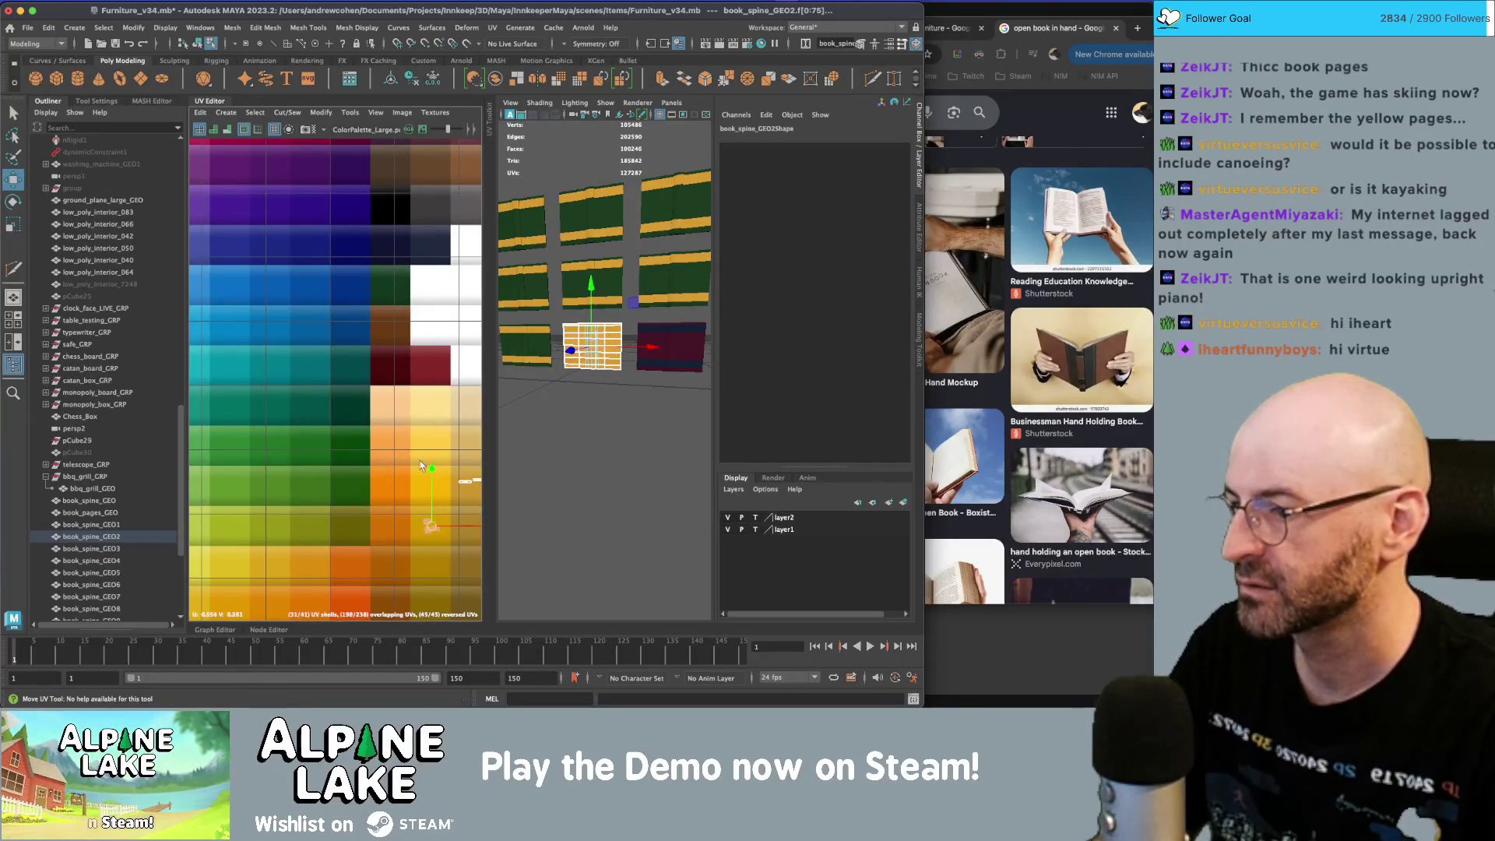
pyautogui.keyDown('alt'); pyautogui.moveTo(421, 466); pyautogui.dragTo(373, 455, button='middle'); pyautogui.keyUp('alt')
pyautogui.moveTo(350, 485); pyautogui.dragTo(389, 436)
pyautogui.moveTo(412, 546); pyautogui.dragTo(361, 158)
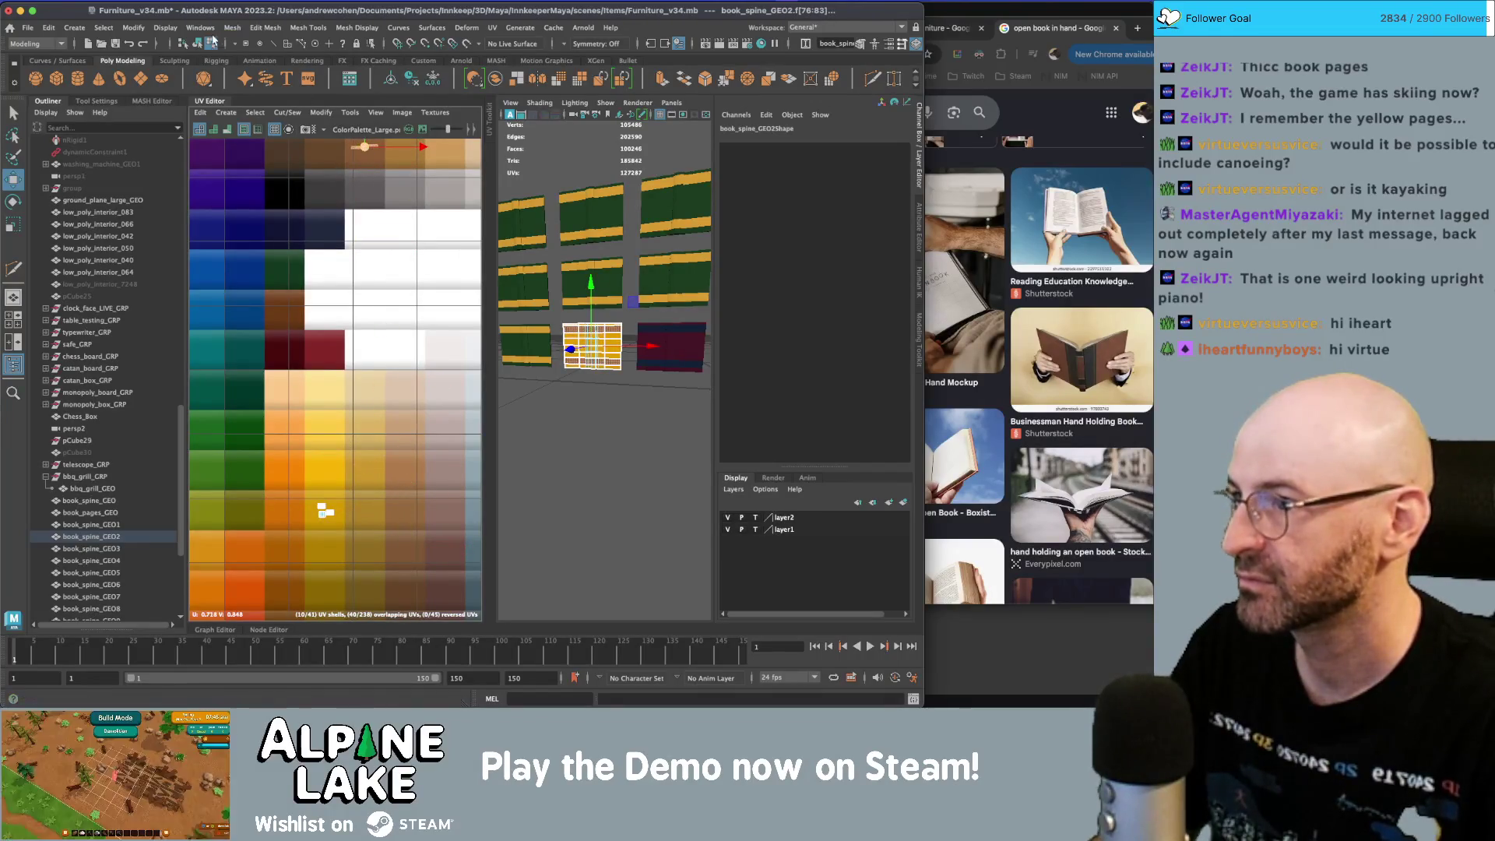